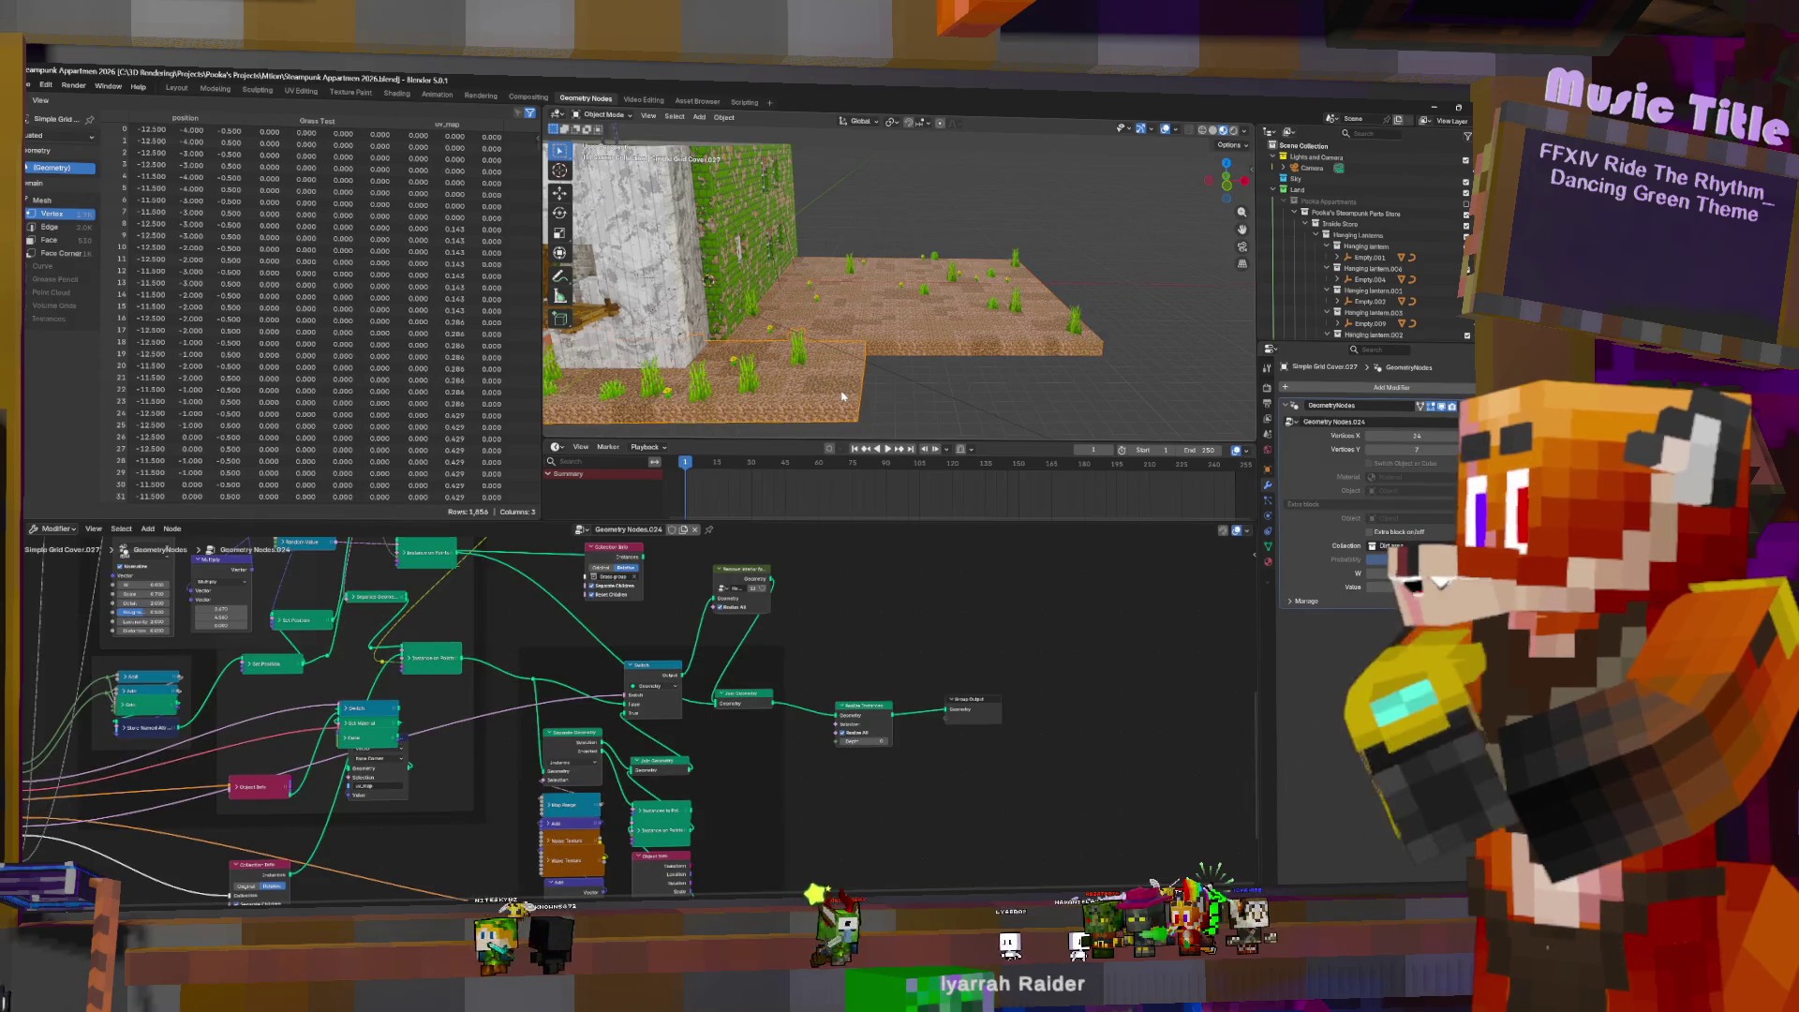
- Apply the Geometry Nodes modifier on the grass grid cover
mouse_move(843, 398)
middle_mouse_down()
mouse_move(1048, 341)
mouse_move(891, 300)
mouse_move(909, 290)
mouse_move(1193, 320)
middle_mouse_up()
key("Tab")
scroll(1009, 337, "up", 4)
scroll(868, 291, "up", 3)
scroll(868, 290, "down", 3)
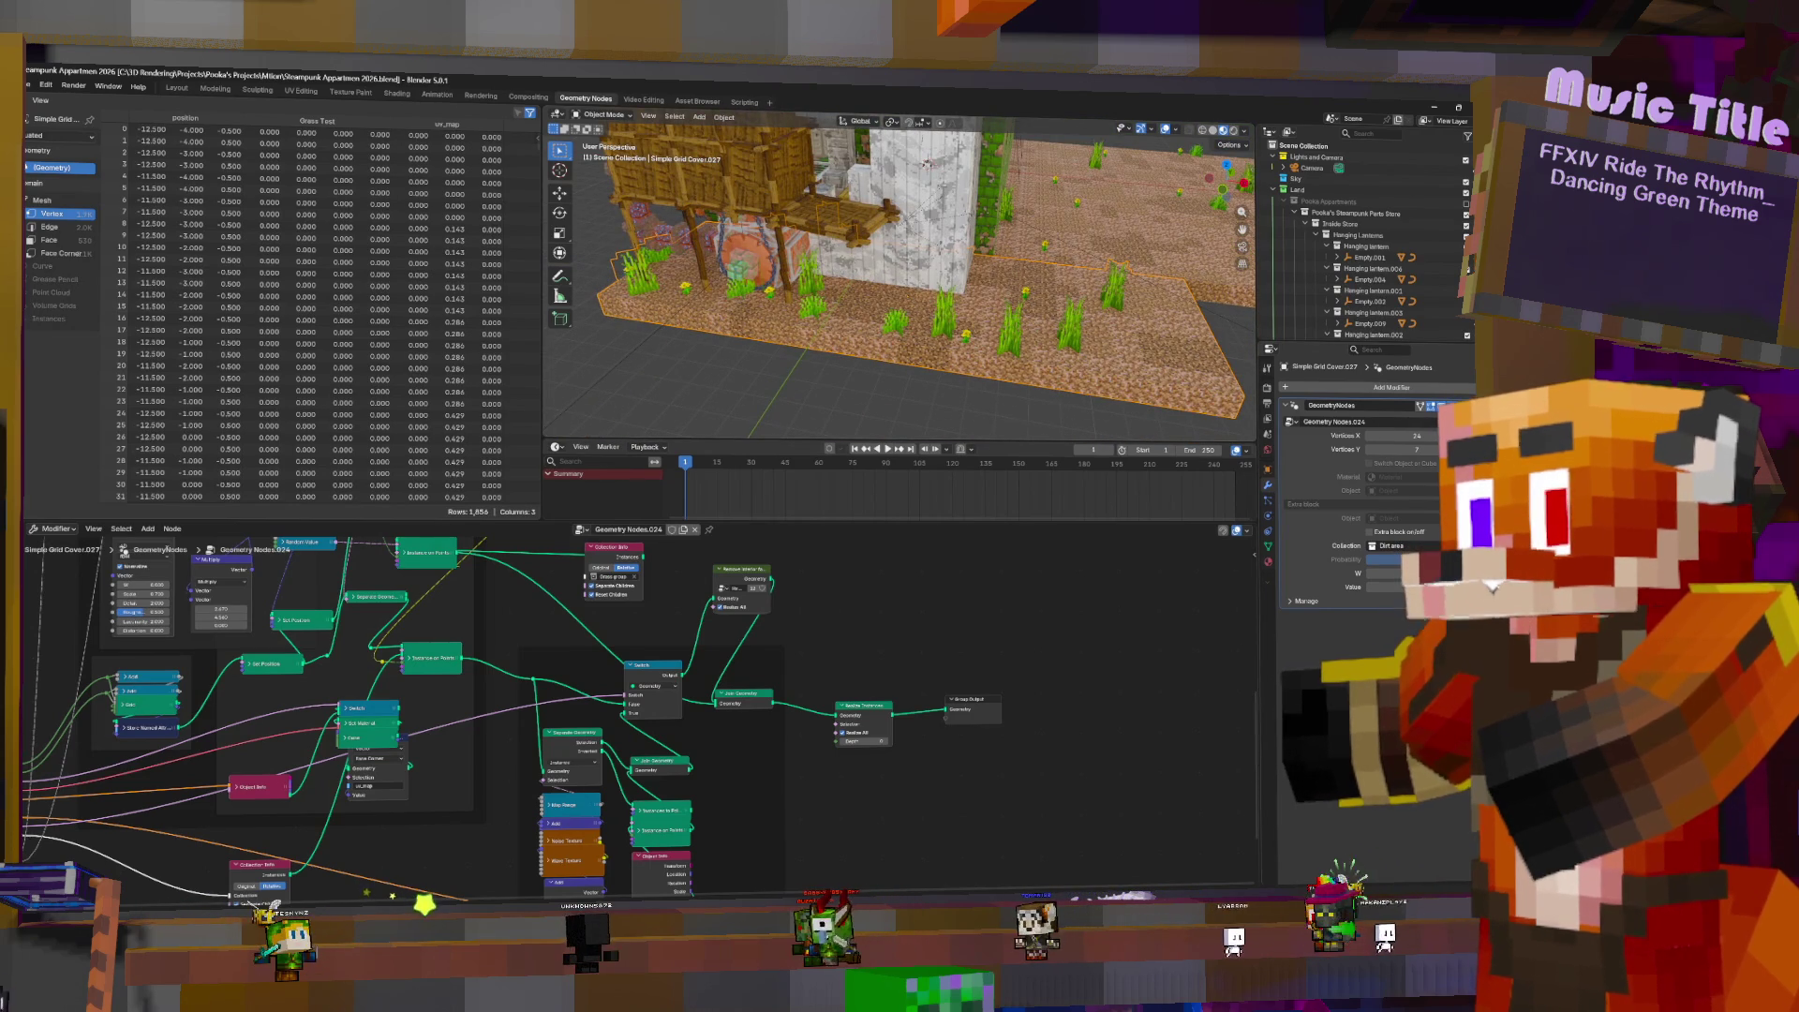
left_click(1403, 419)
- Show the Viewport Overlays options and orbit to see the store side-on
mouse_move(831, 318)
middle_mouse_down()
mouse_move(832, 282)
mouse_move(900, 258)
middle_mouse_up()
scroll(831, 281, "up", 2)
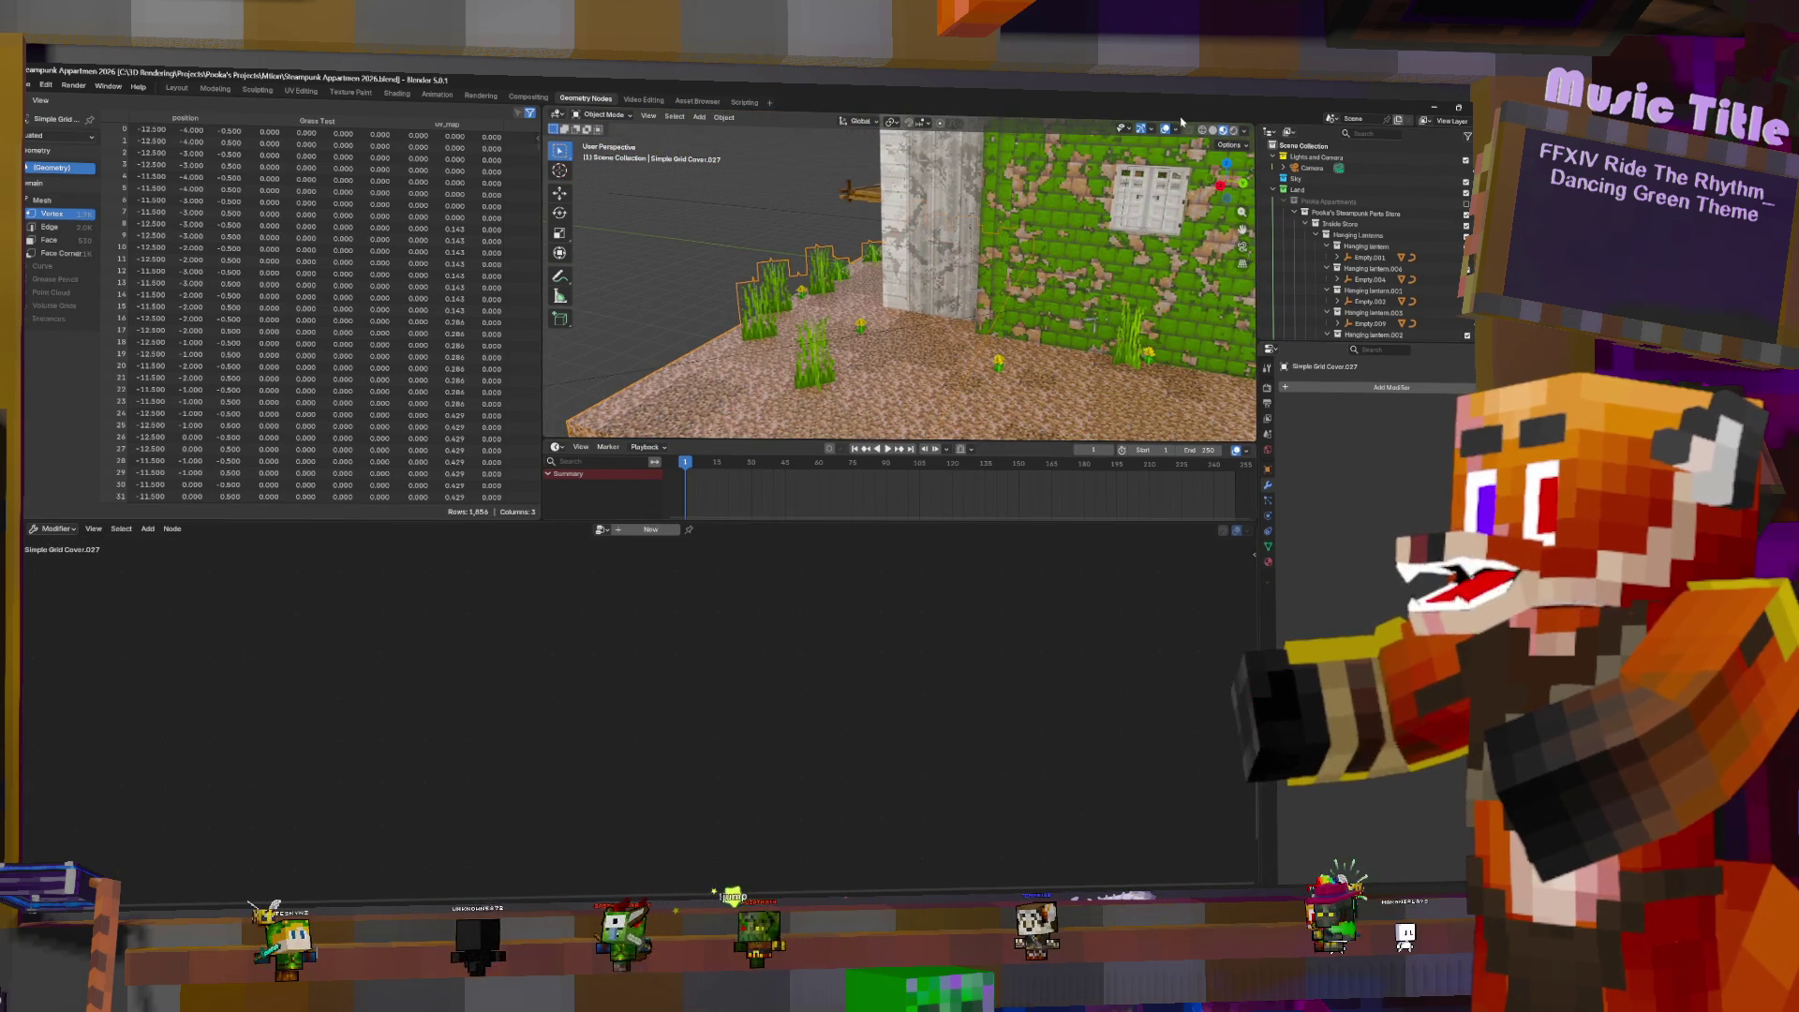
left_click(1175, 130)
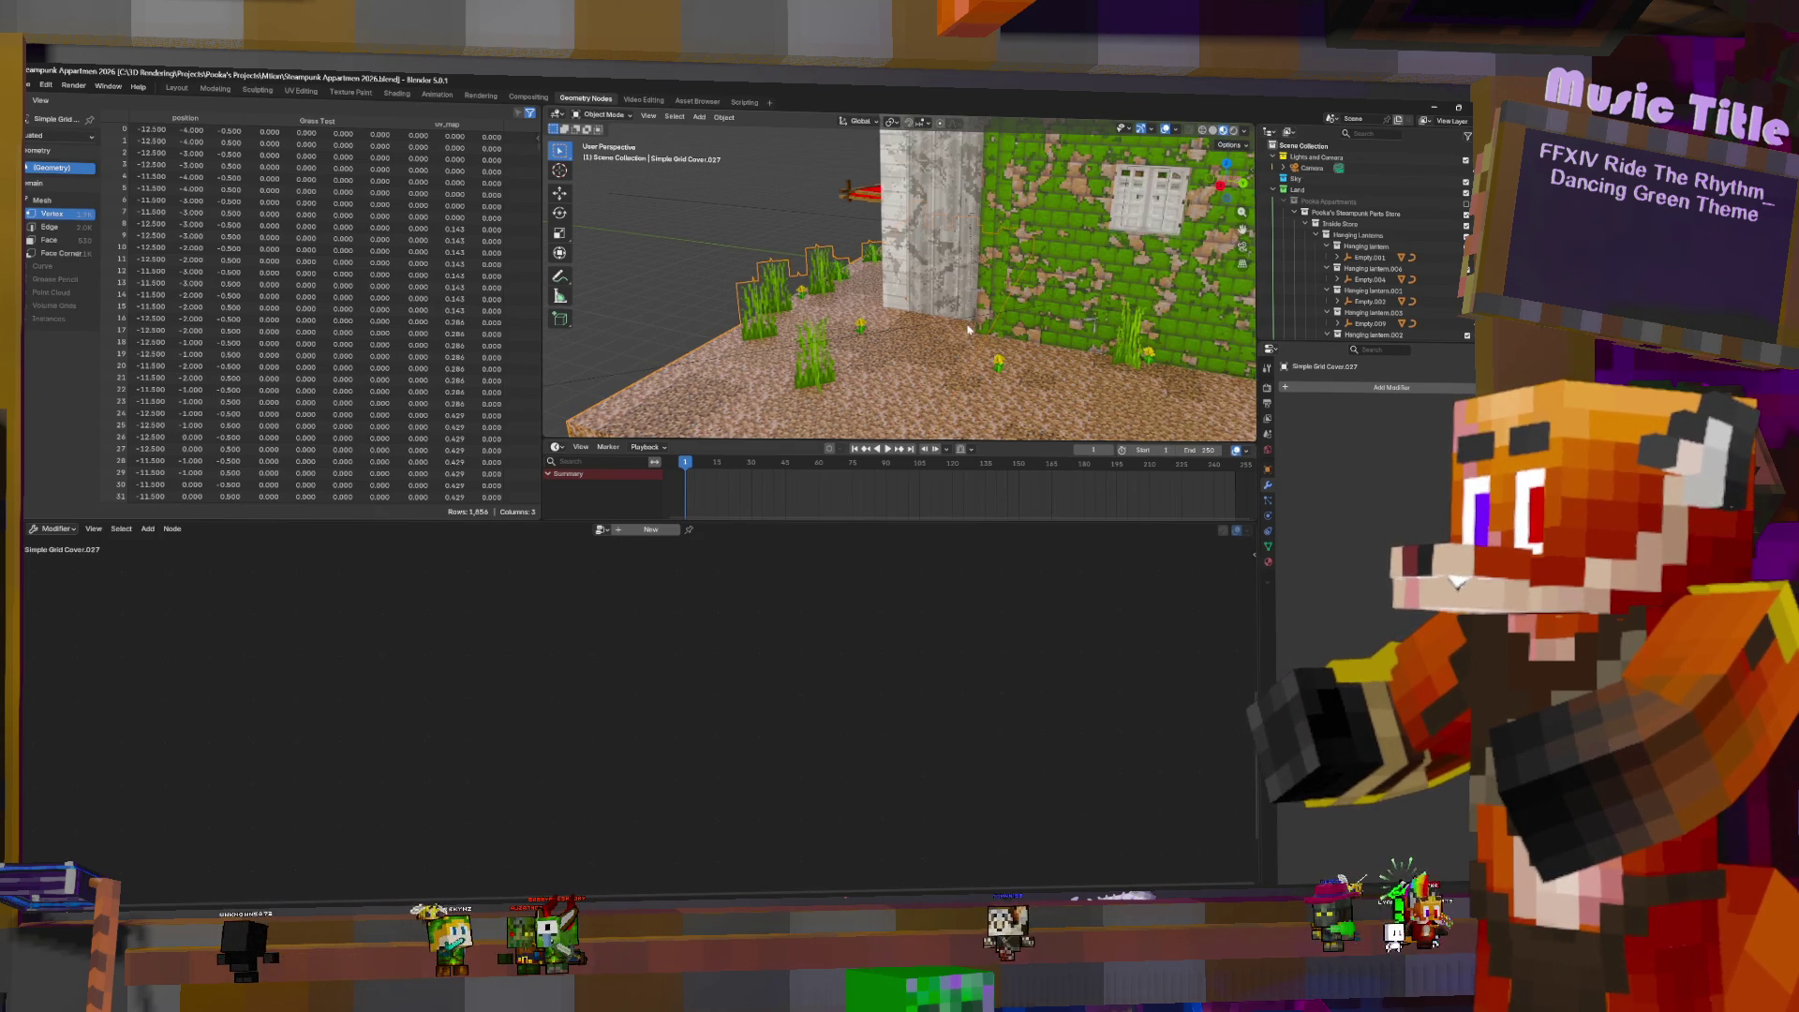
mouse_move(881, 351)
middle_mouse_down()
mouse_move(1156, 340)
mouse_move(879, 350)
mouse_move(1145, 344)
mouse_move(1012, 371)
mouse_move(1031, 378)
middle_mouse_up()
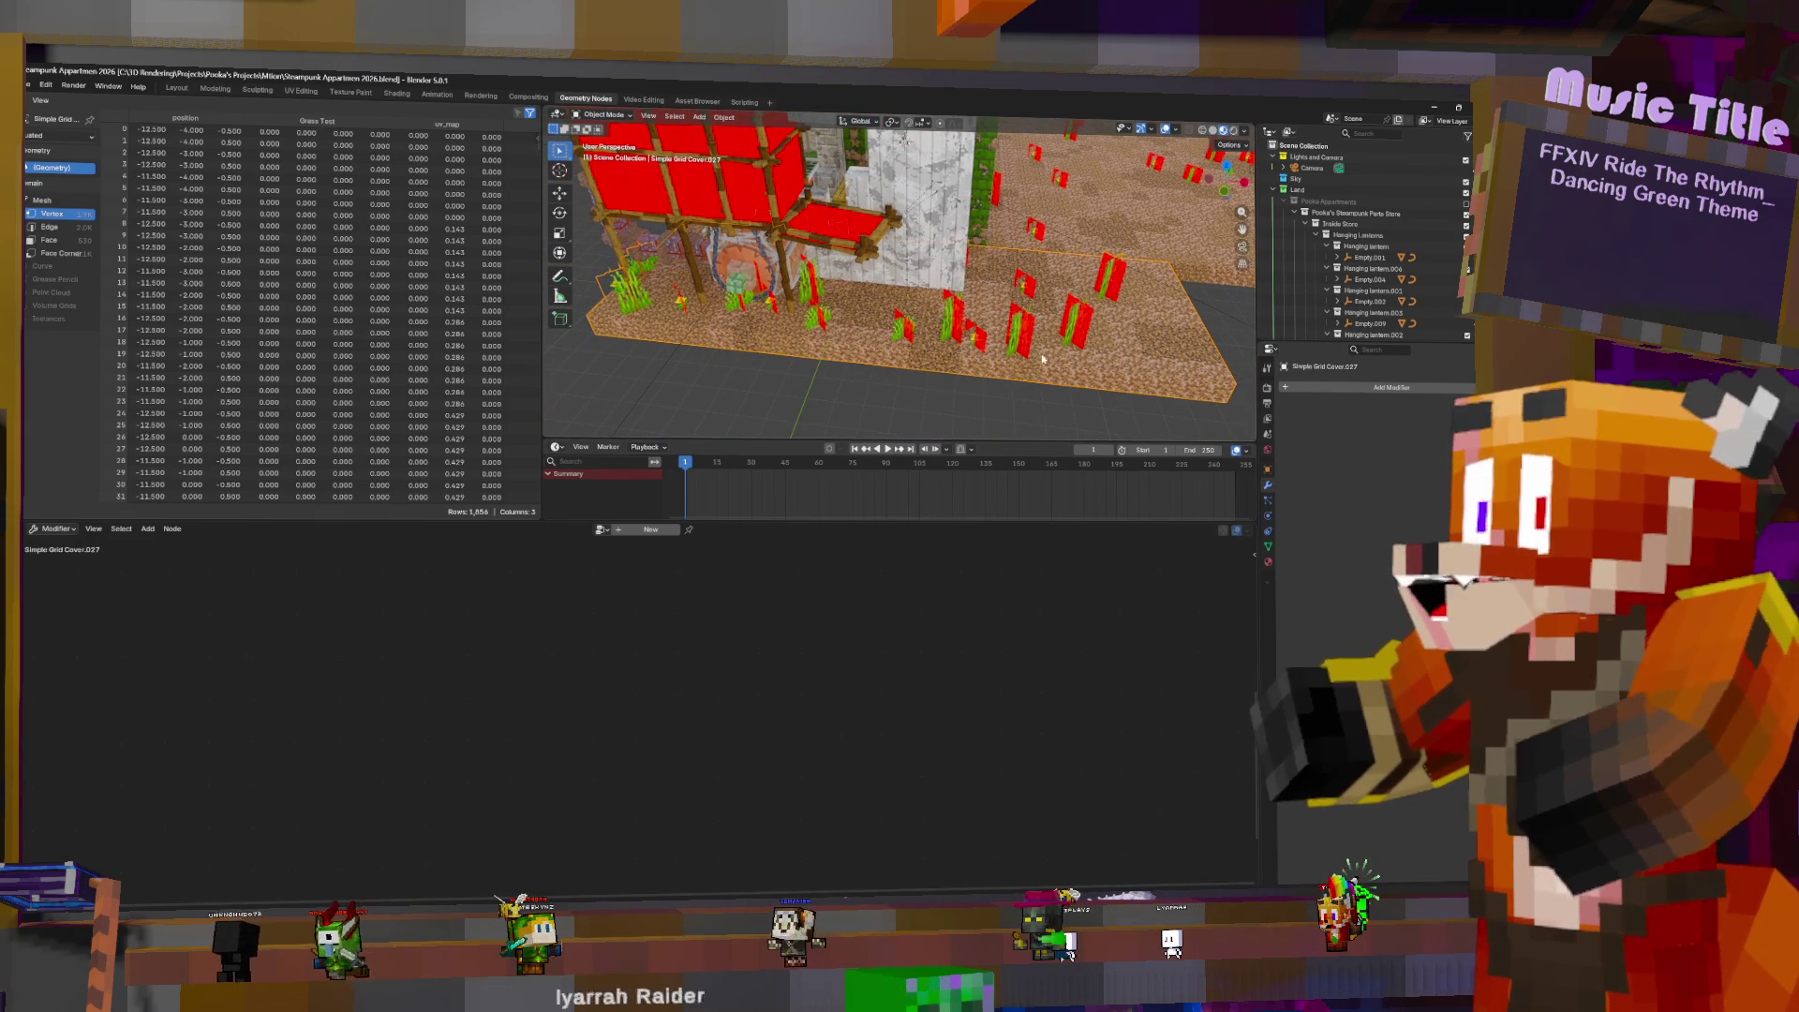
- Make Simple Grid Cover.039 the active object, toggling Edit Mode and back to Object Mode
key("Tab")
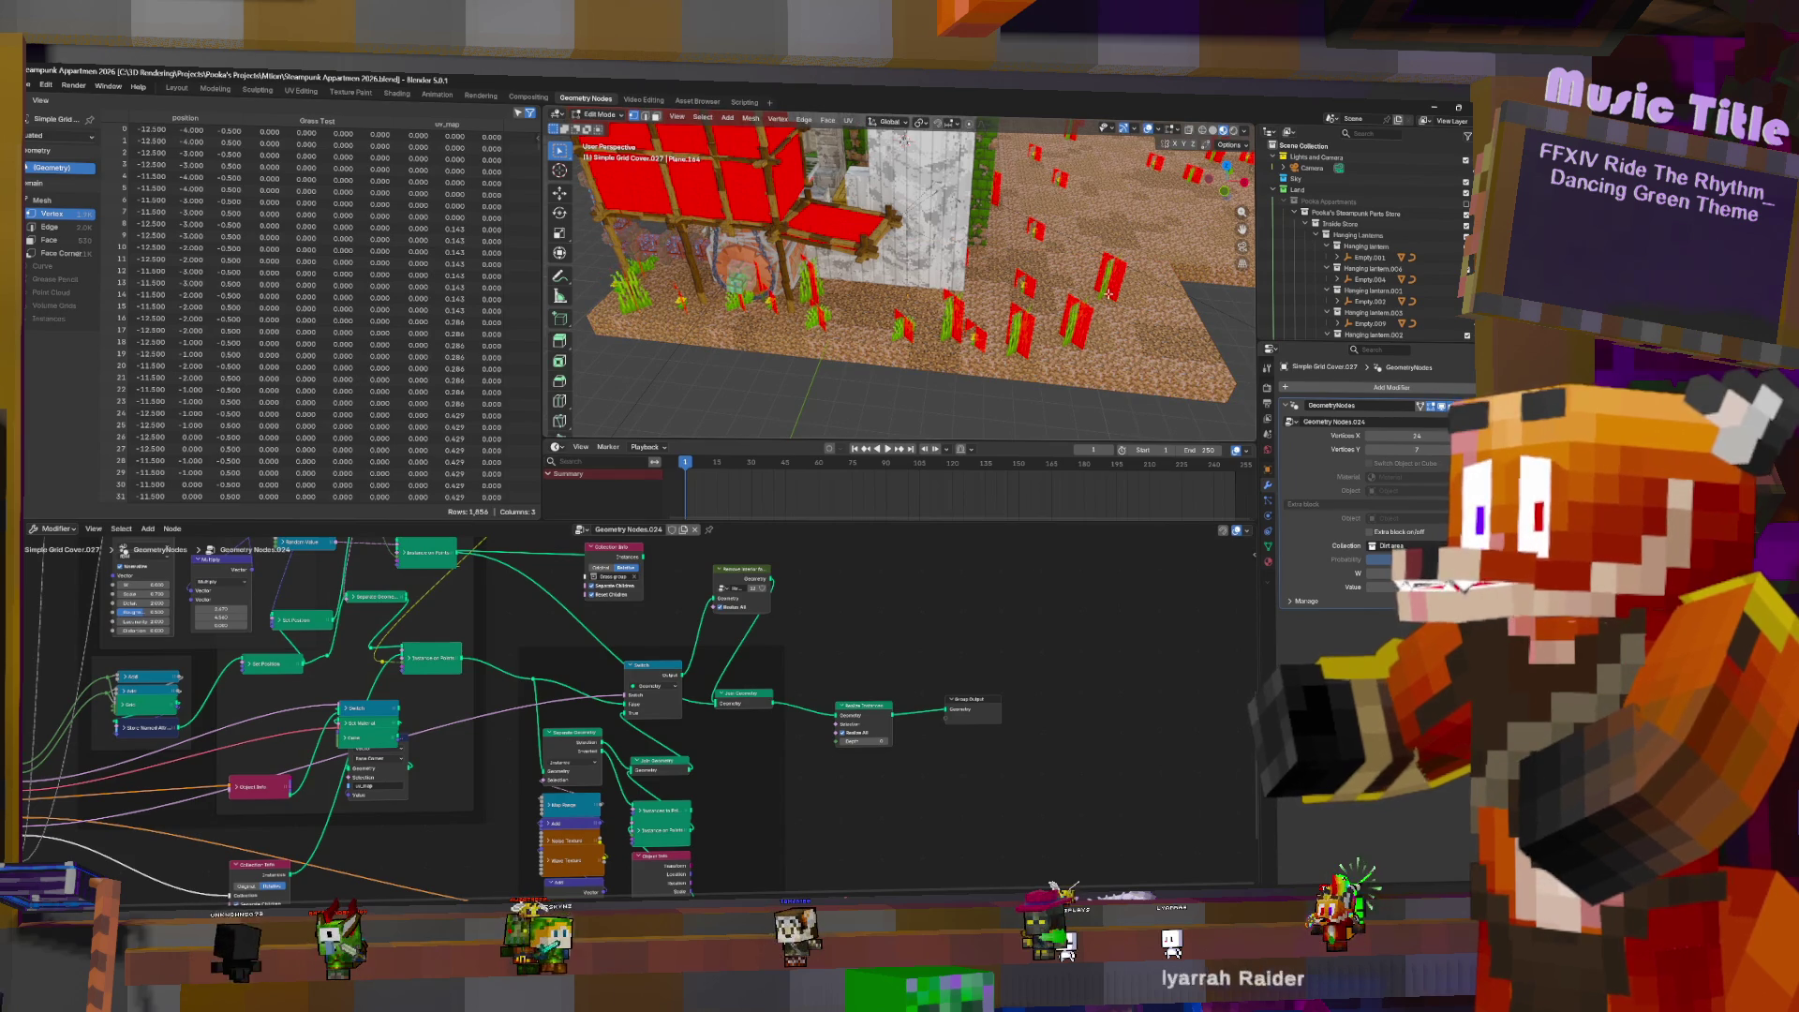
left_click(1162, 279)
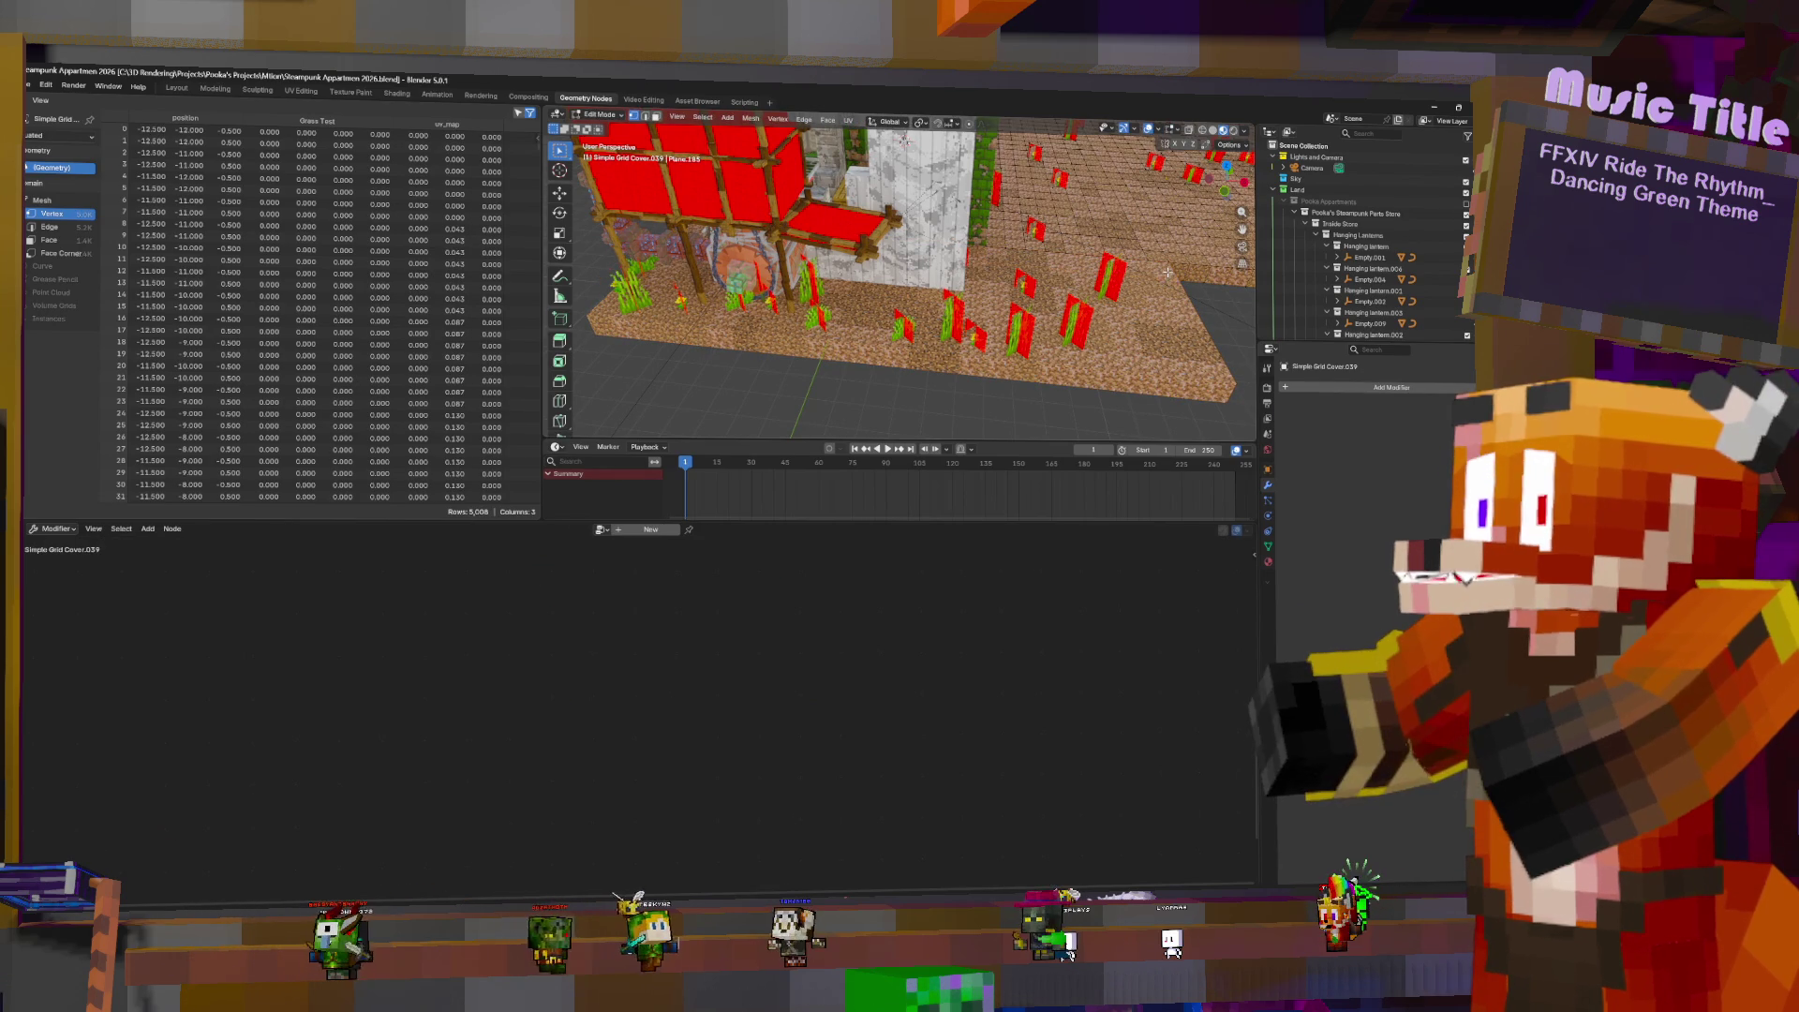
key("Tab")
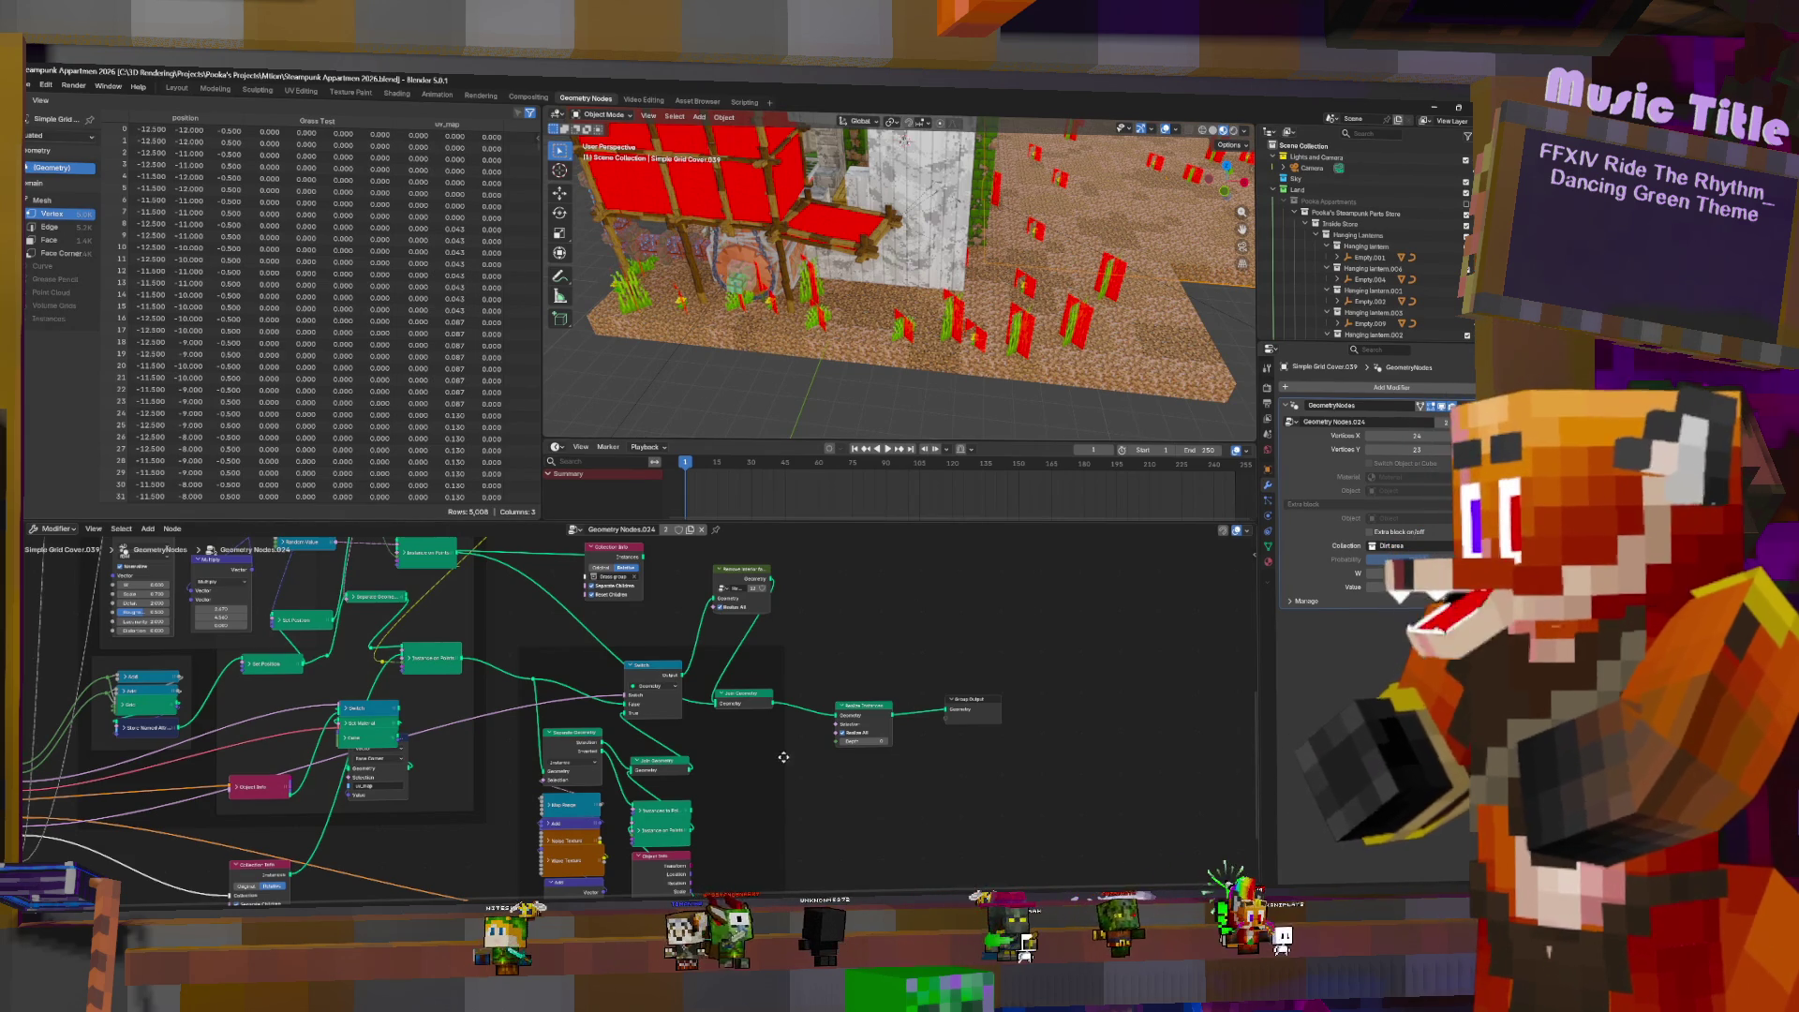
- Move the Instance on Points node to the right in Simple Grid Cover.039's node tree
mouse_move(707, 737)
middle_mouse_down()
mouse_move(932, 737)
mouse_move(734, 861)
middle_mouse_up()
scroll(932, 738, "down", 2)
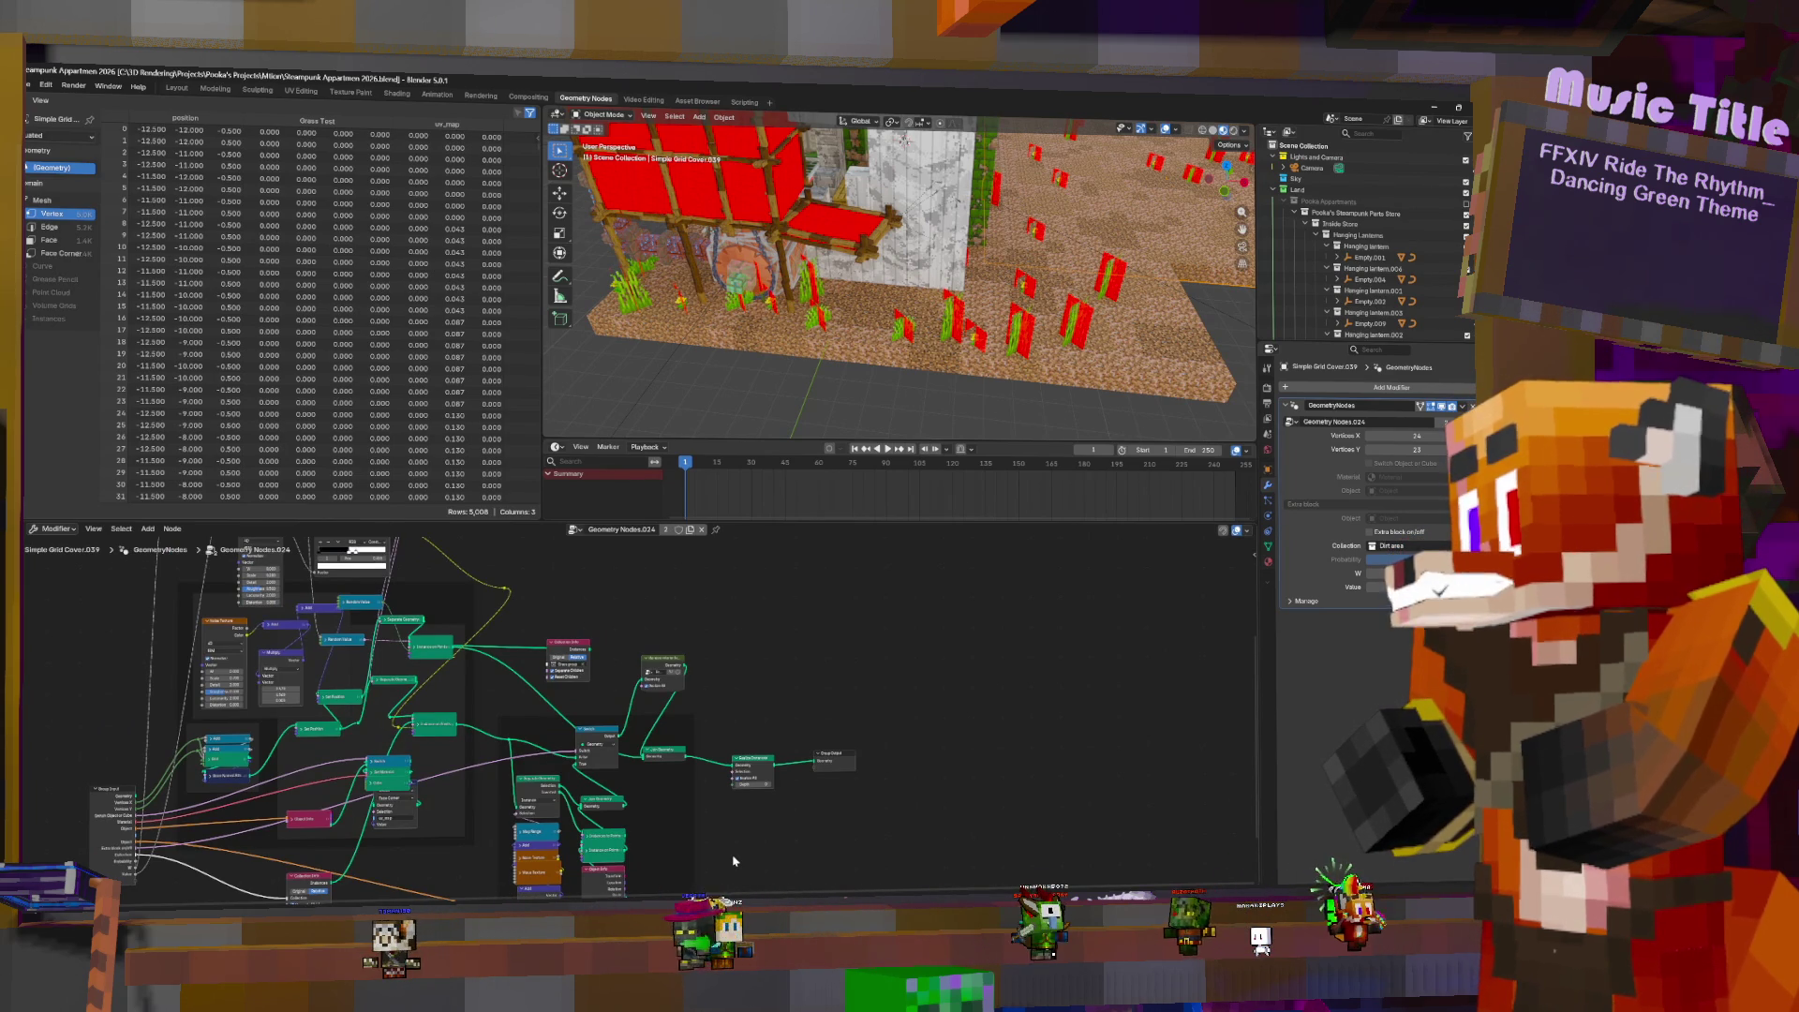
scroll(810, 538, "up", 2)
middle_click_drag(558, 720, 786, 742)
scroll(711, 740, "up", 3)
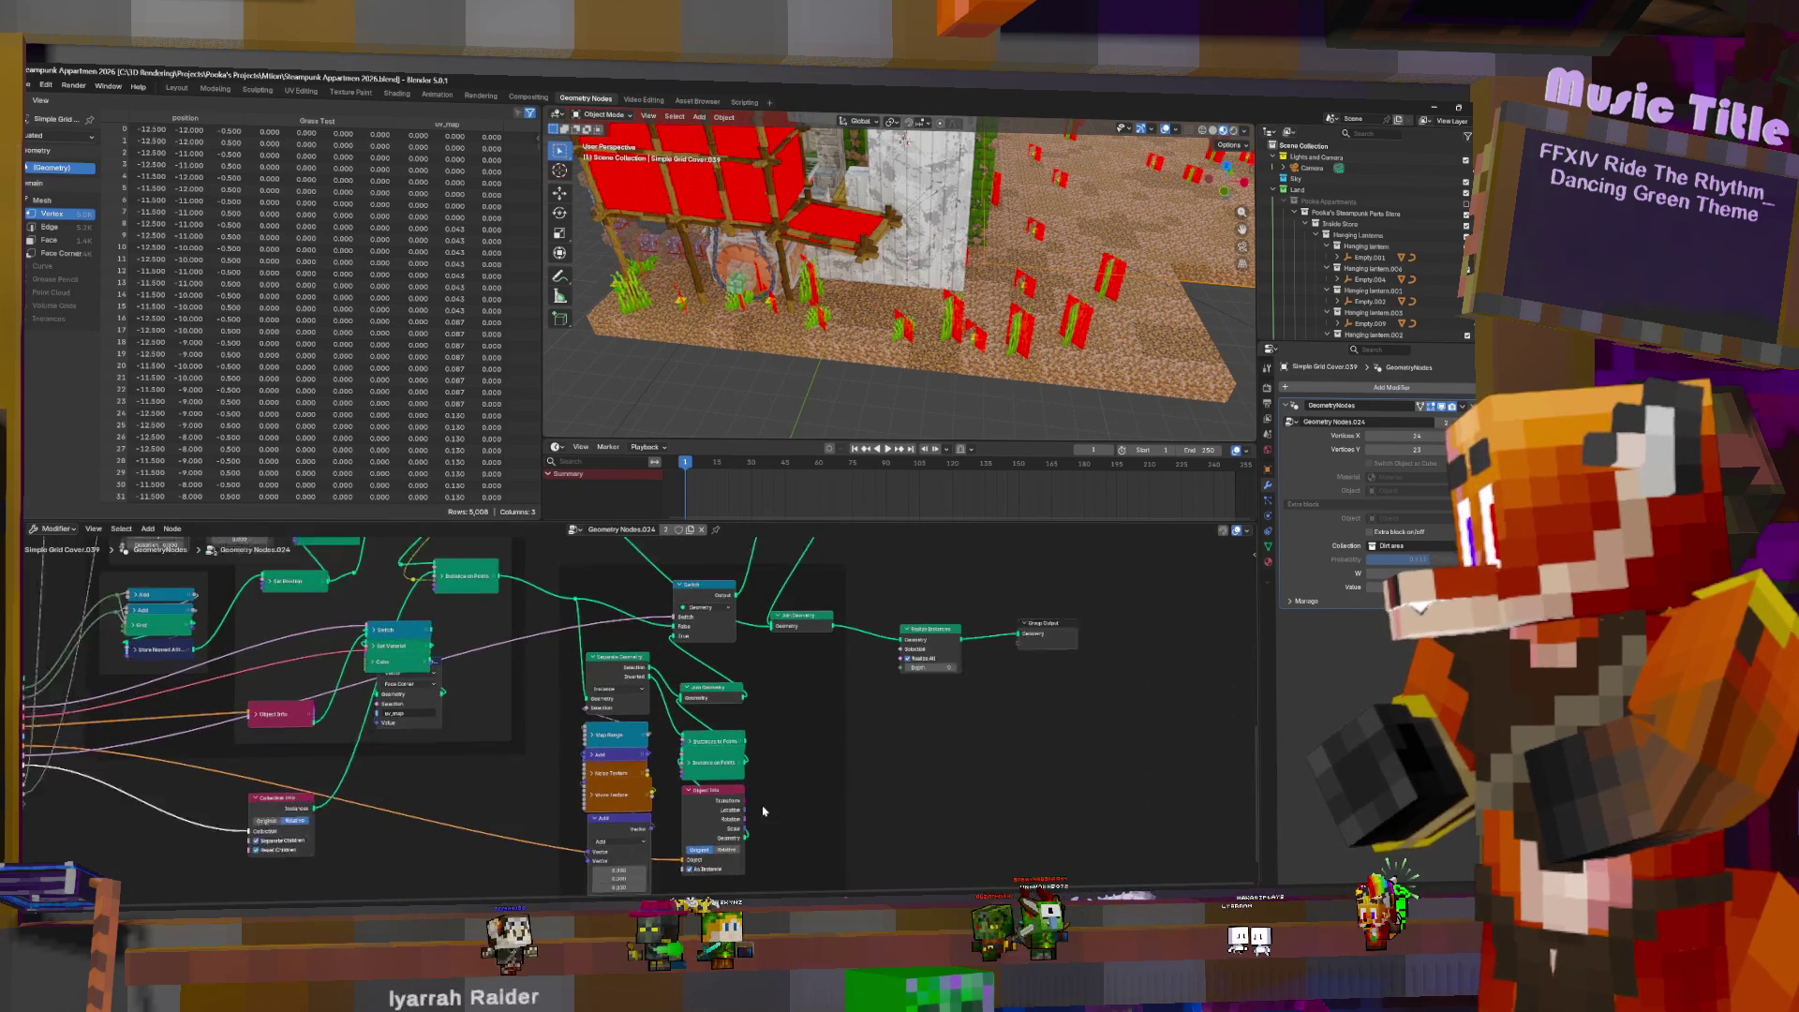
mouse_move(728, 748)
left_mouse_down()
mouse_move(876, 763)
mouse_move(856, 760)
left_mouse_up()
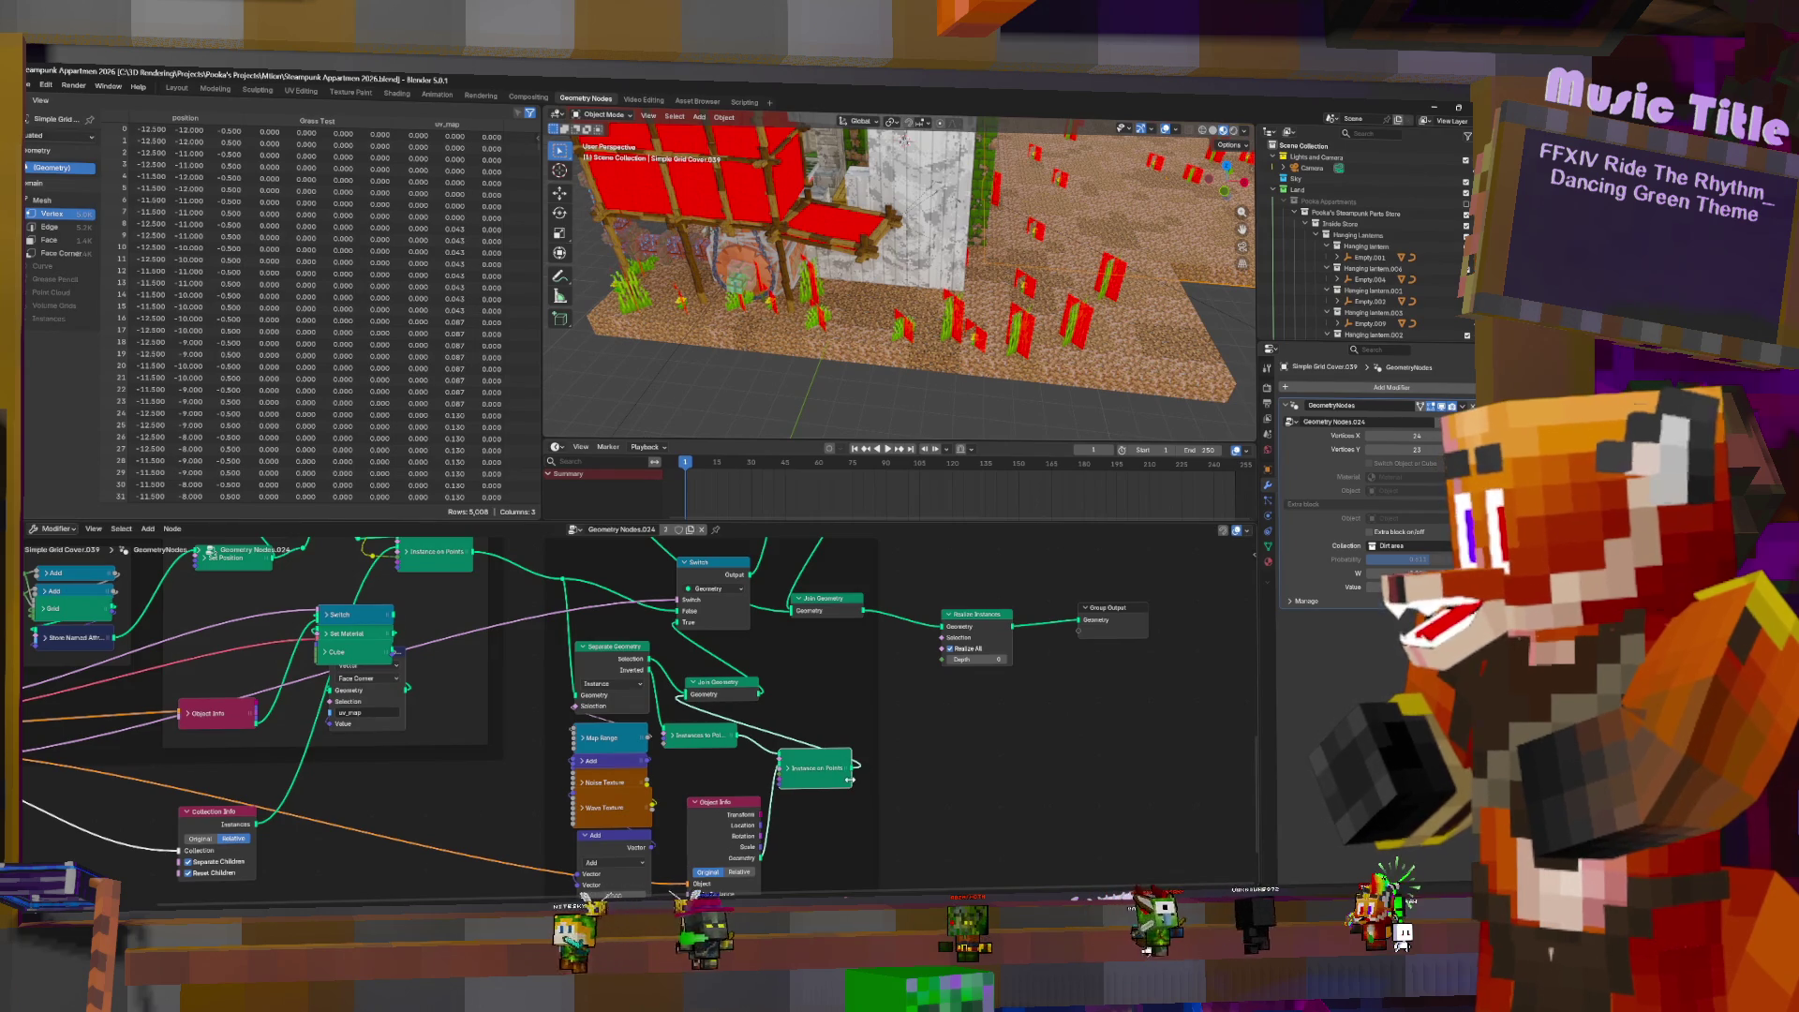
middle_click_drag(823, 769, 717, 725)
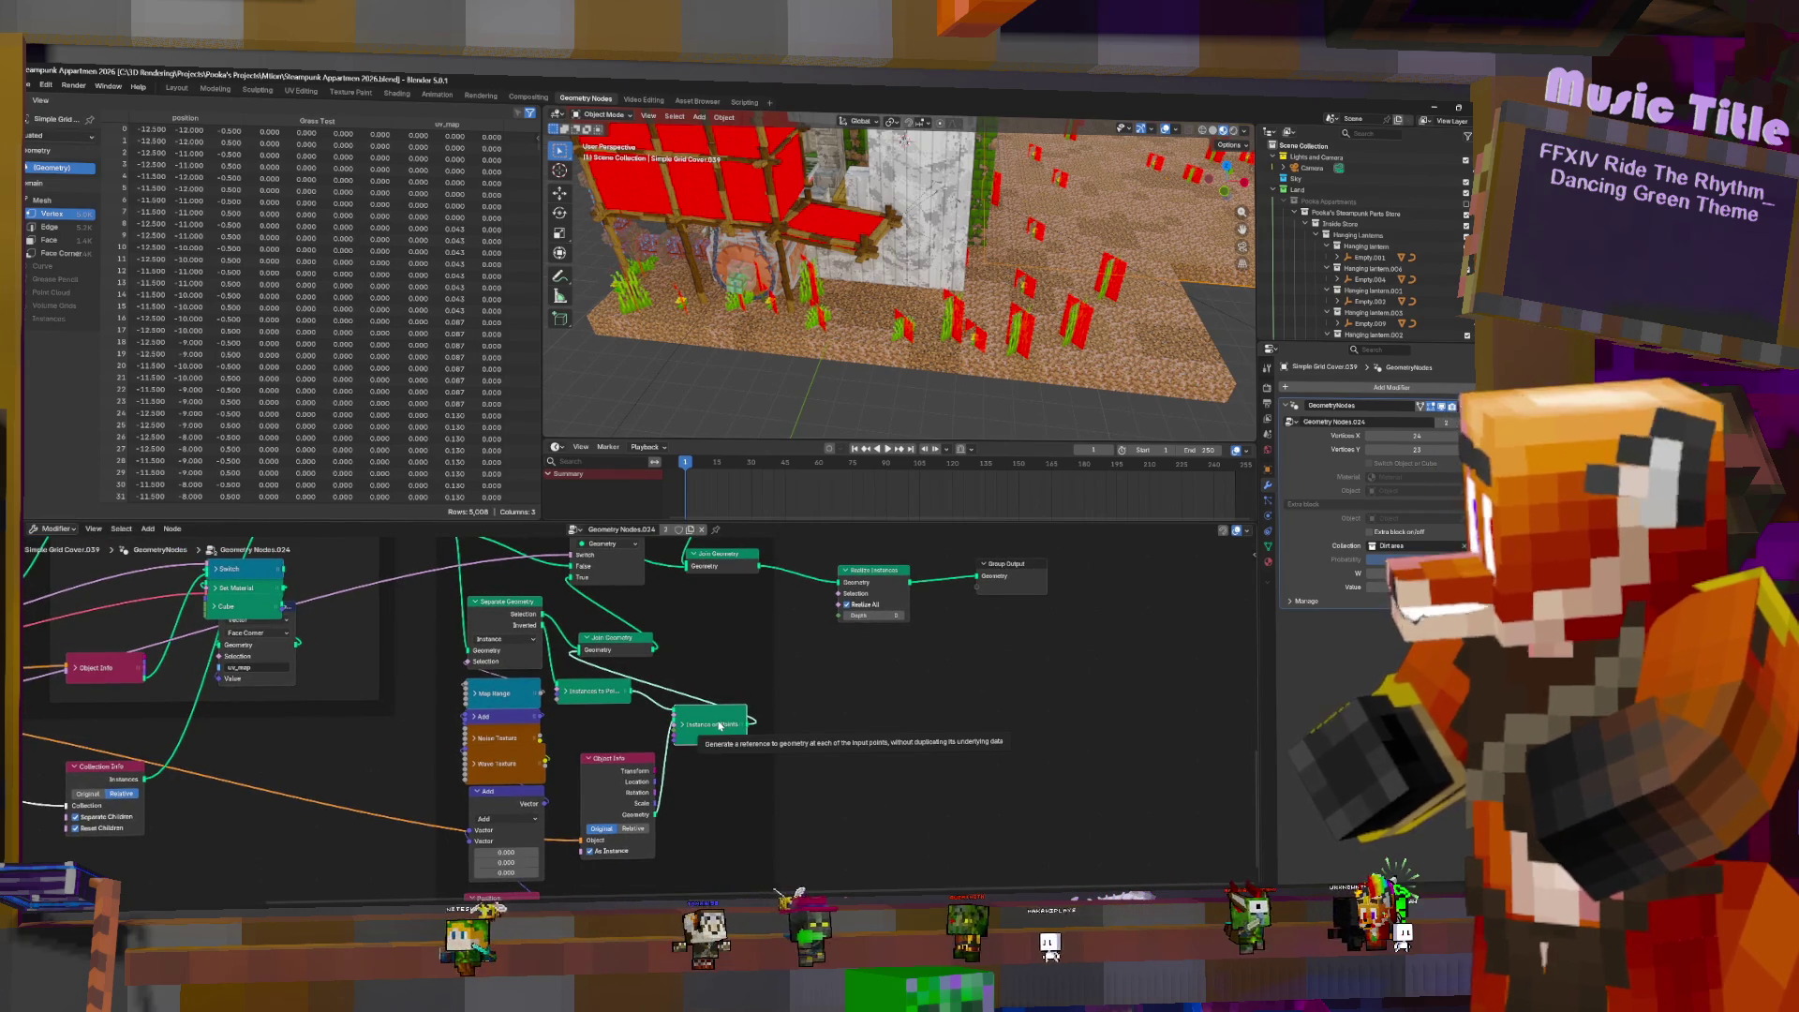
- Duplicate Instance on Points, place the copy below and wire it into the tree
key("shift+d")
left_click(740, 785)
mouse_move(633, 692)
left_mouse_down()
mouse_move(690, 785)
mouse_move(583, 650)
left_mouse_up()
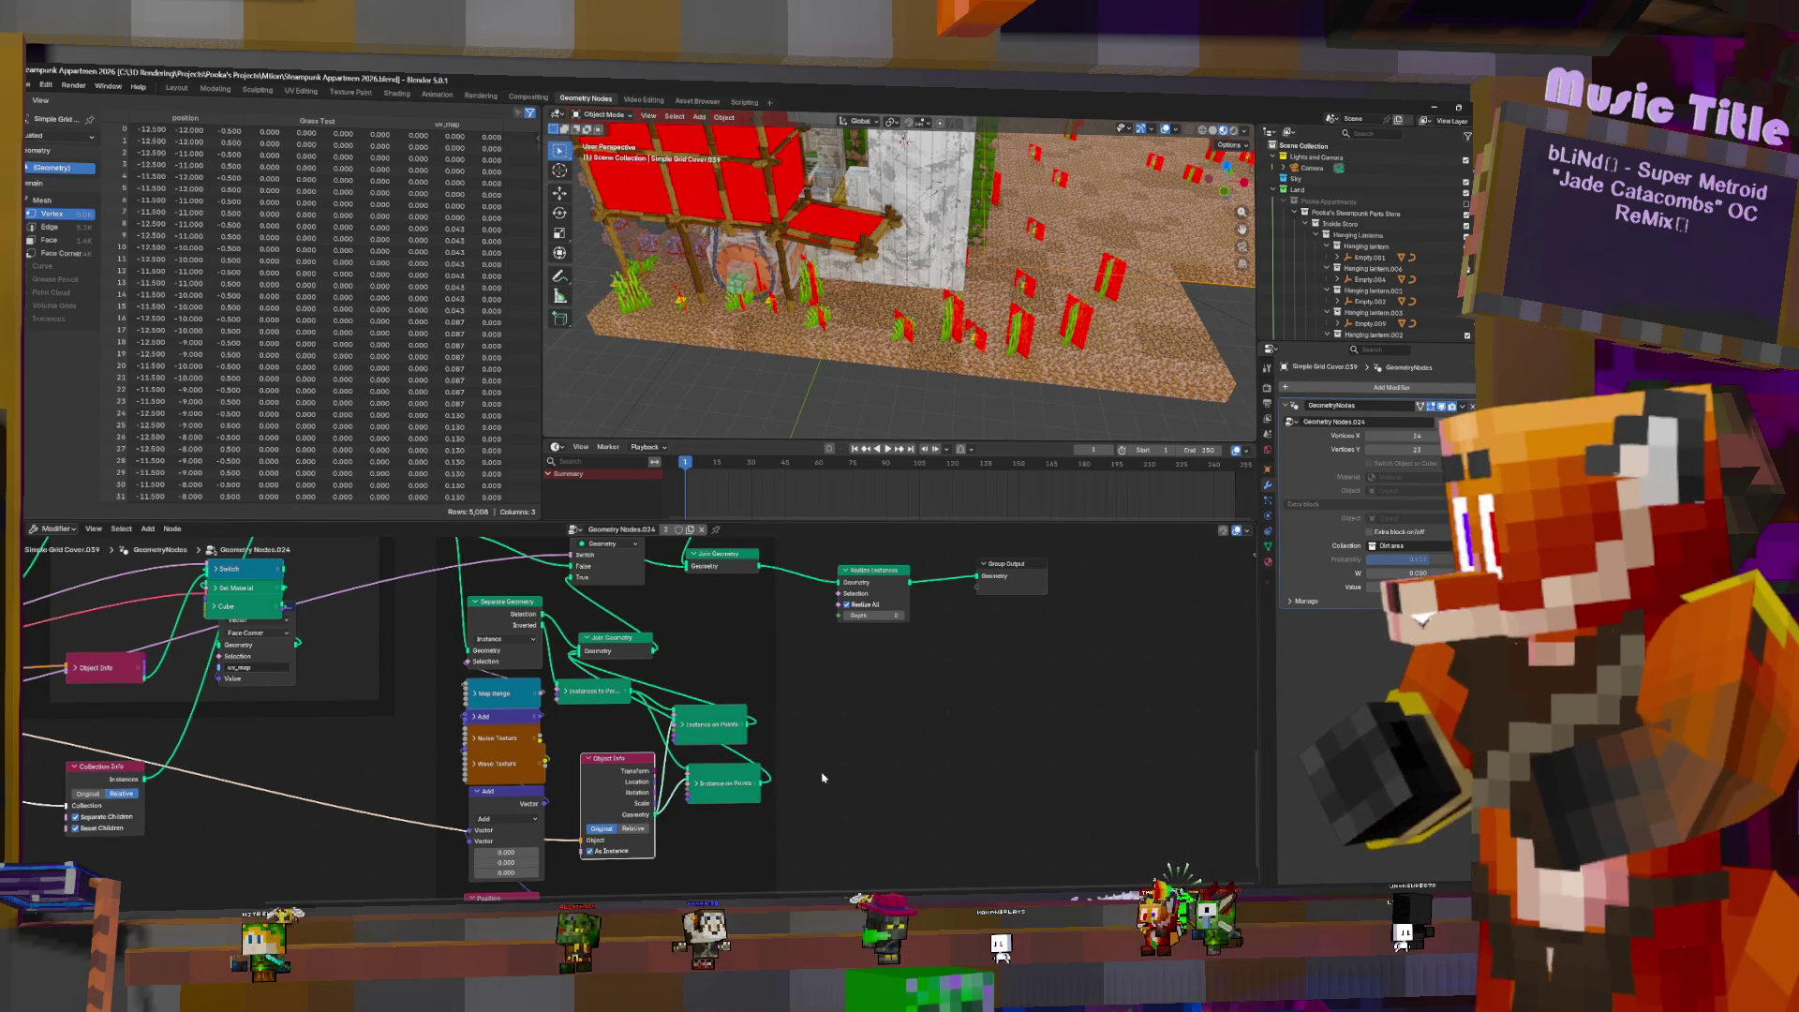
- Expand the duplicated Instance on Points node and set its Rotation Z to 180°
left_click(697, 783)
middle_click_drag(721, 782, 747, 609)
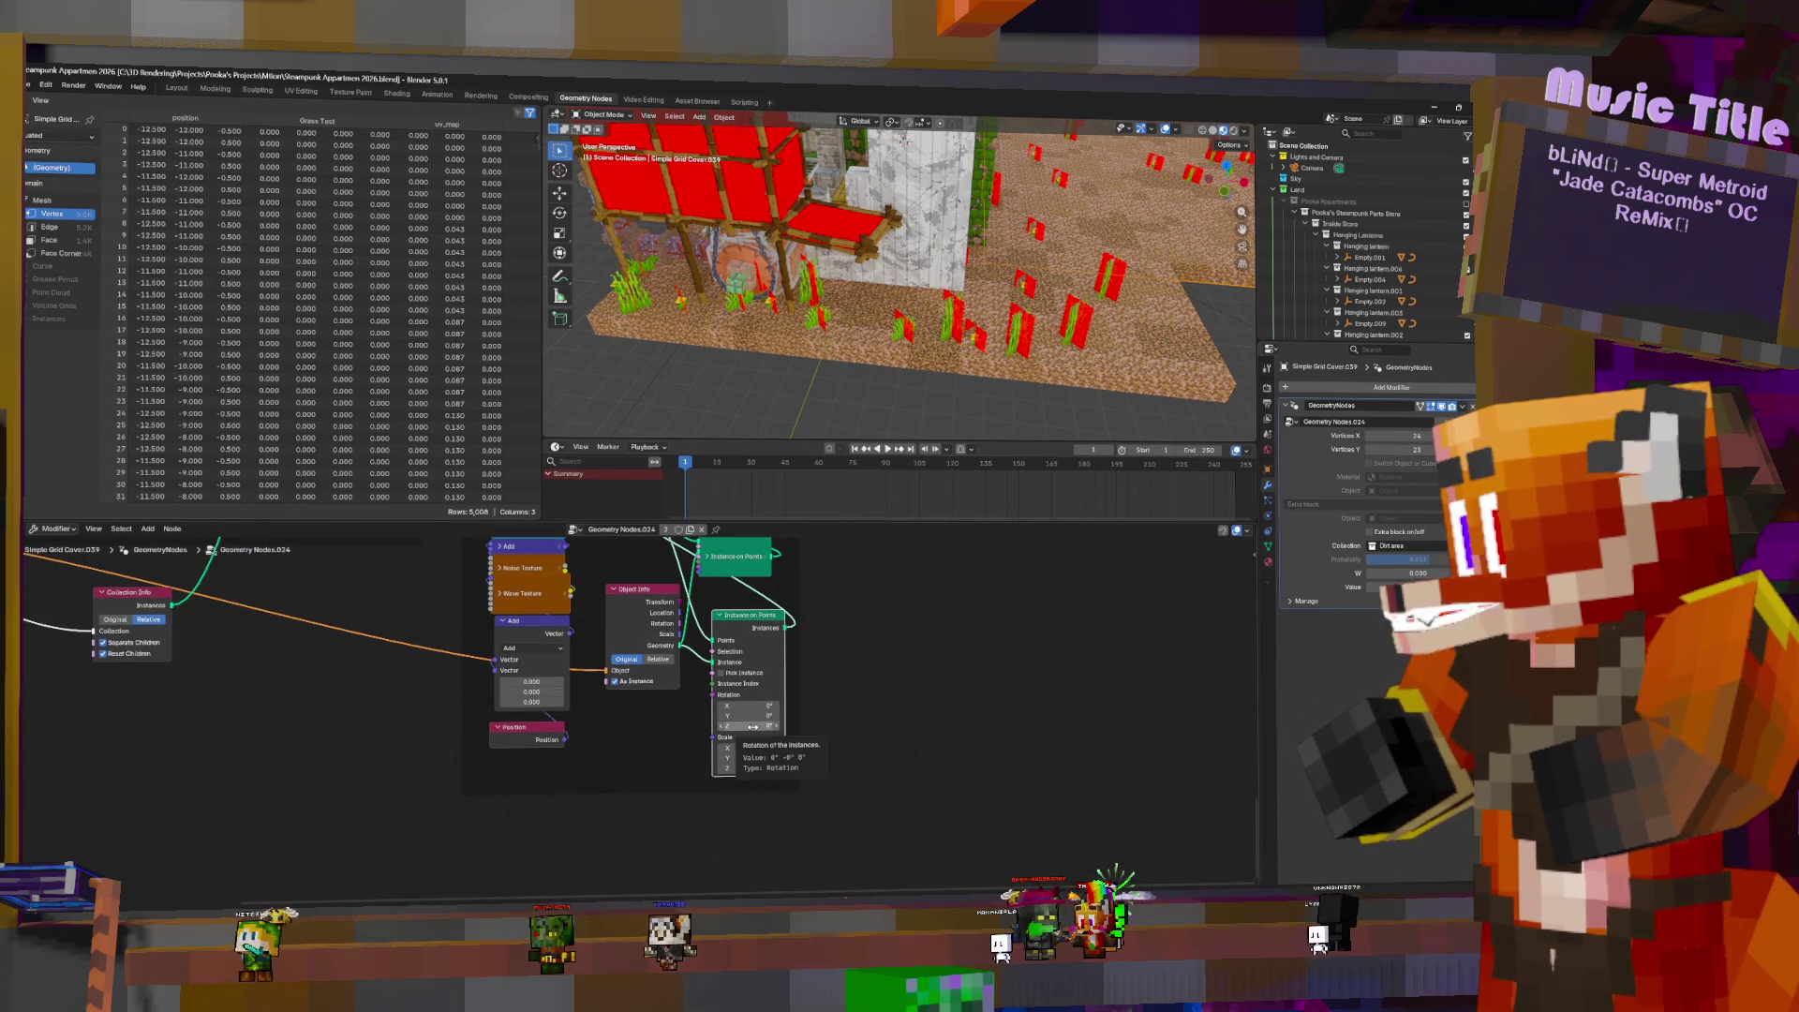
left_click(753, 726)
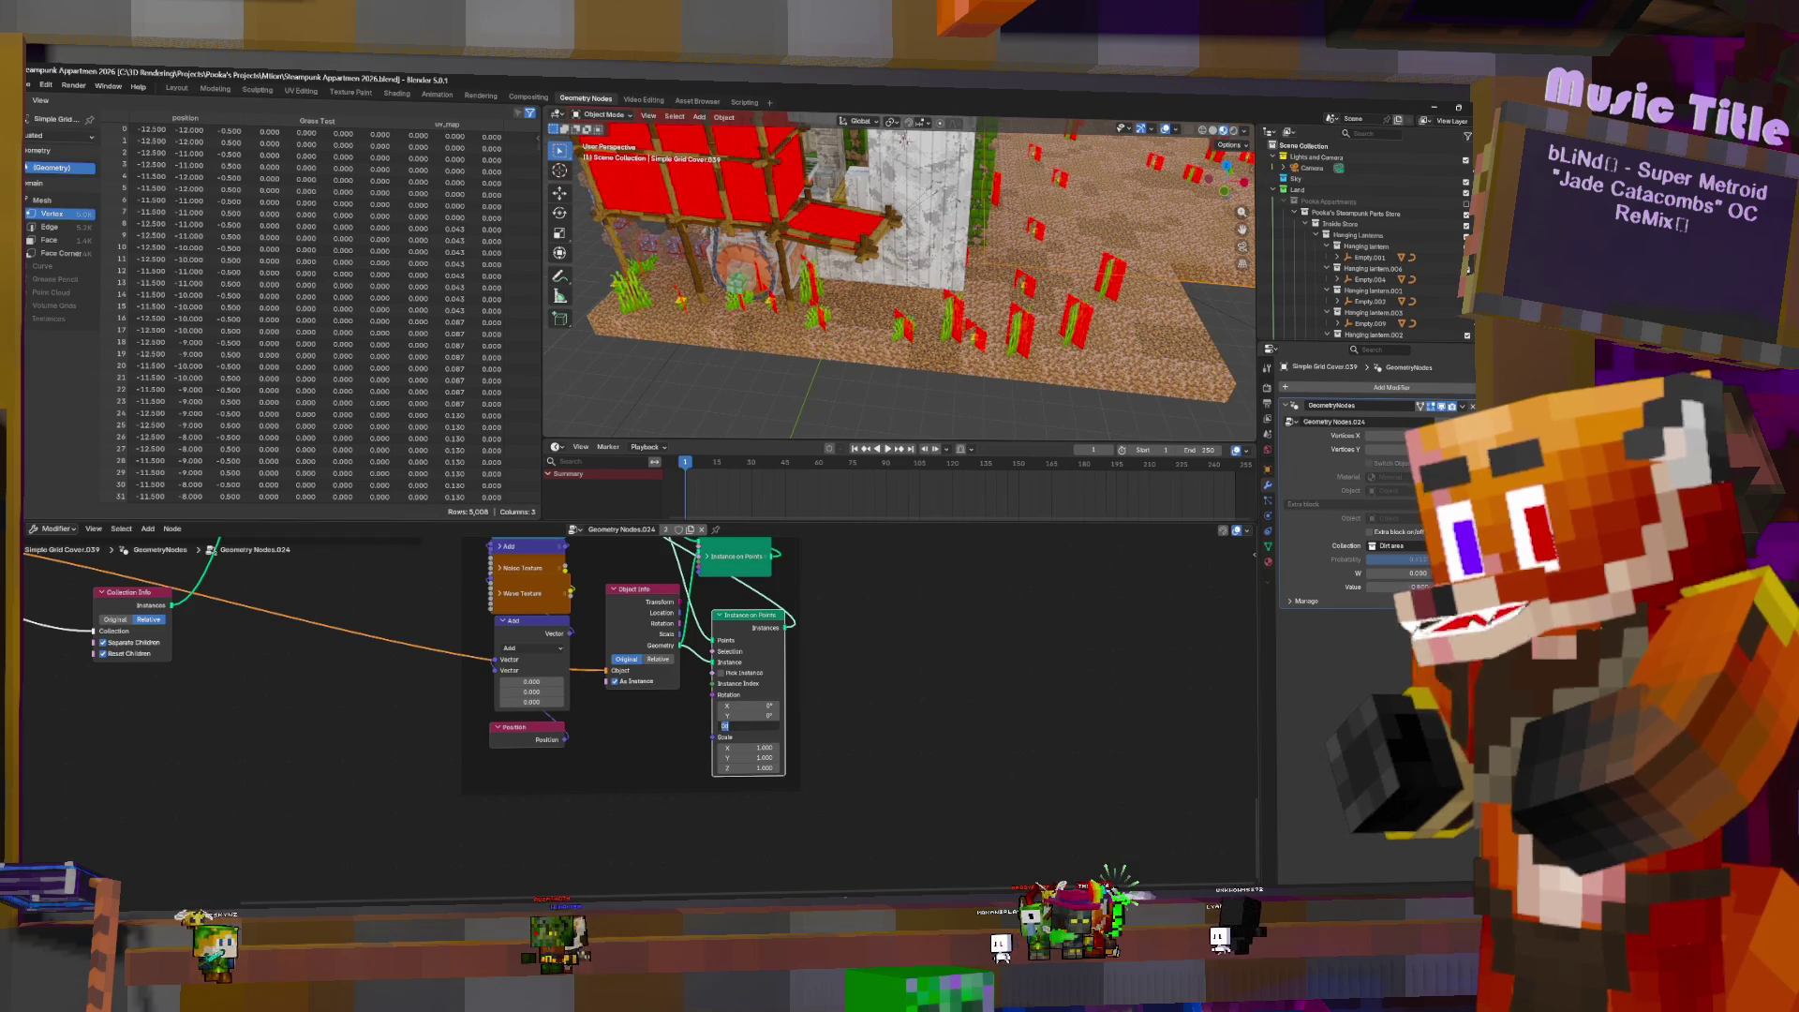
key("Return")
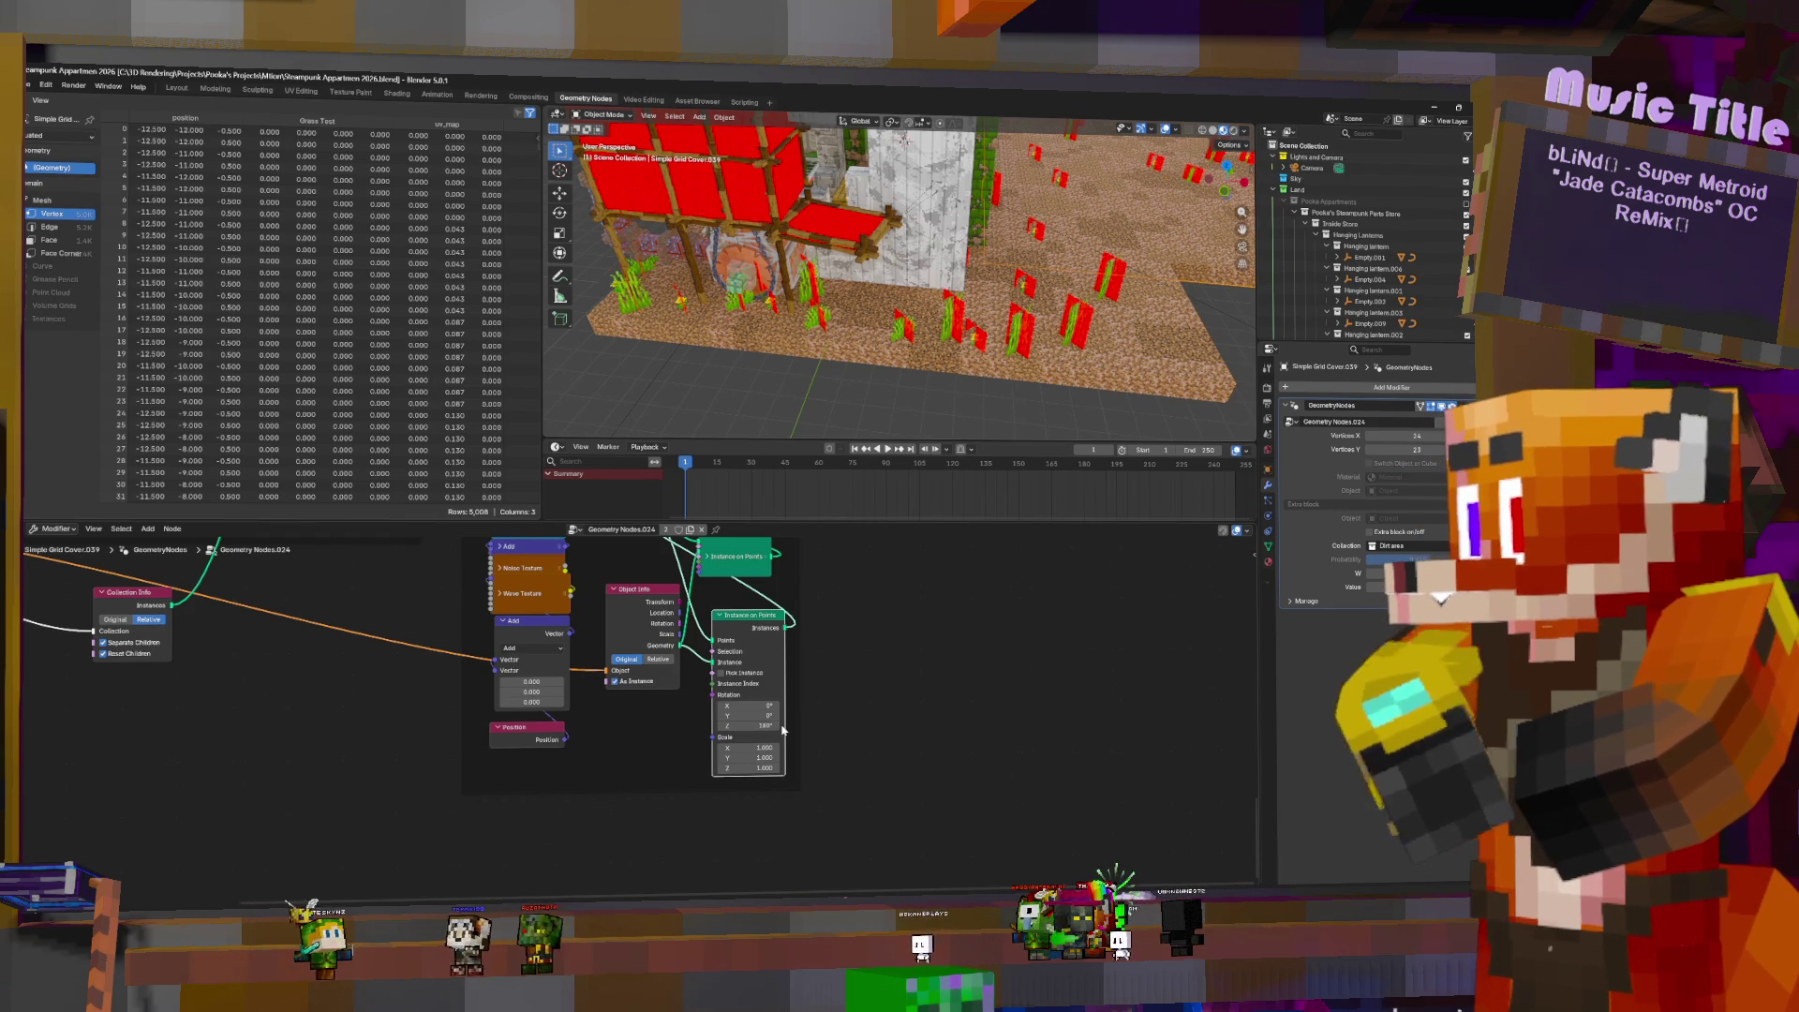
scroll(776, 732, "down", 4)
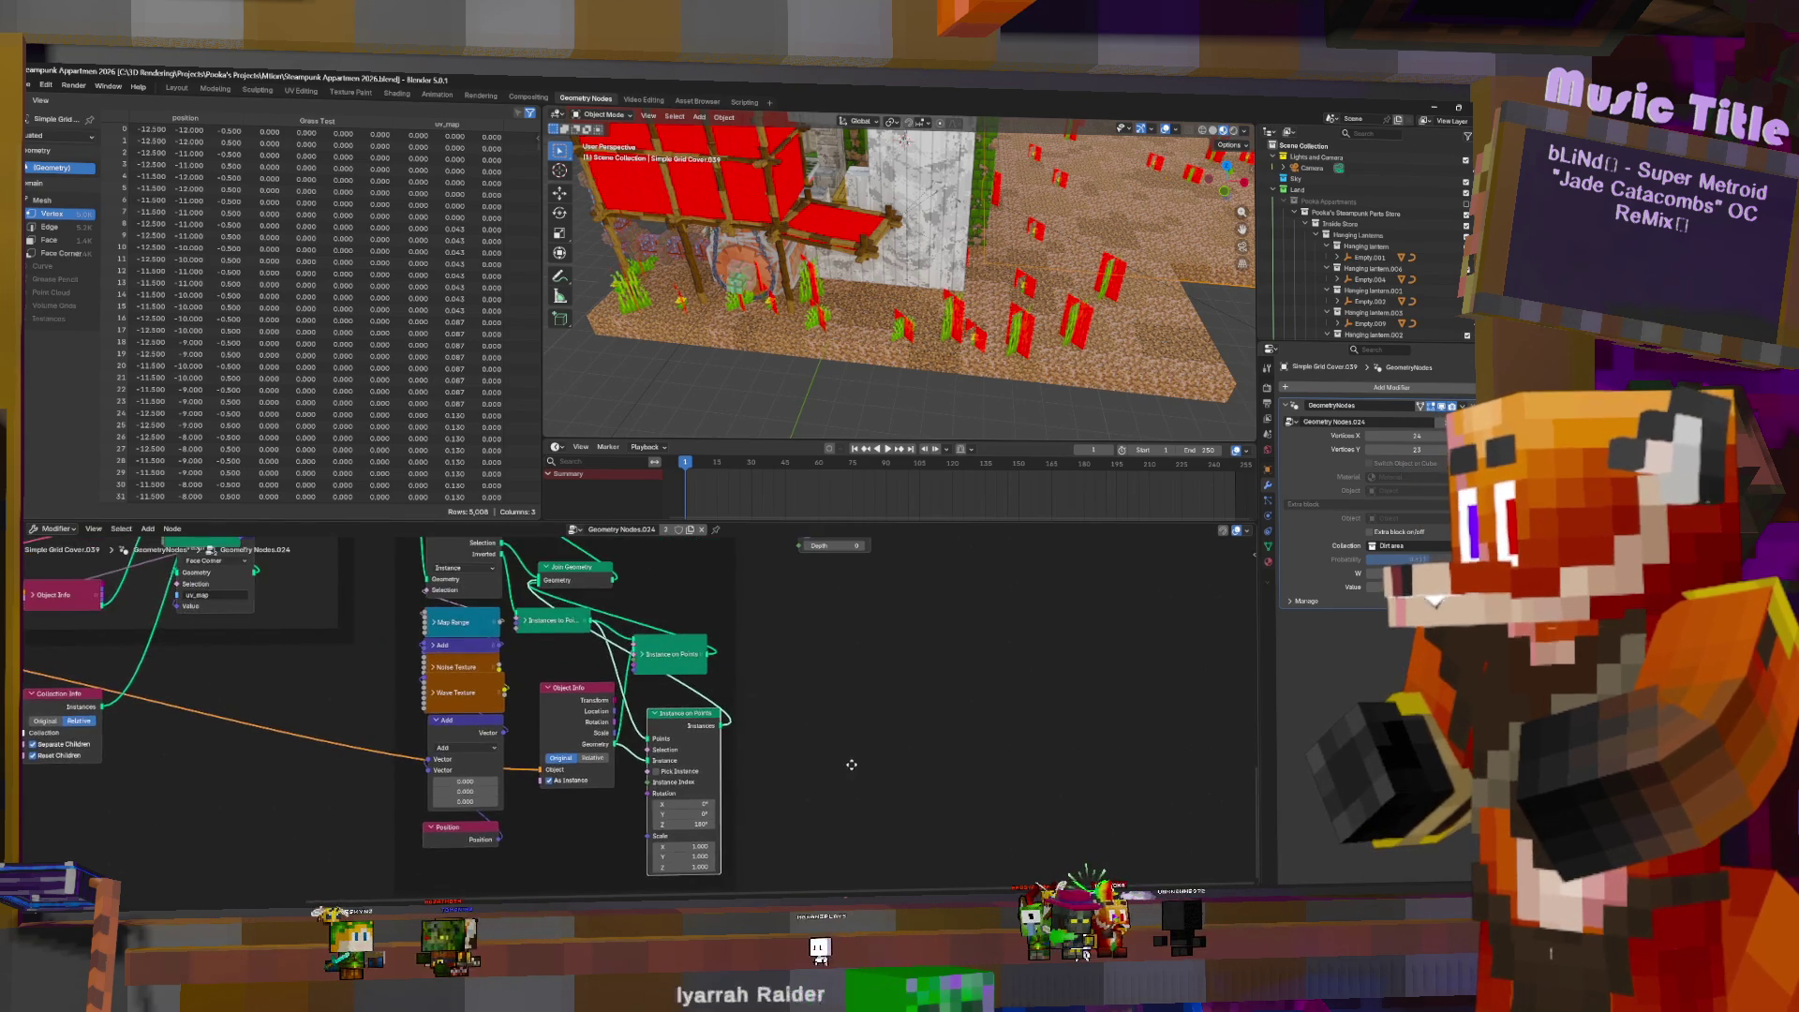
middle_click_drag(822, 759, 883, 825)
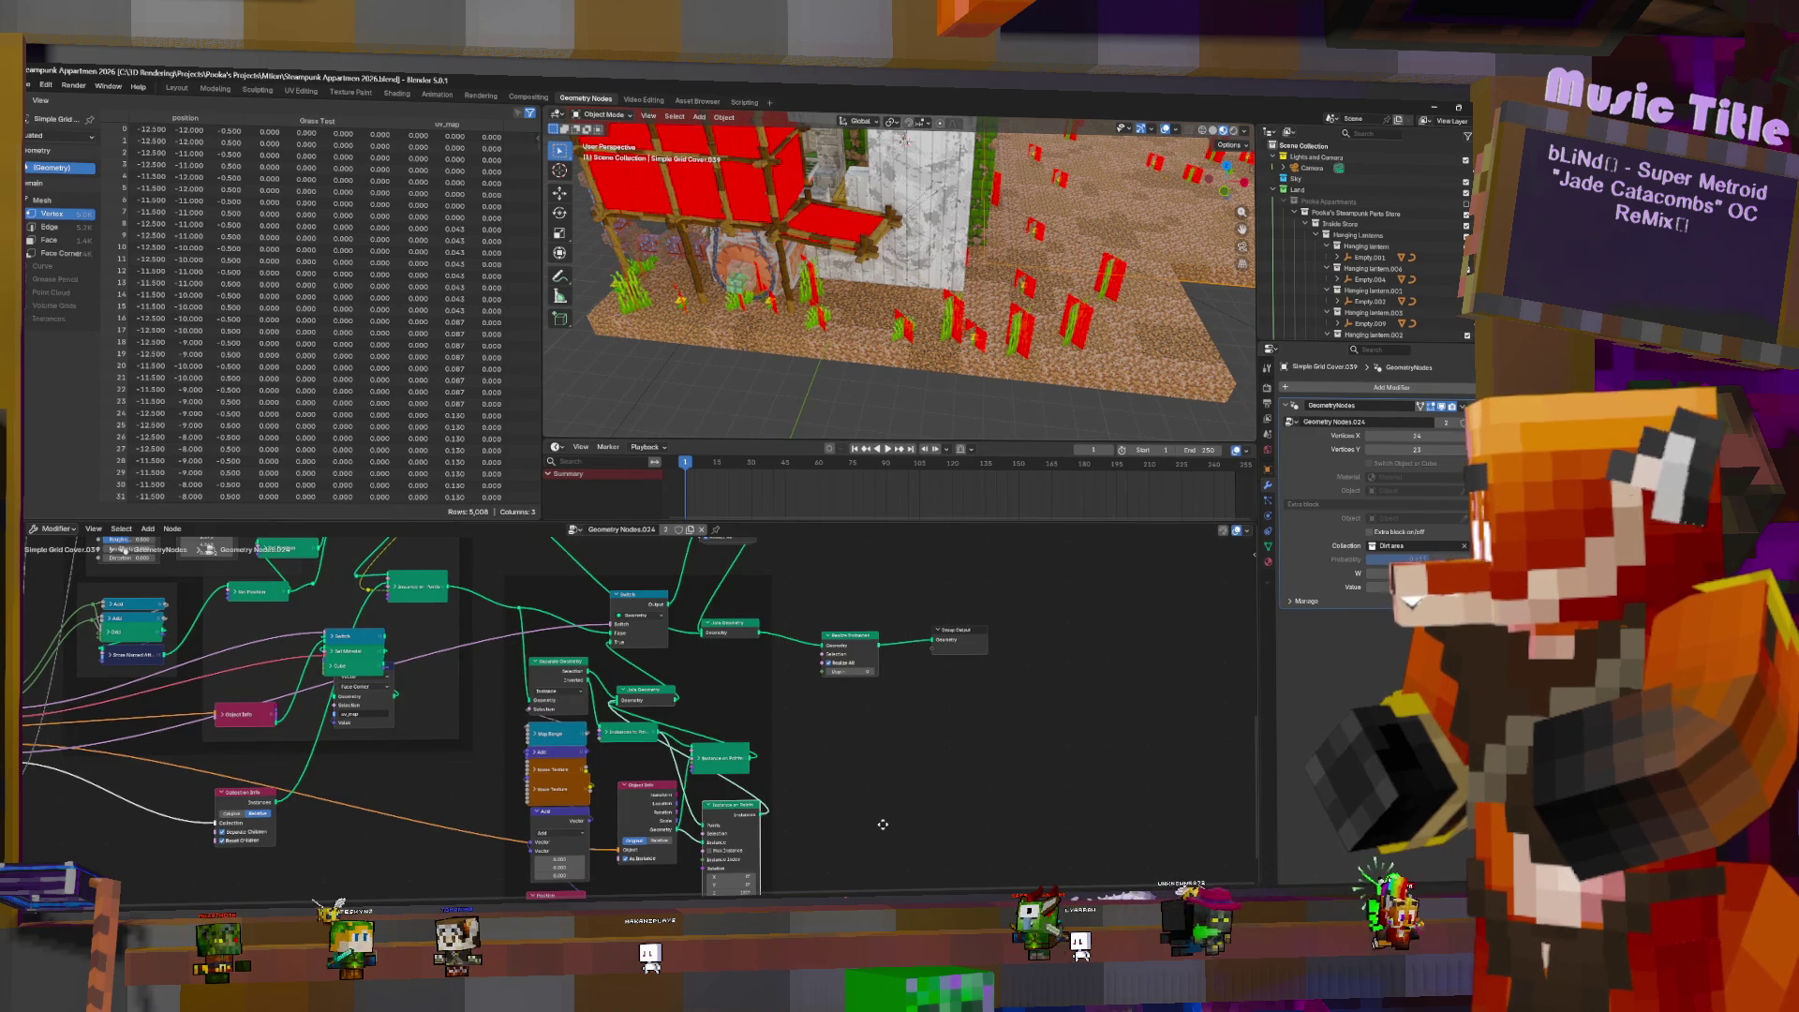
middle_click_drag(883, 825, 993, 849)
middle_click_drag(721, 855, 721, 743)
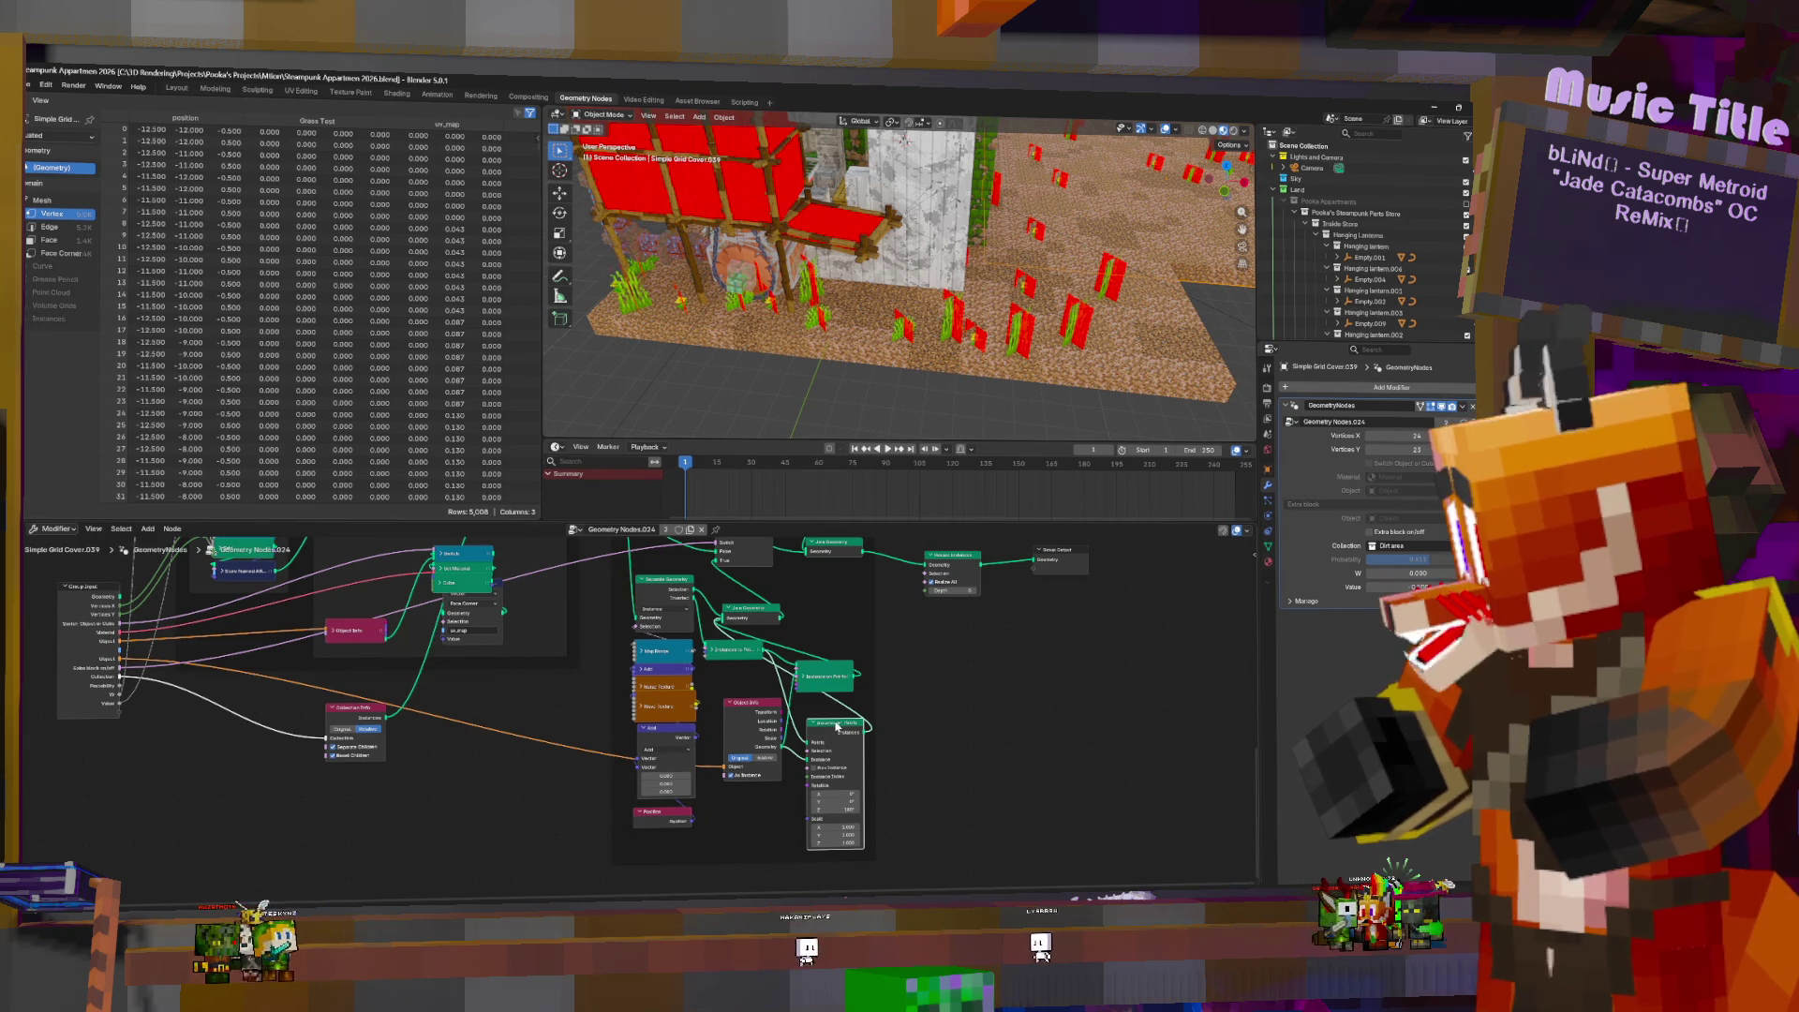
middle_click_drag(834, 731, 841, 783)
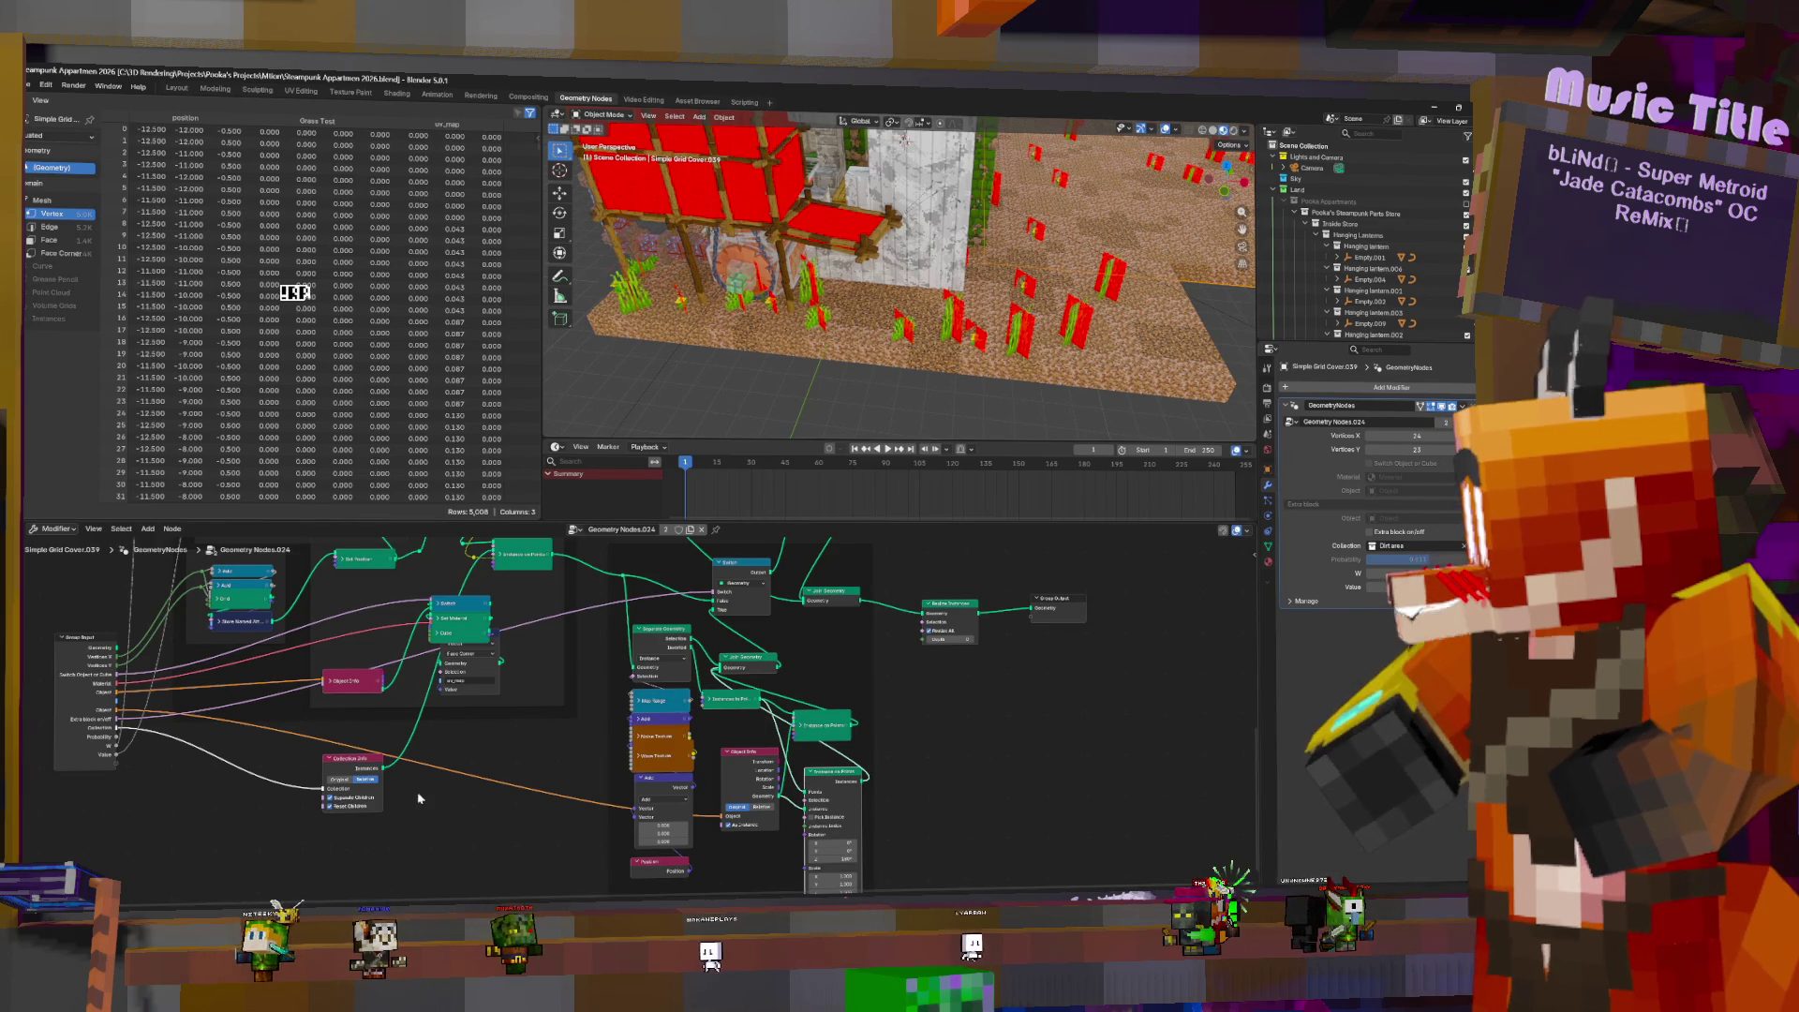
- Drag the rotated Instance on Points node to a new position in the tree
middle_click_drag(436, 826, 556, 838)
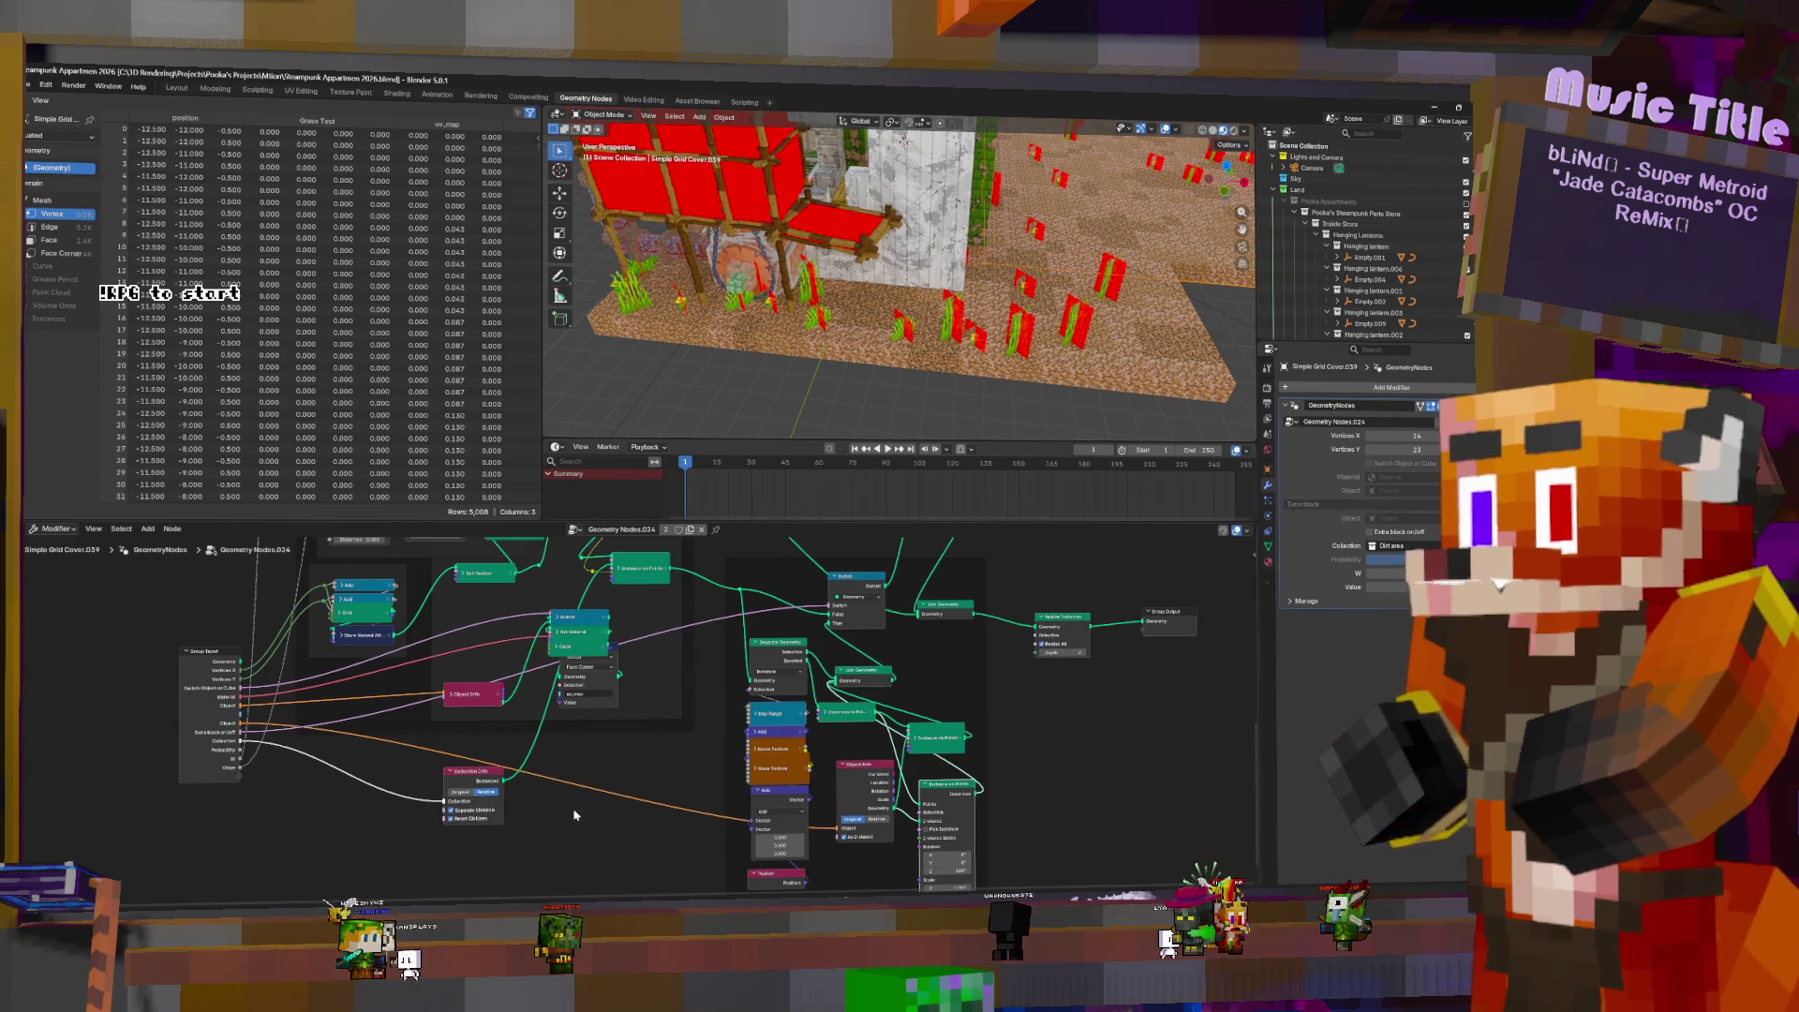
mouse_move(981, 701)
middle_mouse_down()
mouse_move(1074, 887)
mouse_move(838, 779)
mouse_move(841, 821)
mouse_move(875, 837)
middle_mouse_up()
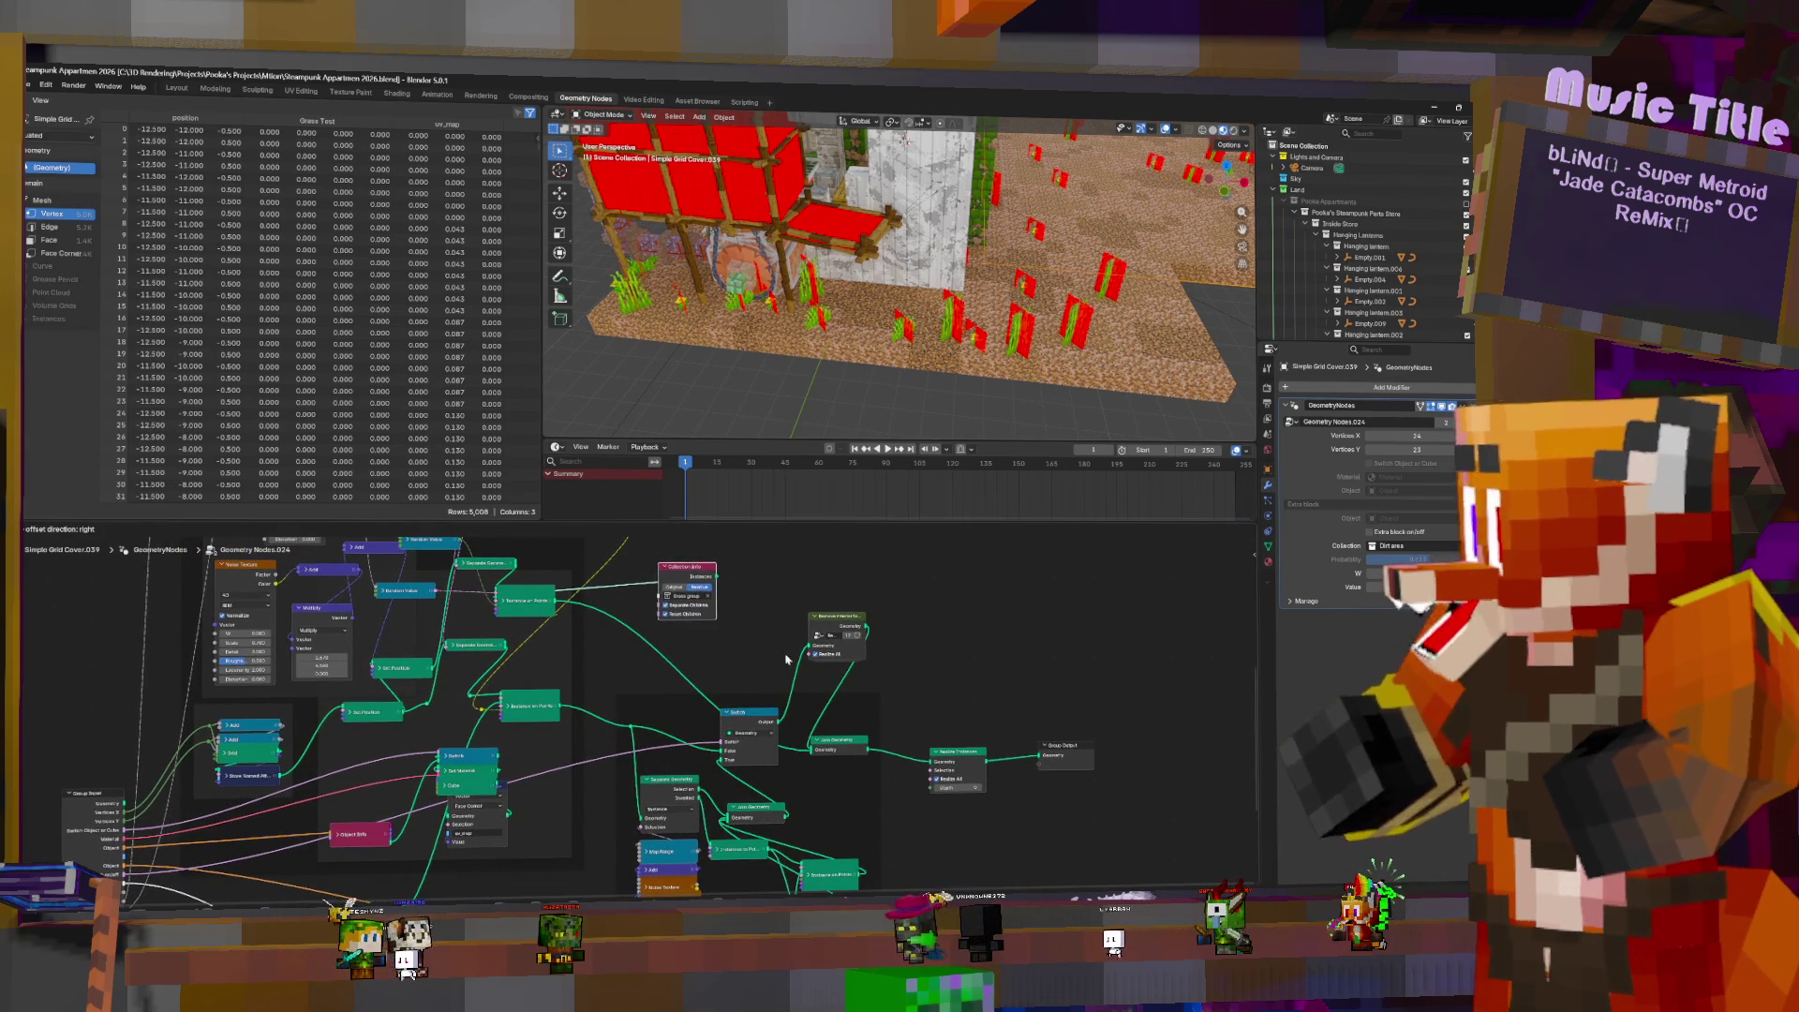
middle_click_drag(838, 916, 761, 767)
left_click(764, 777)
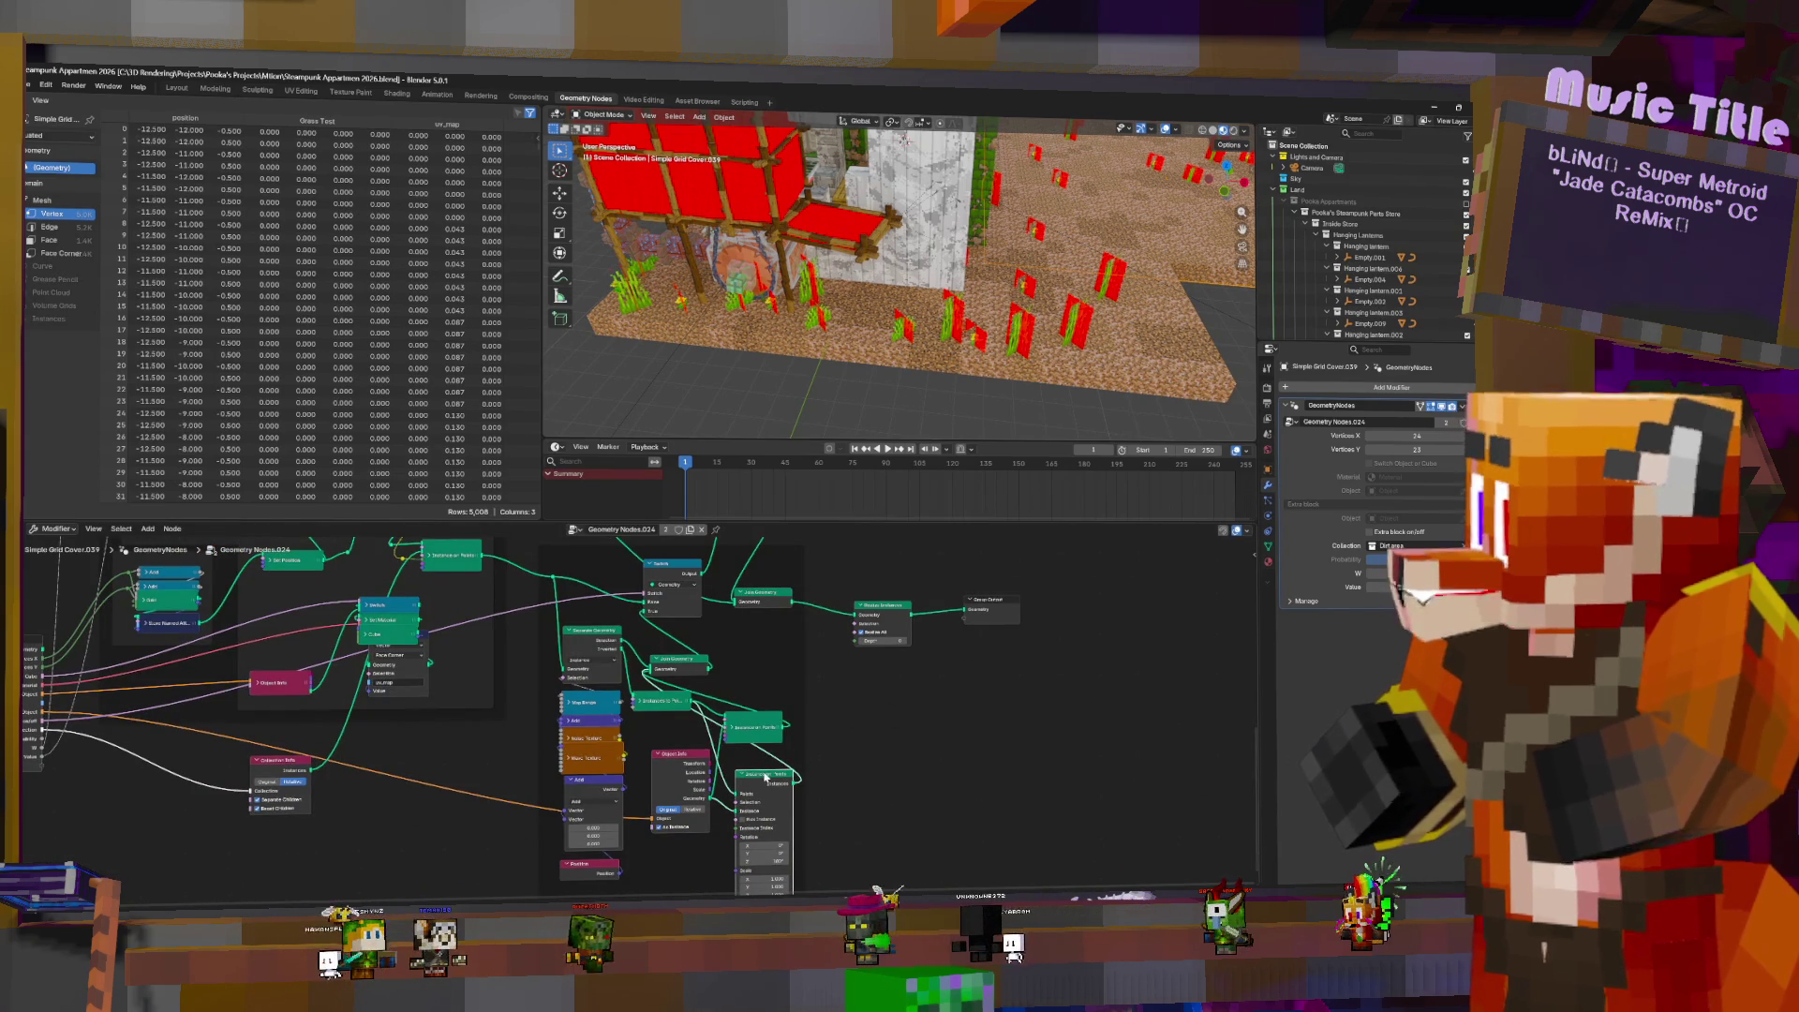
mouse_move(767, 777)
left_mouse_down()
mouse_move(717, 581)
mouse_move(710, 655)
mouse_move(759, 672)
mouse_move(738, 663)
left_mouse_up()
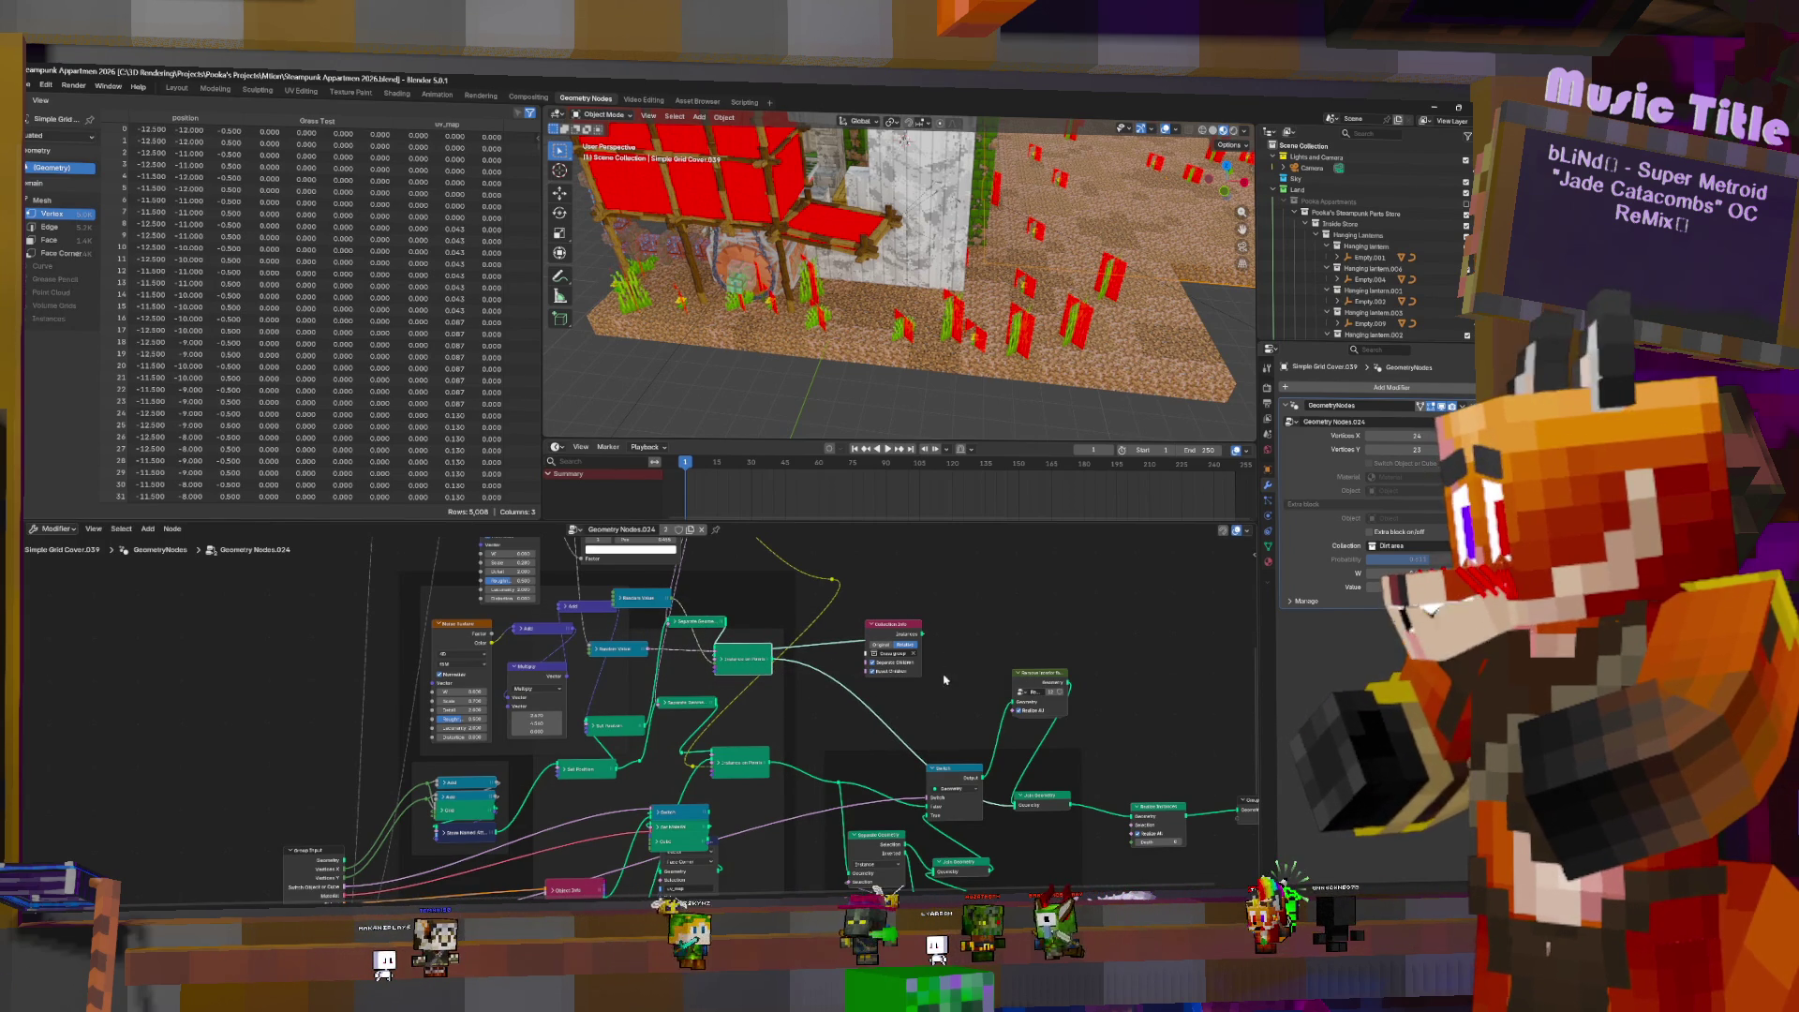
key("shift+a")
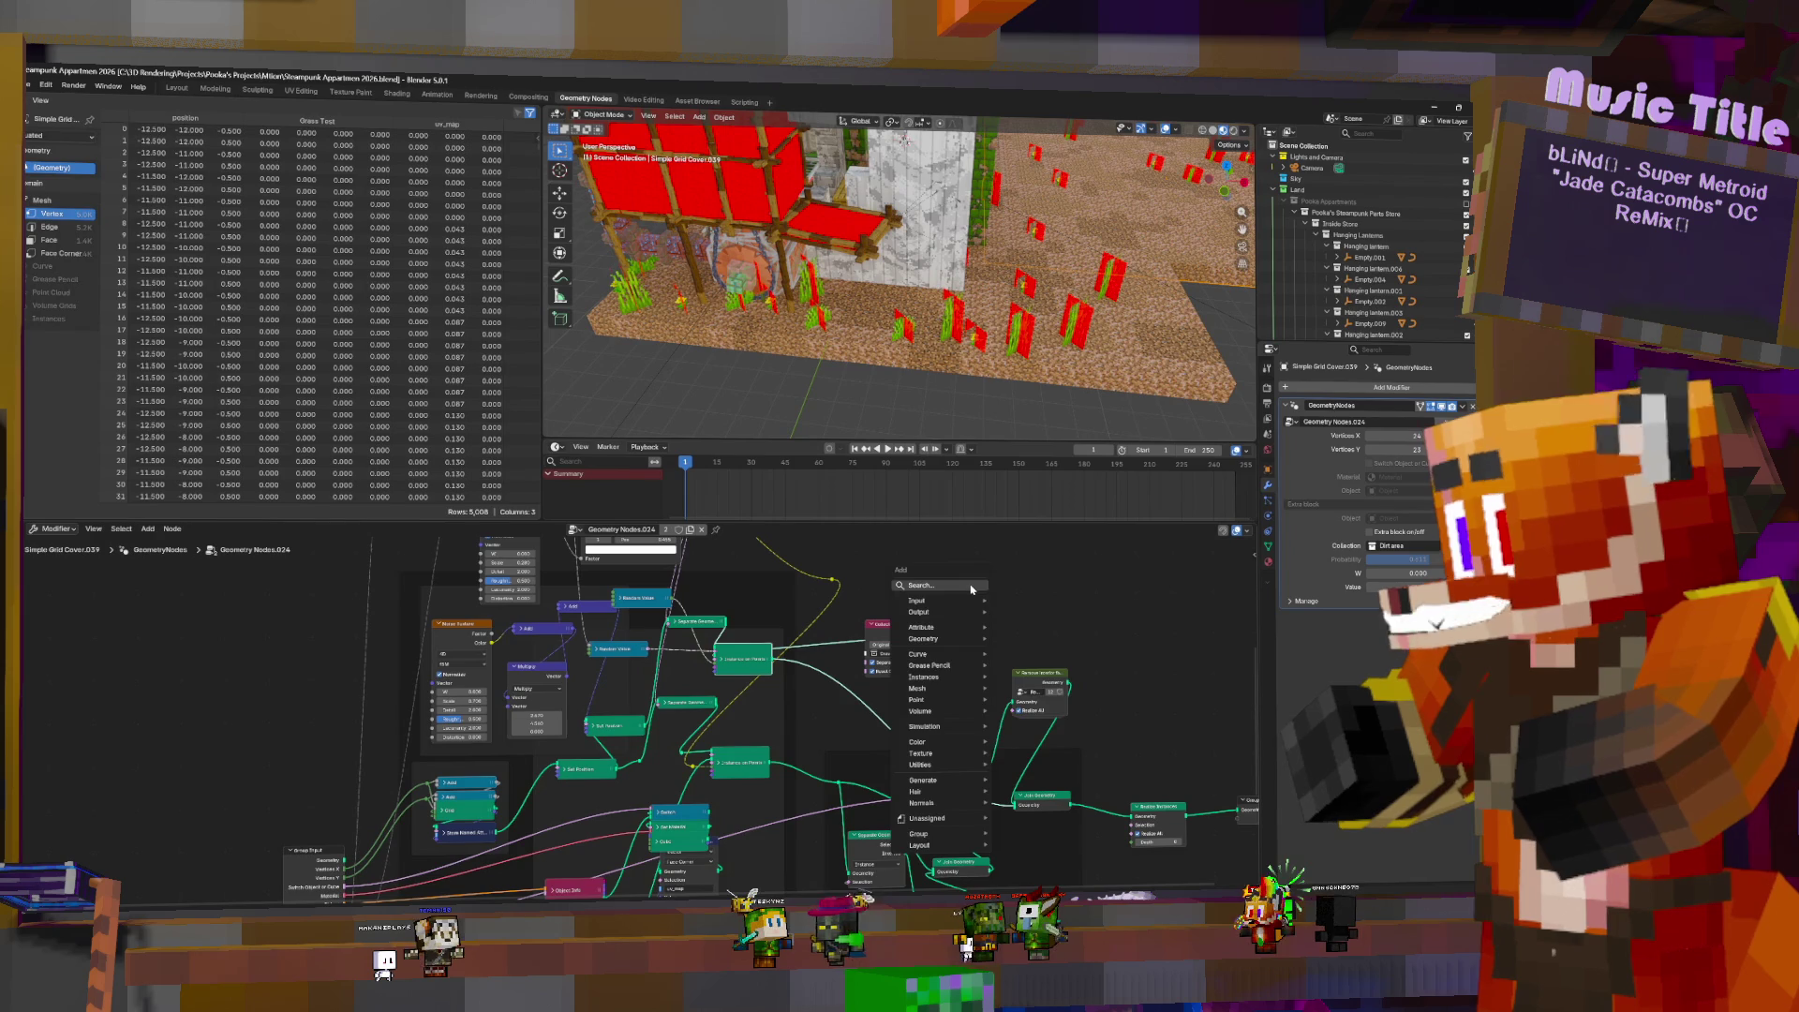
- Search 'rotat' and place a Rotation node in the node tree
left_click(996, 590)
type("rotat")
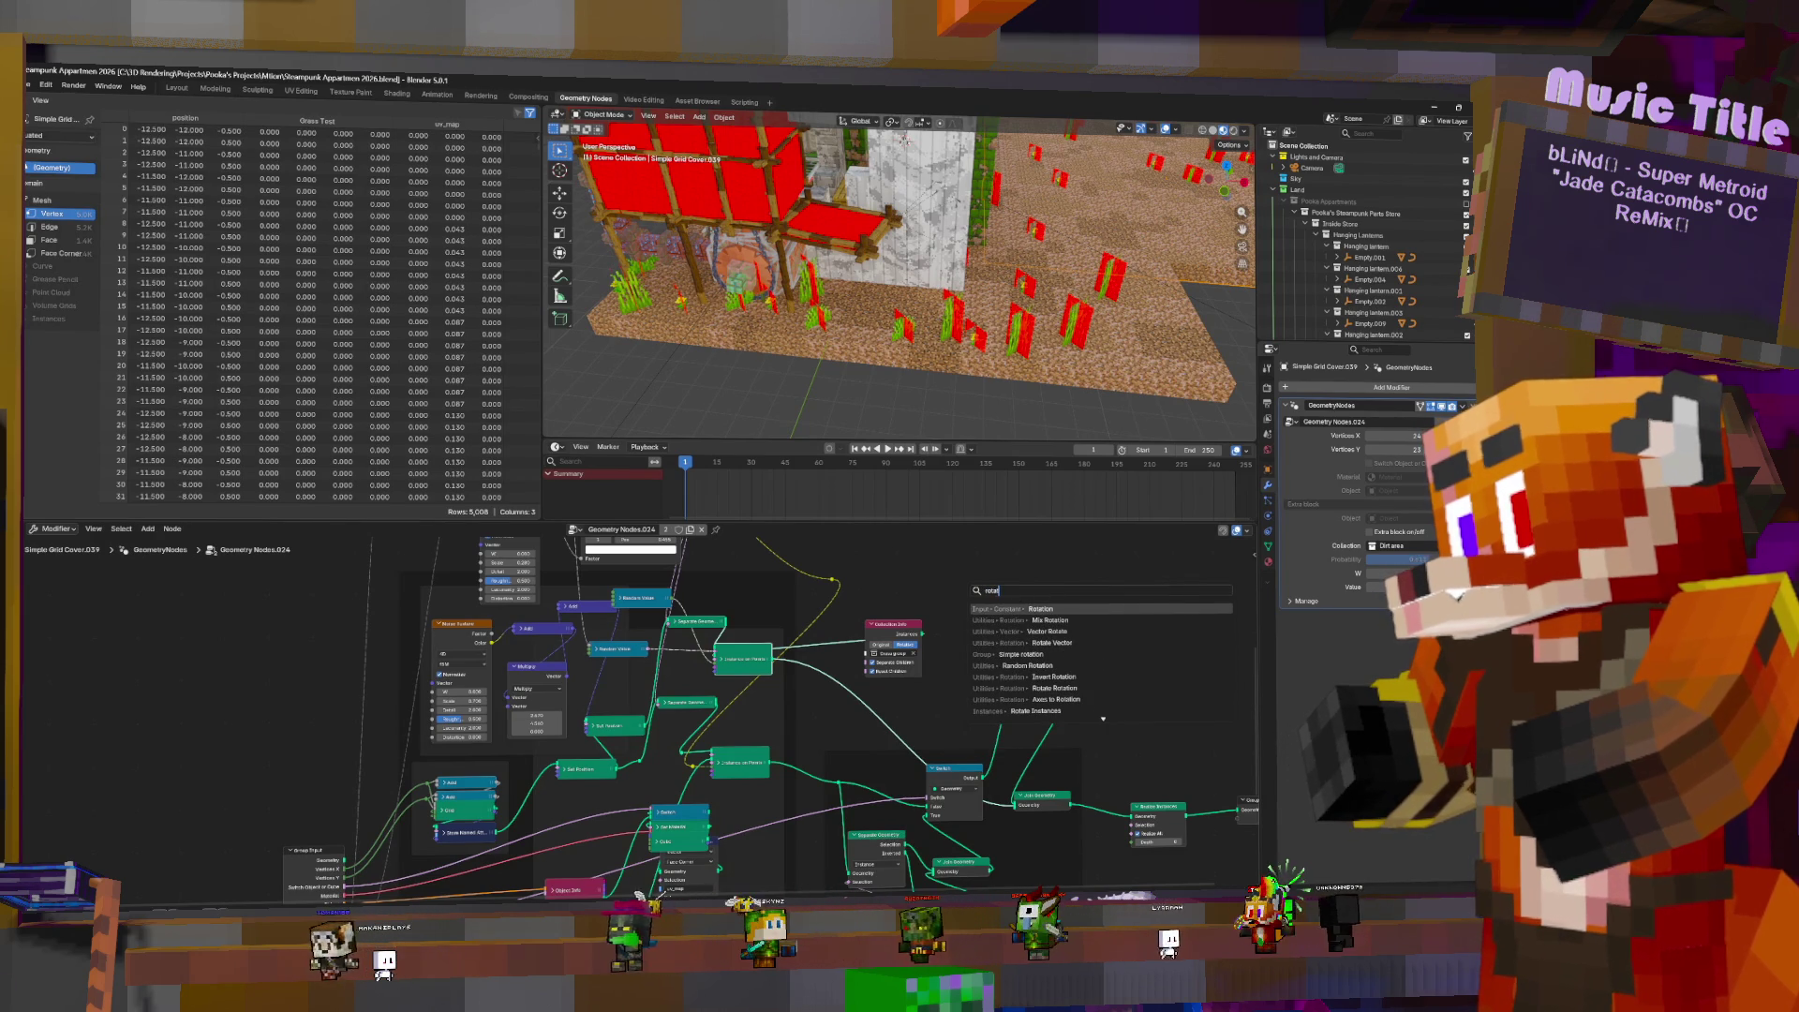
left_click(1035, 609)
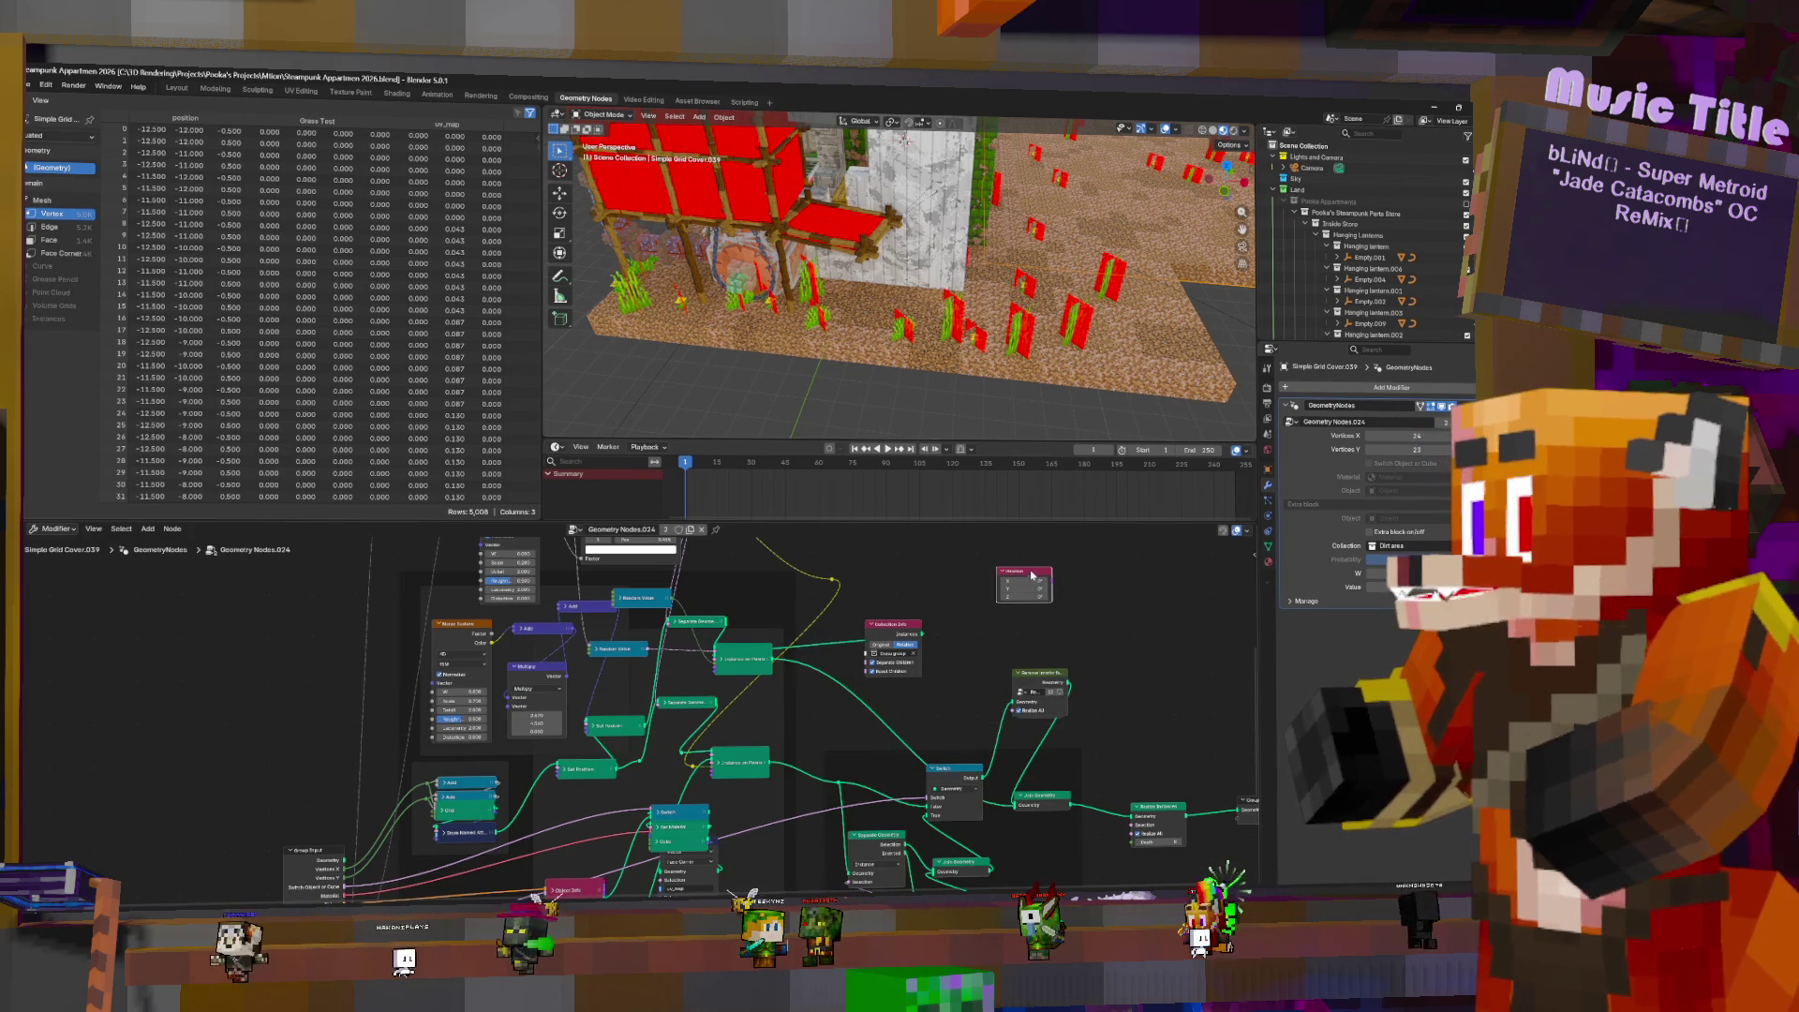
left_click(999, 569)
- Add a Rotate Instances node fed by Instance on Points' Instances output
key("shift+a")
left_click(1036, 578)
type("r")
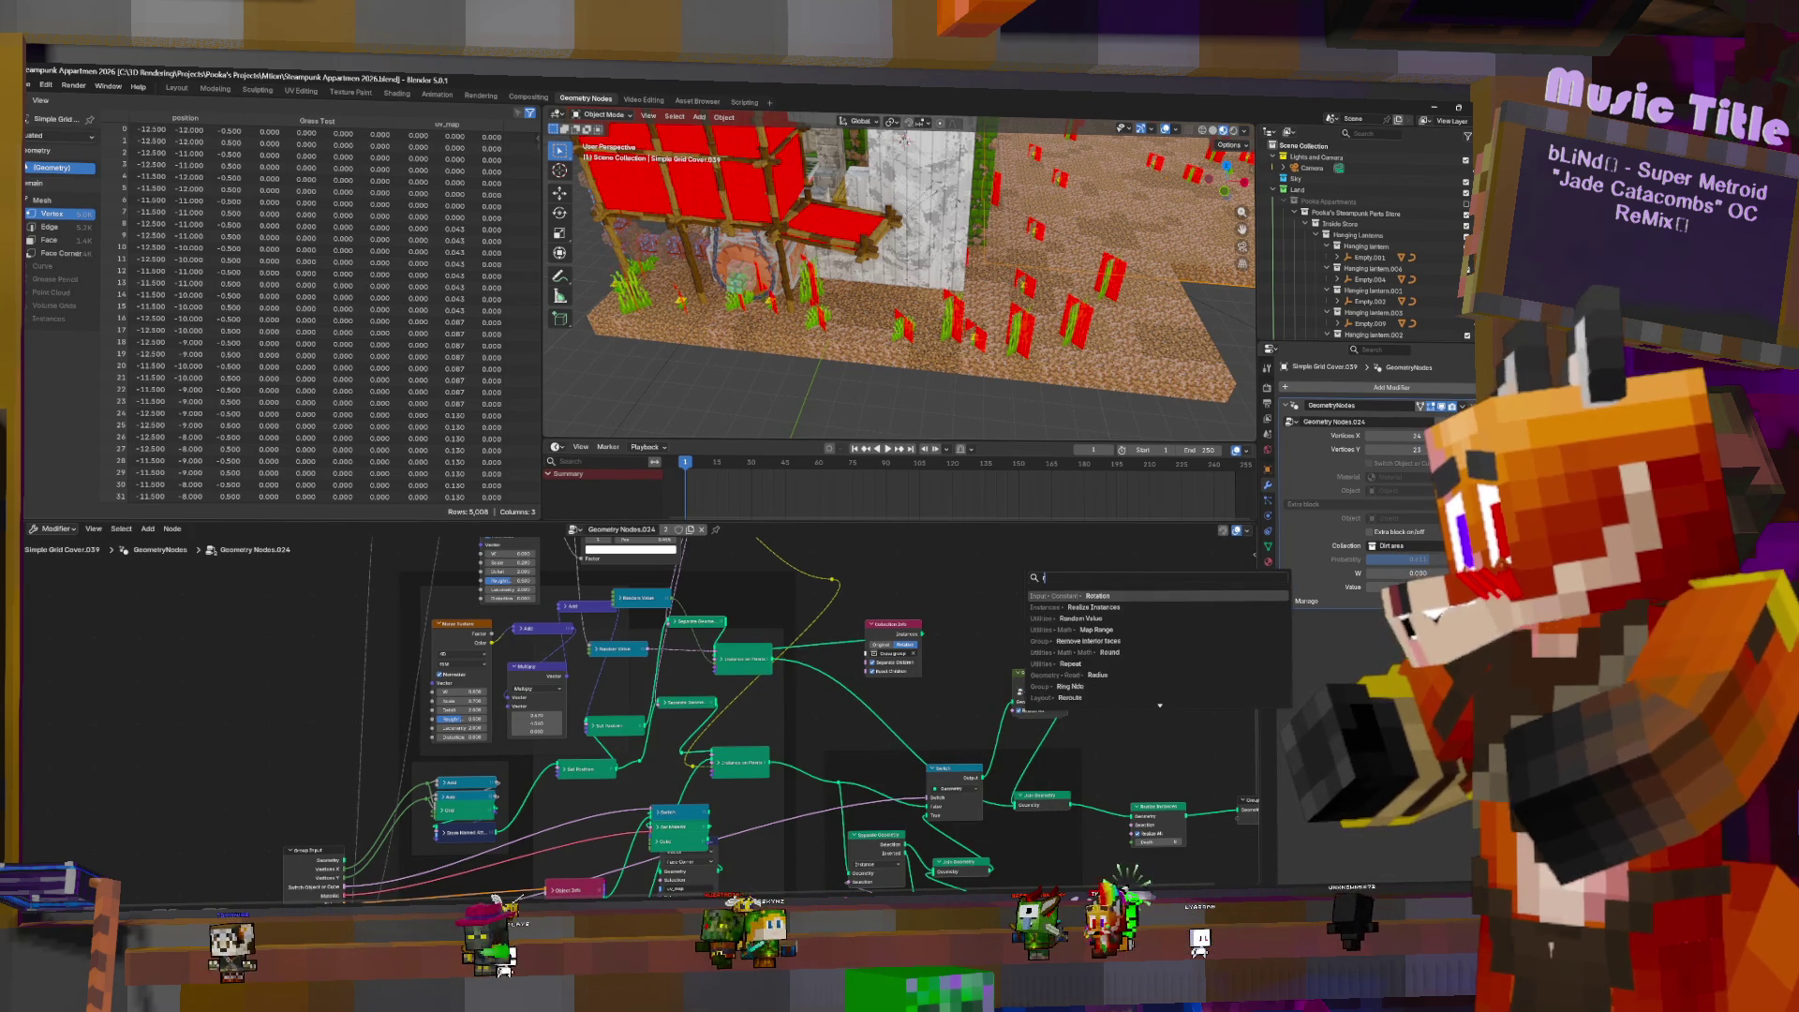
type("otate")
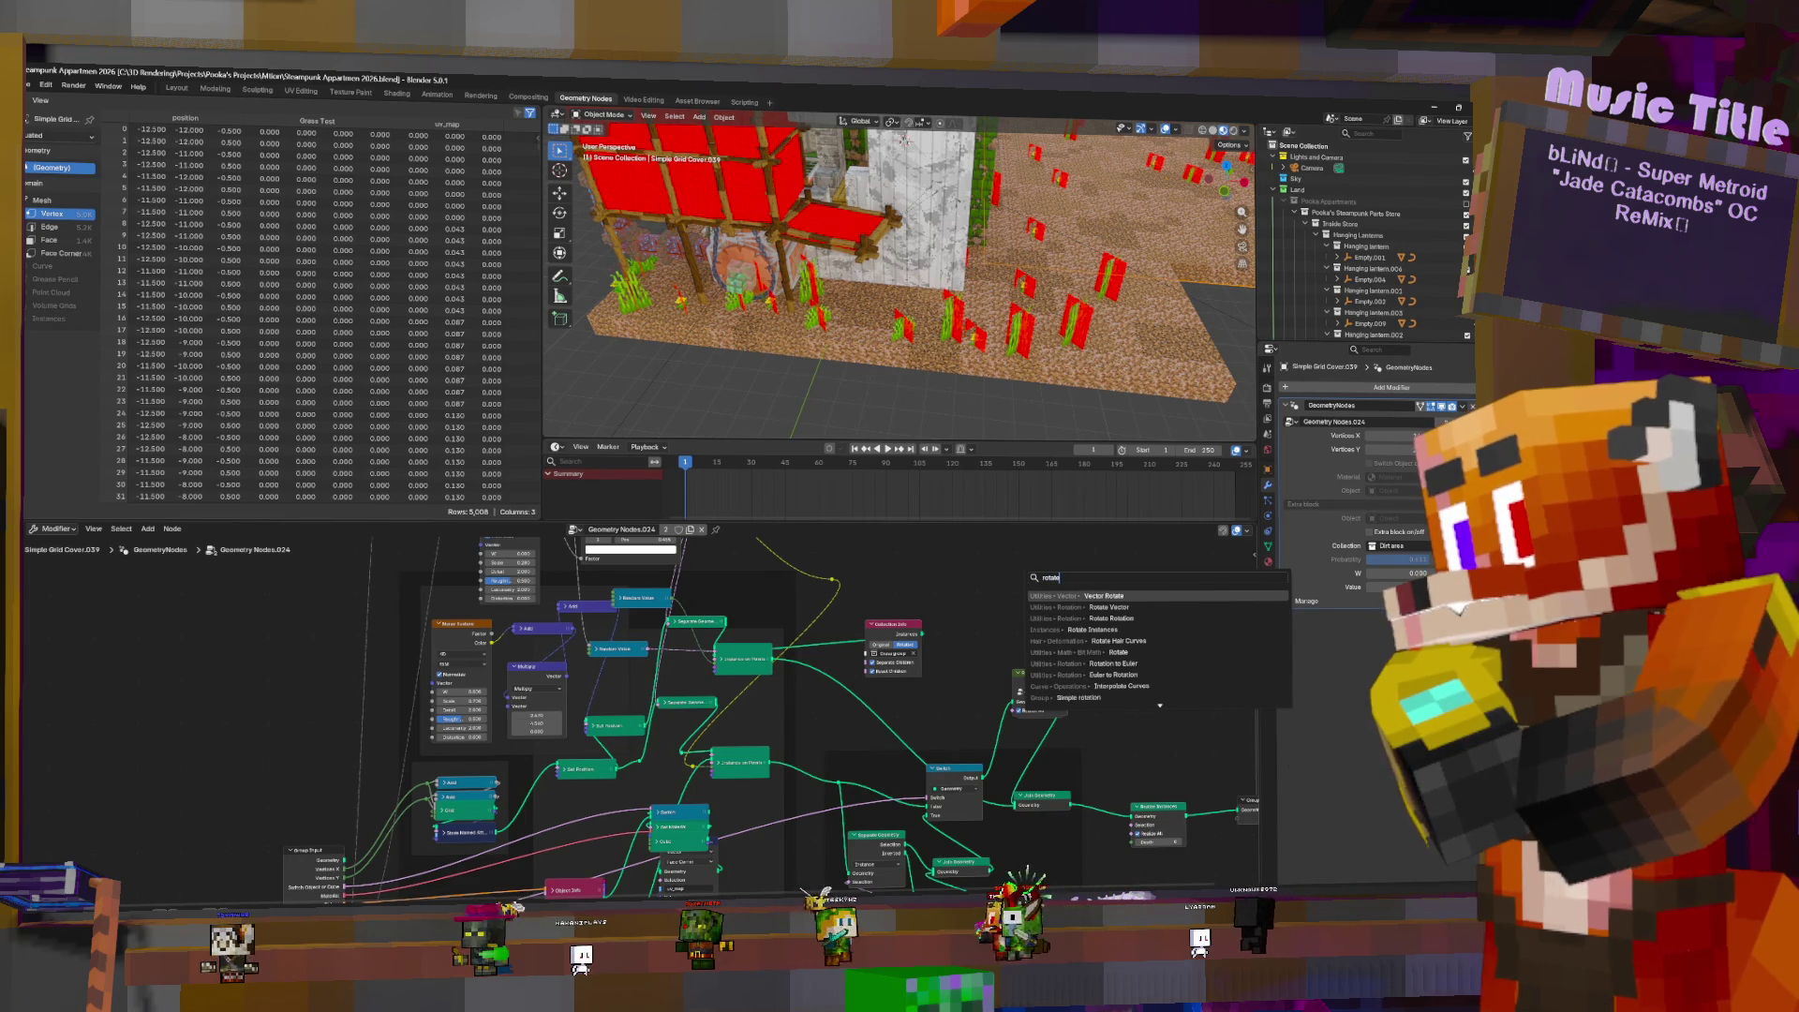
type(" in")
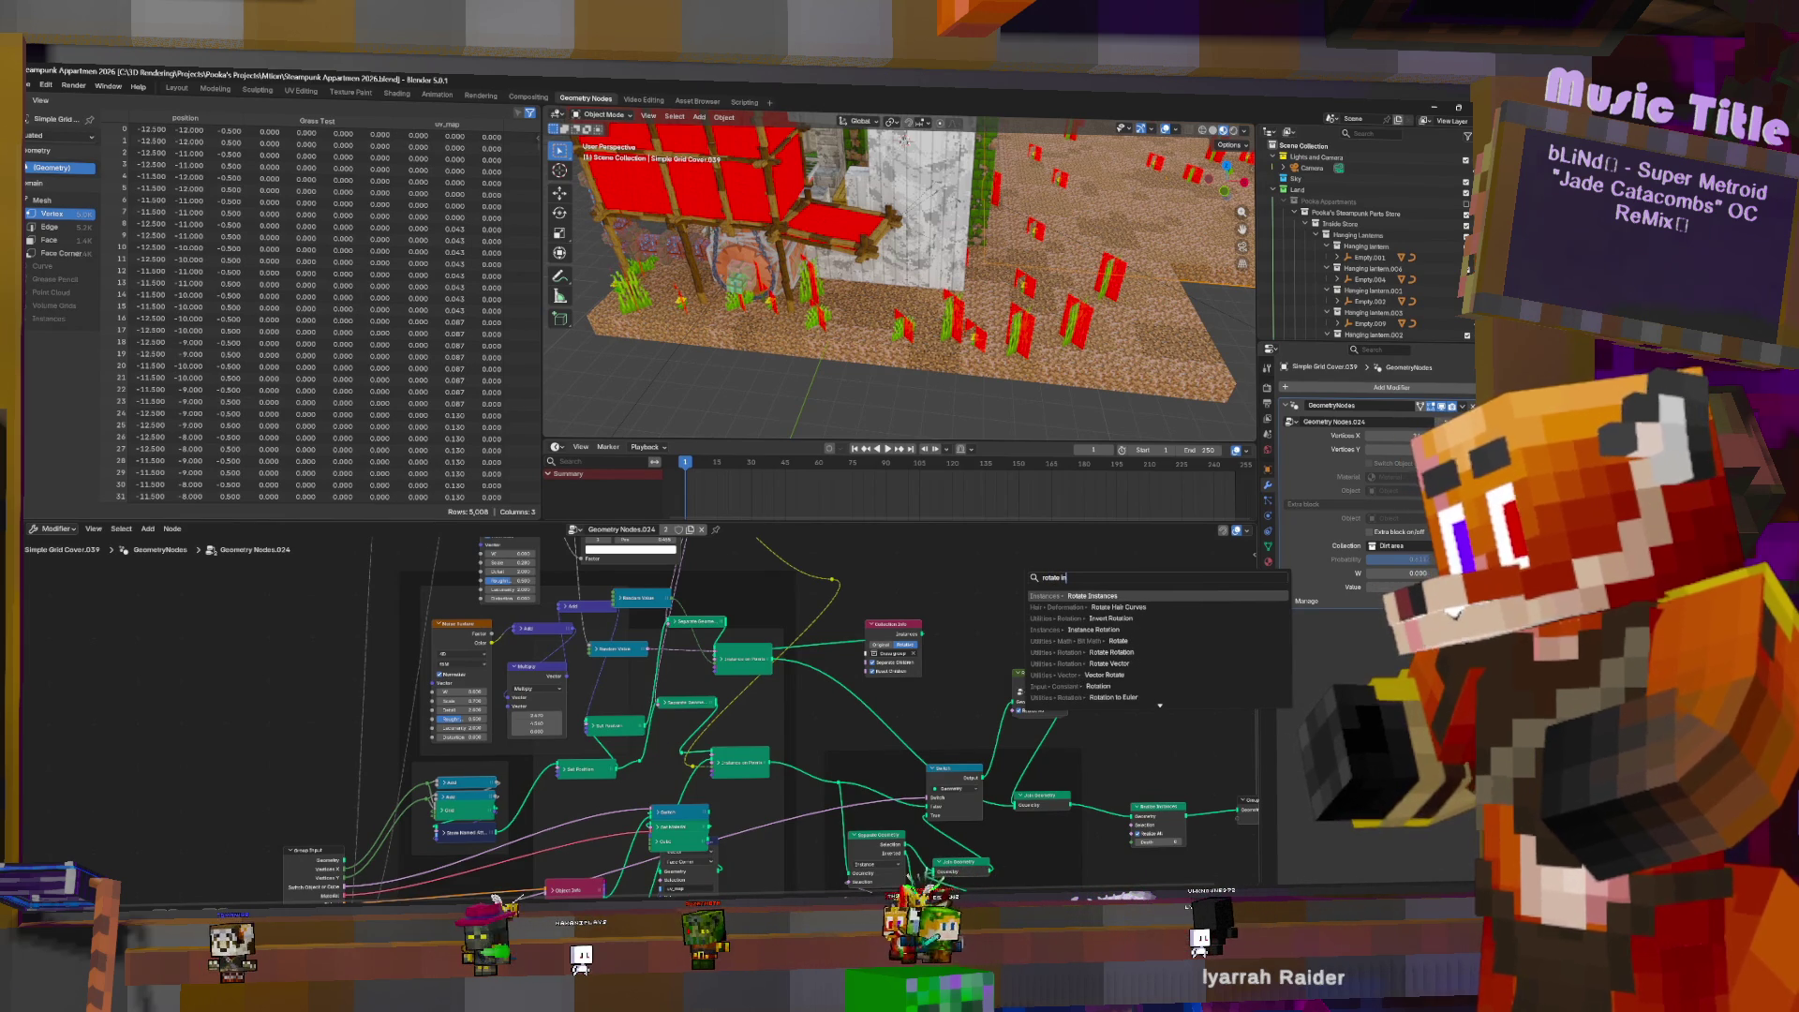
key("Return")
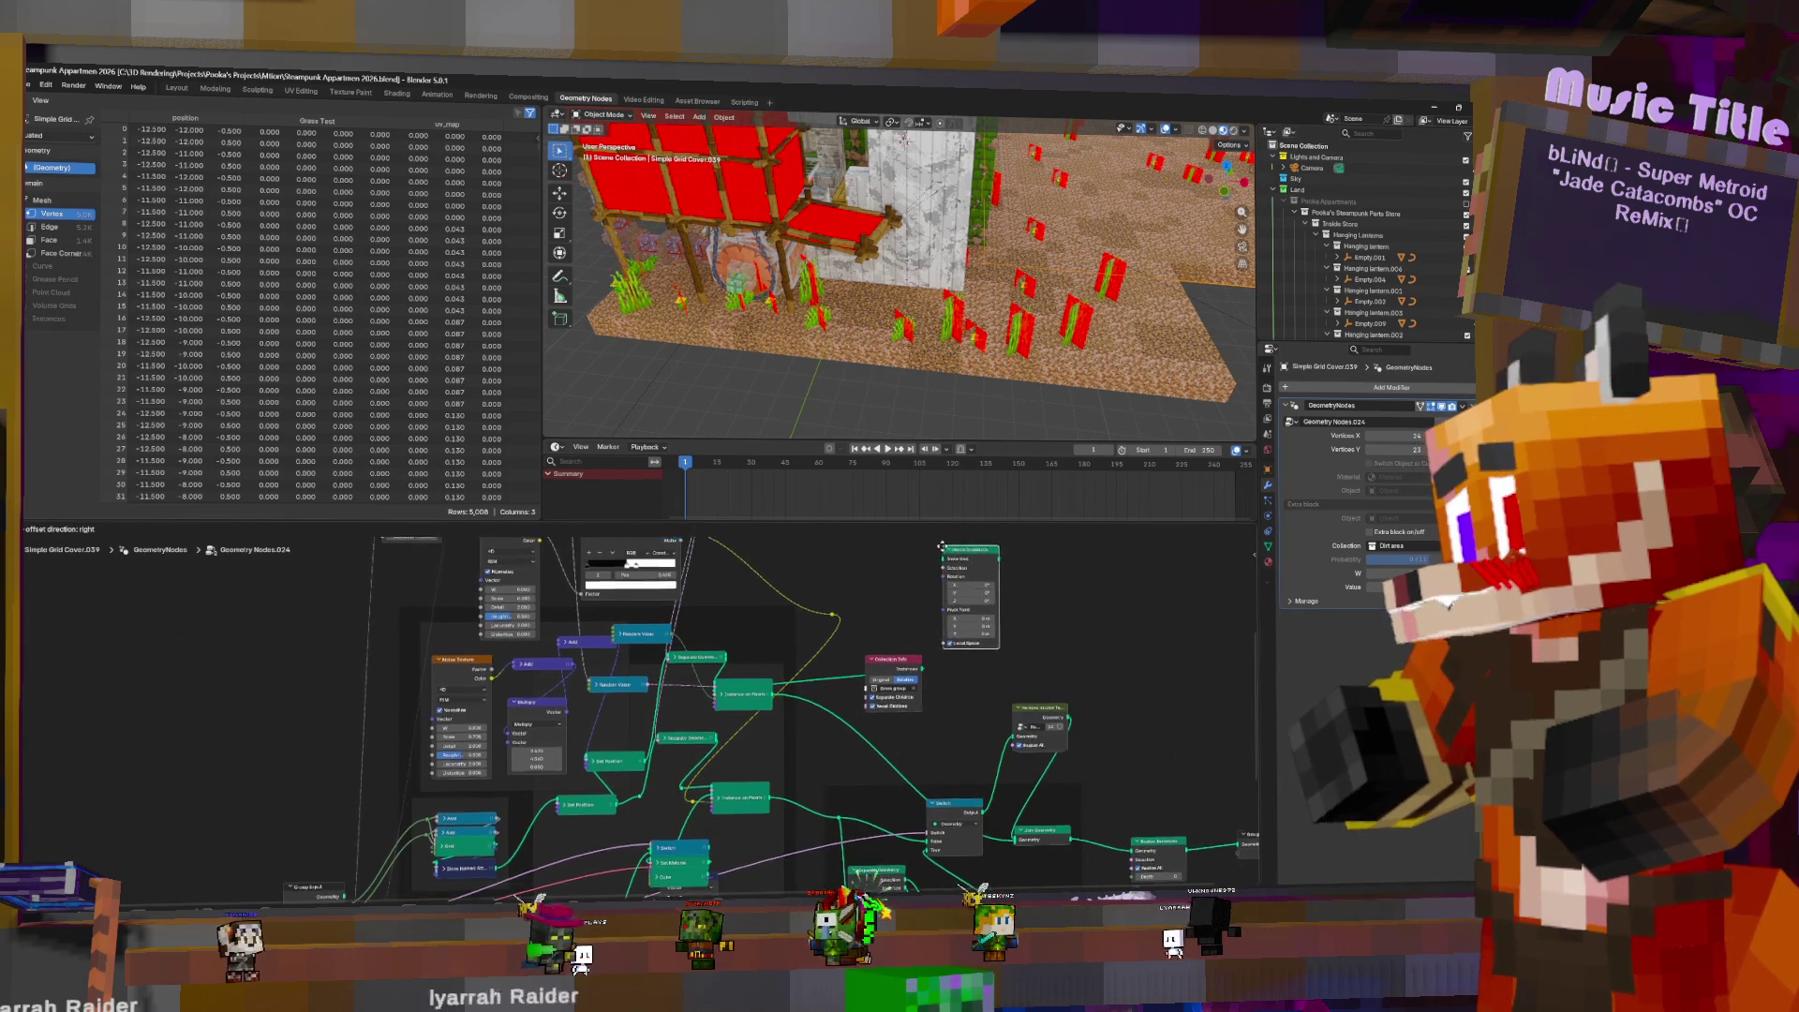
left_click(994, 618)
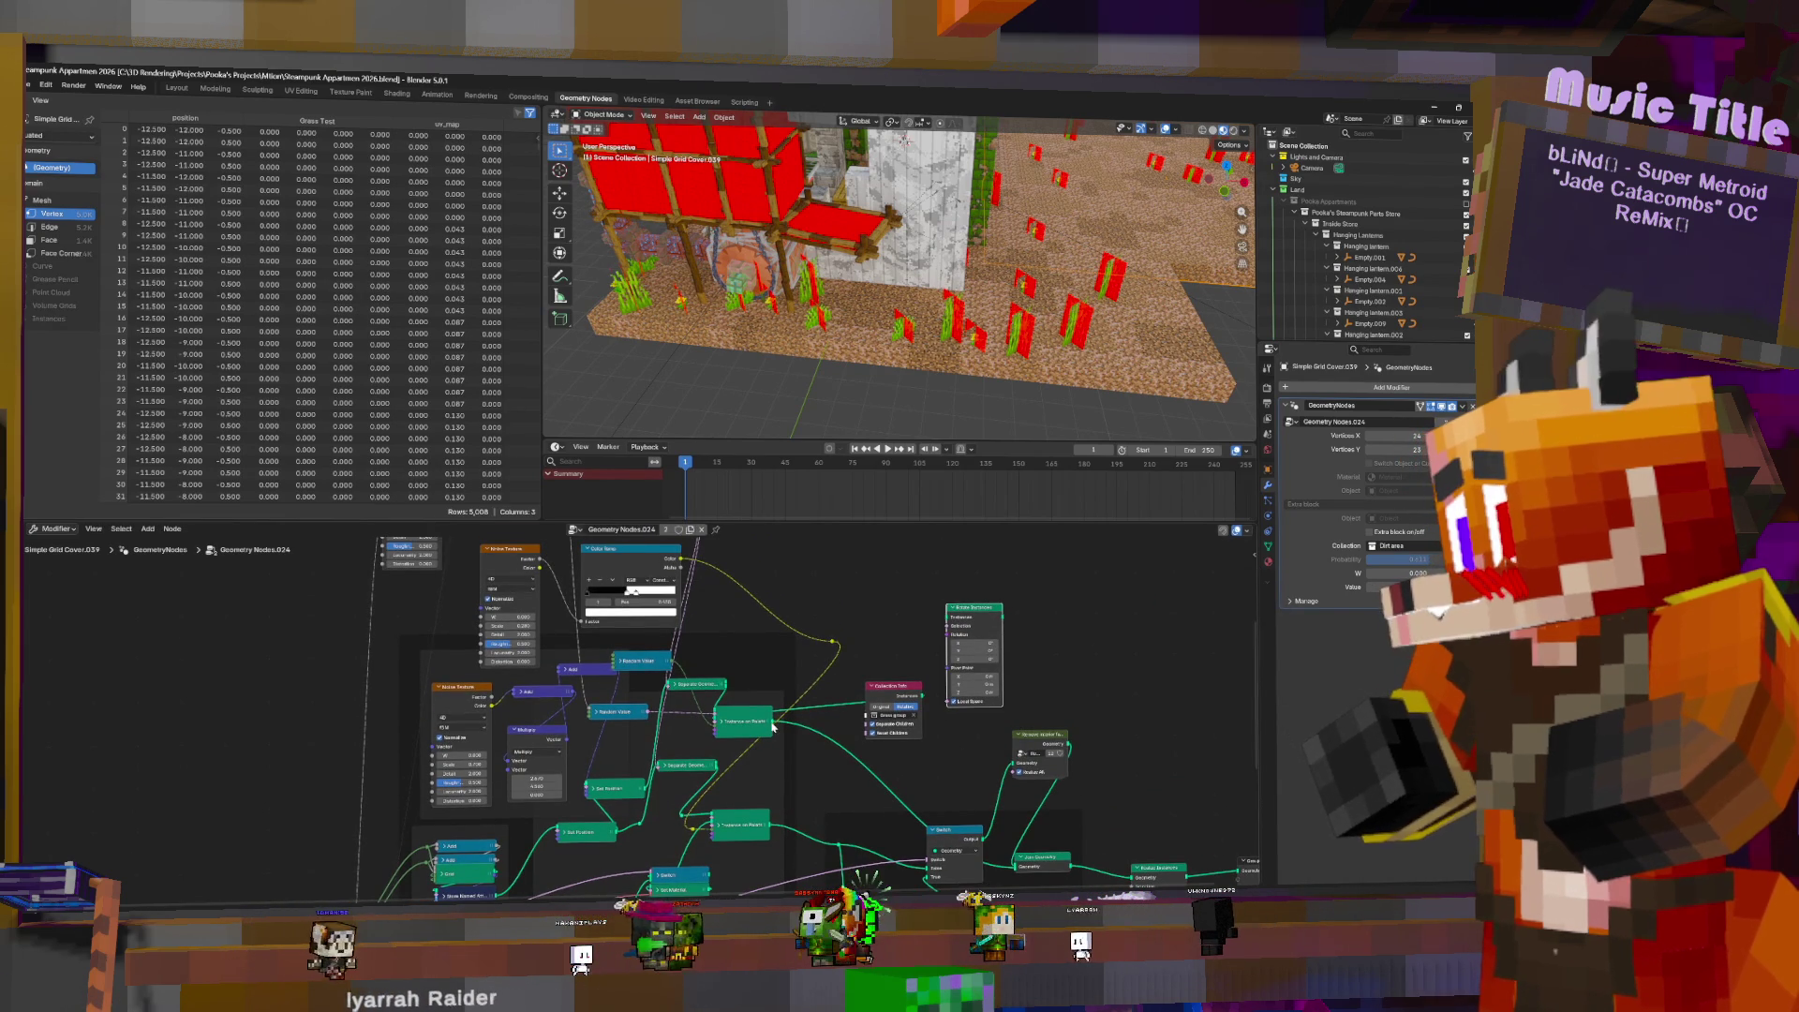
left_click_drag(773, 727, 933, 625)
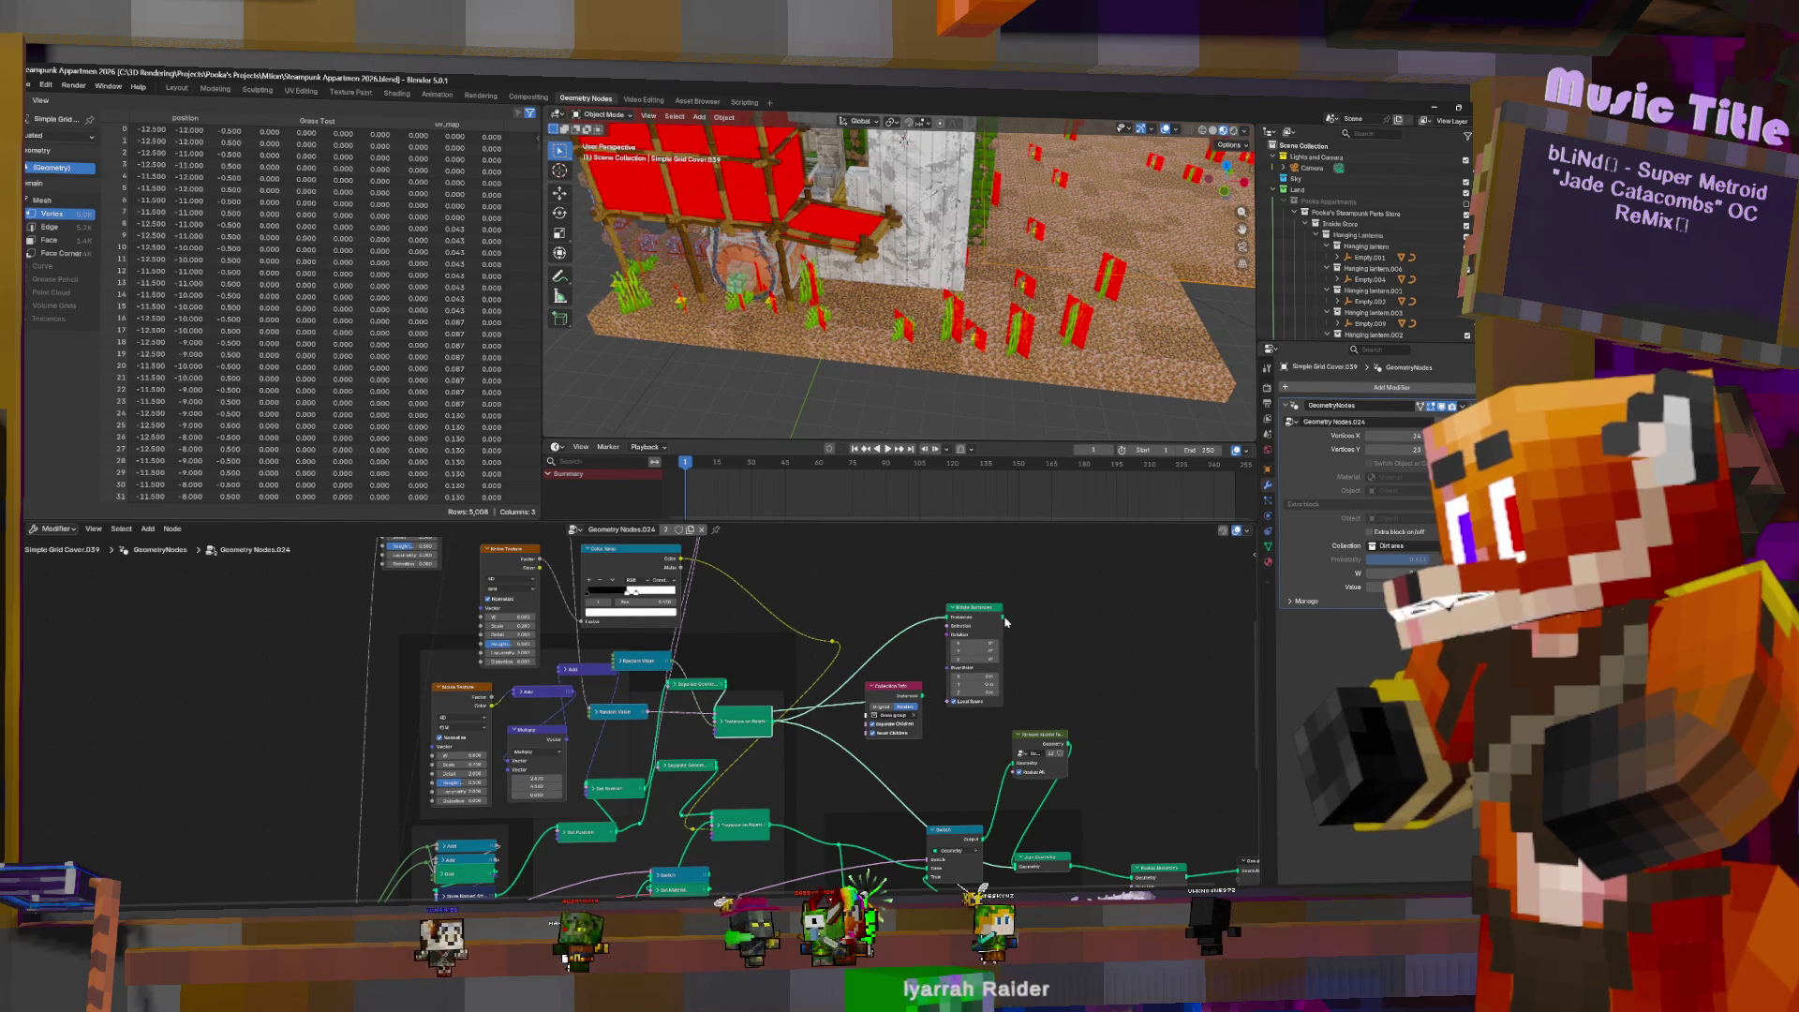
scroll(1016, 803, "down", 2, "shift")
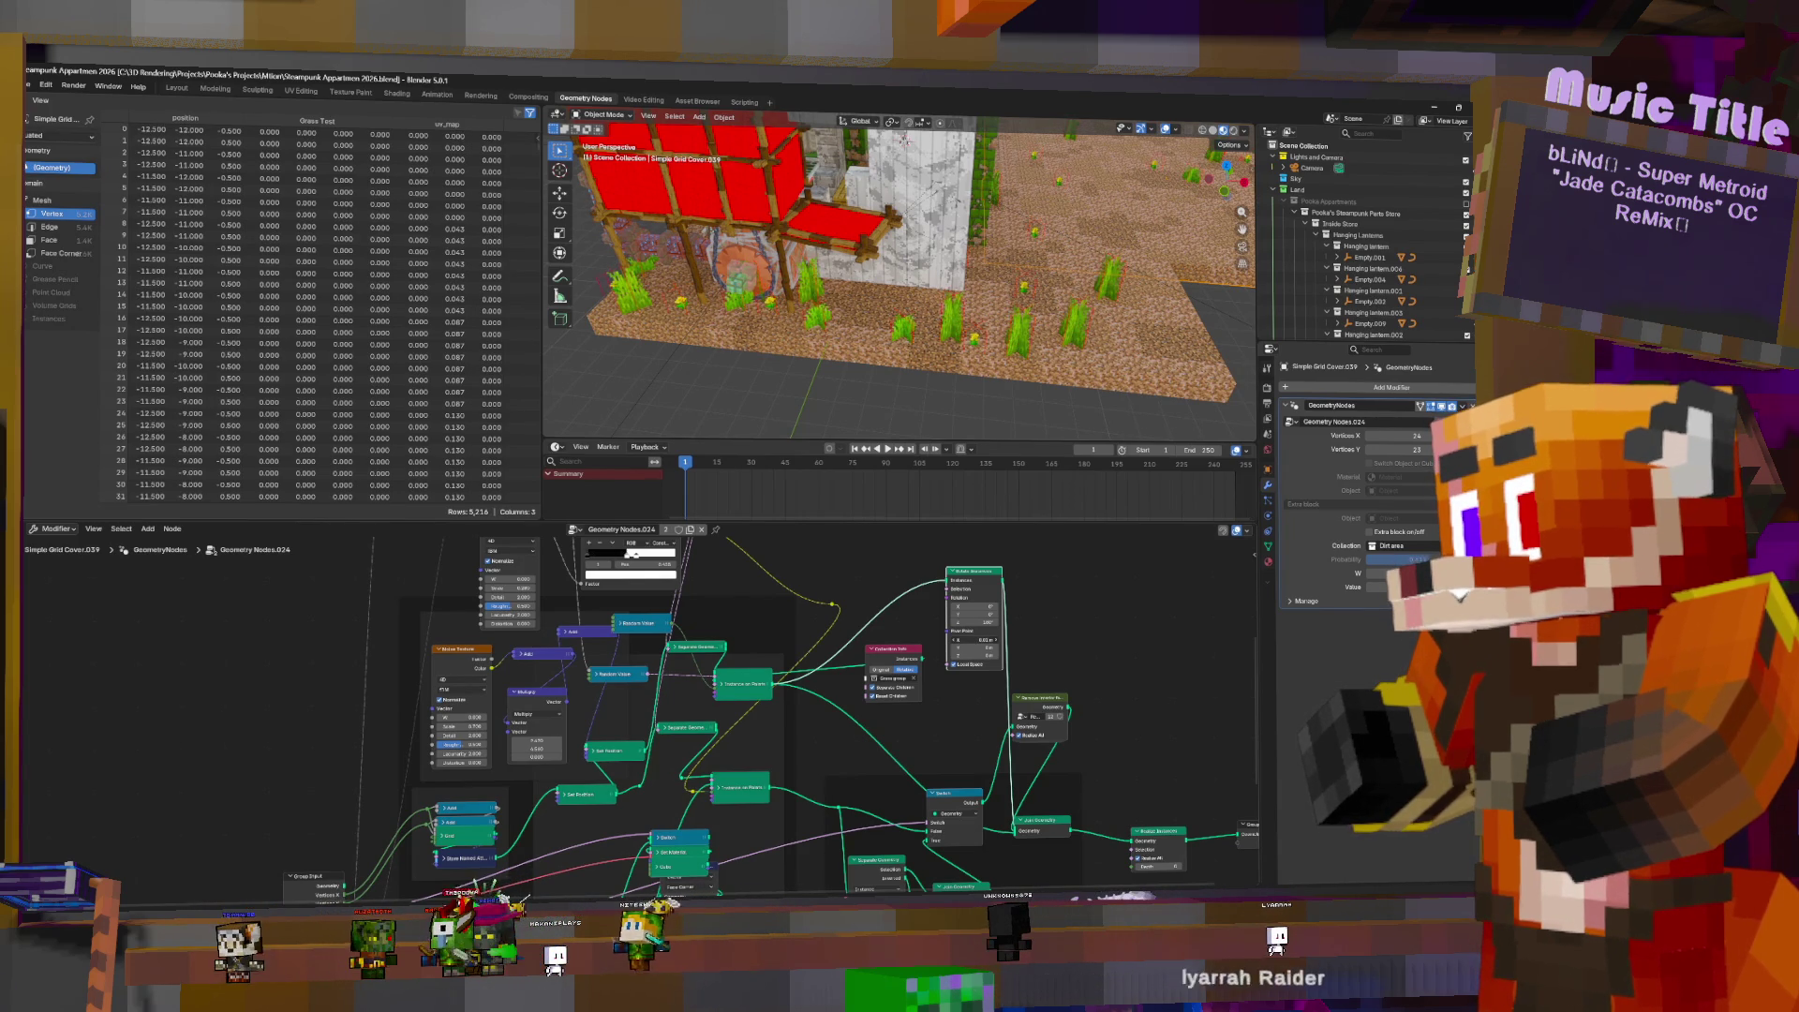
- Set the Rotate Instances Pivot Point X to 0.01 m and view the grass by the wall
mouse_move(1066, 283)
middle_mouse_down()
mouse_move(977, 239)
mouse_move(932, 343)
mouse_move(951, 345)
middle_mouse_up()
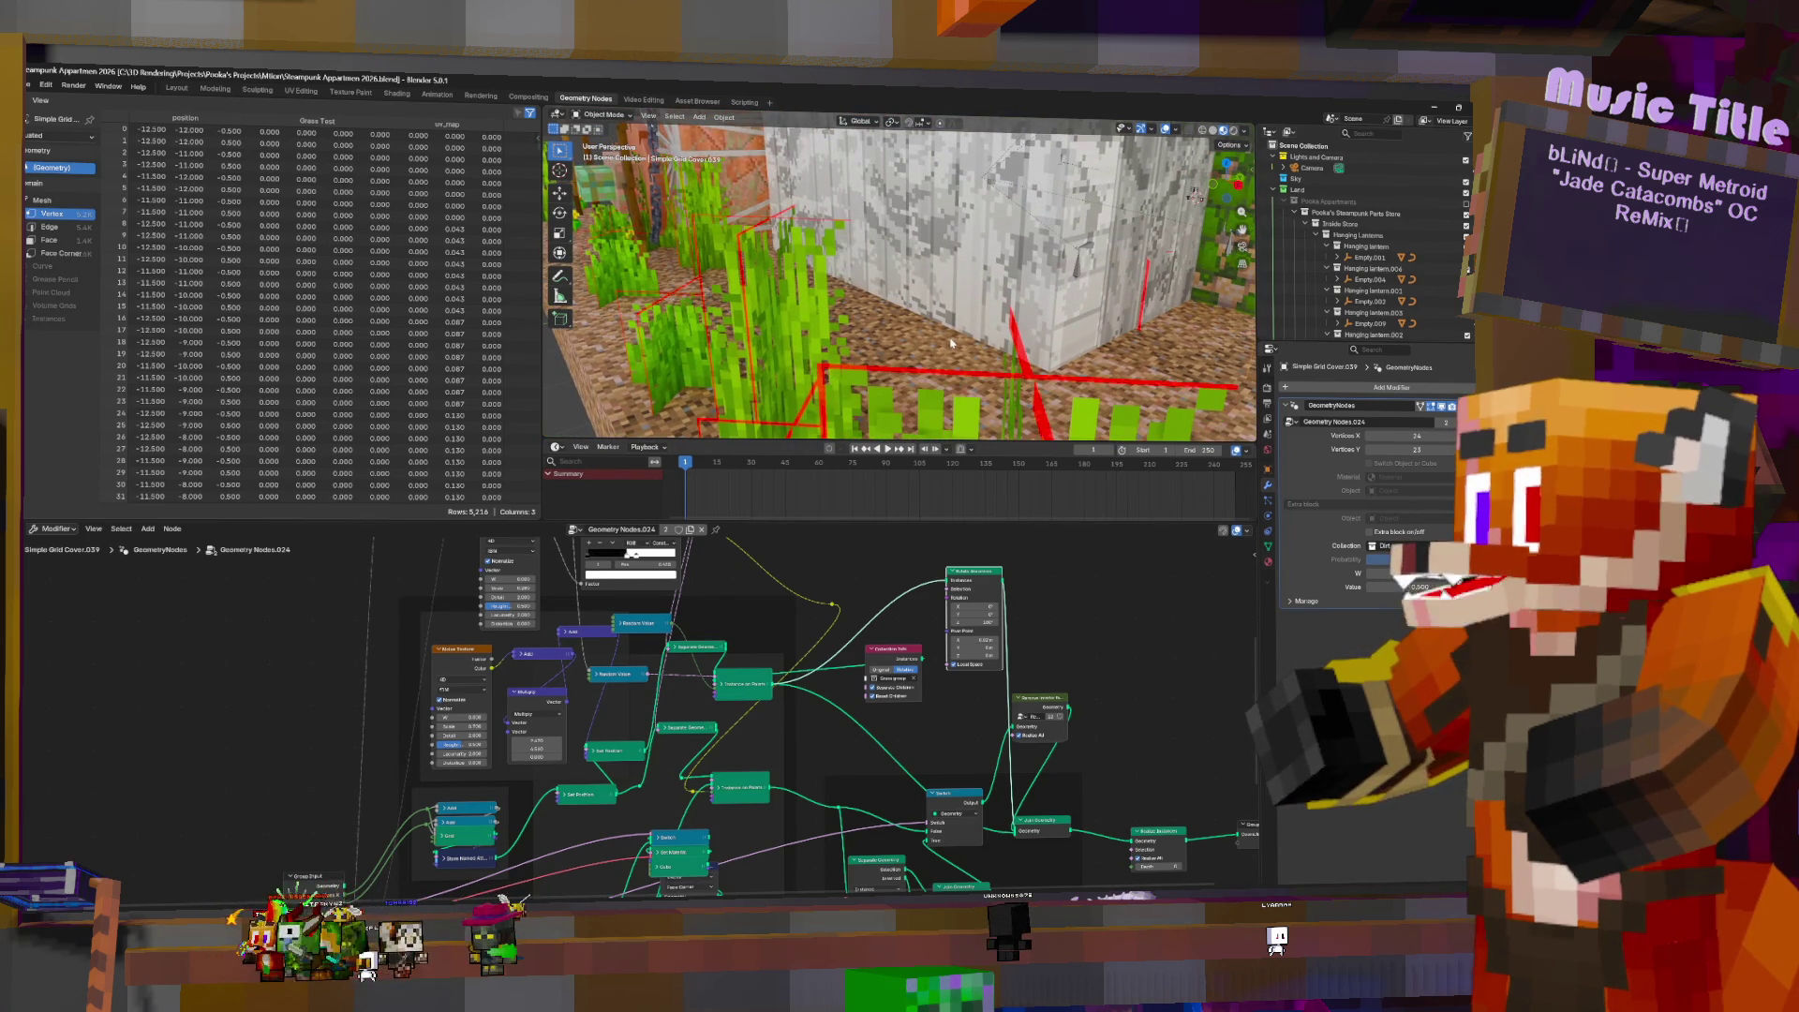
scroll(1049, 644, "up", 3)
type("0.01")
key("Return")
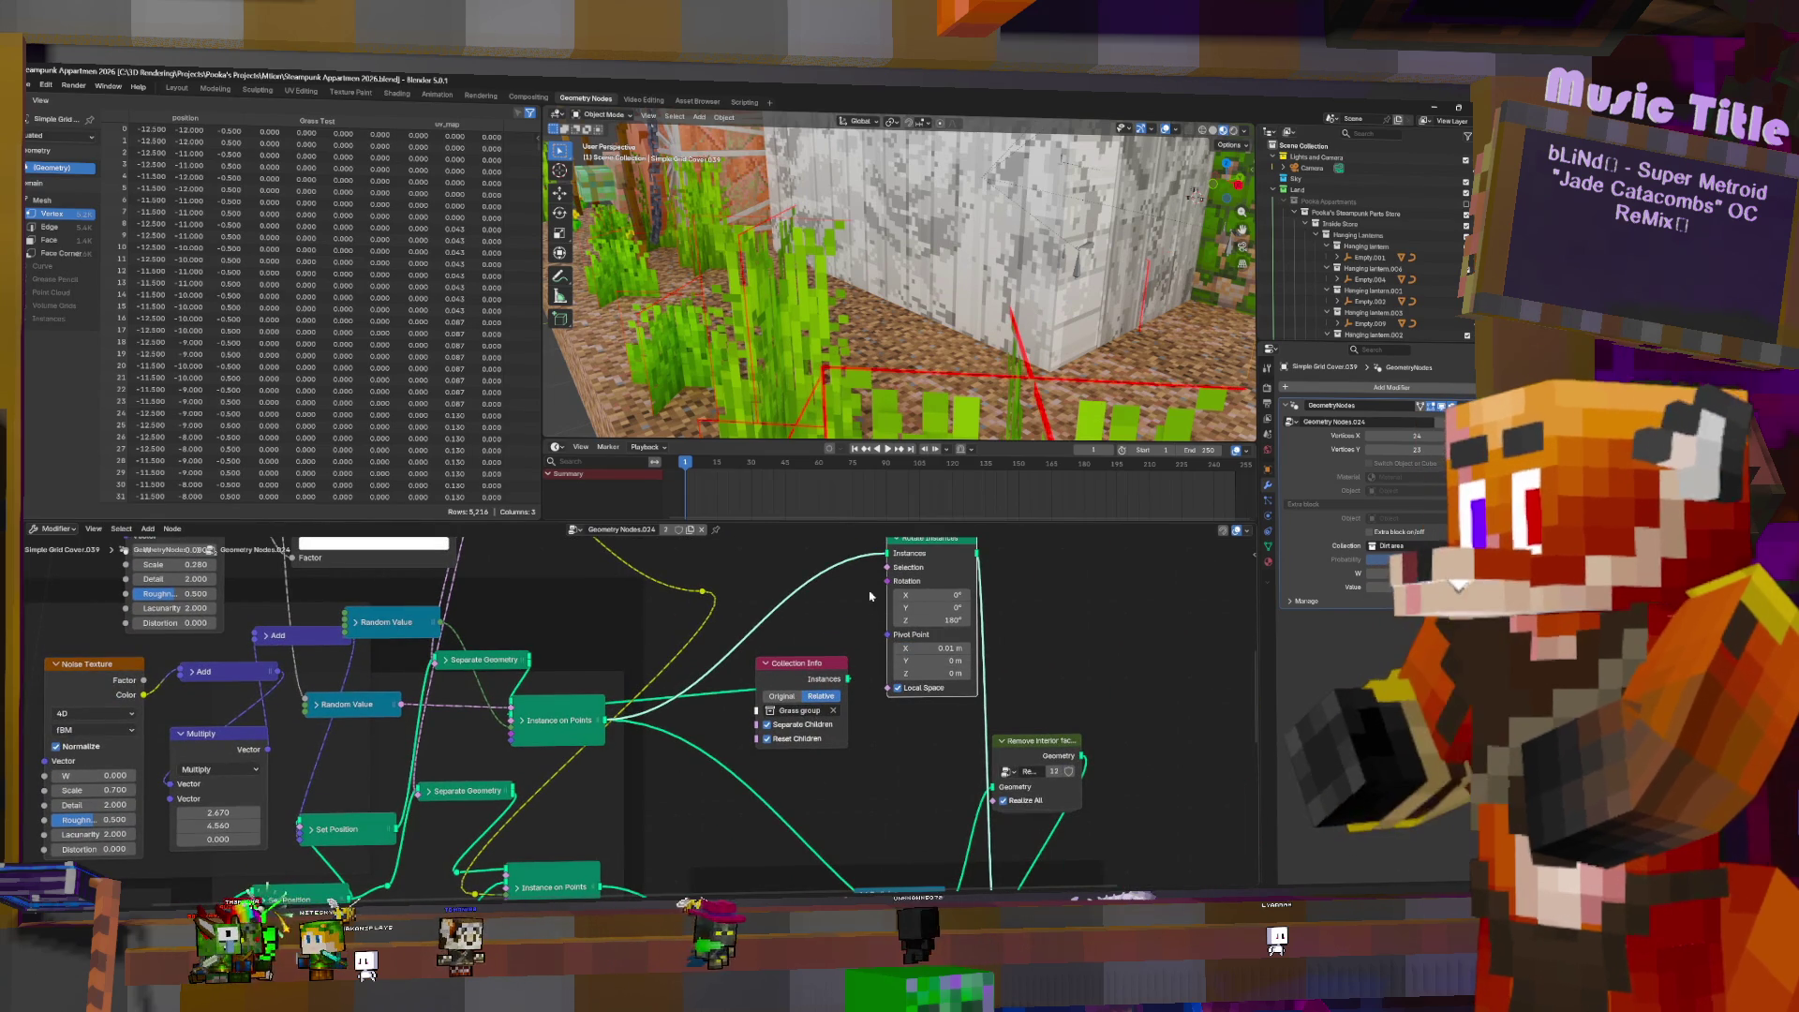
mouse_move(1077, 309)
middle_mouse_down()
mouse_move(1087, 281)
mouse_move(1099, 339)
mouse_move(883, 325)
mouse_move(1140, 326)
mouse_move(1109, 335)
middle_mouse_up()
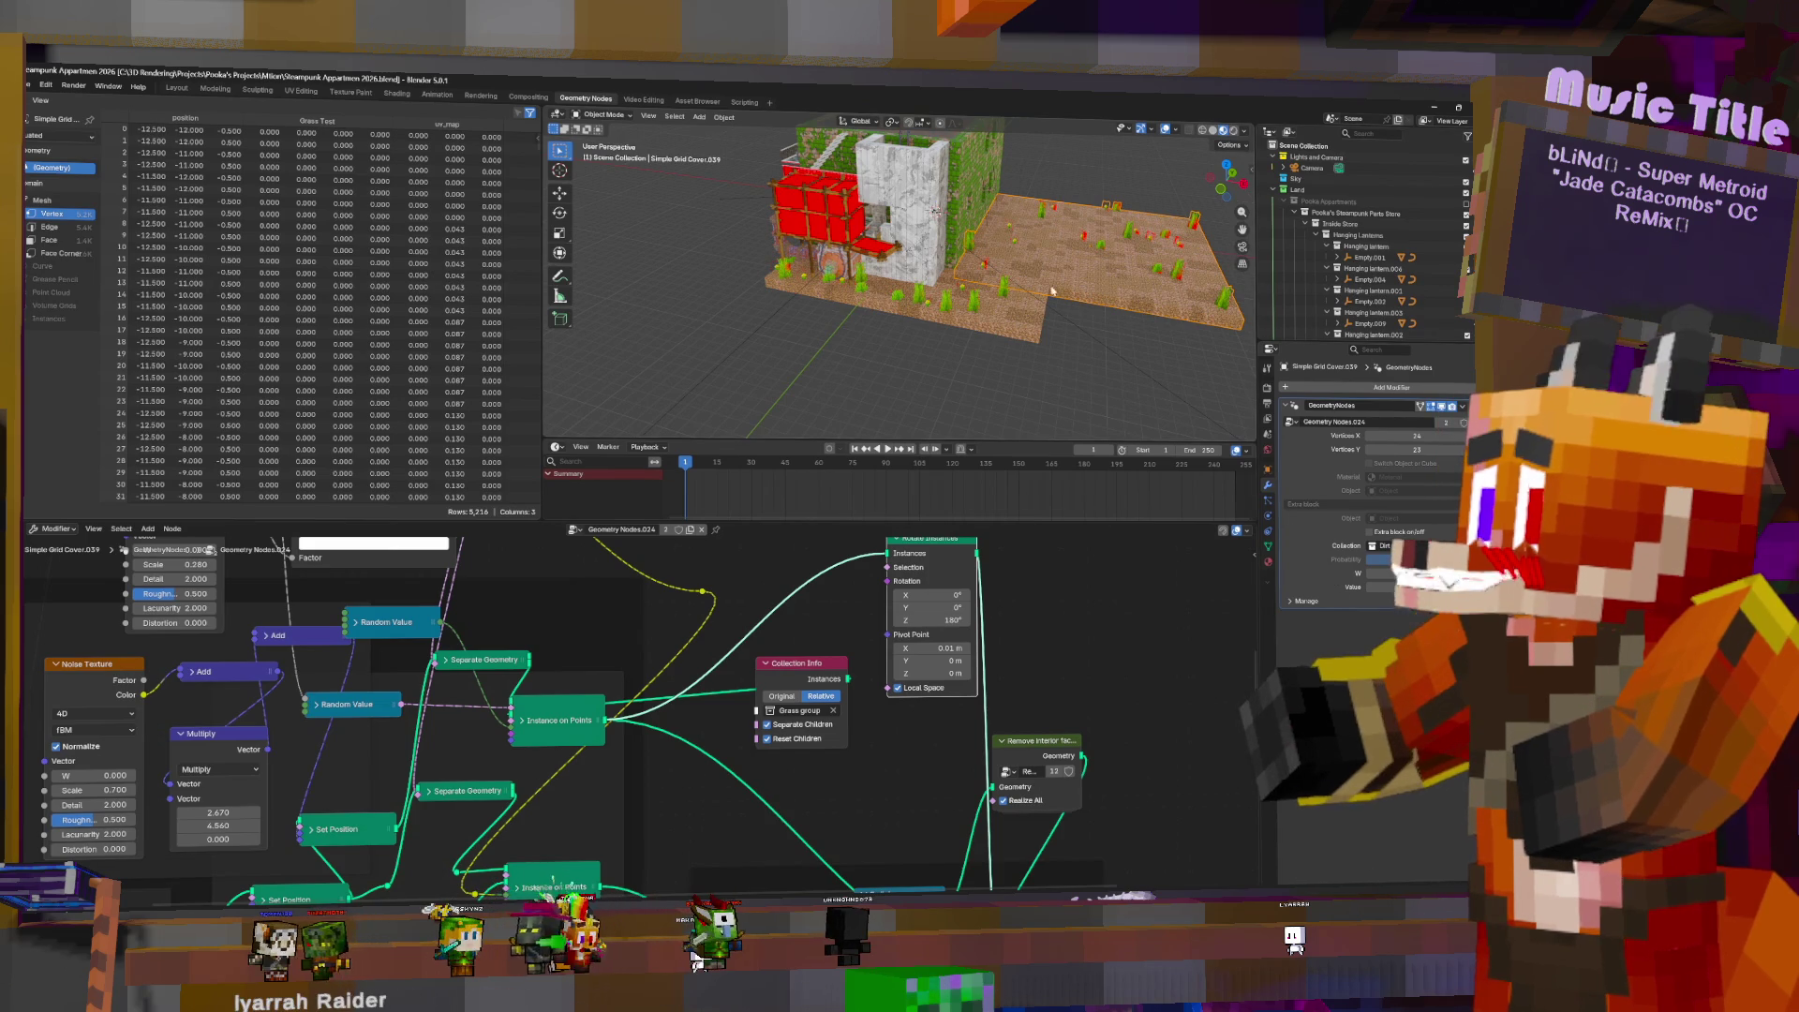
middle_click_drag(1067, 283, 1047, 253)
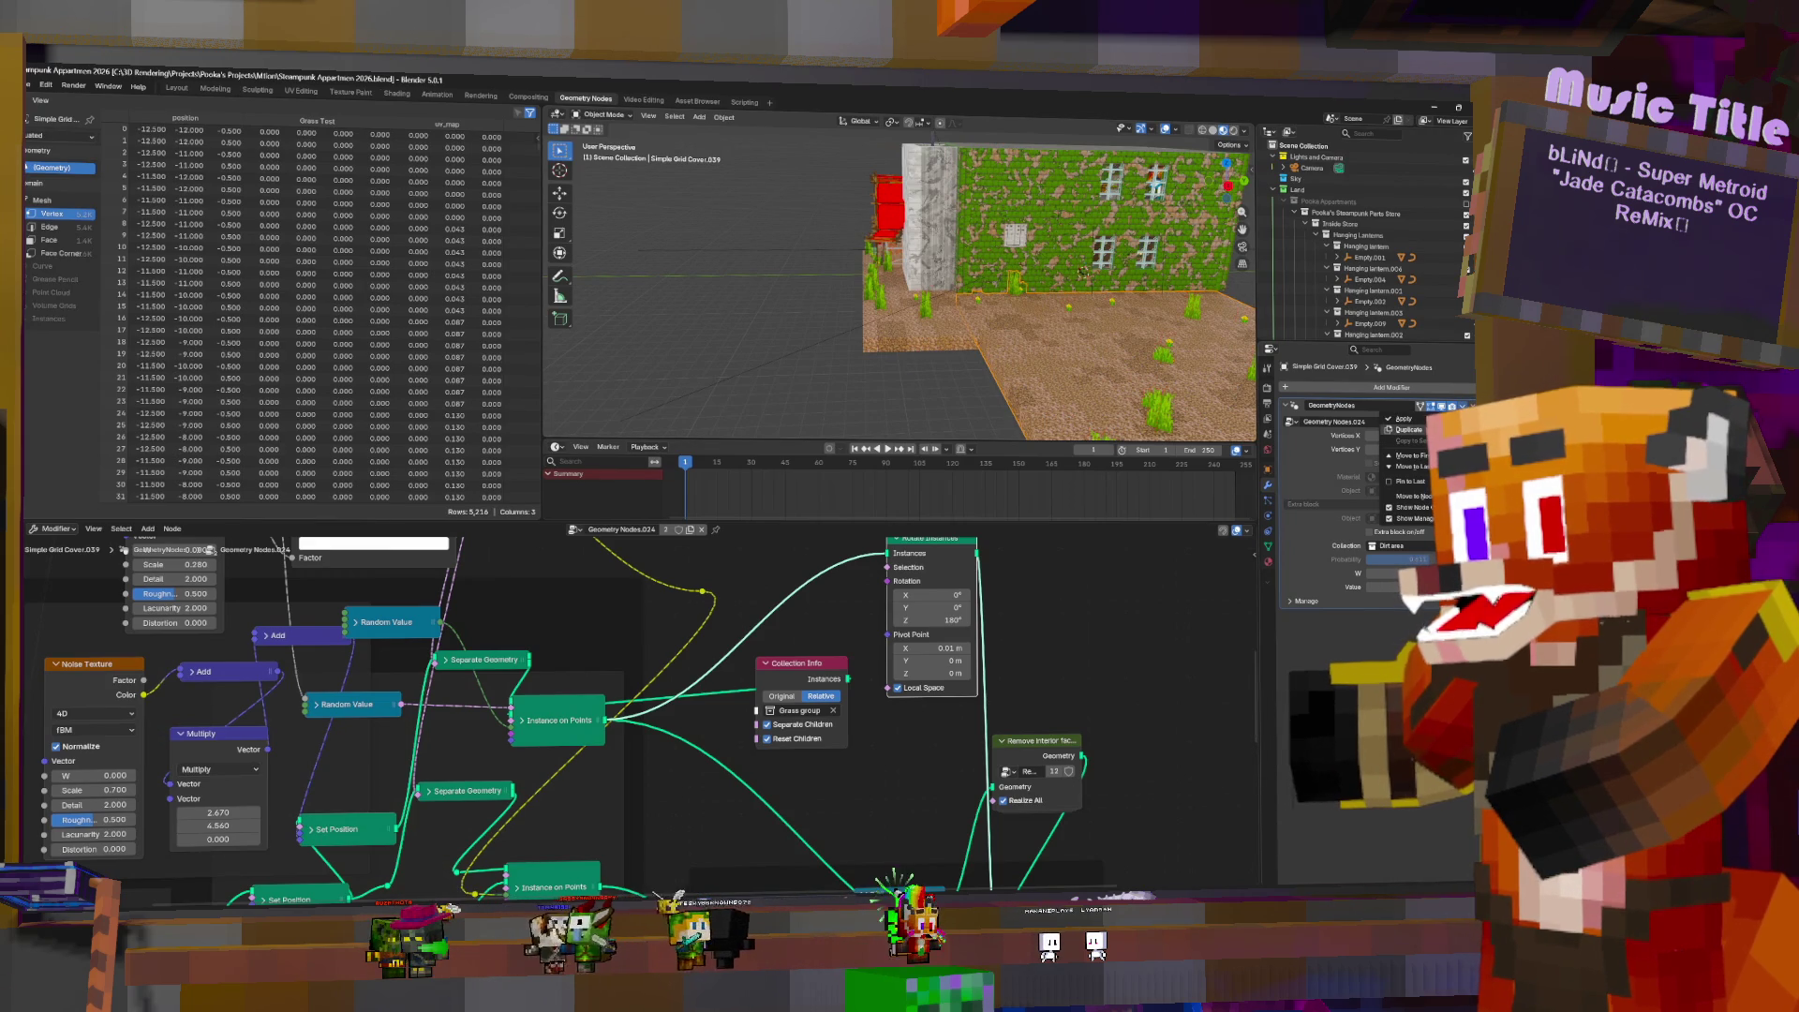
- Apply the Geometry Nodes modifiers on the current ground patch and Simple Grid Cover.027
left_click(1423, 422)
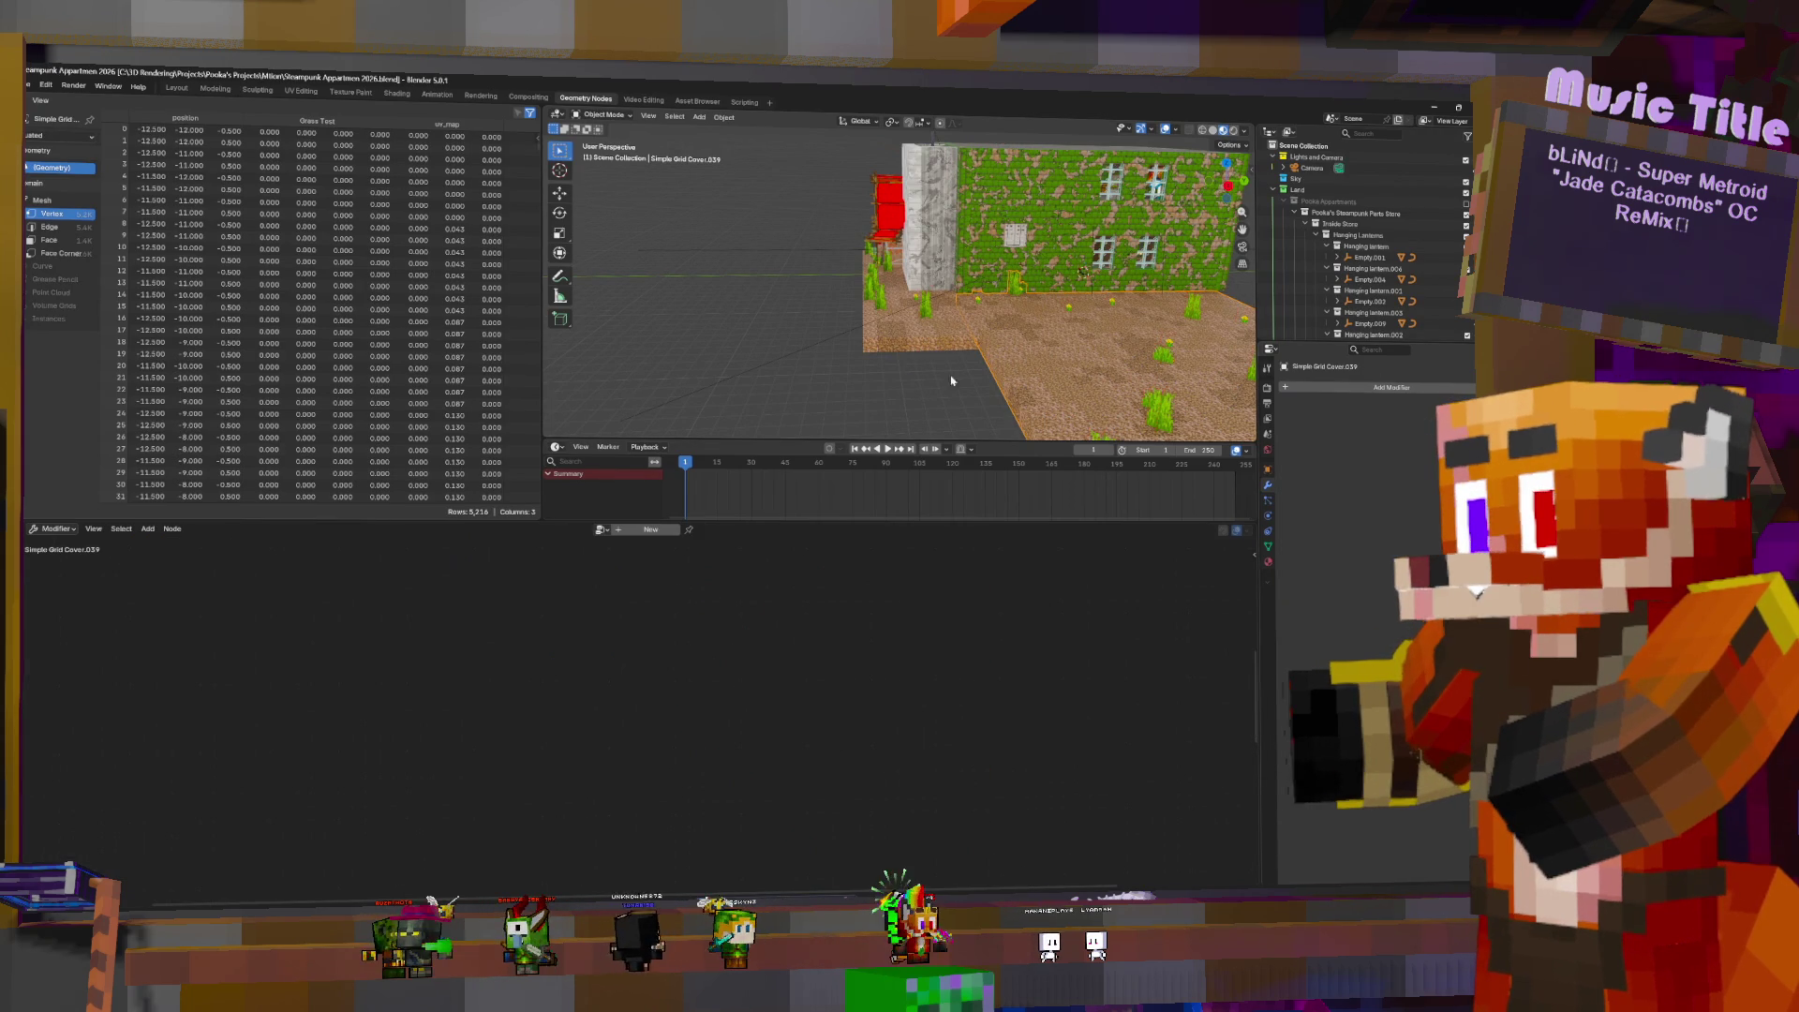
left_click(917, 348)
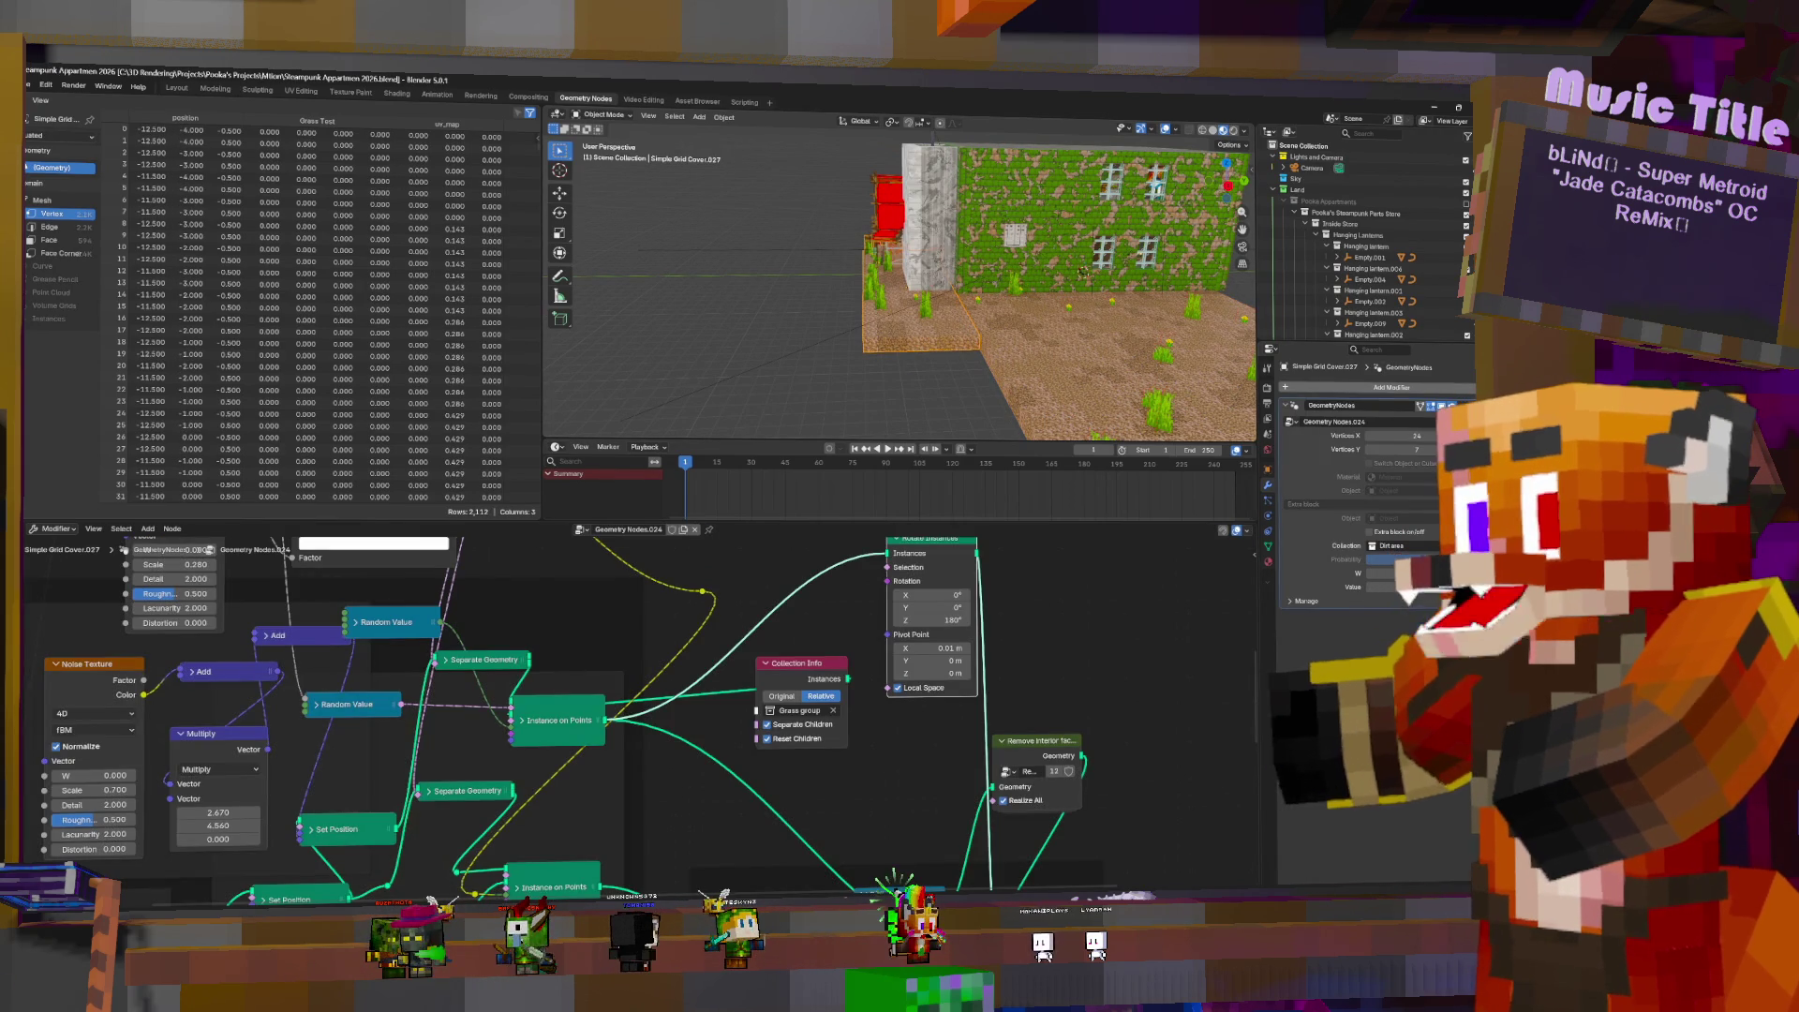
left_click(1403, 419)
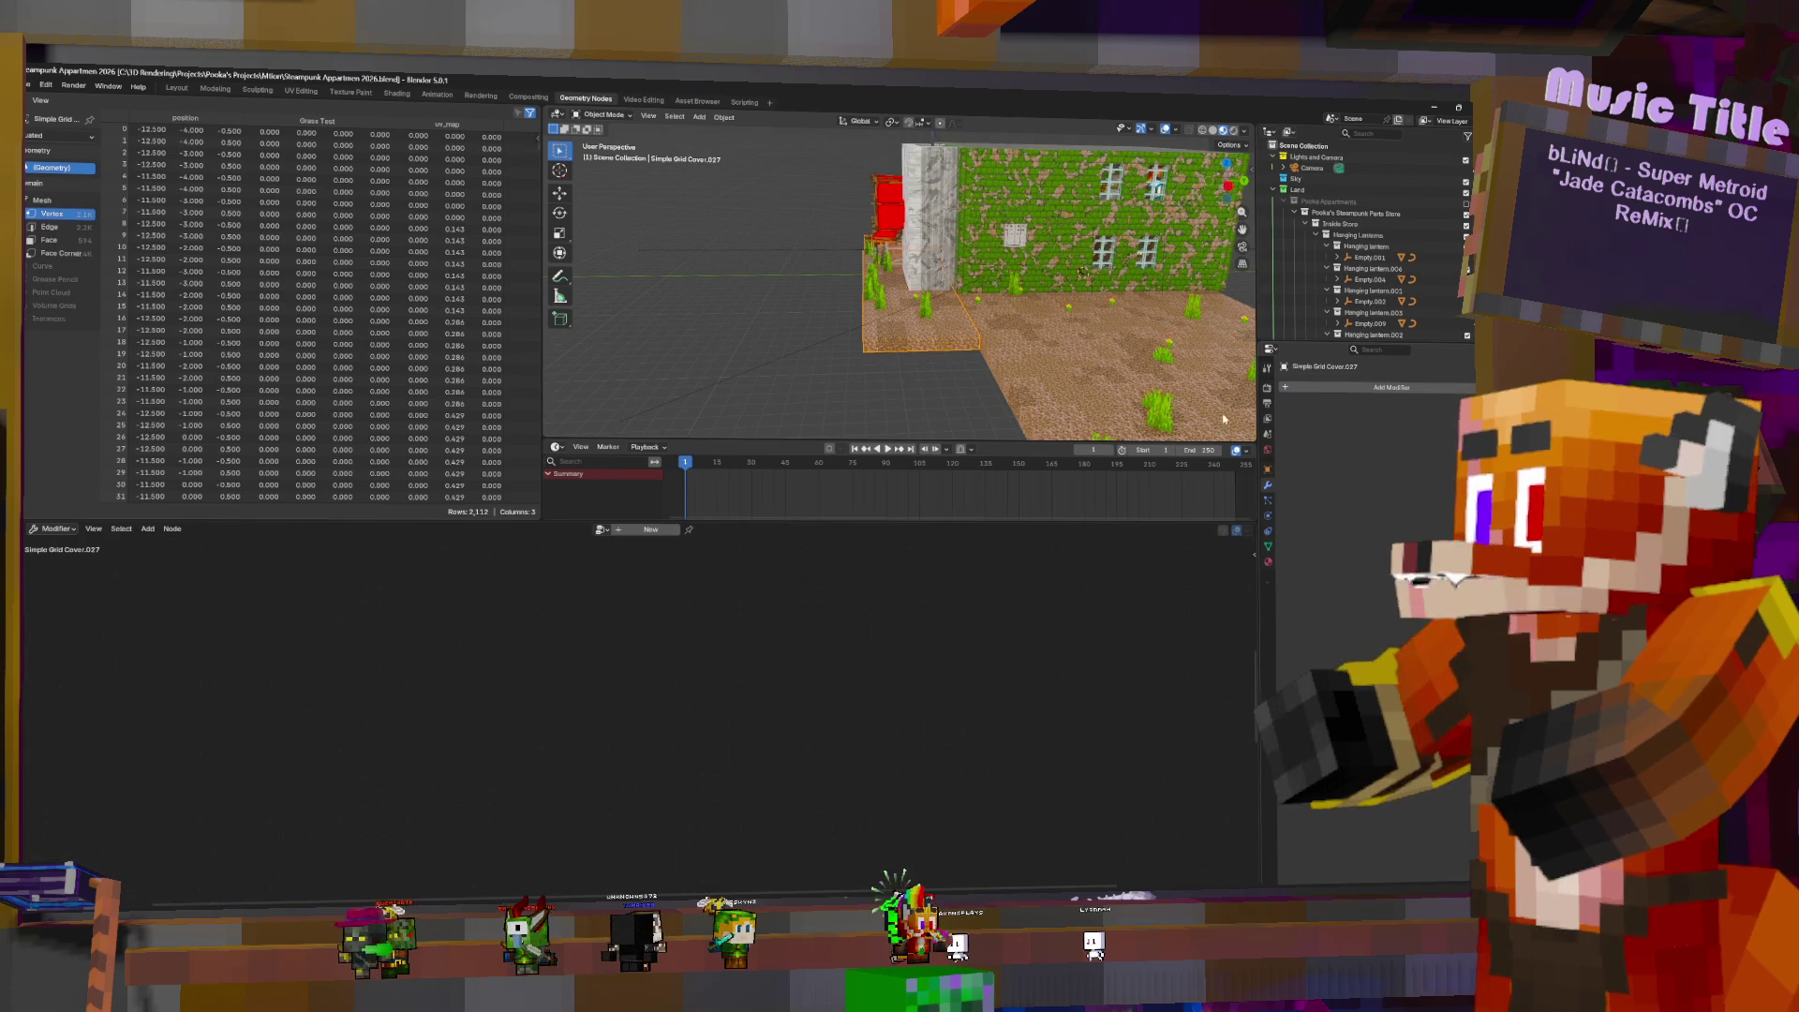
mouse_move(872, 321)
middle_mouse_down()
mouse_move(1029, 310)
mouse_move(1068, 346)
middle_mouse_up()
scroll(1067, 347, "up", 10)
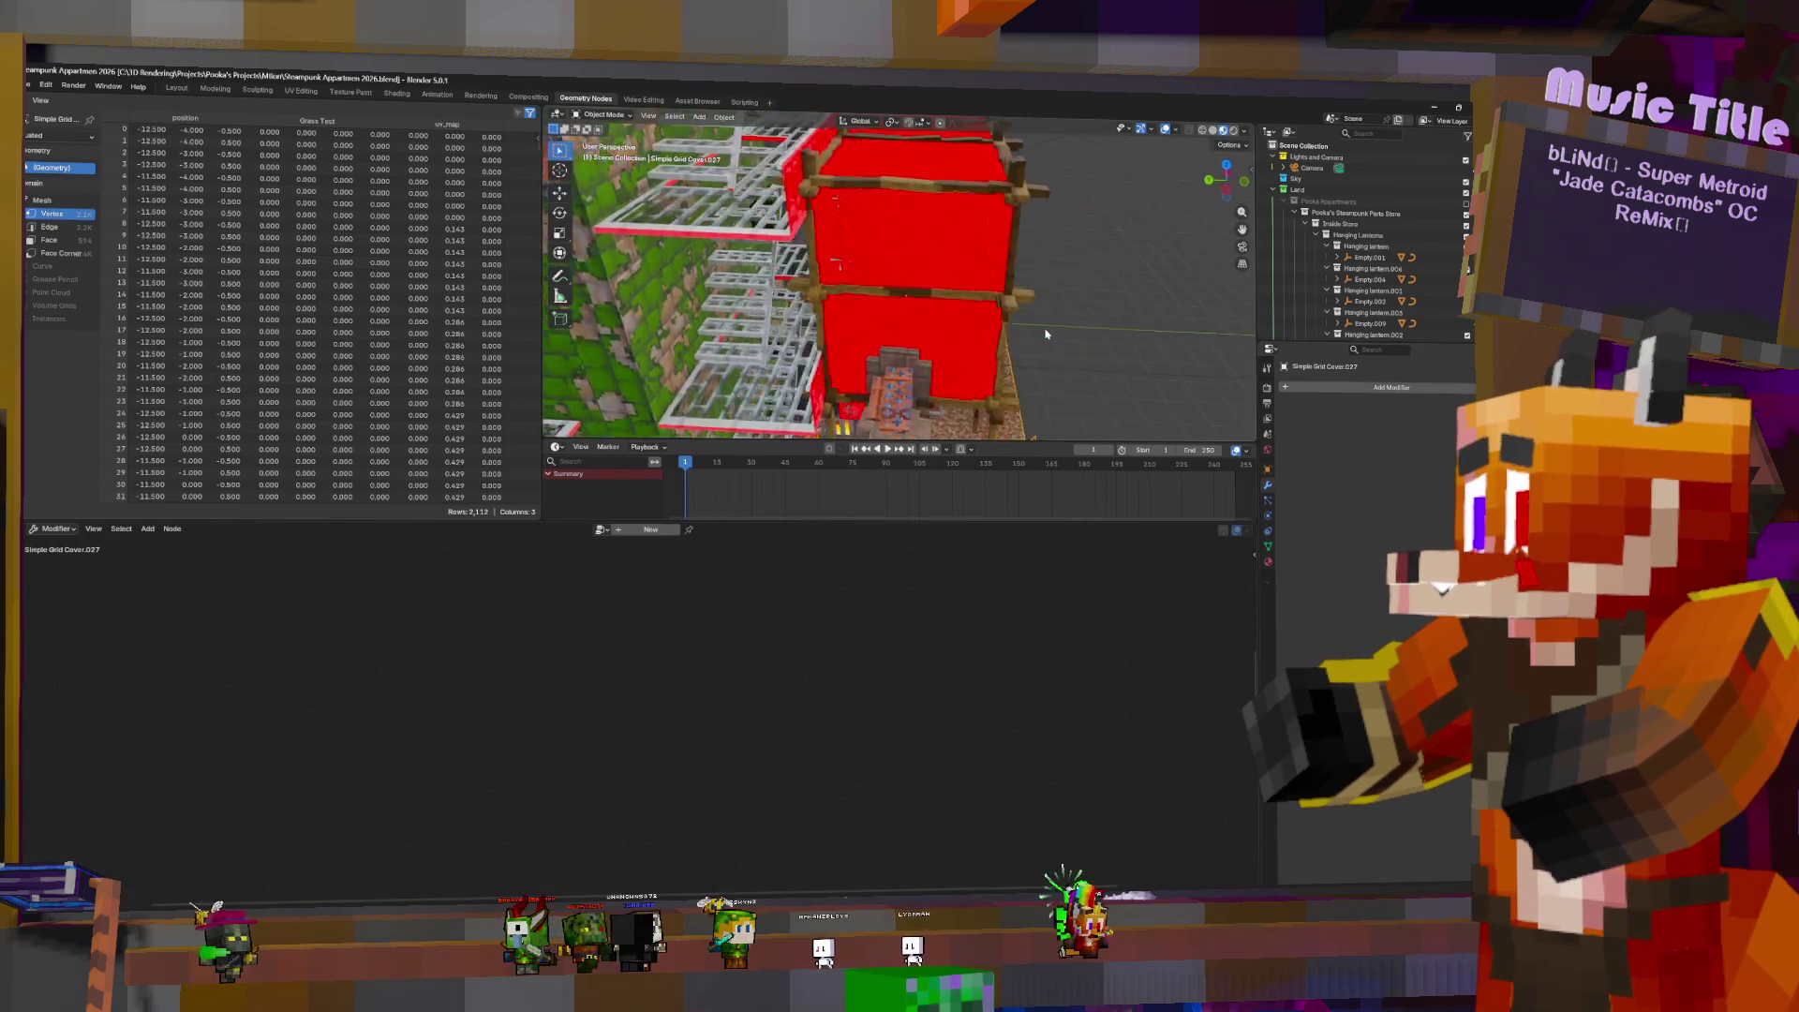
scroll(1040, 338, "up", 8)
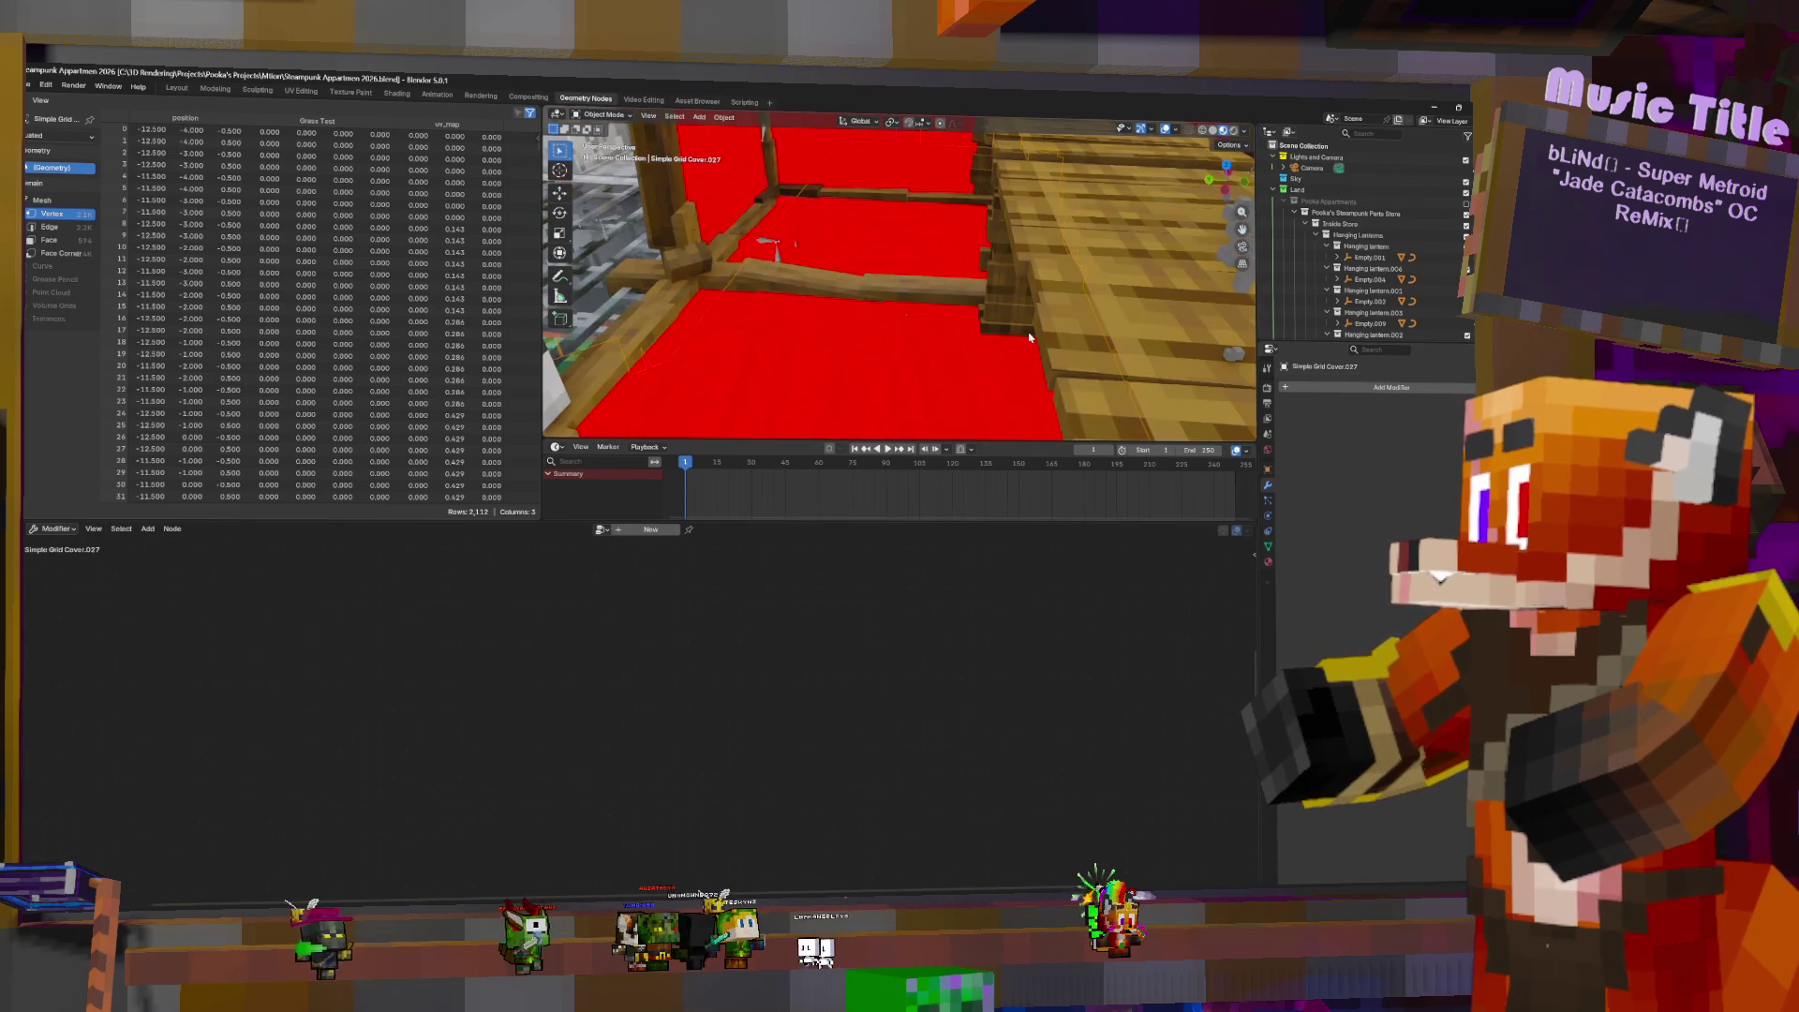
scroll(926, 307, "up", 3)
scroll(918, 302, "down", 3)
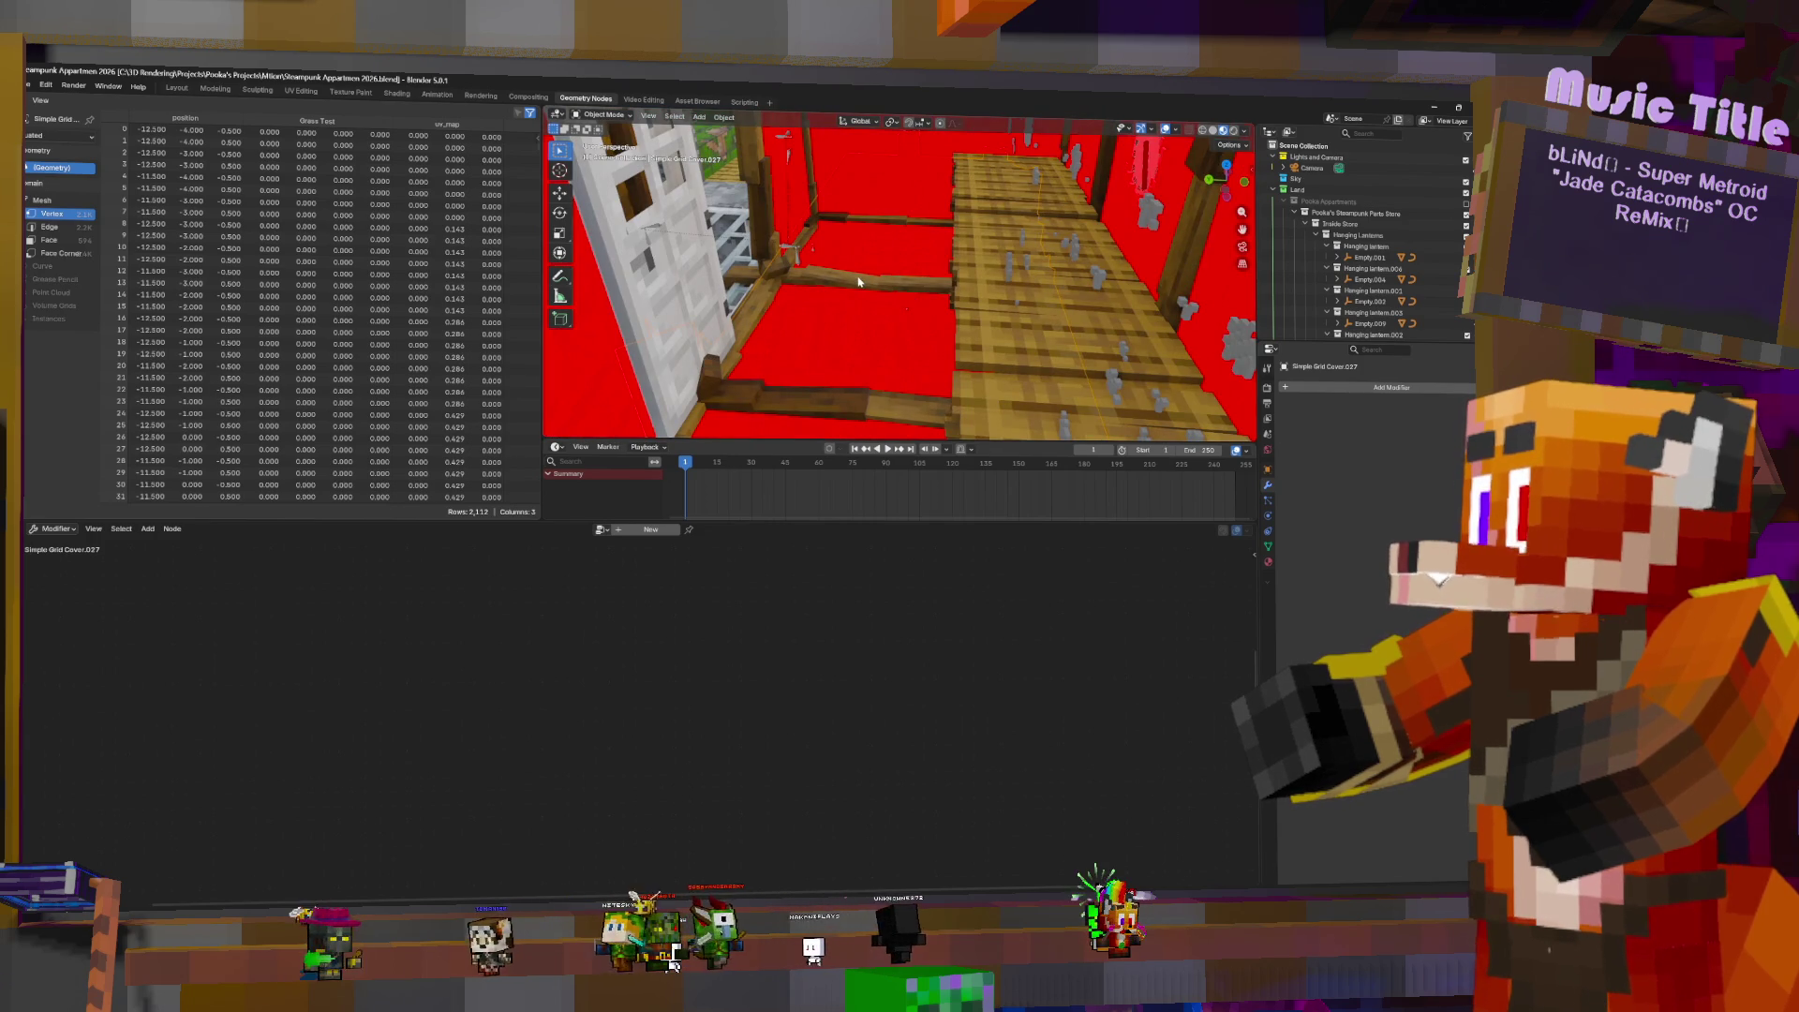
- Select the Sauna Housing and inspect it briefly in Edit Mode from several angles
left_click(859, 281)
scroll(866, 282, "down", 10)
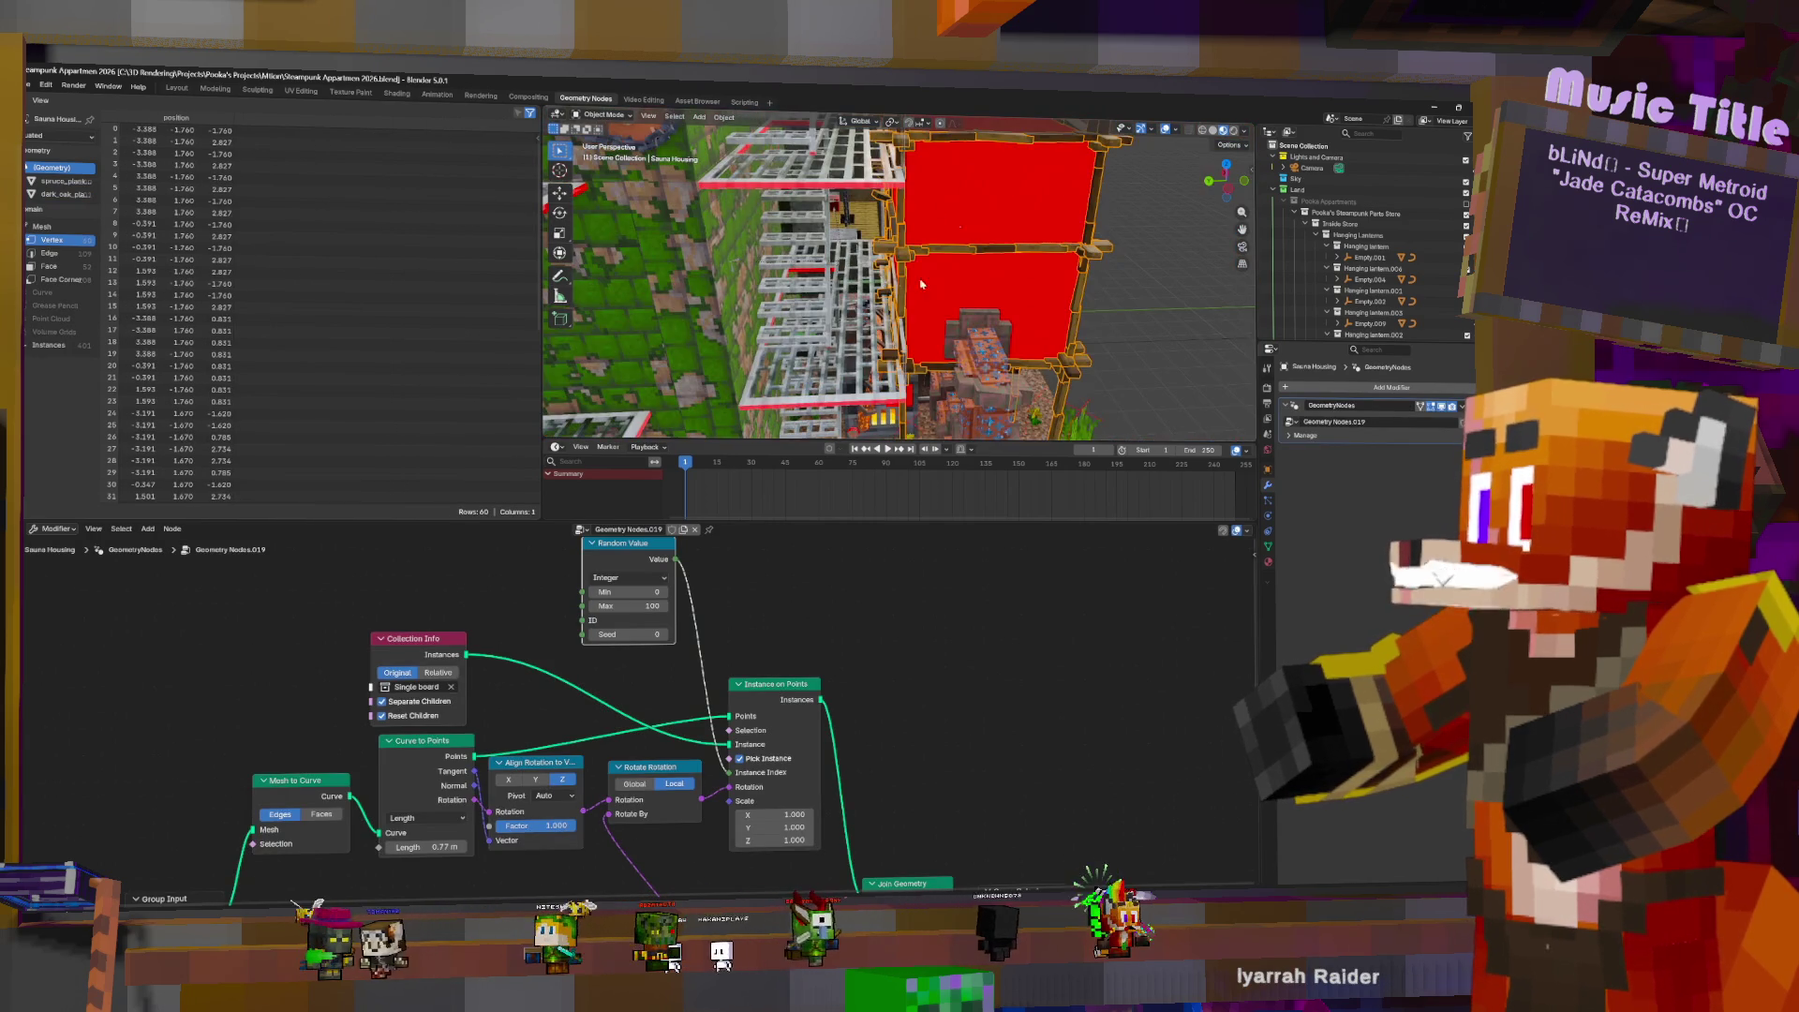
mouse_move(912, 292)
middle_mouse_down()
mouse_move(851, 250)
mouse_move(885, 301)
mouse_move(900, 294)
middle_mouse_up()
key("Tab")
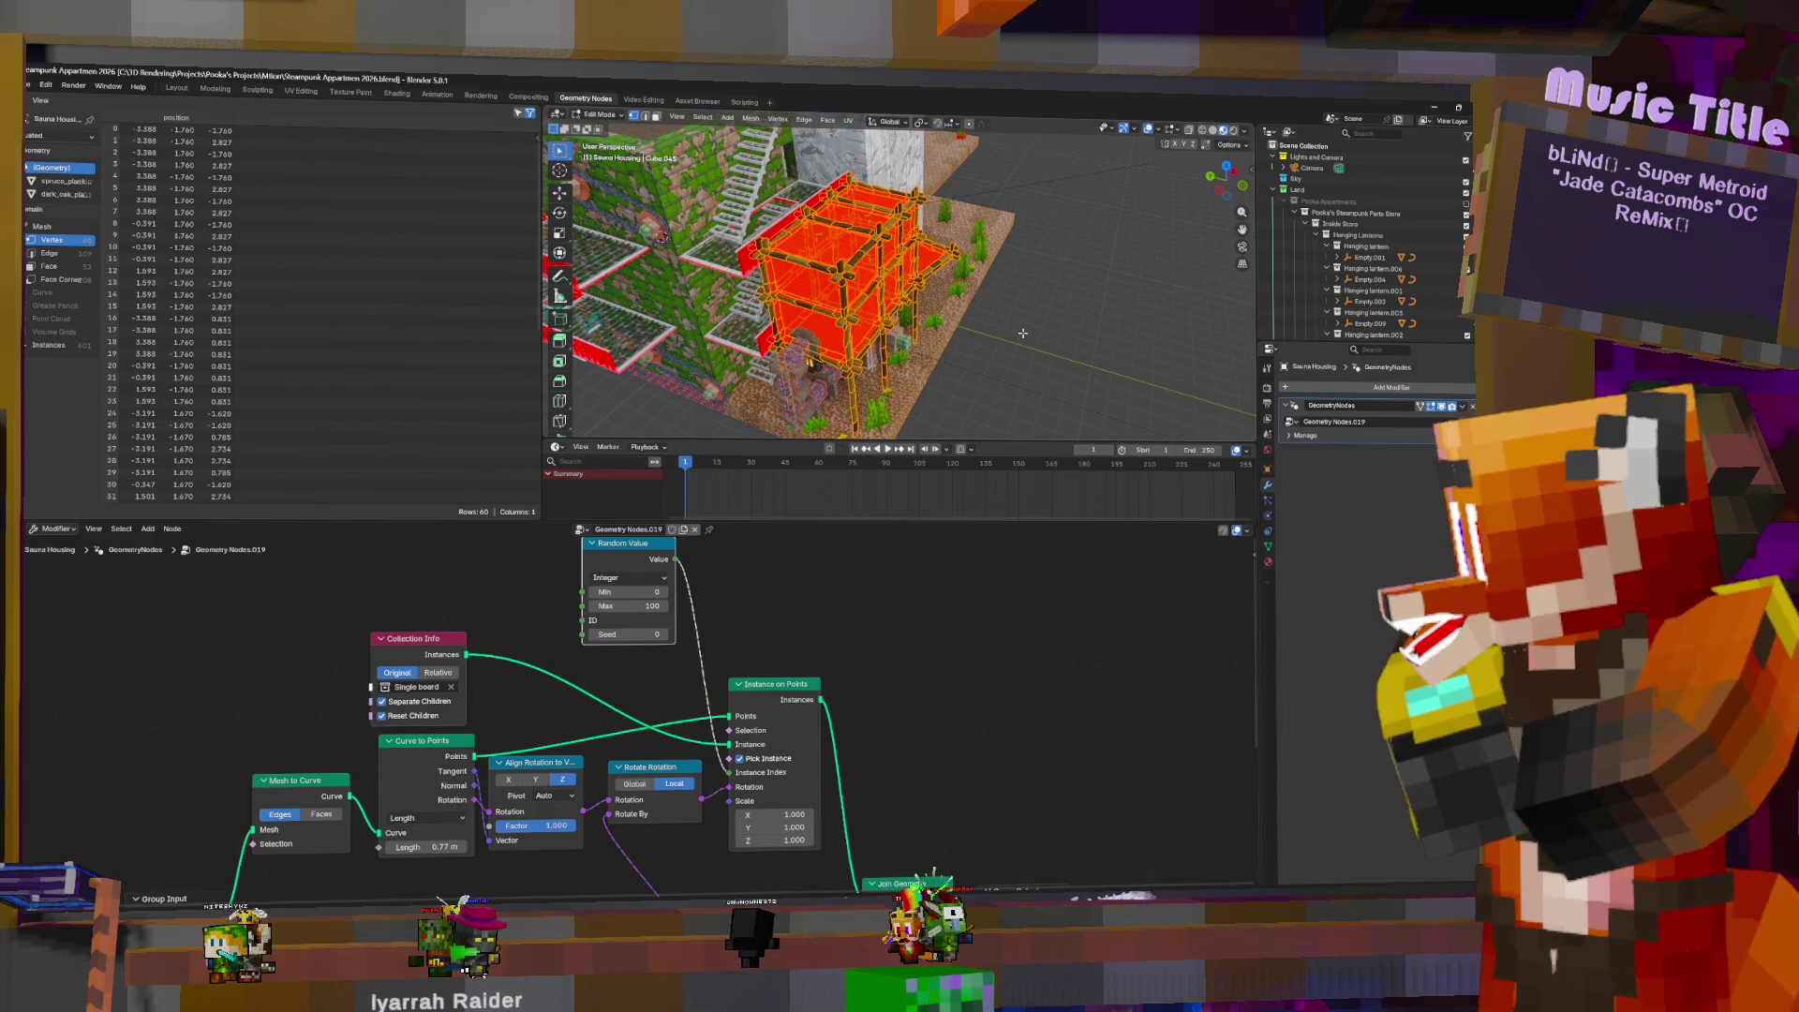
key("F3")
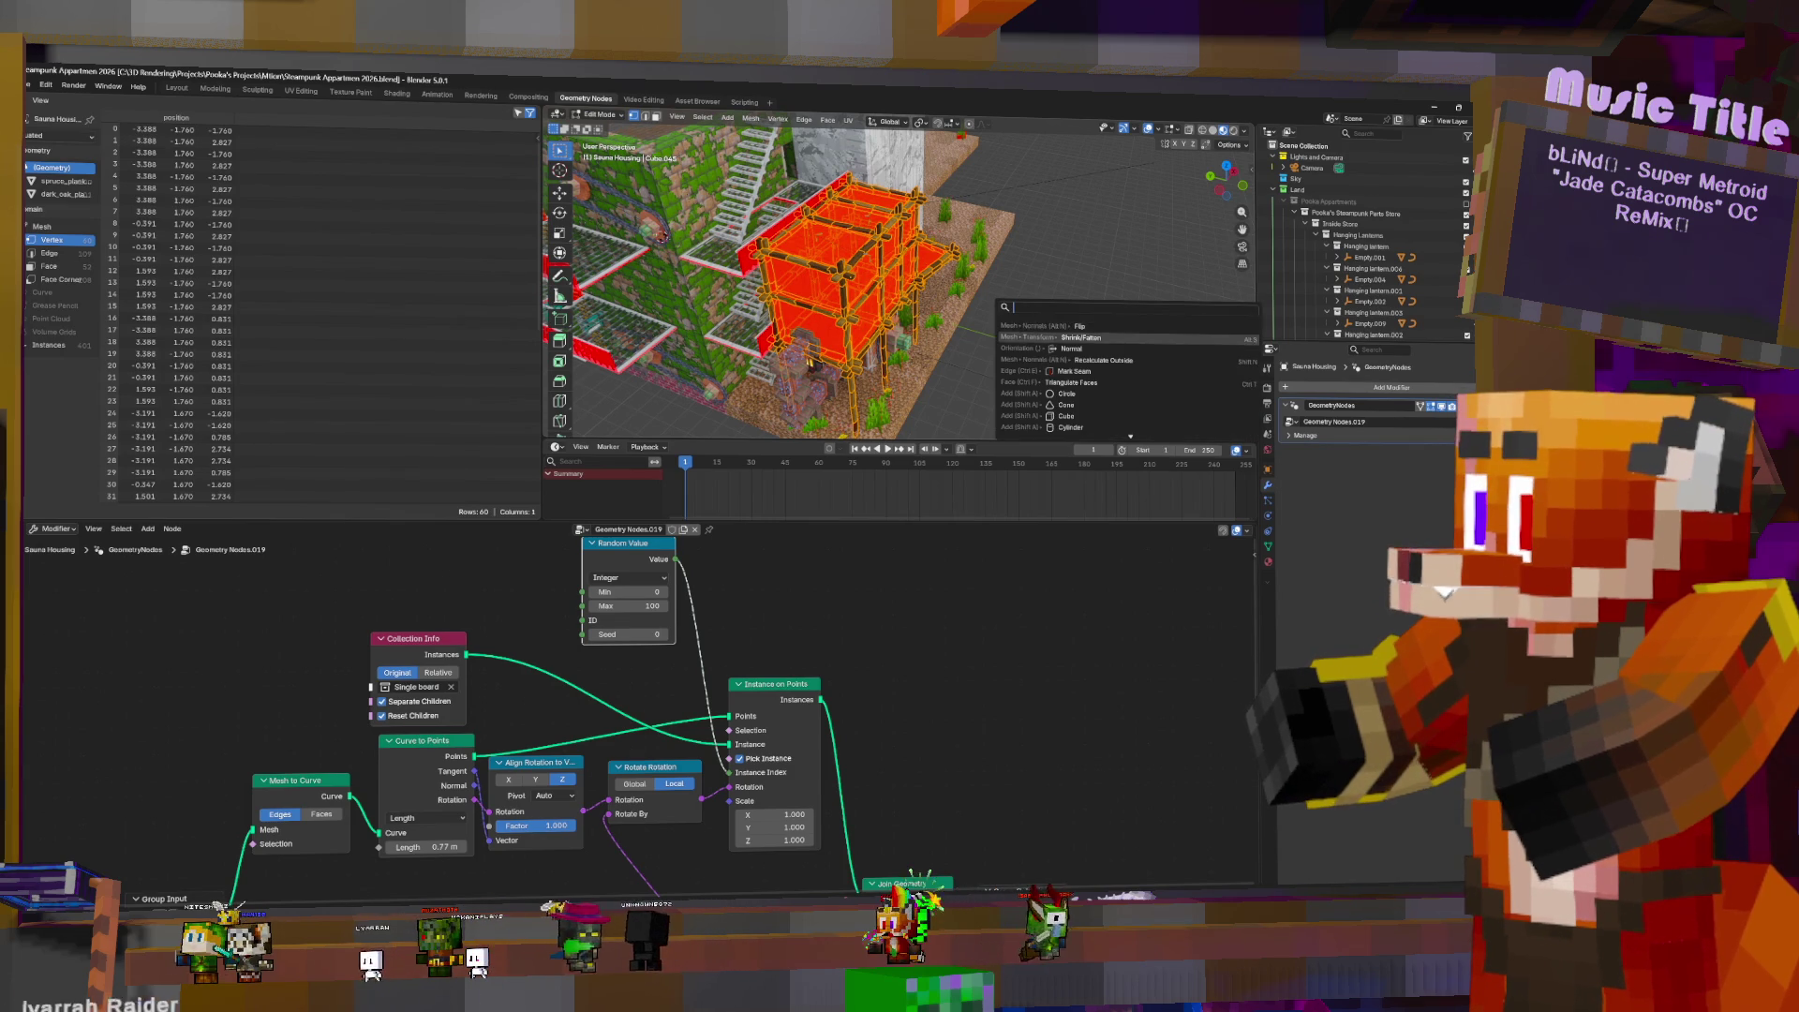
key("Escape")
key("Tab")
scroll(930, 282, "up", 10)
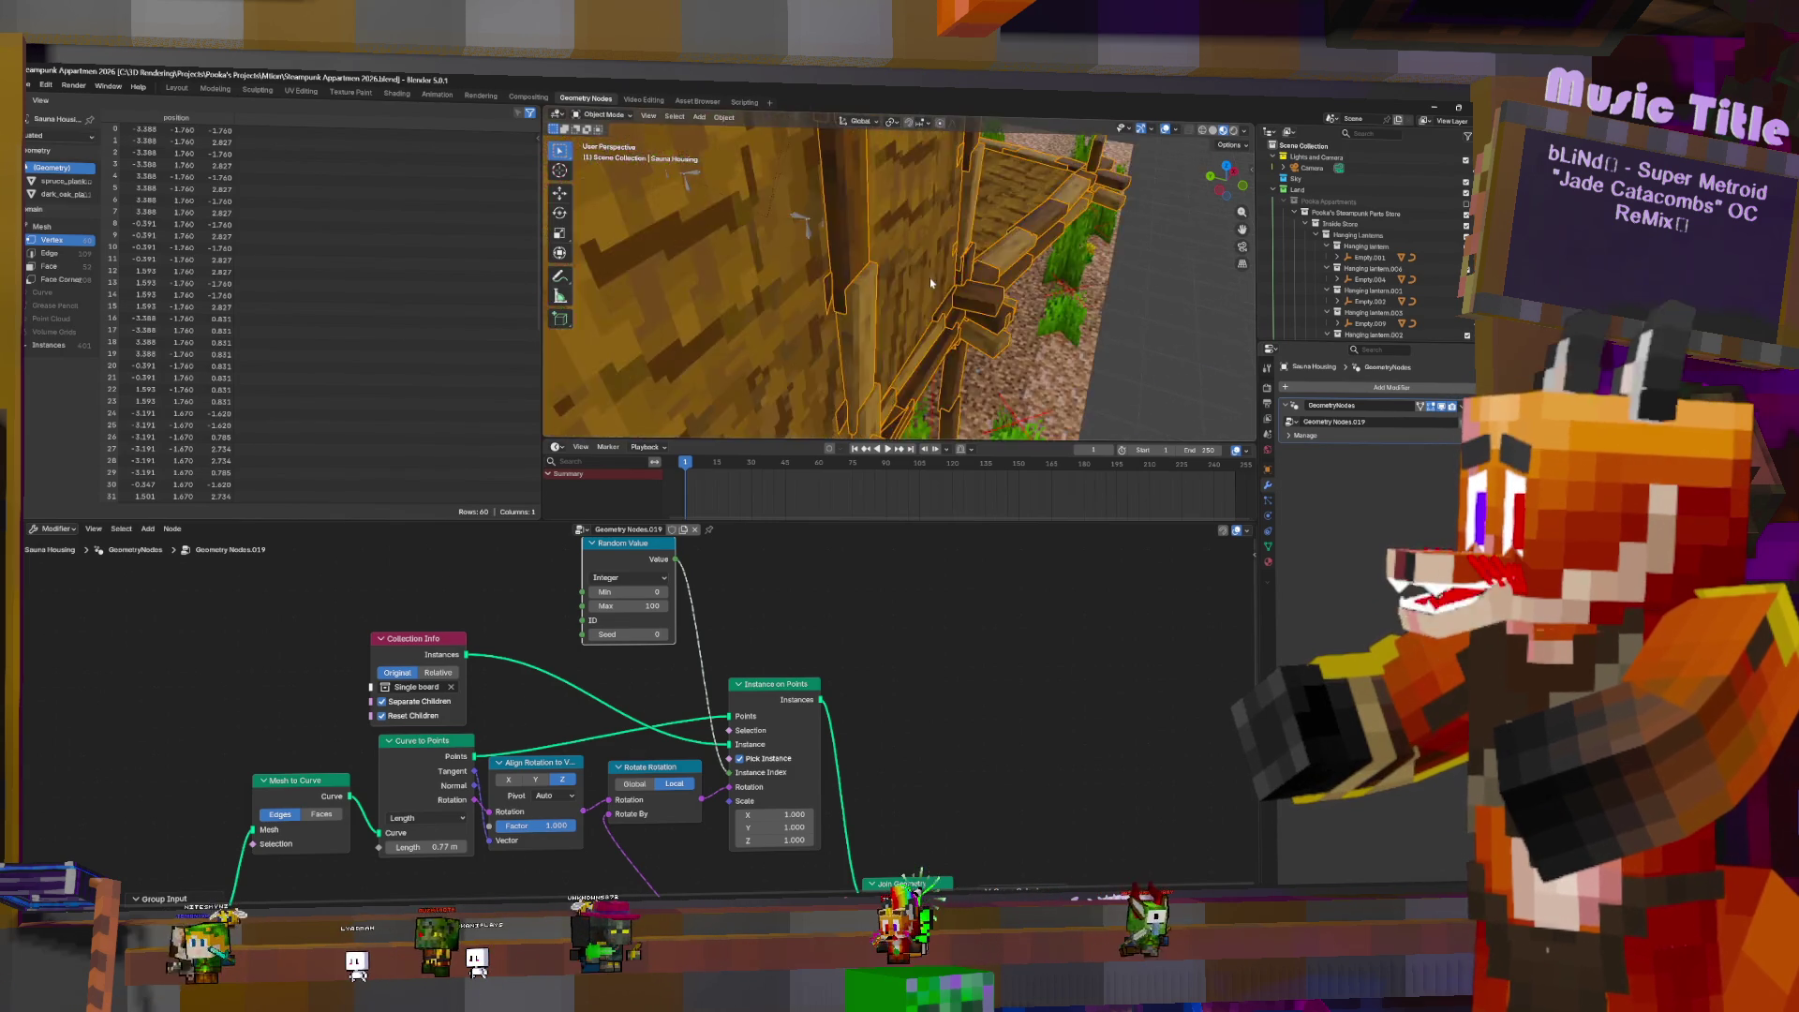
scroll(933, 281, "up", 10)
mouse_move(935, 278)
middle_mouse_down()
mouse_move(914, 234)
mouse_move(927, 225)
mouse_move(666, 382)
mouse_move(864, 305)
mouse_move(878, 317)
middle_mouse_up()
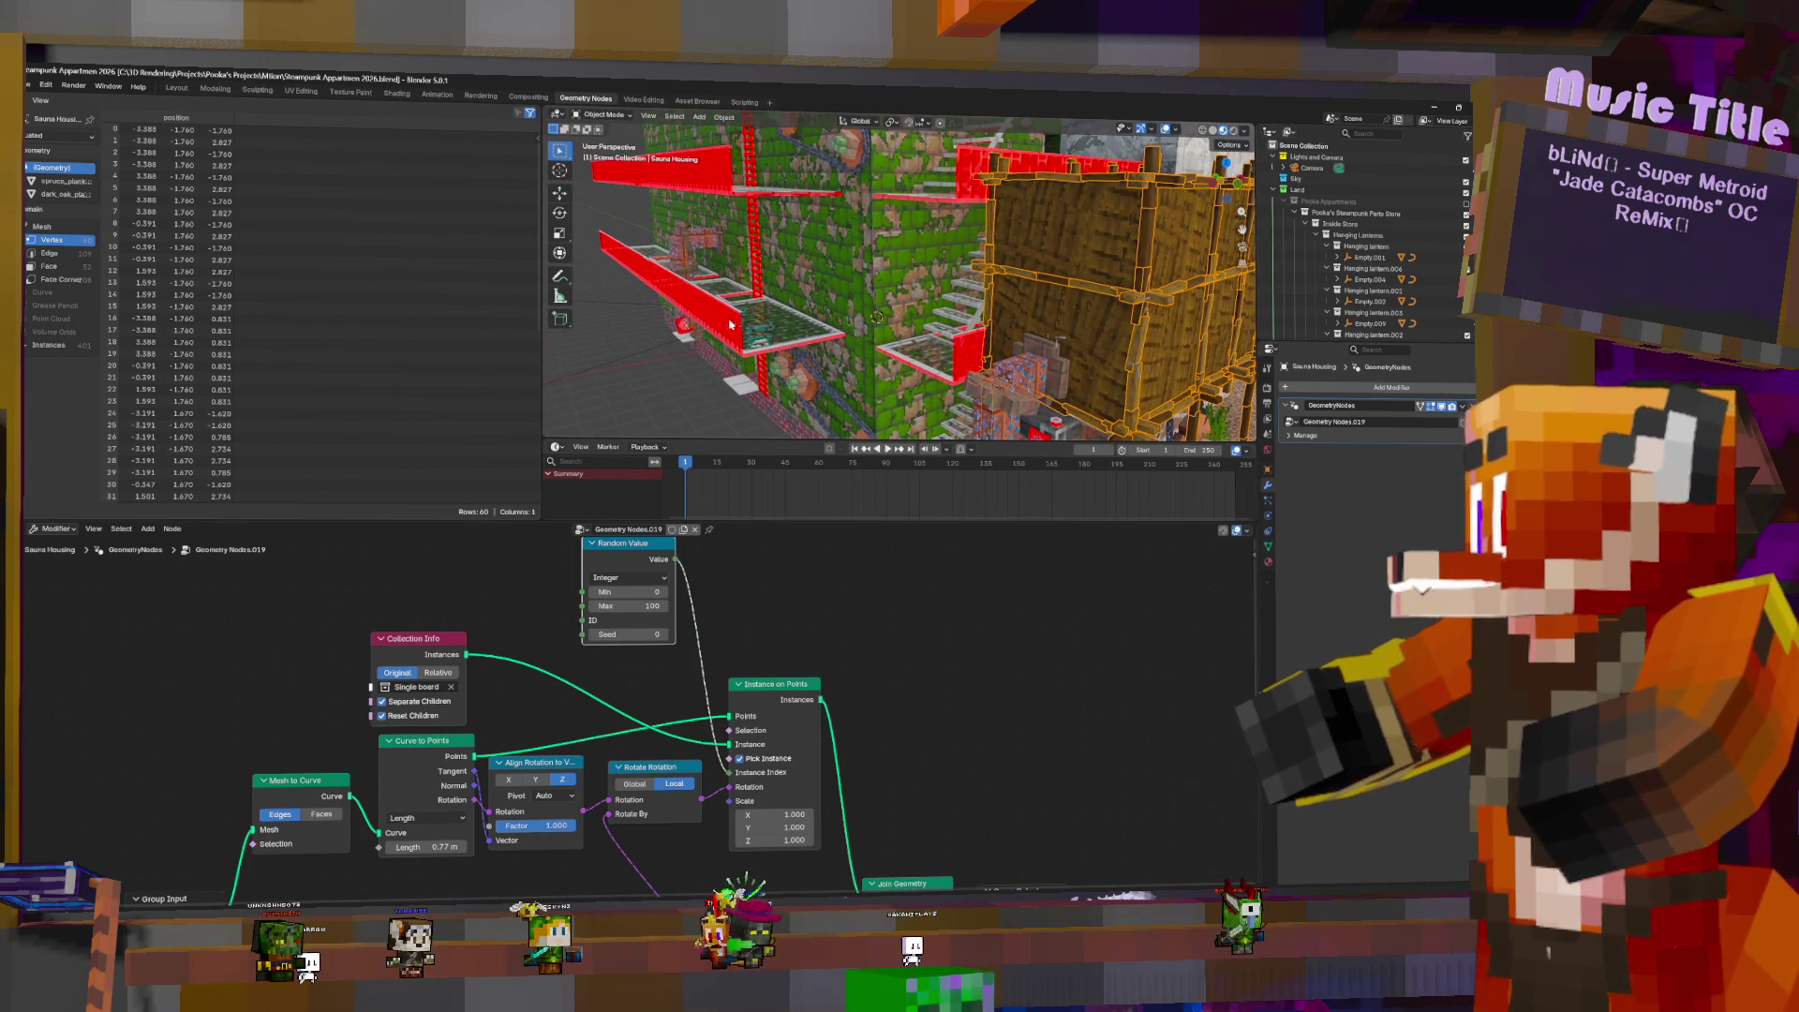
- Select Elevator walls.001 to show its 'Elevator shaft to cubes' tree and orbit above it
left_click(730, 325)
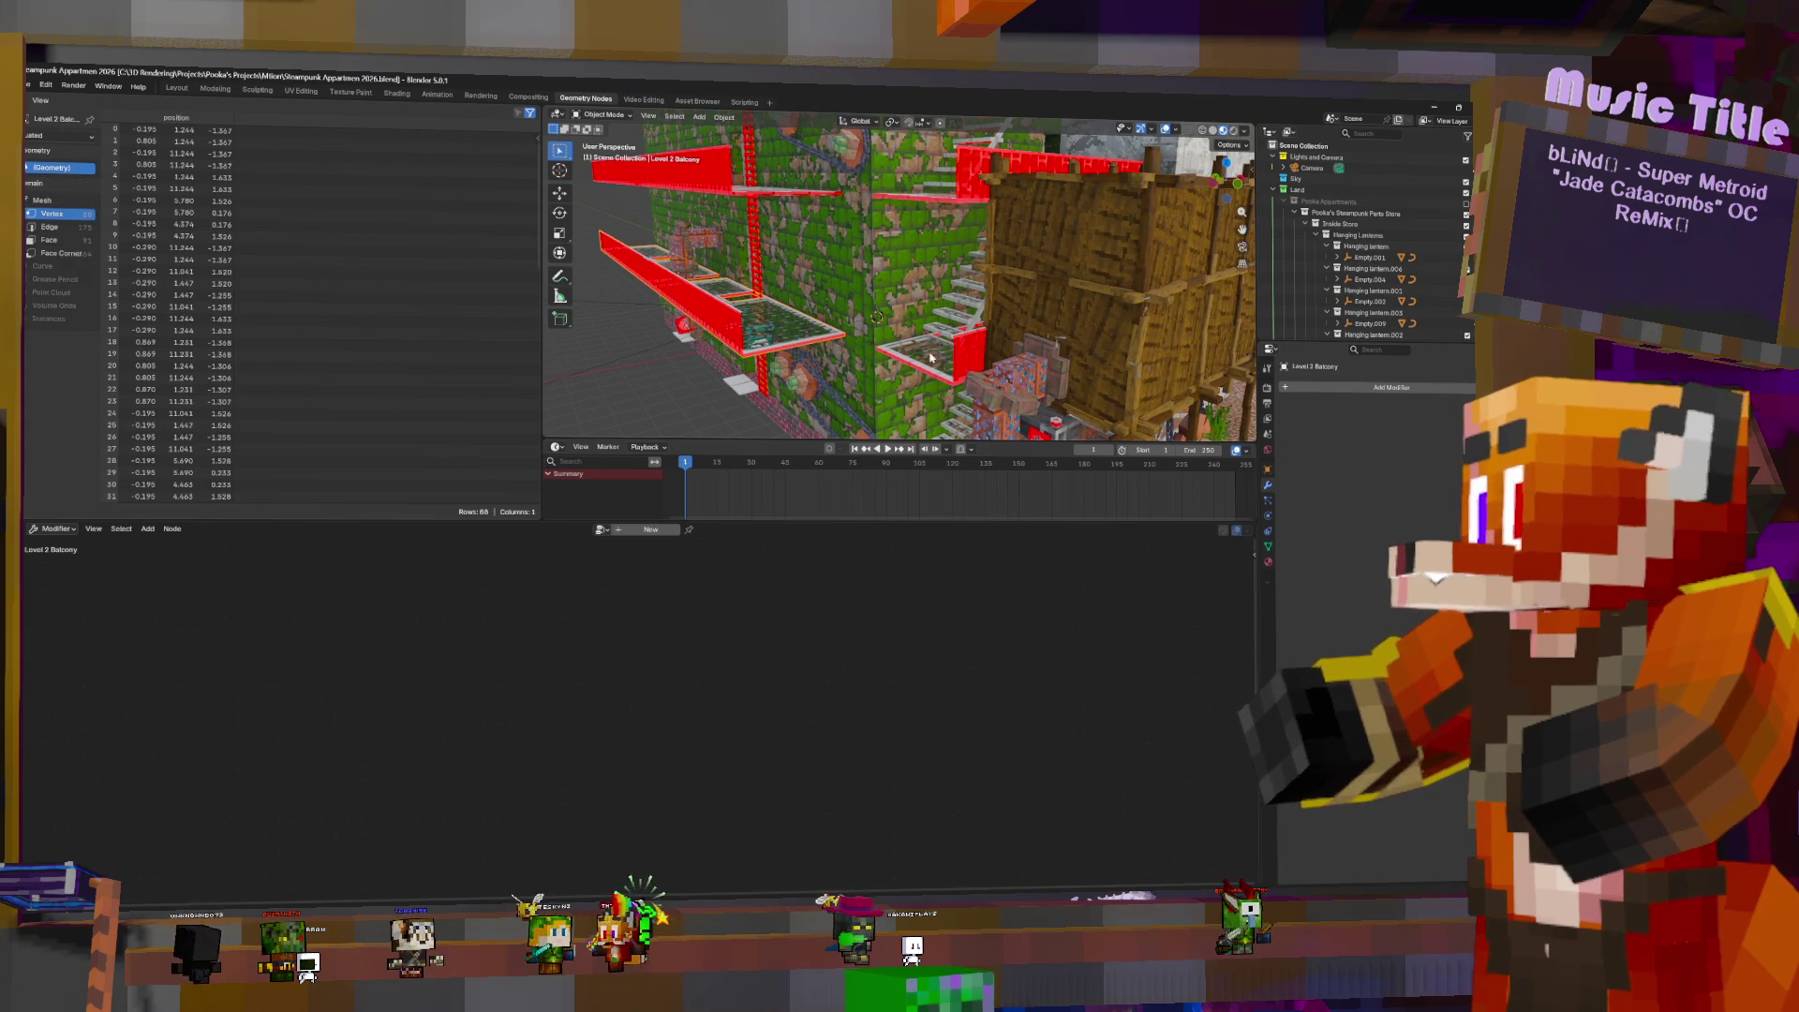
scroll(1080, 325, "down", 6)
middle_click_drag(1080, 324, 1108, 311)
left_click(1124, 274)
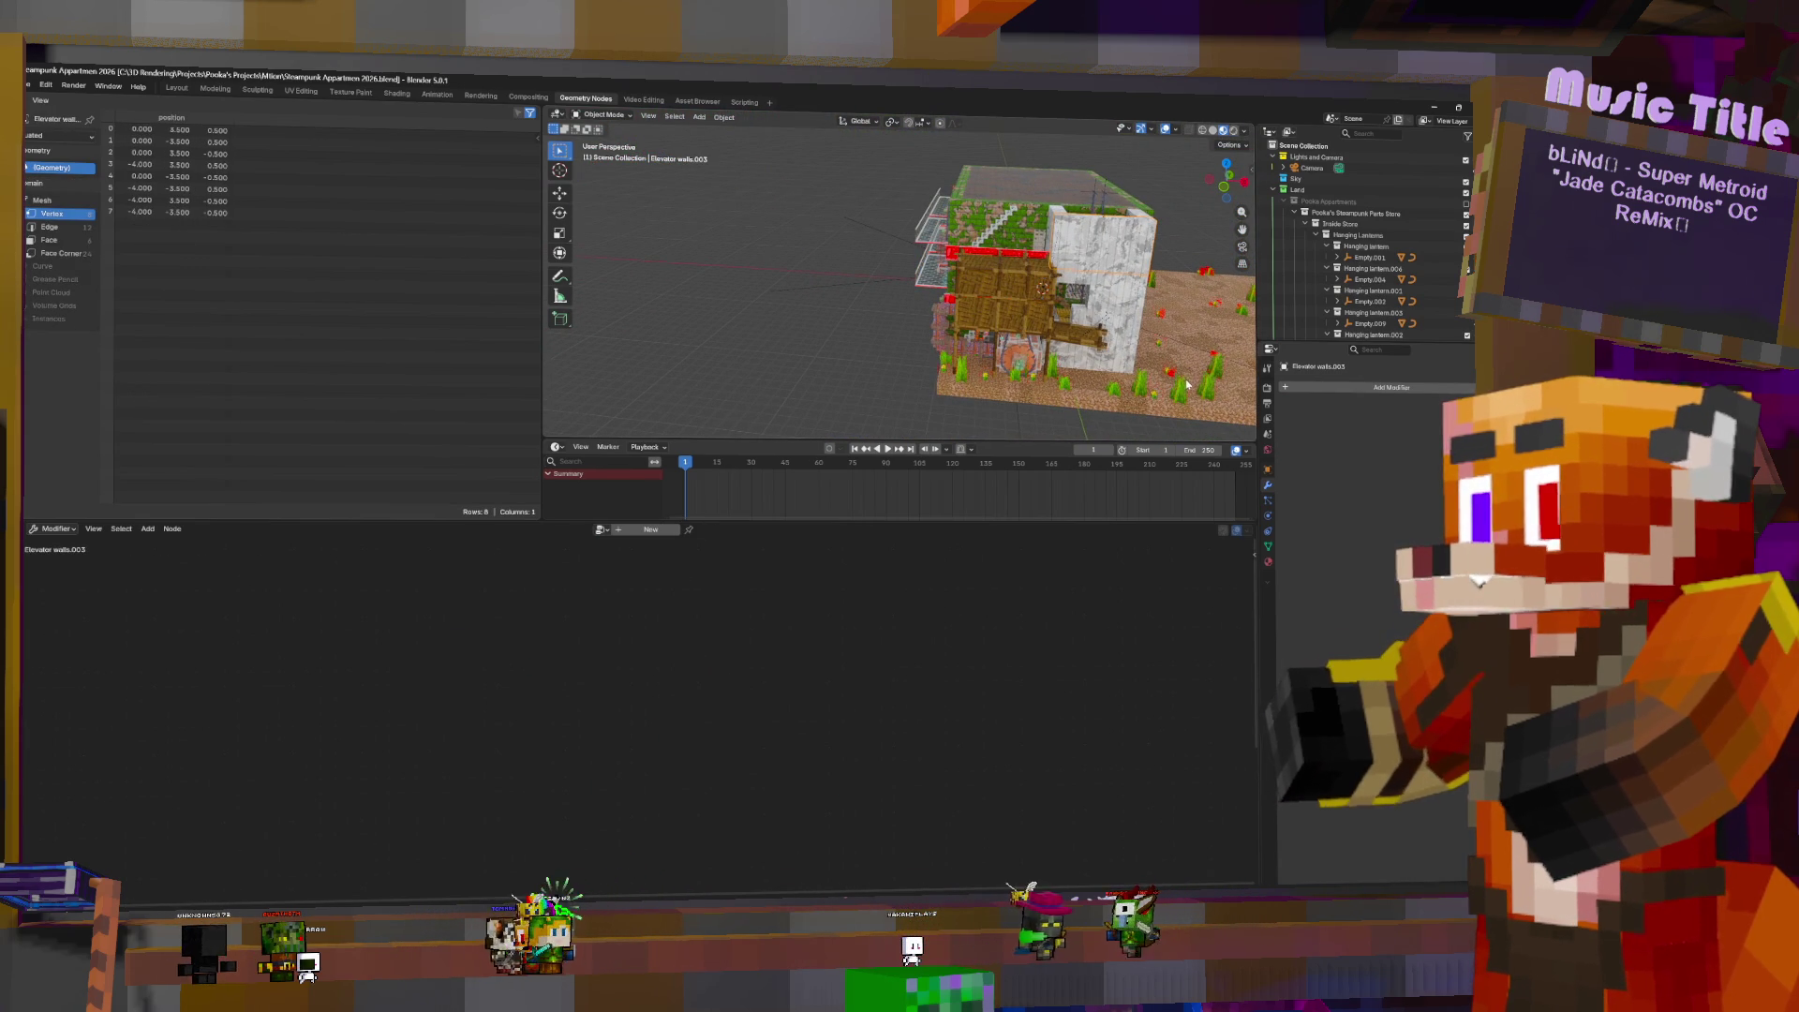
left_click(1107, 316)
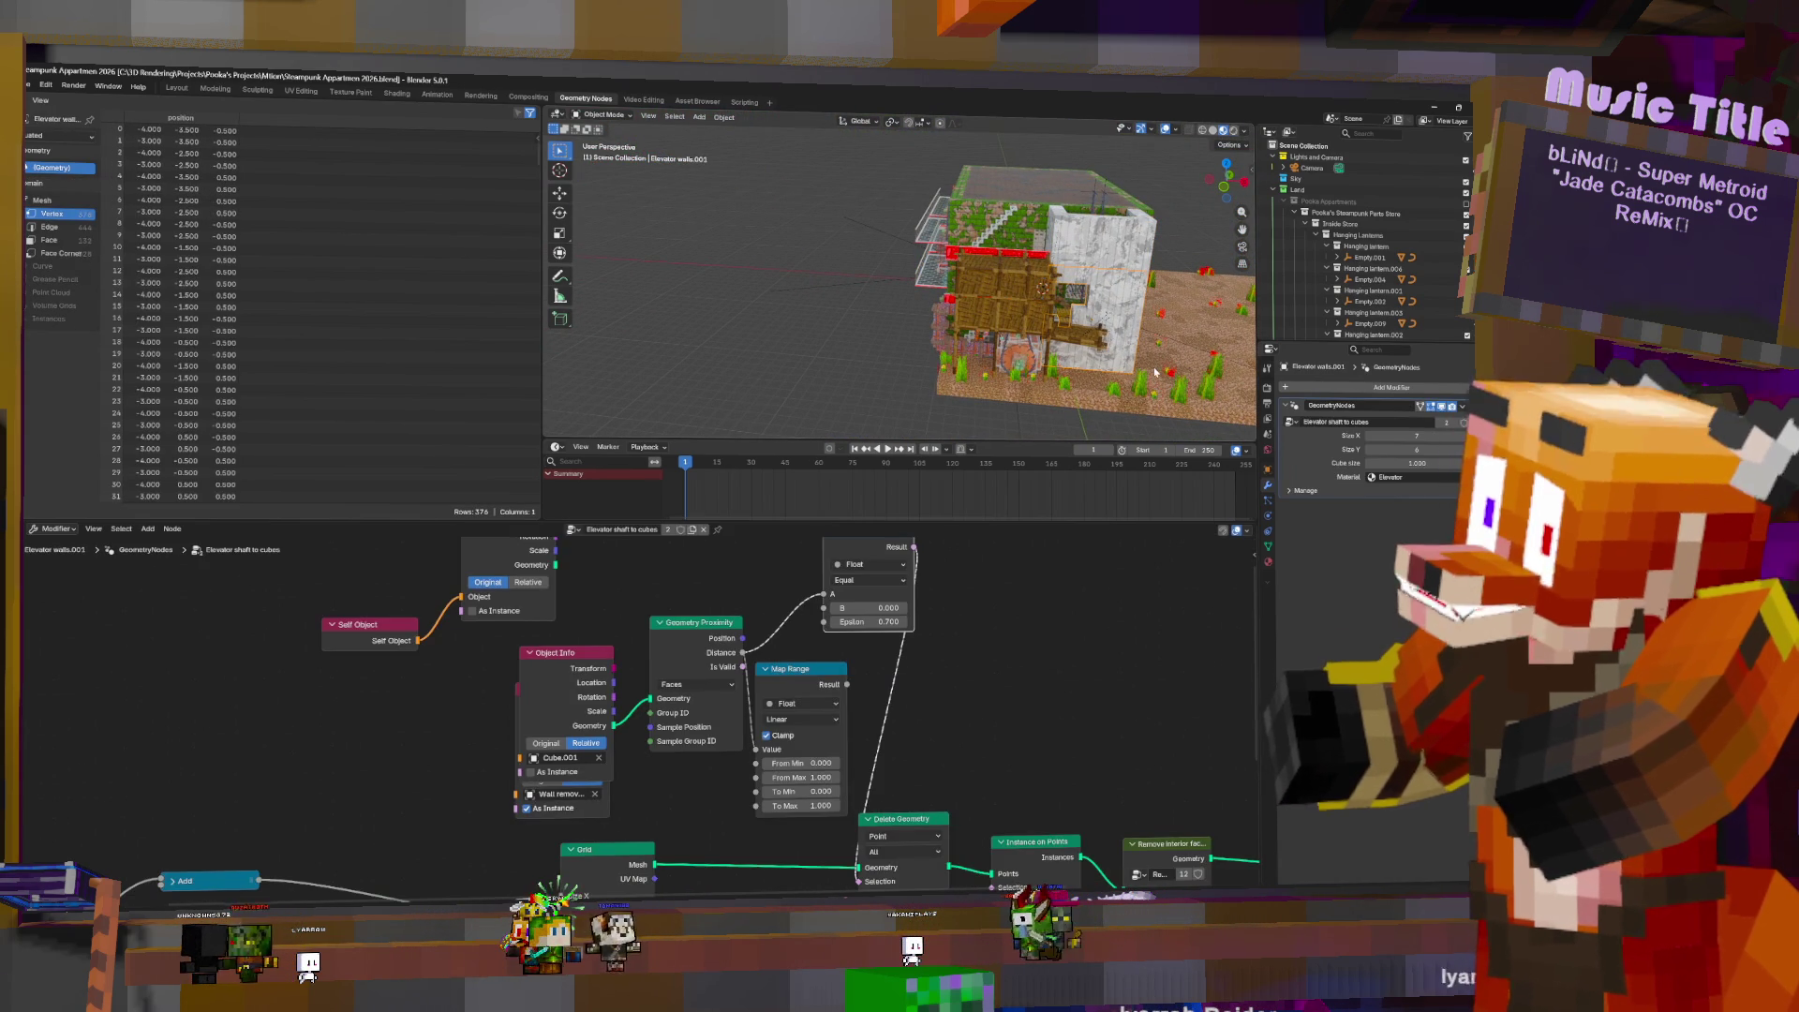
scroll(1048, 321, "up", 5)
mouse_move(1048, 321)
middle_mouse_down()
mouse_move(1114, 324)
mouse_move(1059, 264)
mouse_move(1071, 301)
middle_mouse_up()
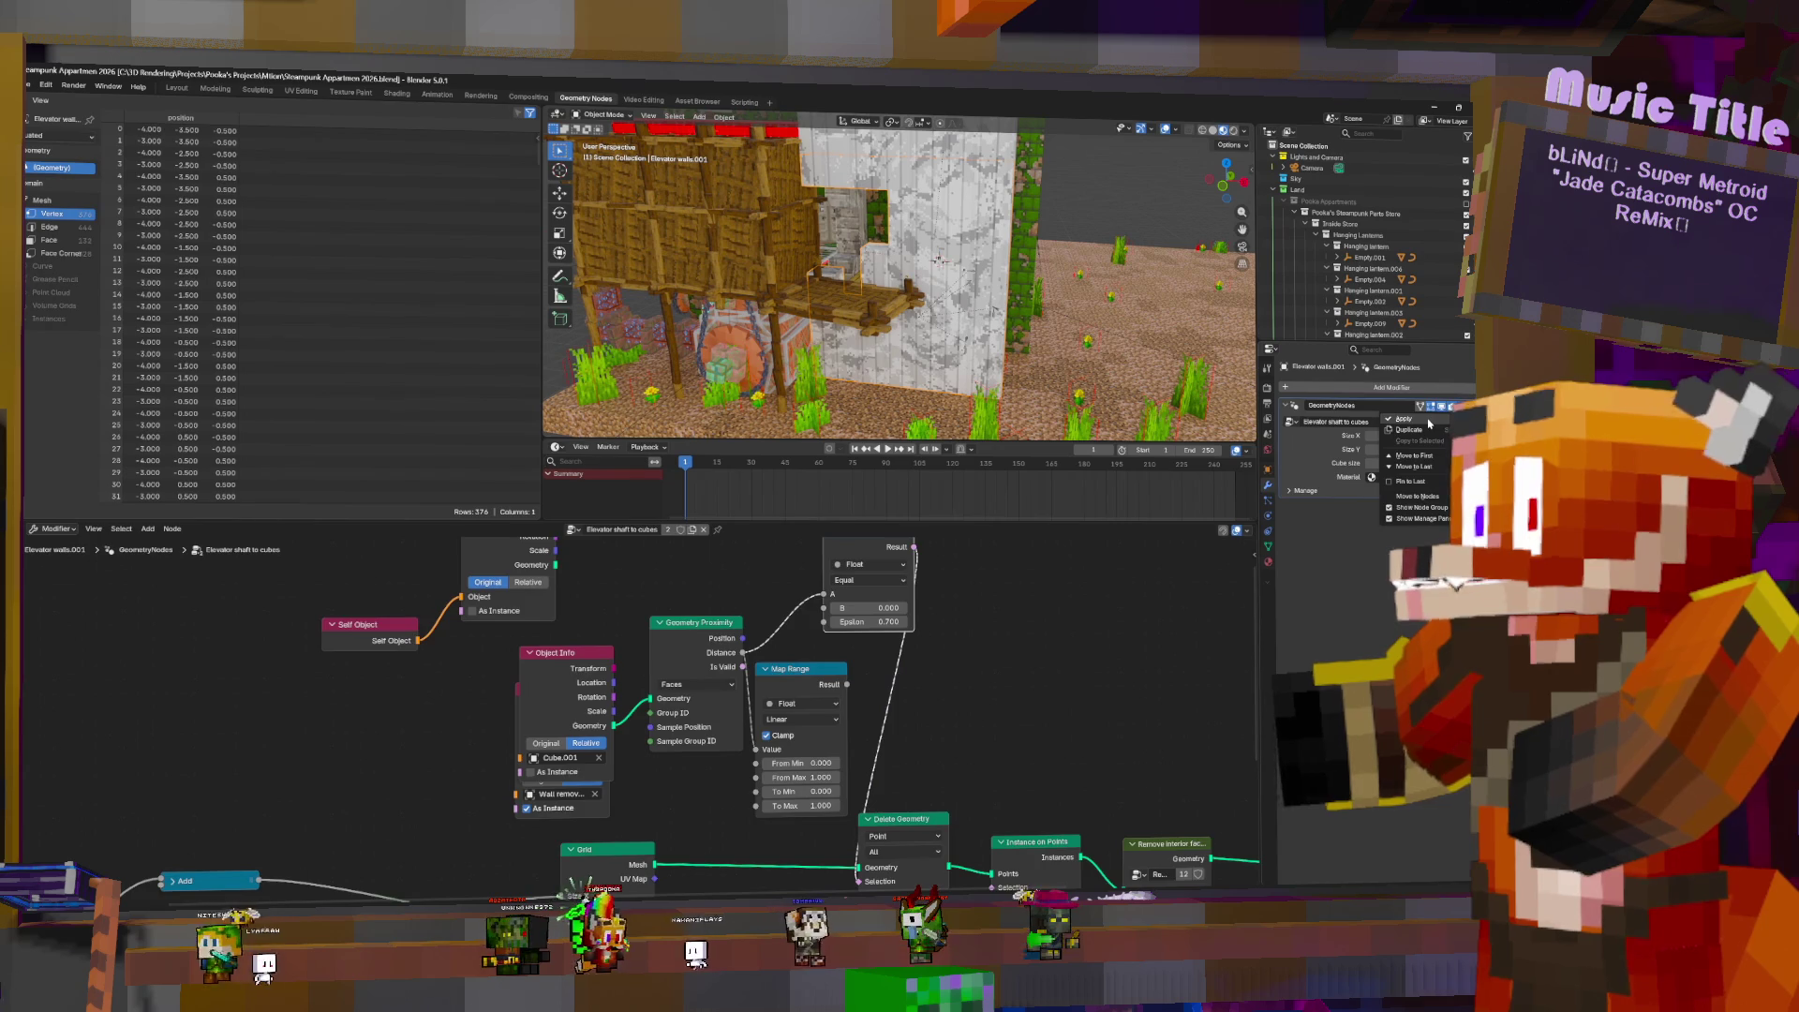
- Apply the Geometry Nodes modifiers on Elevator walls.001 and Elevator walls.002
left_click(1429, 423)
mouse_move(1033, 237)
middle_mouse_down()
mouse_move(937, 253)
mouse_move(853, 233)
middle_mouse_up()
left_click(1017, 280)
left_click(848, 230)
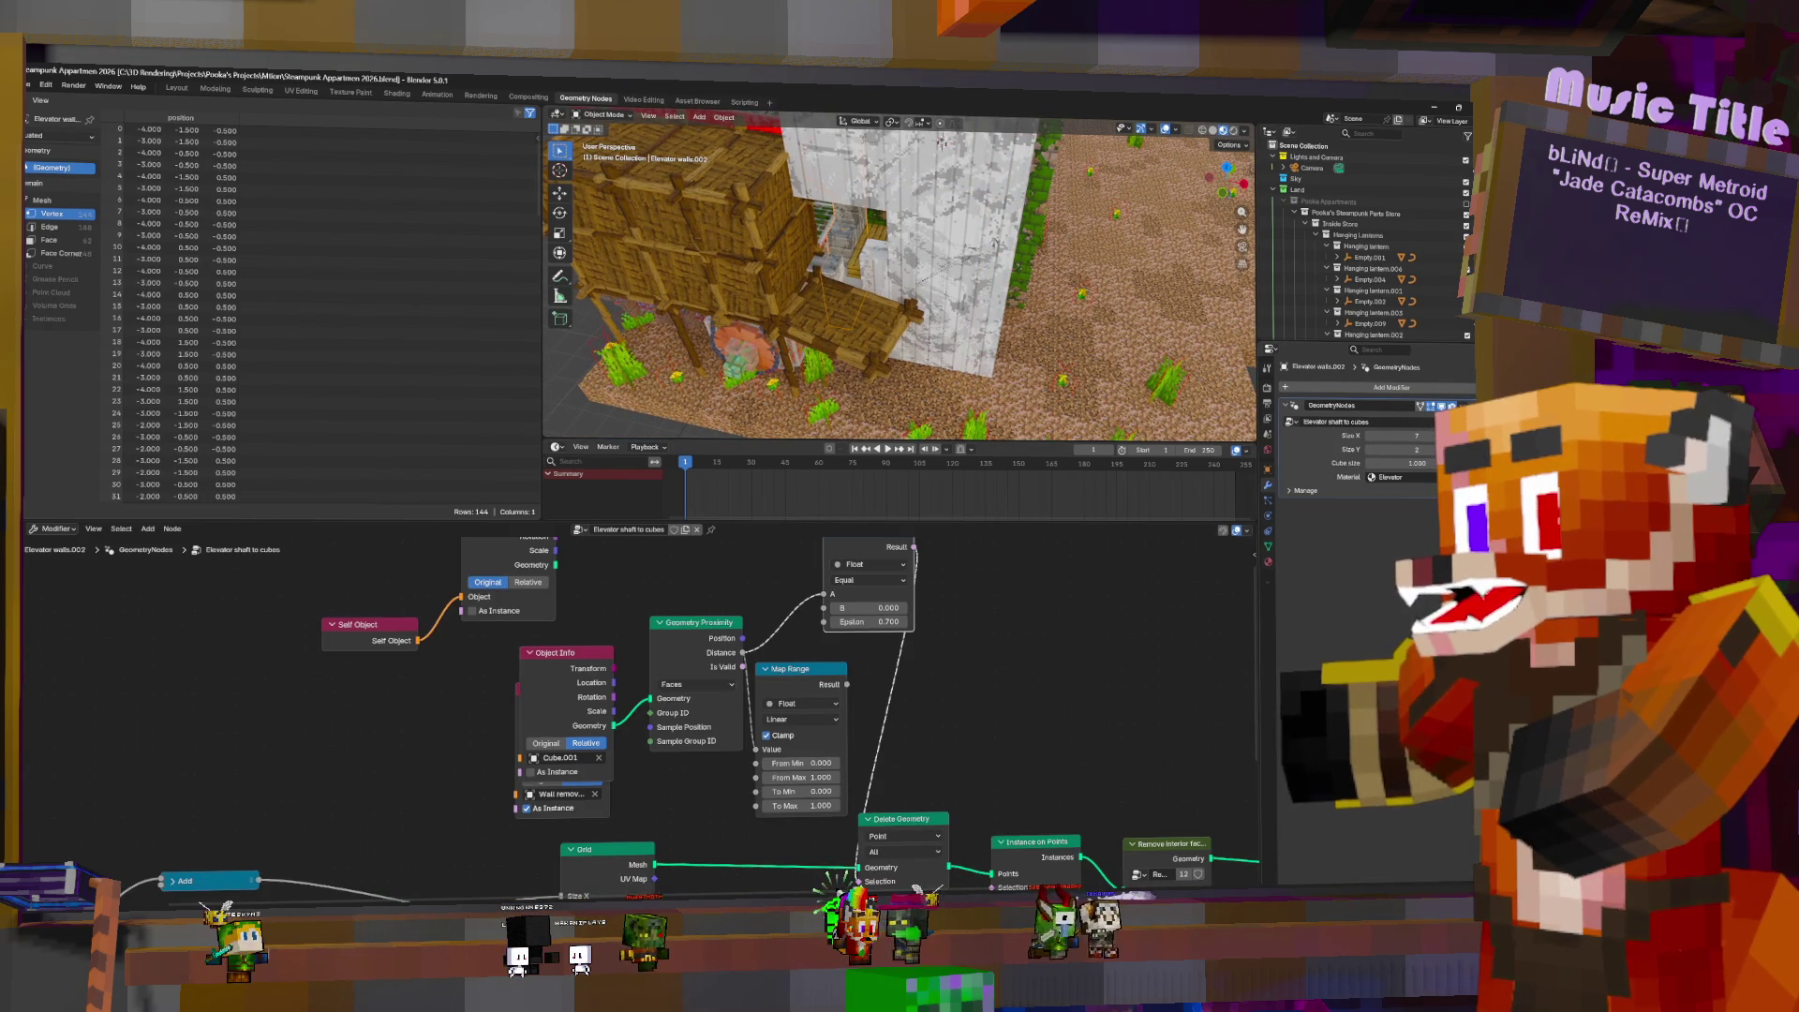
left_click(1403, 419)
- Select the Sauna Housing and apply its Geometry Nodes modifier
middle_click_drag(902, 288, 864, 276)
left_click(863, 274)
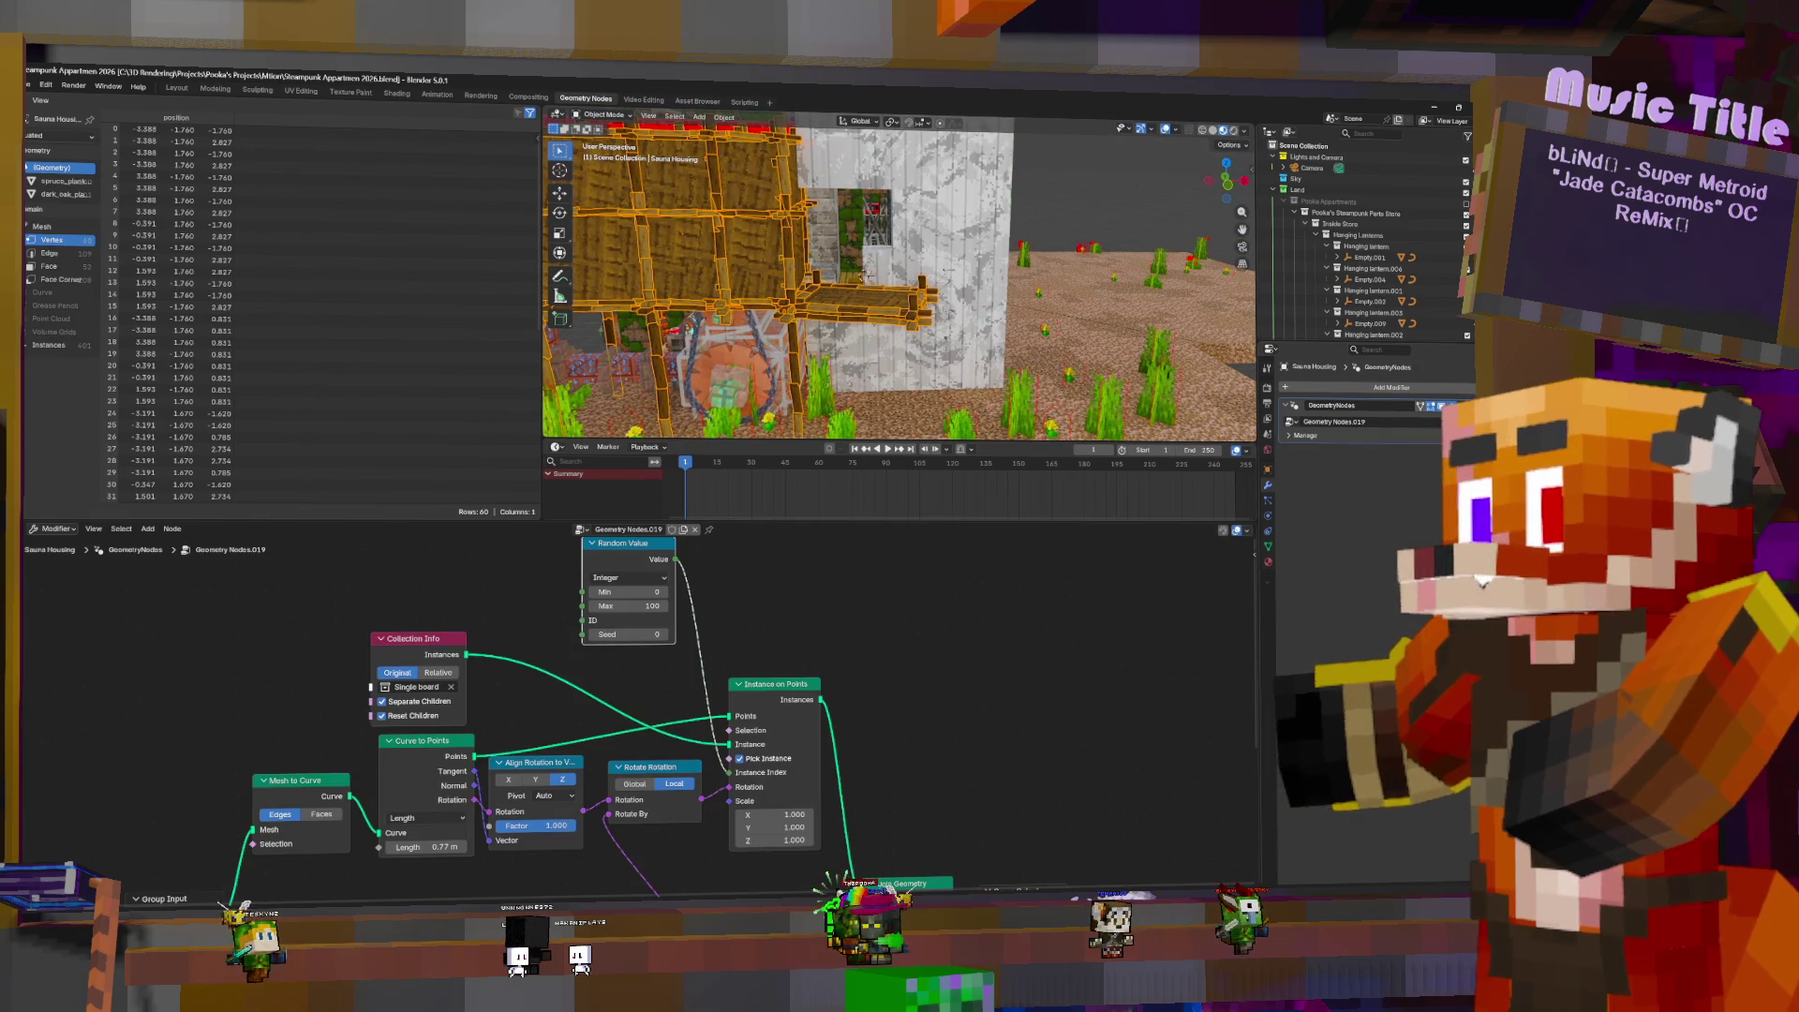
left_click(1421, 406)
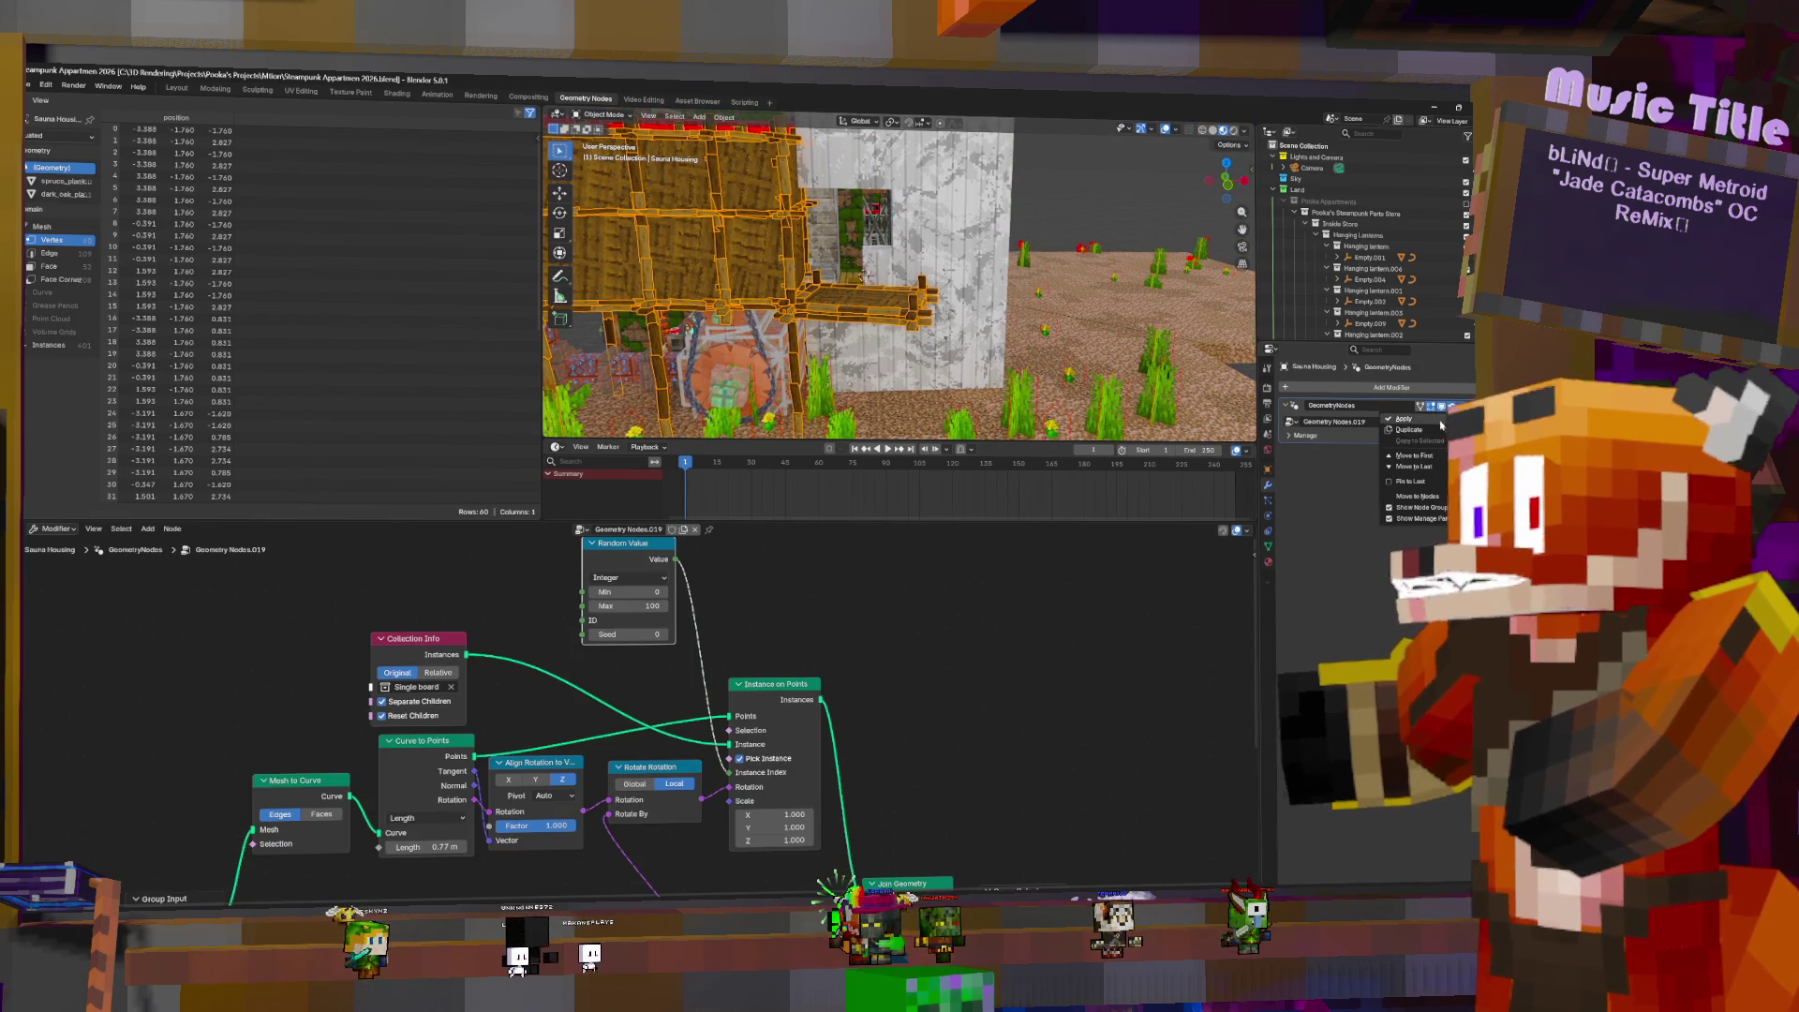
left_click(1425, 419)
key("ctrl+z")
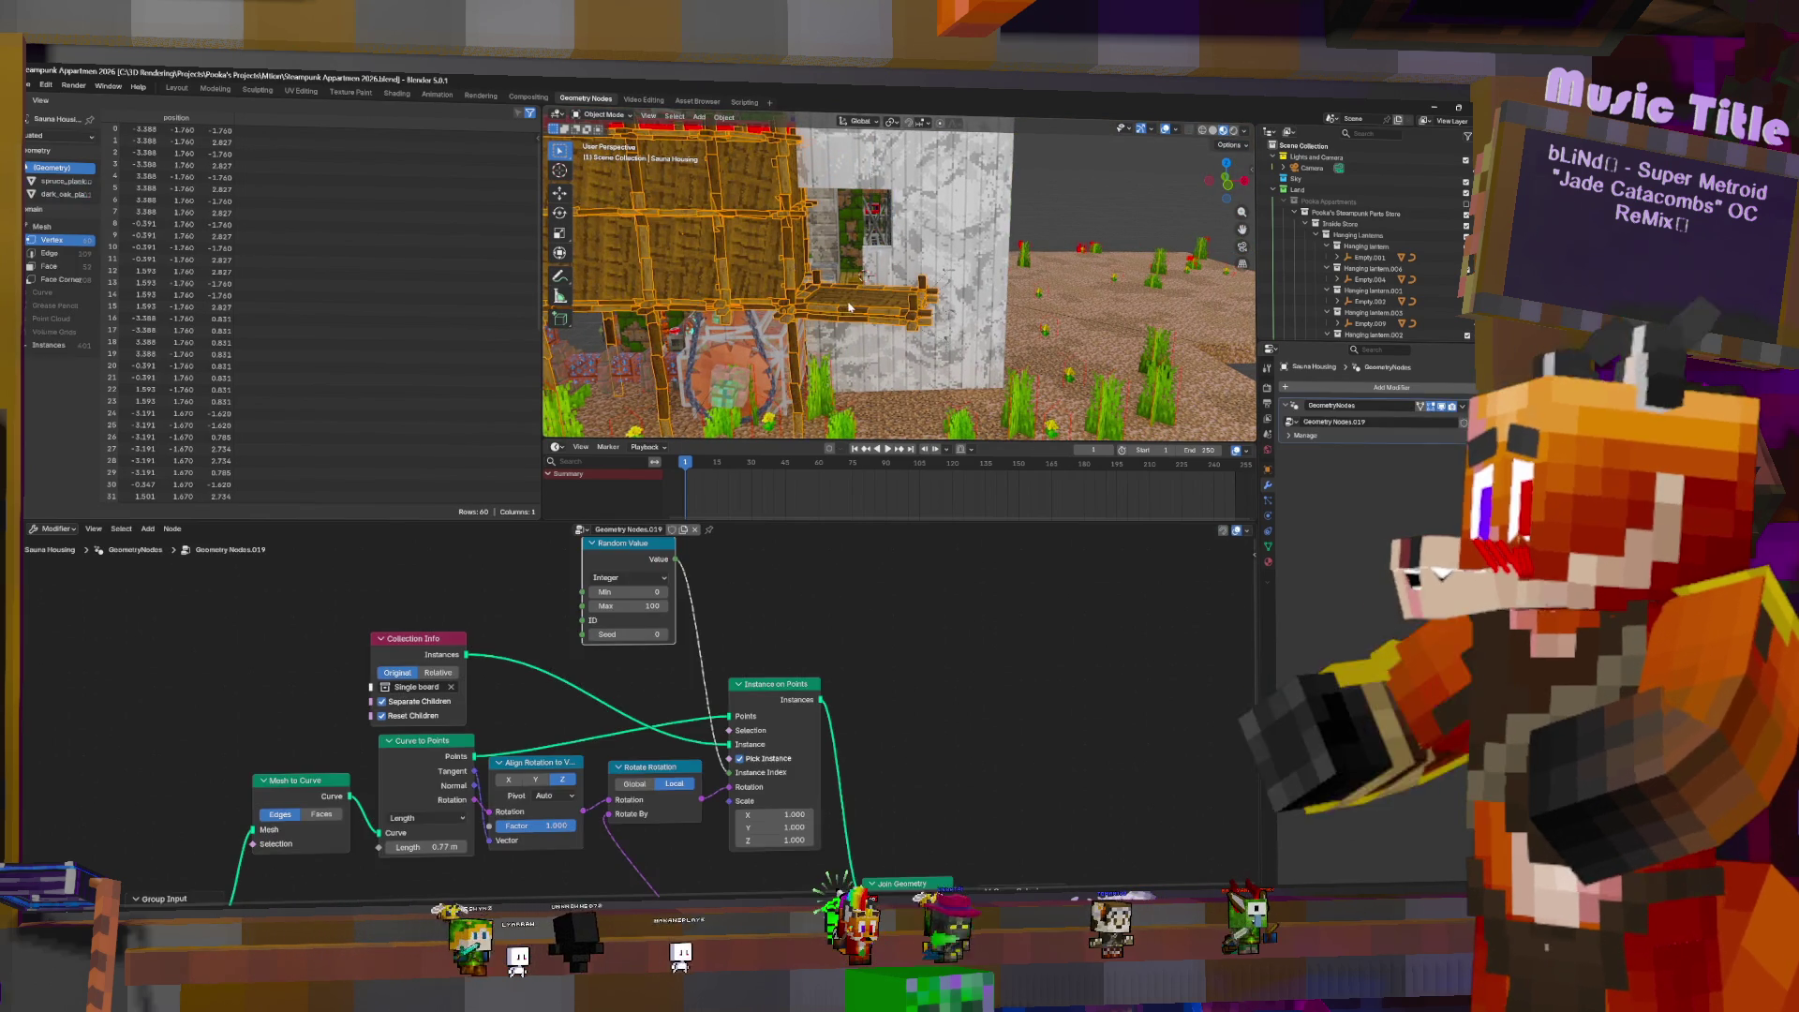
middle_click_drag(890, 648, 736, 521)
key("shift+a")
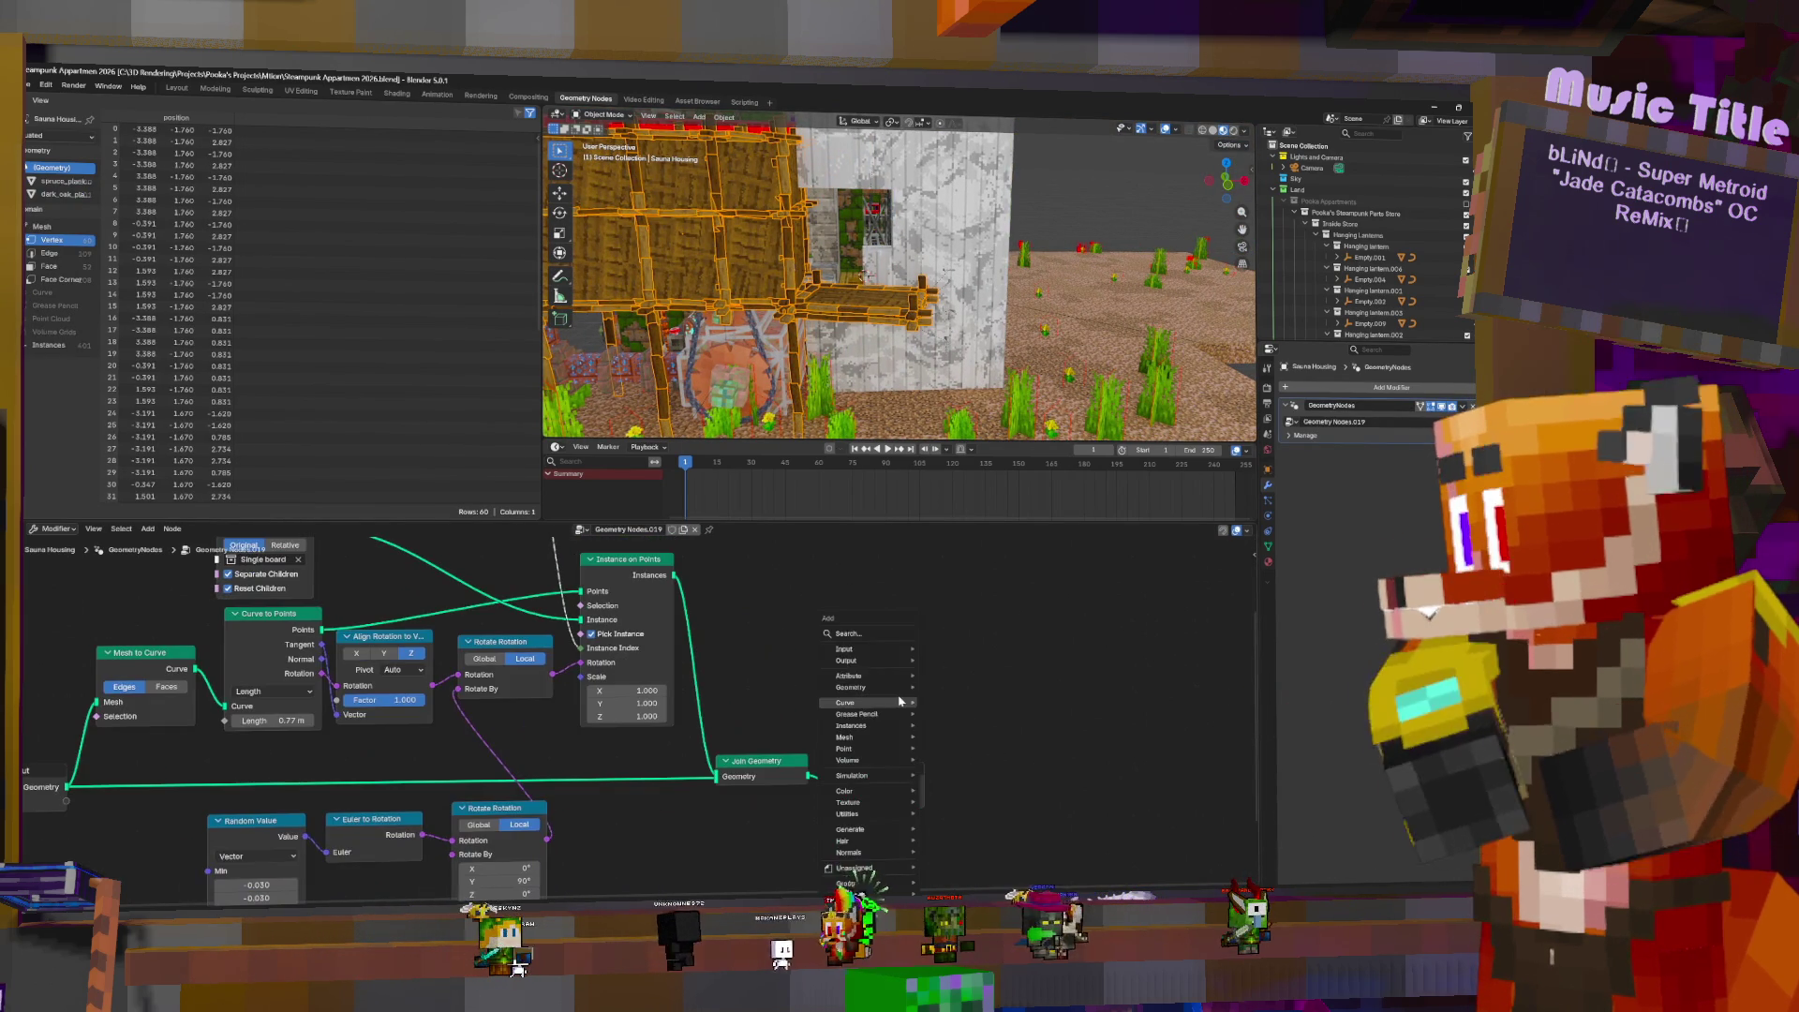
type("rea")
key("Return")
left_click(871, 764)
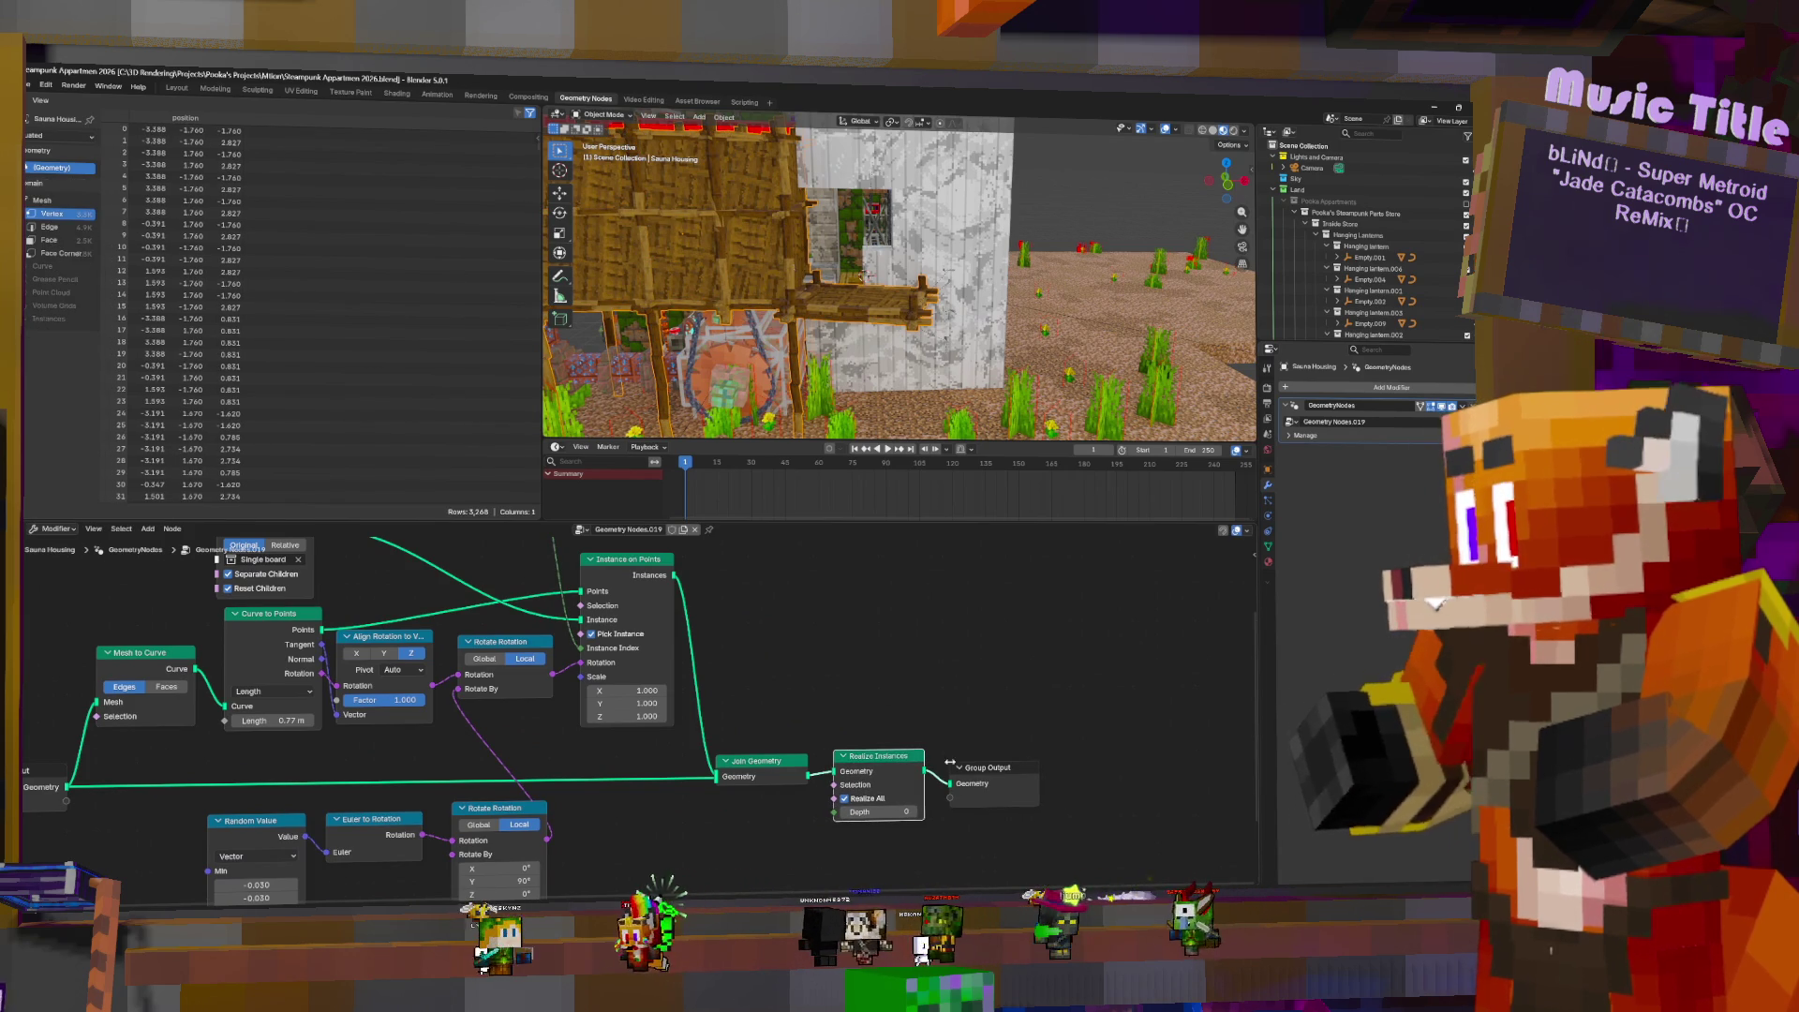
left_click(1462, 406)
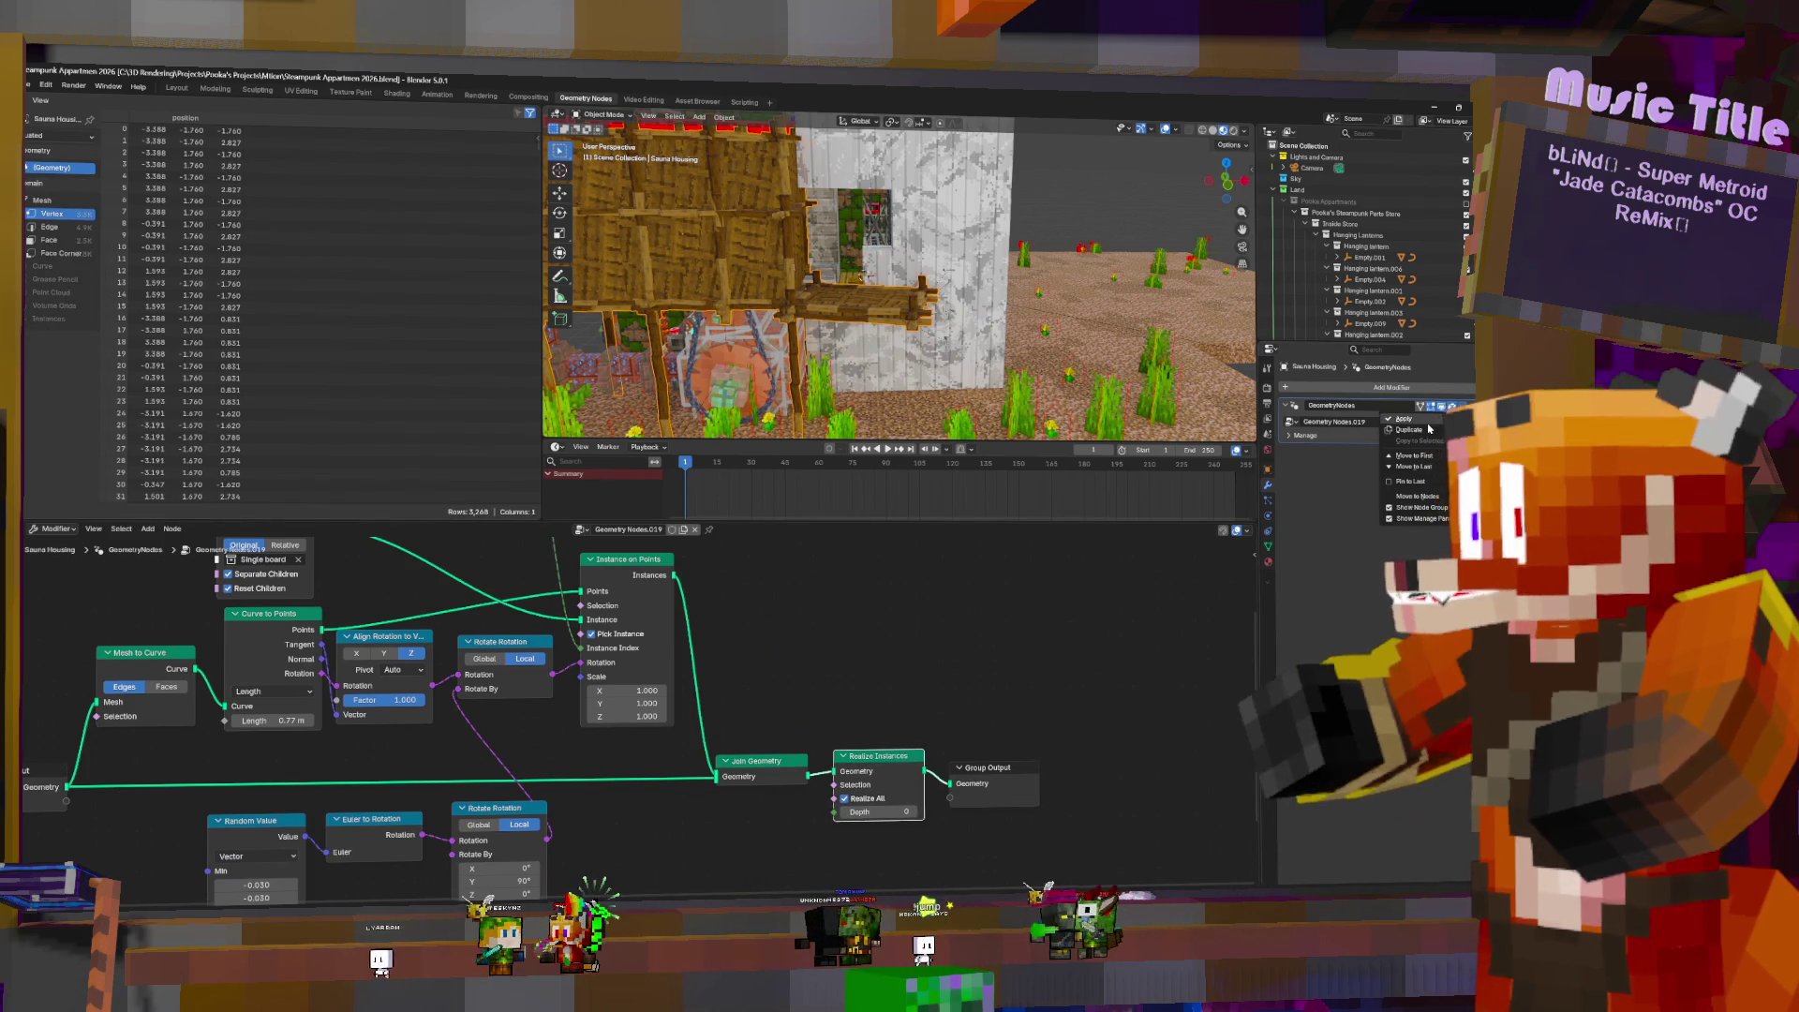
left_click(1404, 418)
mouse_move(937, 281)
middle_mouse_down()
mouse_move(919, 291)
mouse_move(947, 281)
mouse_move(1038, 325)
middle_mouse_up()
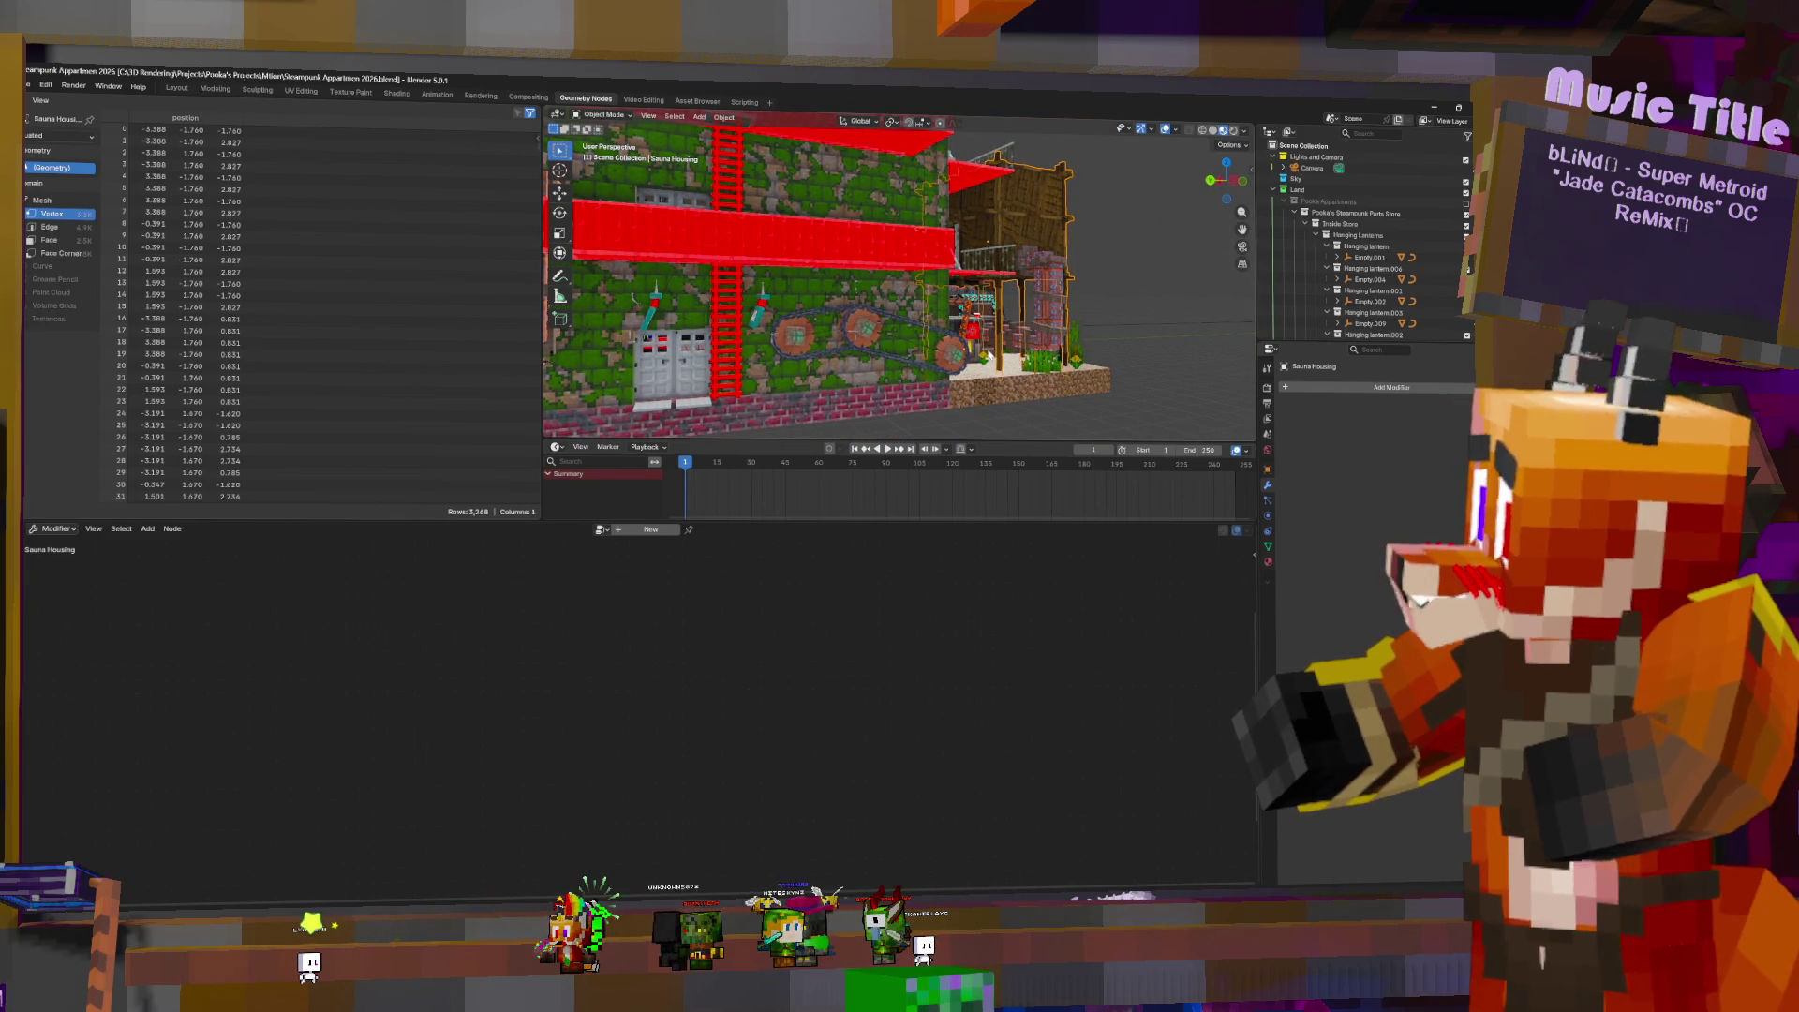
middle_click_drag(1009, 291, 1044, 321)
- Select the red Ladder.001 and lay out its node tree in view
left_click(896, 261)
mouse_move(896, 262)
middle_mouse_down()
mouse_move(970, 252)
mouse_move(583, 389)
mouse_move(982, 247)
middle_mouse_up()
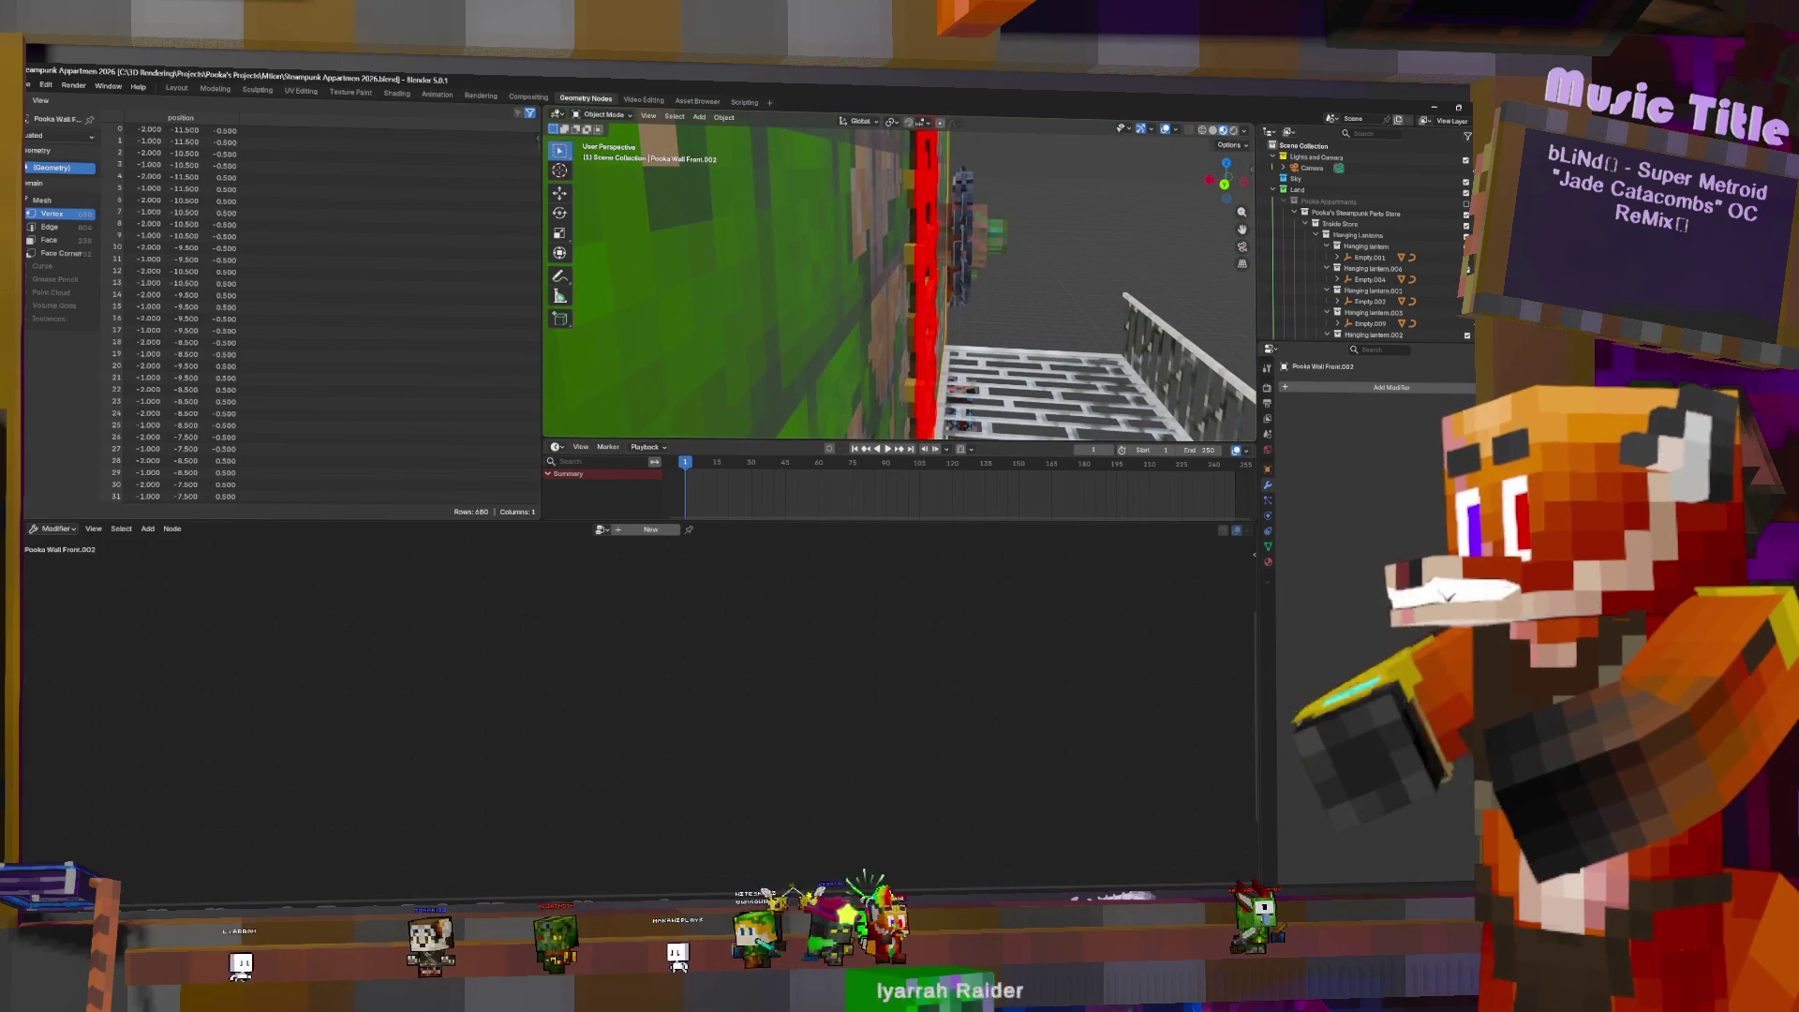
left_click(929, 265)
scroll(691, 744, "down", 3)
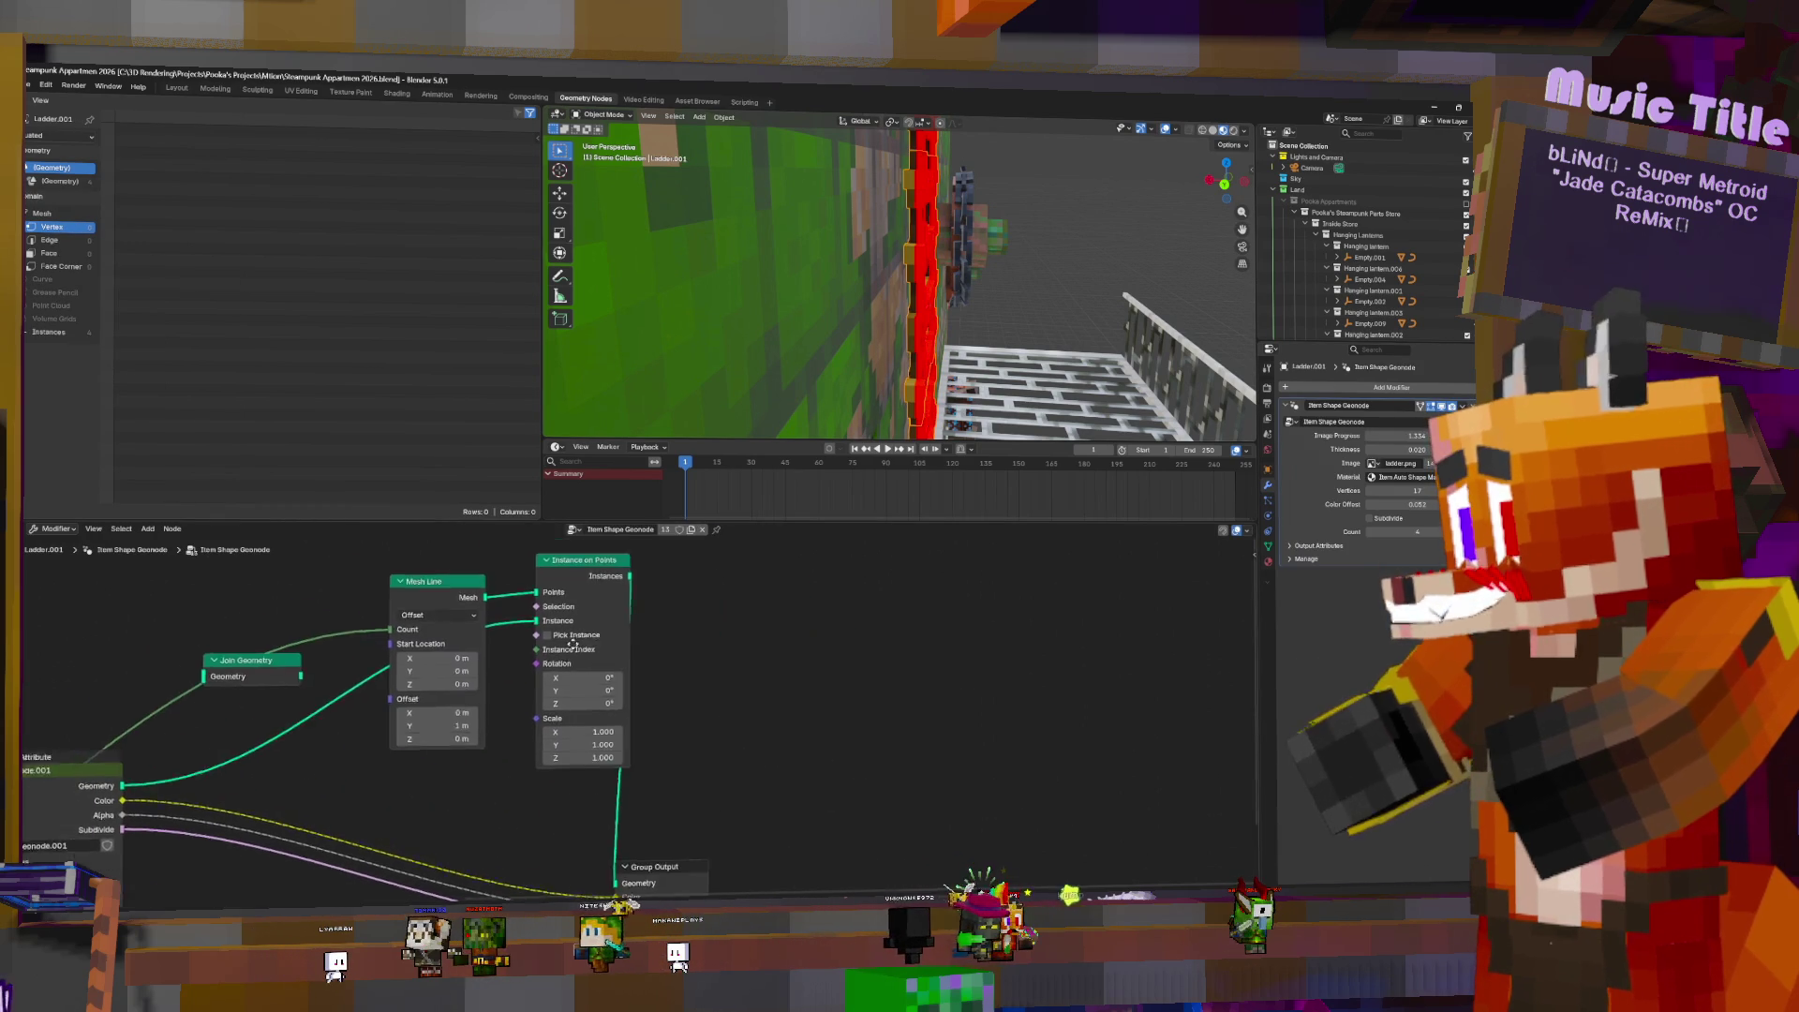
key("Home")
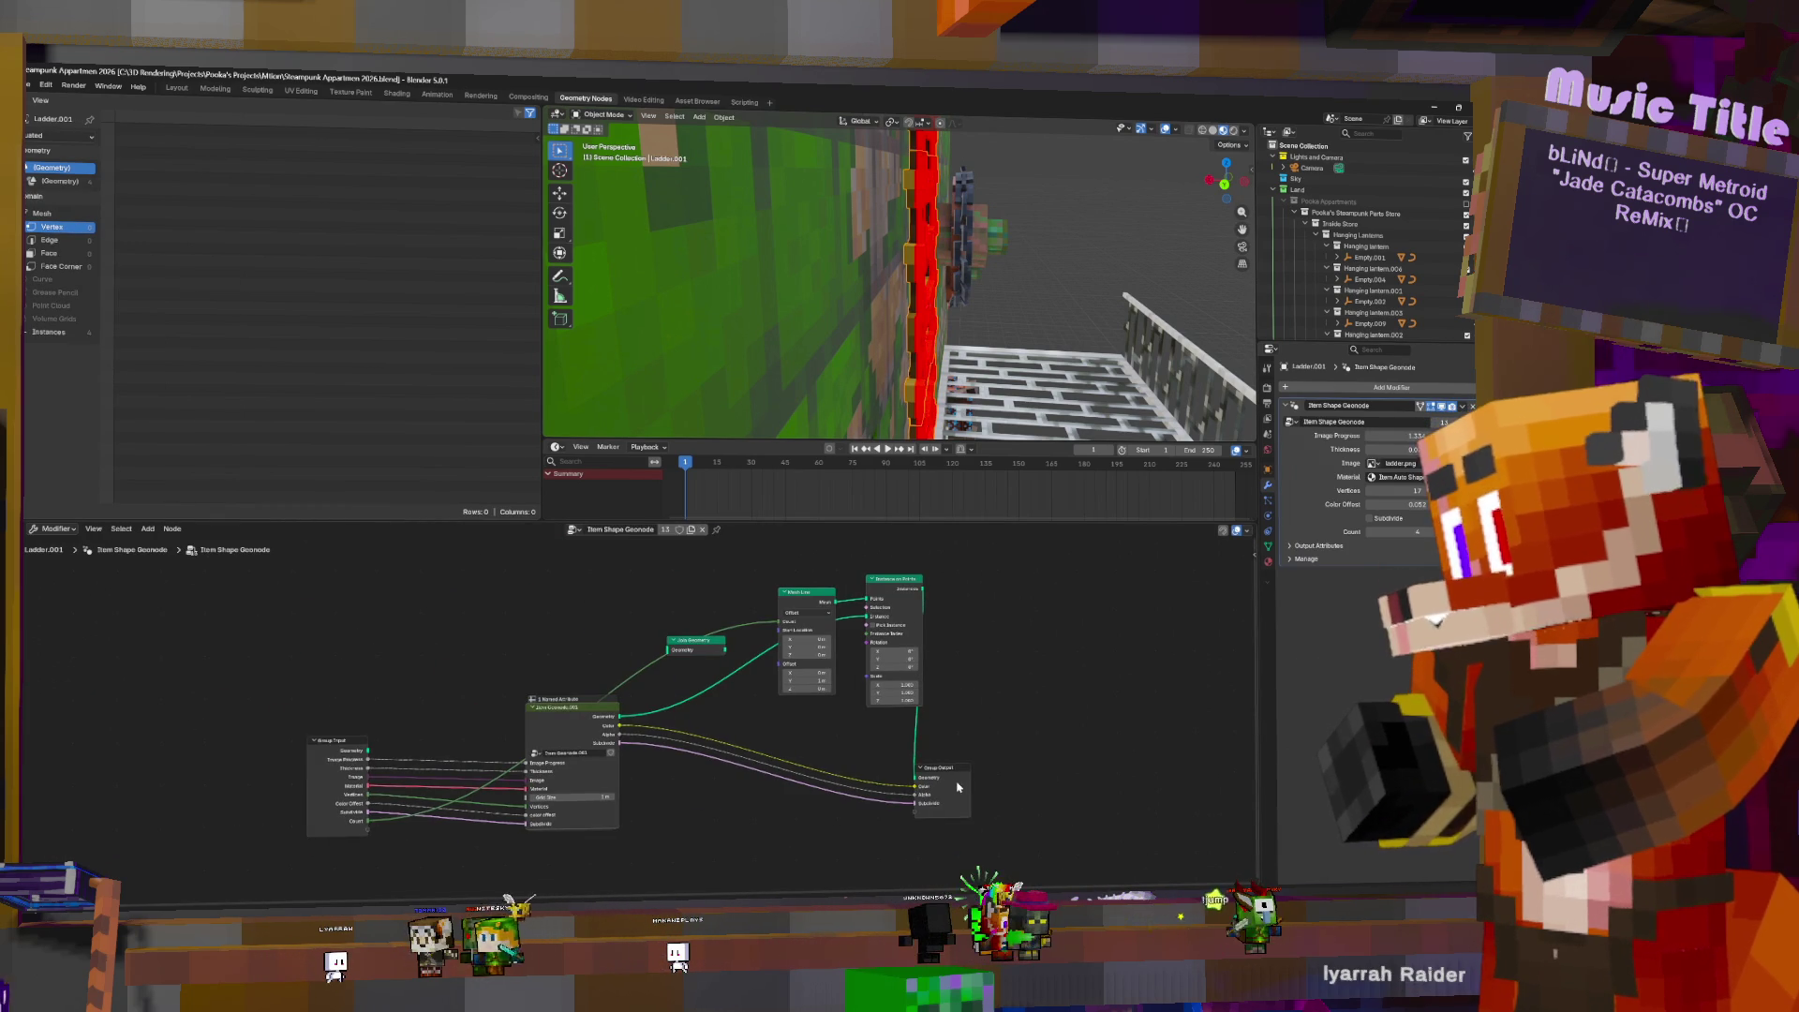
left_click_drag(966, 798, 1220, 781)
middle_click_drag(1038, 617, 962, 627)
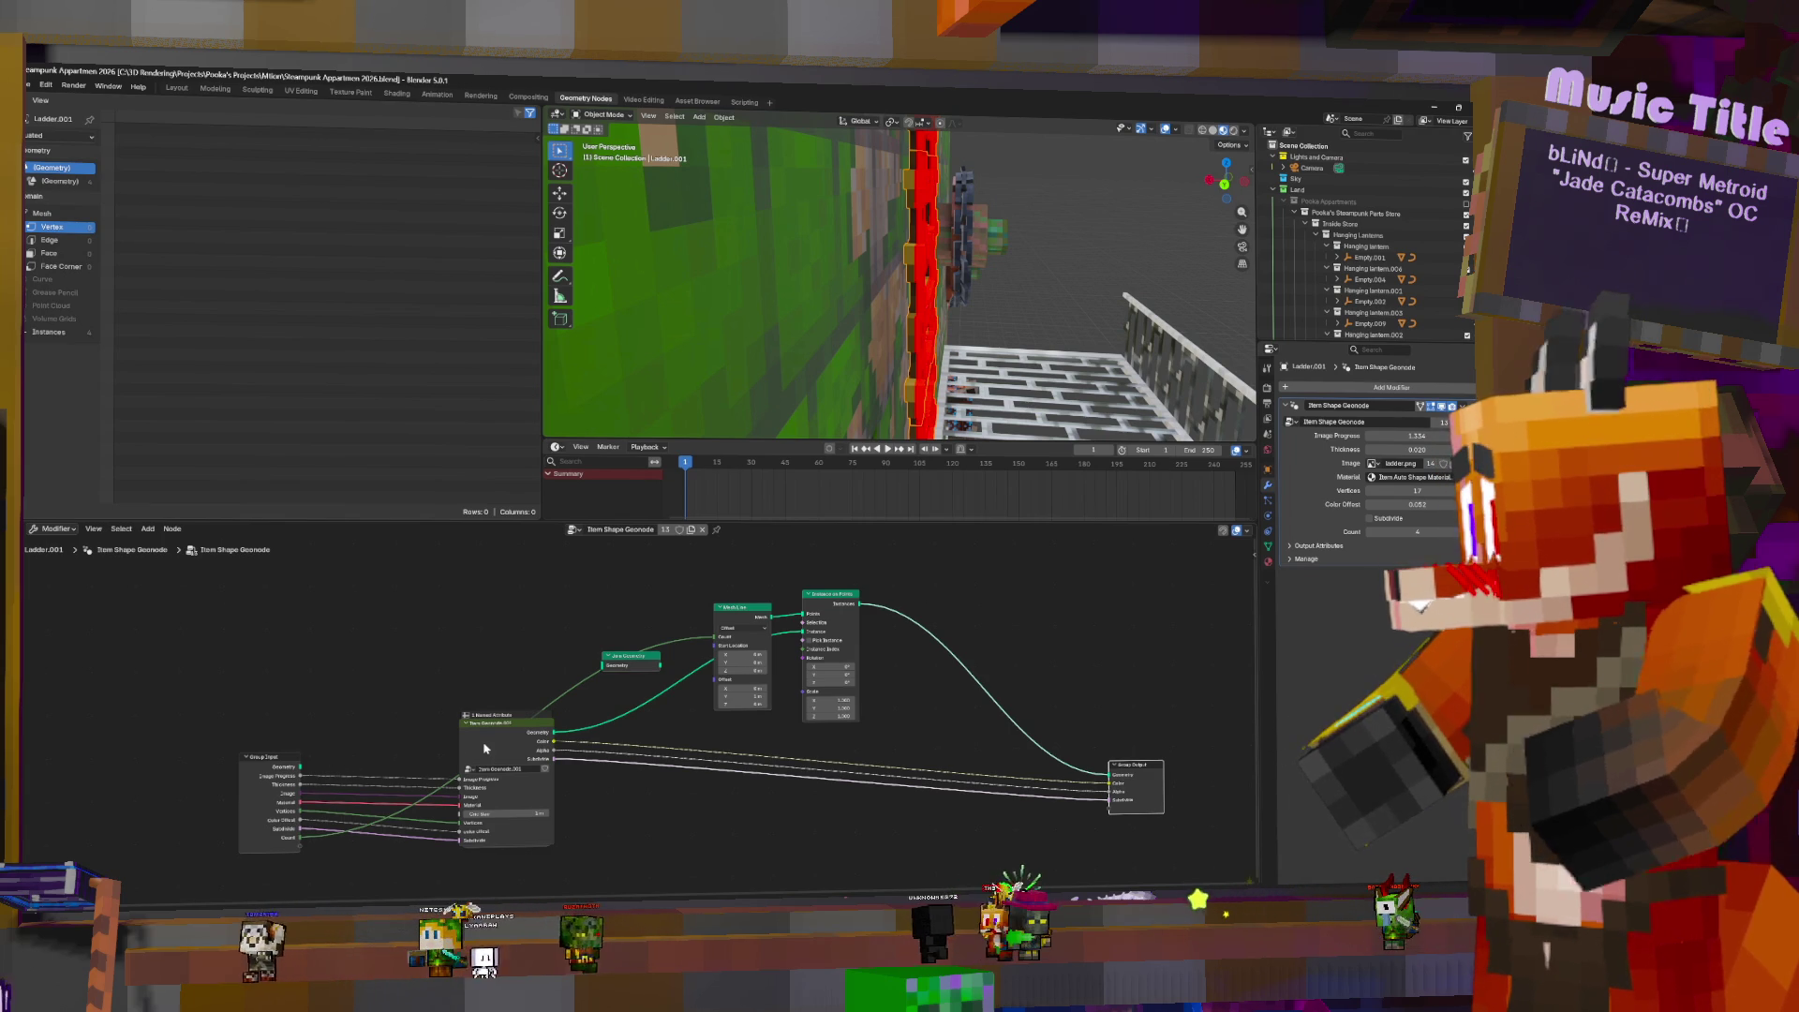
- Inside the Item Geonode.001 group, add a Flip Faces node fed by Extrude Mesh
key("Tab")
scroll(774, 700, "up", 2)
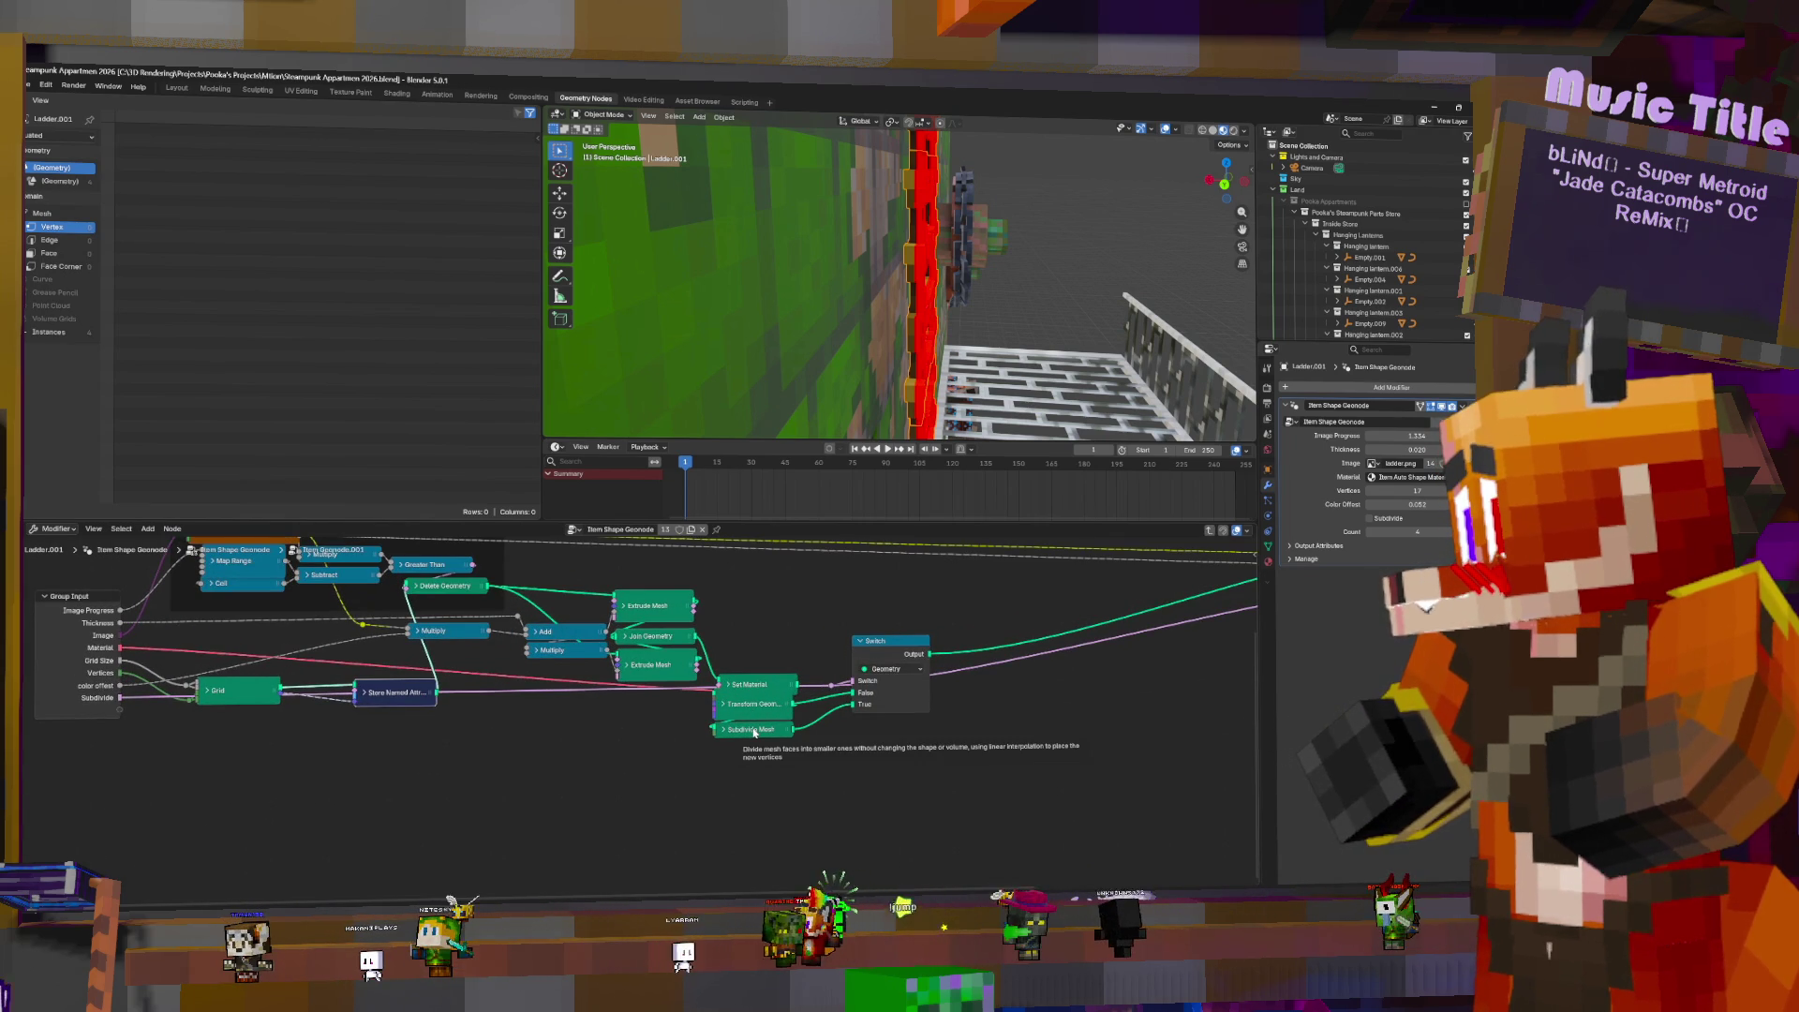
key("shift+a")
type("flip")
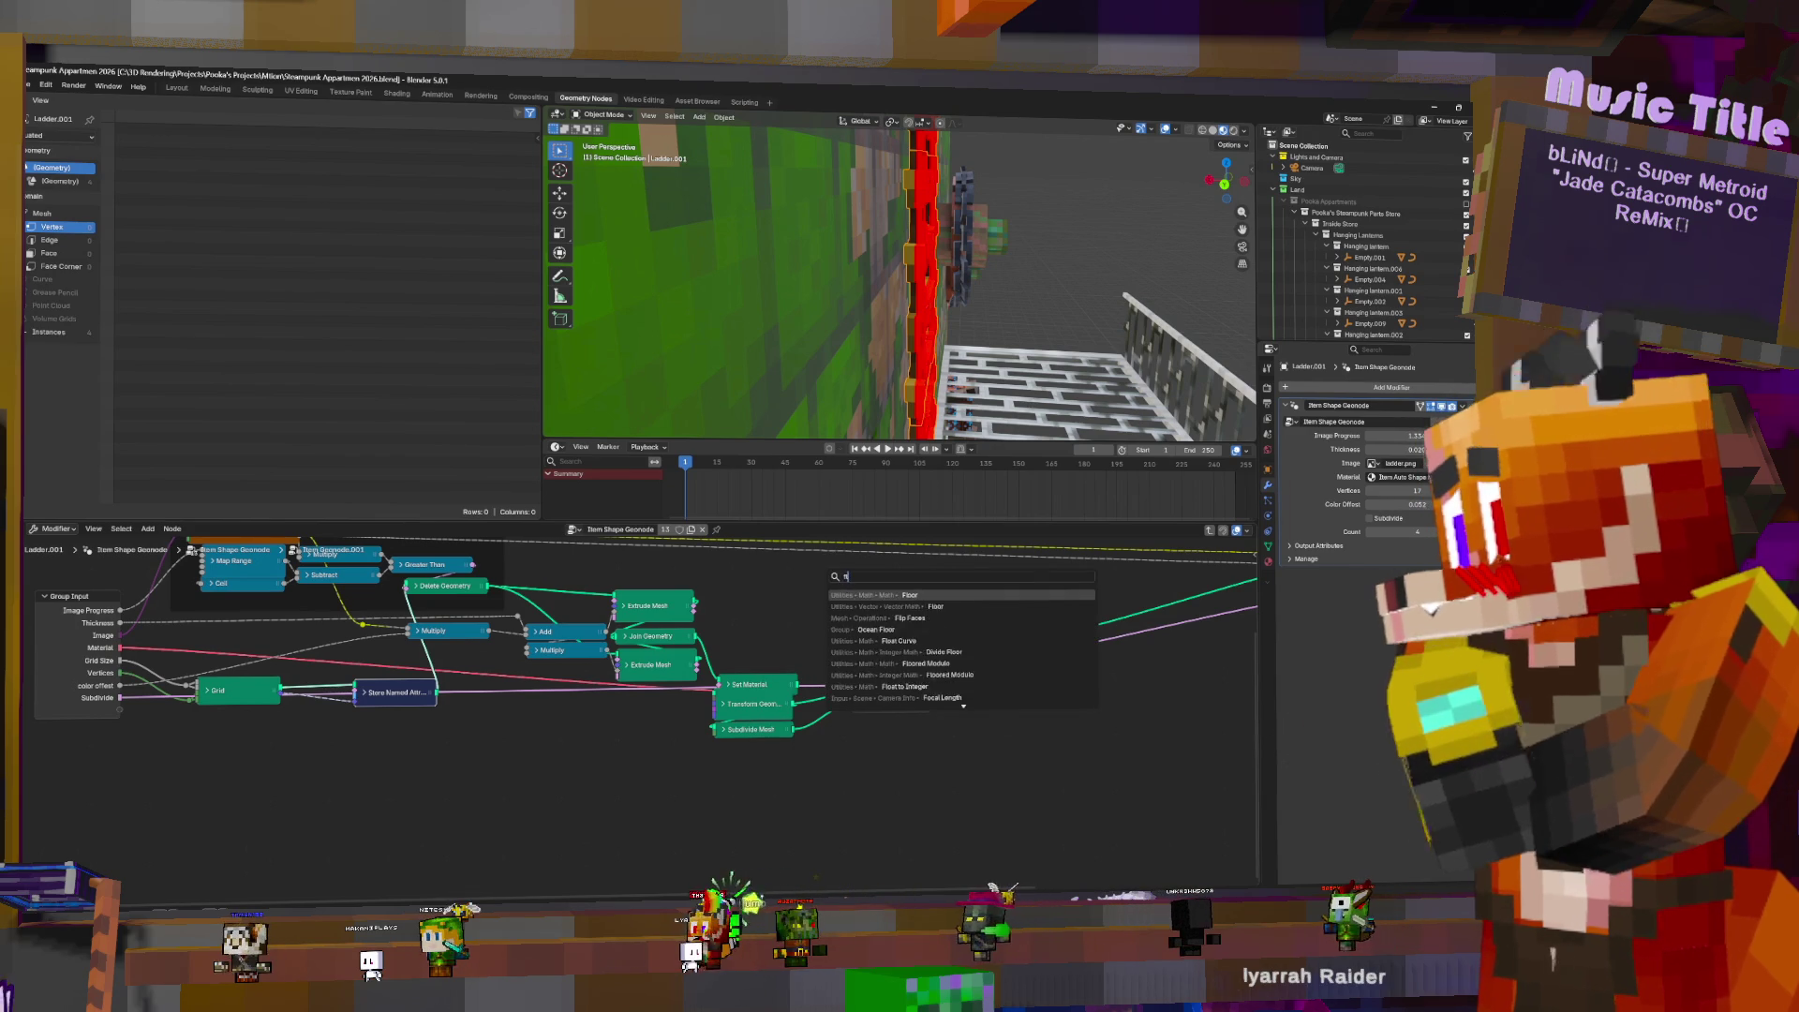
key("Return")
left_click(749, 806)
mouse_move(699, 665)
left_mouse_down()
mouse_move(633, 783)
mouse_move(646, 792)
left_mouse_up()
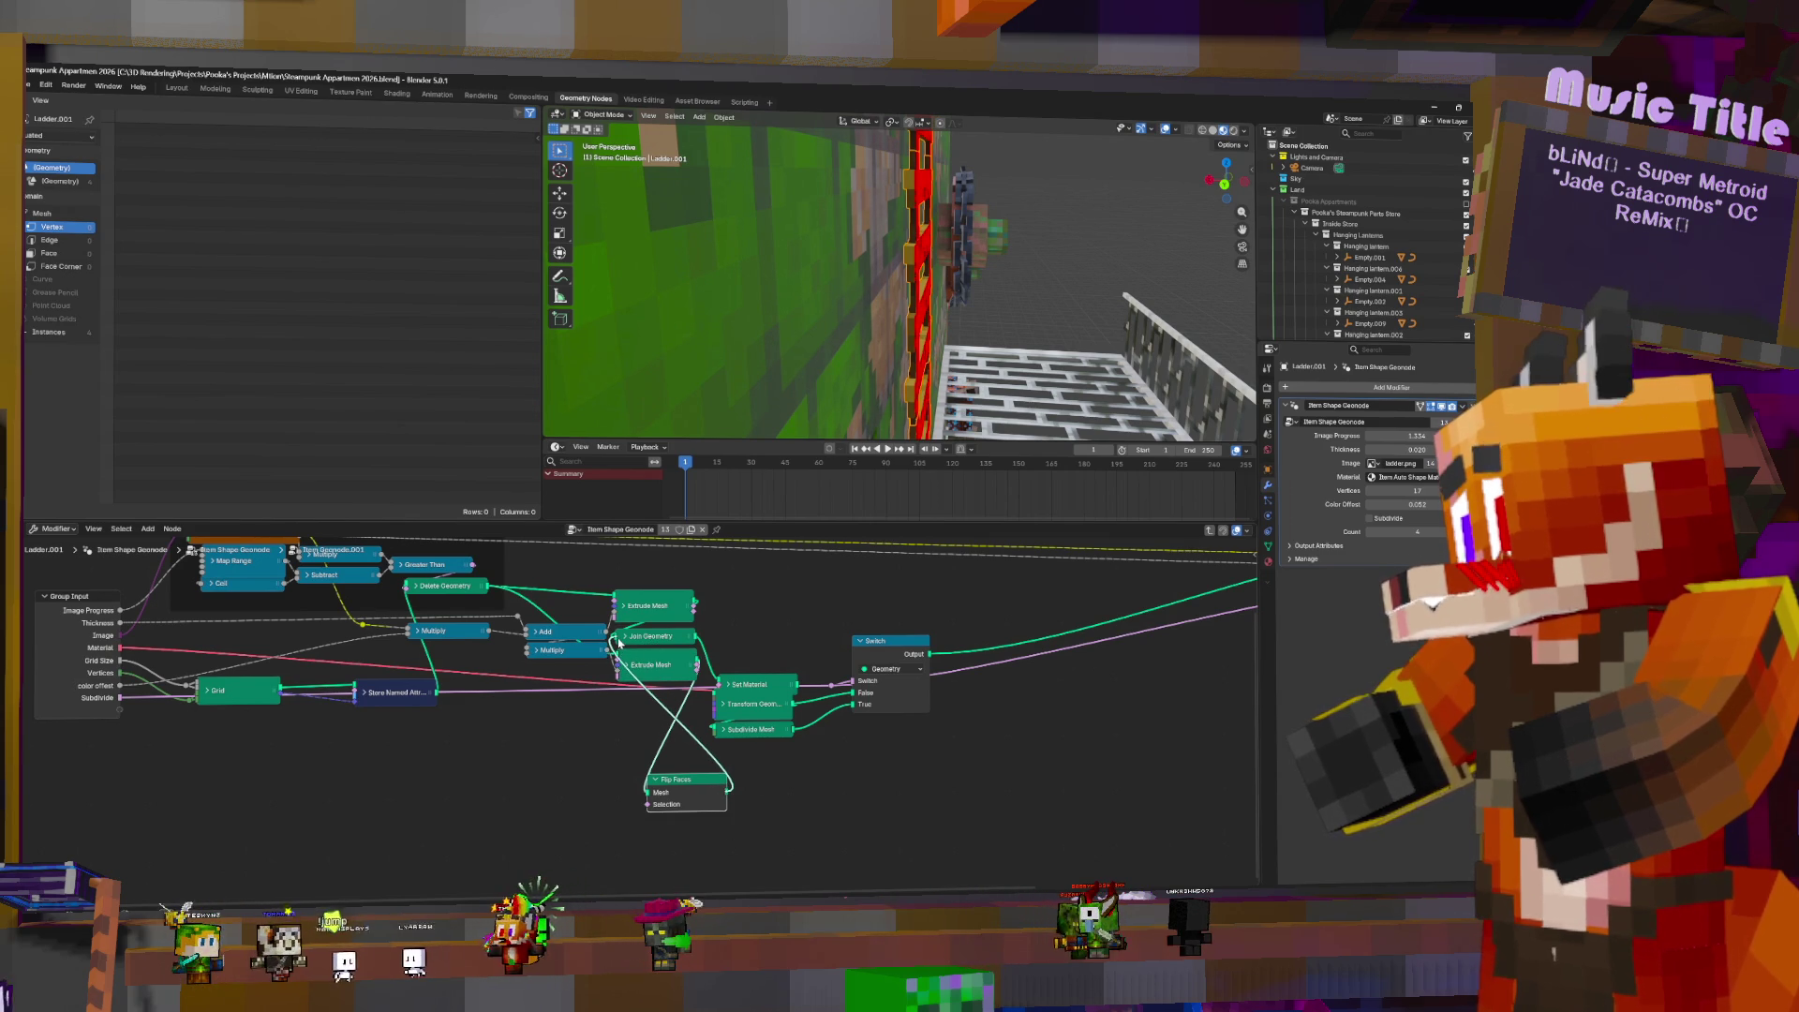
- Orbit around the wall to confirm the ladder now shows wood instead of red
middle_click_drag(1030, 309, 1076, 325)
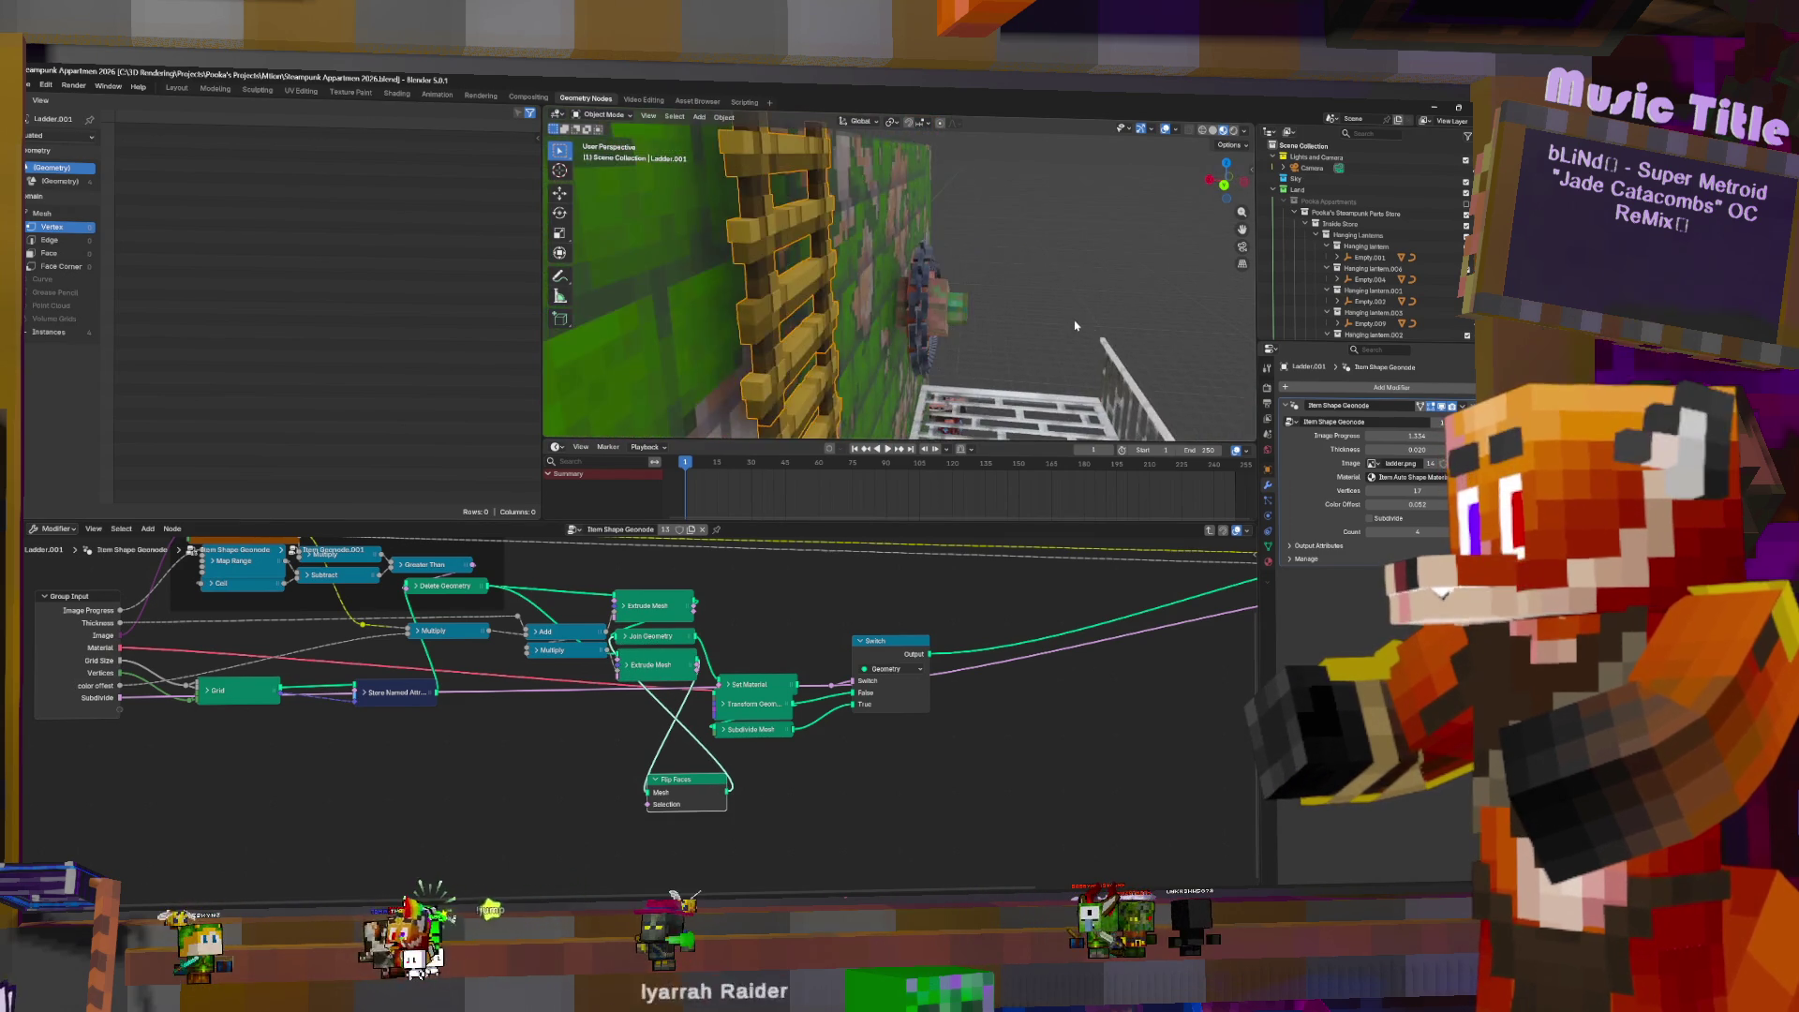
scroll(1076, 325, "down", 5)
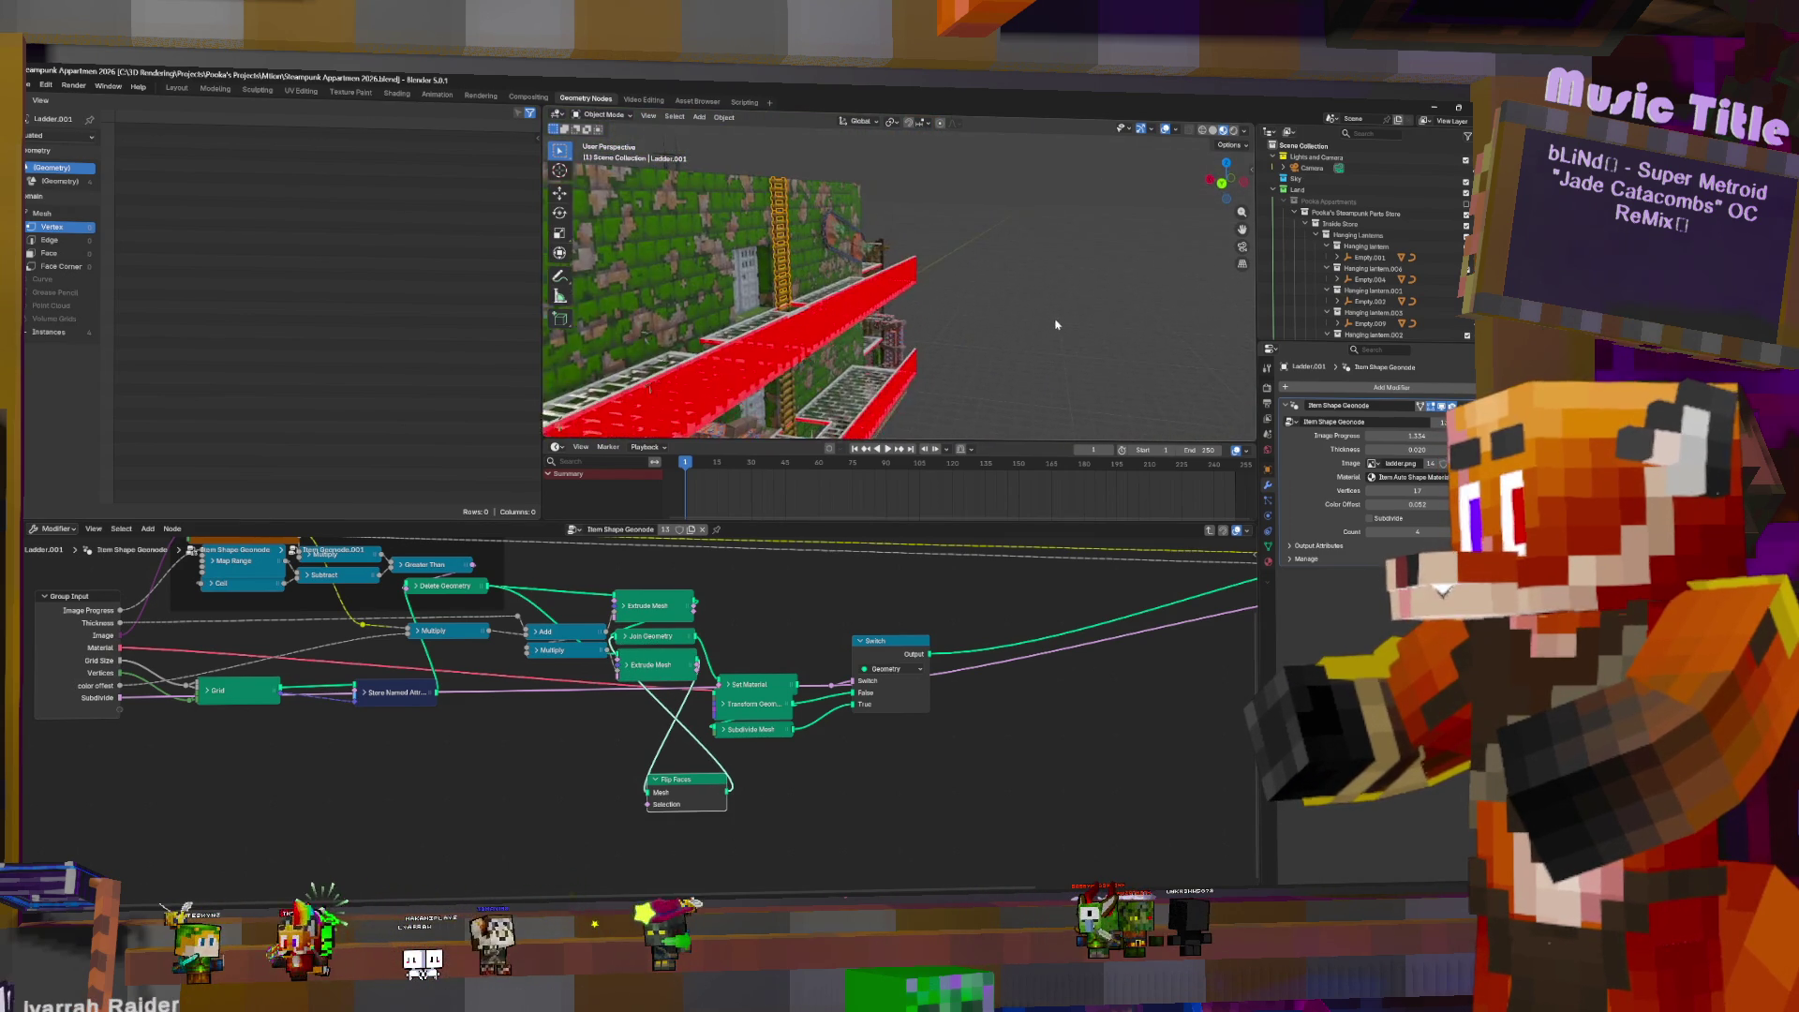
middle_click_drag(950, 333, 890, 330)
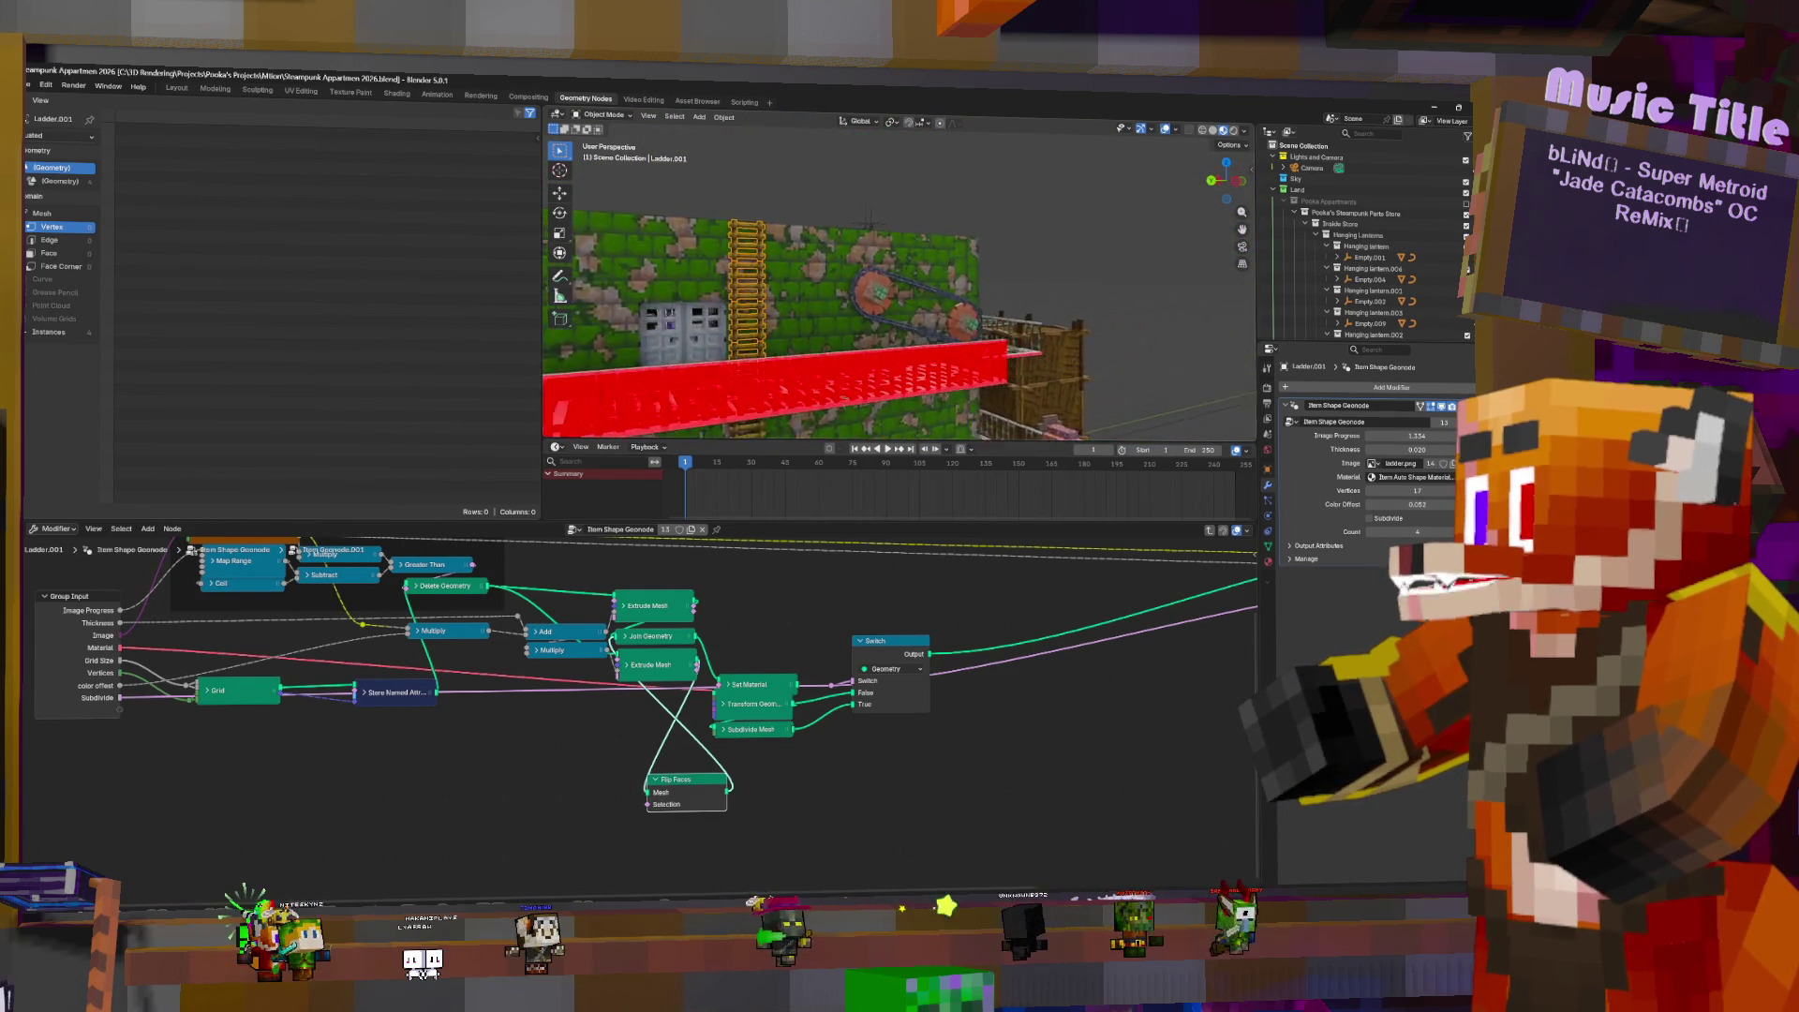
middle_click_drag(928, 243, 1012, 236)
mouse_move(900, 281)
middle_mouse_down()
mouse_move(900, 356)
mouse_move(844, 356)
mouse_move(763, 431)
mouse_move(755, 412)
middle_mouse_up()
scroll(754, 412, "up", 5)
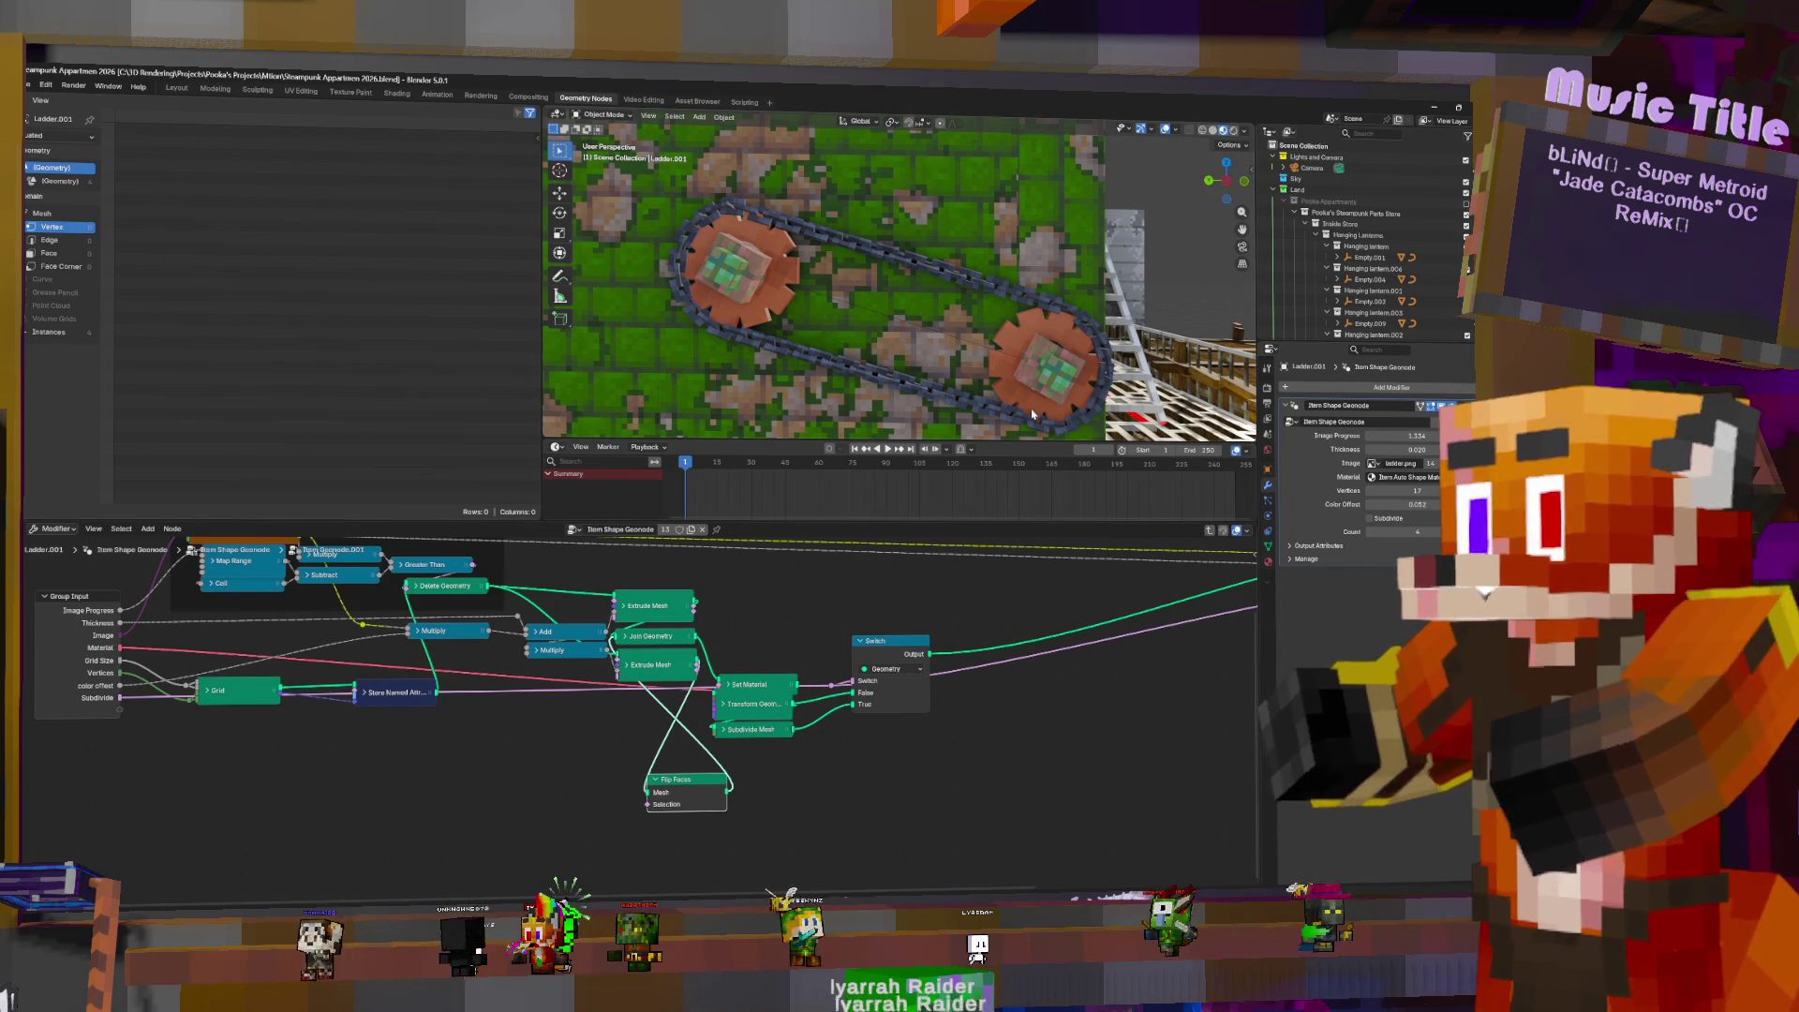
mouse_move(1059, 394)
middle_mouse_down()
mouse_move(1073, 343)
mouse_move(993, 375)
mouse_move(956, 356)
middle_mouse_up()
- Fly into the room, select the Wind Chime, and switch to the Layout workspace
key("w")
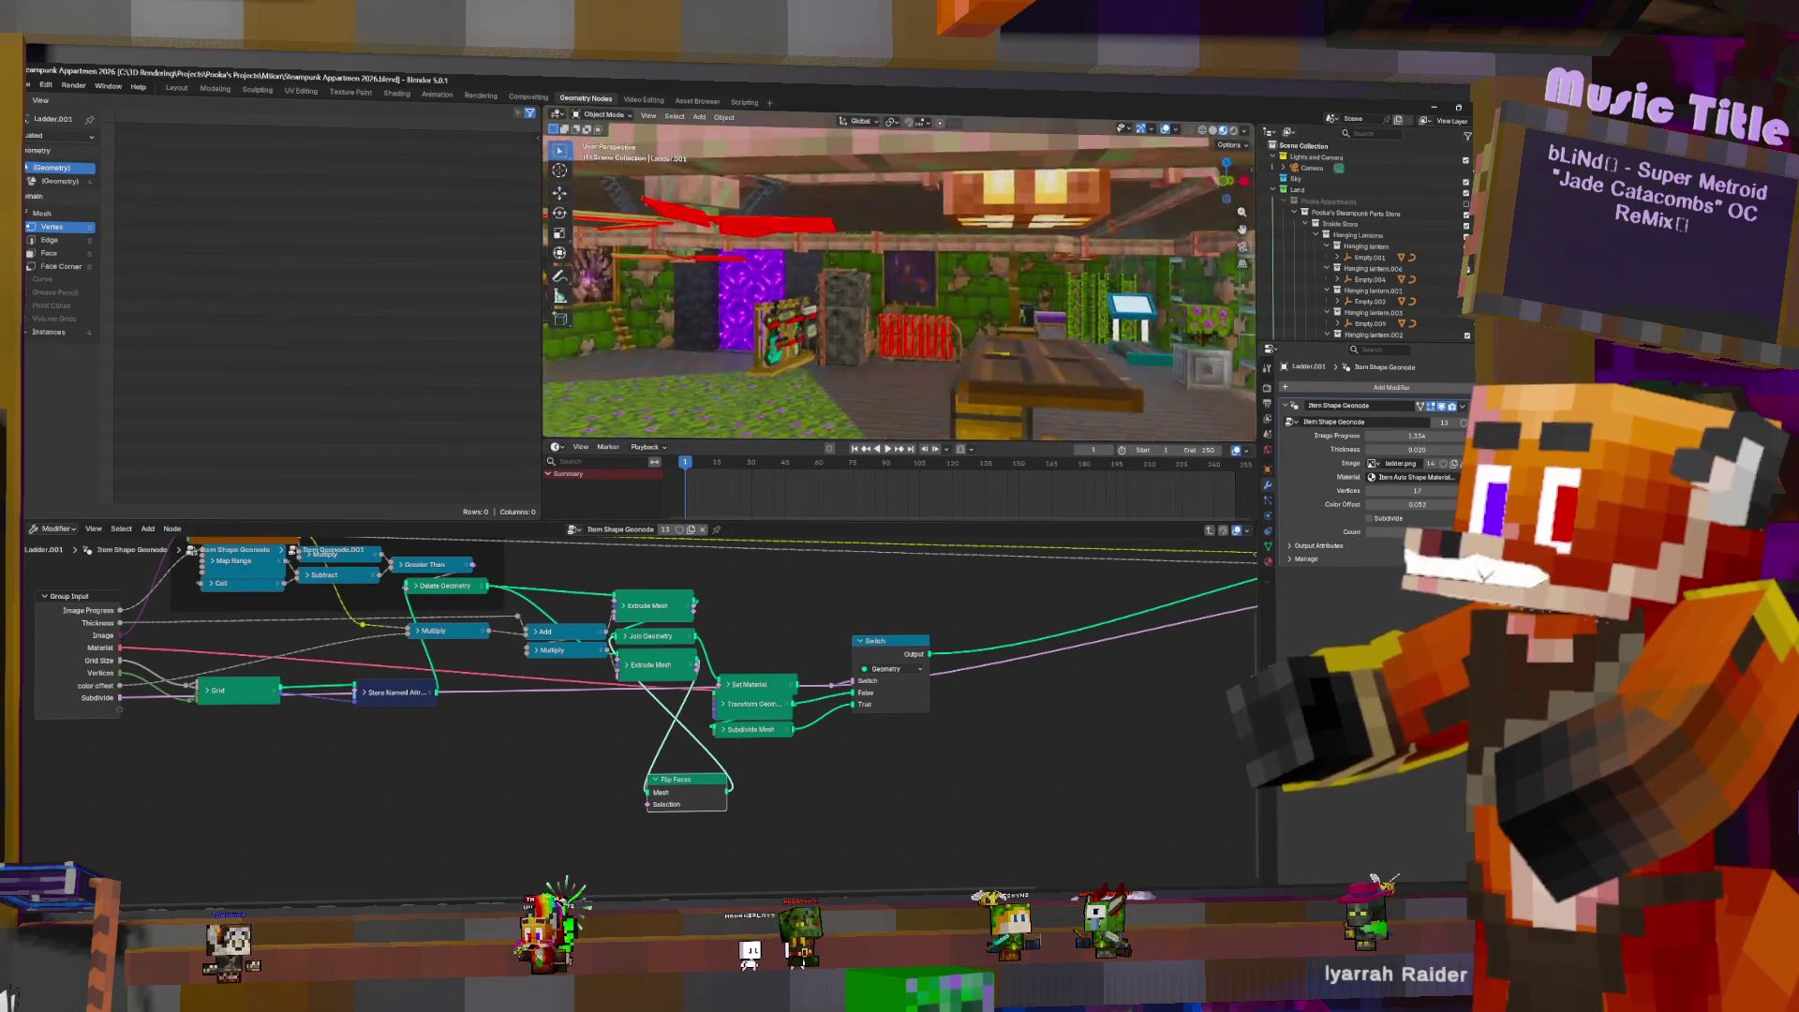
scroll(882, 266, "up", 3)
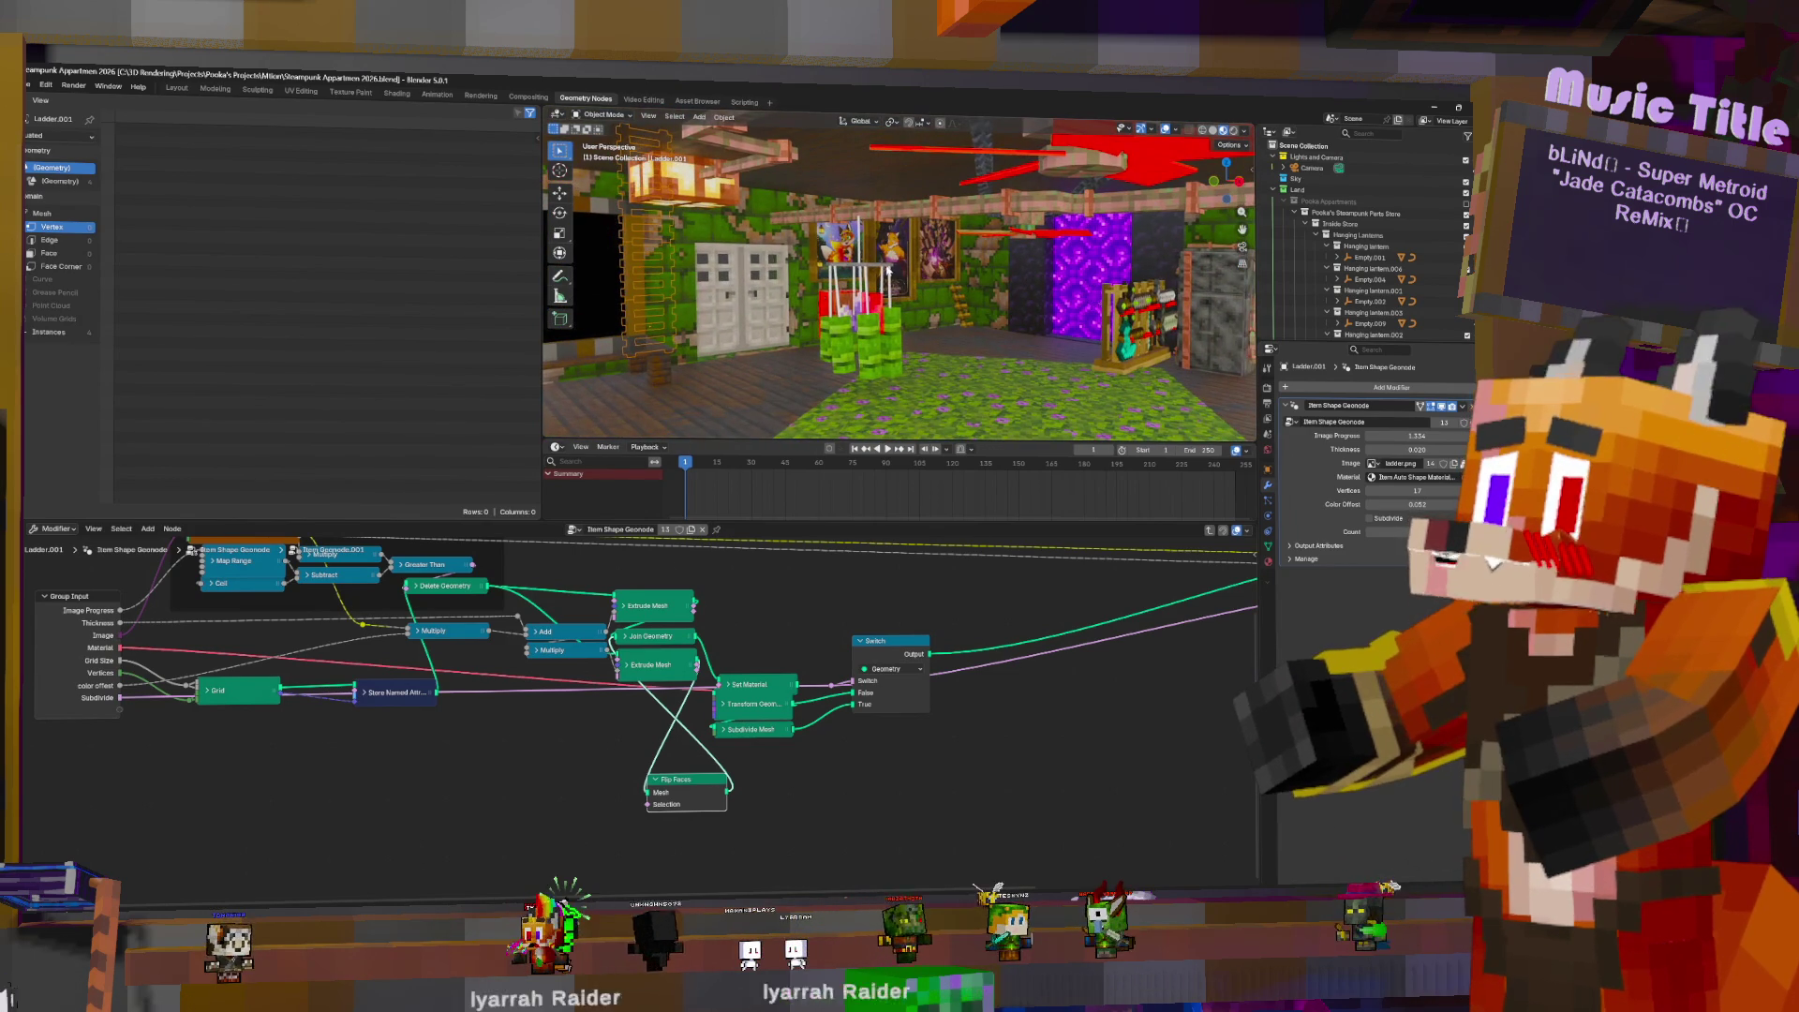
left_click(883, 265)
key("w")
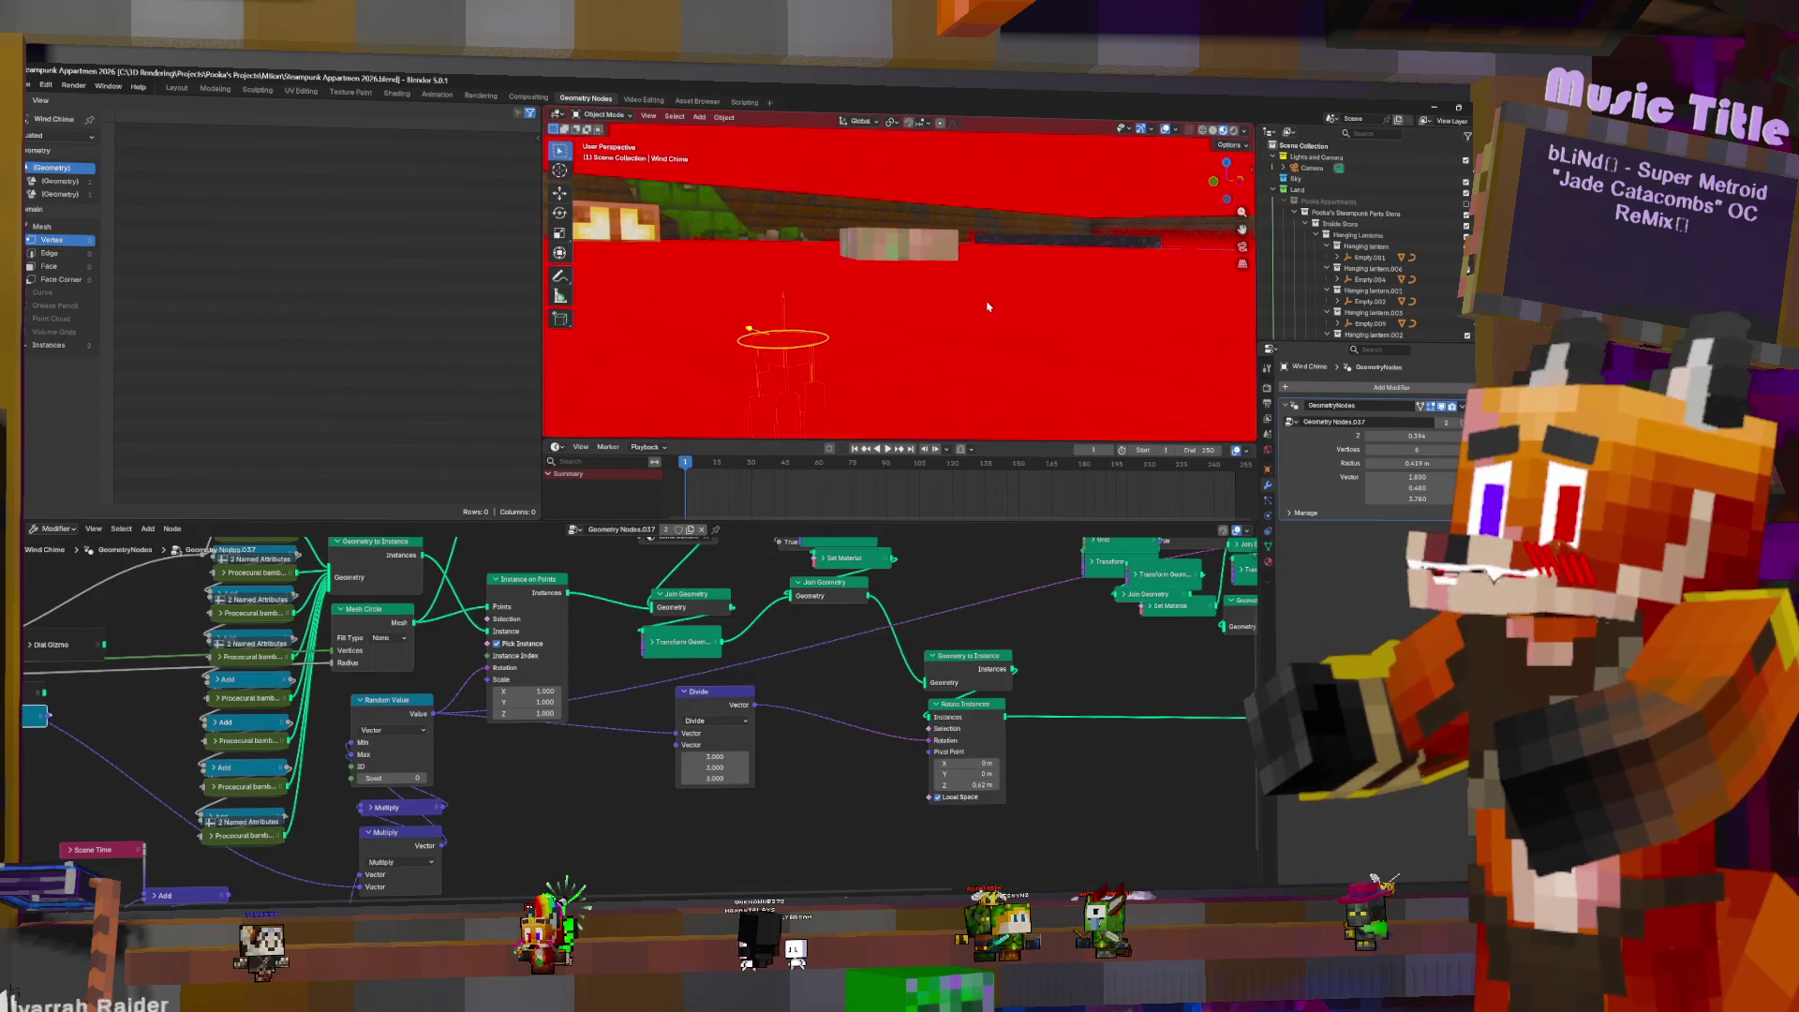
middle_click_drag(989, 307, 750, 271)
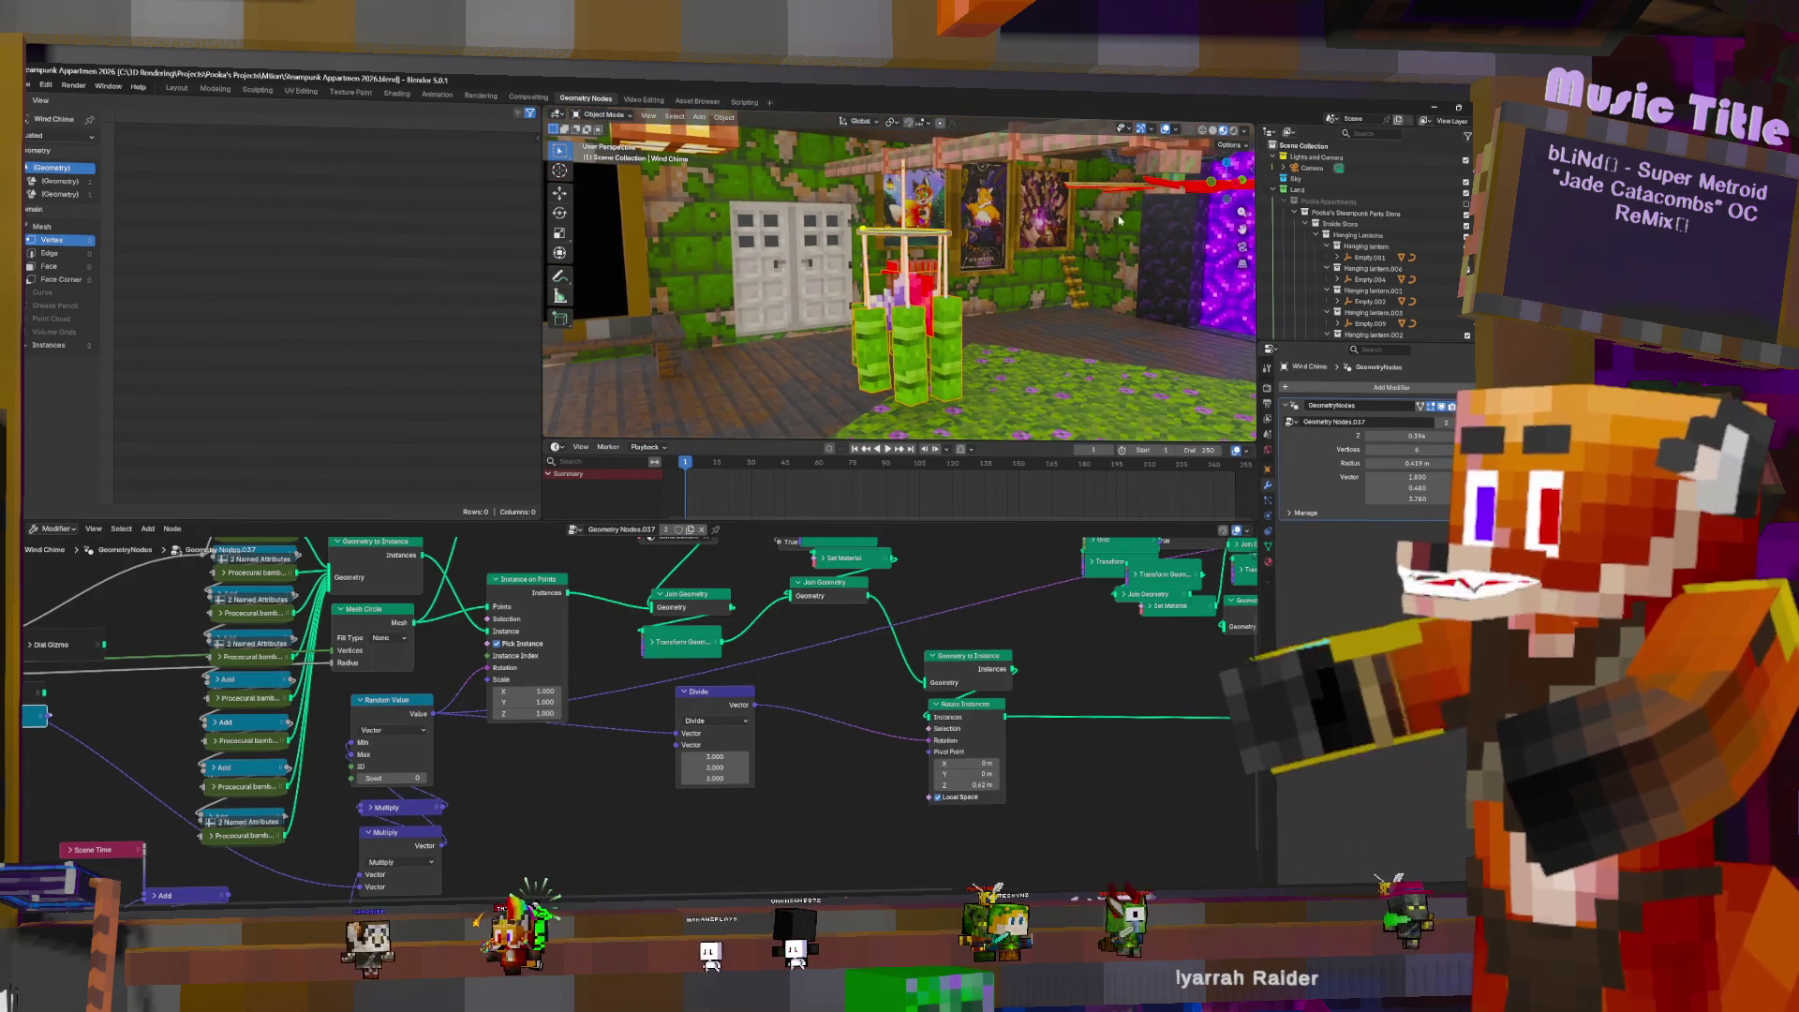
left_click(176, 88)
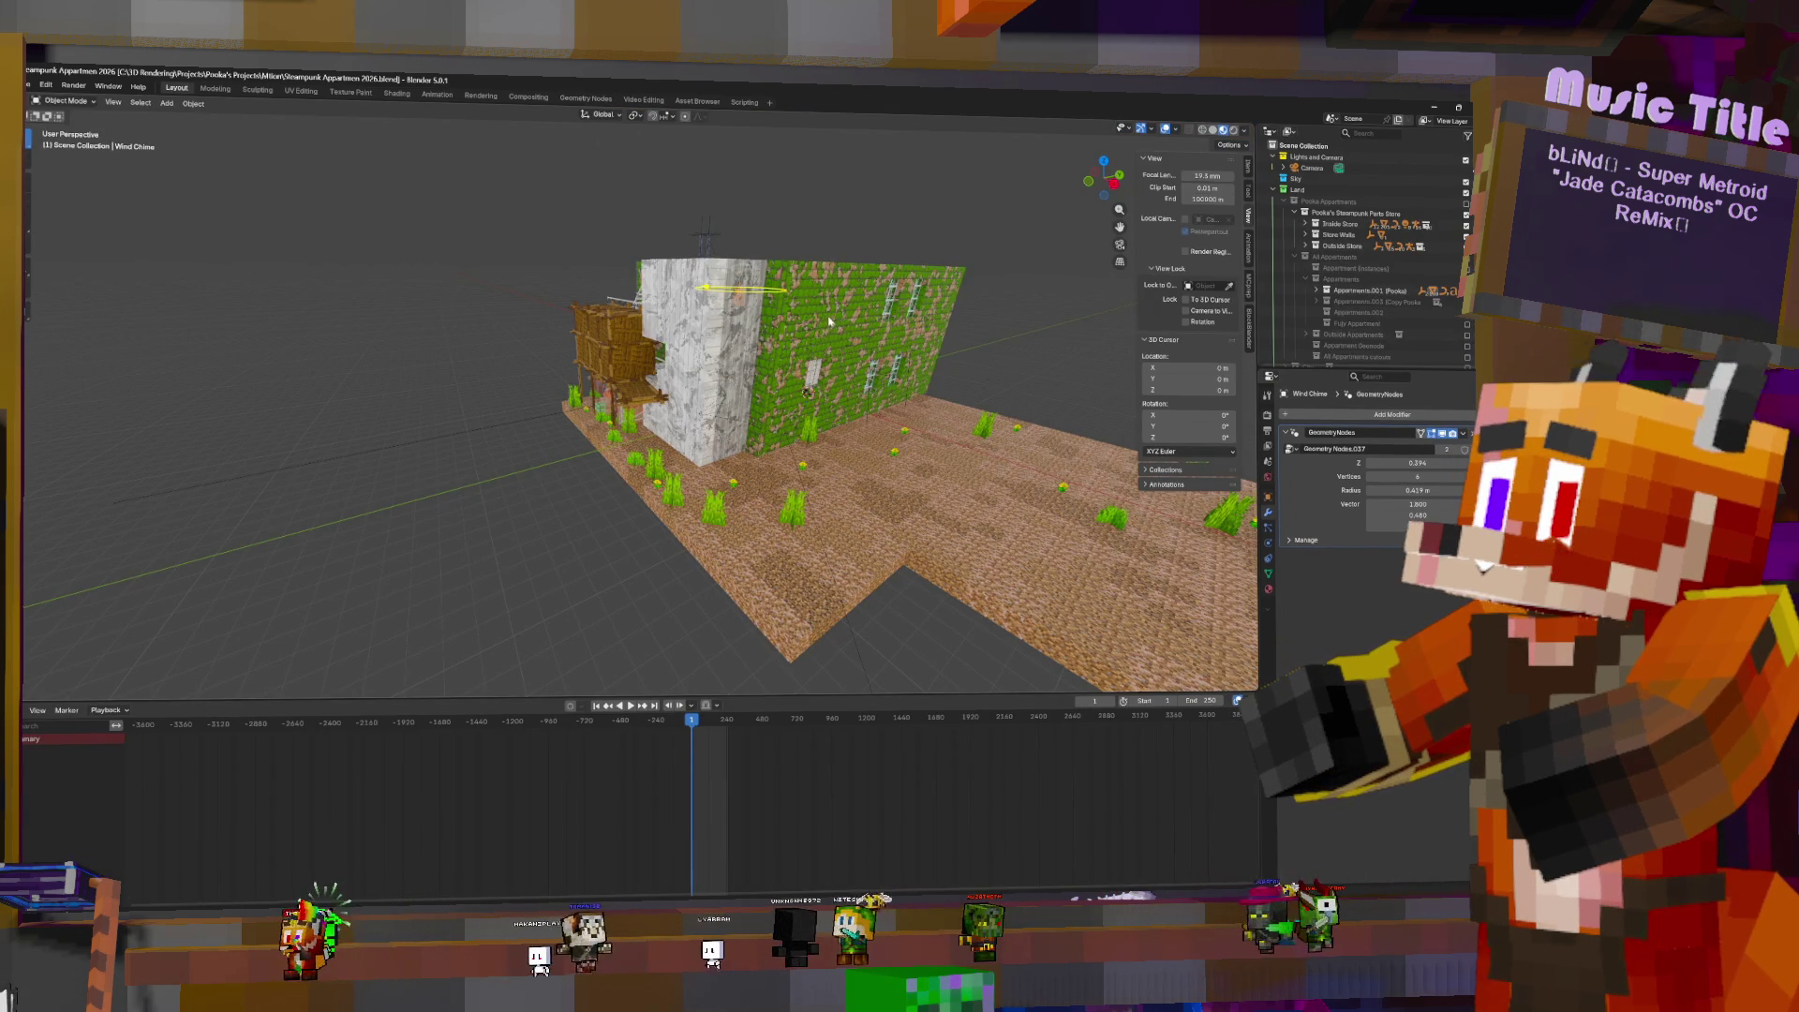
- Frame the Wind Chime and slide it horizontally (G, Shift+Z) out of the room
scroll(895, 183, "up", 3)
key("KP_Decimal")
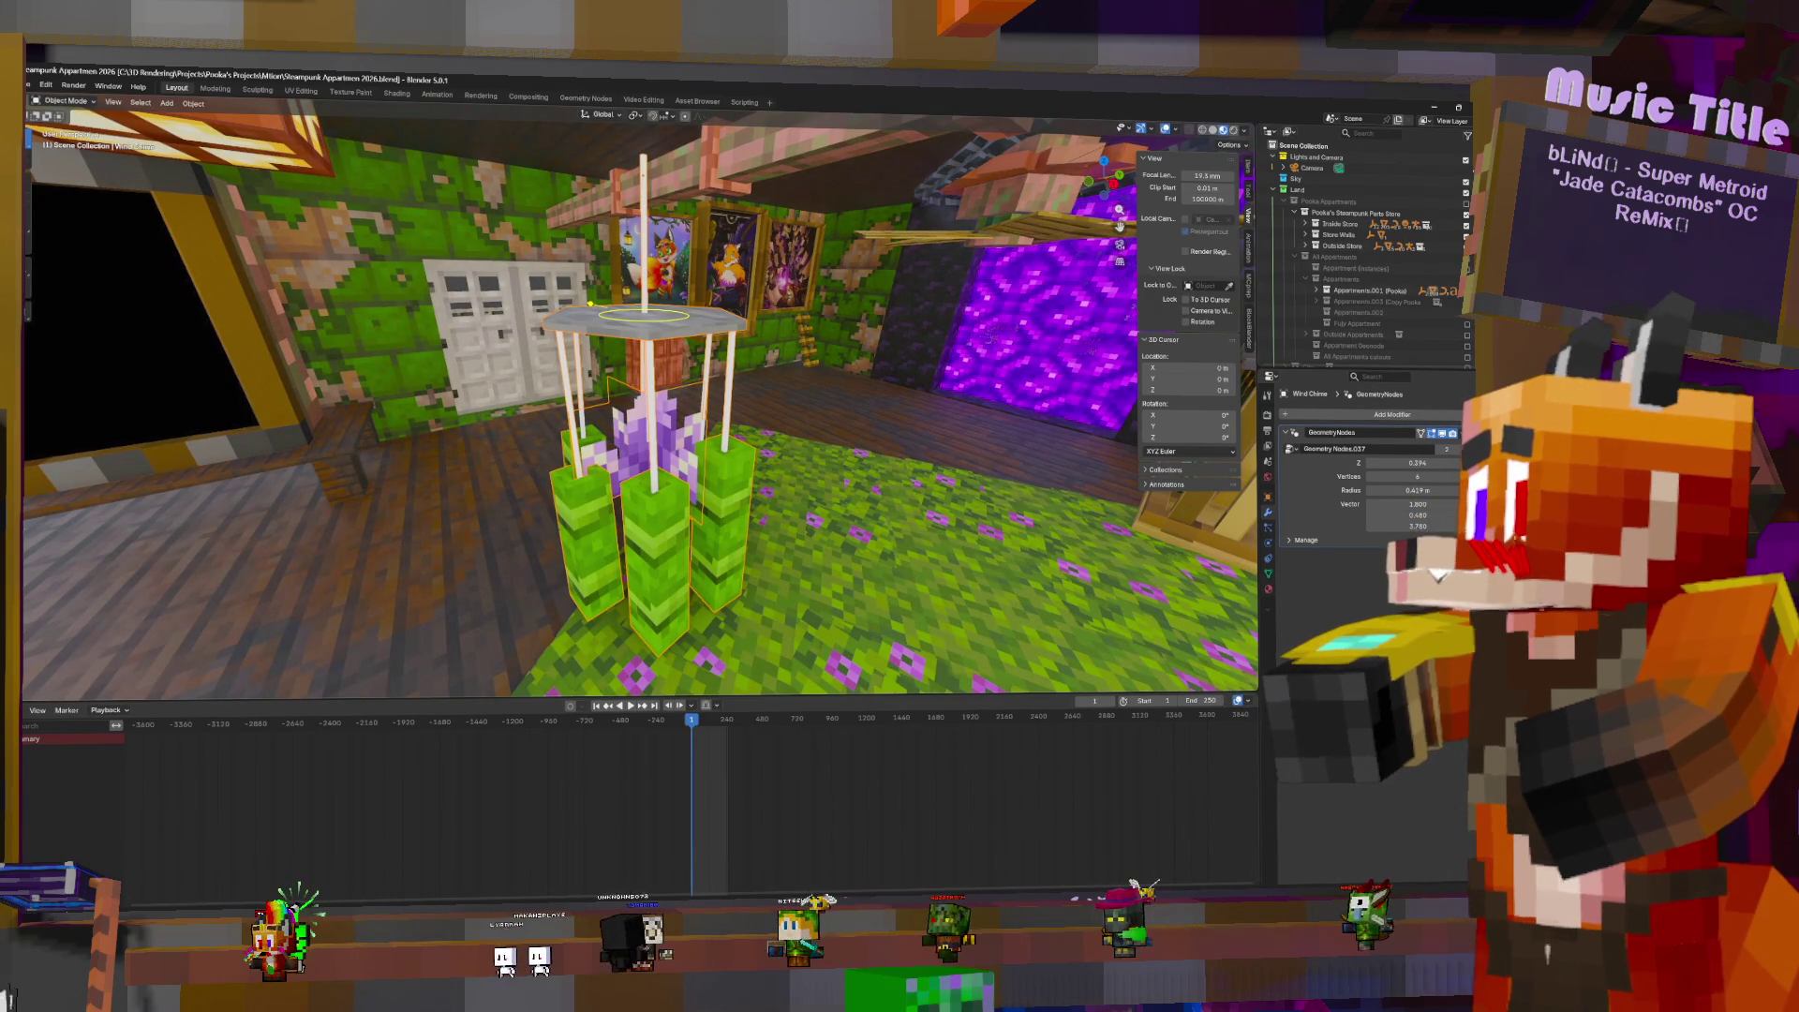
left_click(28, 244)
scroll(708, 269, "down", 1)
scroll(708, 269, "down", 2)
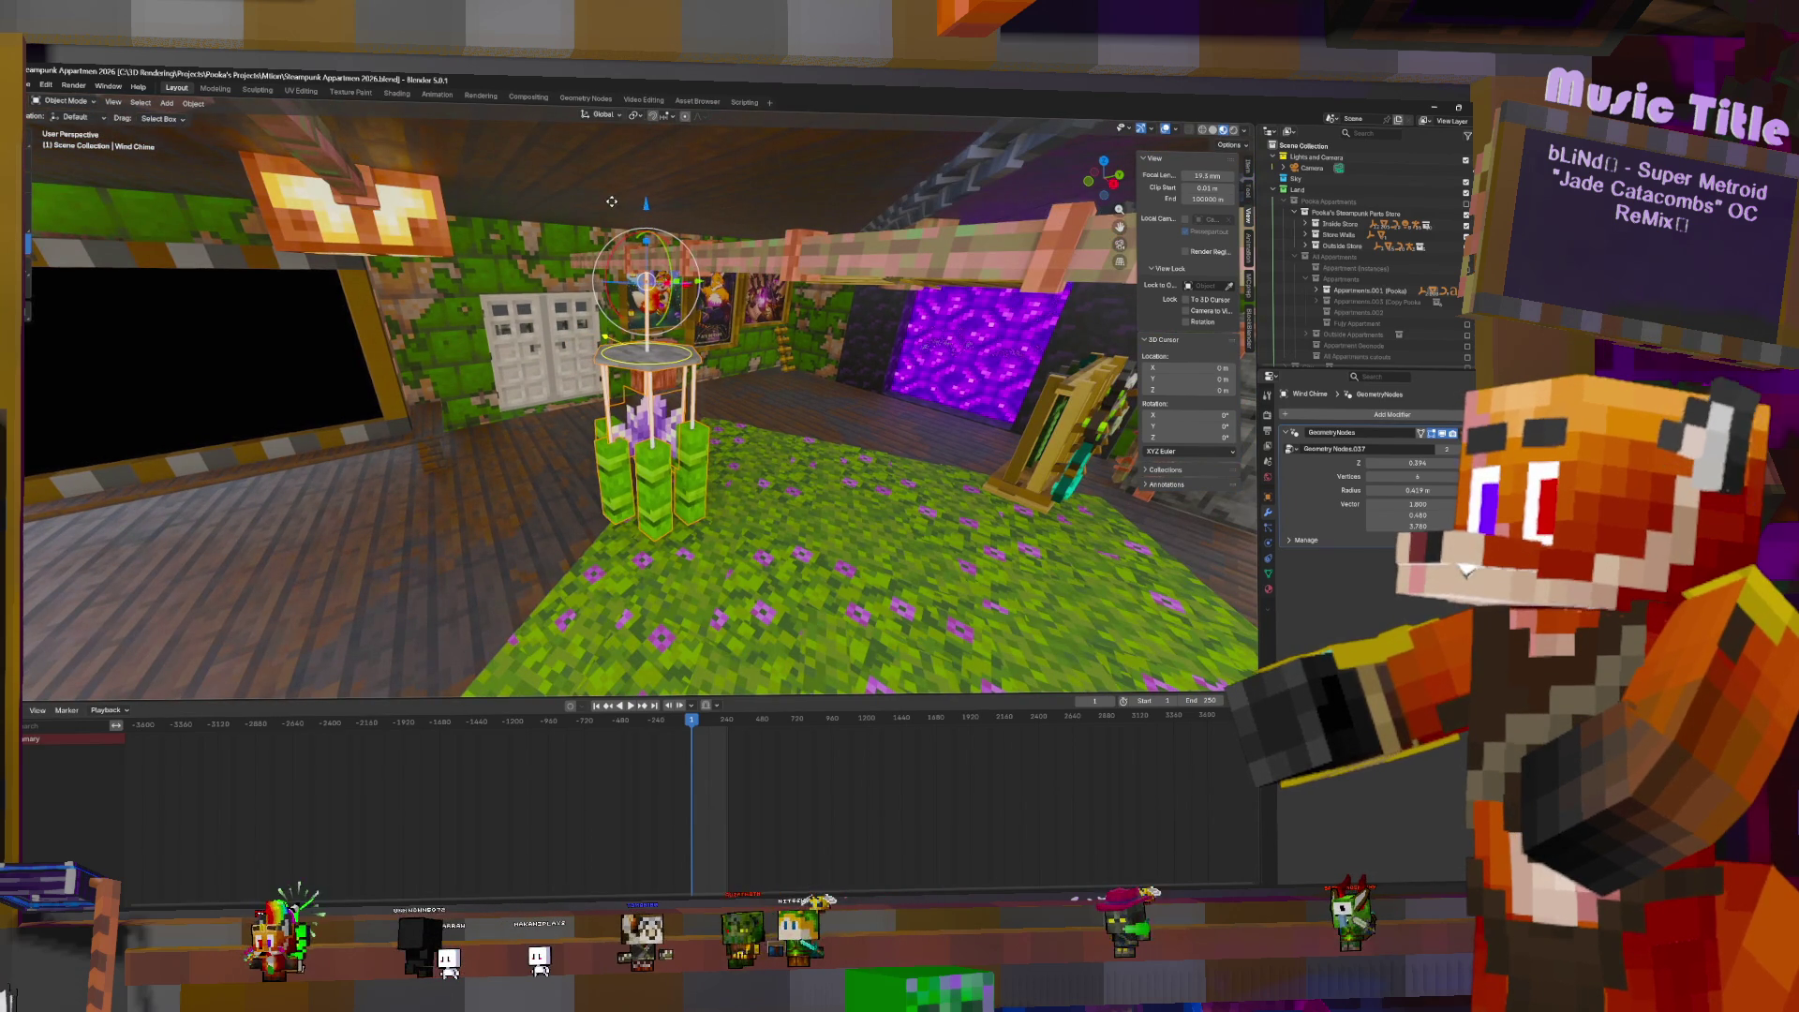
key("g")
key("shift+z")
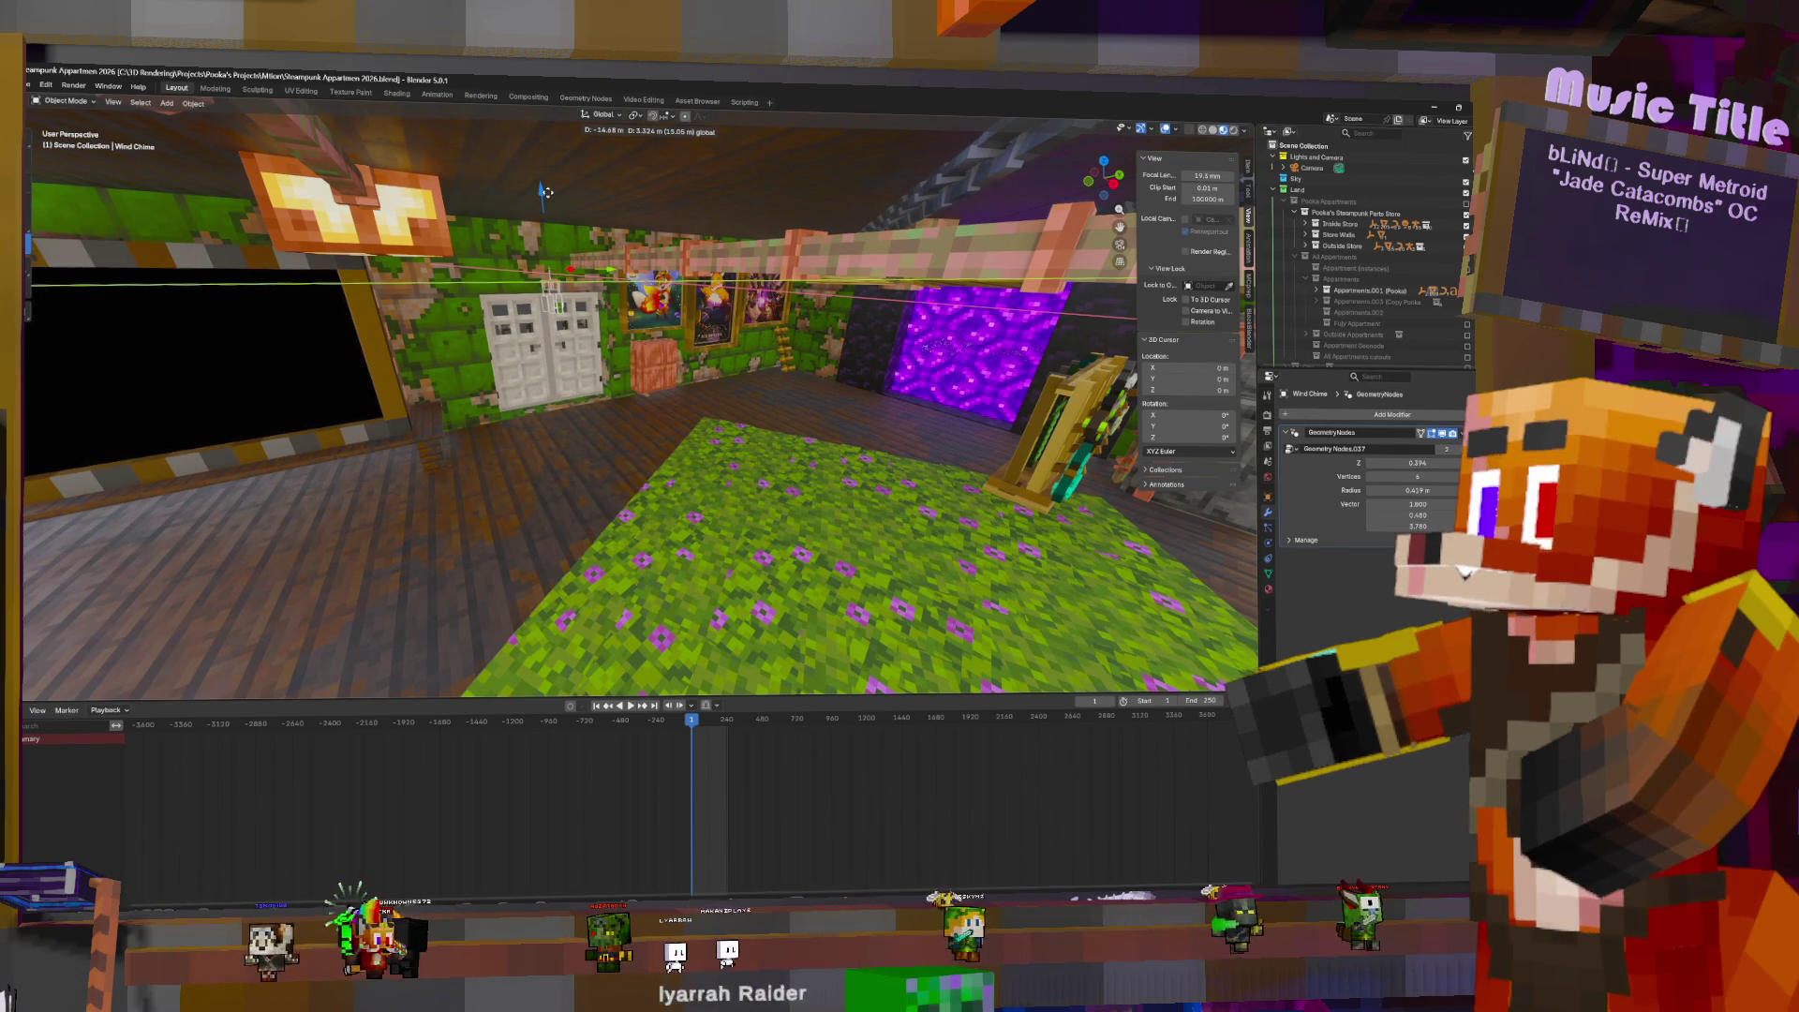
left_click(546, 195)
mouse_move(547, 195)
middle_mouse_down()
mouse_move(706, 293)
mouse_move(650, 401)
mouse_move(619, 357)
mouse_move(650, 401)
mouse_move(600, 366)
middle_mouse_up()
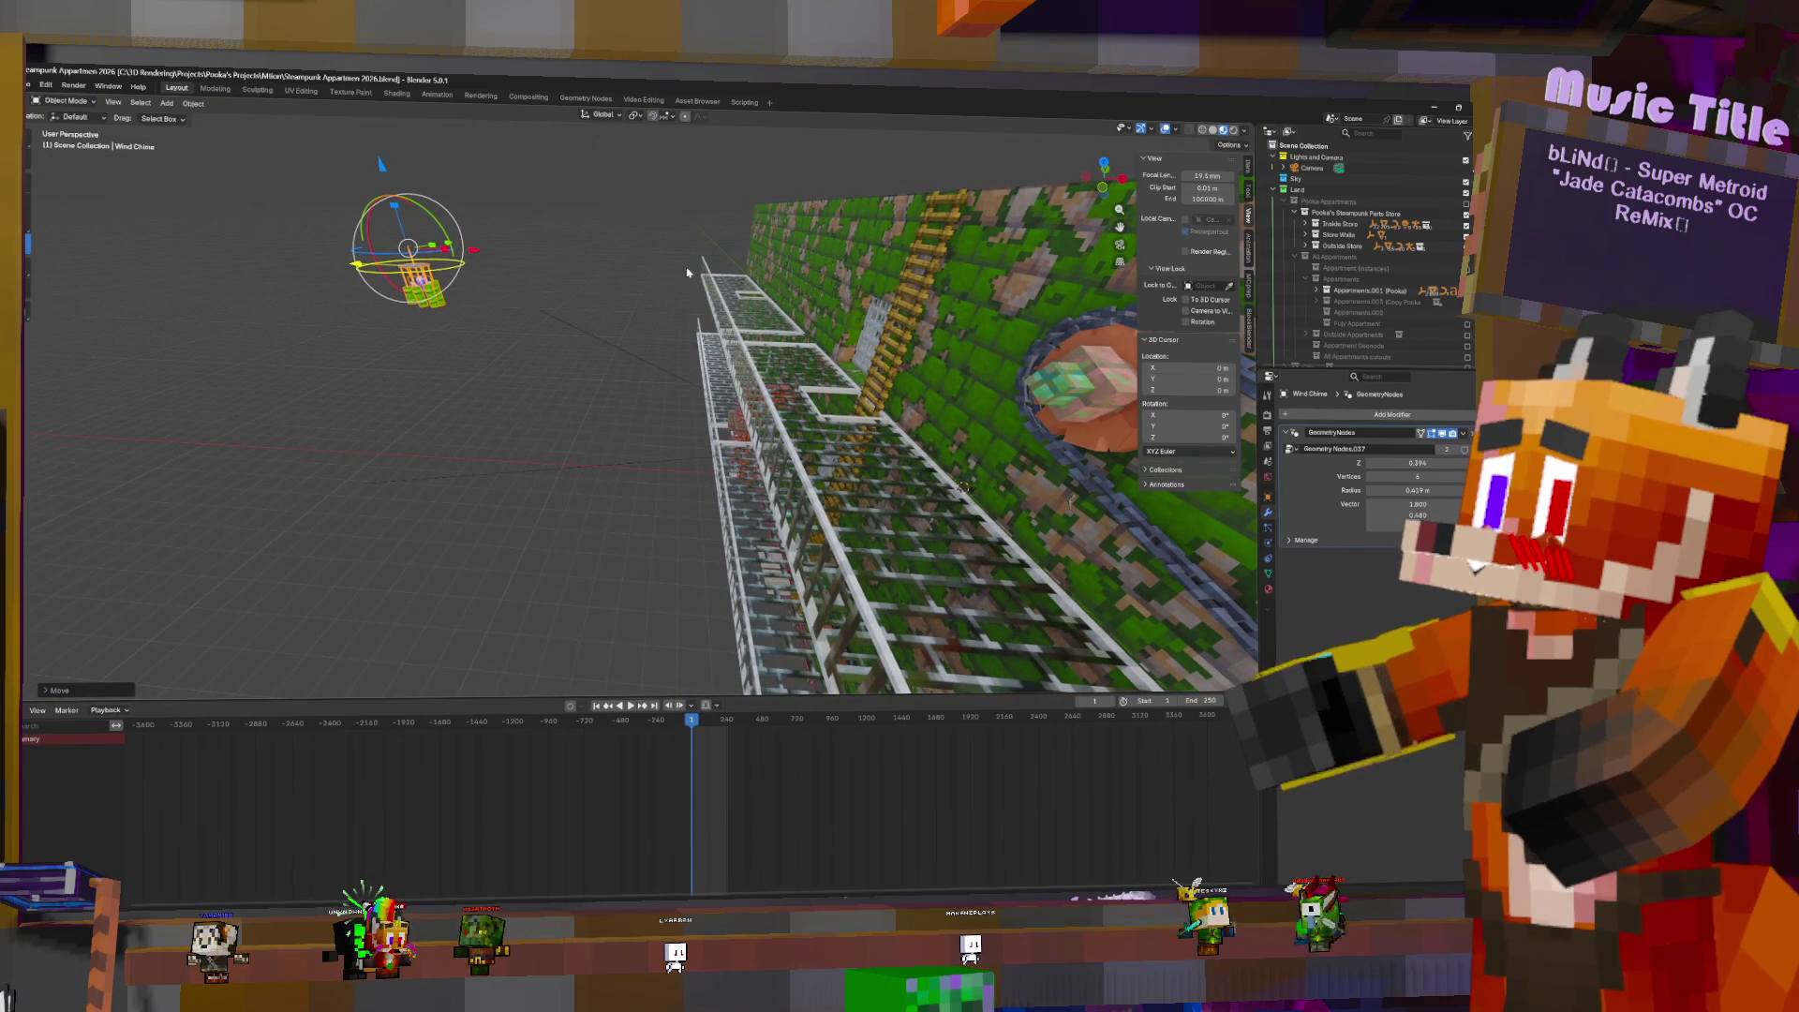
- Reposition the Wind Chime horizontally again, then raise it up beside the balconies
key("g")
key("shift+z")
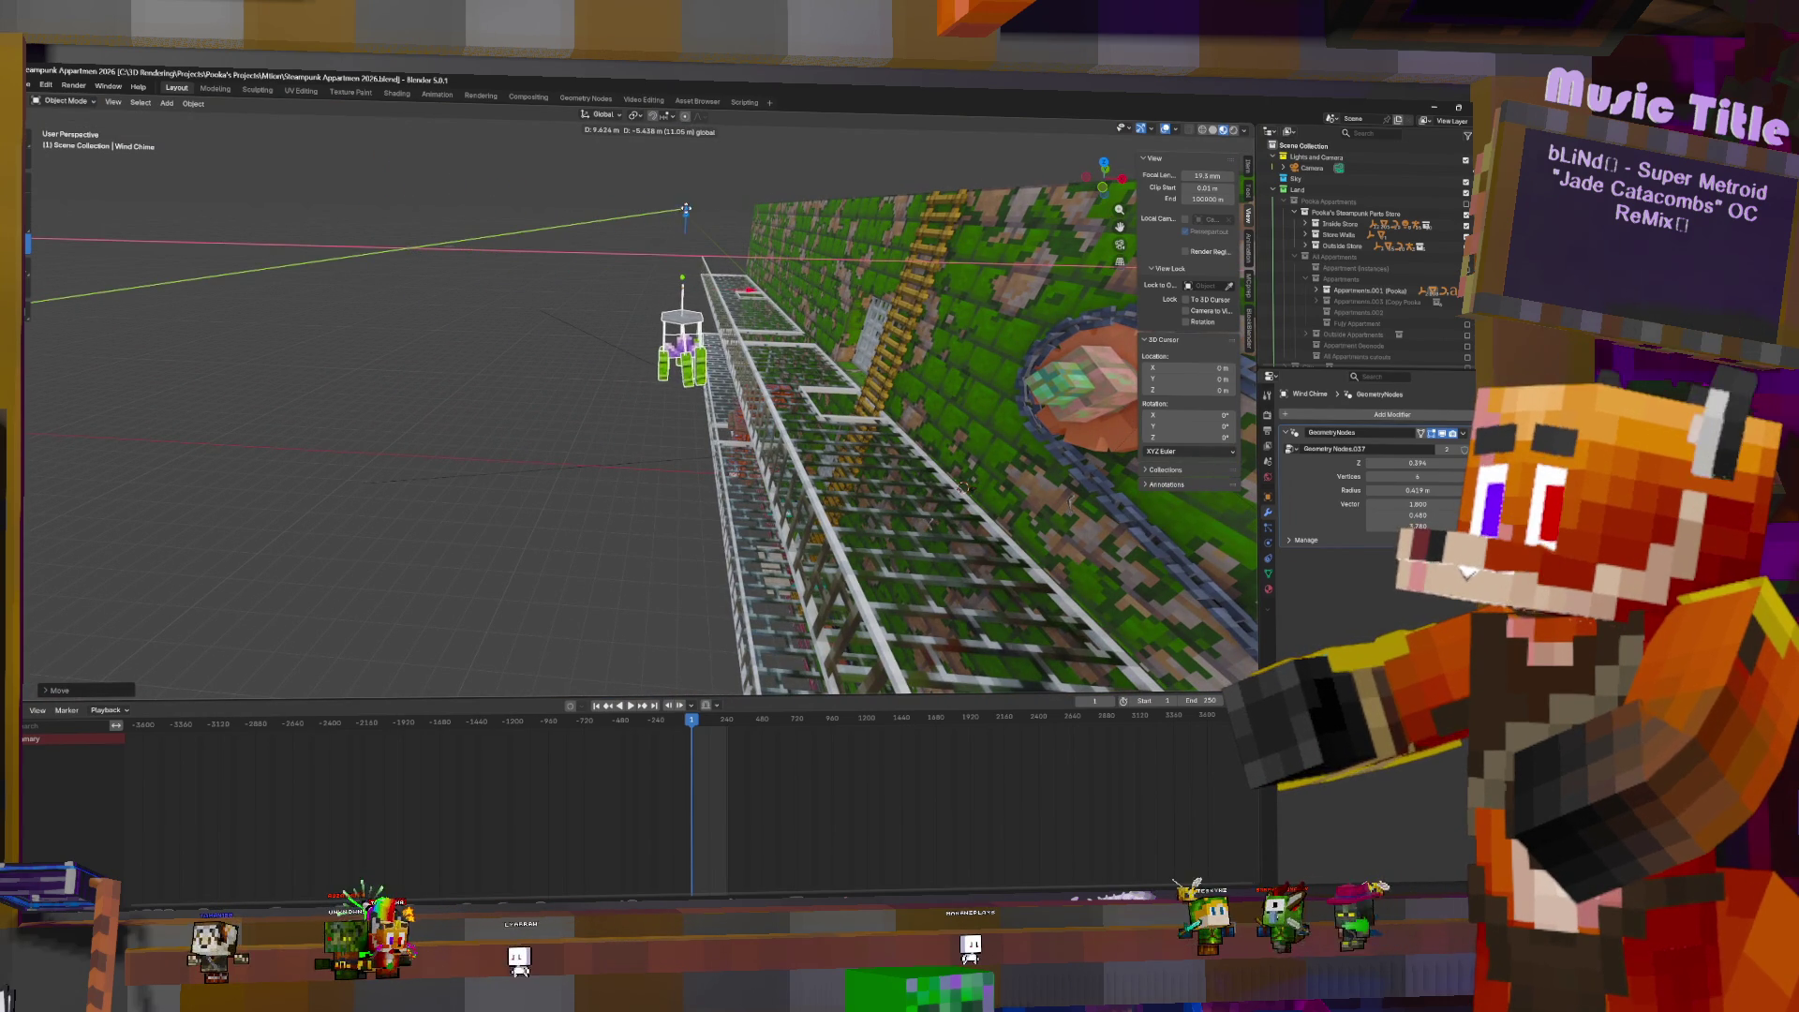
left_click(743, 197)
left_click_drag(782, 191, 790, 137)
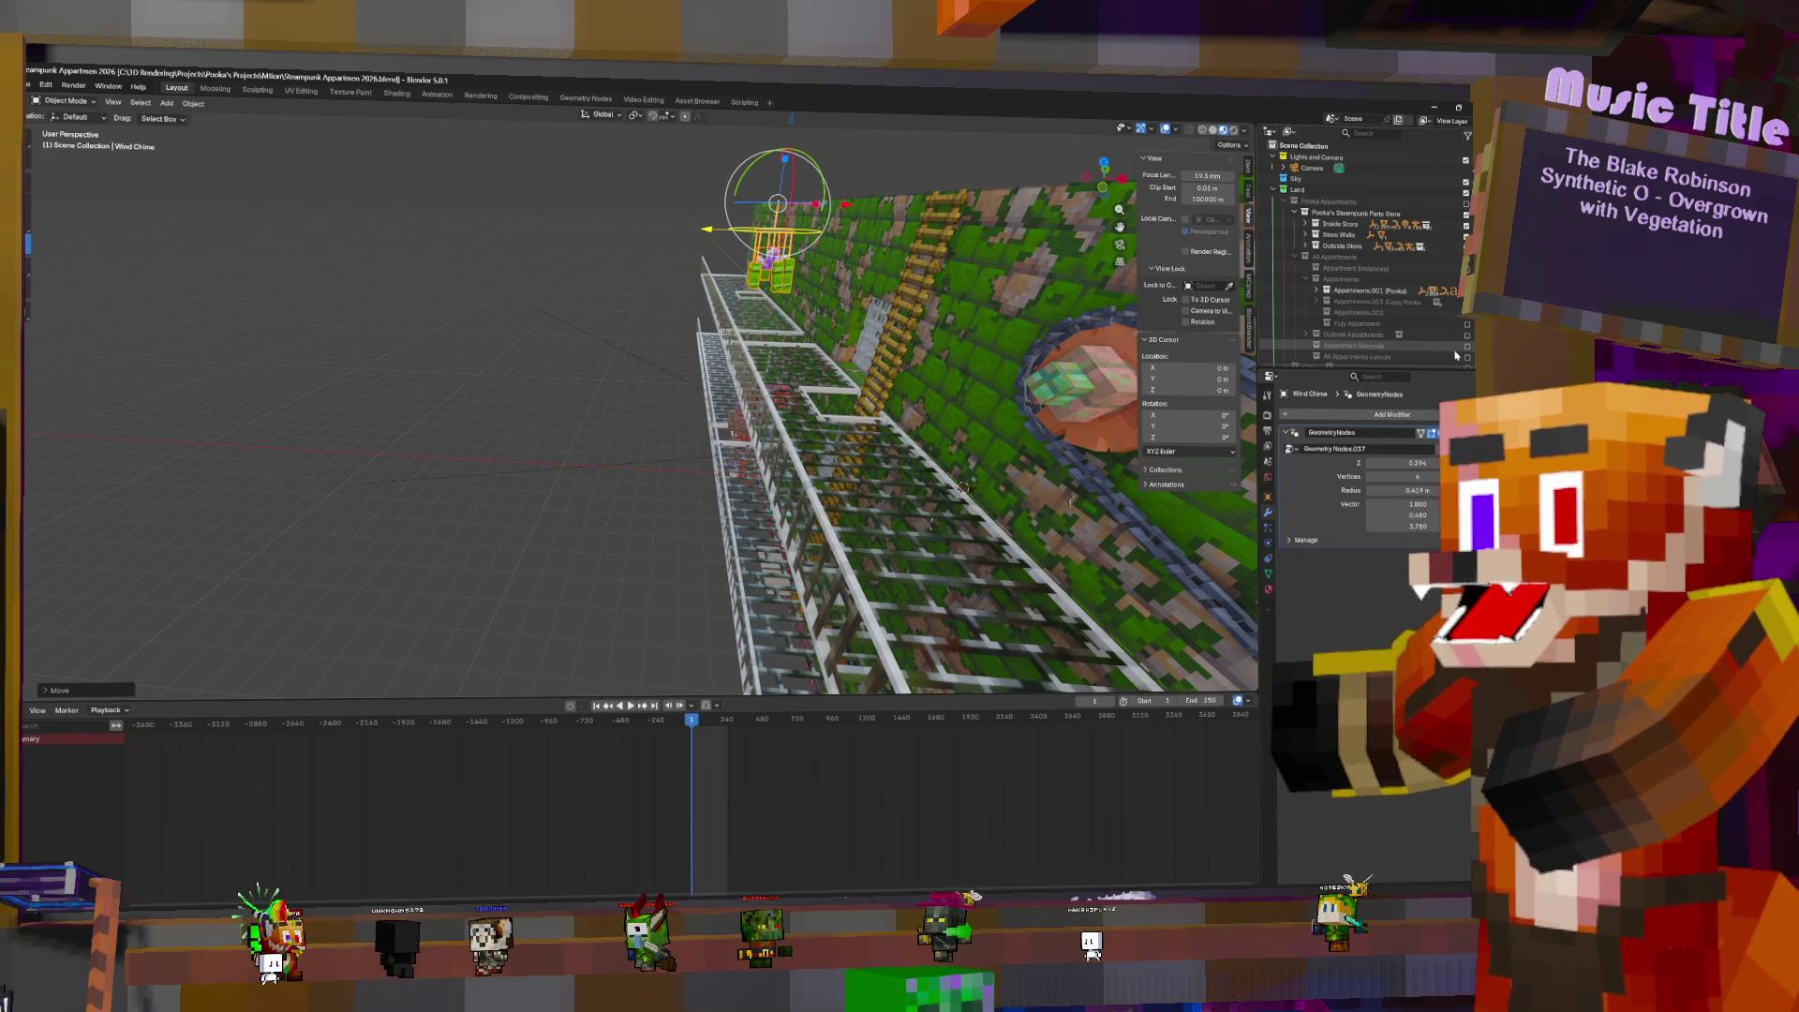
- Delete the Appartments.001 (Pooka) object from the Appartment (Instances) collection
scroll(1456, 354, "down", 3)
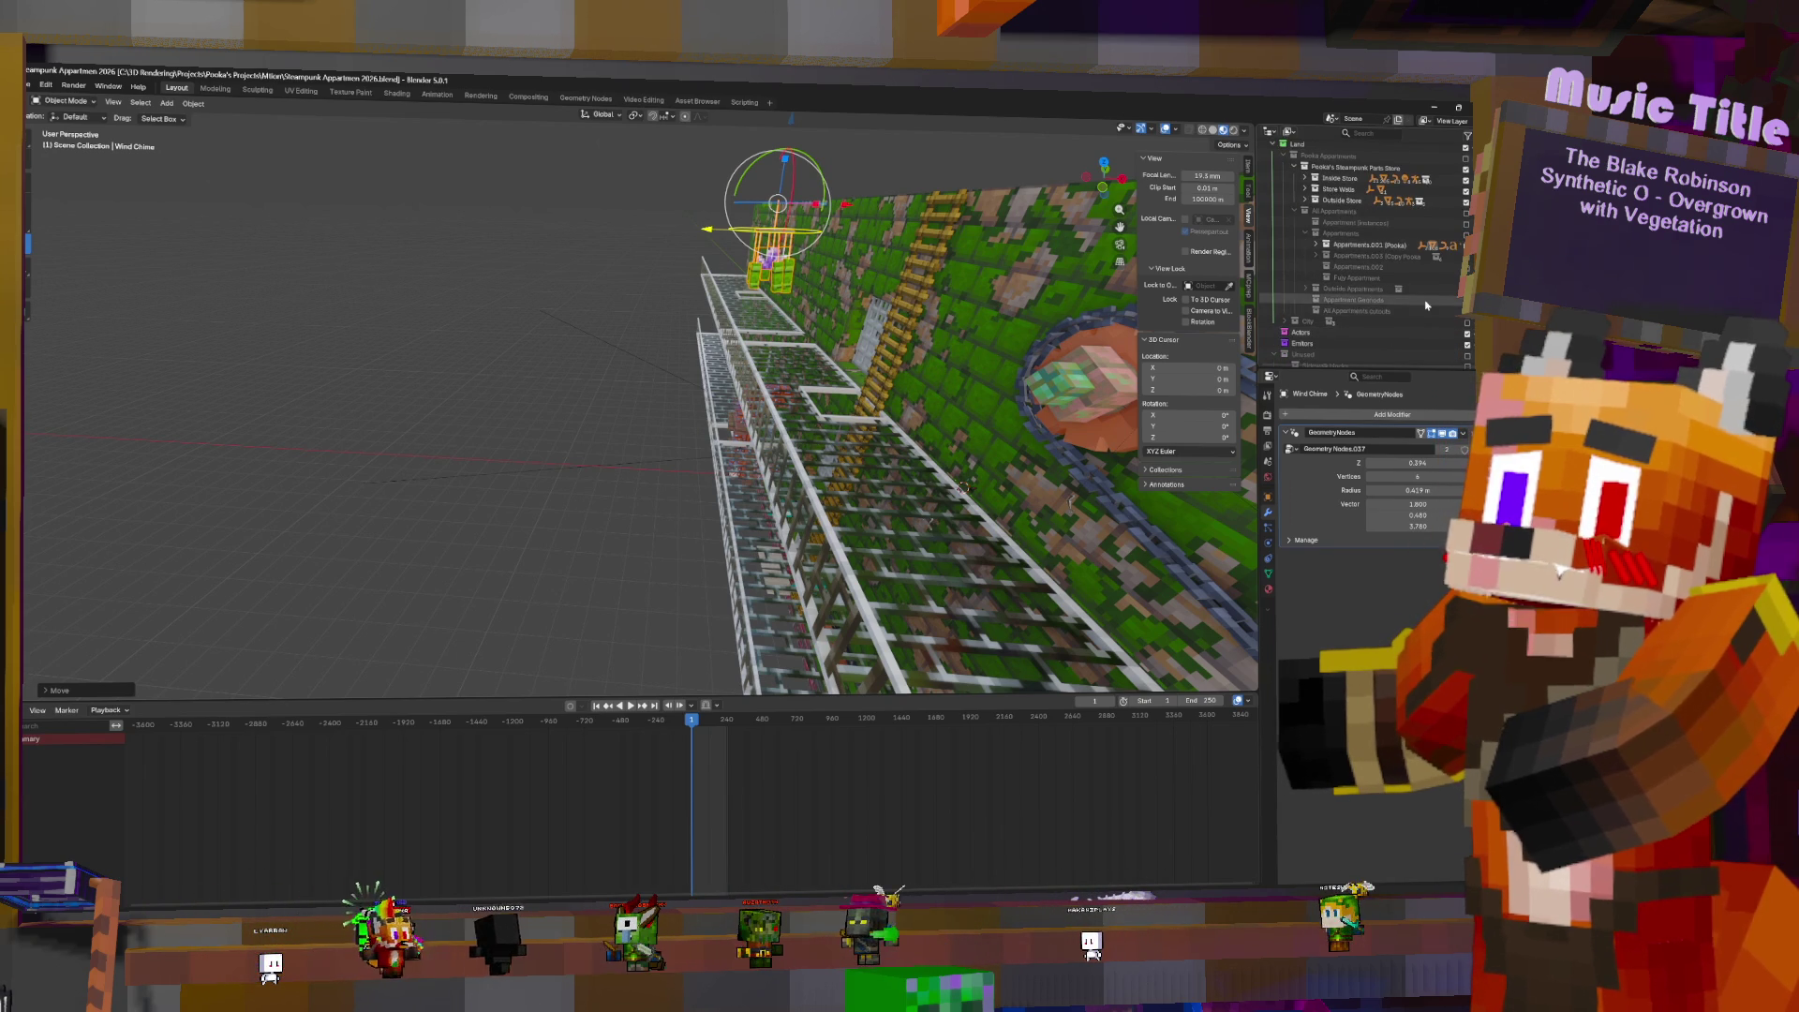
middle_click_drag(964, 486, 837, 284)
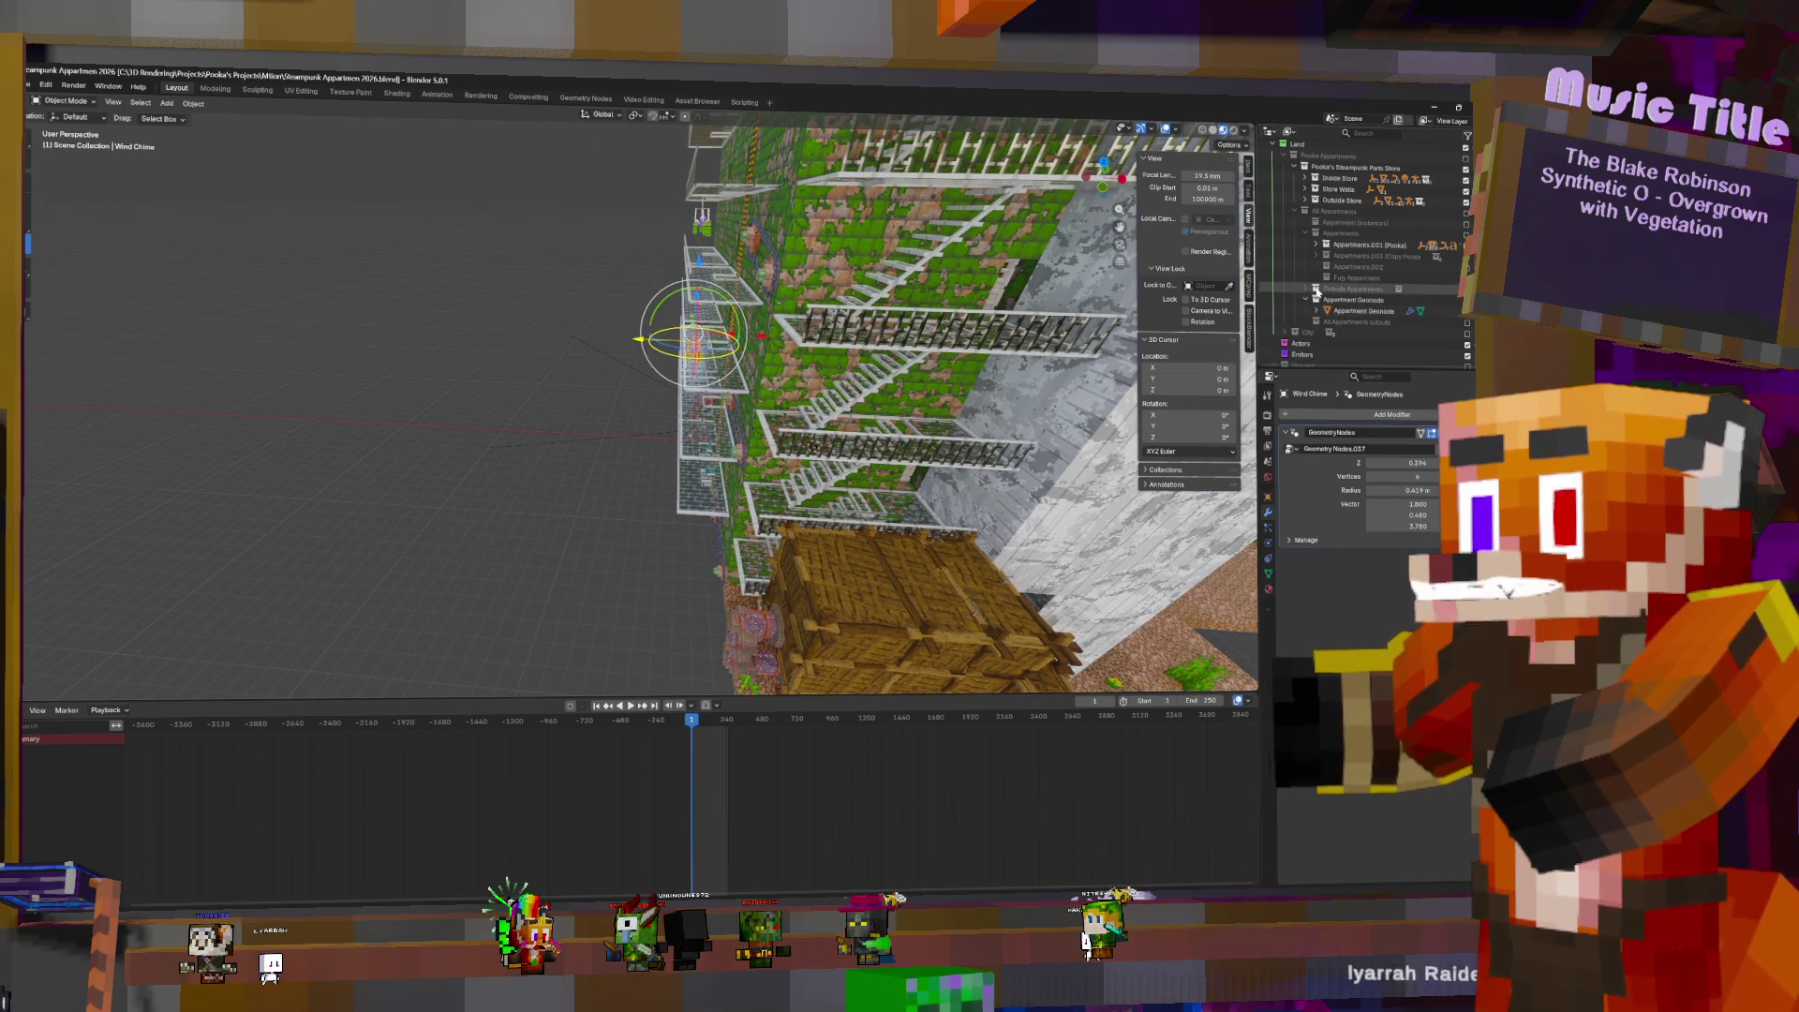
scroll(1387, 310, "down", 1)
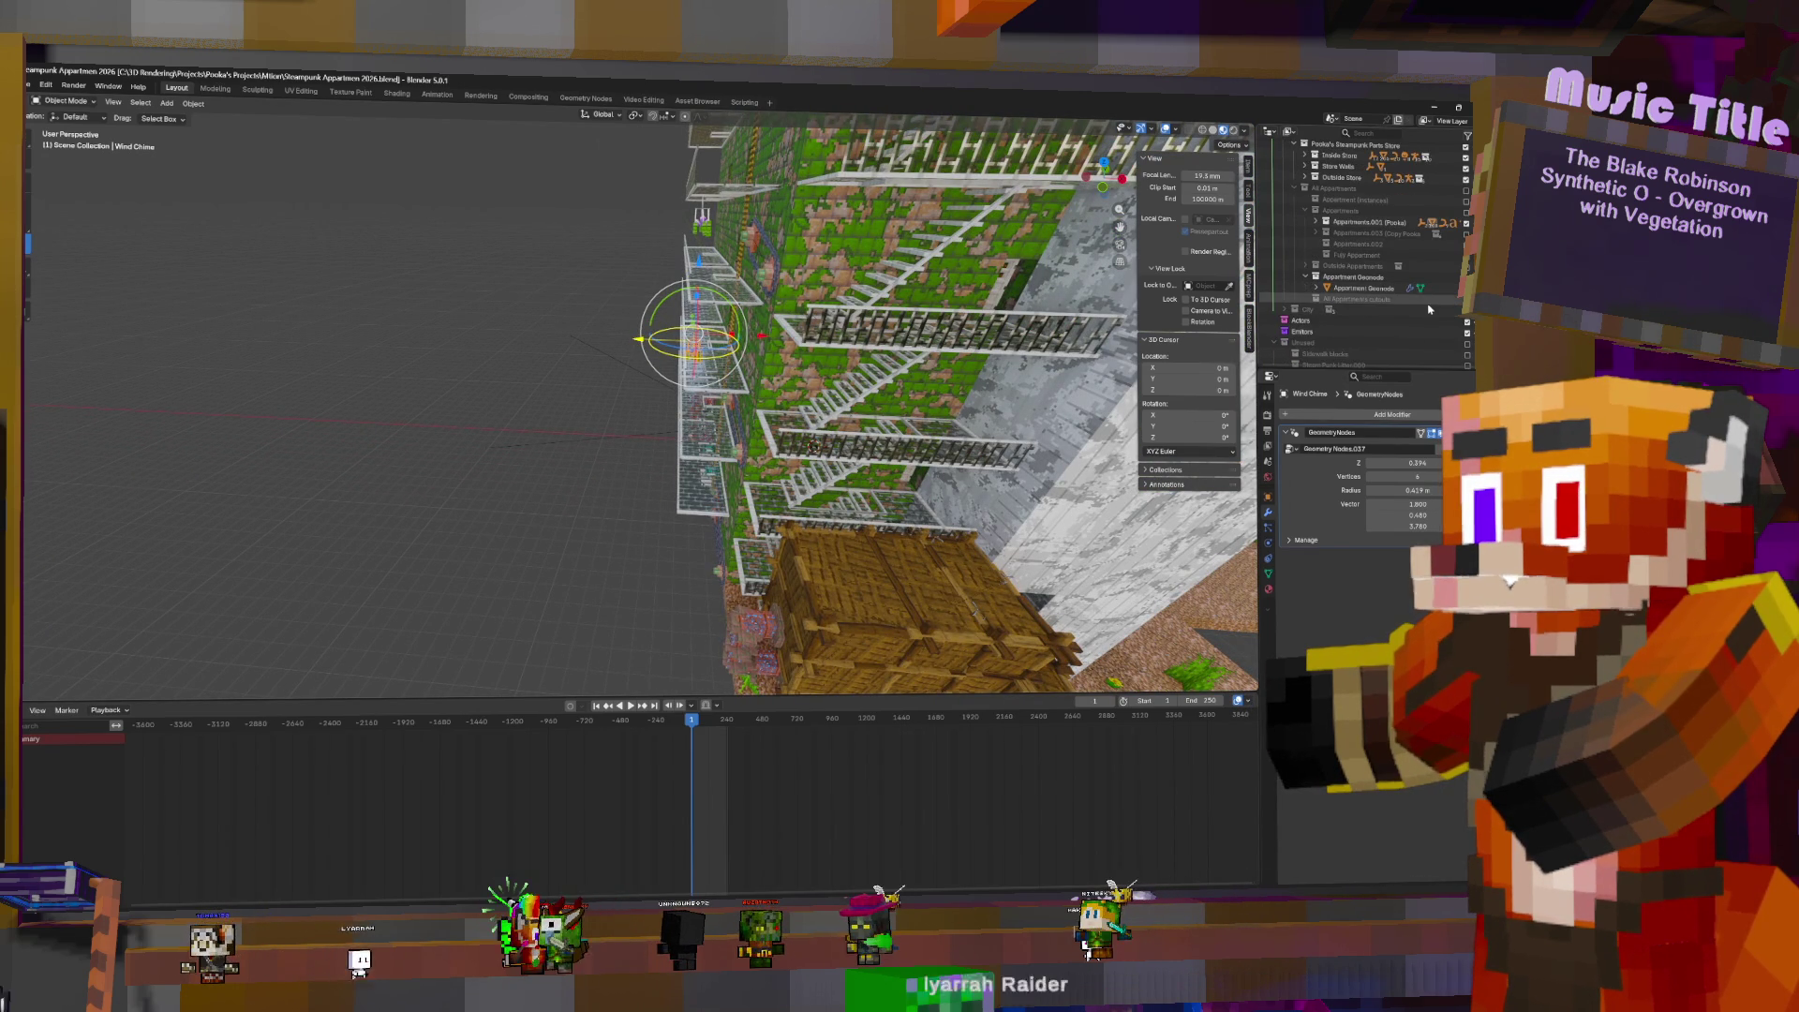
scroll(1430, 310, "up", 2)
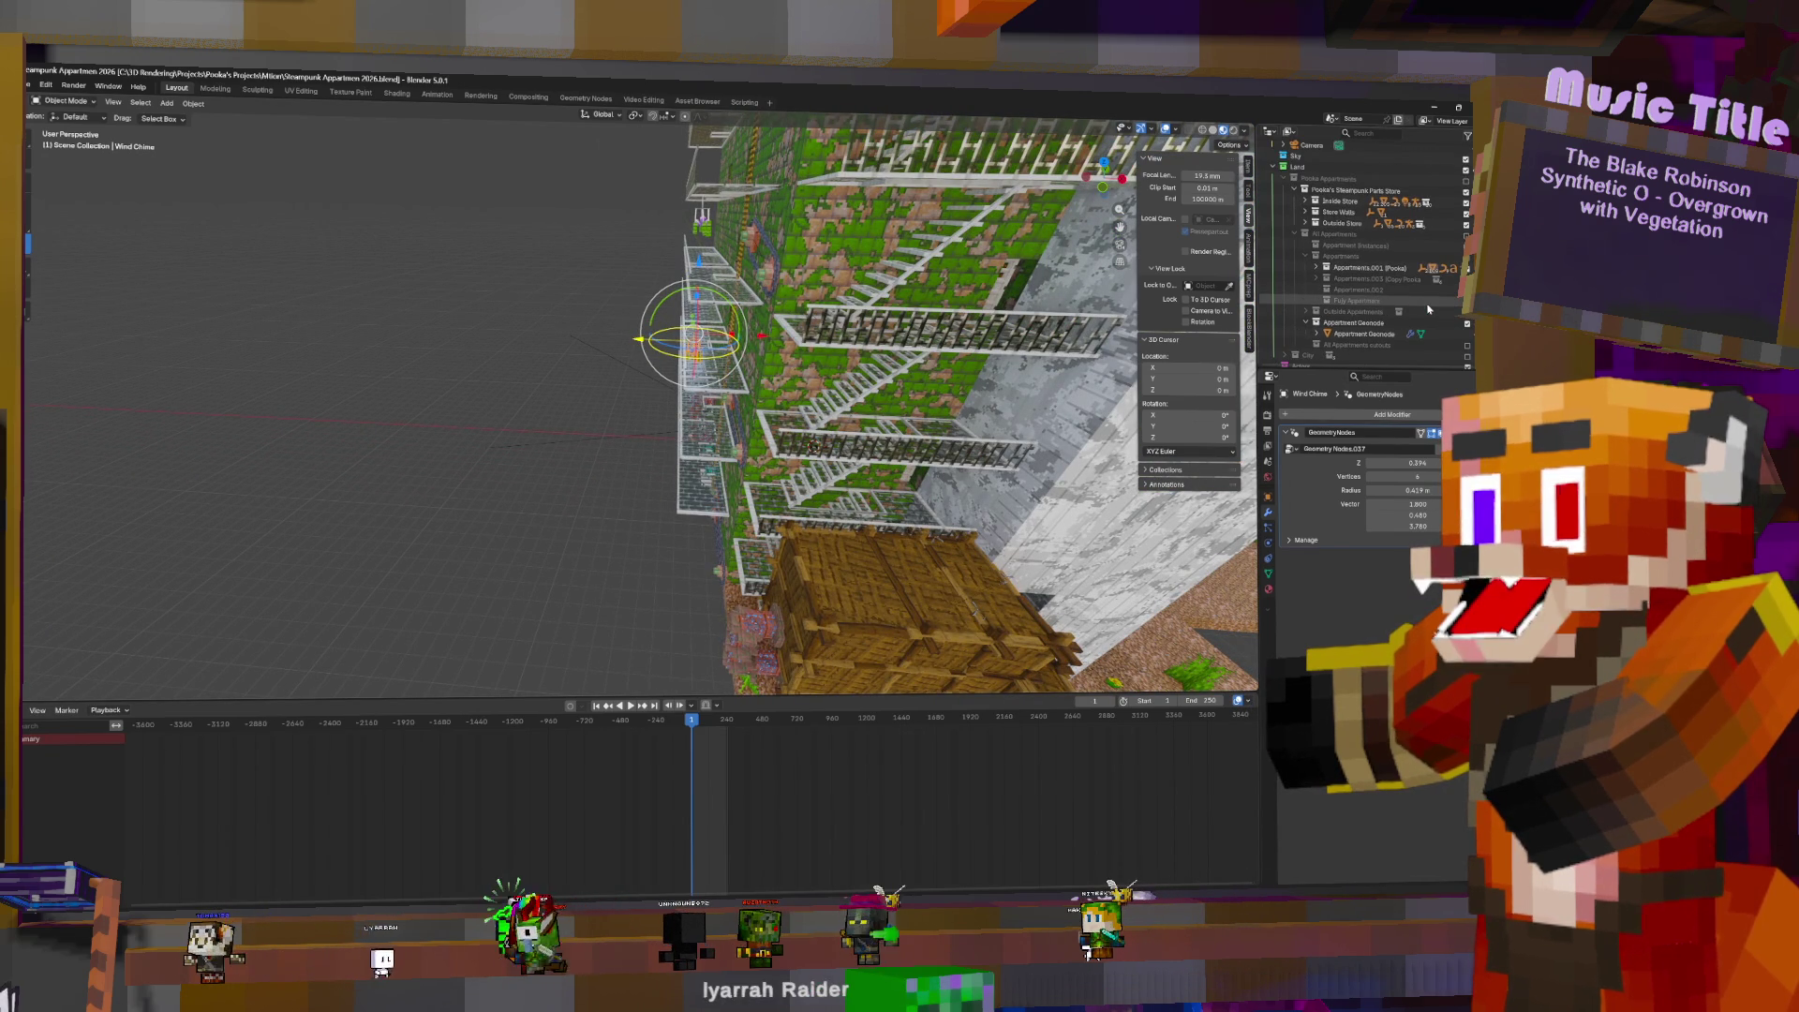
left_click(1377, 243)
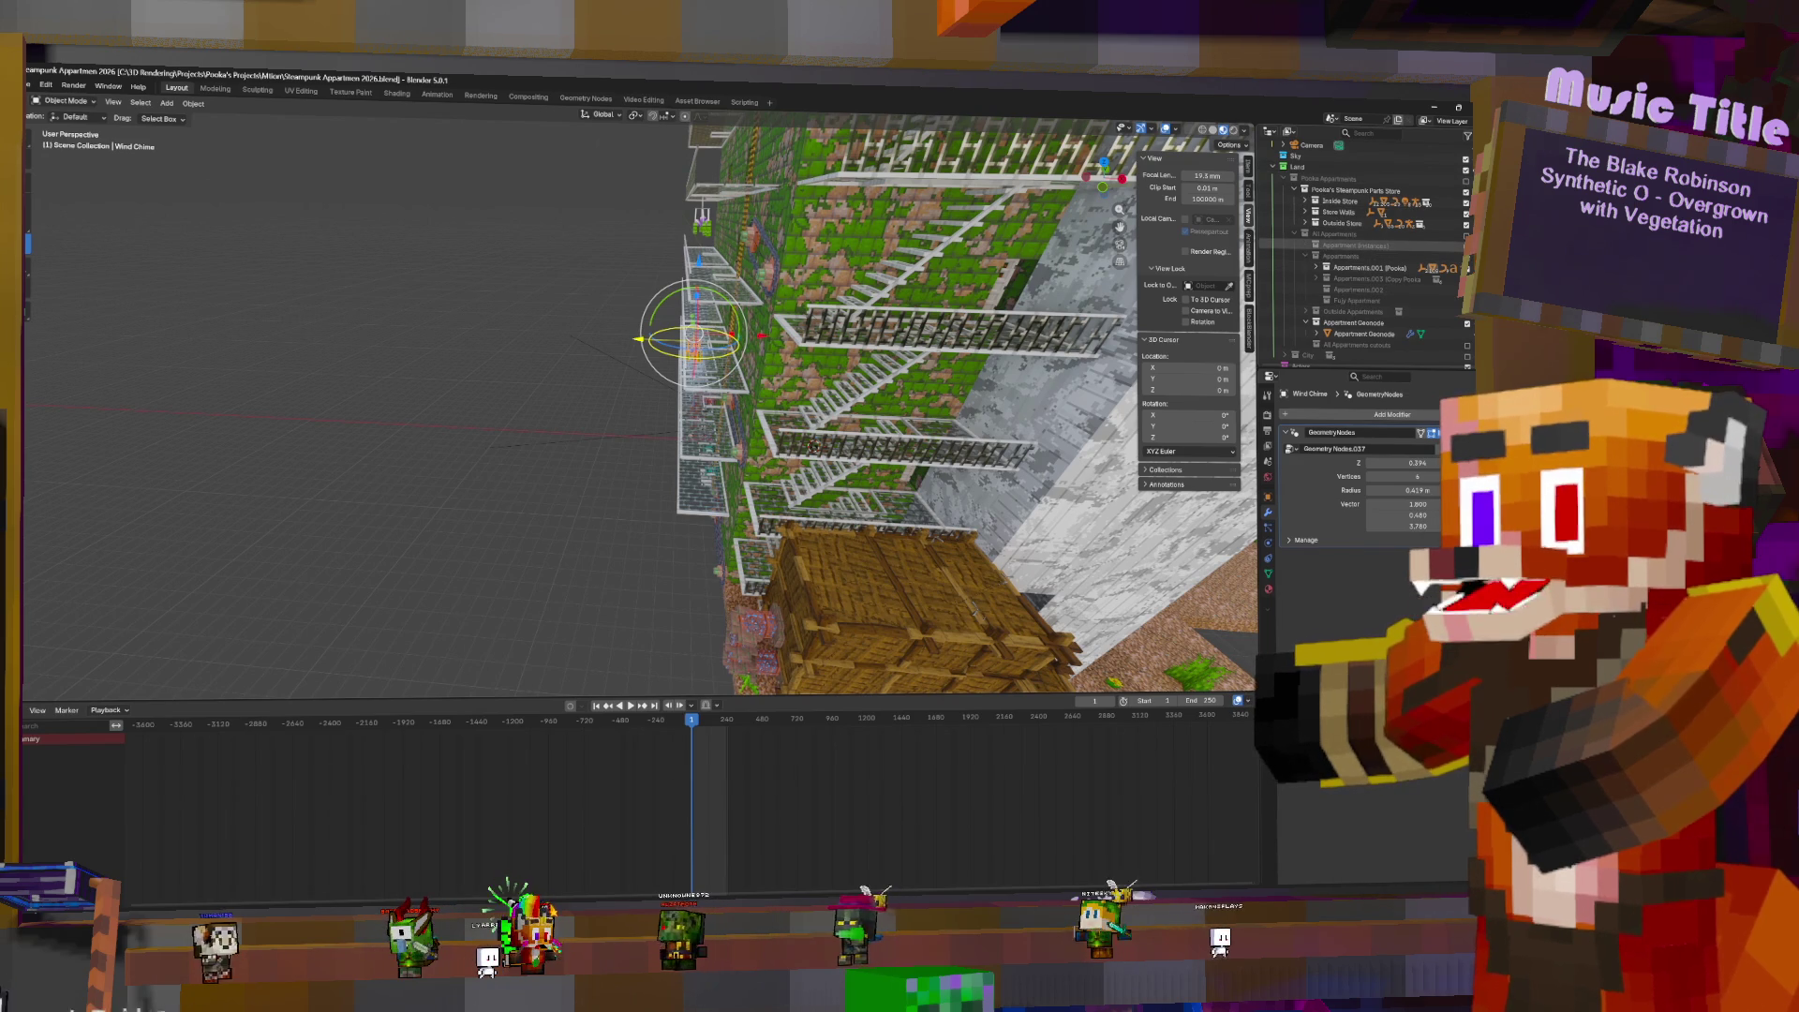
left_click(1305, 244)
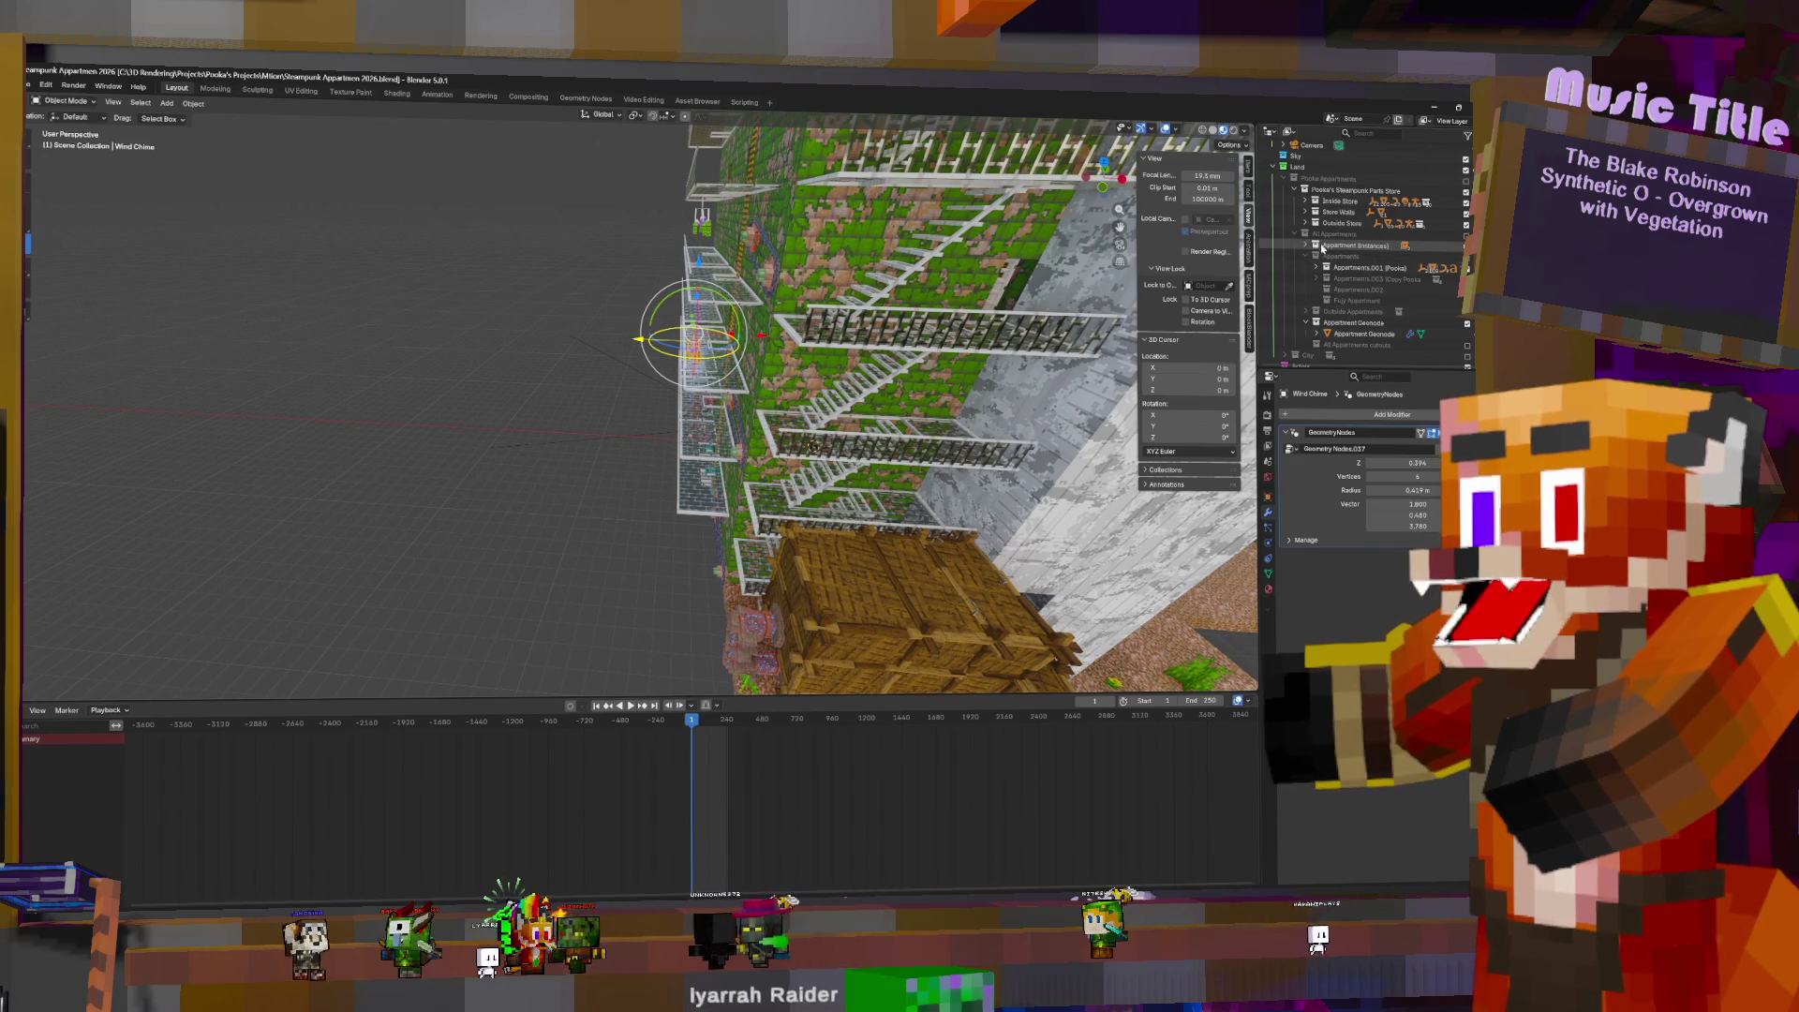
left_click(1378, 256)
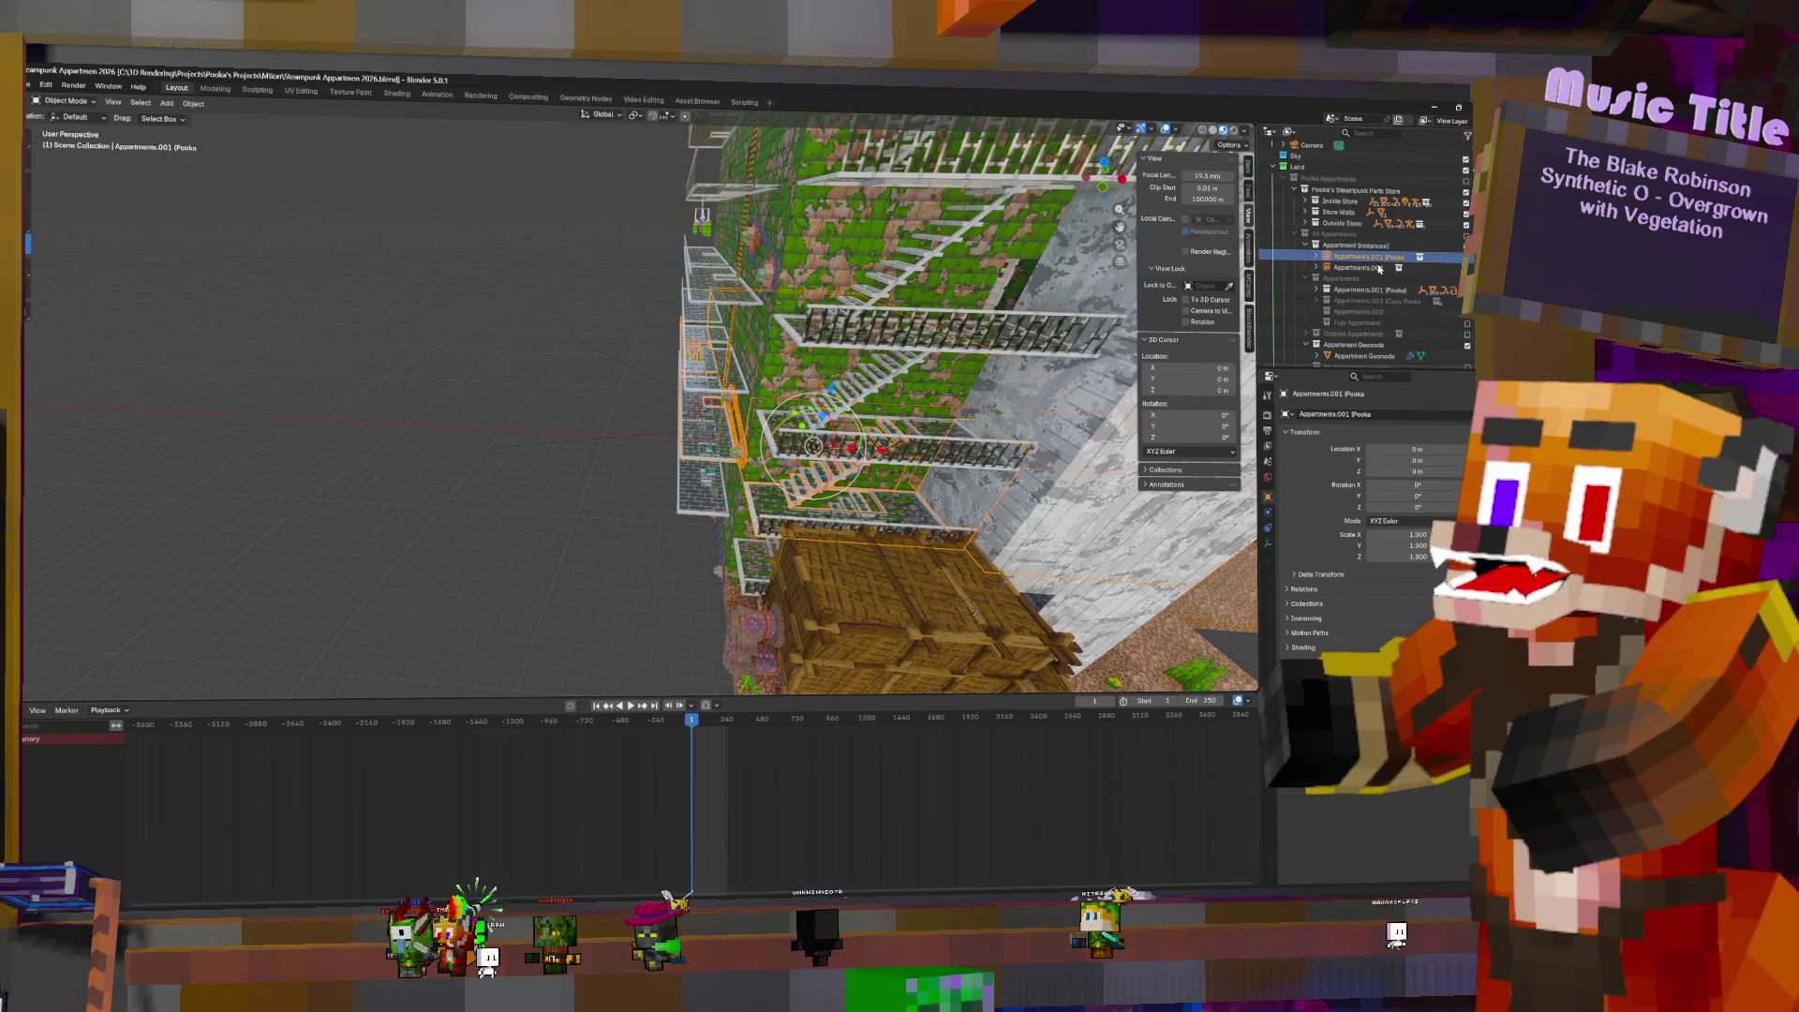
key("Delete")
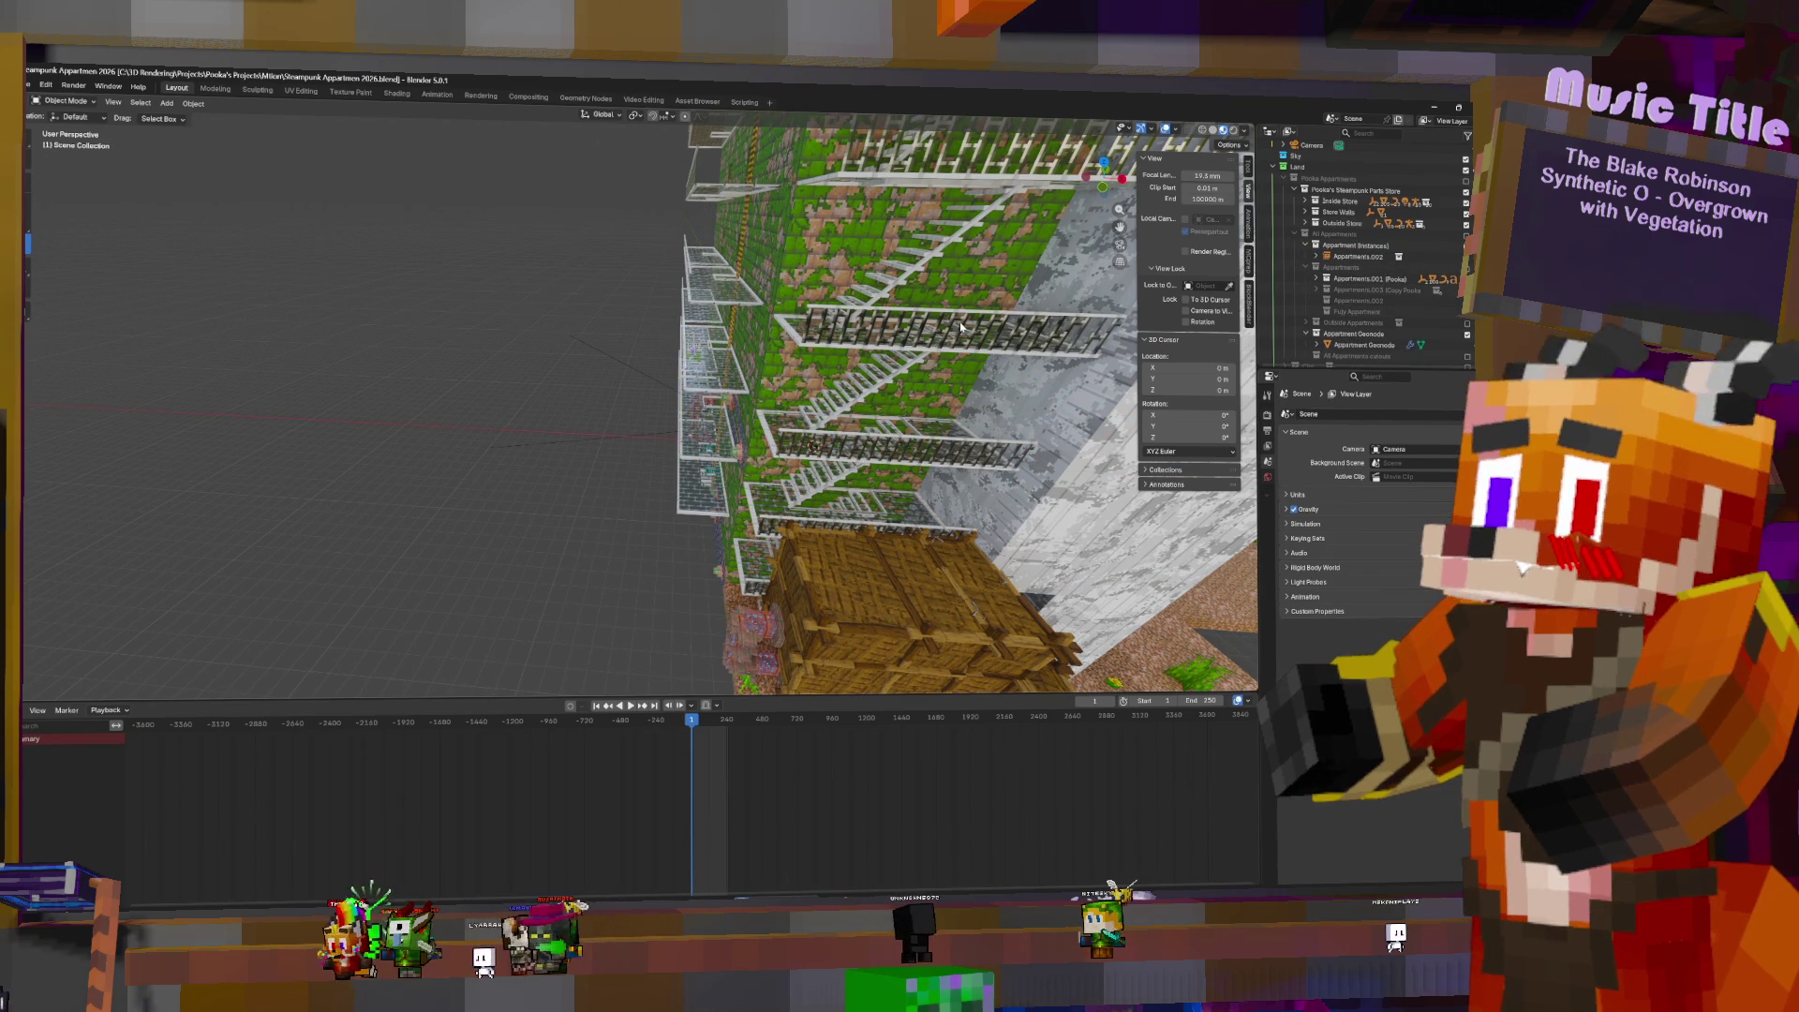
scroll(907, 300, "down", 5)
middle_click_drag(907, 299, 687, 356)
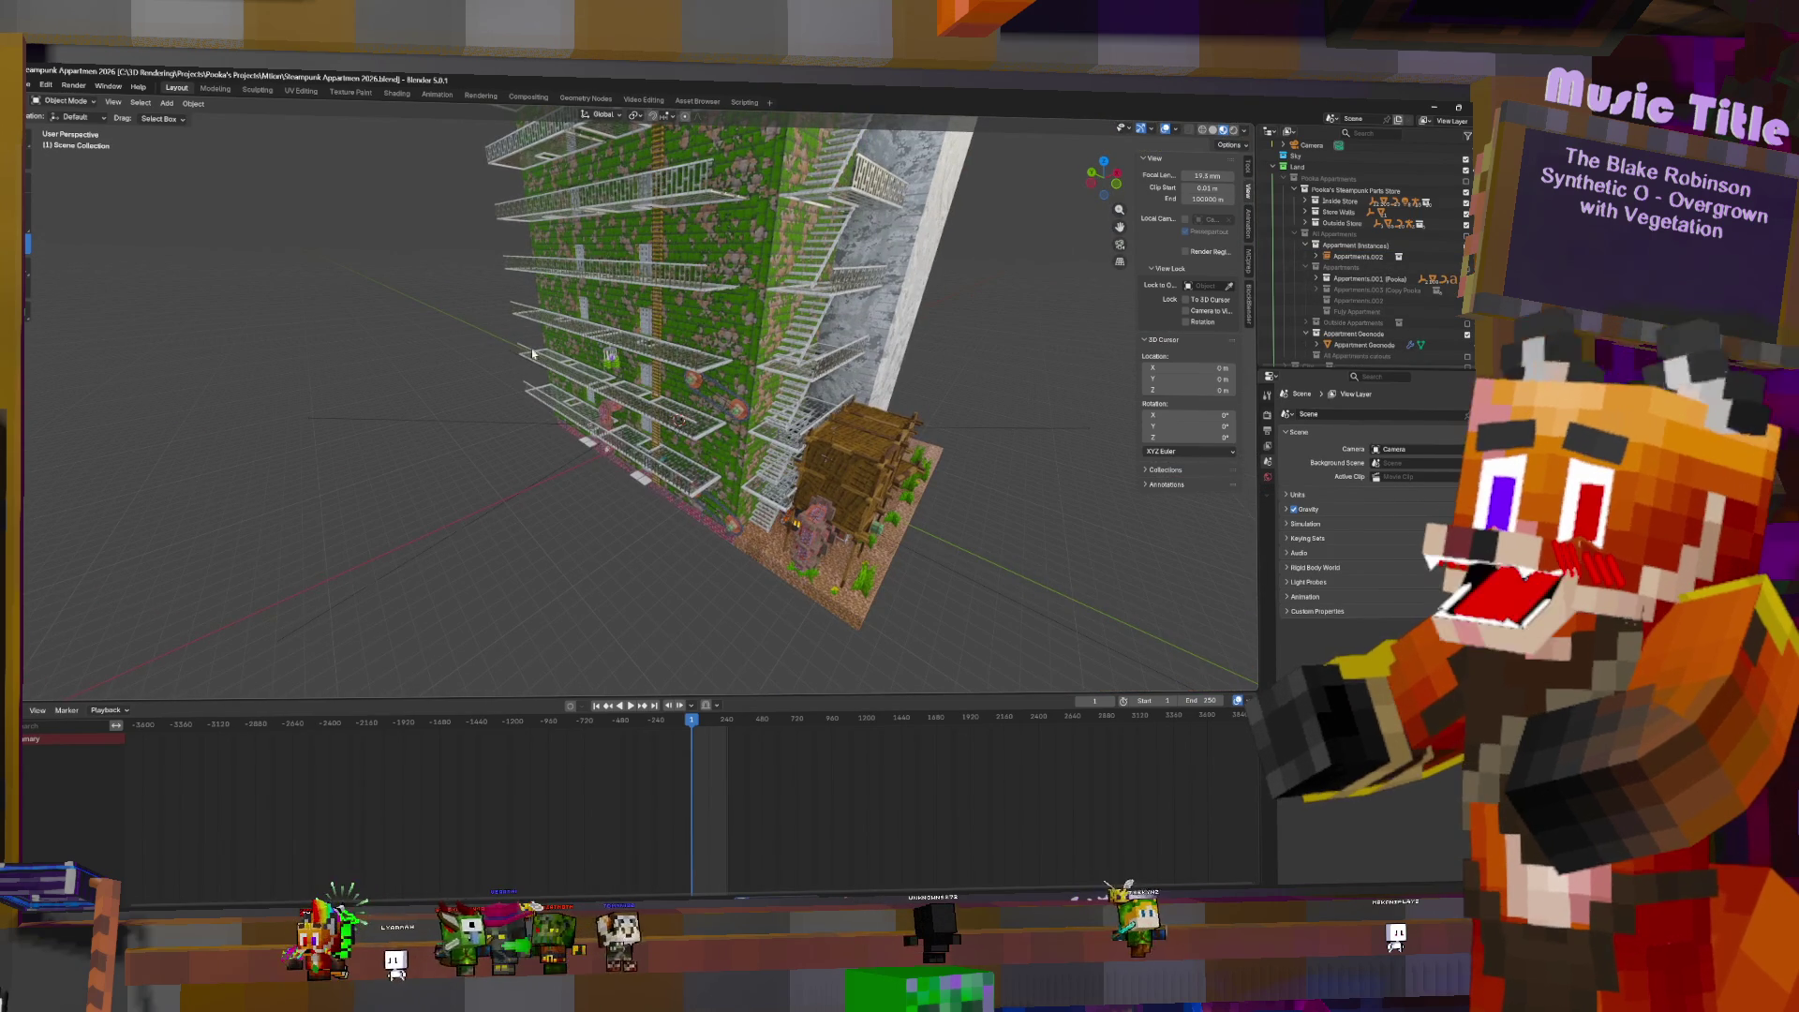
left_click(702, 332)
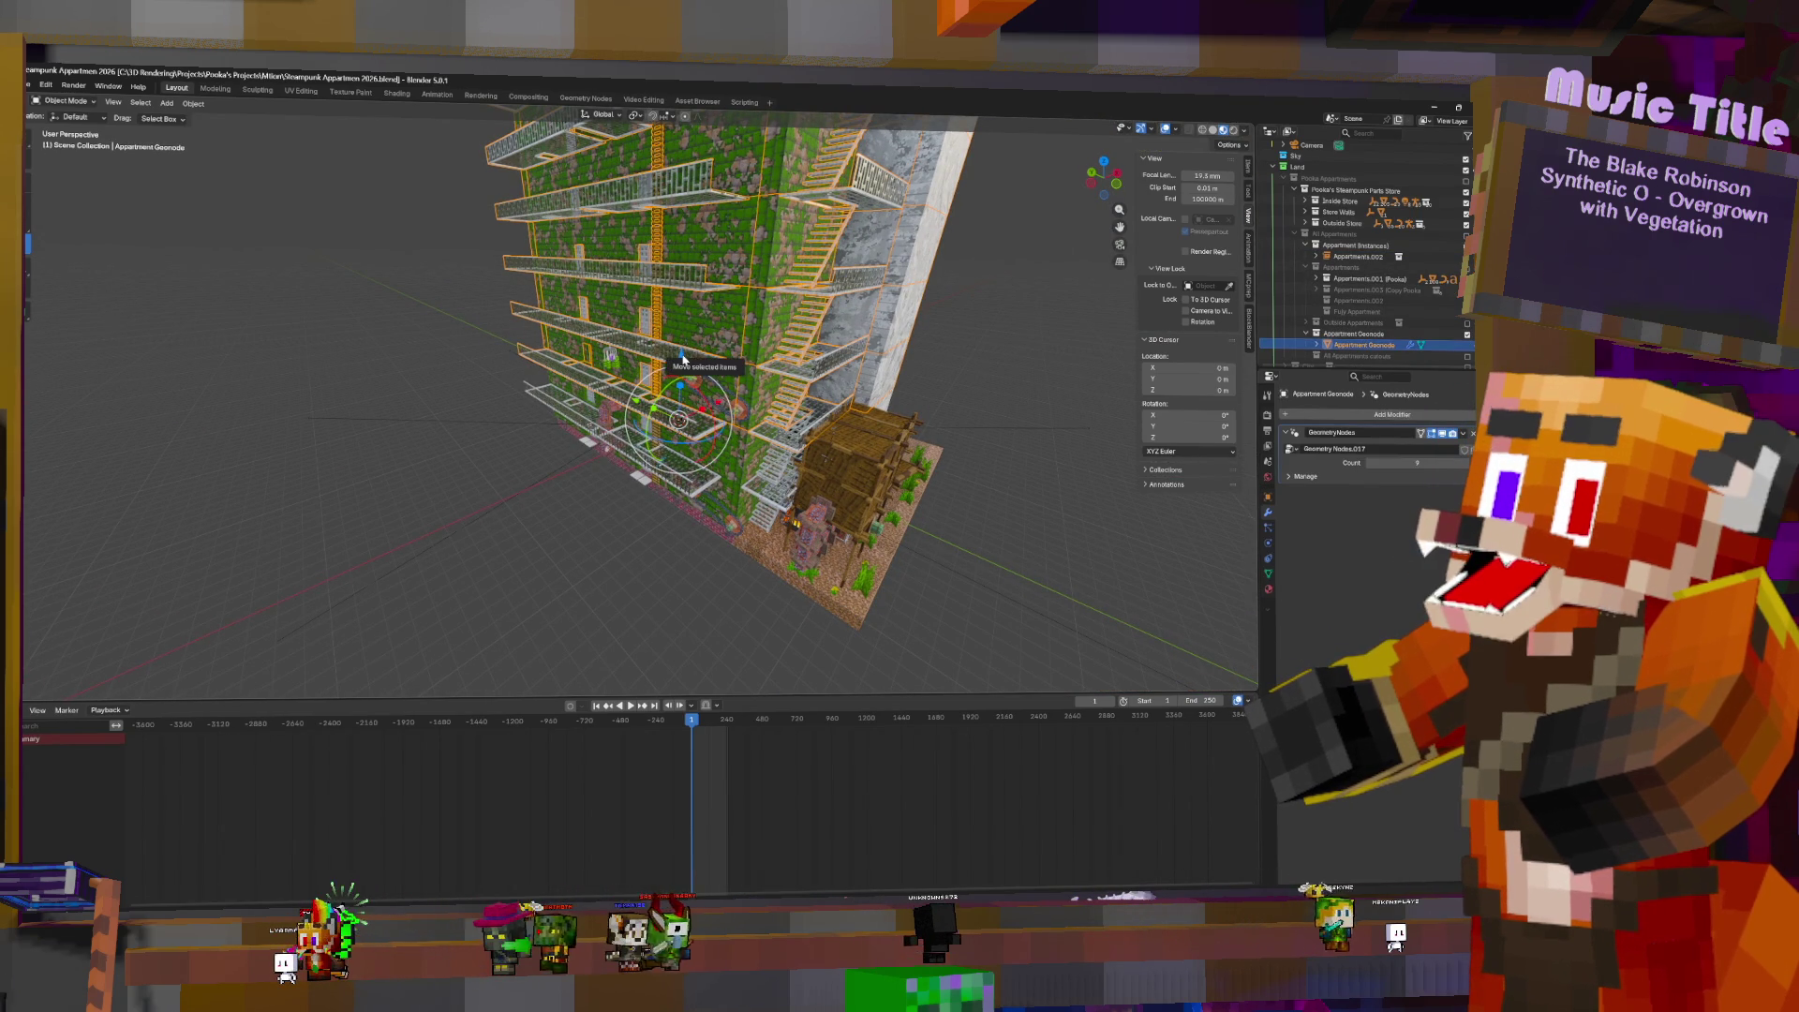
key("g")
key("z")
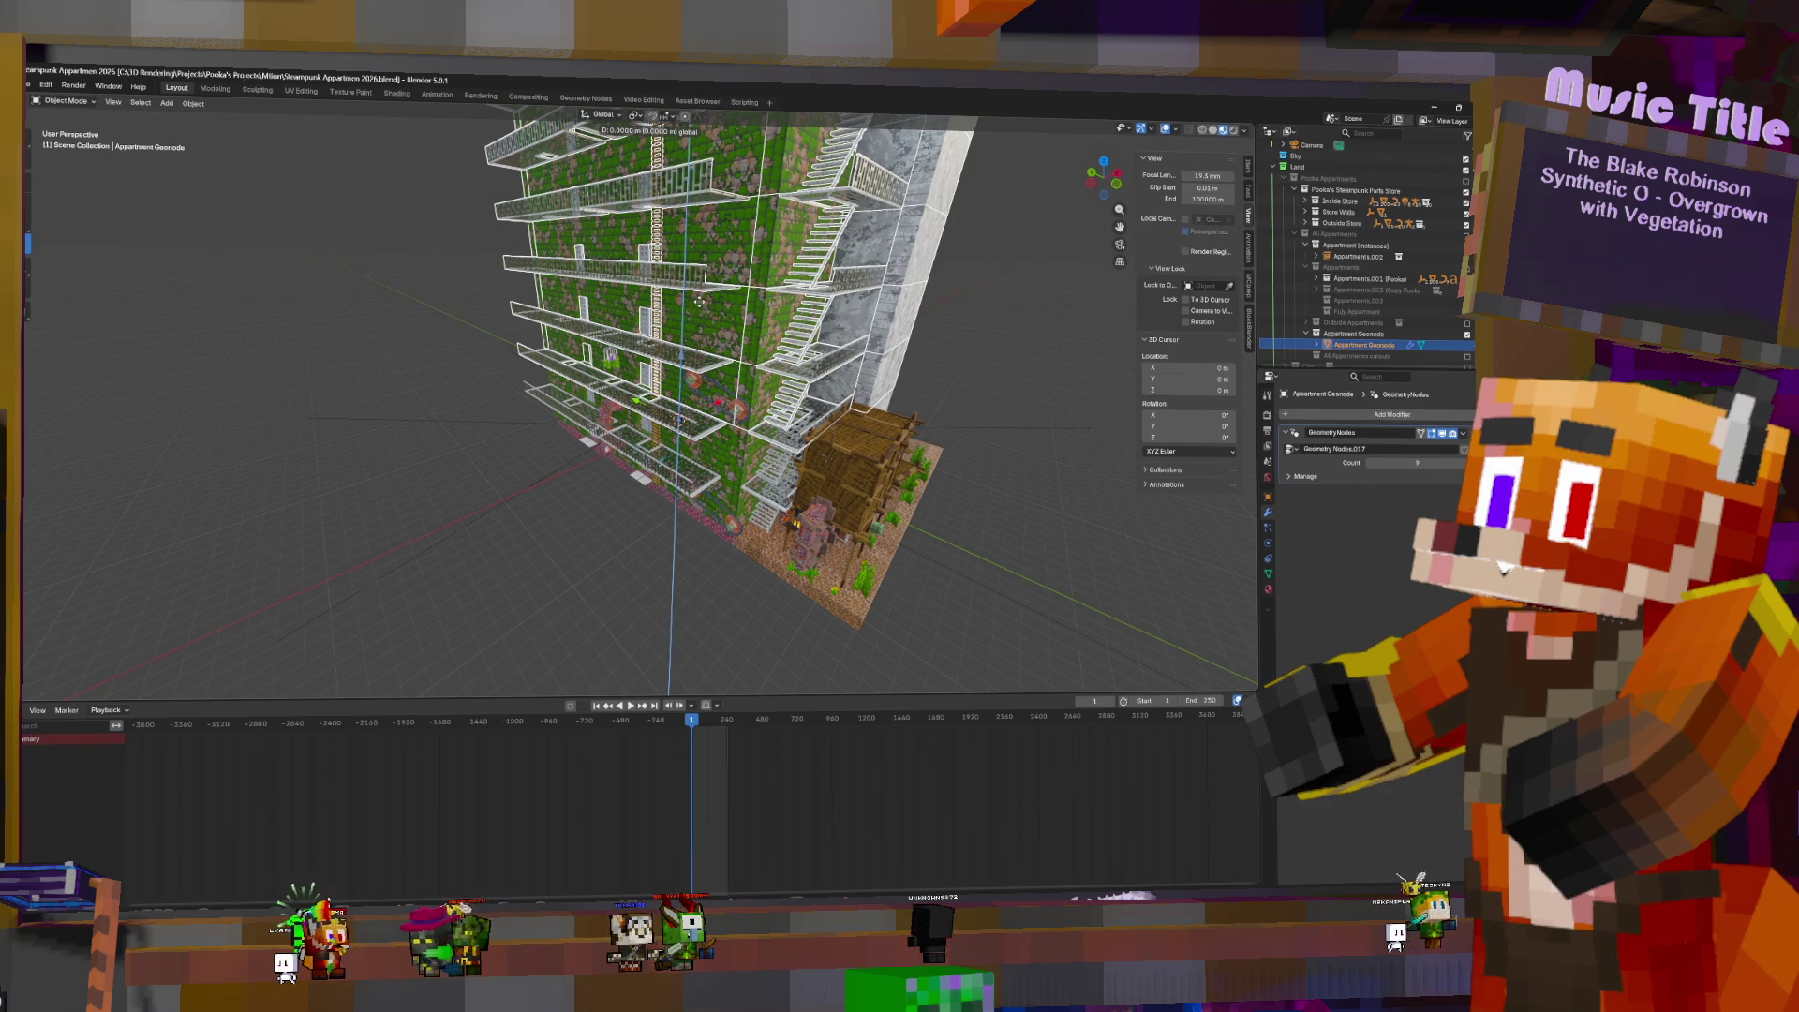
mouse_move(702, 268)
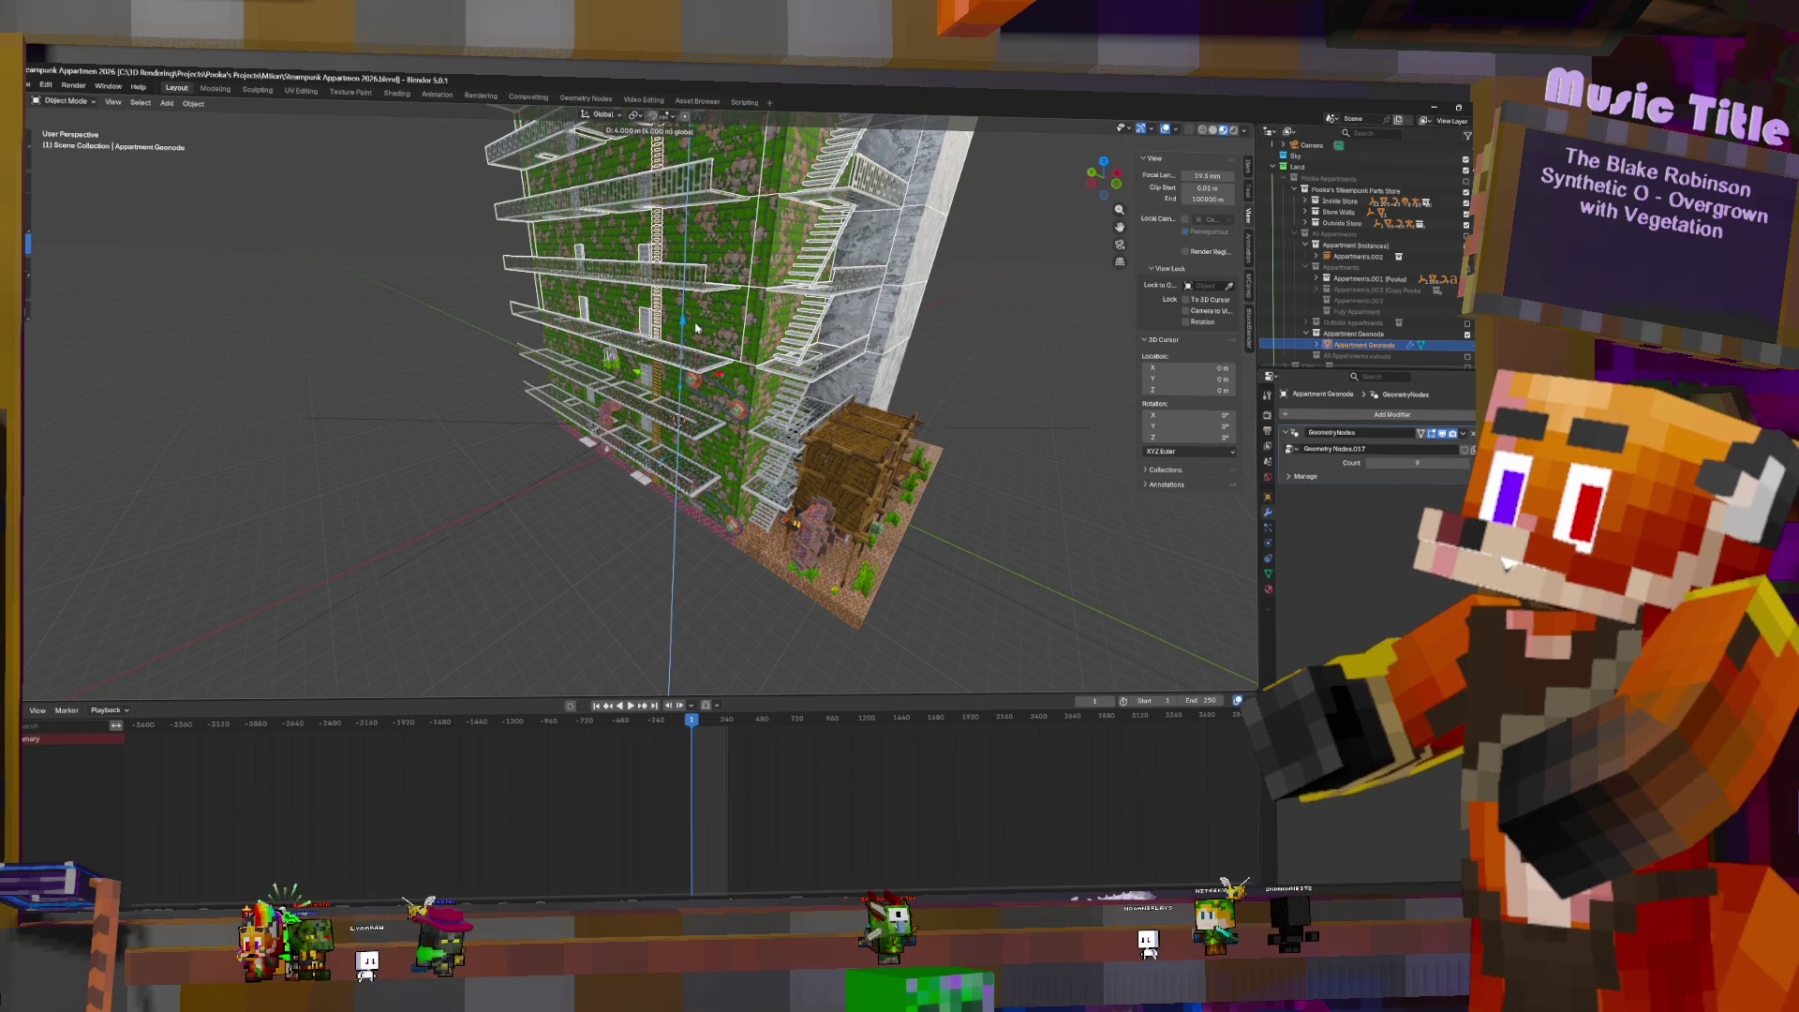
left_click(824, 324)
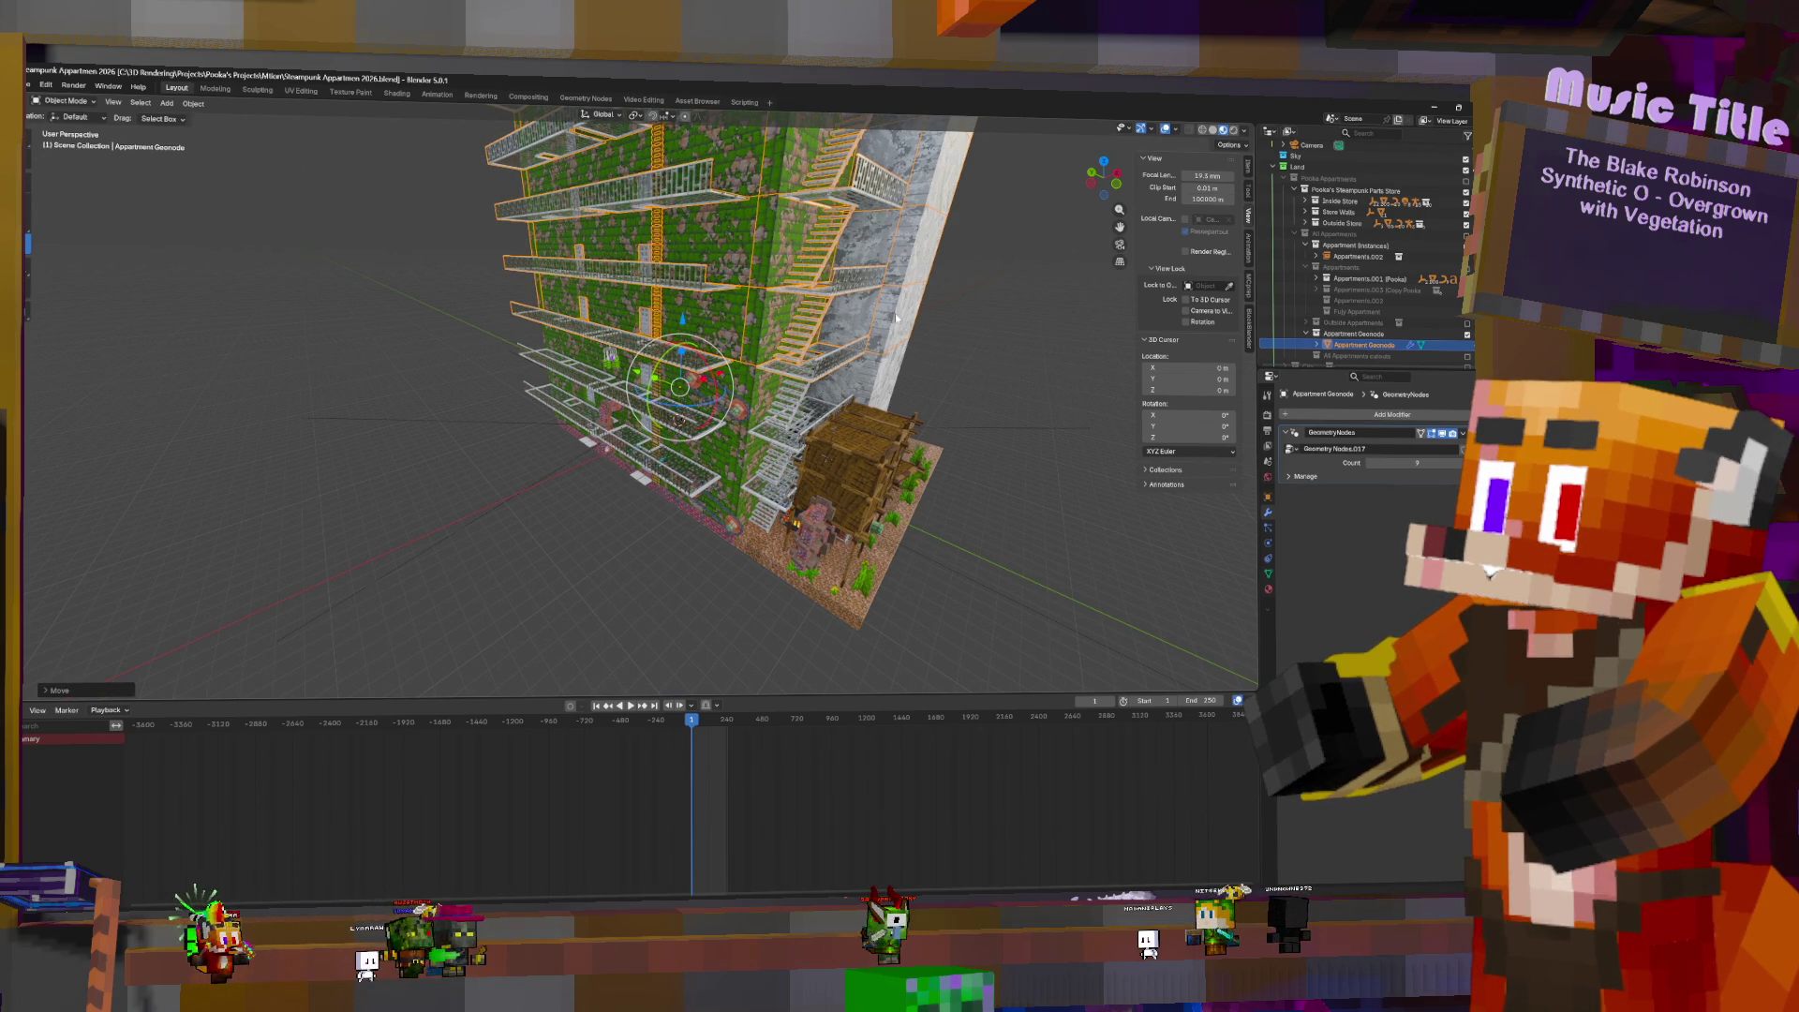
scroll(896, 319, "up", 2)
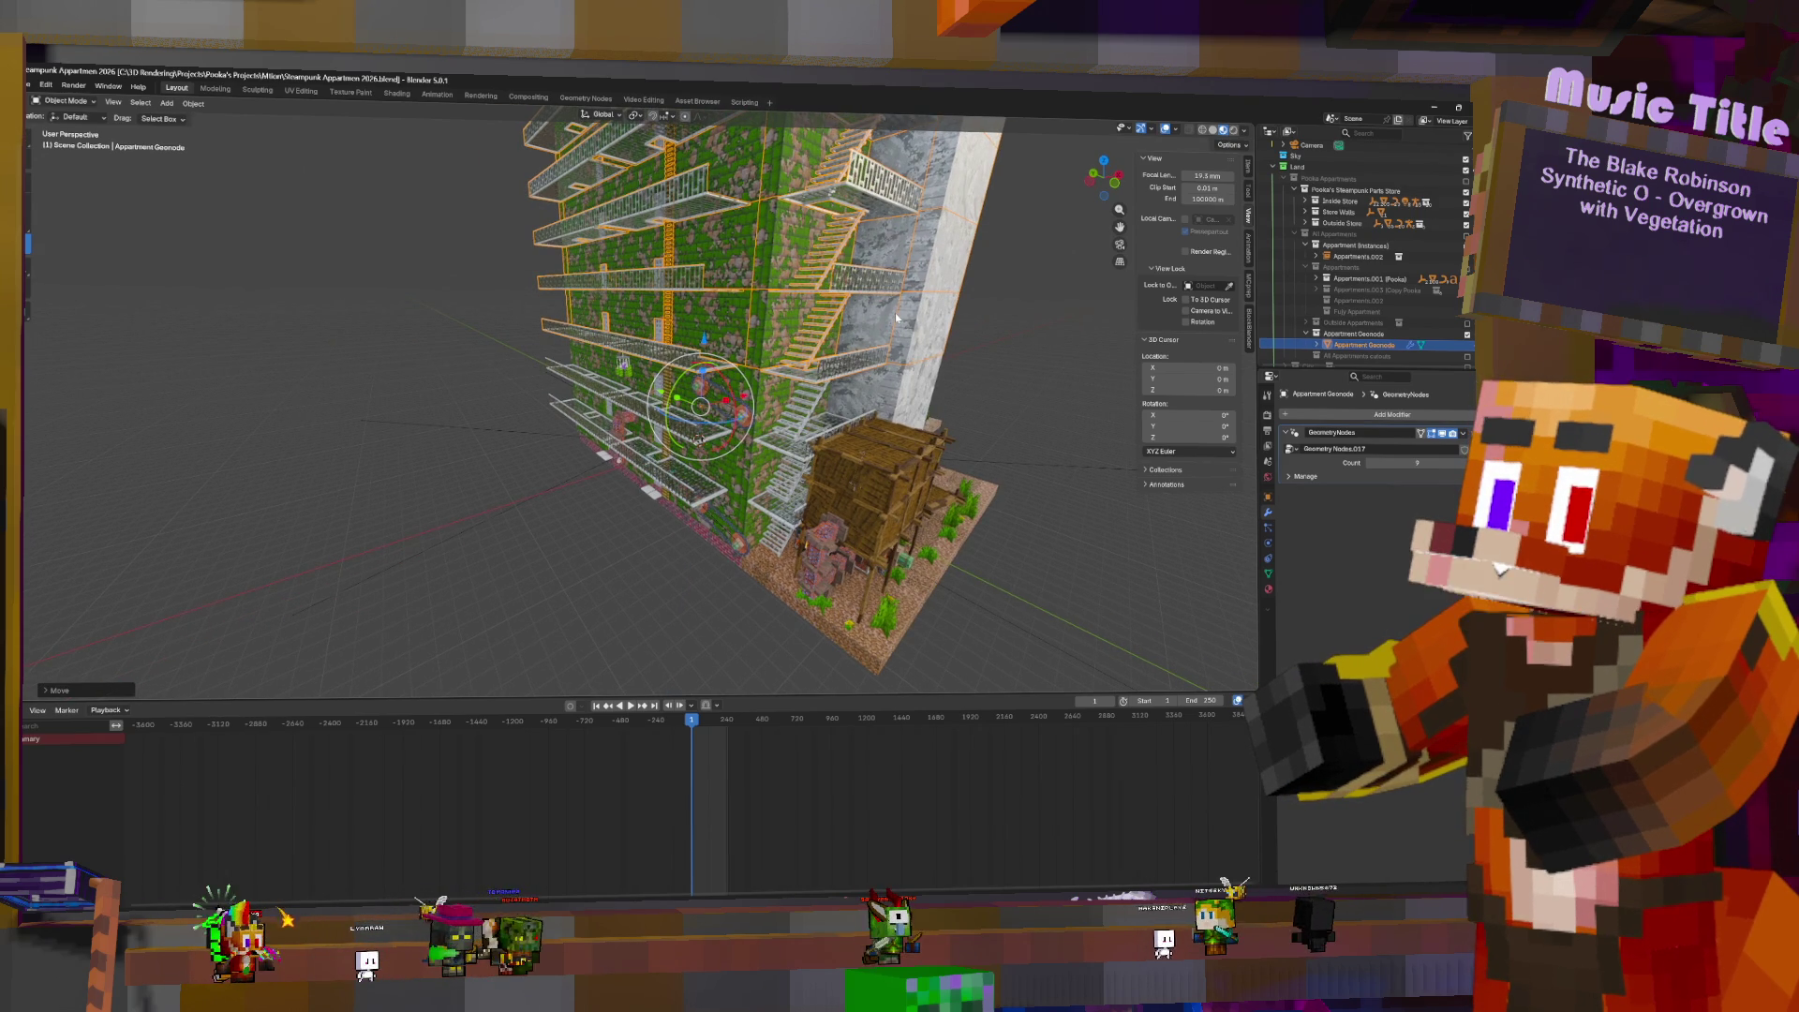
key("ctrl+z")
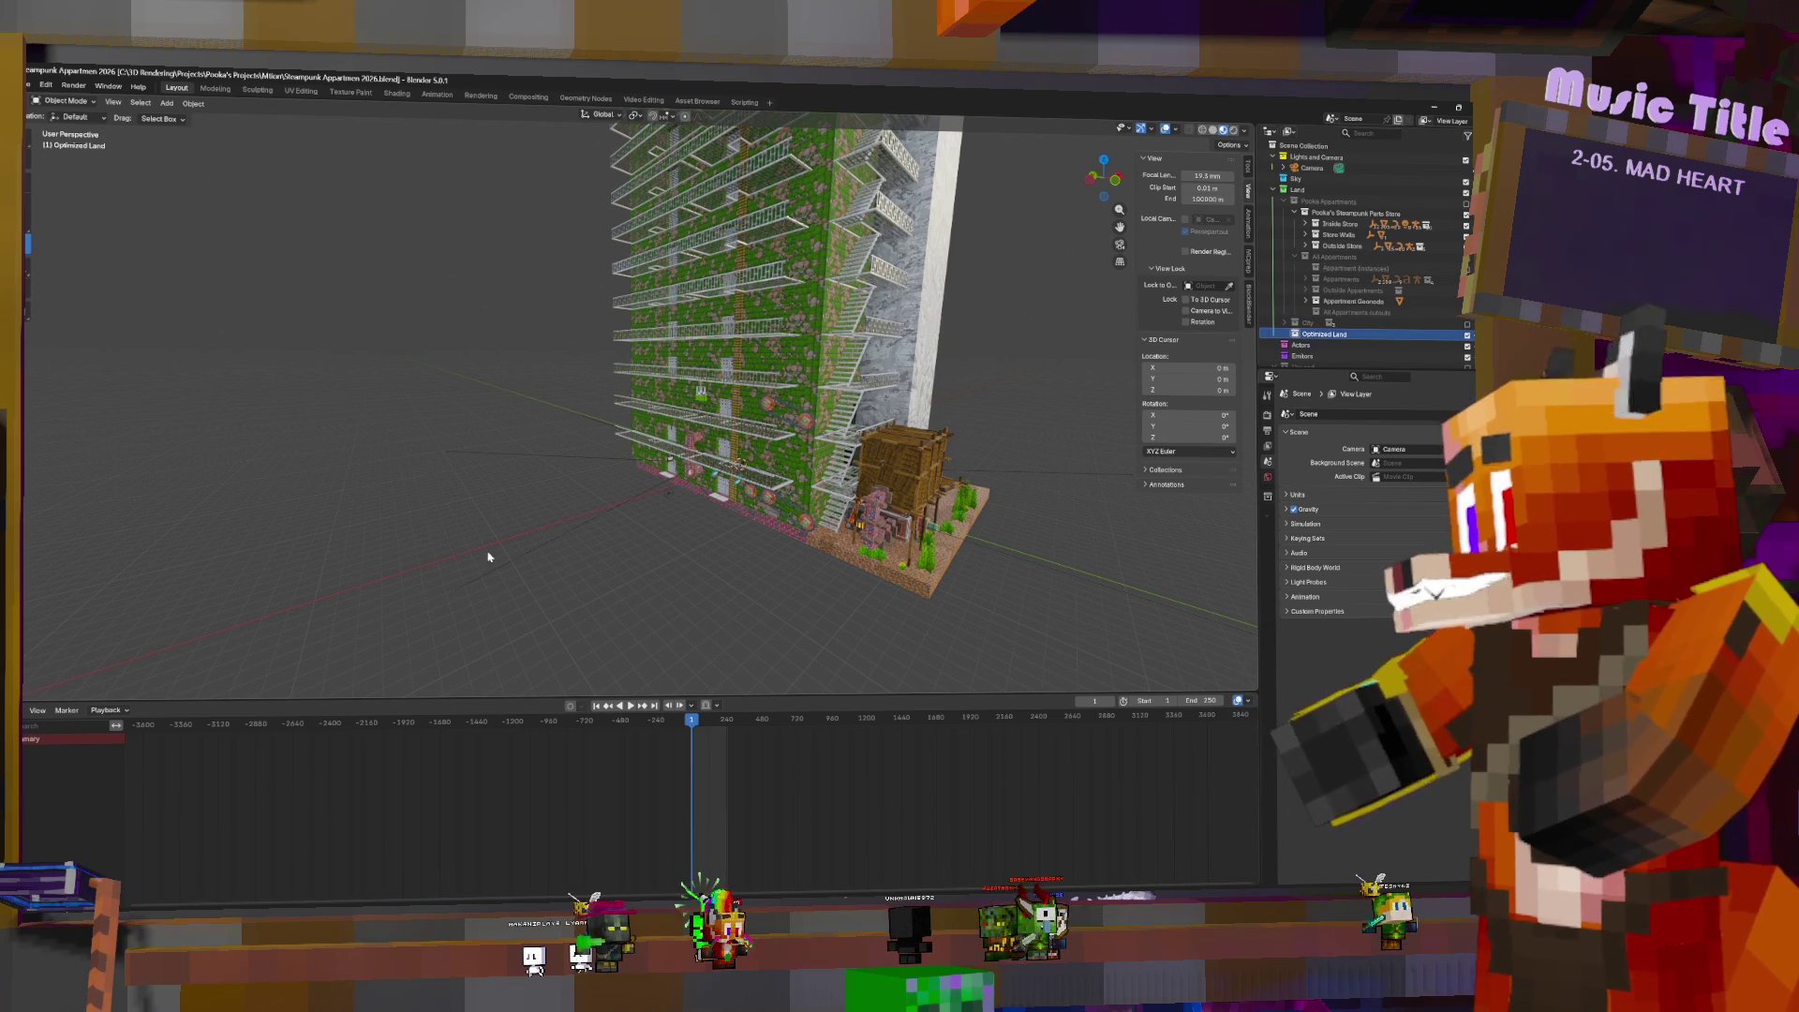
key("shift+a")
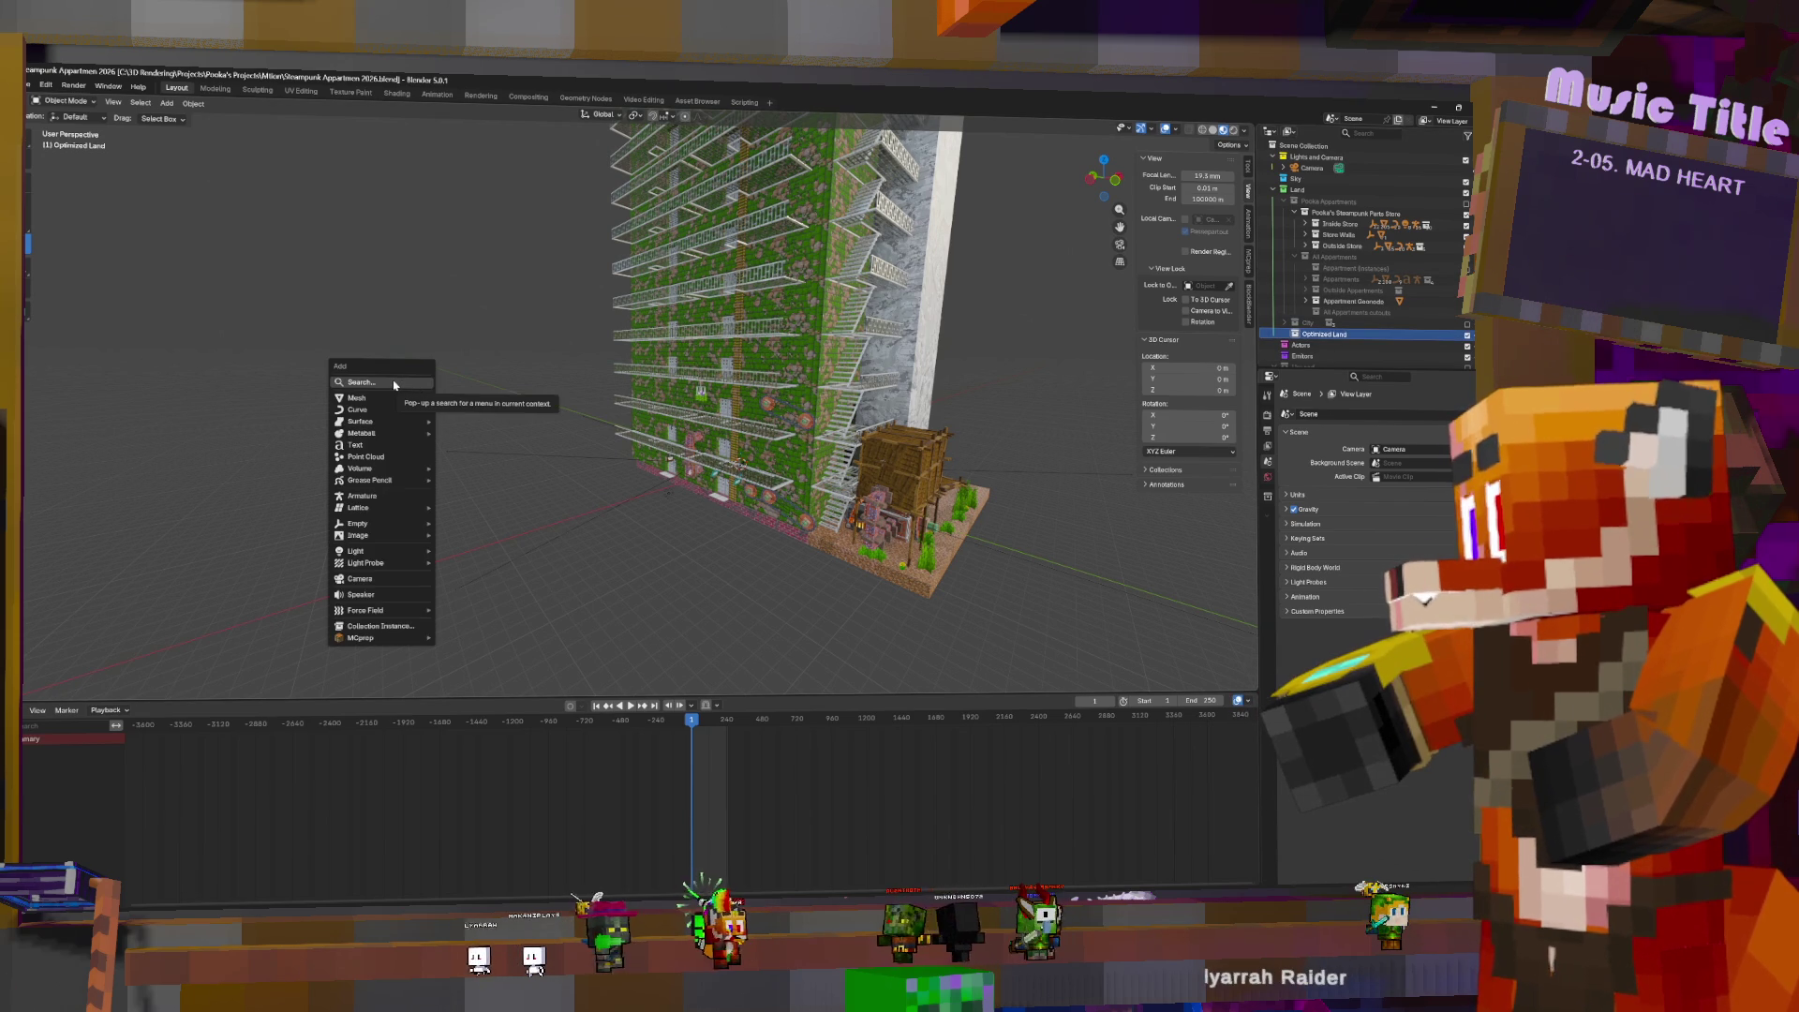
- Add a Plane mesh to the Optimized Land collection and frame it in the view
left_click(394, 385)
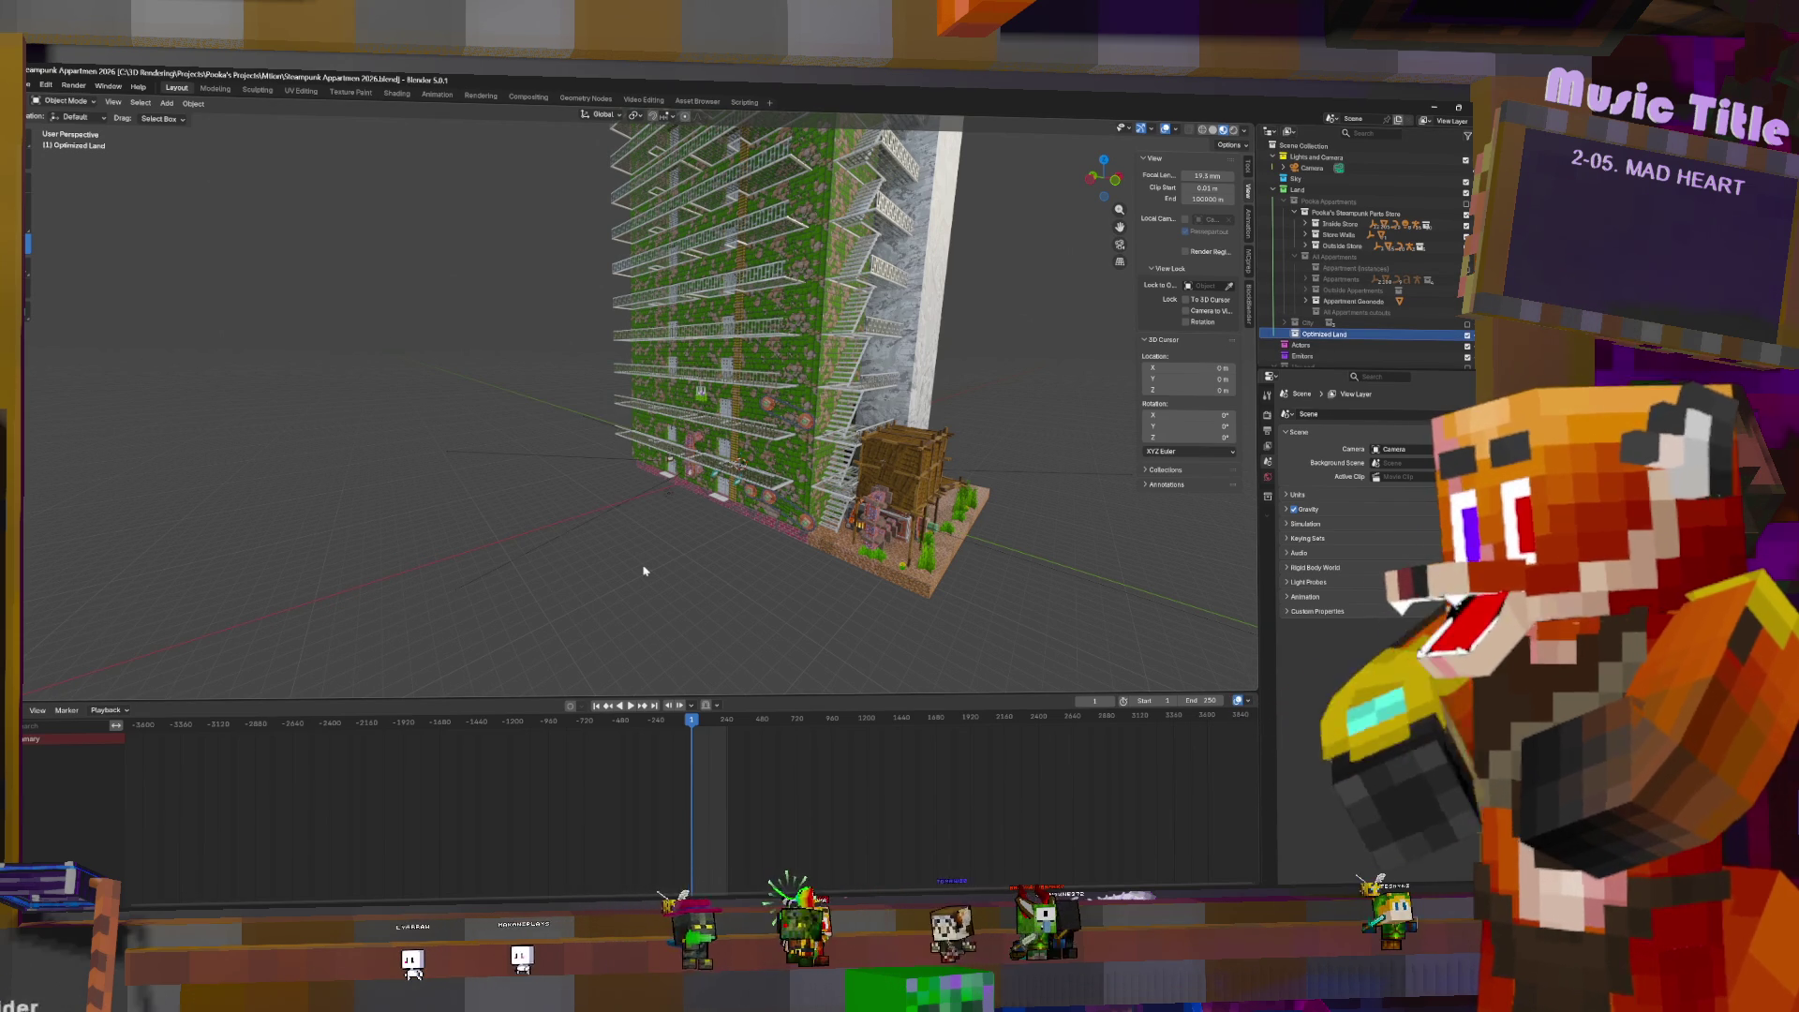
key("shift+a")
mouse_move(534, 532)
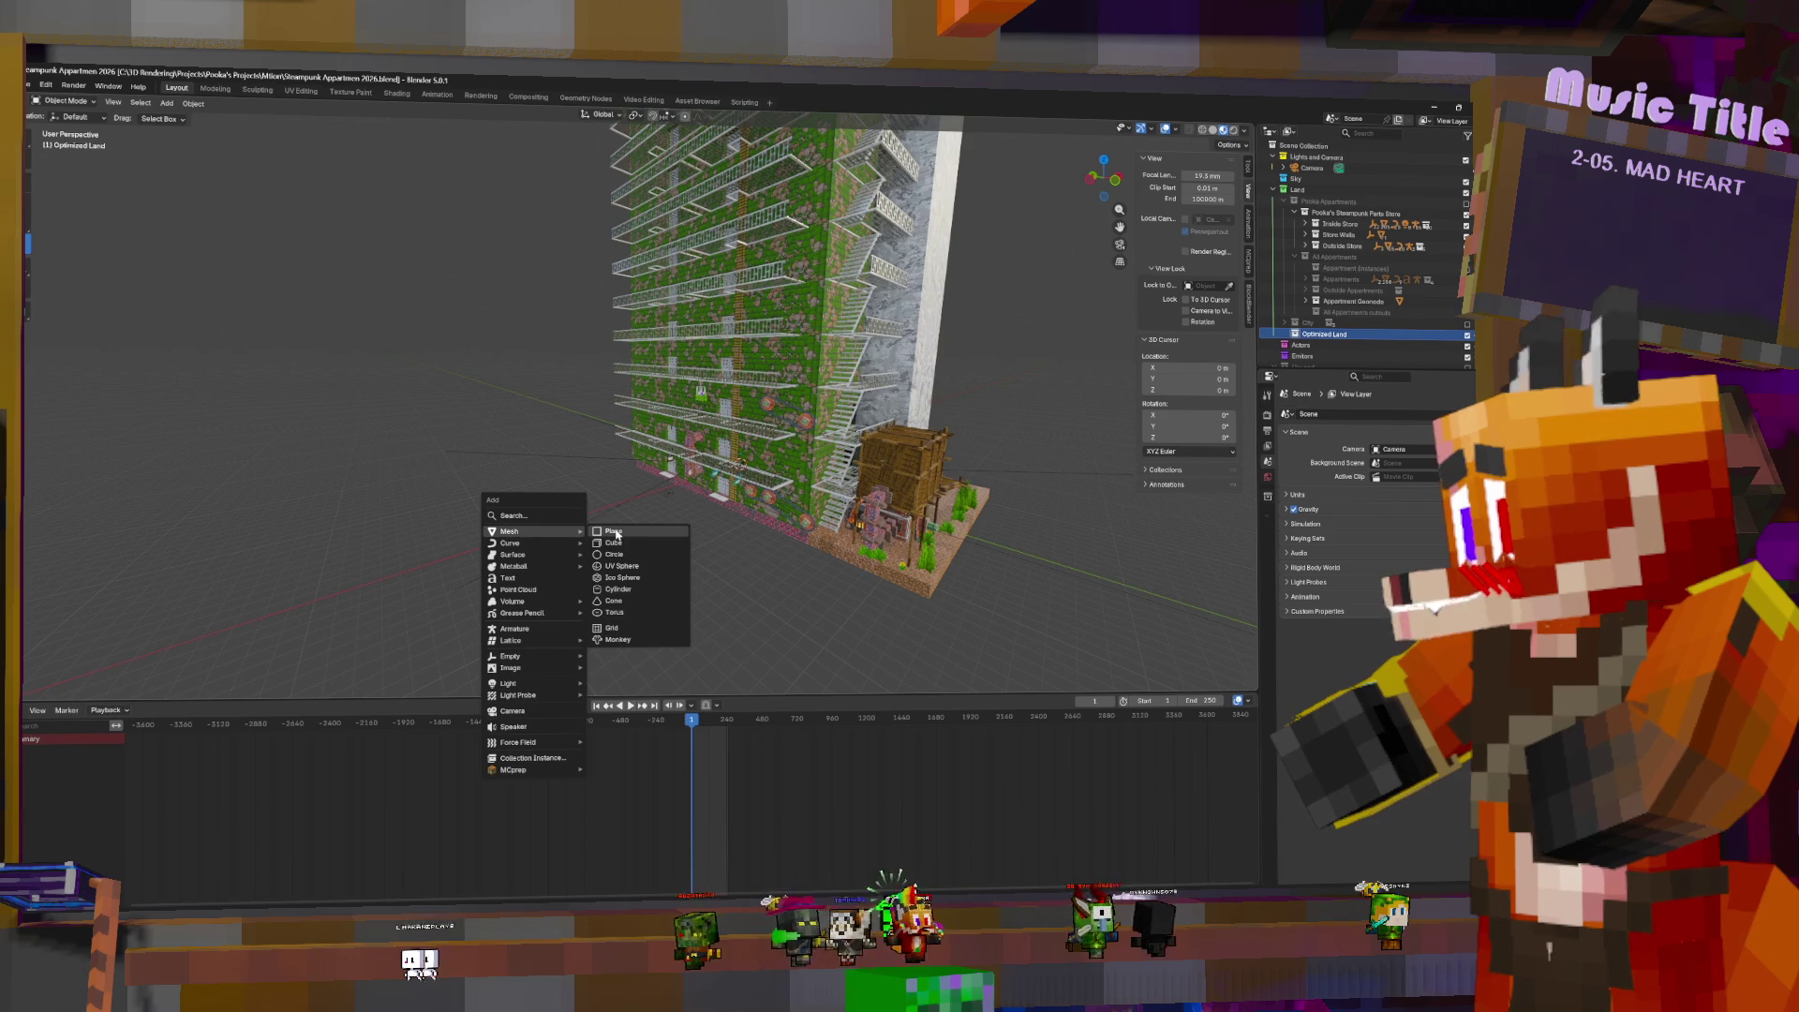
left_click(614, 531)
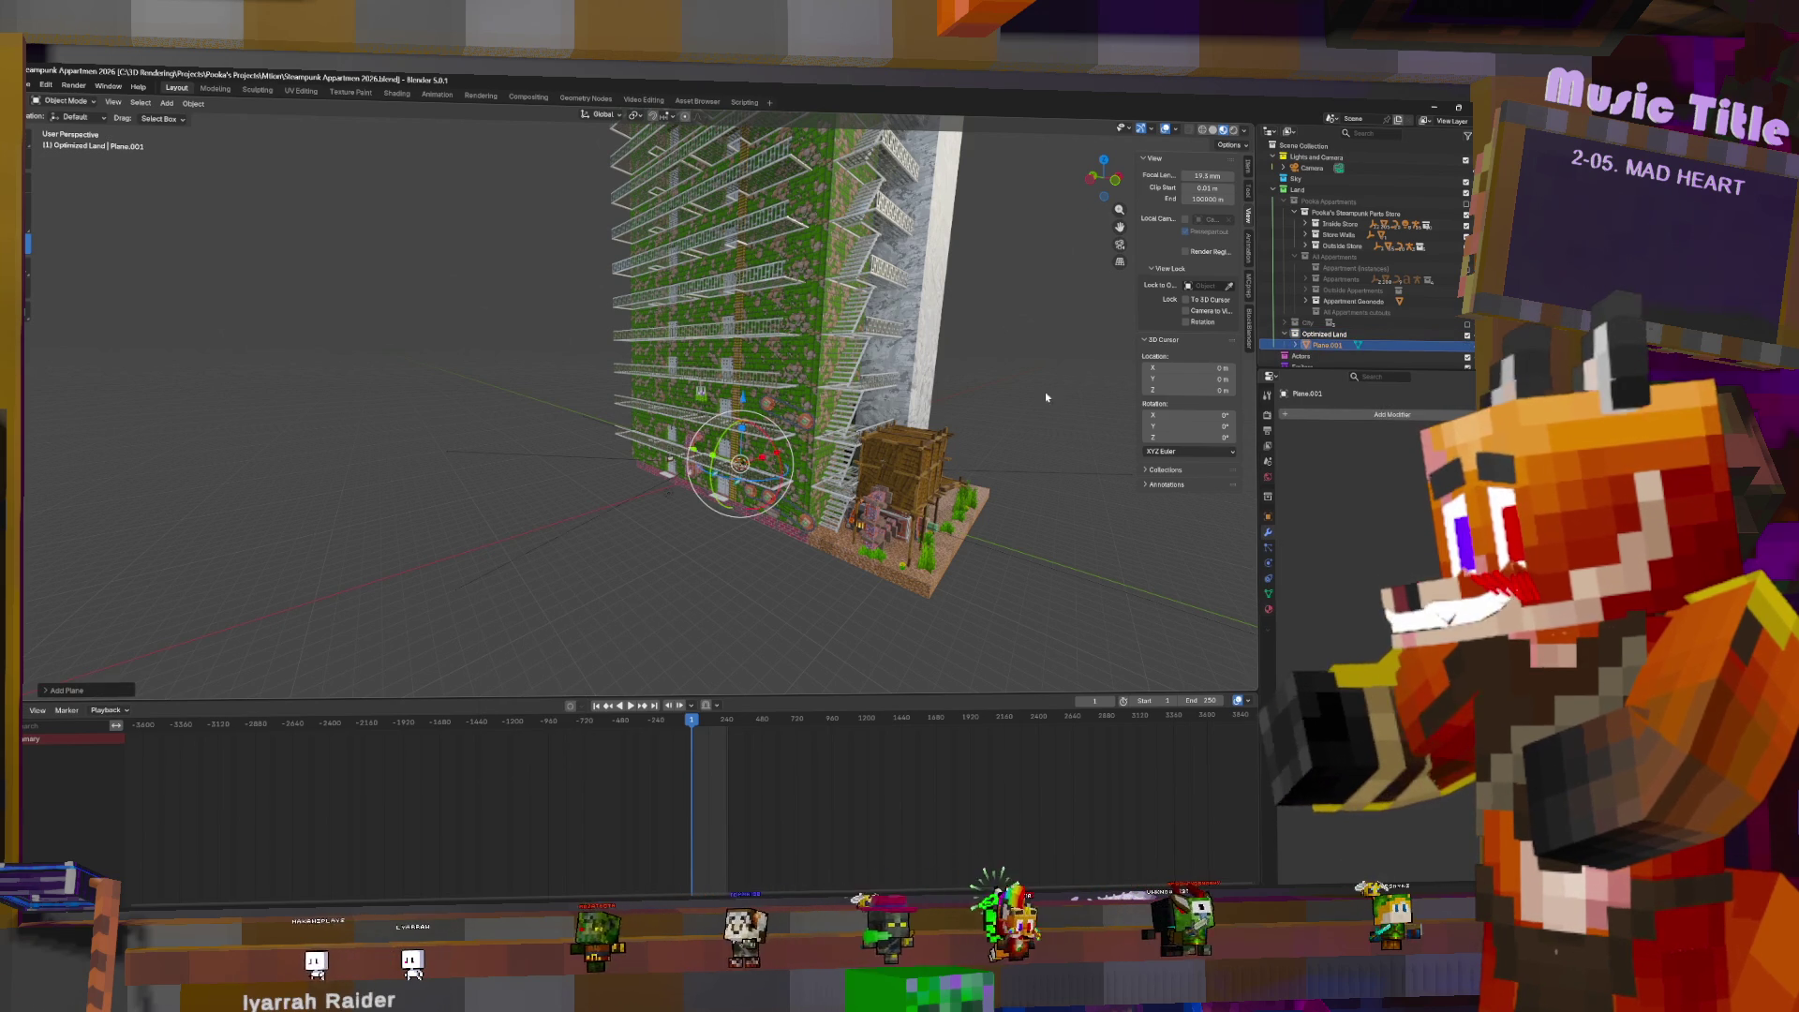
key("KP_Decimal")
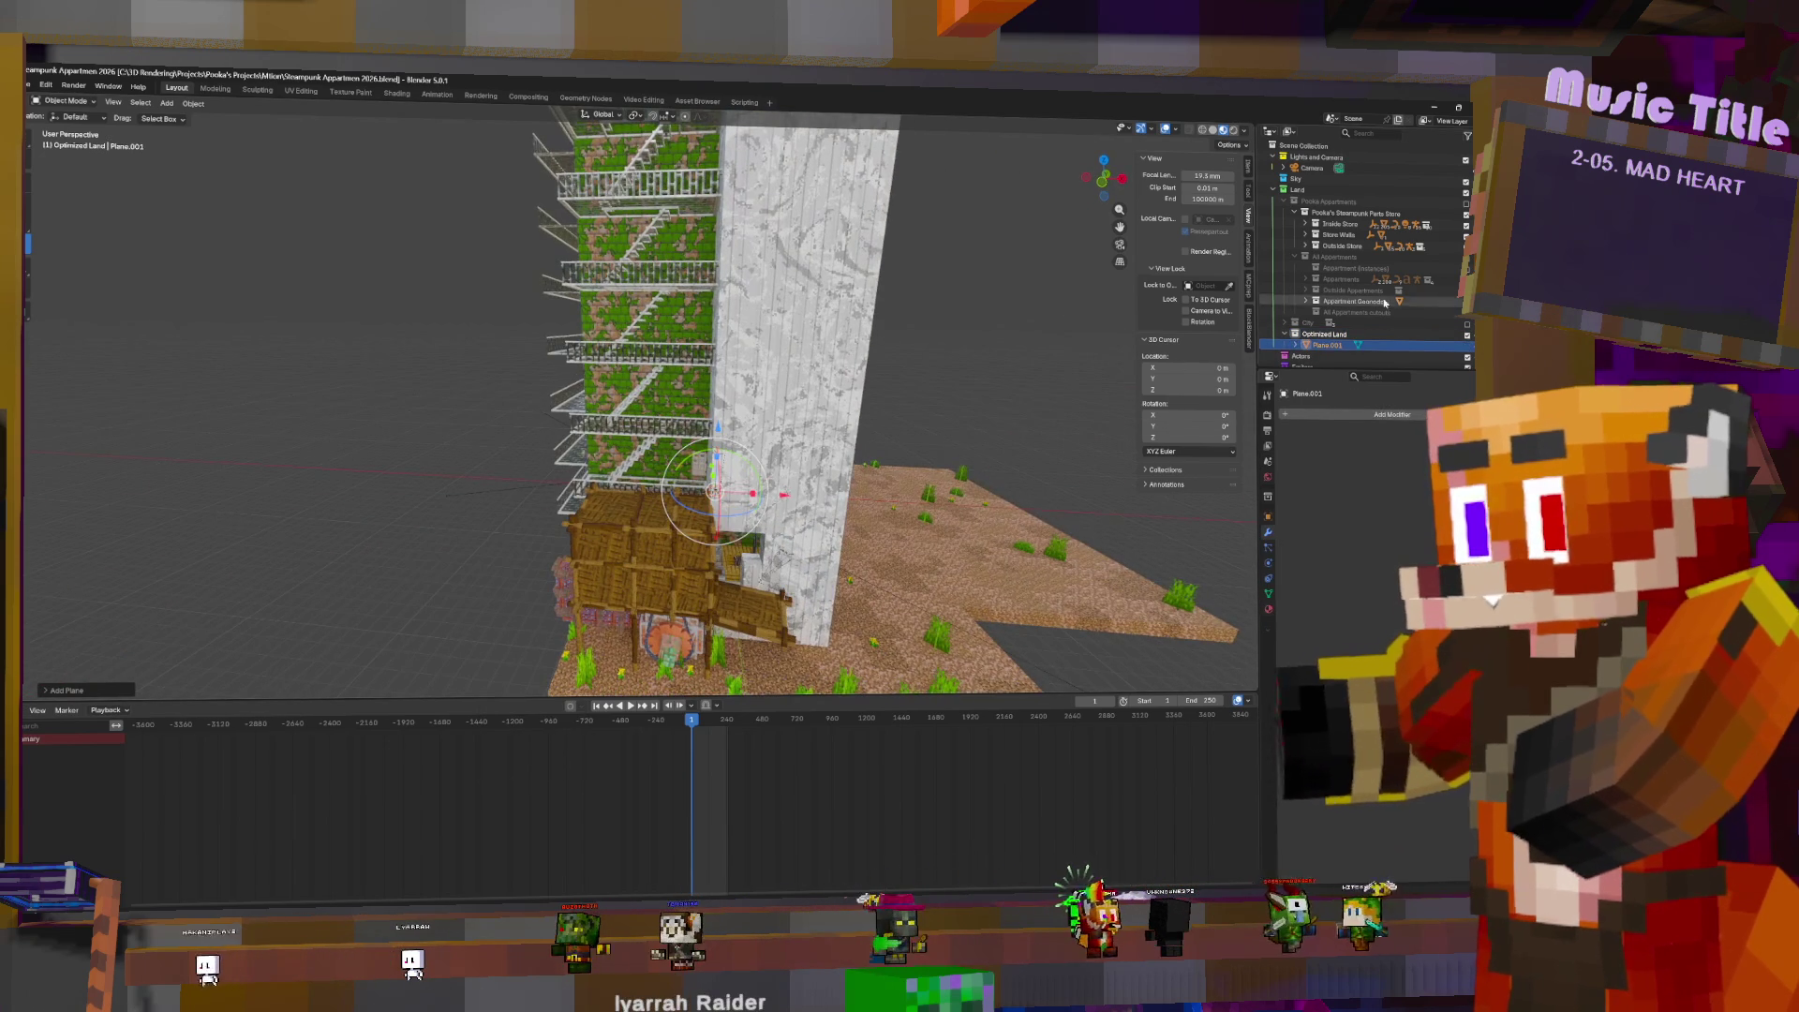
scroll(1334, 350, "down", 3)
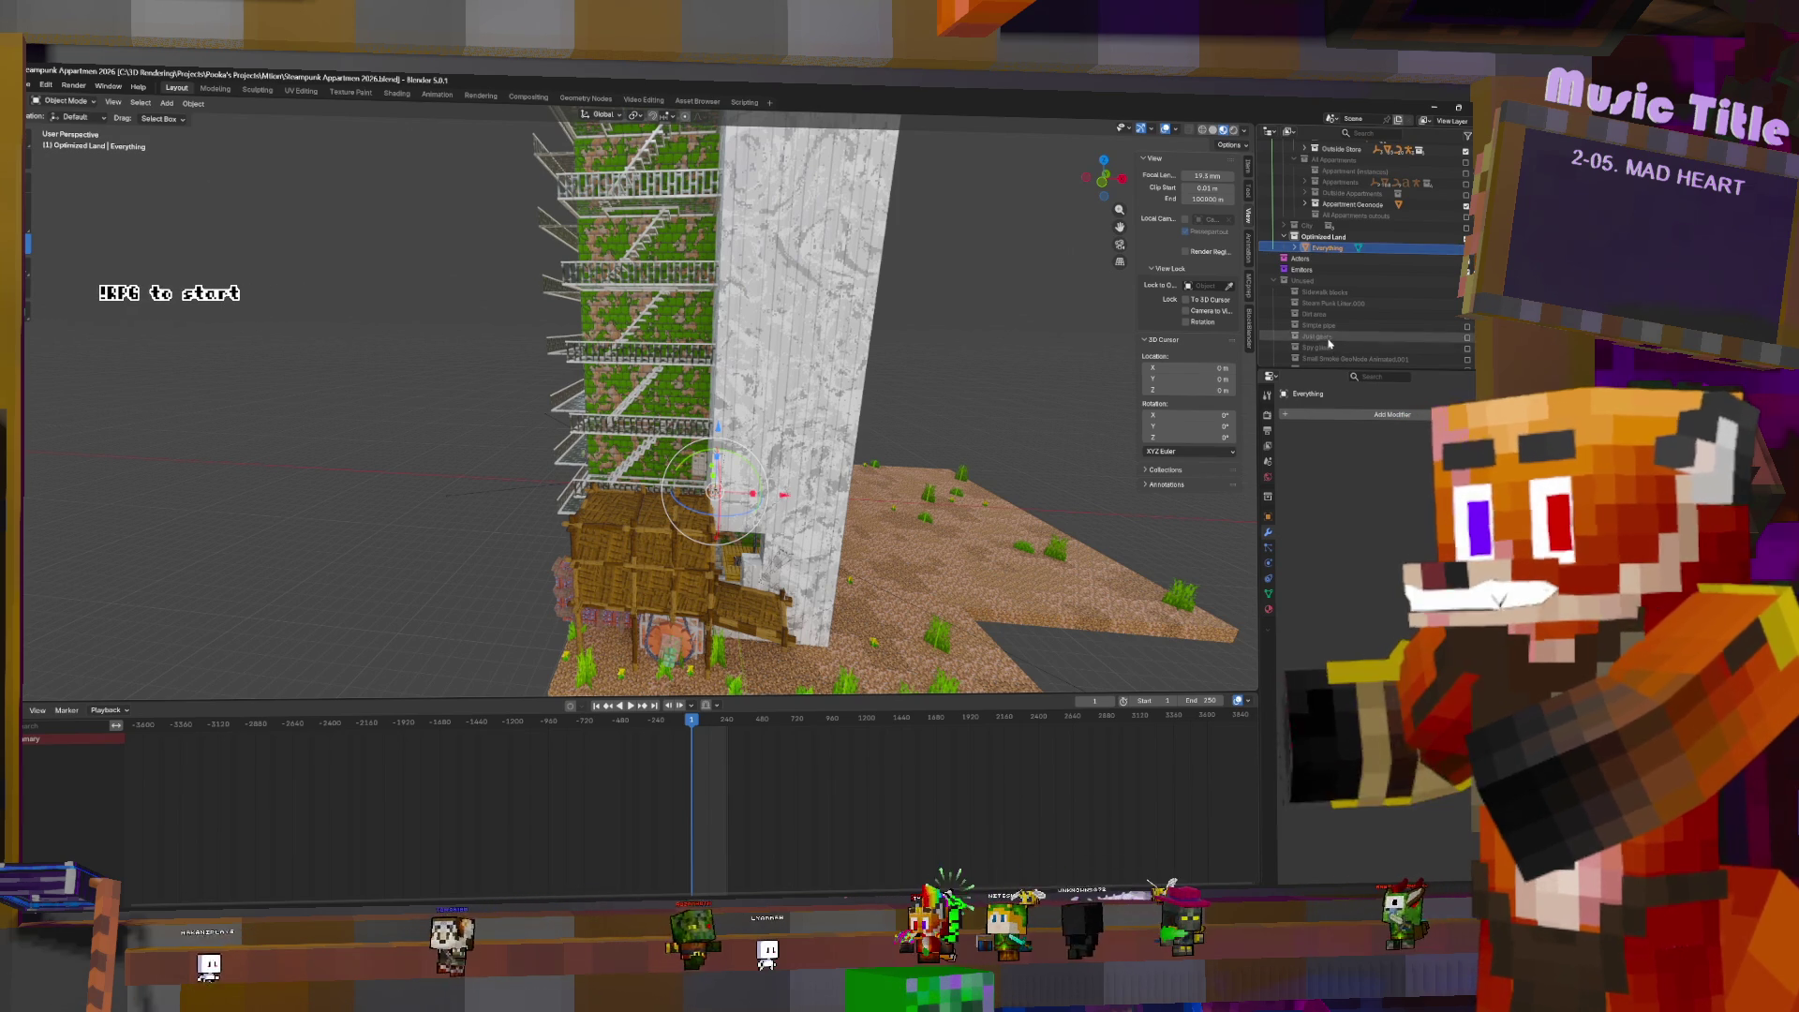
- Name the plane Everything, add a Geometry Nodes modifier, and switch to the Geometry Nodes workspace
type("g")
key("Return")
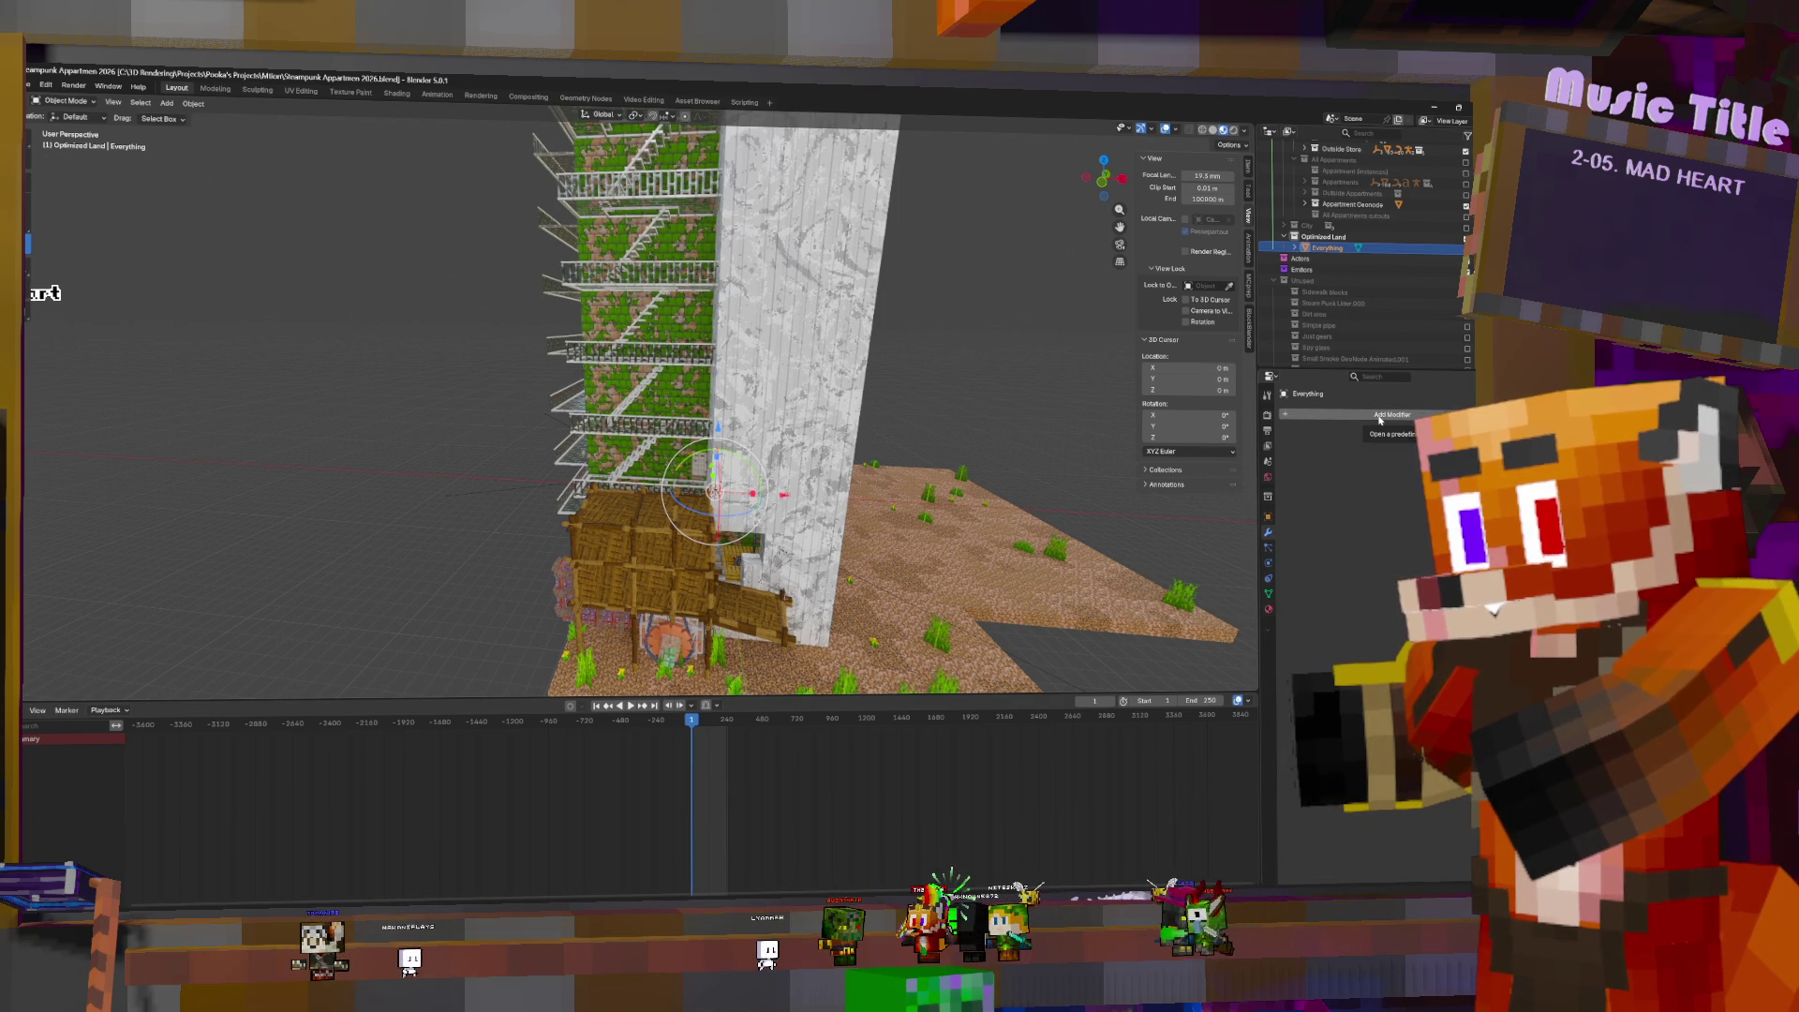
left_click(1380, 416)
left_click(1369, 417)
left_click(1369, 422)
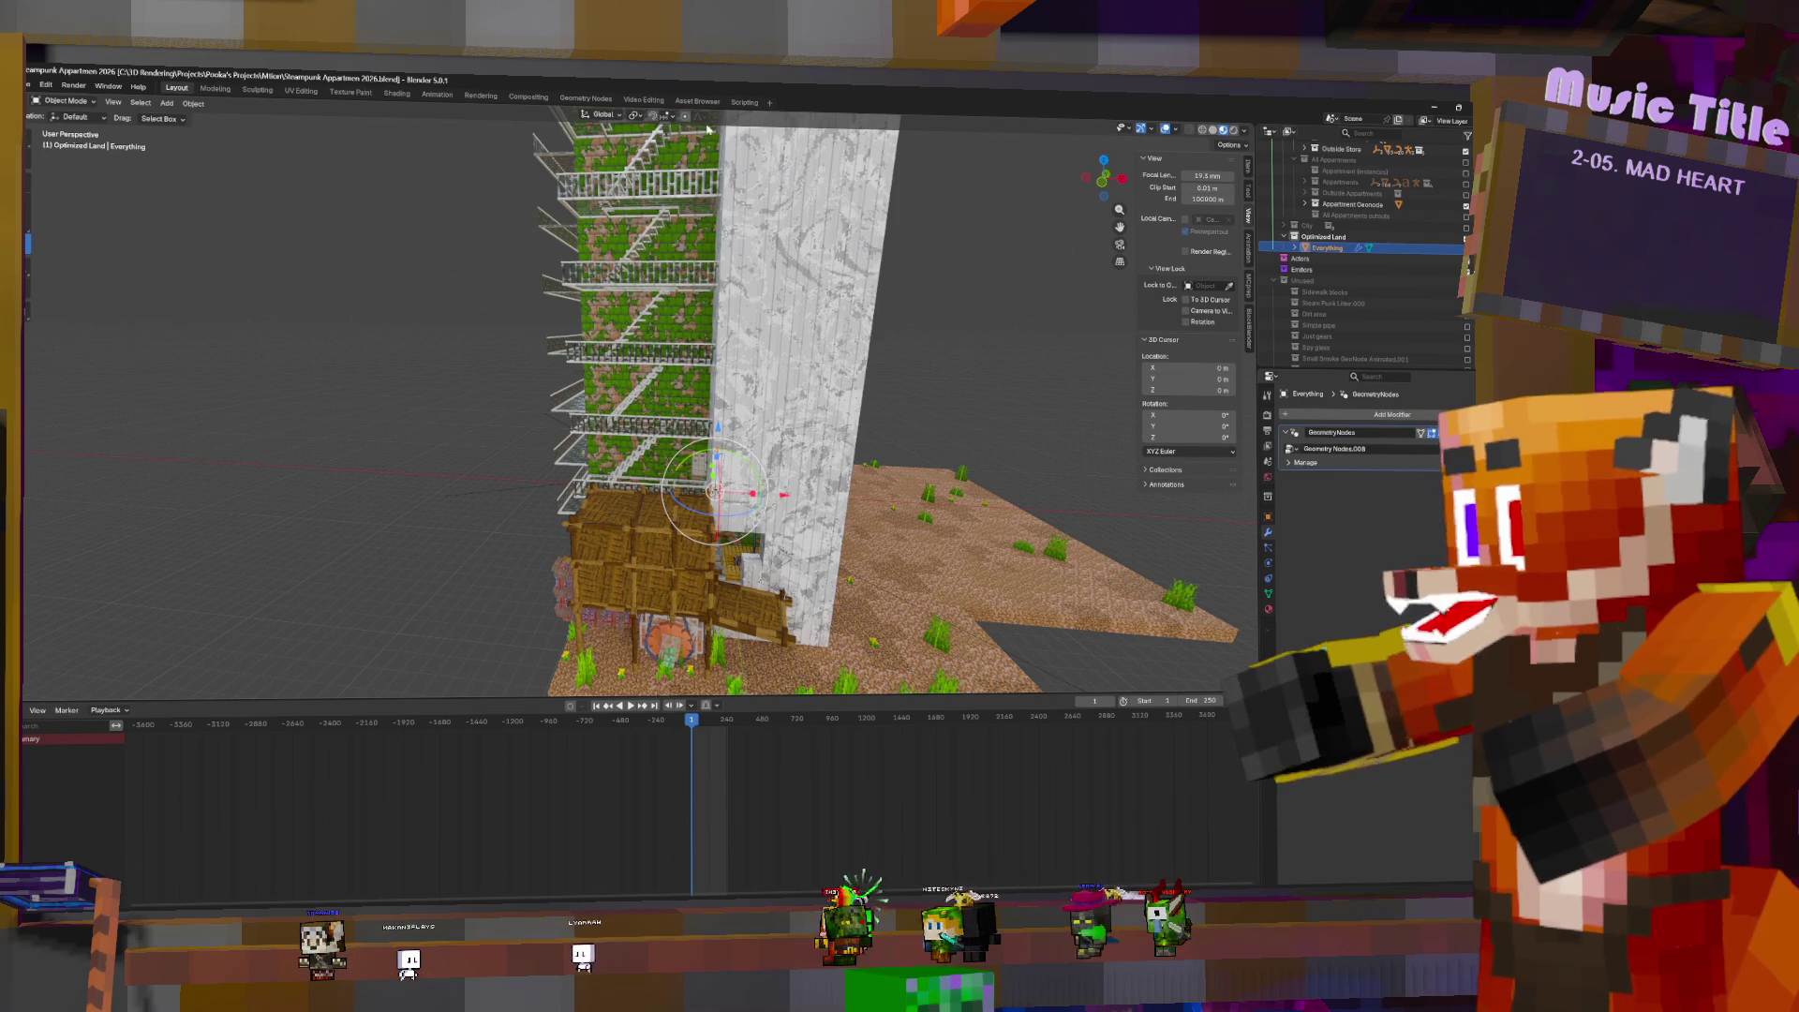
left_click(585, 99)
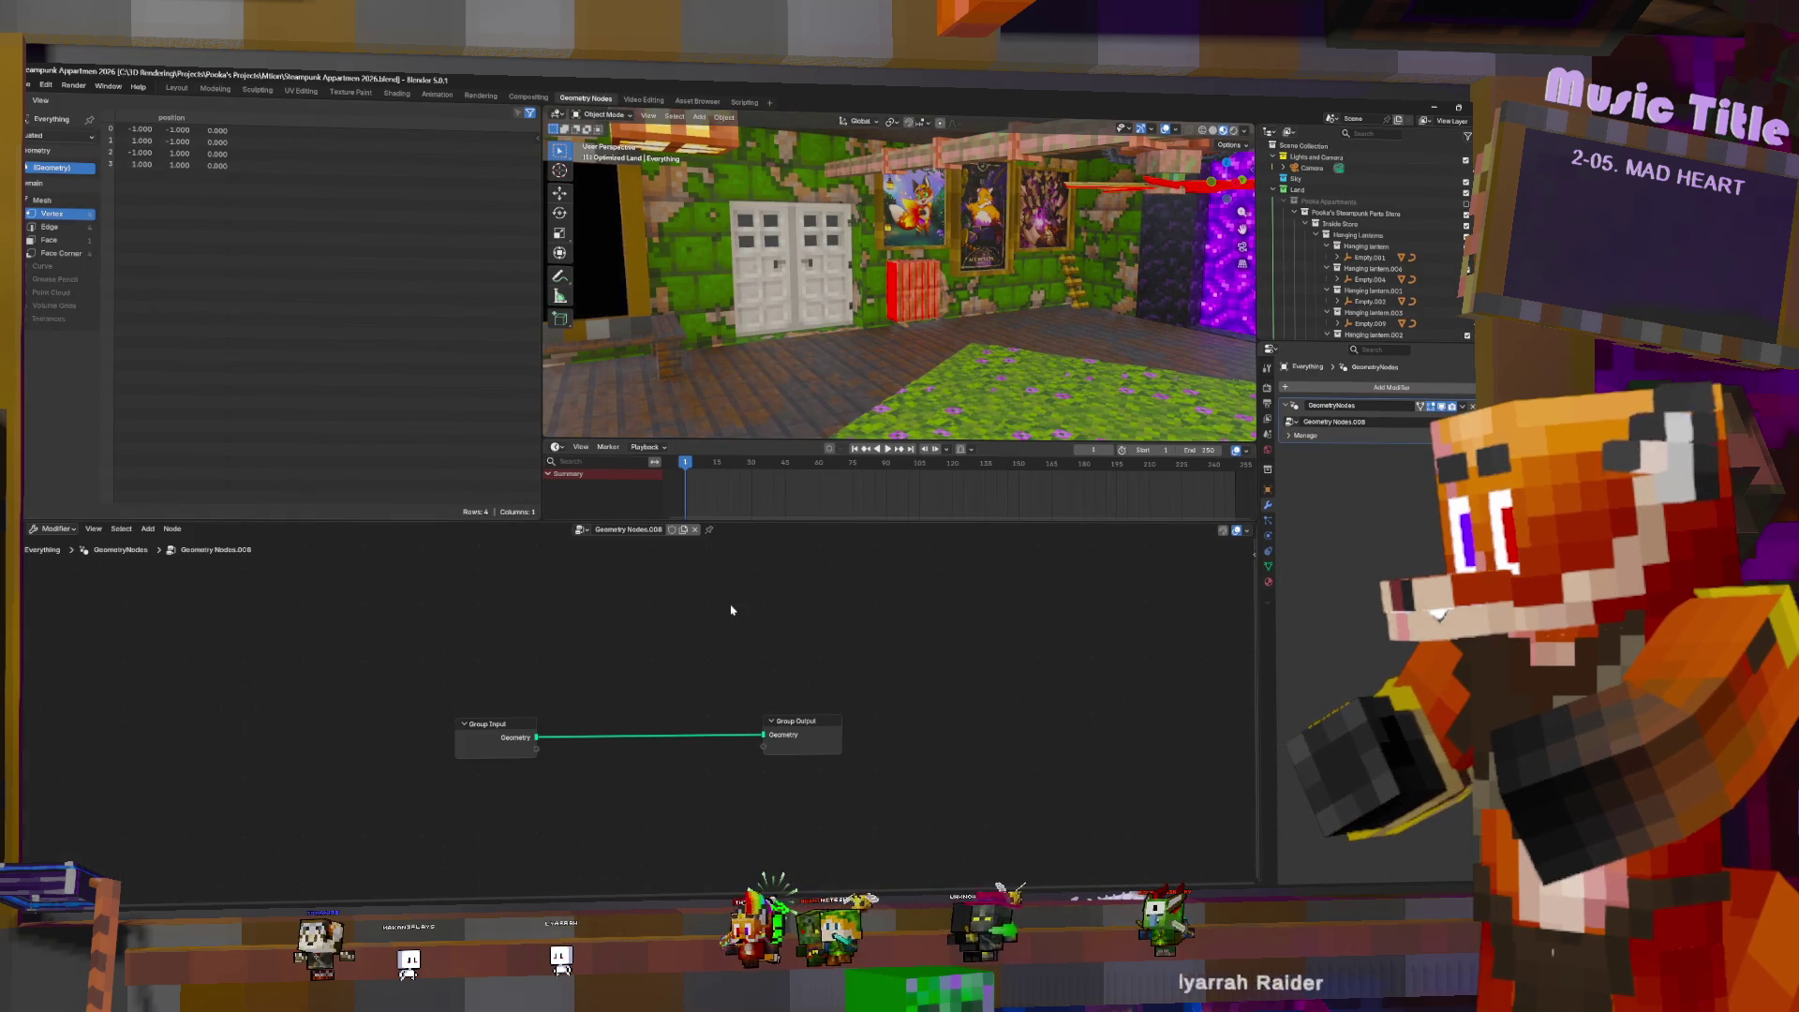
- Add a Join Geometry node above the Group Output
key("shift+a")
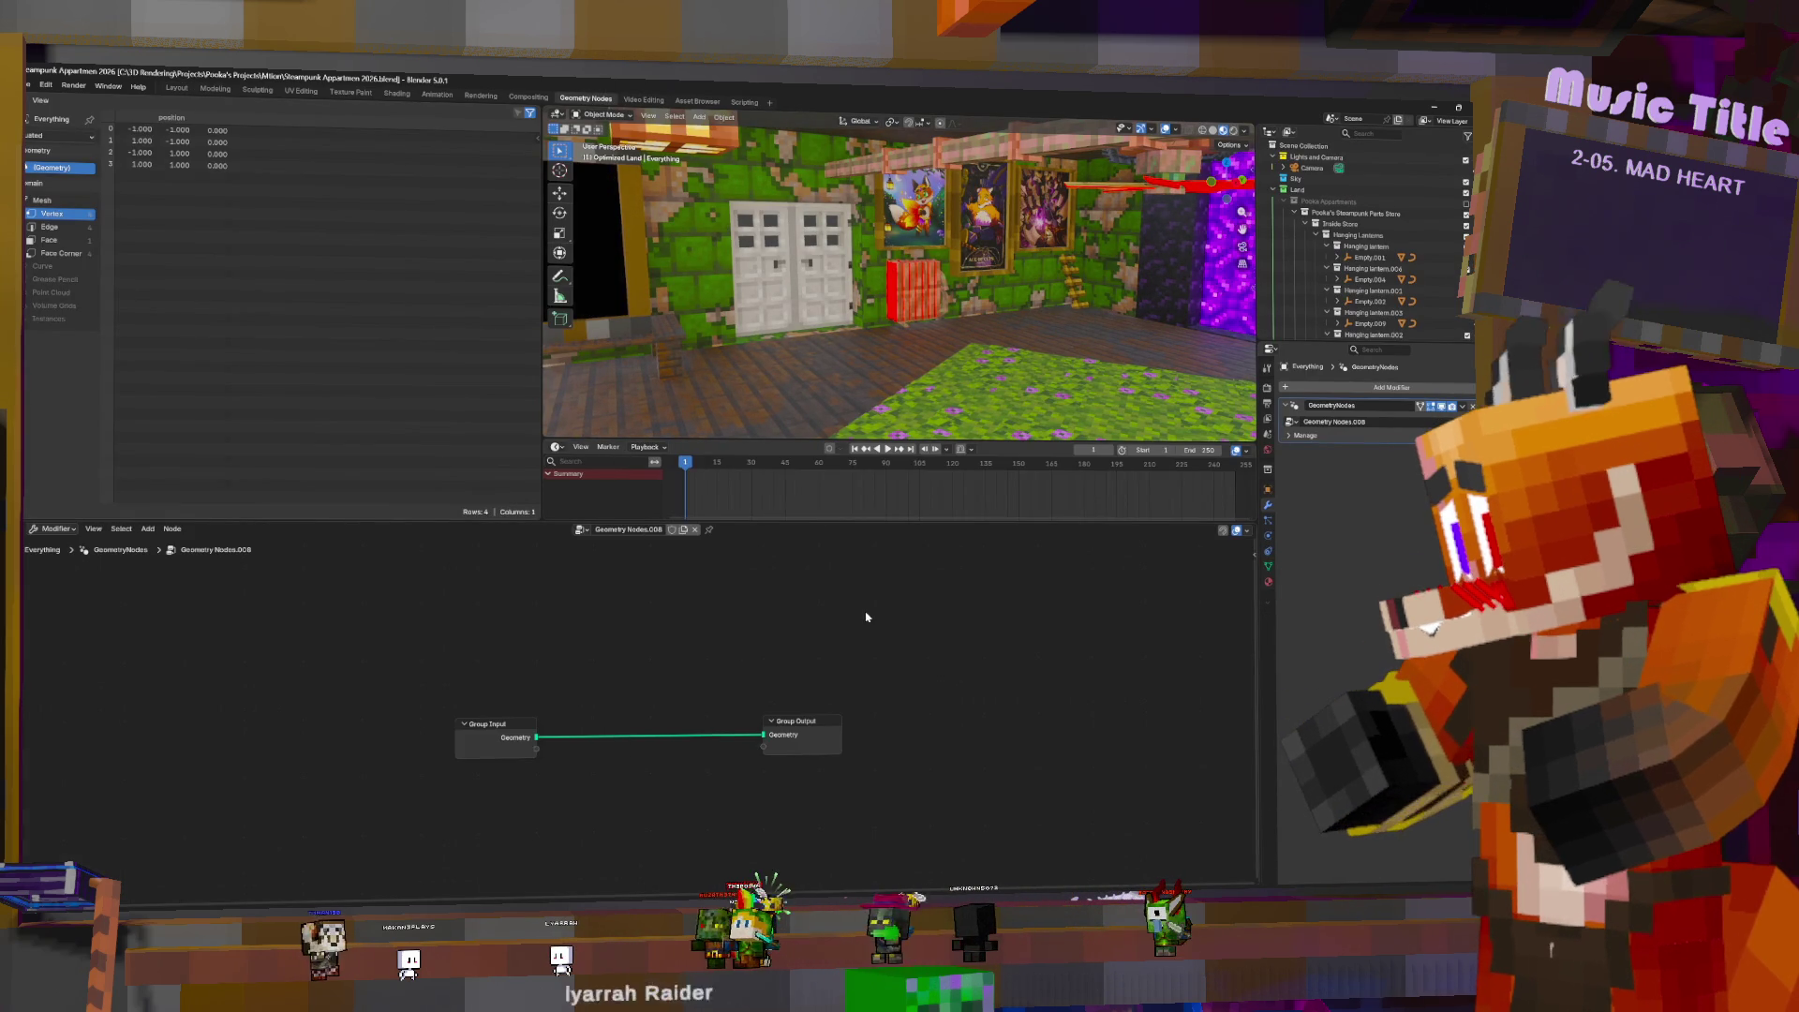
key("shift+a")
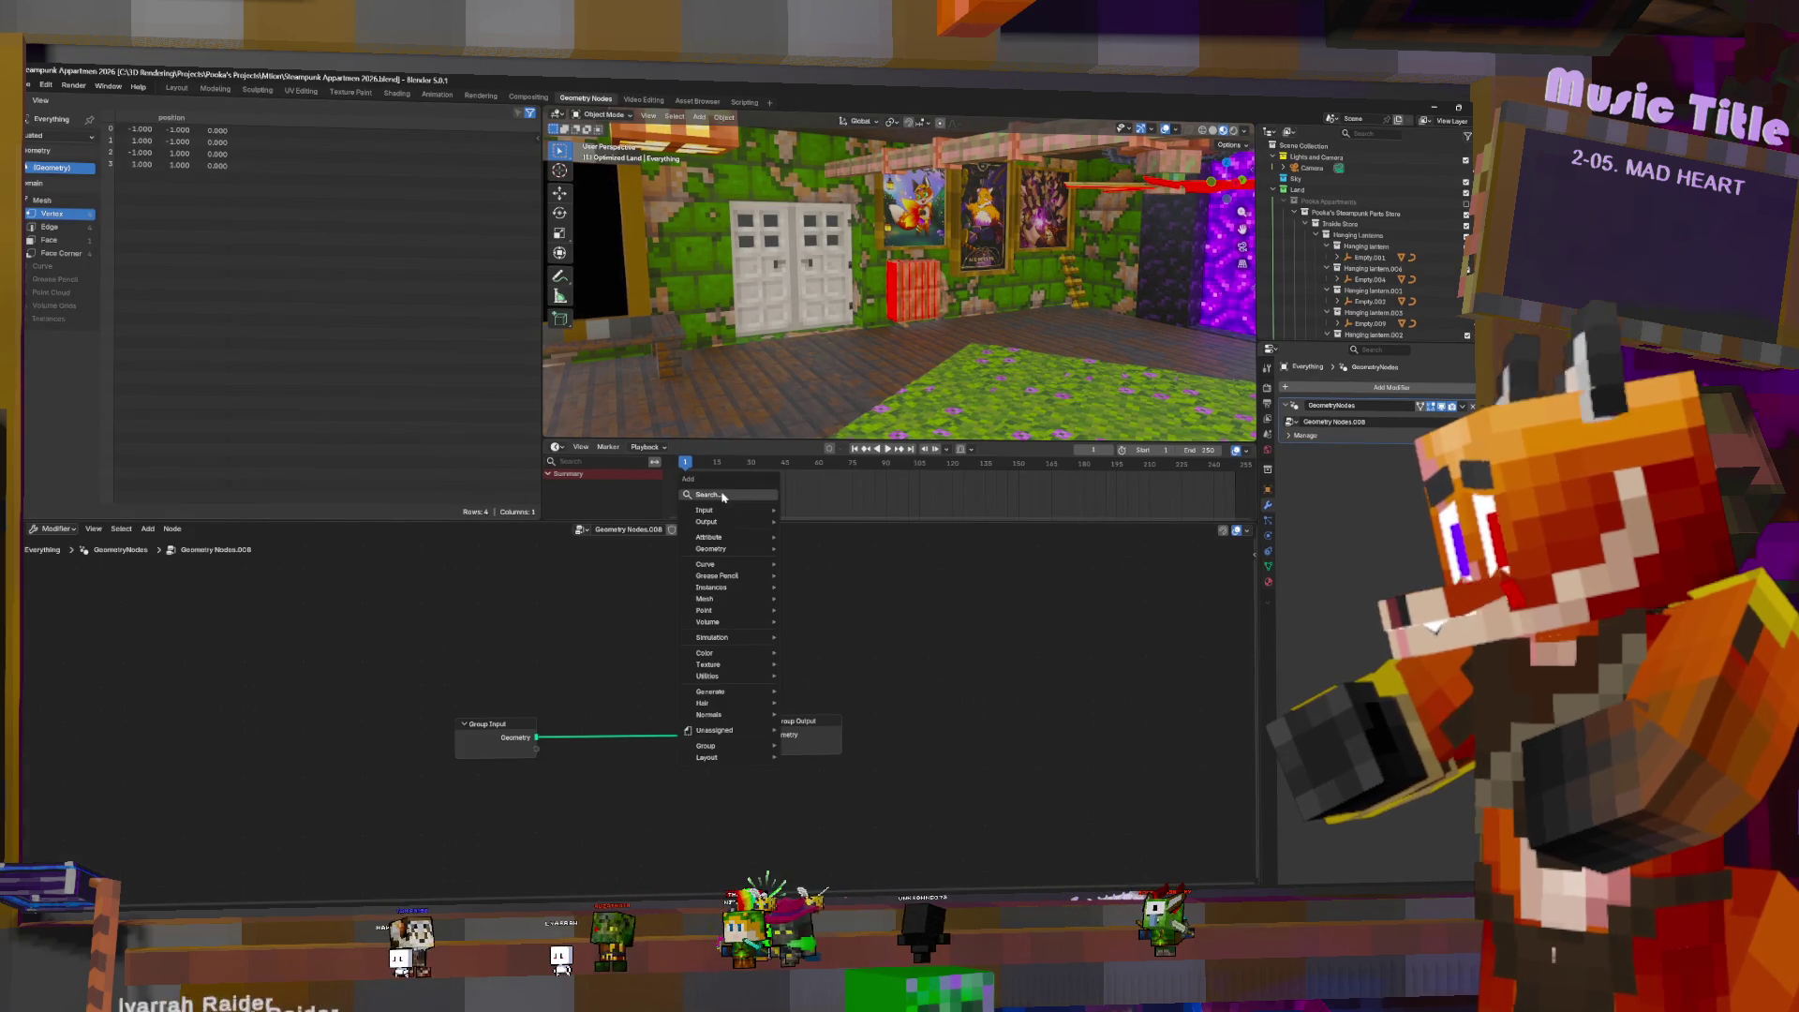
left_click(740, 498)
type("join")
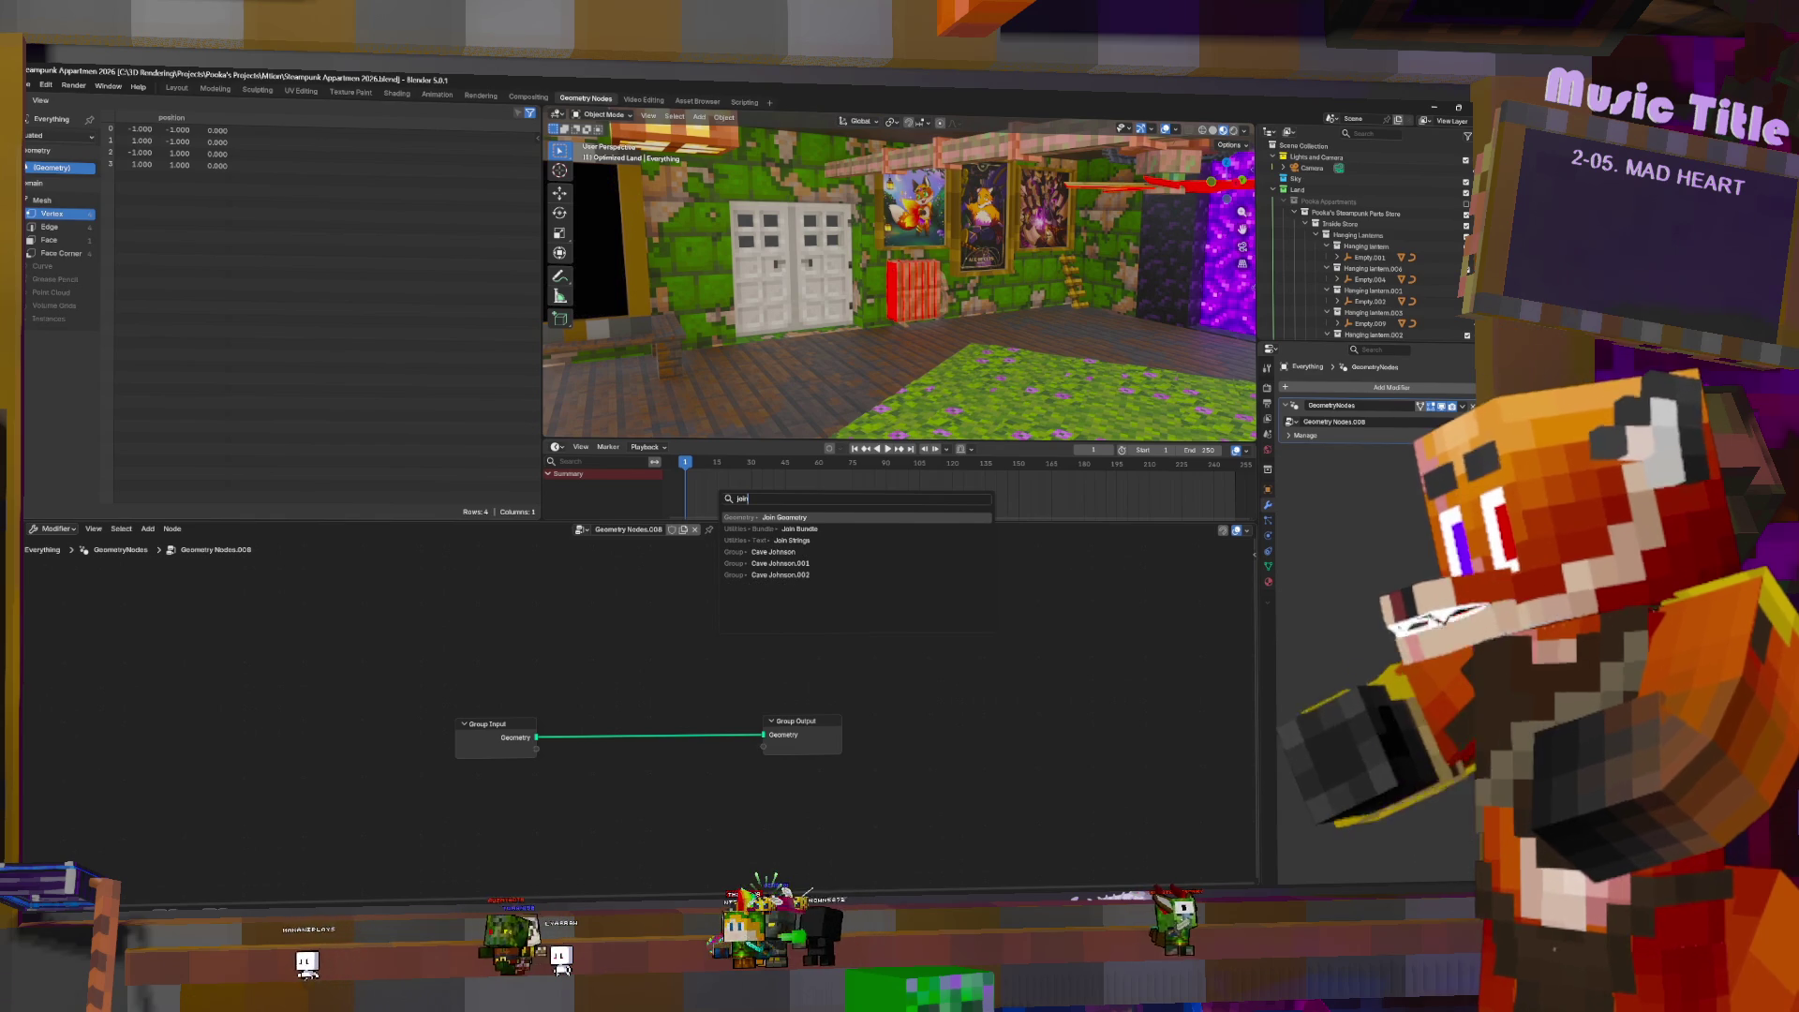
key("Return")
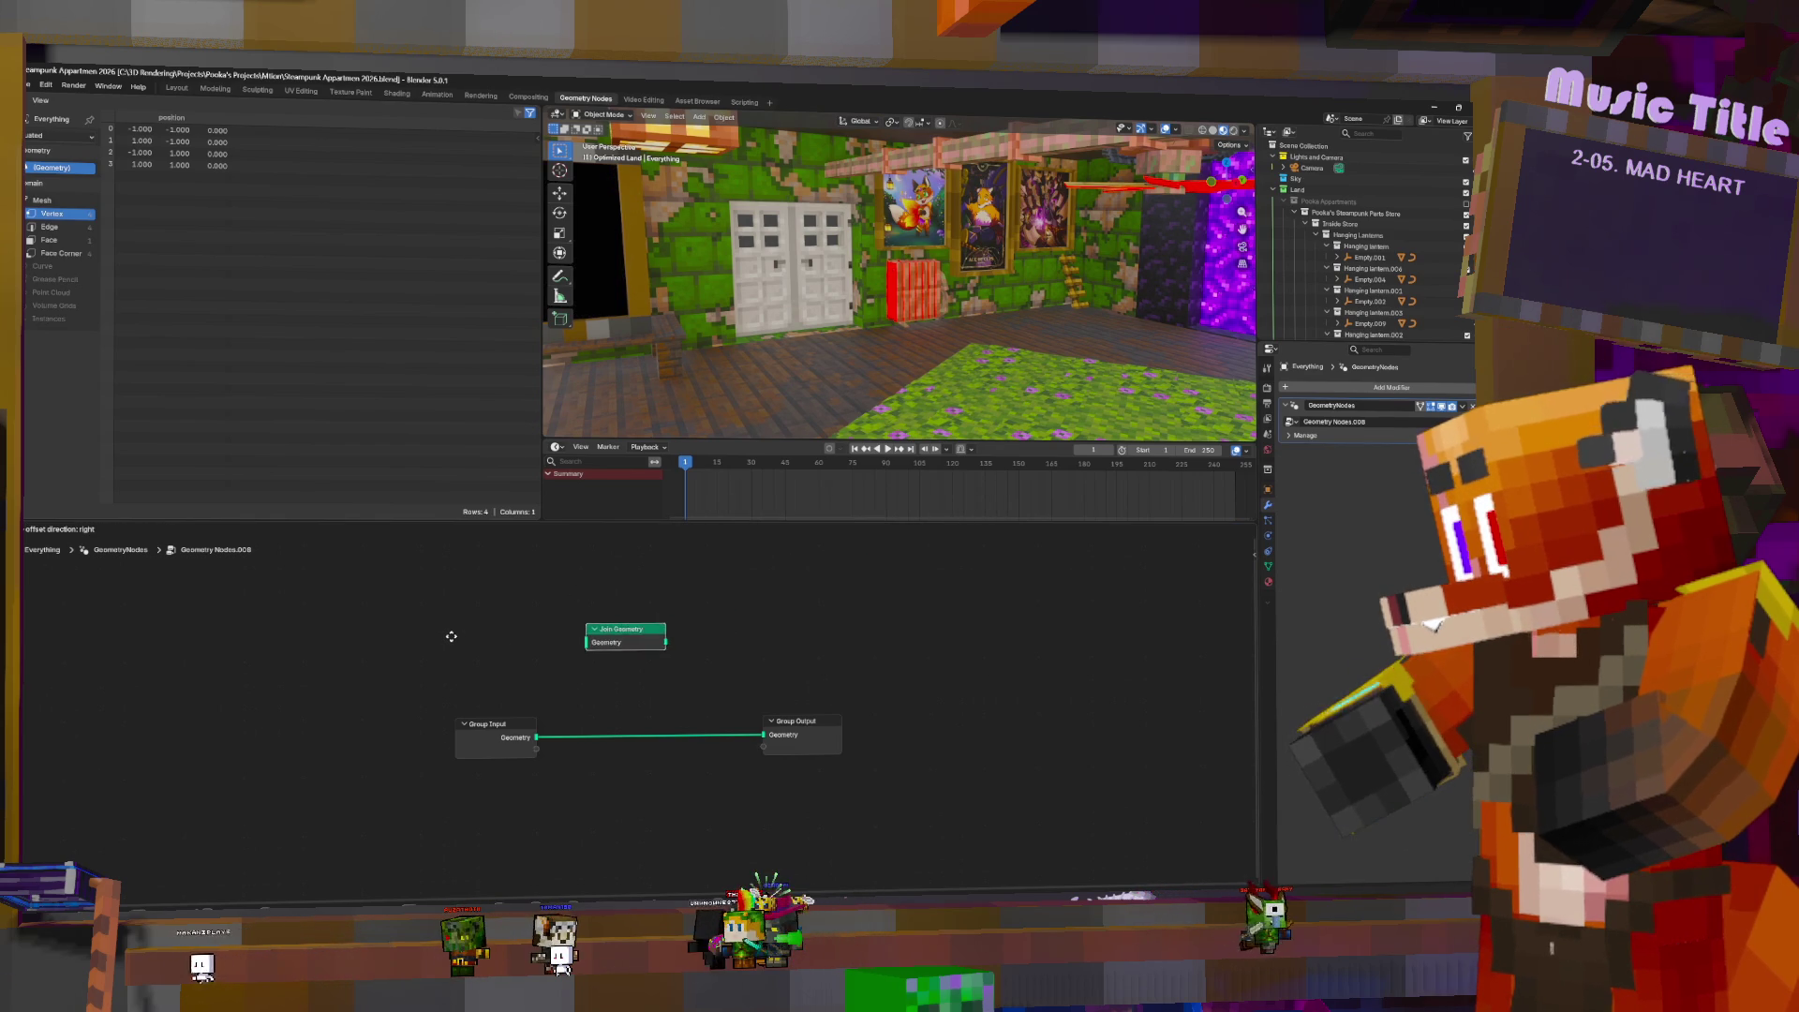
left_click(643, 624)
- Add a Collection Info node left of Join Geometry, then an Object Info node
key("shift+a")
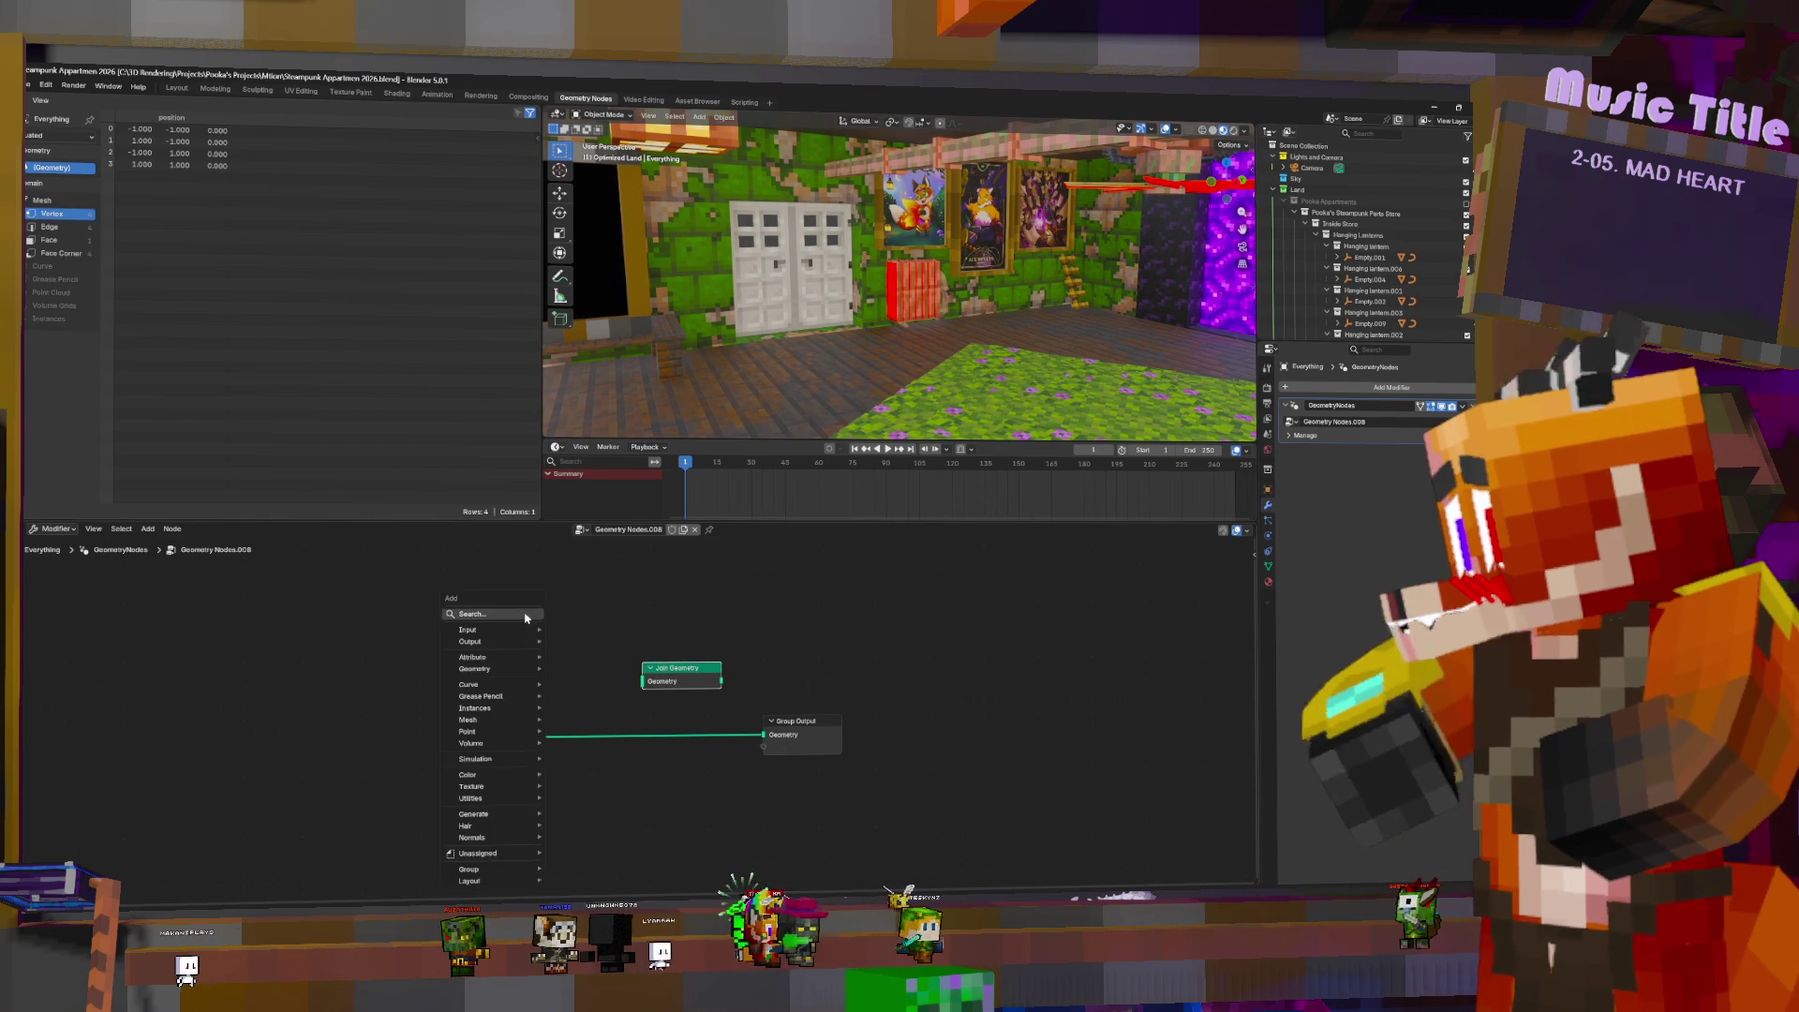
left_click(531, 620)
key("Down")
key("Down")
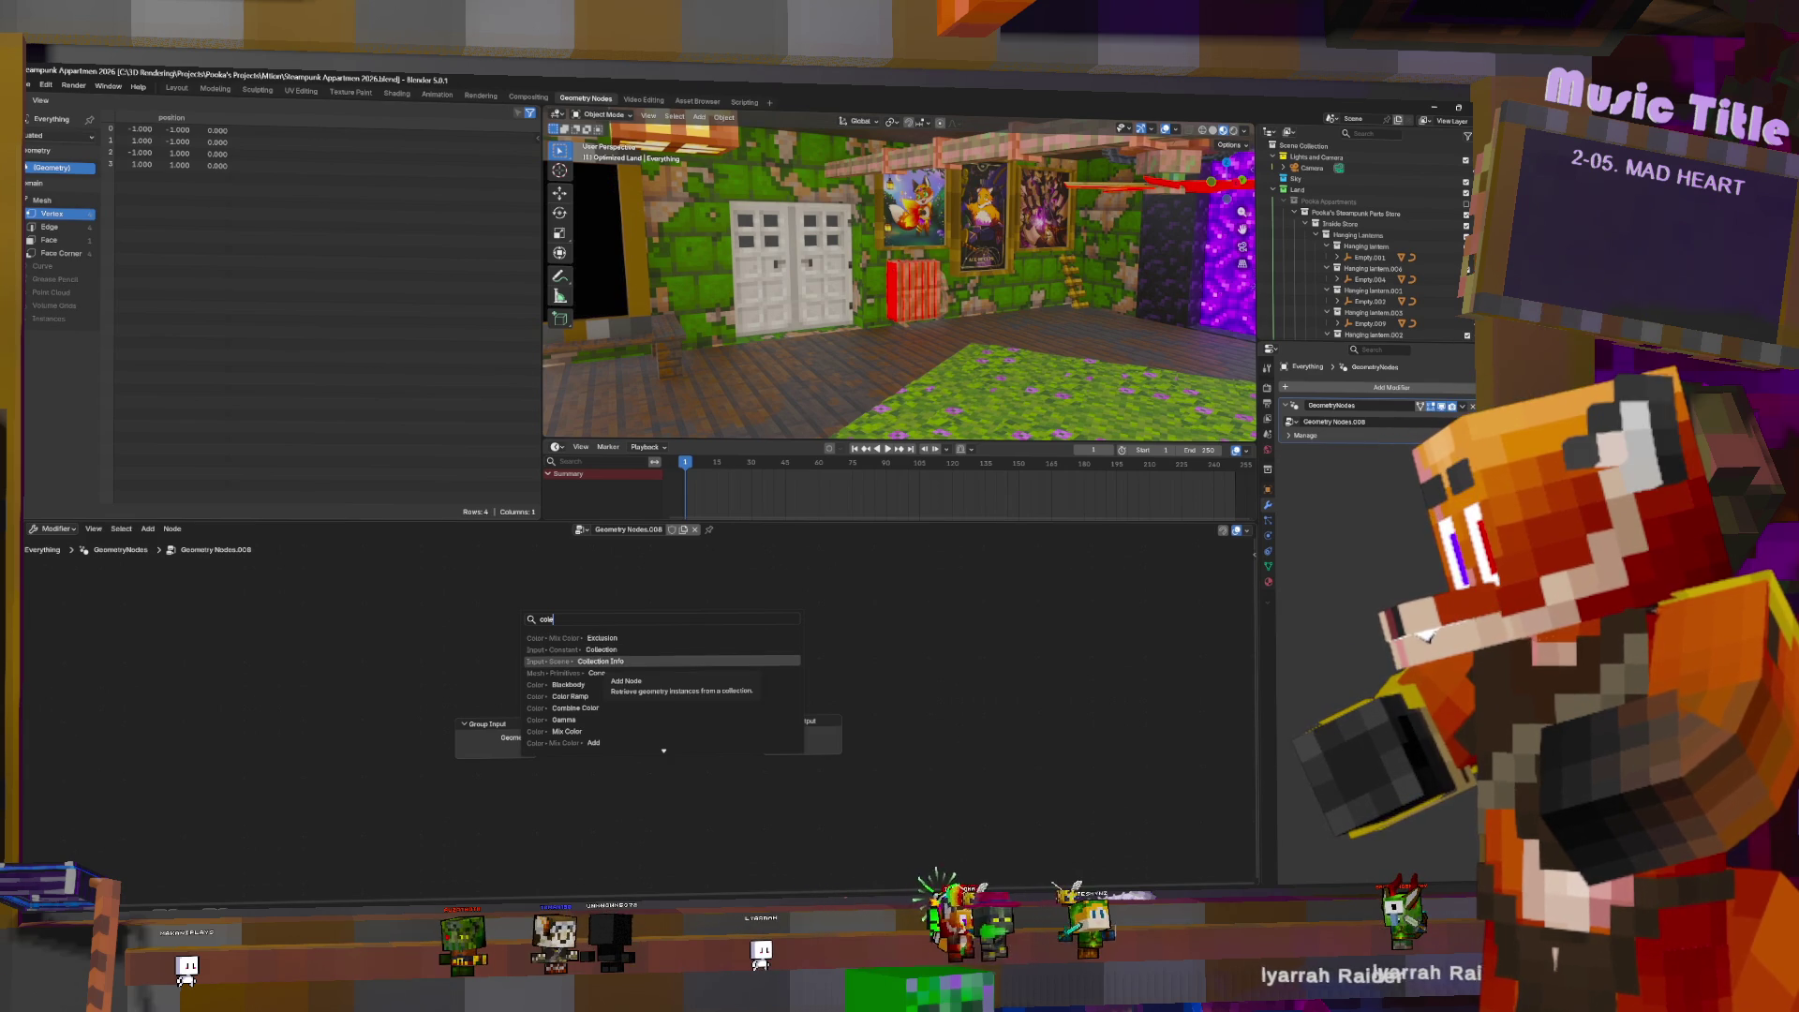
key("Return")
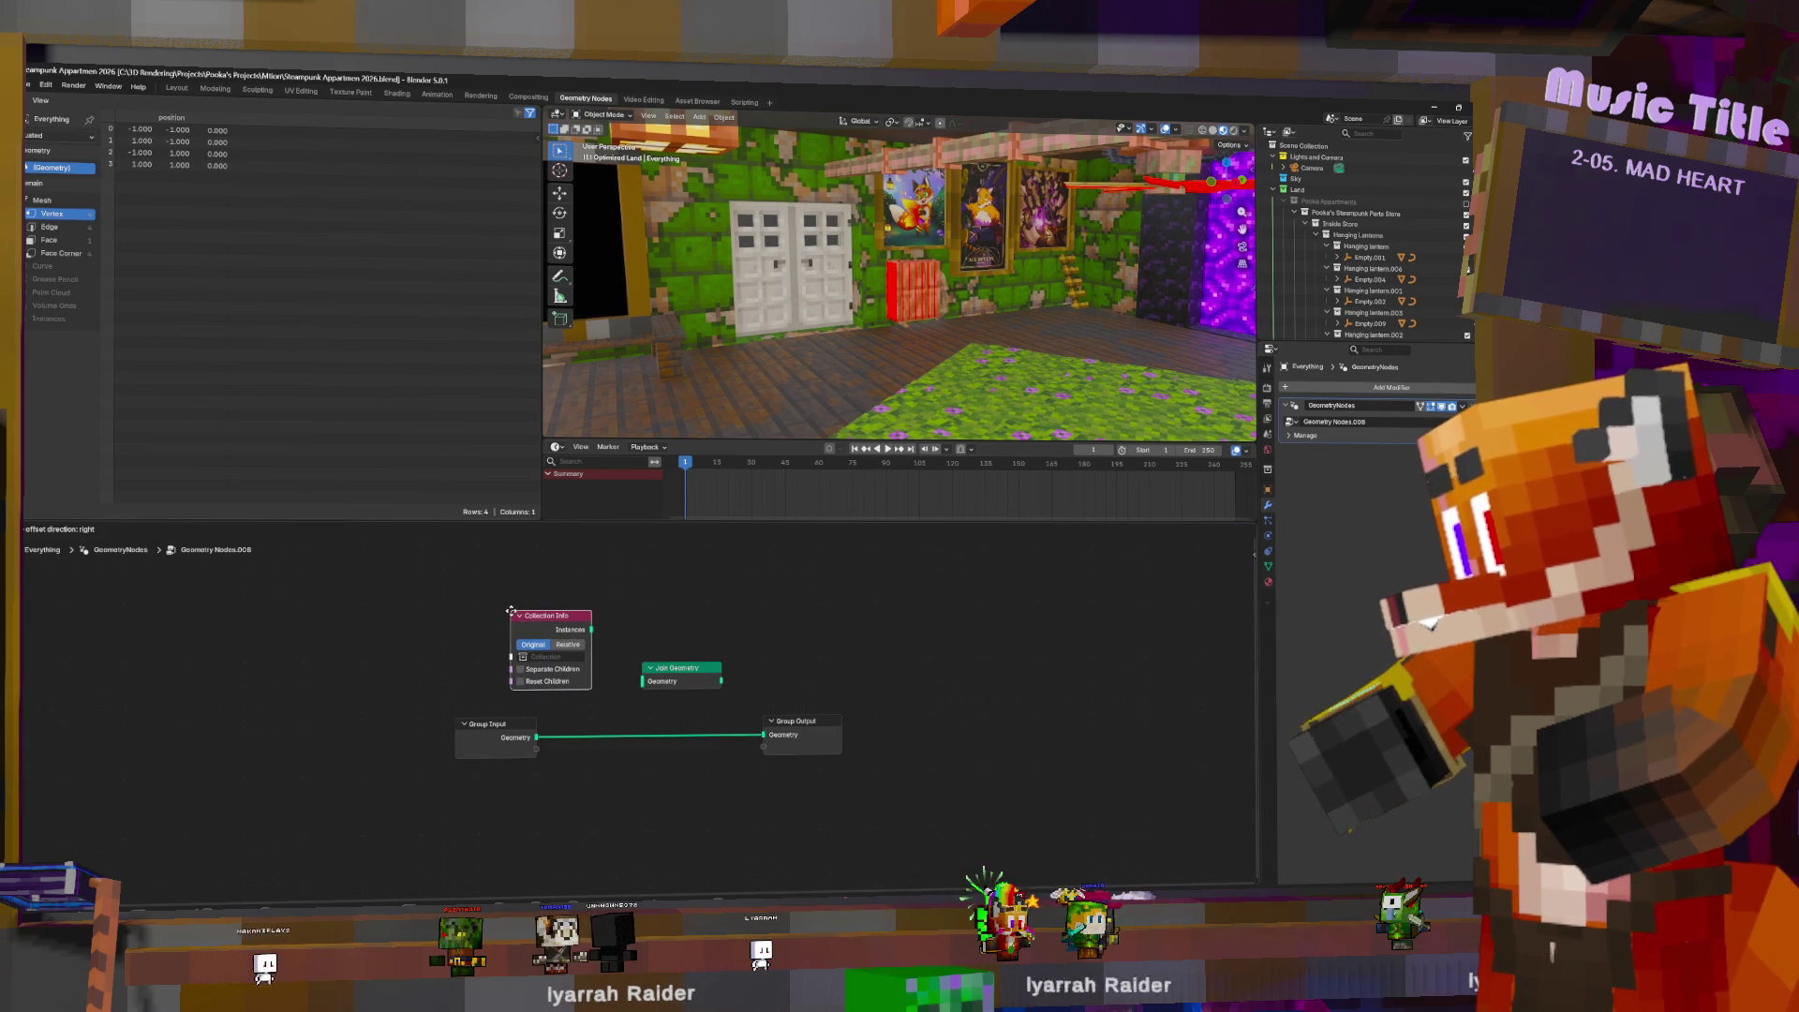
left_click(619, 648)
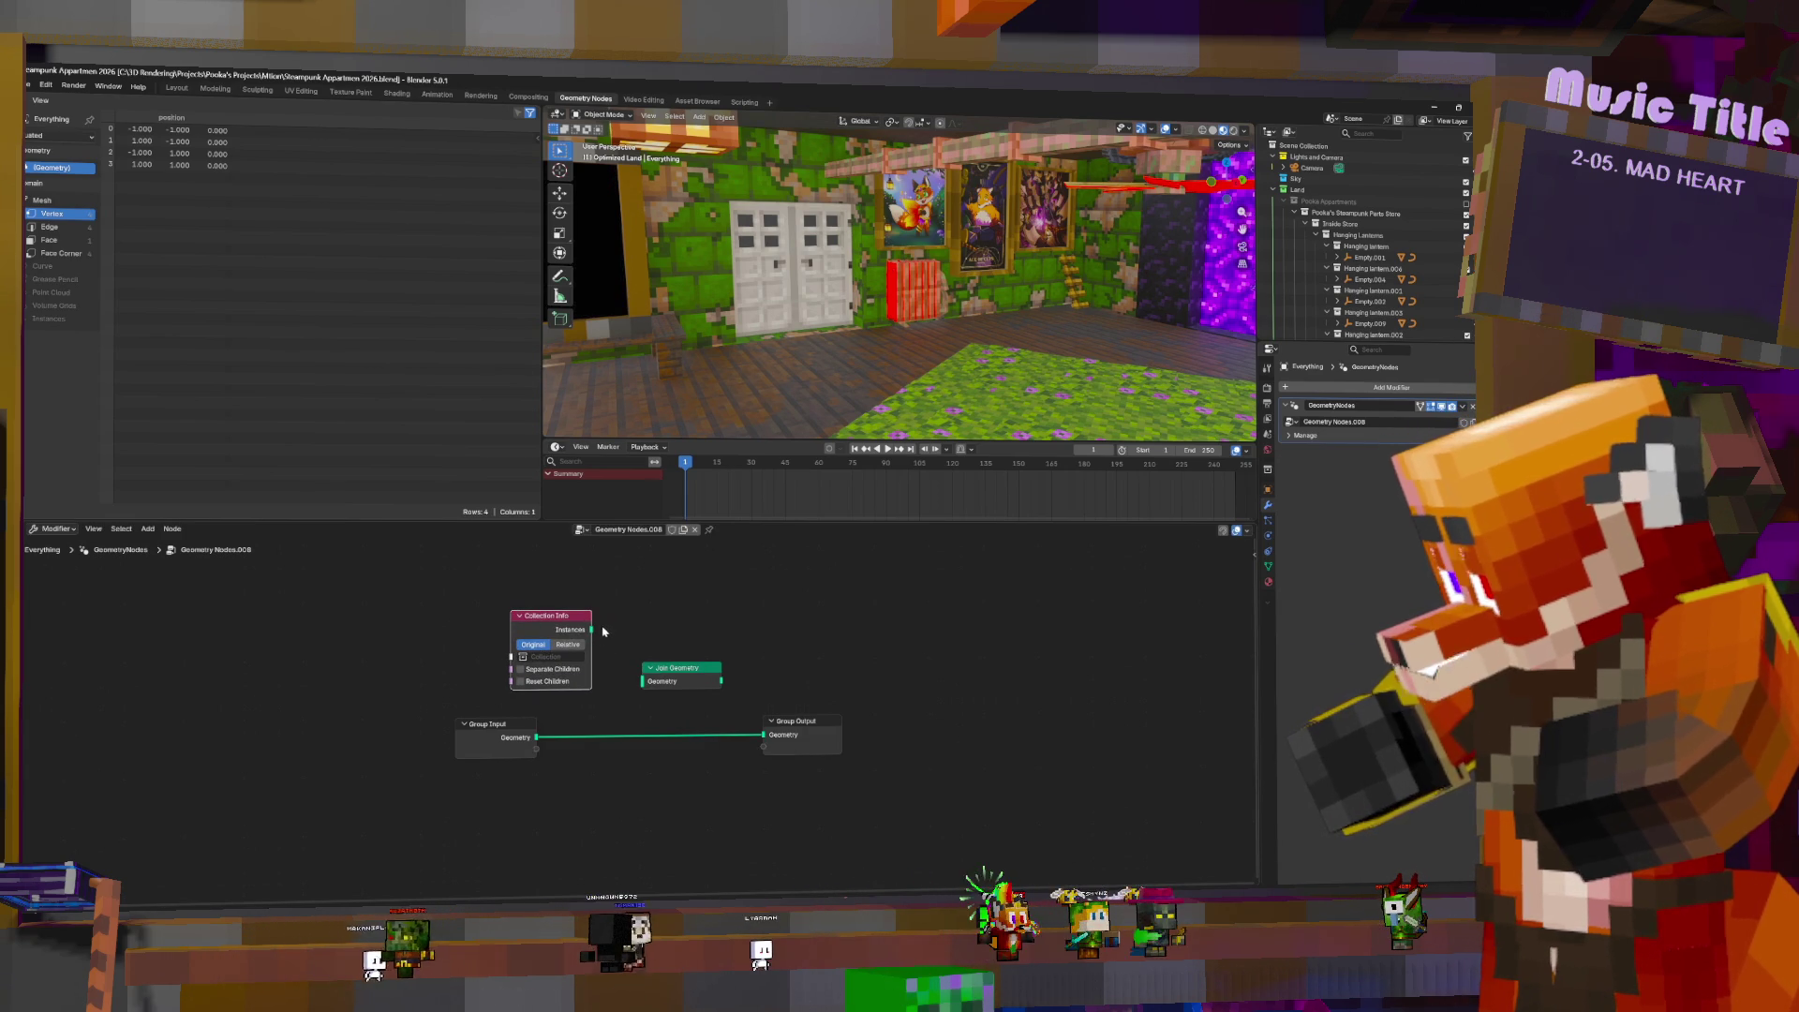
key("shift+a")
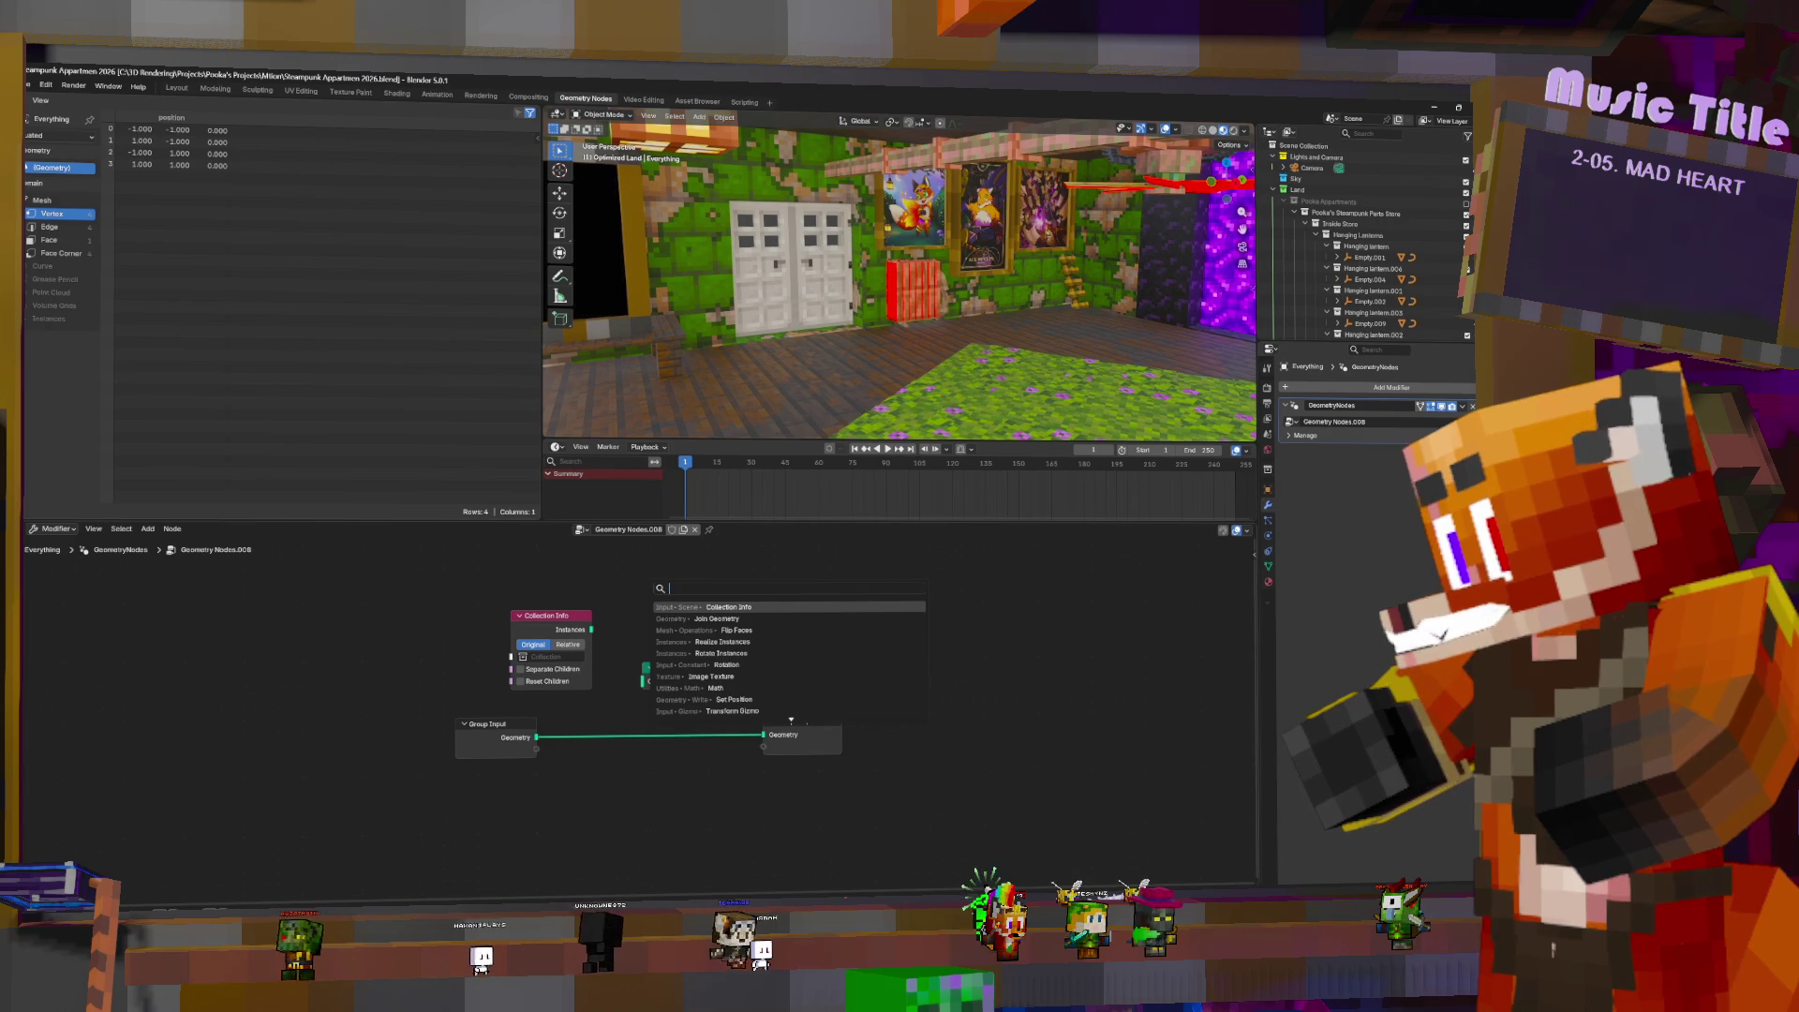
type("obje")
key("Down")
left_click(767, 620)
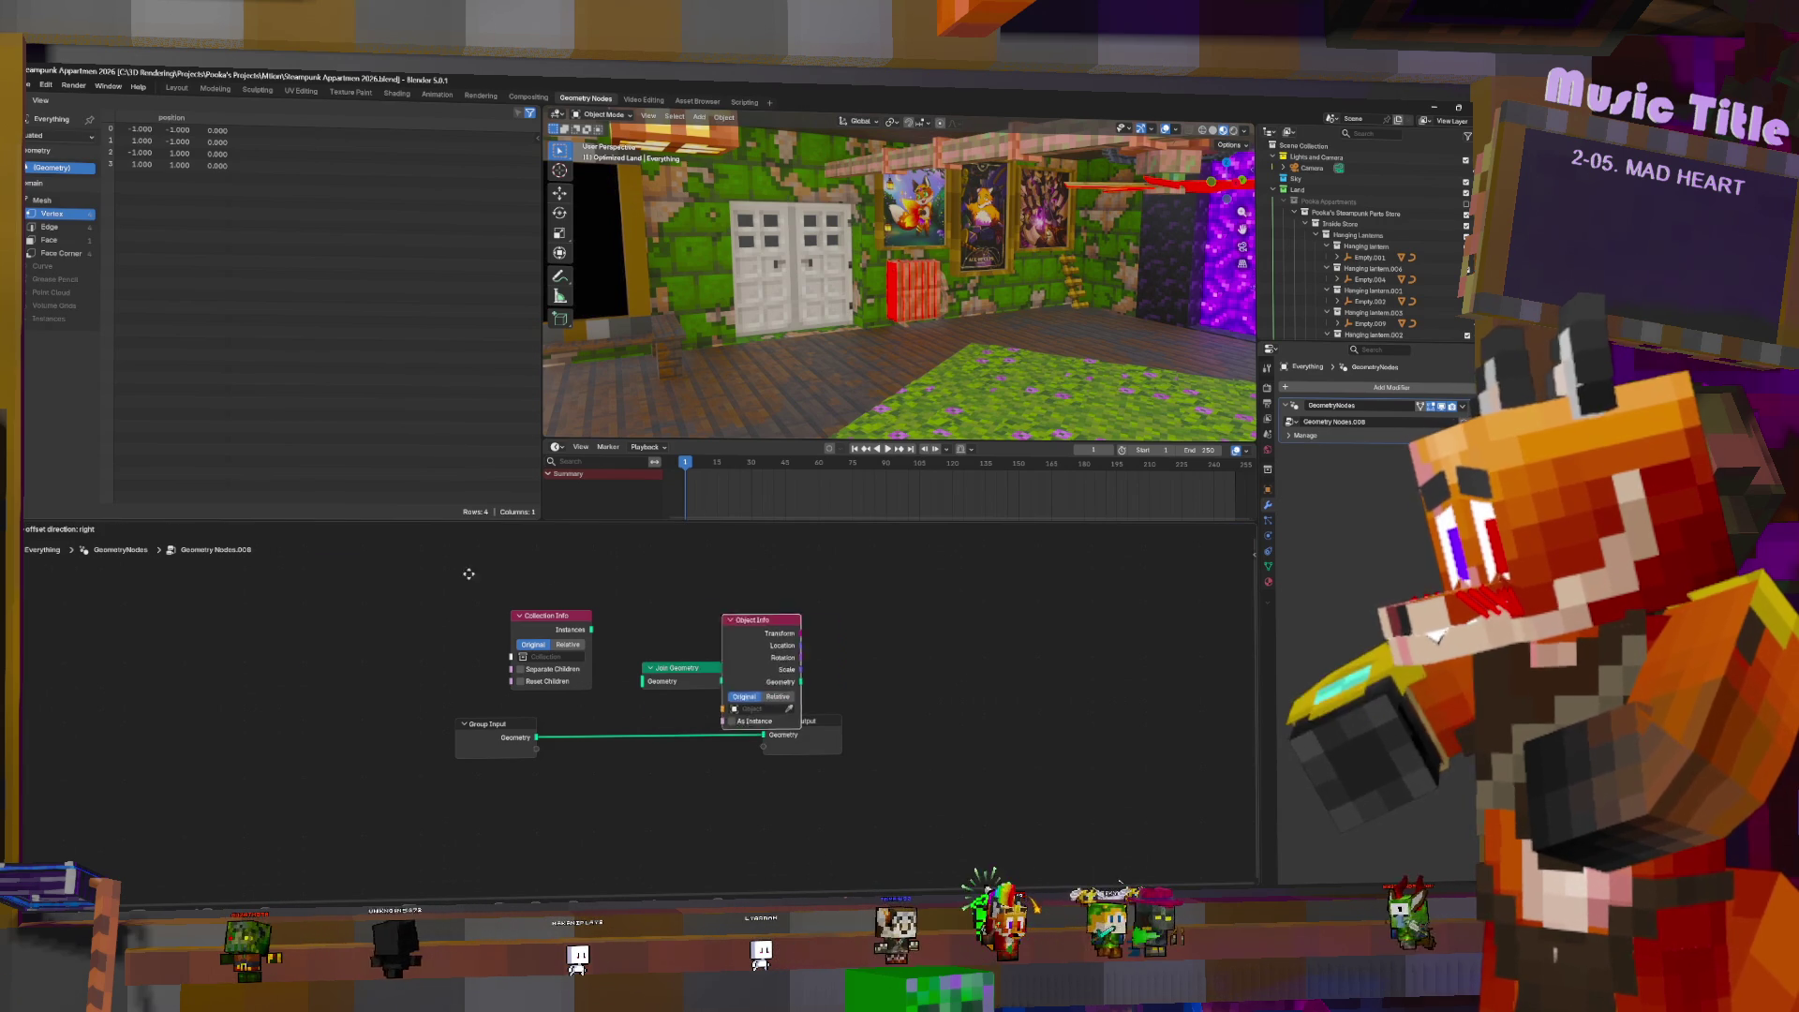
- Point Collection Info at the Appartments.001 (Pooka) collection and route it through Join Geometry to the output
left_click(403, 604)
left_click(548, 656)
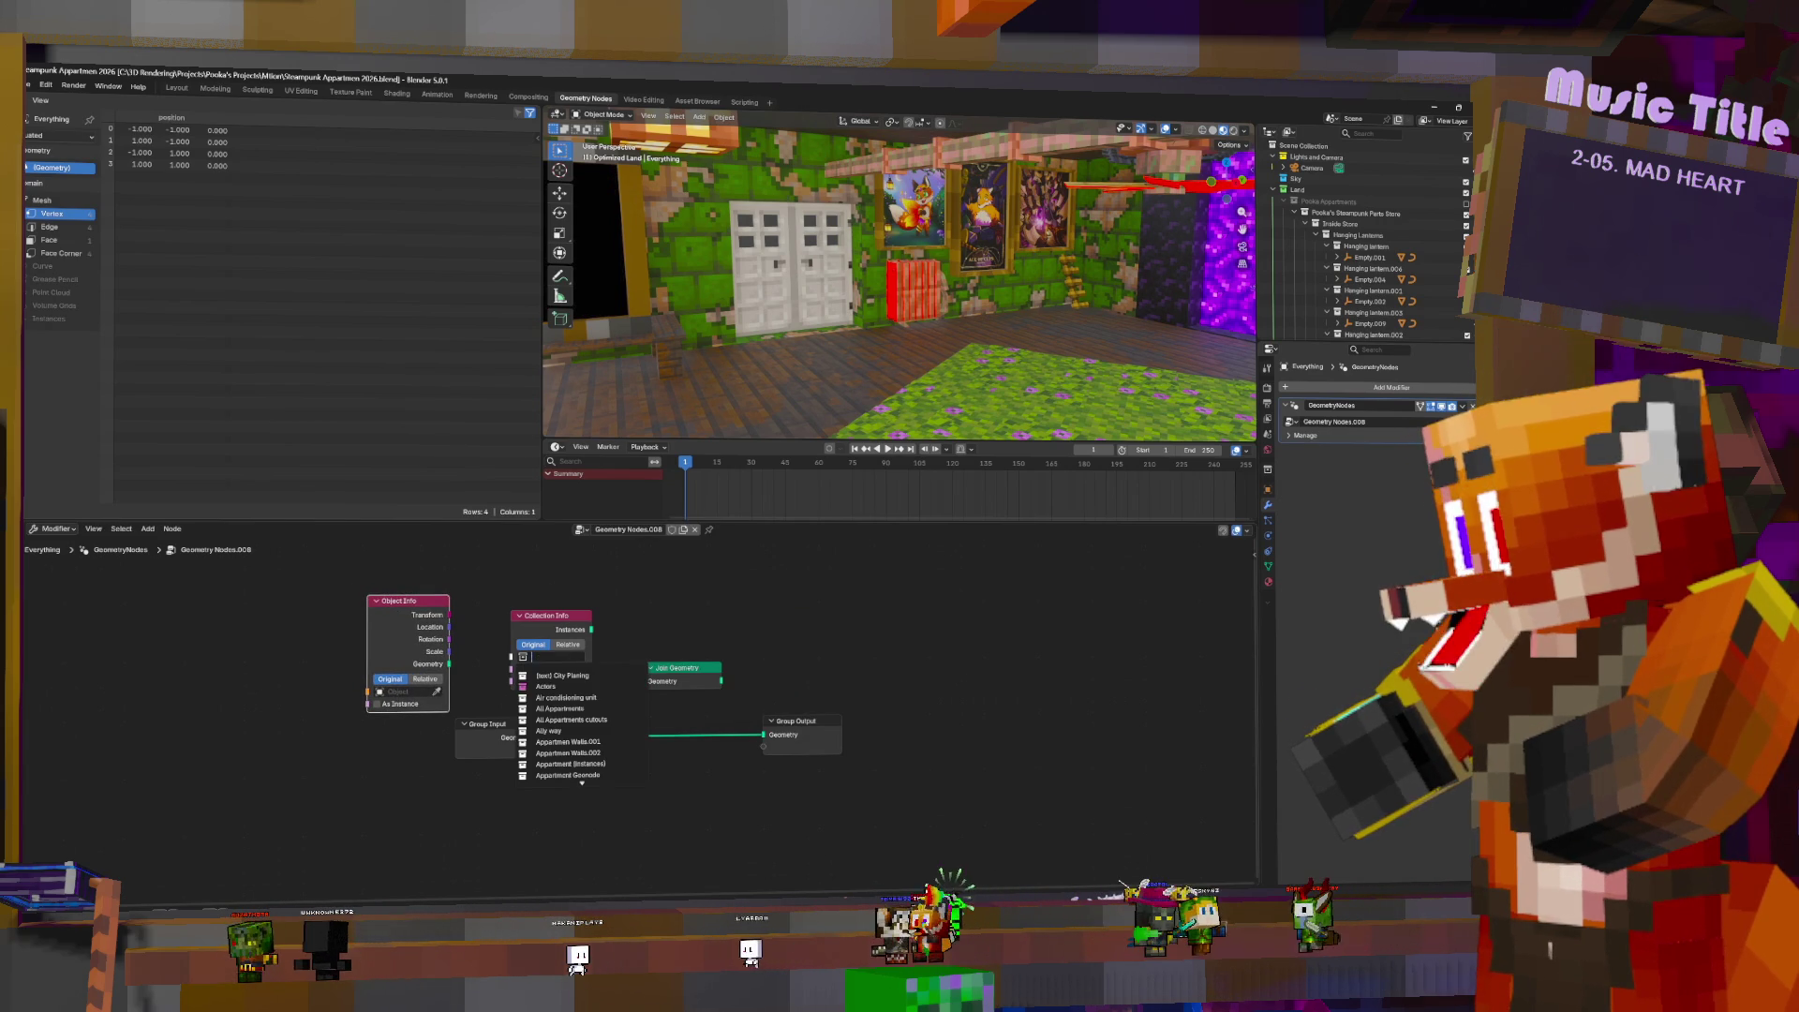
type("pook")
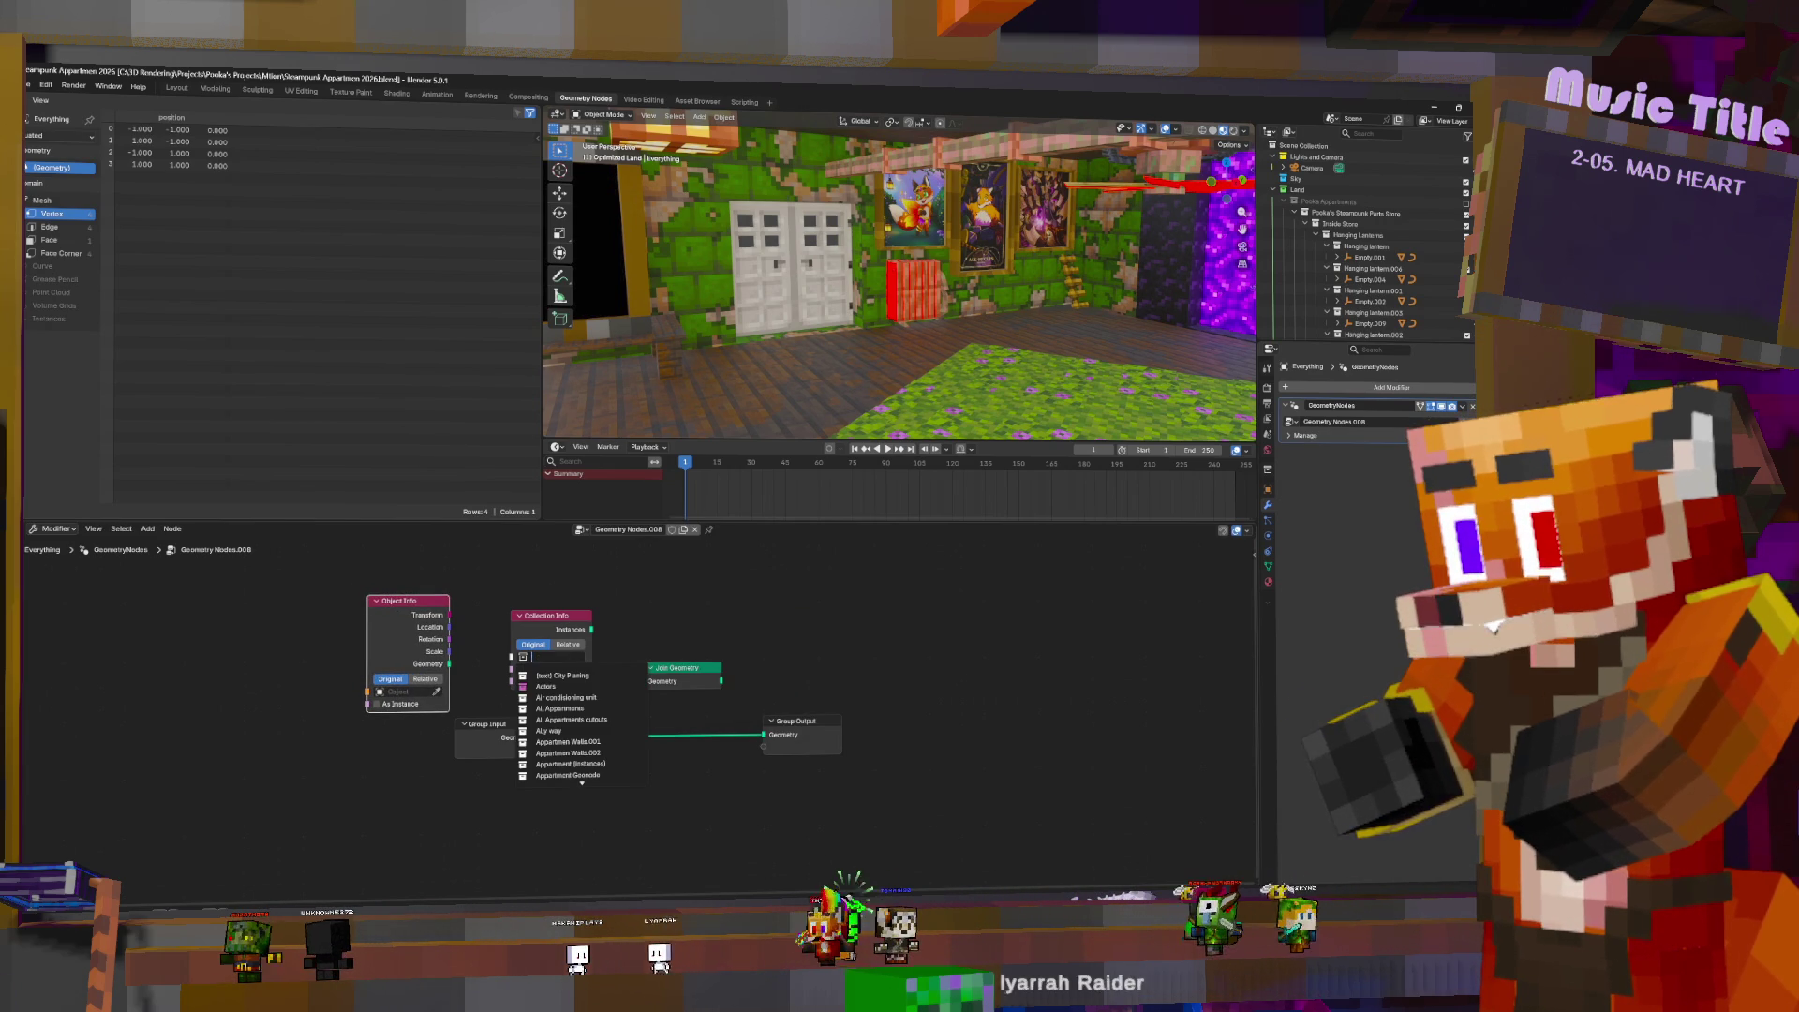
type("a")
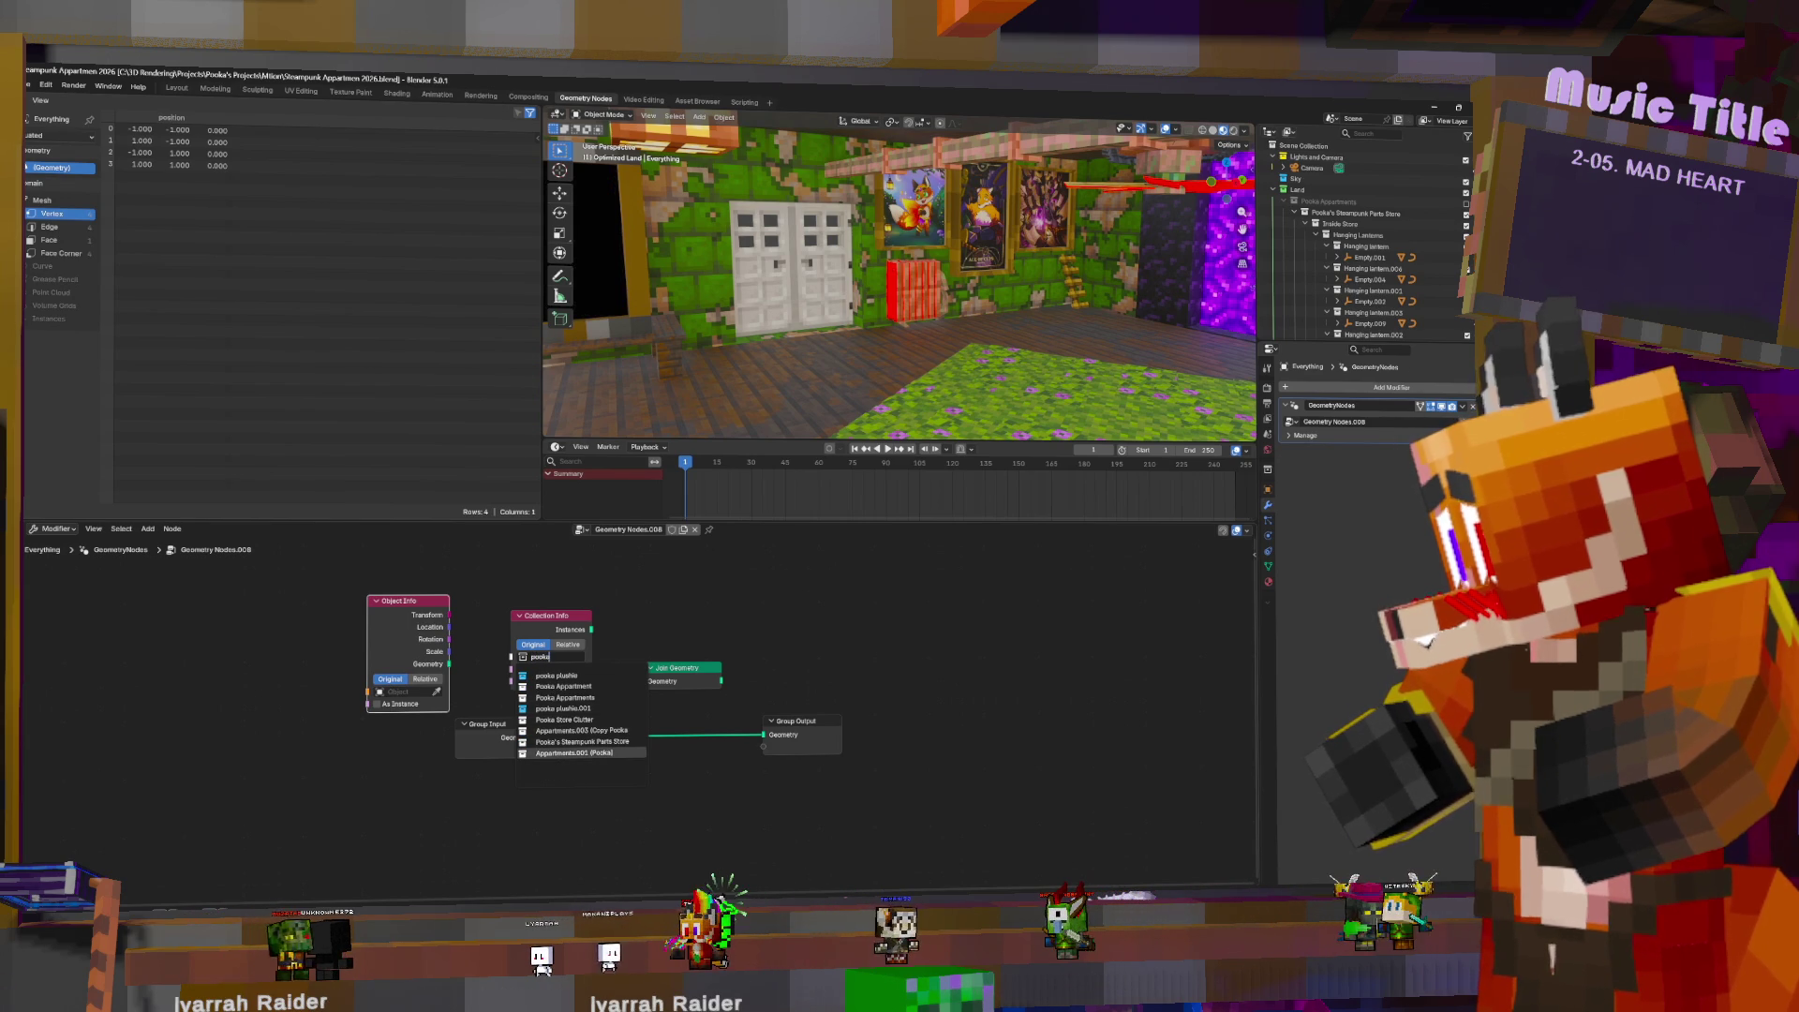
left_click(573, 753)
mouse_move(592, 630)
left_mouse_down()
mouse_move(643, 681)
mouse_move(764, 734)
left_mouse_up()
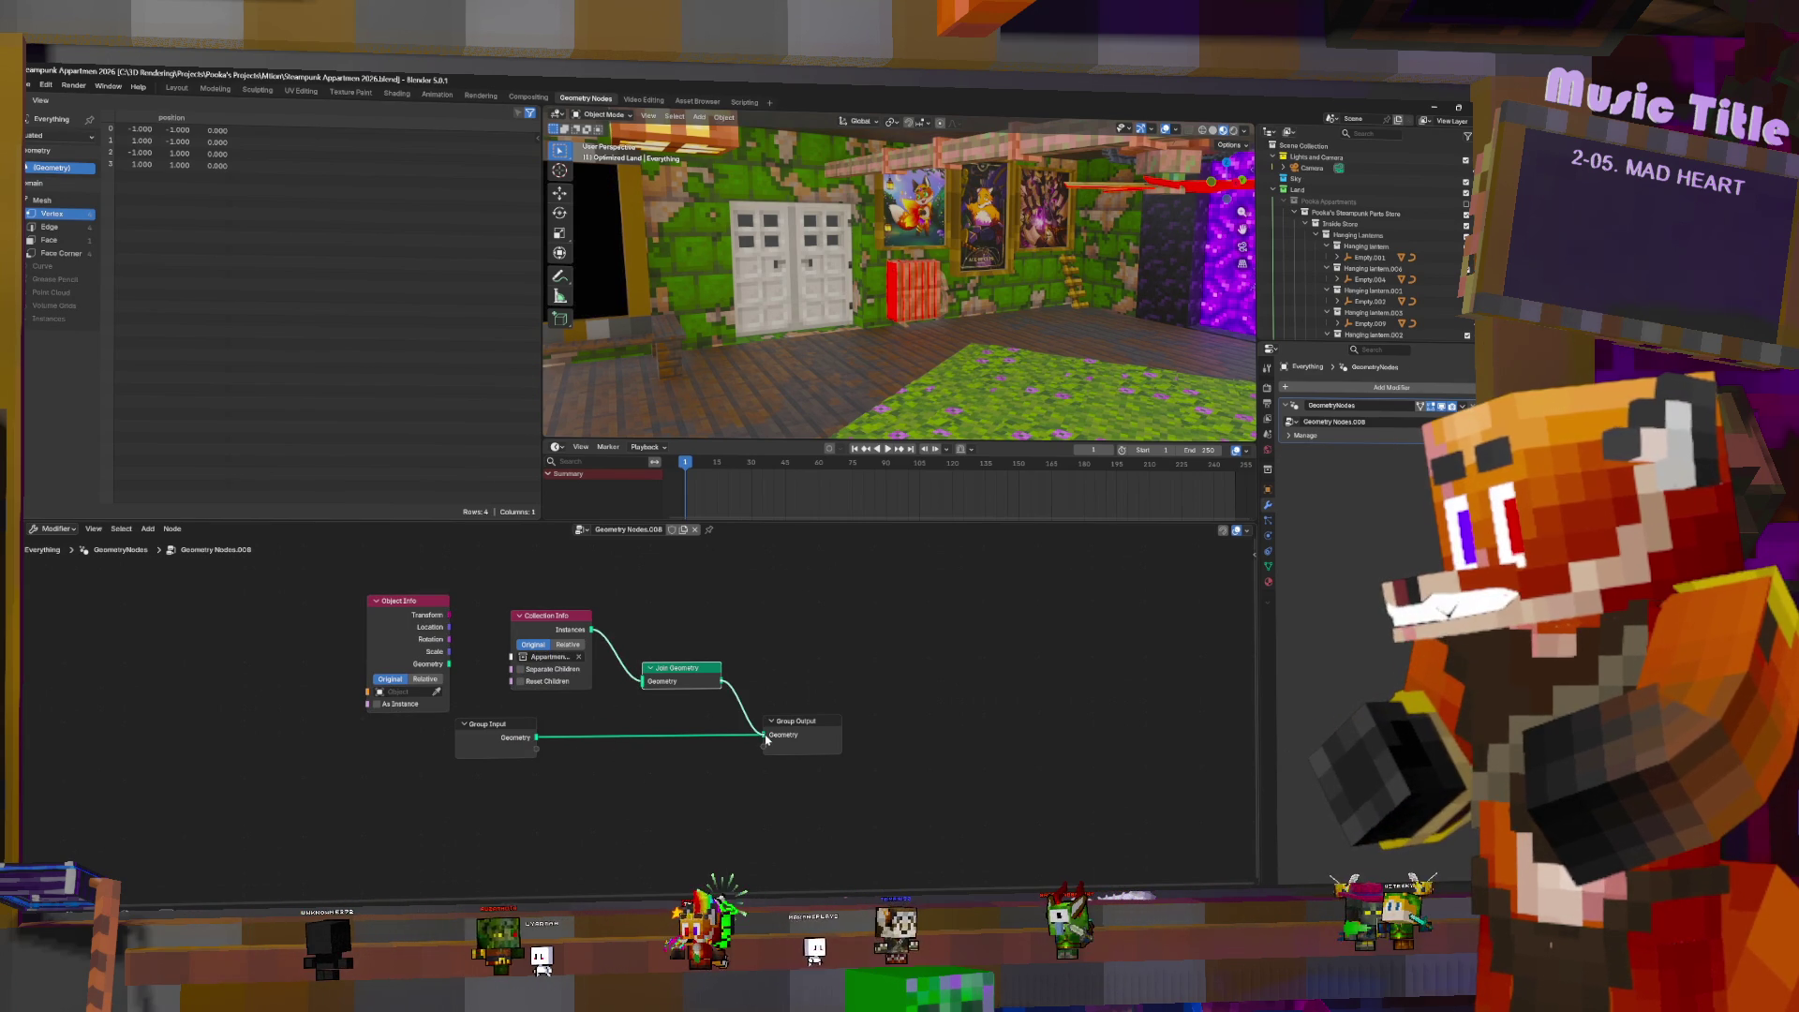
mouse_move(918, 281)
middle_mouse_down()
mouse_move(993, 307)
mouse_move(1003, 365)
middle_mouse_up()
scroll(993, 308, "down", 5)
scroll(1036, 314, "up", 2)
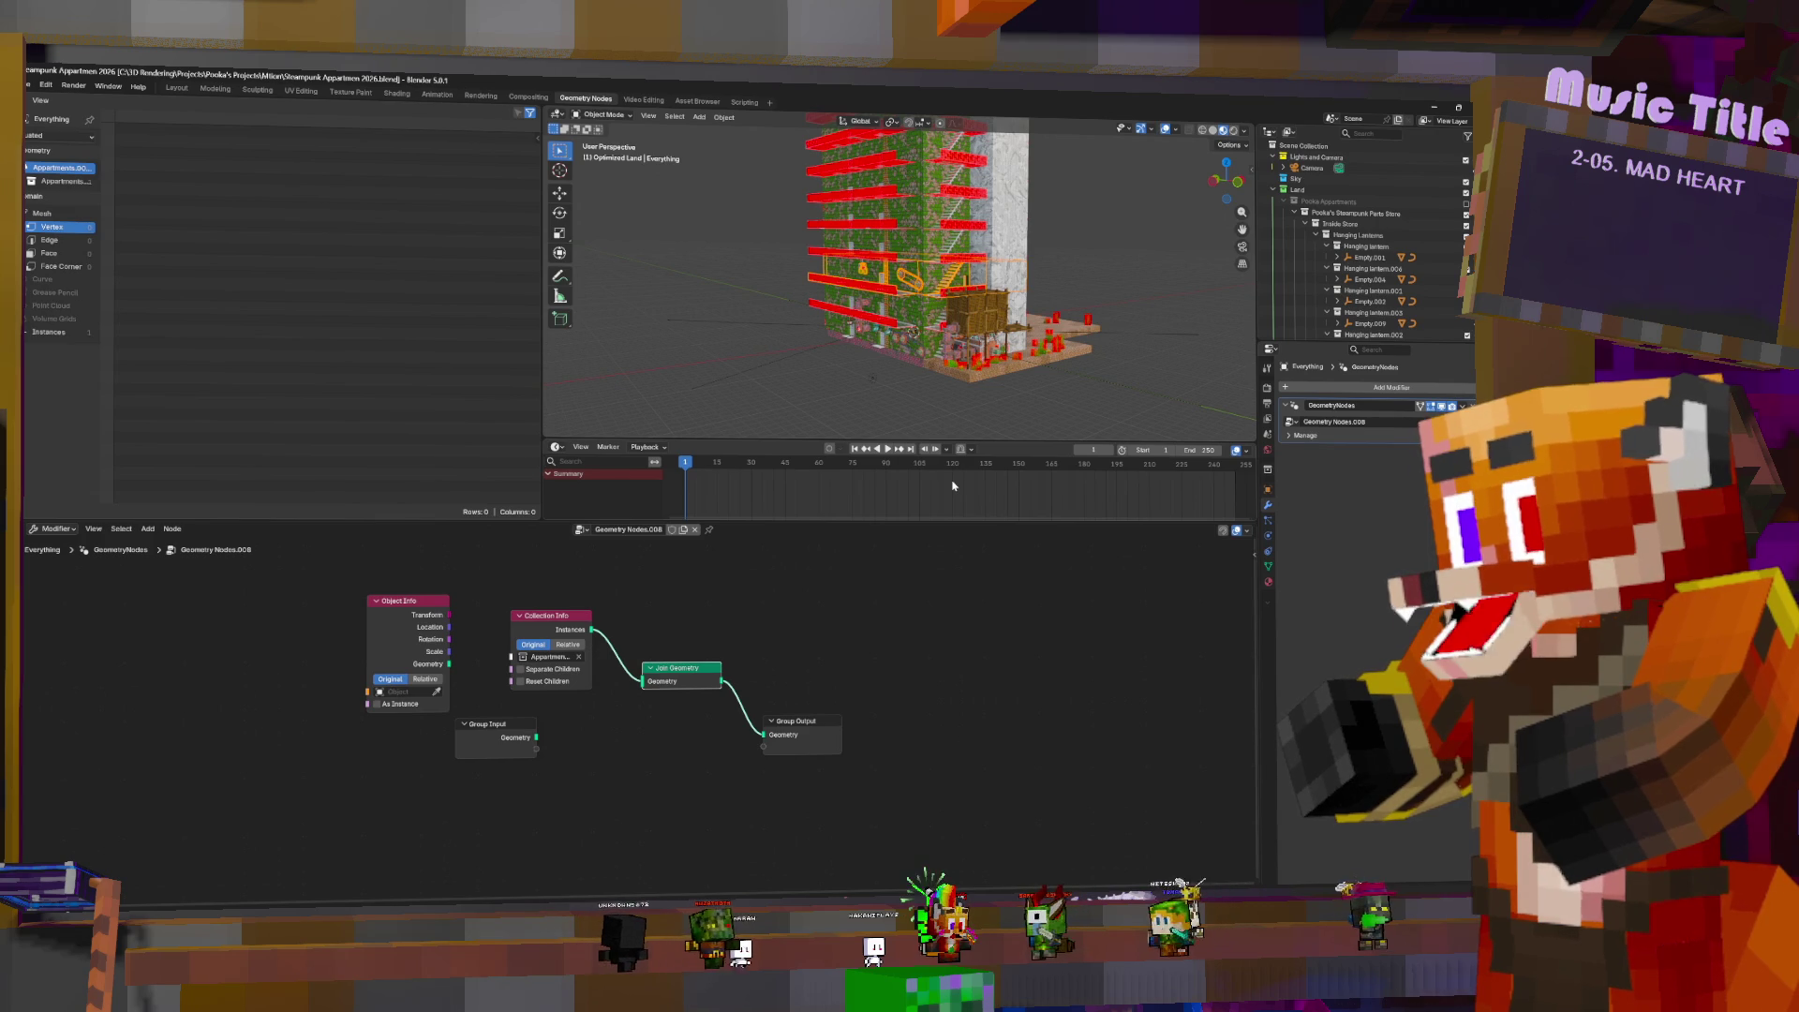
- Drag the Appartment Geonode object from the Outliner into Object Info's Object field
left_click(412, 691)
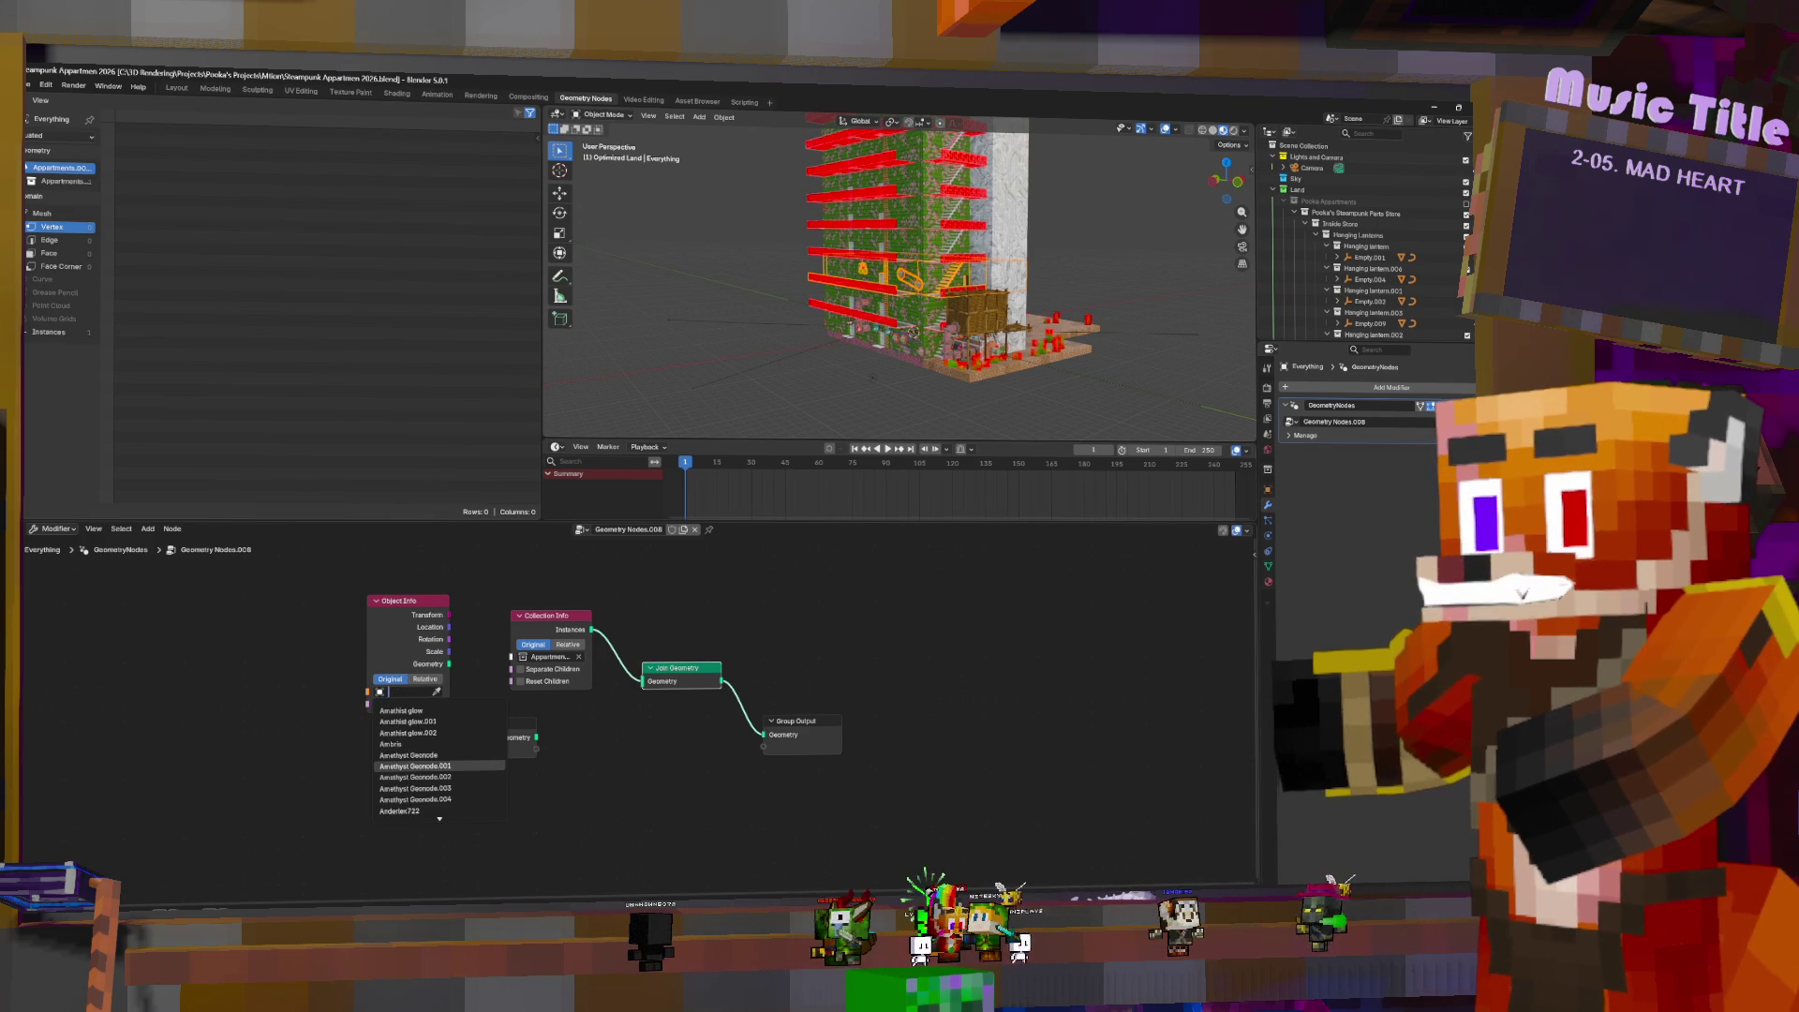
scroll(1425, 241, "down", 10)
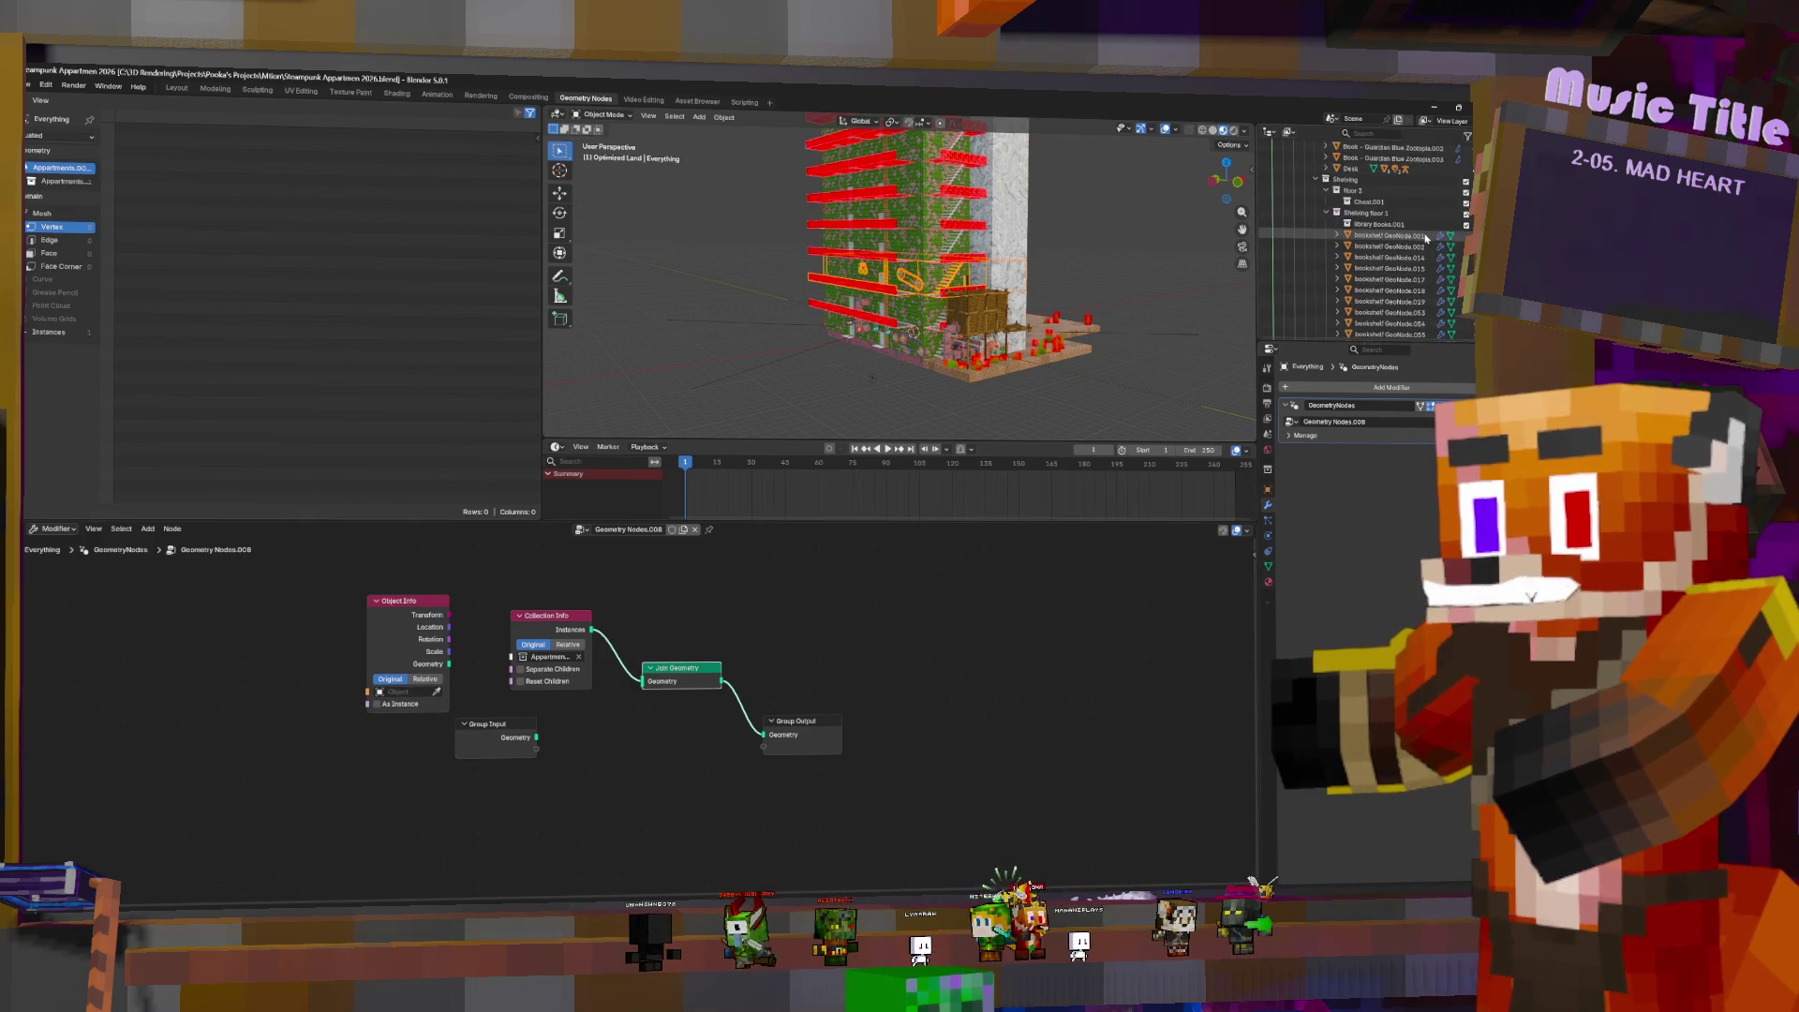
scroll(1424, 244, "down", 10)
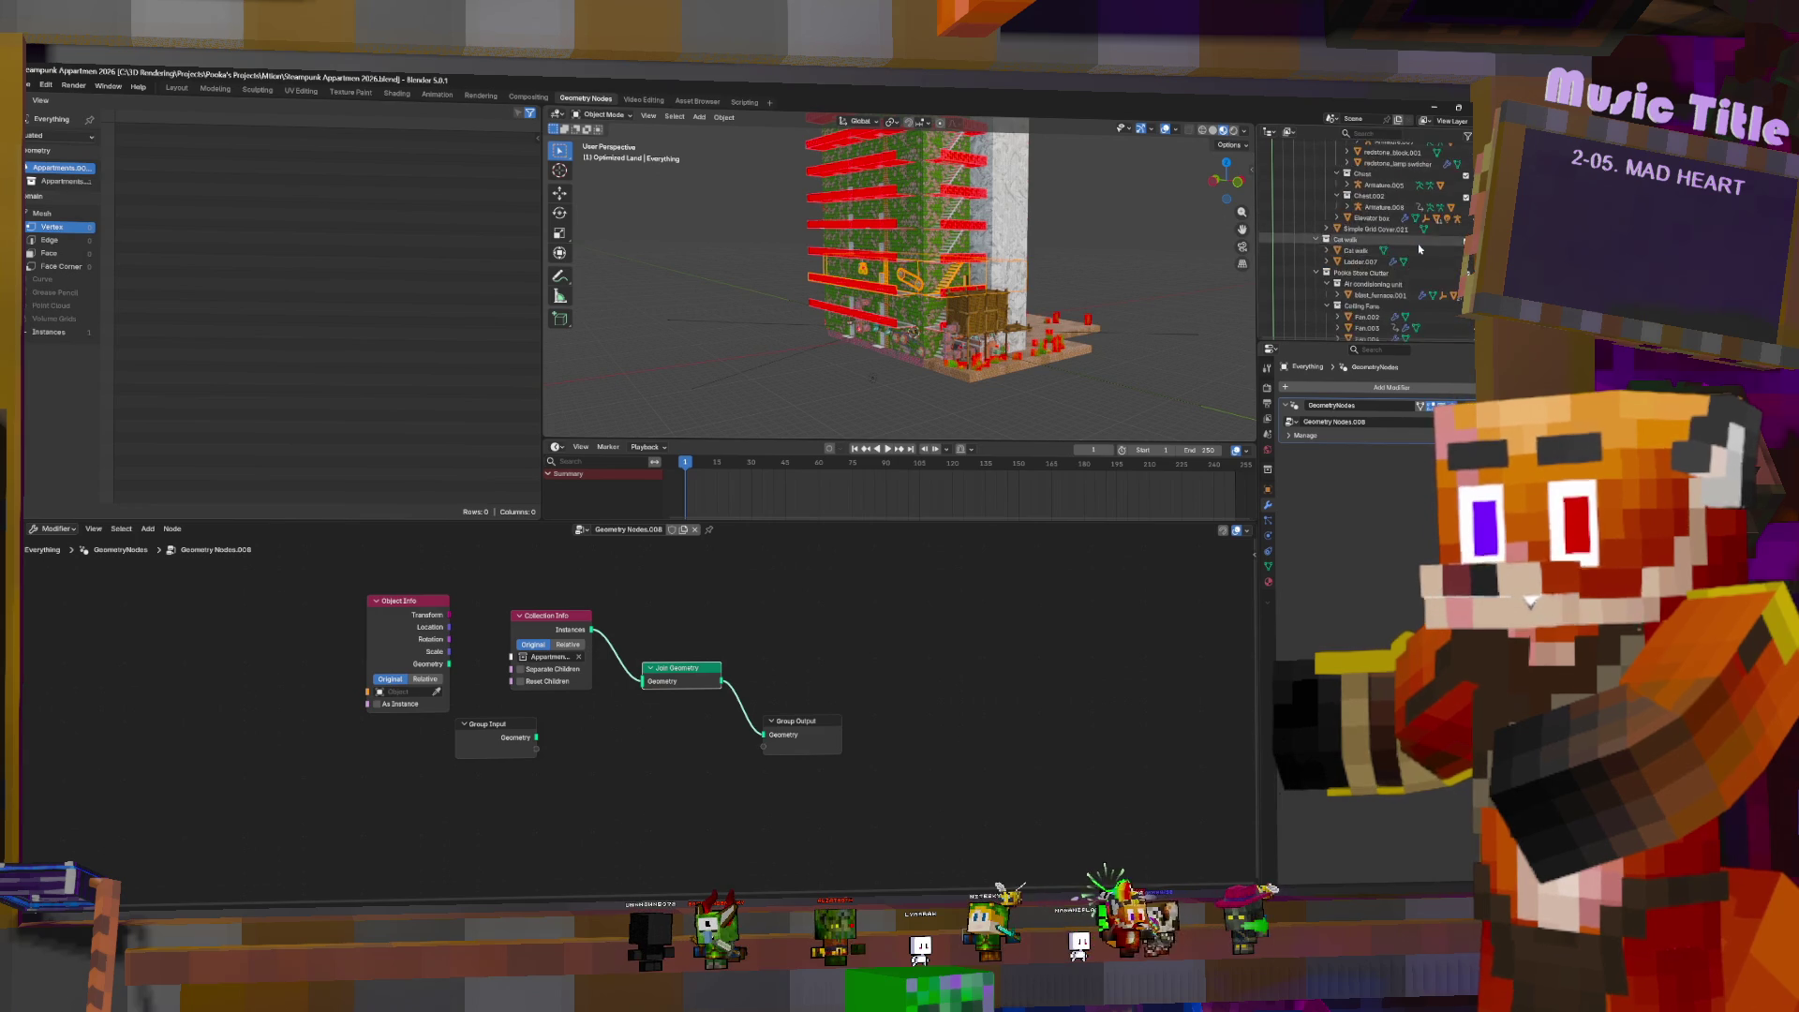
scroll(1415, 234, "up", 20)
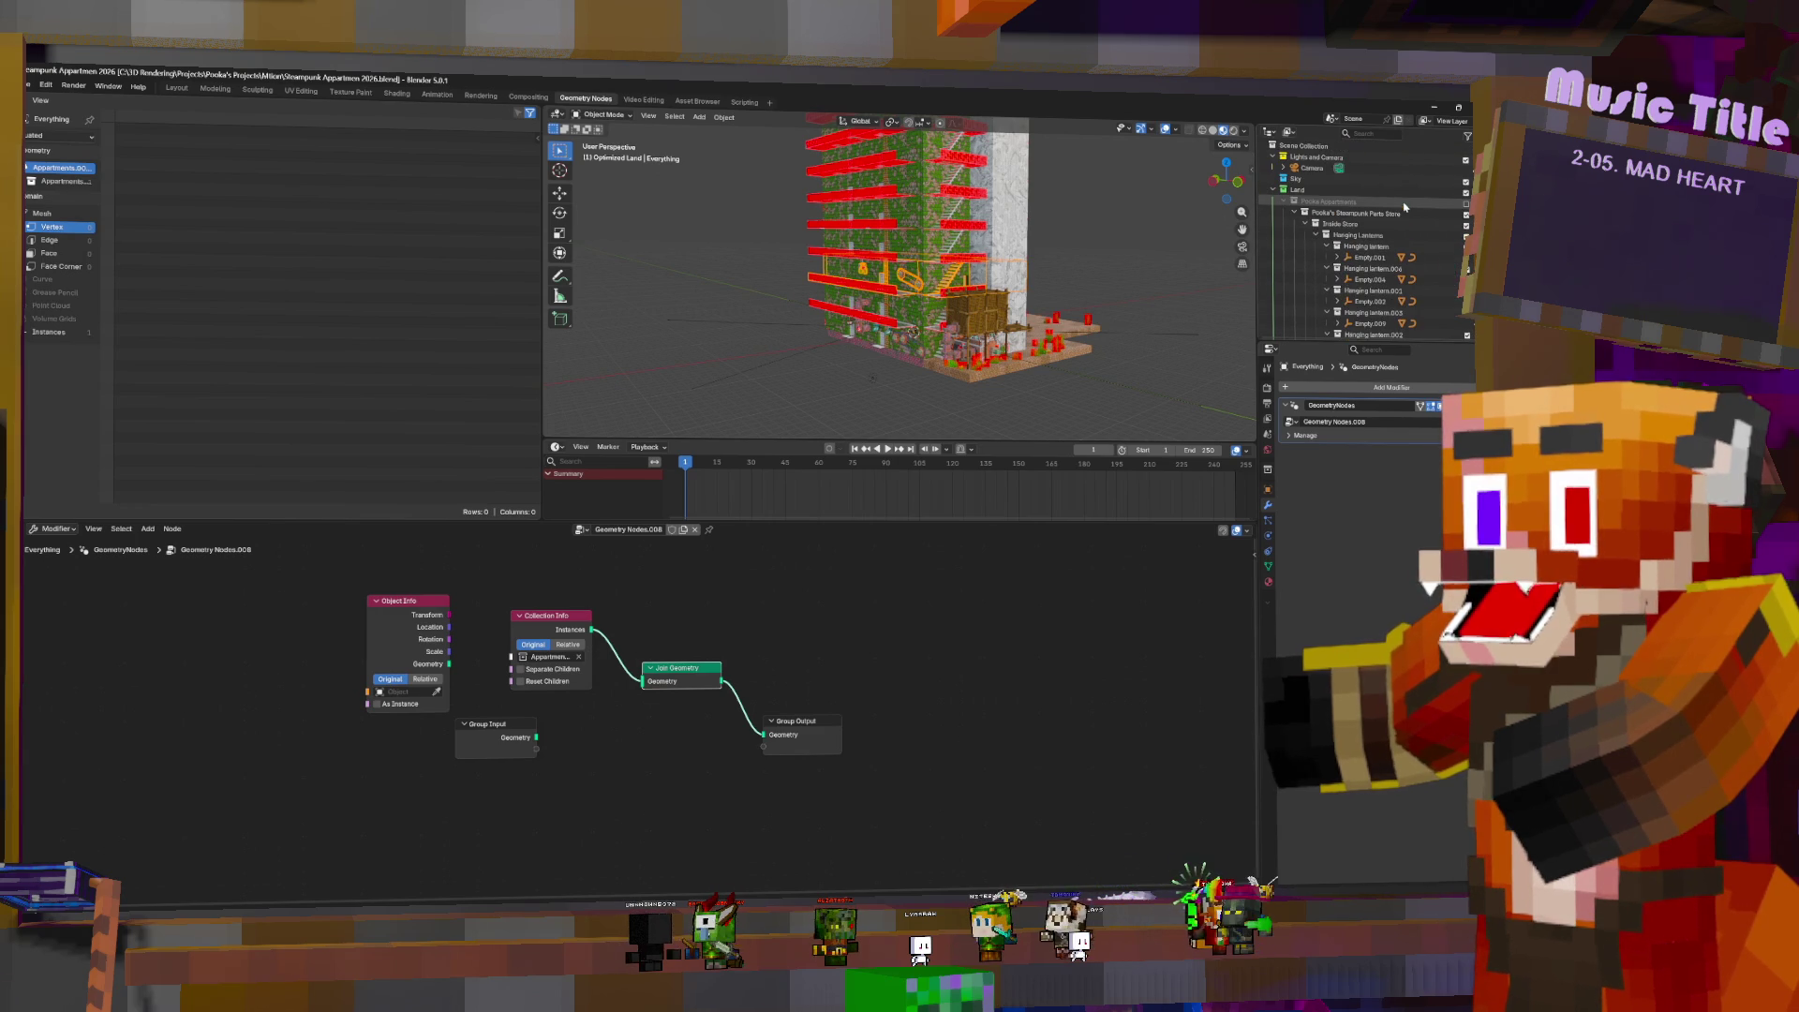
left_click(1295, 213)
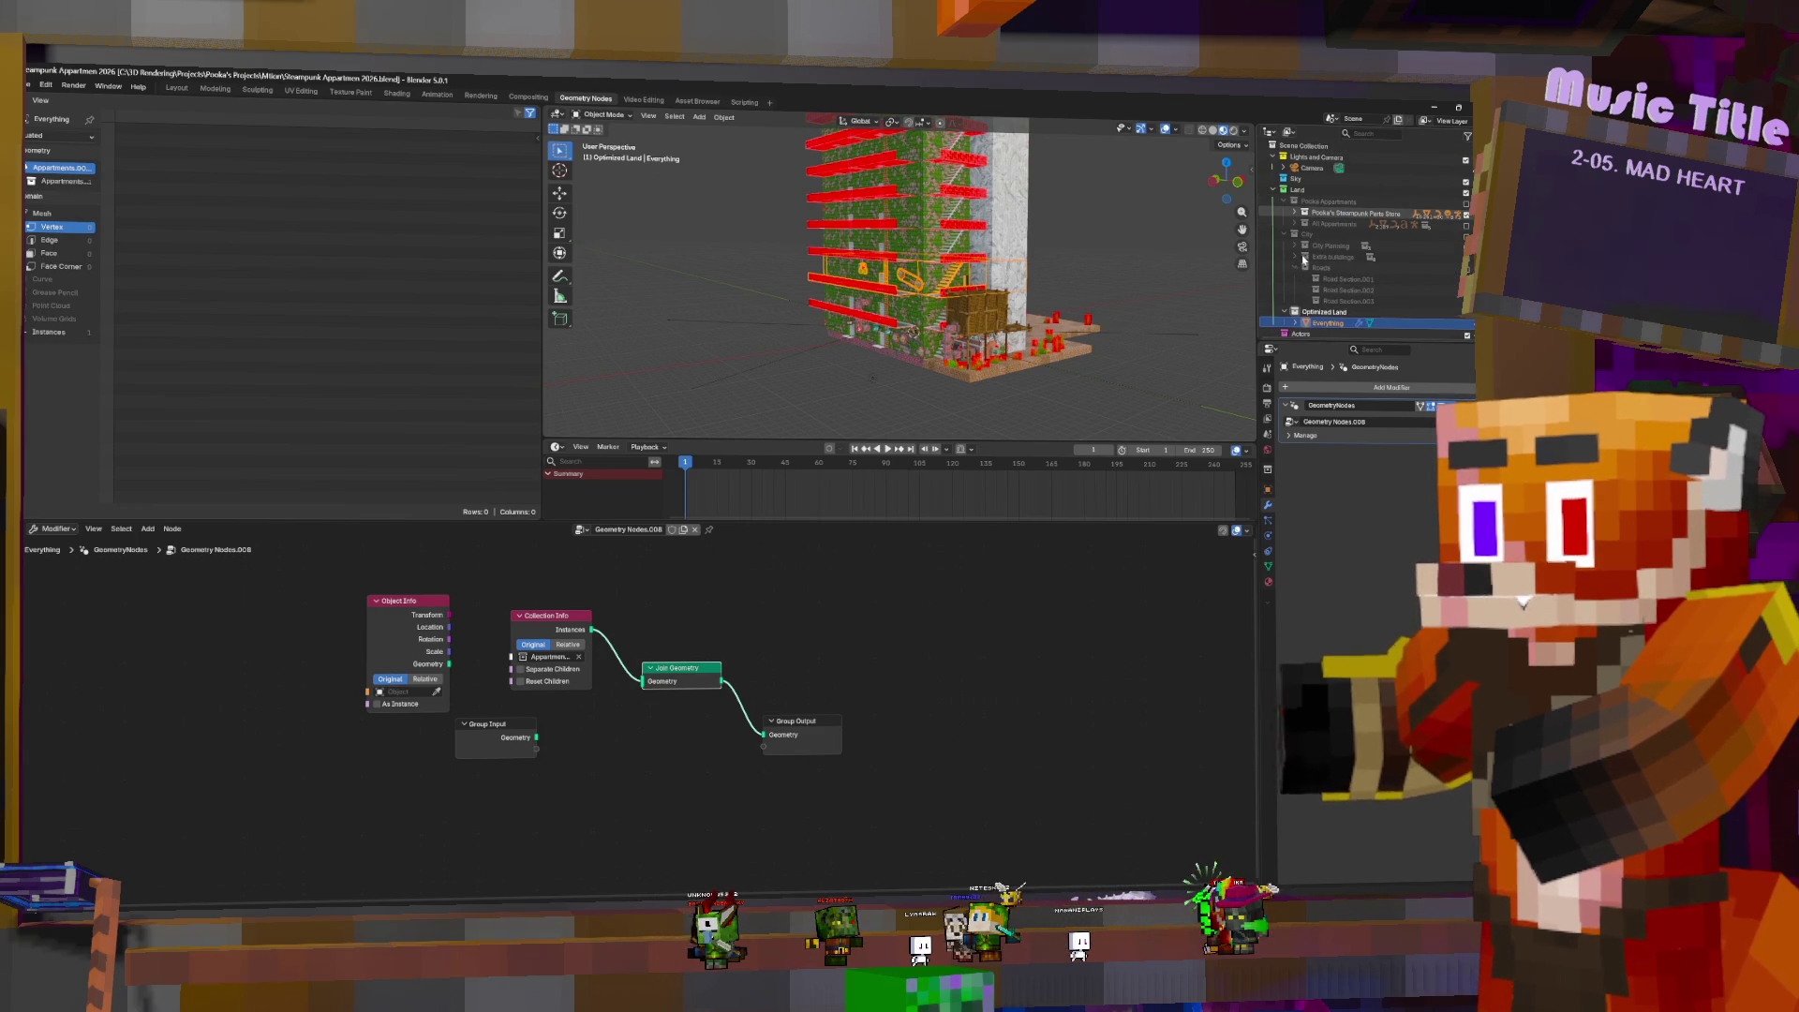
left_click(1296, 225)
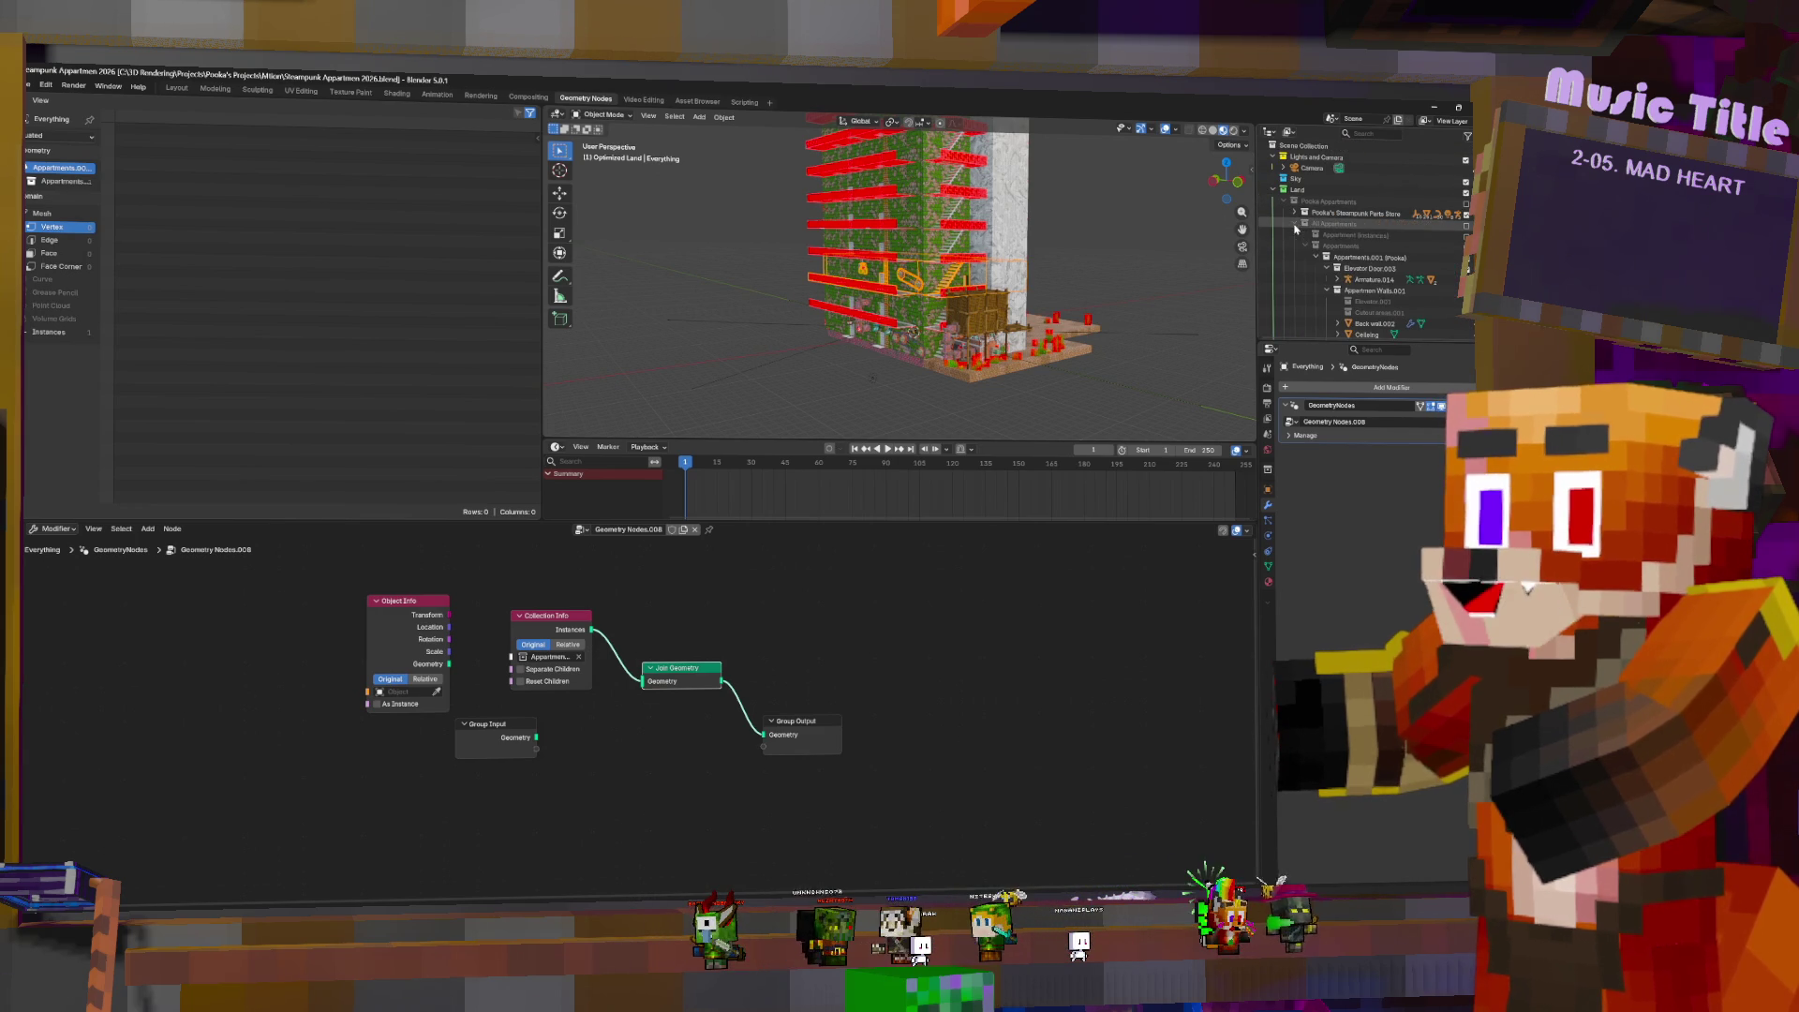
left_click(1307, 246)
left_click(1308, 269)
left_click(403, 692)
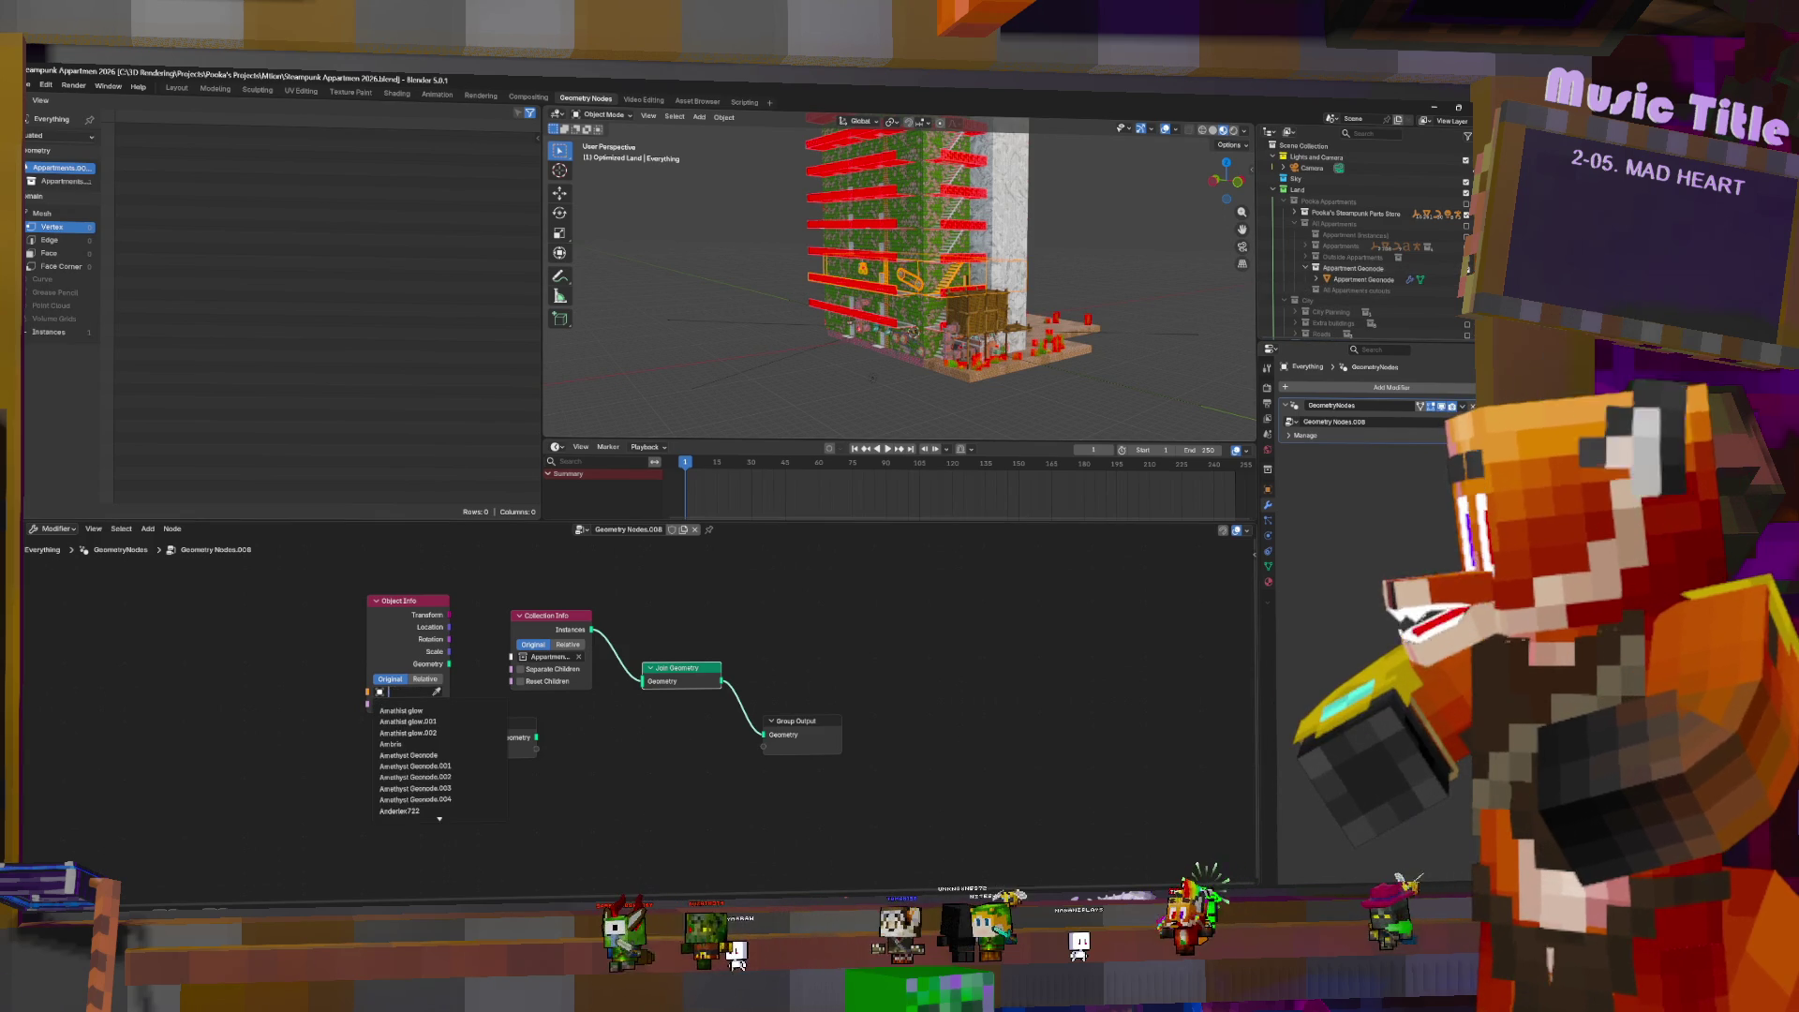
key("Escape")
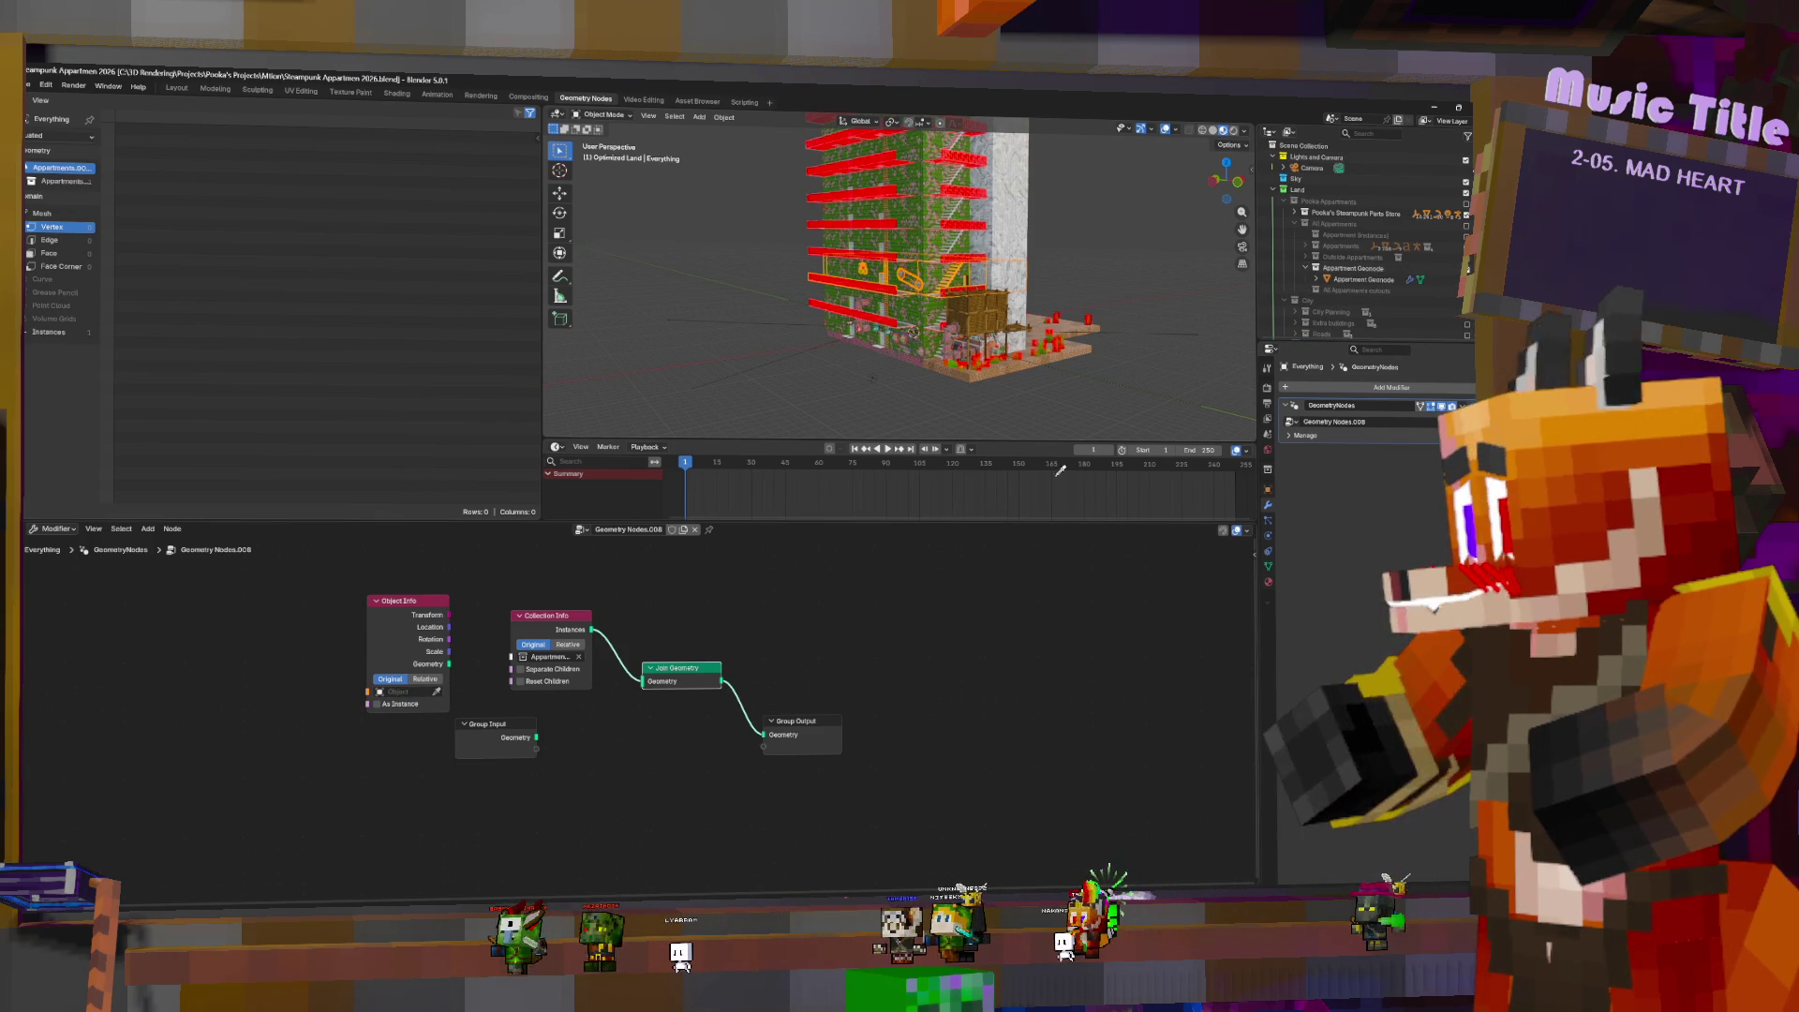
mouse_move(1376, 278)
left_mouse_down()
mouse_move(403, 692)
mouse_move(569, 724)
mouse_move(644, 683)
left_mouse_up()
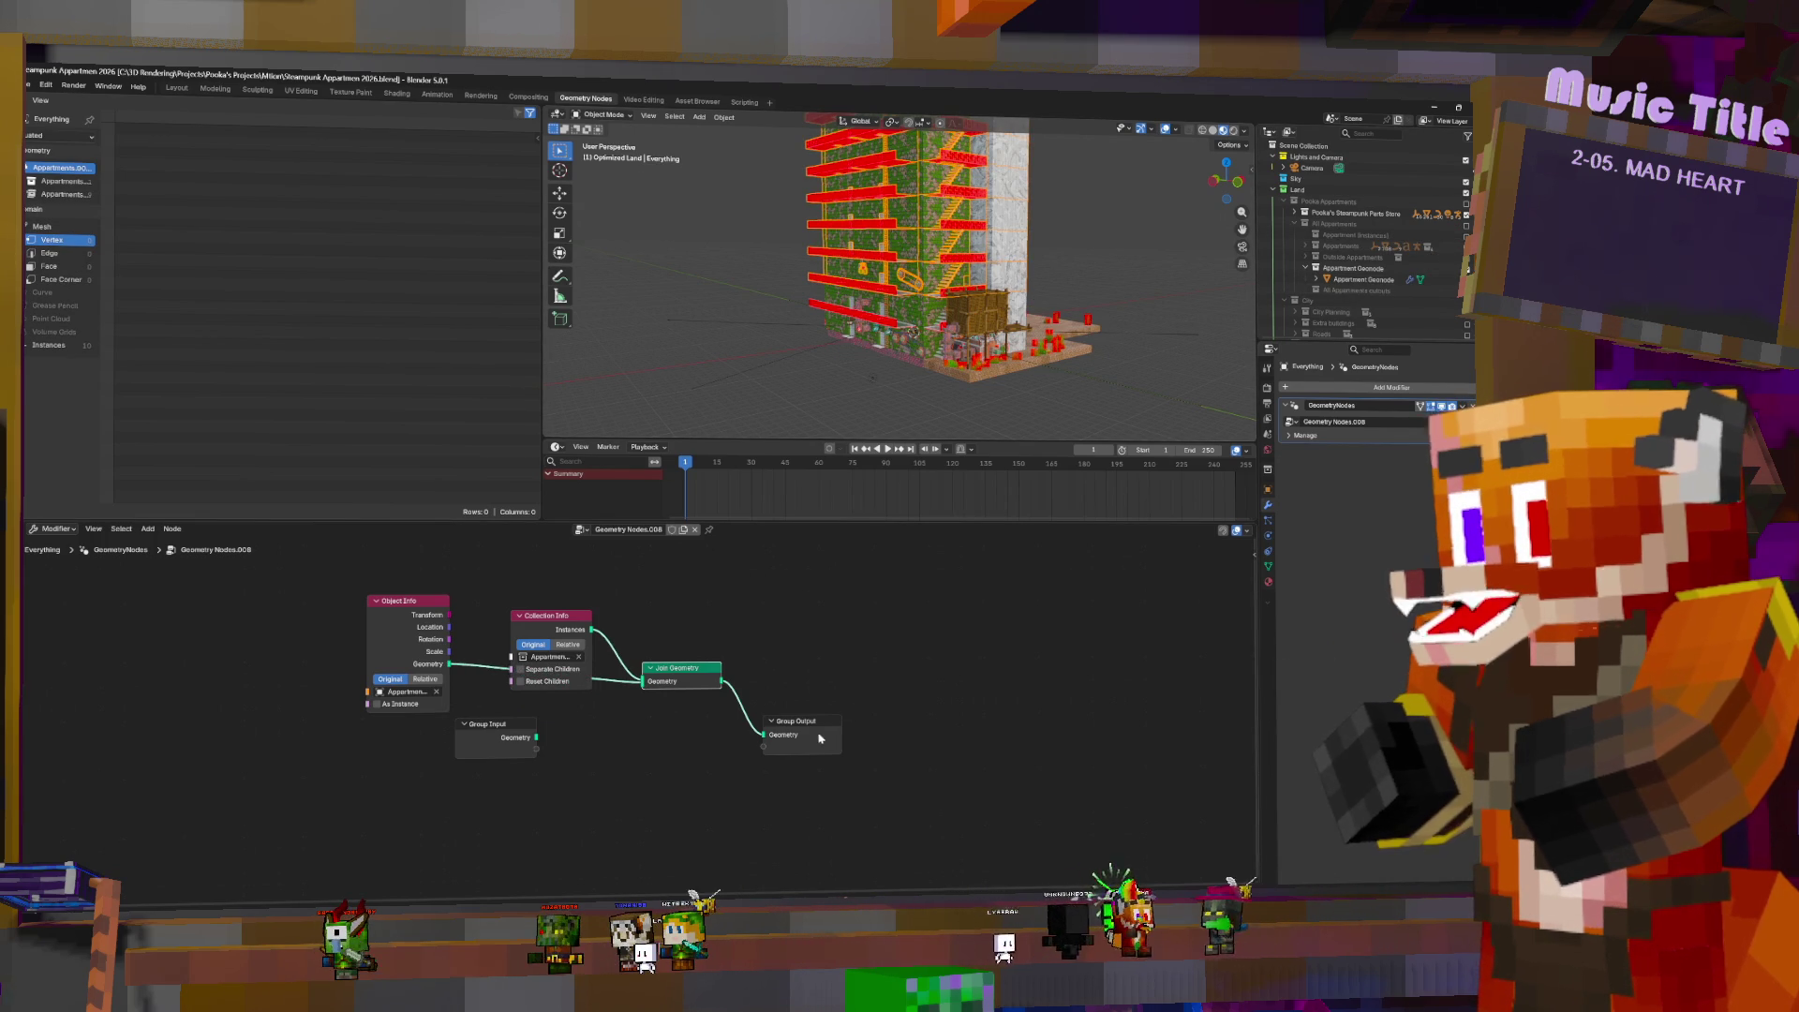
- Insert Realize Instances before the Group Output, then duplicate Everything in place
left_click_drag(821, 740, 903, 740)
key("shift+a")
type("re")
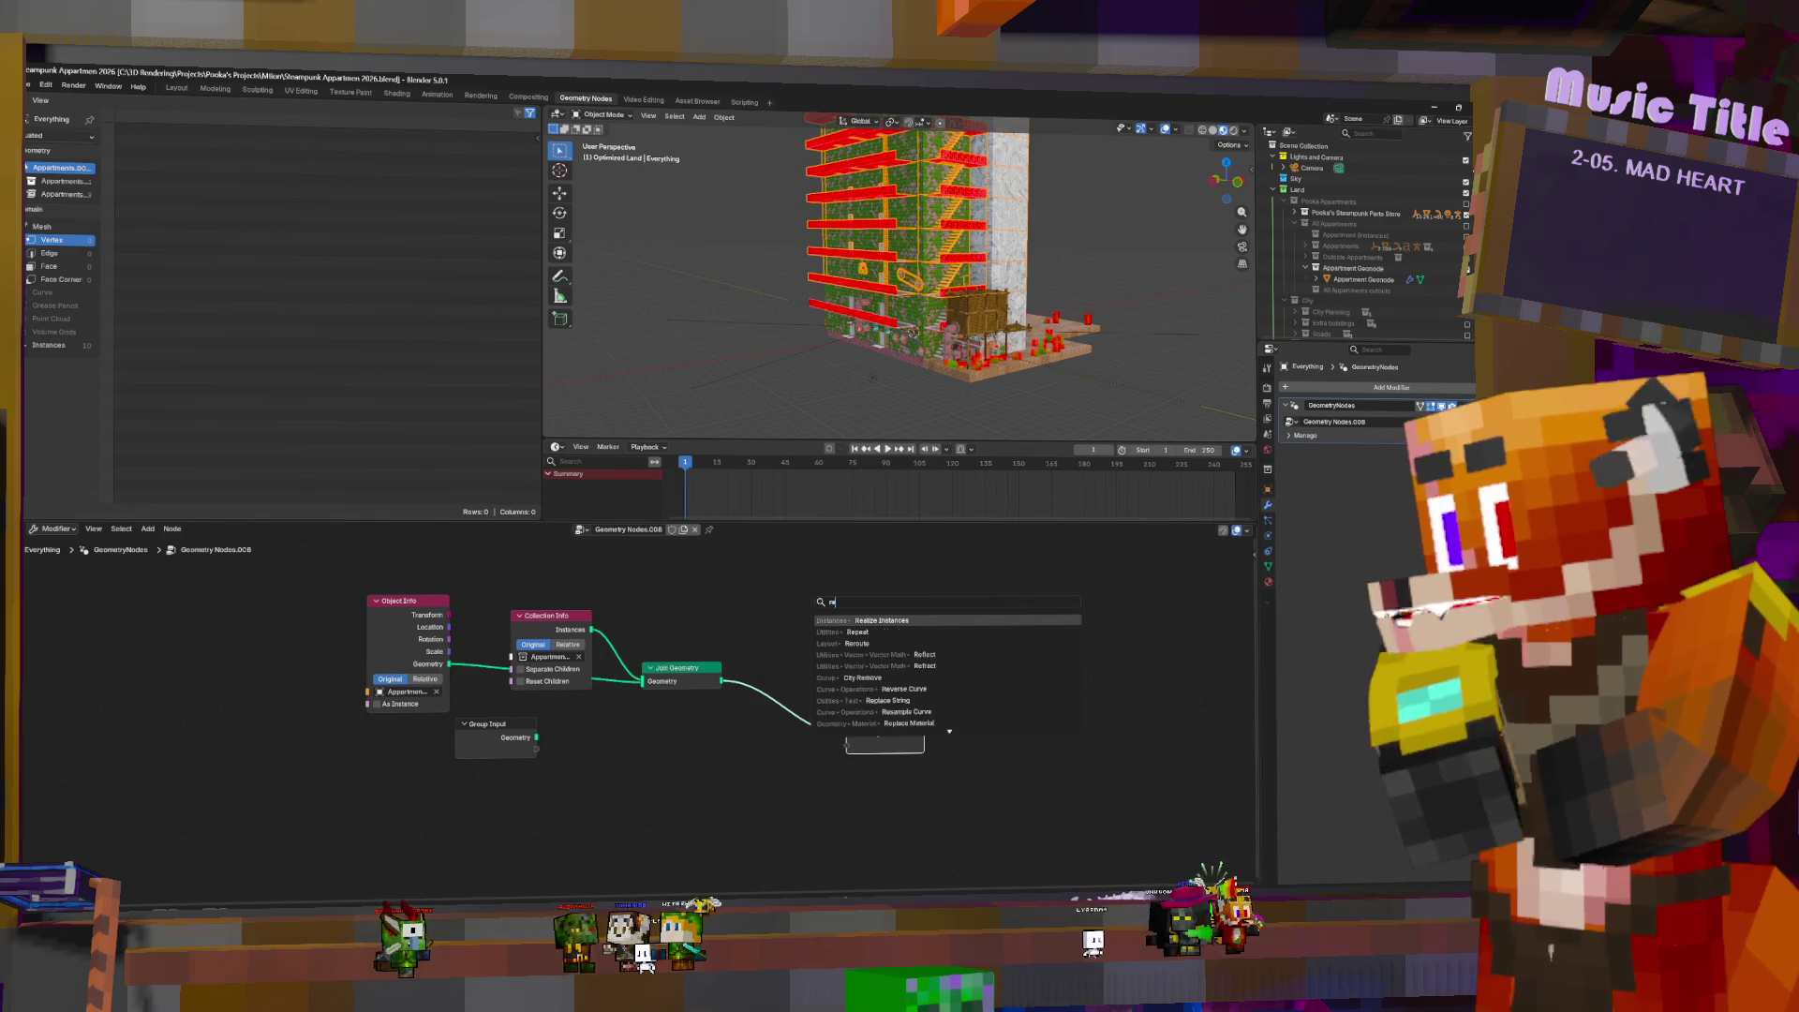
type("a")
left_click(923, 620)
left_click(793, 677)
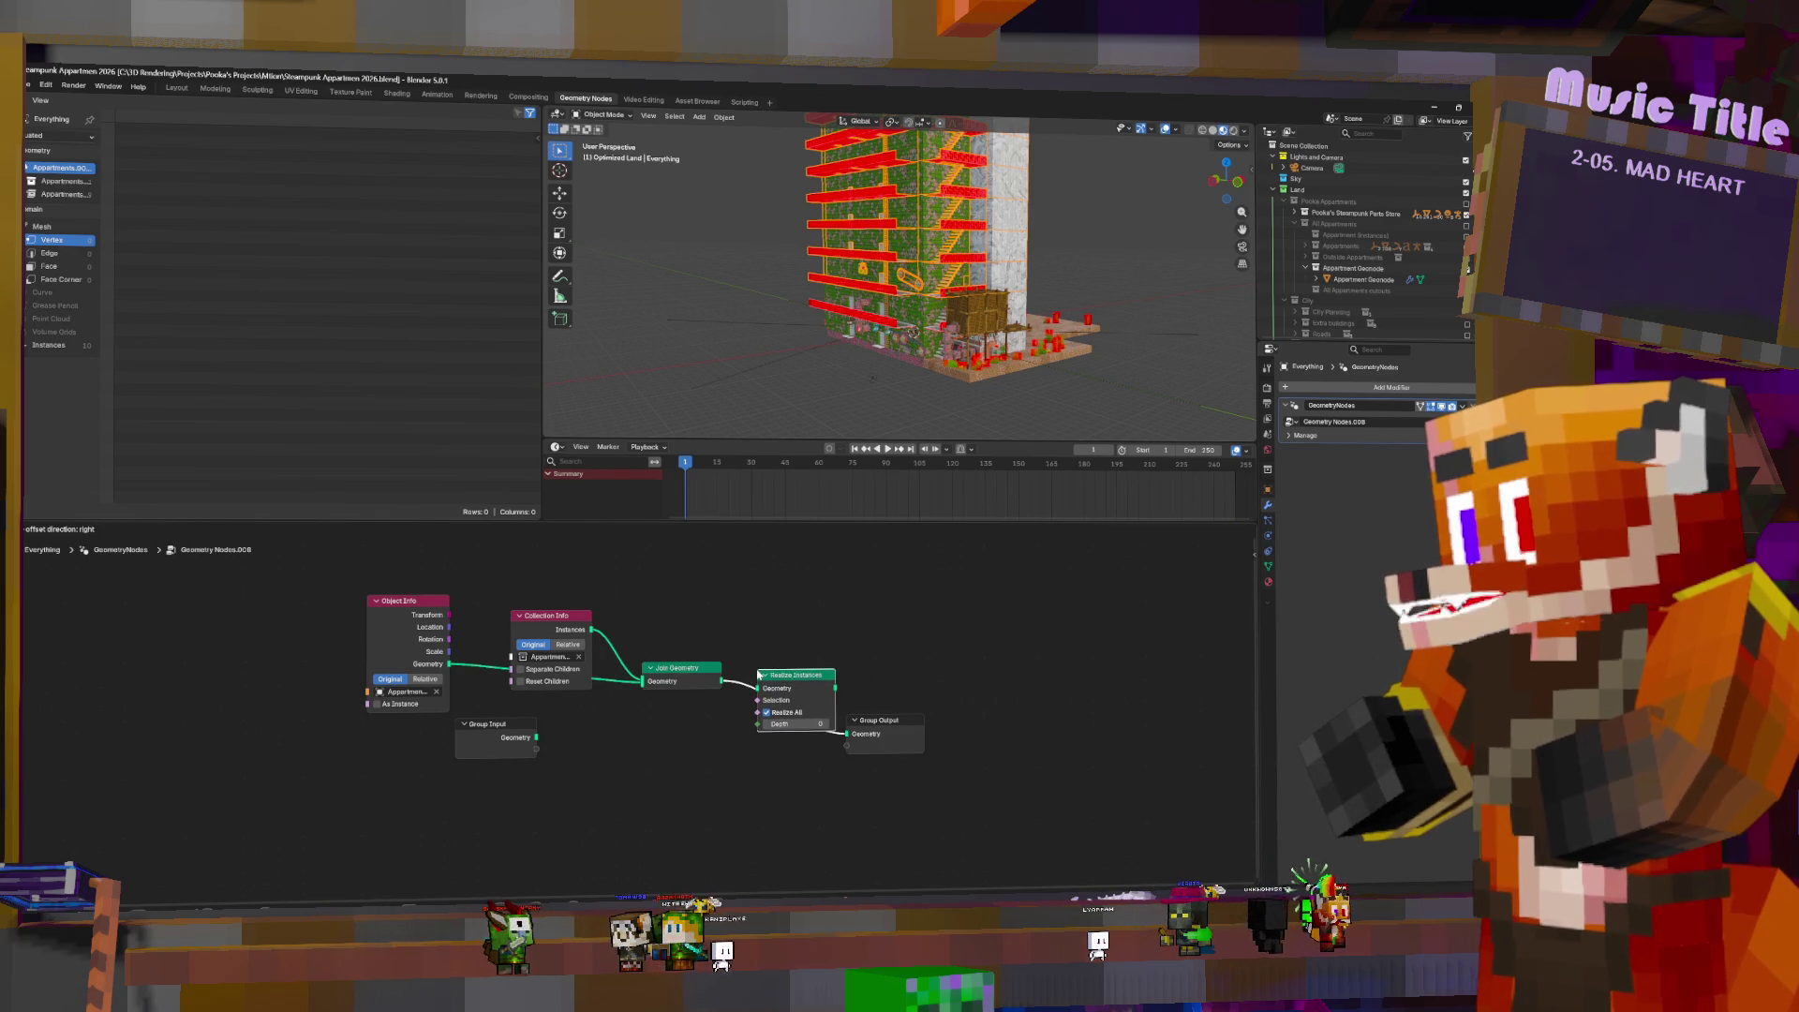
left_click_drag(899, 731, 1025, 721)
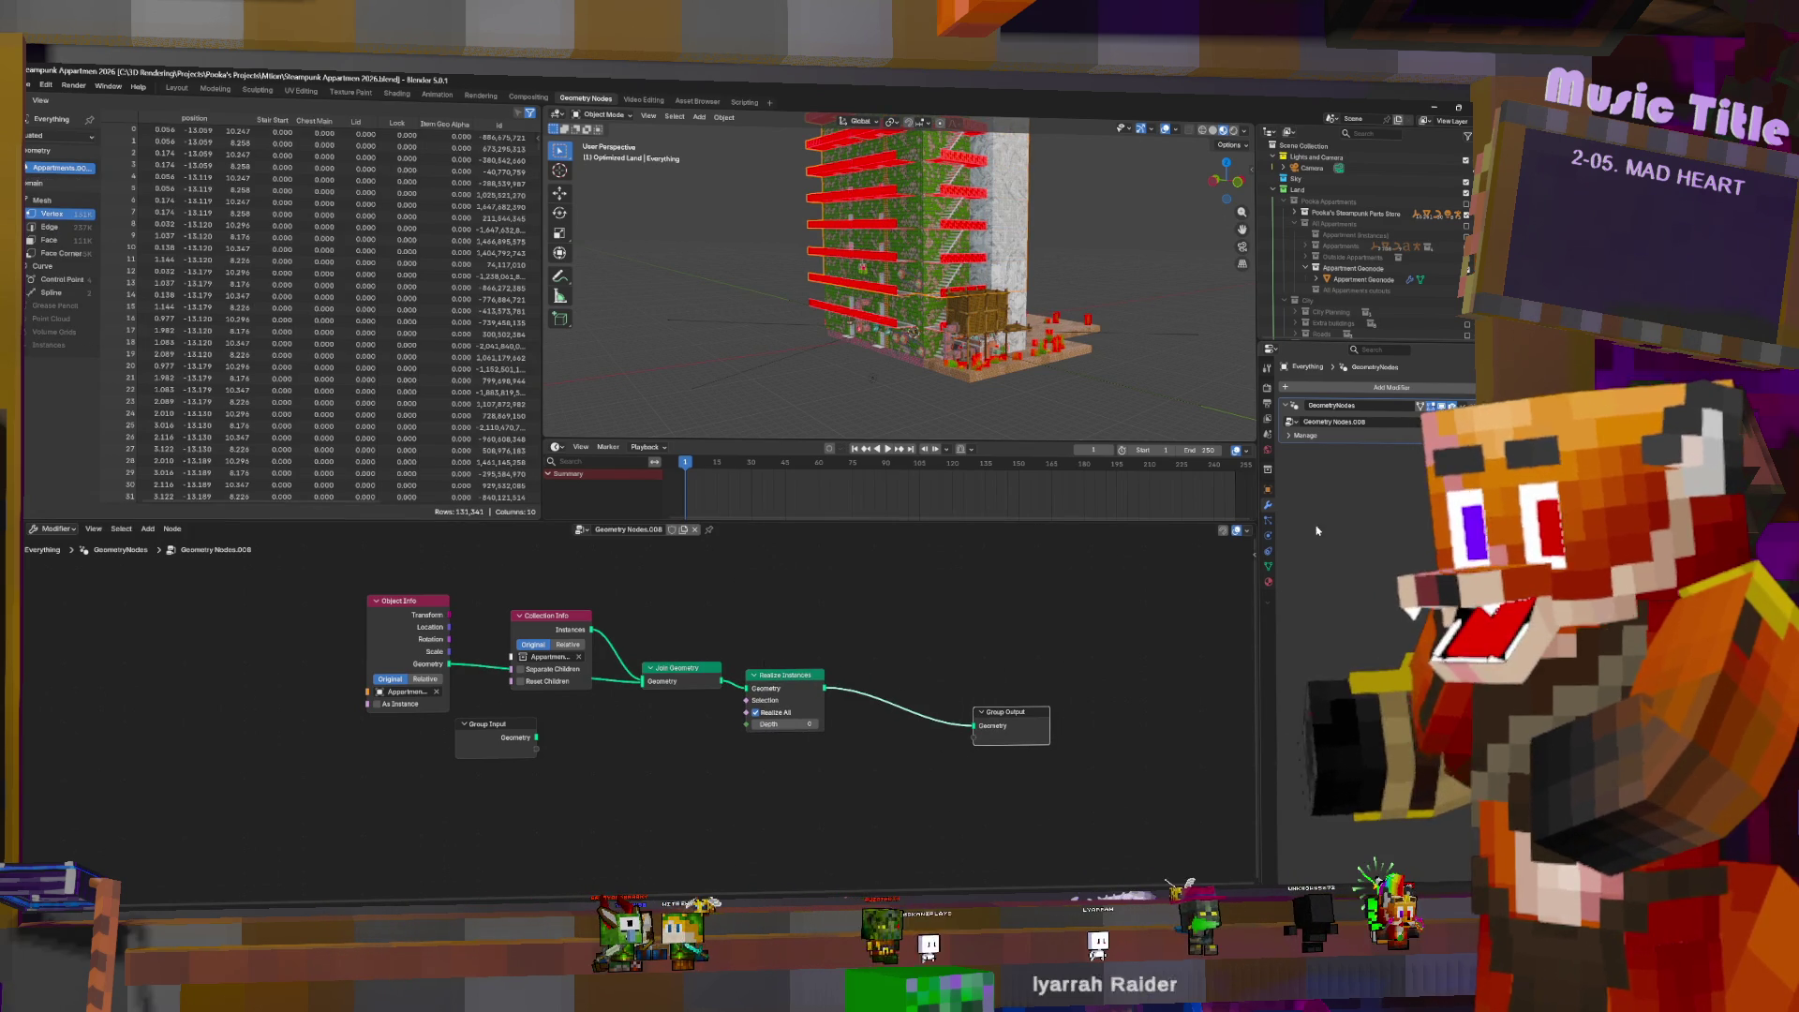
scroll(1362, 265, "down", 5)
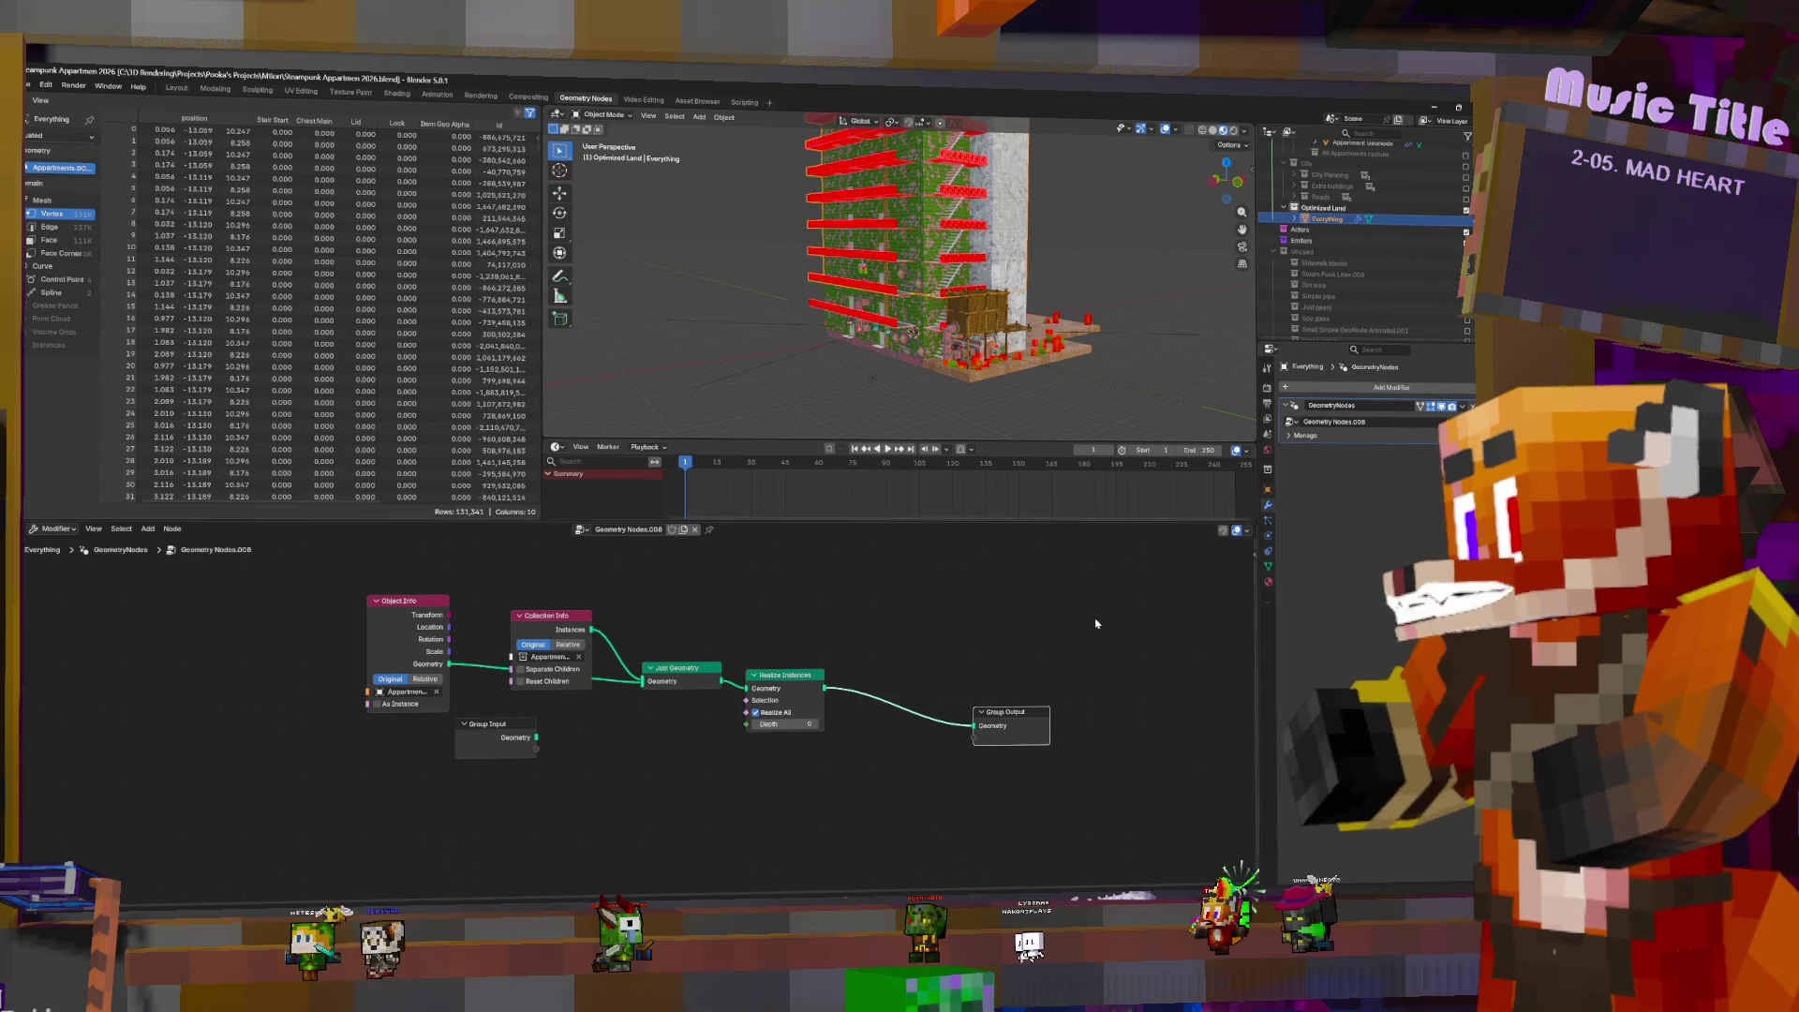
key("shift+d")
key("Escape")
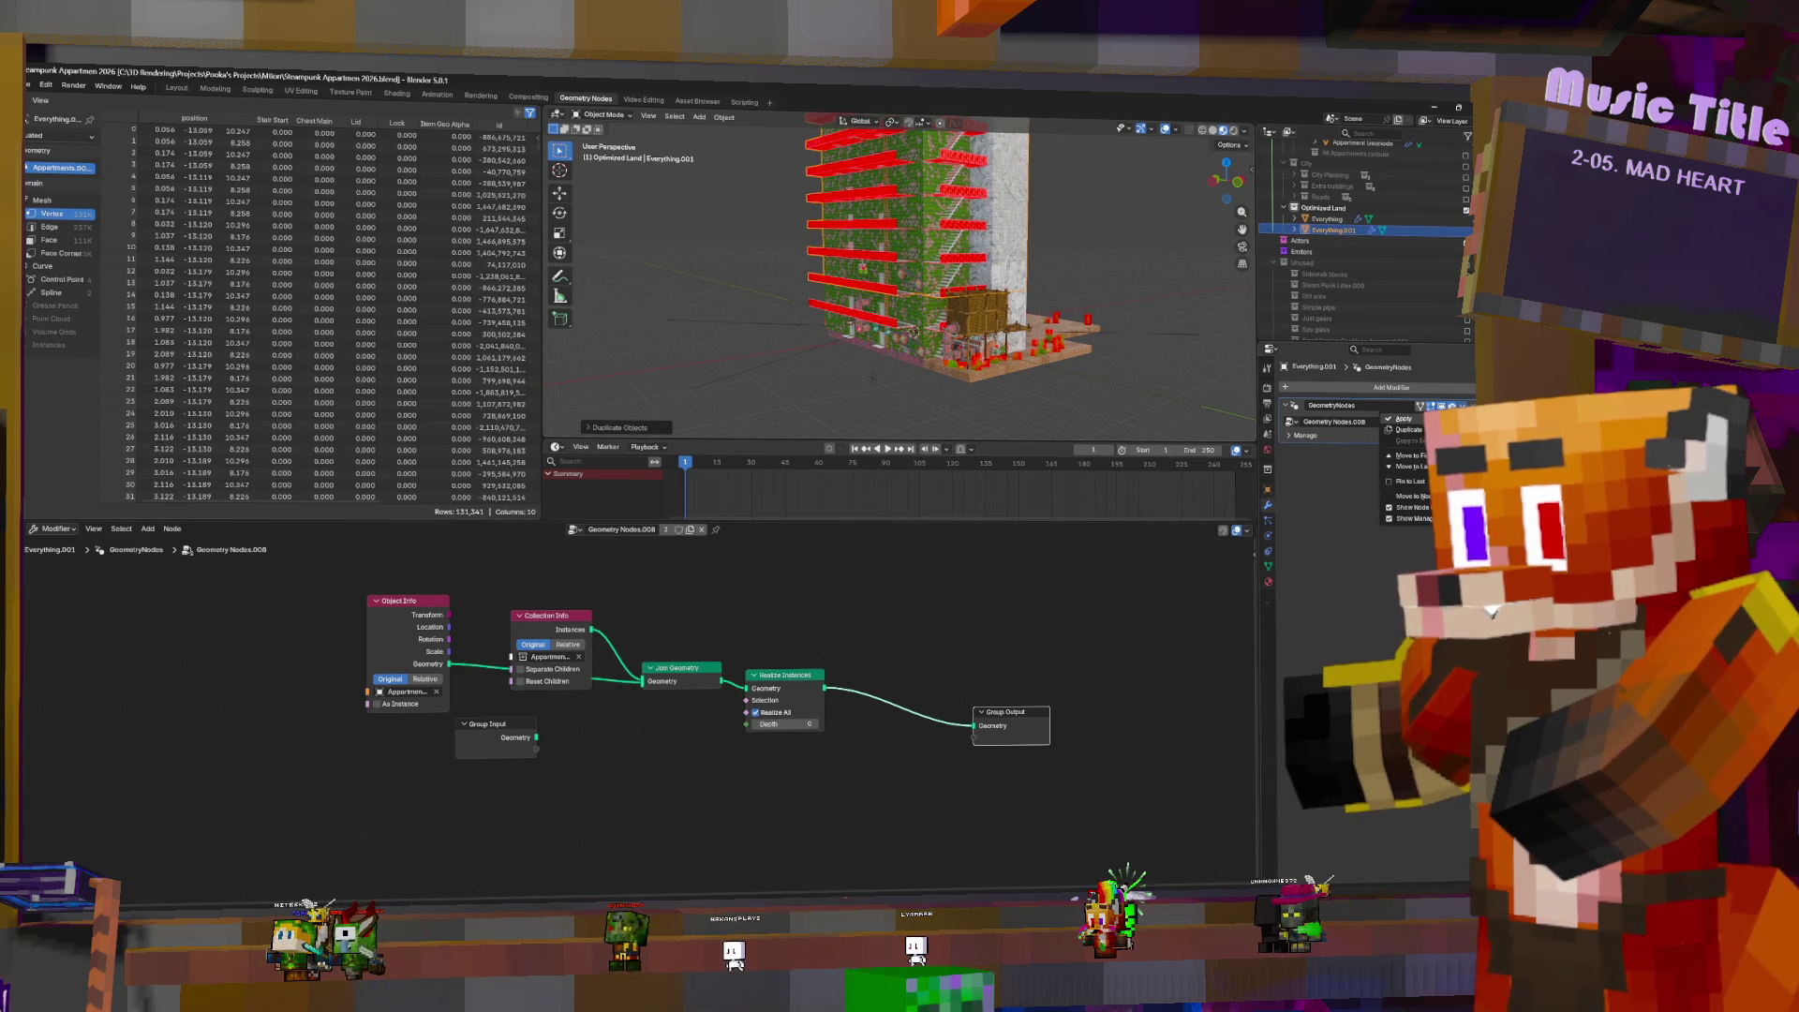
- Remove the GeometryNodes modifier from Everything.001 and move it beside the original
left_click(1472, 405)
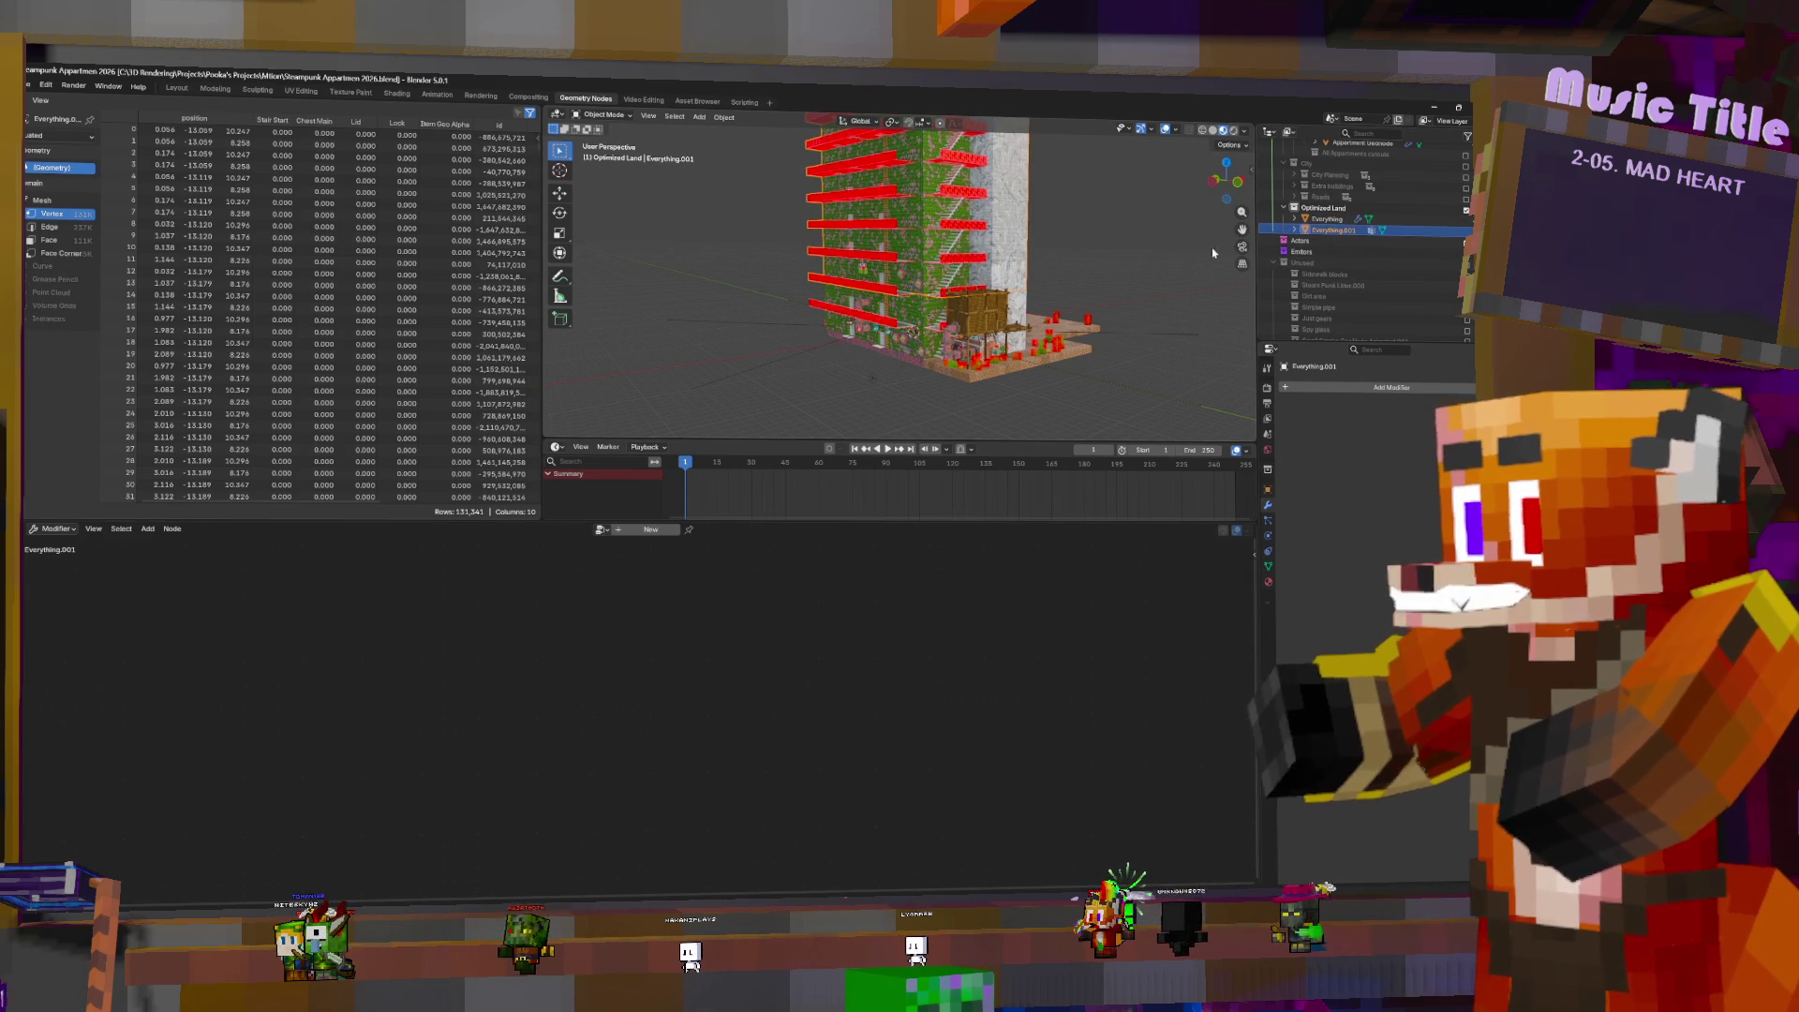
right_click(878, 283)
key("g")
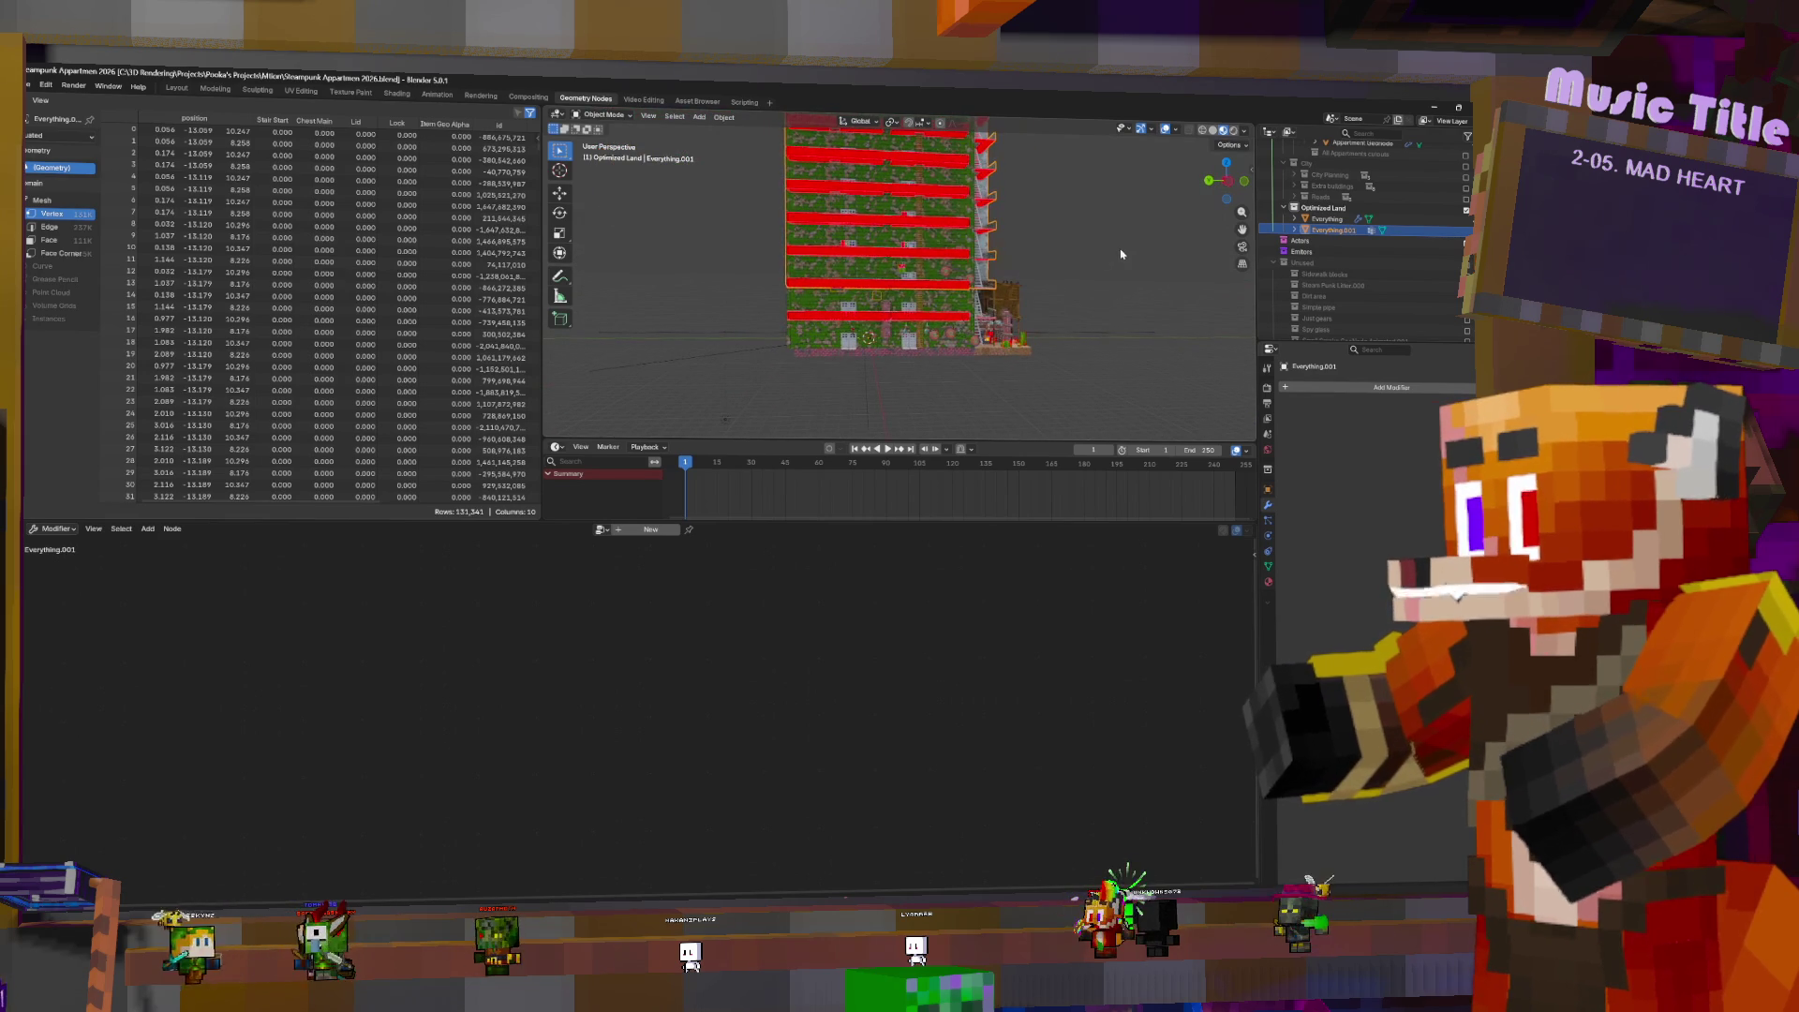
key("Escape")
key("g")
left_click(820, 356)
- Inspect the modifier-free copy up close, delete it, and reselect Everything
middle_click_drag(820, 356, 853, 342)
scroll(853, 343, "up", 5)
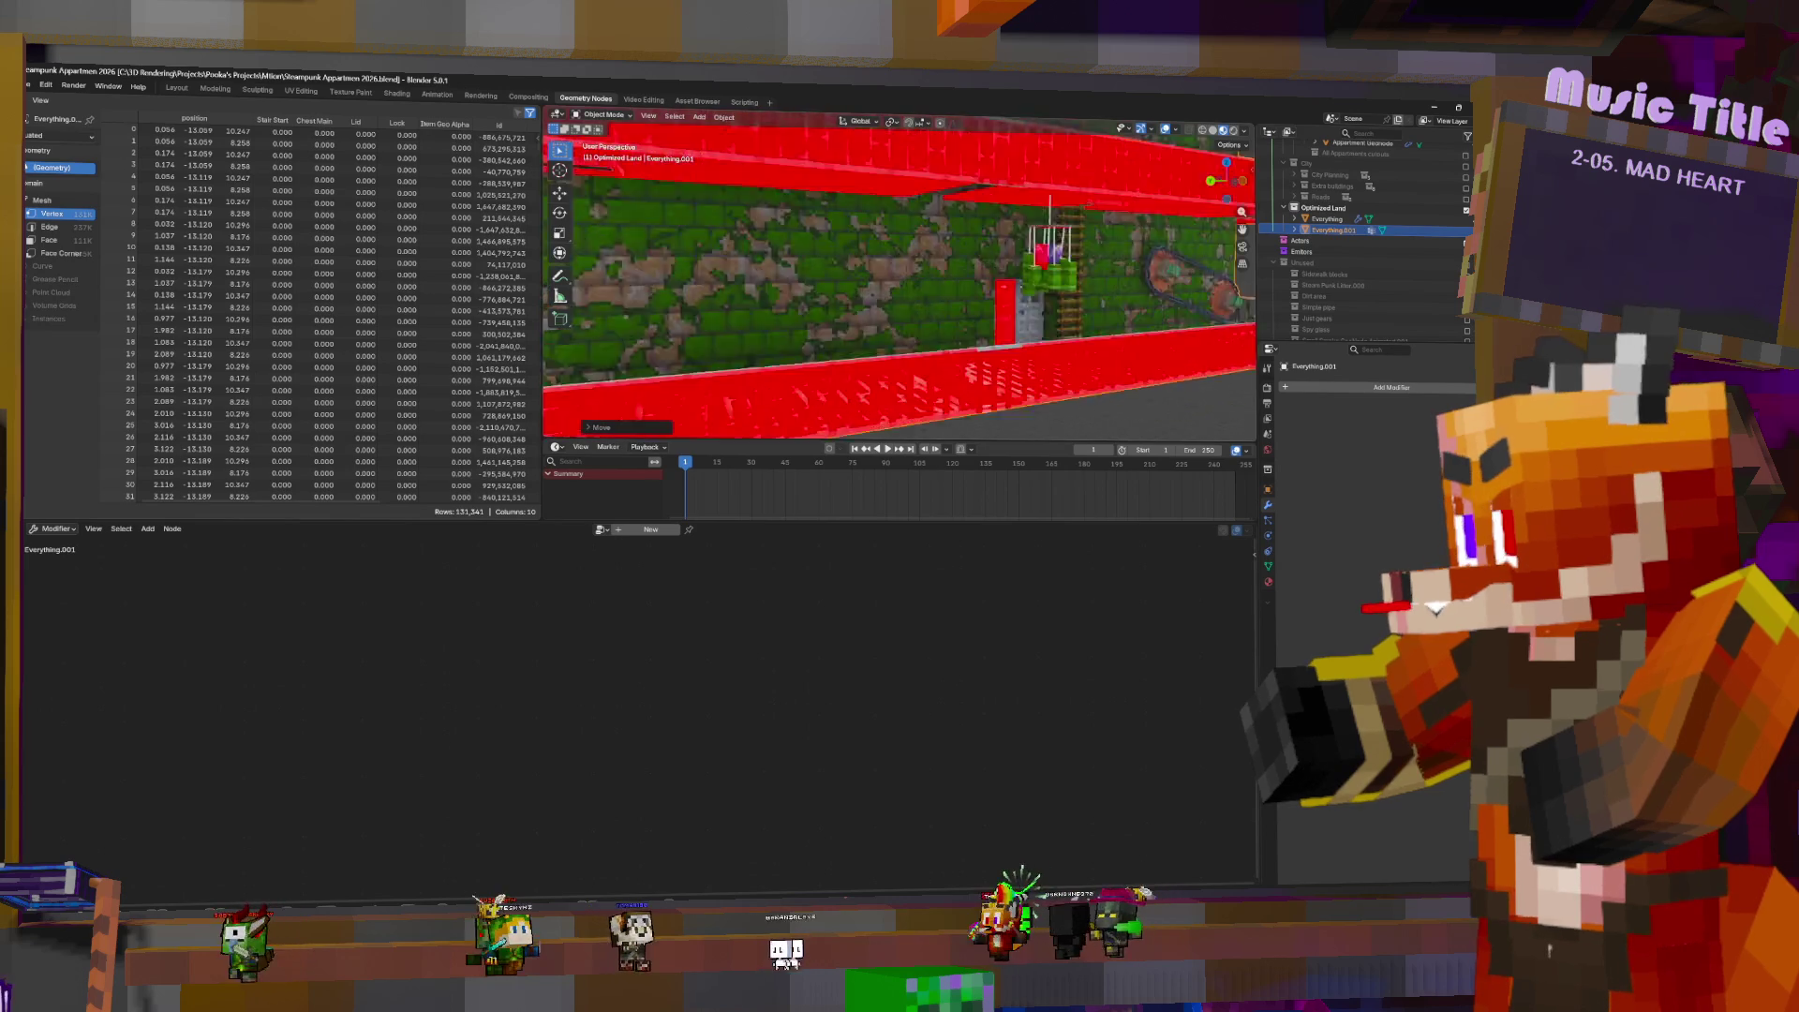
scroll(852, 342, "up", 10)
middle_click_drag(853, 342, 1059, 320)
scroll(1217, 278, "down", 15)
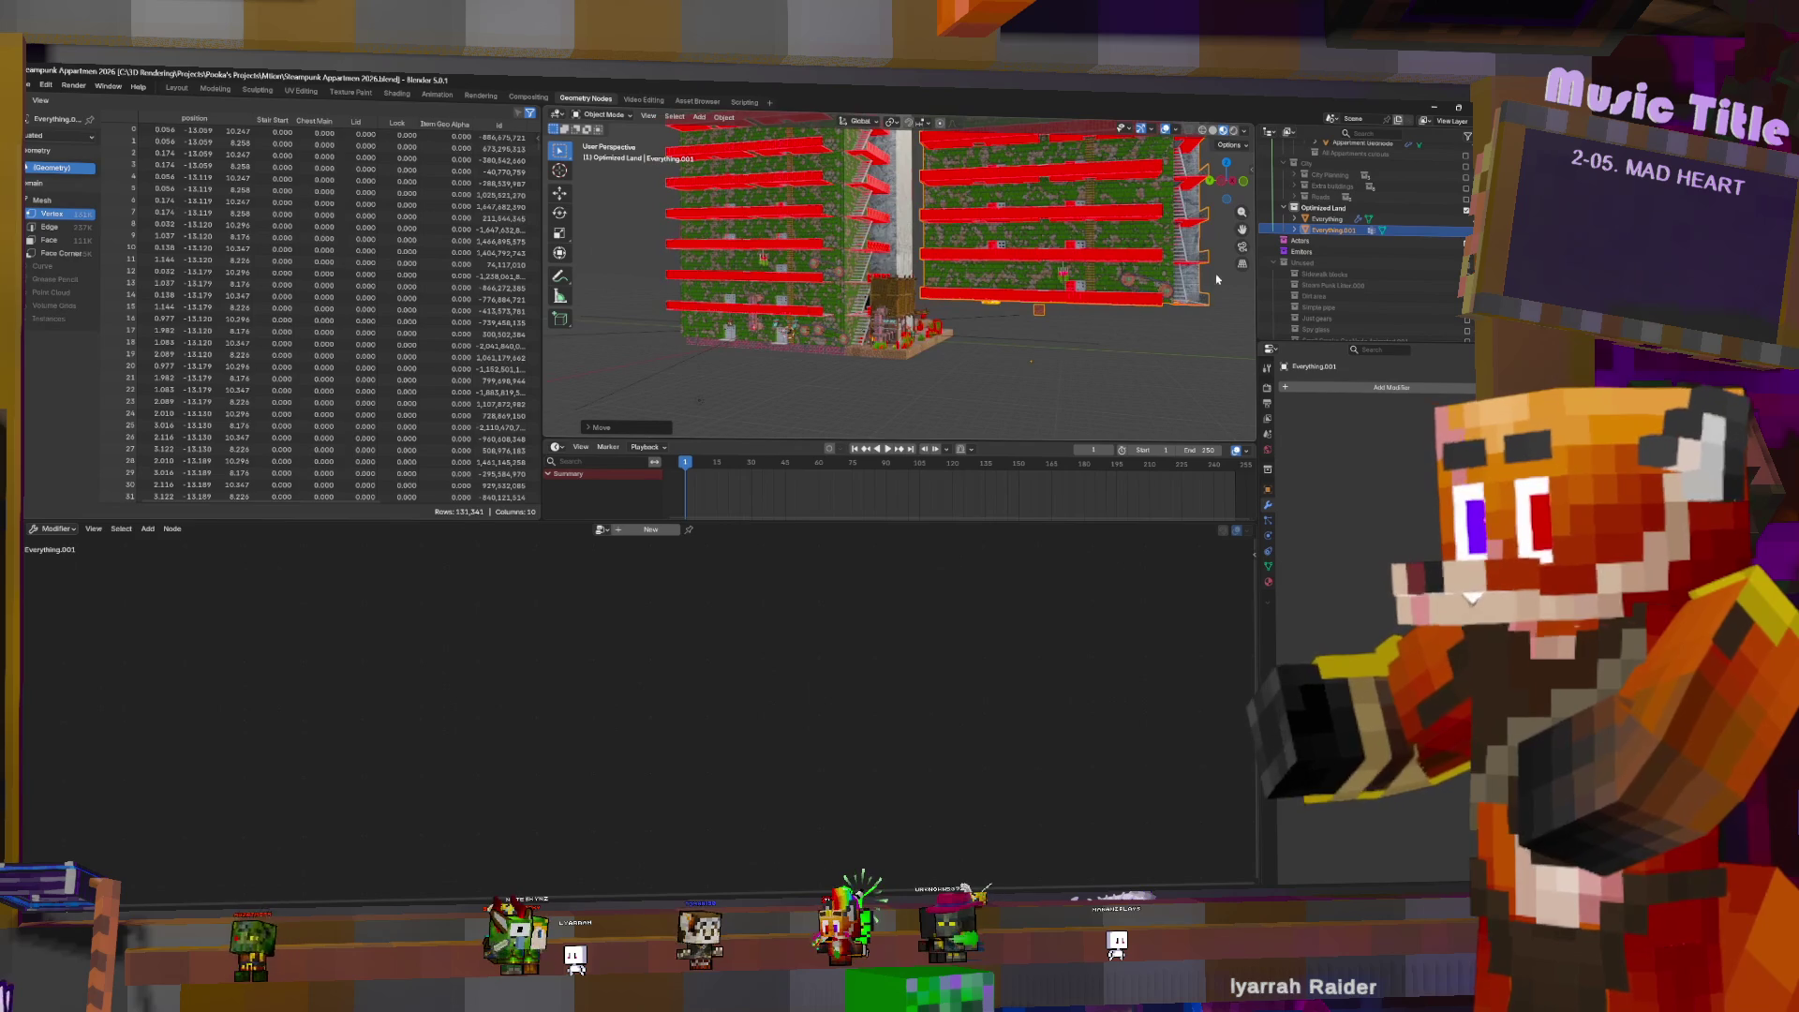
key("Delete")
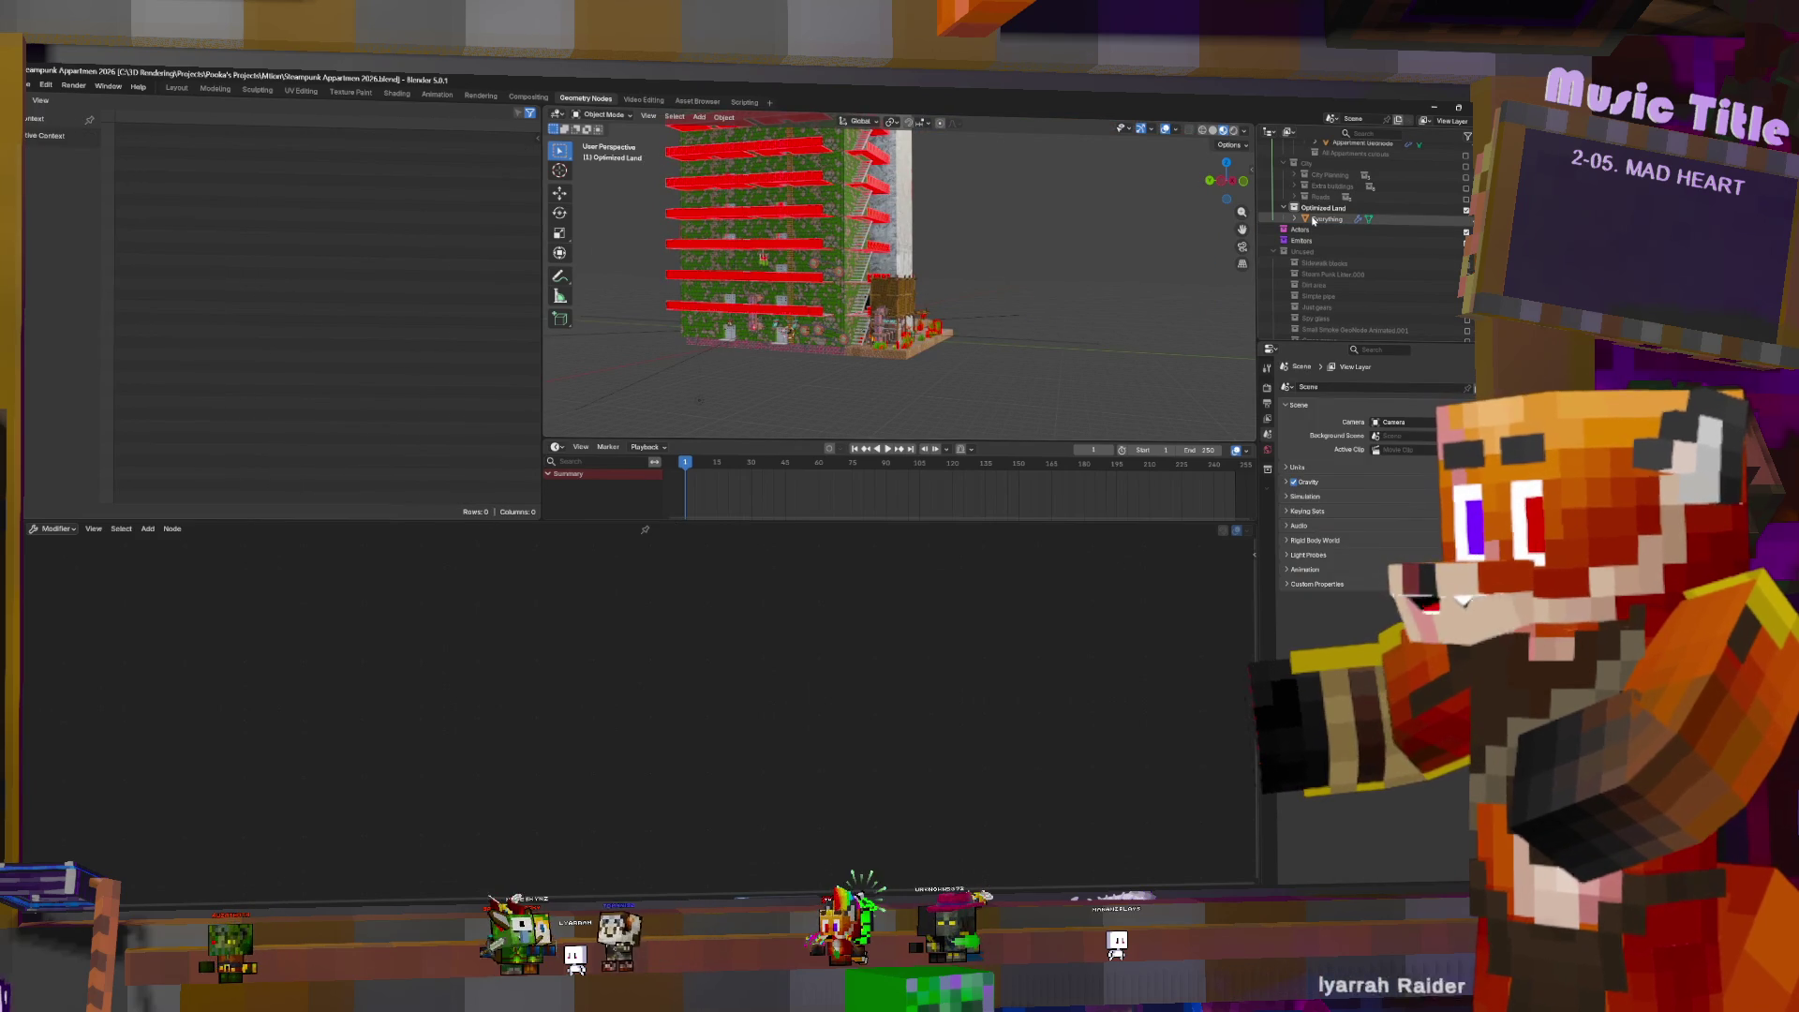
left_click(1319, 222)
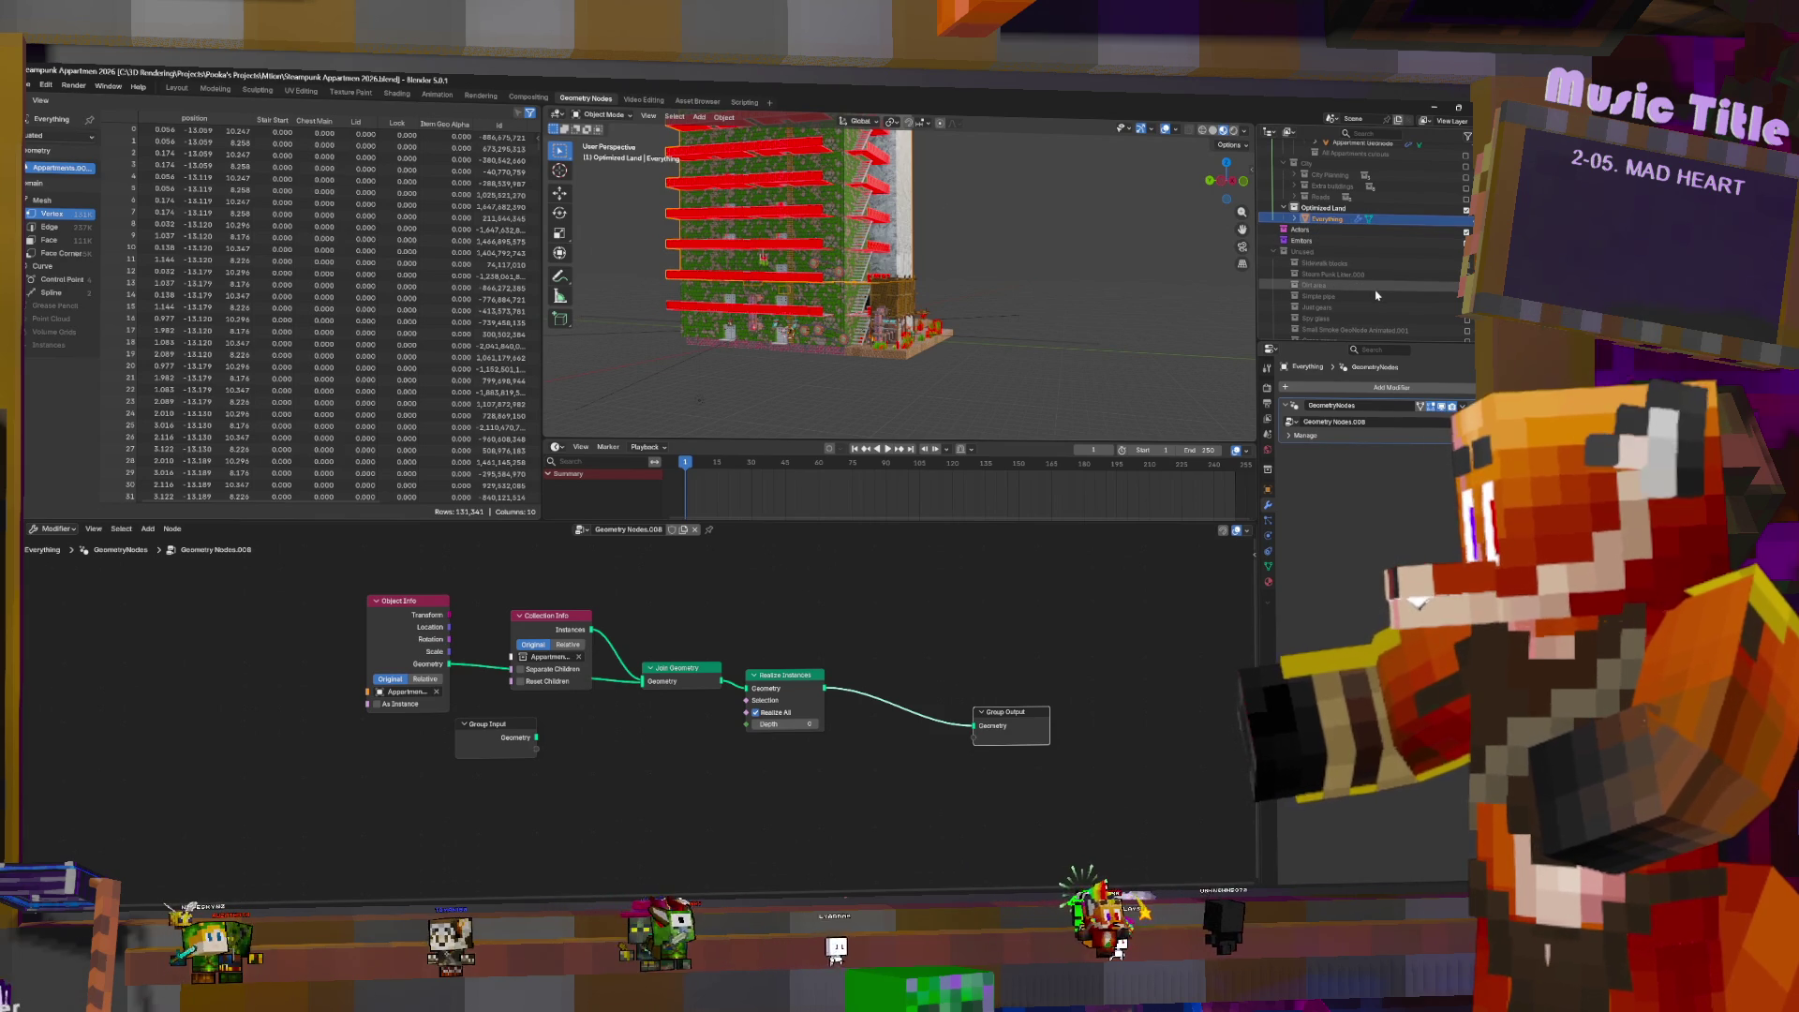
- Drag the Collection Info node up above the other nodes in the Everything node tree
middle_click_drag(1078, 323, 1088, 351)
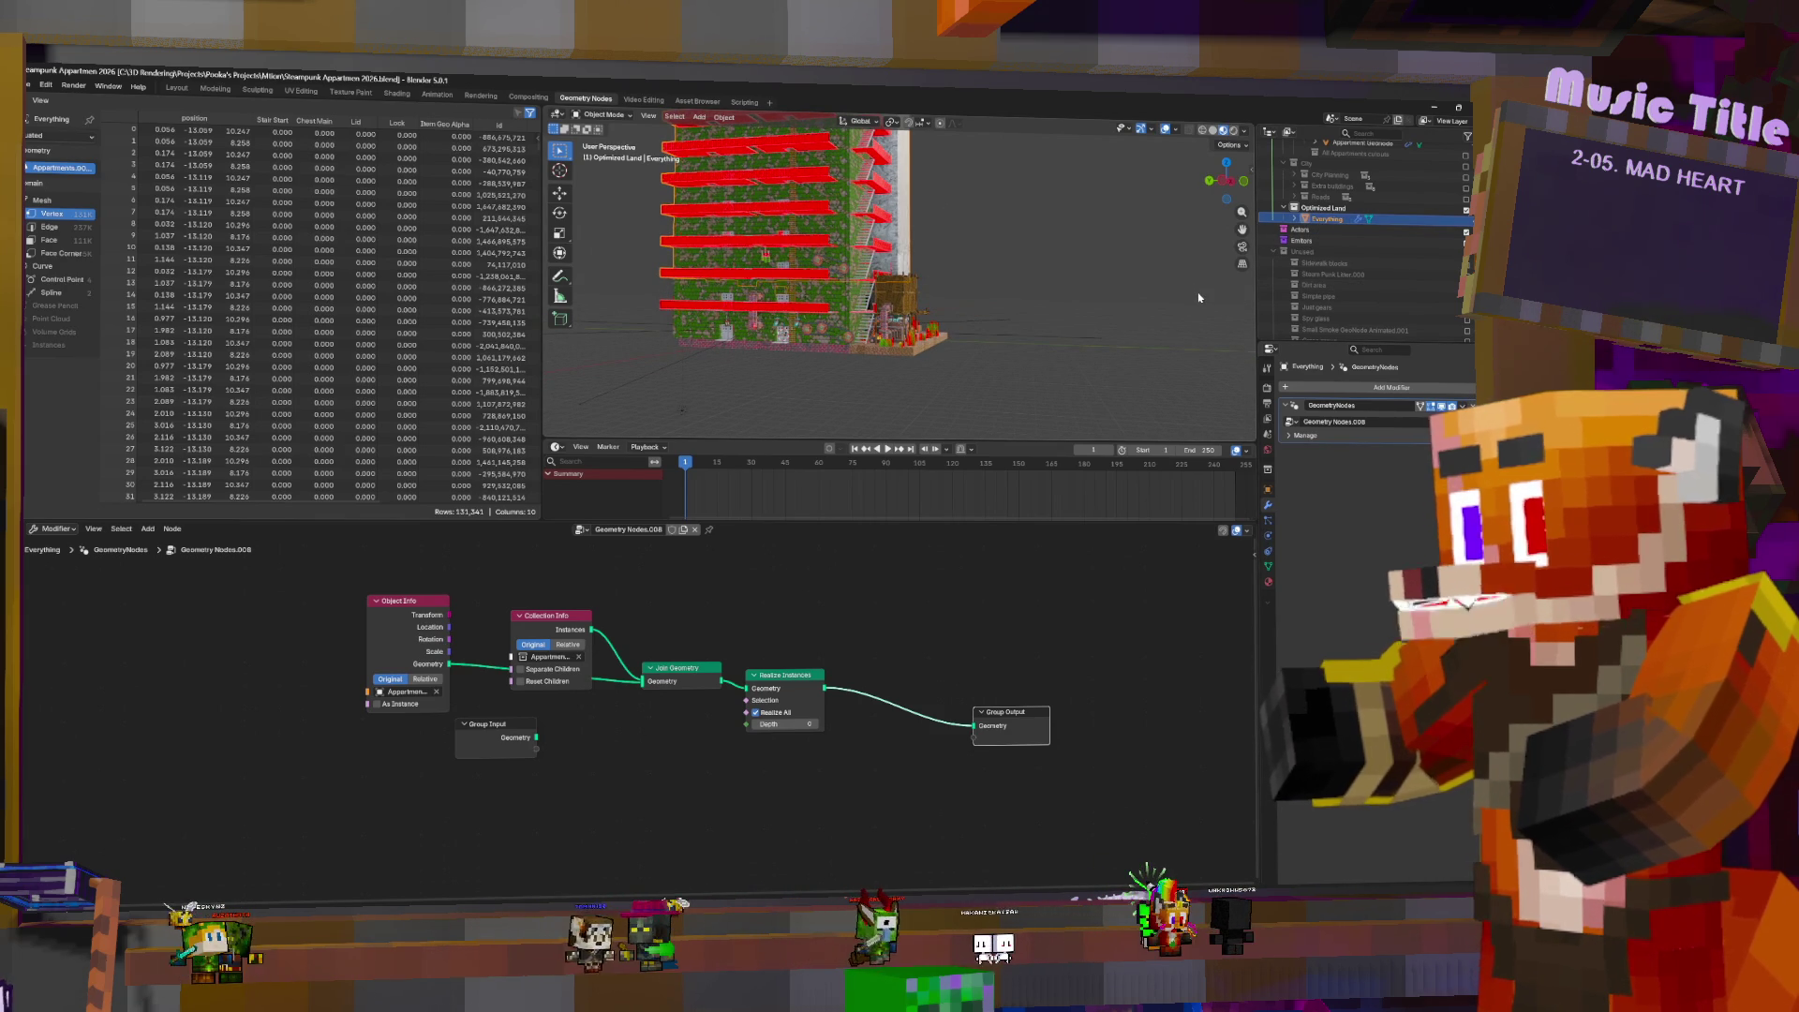
scroll(1379, 160, "up", 6)
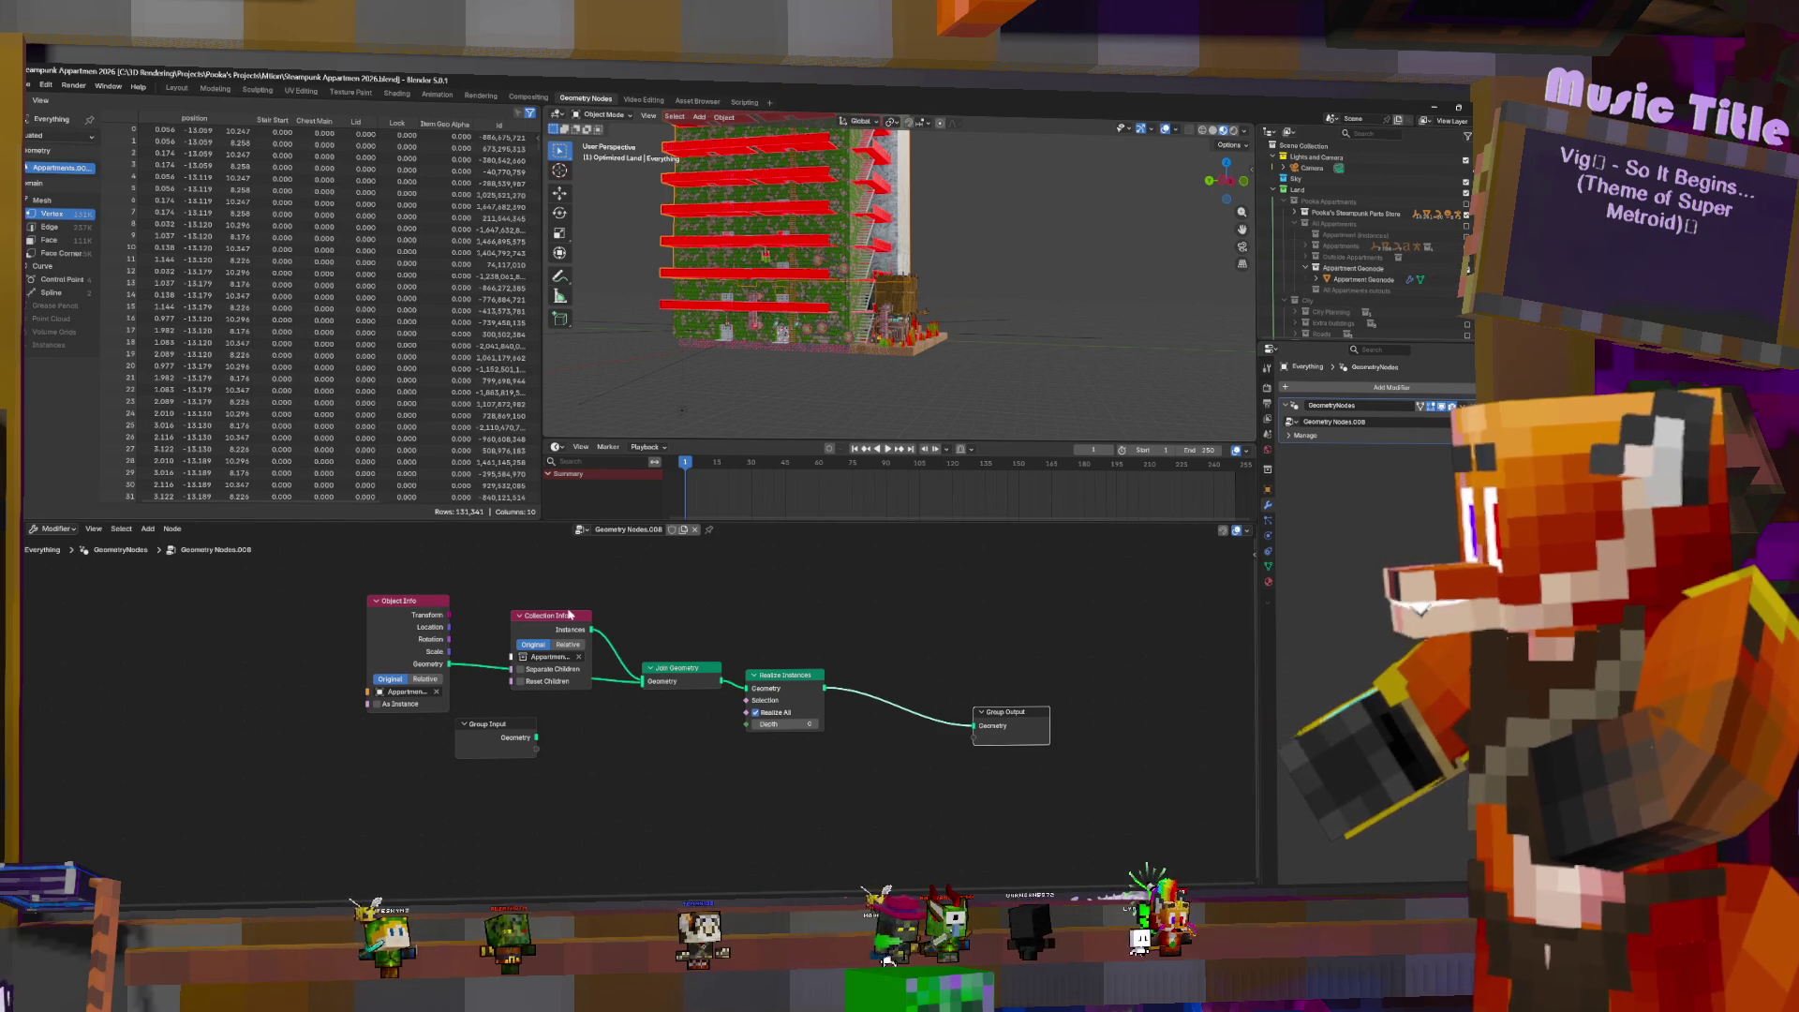
mouse_move(567, 624)
left_mouse_down()
mouse_move(562, 567)
mouse_move(565, 637)
left_mouse_up()
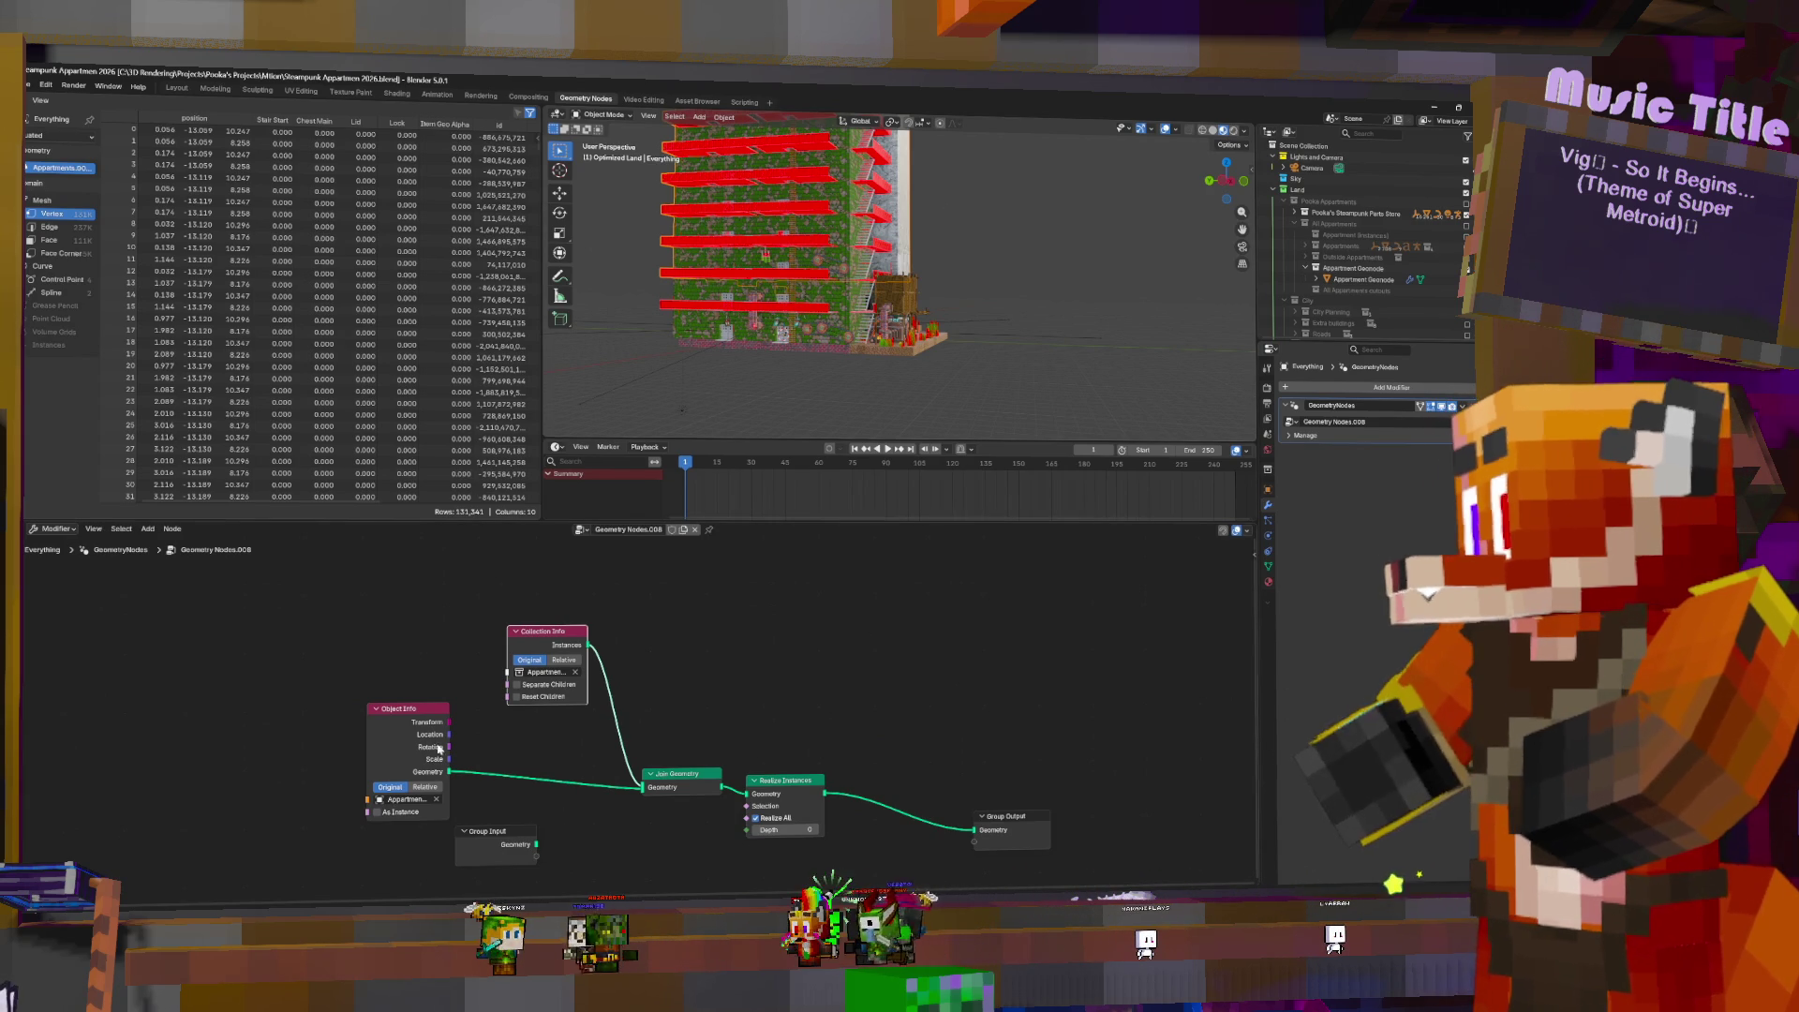
- Clear the Collection Info node's collection and expand the parts store collections in the Outliner
left_click(576, 673)
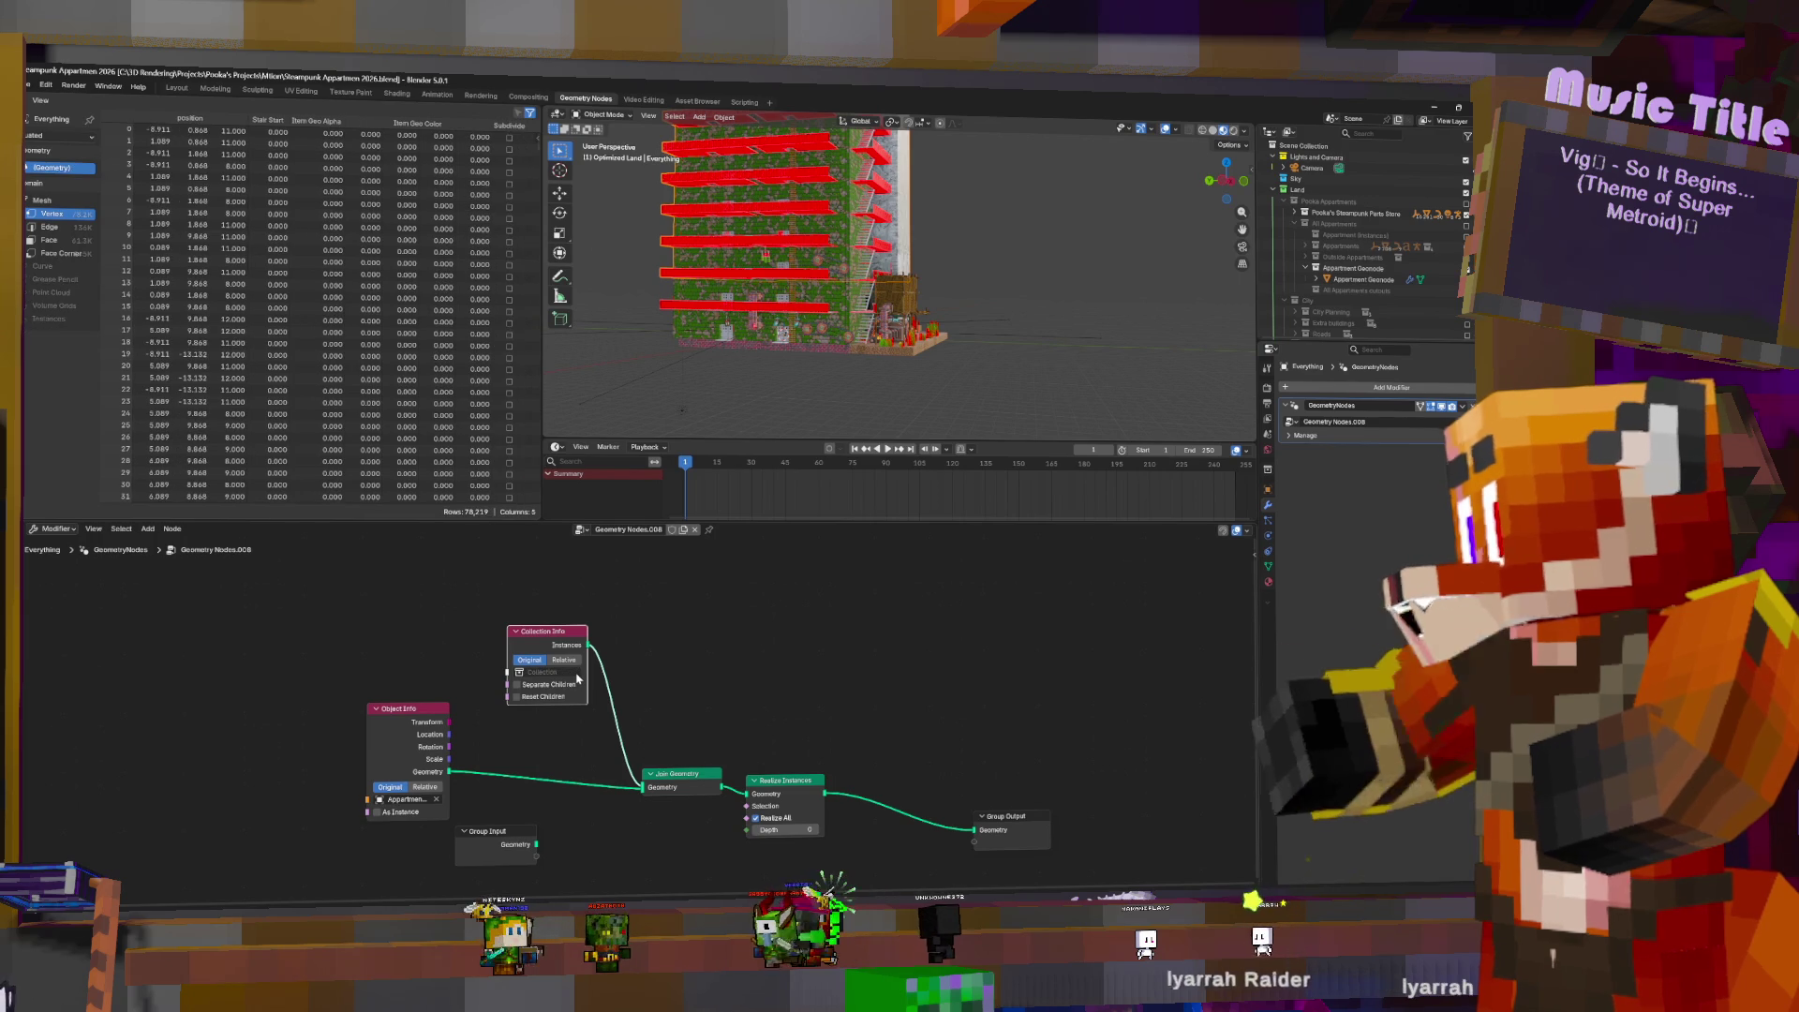
left_click(1294, 212)
left_click(1306, 224)
left_click(1317, 236, "shift")
left_click(1305, 224)
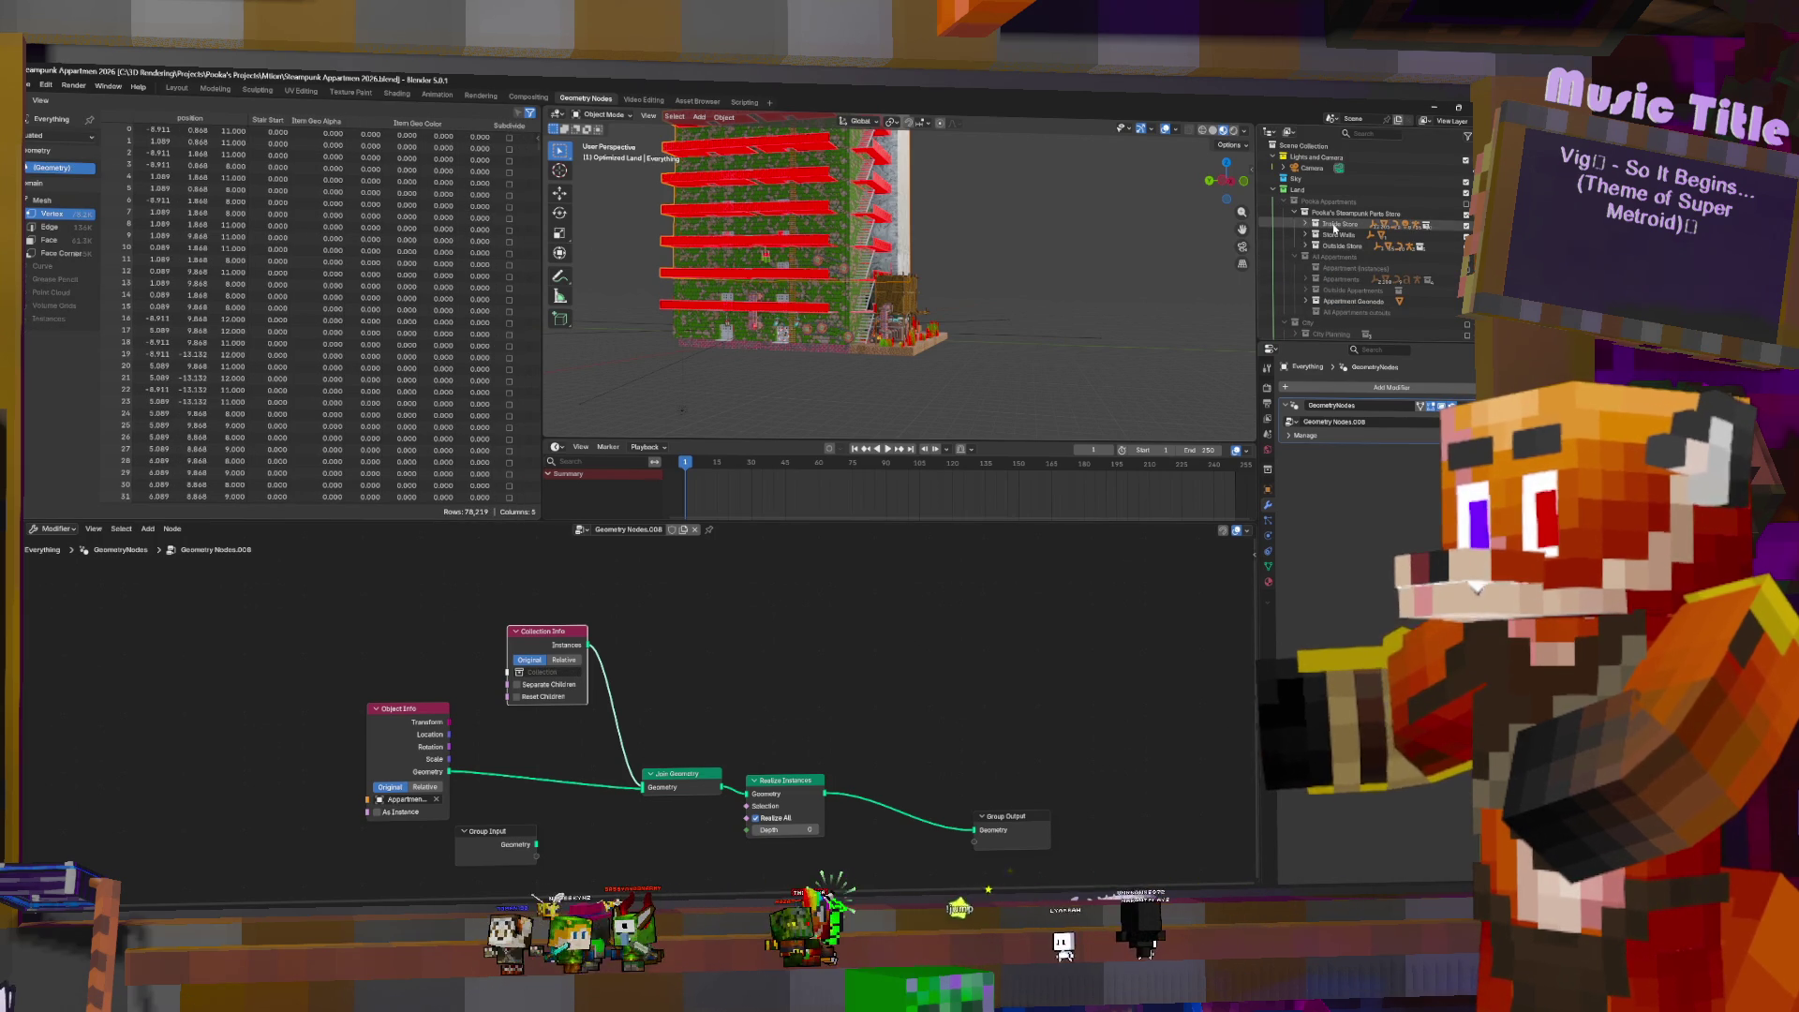
- Expand the Appartments tree and bring up the context menu for Appartments.001
left_click(1305, 280, "shift")
scroll(1315, 251, "down", 2)
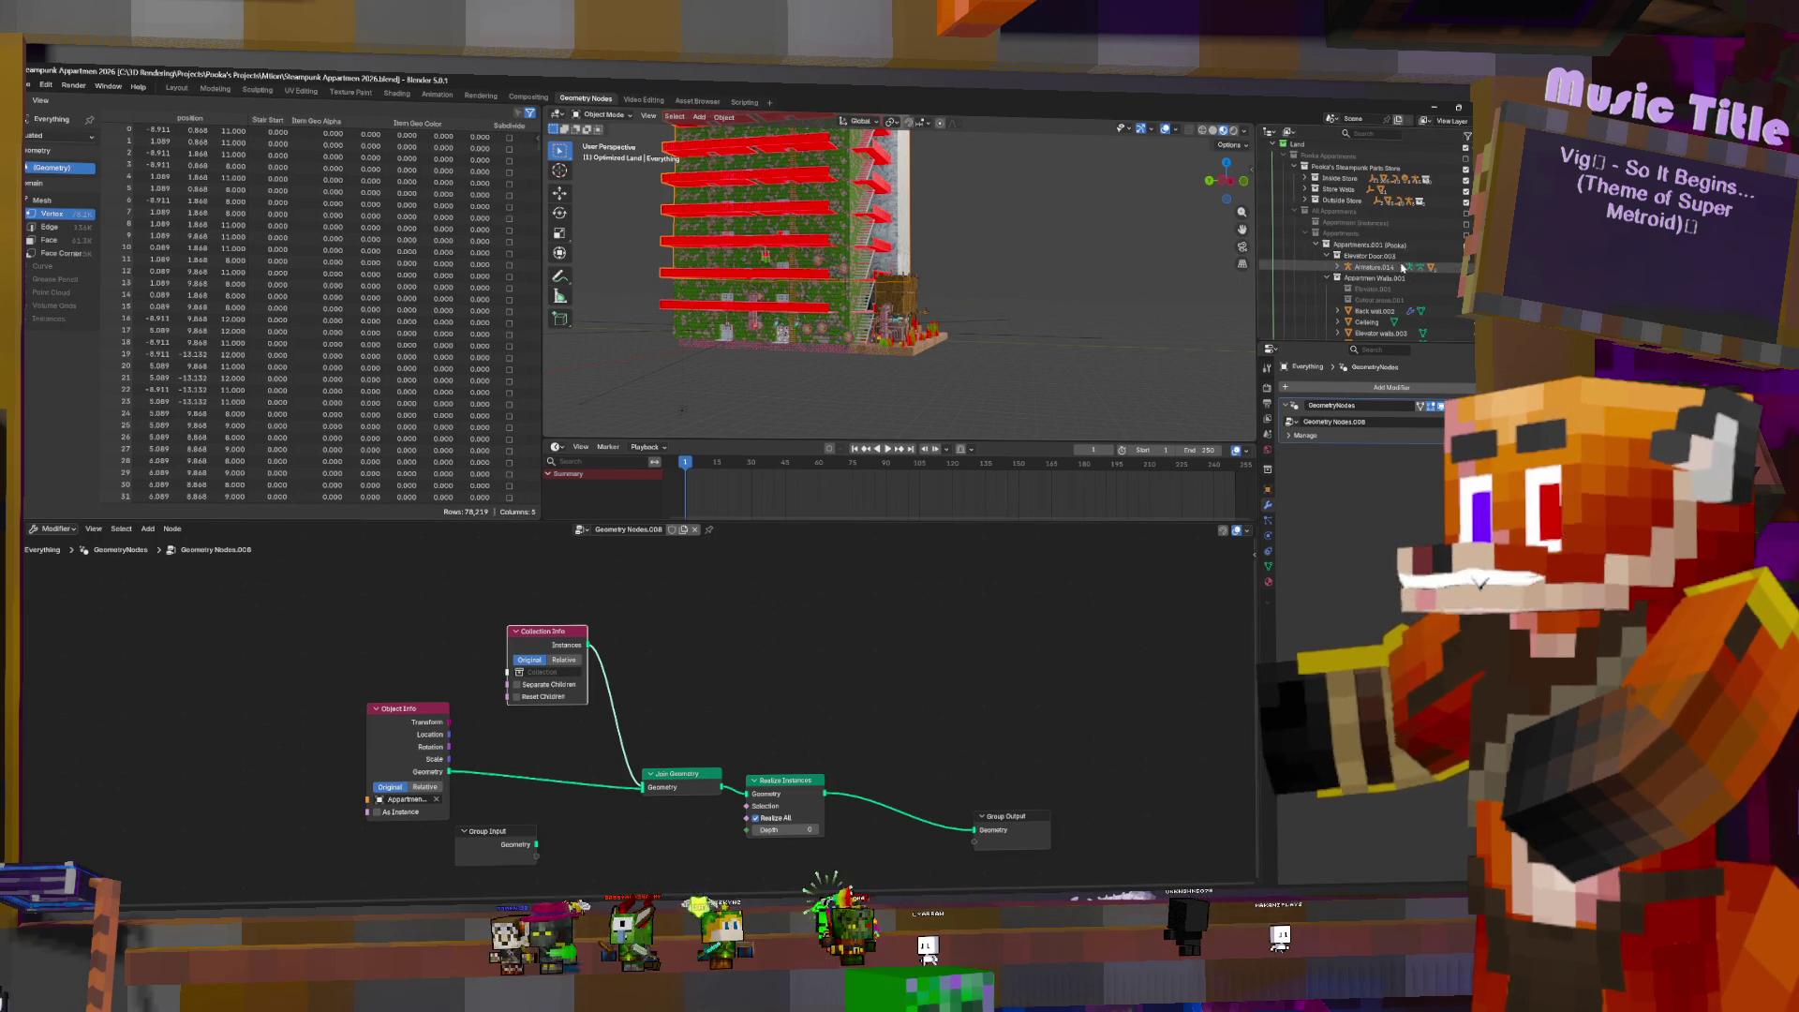
left_click(1315, 246)
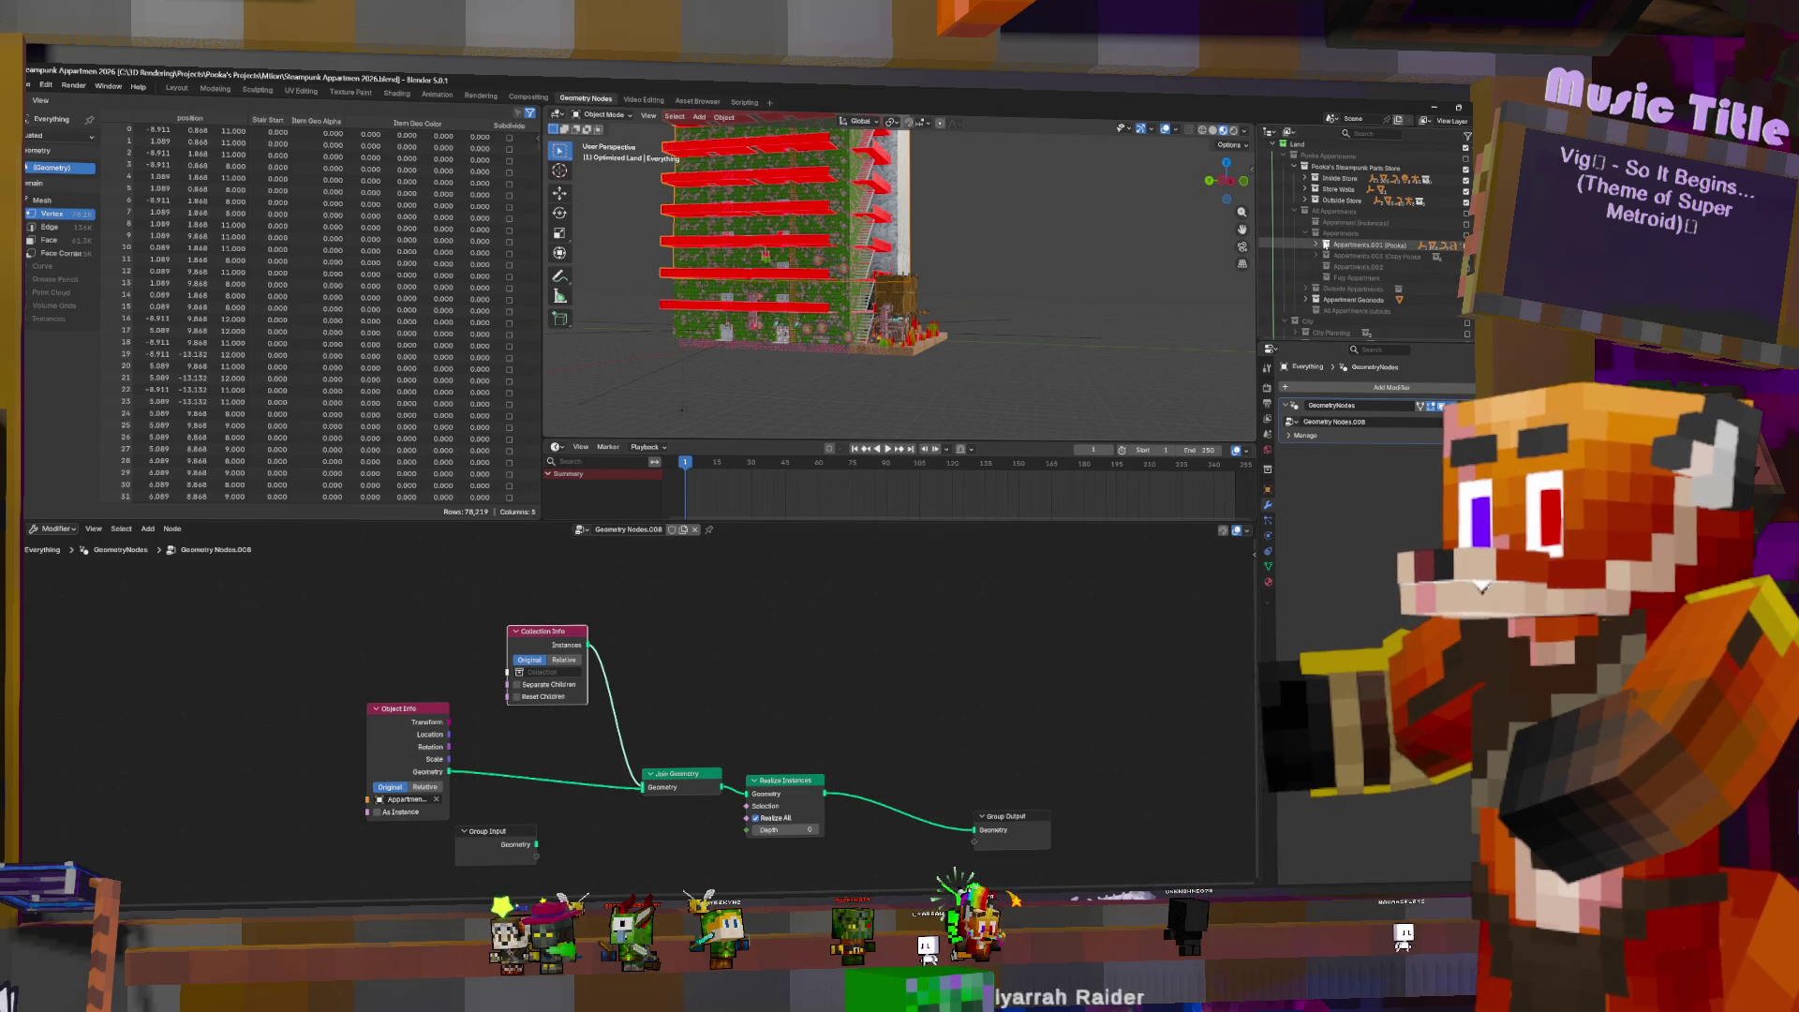
left_click(1317, 244)
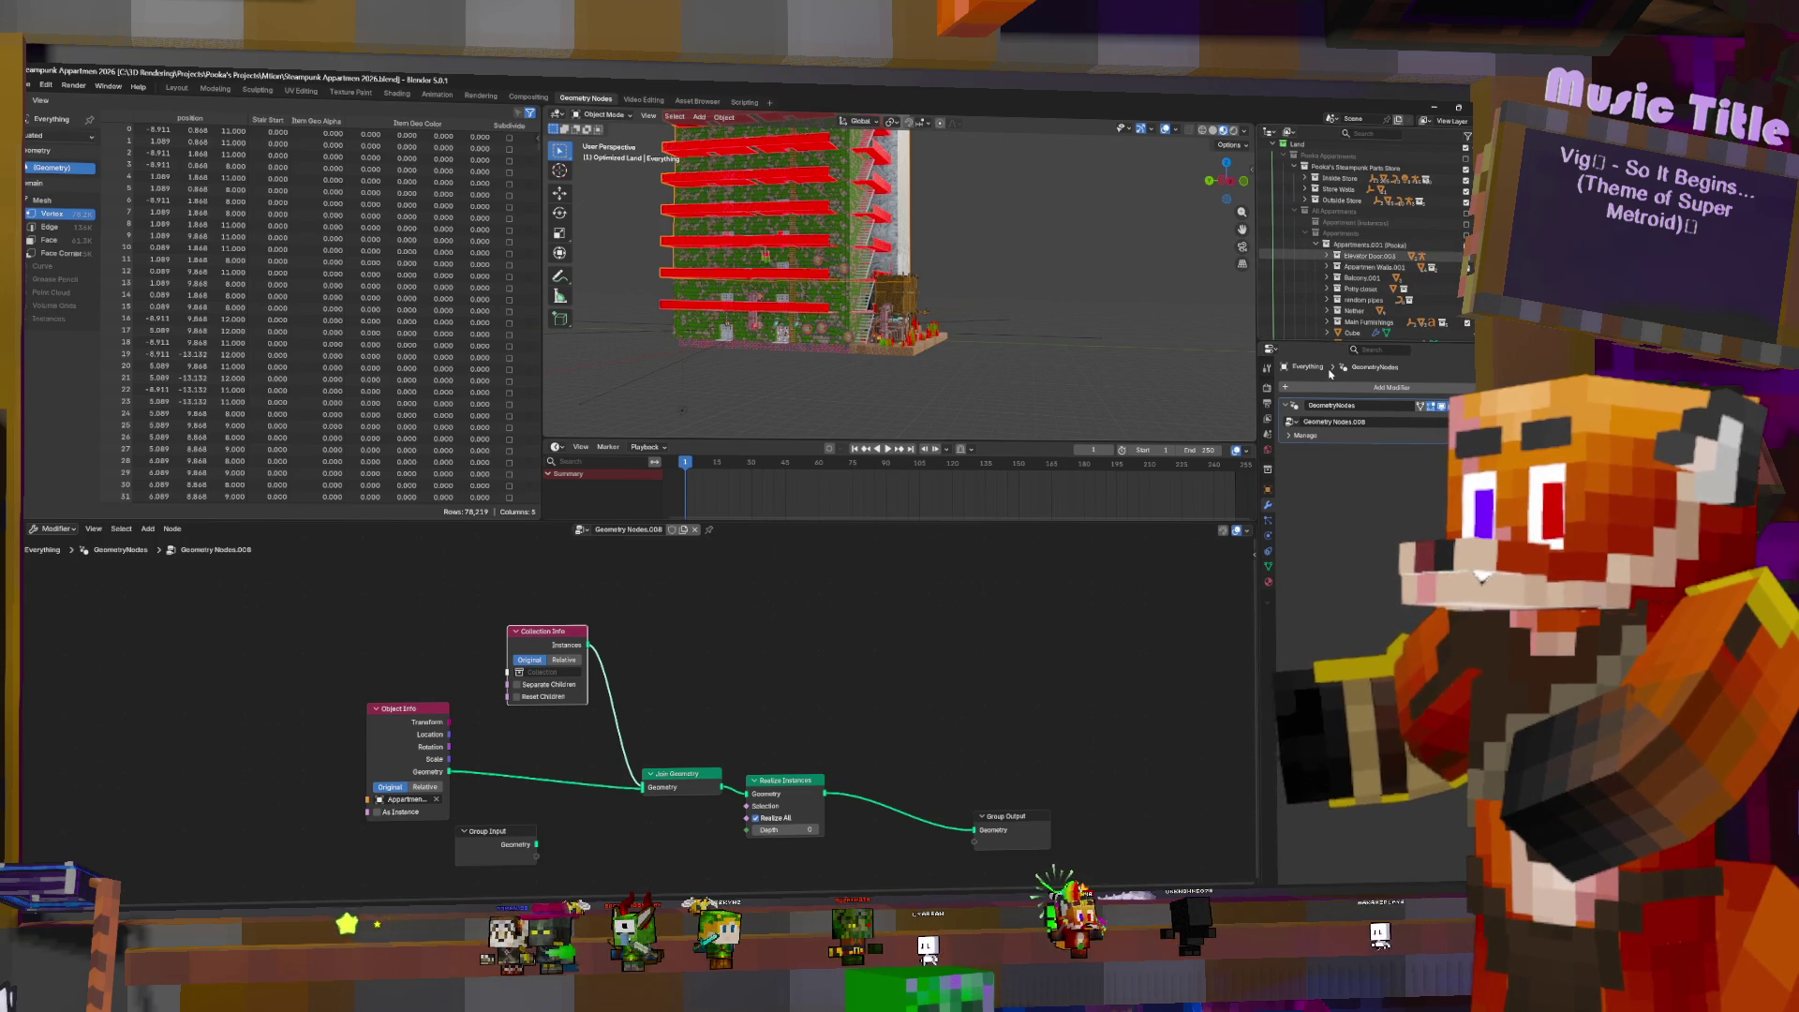
right_click(1358, 247)
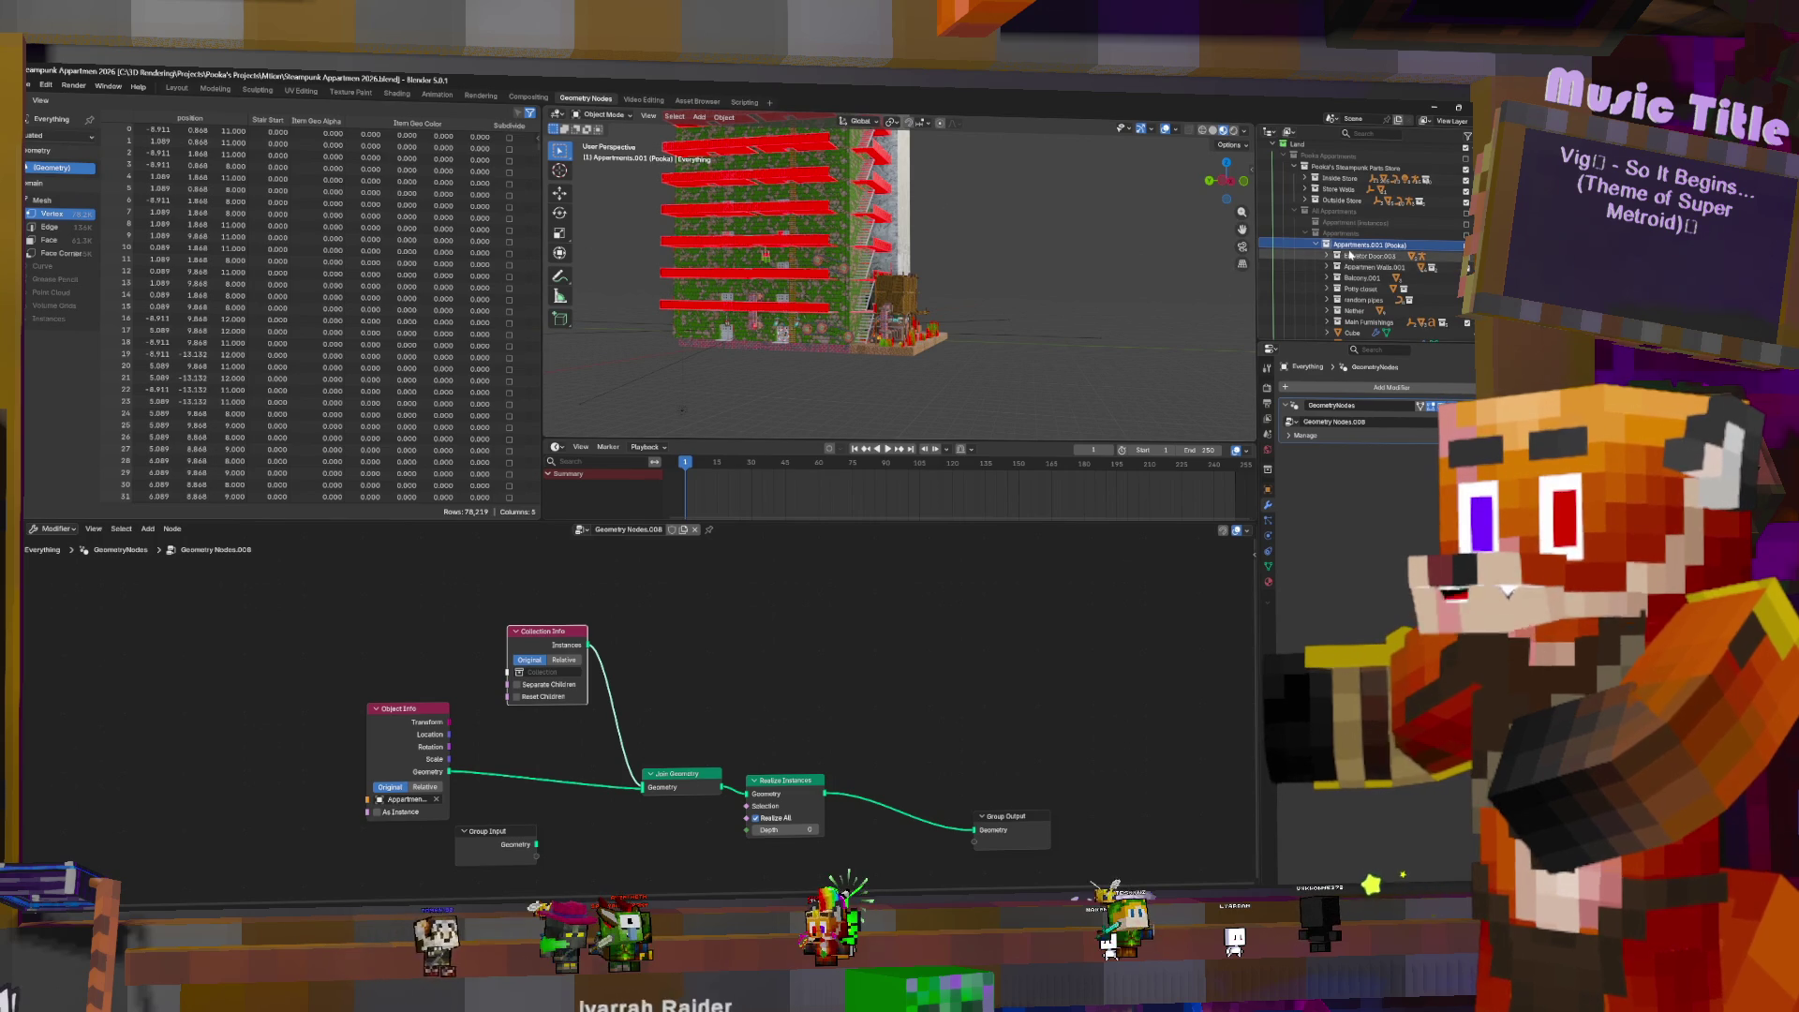
- Add a child collection under Appartments.001 (Pooka) and name it Permanent Fixtures Pooka
right_click(1351, 244)
left_click(1348, 245)
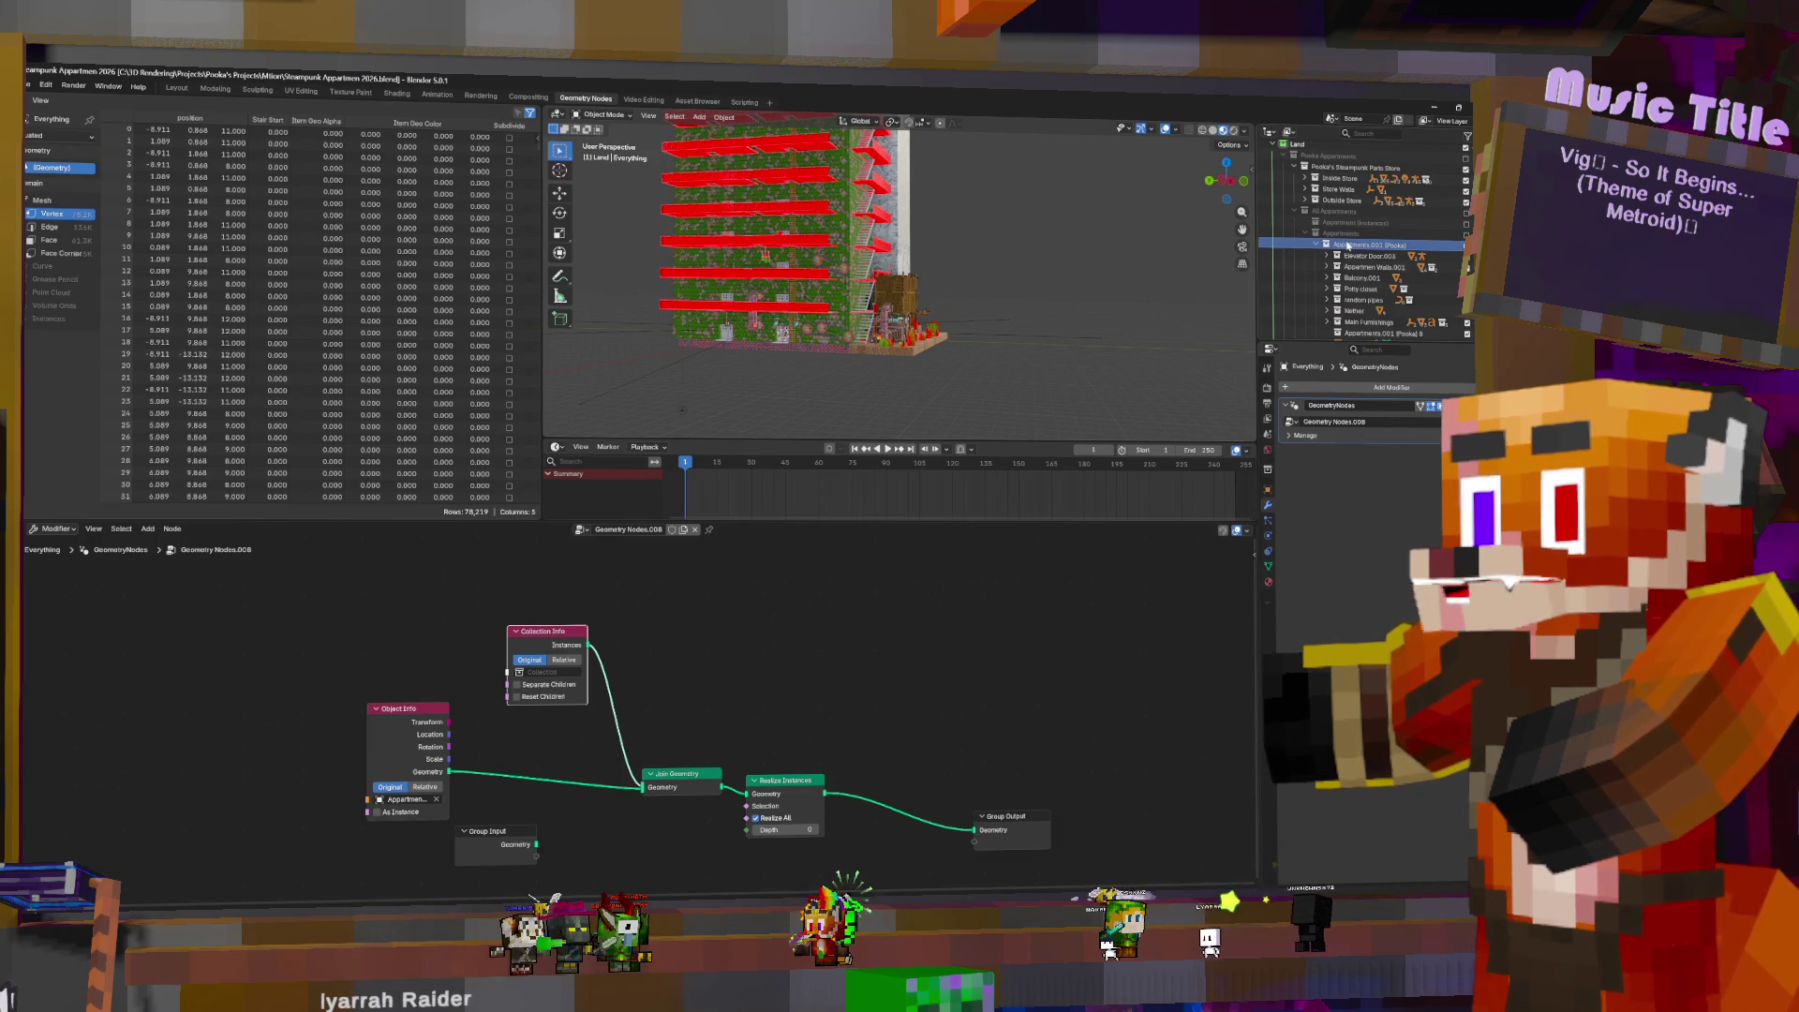
scroll(1430, 248, "down", 3)
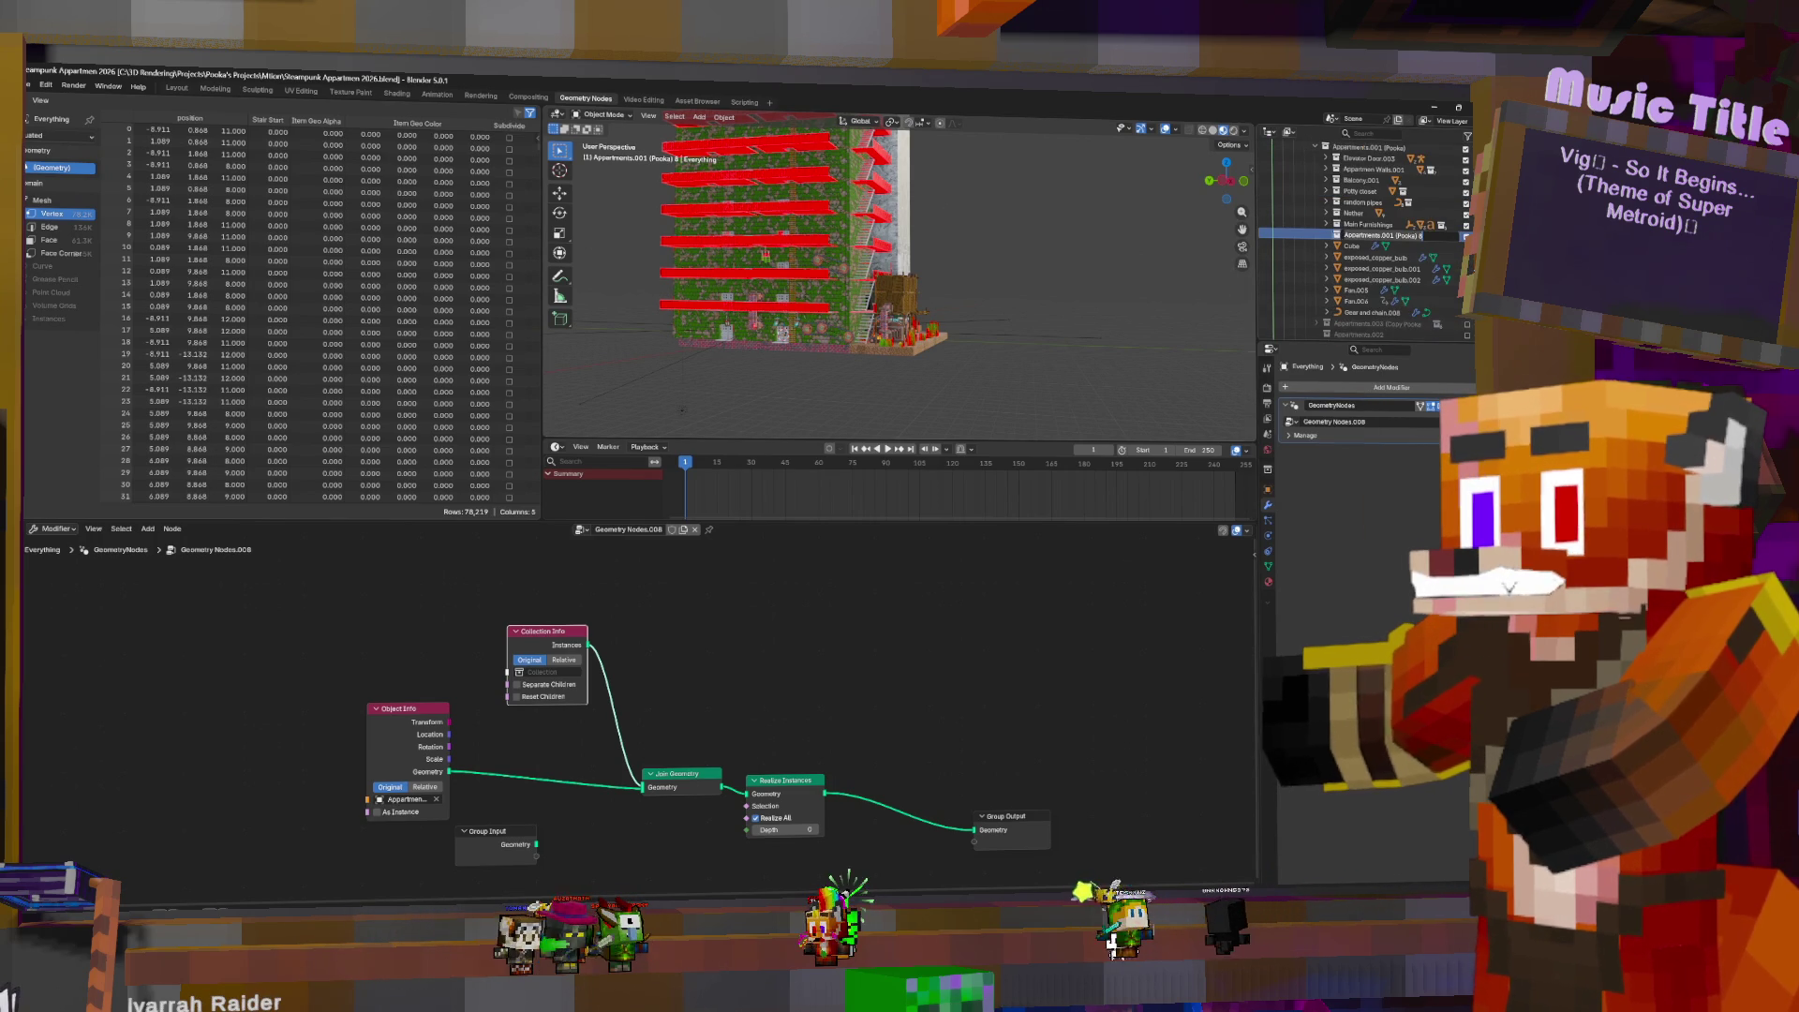
double_click(1385, 236)
type("Pe")
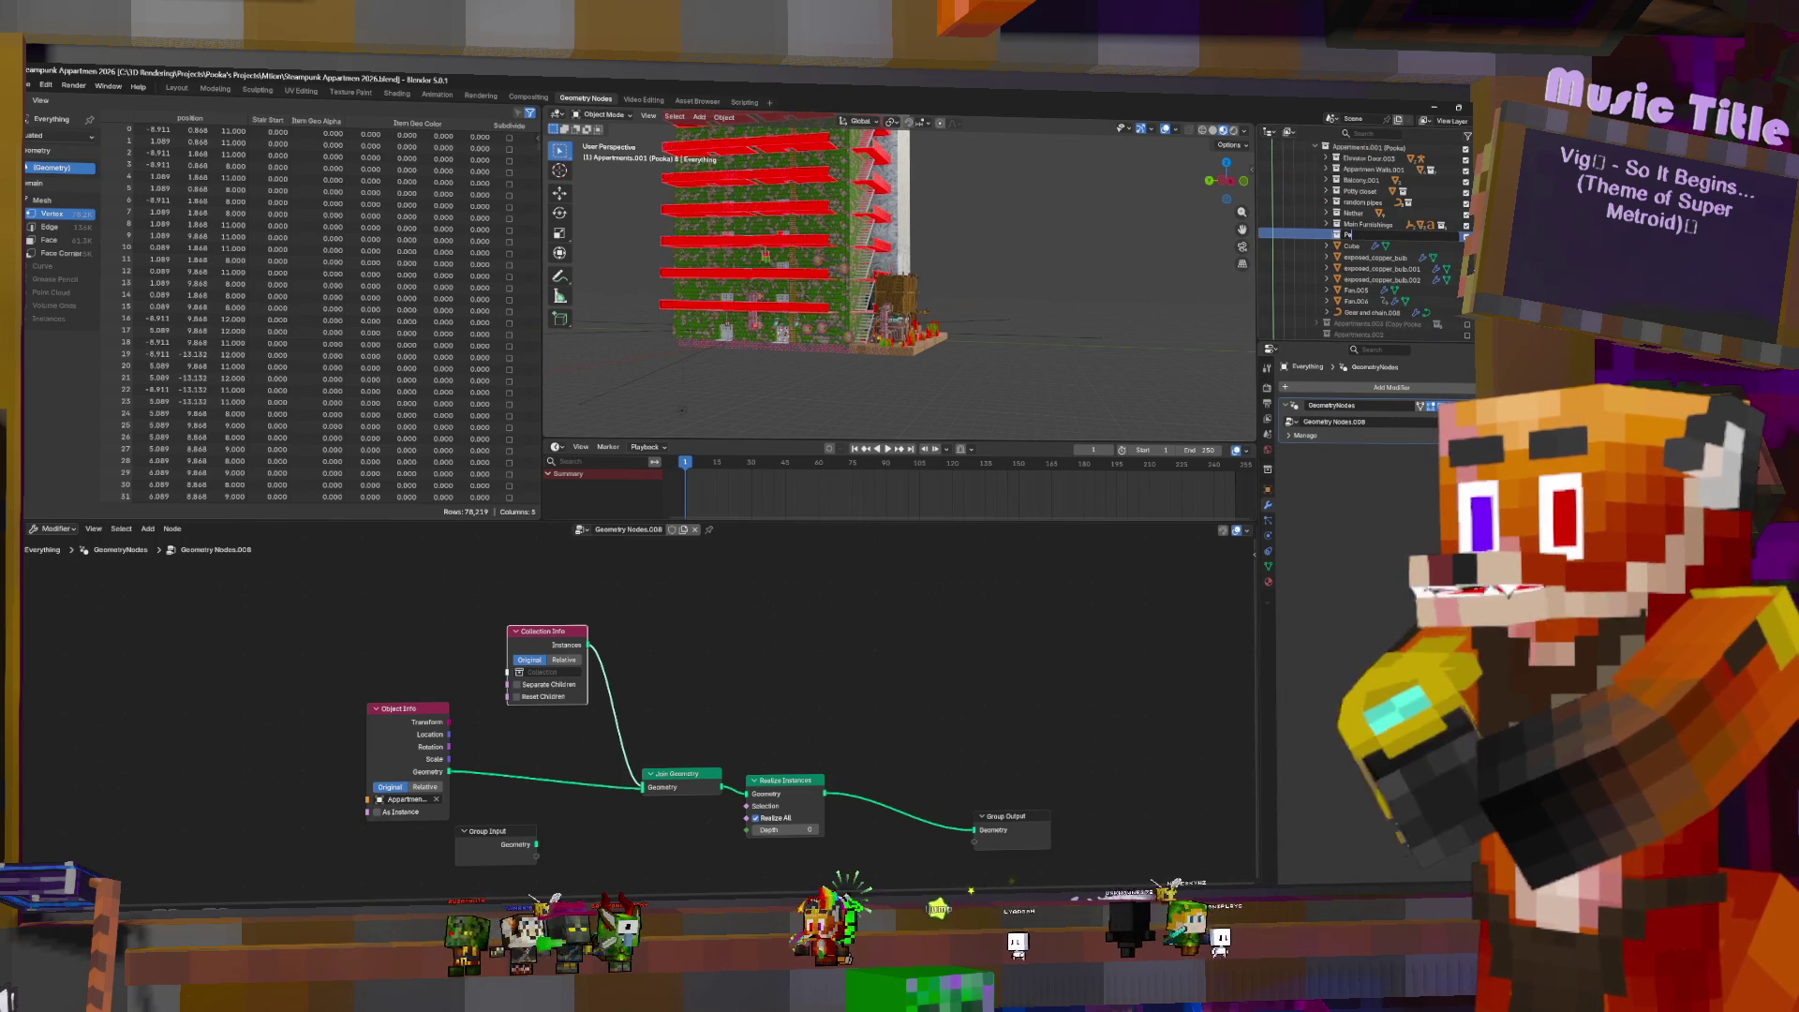
type("rmant Fixtures")
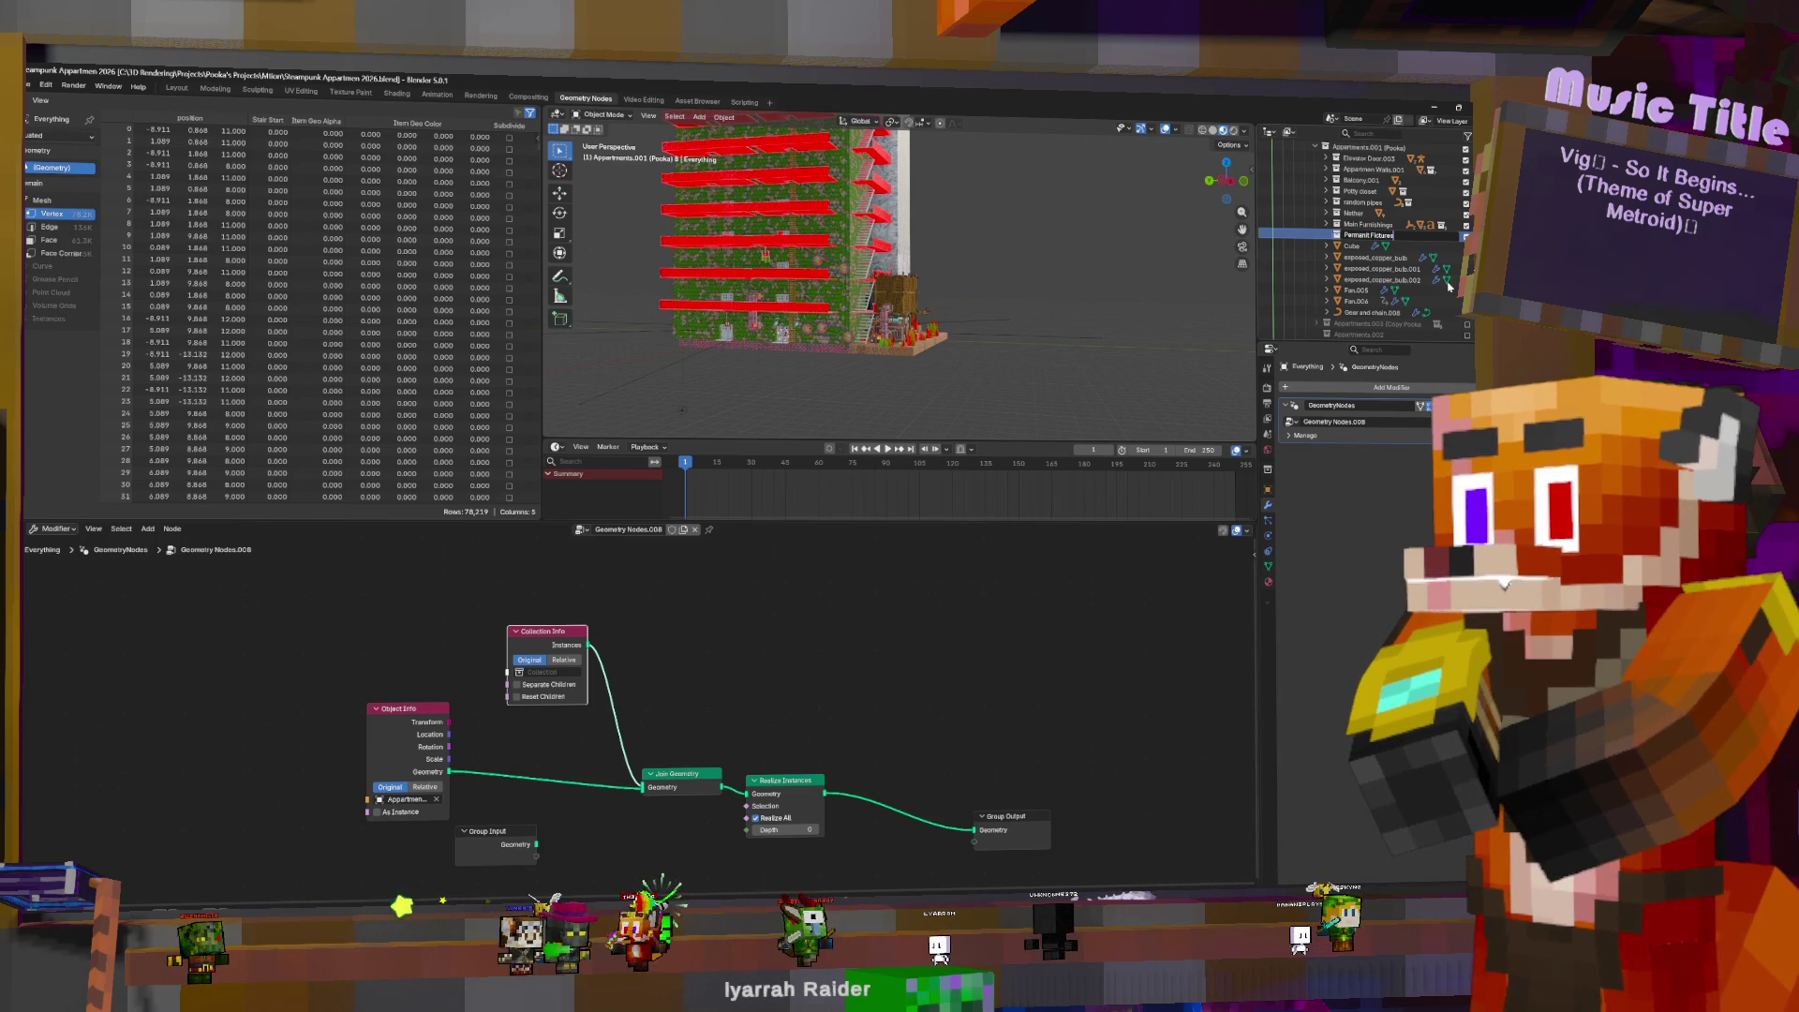
key("Return")
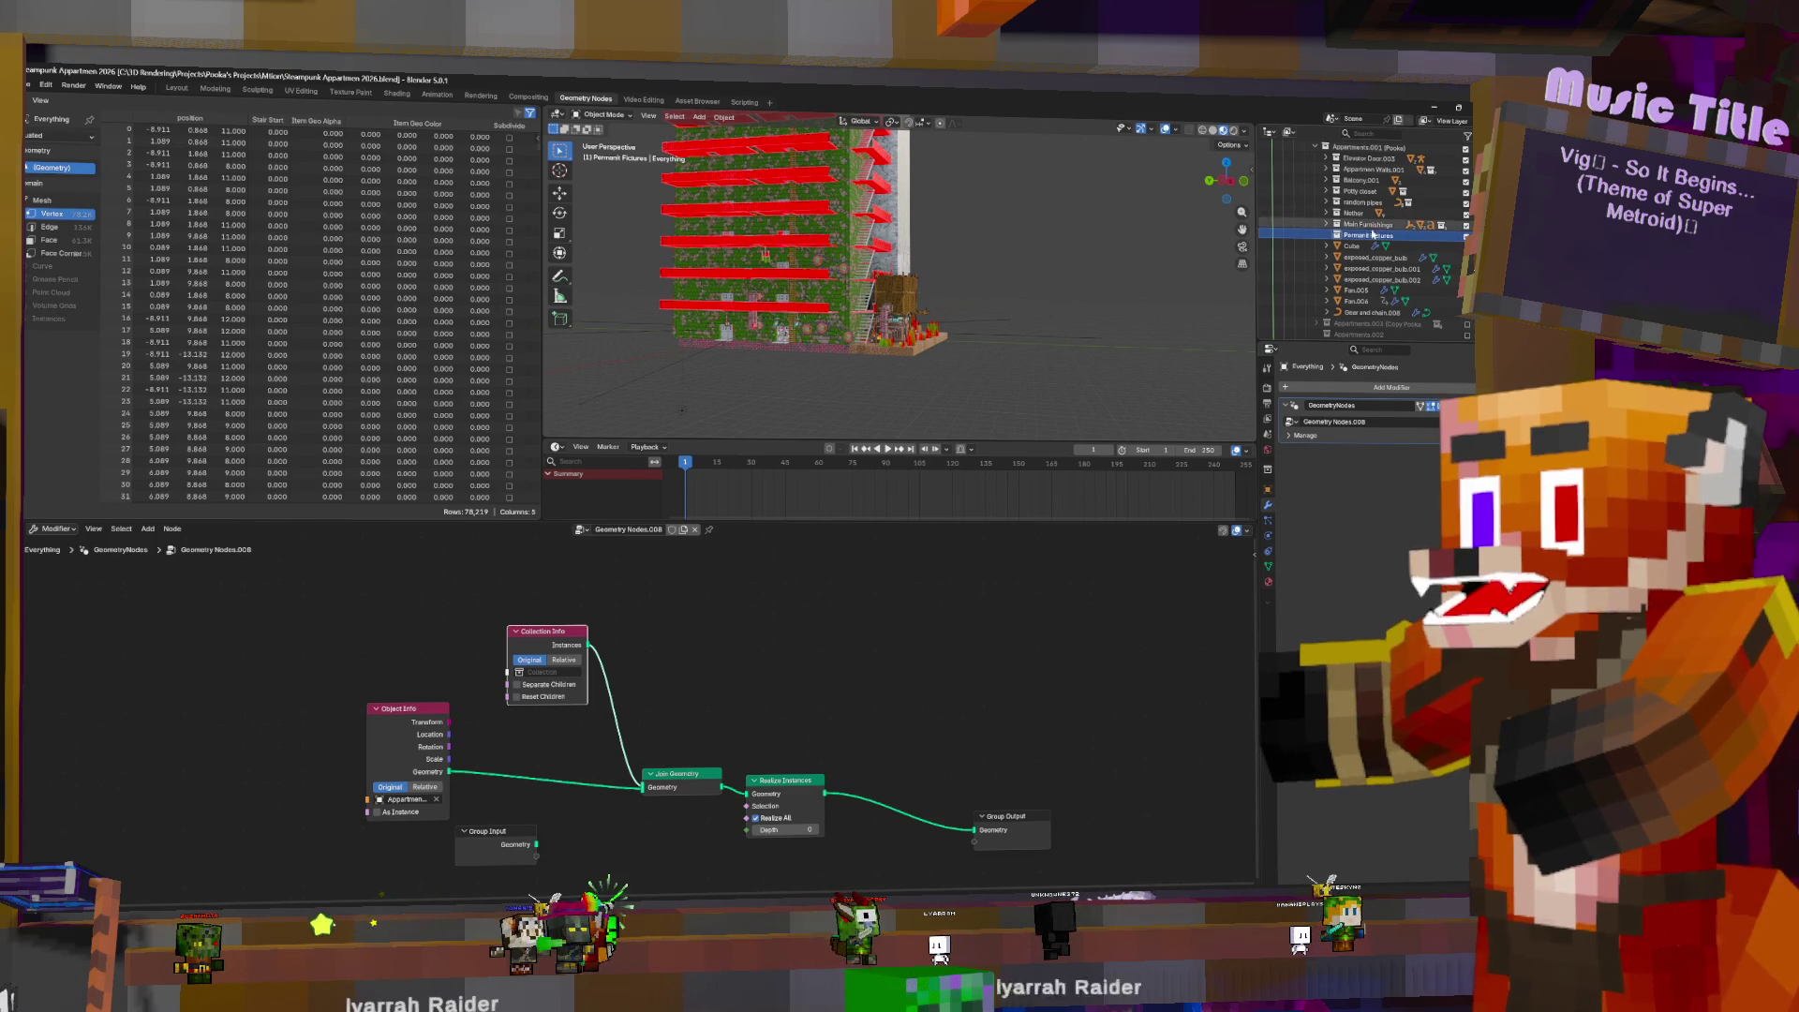
type("Poo")
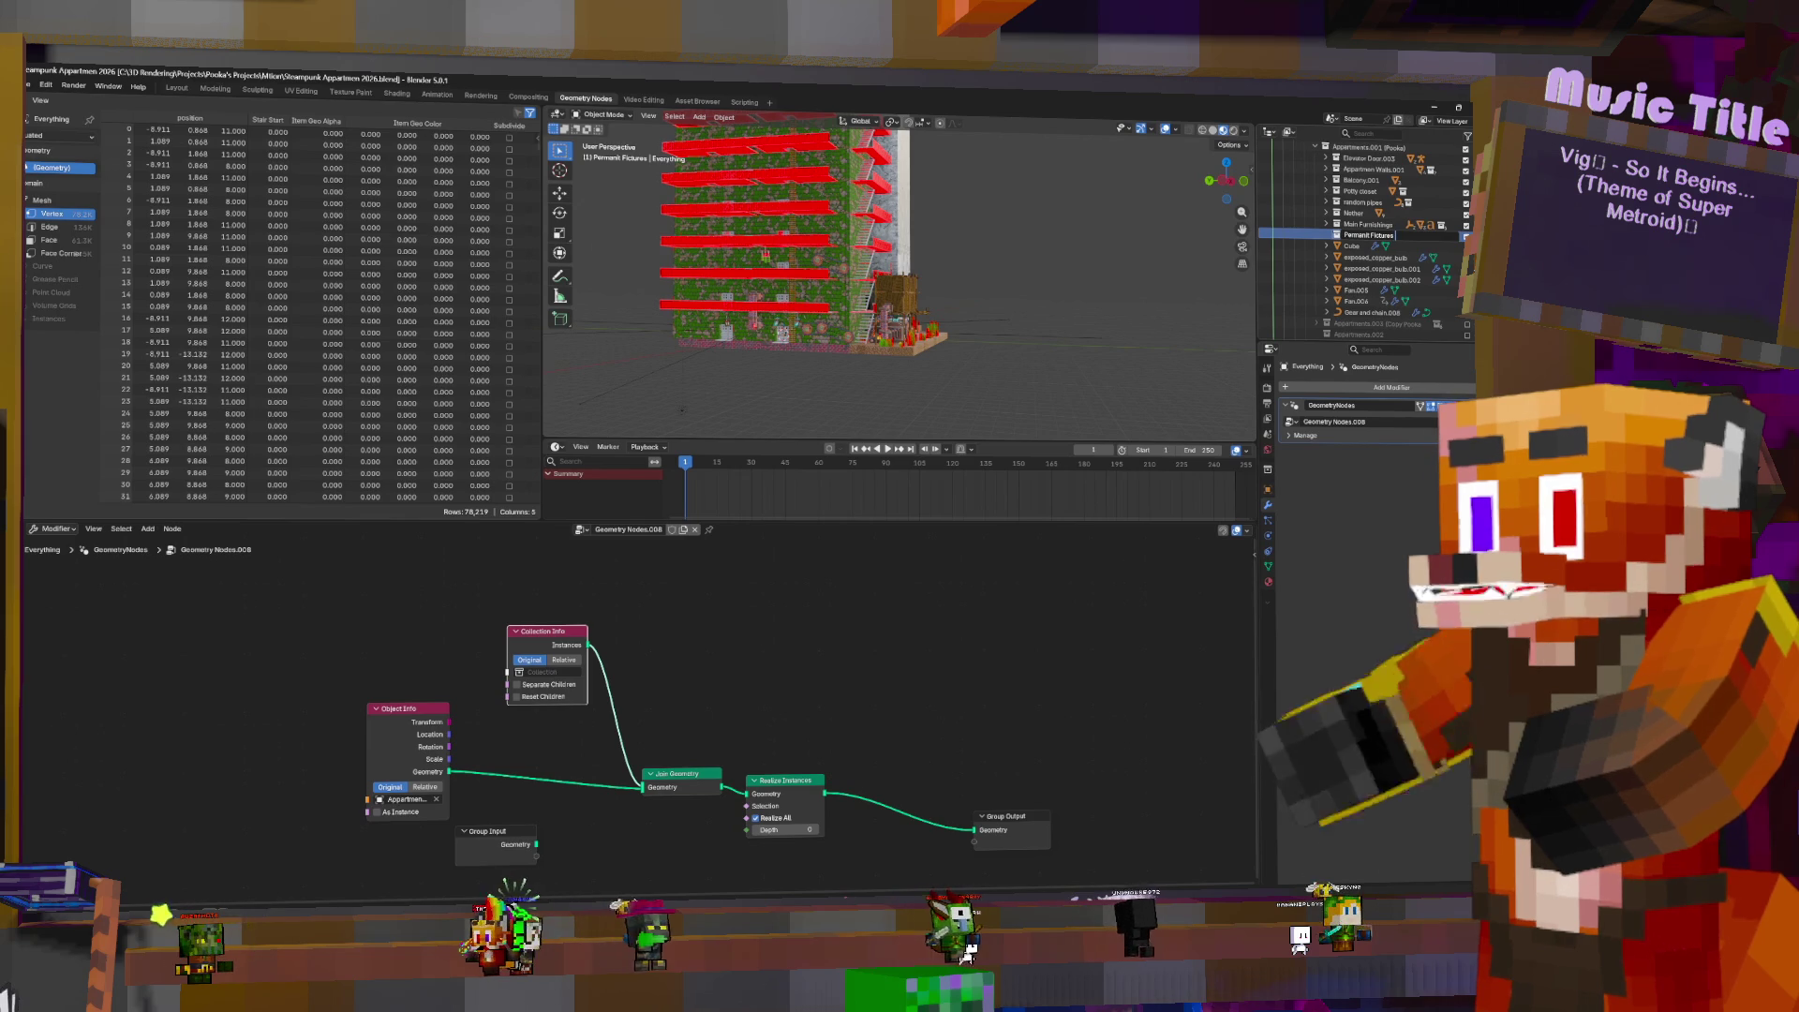
type("ka")
key("Return")
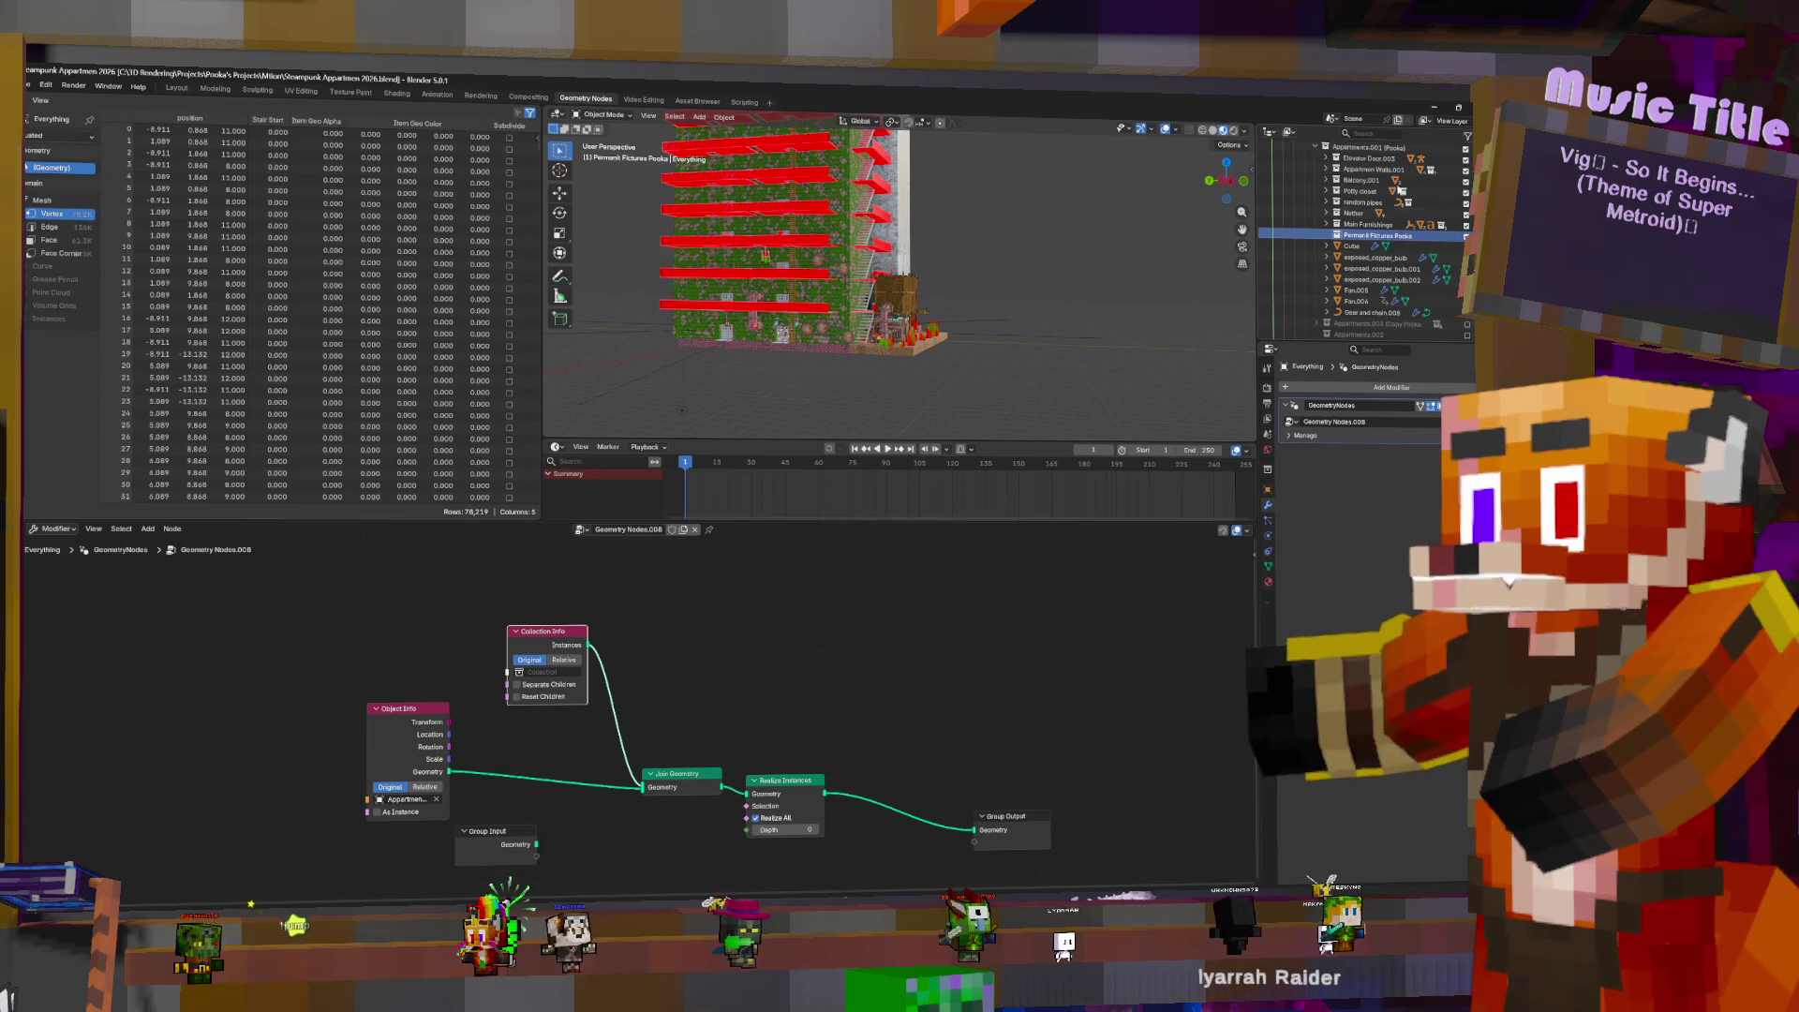
left_click(1353, 245)
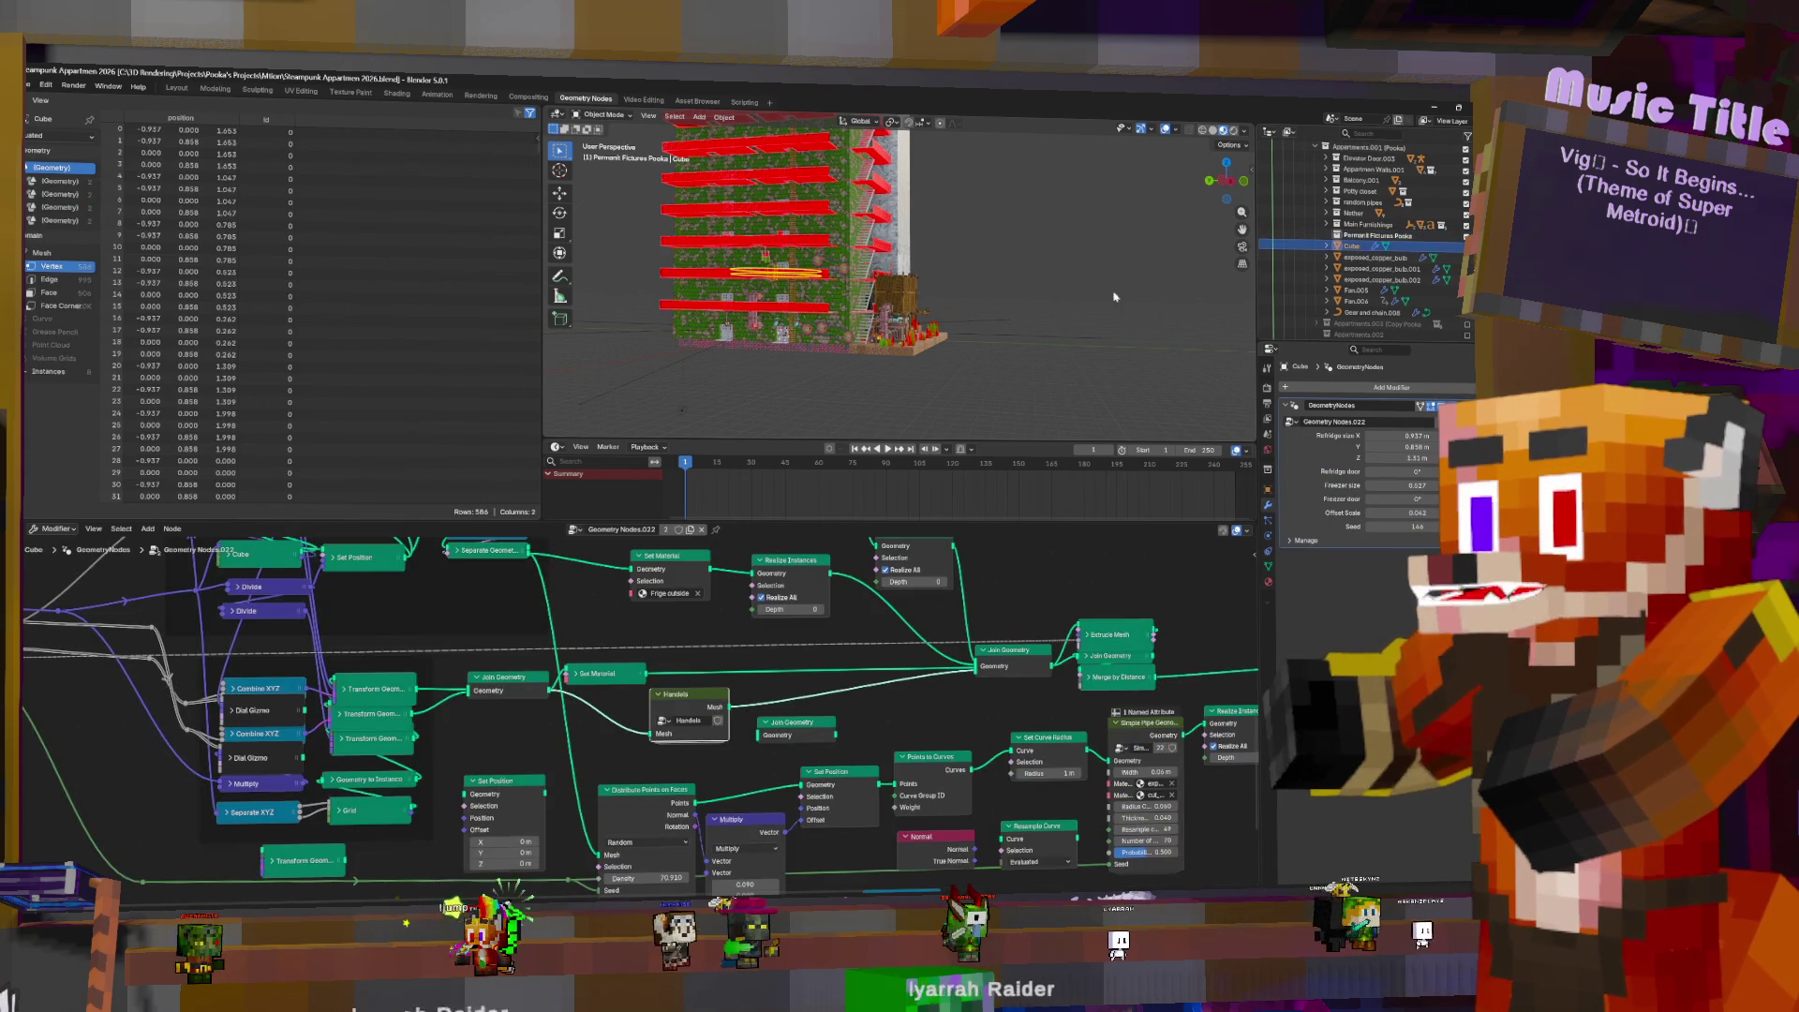
- Frame the Cube in the viewport and rename it Fridge
mouse_move(918, 310)
middle_mouse_down()
mouse_move(975, 320)
mouse_move(970, 272)
middle_mouse_up()
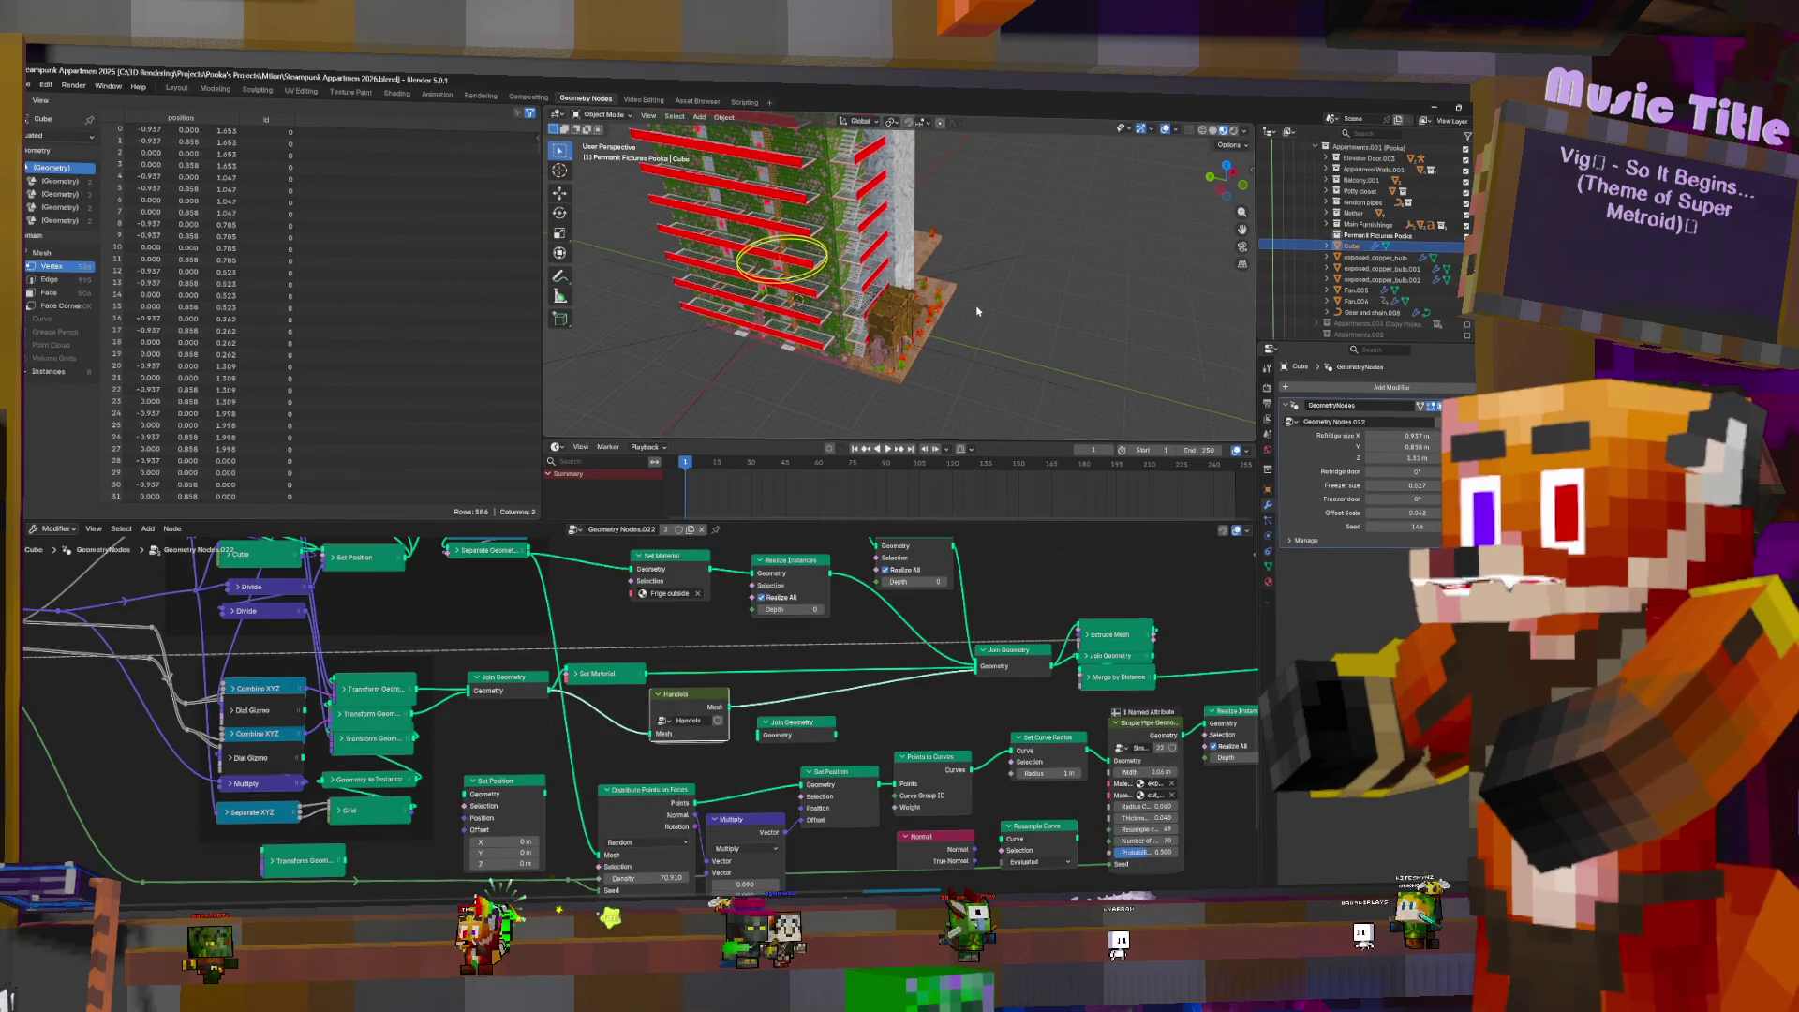
key("KP_Decimal")
scroll(965, 208, "down", 5)
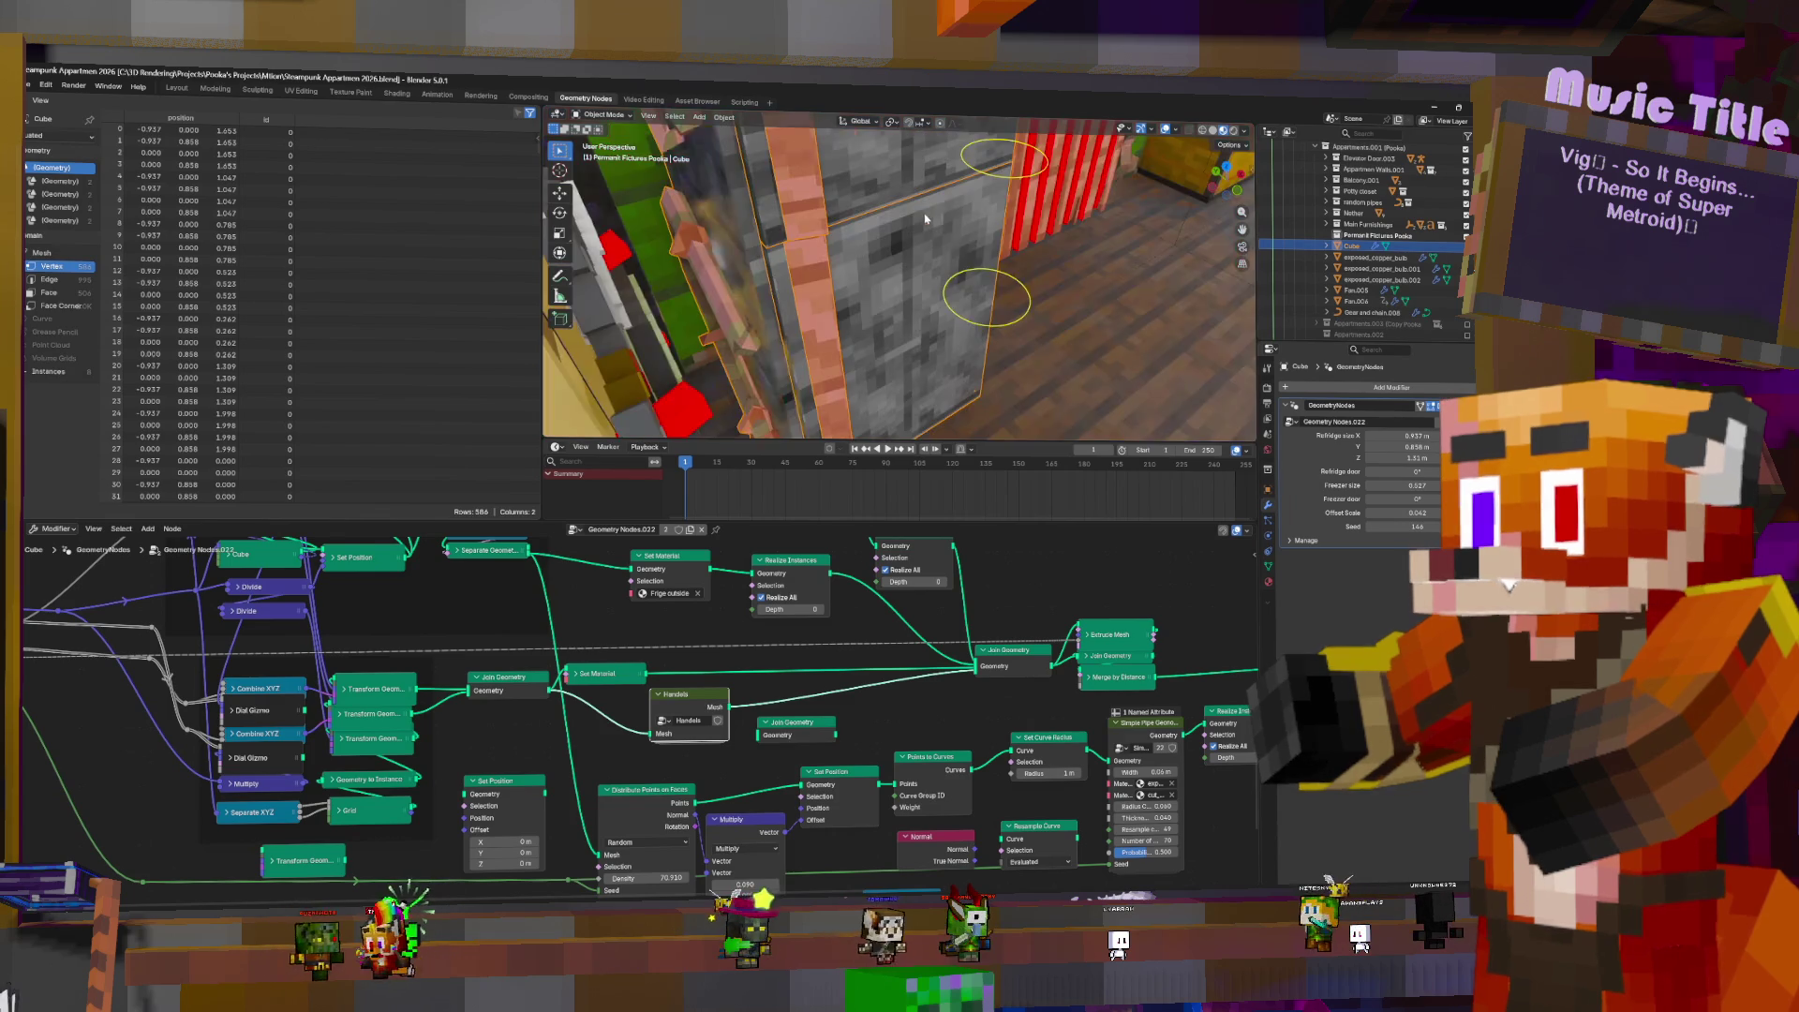
double_click(1366, 242)
scroll(1366, 243, "down", 1)
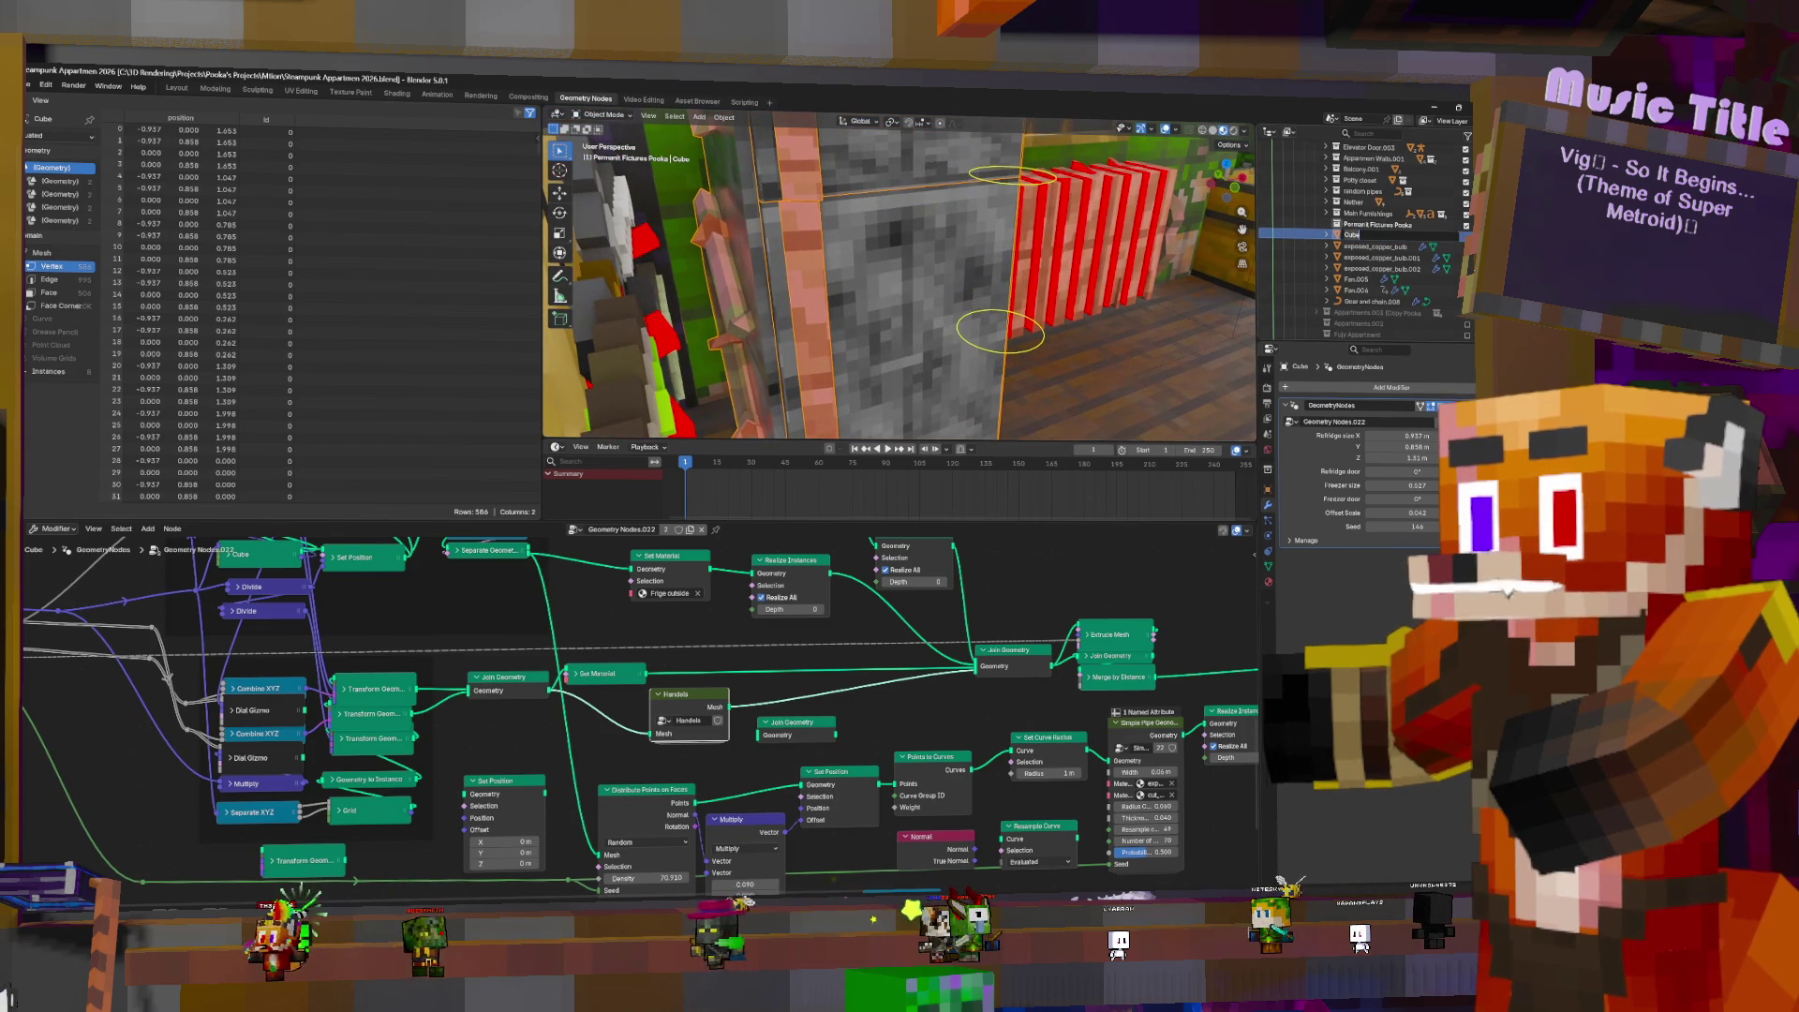
type("Fridge")
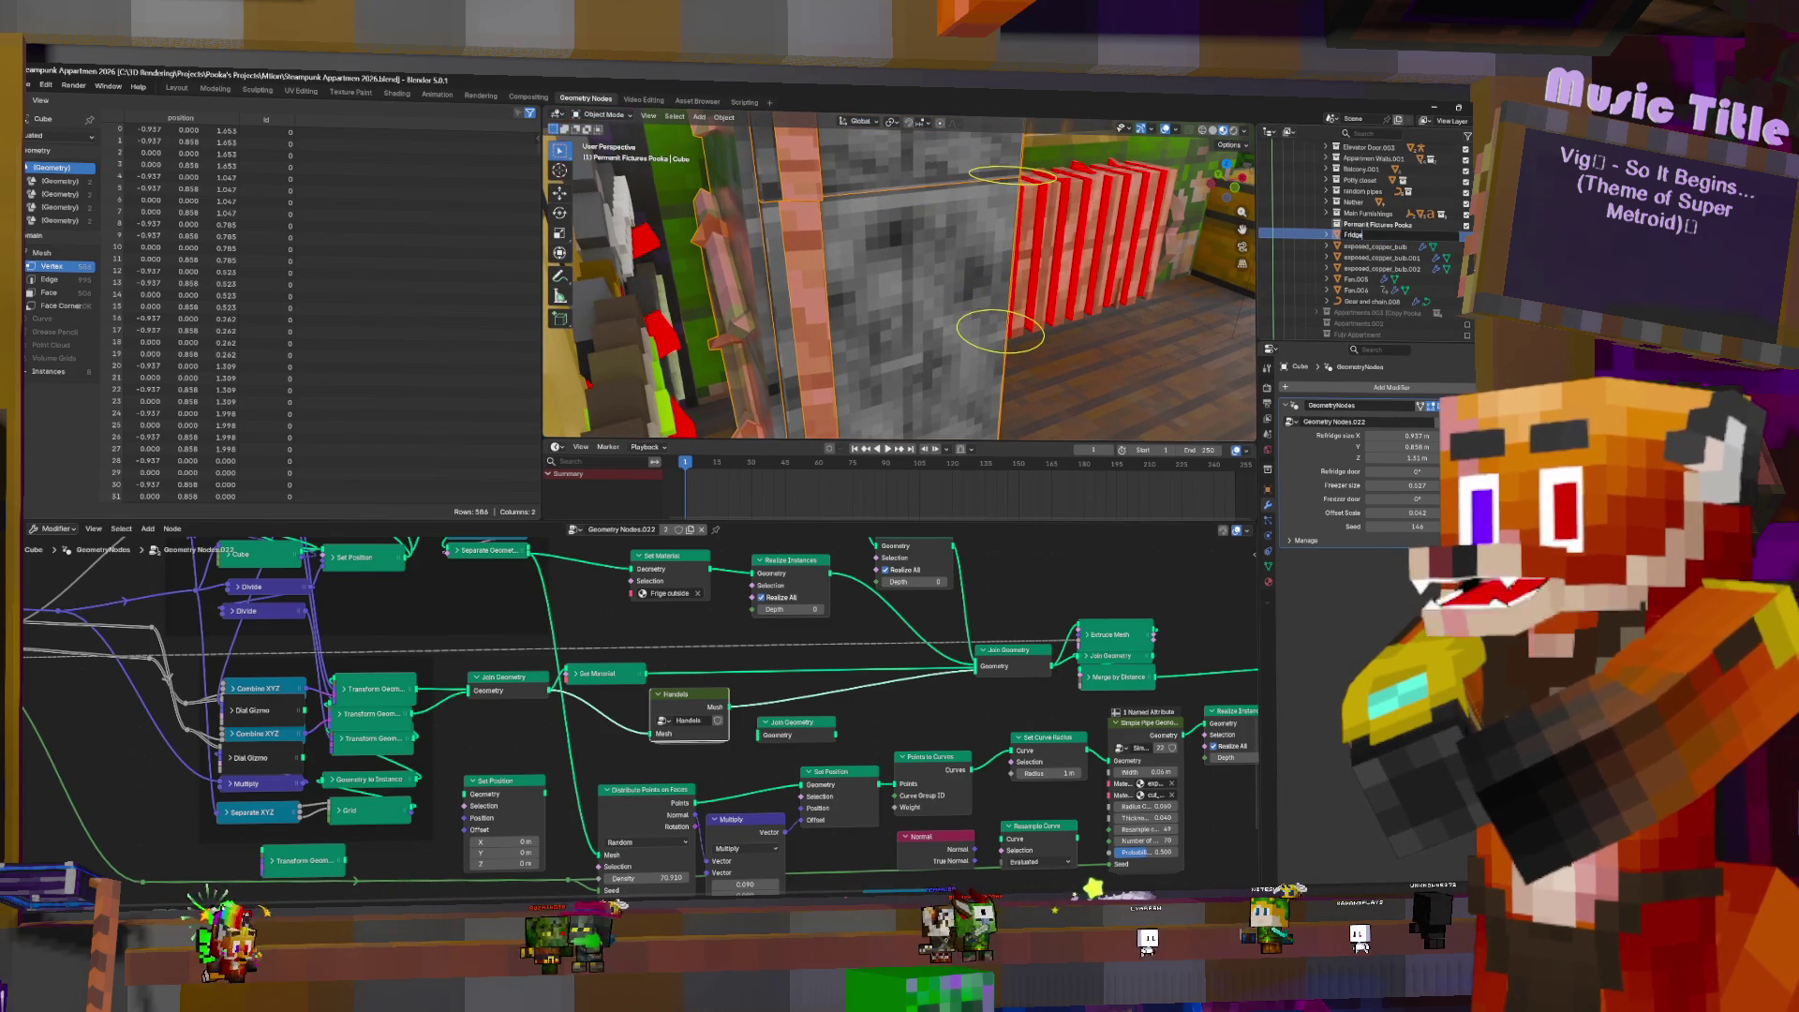
key("Return")
- Swing the fridge door open and back to 0° to test it
middle_click_drag(908, 241, 1002, 341)
mouse_move(1012, 352)
left_mouse_down()
mouse_move(1065, 321)
mouse_move(1003, 353)
left_mouse_up()
mouse_move(1003, 352)
middle_mouse_down()
mouse_move(1139, 290)
mouse_move(1106, 312)
mouse_move(1089, 300)
middle_mouse_up()
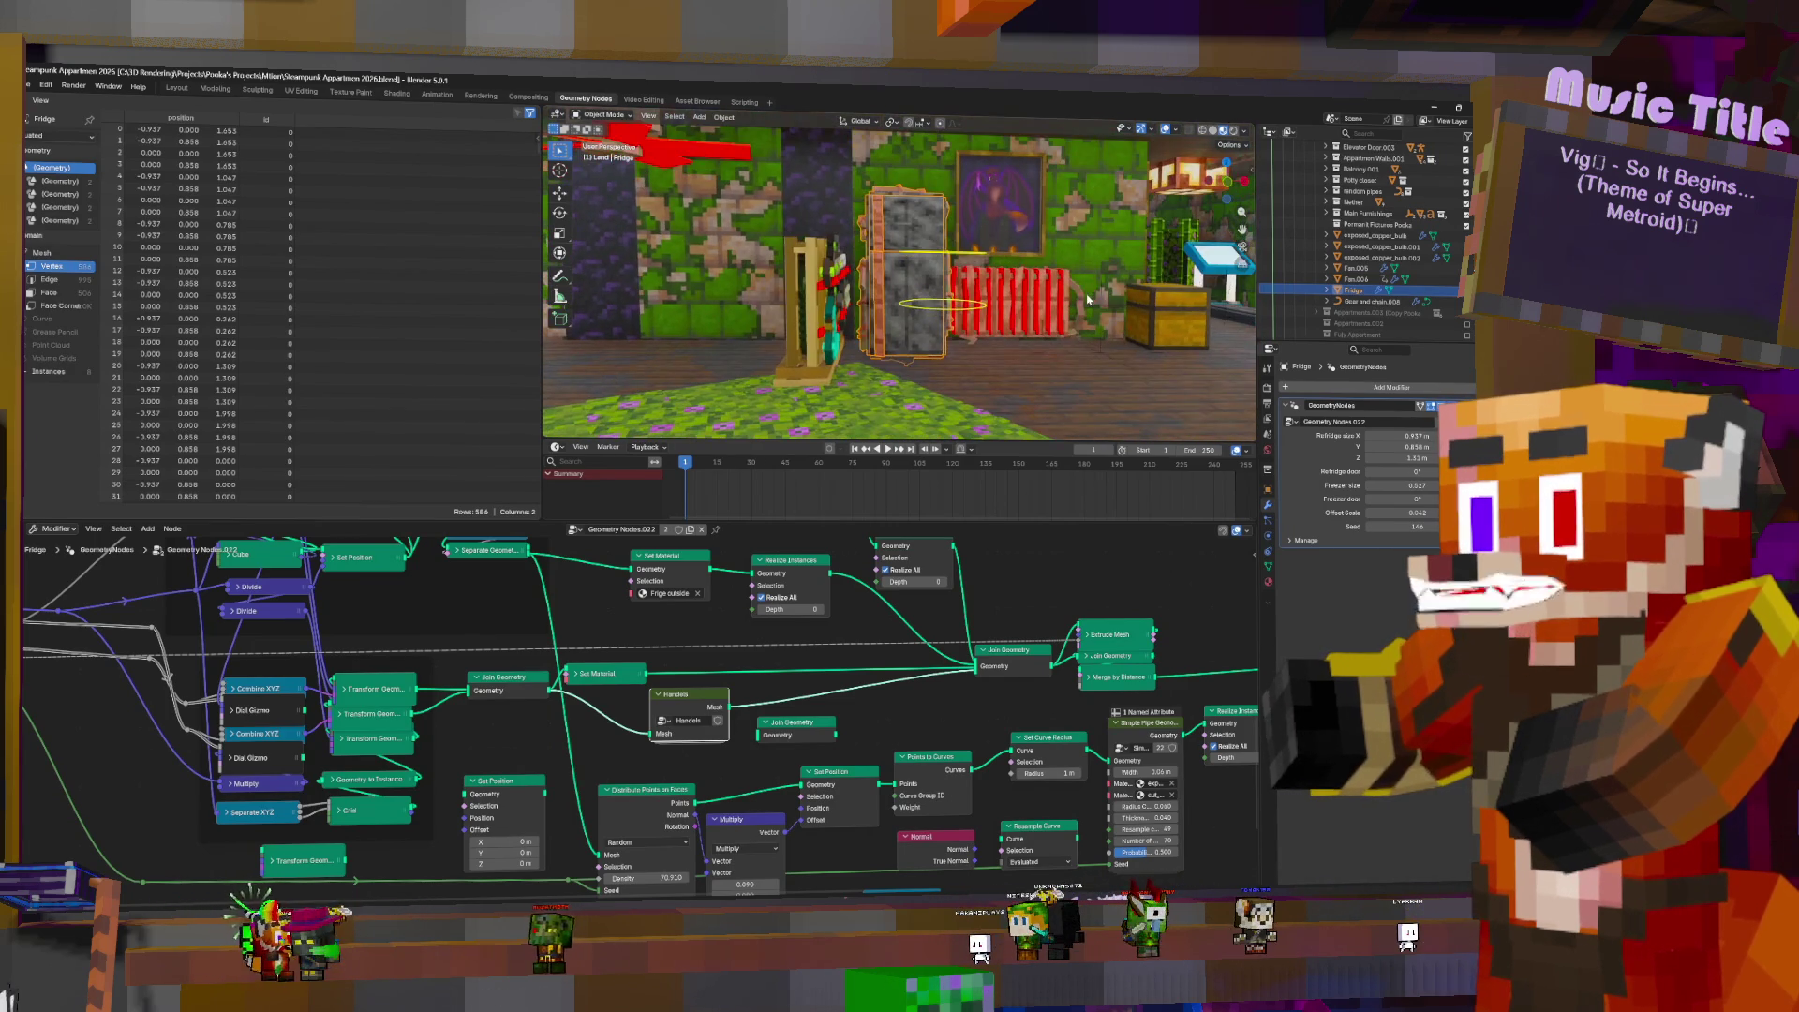
- Move Fridge into the Permanent Fixtures Pooka collection in the Outliner
scroll(1375, 281, "up", 3)
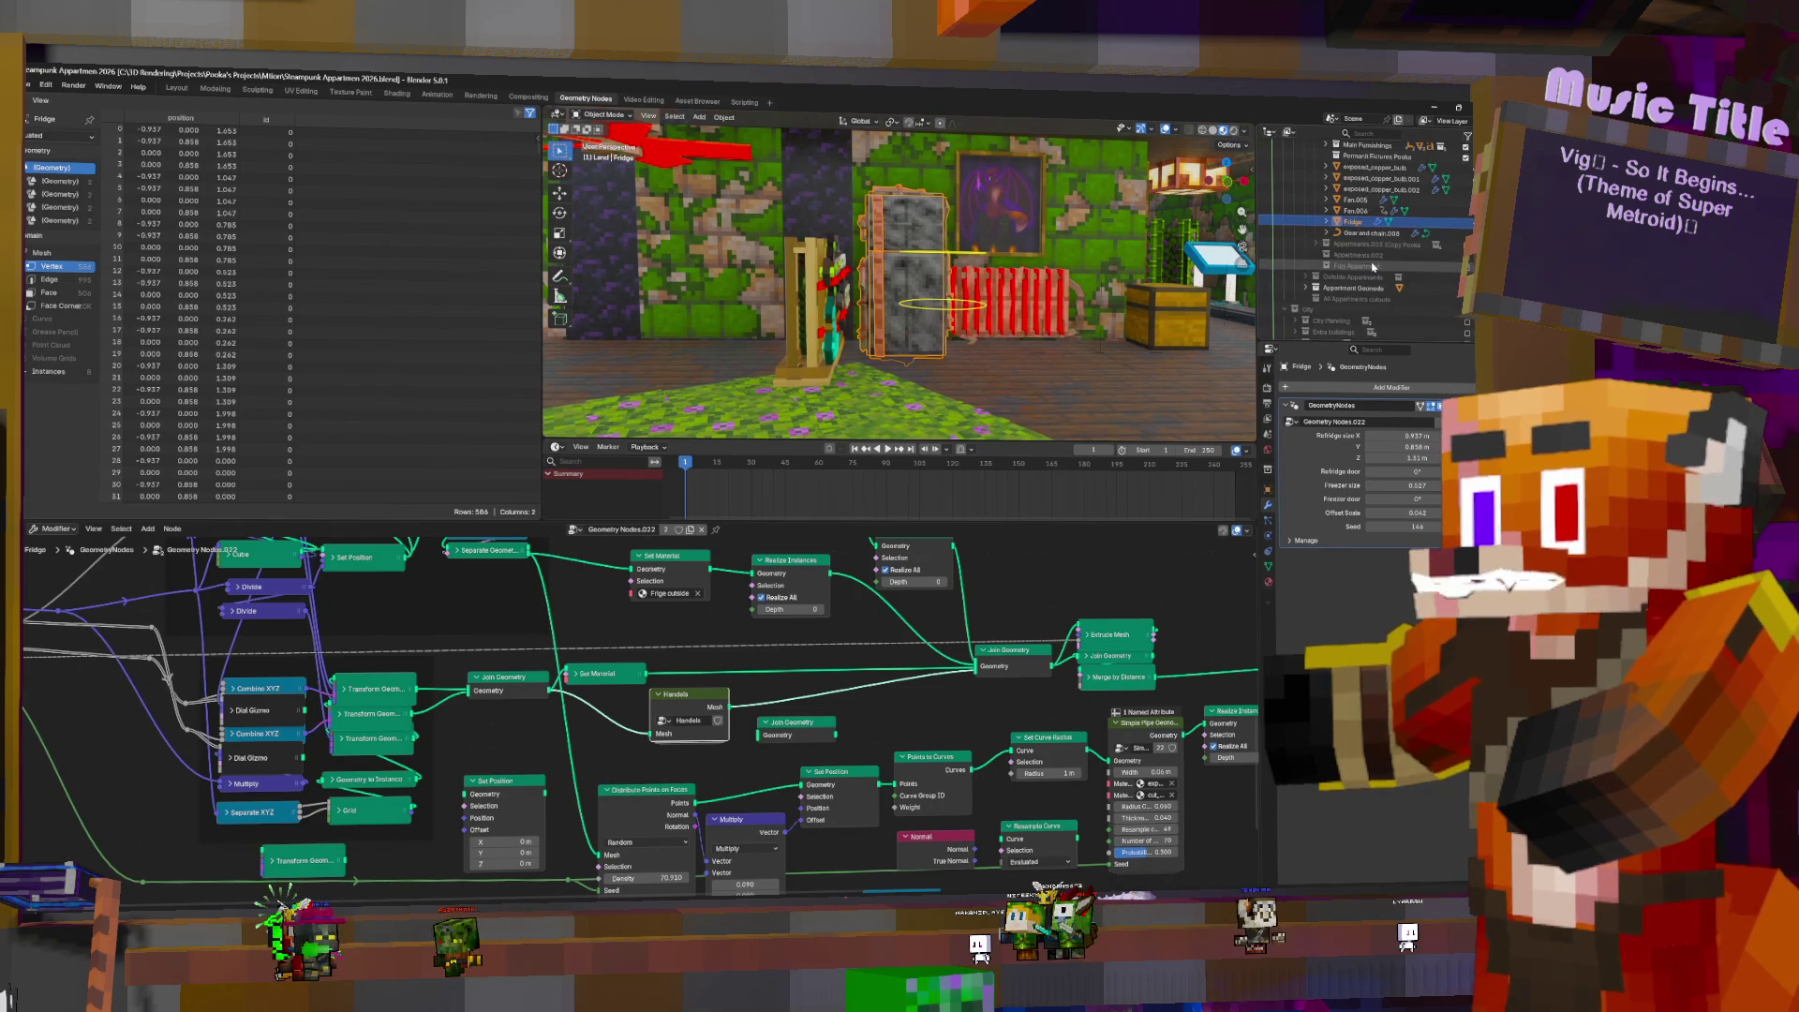
scroll(1374, 277, "down", 2)
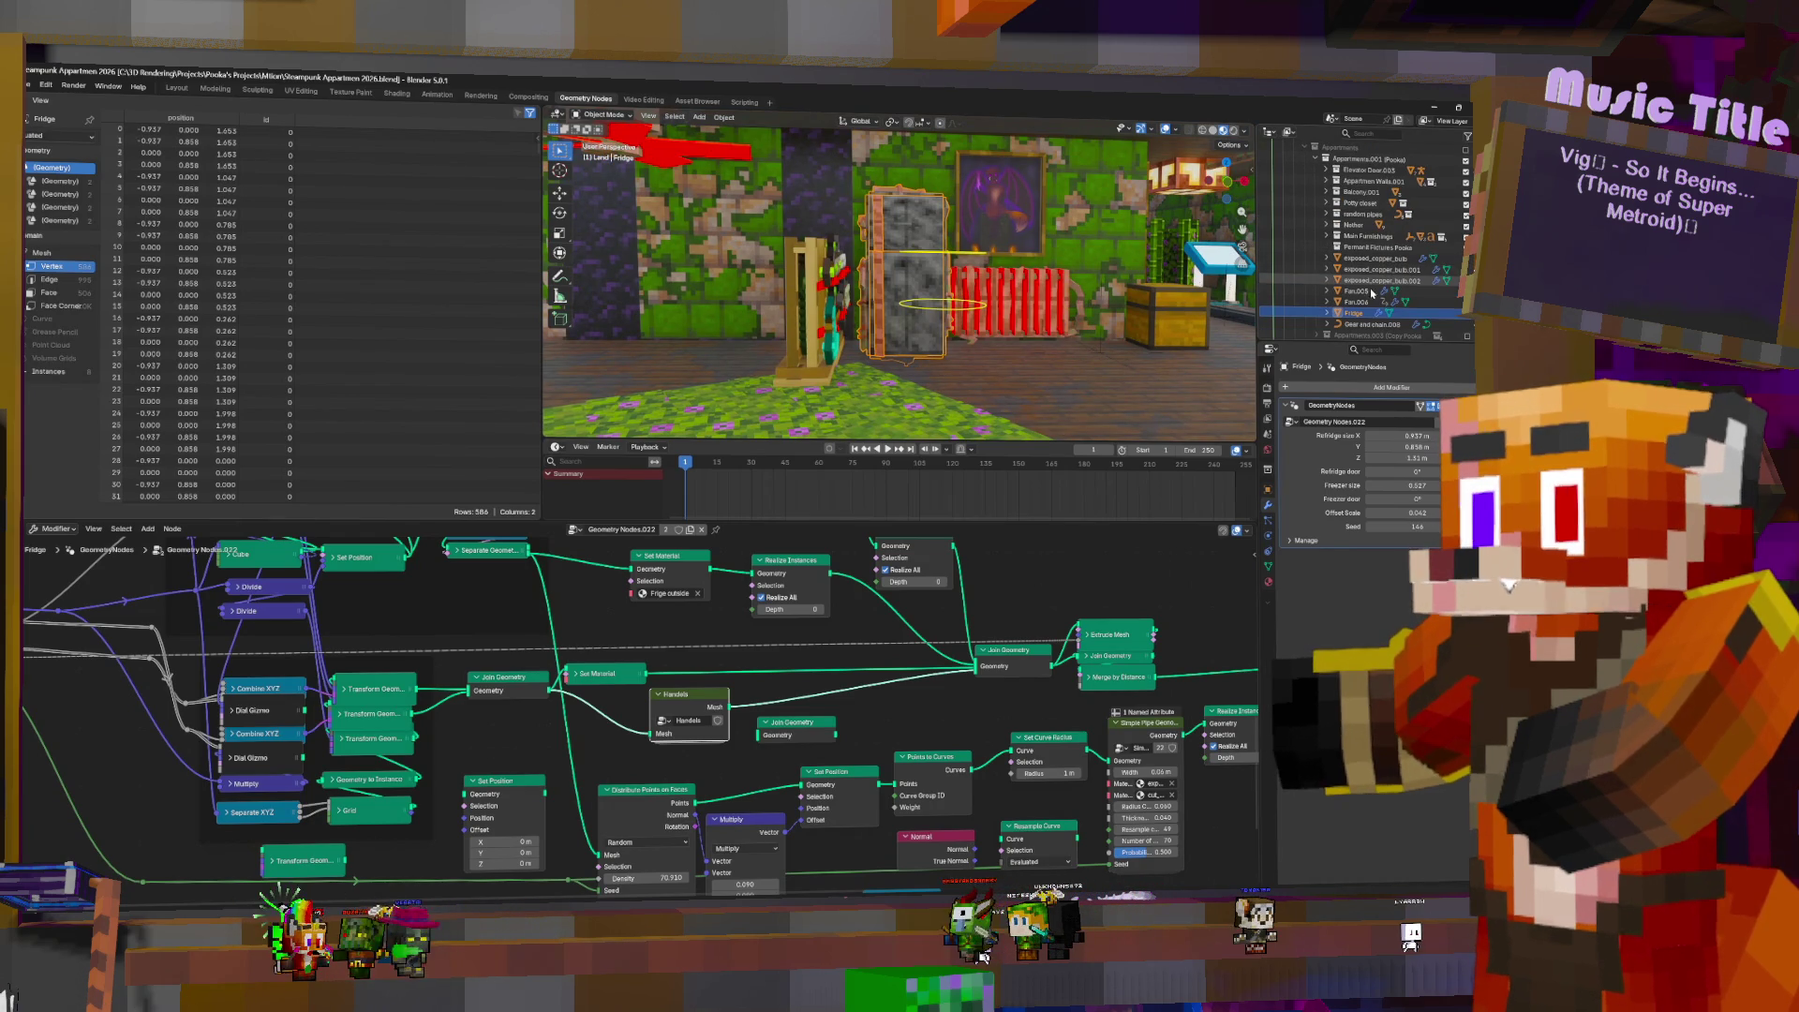
scroll(1375, 272, "down", 3)
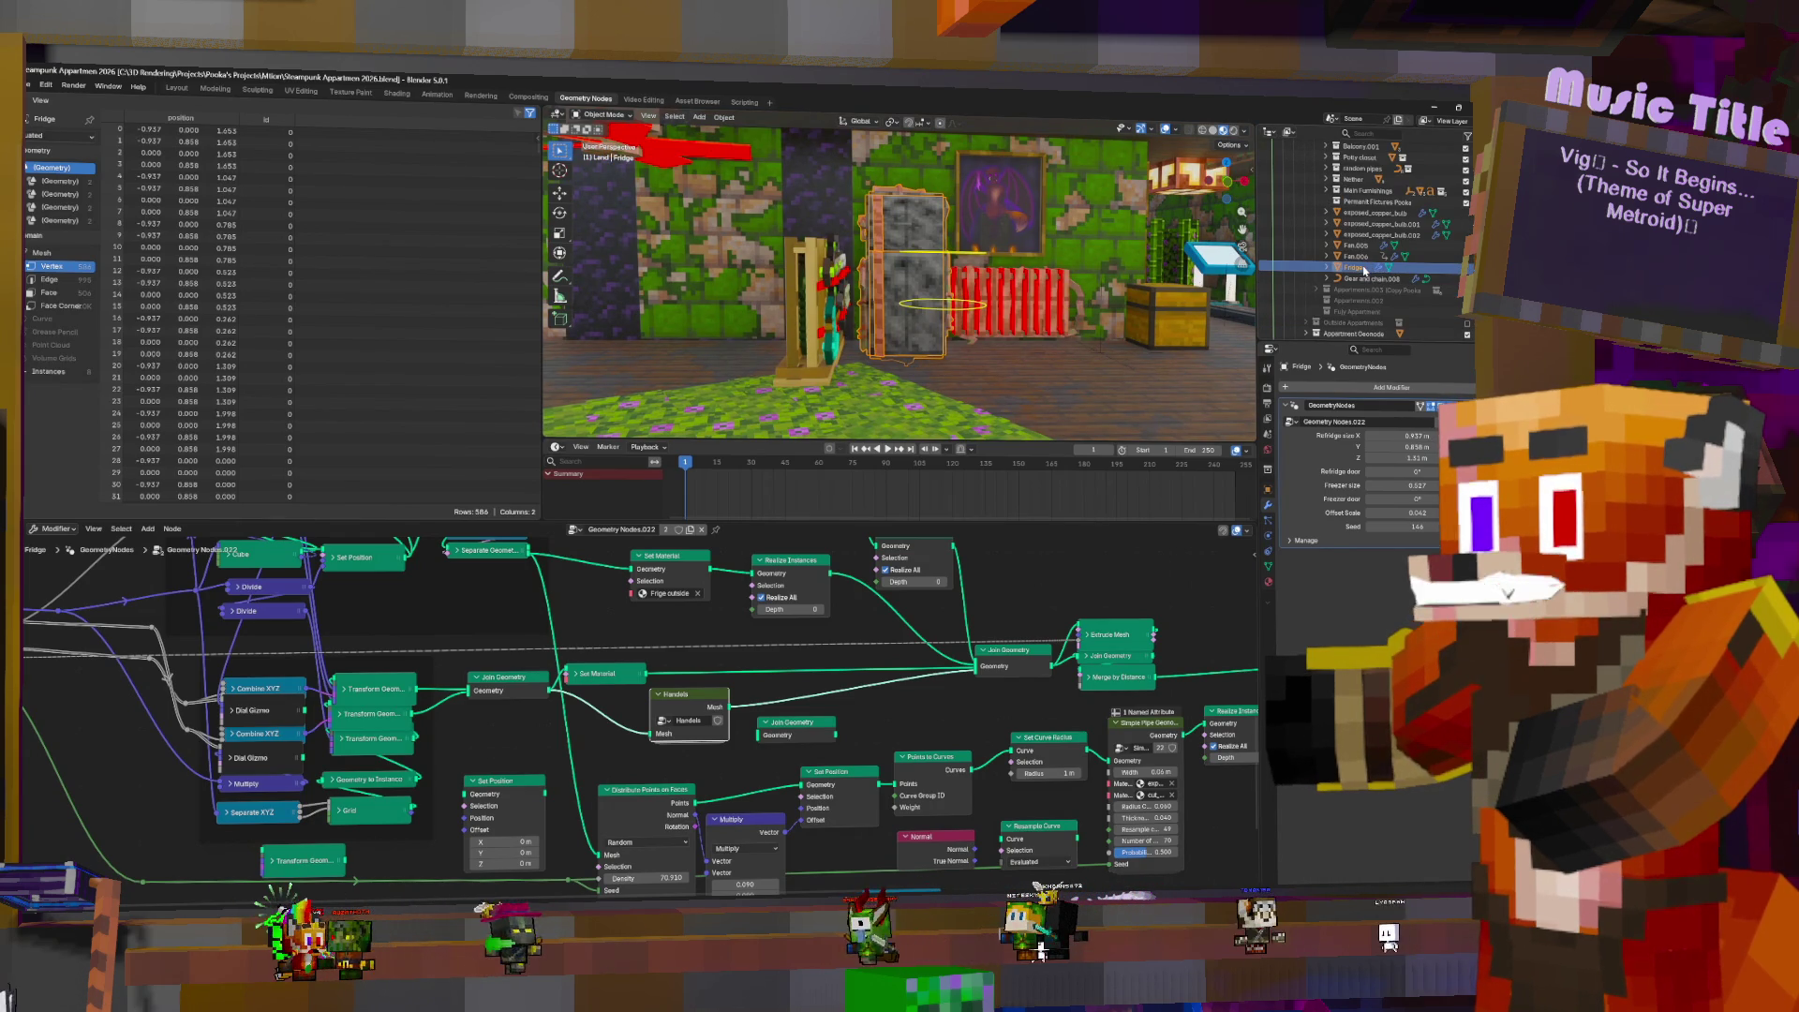
left_click_drag(1375, 269, 1376, 207)
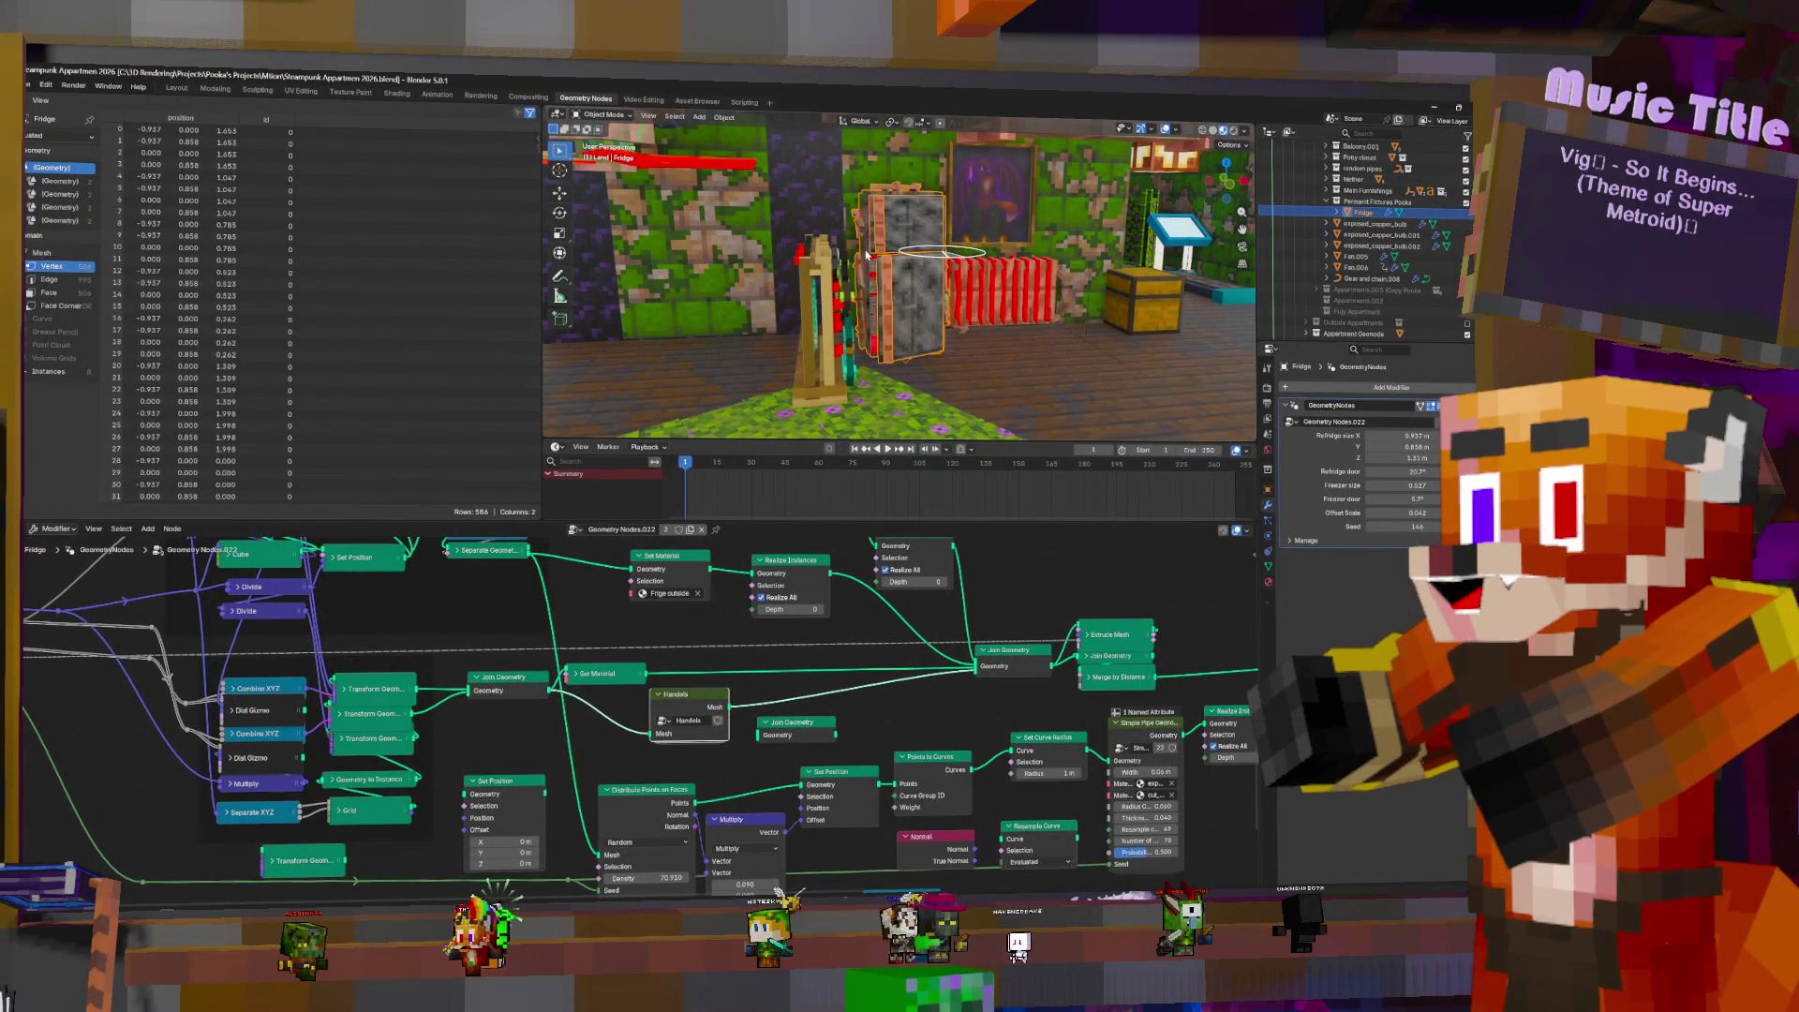
middle_click_drag(869, 255, 1012, 235)
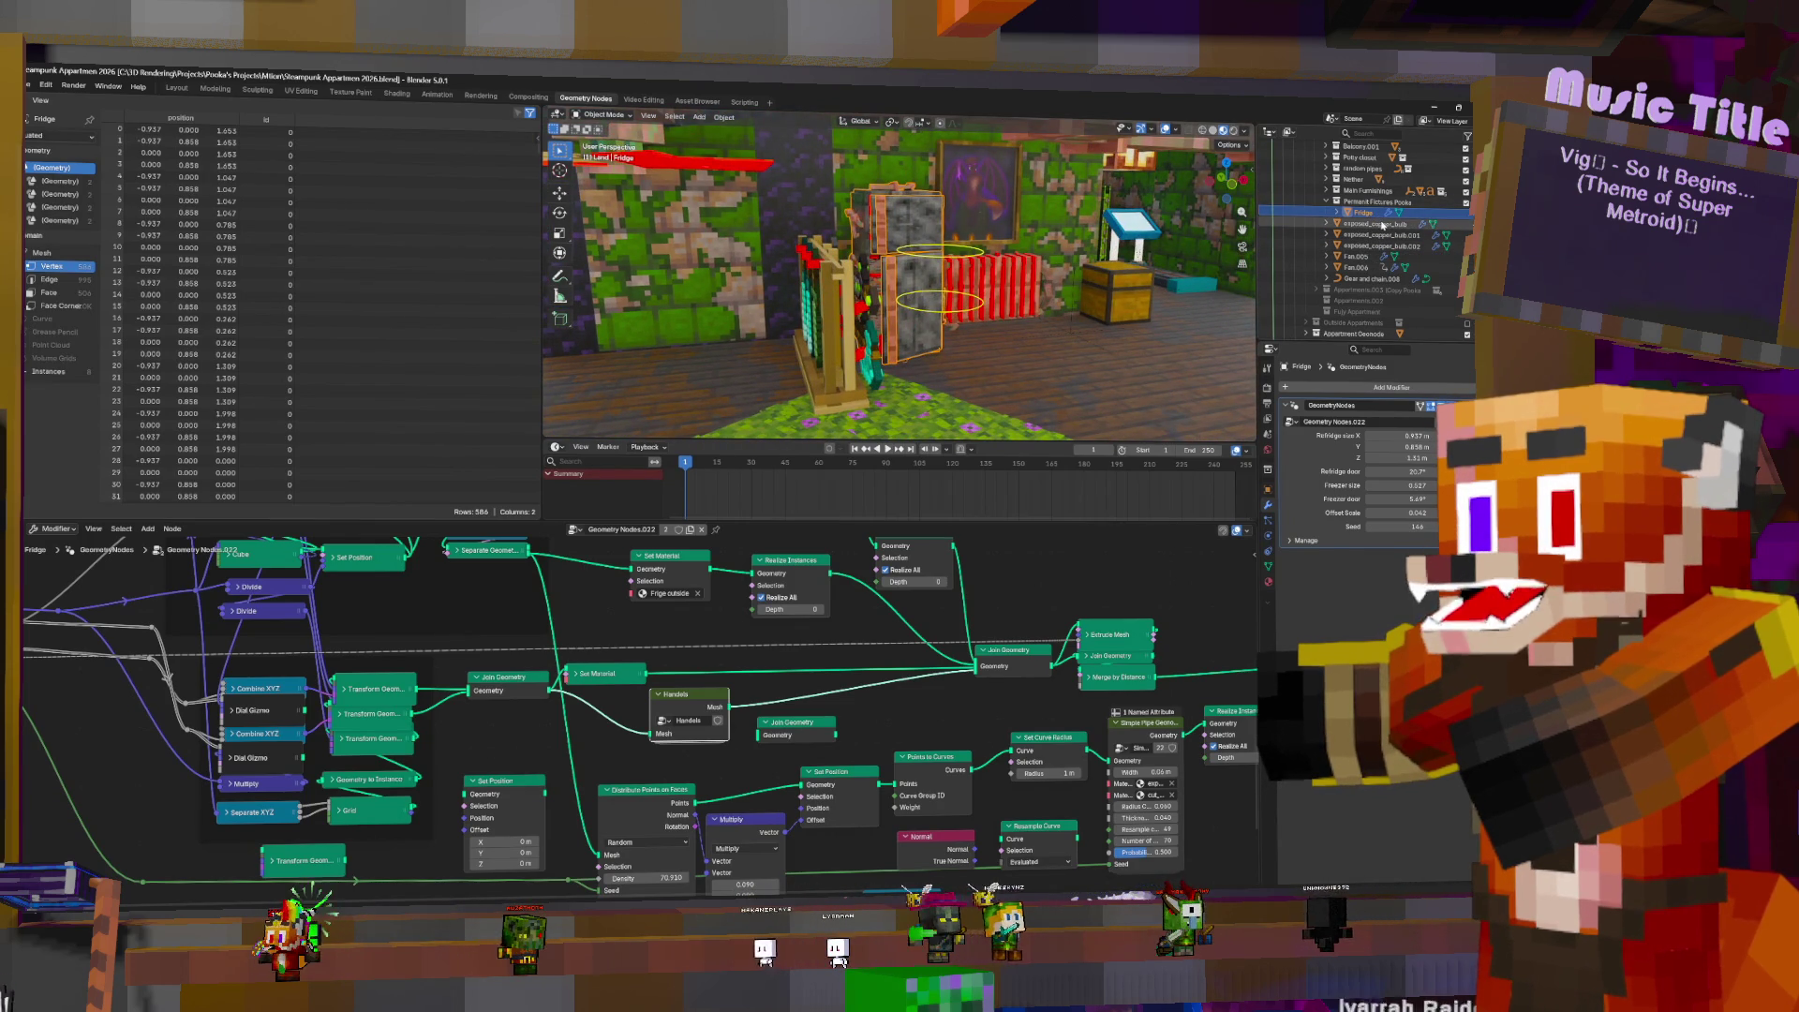
- Create a Walls collection inside Permanent Fixtures and drag the exposed copper bulb into it
left_click(1375, 226)
mouse_move(891, 289)
middle_mouse_down()
mouse_move(946, 272)
mouse_move(923, 267)
mouse_move(906, 270)
mouse_move(1323, 232)
middle_mouse_up()
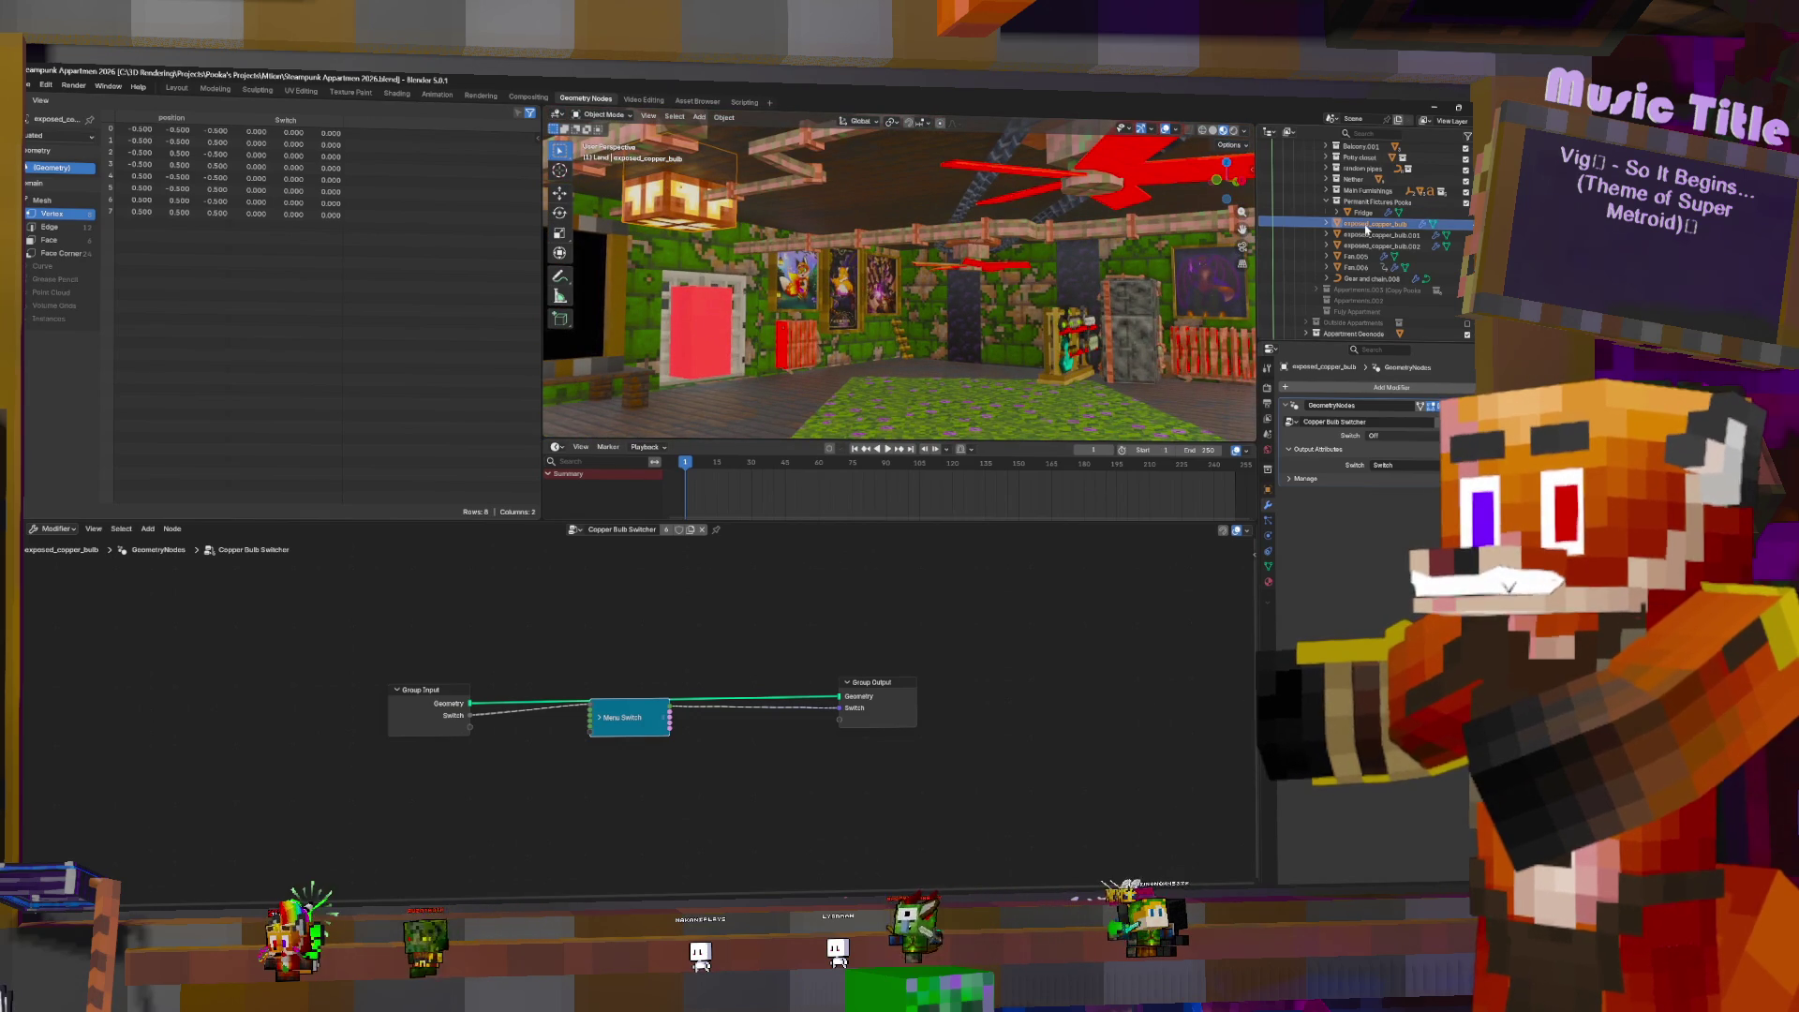
right_click(1370, 206)
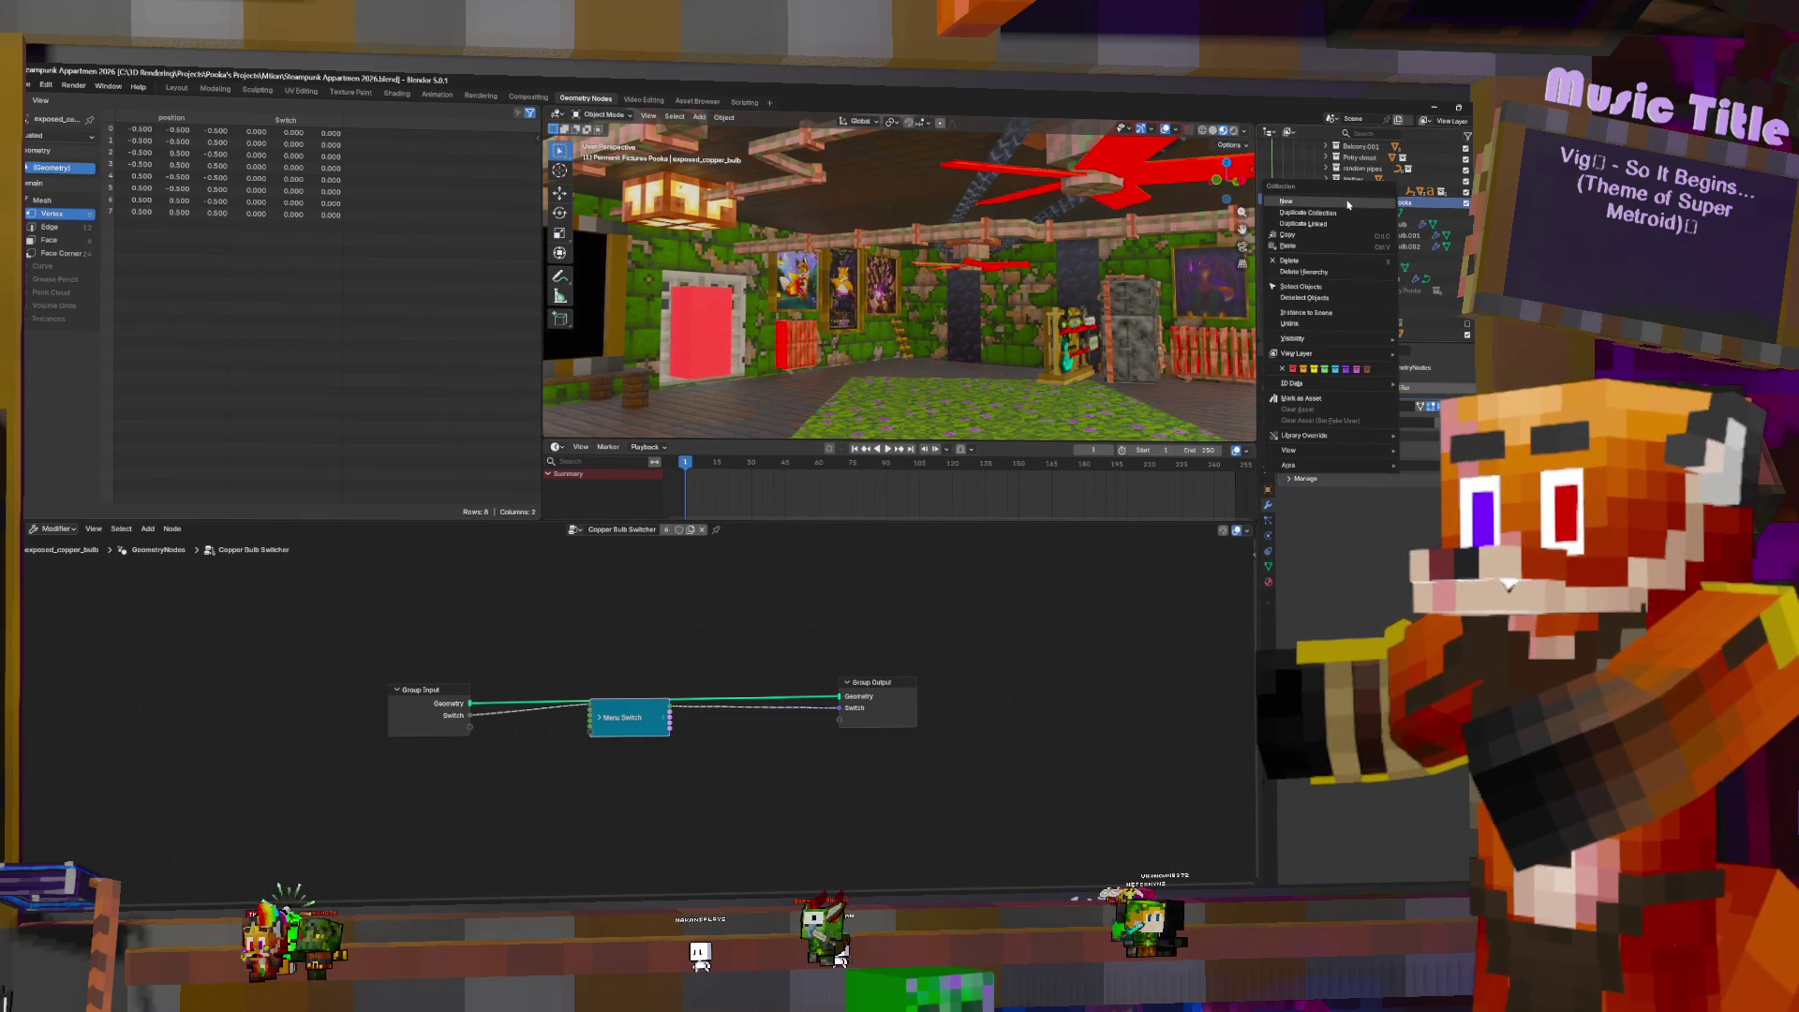
left_click(1347, 203)
double_click(1388, 215)
scroll(1388, 219, "up", 1)
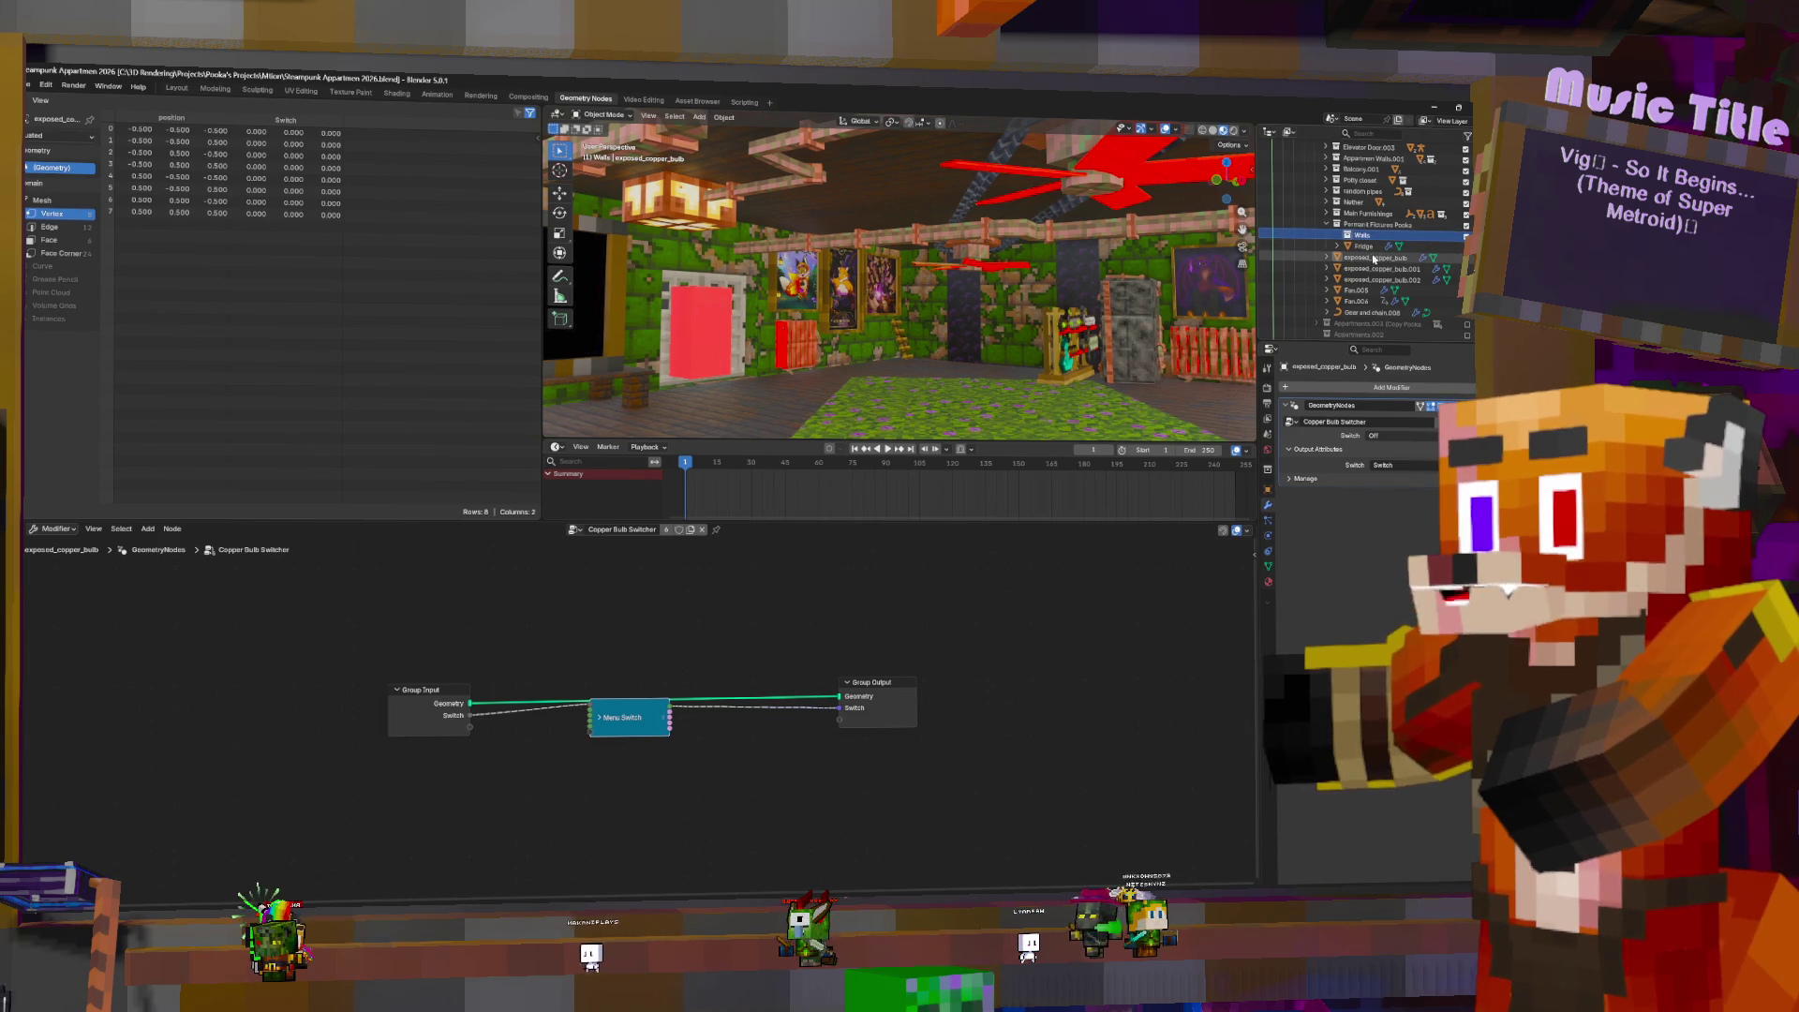
left_click_drag(1377, 264, 1375, 236)
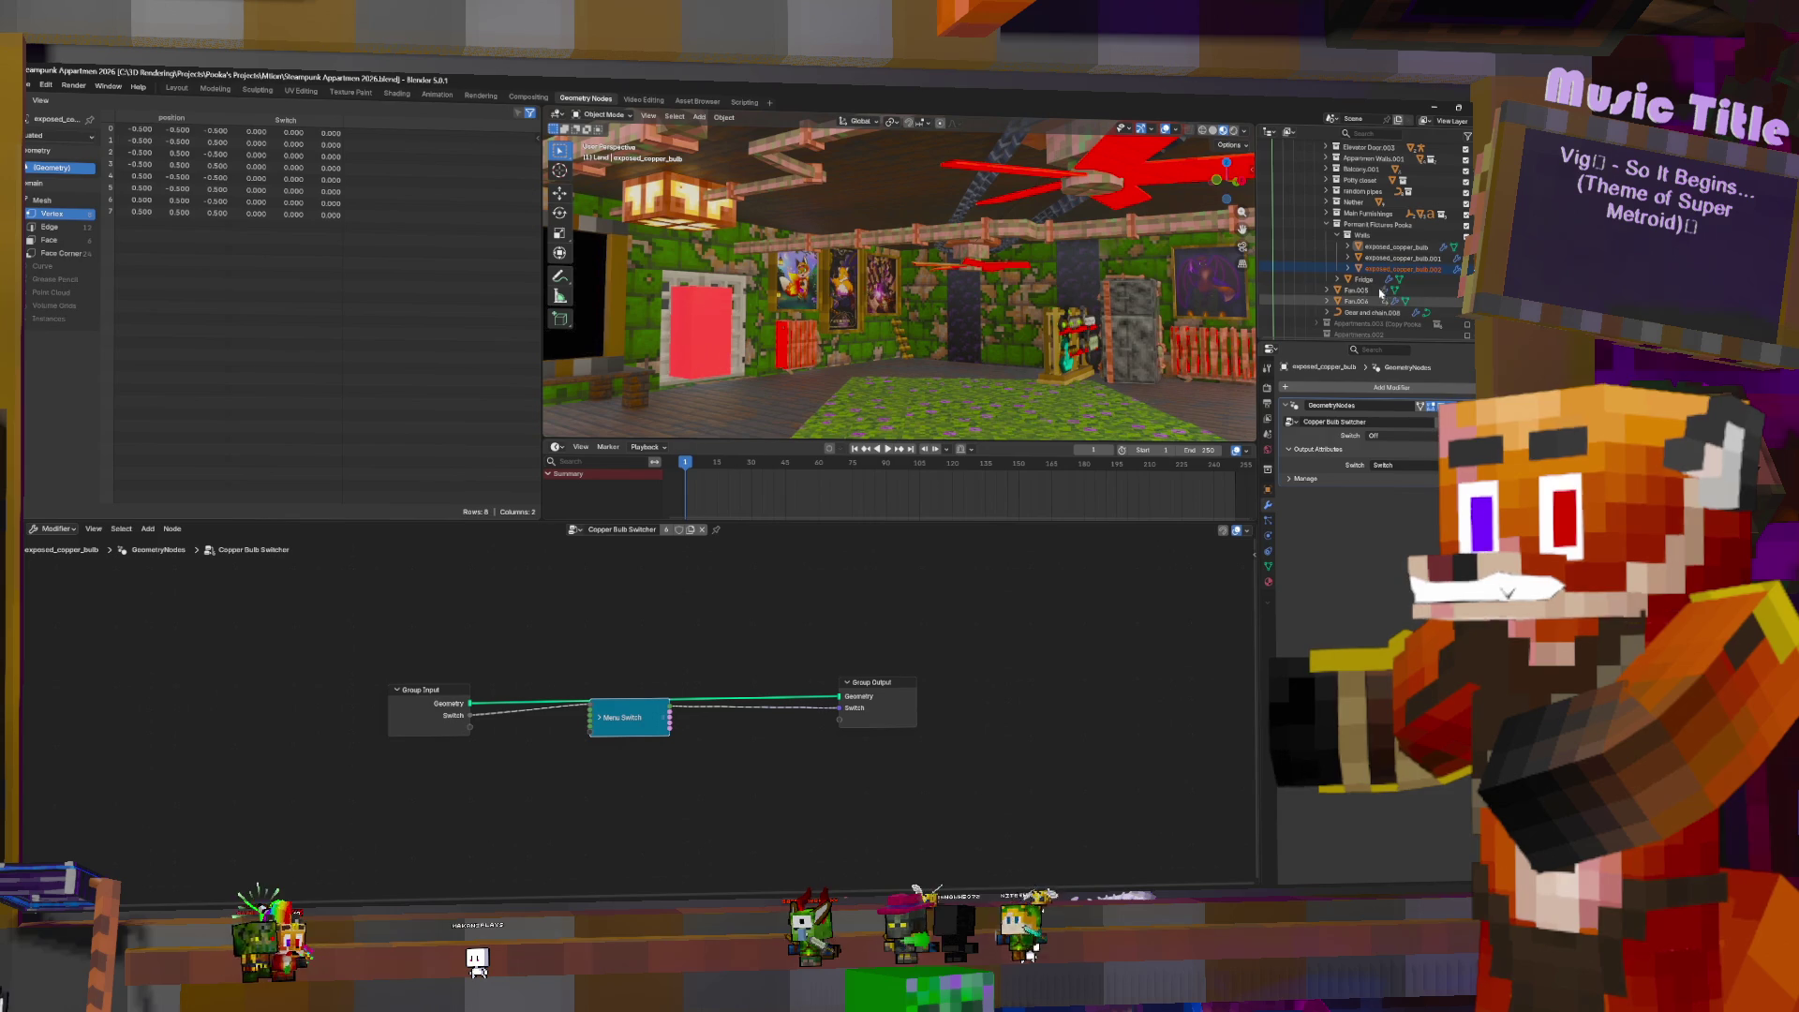
left_click(1366, 292)
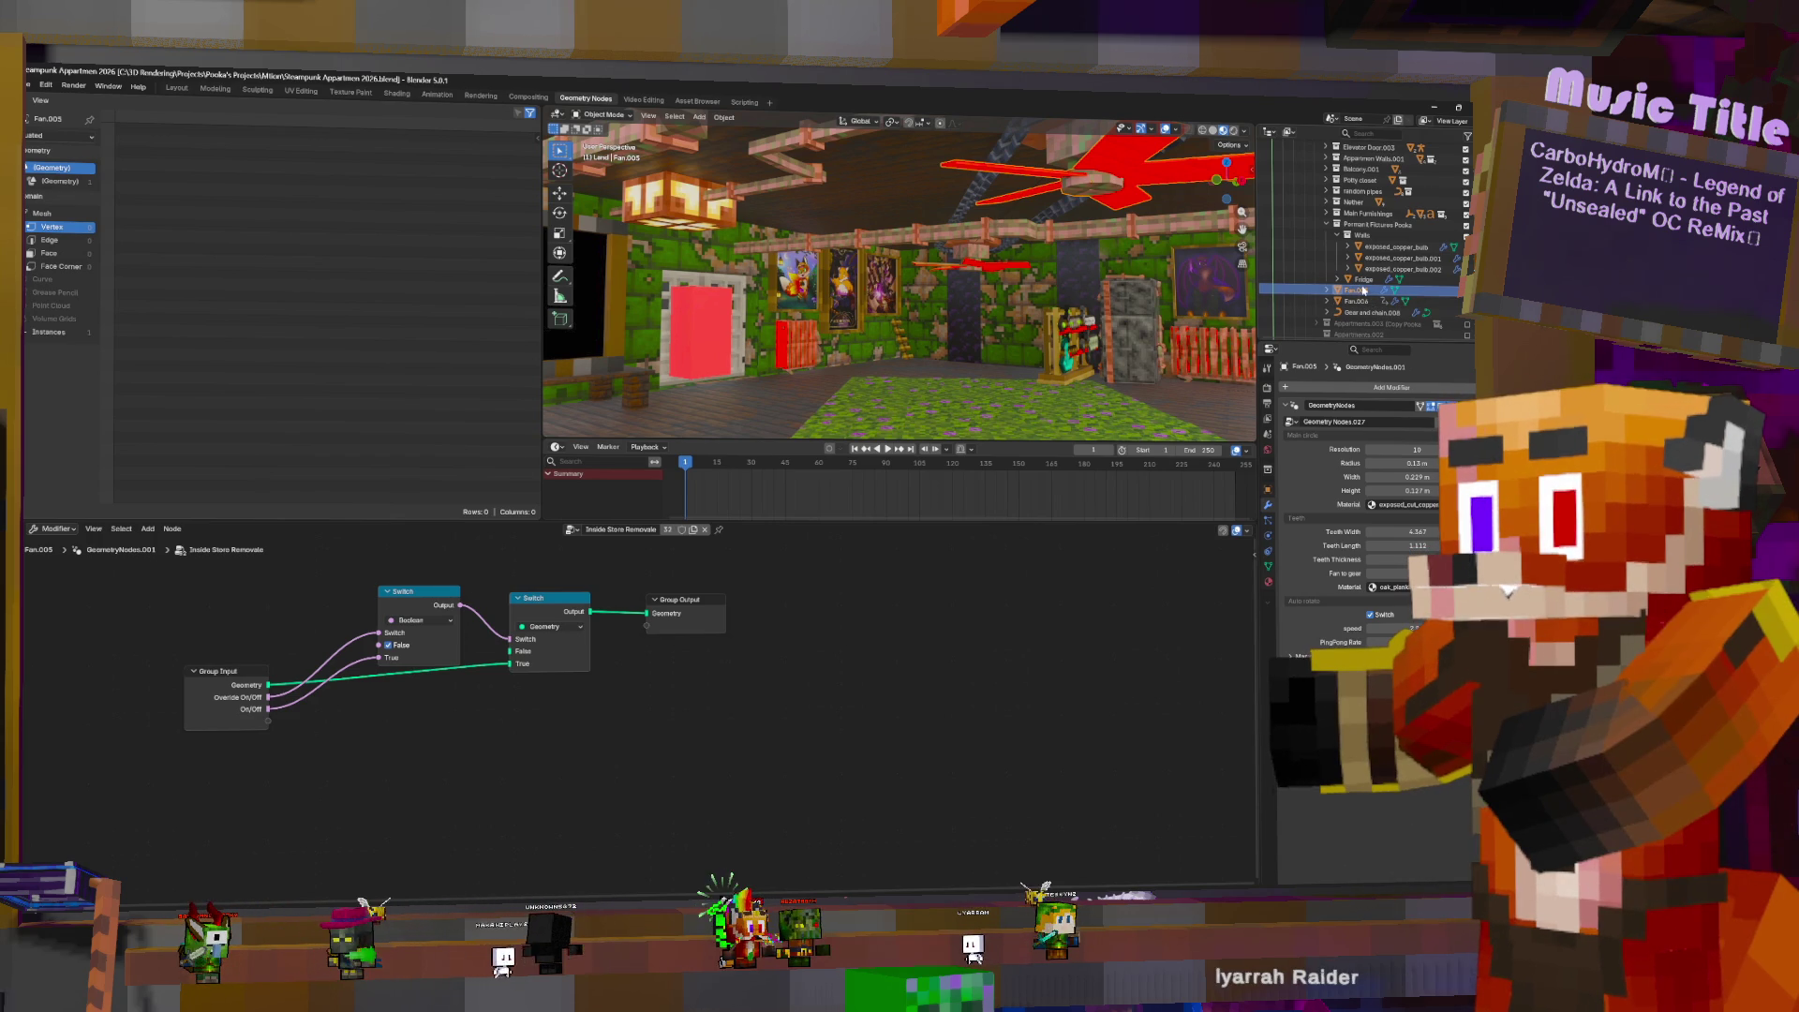
- Move Fan.005 and Fan.006 into the Walls collection
left_click_drag(1366, 293, 1374, 236)
left_click_drag(1356, 301, 1375, 243)
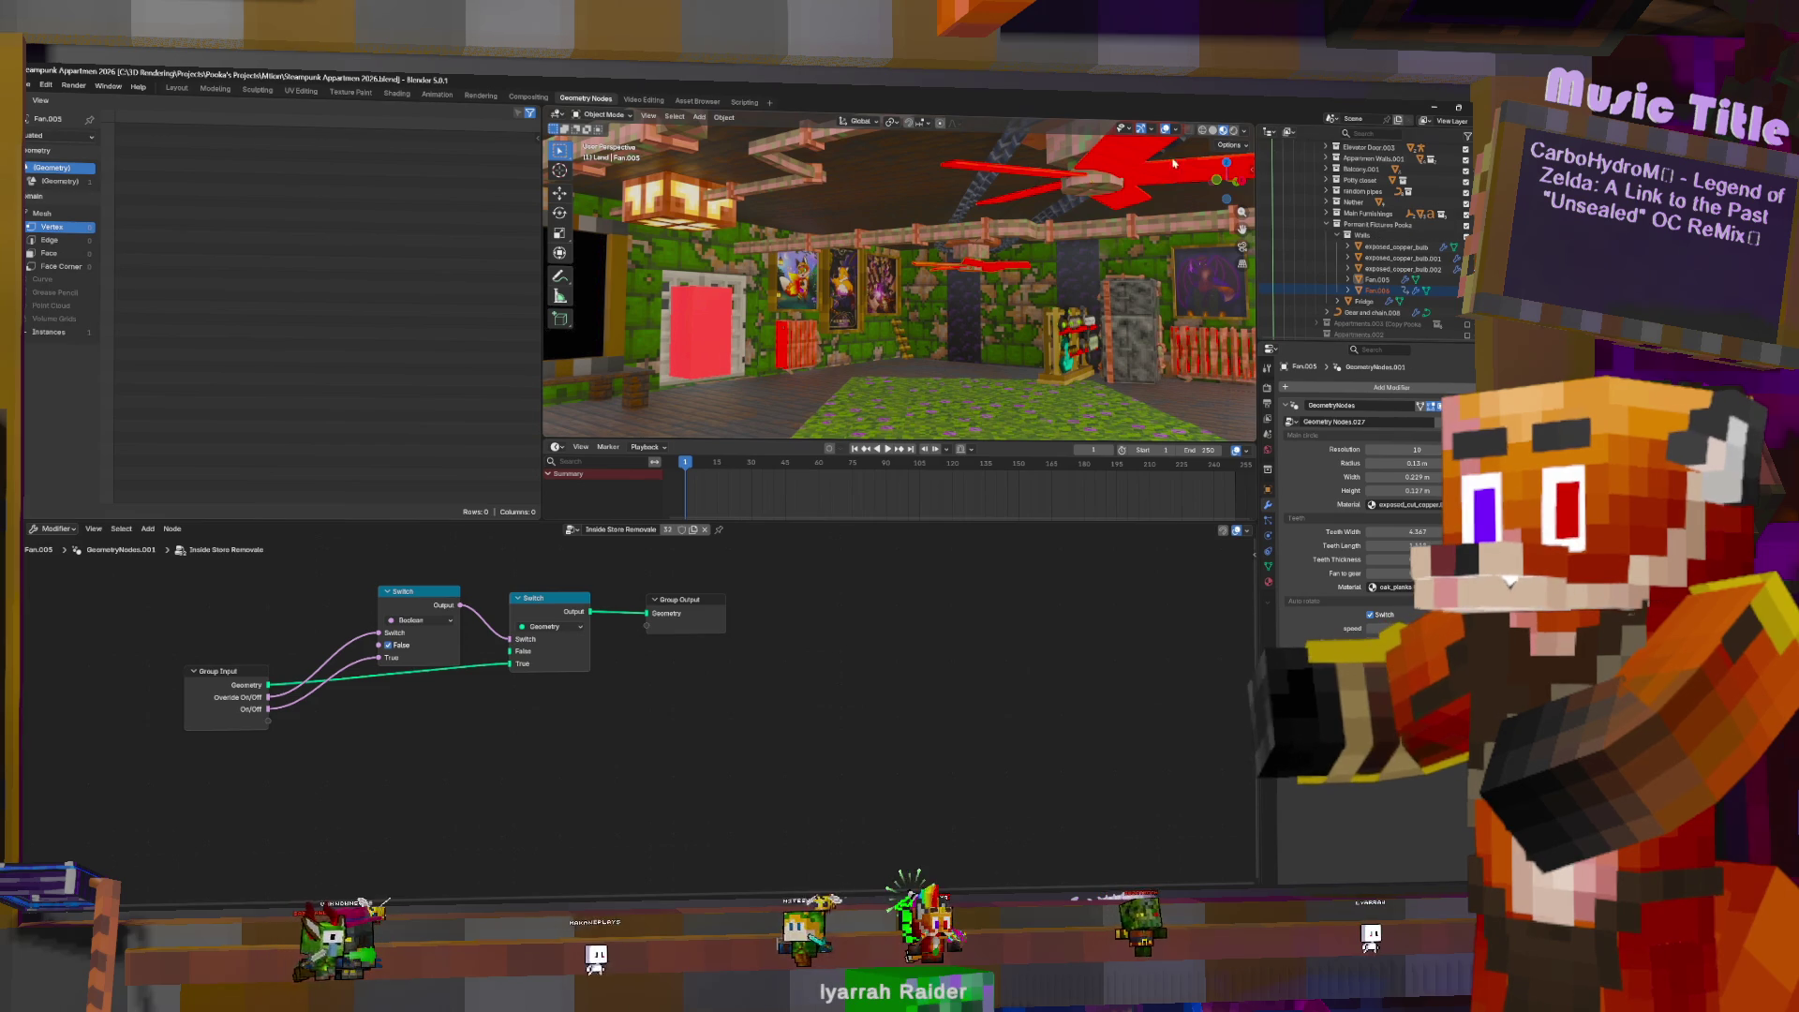
left_click(1087, 178)
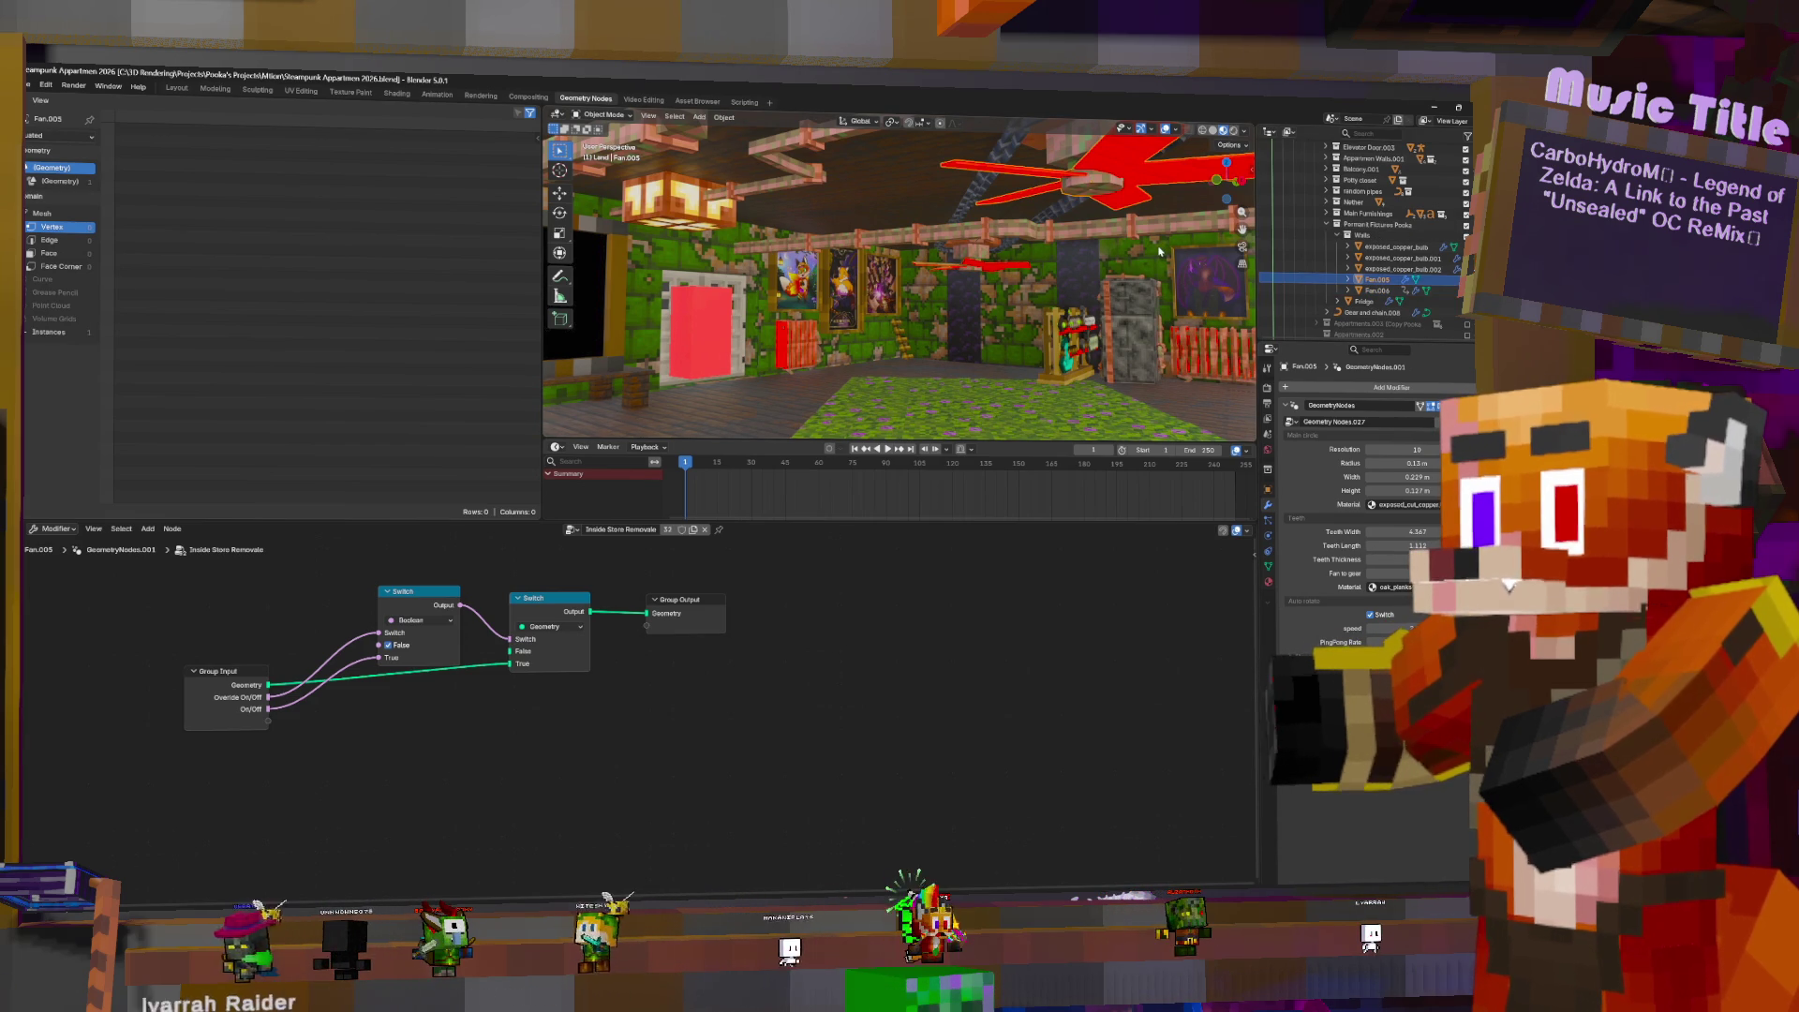
scroll(1388, 280, "down", 5)
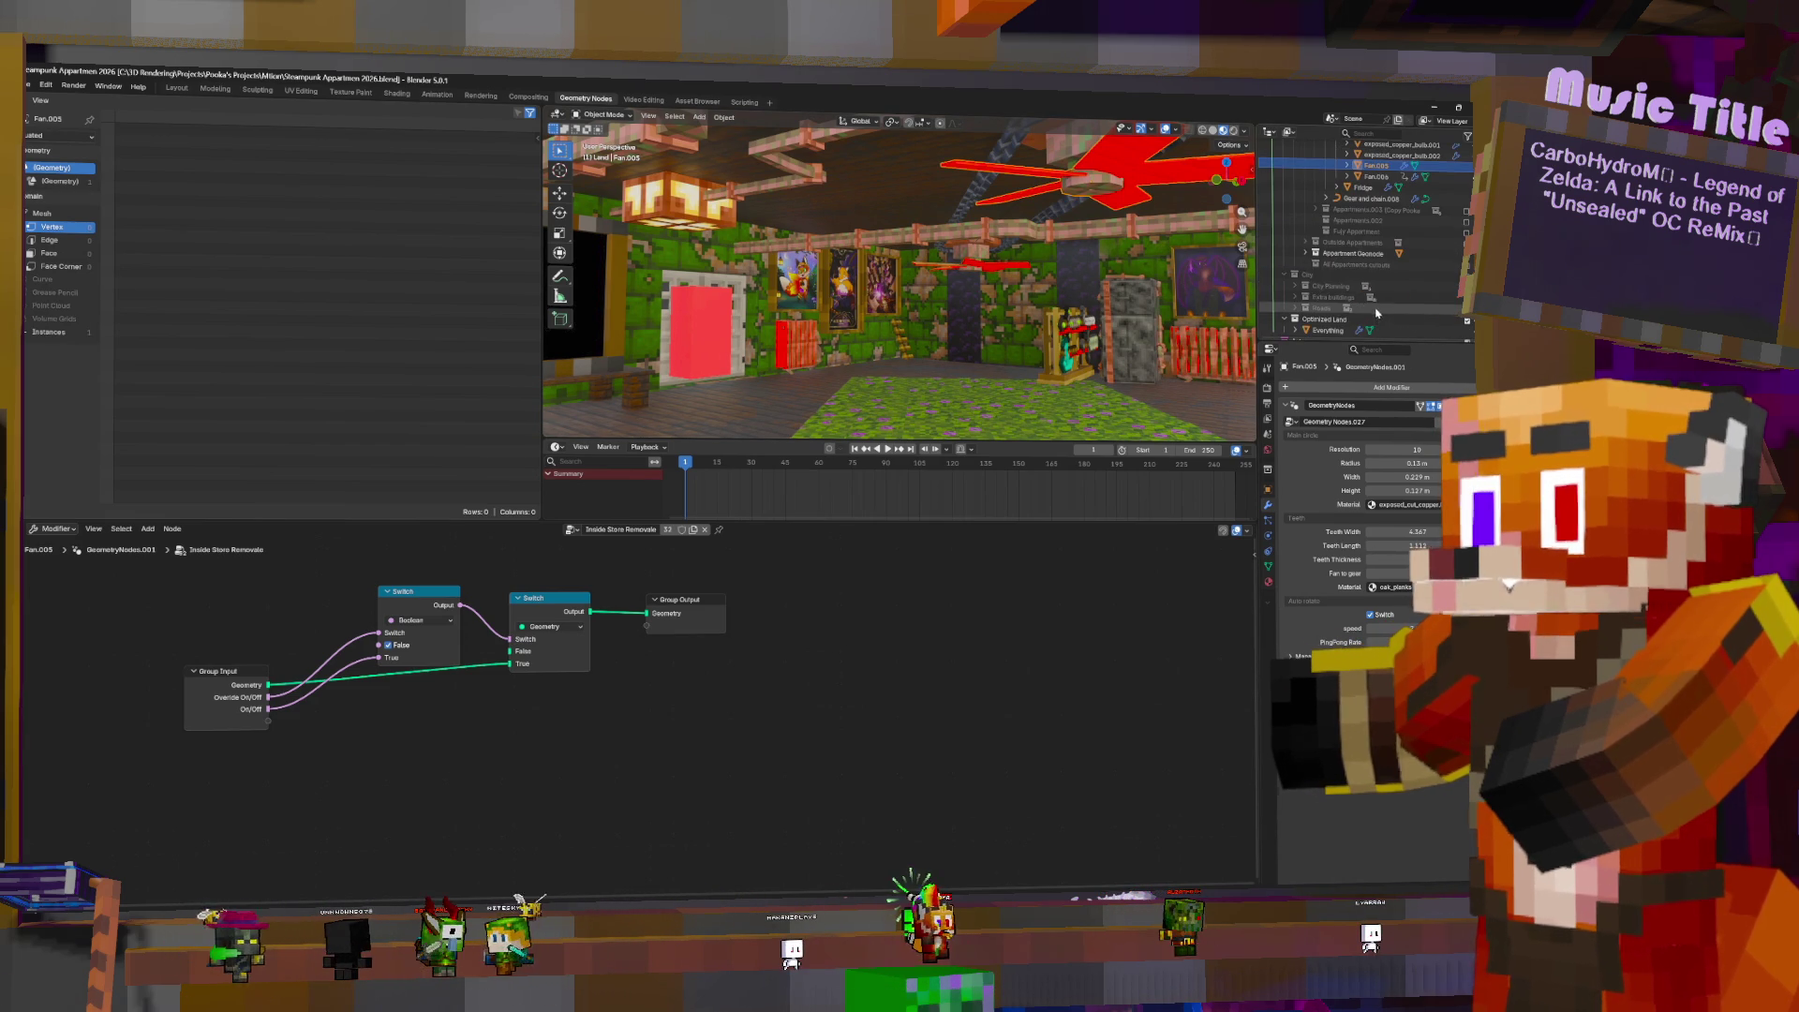
scroll(1456, 271, "down", 1)
- Toggle Optimized Land out of and back into the scene, then select Everything
left_click(1466, 273)
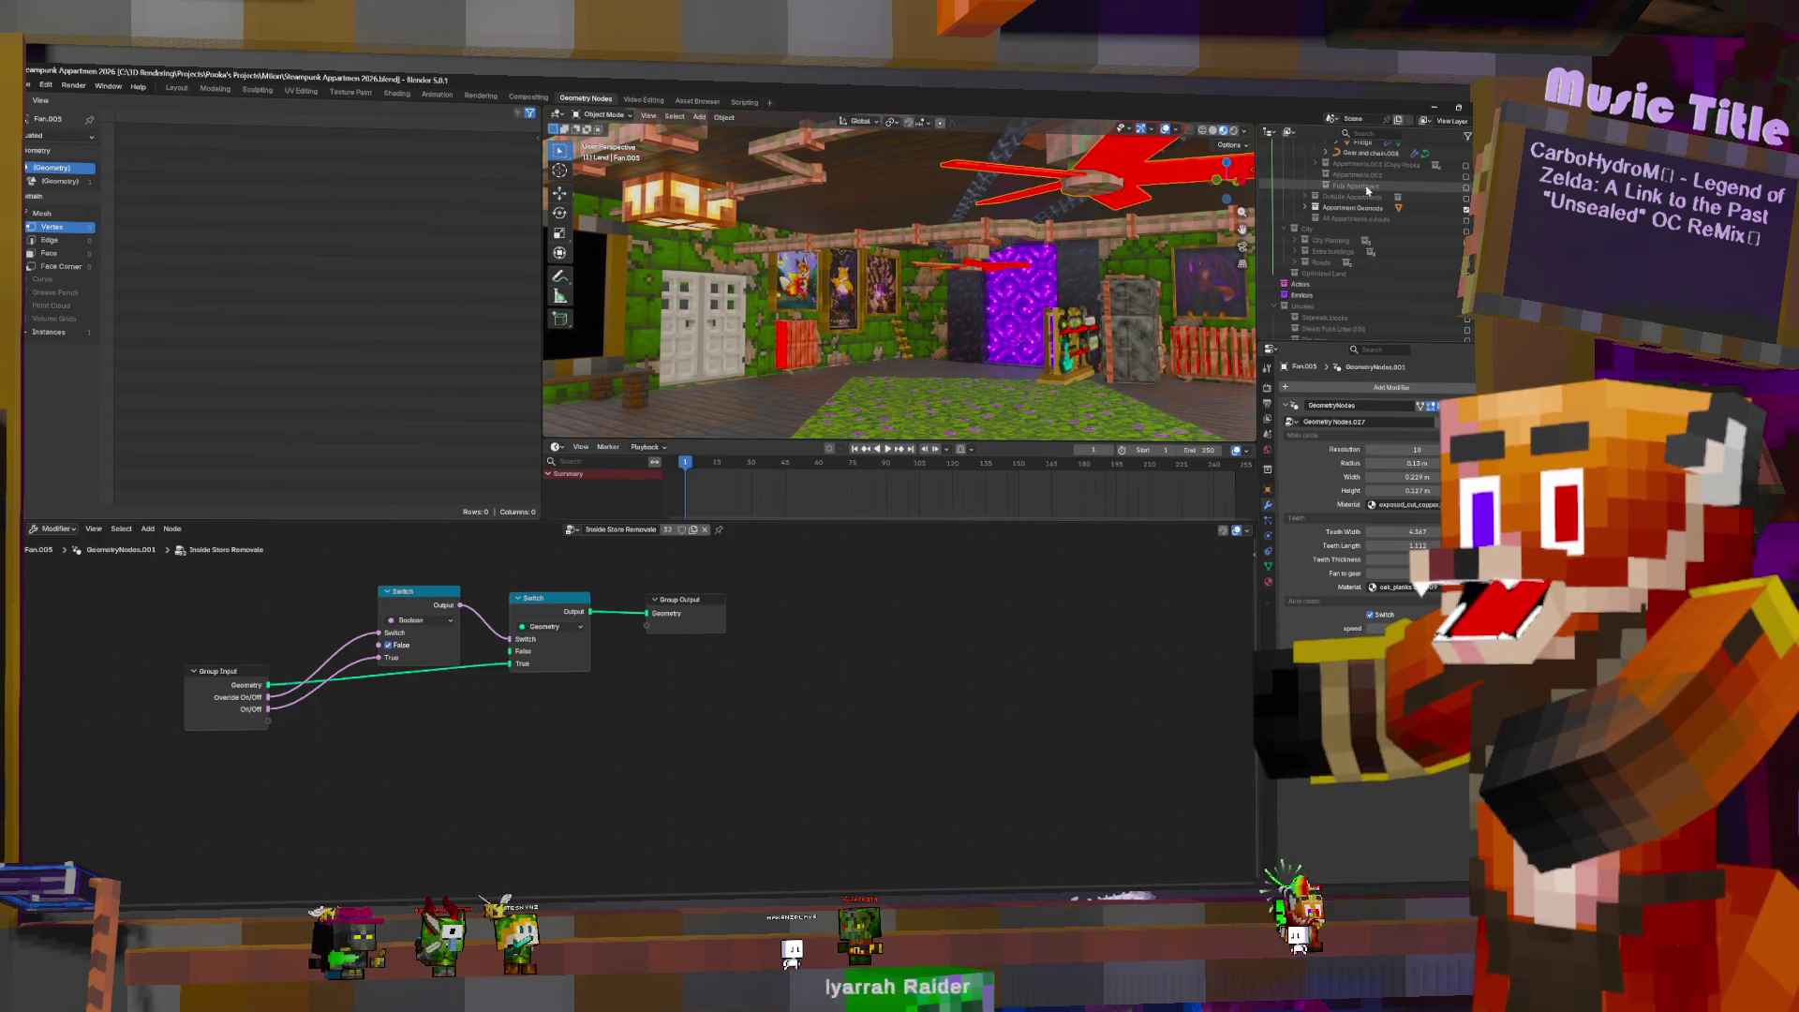
scroll(1459, 268, "up", 5)
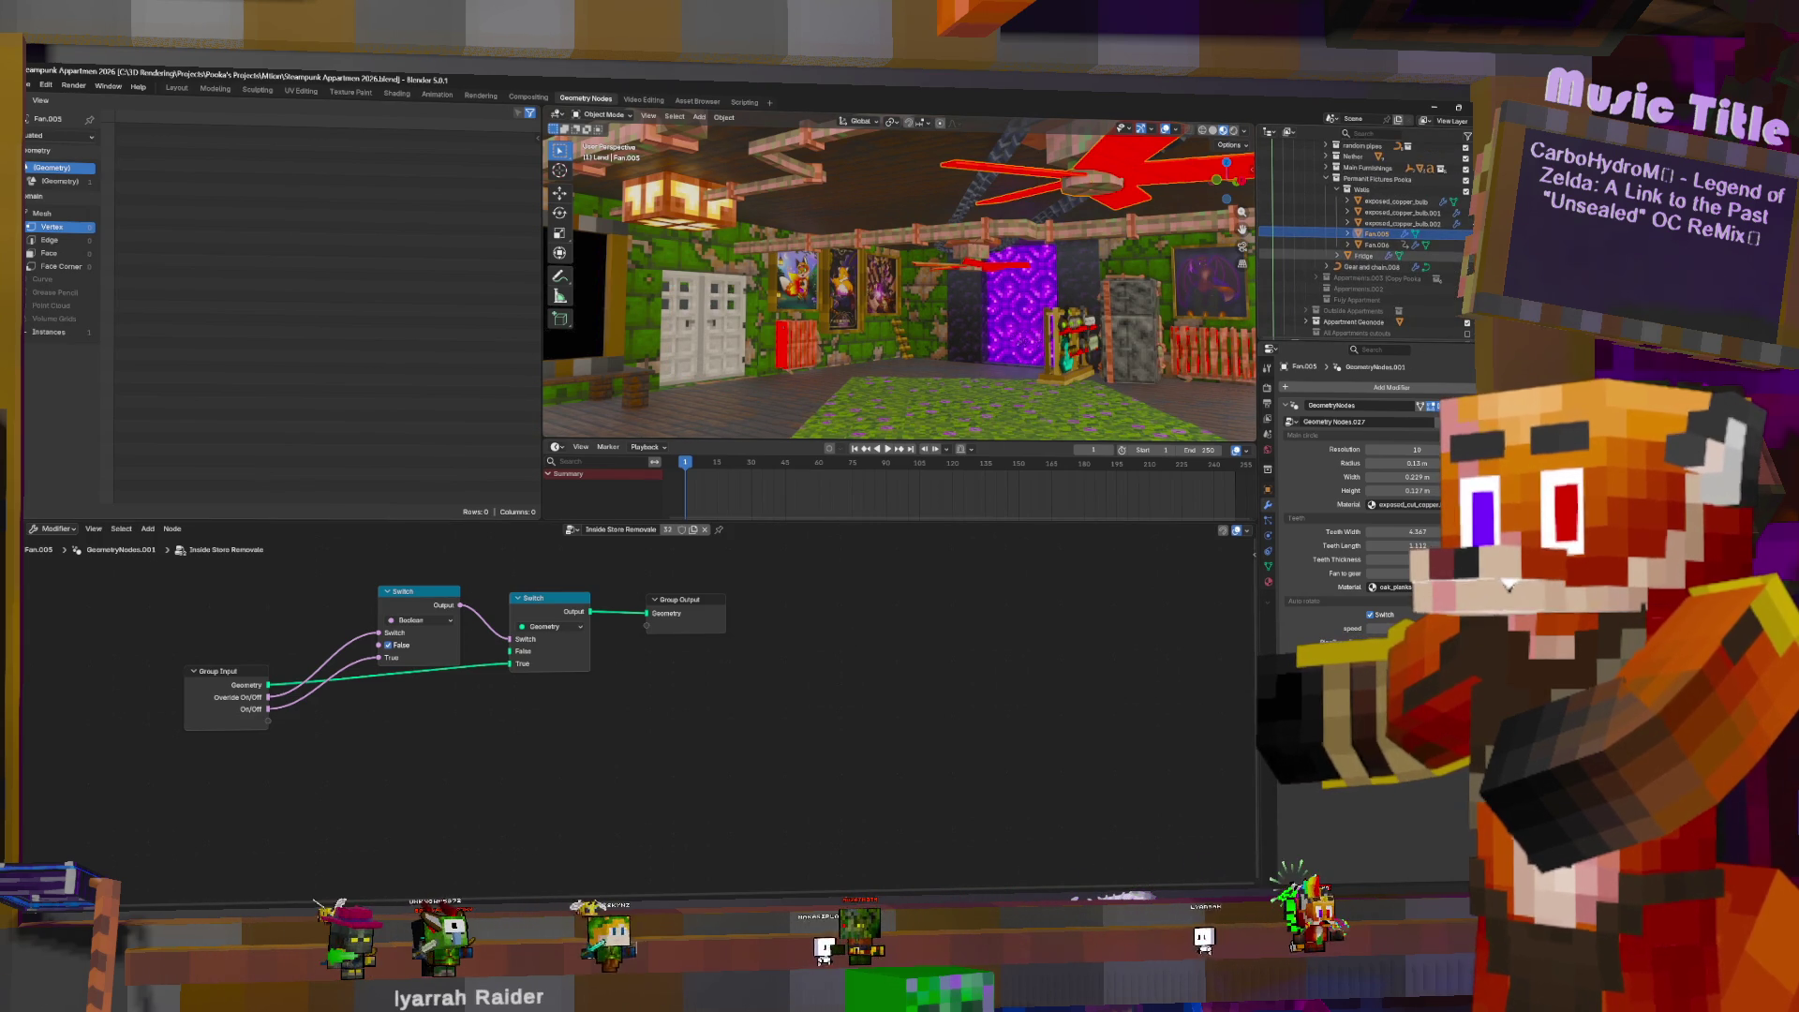
scroll(1459, 265, "down", 2)
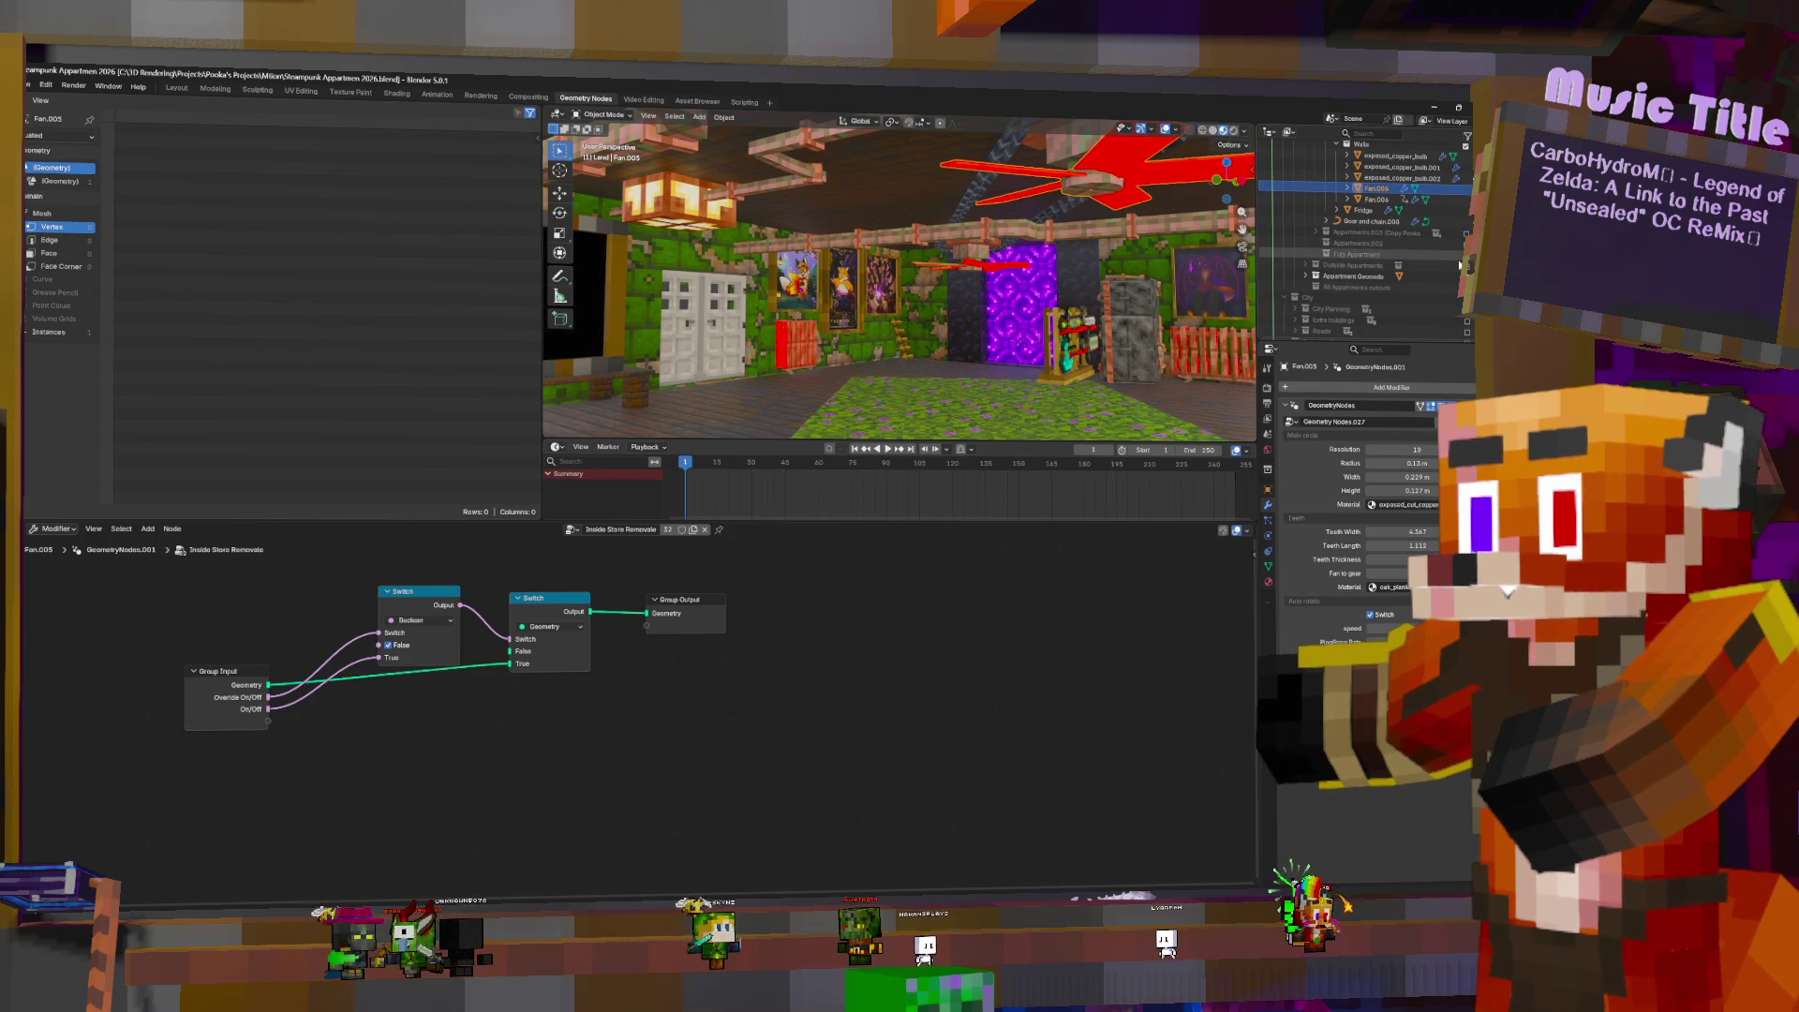
scroll(1459, 265, "down", 3)
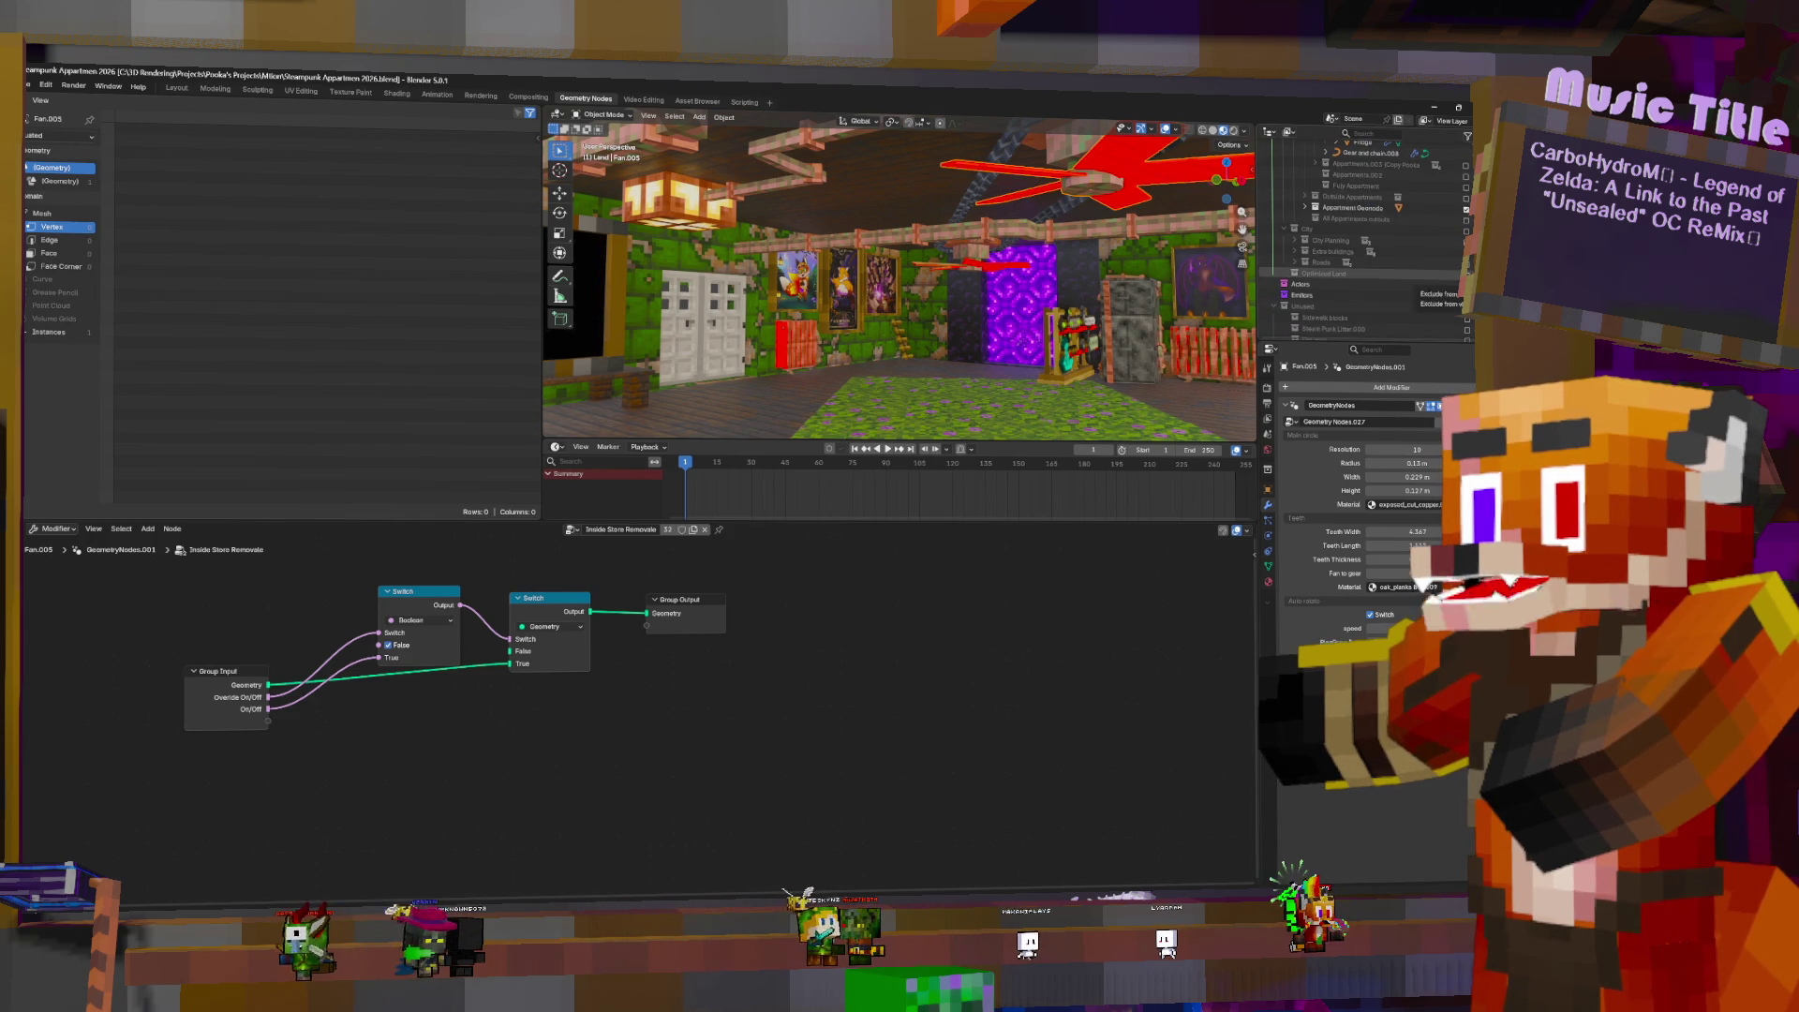
left_click(1467, 273)
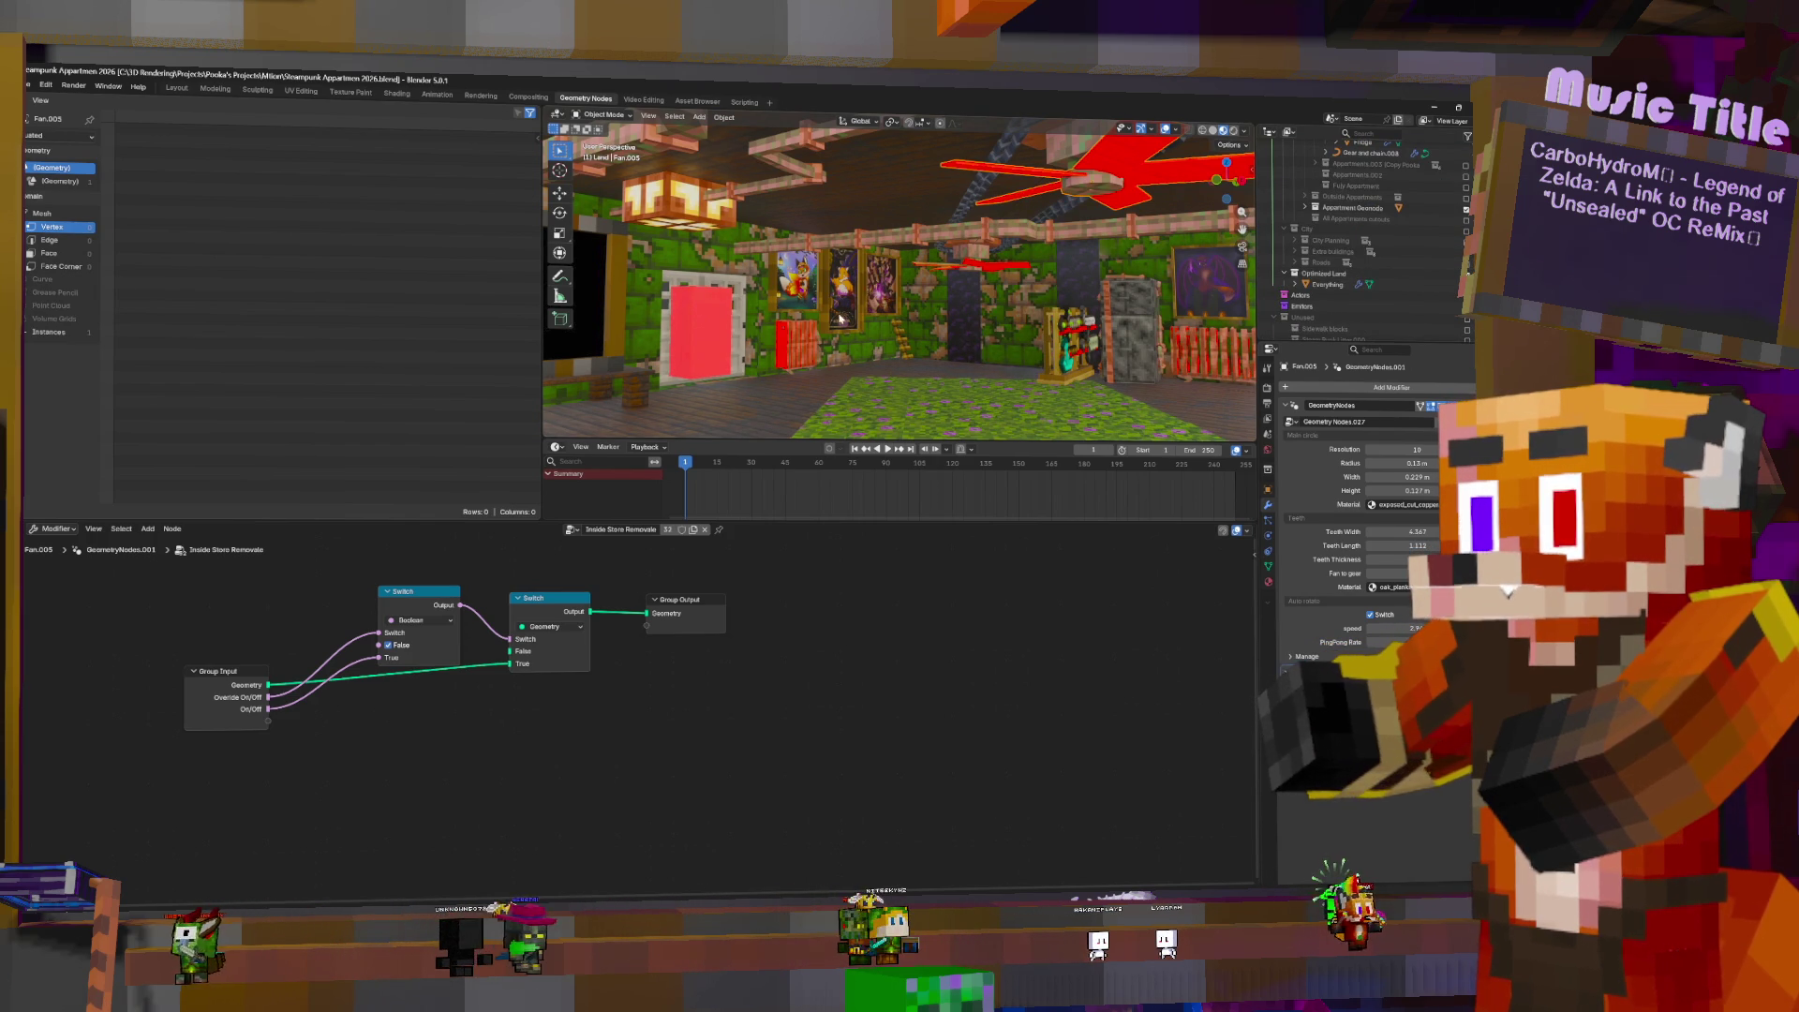
left_click(718, 325)
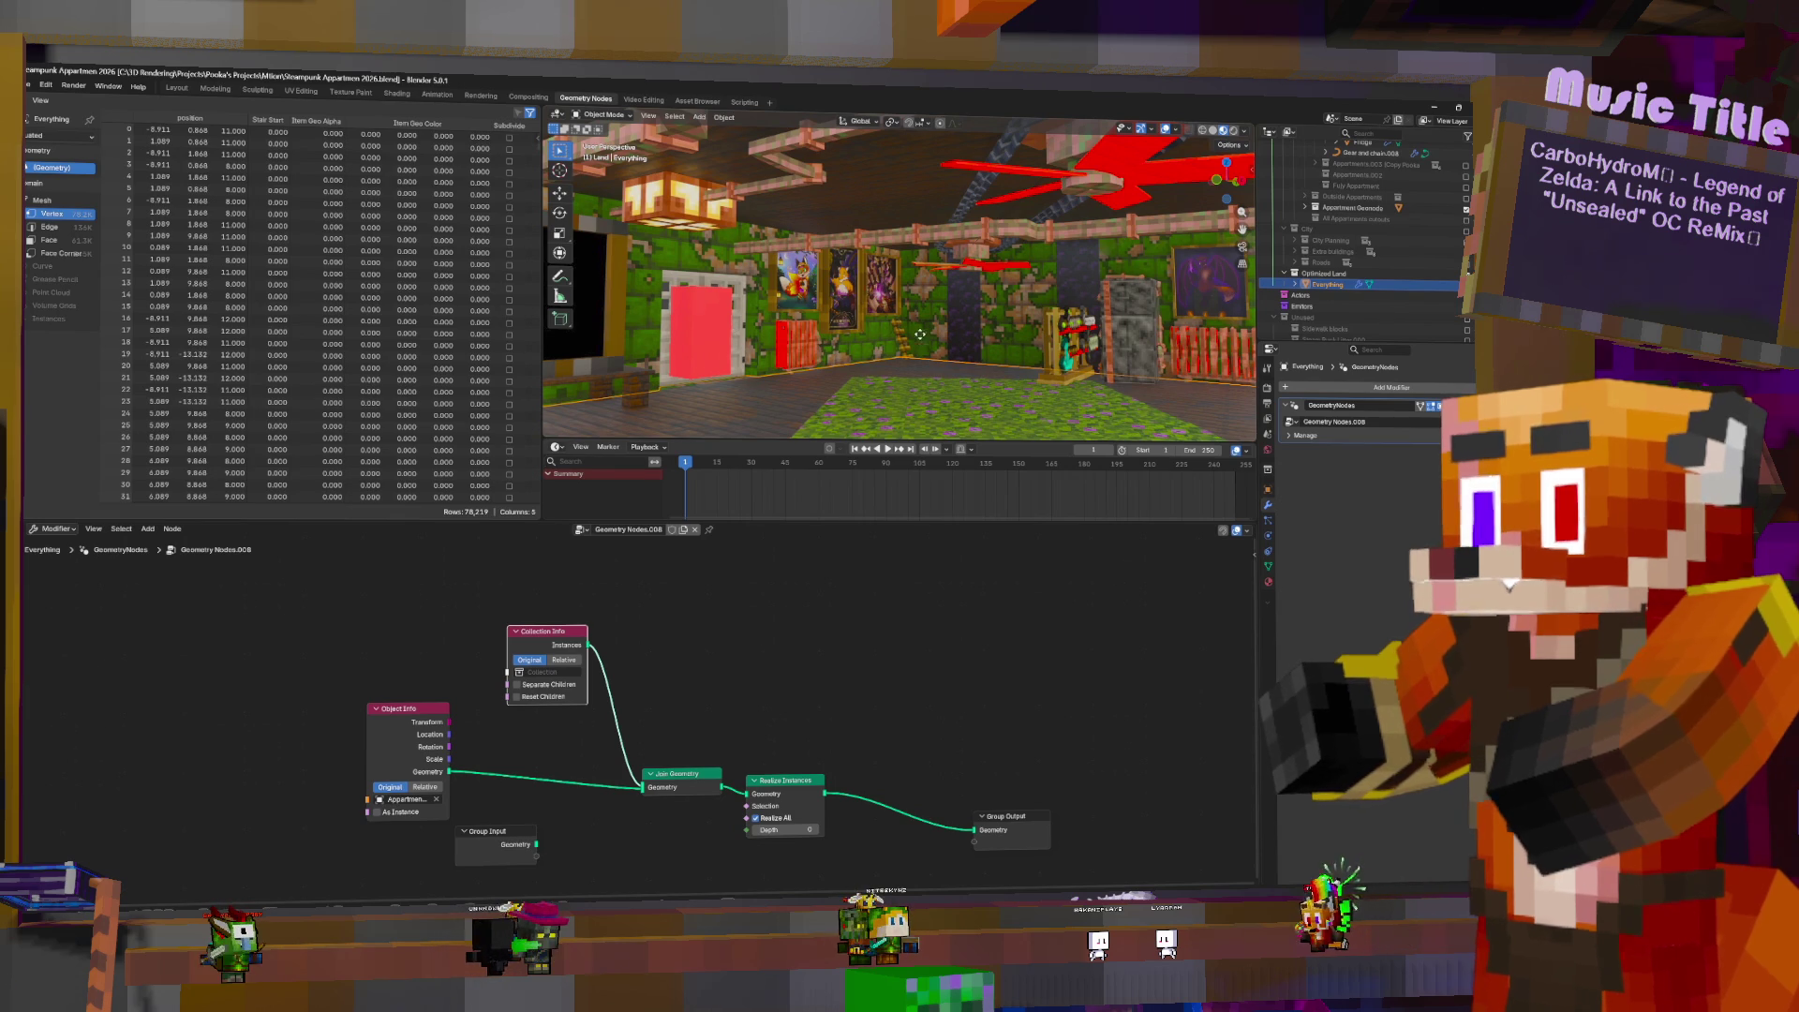
- Cancel a move of Everything, view the building from outside, and expand Appartment Geonode
key("g")
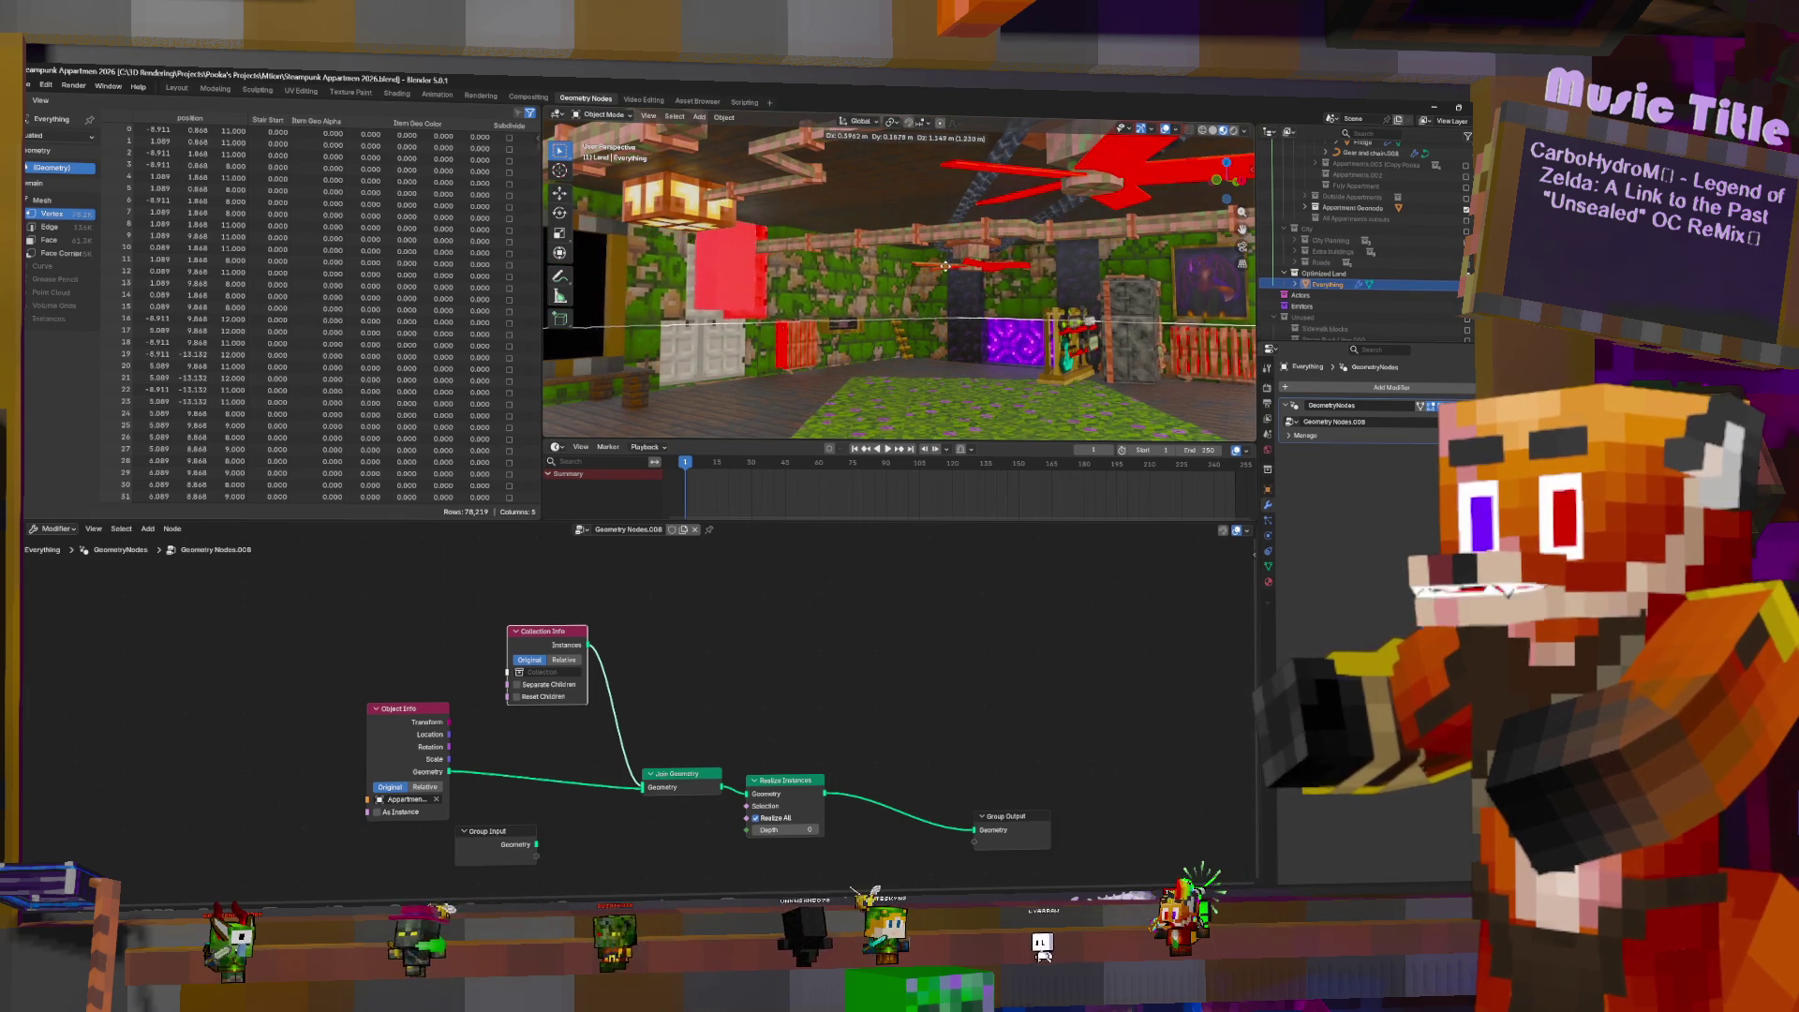
key("Escape")
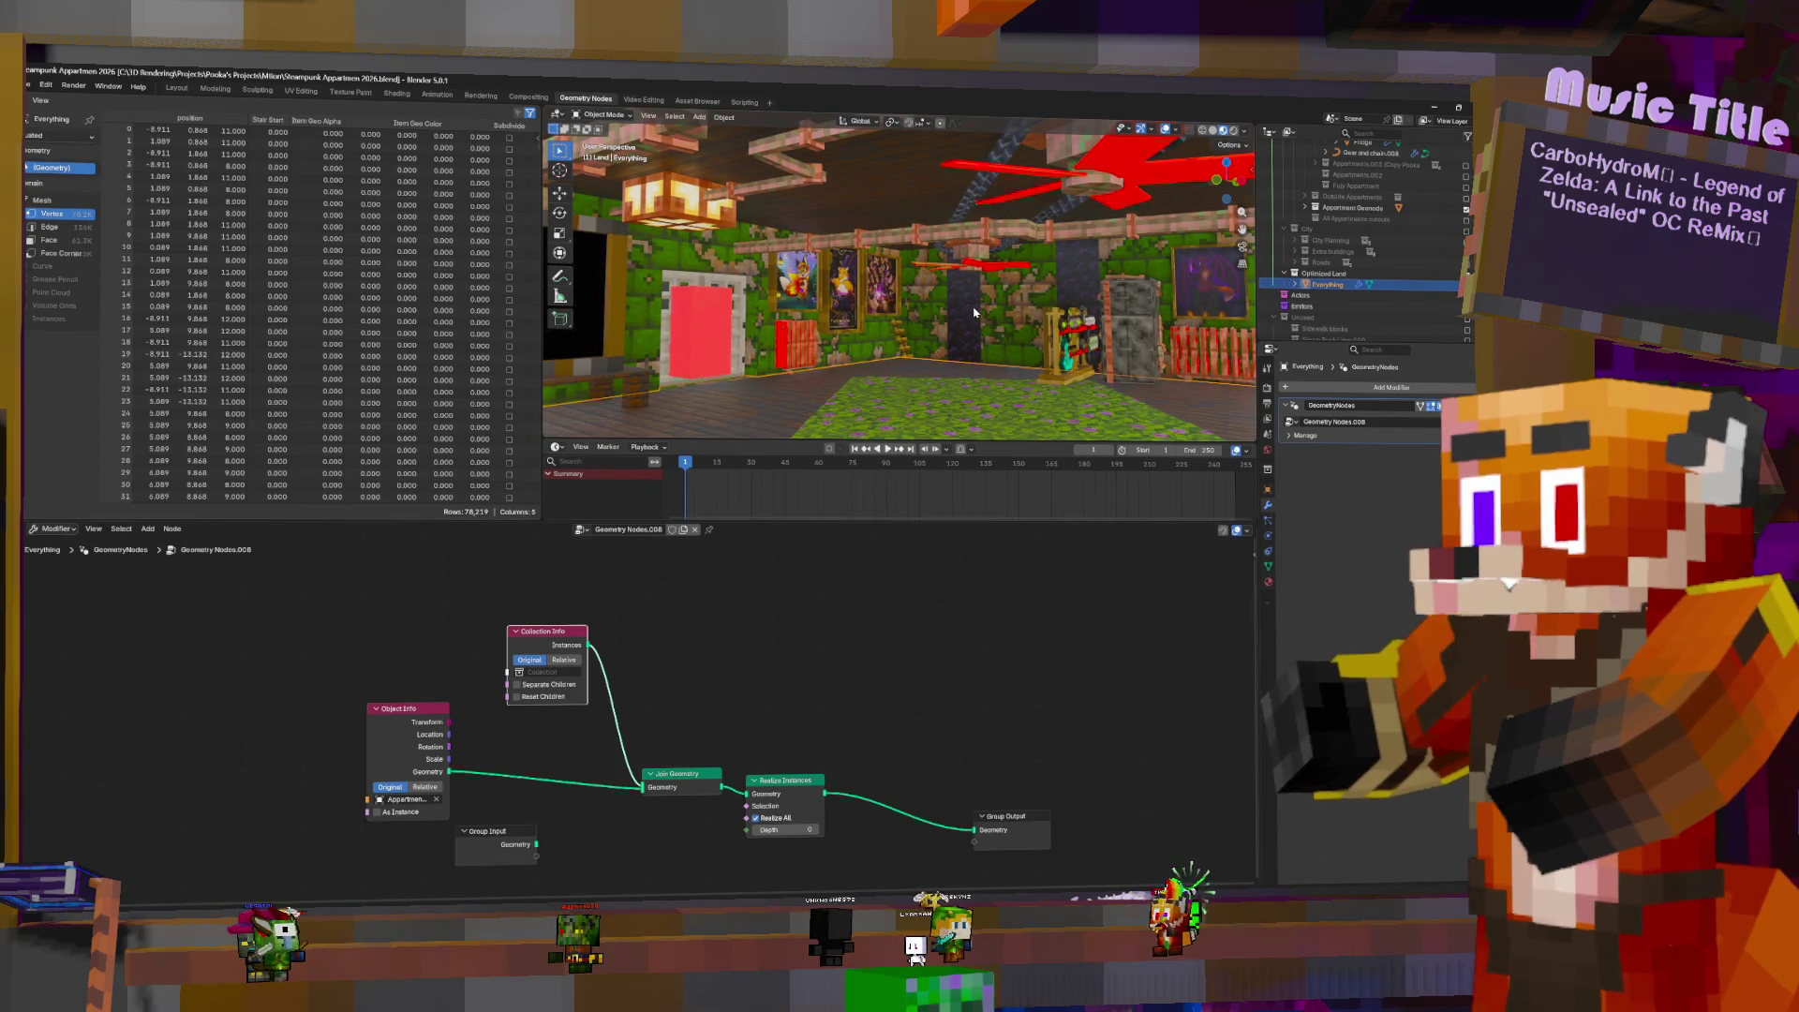
scroll(972, 312, "down", 10)
middle_click_drag(1047, 309, 1101, 302)
scroll(1424, 273, "up", 4)
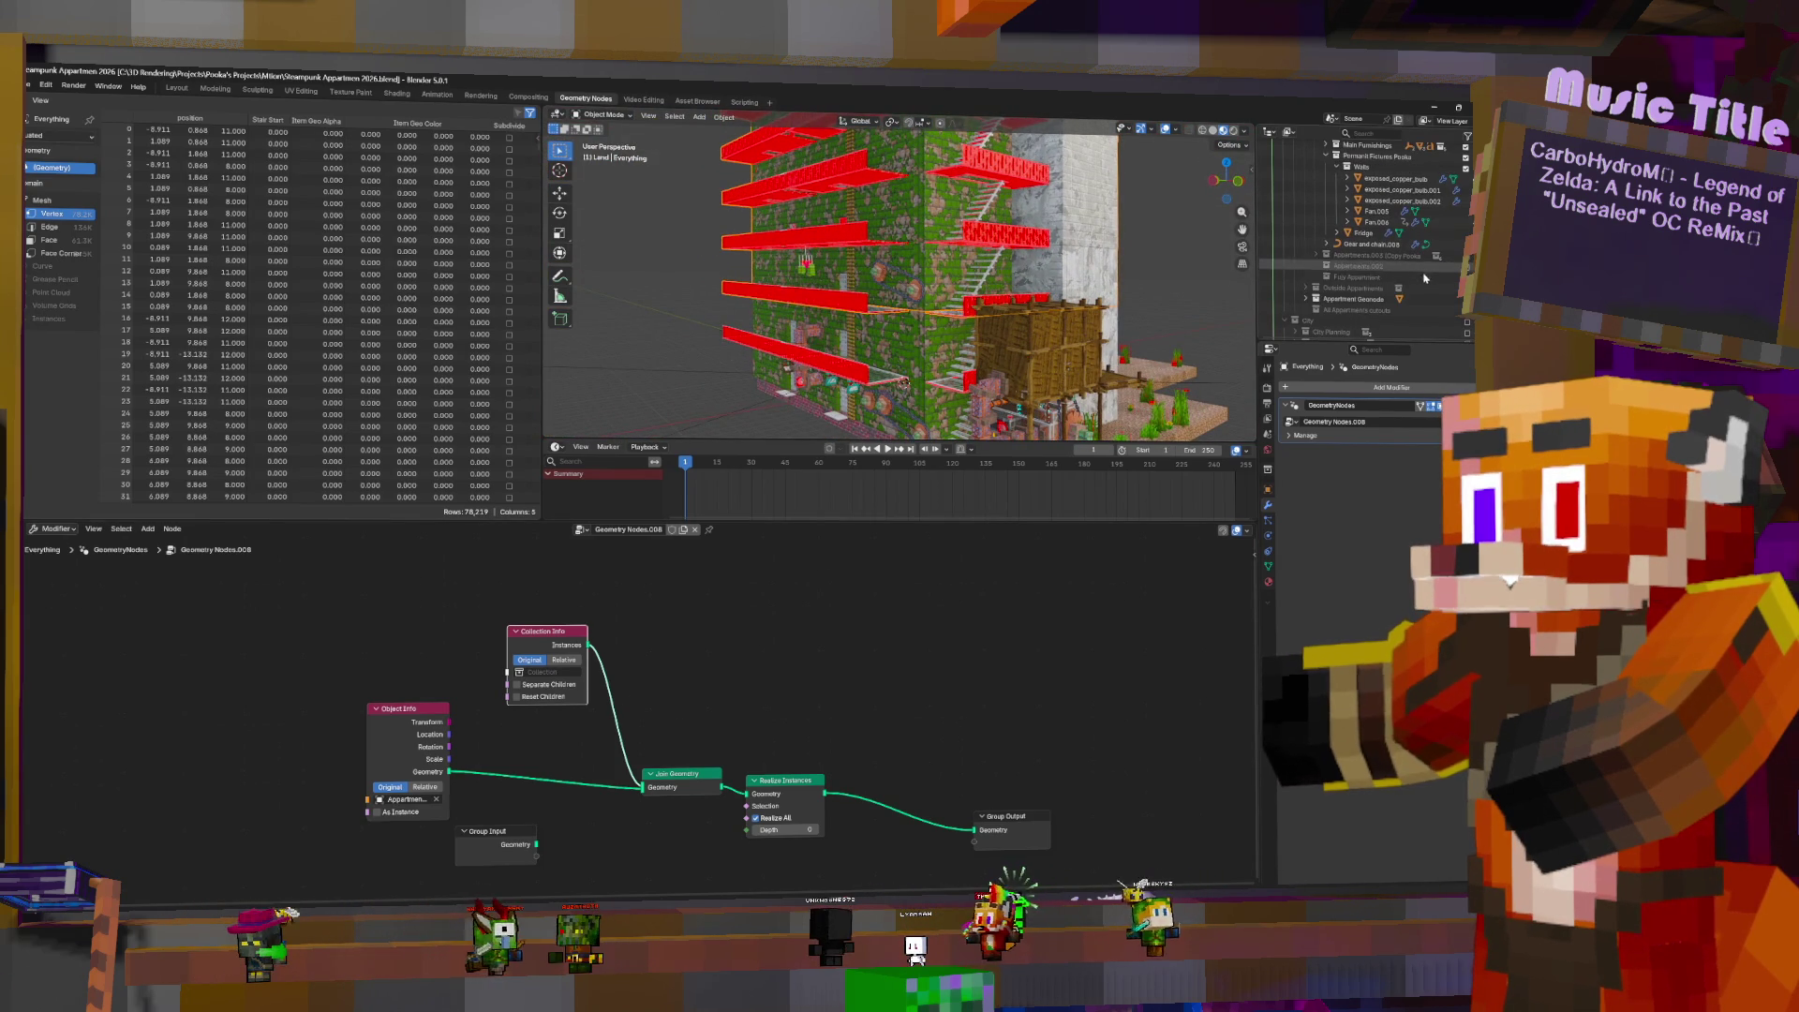
left_click(1306, 299)
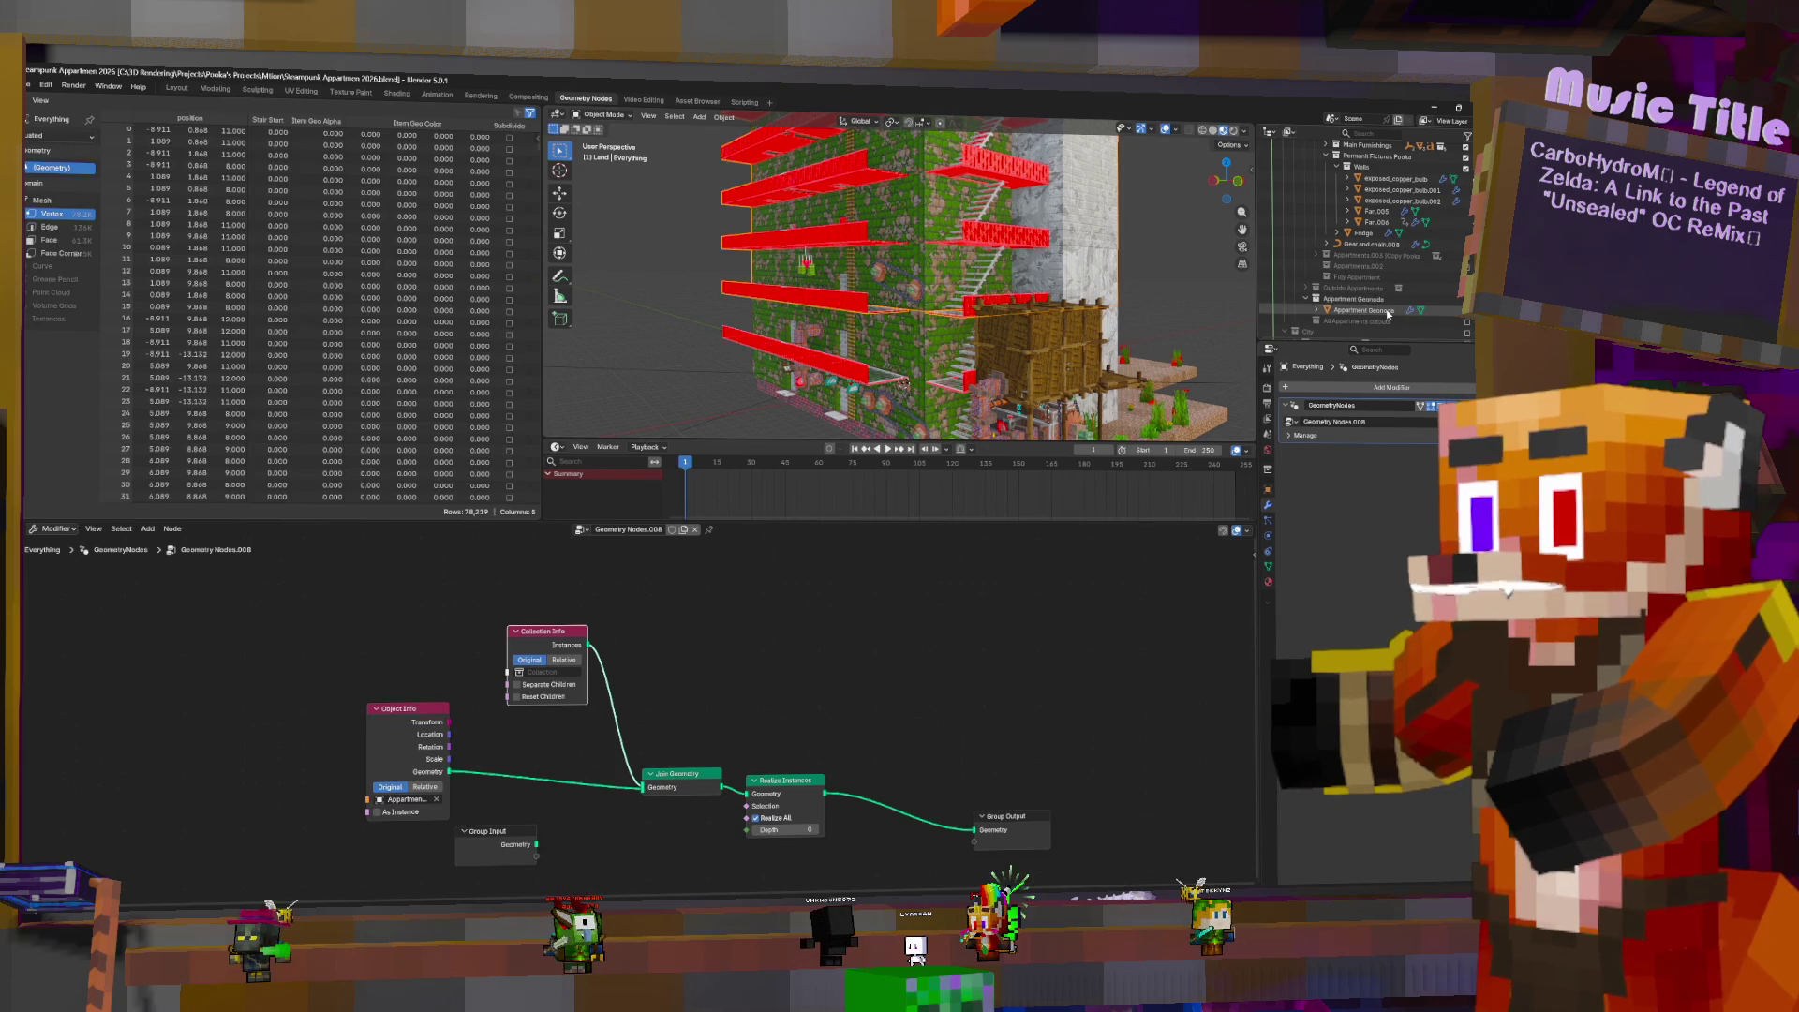
- Select Appartment Geonode and clear its location back to the origin with Alt+G
left_click(1388, 311)
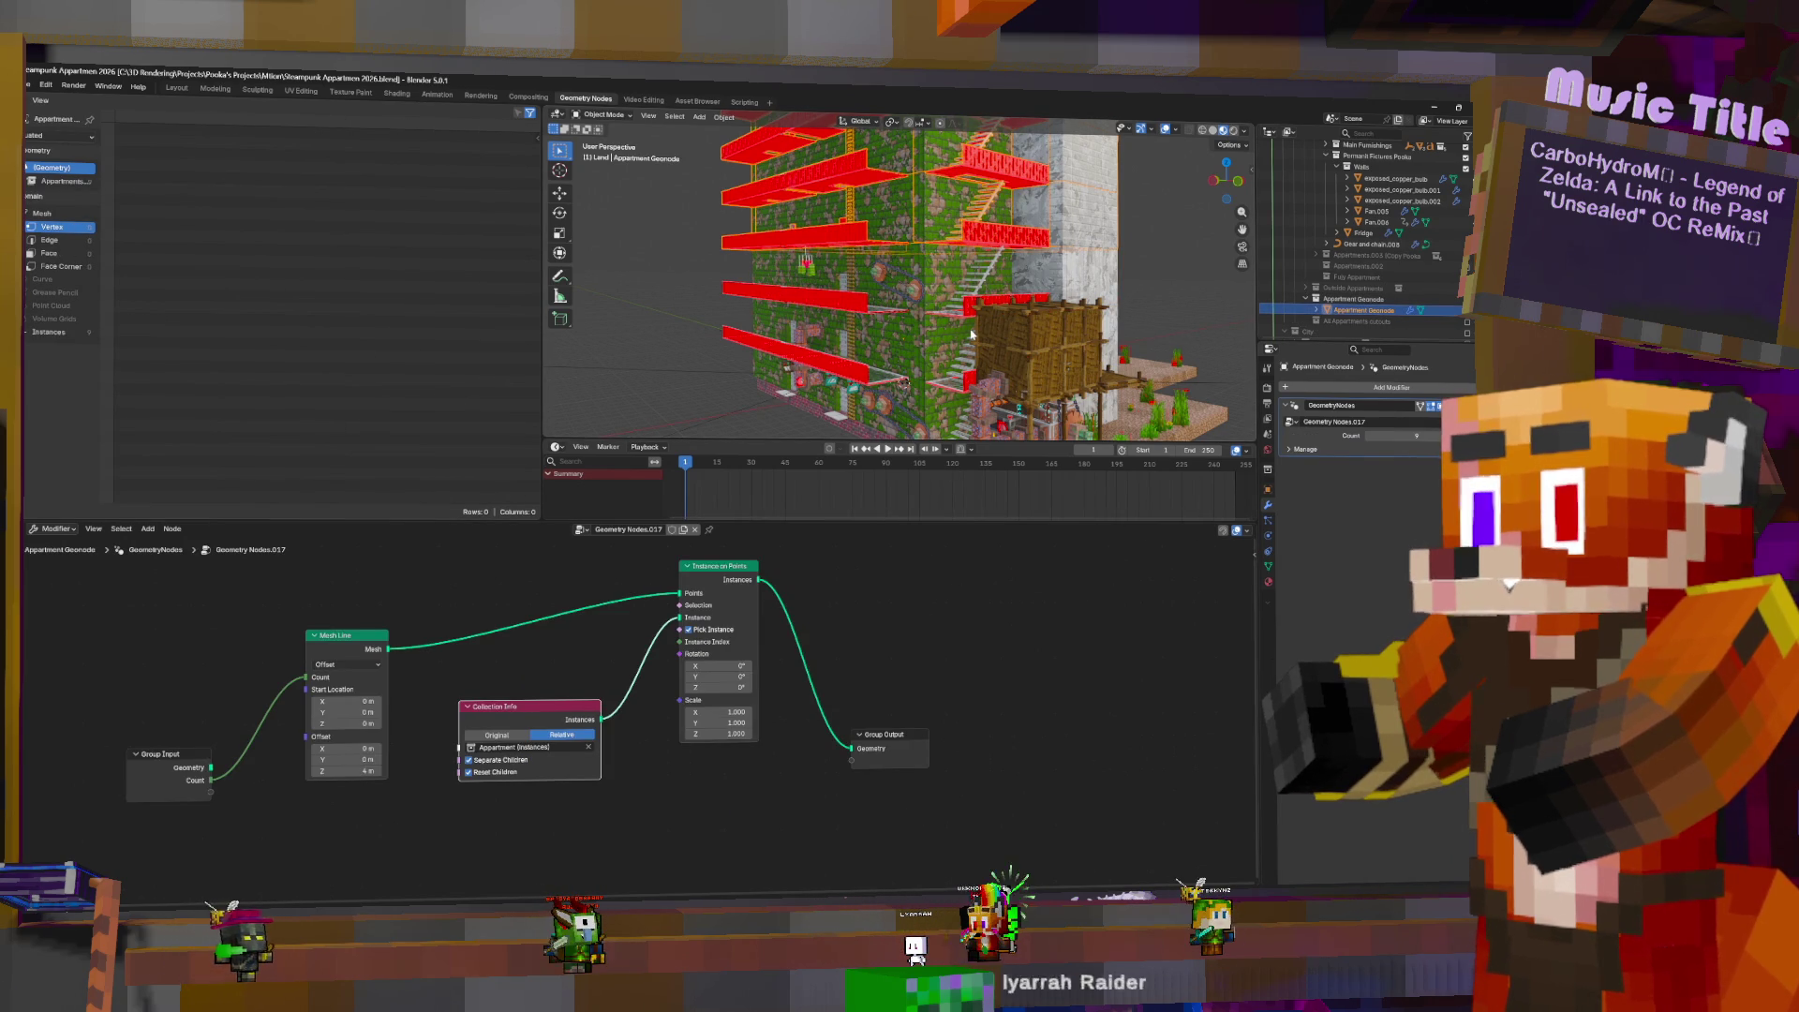
key("Right")
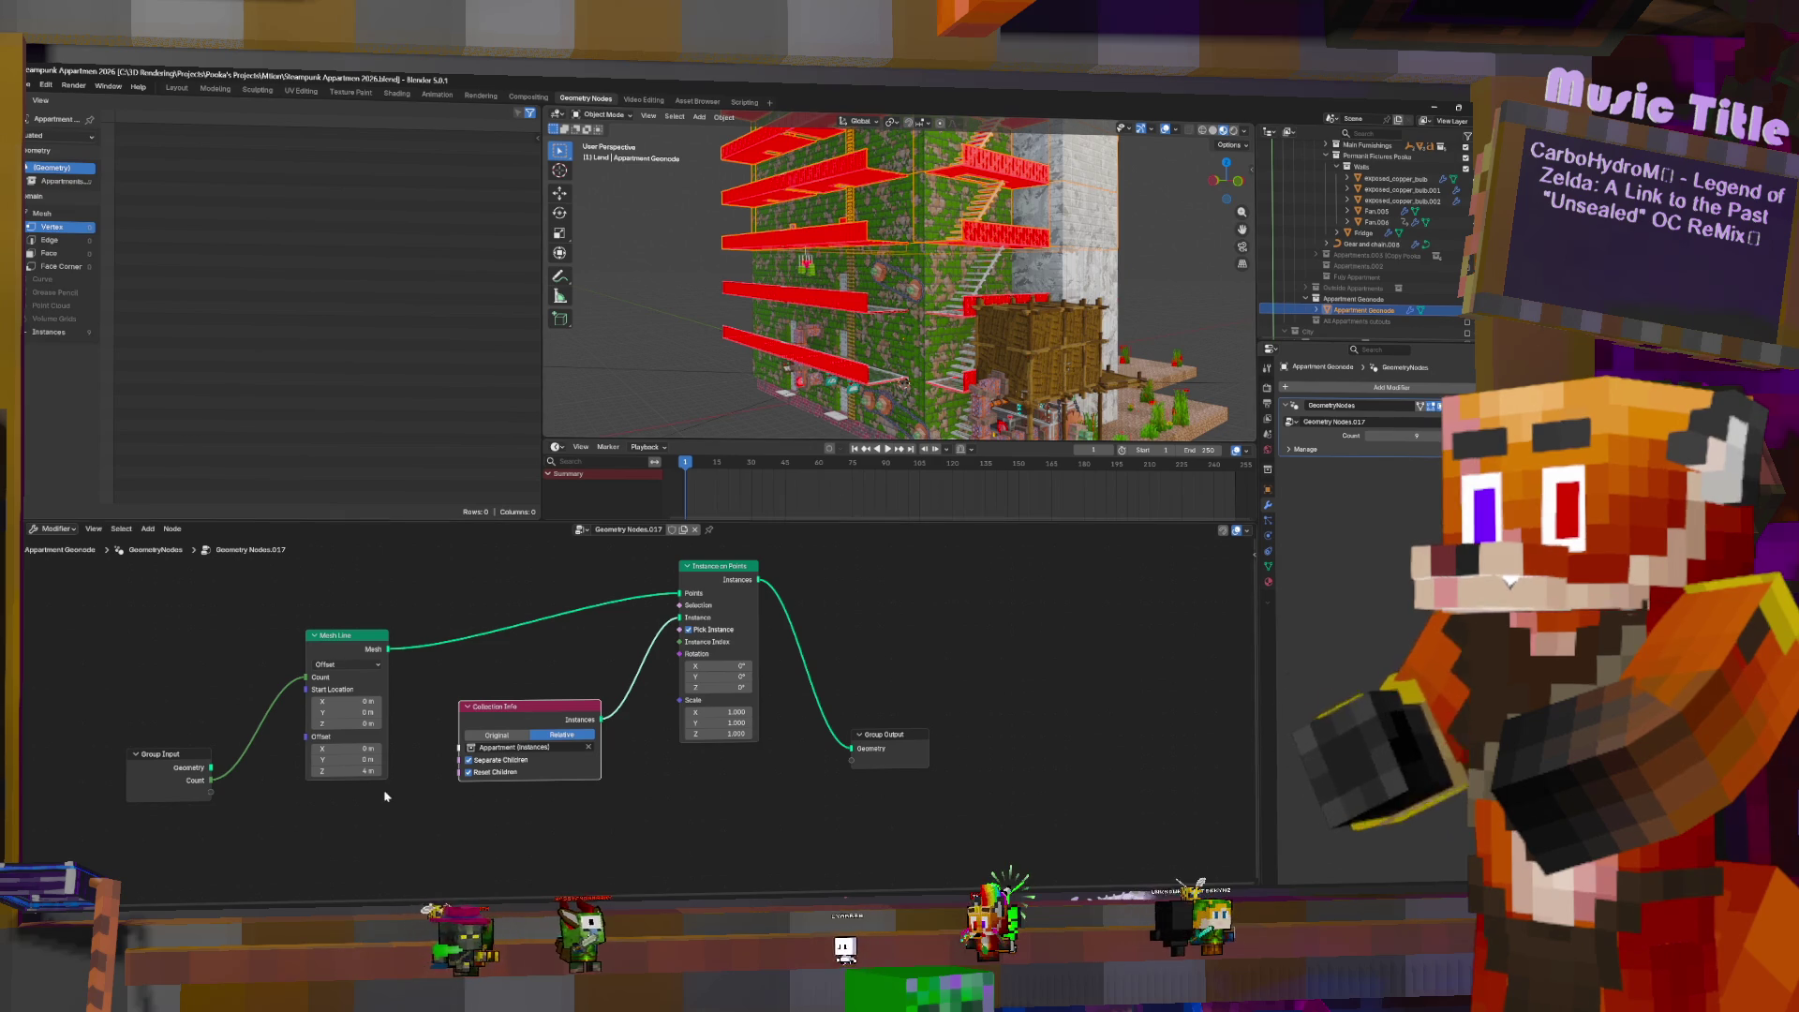
middle_click_drag(1045, 316, 1017, 319)
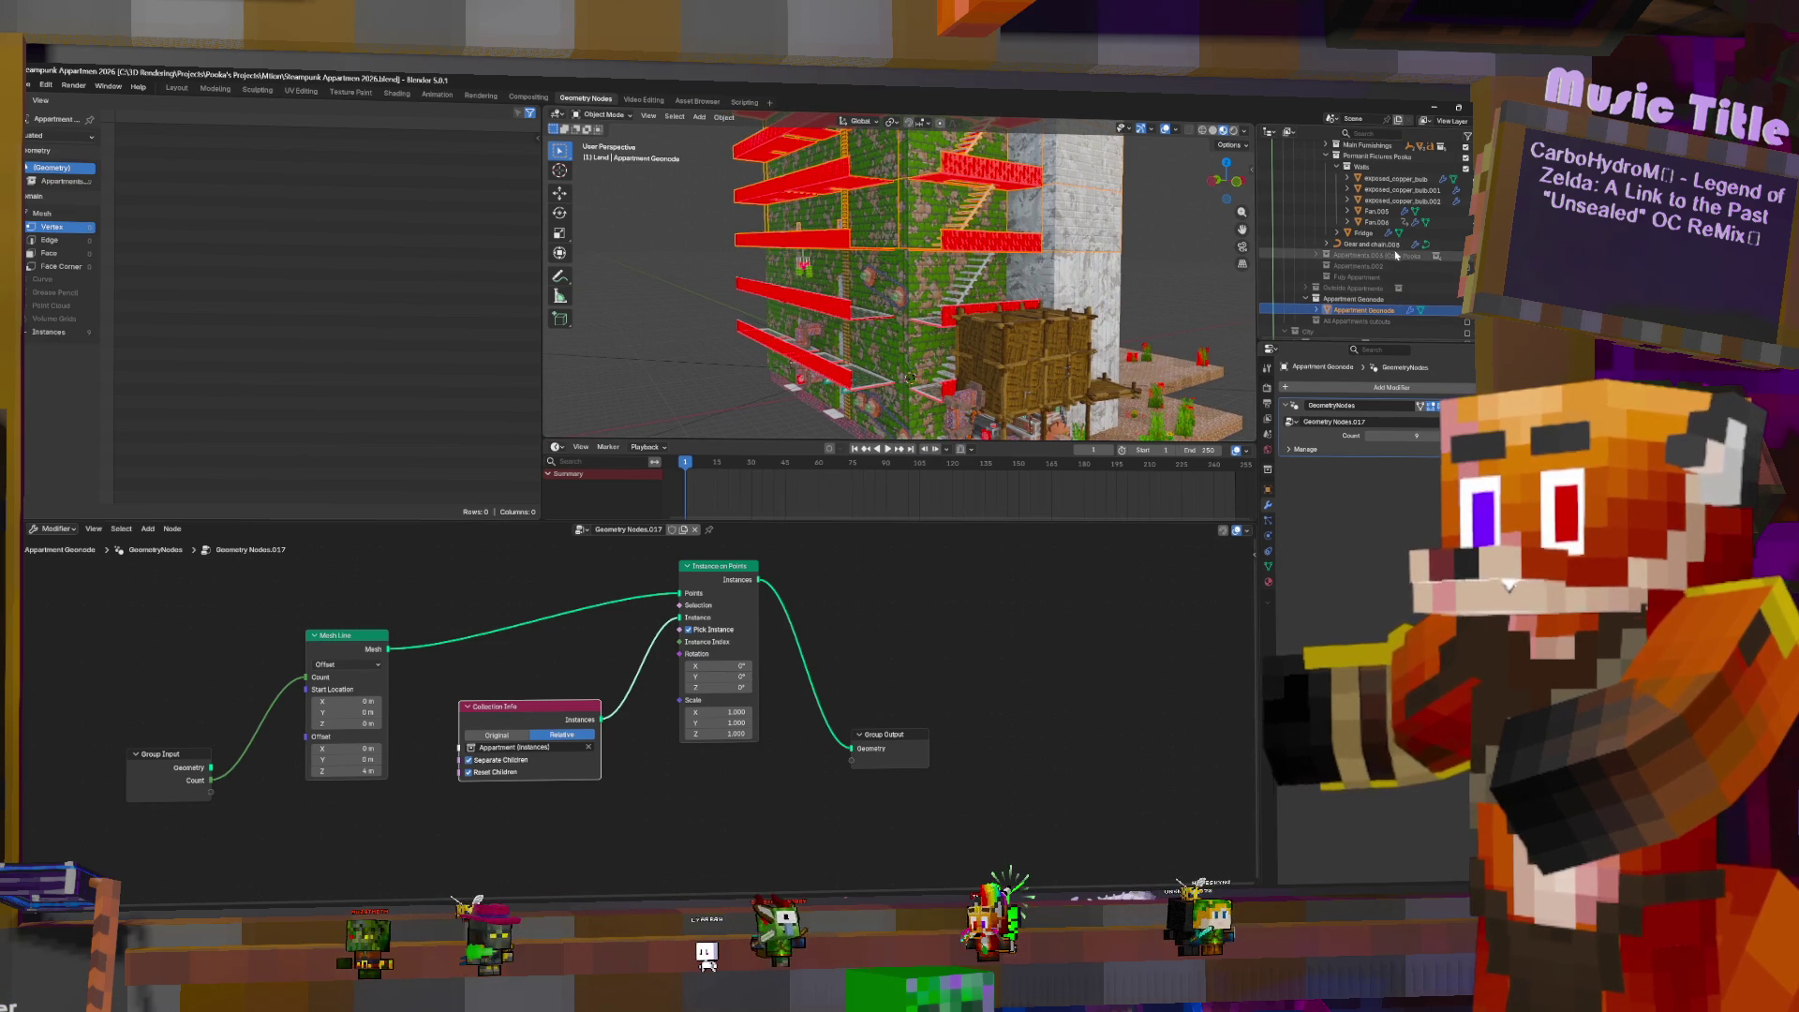
middle_click_drag(1042, 308, 1008, 304)
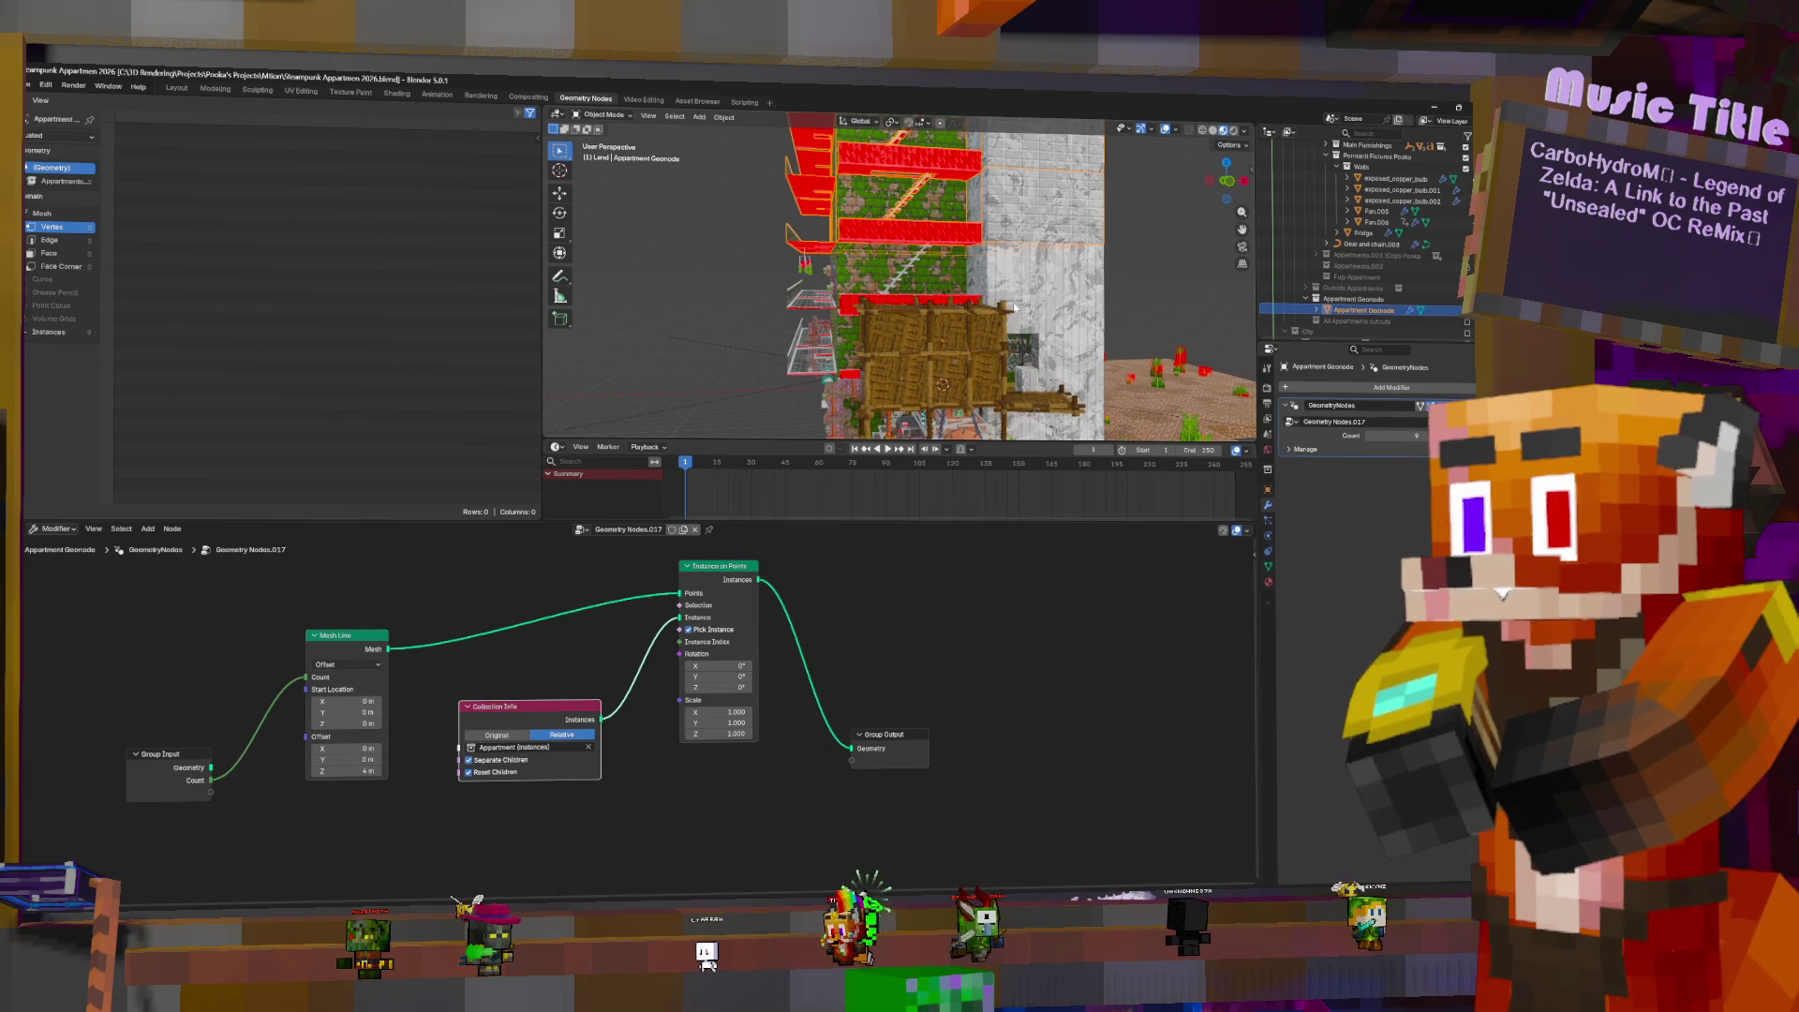
key("alt+g")
middle_click_drag(1001, 258, 979, 273)
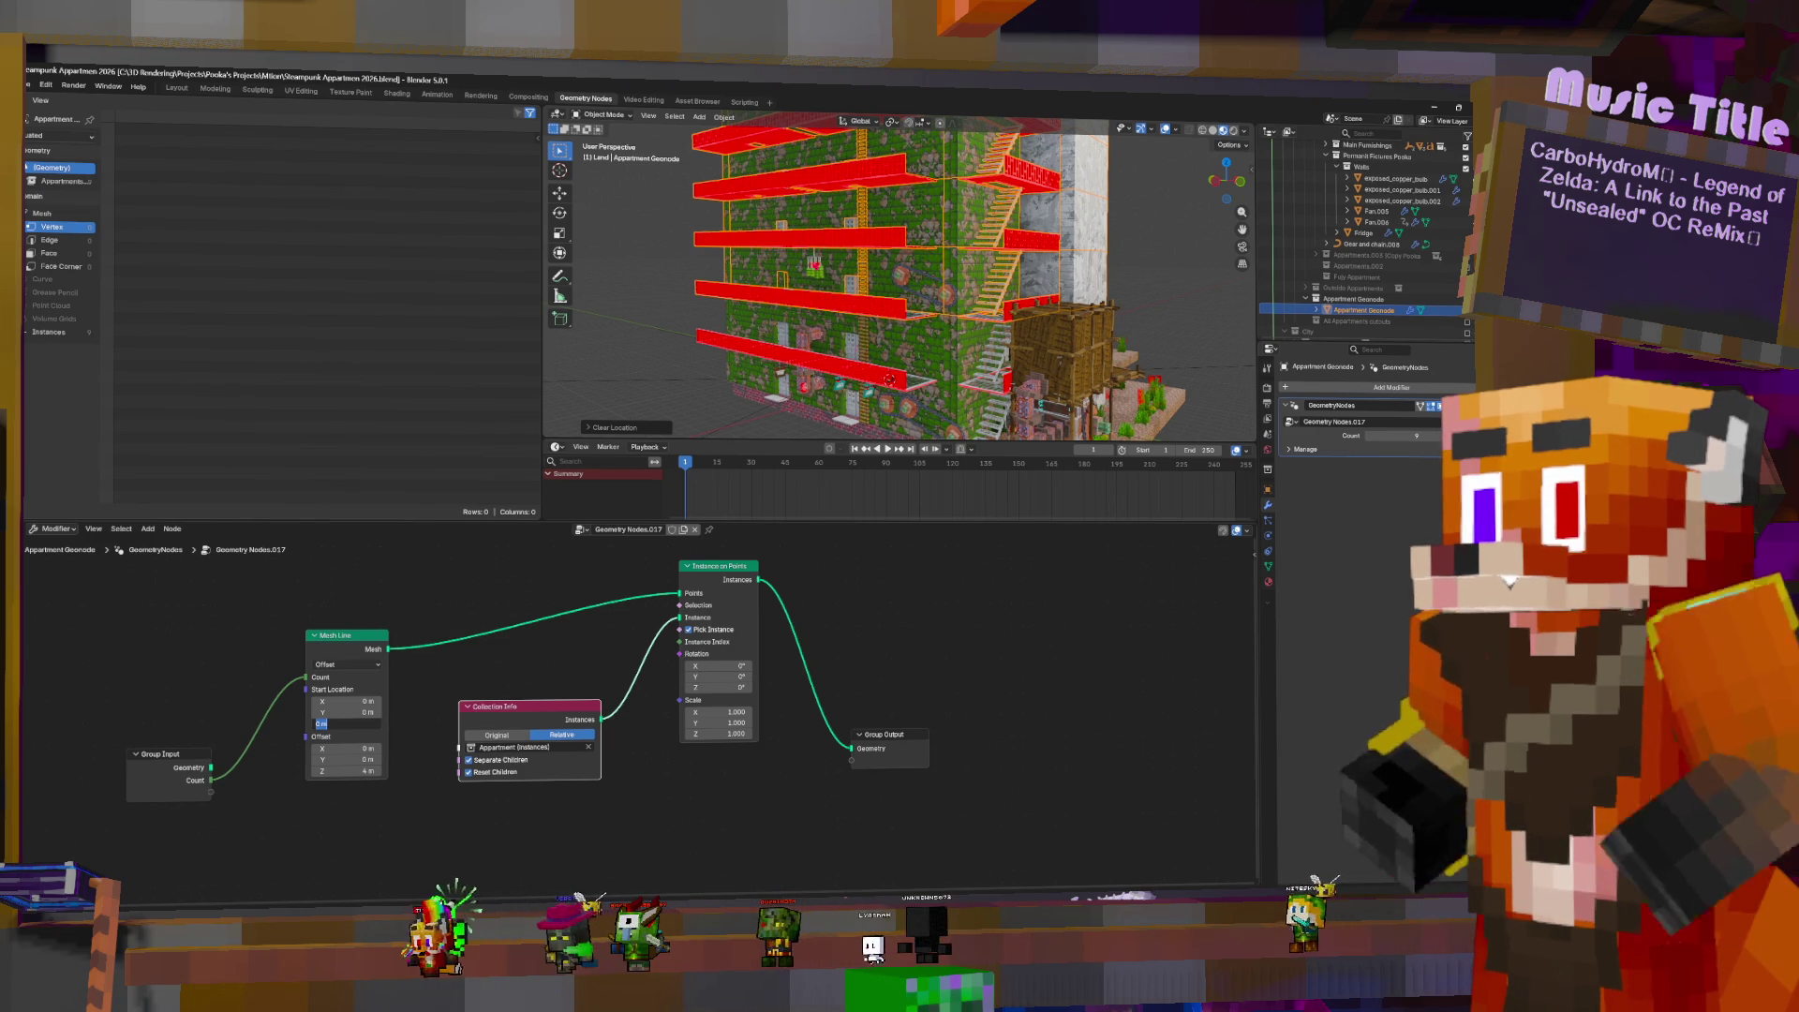
- Set the Mesh Line start location Z to 4 m
type("4")
key("Return")
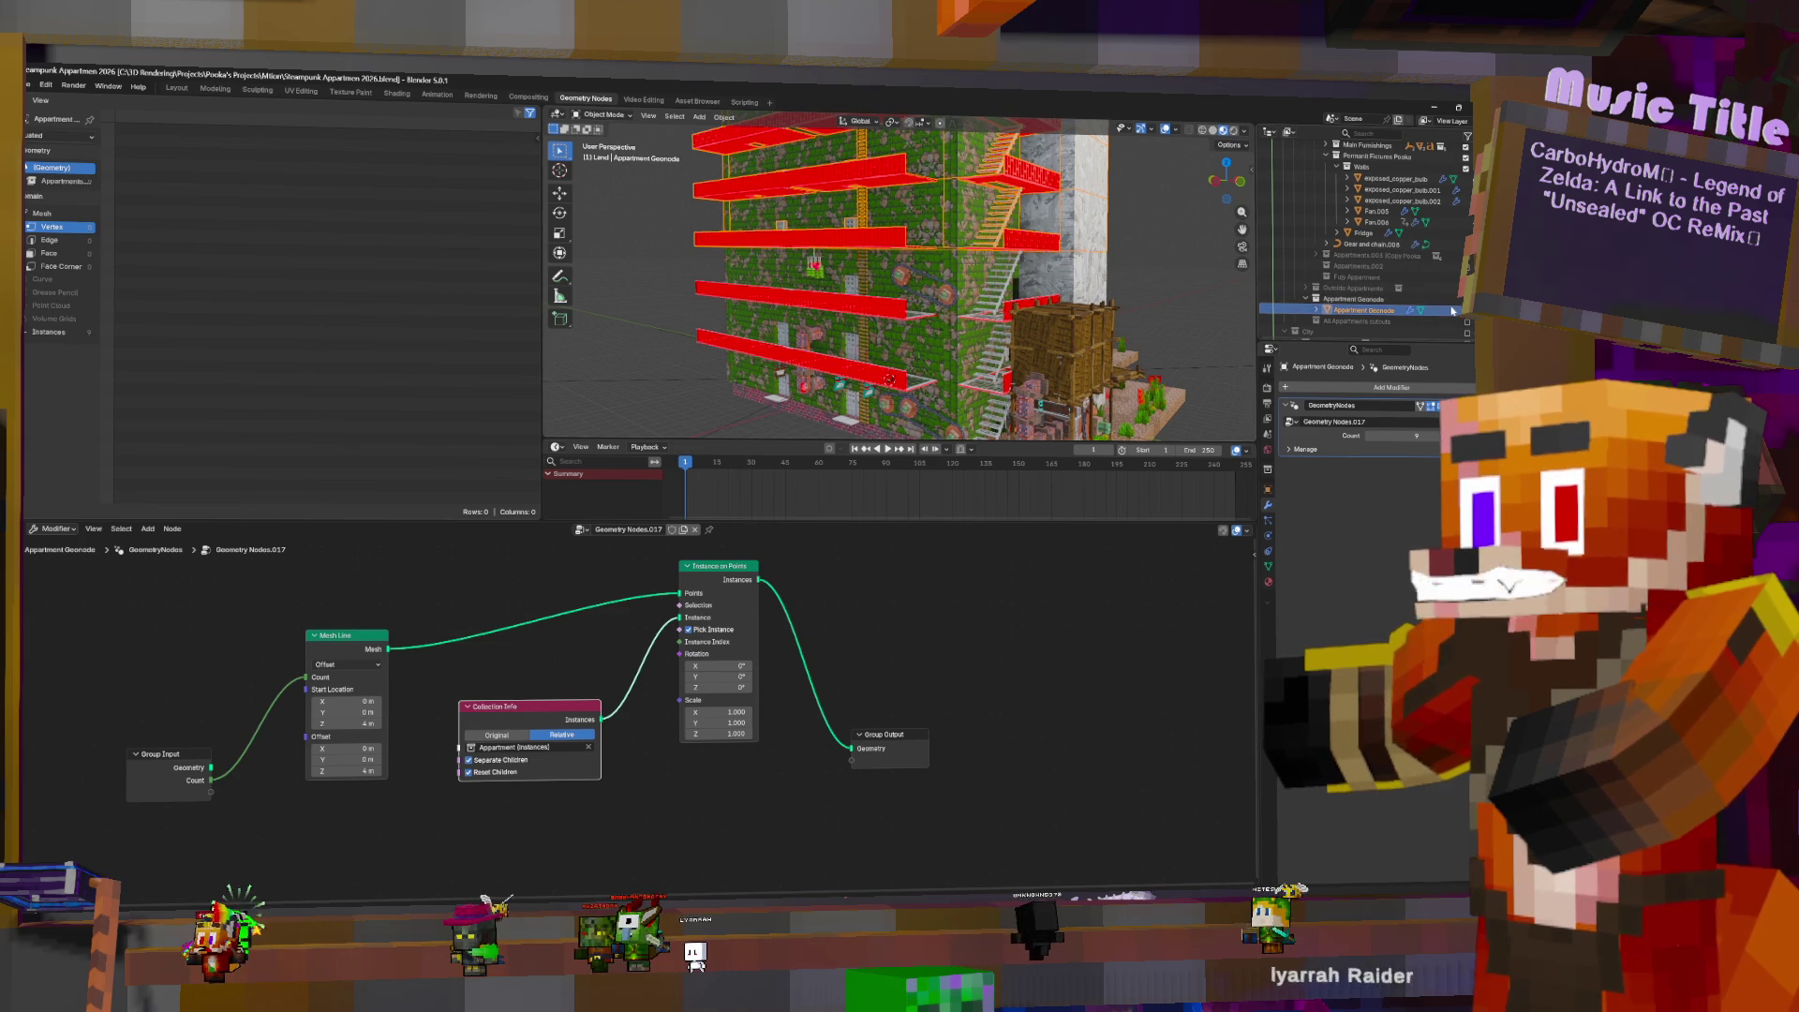
scroll(1450, 310, "down", 4)
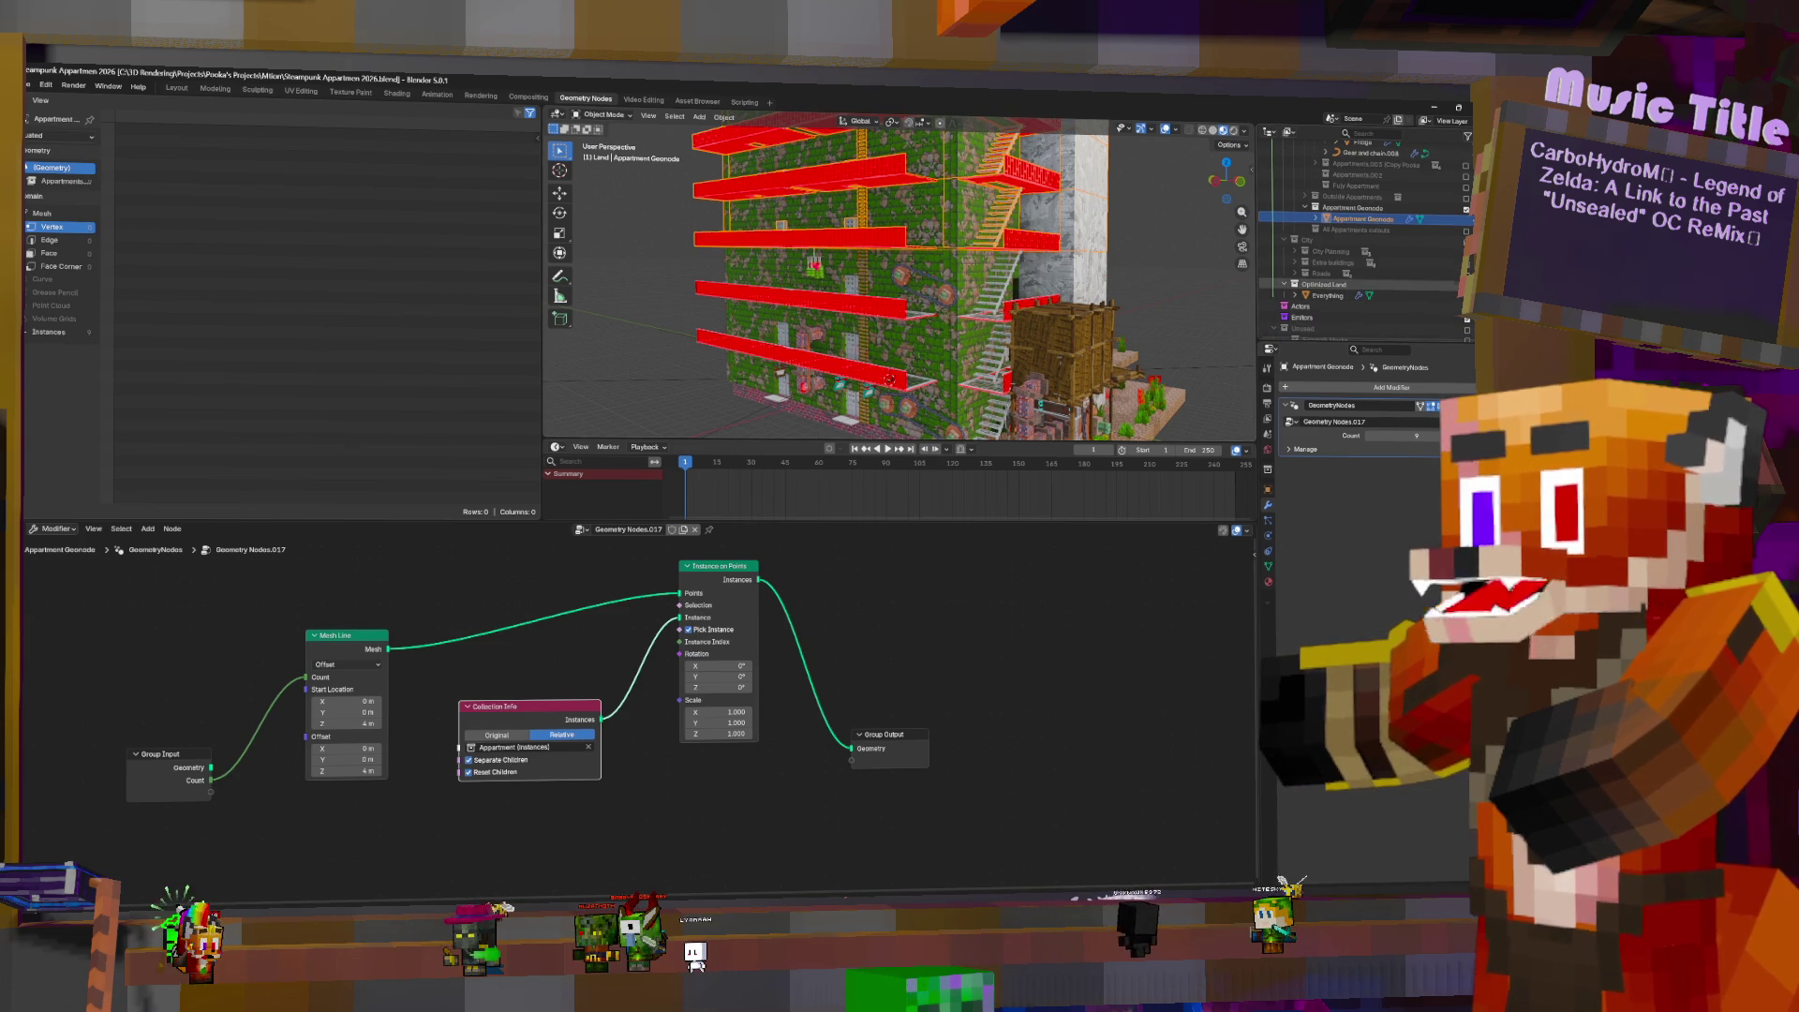
- Delete Appartment Geonode, walk through the building and back out, then select Side wall 2.002
key("Delete")
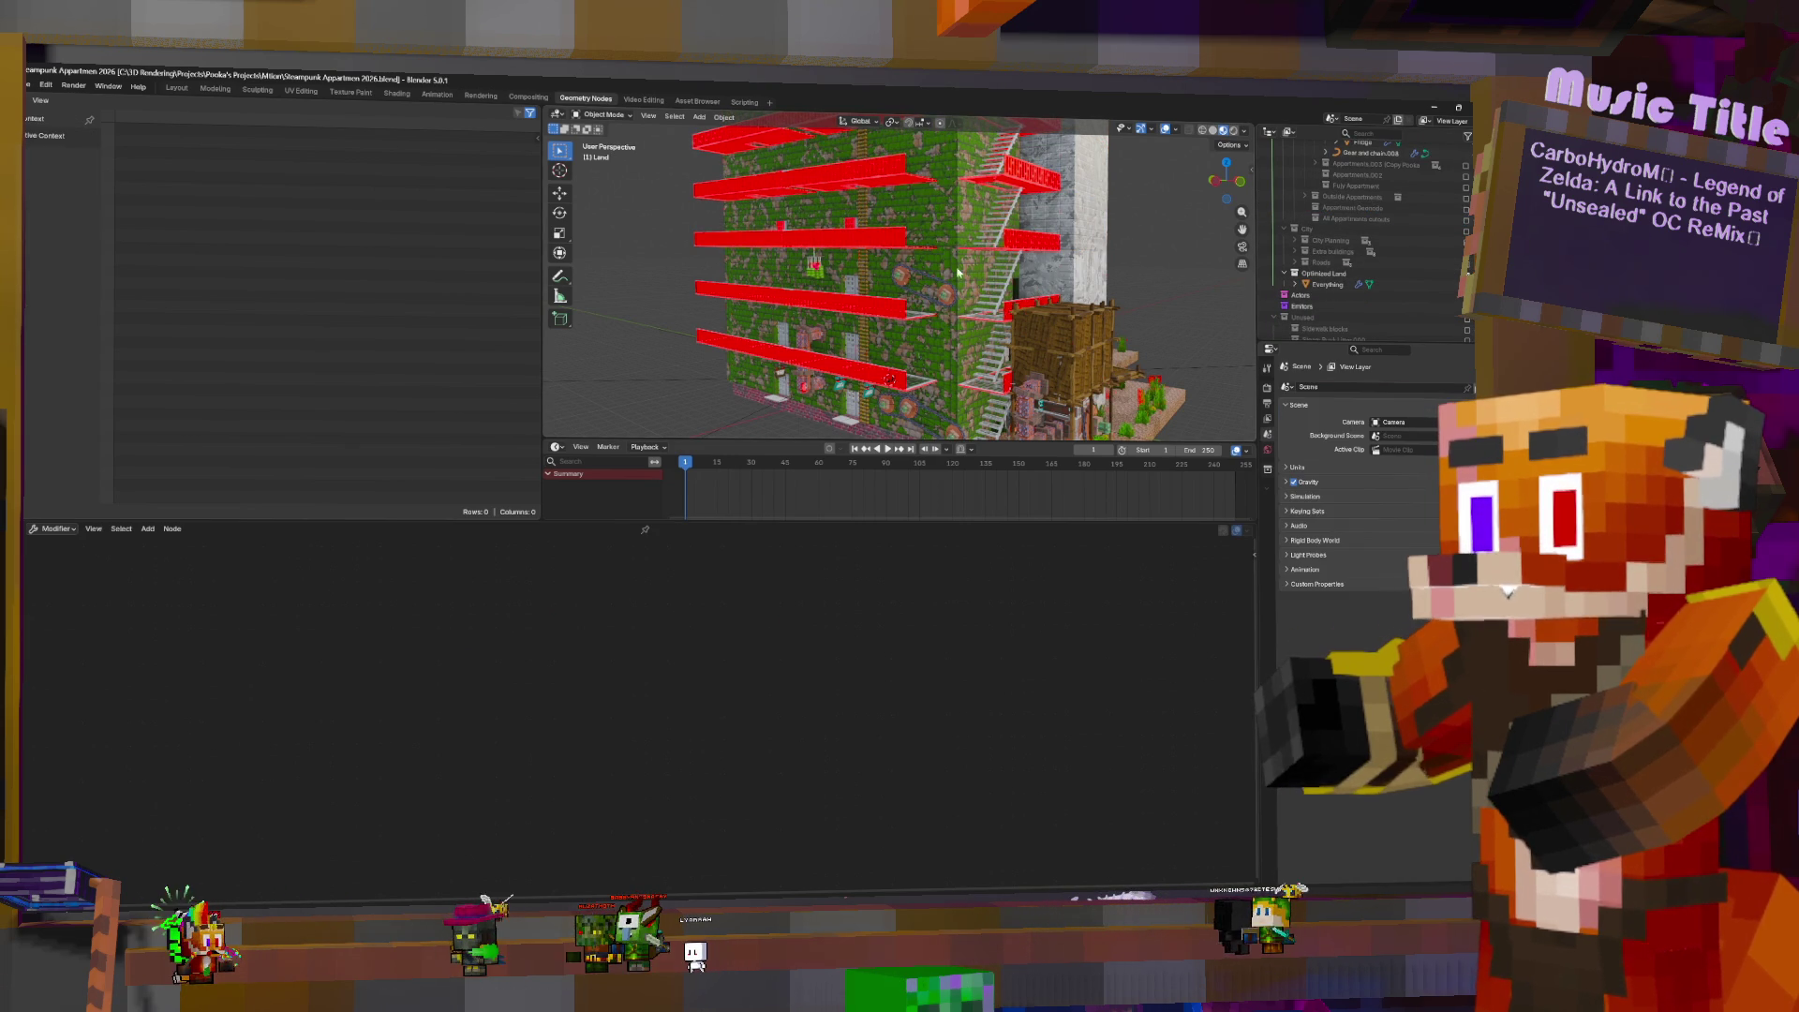
key("shift+grave")
key("w")
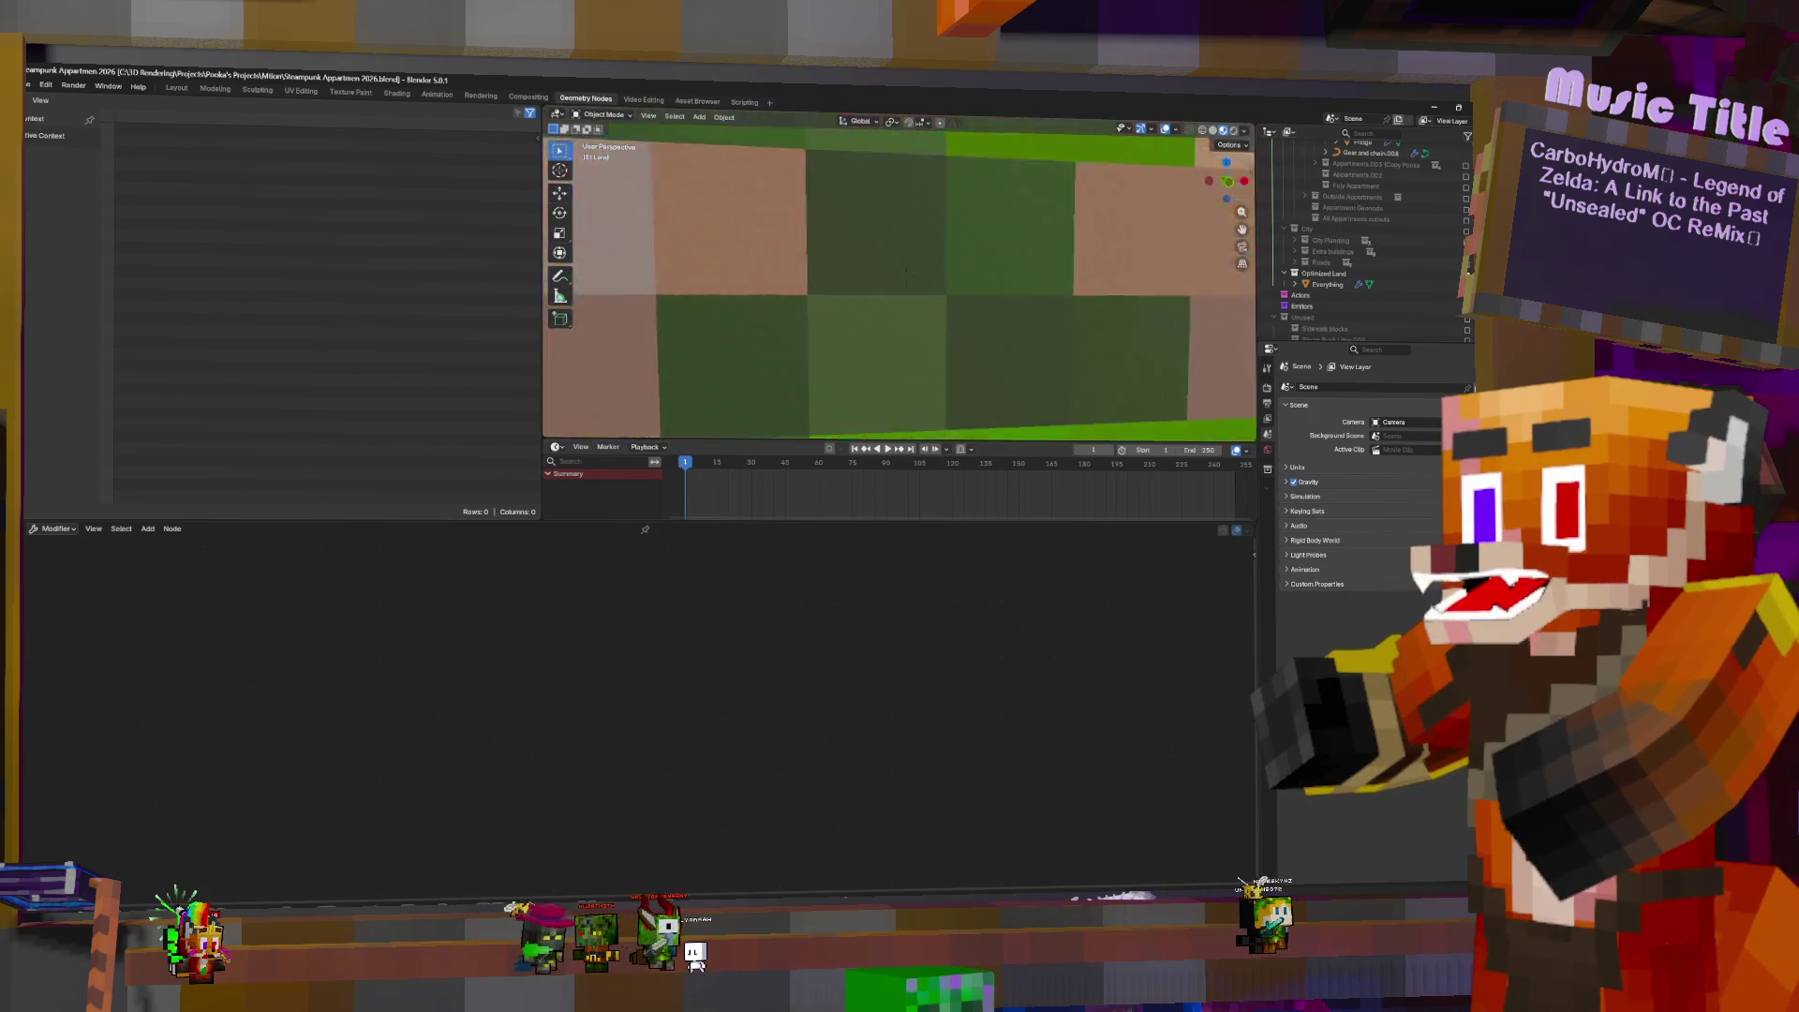
key("w")
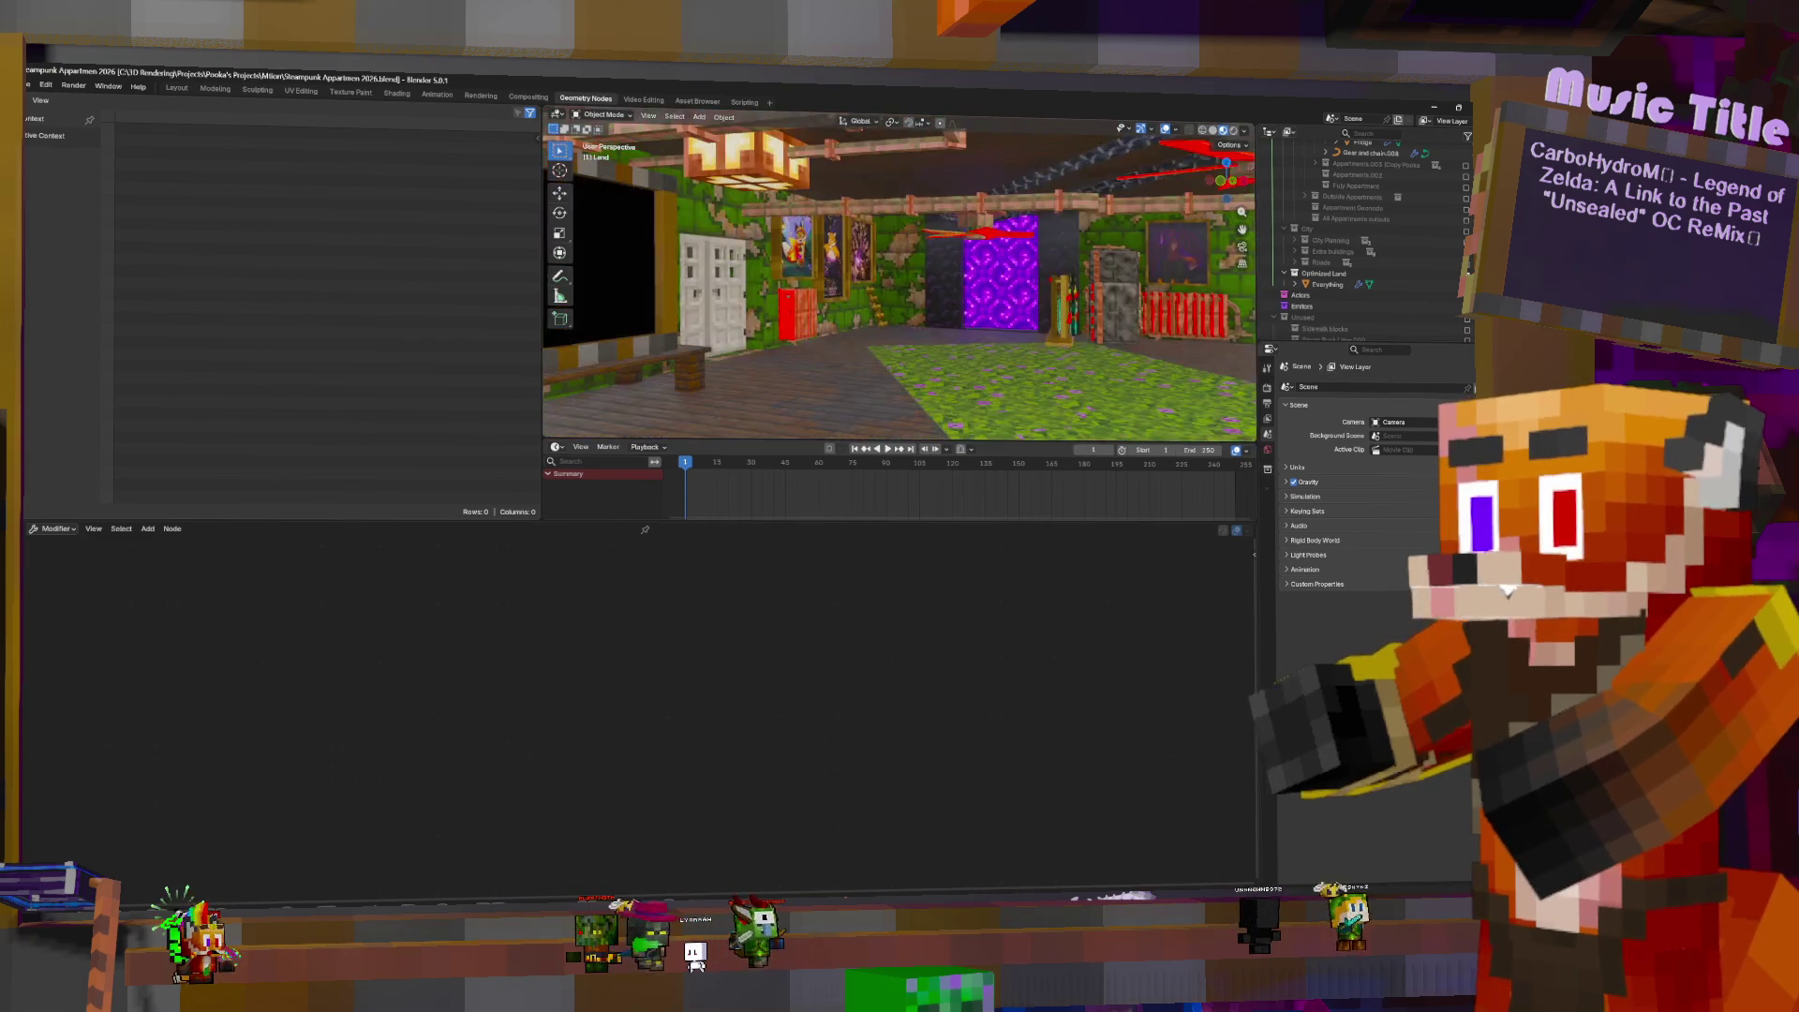
key("s")
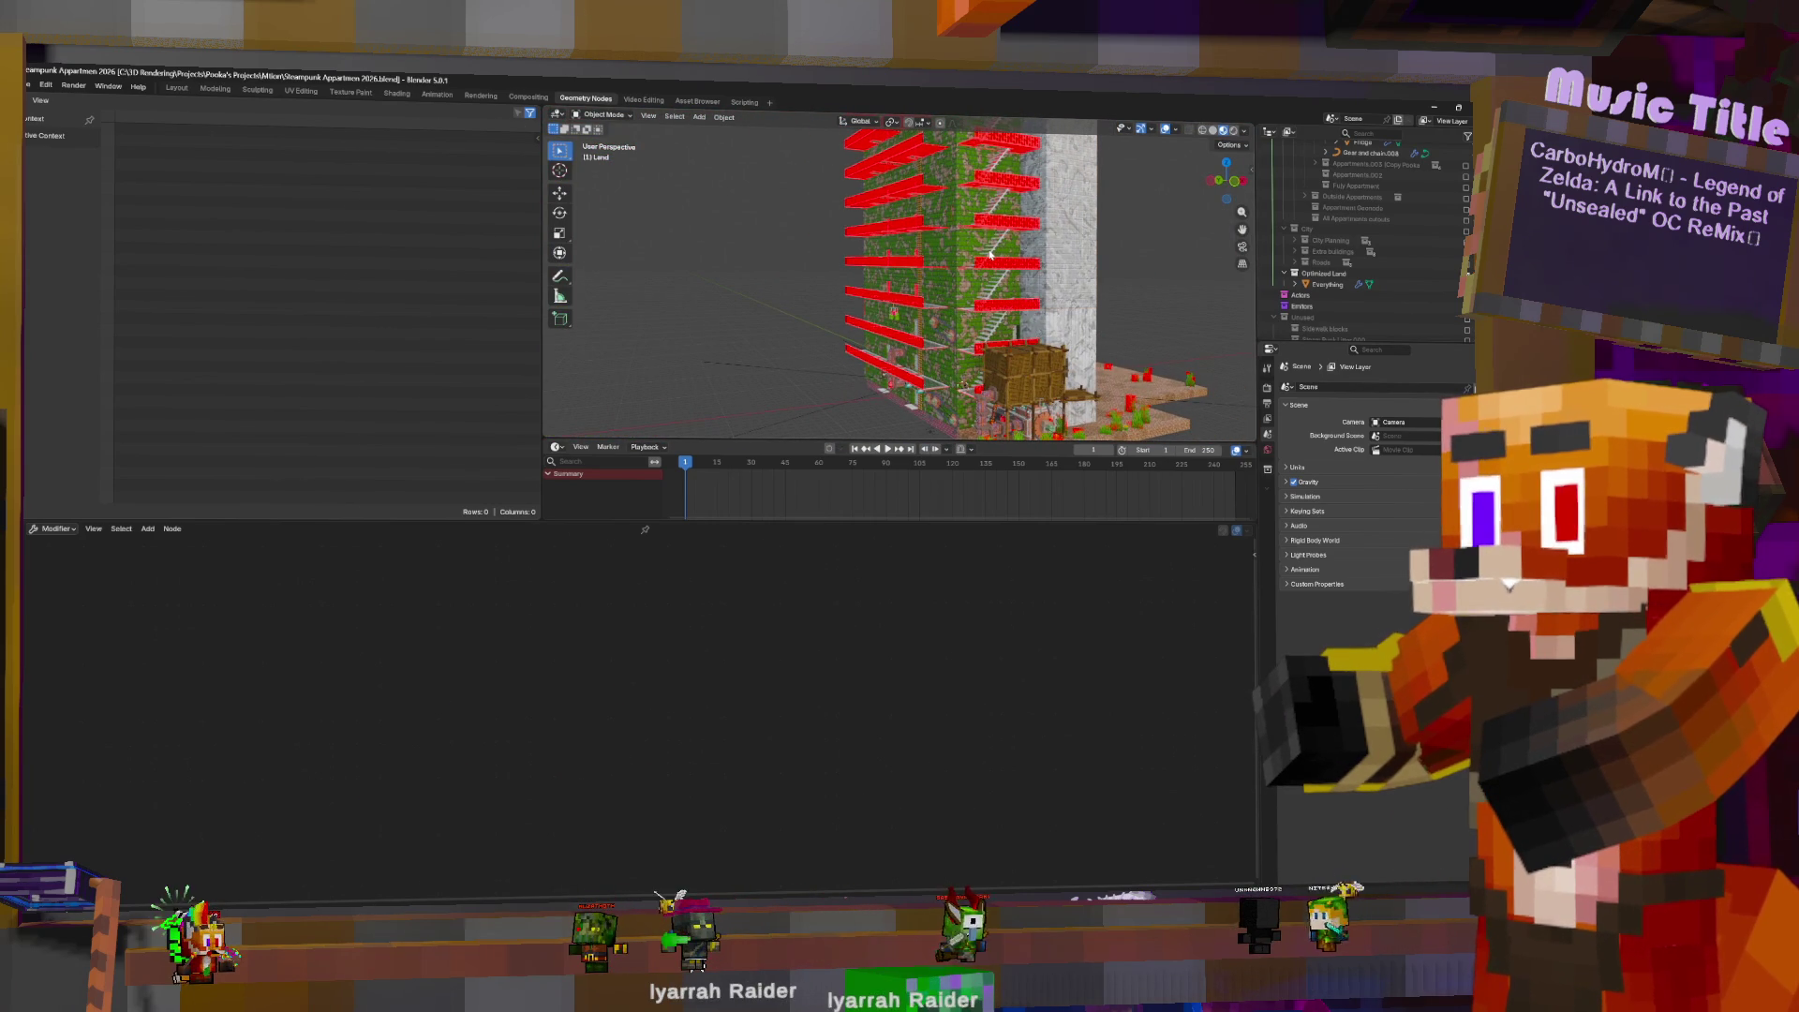
left_click(991, 254)
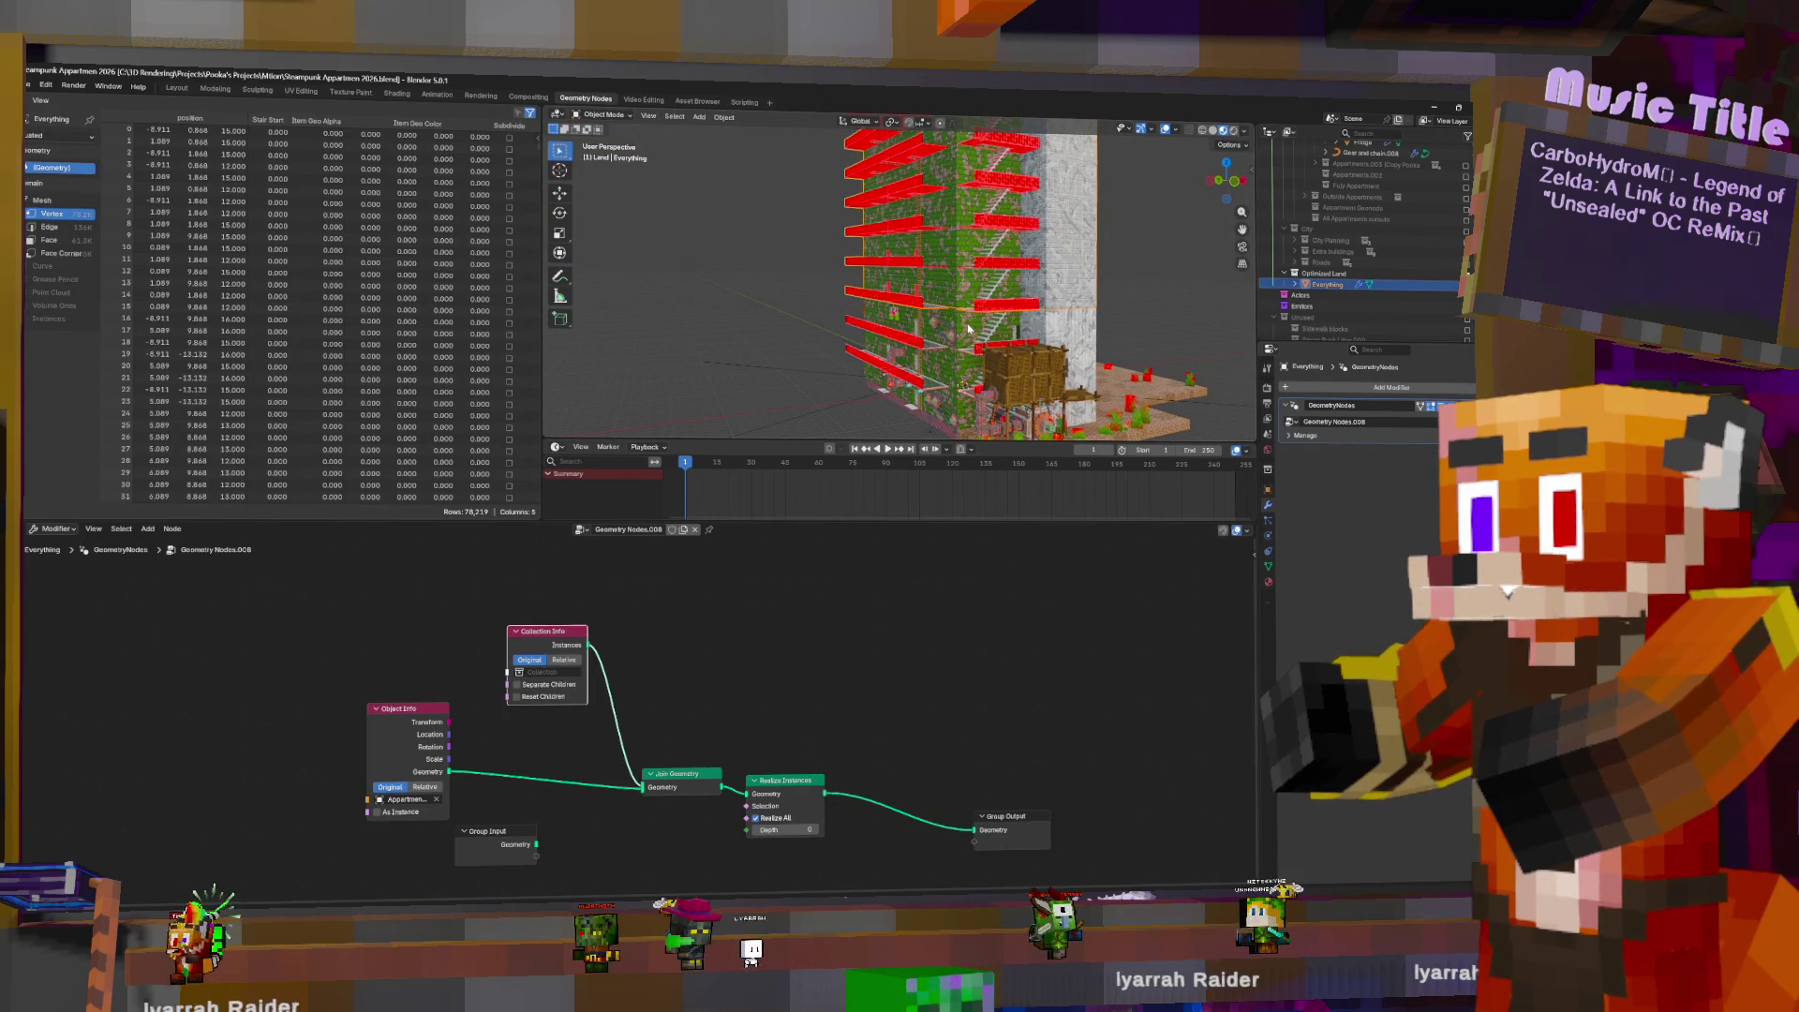
left_click(969, 327)
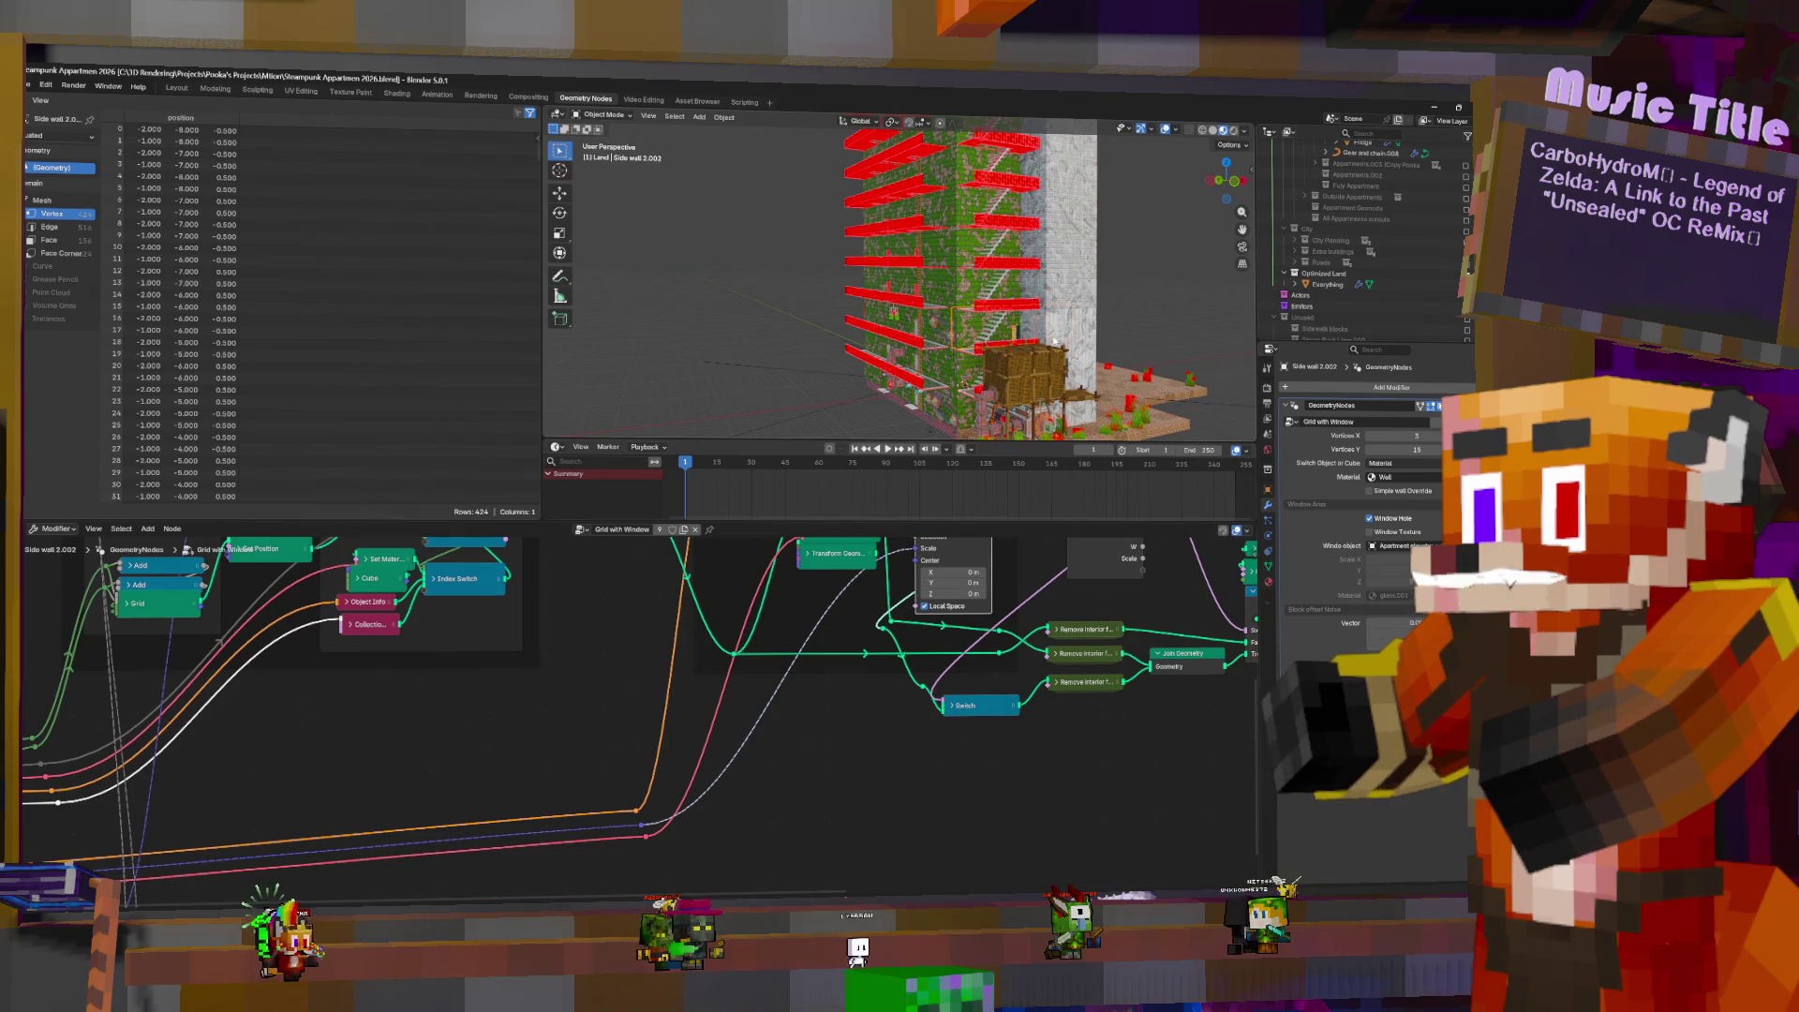
- Walk into the room toward the purple portal wall and select the Gear and chain object
scroll(972, 369, "up", 5)
key("w")
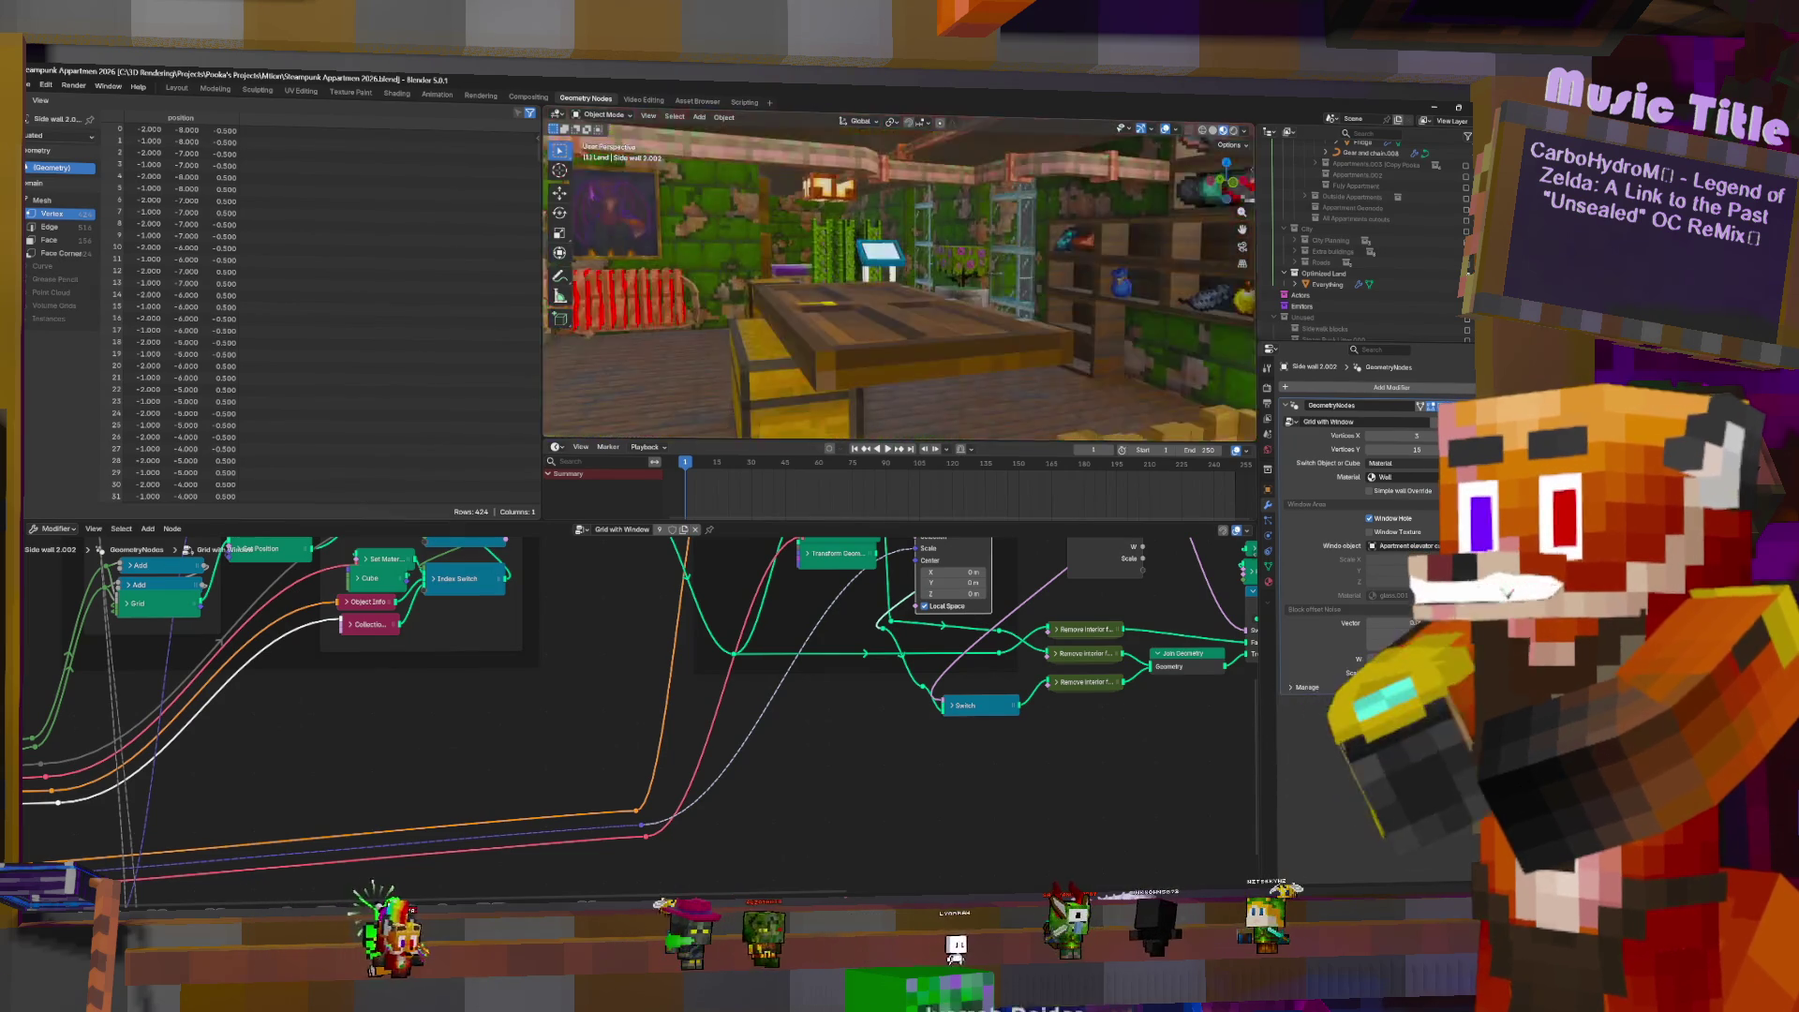
key("w")
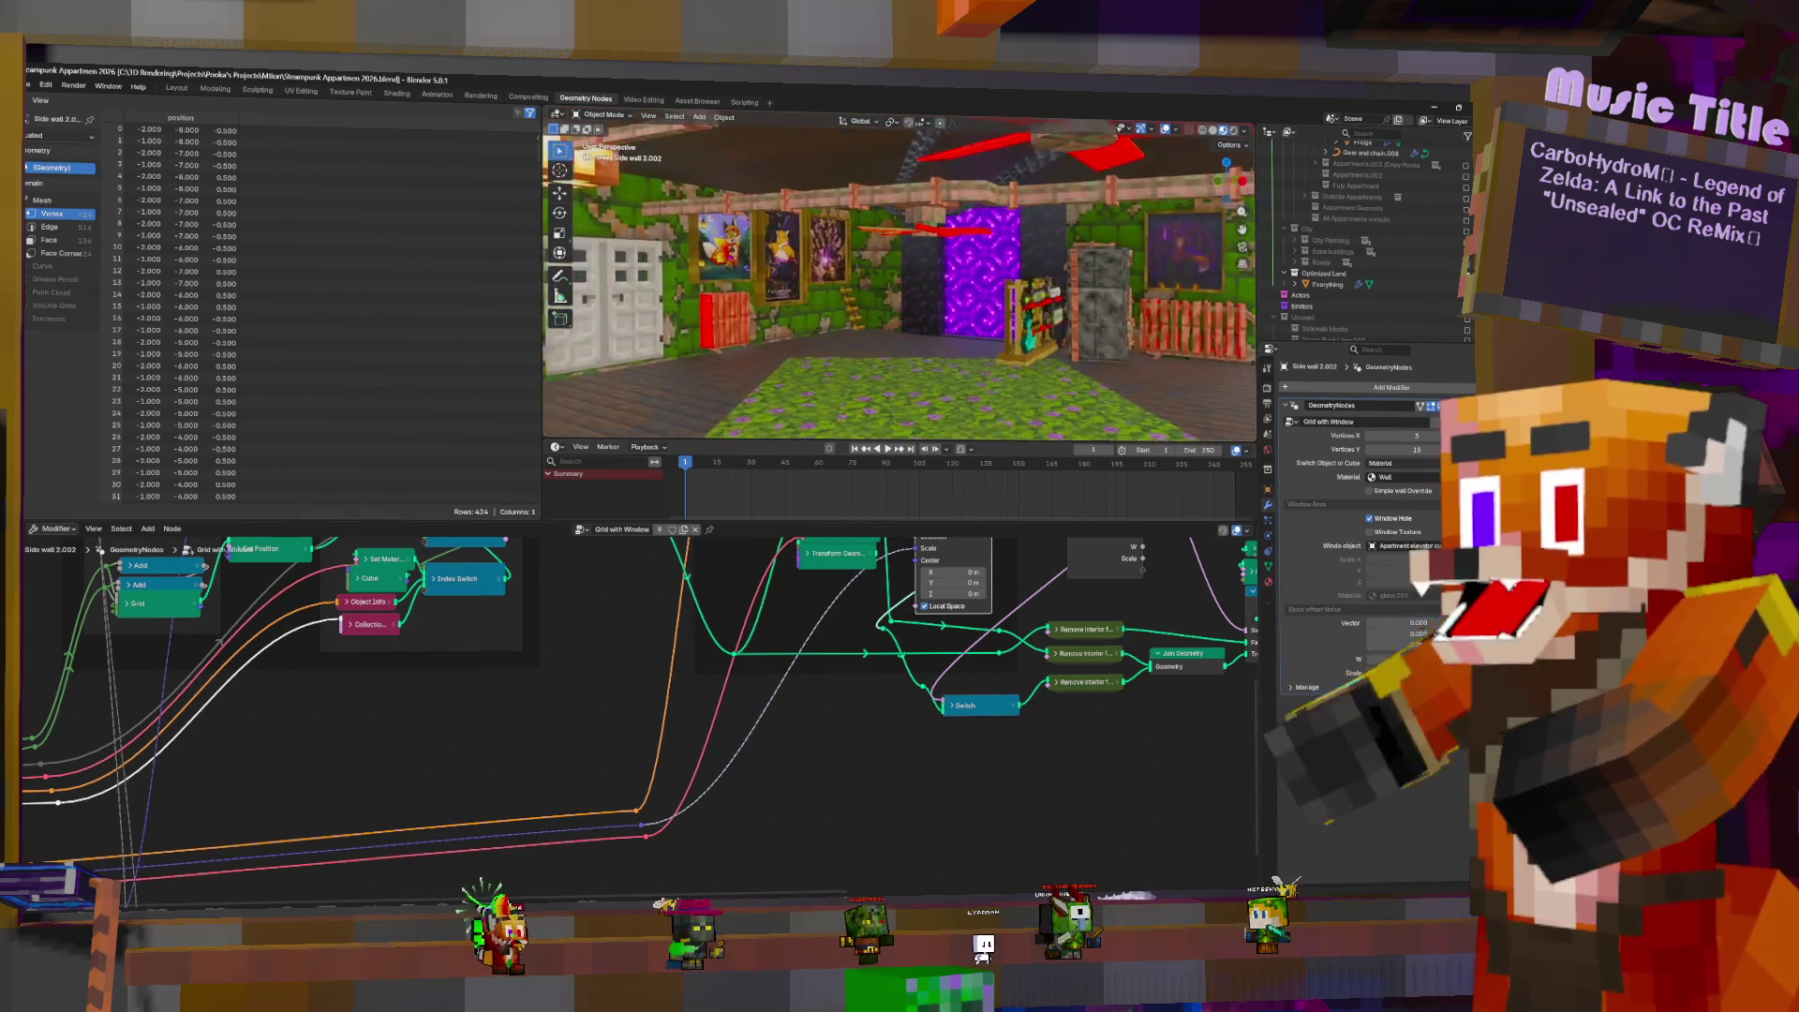
scroll(1350, 272, "up", 6)
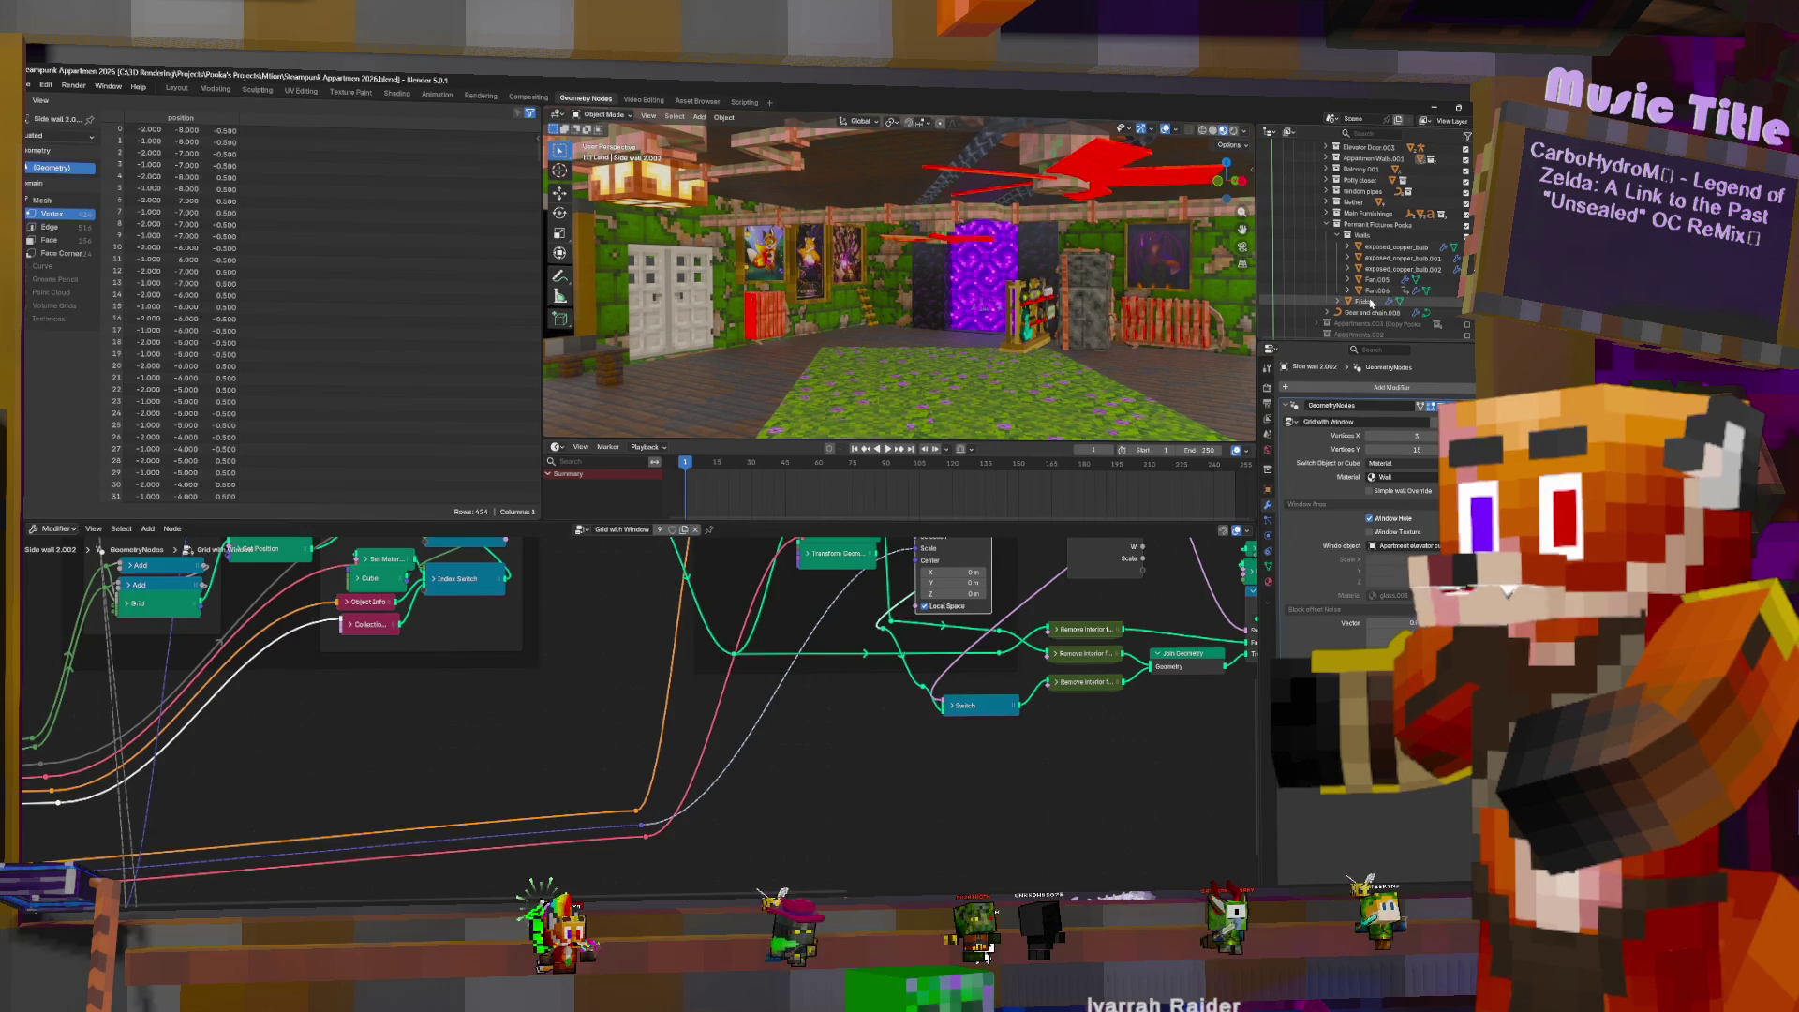
left_click(1365, 312)
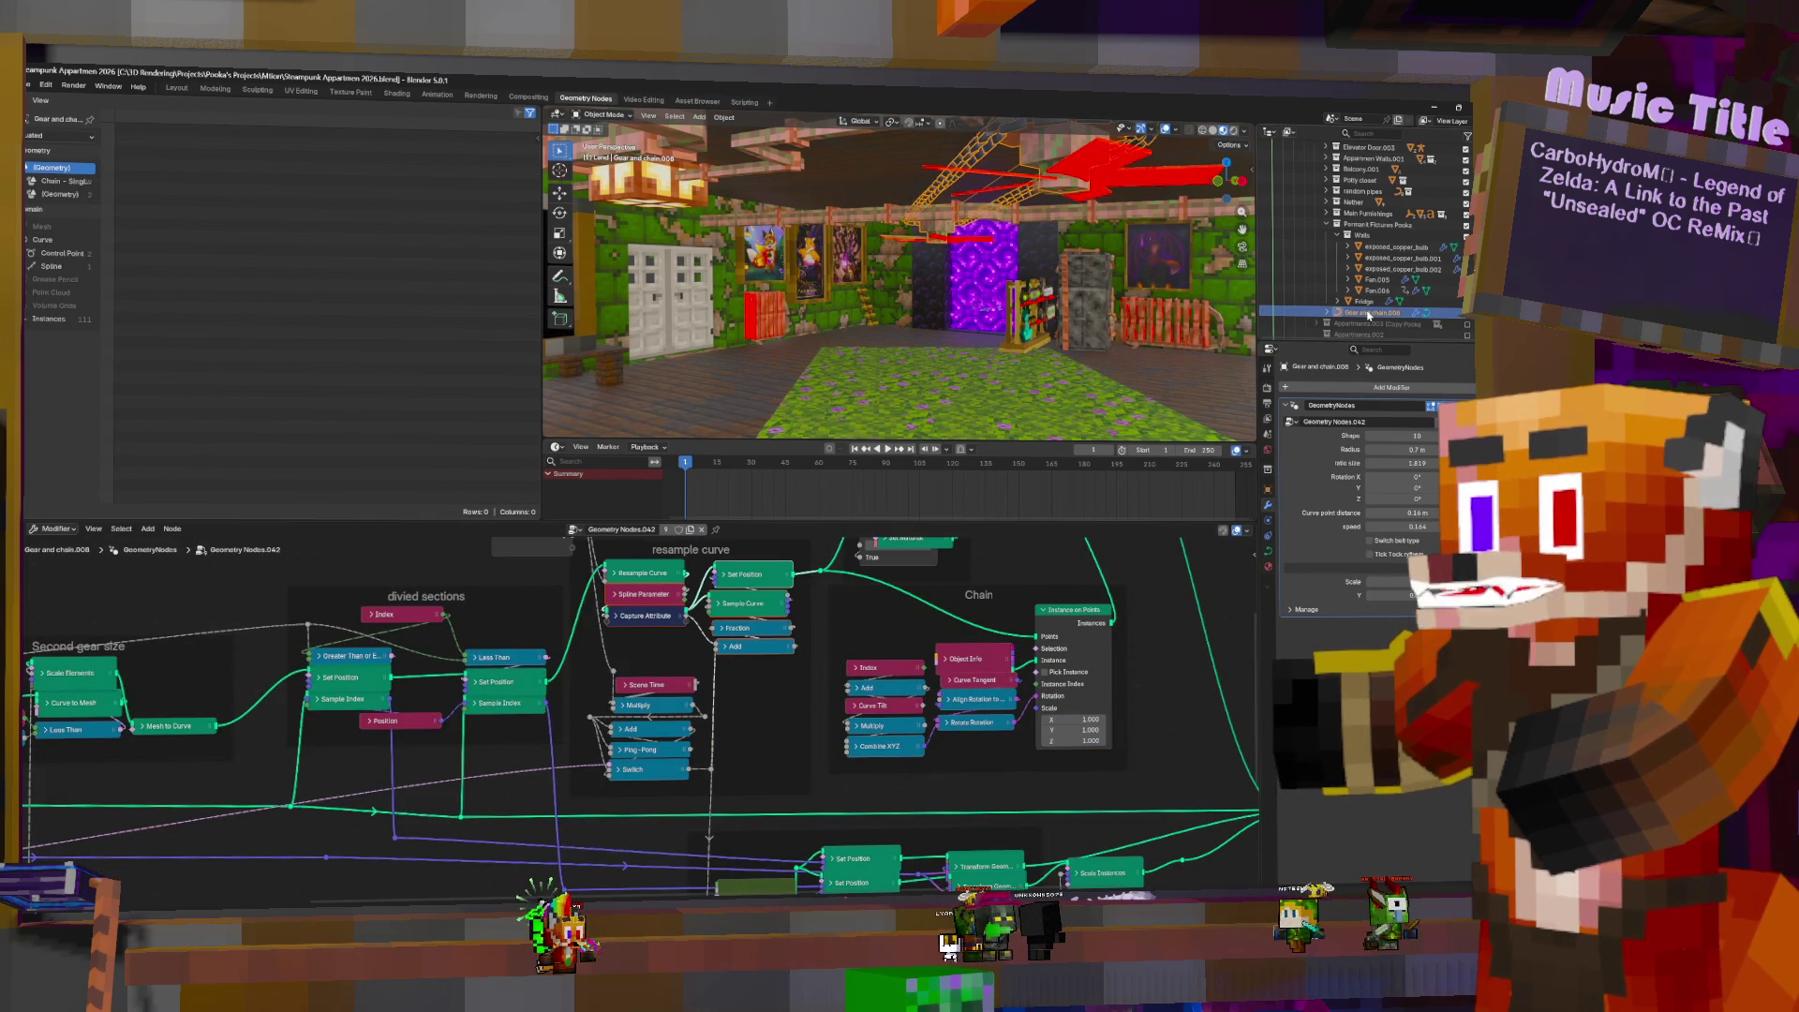
- Move Gear and chain.008 into the Walls collection and collapse Walls
left_click_drag(1368, 316, 1366, 235)
left_click(1337, 235)
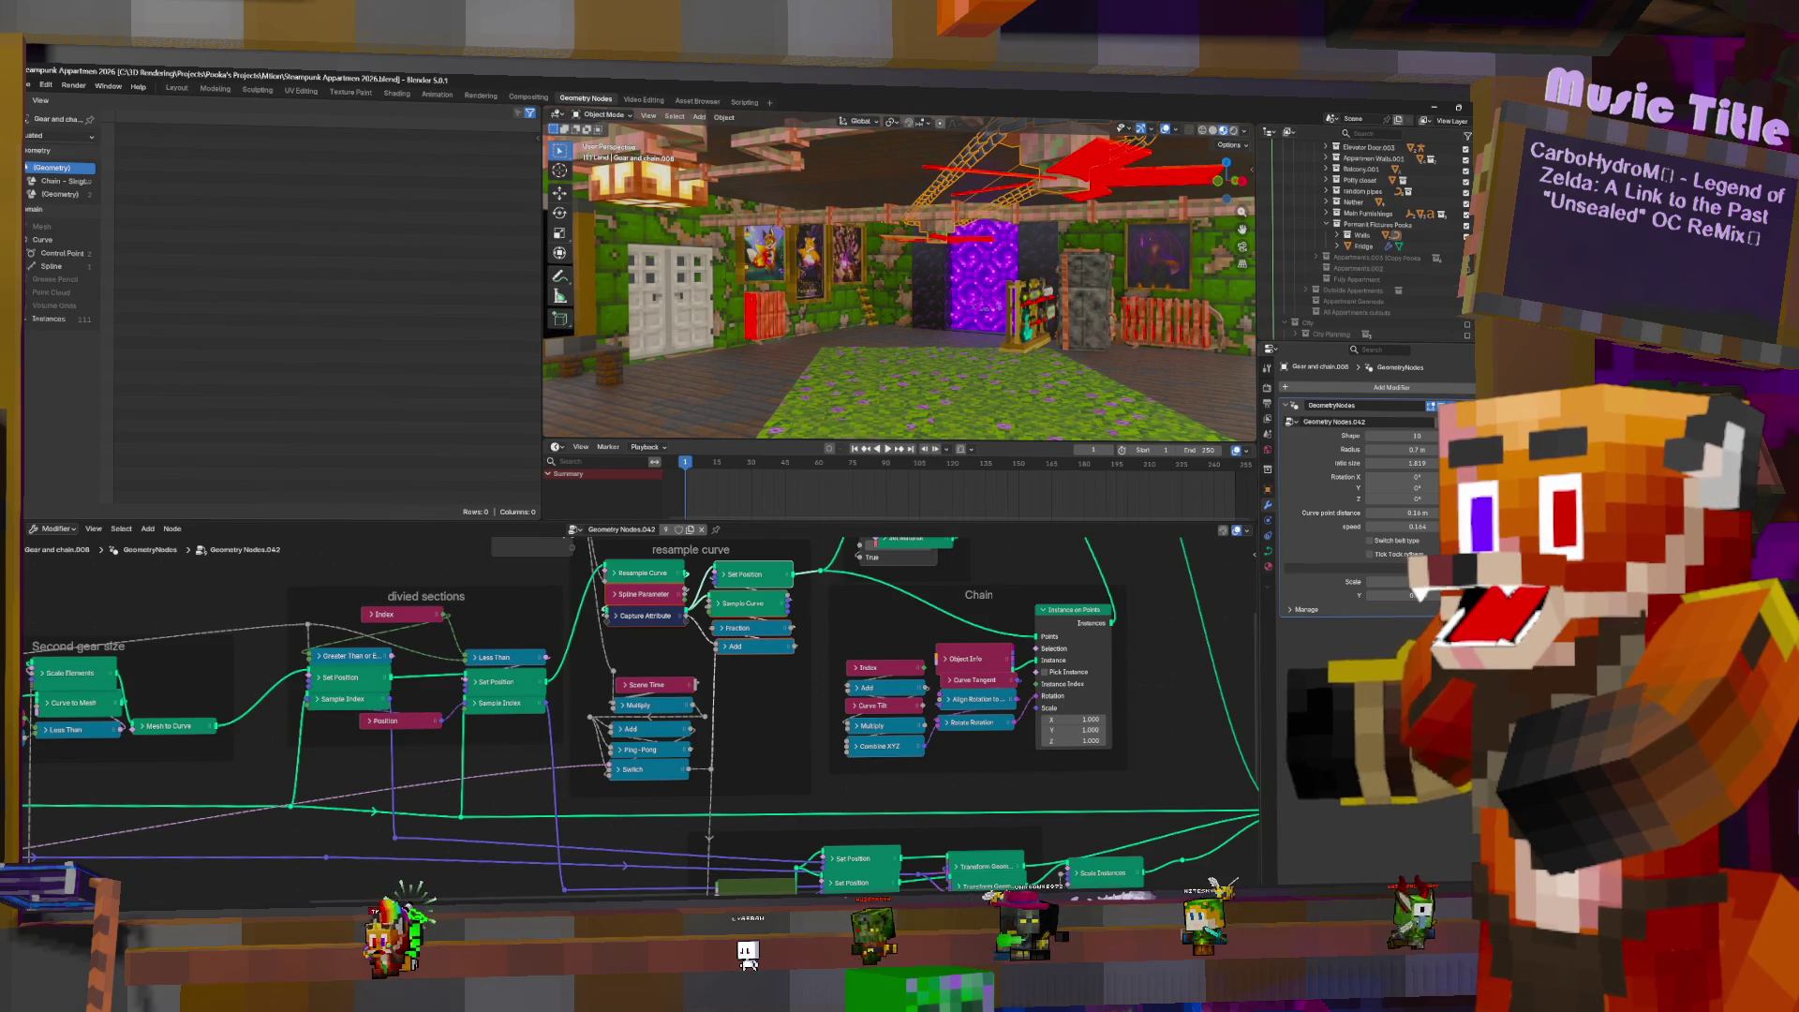
mouse_move(1049, 643)
middle_mouse_down()
mouse_move(549, 677)
mouse_move(605, 594)
middle_mouse_up()
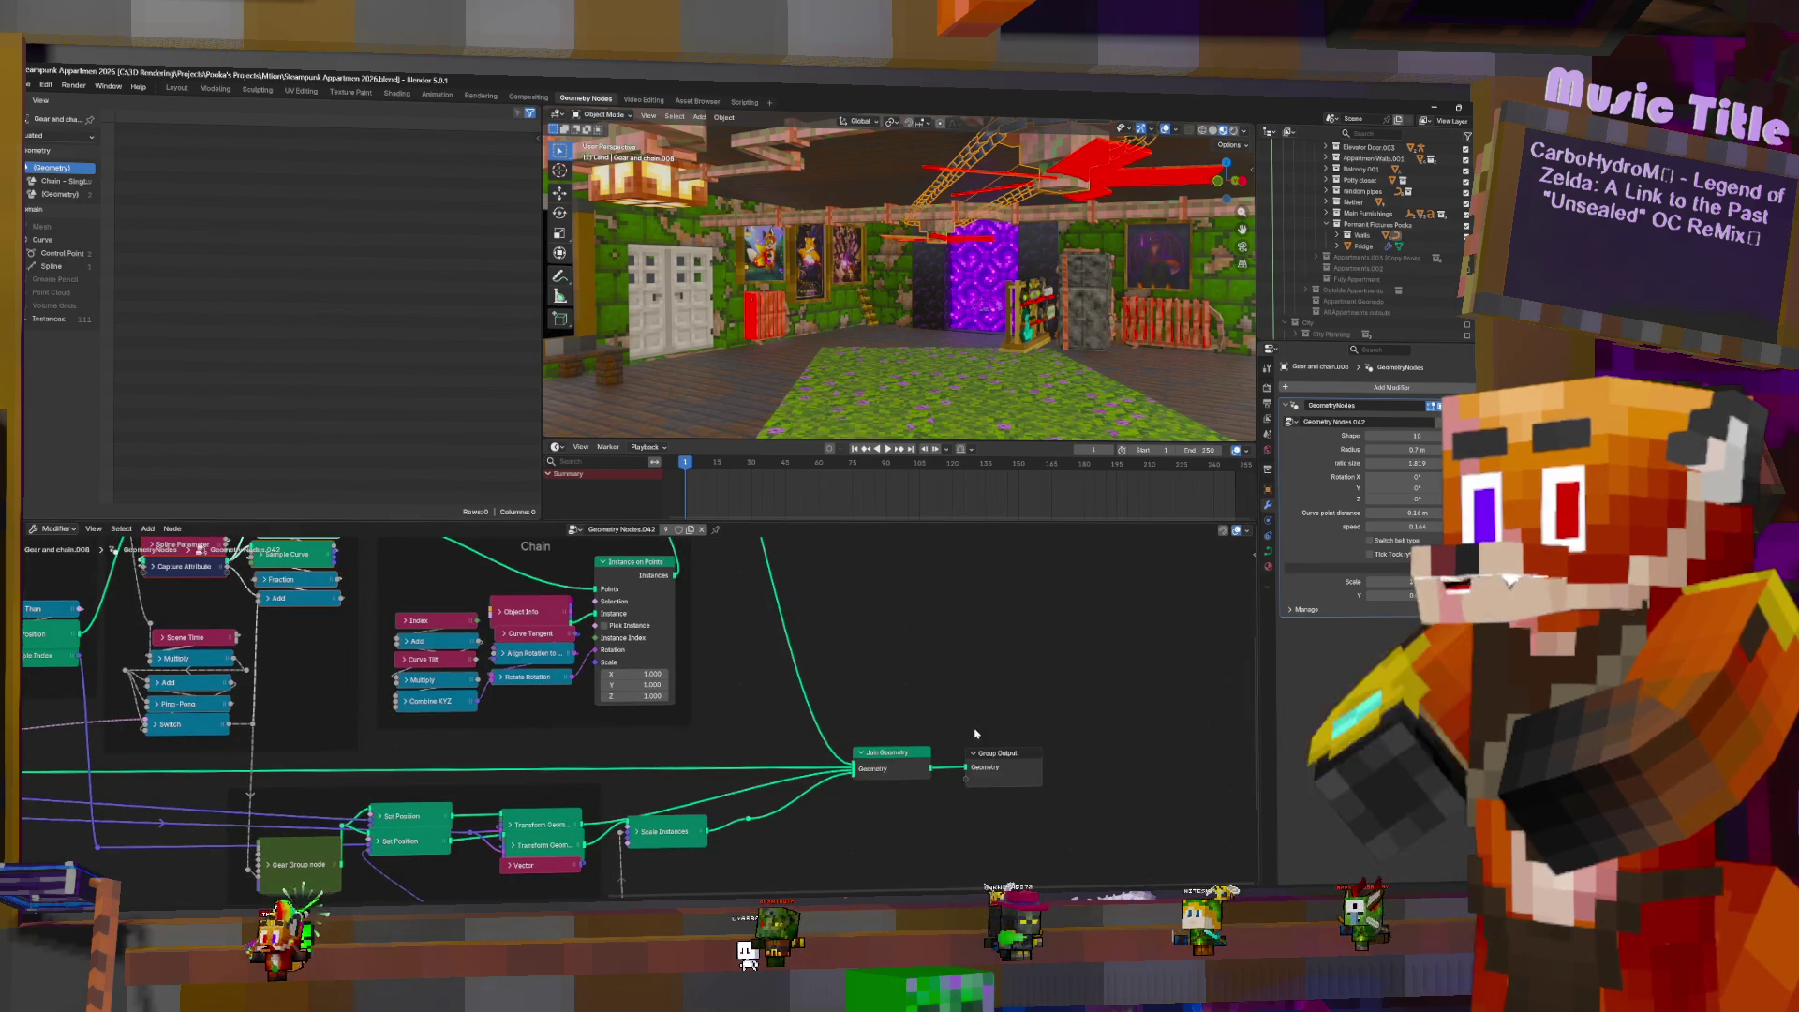
- Insert a Realize Instances node between Join Geometry and Group Output
key("shift+a")
type("realize")
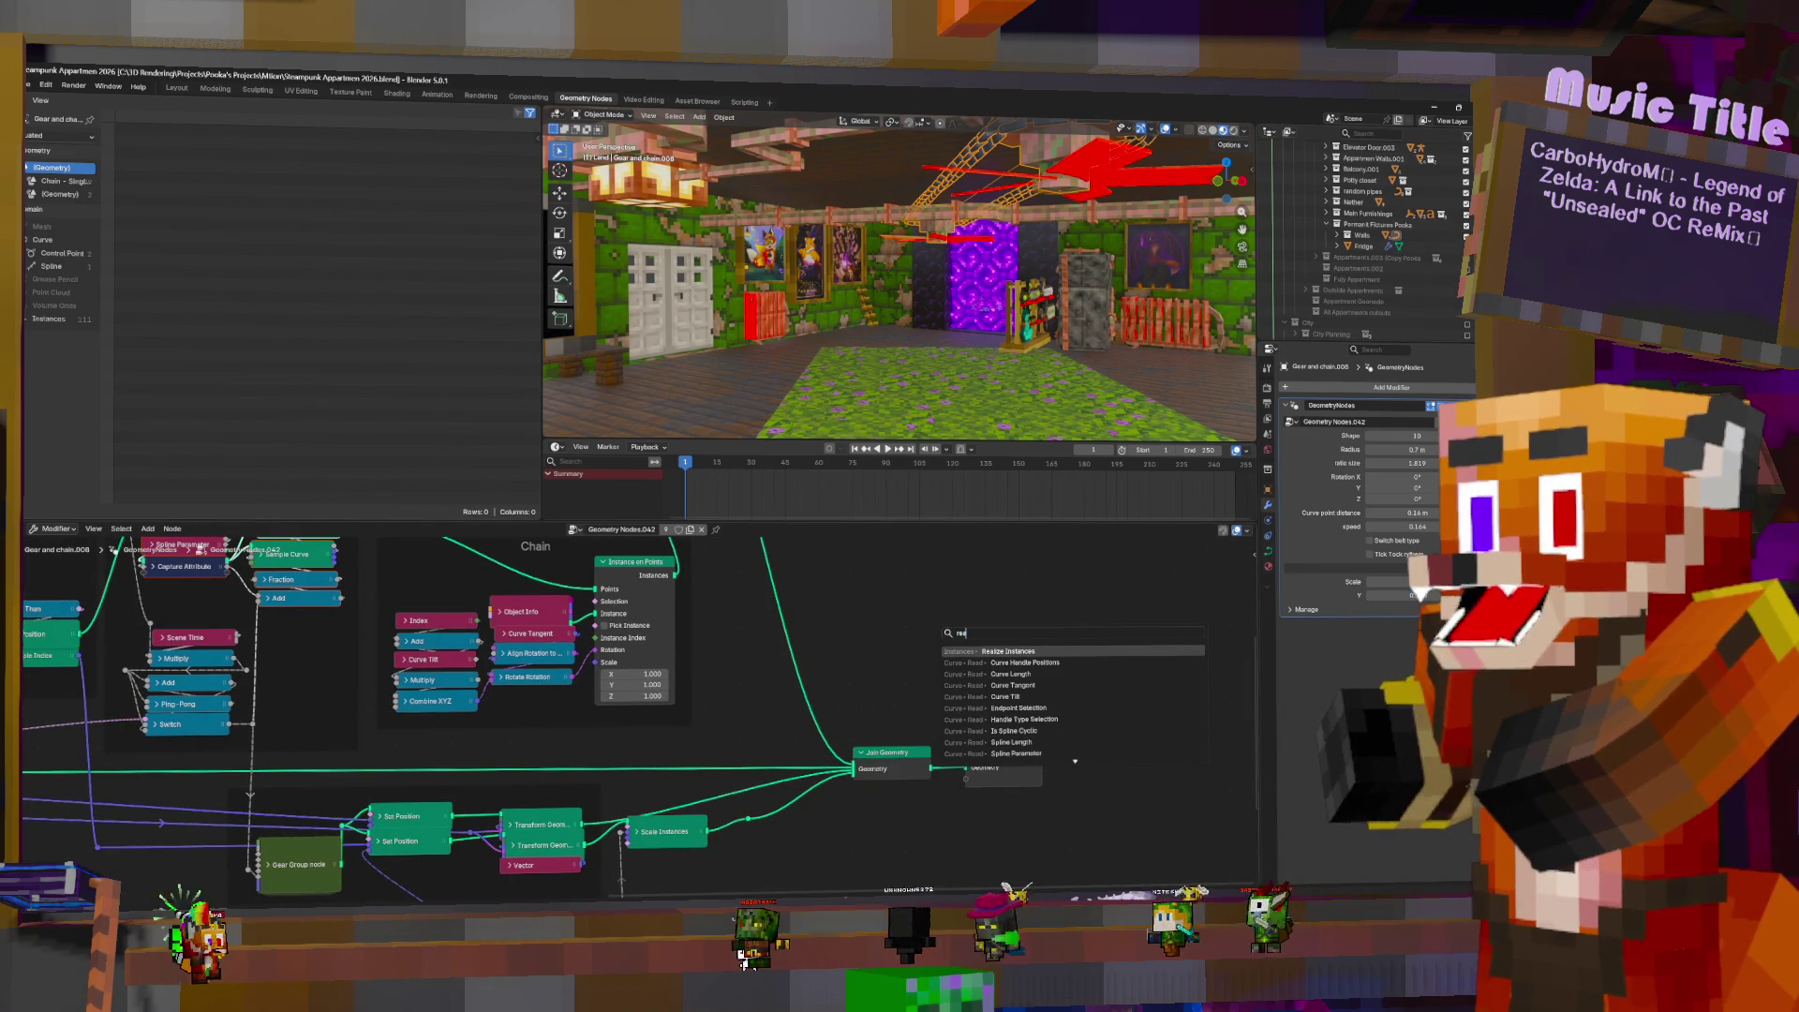
key("Return")
left_click(947, 741)
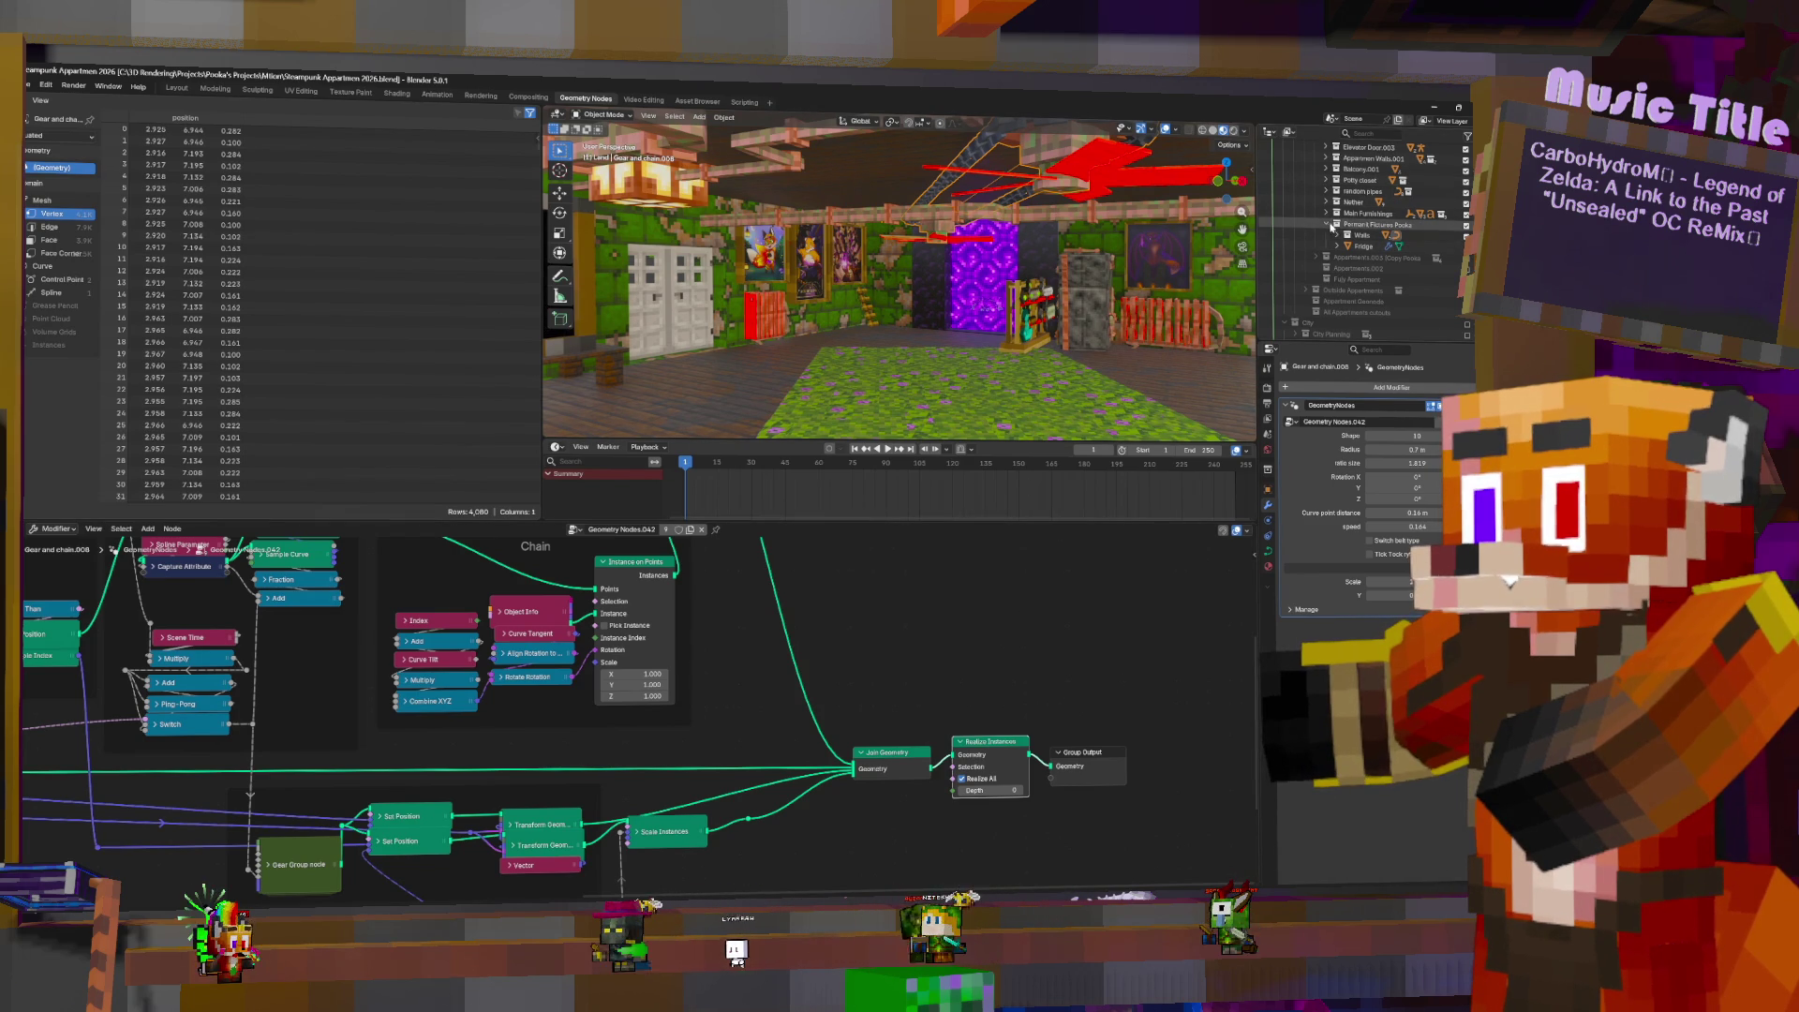
- Expand Main Furnishings, look around the room, and select the Main Furnishings collection
left_click(1326, 214)
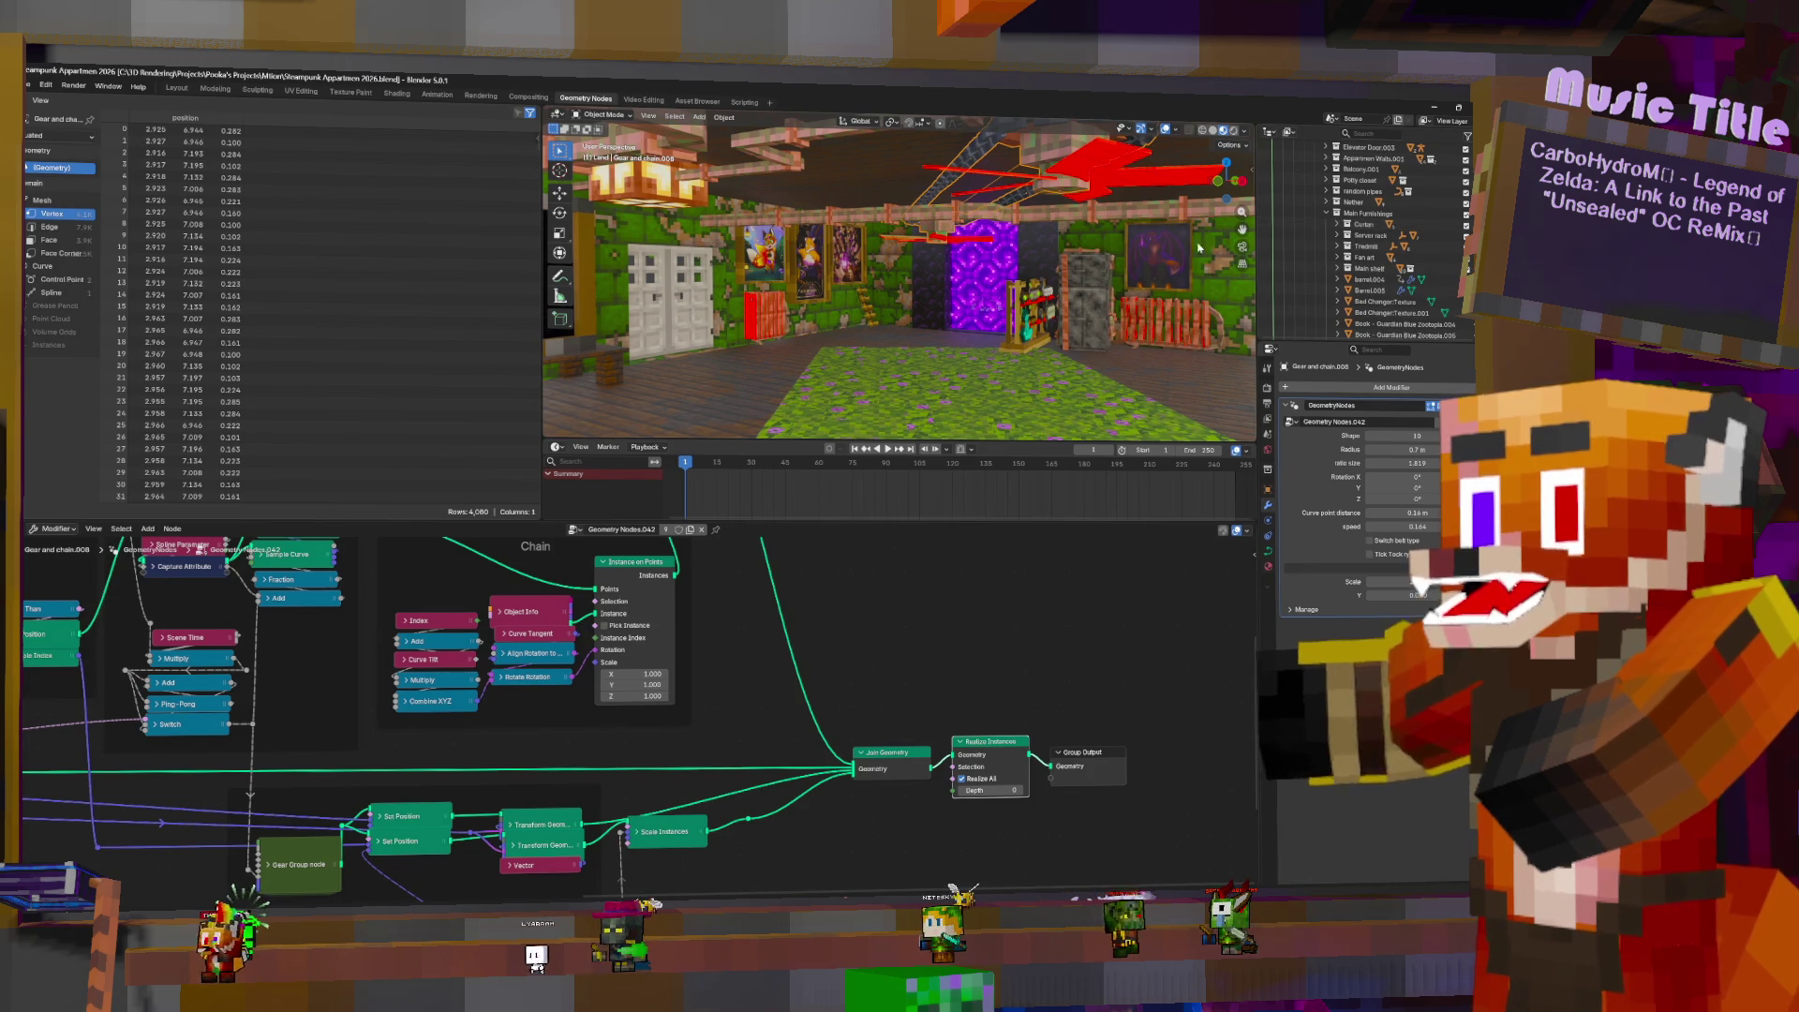
mouse_move(938, 281)
middle_mouse_down()
mouse_move(844, 309)
mouse_move(712, 291)
middle_mouse_up()
mouse_move(900, 319)
middle_mouse_down()
mouse_move(946, 323)
mouse_move(899, 328)
mouse_move(931, 332)
middle_mouse_up()
left_click(1353, 214)
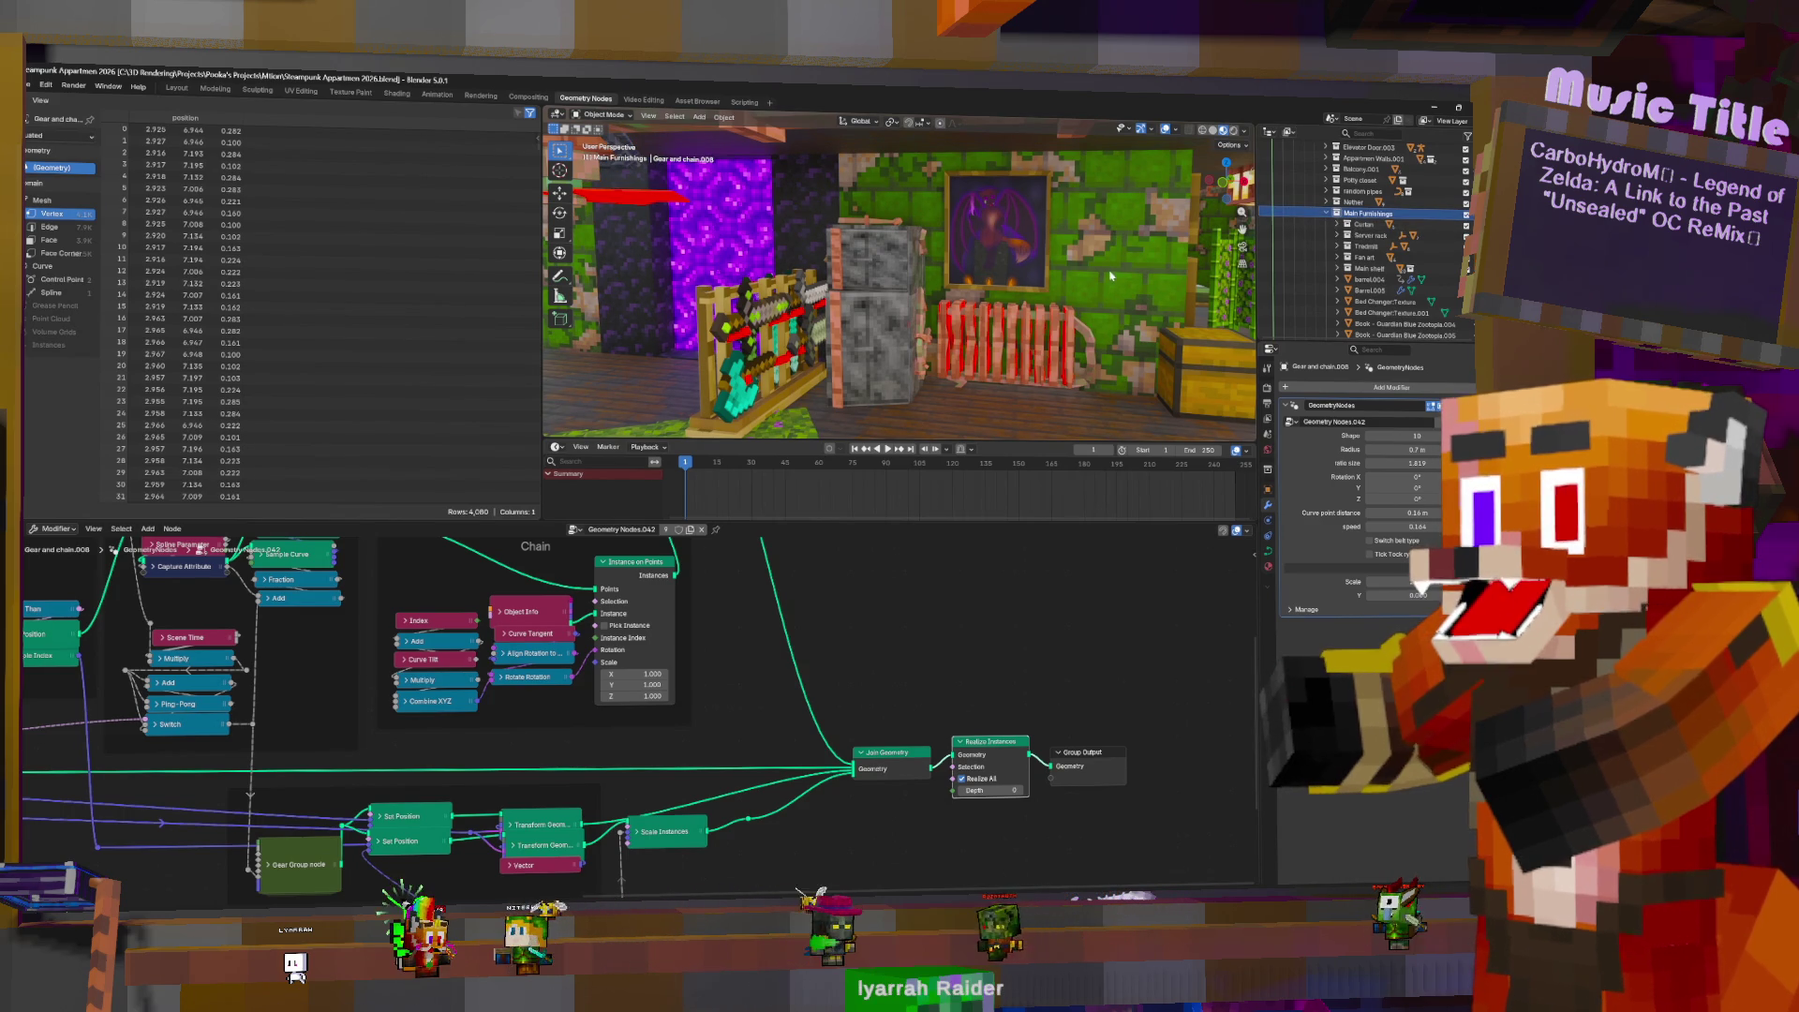
- Browse the Curtain, Treadmill and Fan art groups, inspecting the Bamboo trunk large pieces
left_click(1338, 225)
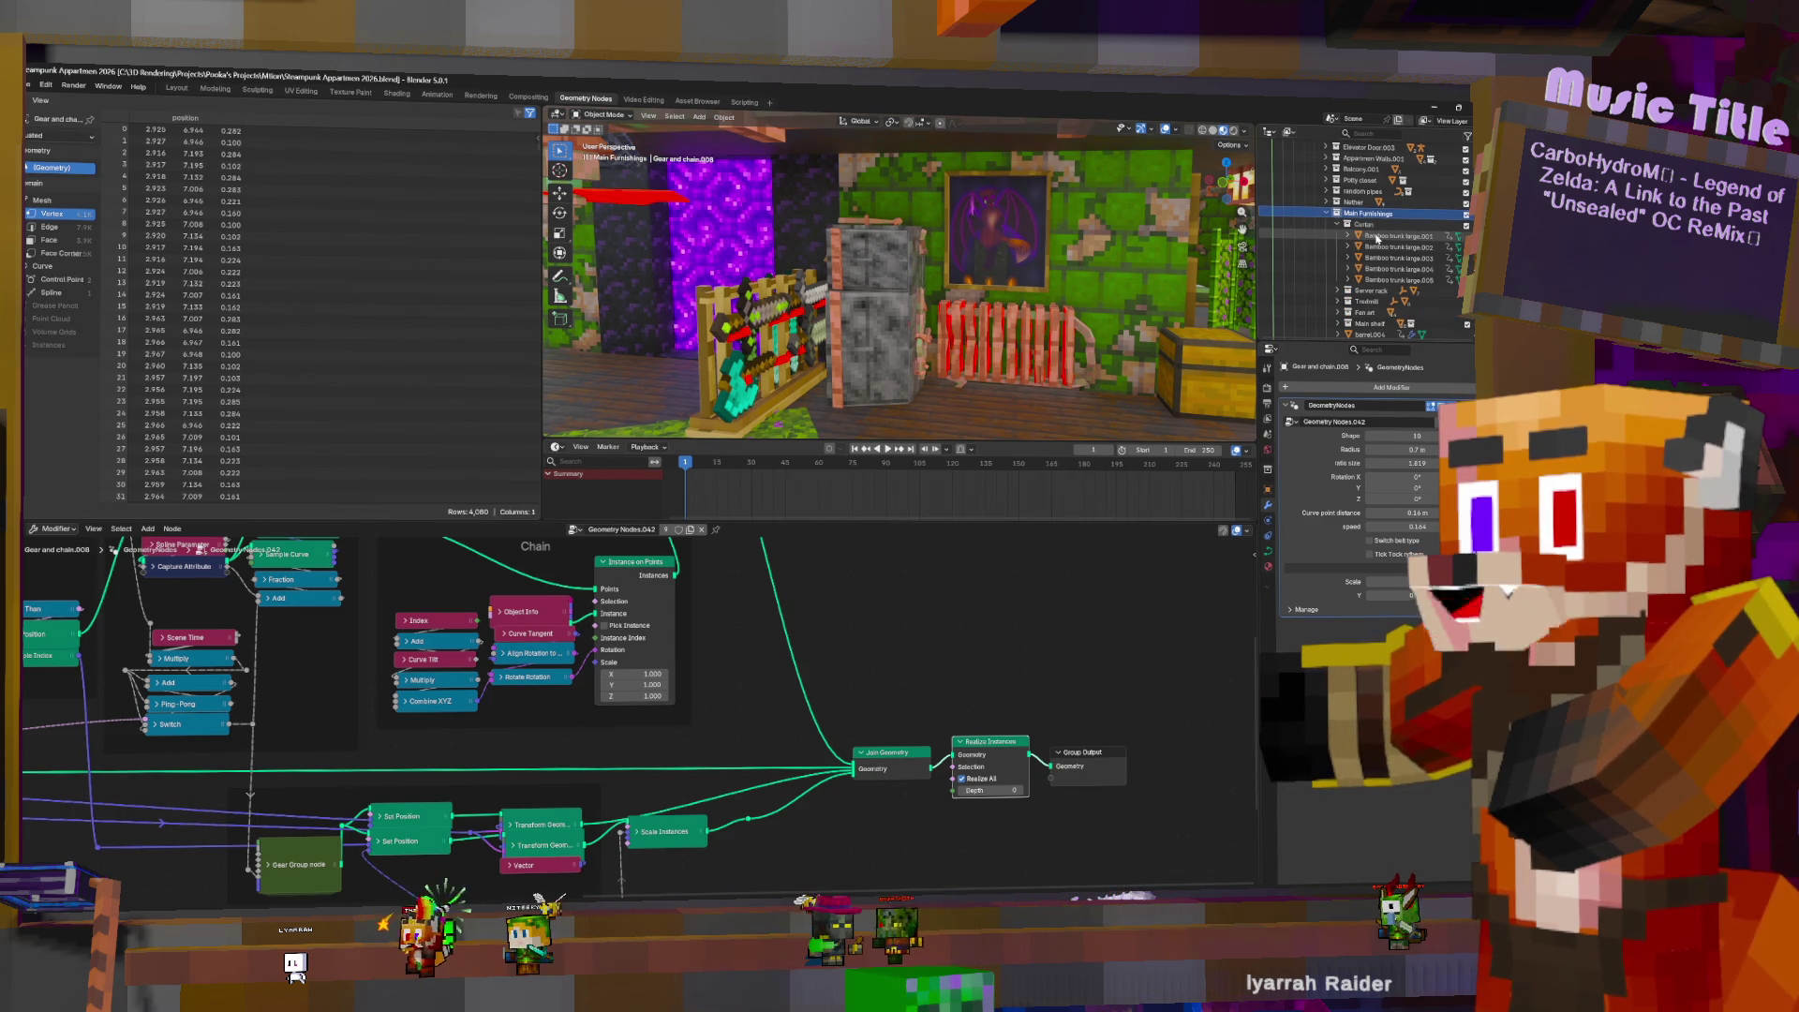
left_click(1377, 238)
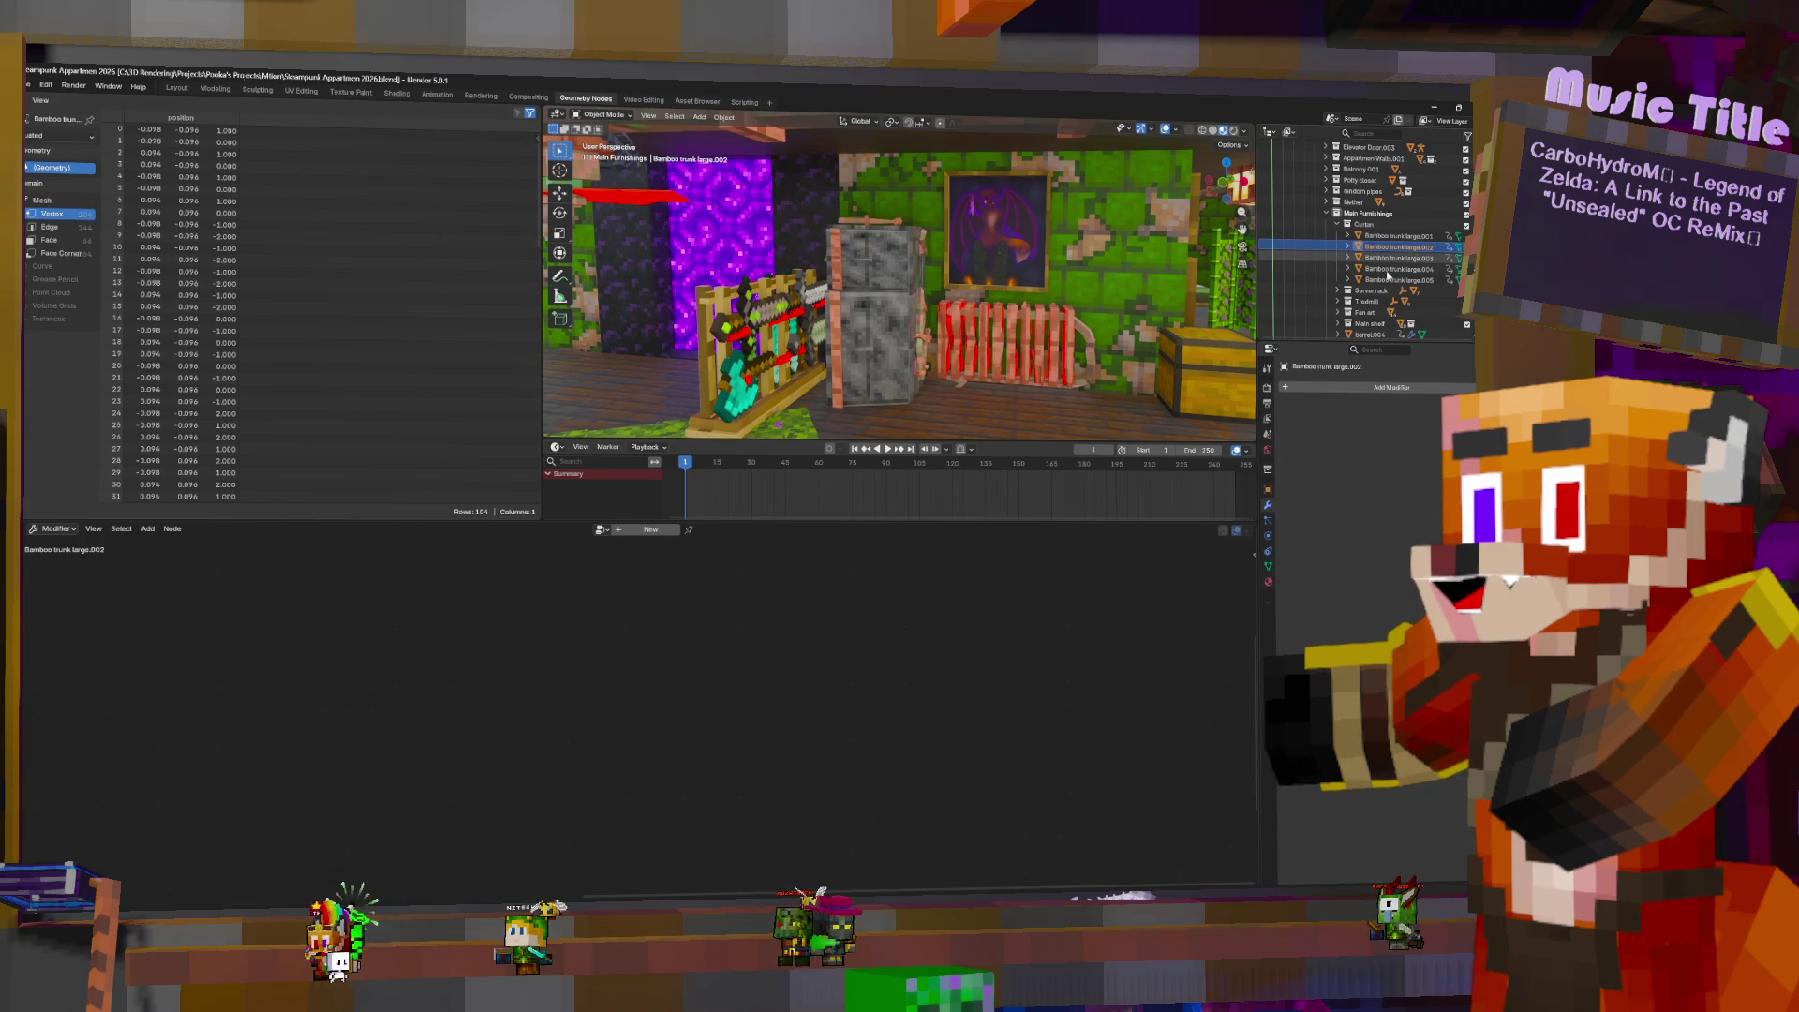
left_click(1390, 280)
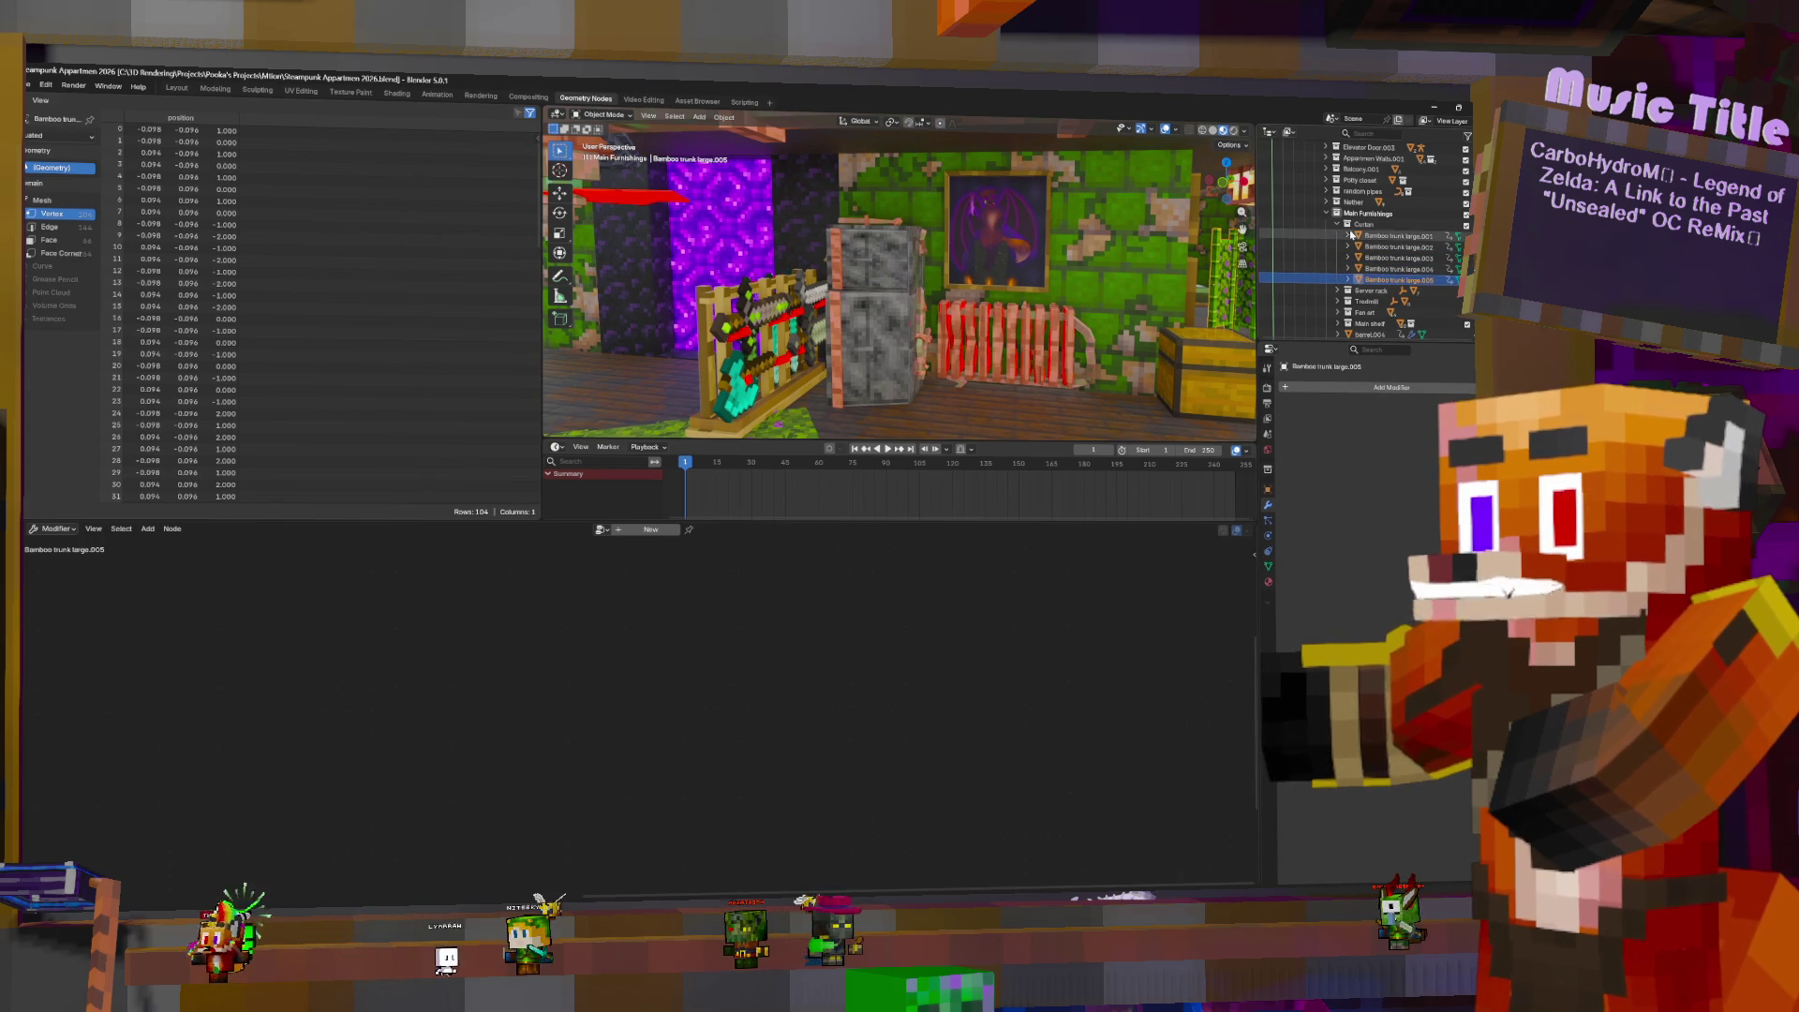
left_click(1338, 225)
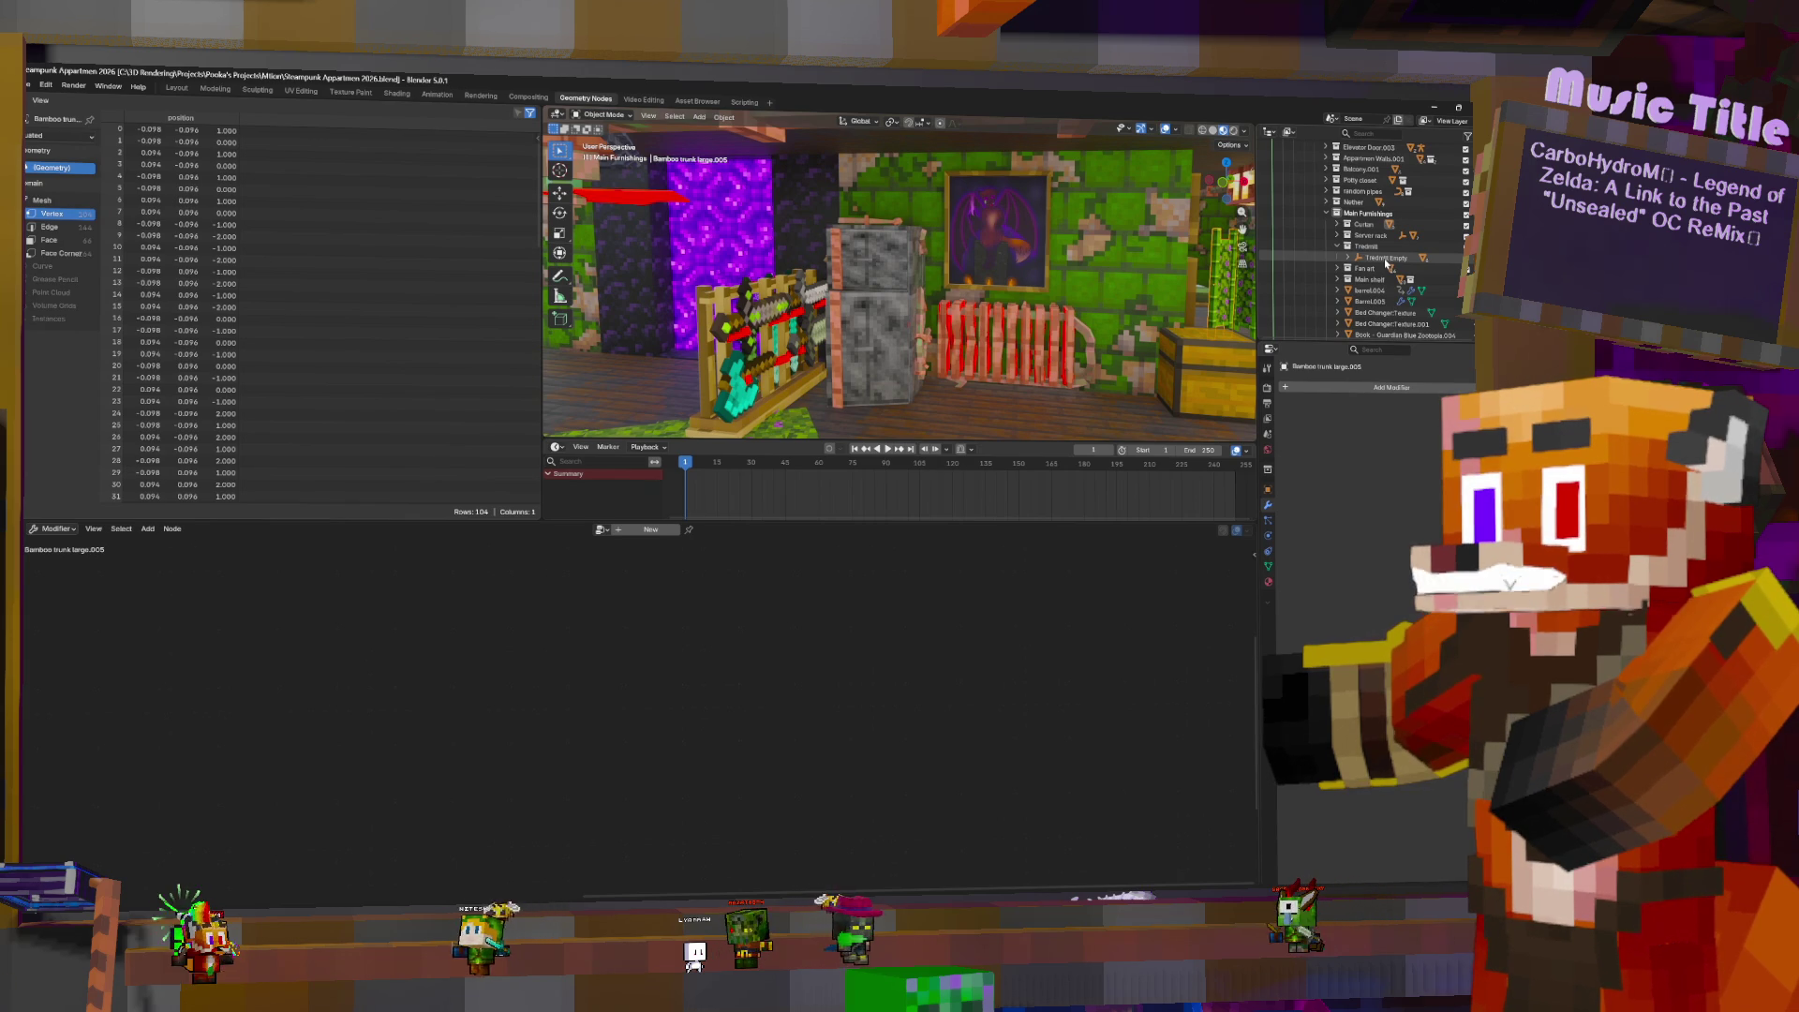
left_click(1337, 246)
left_click(1338, 257)
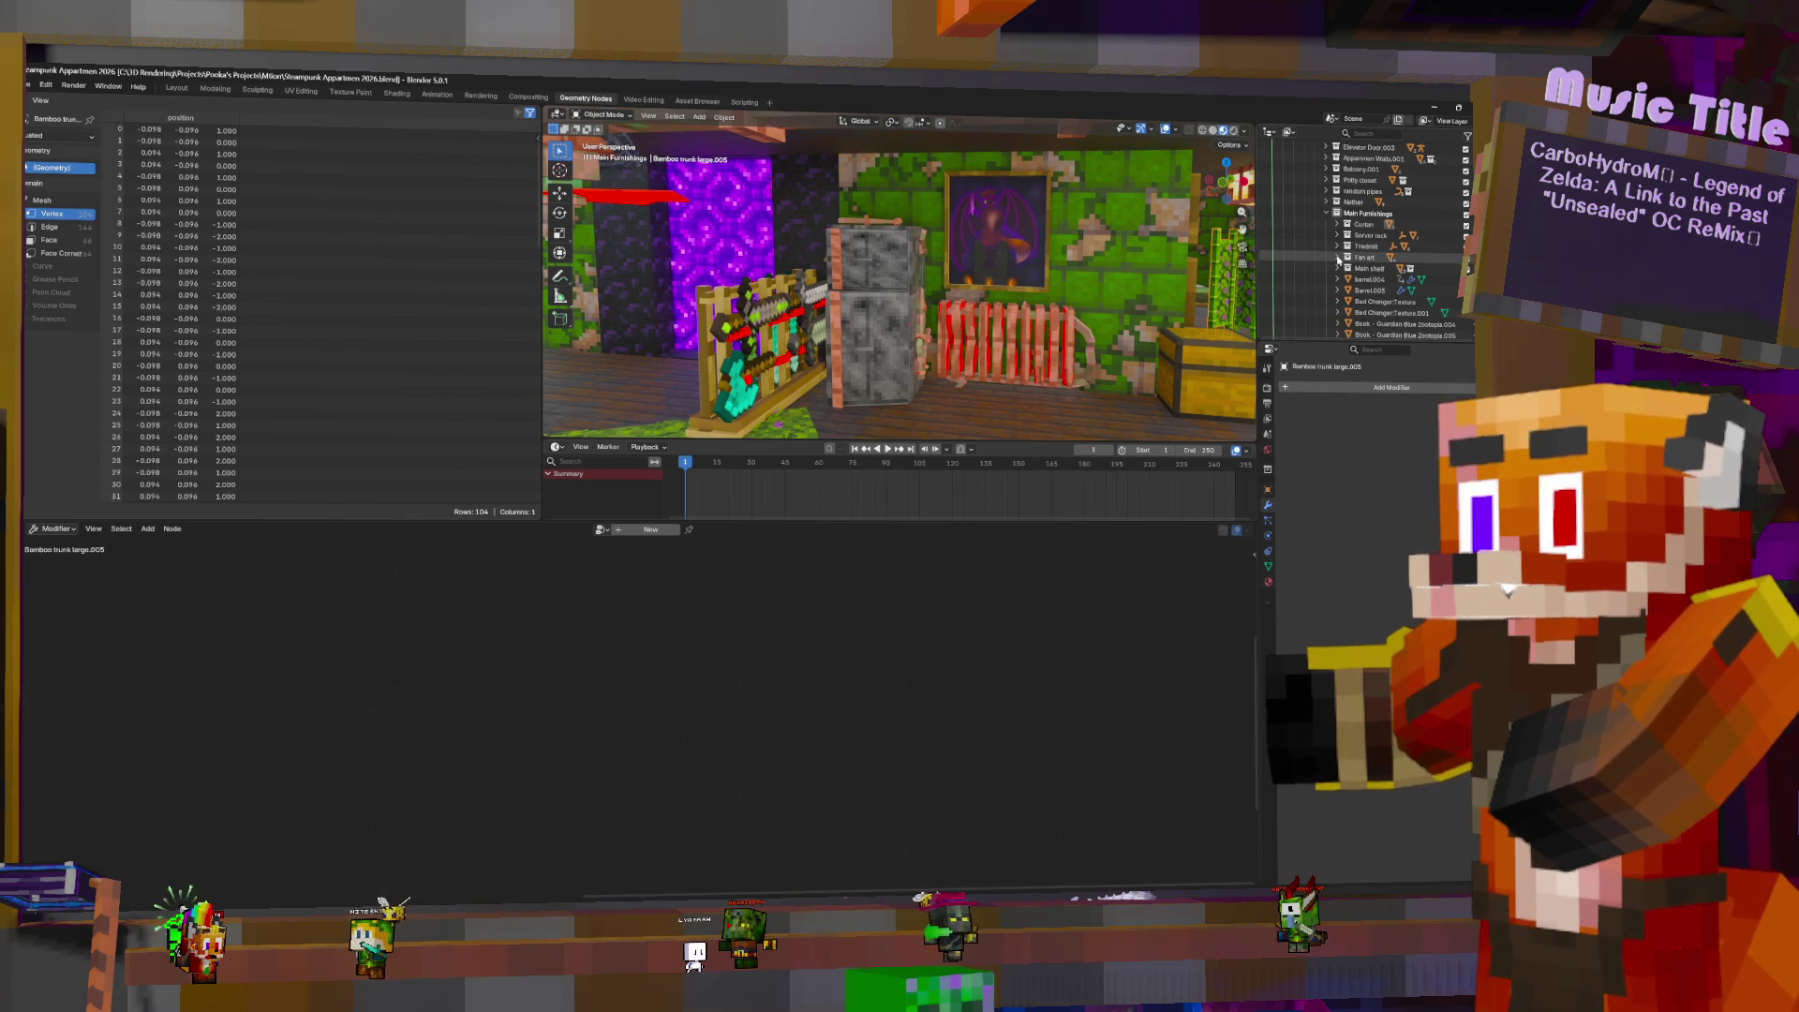
left_click(1337, 257)
- Expand the Main shelf group and frame the bookshelf at an angled view
left_click(1338, 268)
left_click(1337, 268)
scroll(1346, 225, "down", 3)
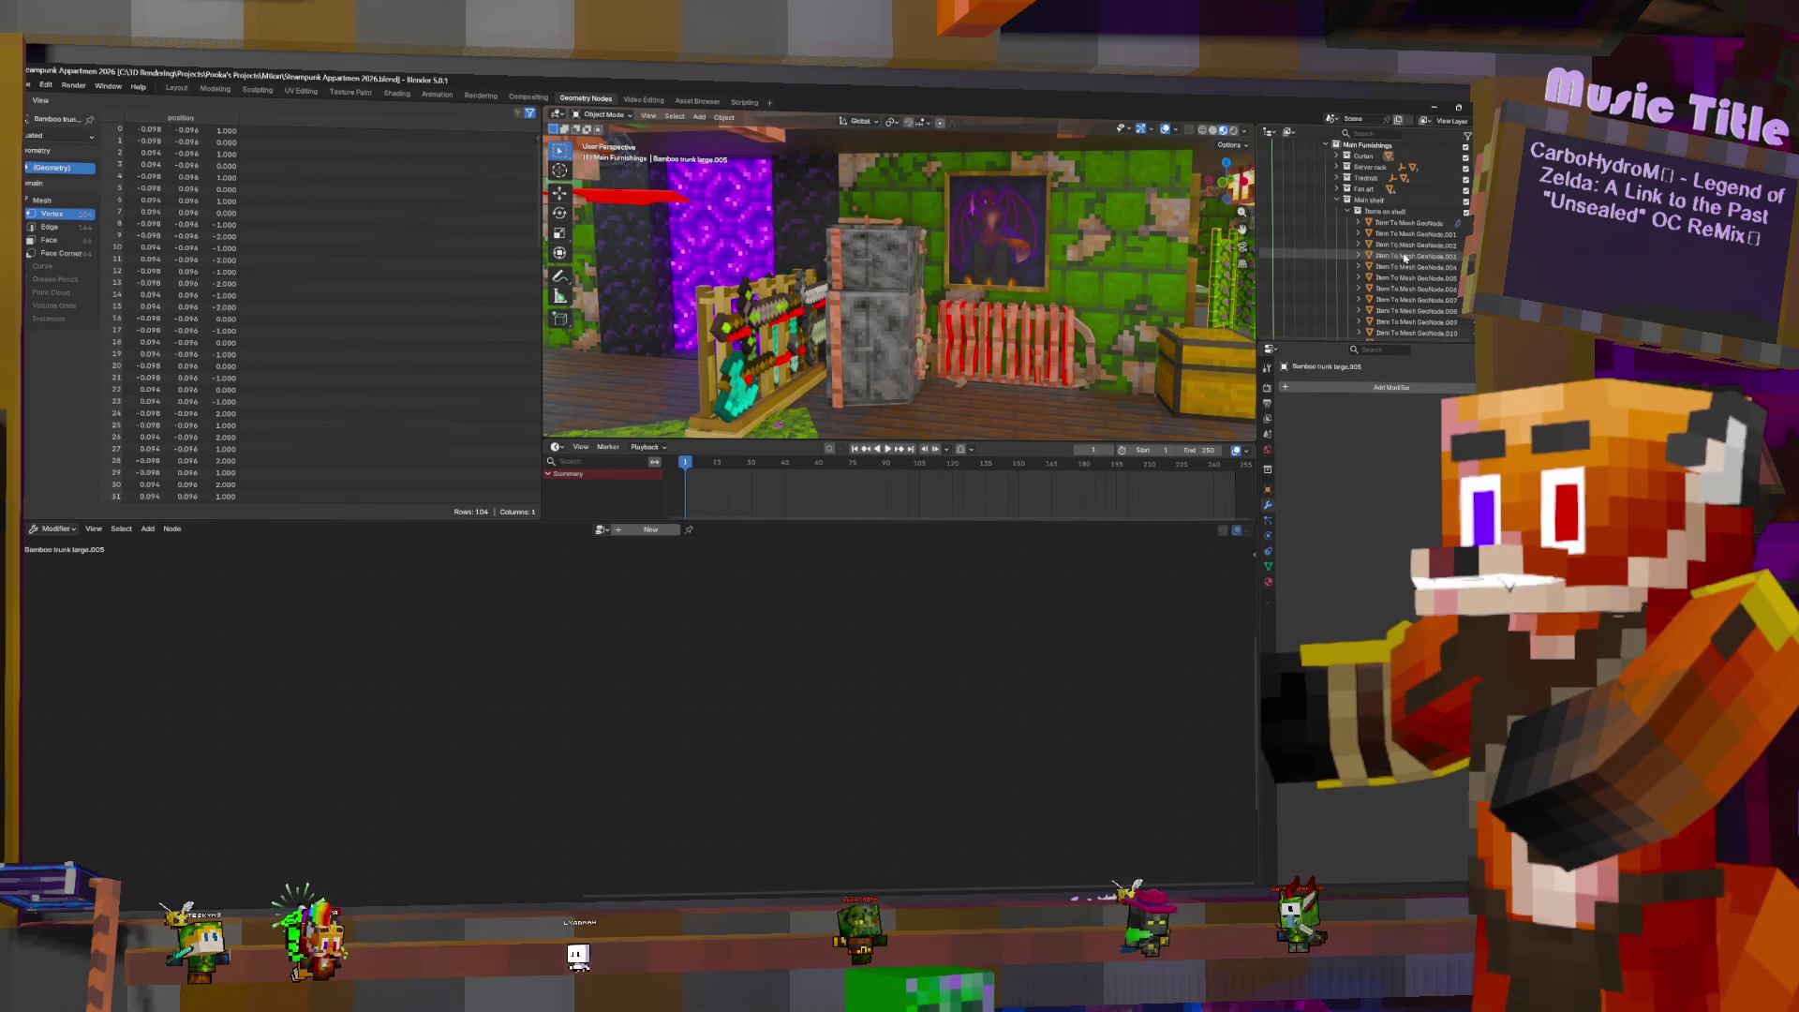
key("KP_Decimal")
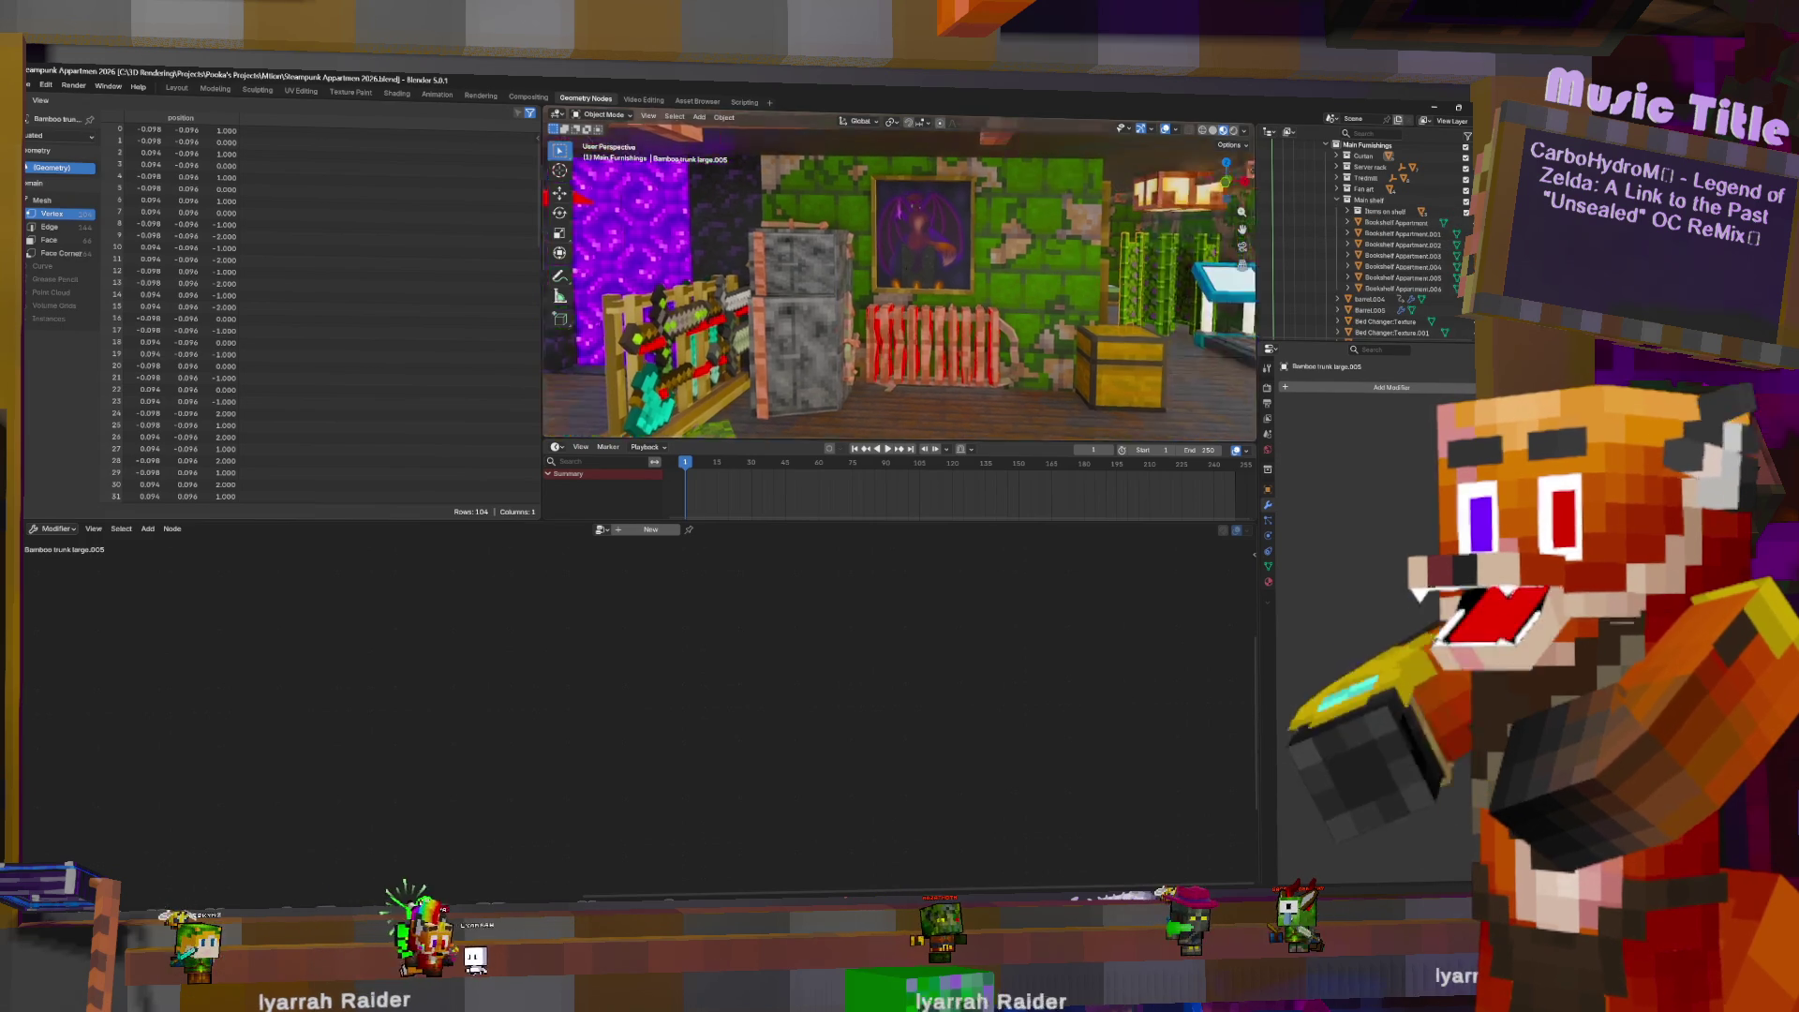
middle_click_drag(899, 253, 991, 253)
- Collapse Main shelf, then select barrel.004 and centre the view on it
left_click(1338, 201)
scroll(1368, 201, "up", 2)
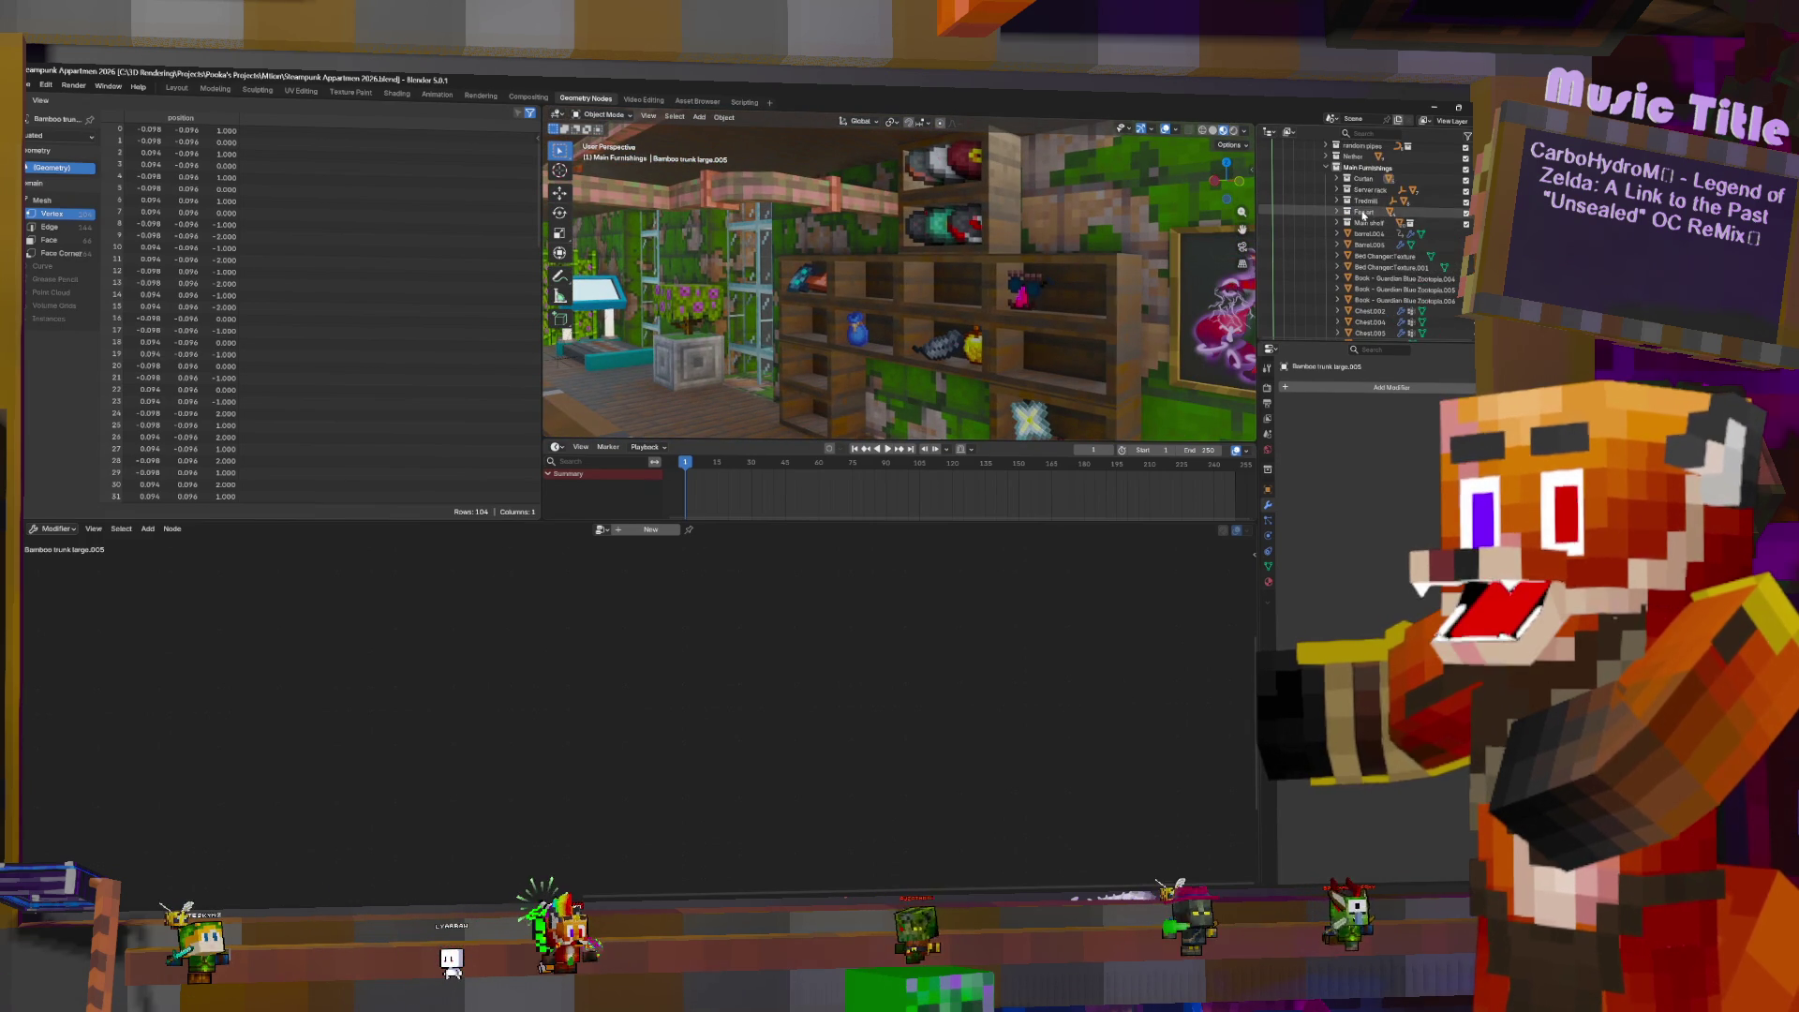
left_click(1369, 255)
key("KP_Decimal")
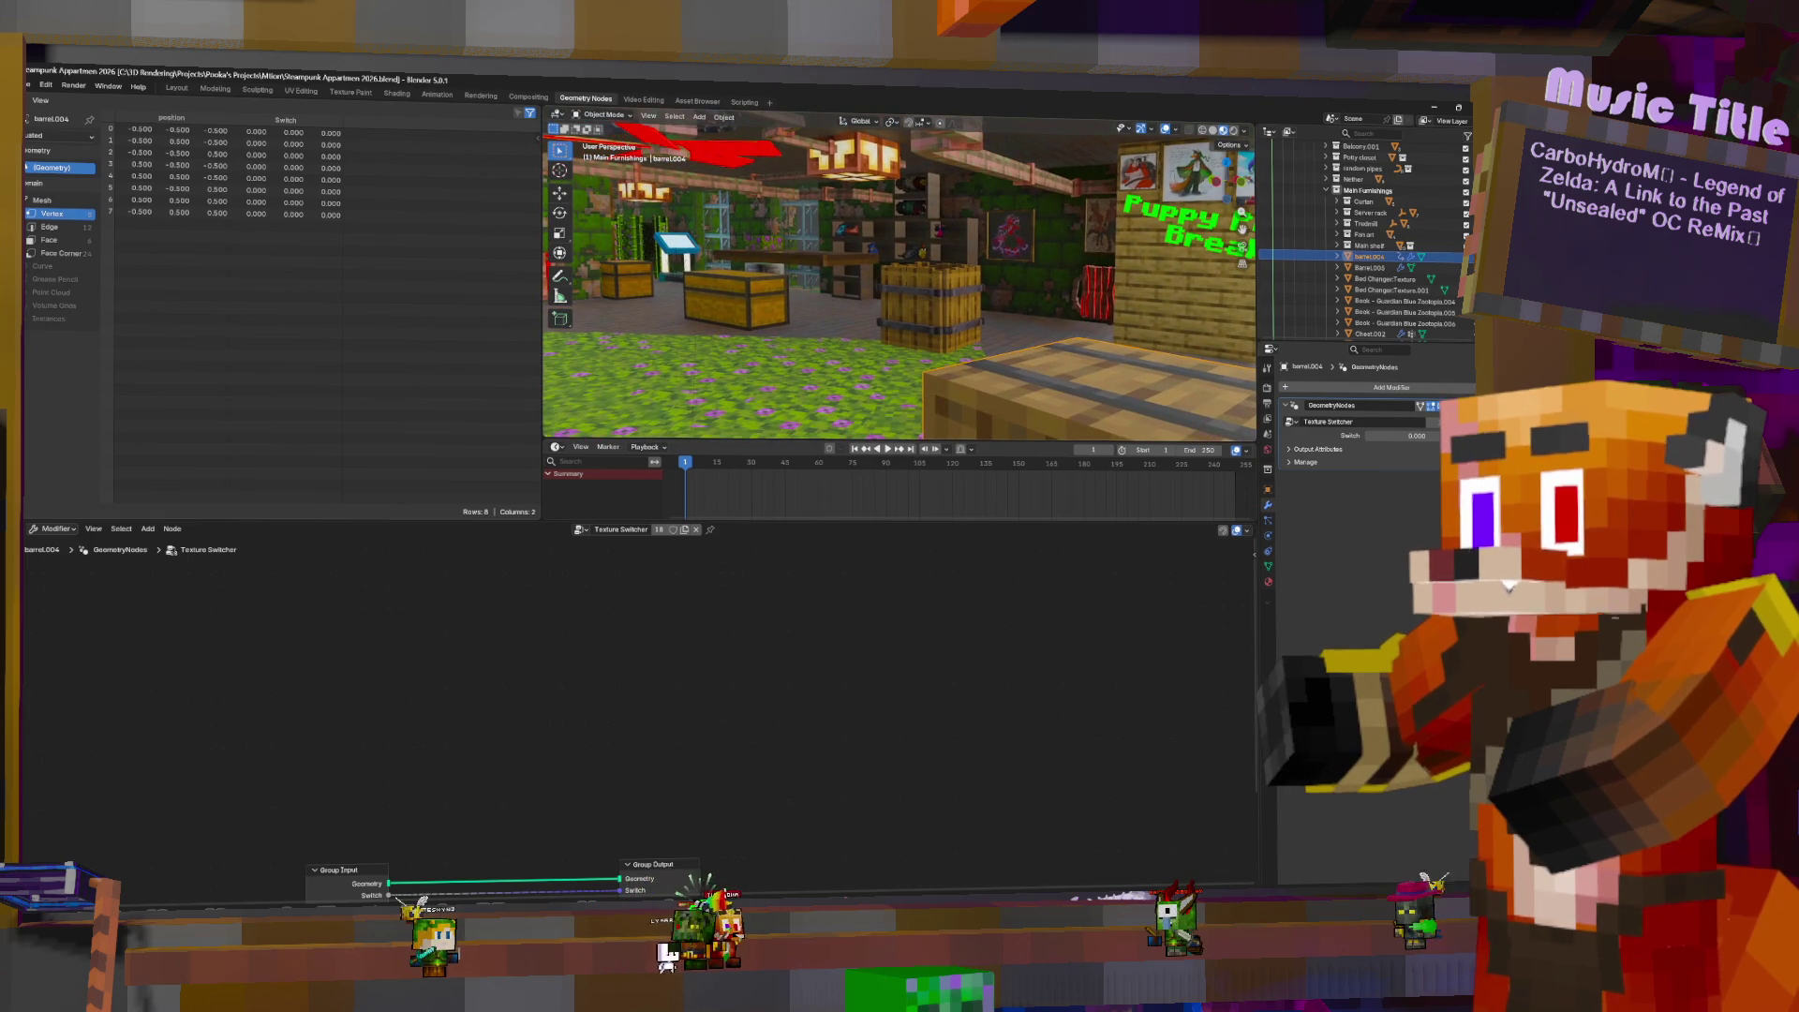
- Select the Curtain, Main shelf, Fan art and other furnishing groups in the Outliner
scroll(900, 281, "down", 5)
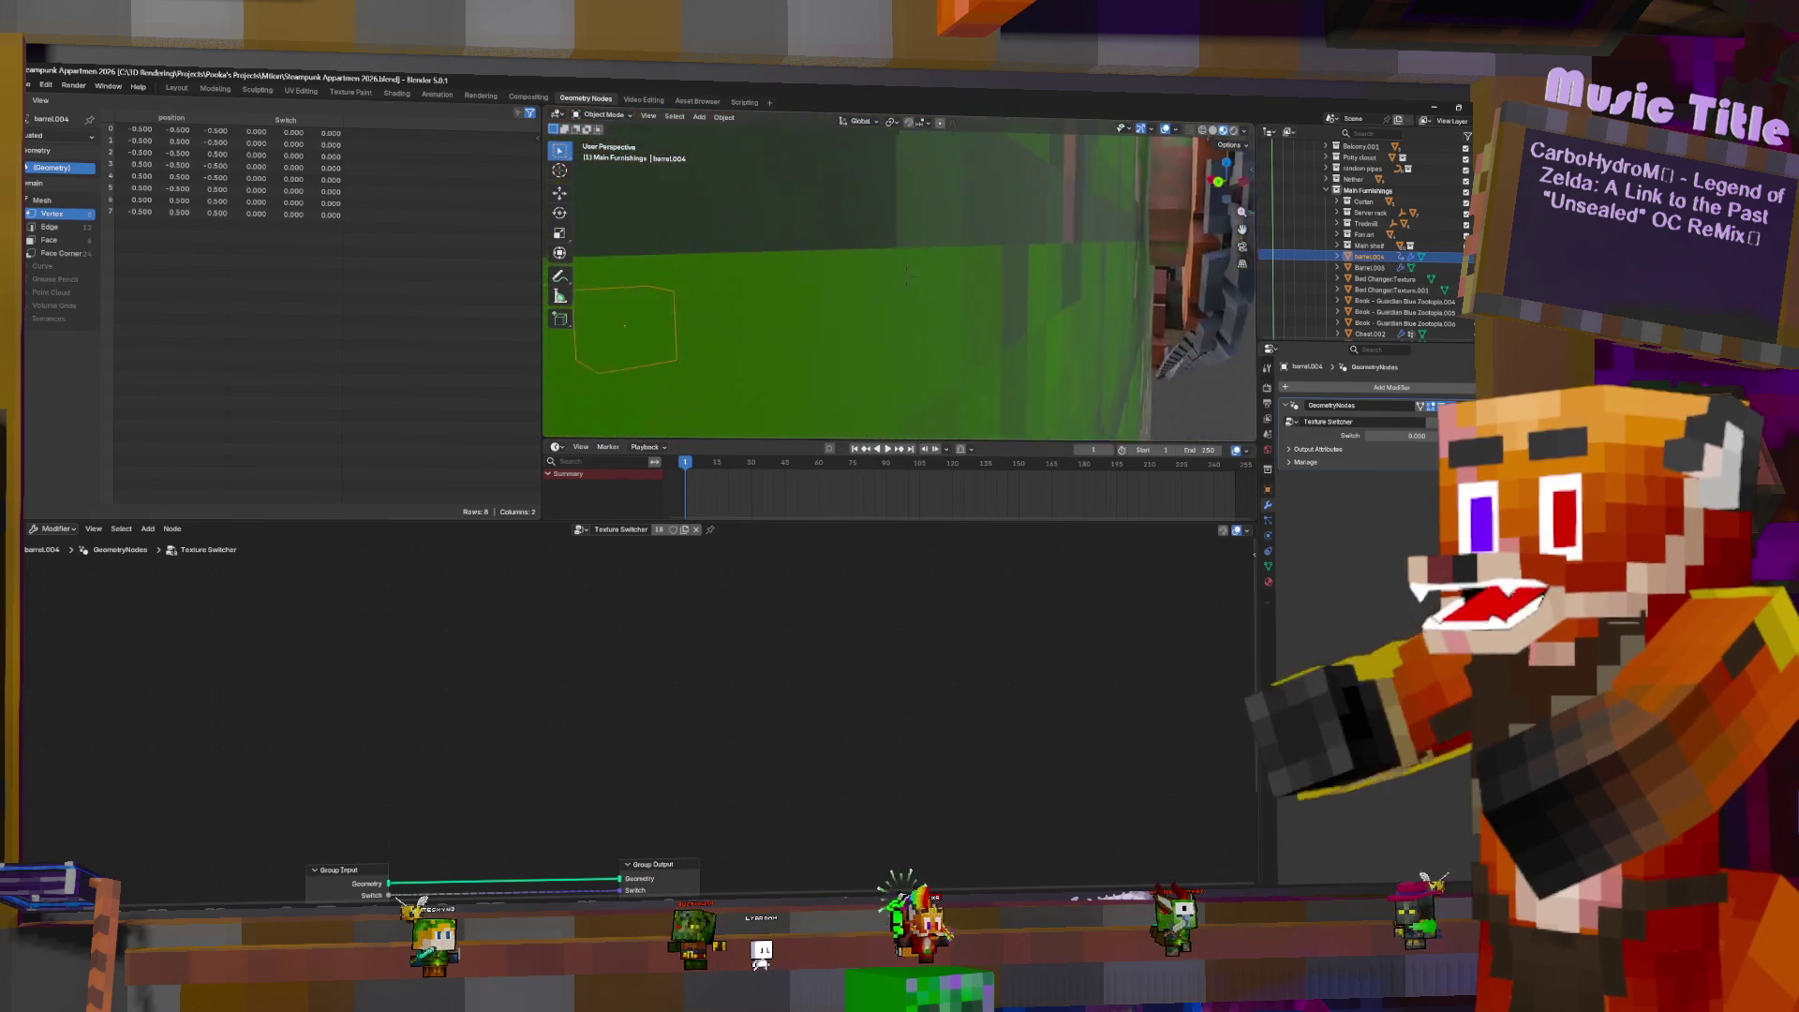
middle_click_drag(900, 281, 806, 282)
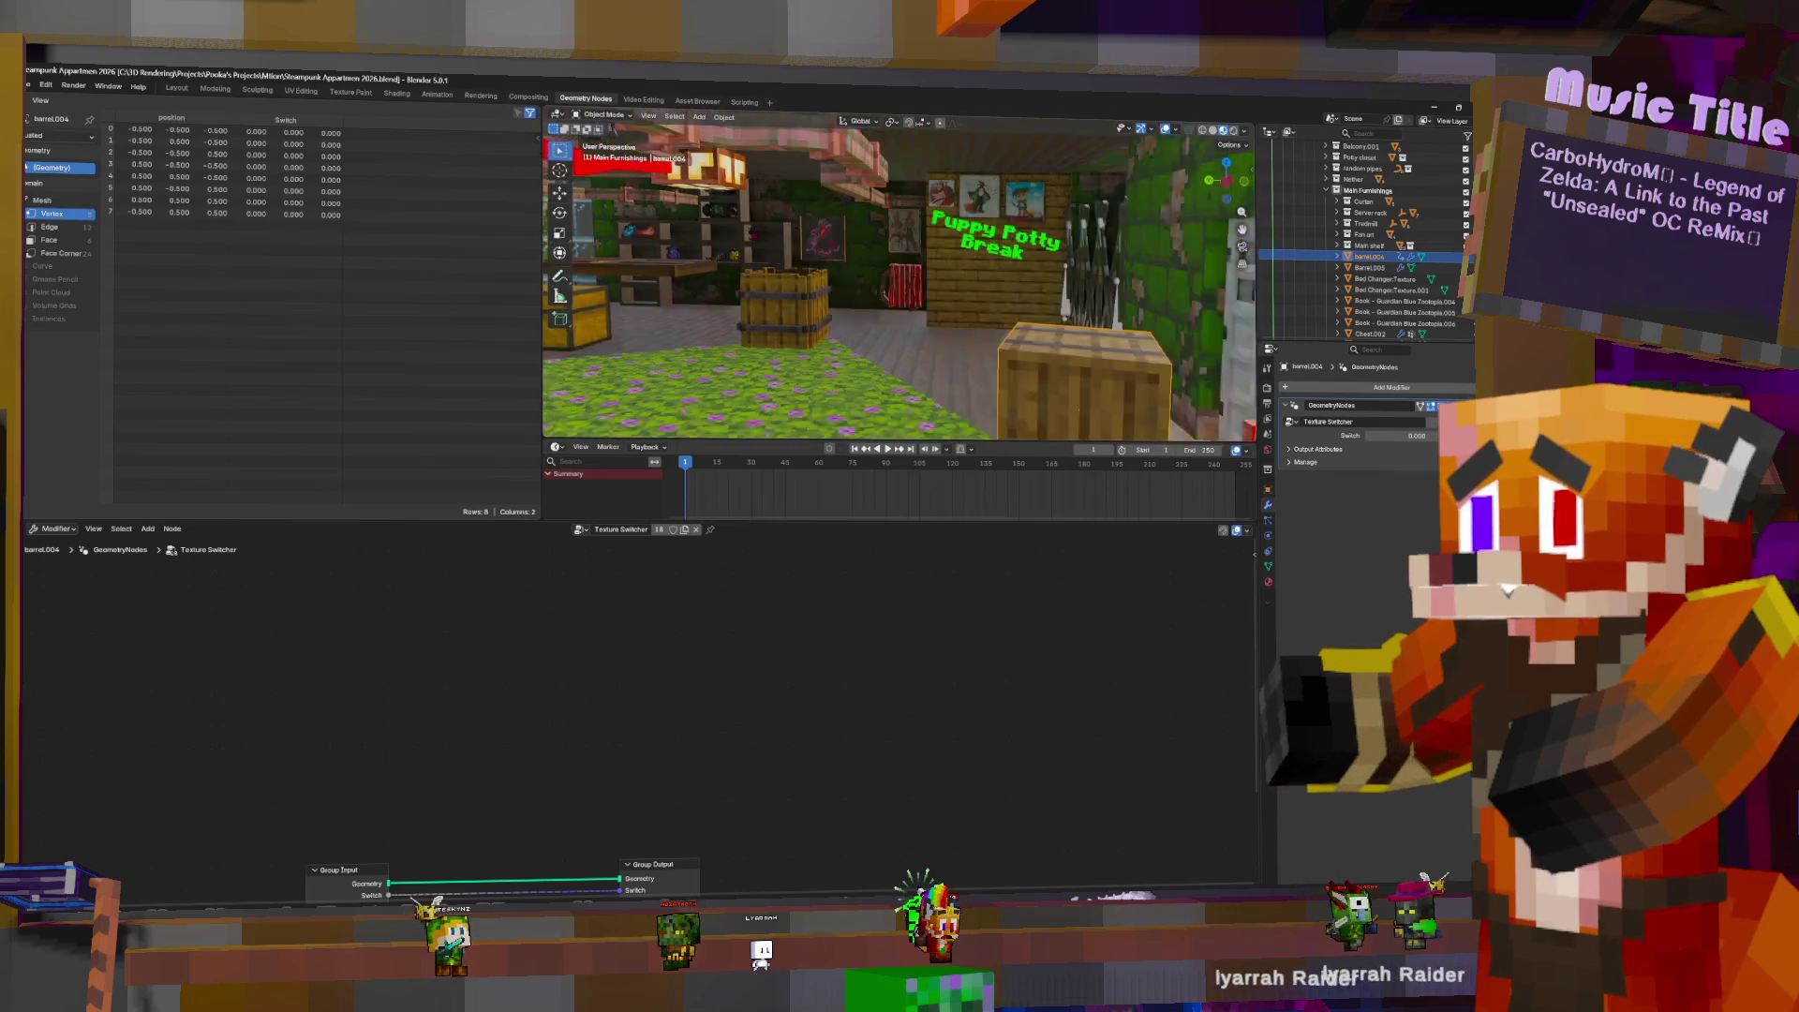
middle_click_drag(937, 255, 1063, 252)
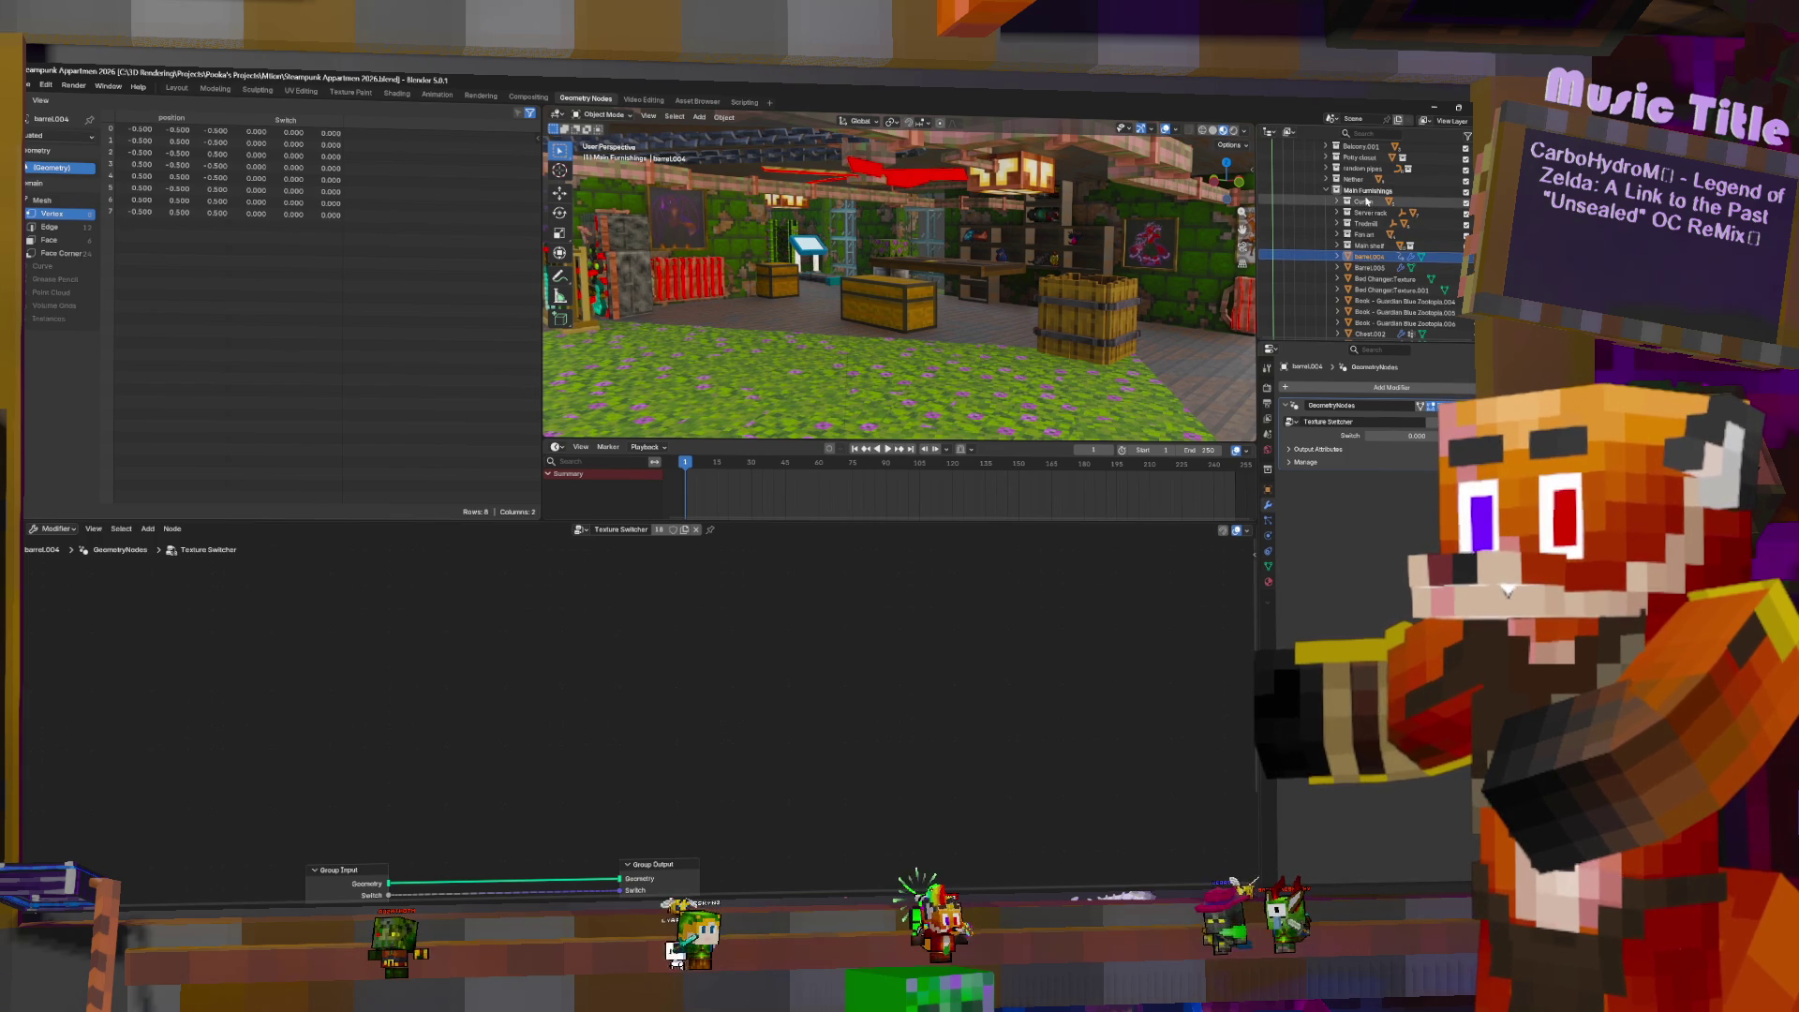
left_click(1365, 203)
left_click(1368, 224, "ctrl")
left_click(1368, 212, "ctrl")
left_click(1366, 244, "ctrl")
left_click(1365, 234, "ctrl")
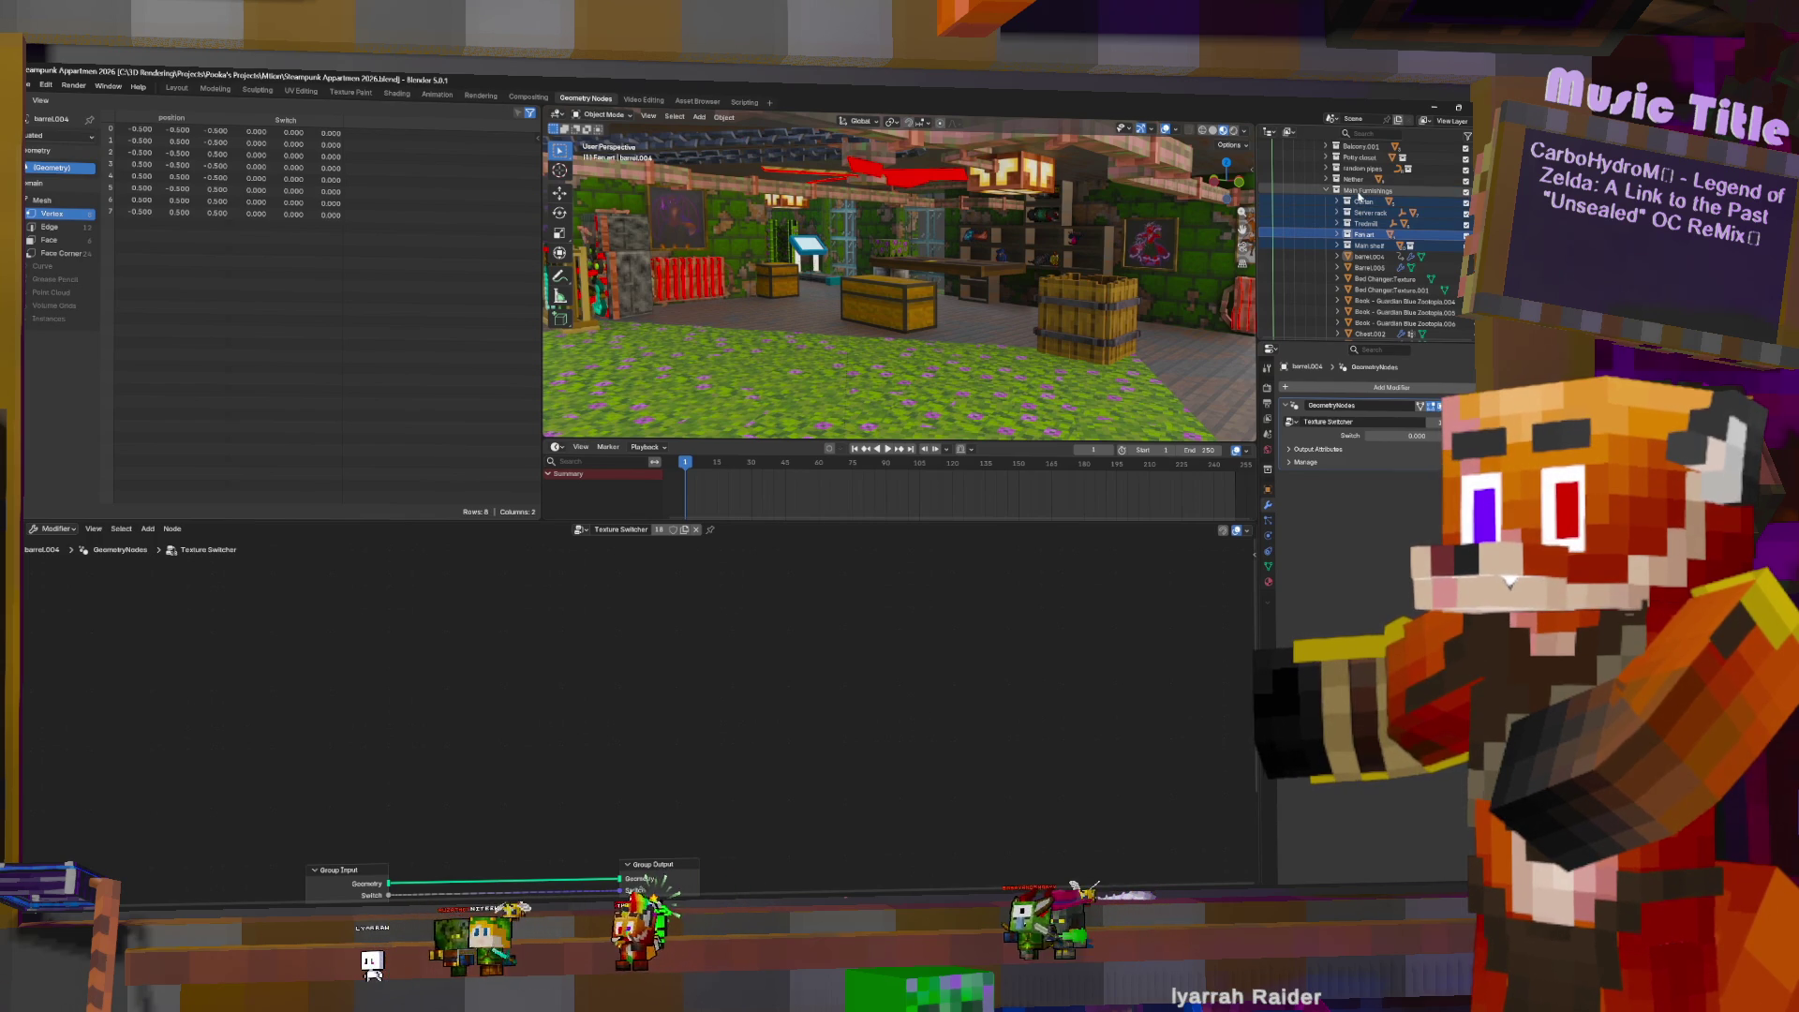
- Create a collection named Movable Objects under Apartments.001
scroll(1359, 192, "up", 5)
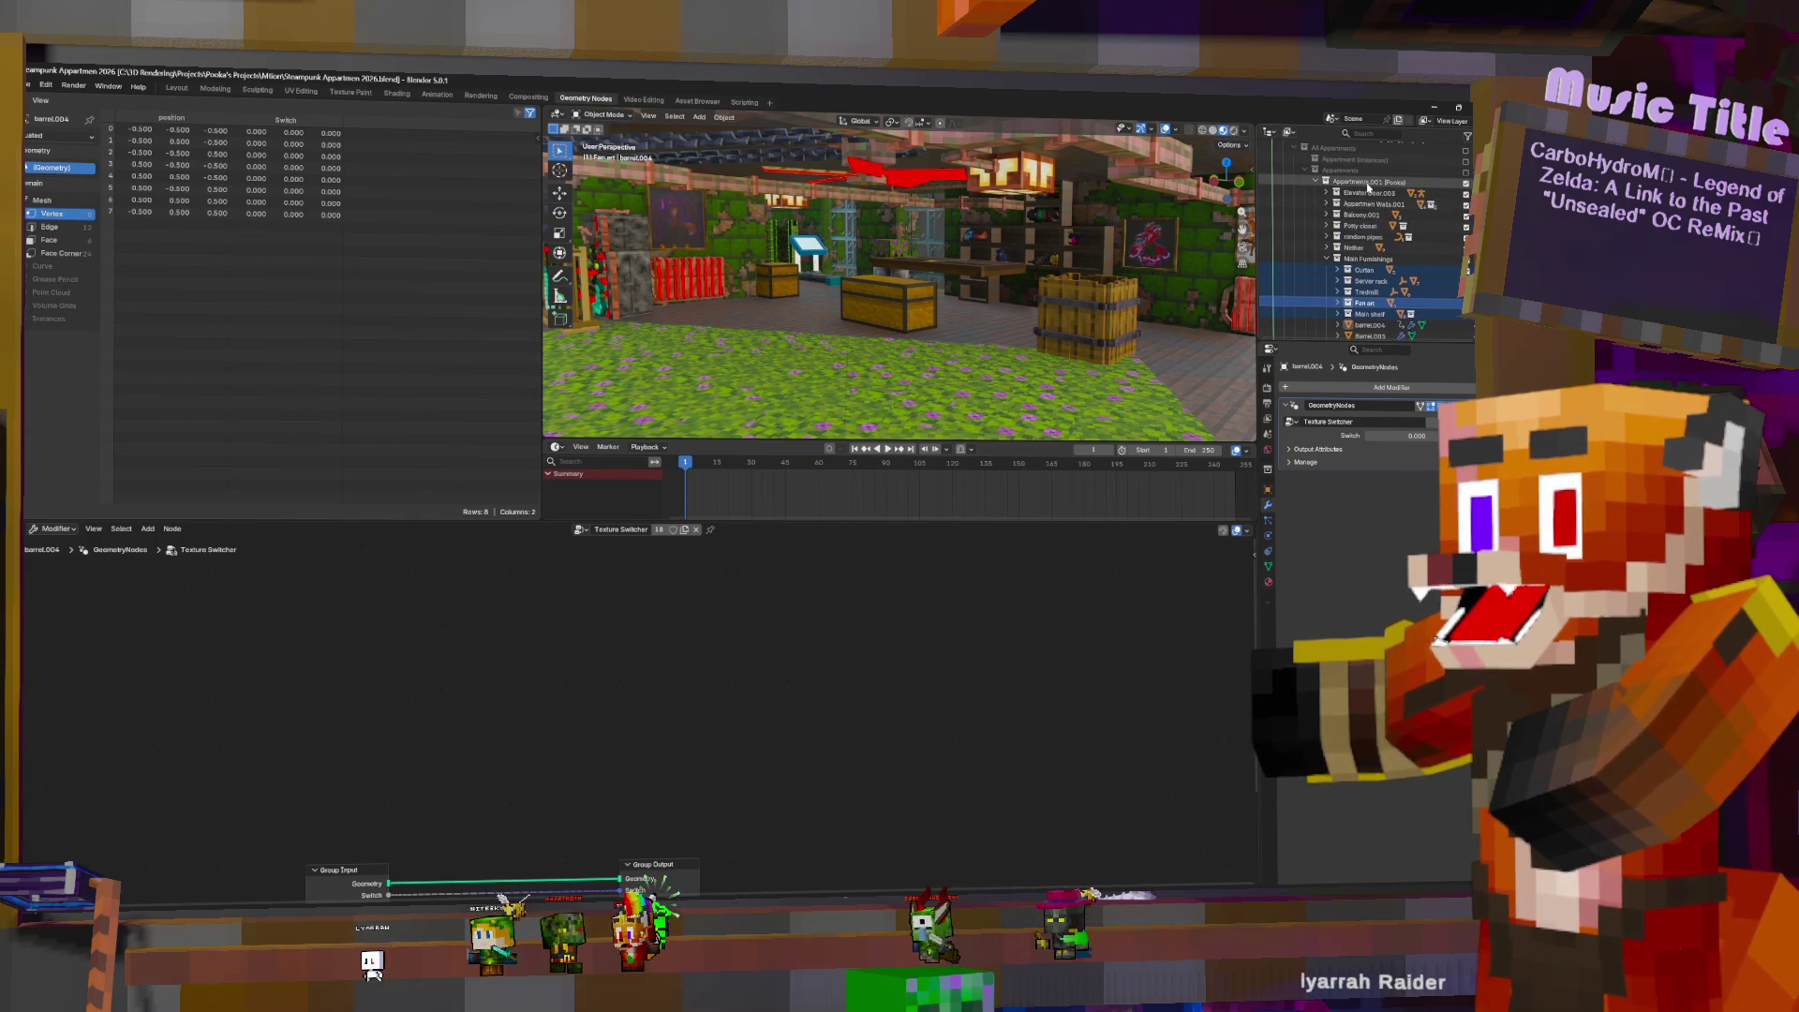
right_click(1359, 184)
key("Escape")
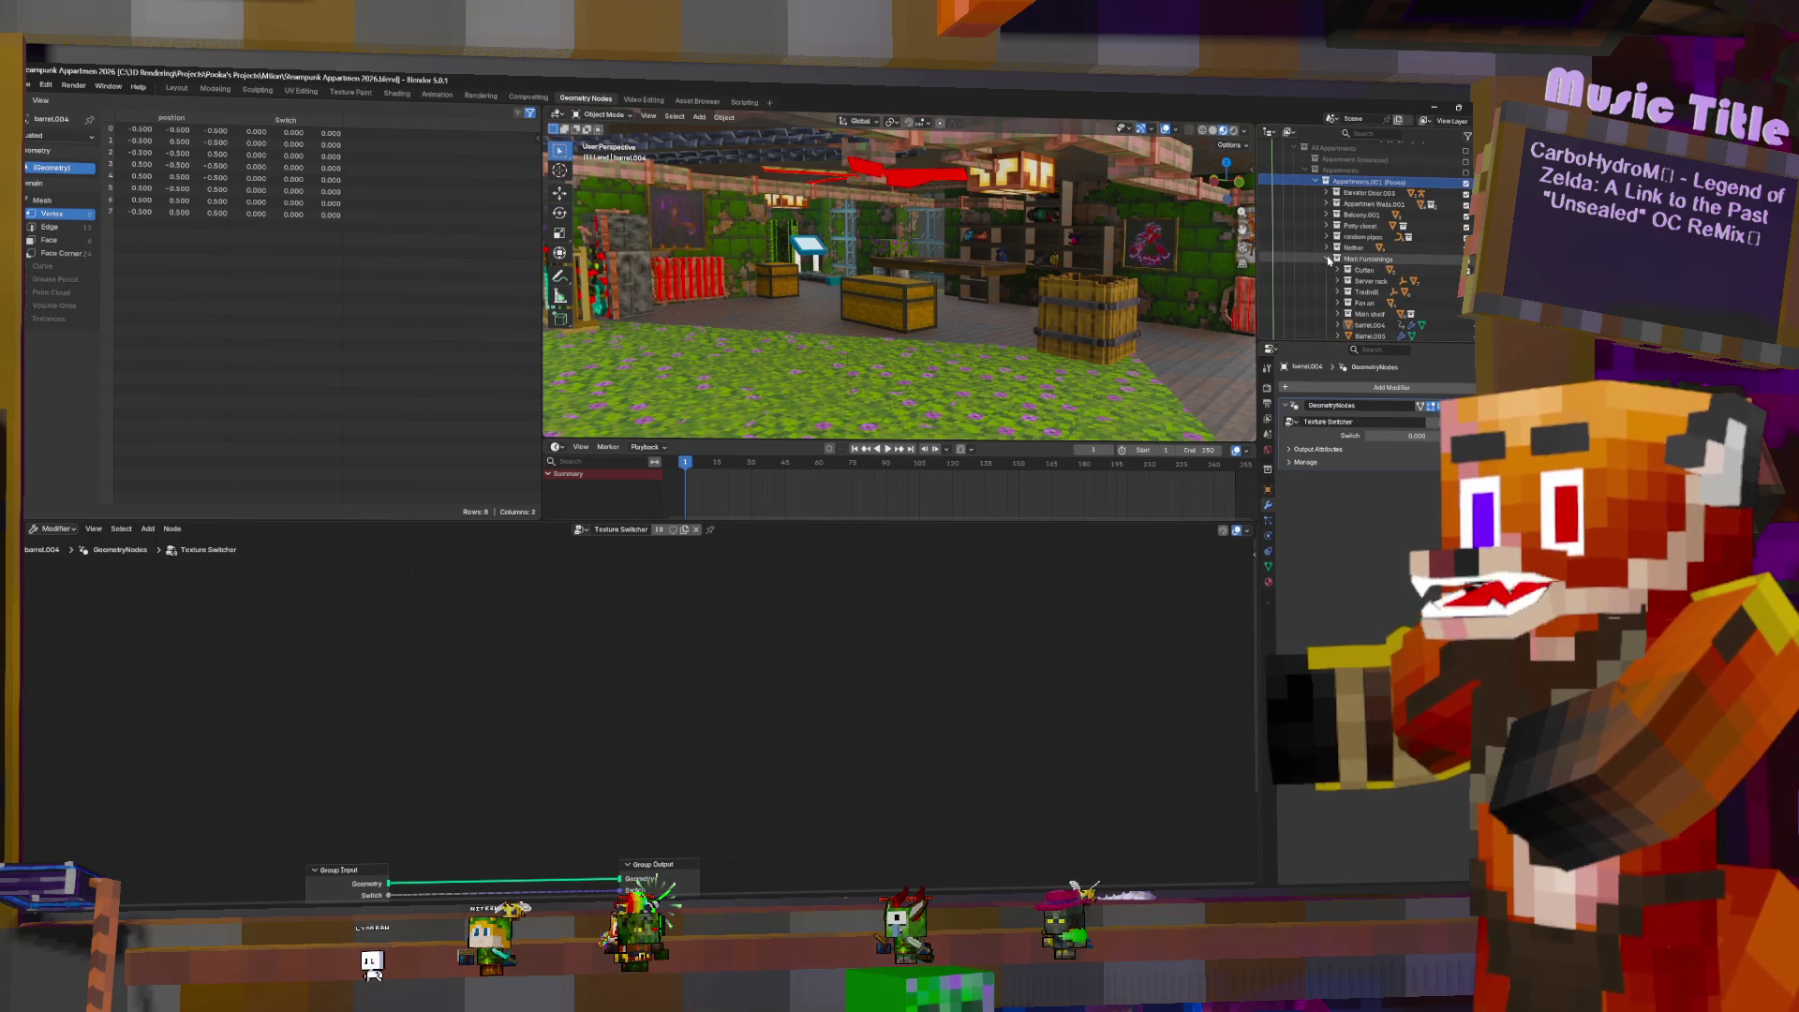
left_click(1369, 281)
scroll(1368, 283, "down", 2)
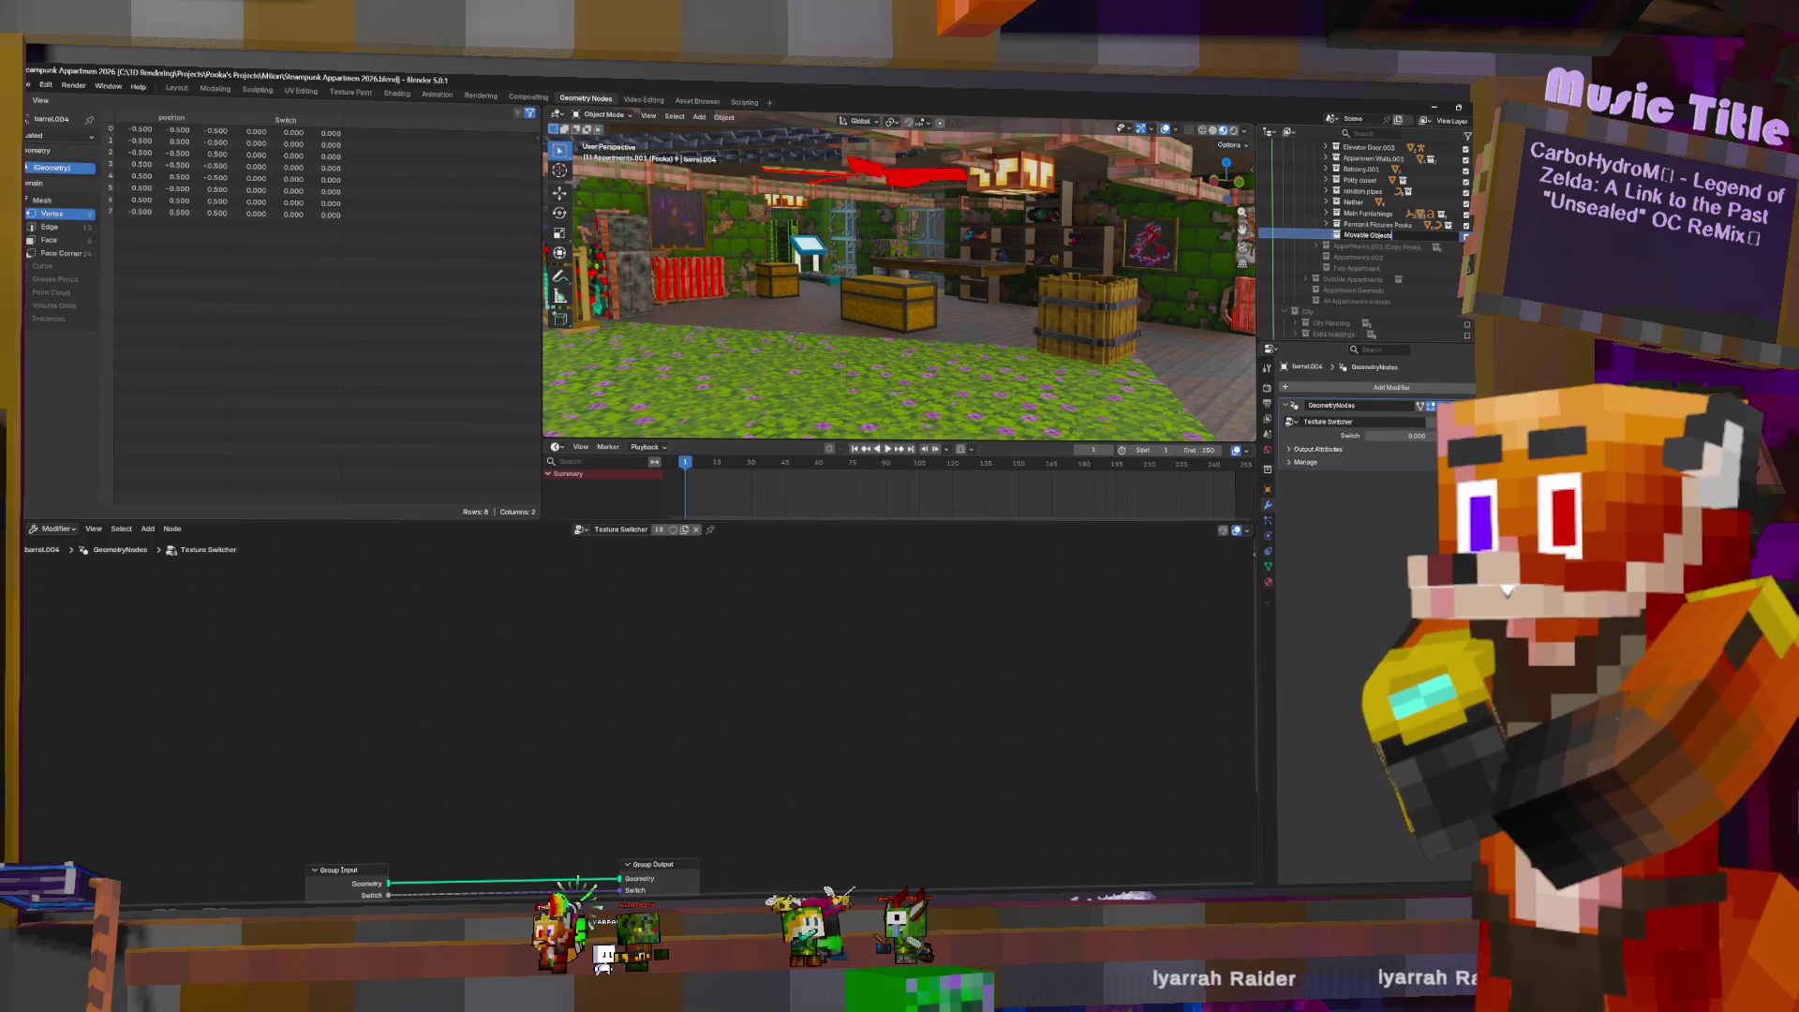
key("Return")
- Expand Main Furnishings and drag Barrel.005 into the Movable Objects collection
left_click(1327, 215)
scroll(1368, 244, "down", 1)
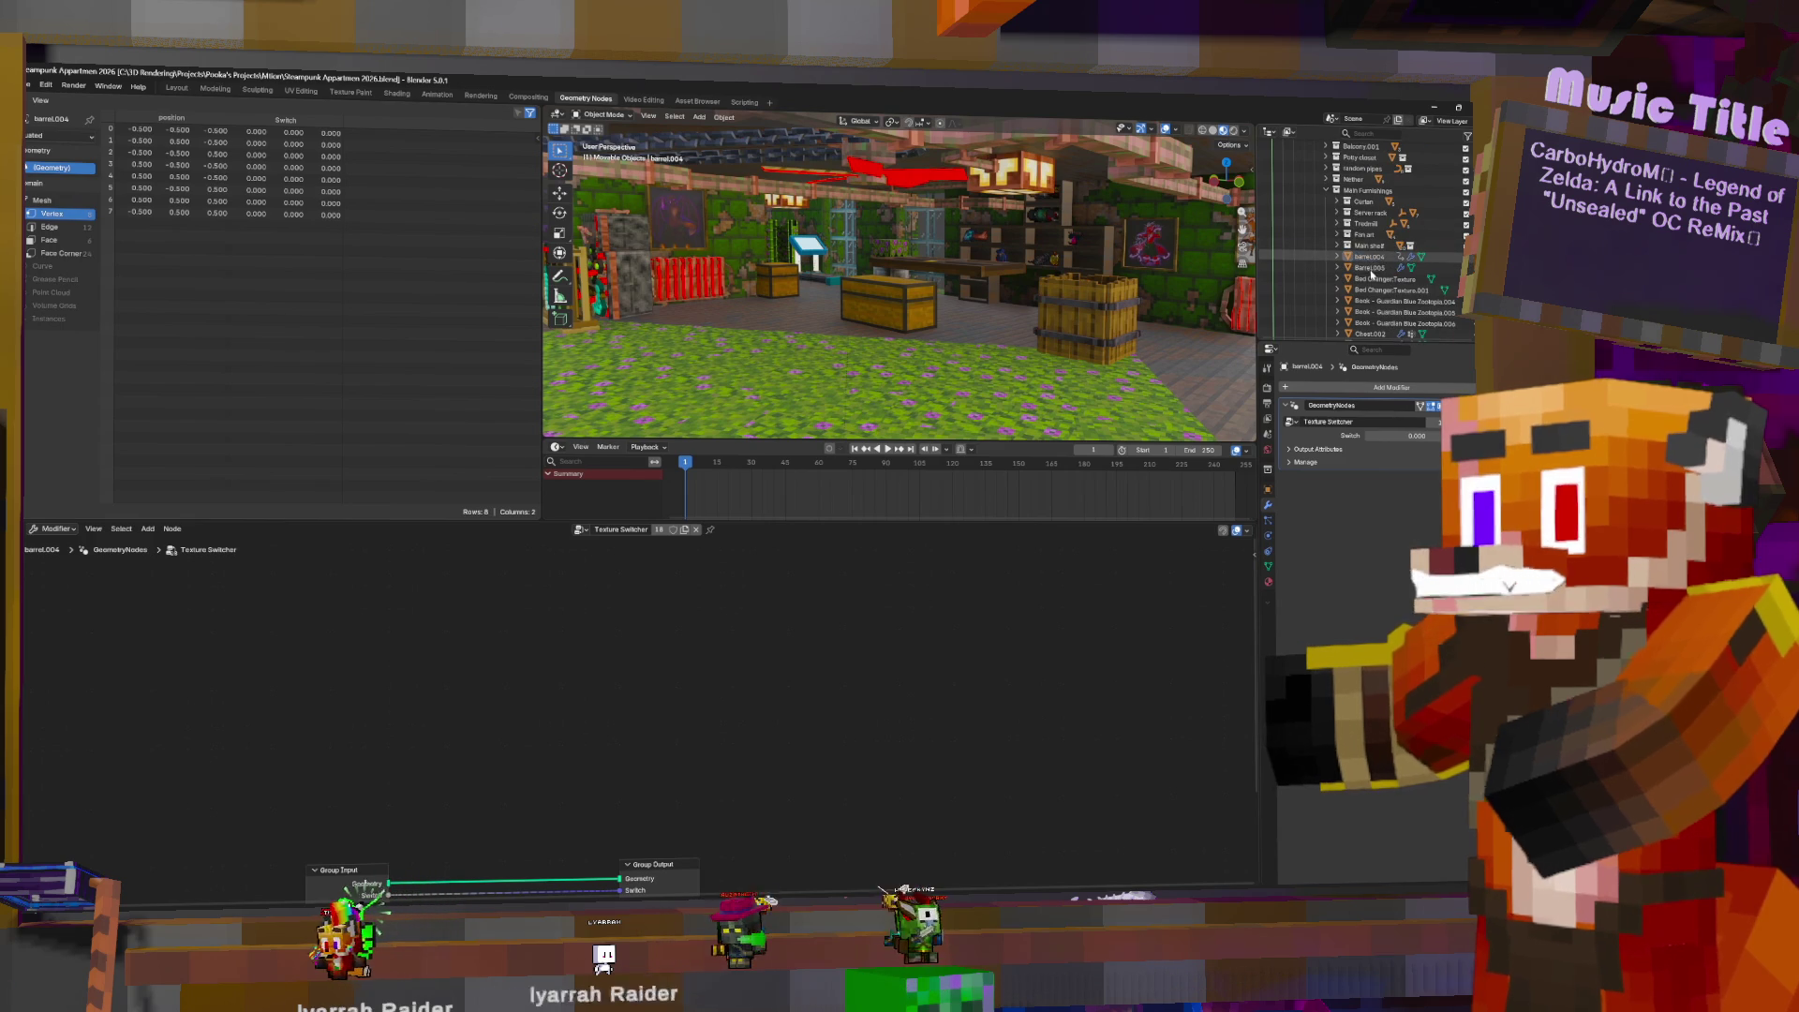
left_click(1370, 268)
mouse_move(1379, 265)
left_mouse_down()
mouse_move(1378, 330)
mouse_move(1382, 281)
left_mouse_up()
scroll(1409, 217, "up", 5)
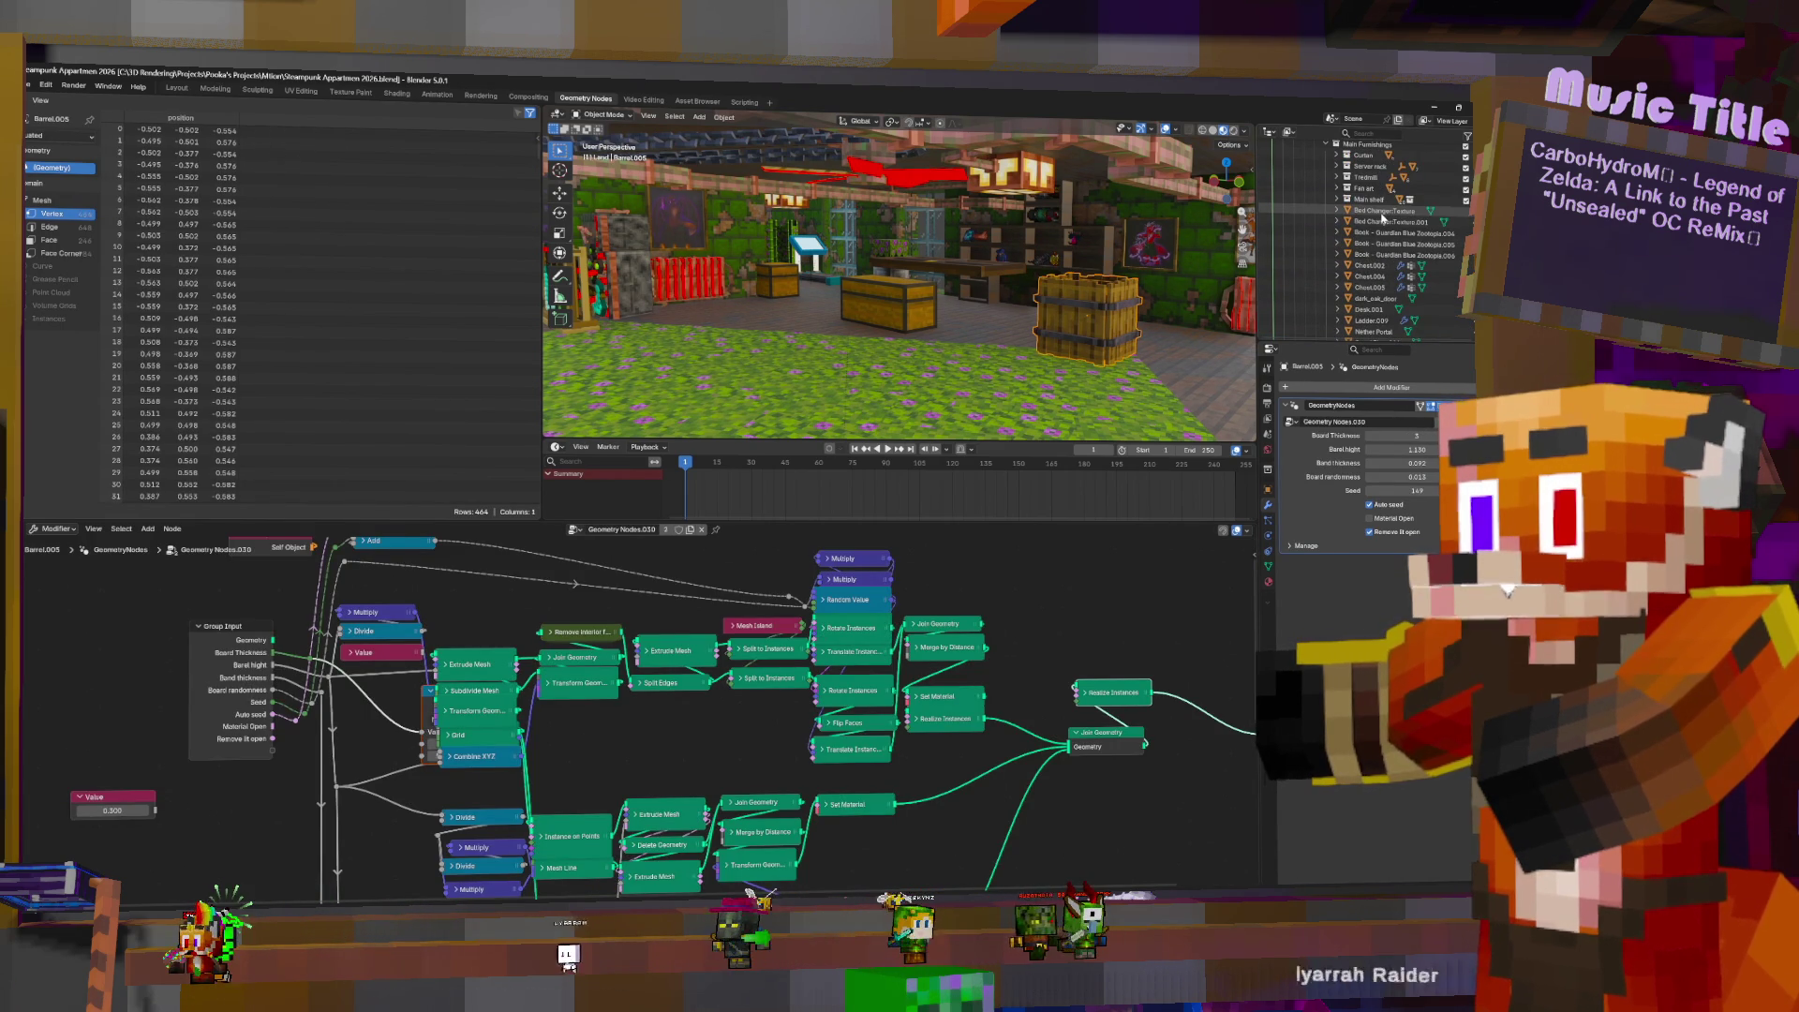
left_click(1382, 214)
mouse_move(1122, 237)
middle_mouse_down()
mouse_move(1191, 240)
mouse_move(1152, 242)
middle_mouse_up()
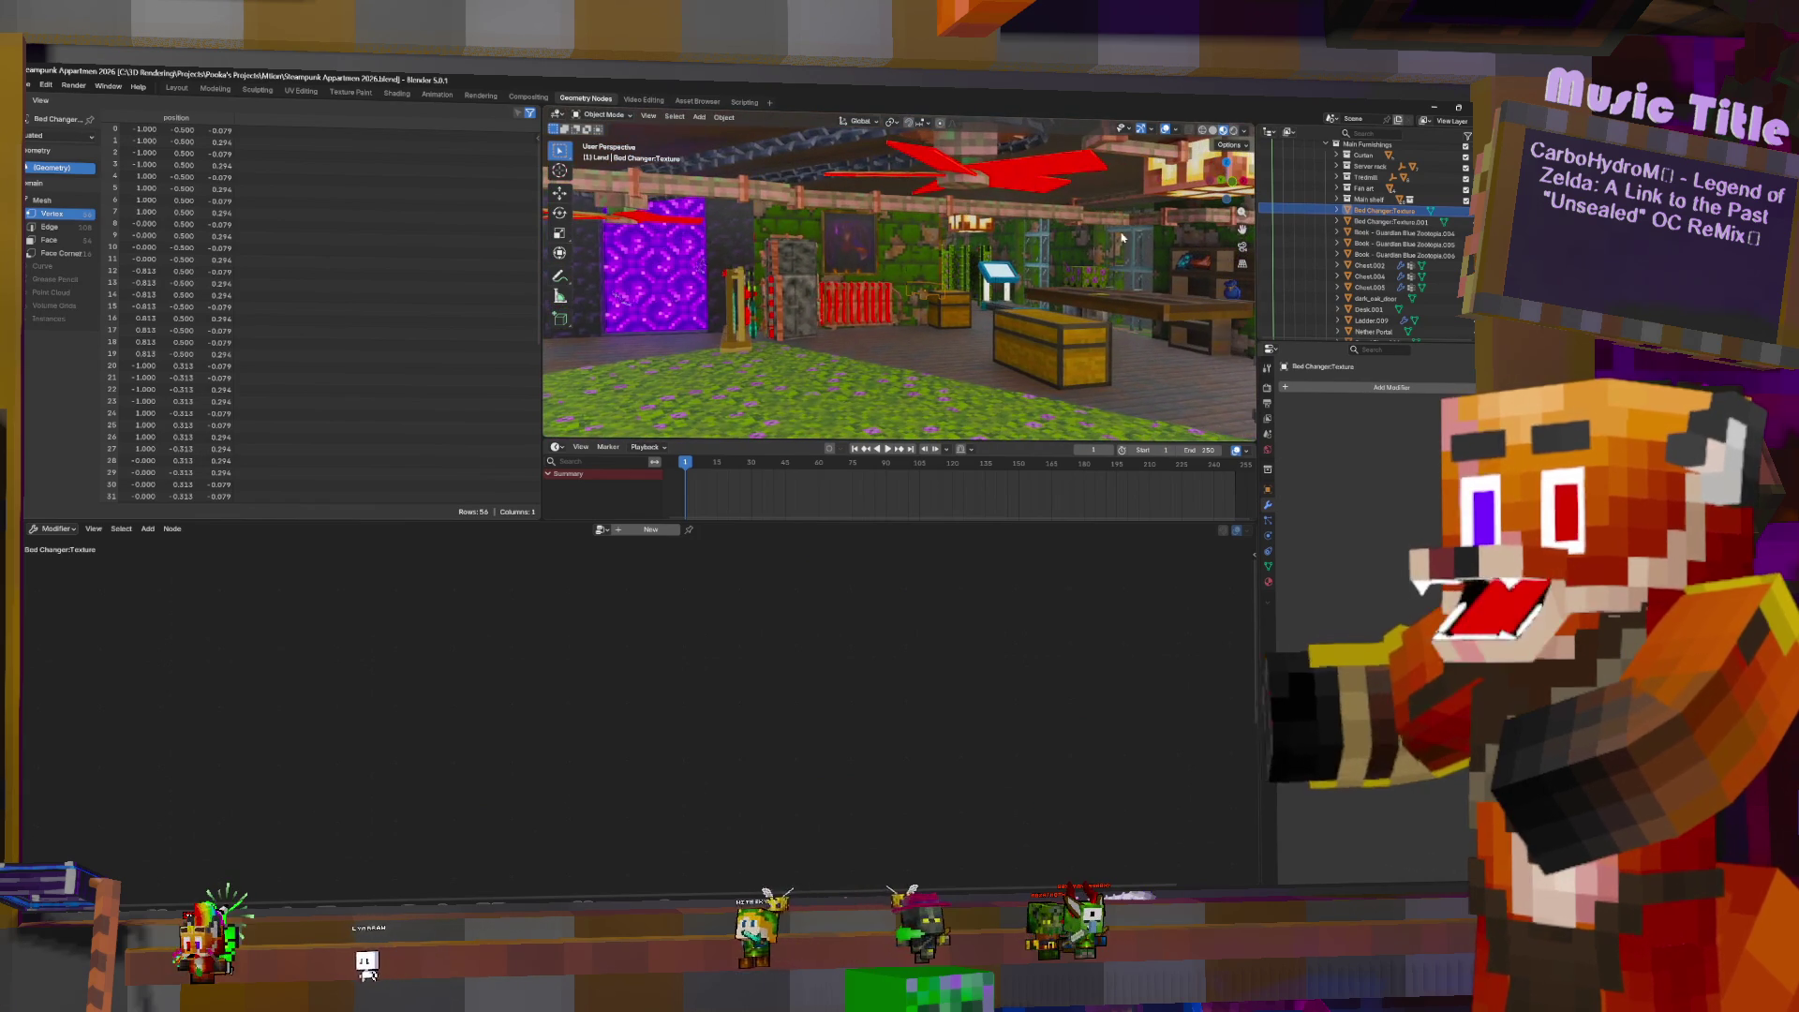
left_click(1403, 235)
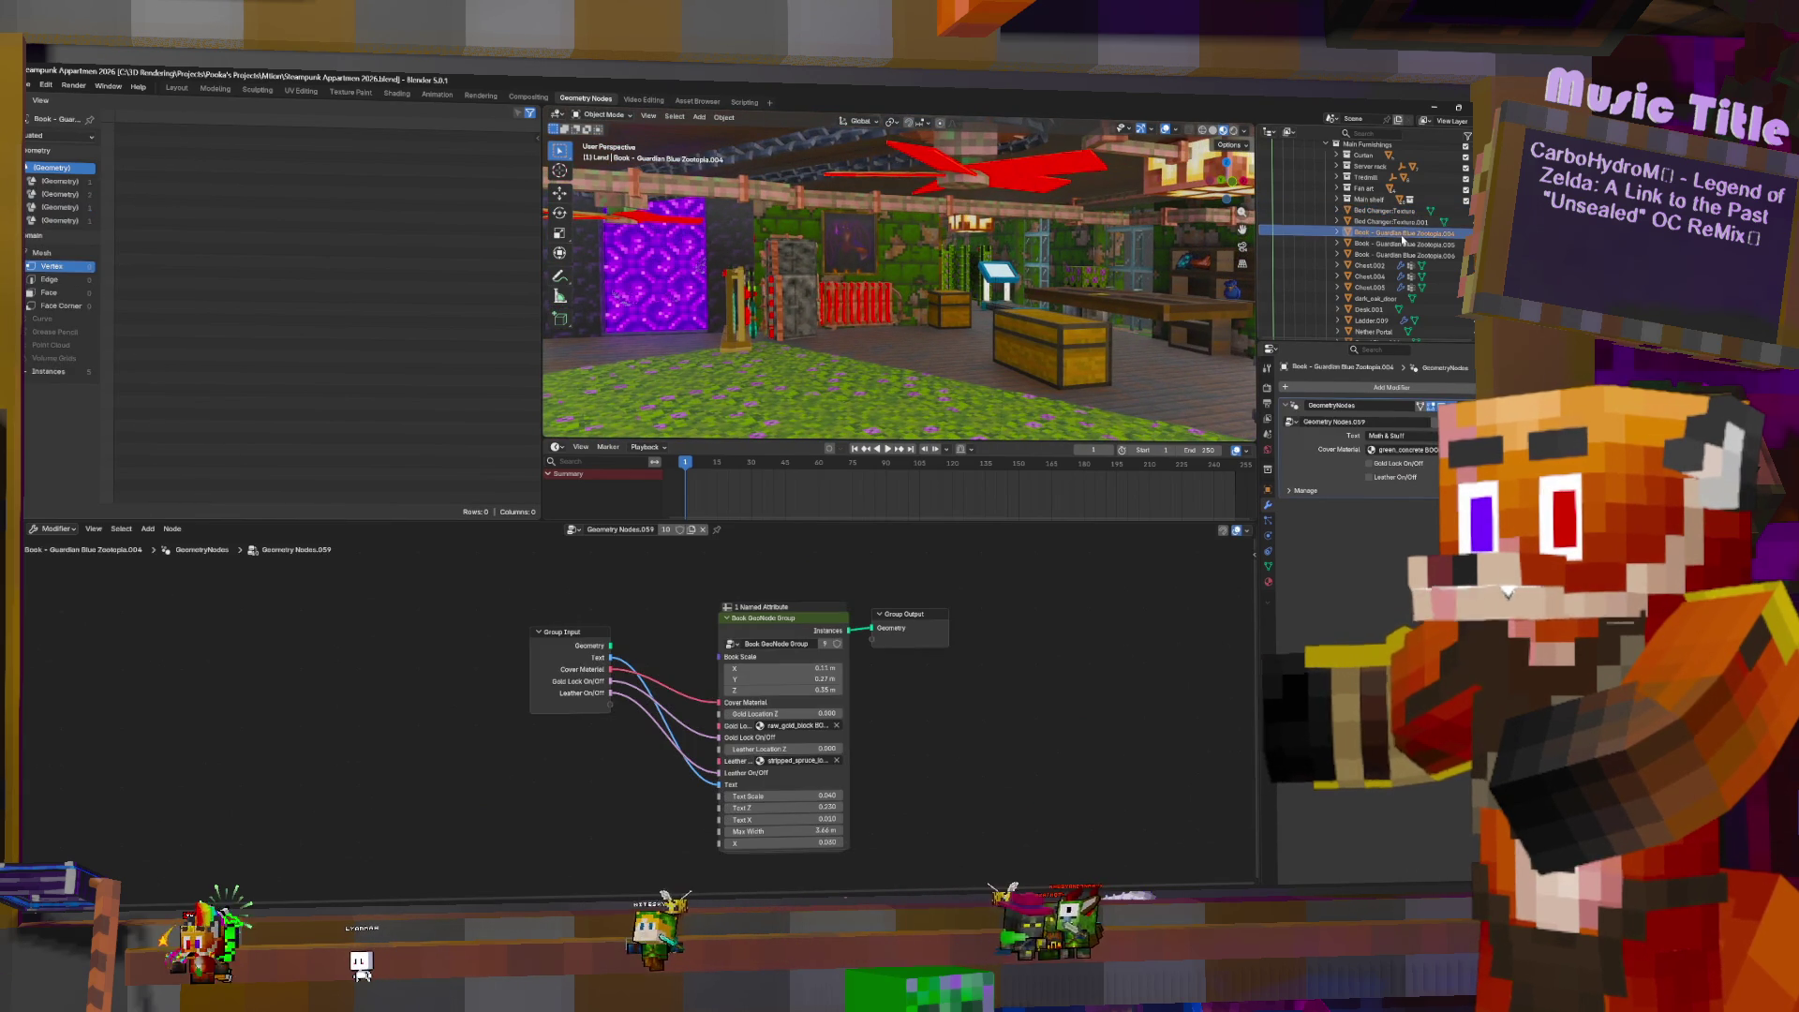
left_click(1378, 266)
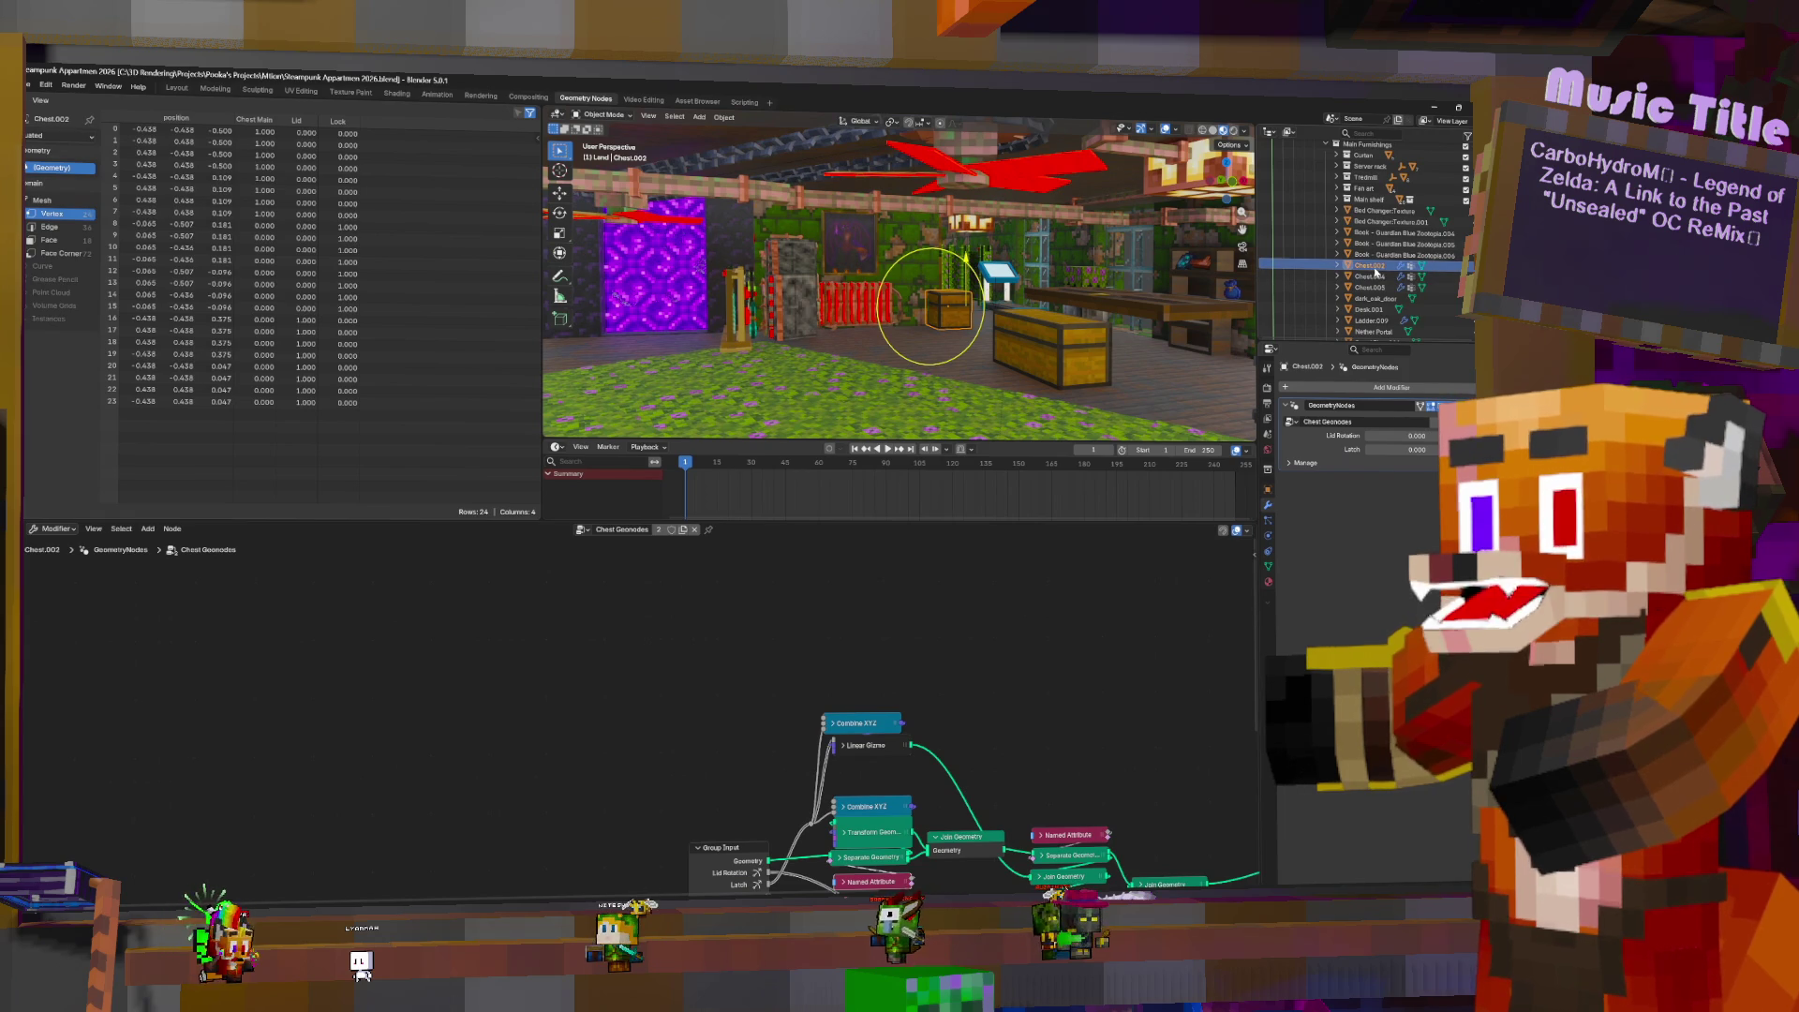
left_click(1375, 288, "shift")
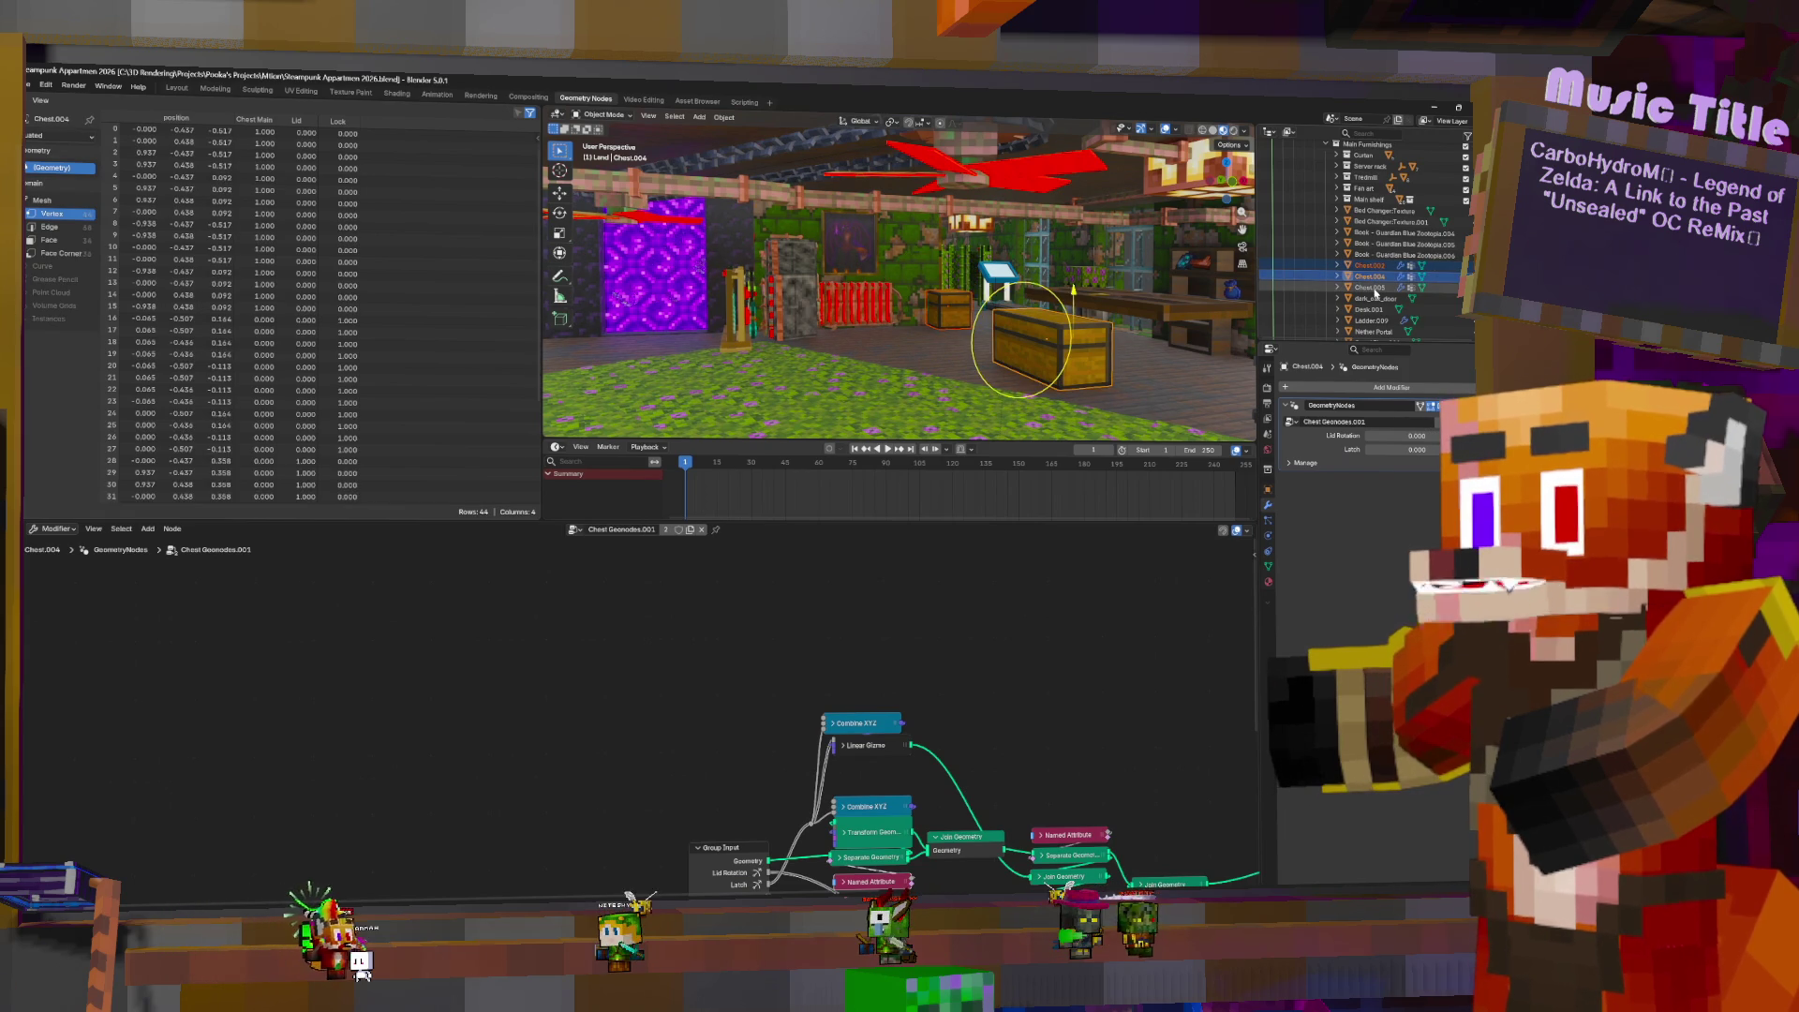
left_click(1375, 288, "ctrl")
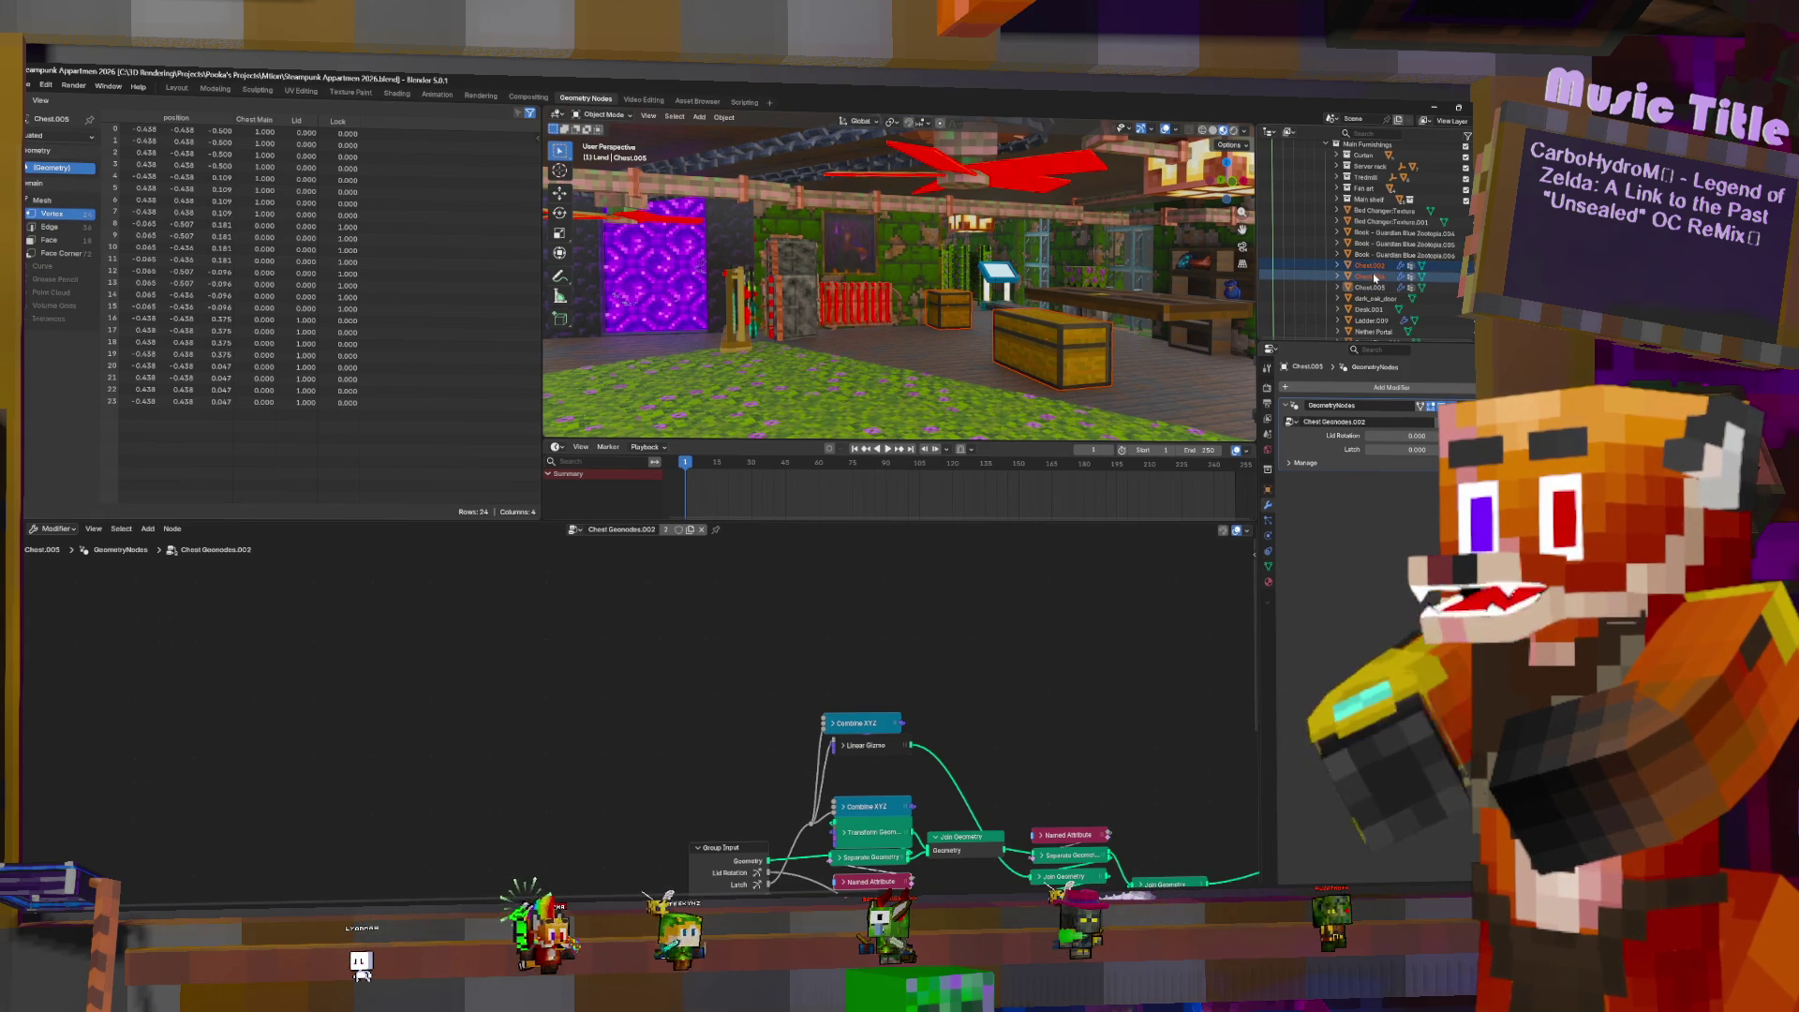
scroll(1387, 282, "down", 5)
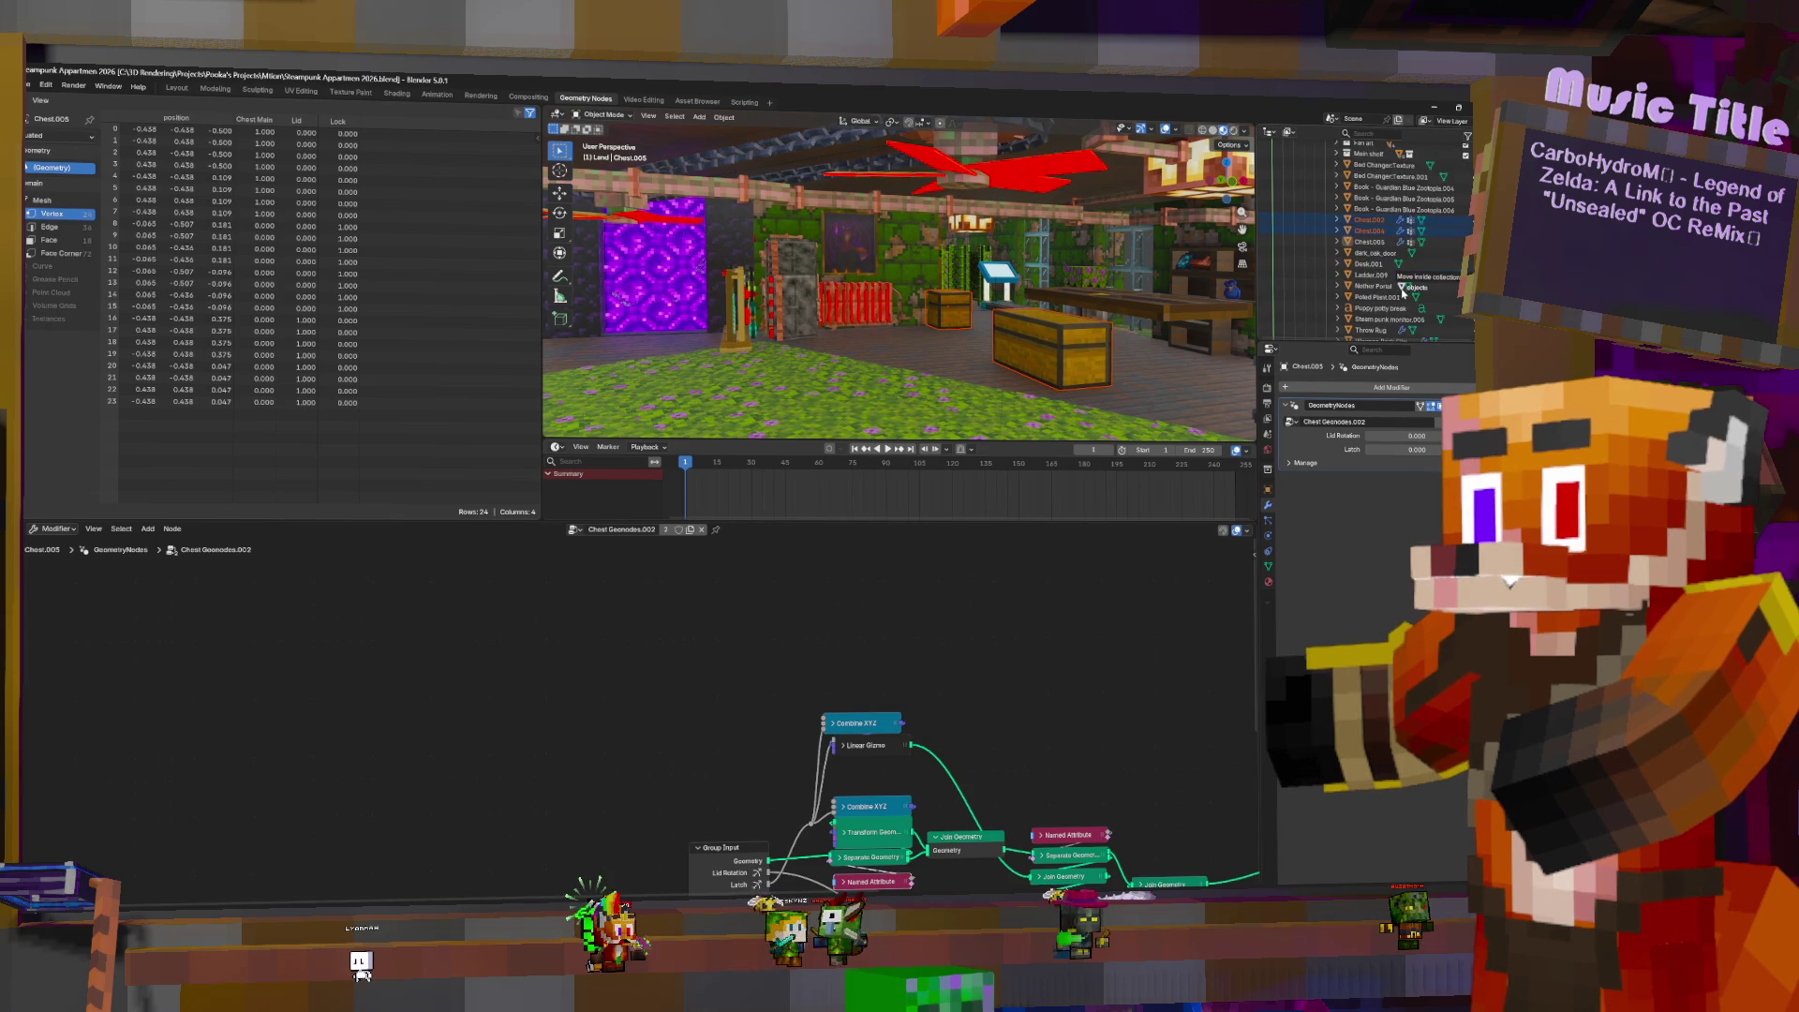
scroll(1385, 225, "up", 1)
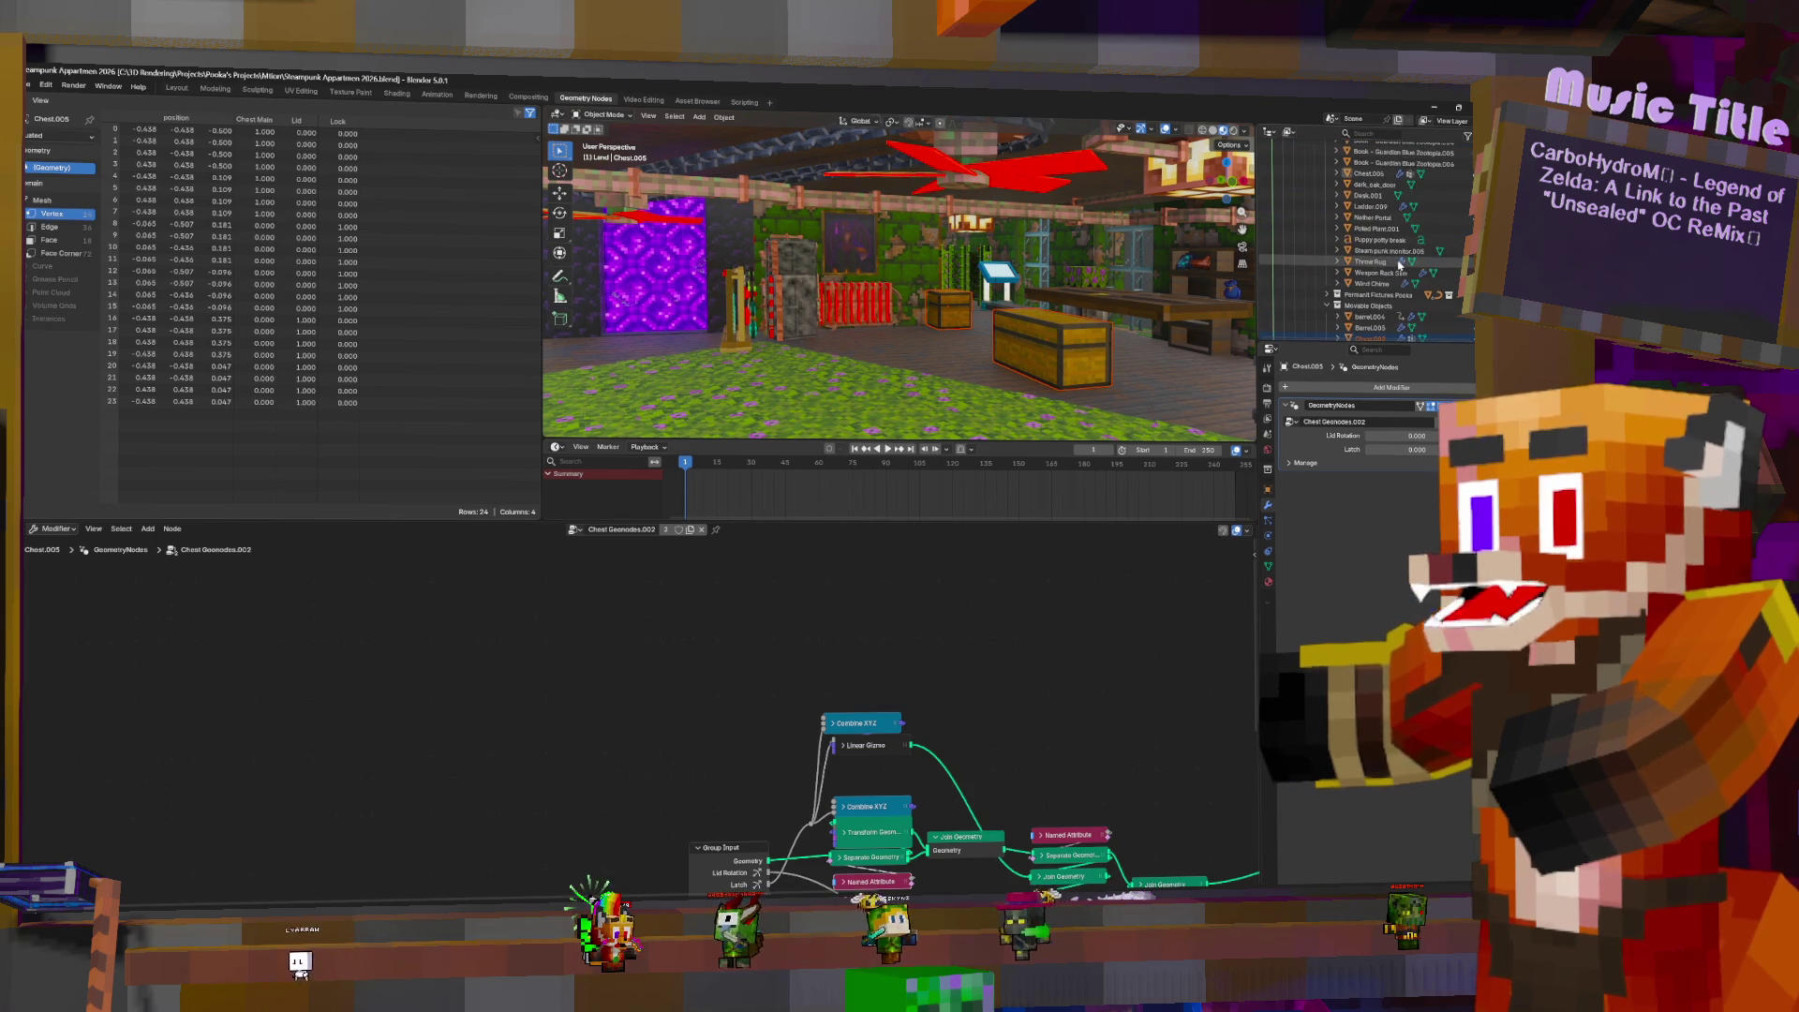
left_click(1381, 185)
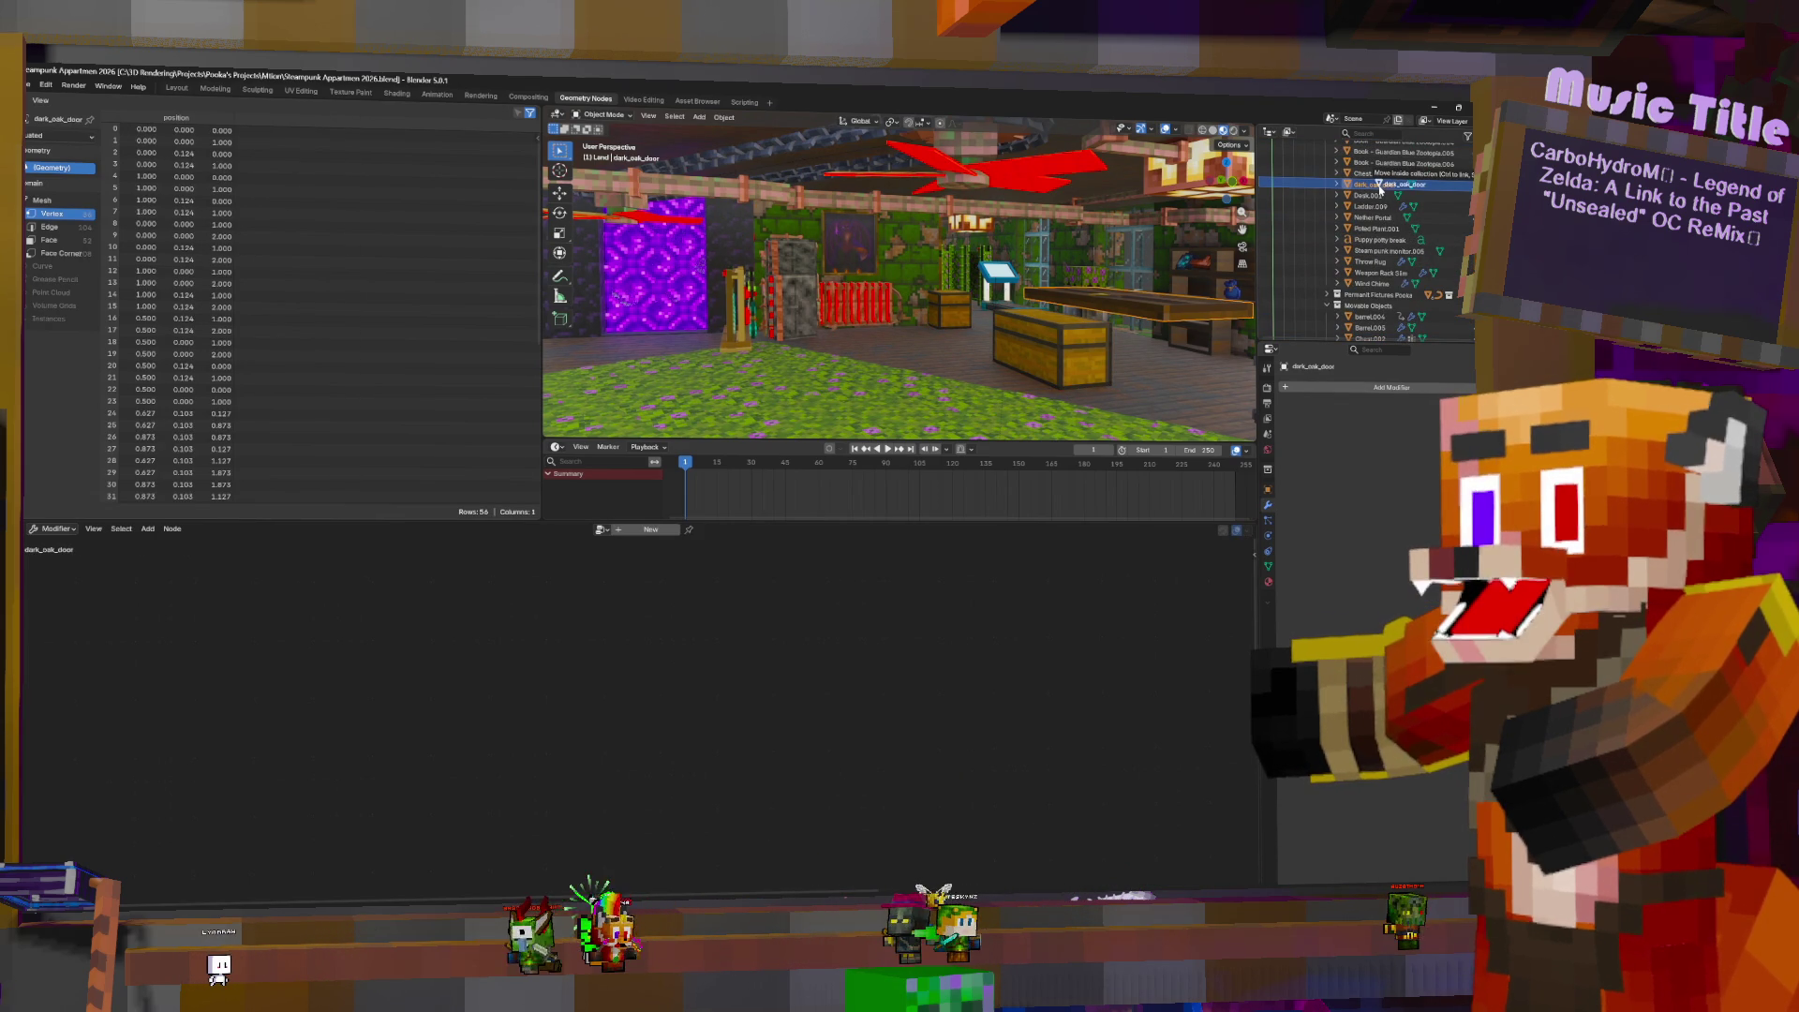
key("KP_Decimal")
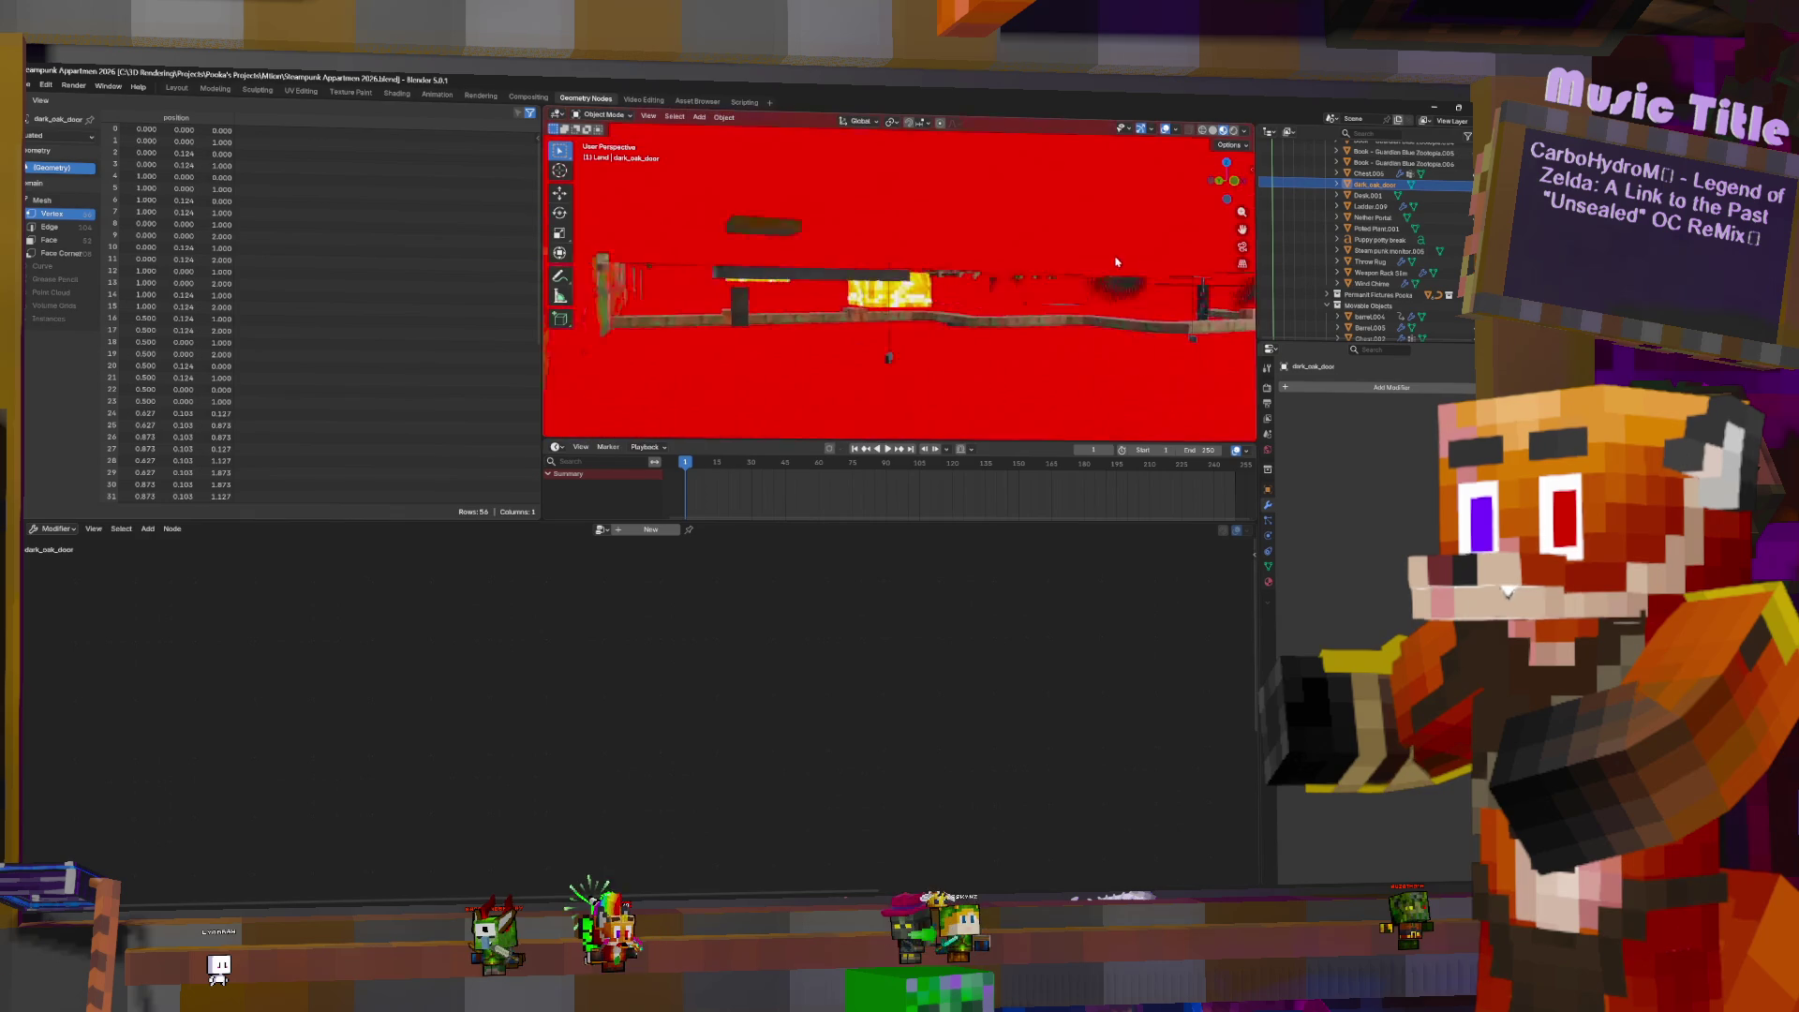
middle_click_drag(996, 274, 1057, 285)
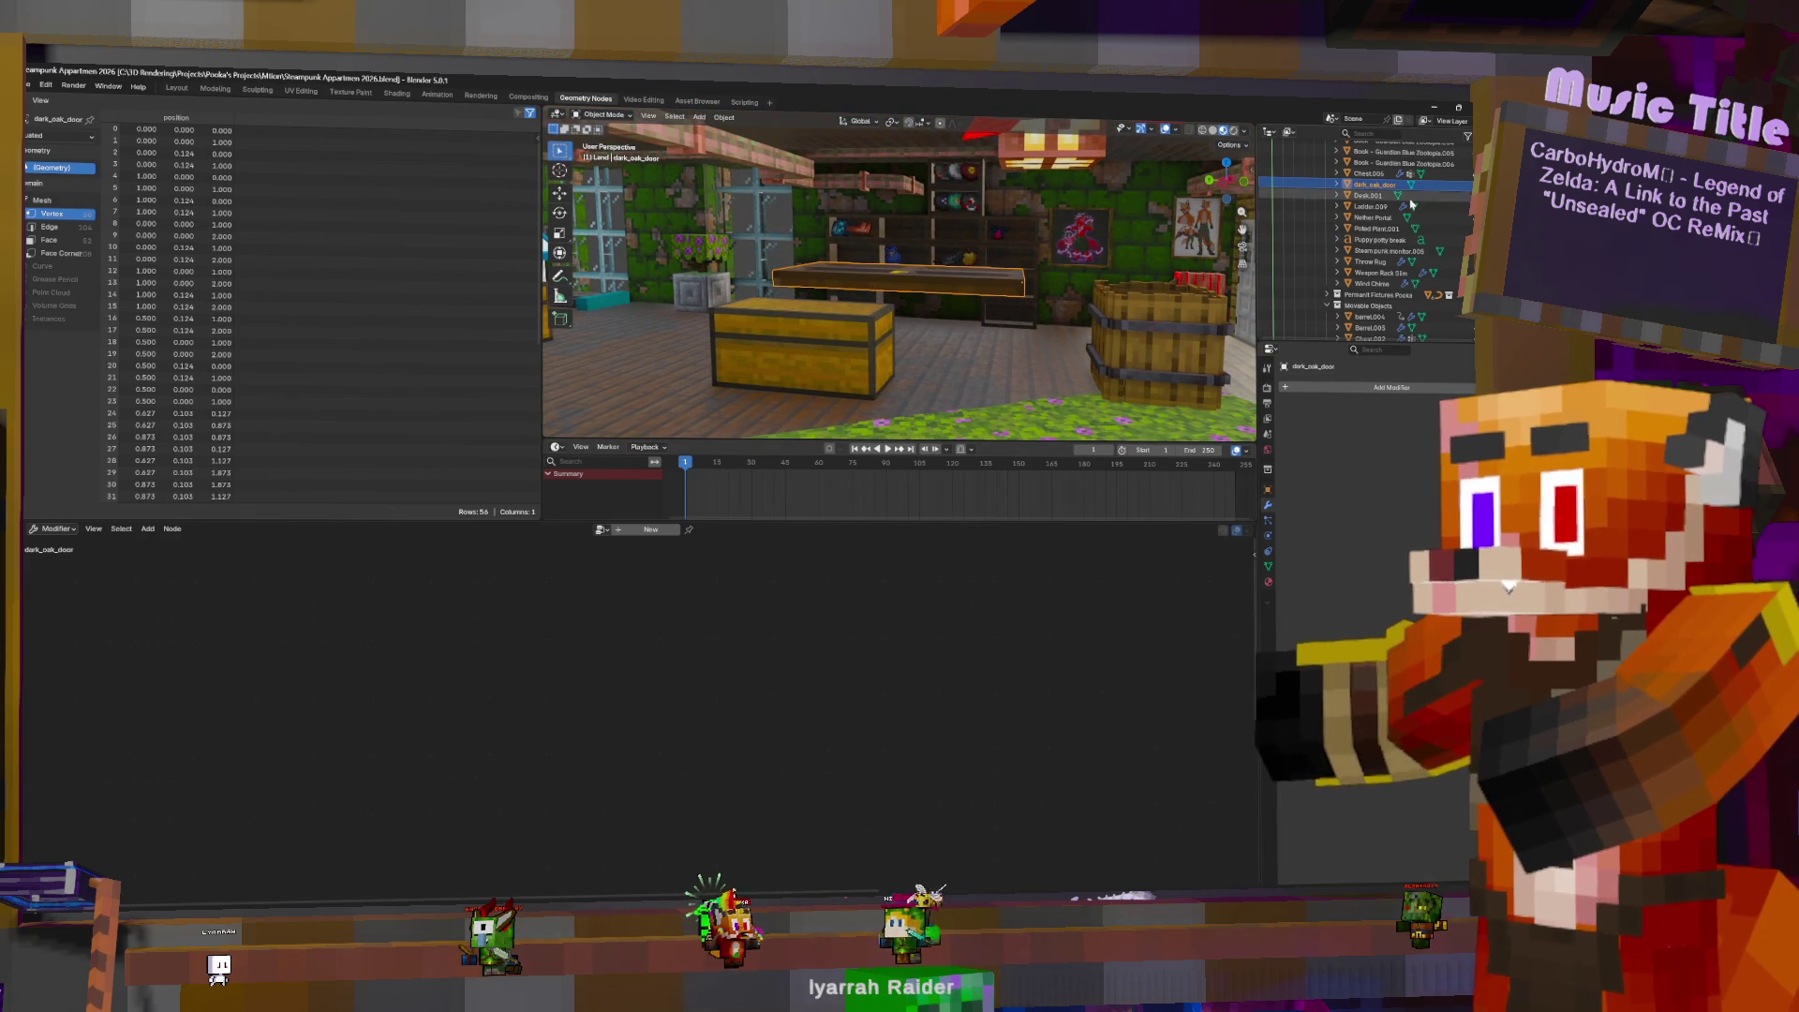
left_click(1124, 333)
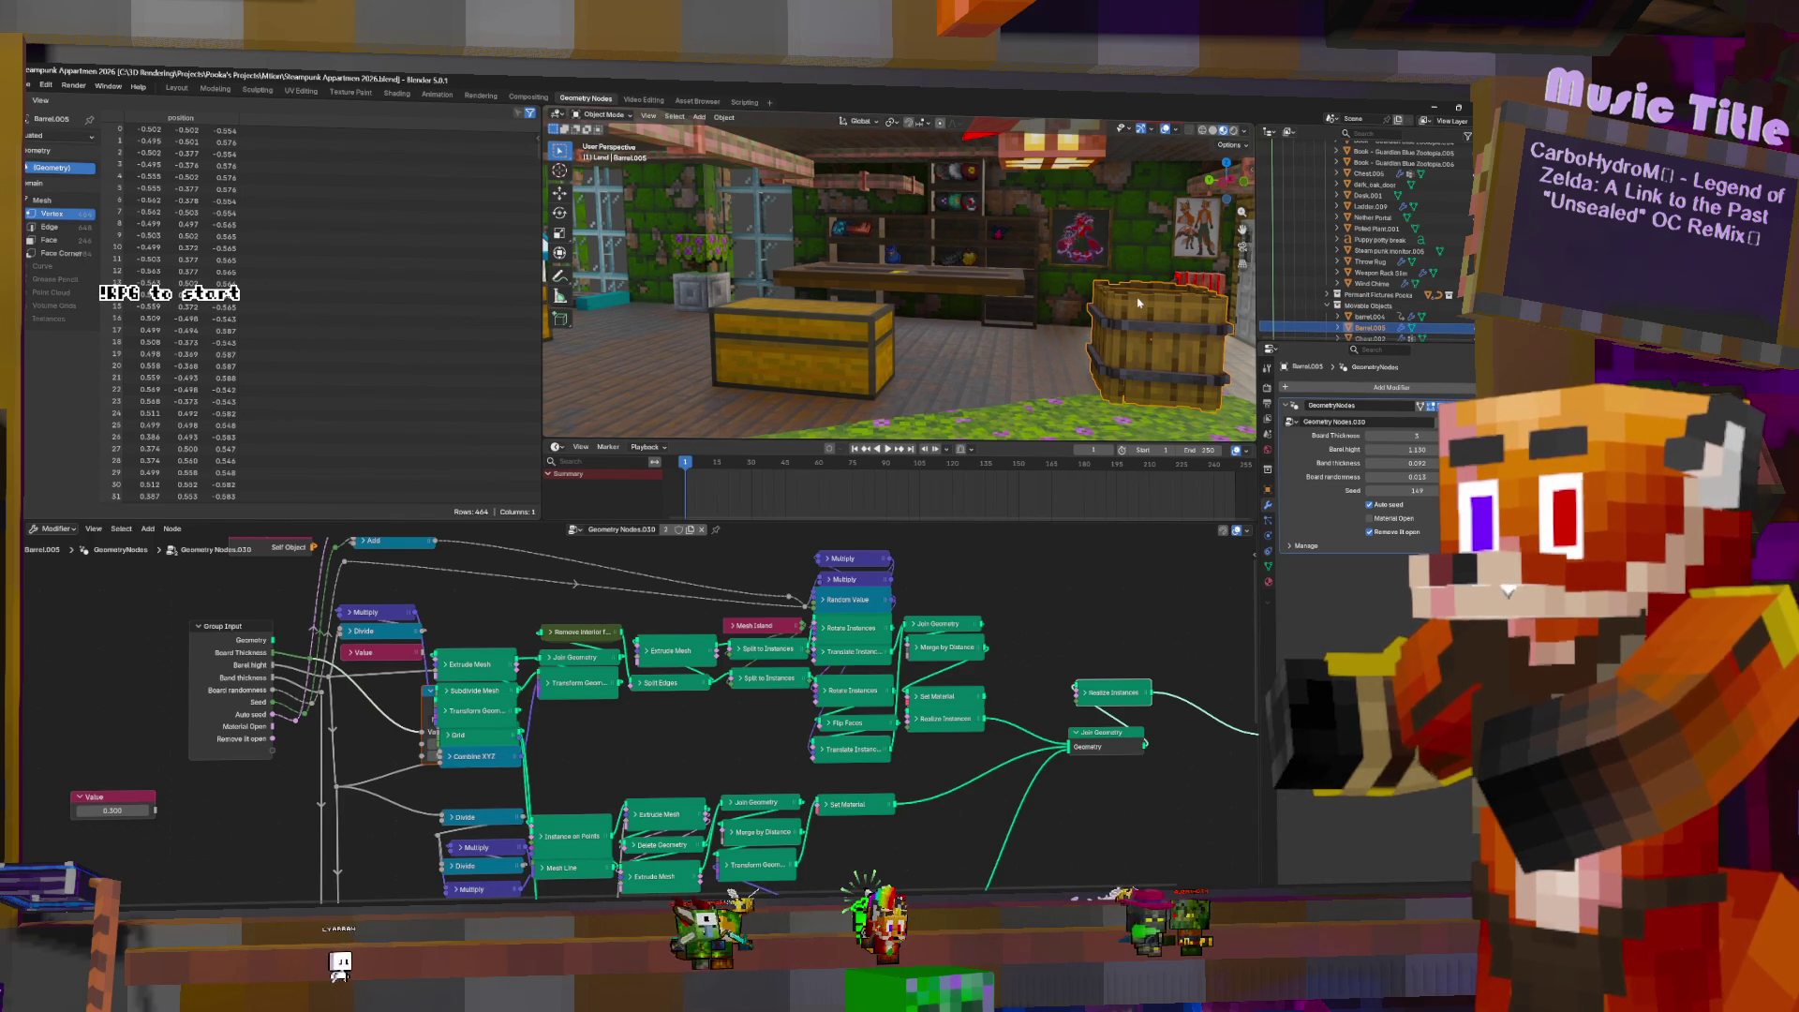
scroll(1108, 310, "down", 3)
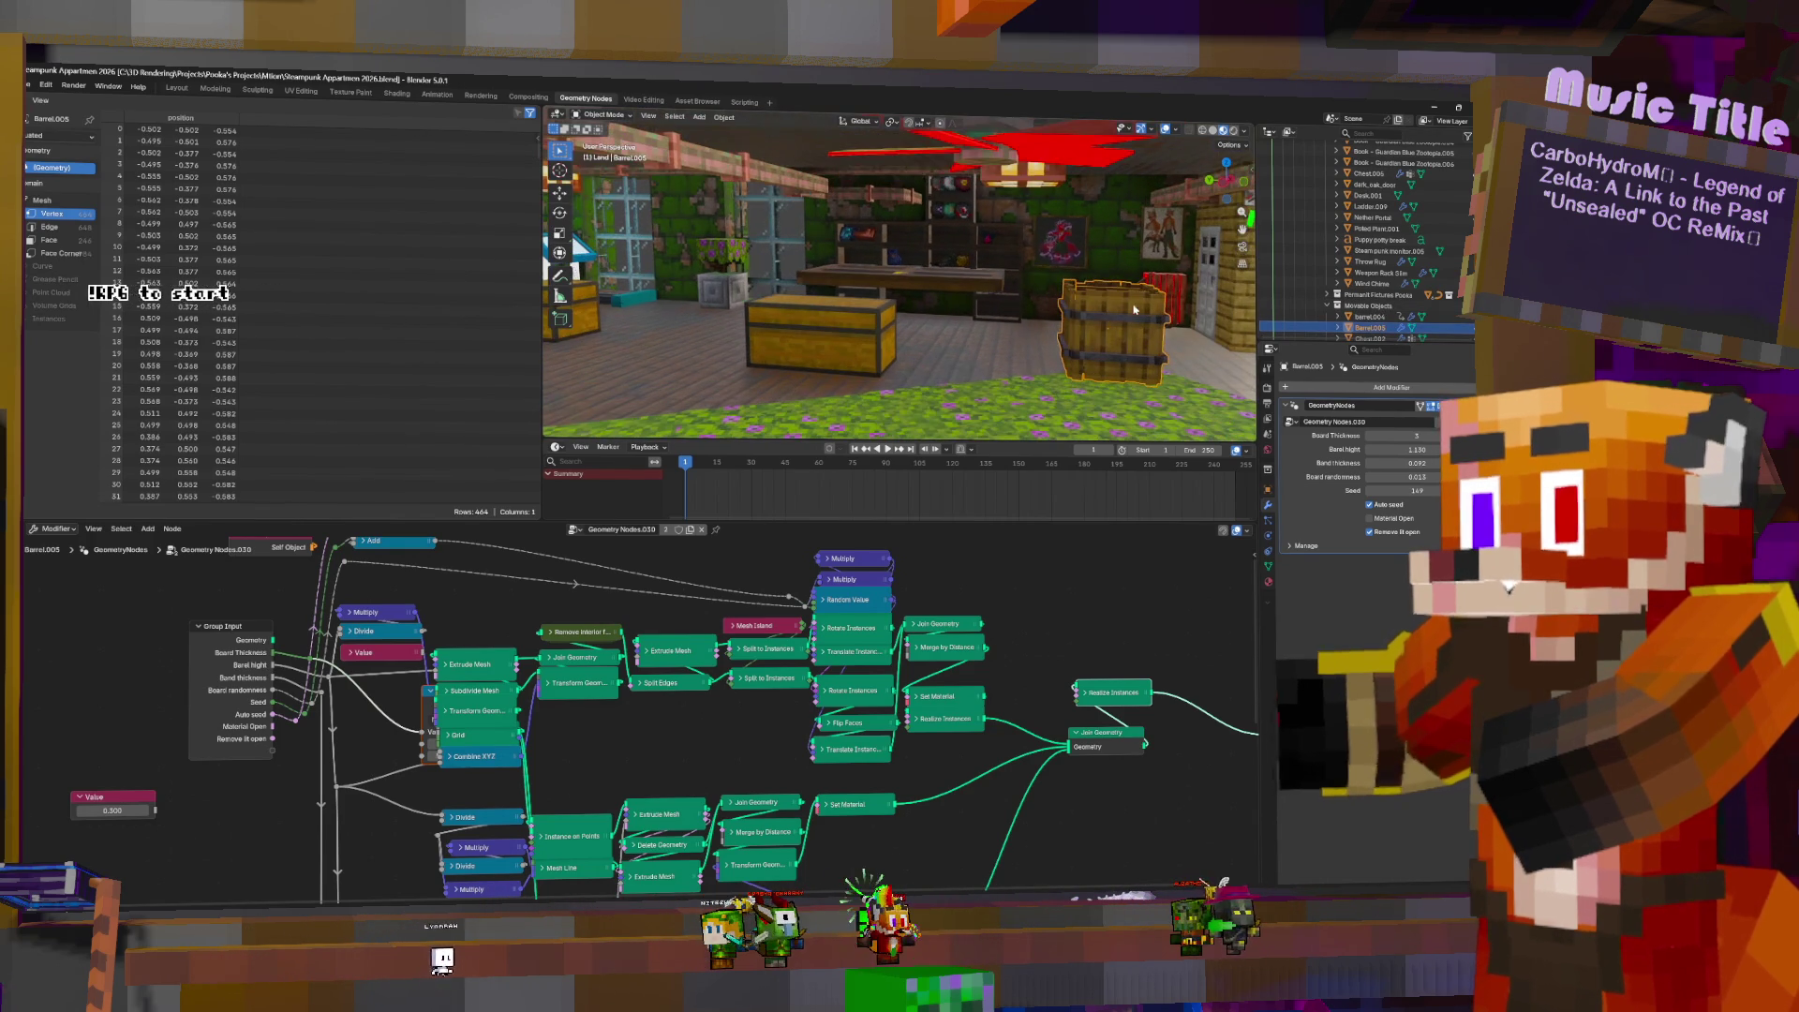
left_click(1320, 317)
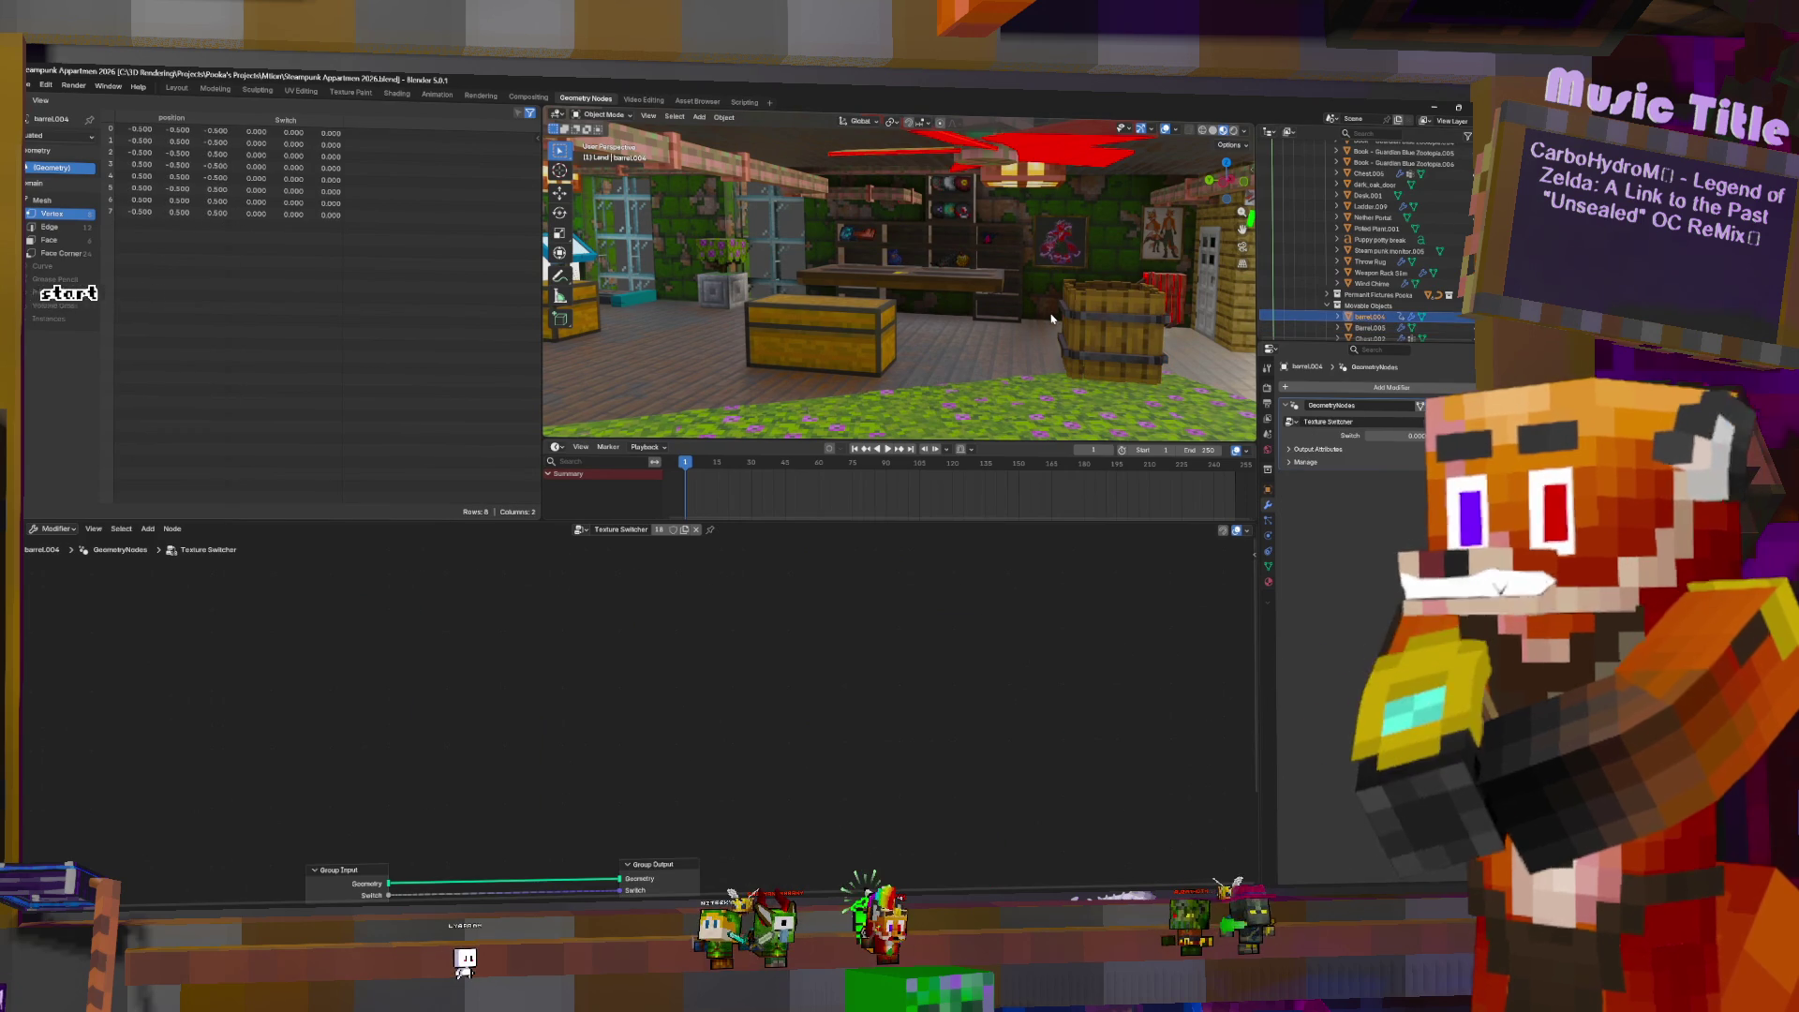
- Duplicate the barrel and snap the copy to the placement point
key("shift+d")
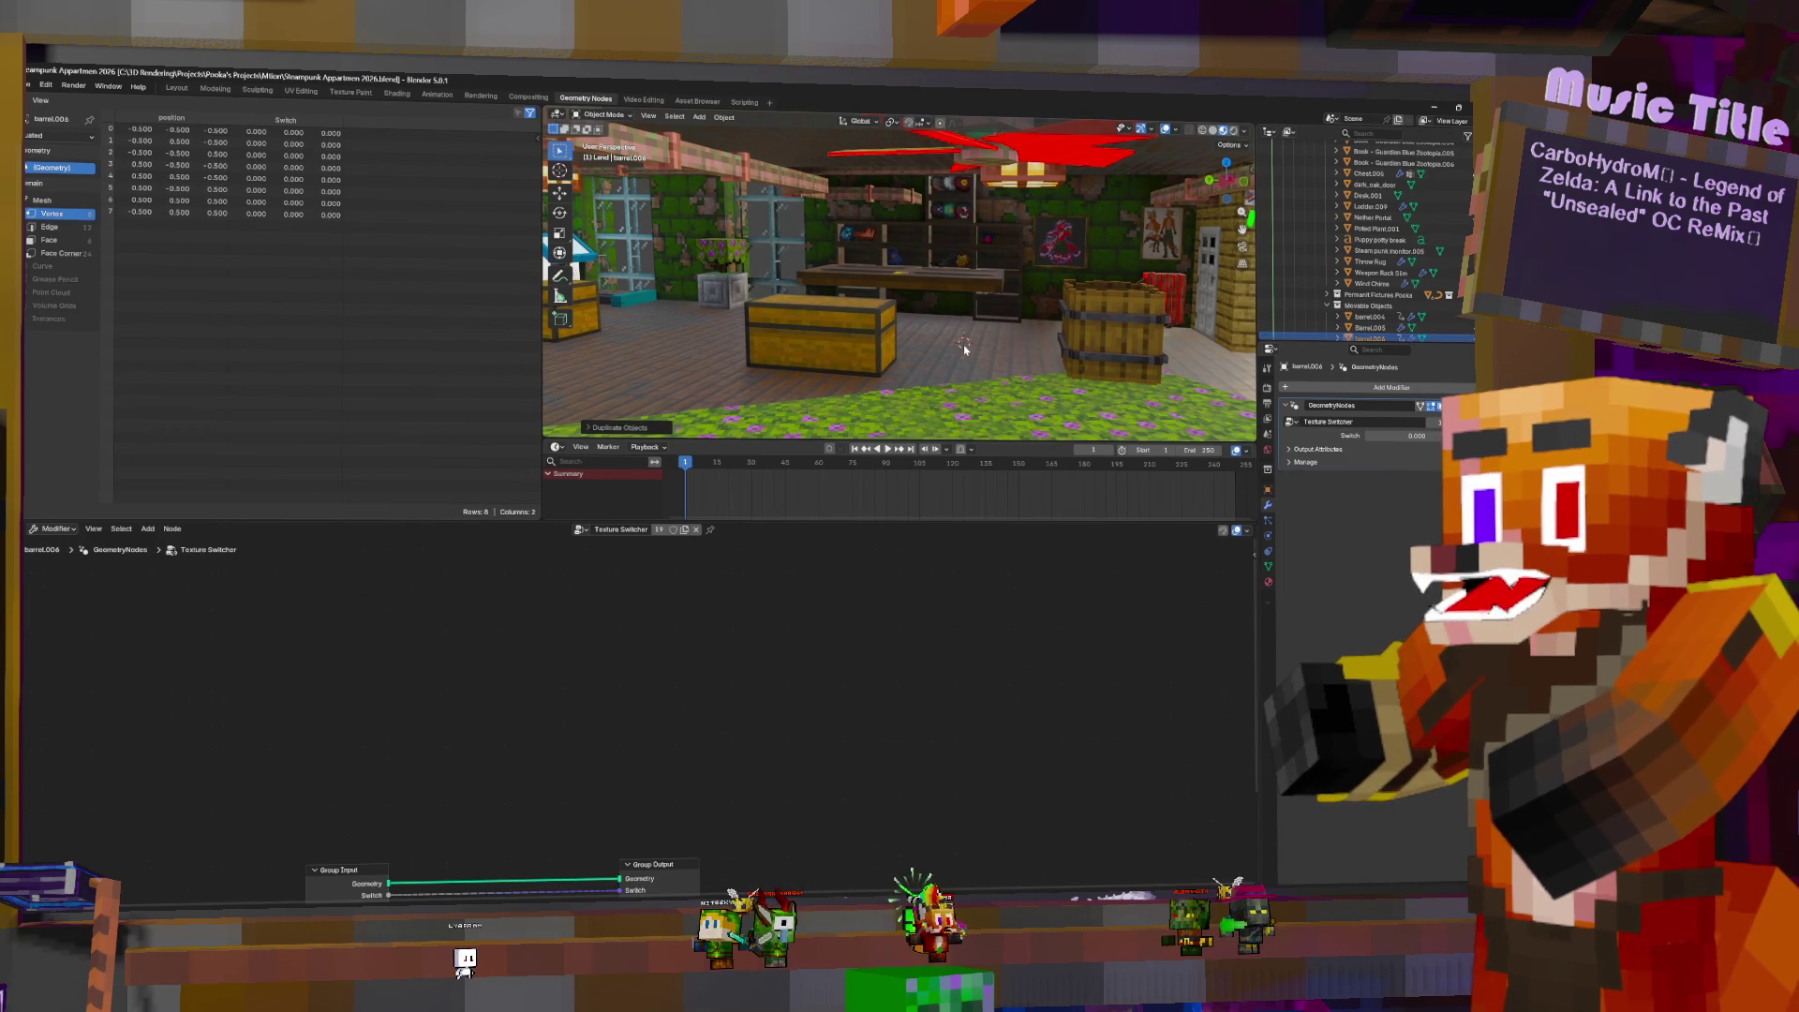
key("shift+s")
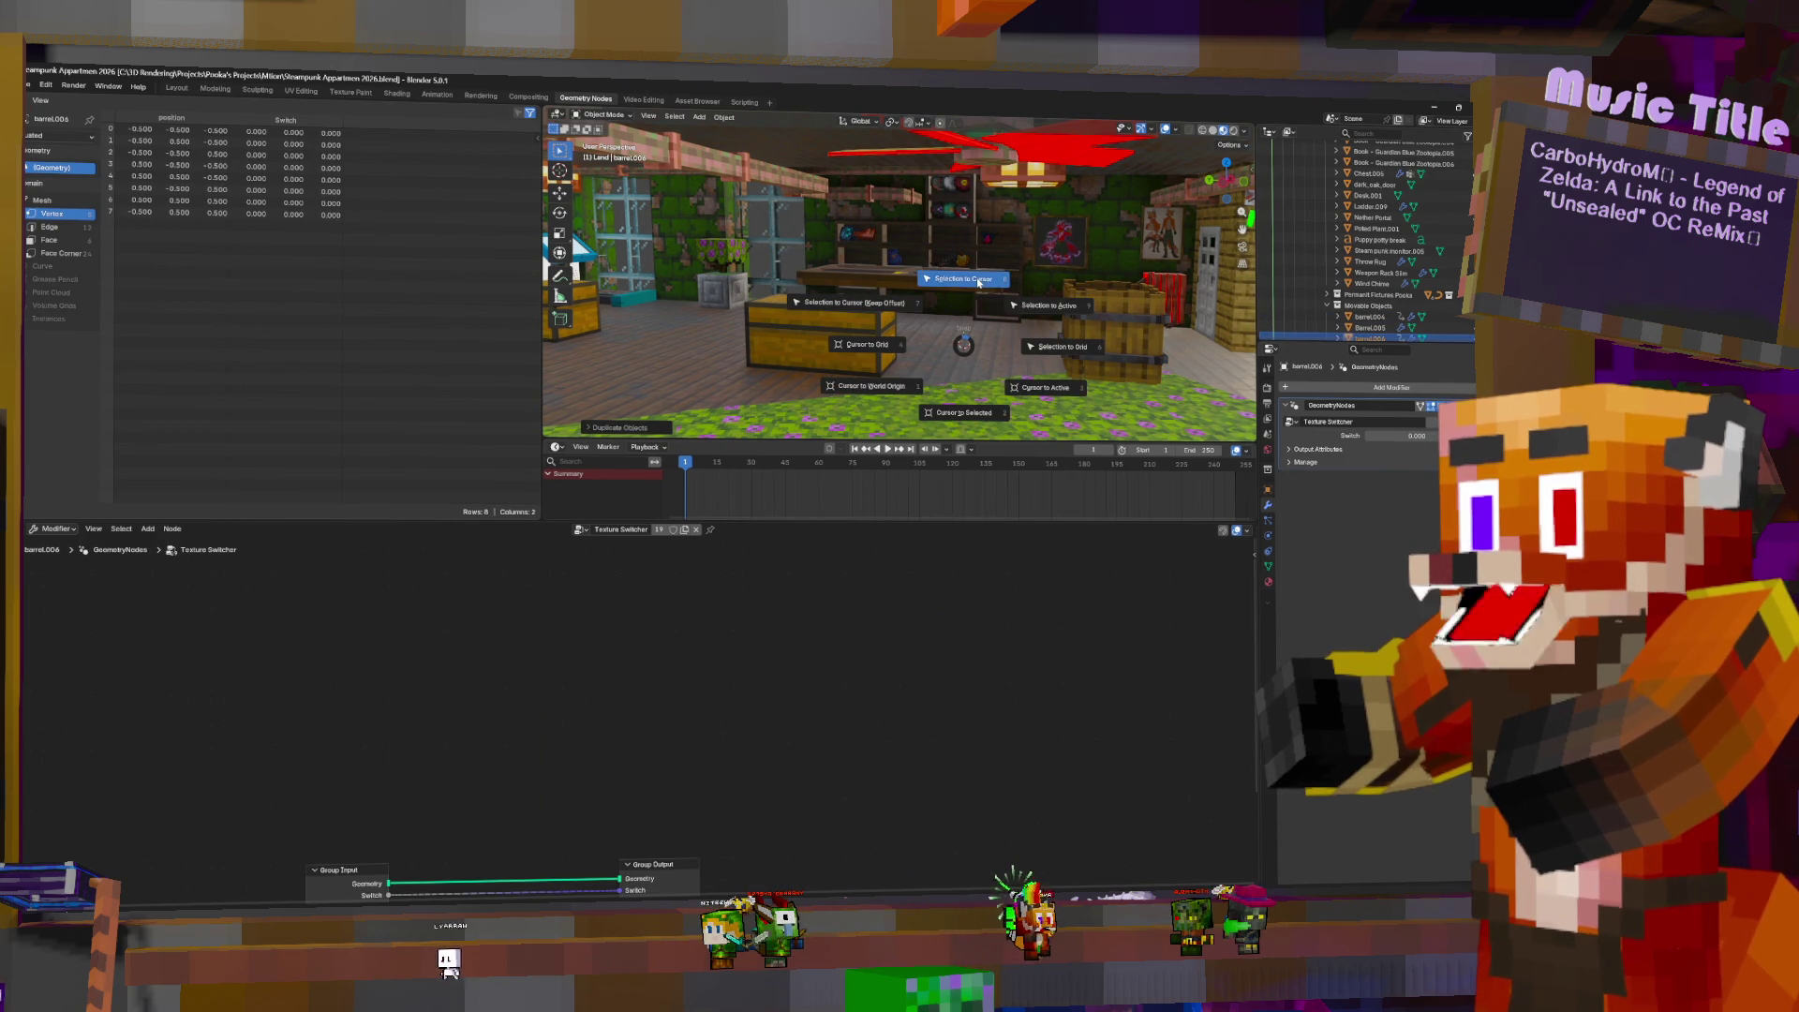
left_click(979, 281)
key("g")
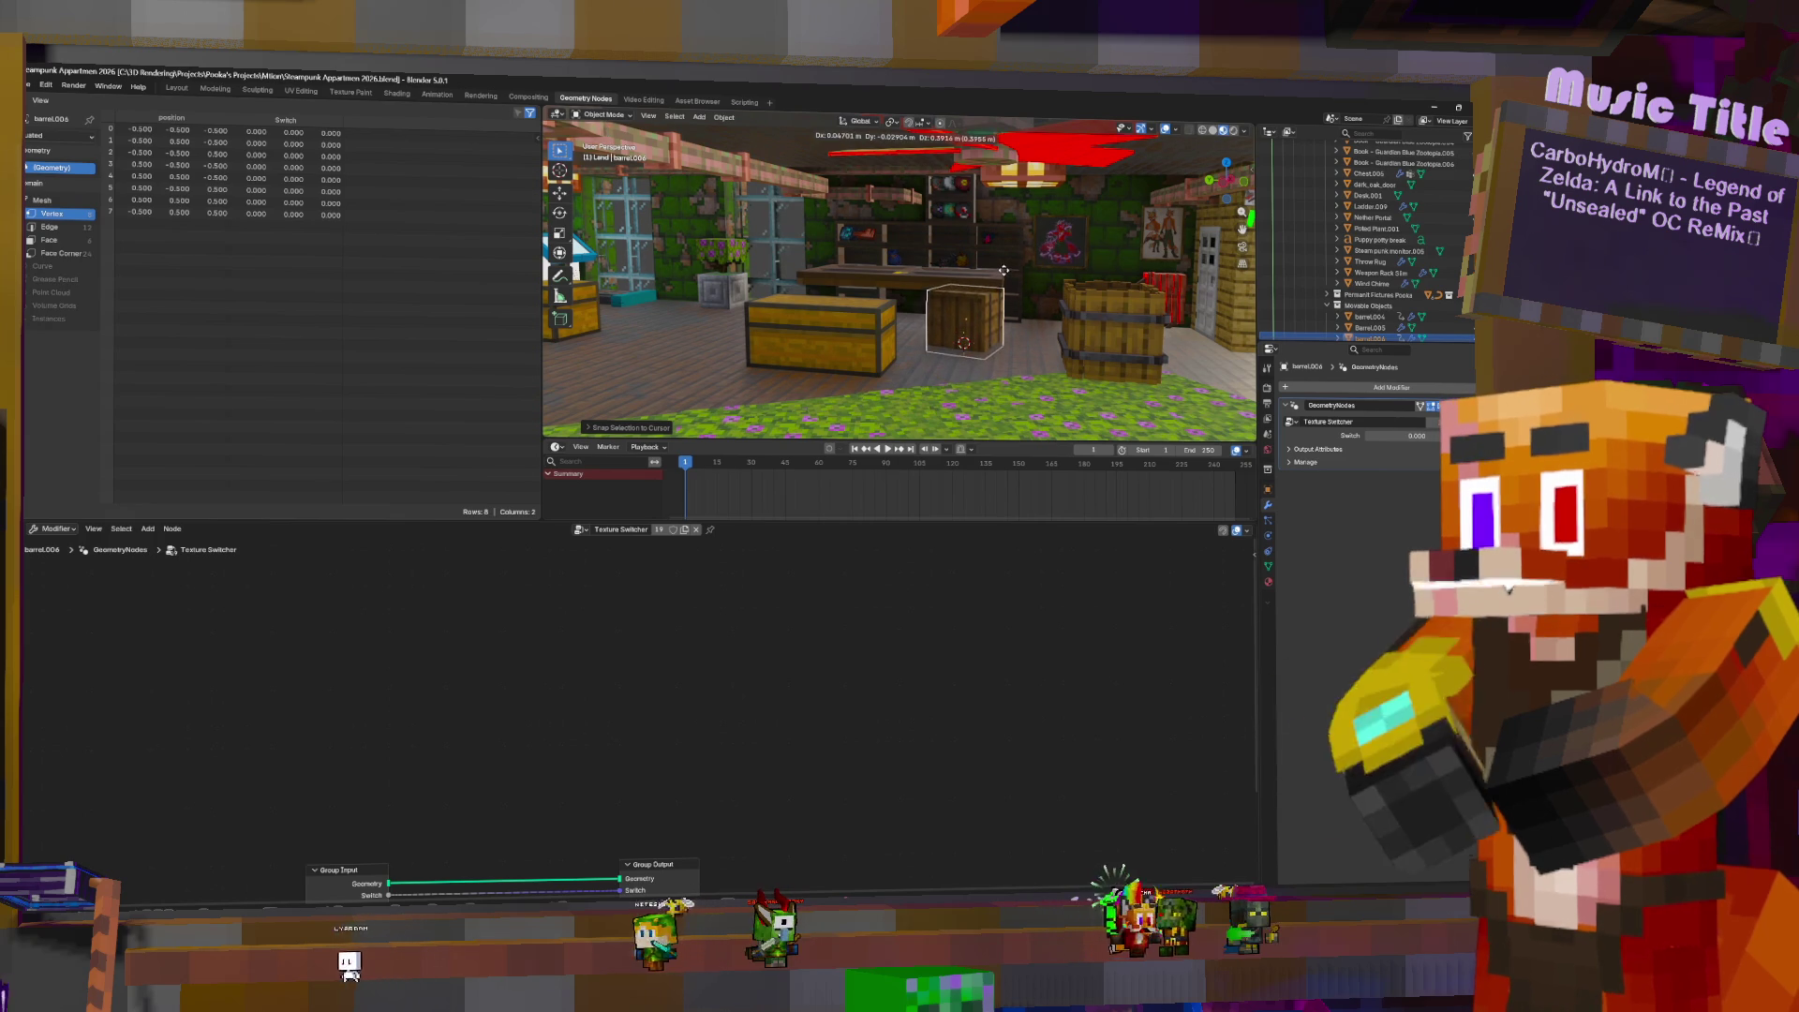
left_click(1008, 229)
mouse_move(1008, 228)
middle_mouse_down()
mouse_move(999, 251)
mouse_move(595, 240)
mouse_move(937, 263)
middle_mouse_up()
- Slide the copied barrel level across the floor to sit beside the chest
key("g")
key("shift+z")
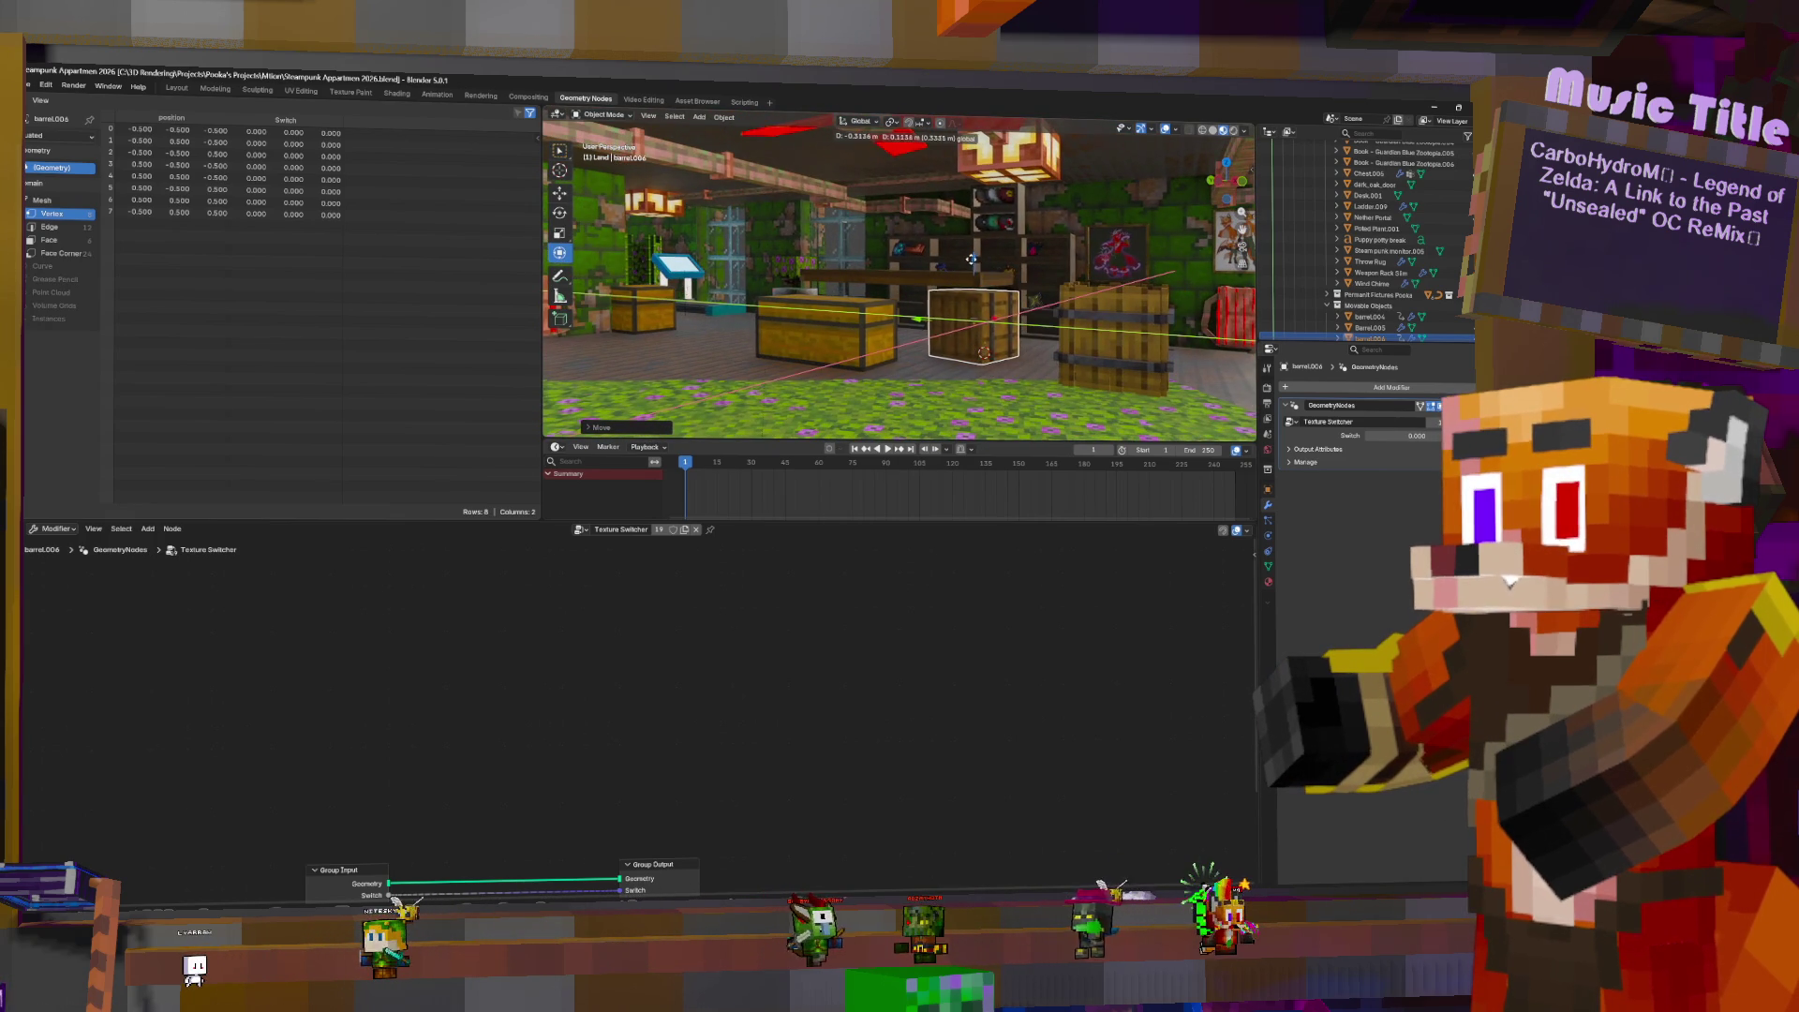
left_click(968, 272)
middle_click_drag(968, 271, 965, 328)
left_click(965, 328)
key("g")
key("shift+z")
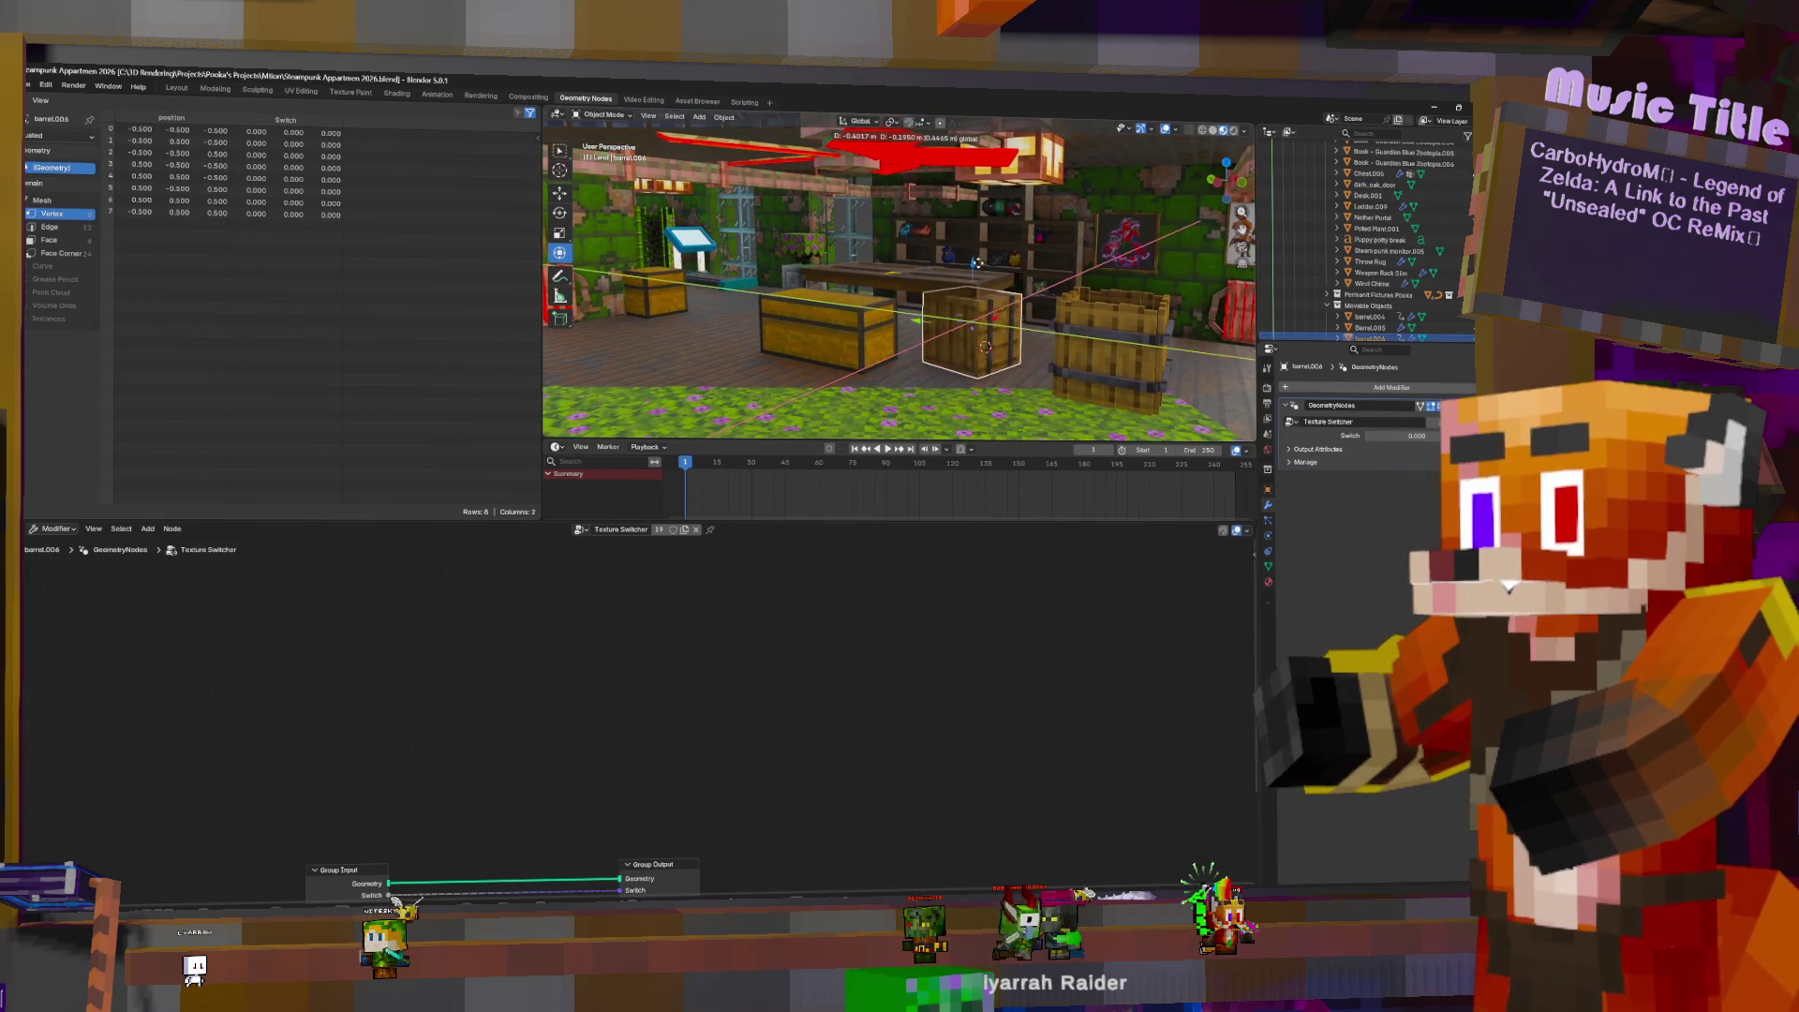
left_click(977, 259)
- Fine-tune the barrel's final floor position next to the chest
middle_click_drag(978, 259, 1098, 273)
key("g")
key("shift+z")
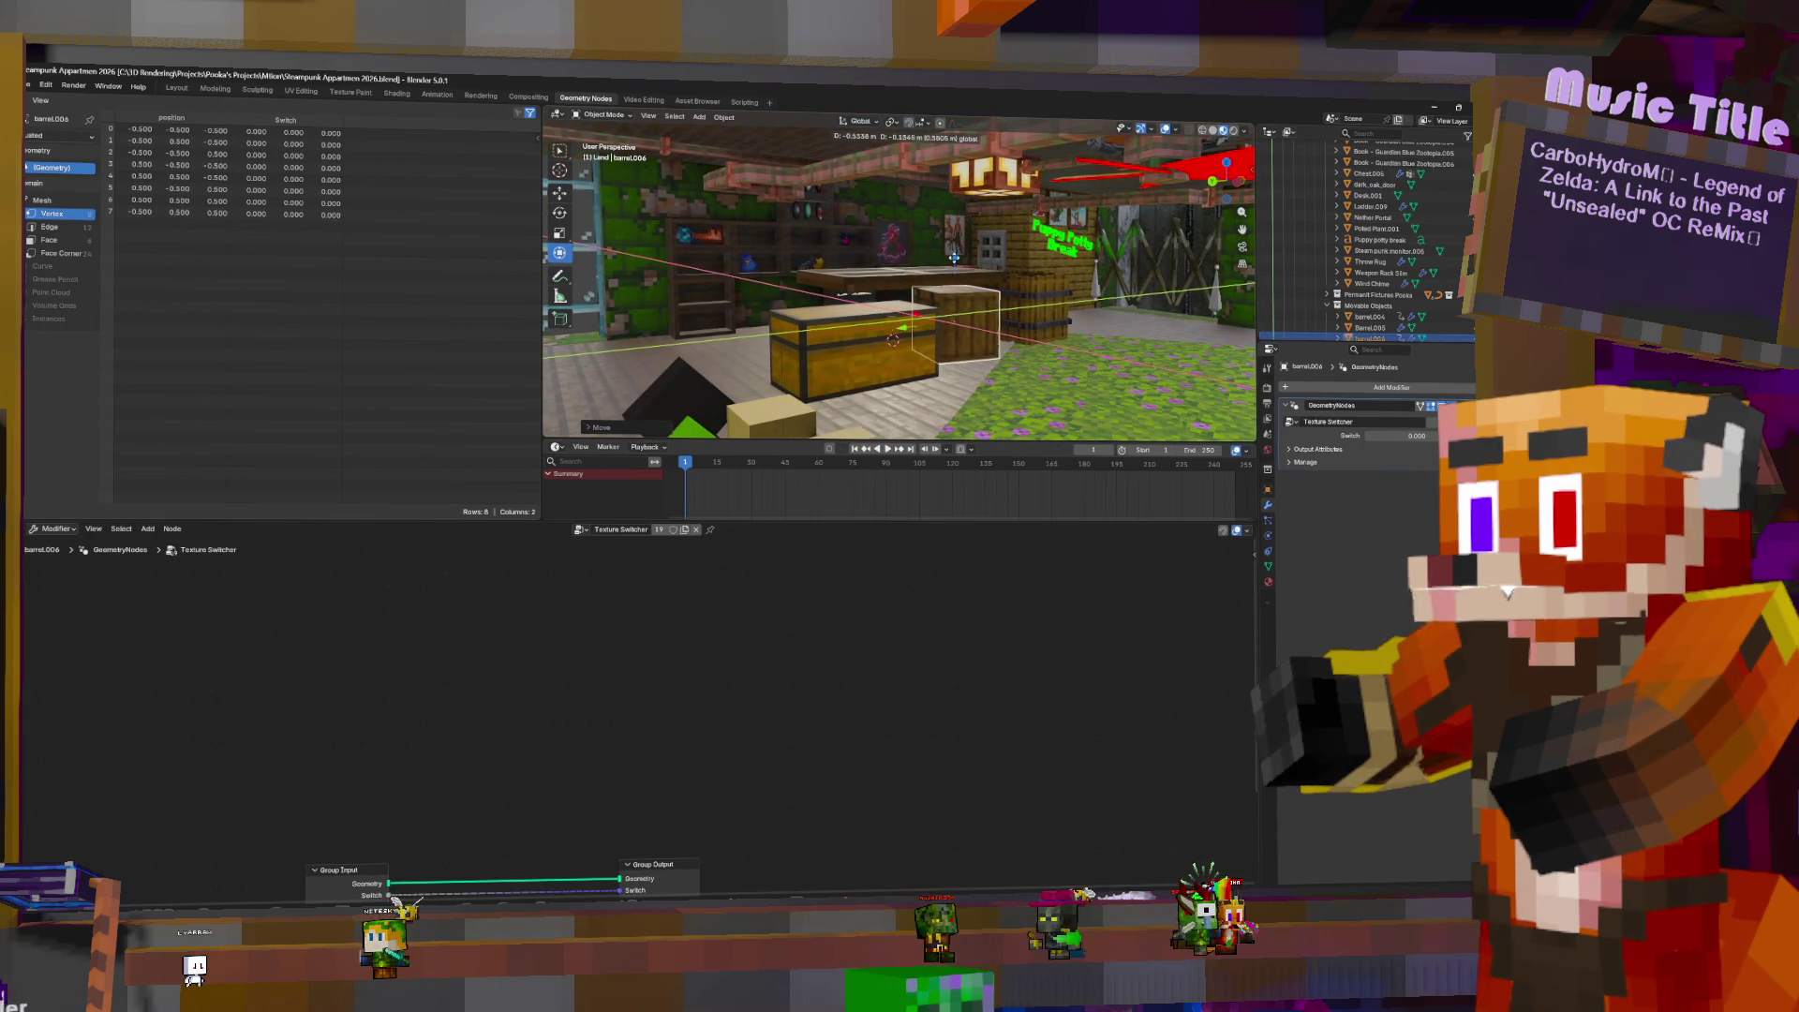
left_click(953, 256)
middle_click_drag(952, 257, 984, 287)
scroll(1336, 279, "down", 5)
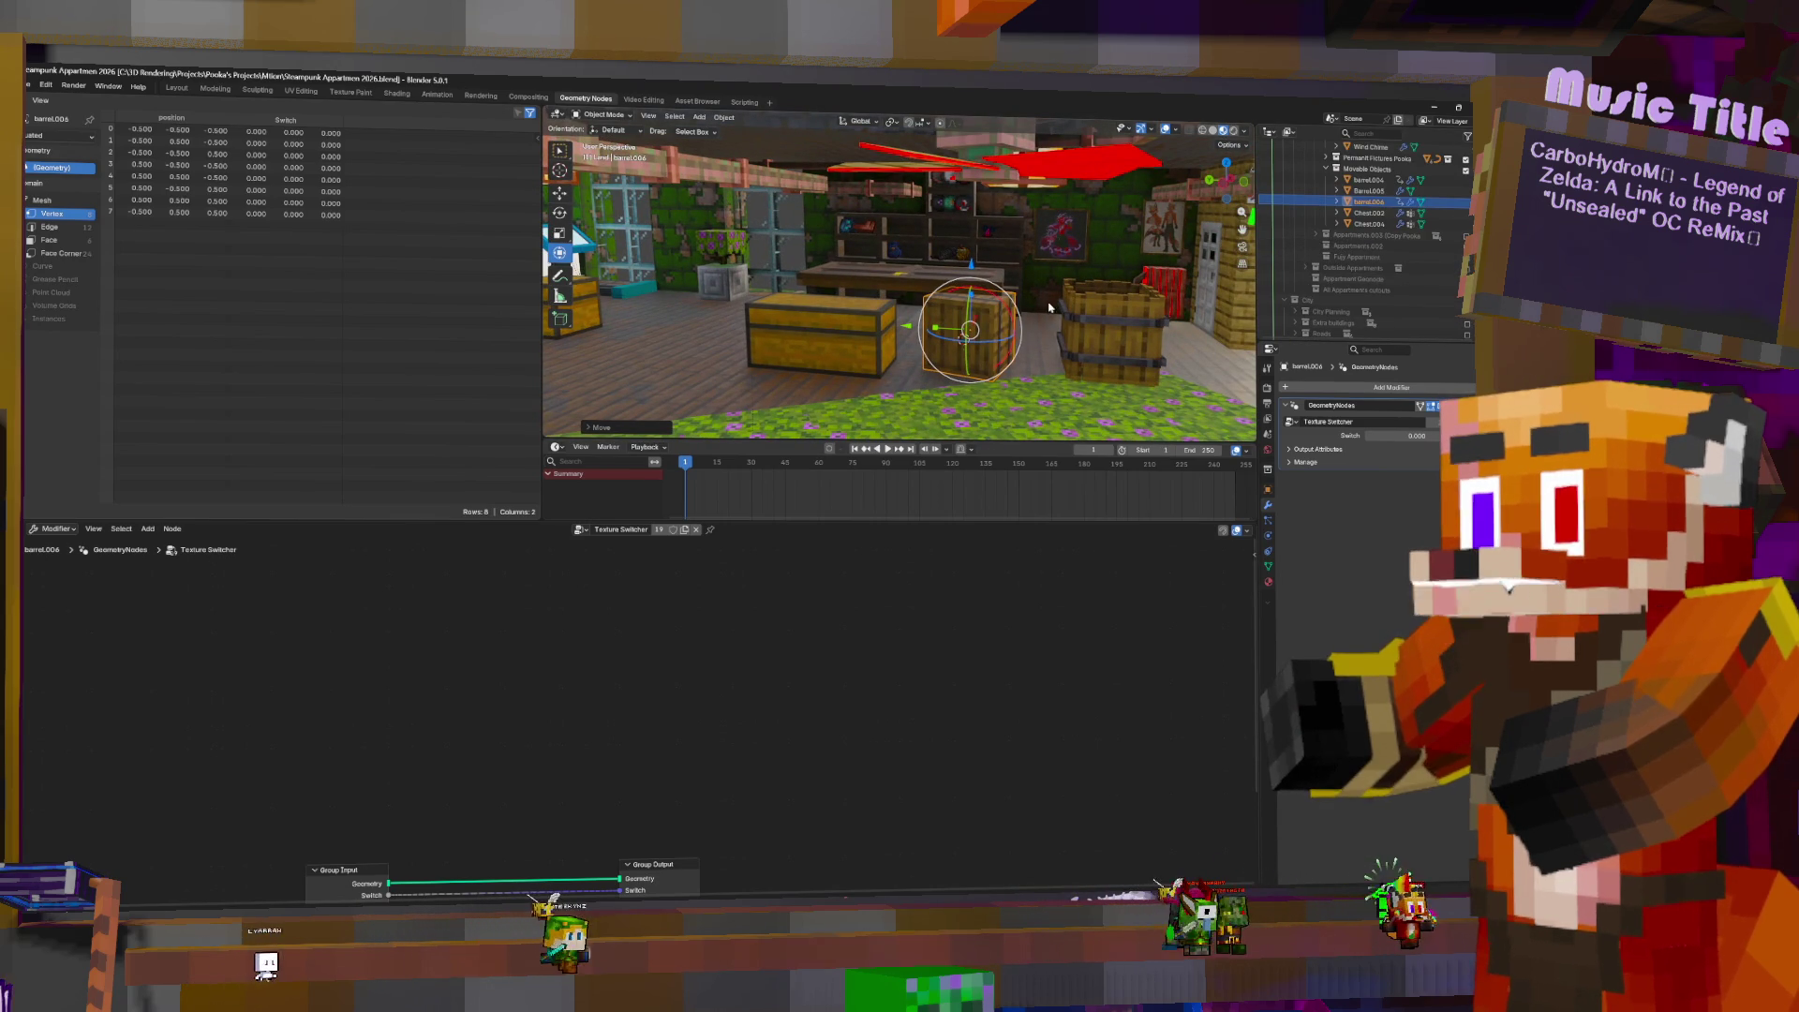
- Move barrel.006 into a different collection and hide the Moveable Objects collection
left_click(858, 328)
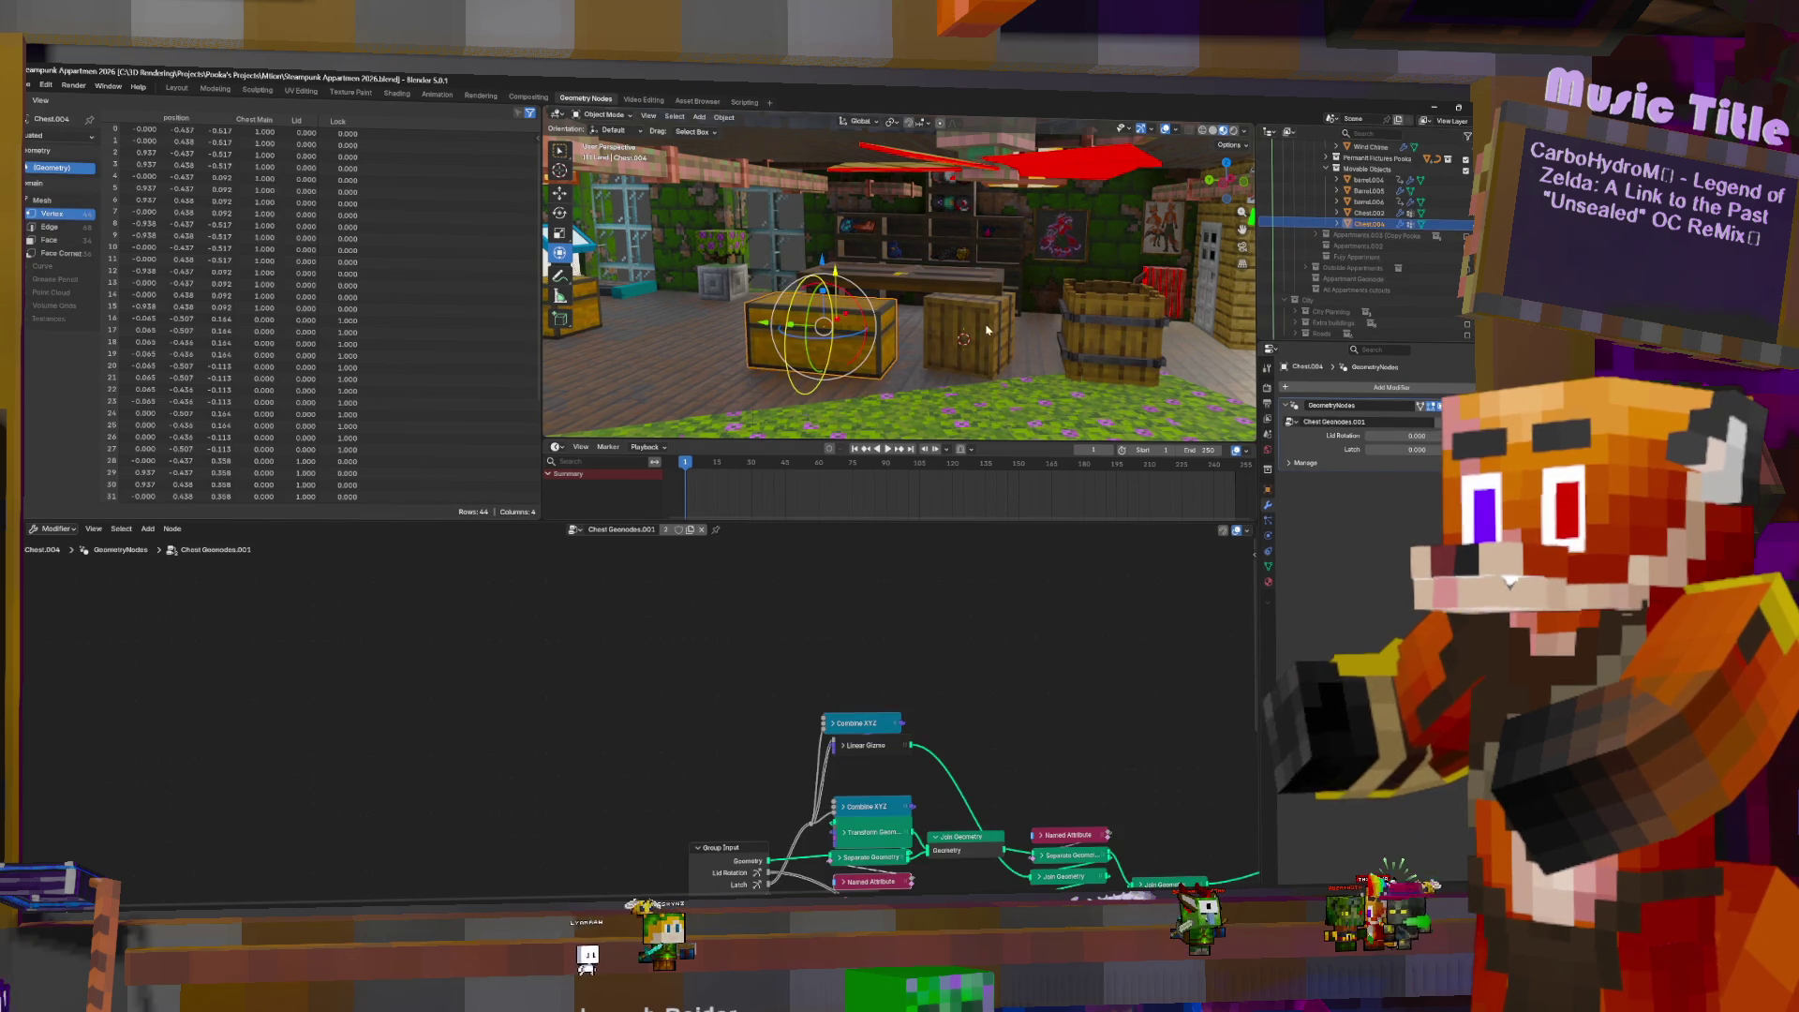
left_click(986, 330)
mouse_move(1350, 203)
left_mouse_down()
mouse_move(1377, 146)
mouse_move(1383, 309)
mouse_move(1374, 189)
left_mouse_up()
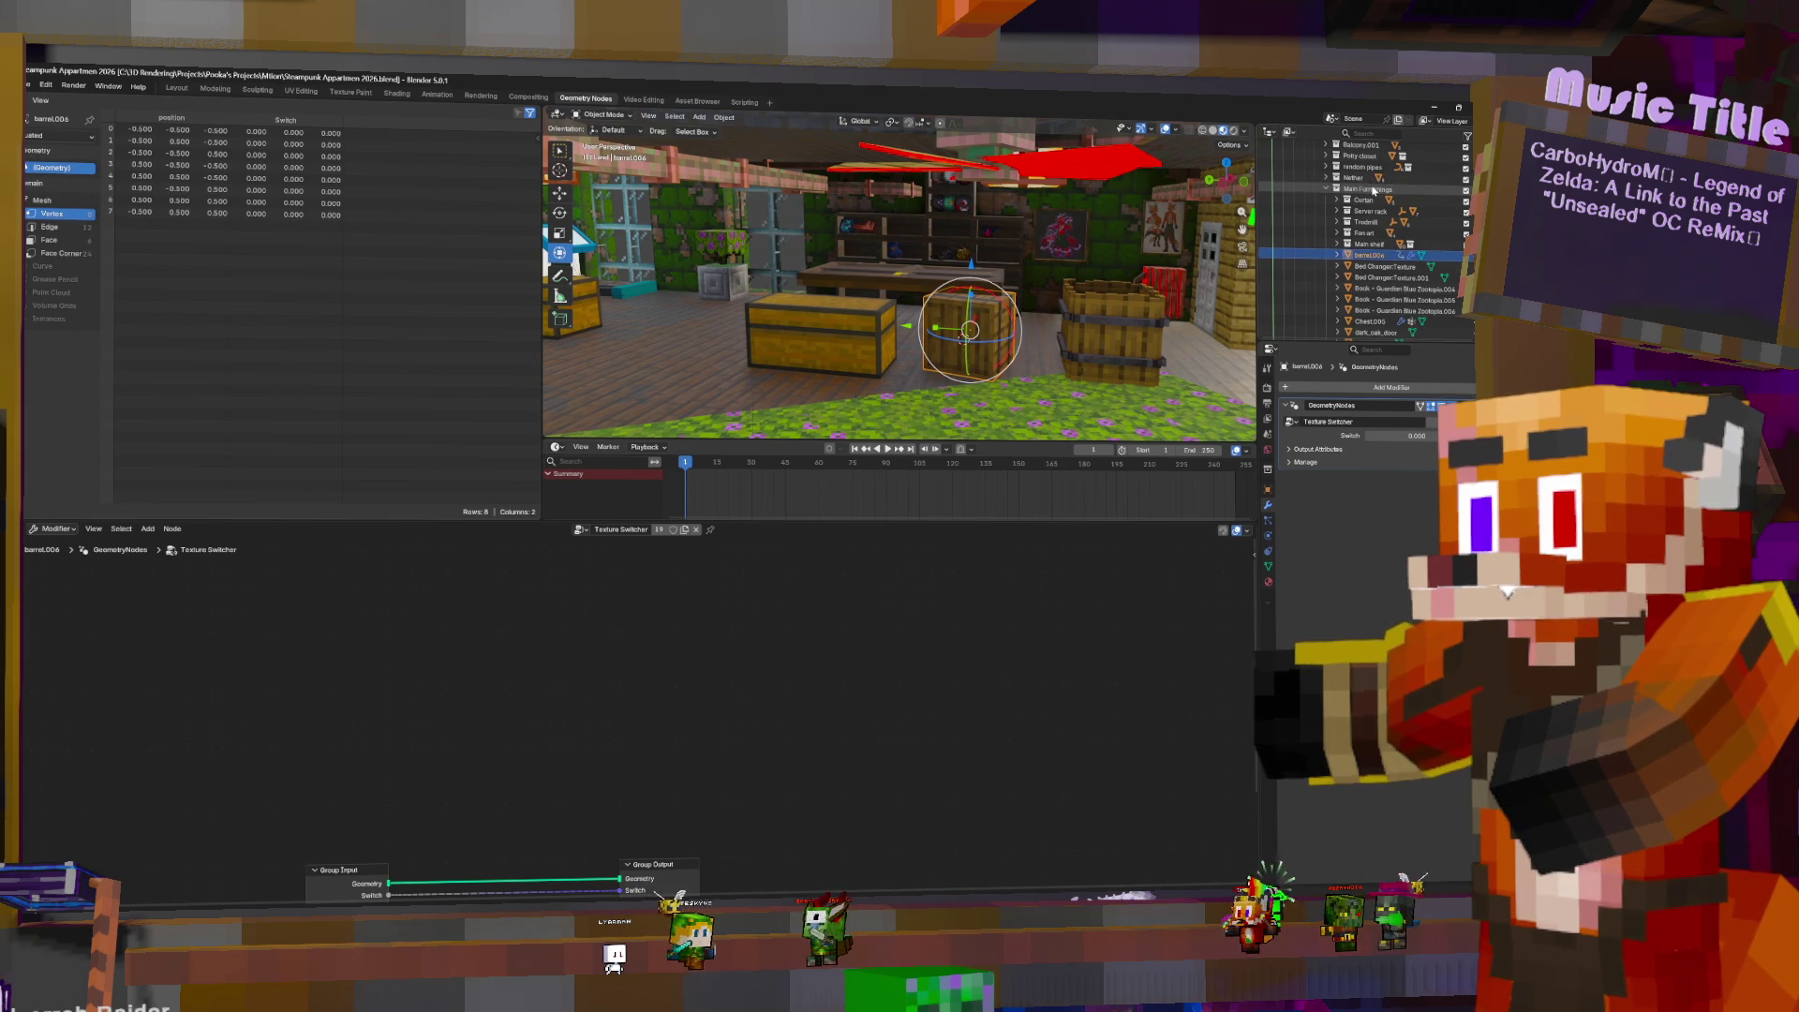
scroll(1374, 189, "down", 5)
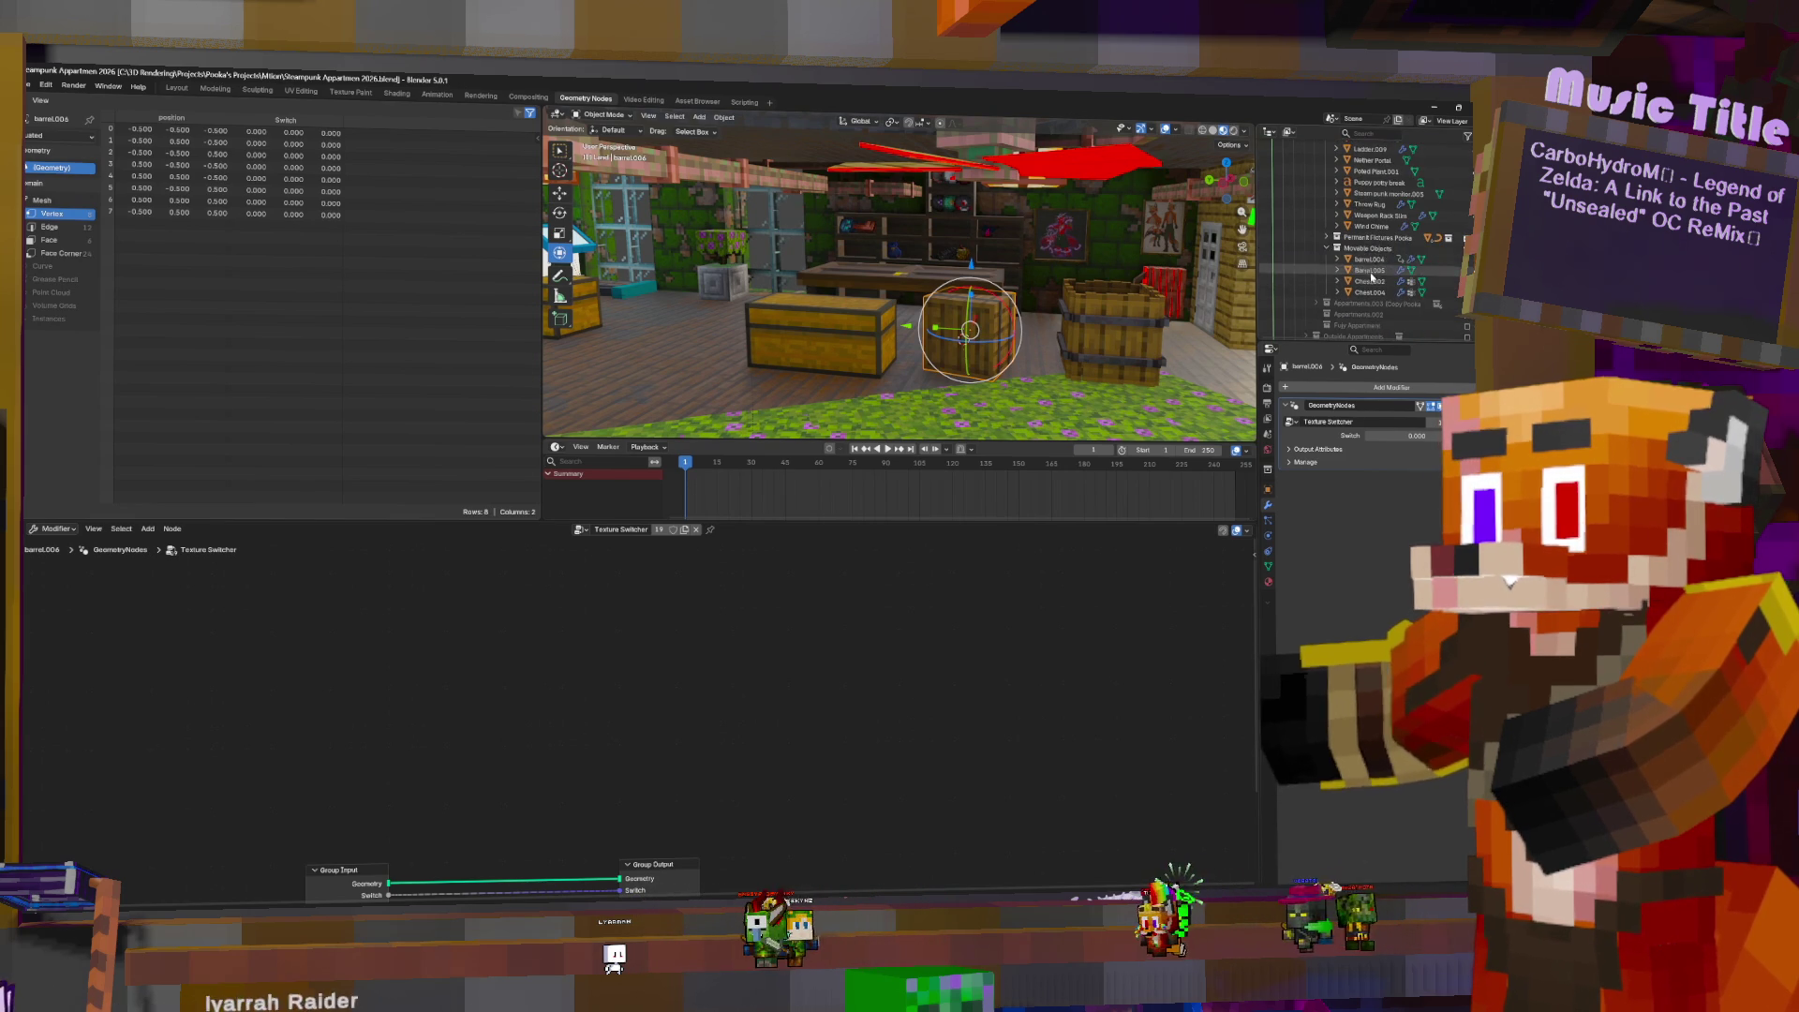
left_click(1340, 248)
middle_click_drag(947, 309, 1001, 310)
- Duplicate the barrel again, move it along Y, and rotate it around Z
key("shift+d")
left_click(1039, 295)
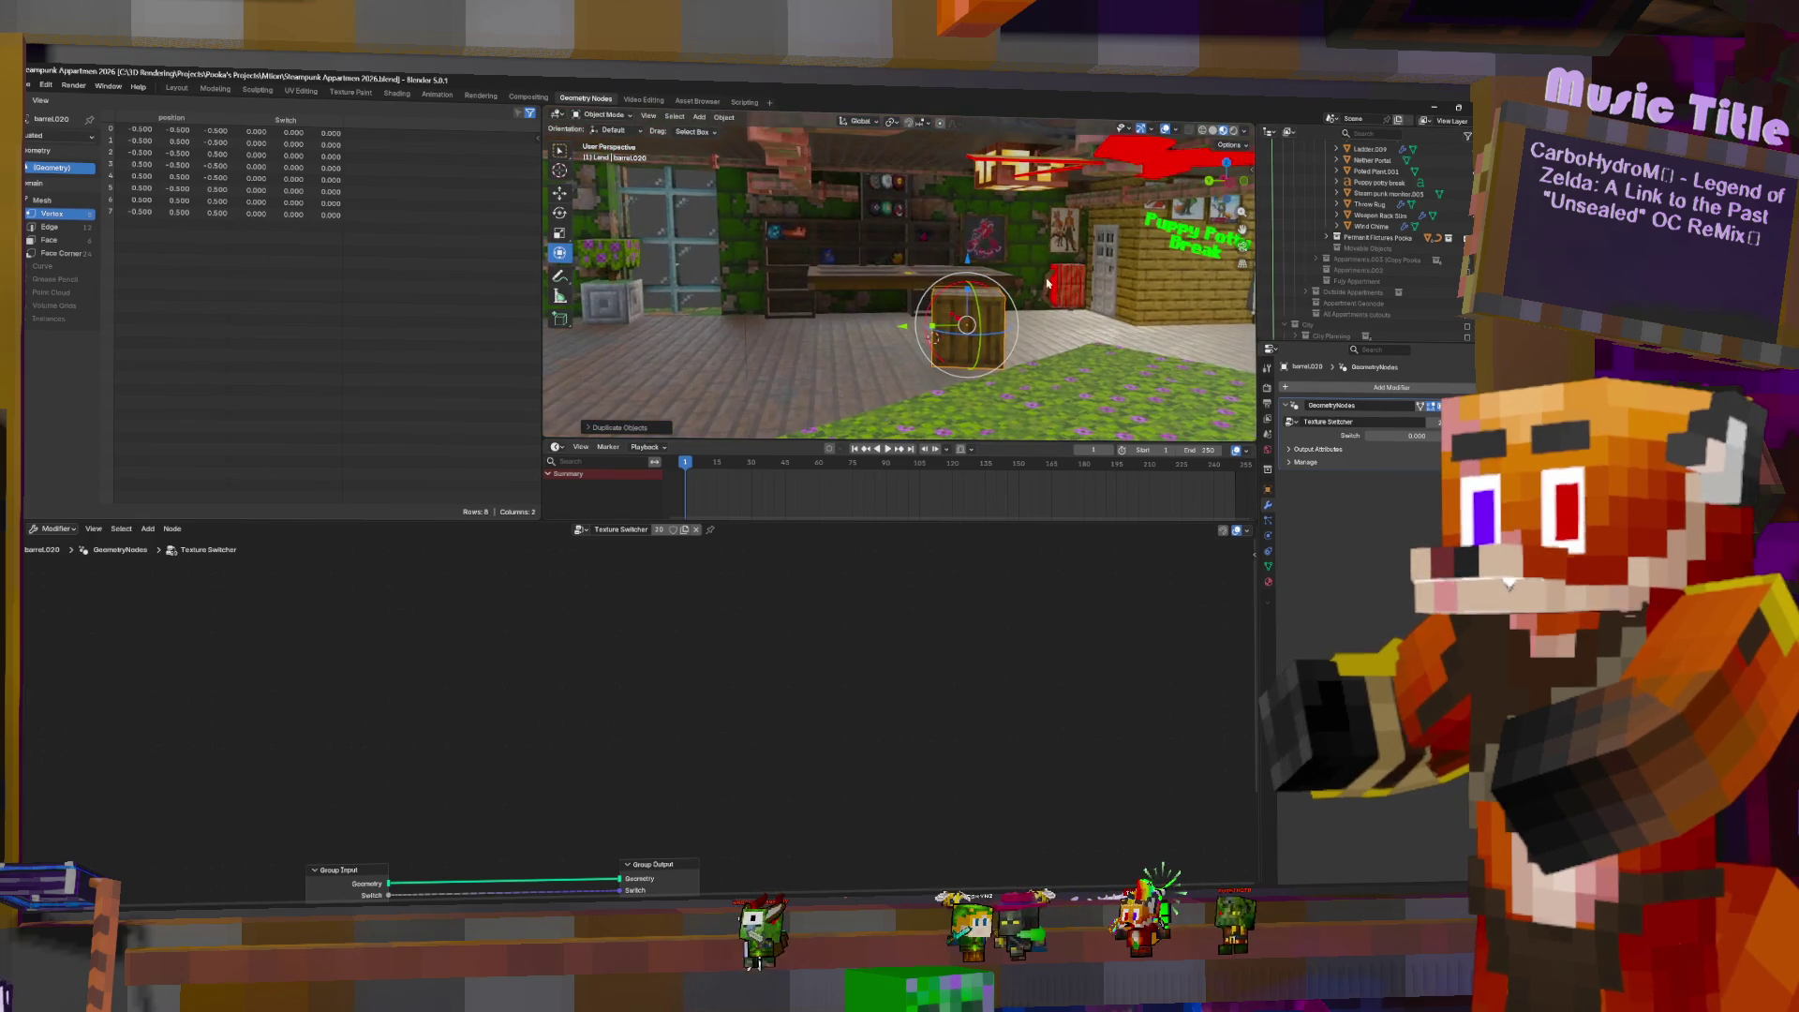
key("g")
key("y")
left_click(785, 335)
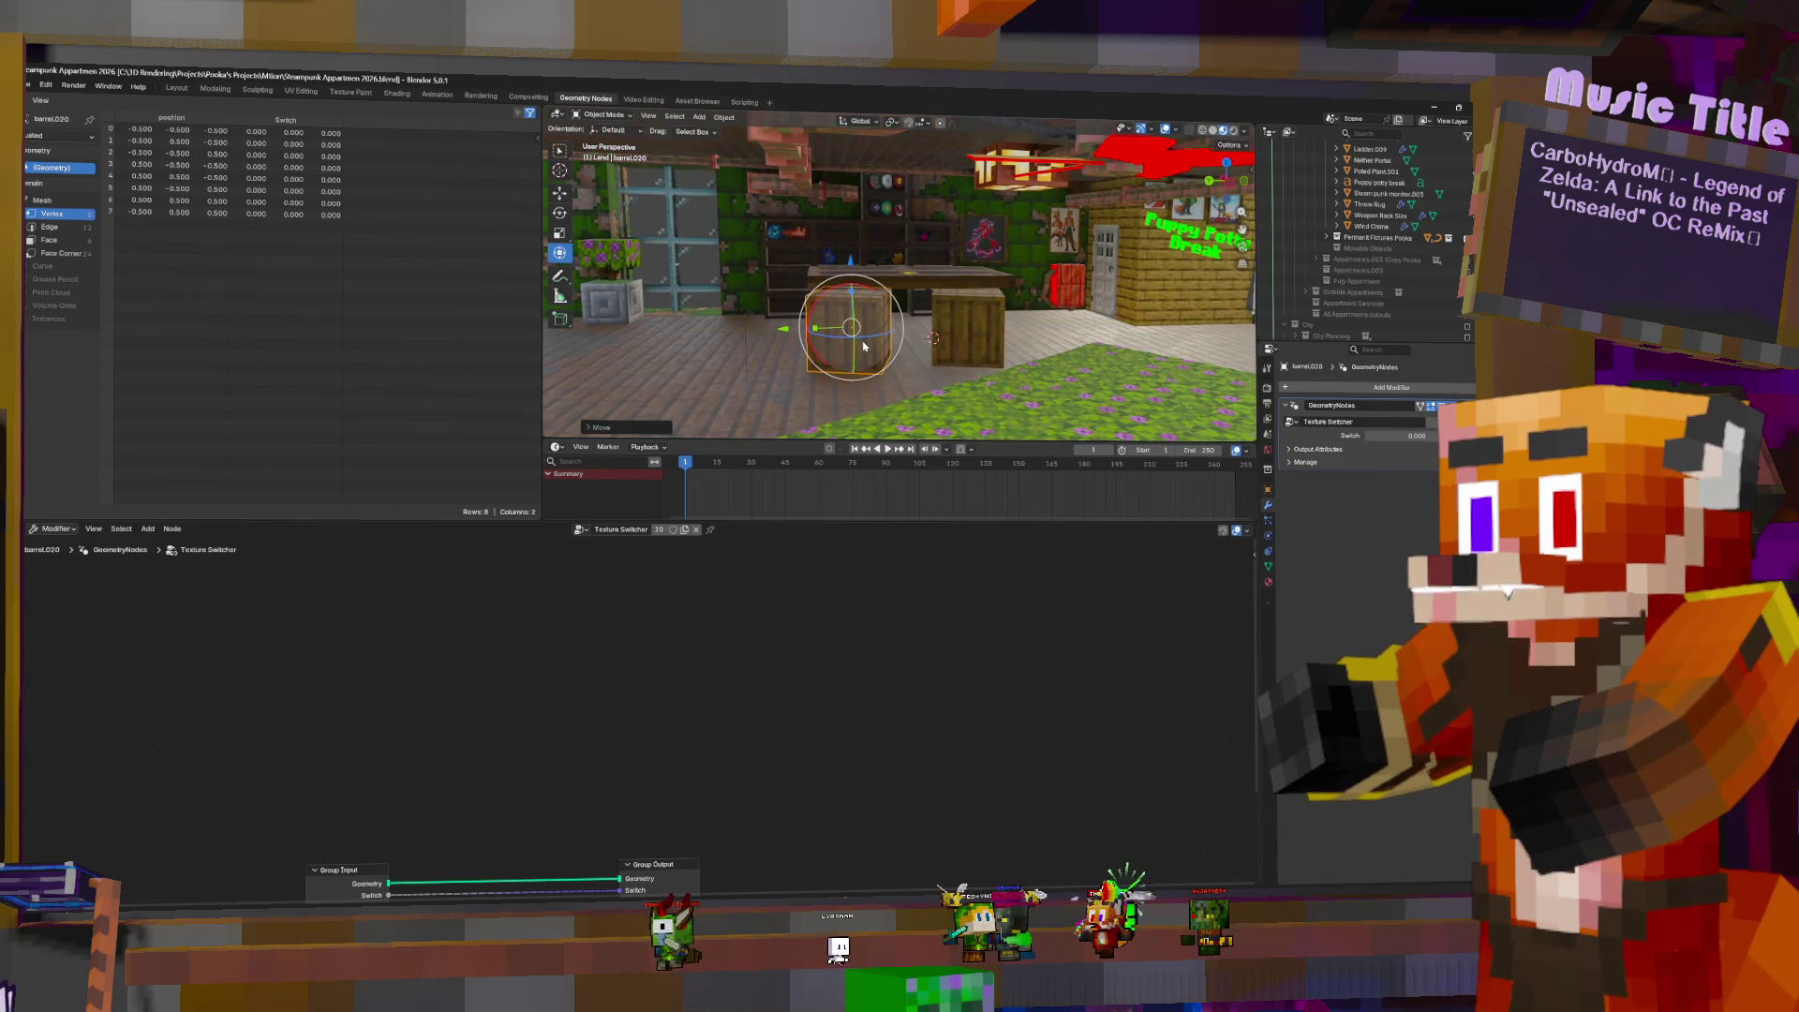
key("r")
key("z")
left_click(794, 160)
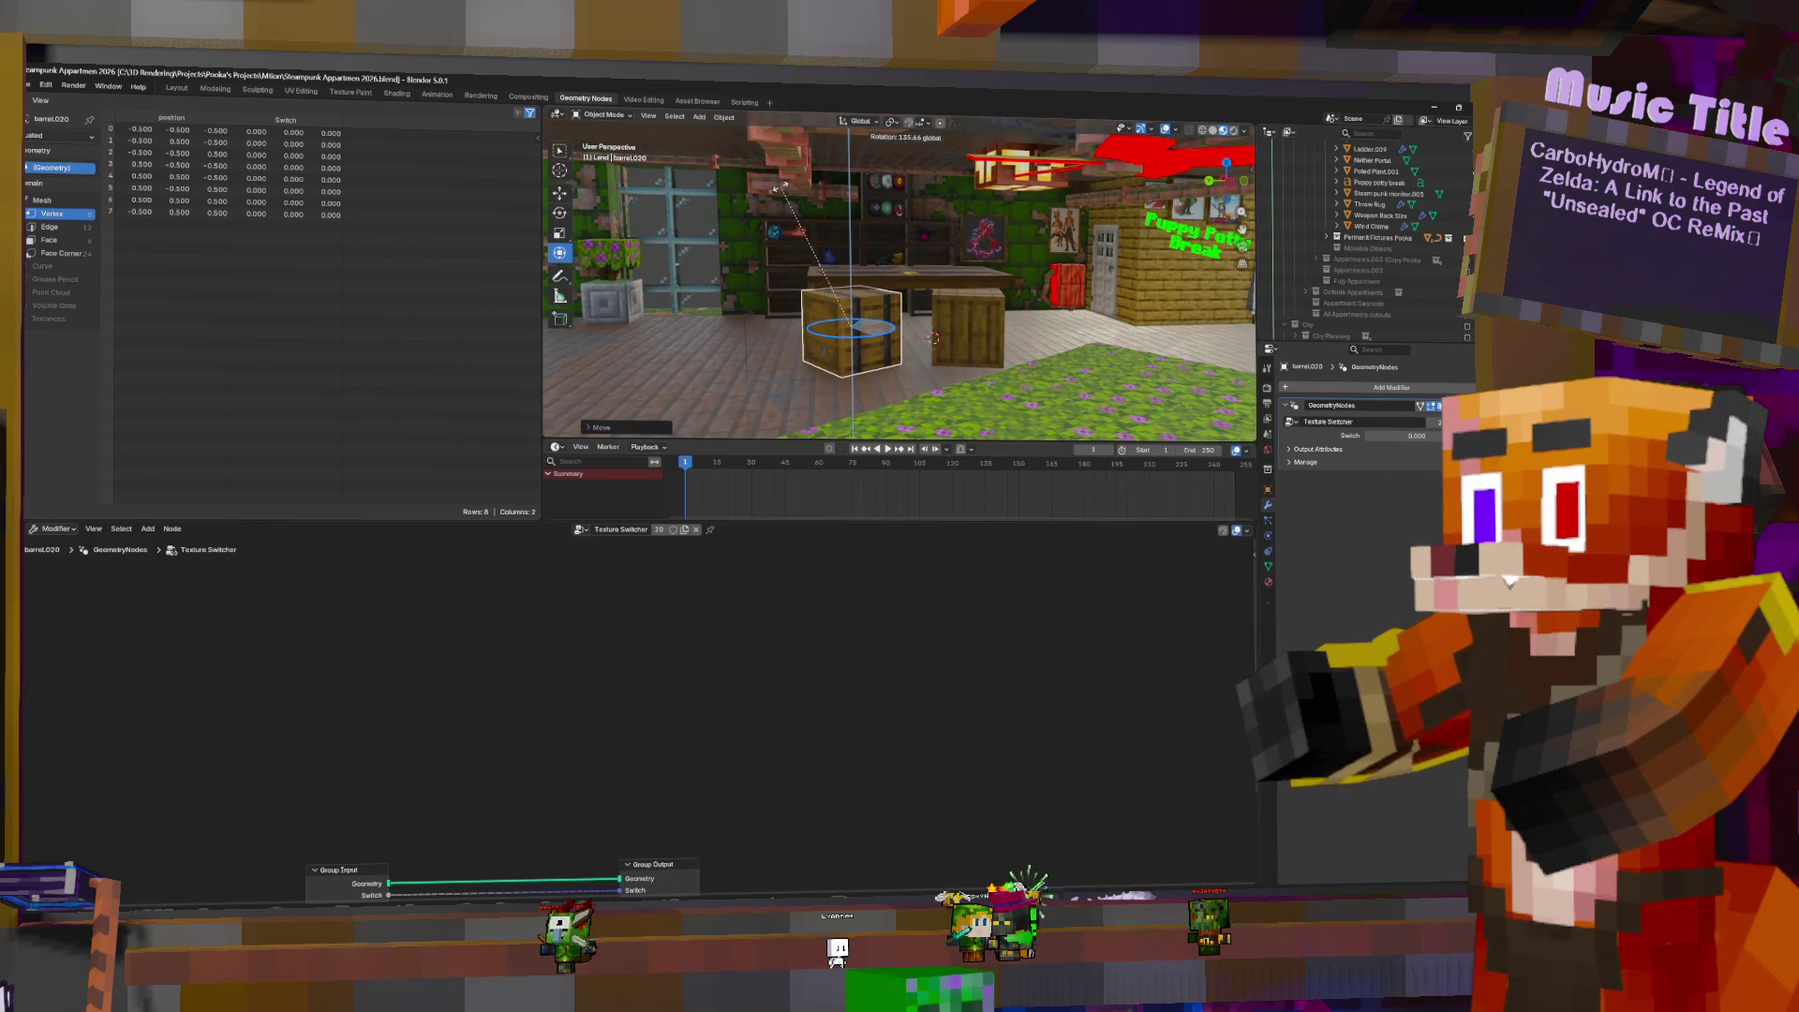
- Lower the table slightly, enlarge it a little, and shift it along Y
left_click(937, 277)
left_click_drag(982, 215, 982, 211)
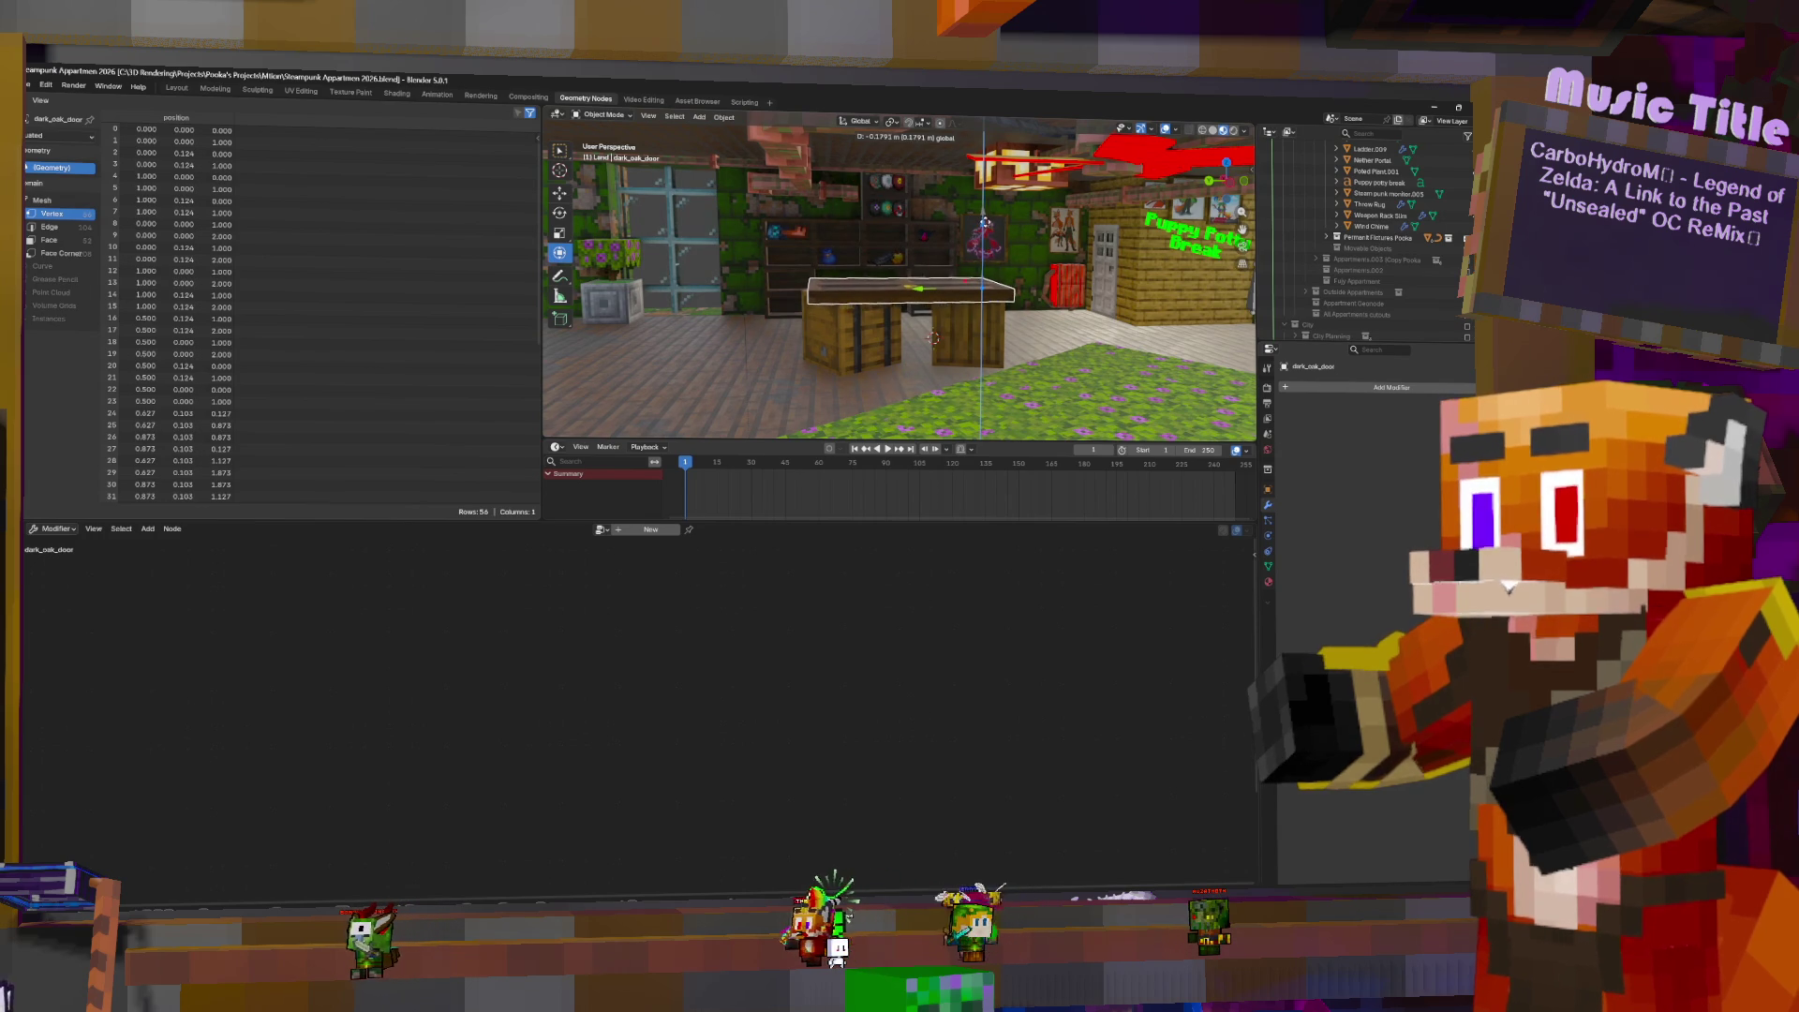
left_click(908, 341)
middle_click_drag(908, 341, 960, 306)
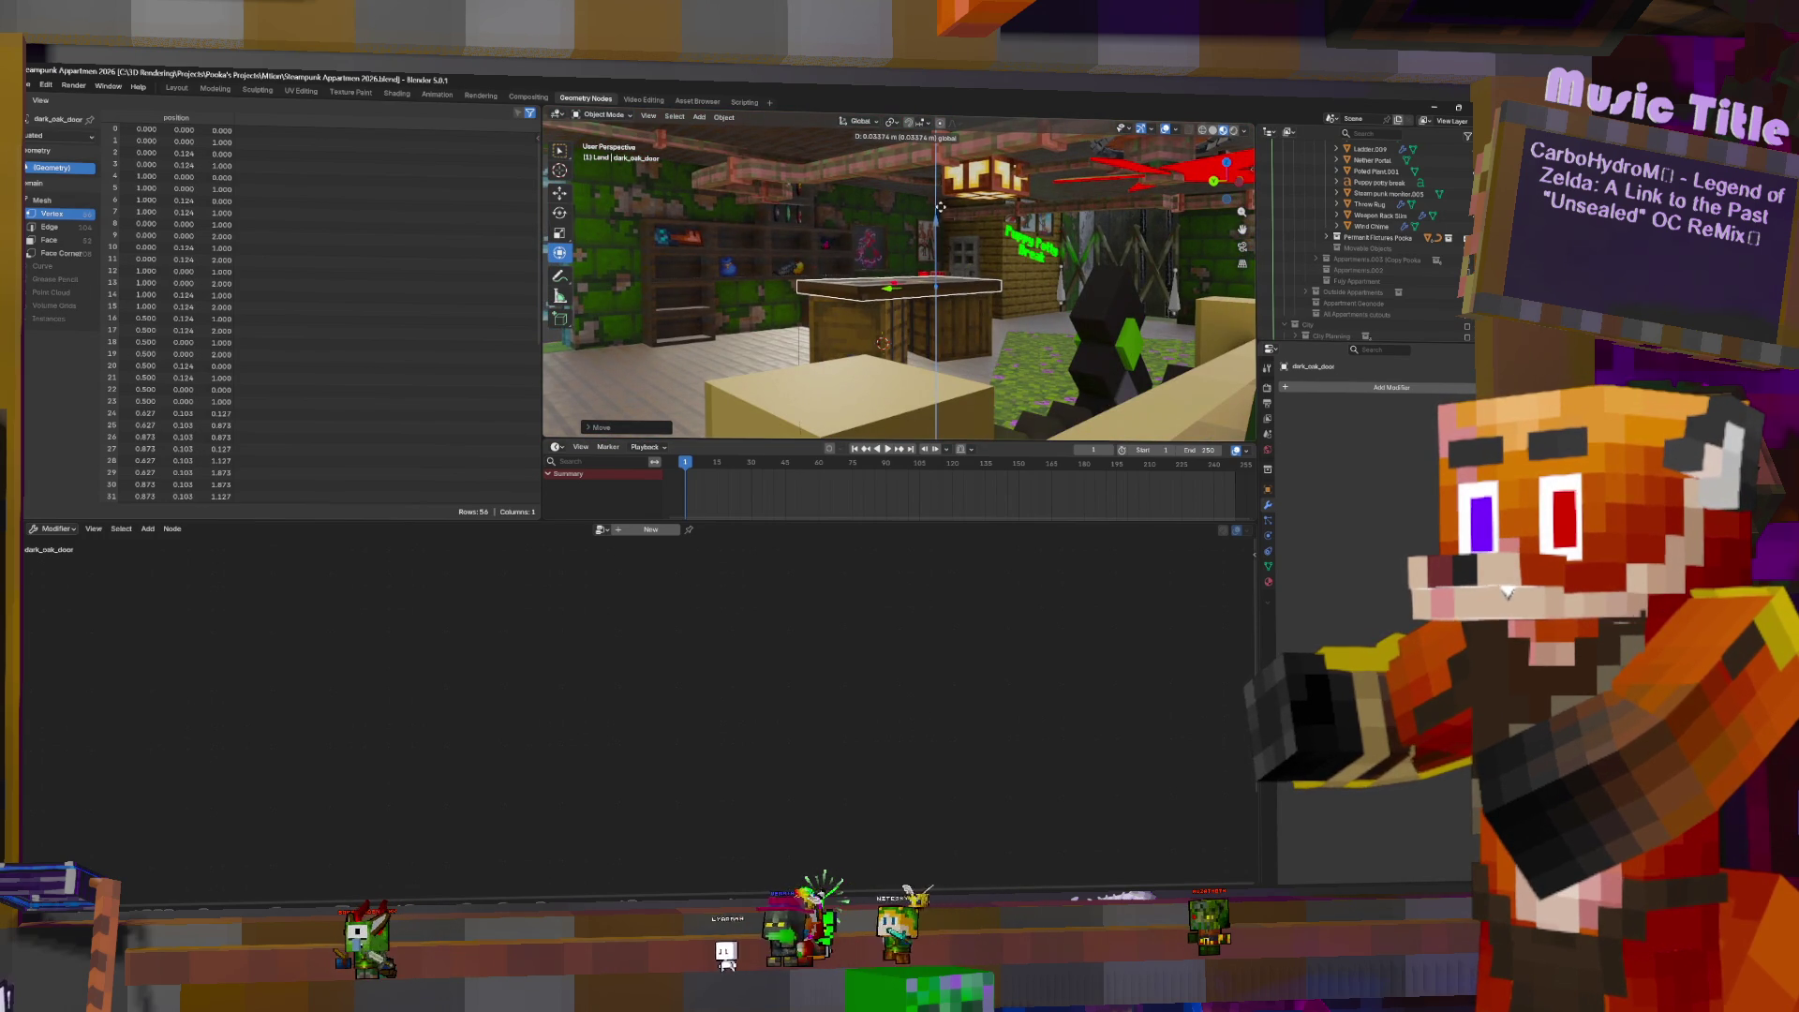
middle_click_drag(1017, 276, 1078, 282)
key("s")
left_click(1079, 286)
key("g")
key("y")
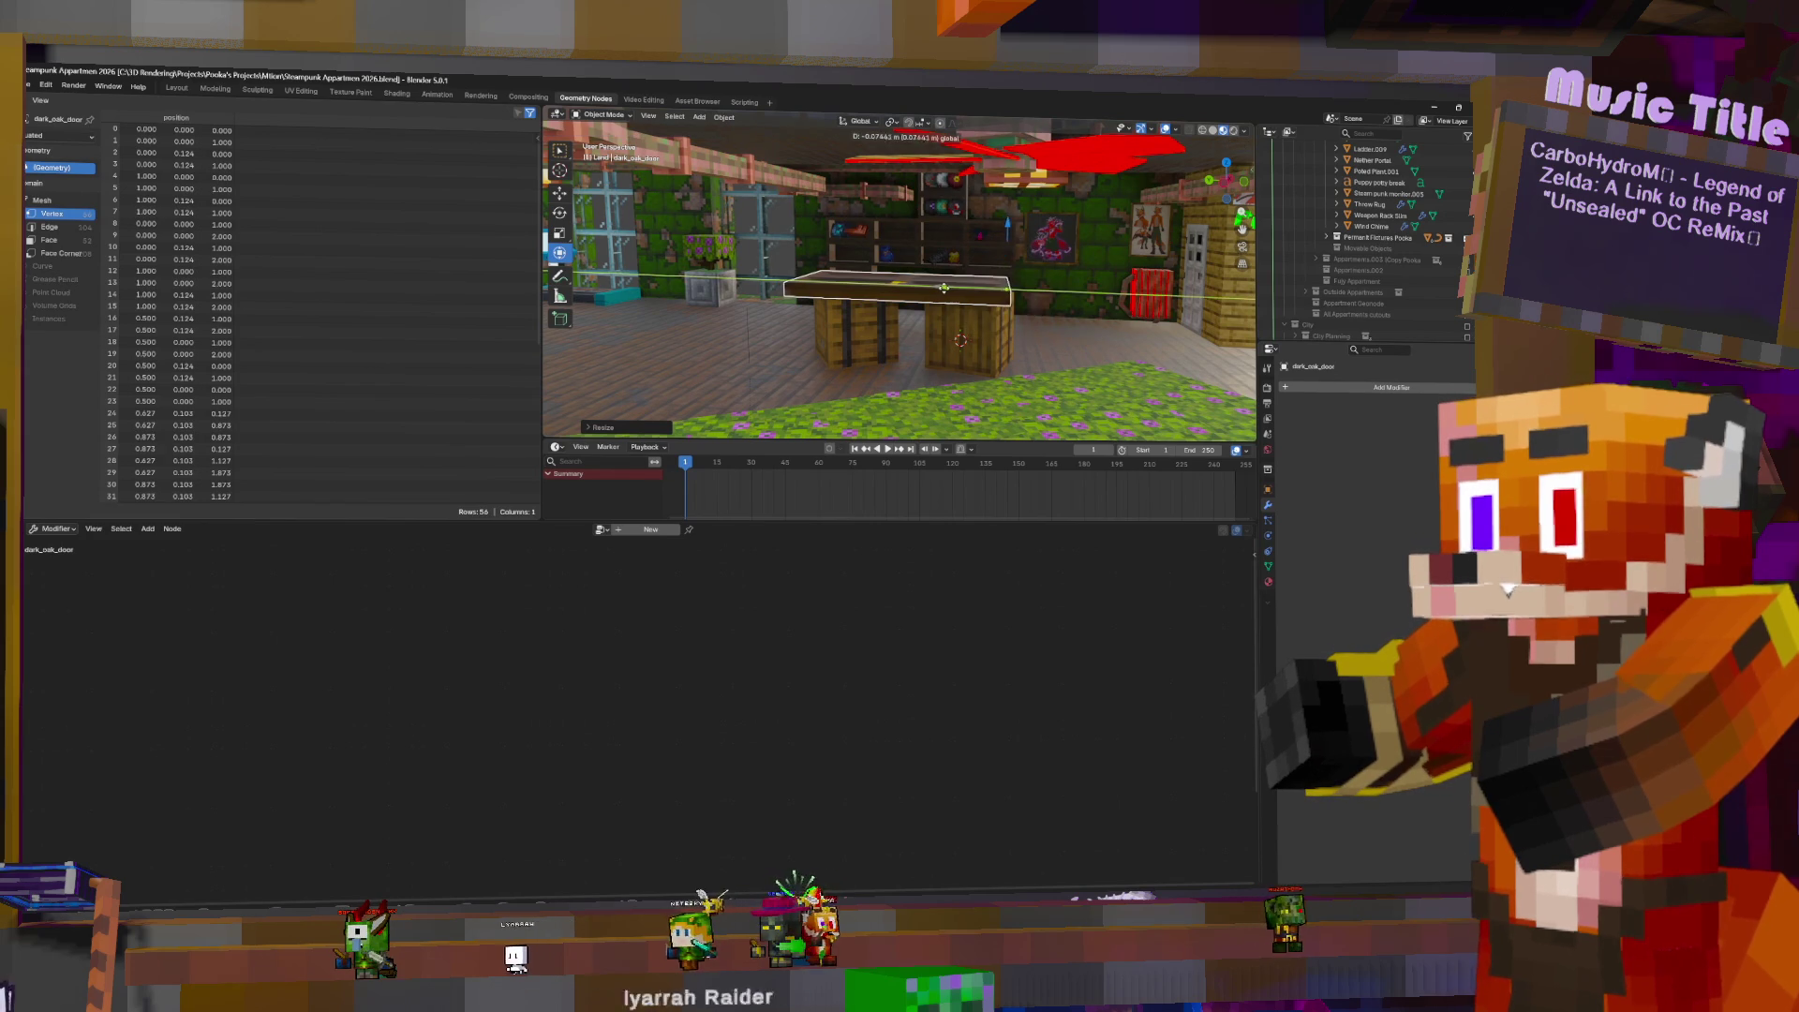
left_click(956, 294)
mouse_move(956, 294)
middle_mouse_down()
mouse_move(869, 291)
mouse_move(1041, 313)
middle_mouse_up()
- Frame Desk.001, then select Guardian Blue Zootopia books .005 and .004
scroll(1374, 257, "up", 5)
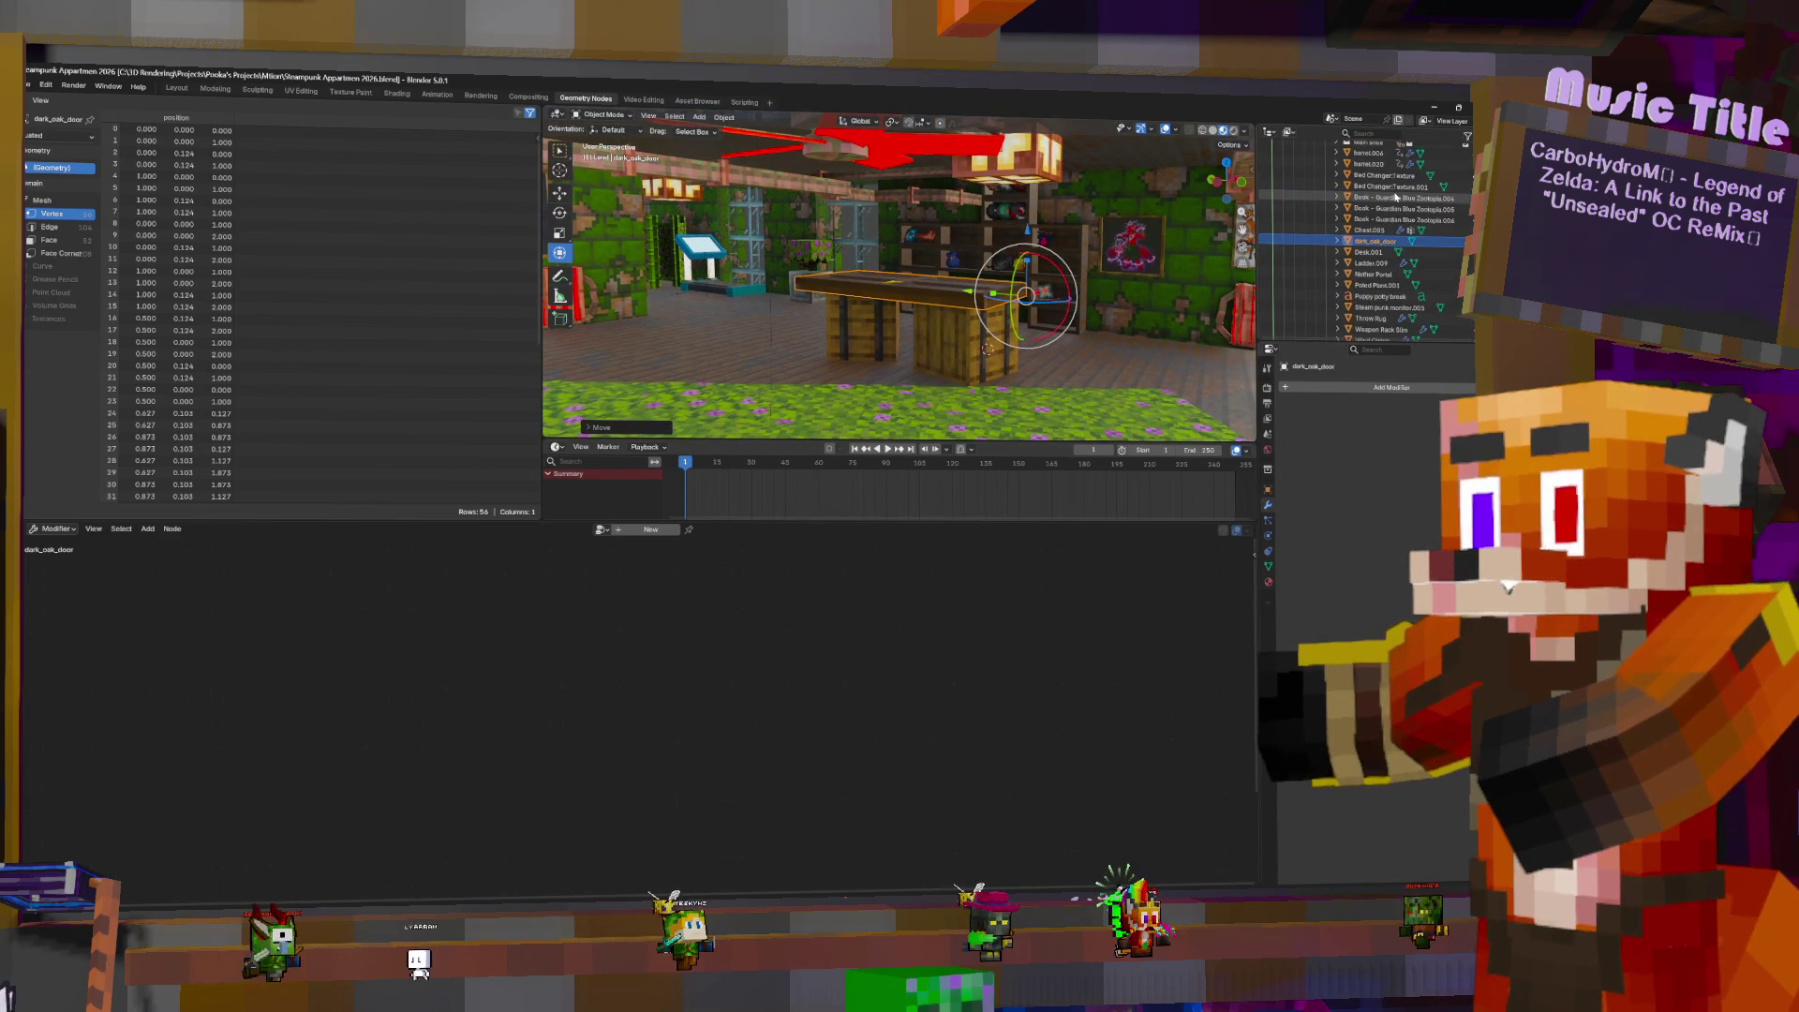
left_click(1374, 257)
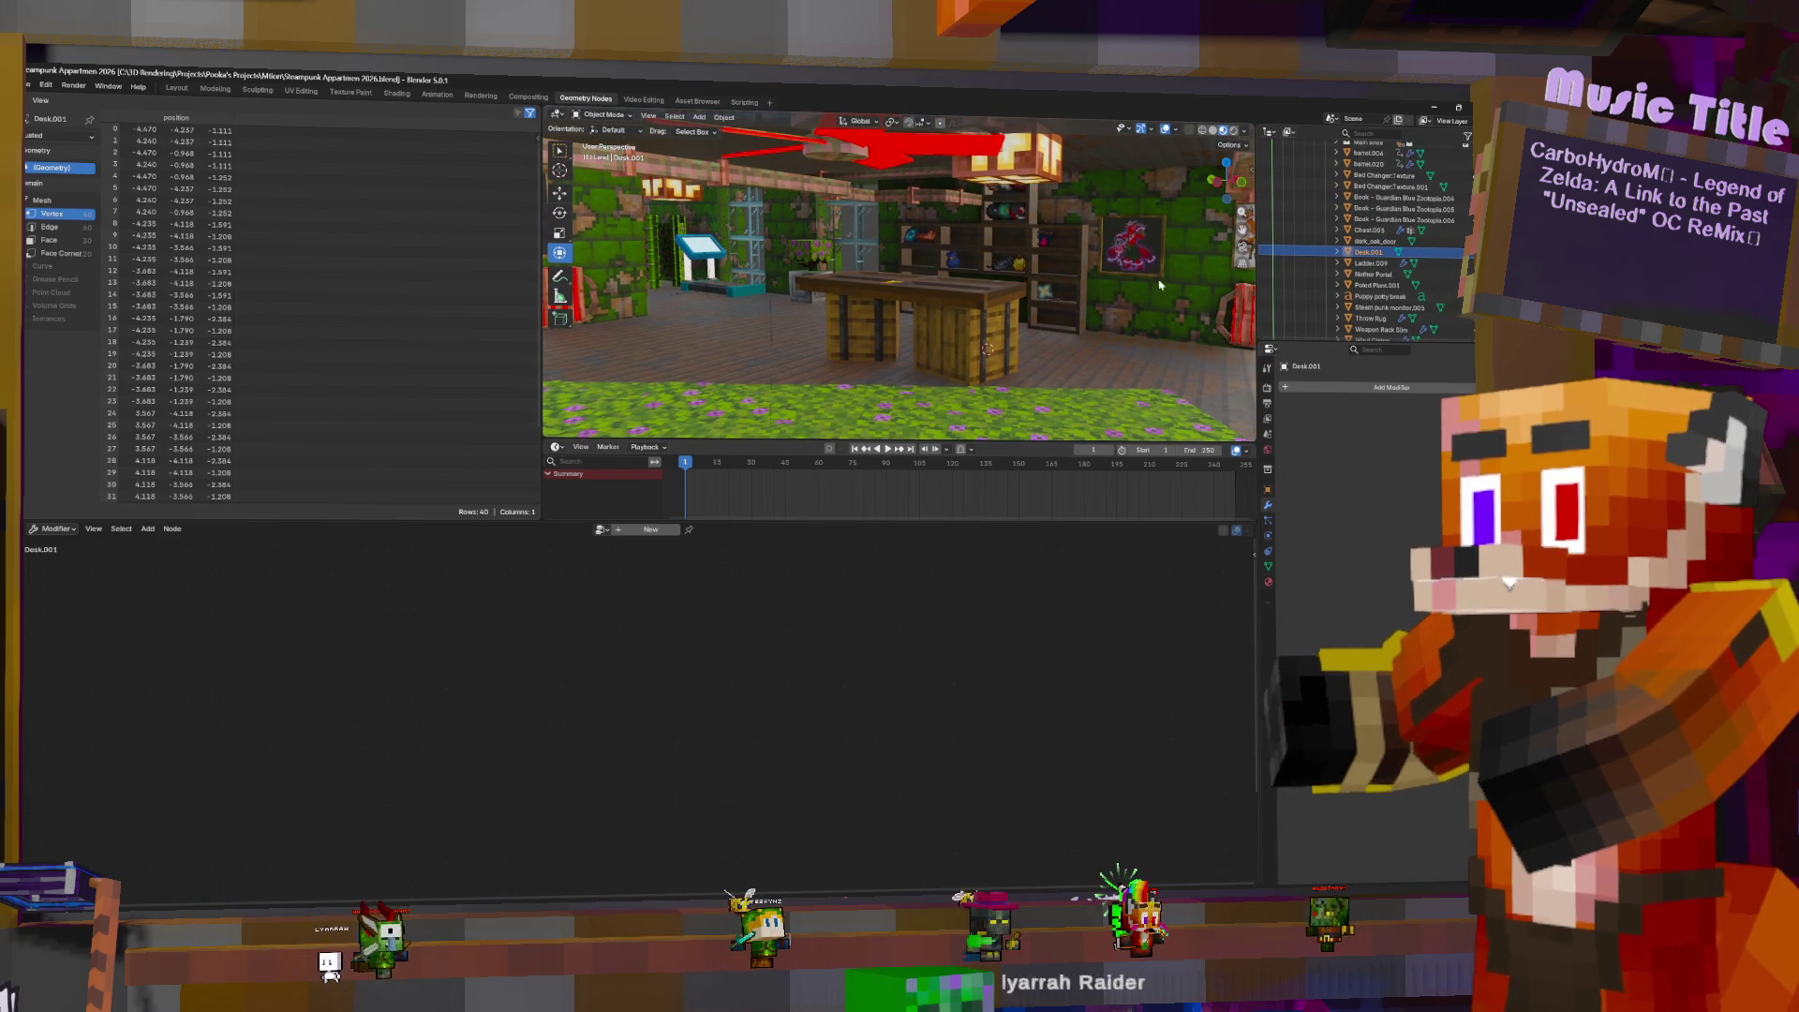
key("KP_Decimal")
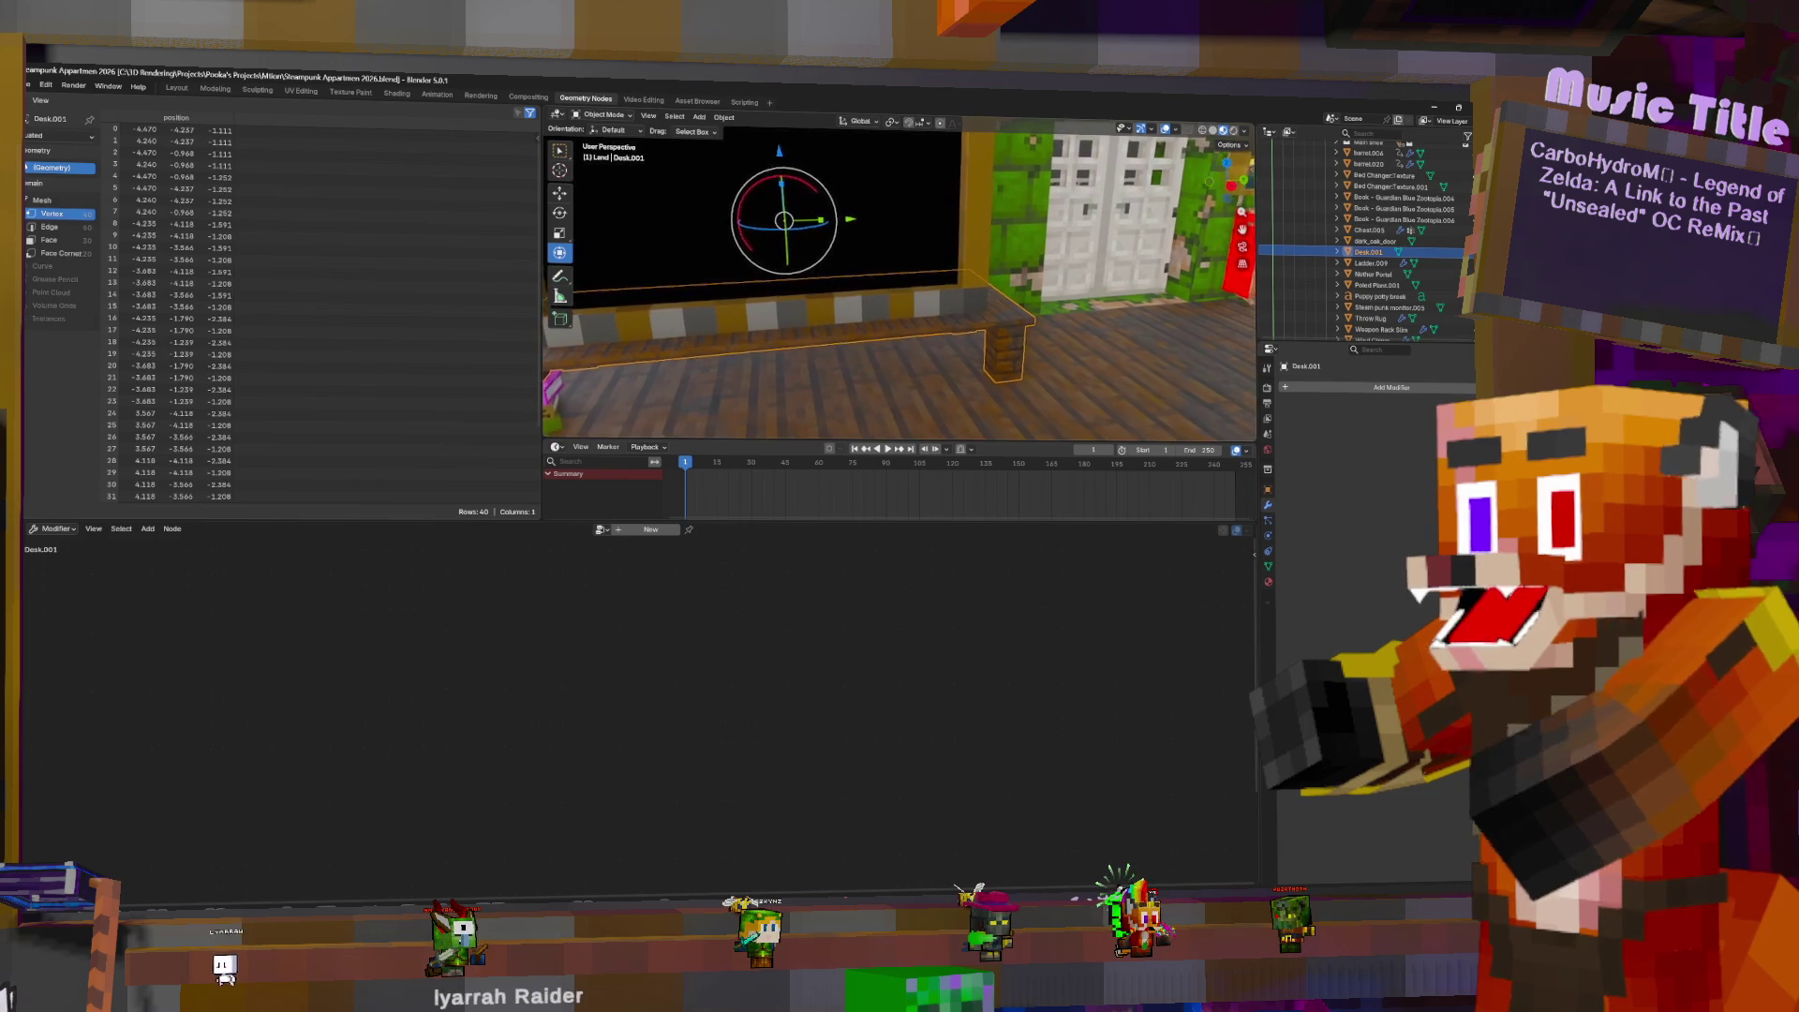
left_click(1406, 209)
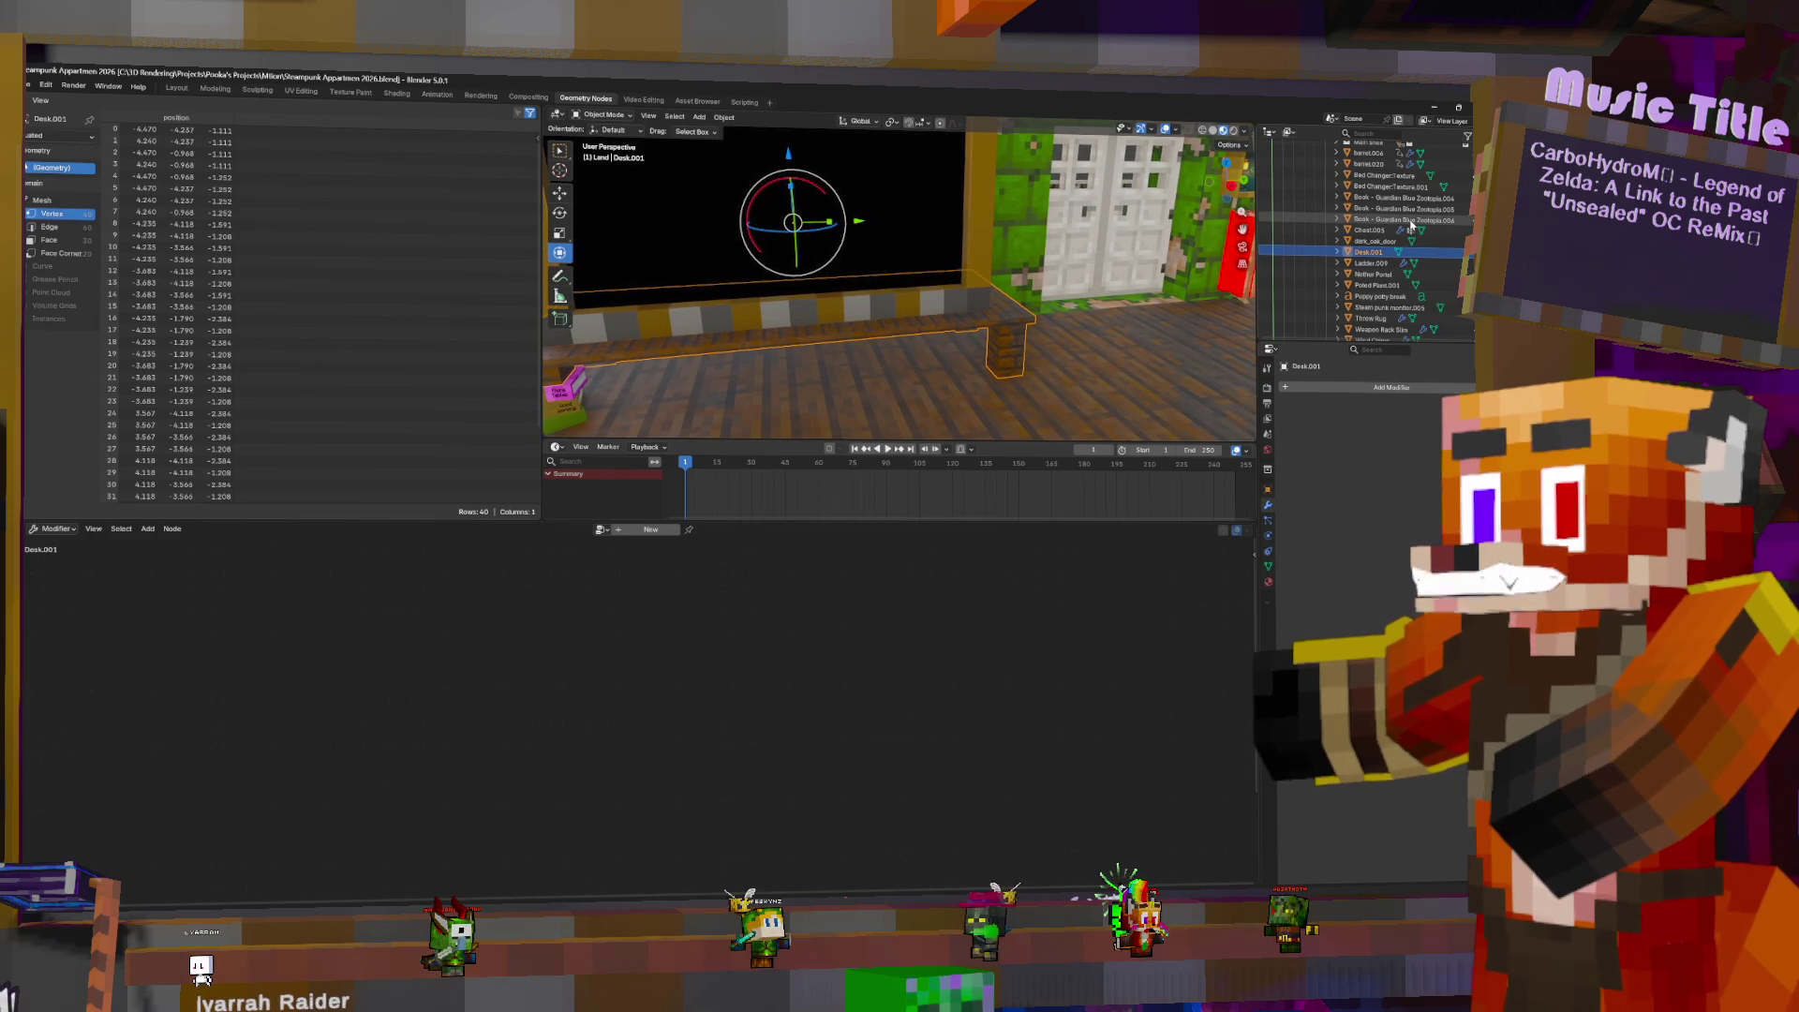
left_click(1415, 199)
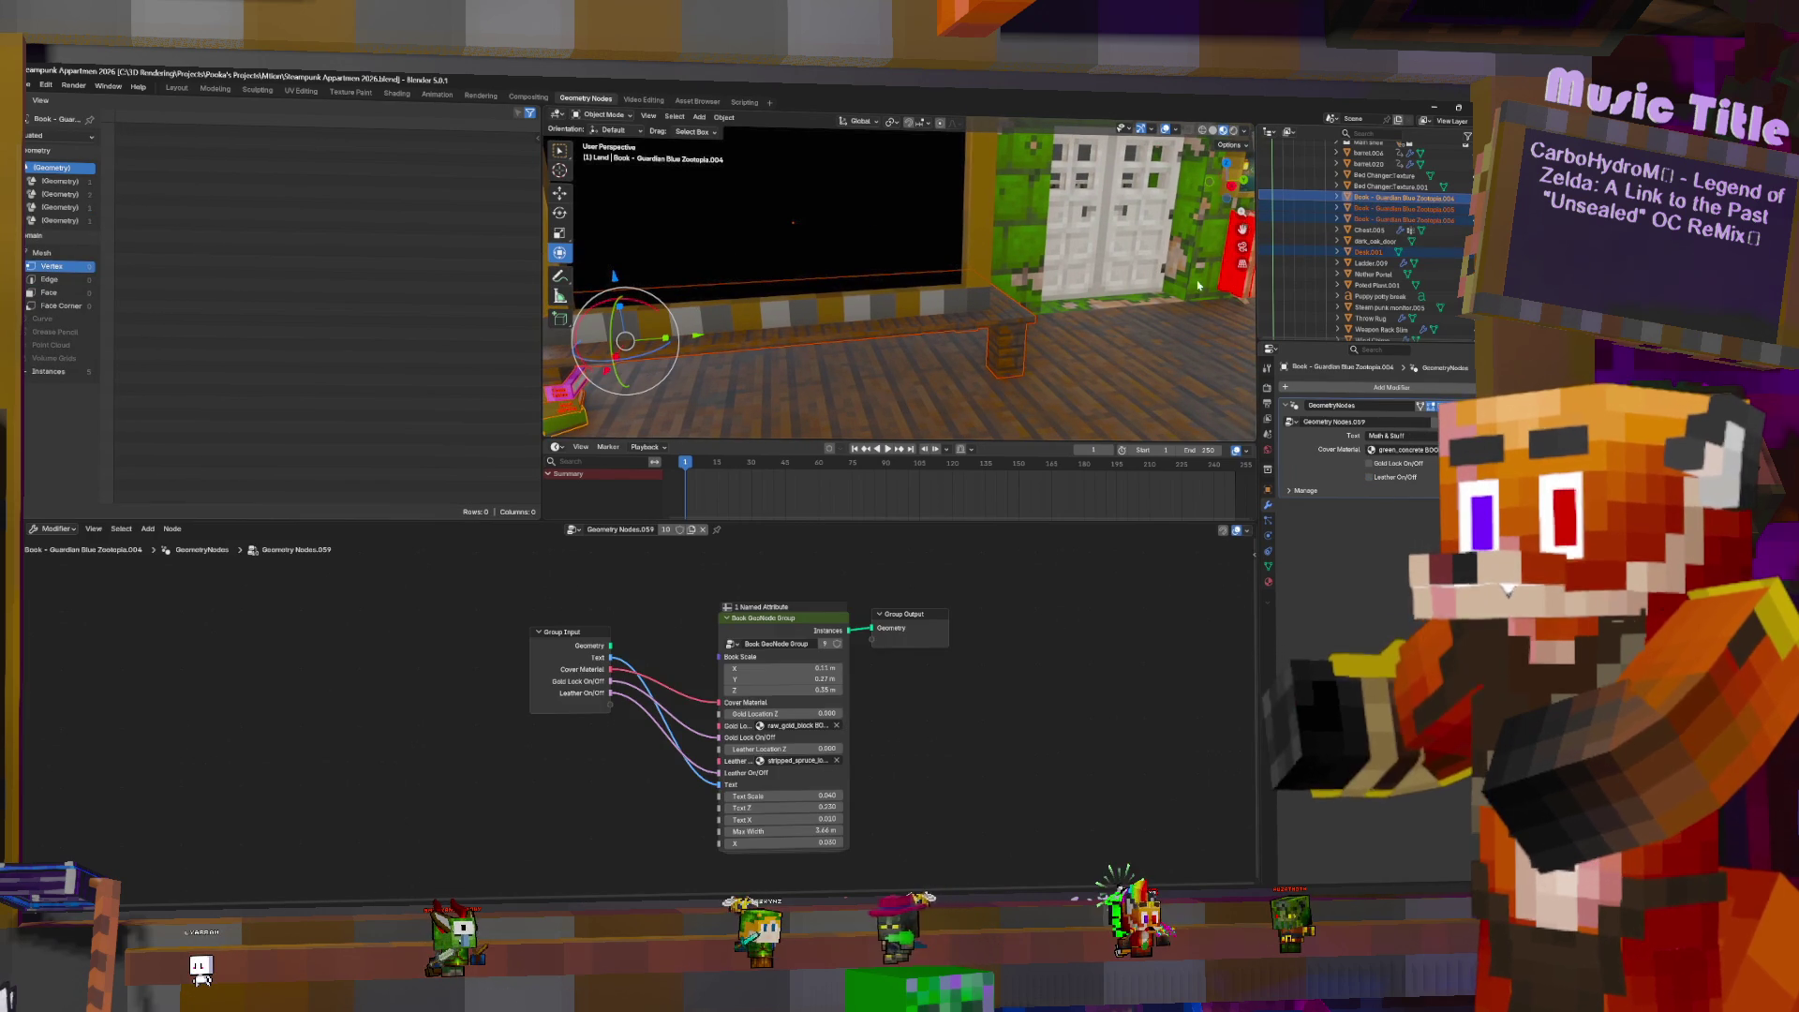
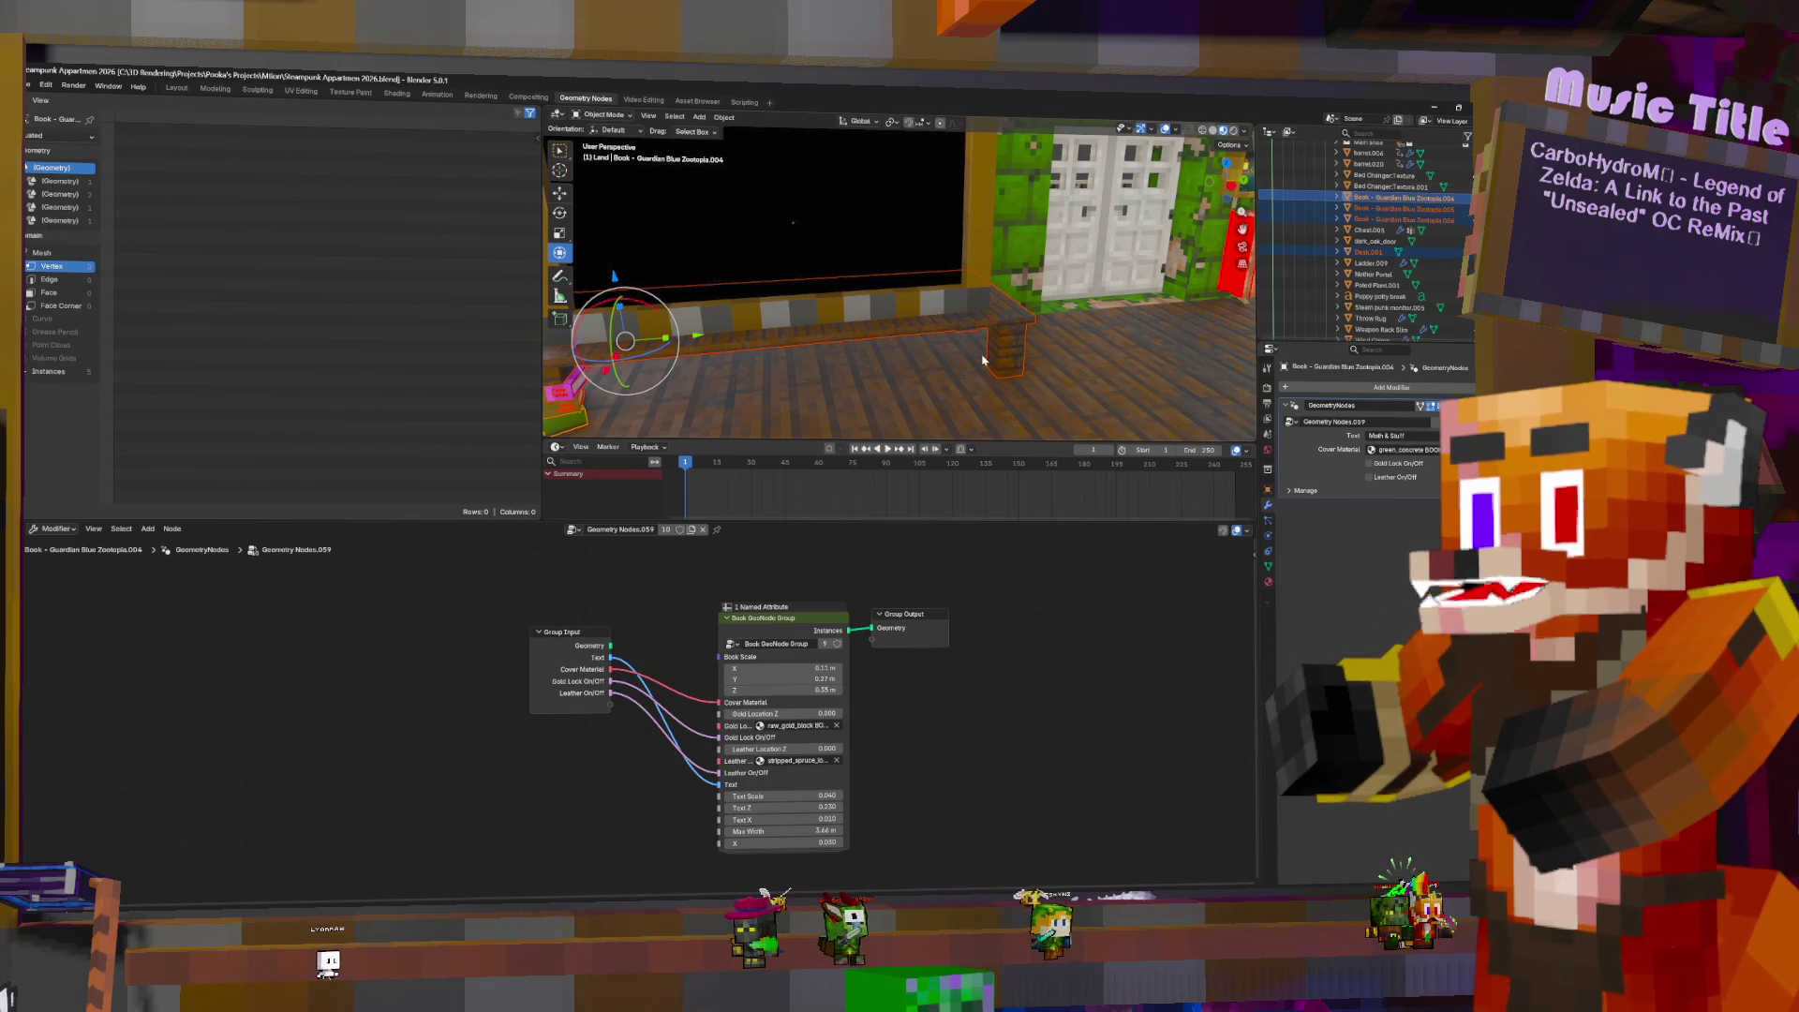
- Duplicate the Zootopia.004 book and place the copy mid-table
mouse_move(985, 357)
middle_mouse_down()
mouse_move(956, 354)
mouse_move(968, 329)
mouse_move(1038, 310)
middle_mouse_up()
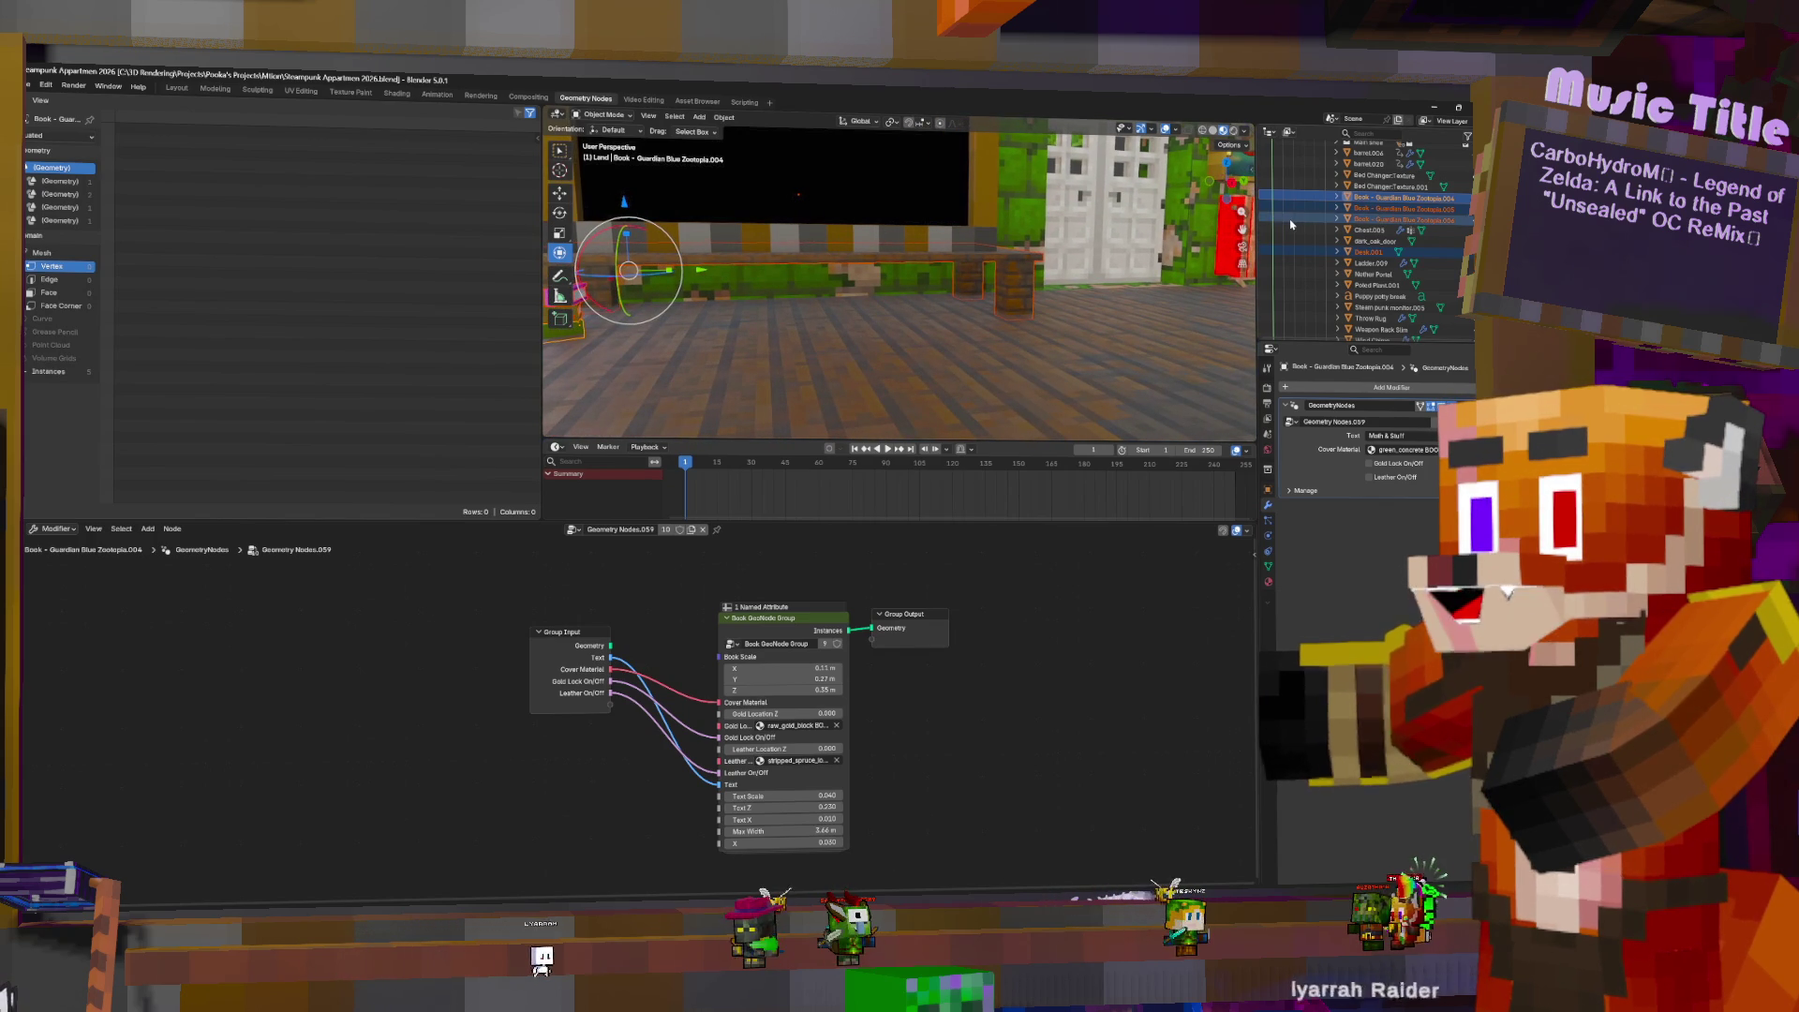
right_click(1406, 211)
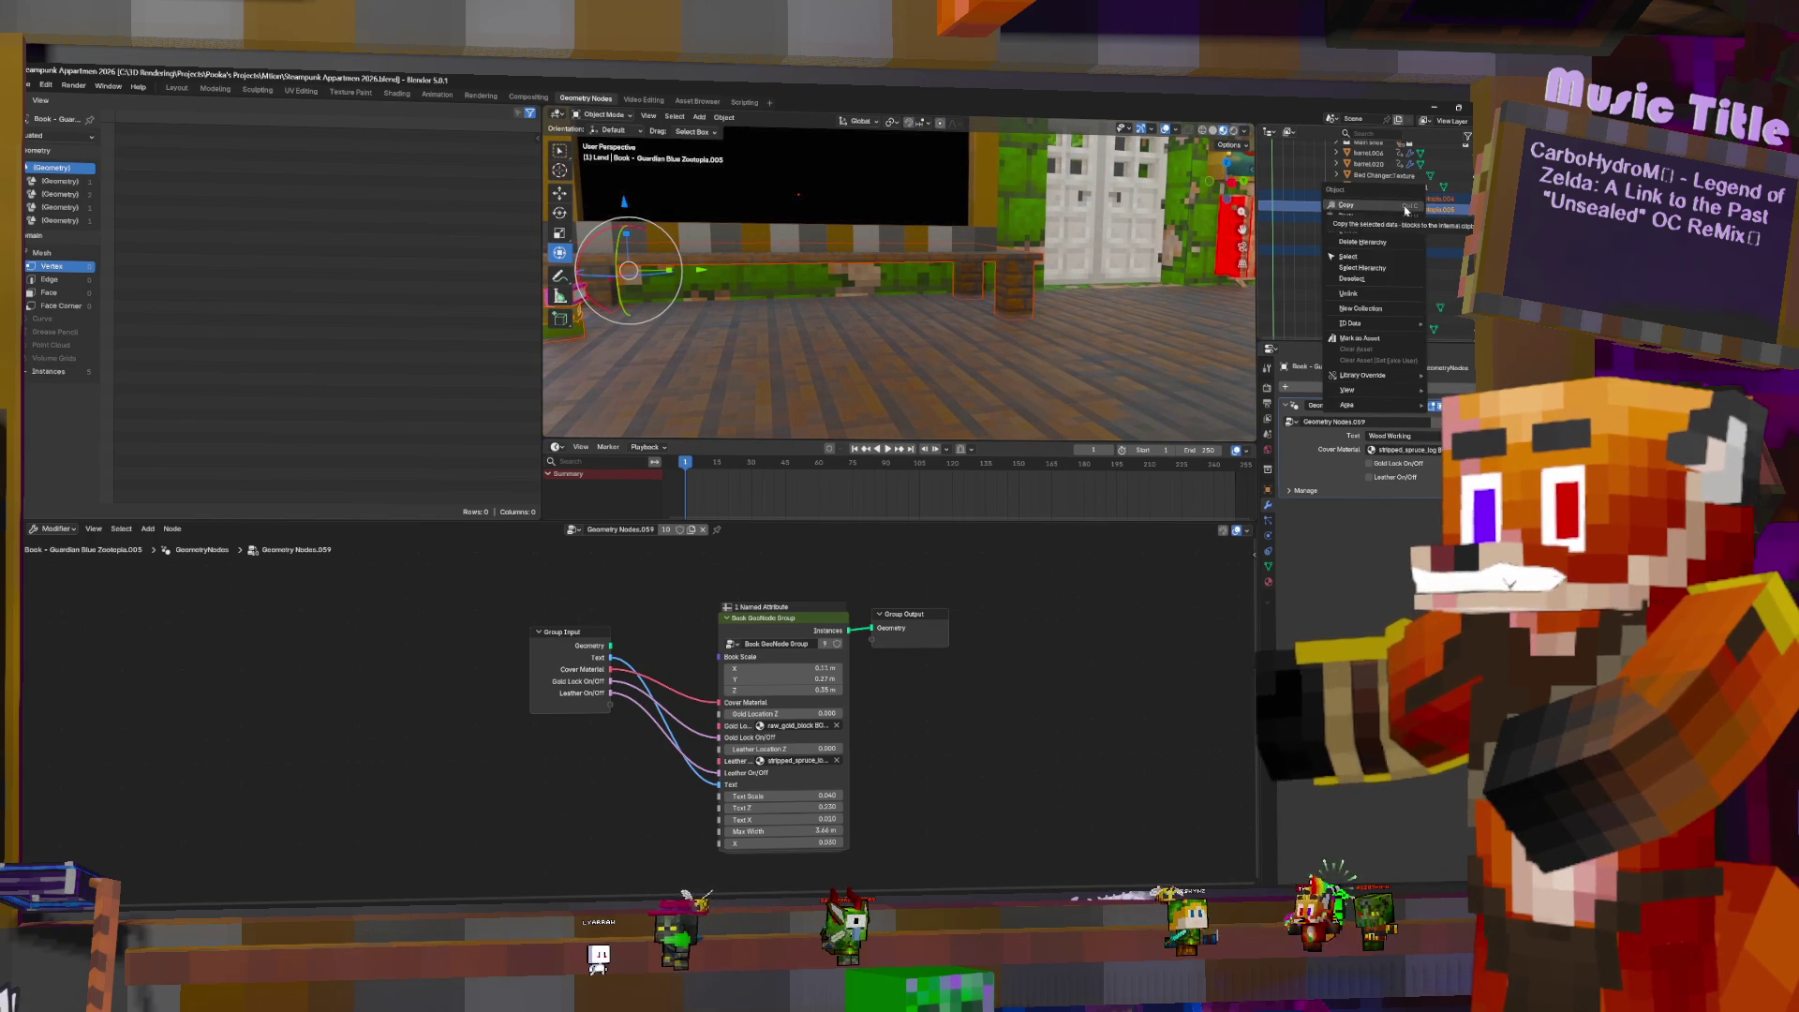
mouse_move(1359, 324)
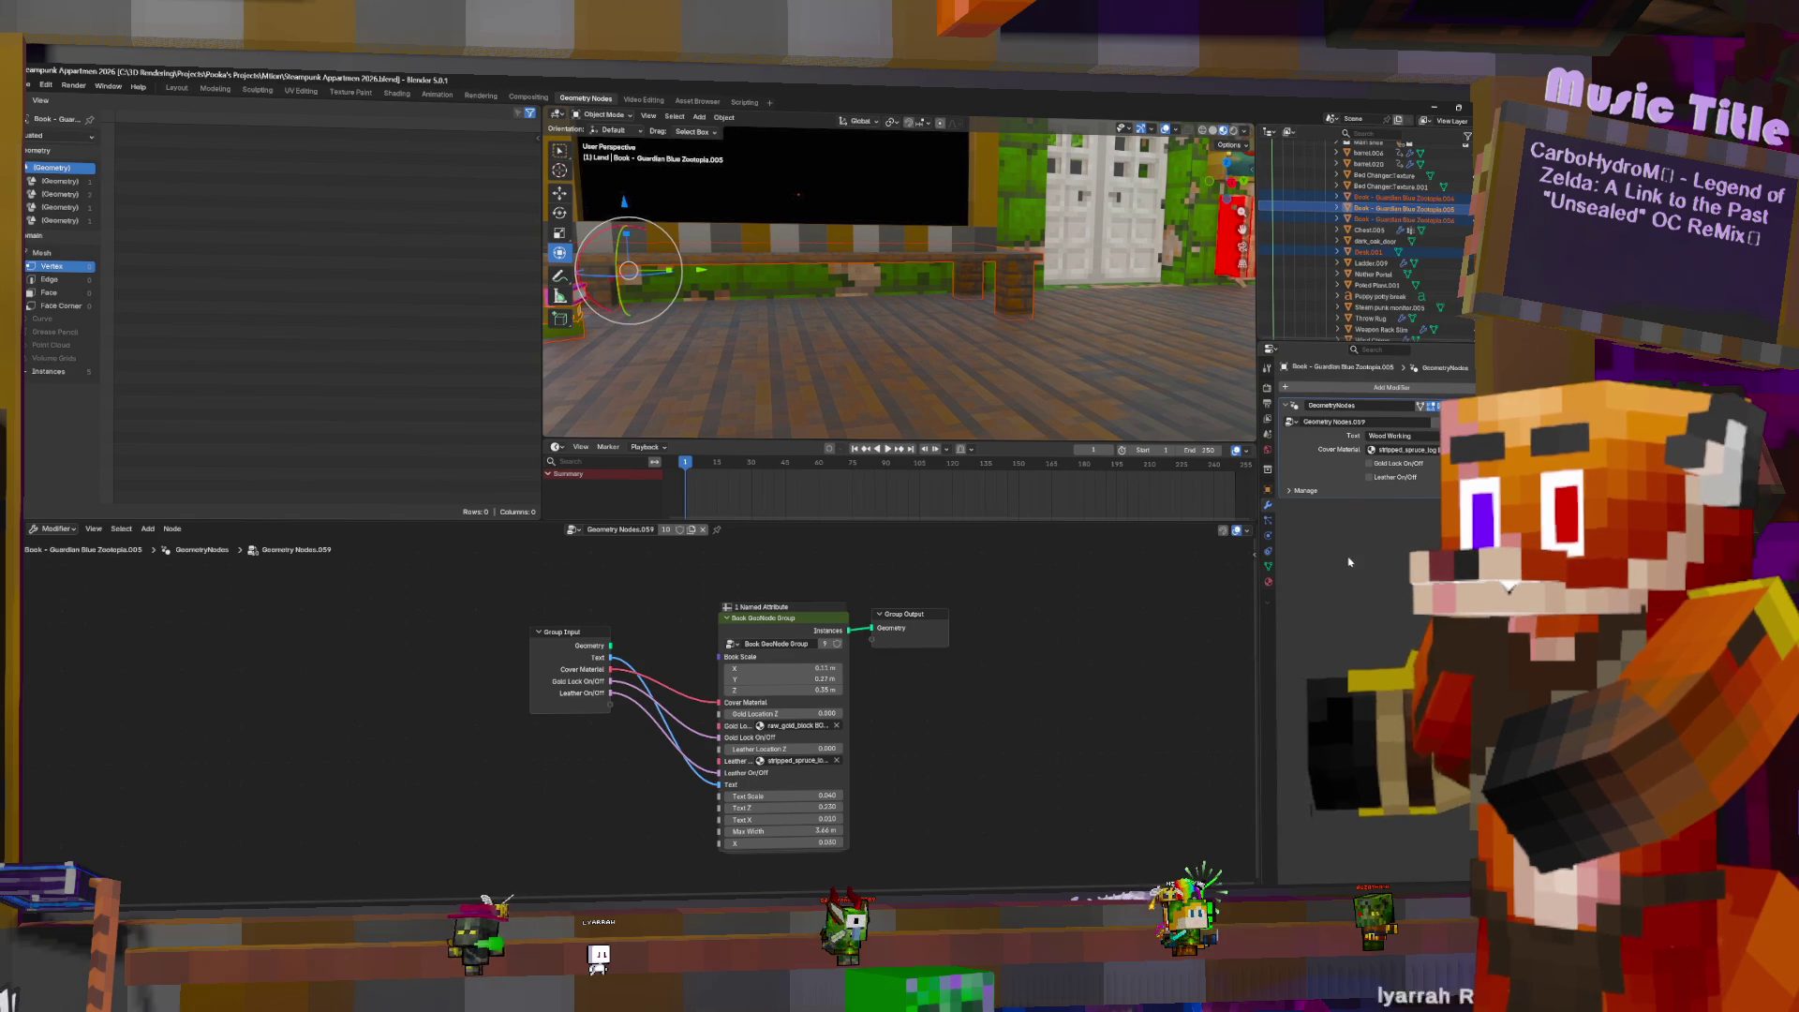
left_click(1401, 198)
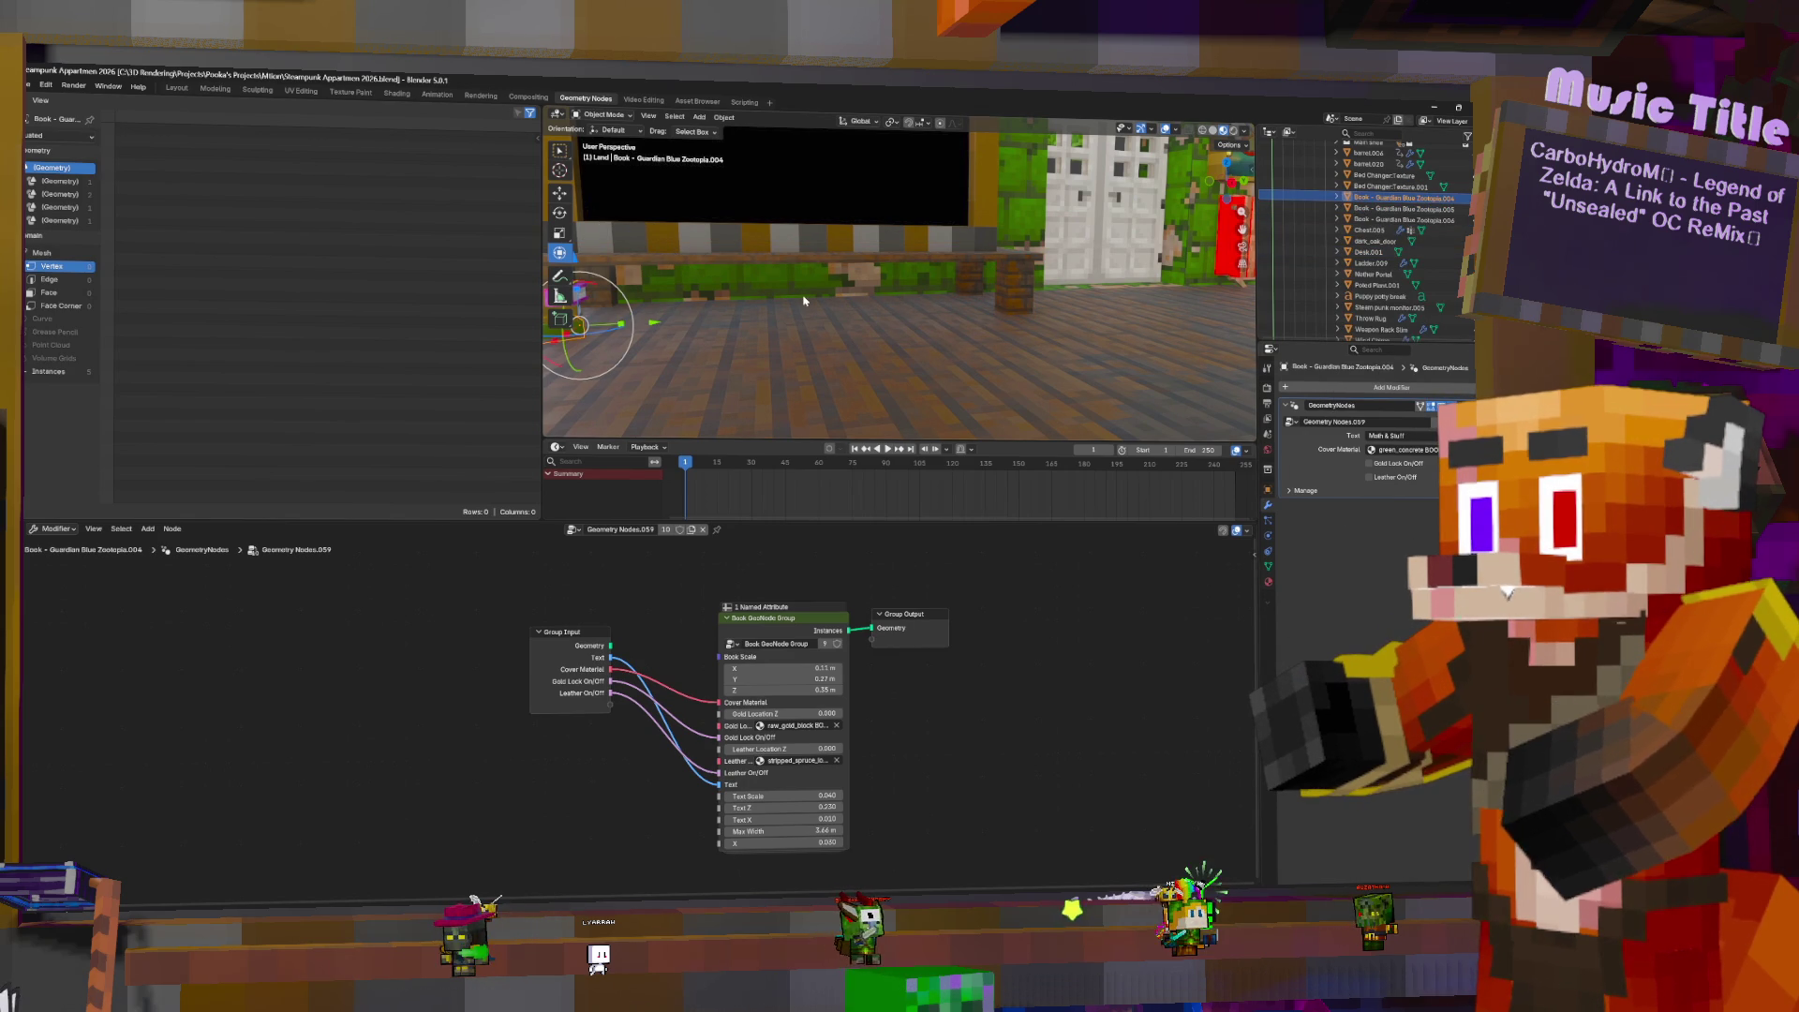
key("shift+d")
left_click(1003, 281)
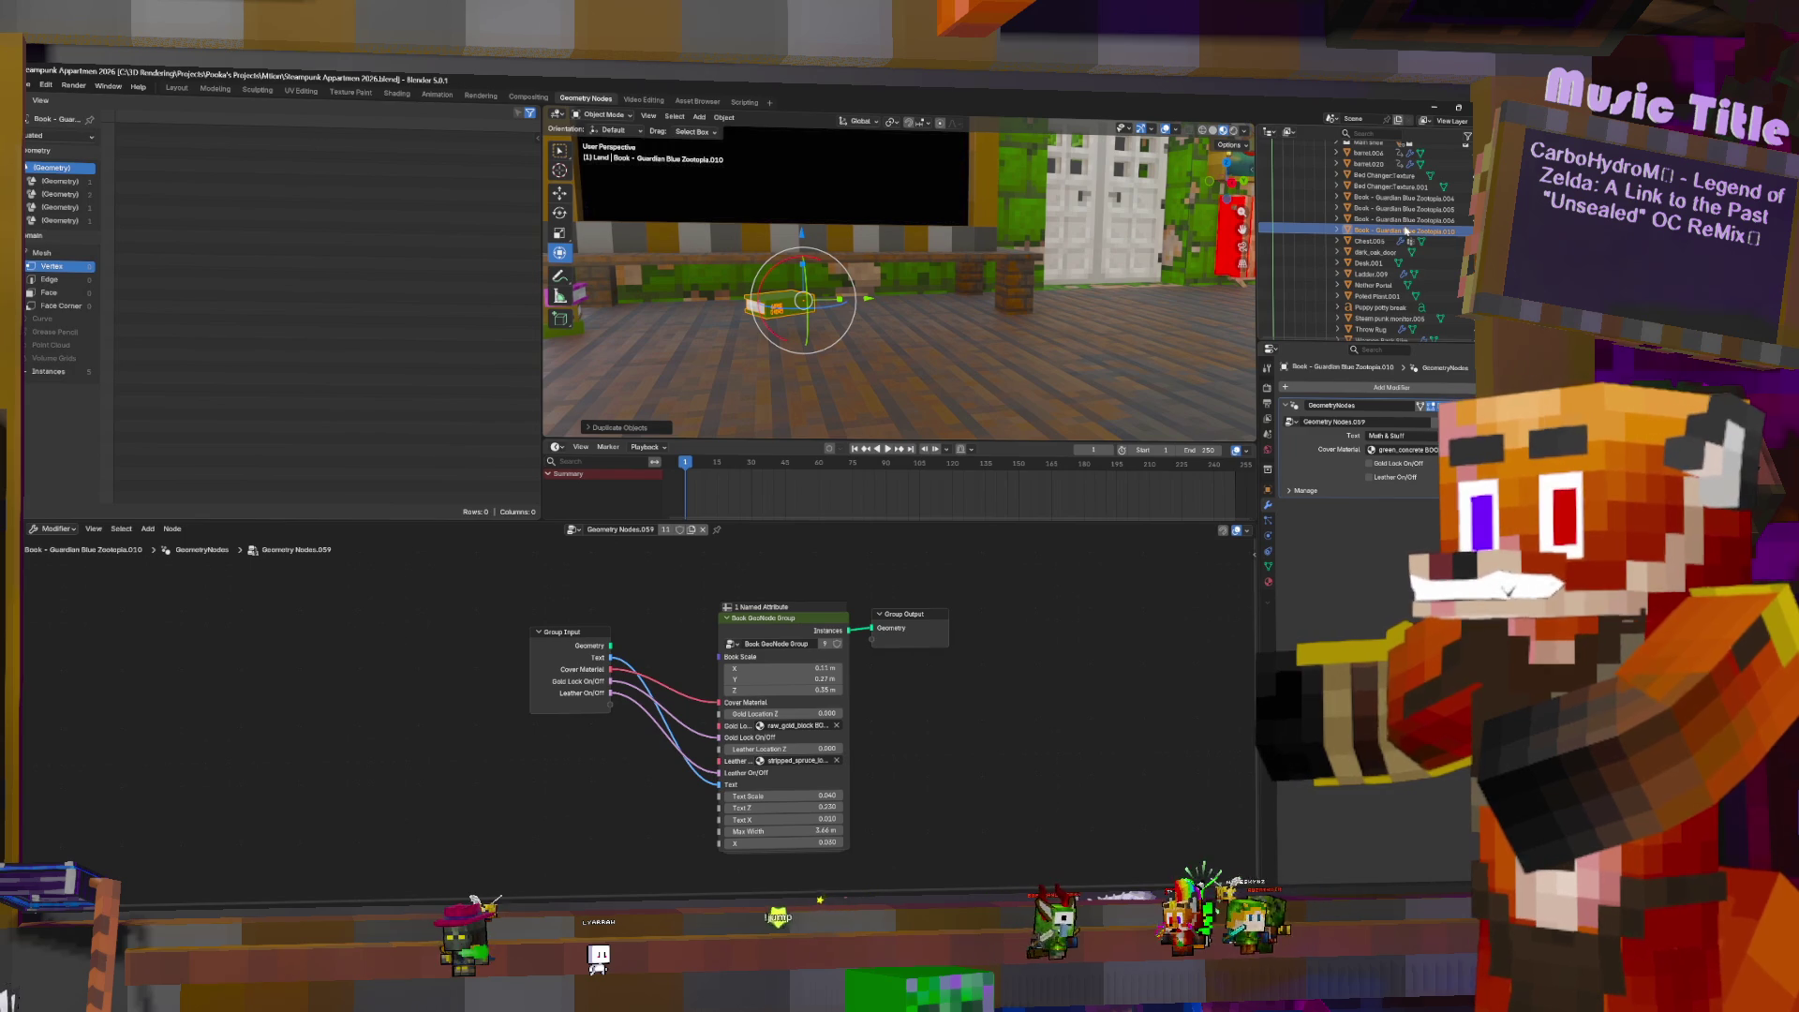
- Move book Zootopia.006 into another collection, then undo the move
left_click(1405, 220)
mouse_move(1403, 229)
left_mouse_down()
mouse_move(1412, 282)
mouse_move(1387, 261)
left_mouse_up()
key("ctrl+z")
key("ctrl+z")
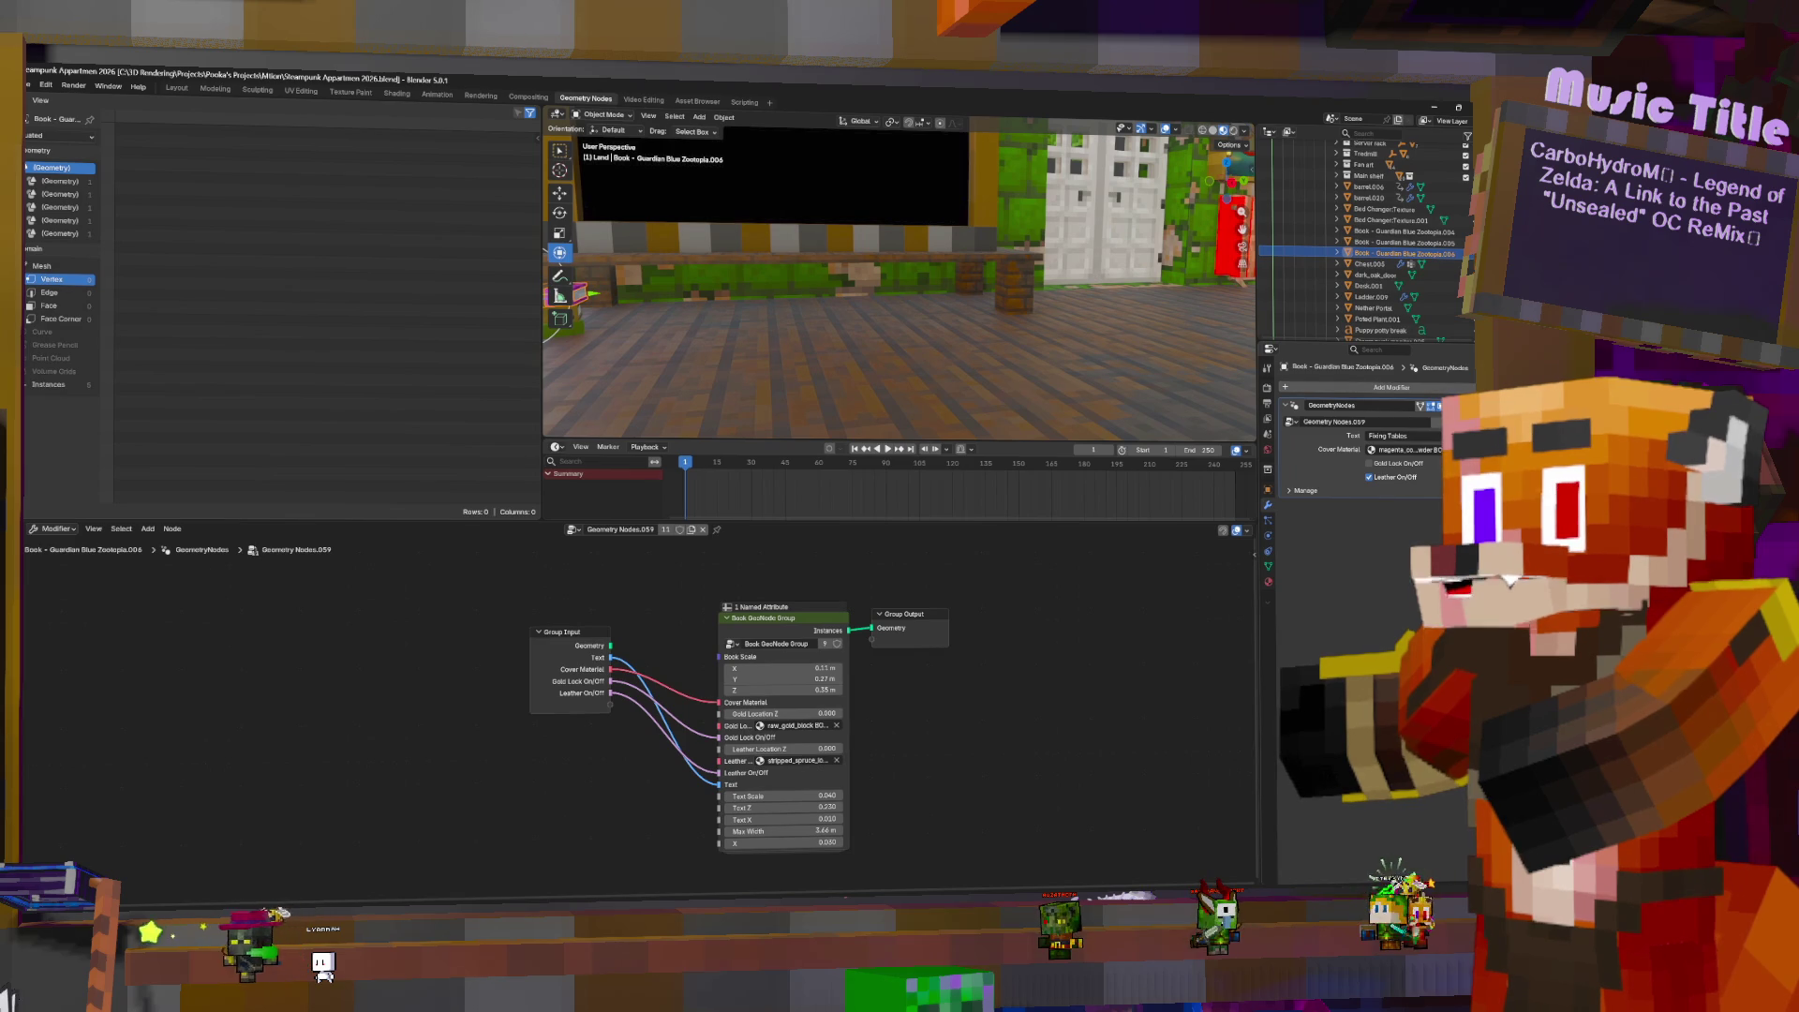
- Try applying the book's Geometry Nodes modifier, undo after the no-mesh error, and frame the book
left_click(1430, 421)
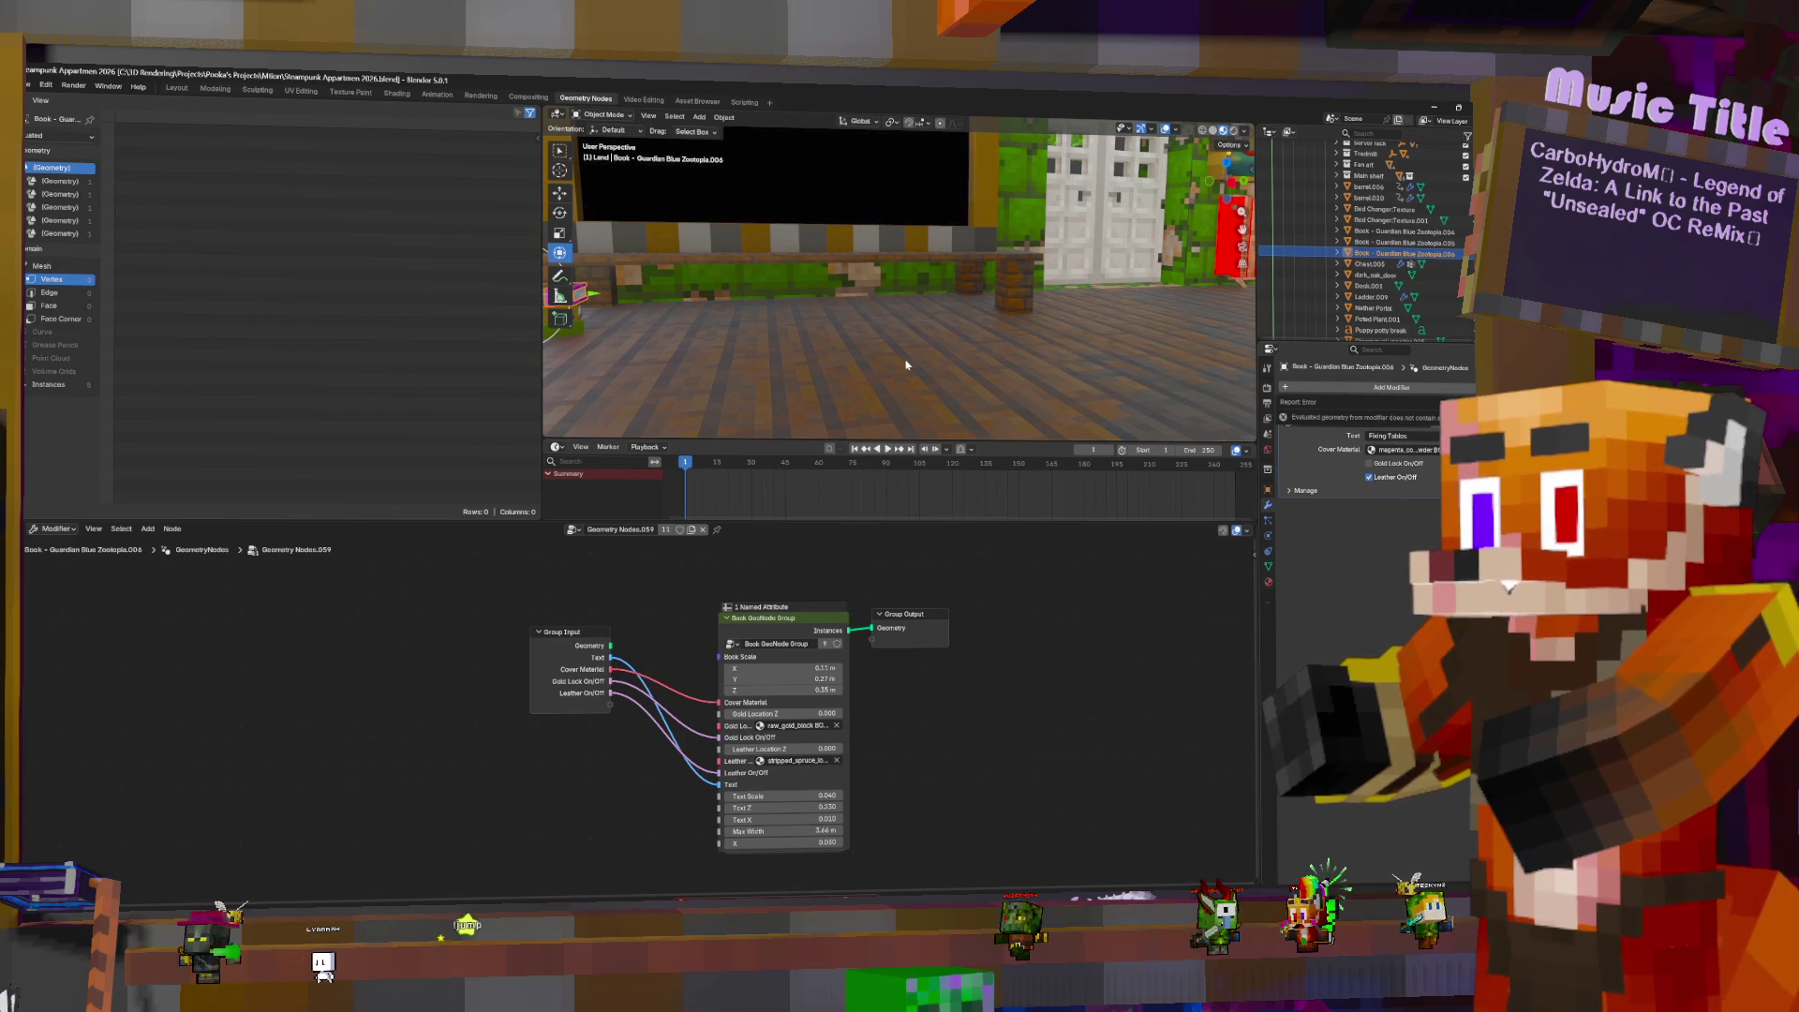
key("ctrl+z")
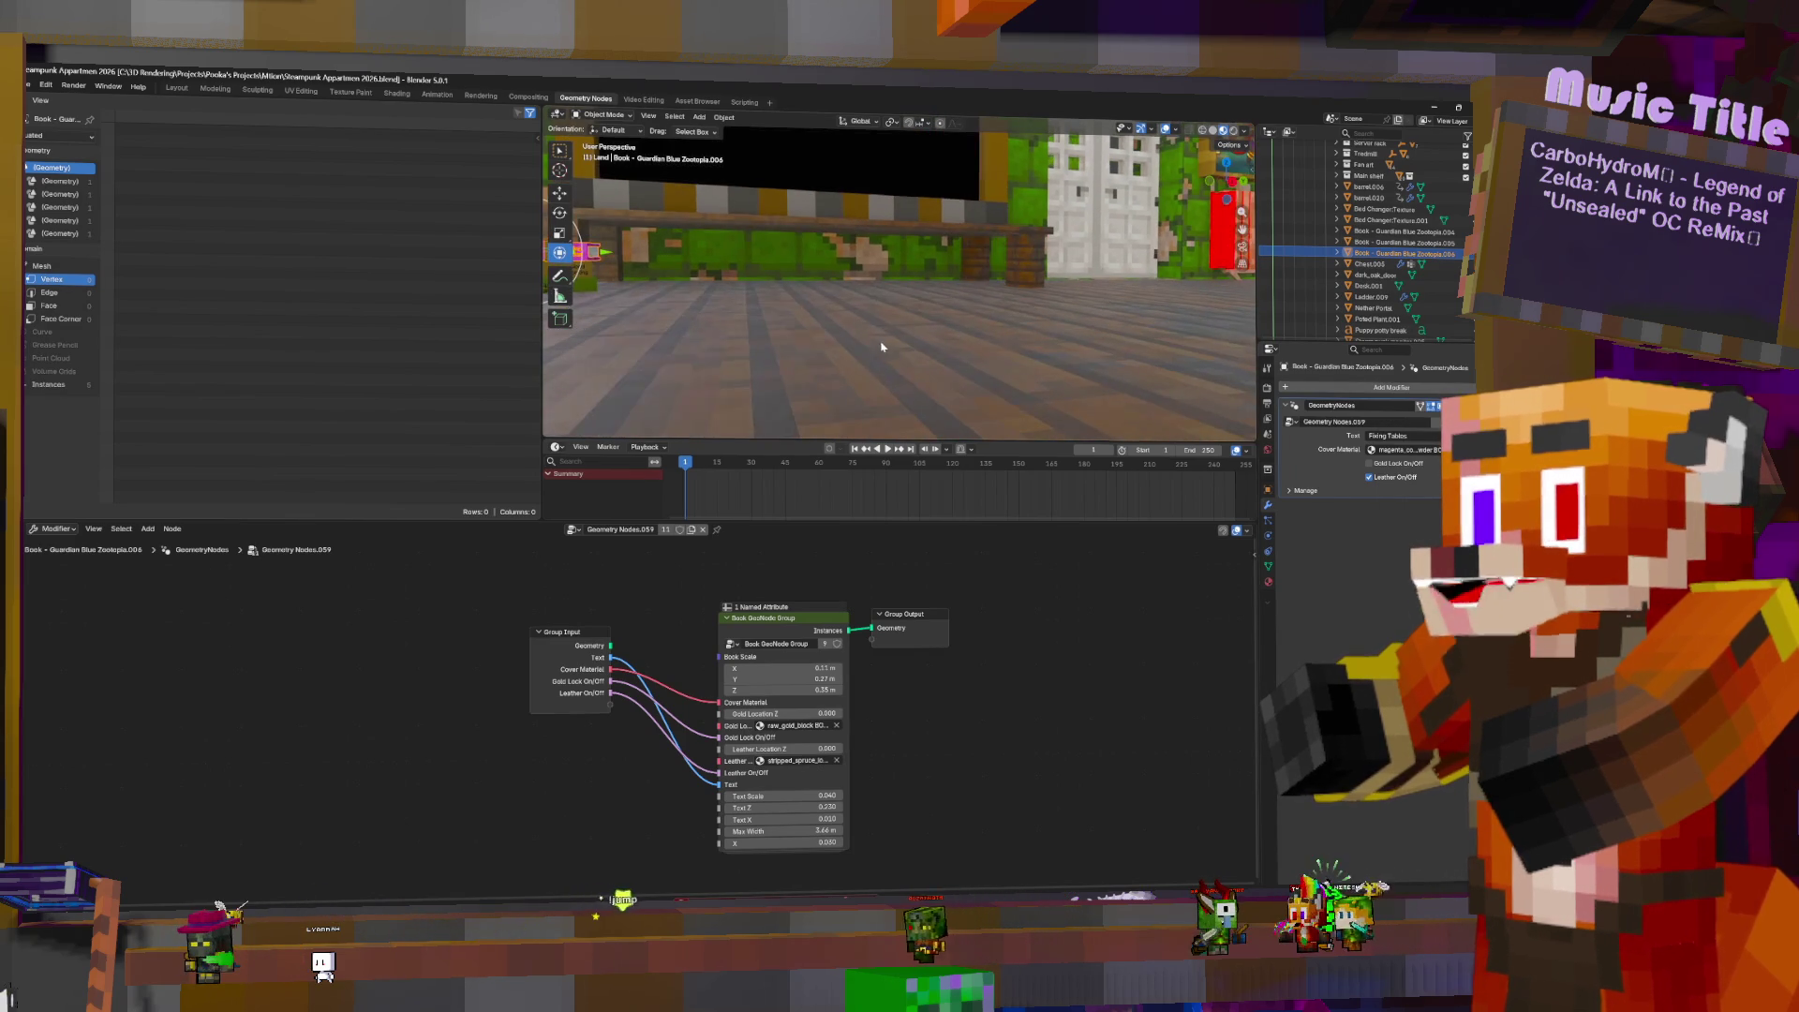
key("KP_Decimal")
scroll(1119, 290, "down", 3)
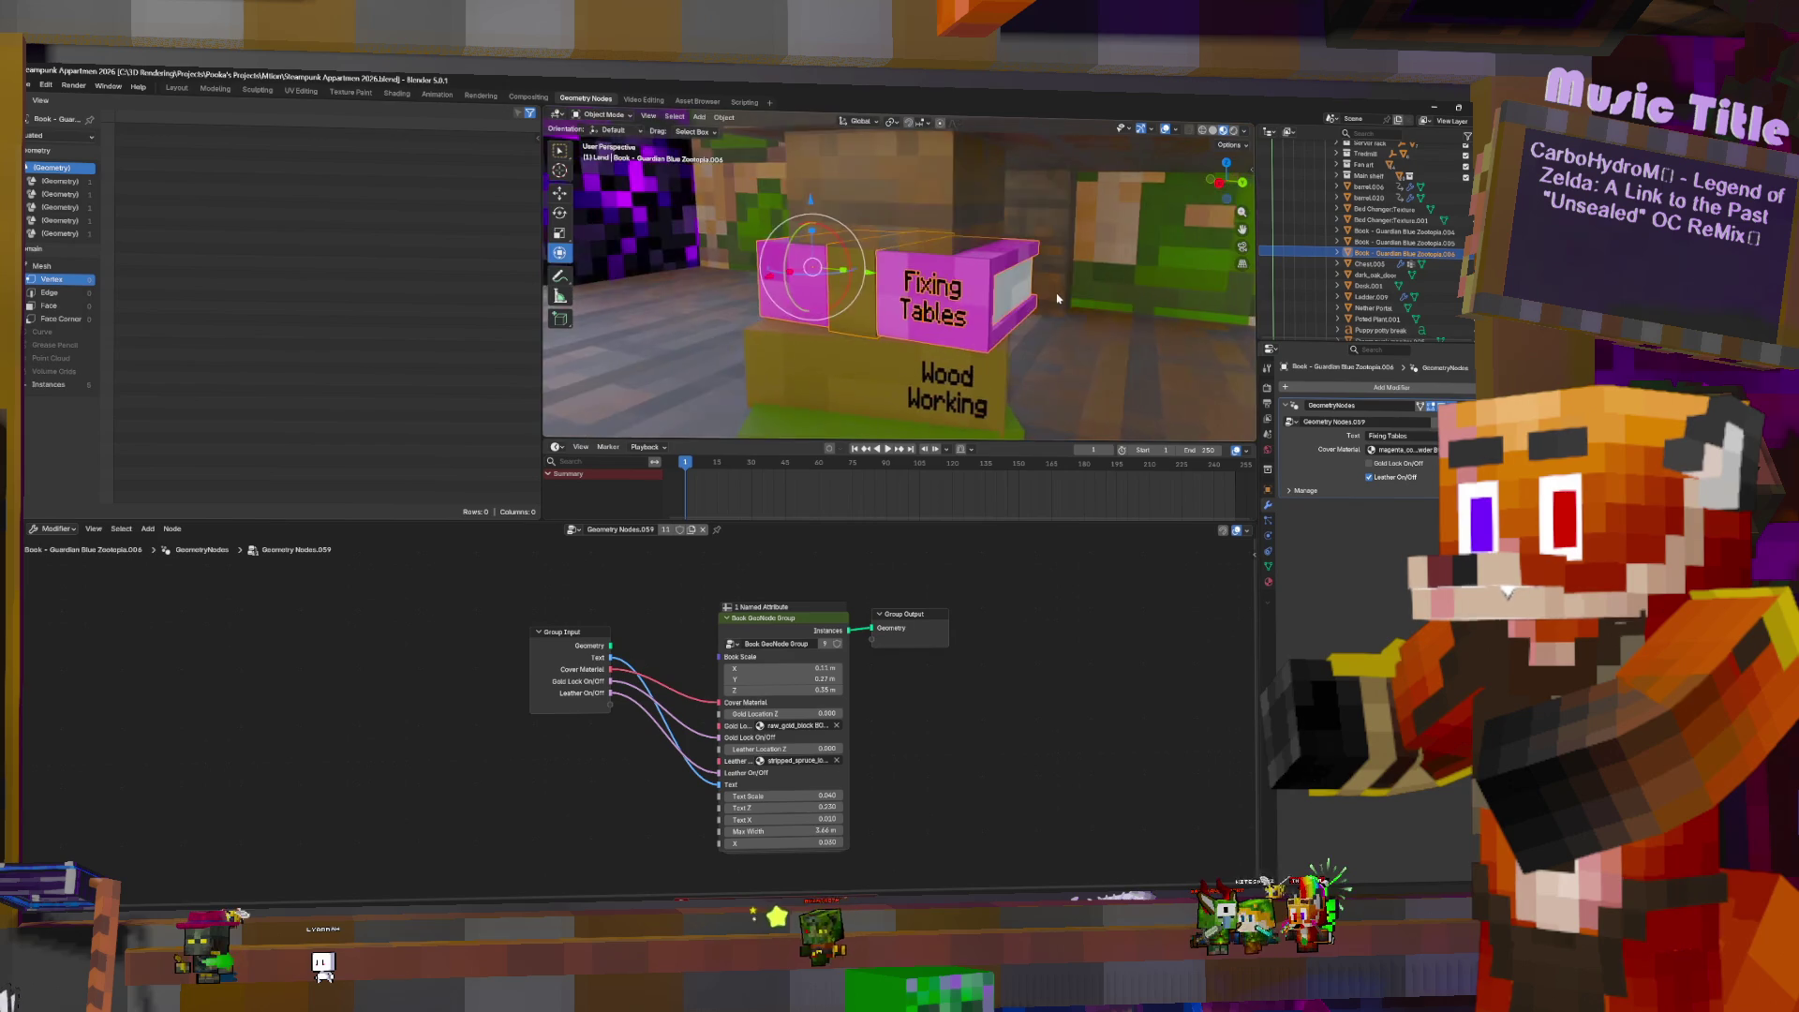
- Insert a Realize Instances node before the book tree's Group Output
middle_click_drag(1119, 289, 1209, 347)
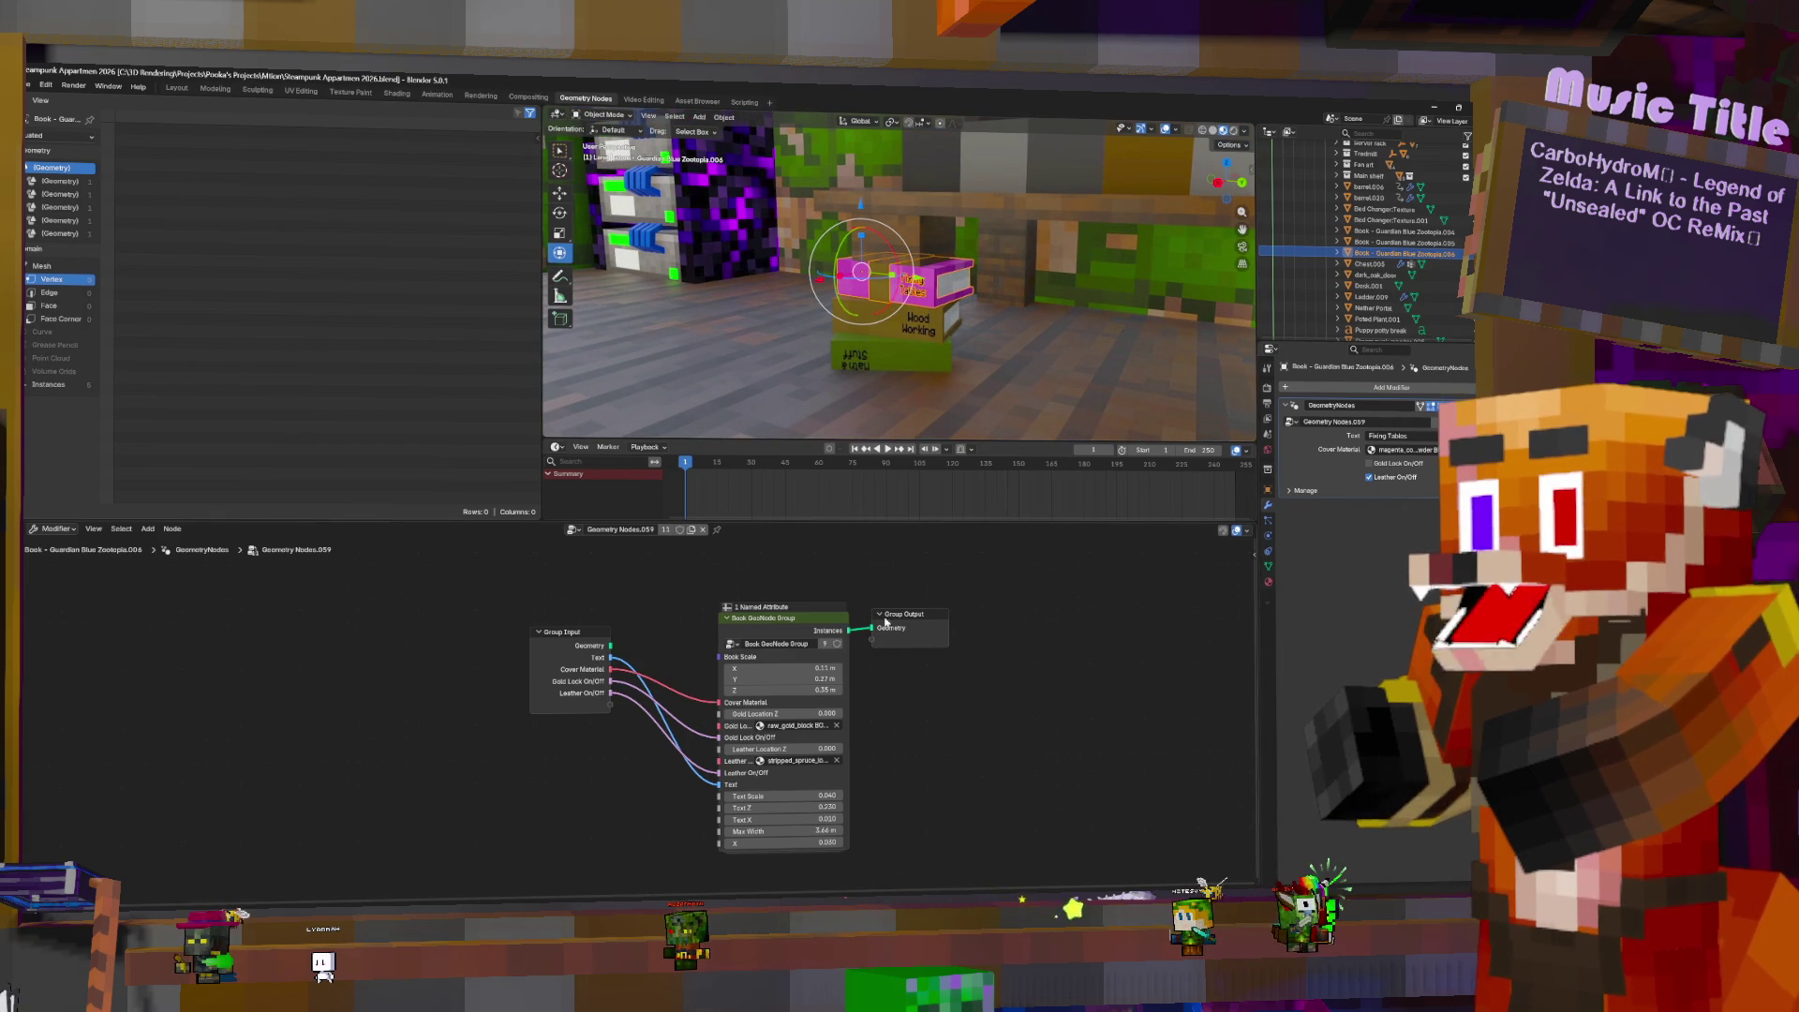
left_click_drag(902, 615, 995, 622)
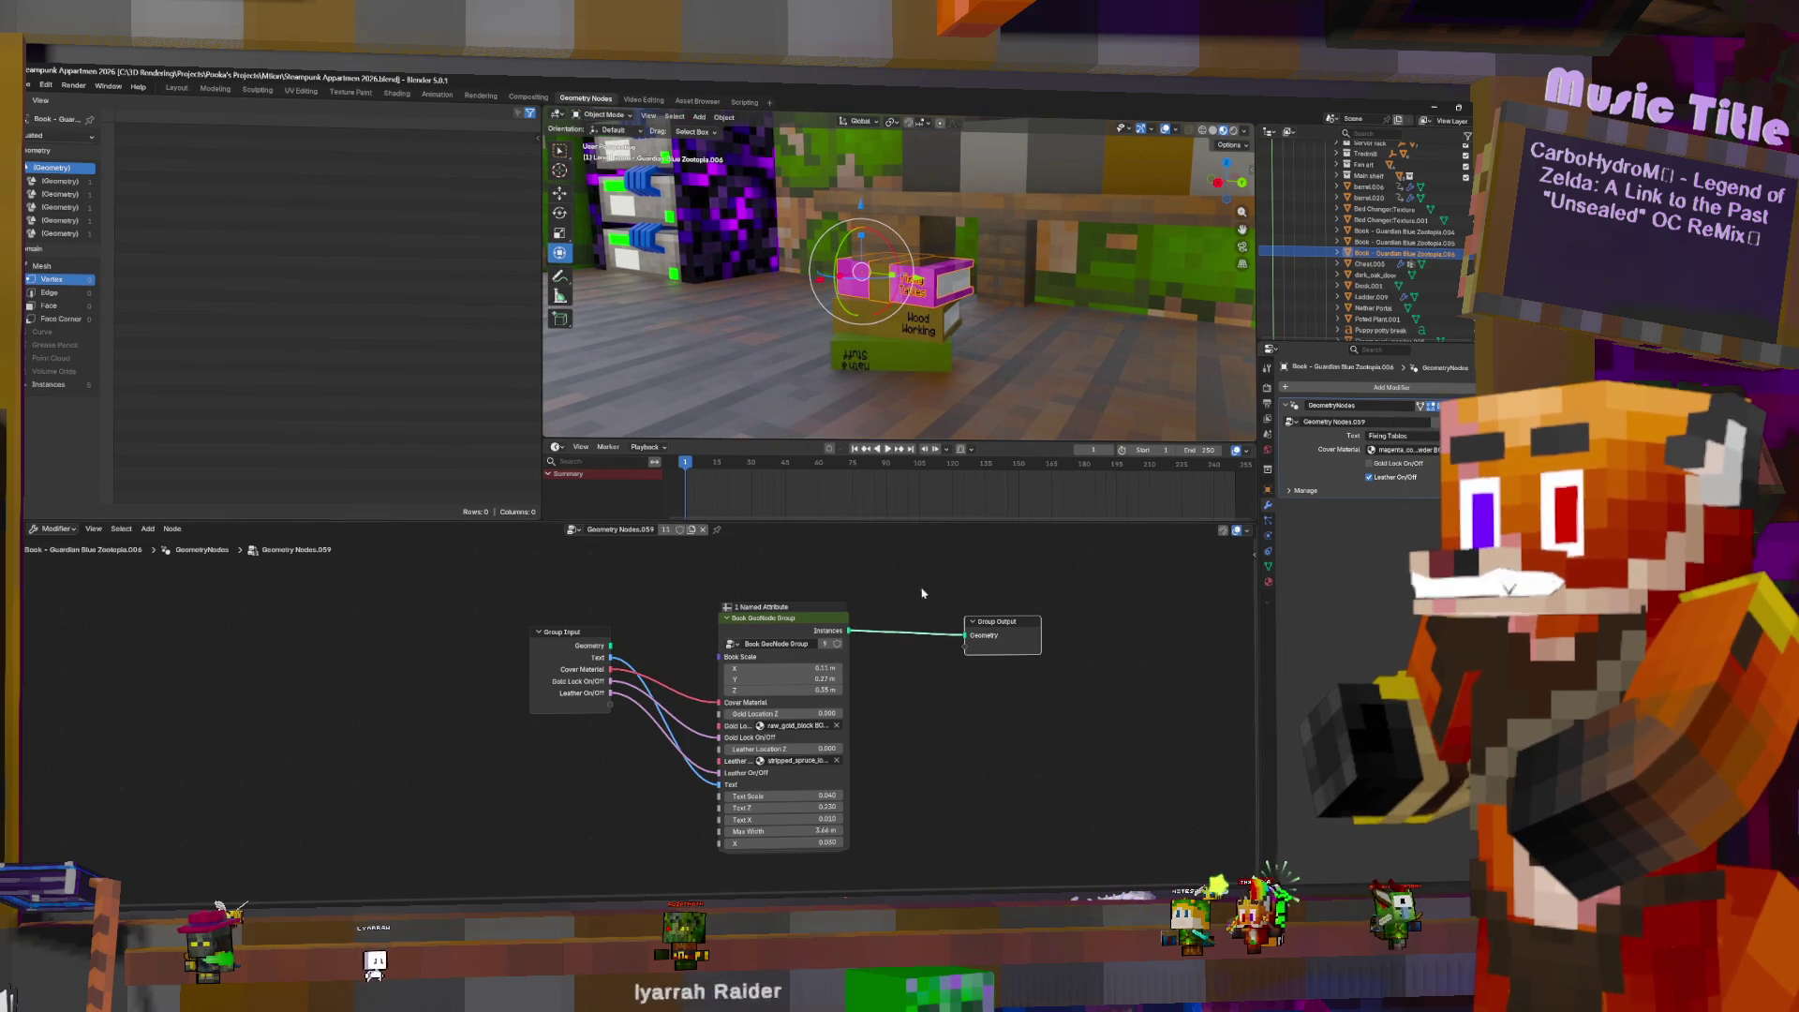
key("shift+a")
type("rea")
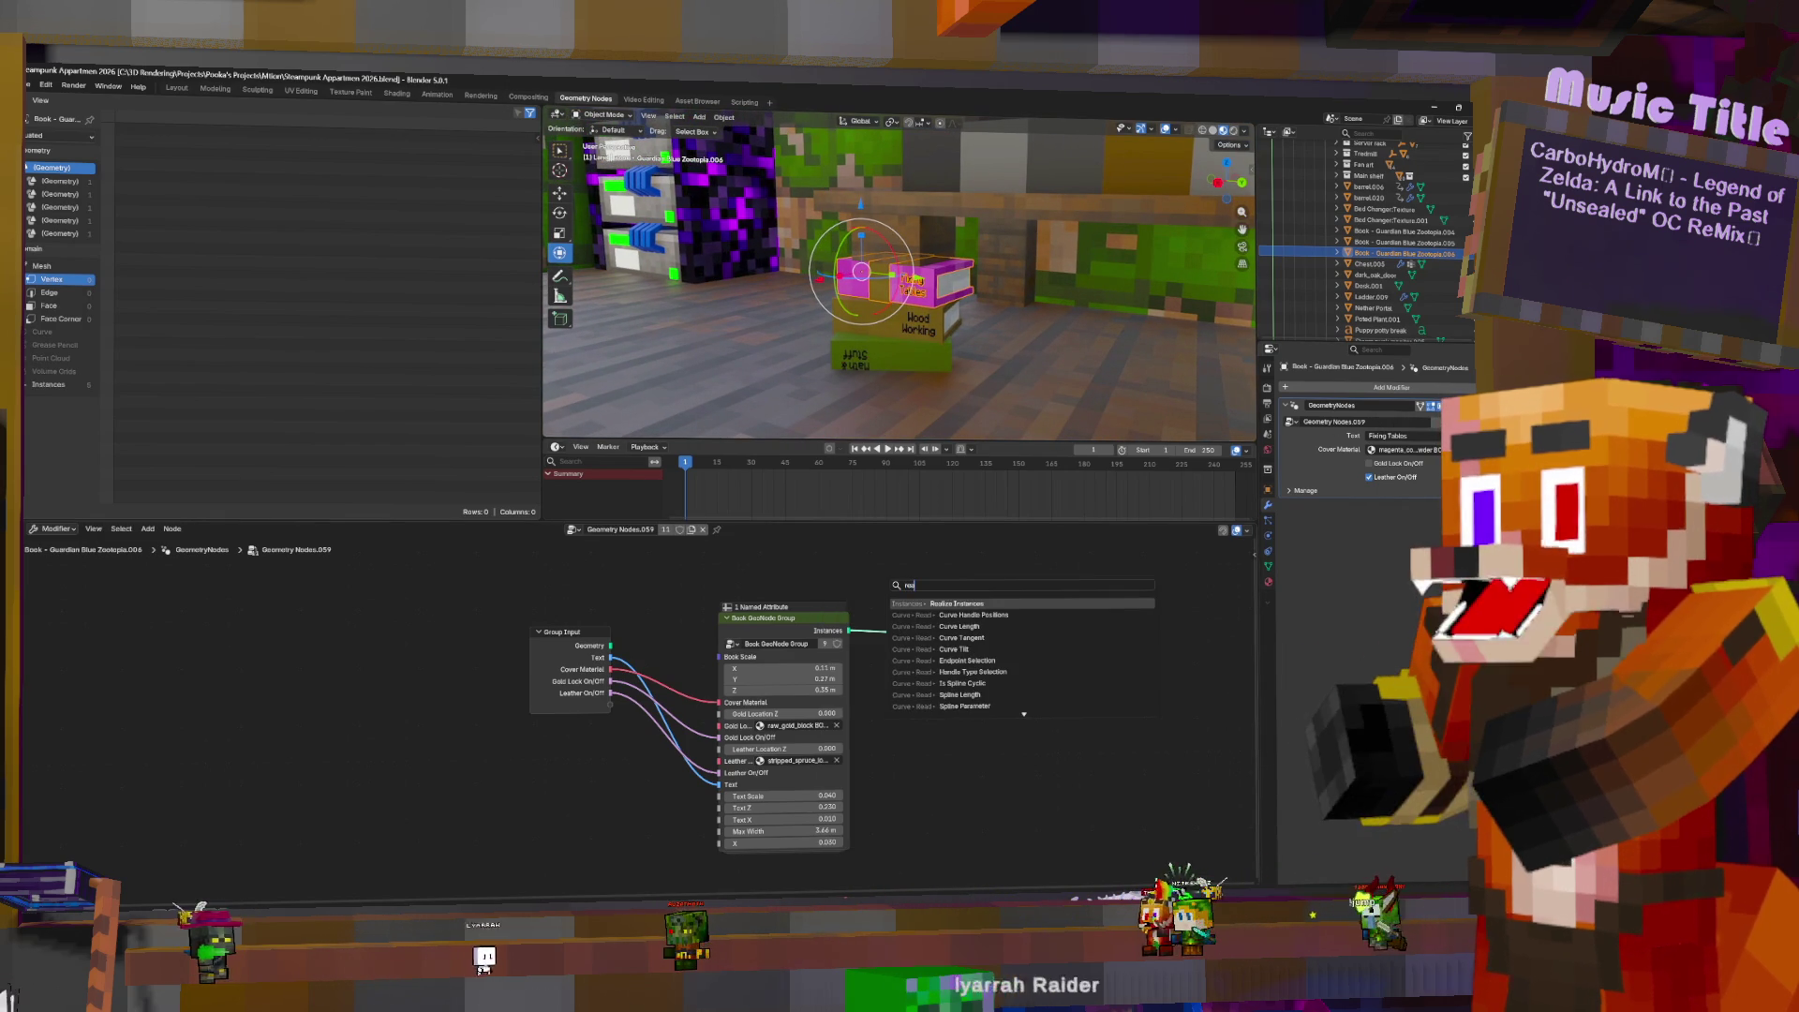
key("Return")
left_click(930, 620)
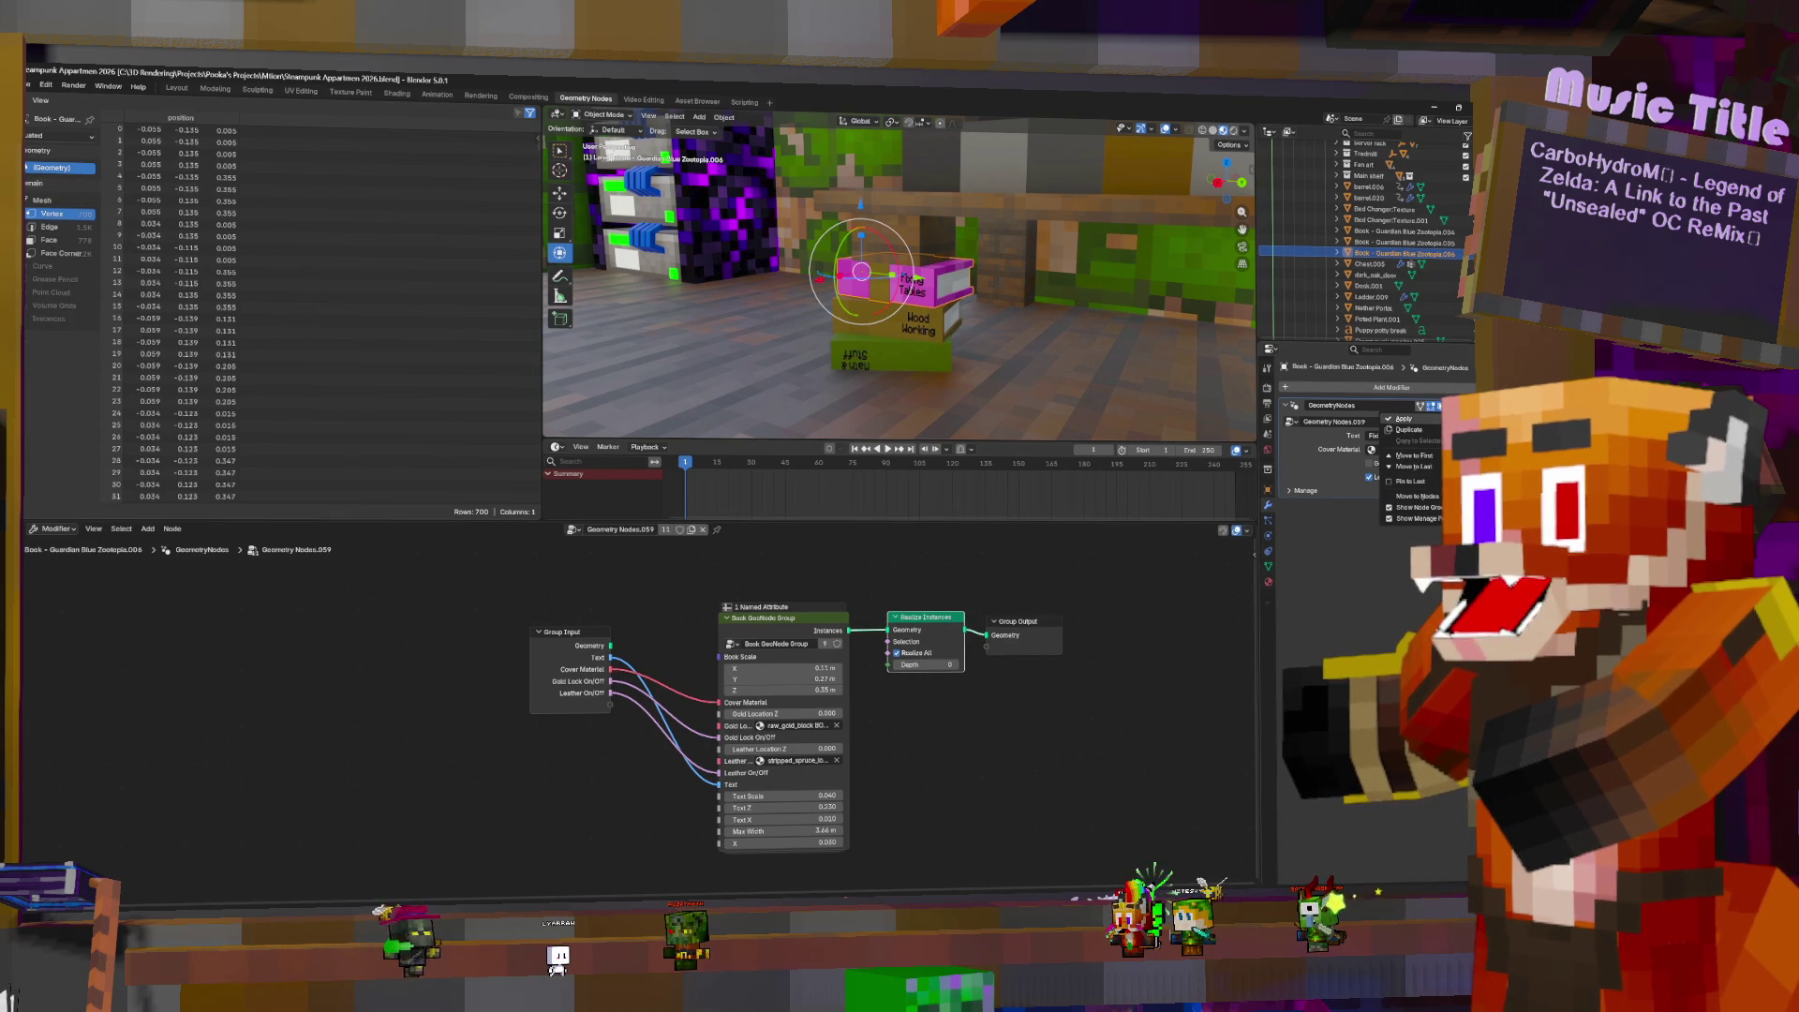
- Apply the Geometry Nodes modifier on each book, including Zootopia.005 and Zootopia.004
left_click(1403, 419)
left_click(1441, 244)
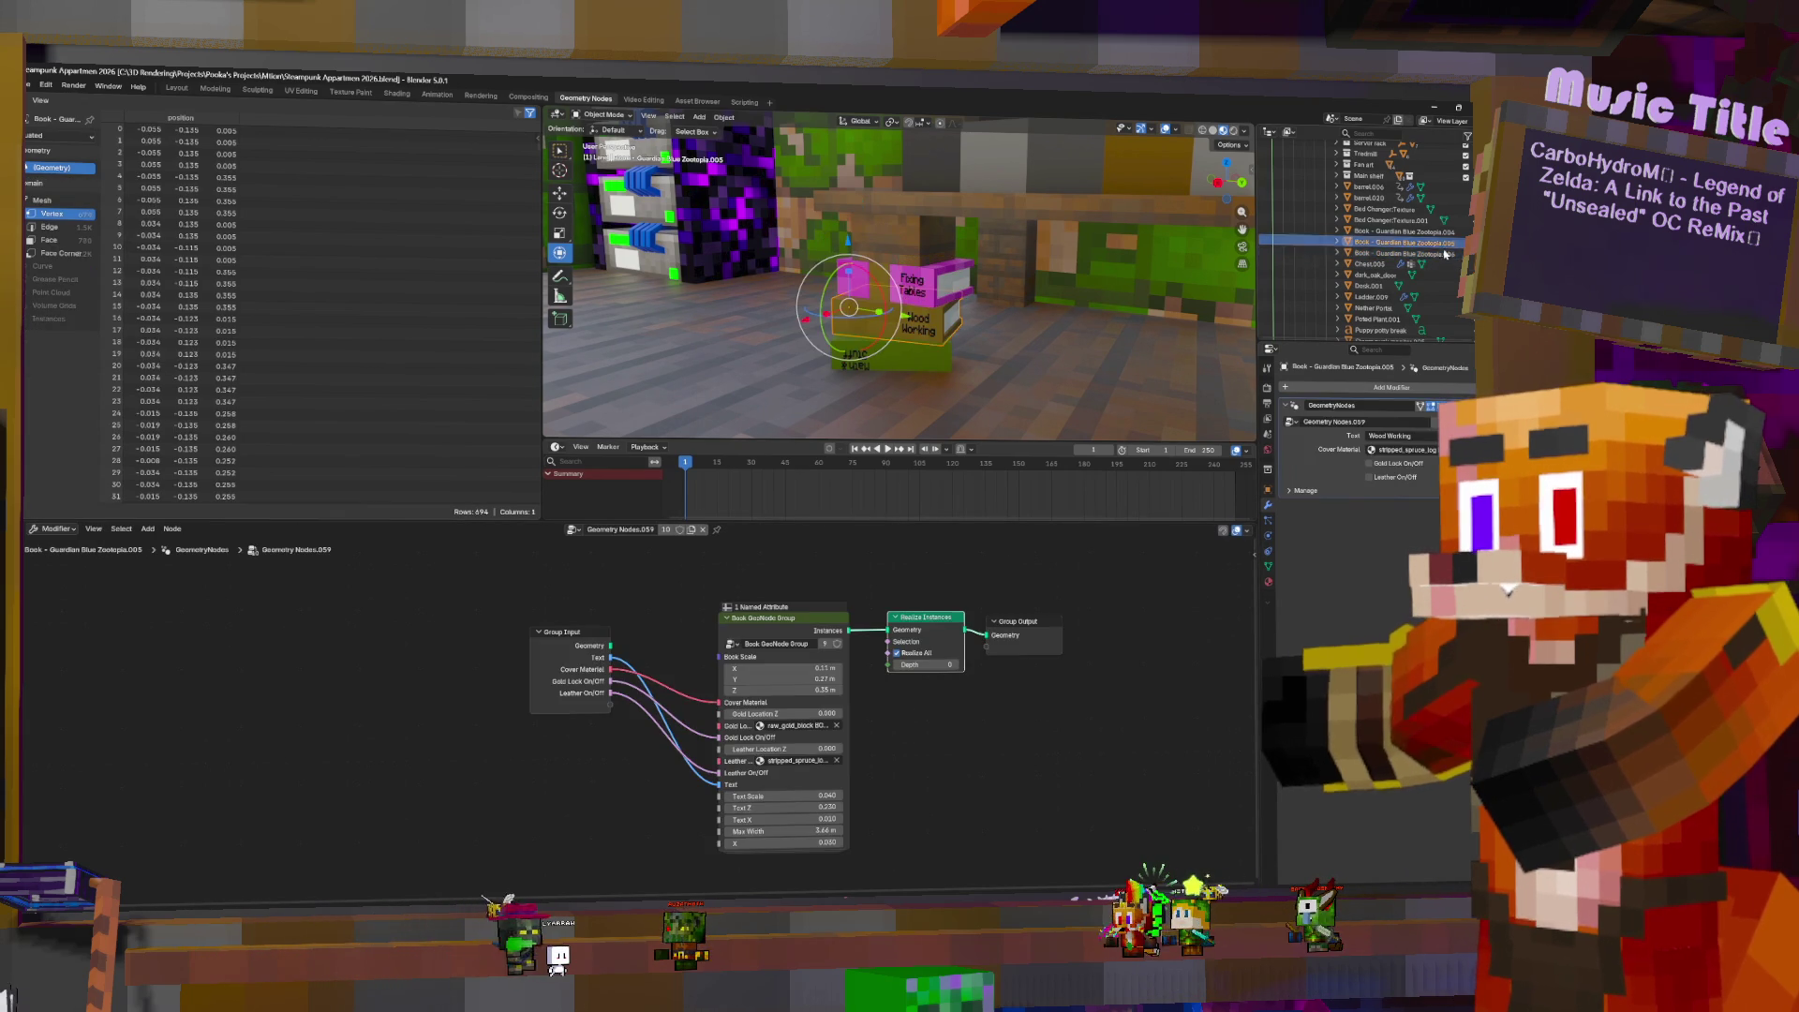
left_click(1403, 419)
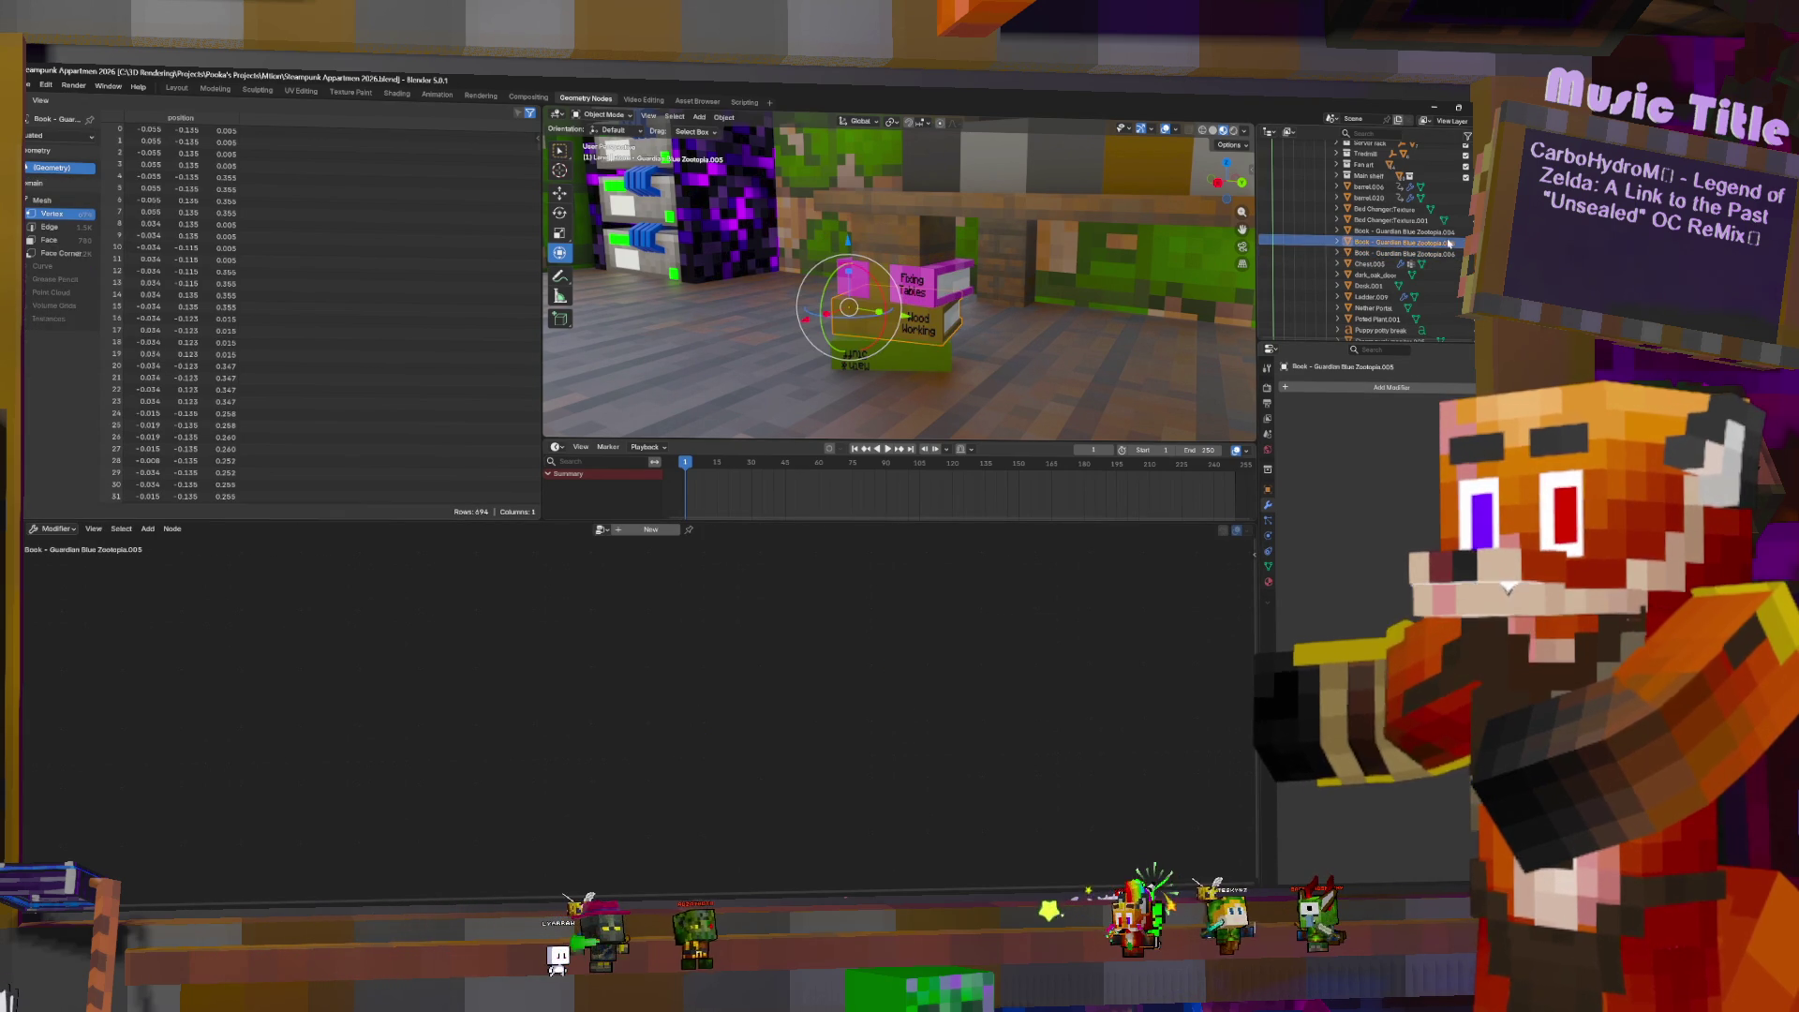
left_click(1449, 231)
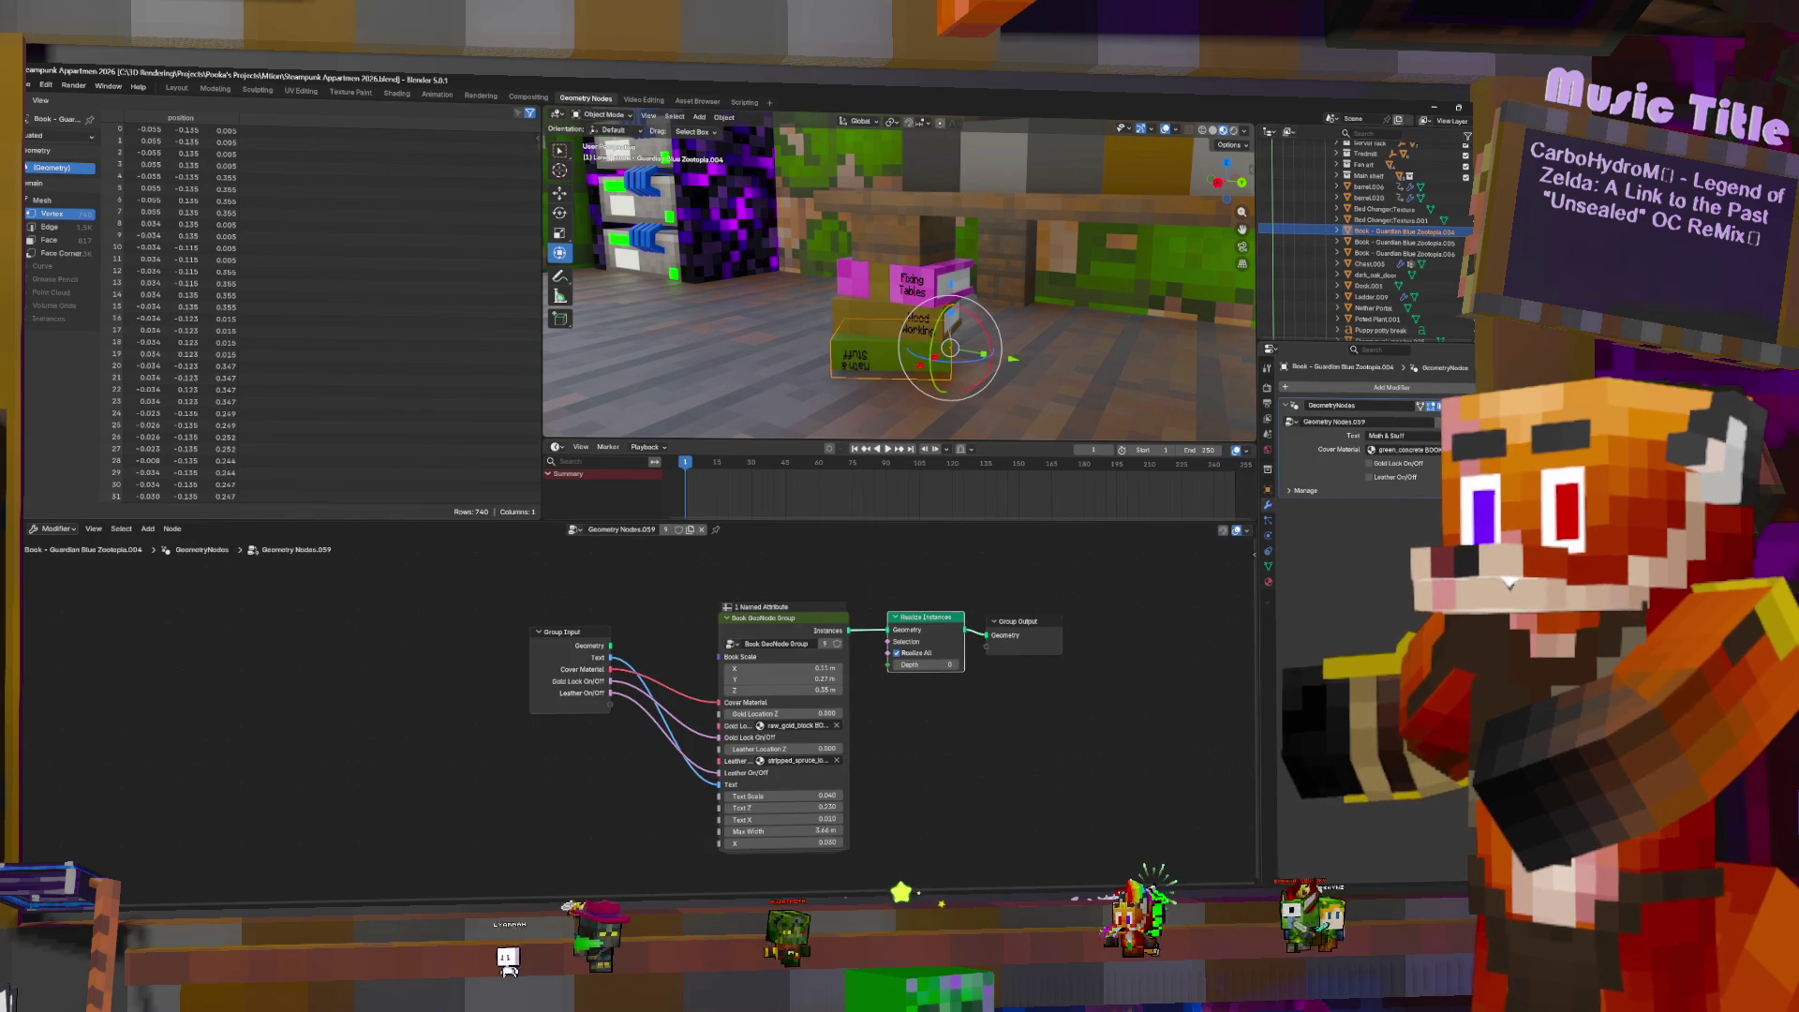
key("ctrl+a")
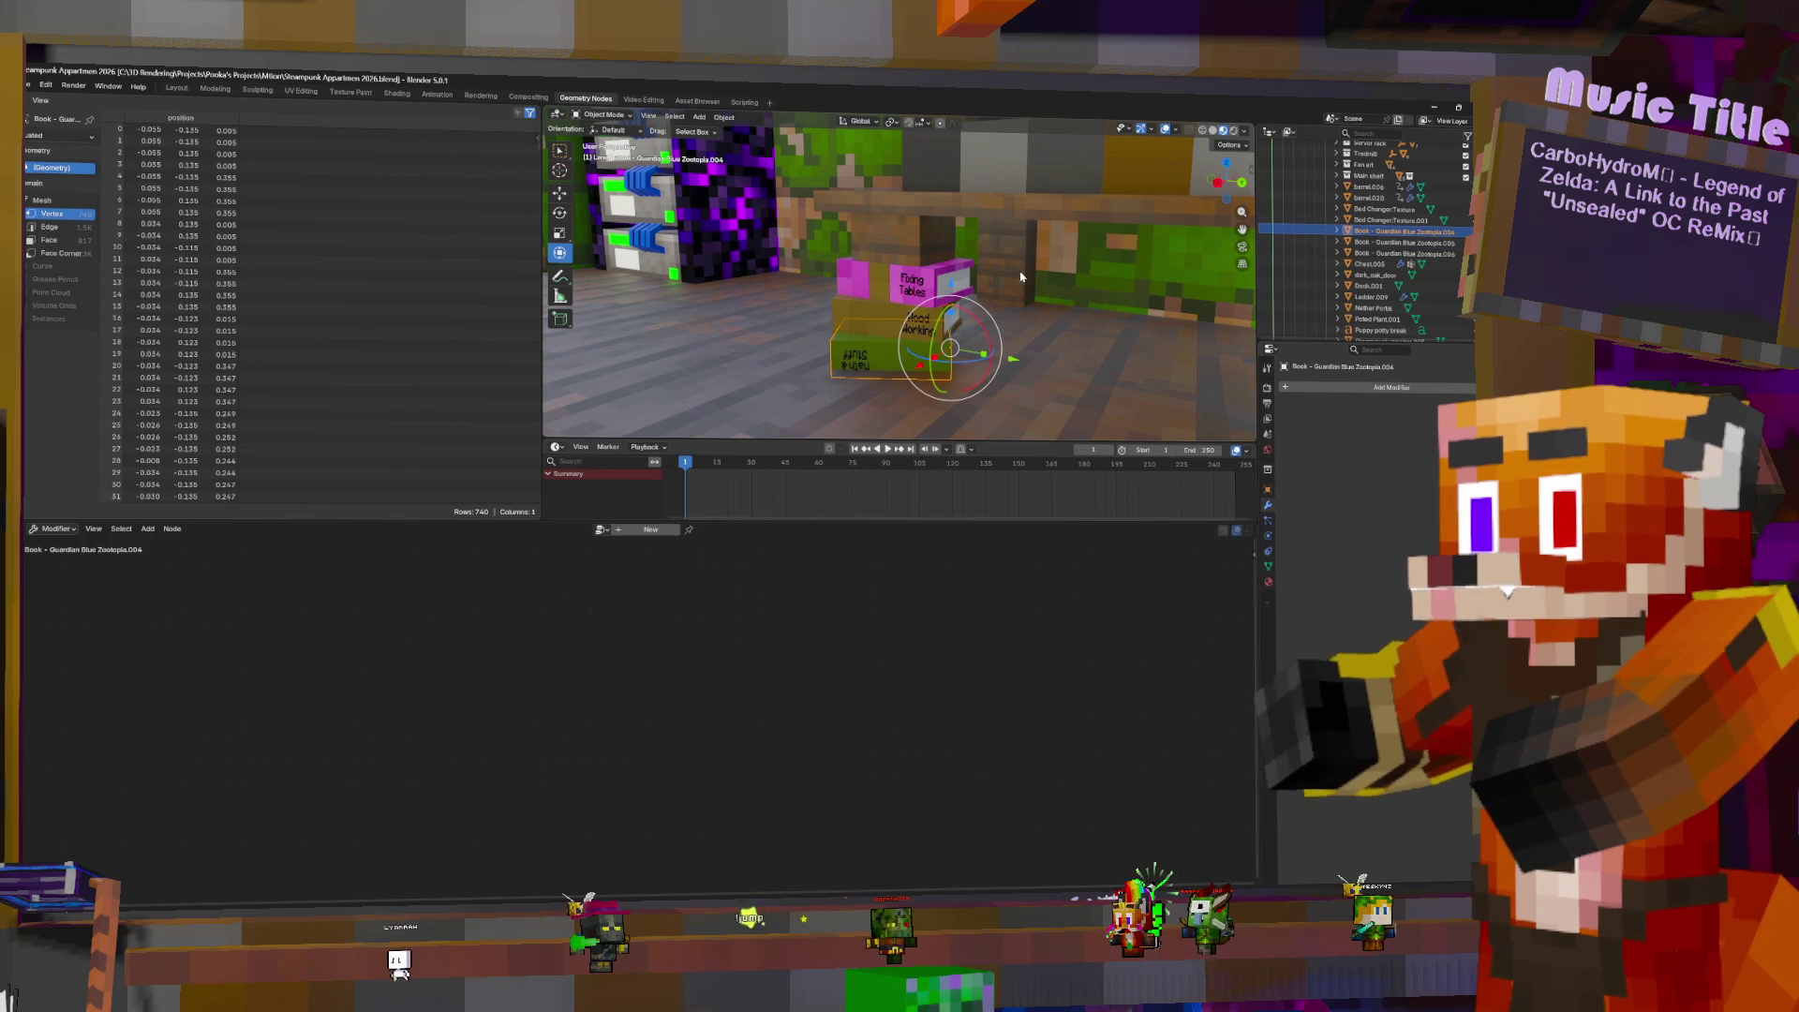
- Join the three stacked books into Desk.001 with Ctrl+J
left_click(915, 290)
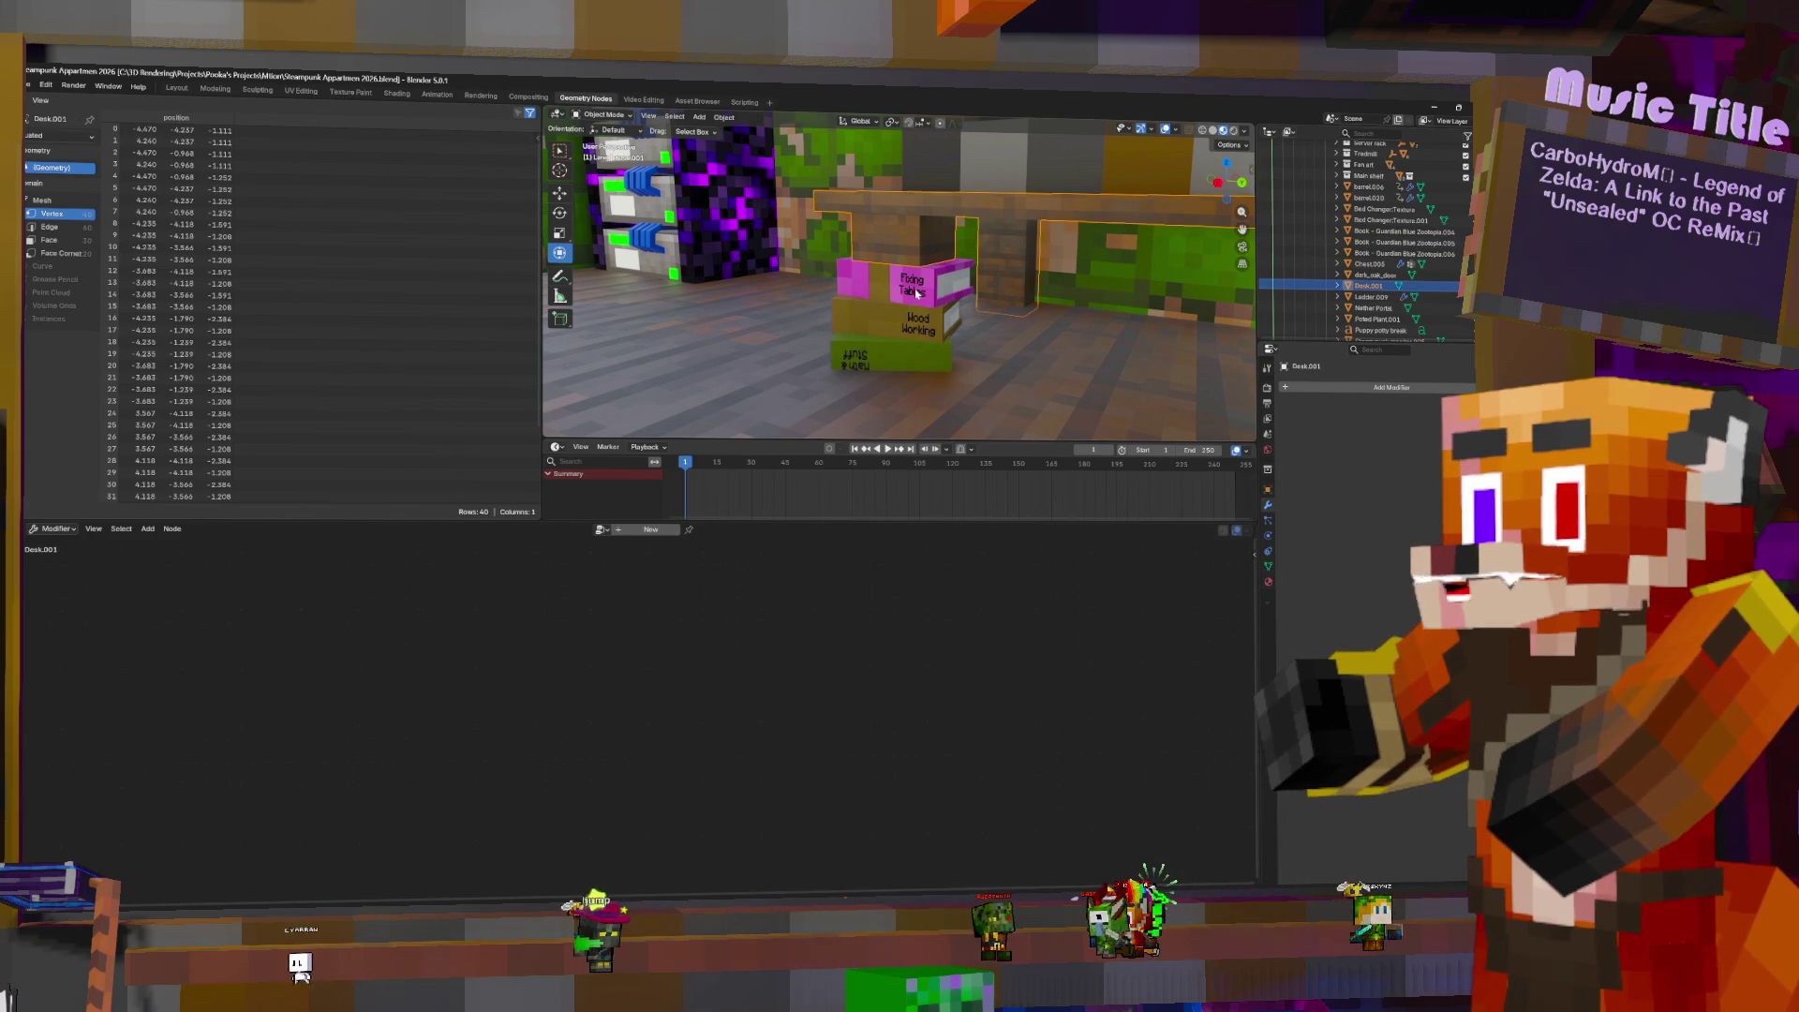
left_click(916, 290)
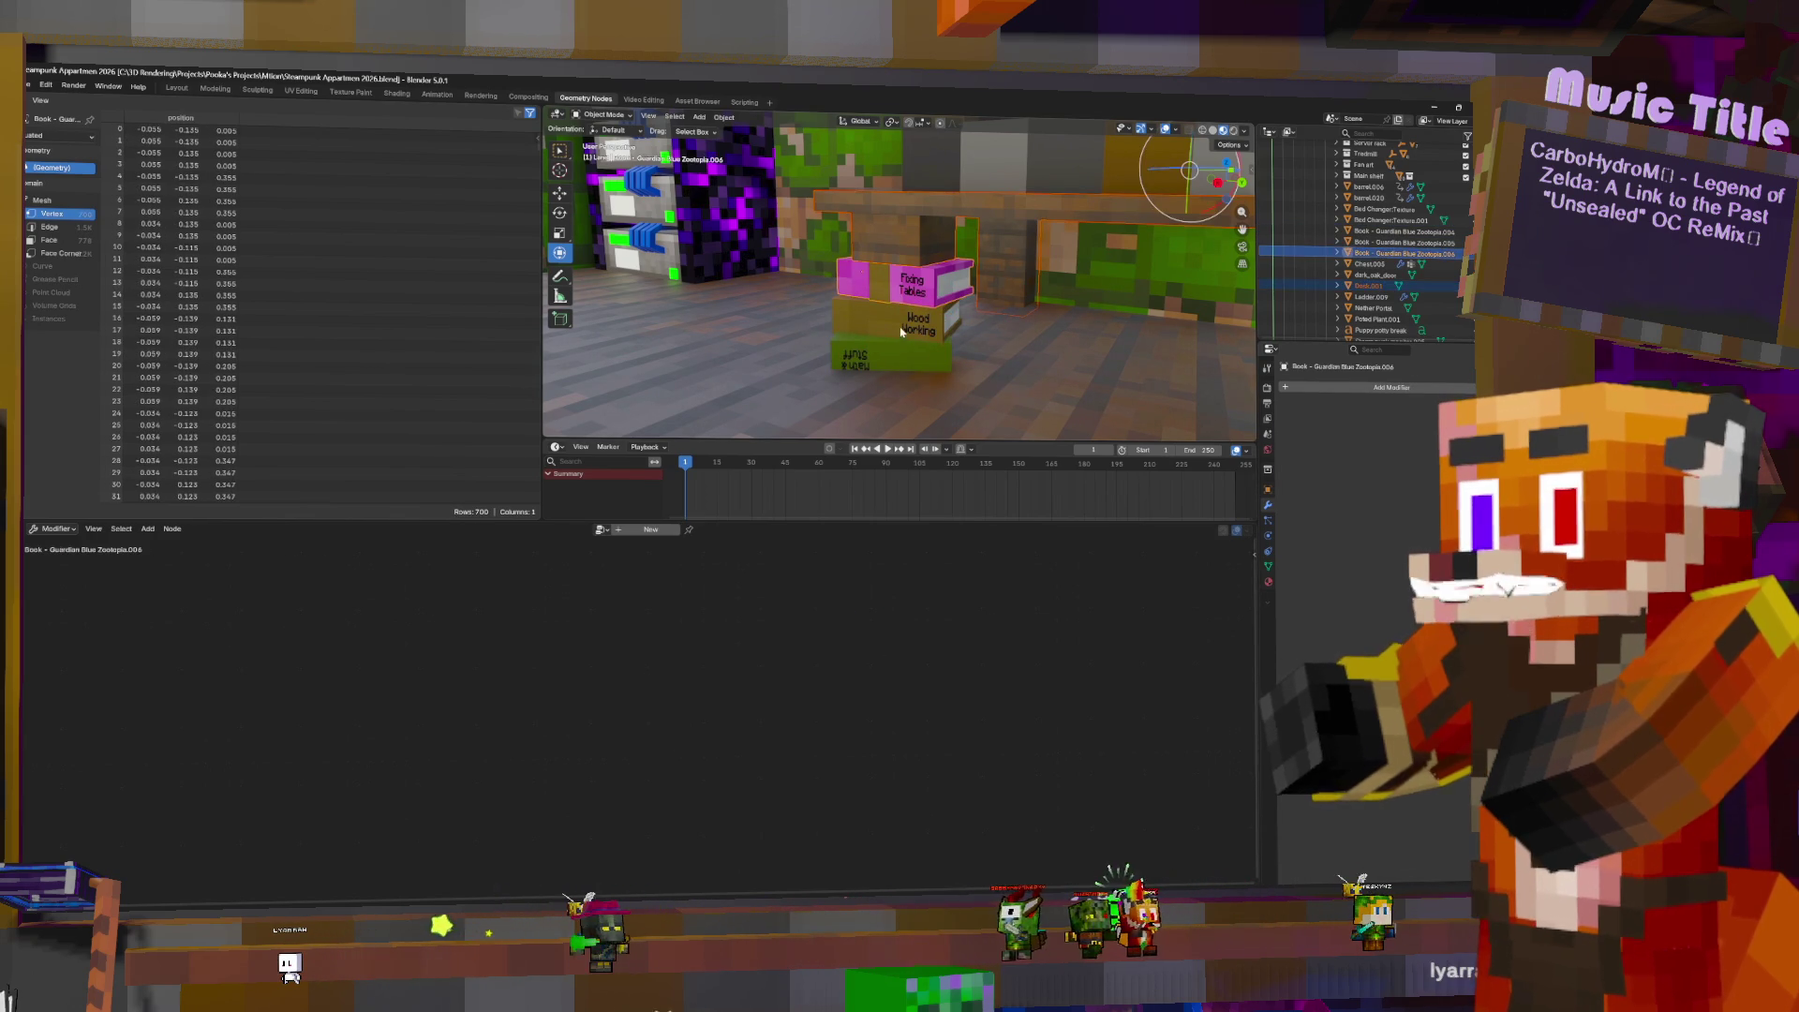
left_click(914, 323, "shift")
left_click(912, 352, "shift")
left_click(975, 214, "shift")
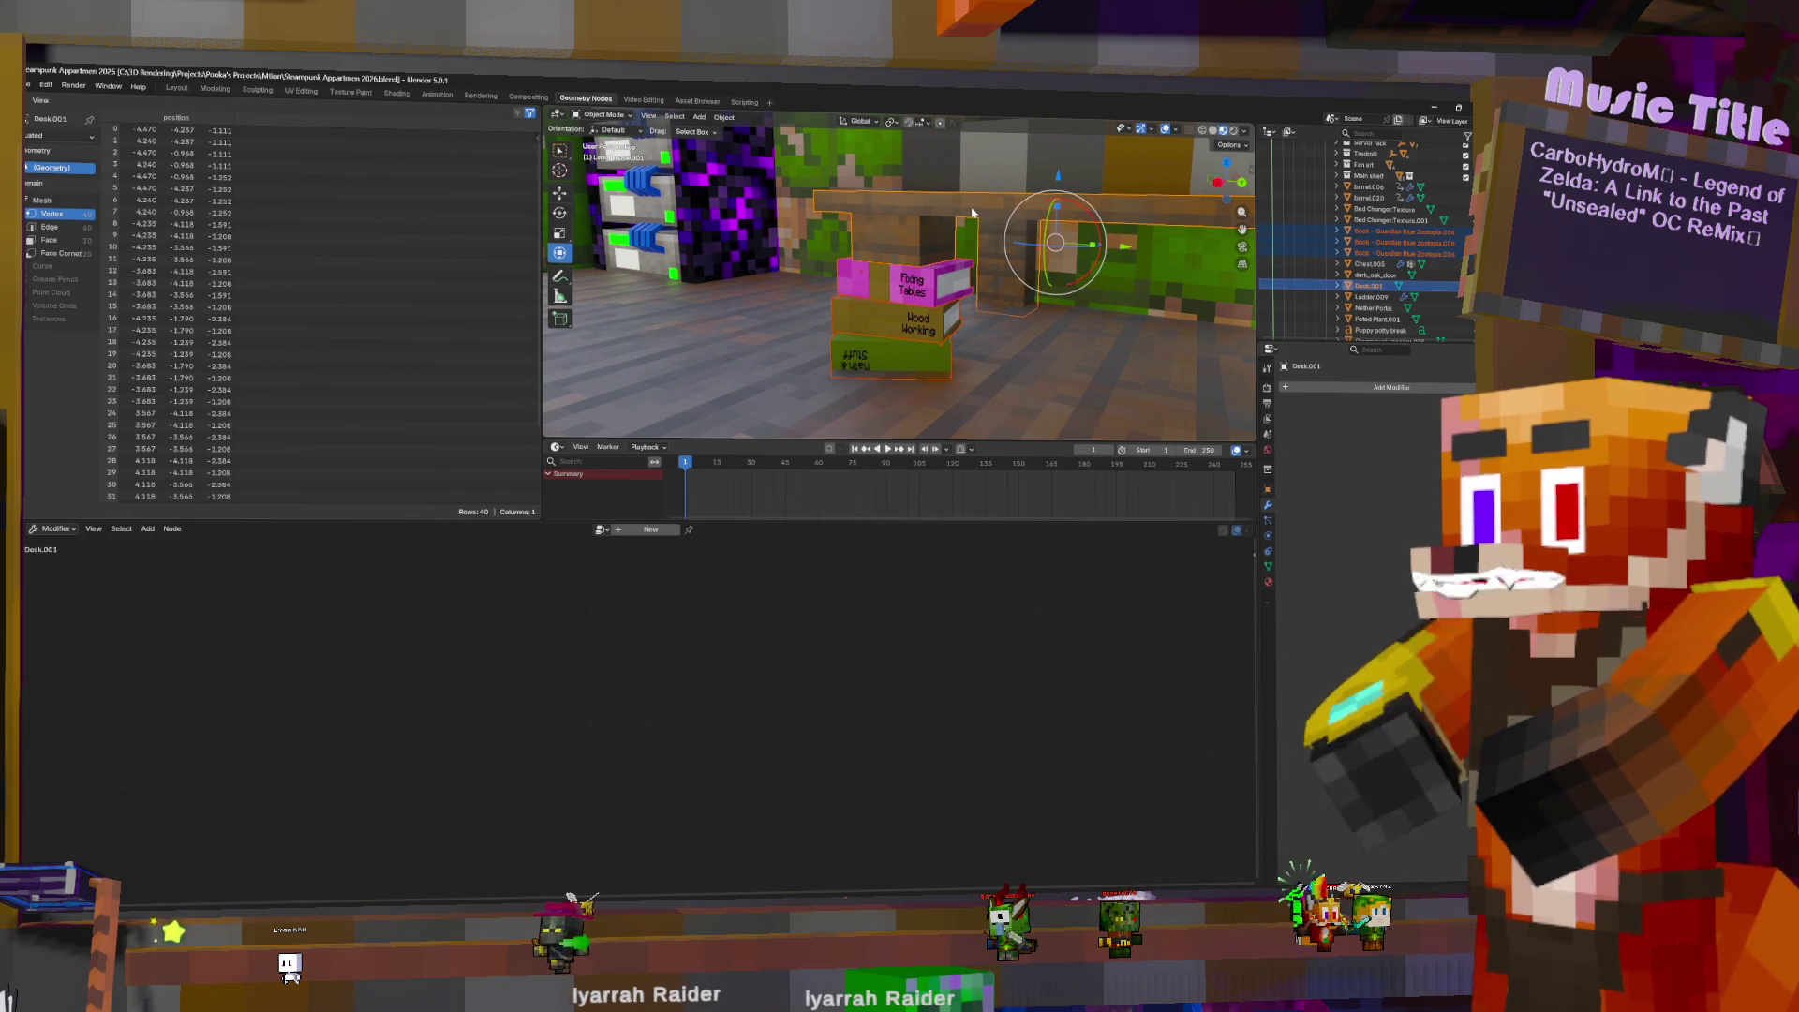
key("ctrl+j")
mouse_move(1008, 242)
middle_mouse_down()
mouse_move(1038, 273)
mouse_move(1076, 274)
middle_mouse_up()
- Move Ladder.009 0.8689 m along the X axis
left_click(1371, 263)
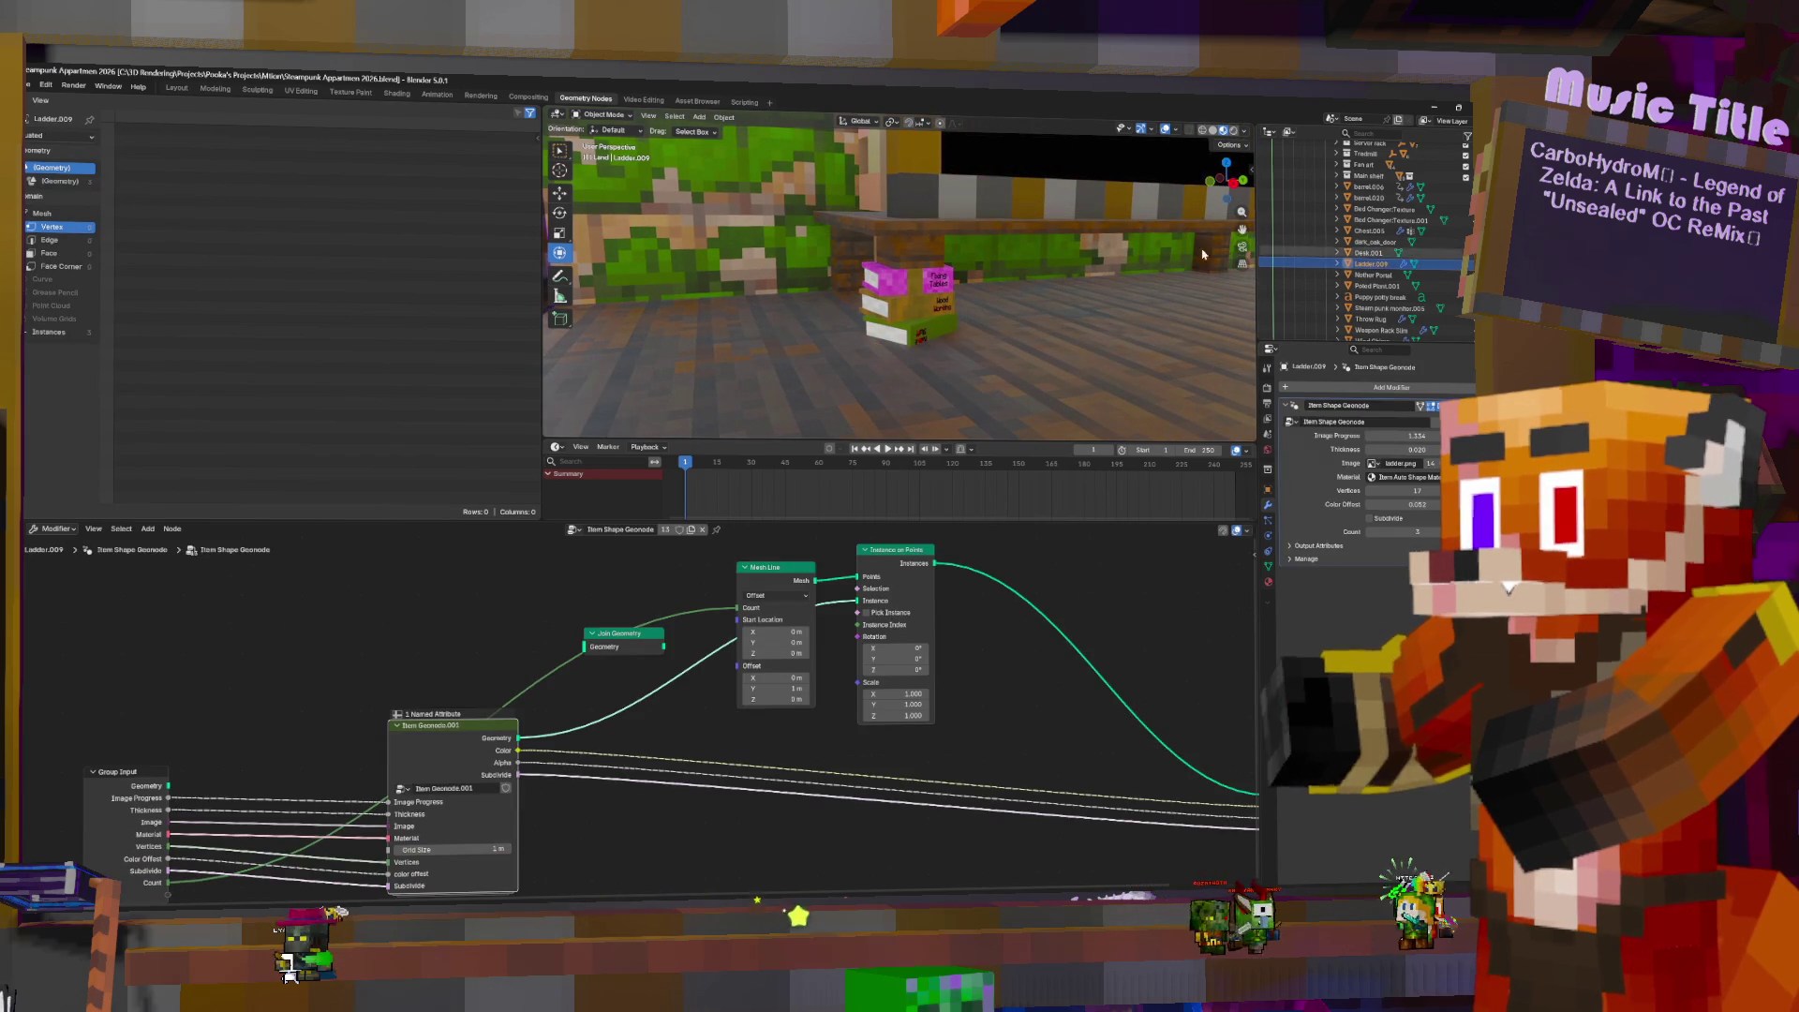
key("KP_Decimal")
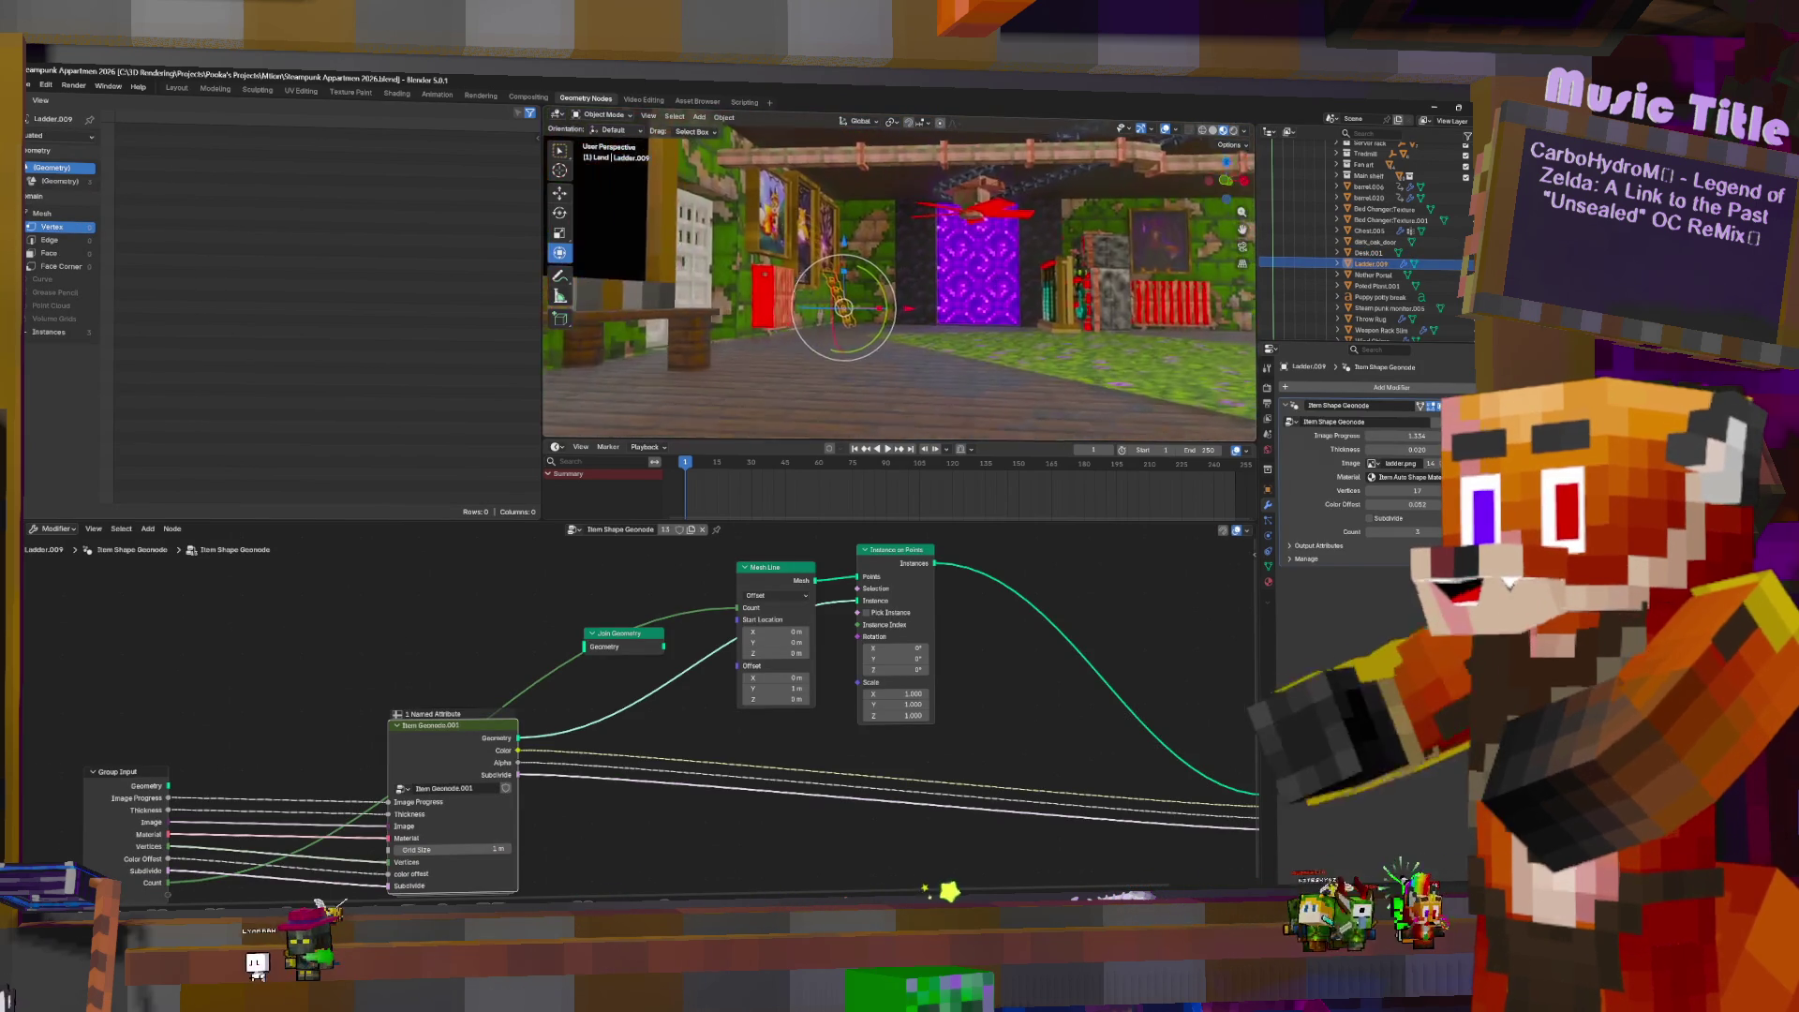
mouse_move(909, 305)
middle_mouse_down()
mouse_move(947, 300)
mouse_move(906, 305)
middle_mouse_up()
mouse_move(914, 319)
left_mouse_down()
mouse_move(952, 321)
mouse_move(917, 321)
left_mouse_up()
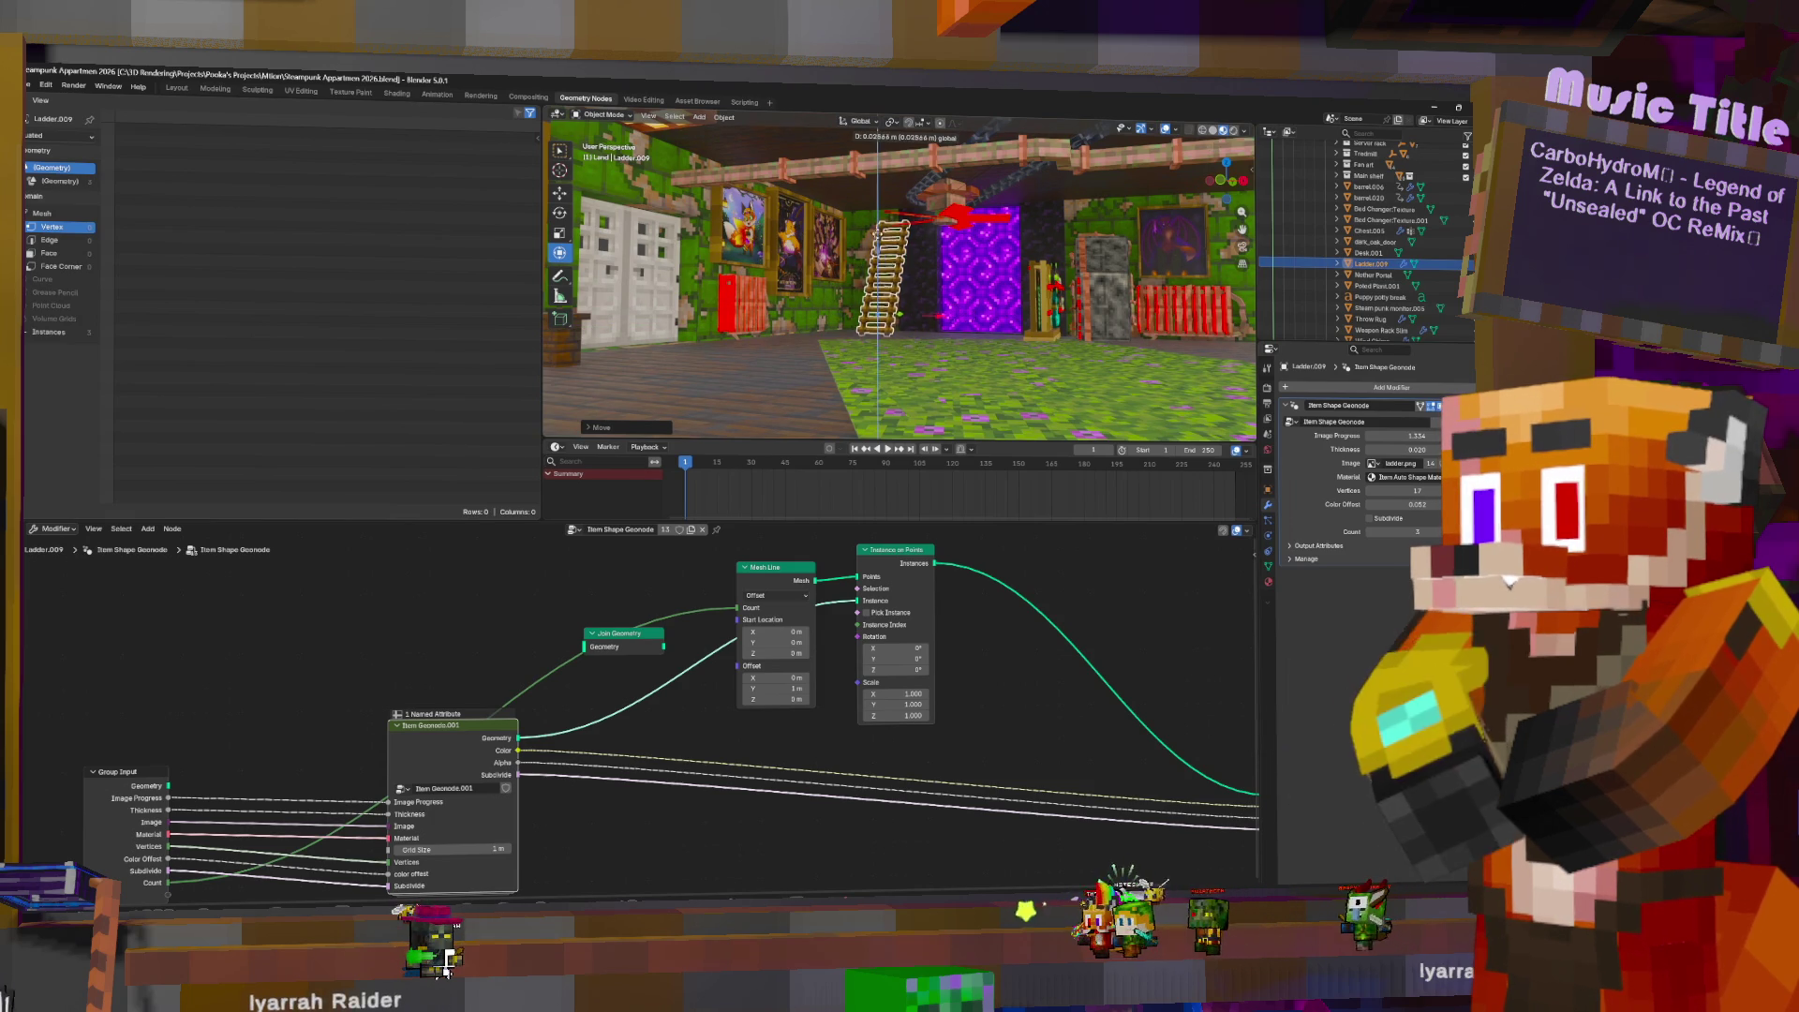
key("Return")
middle_click_drag(1050, 310, 1162, 296)
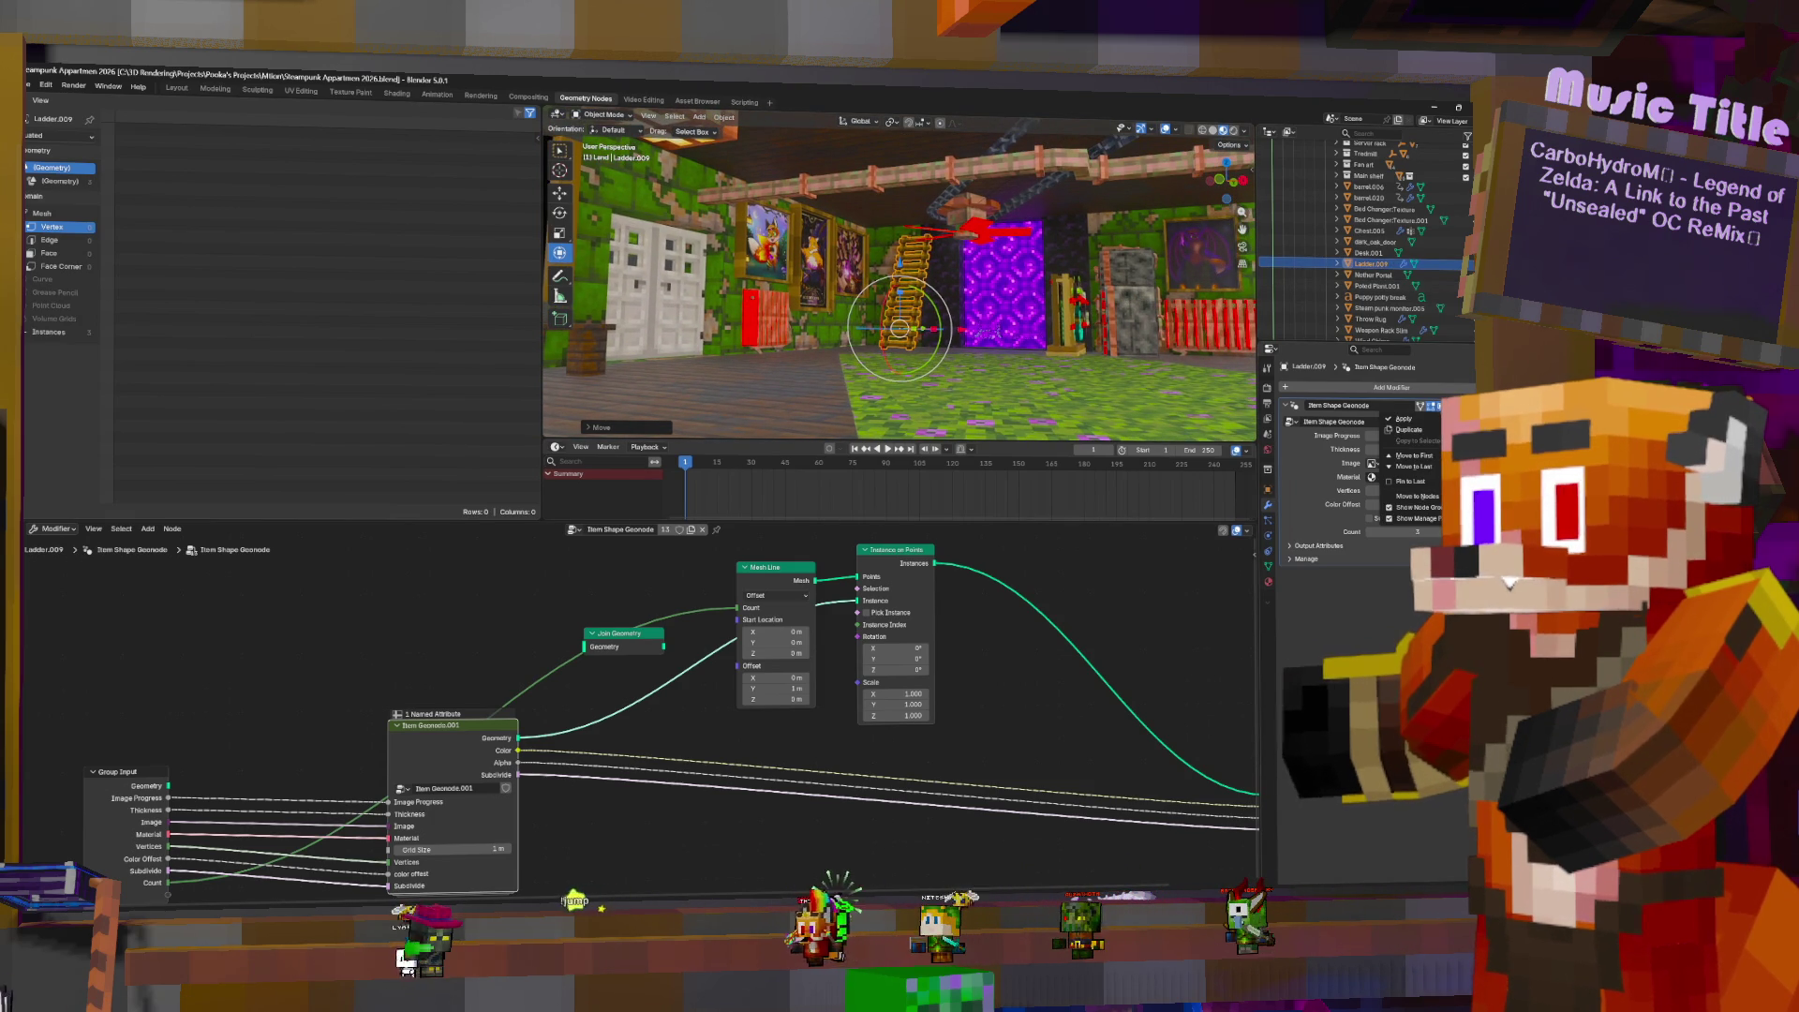
- Try applying Ladder.009's modifier, undo after the error, then select Nether Portal and Potted Plant.001
left_click(1422, 420)
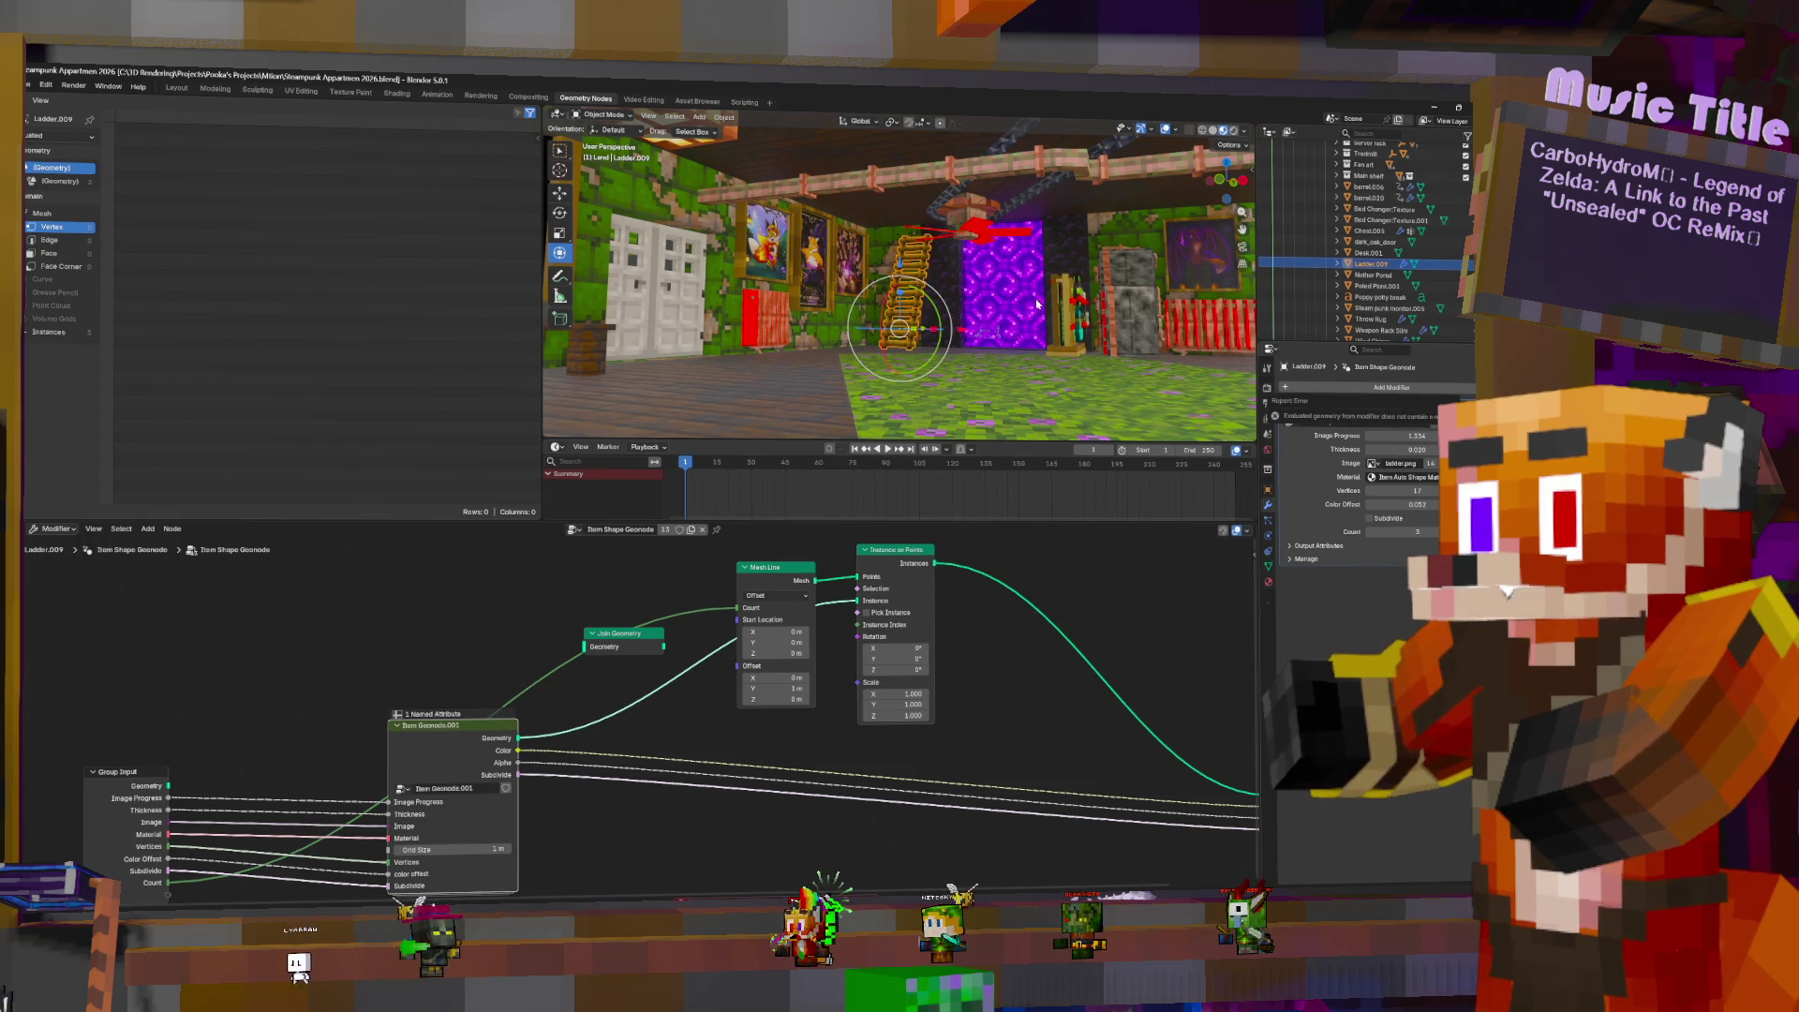
key("ctrl+z")
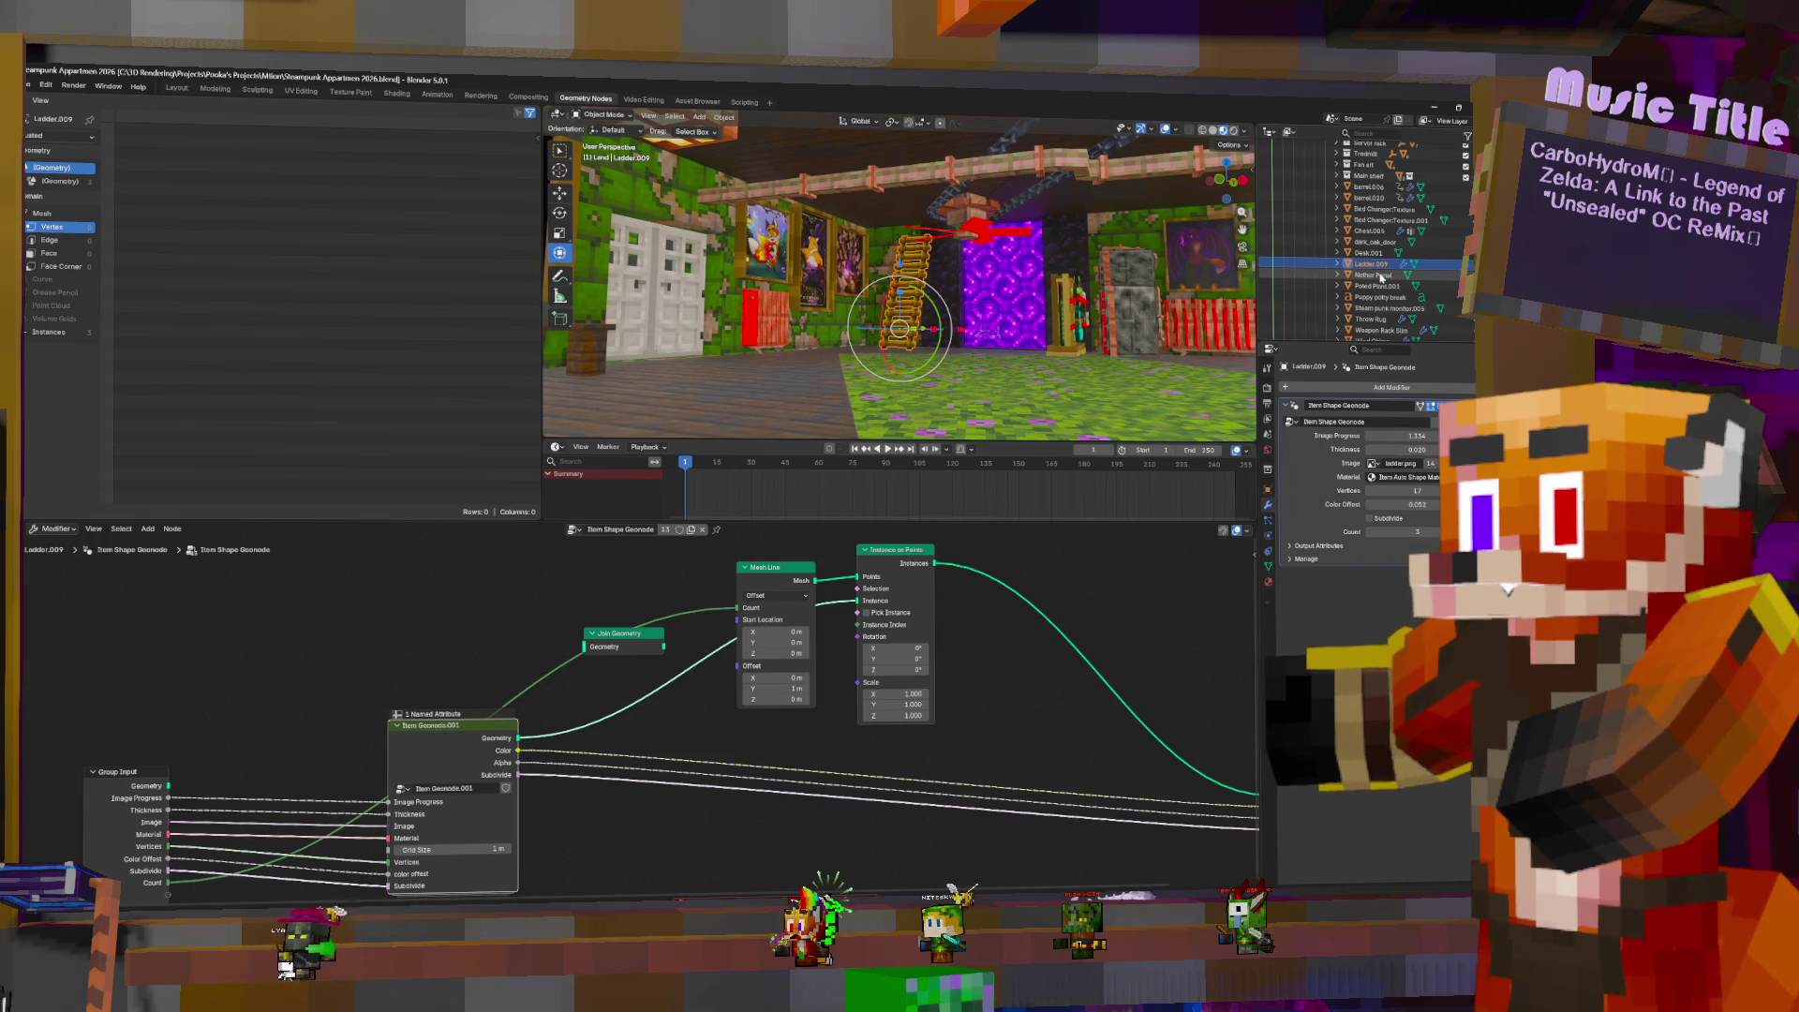
left_click(1377, 275)
left_click(1368, 287)
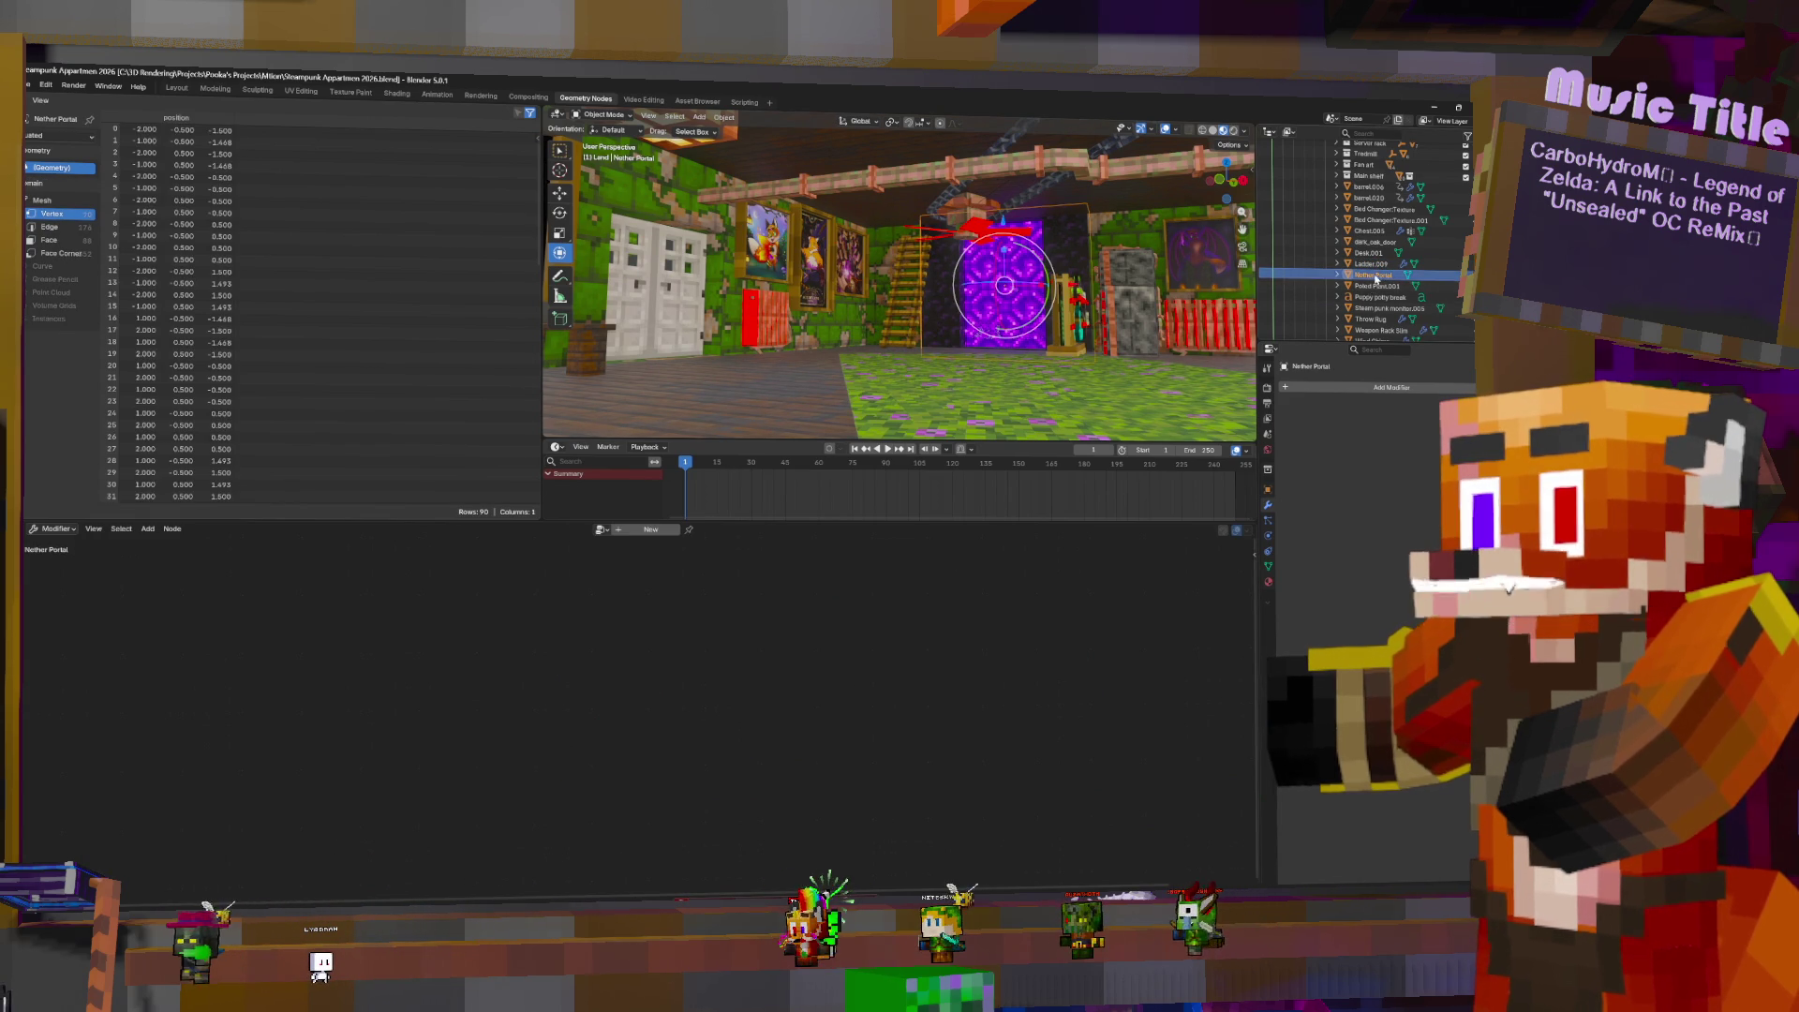
- Insert a Realize Instances node before Group Output in Ladder.009's Item Shape Geonode tree
left_click(1374, 265)
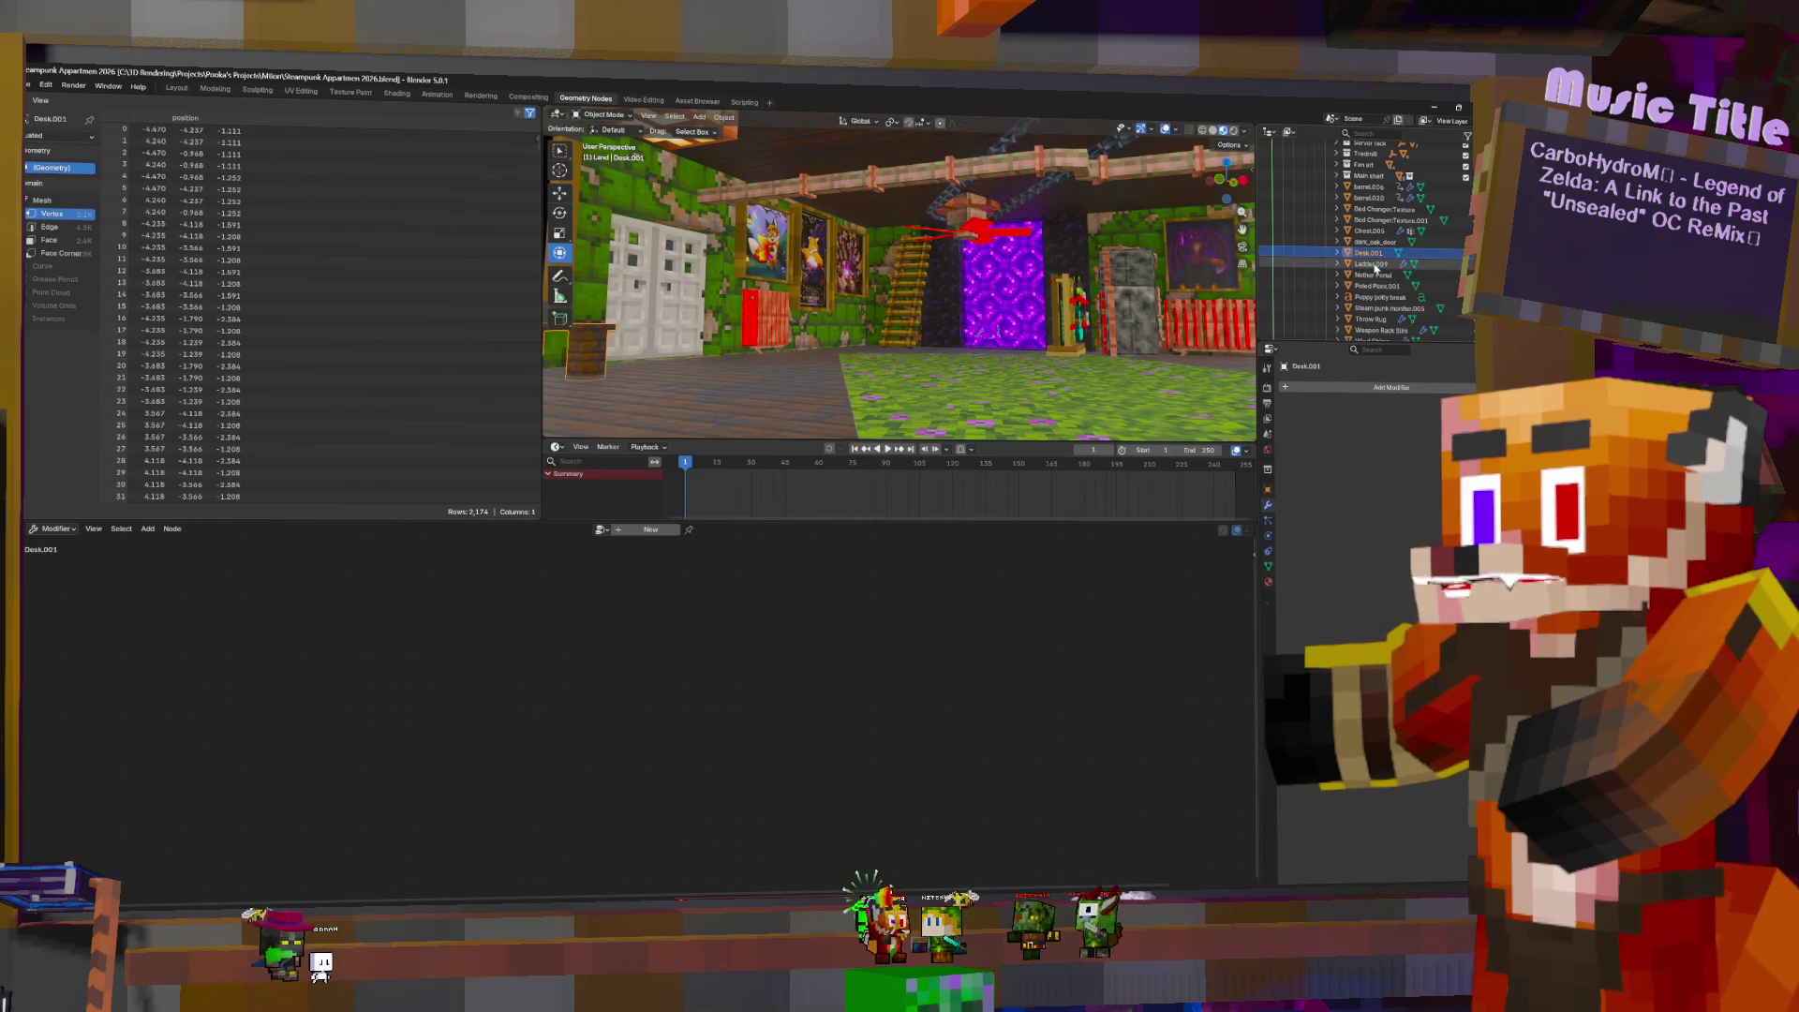
middle_click_drag(1026, 564, 684, 627)
scroll(904, 655, "down", 3)
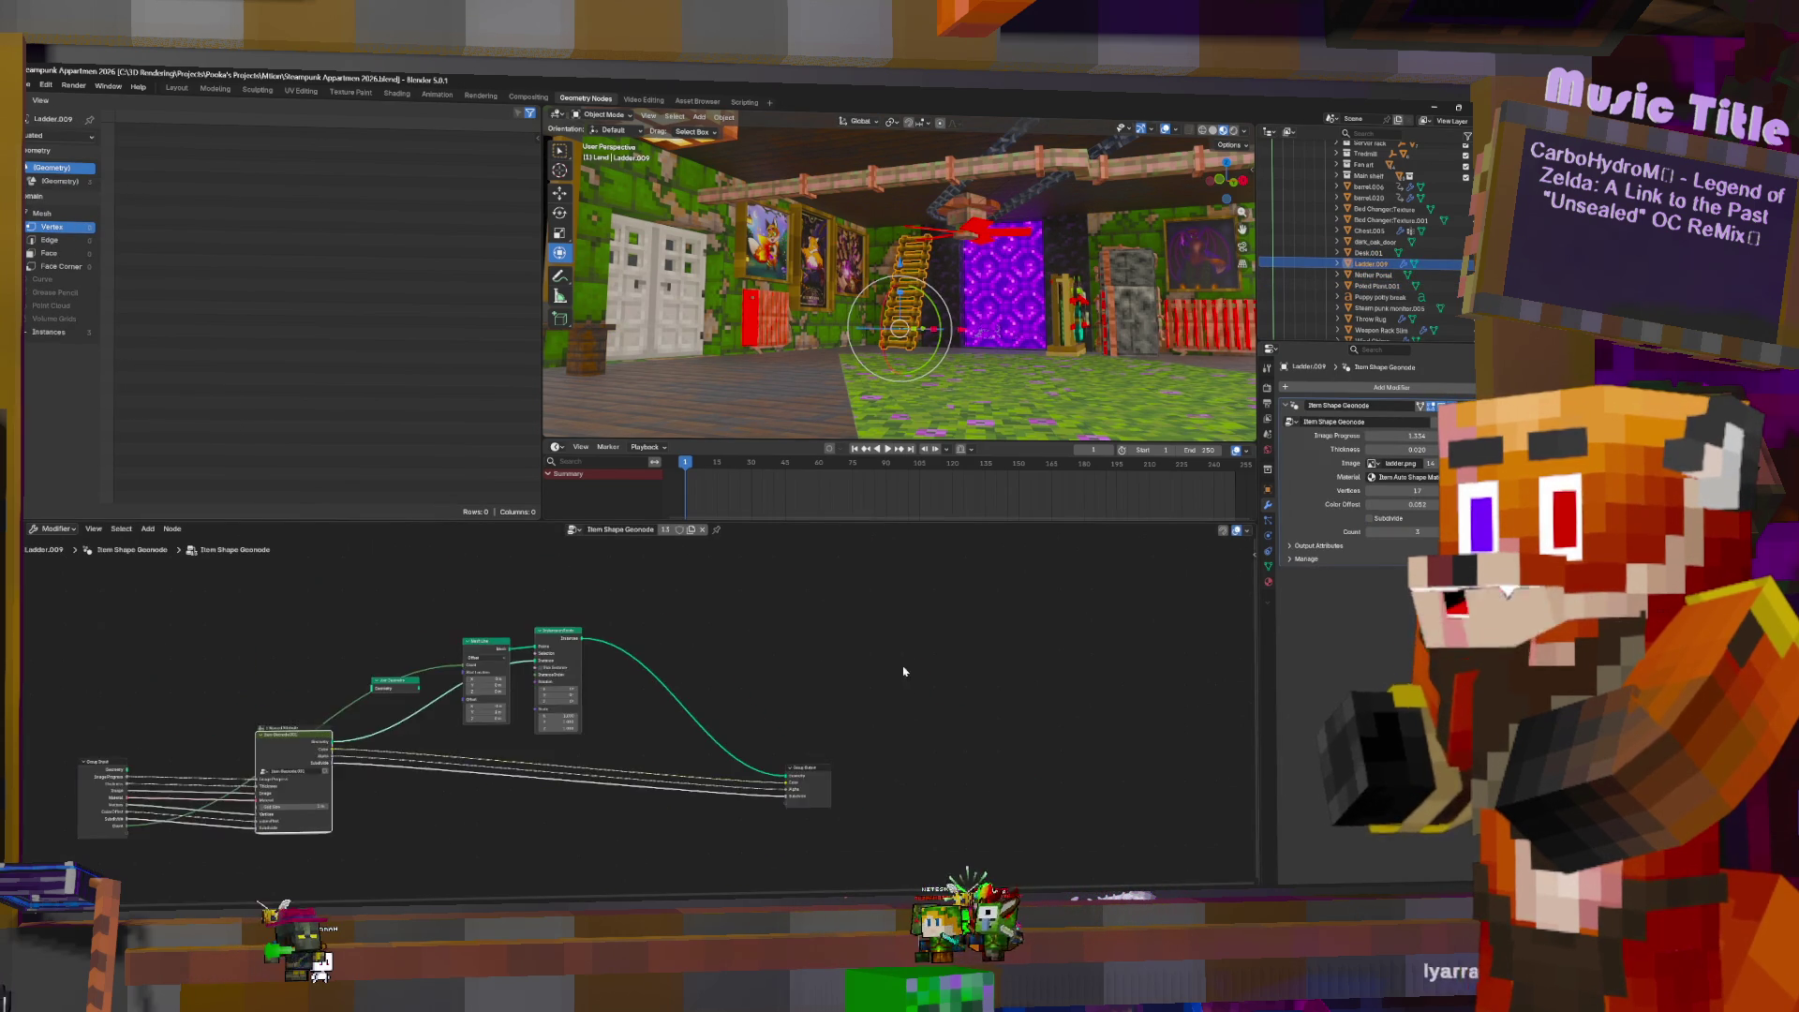
key("shift+a")
type("rea")
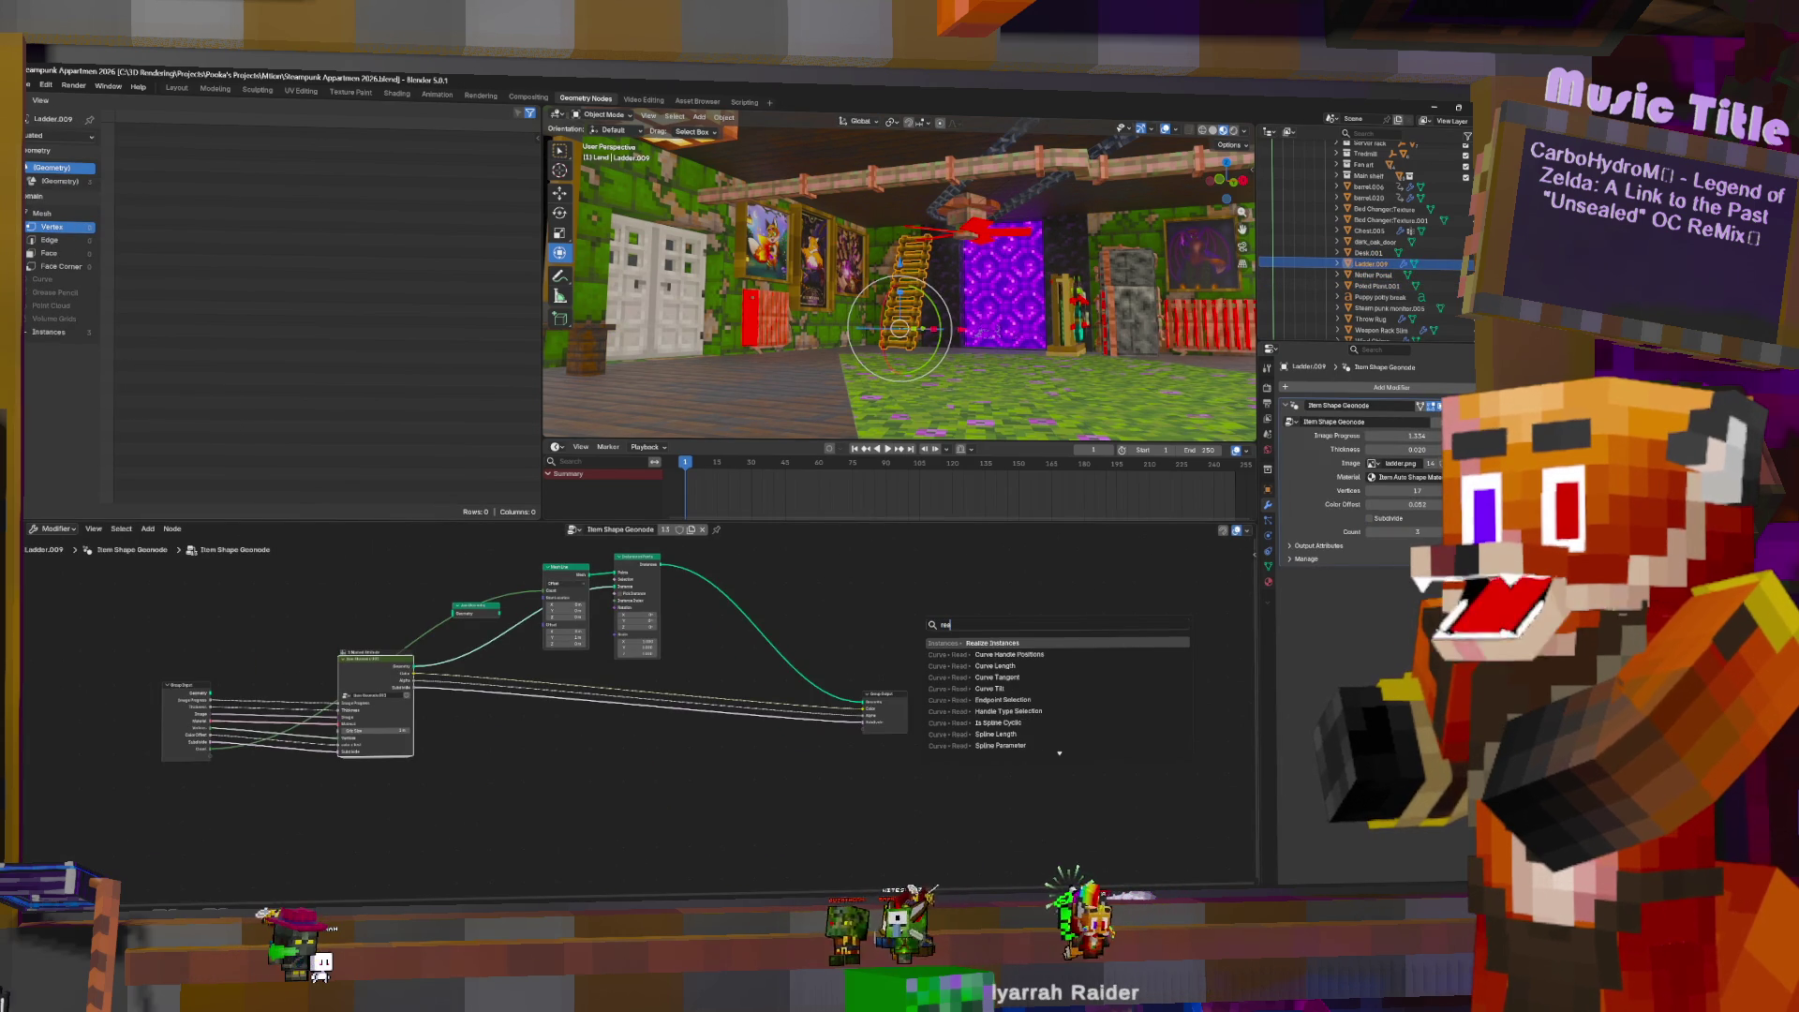
key("Return")
left_click(818, 640)
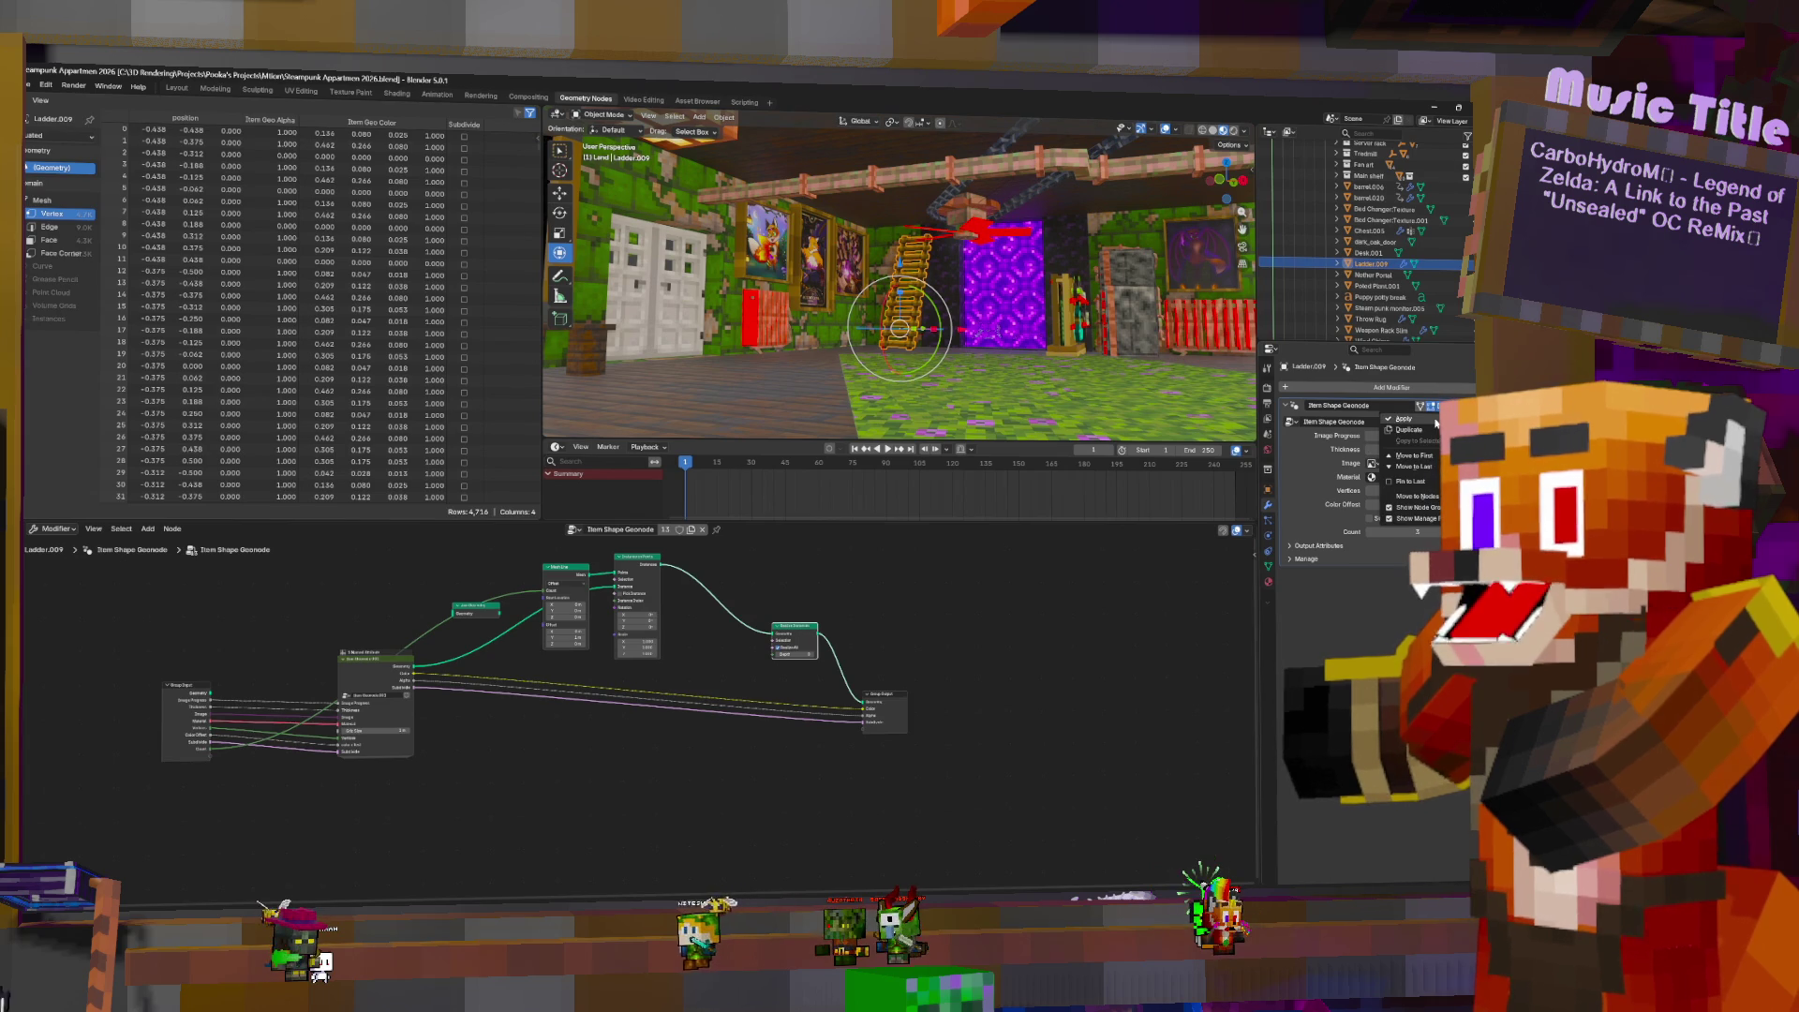
- Apply the ladder's modifier and check its Item Auto Shape Material.001 material slot
left_click(1435, 422)
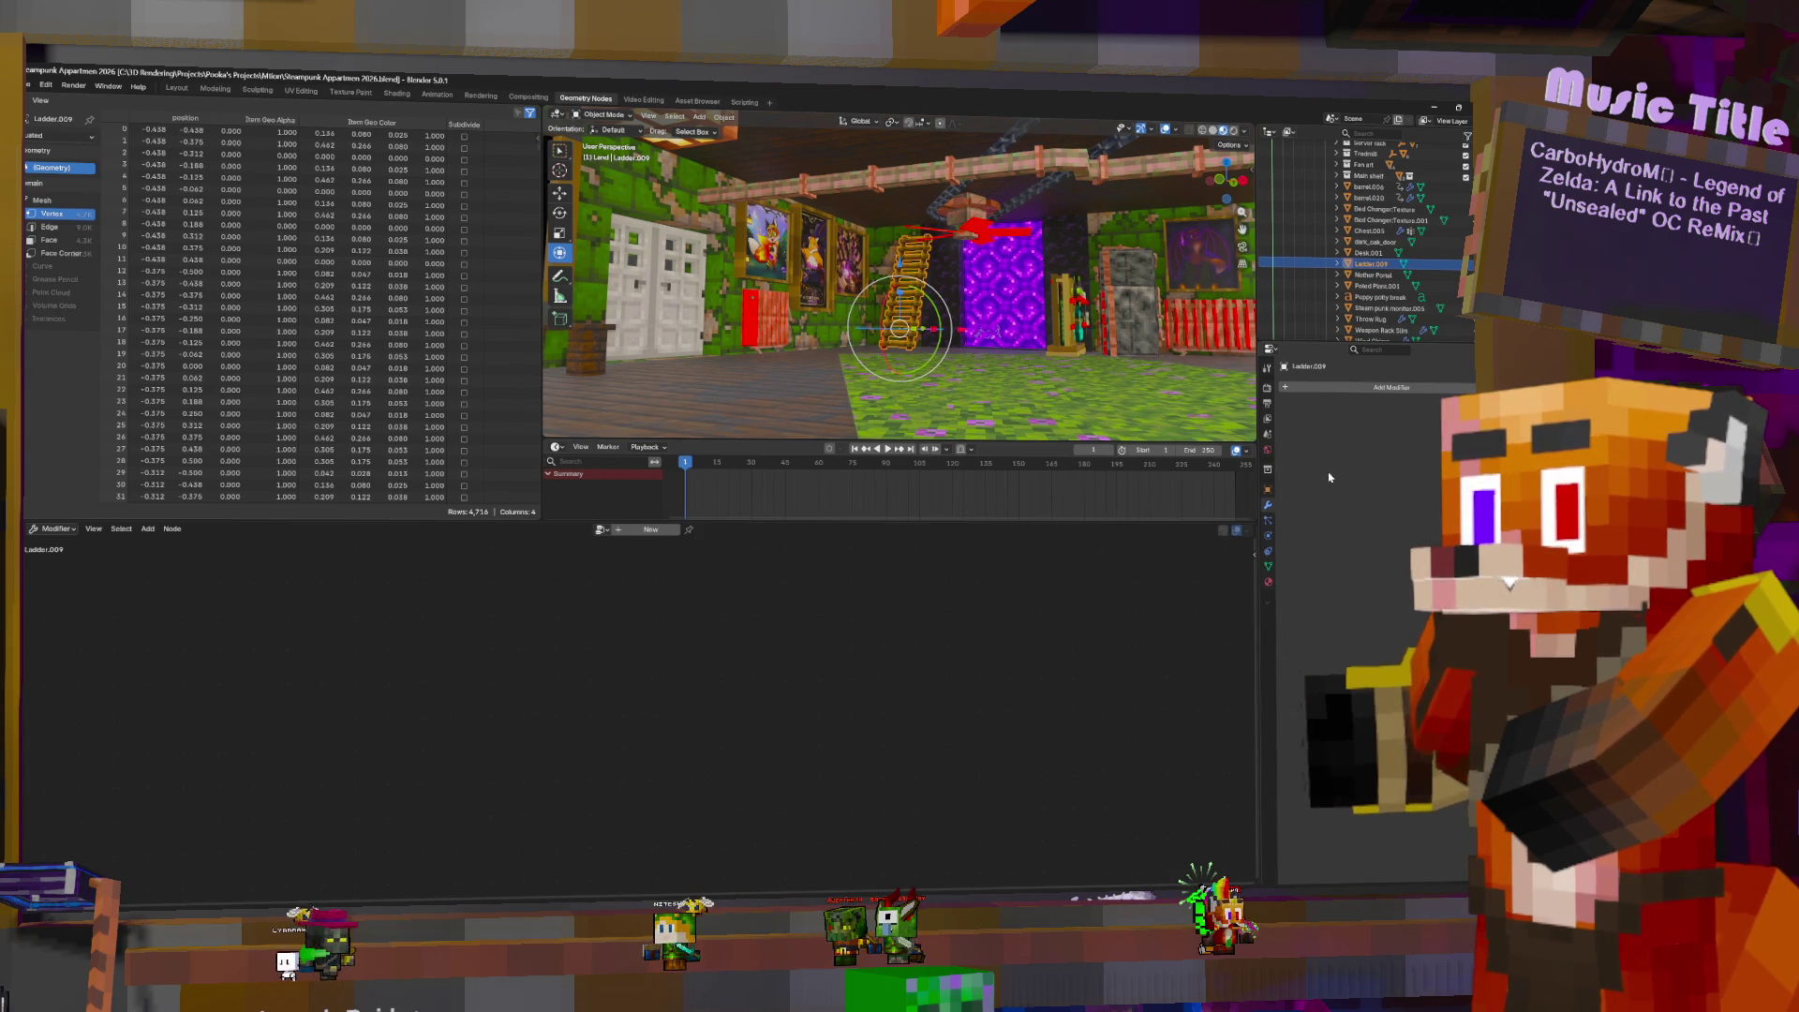
left_click(1268, 582)
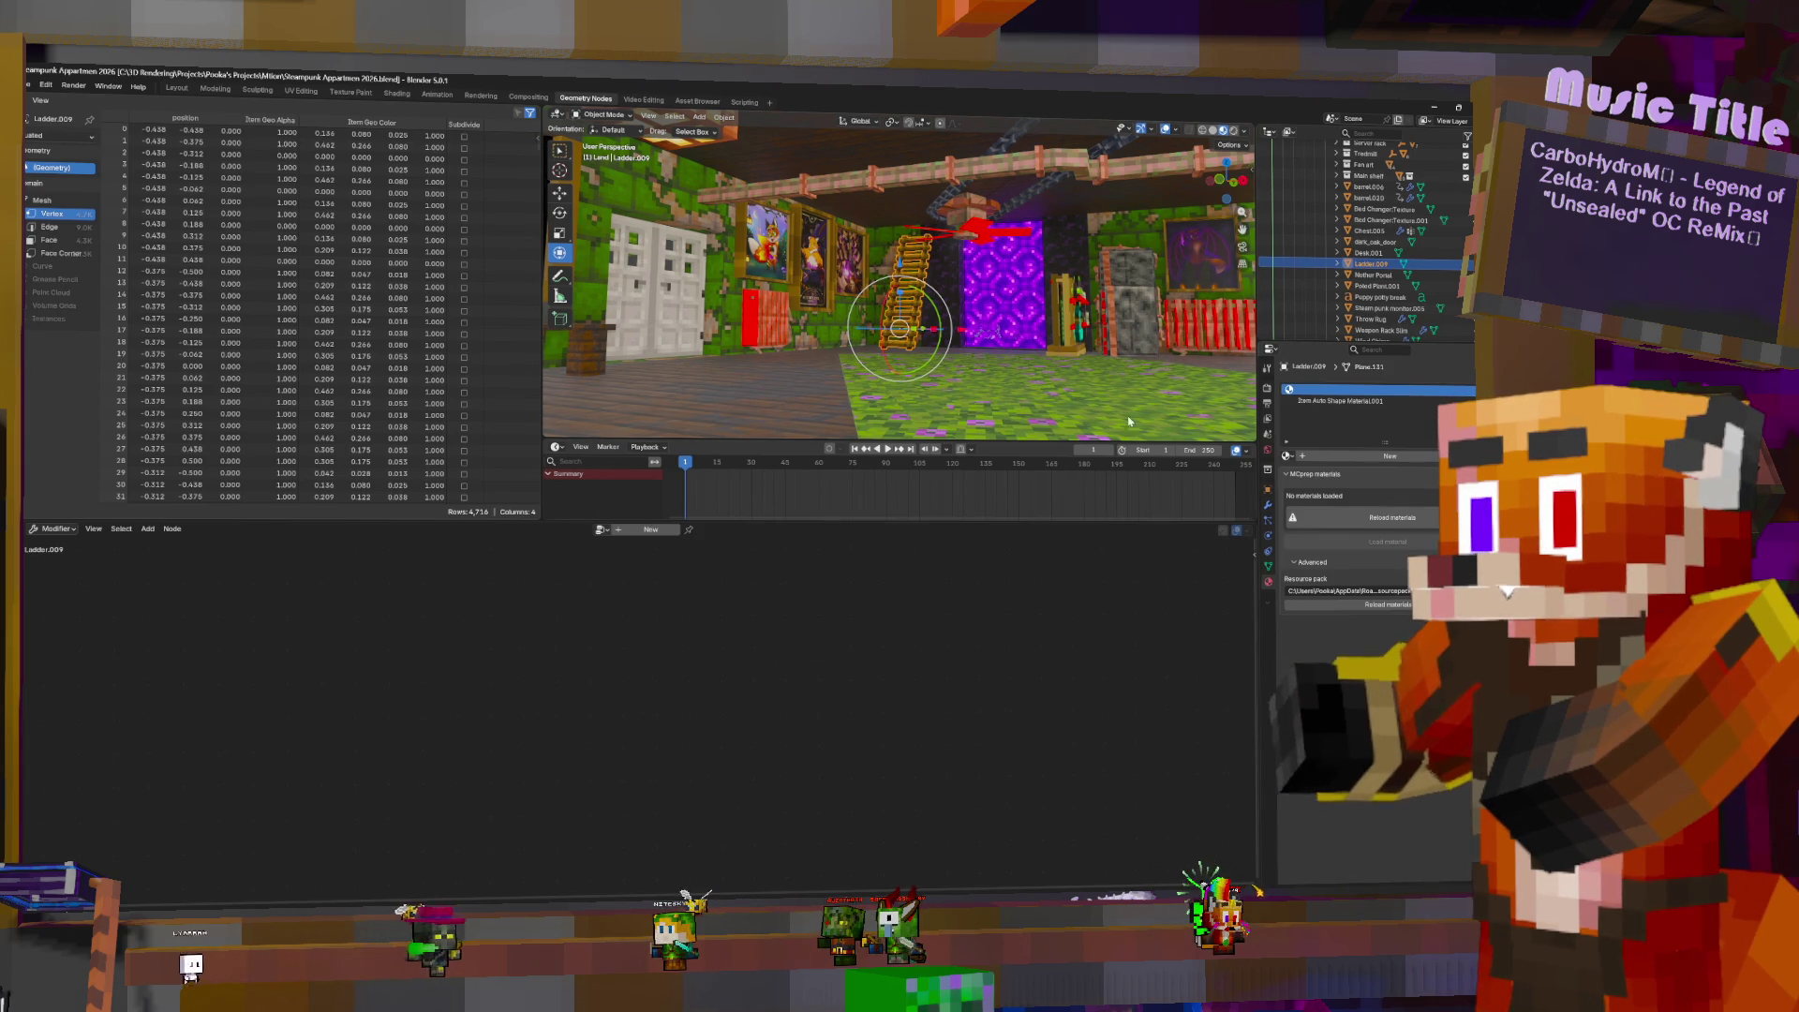
middle_click_drag(1082, 323, 1116, 328)
left_click(1355, 402)
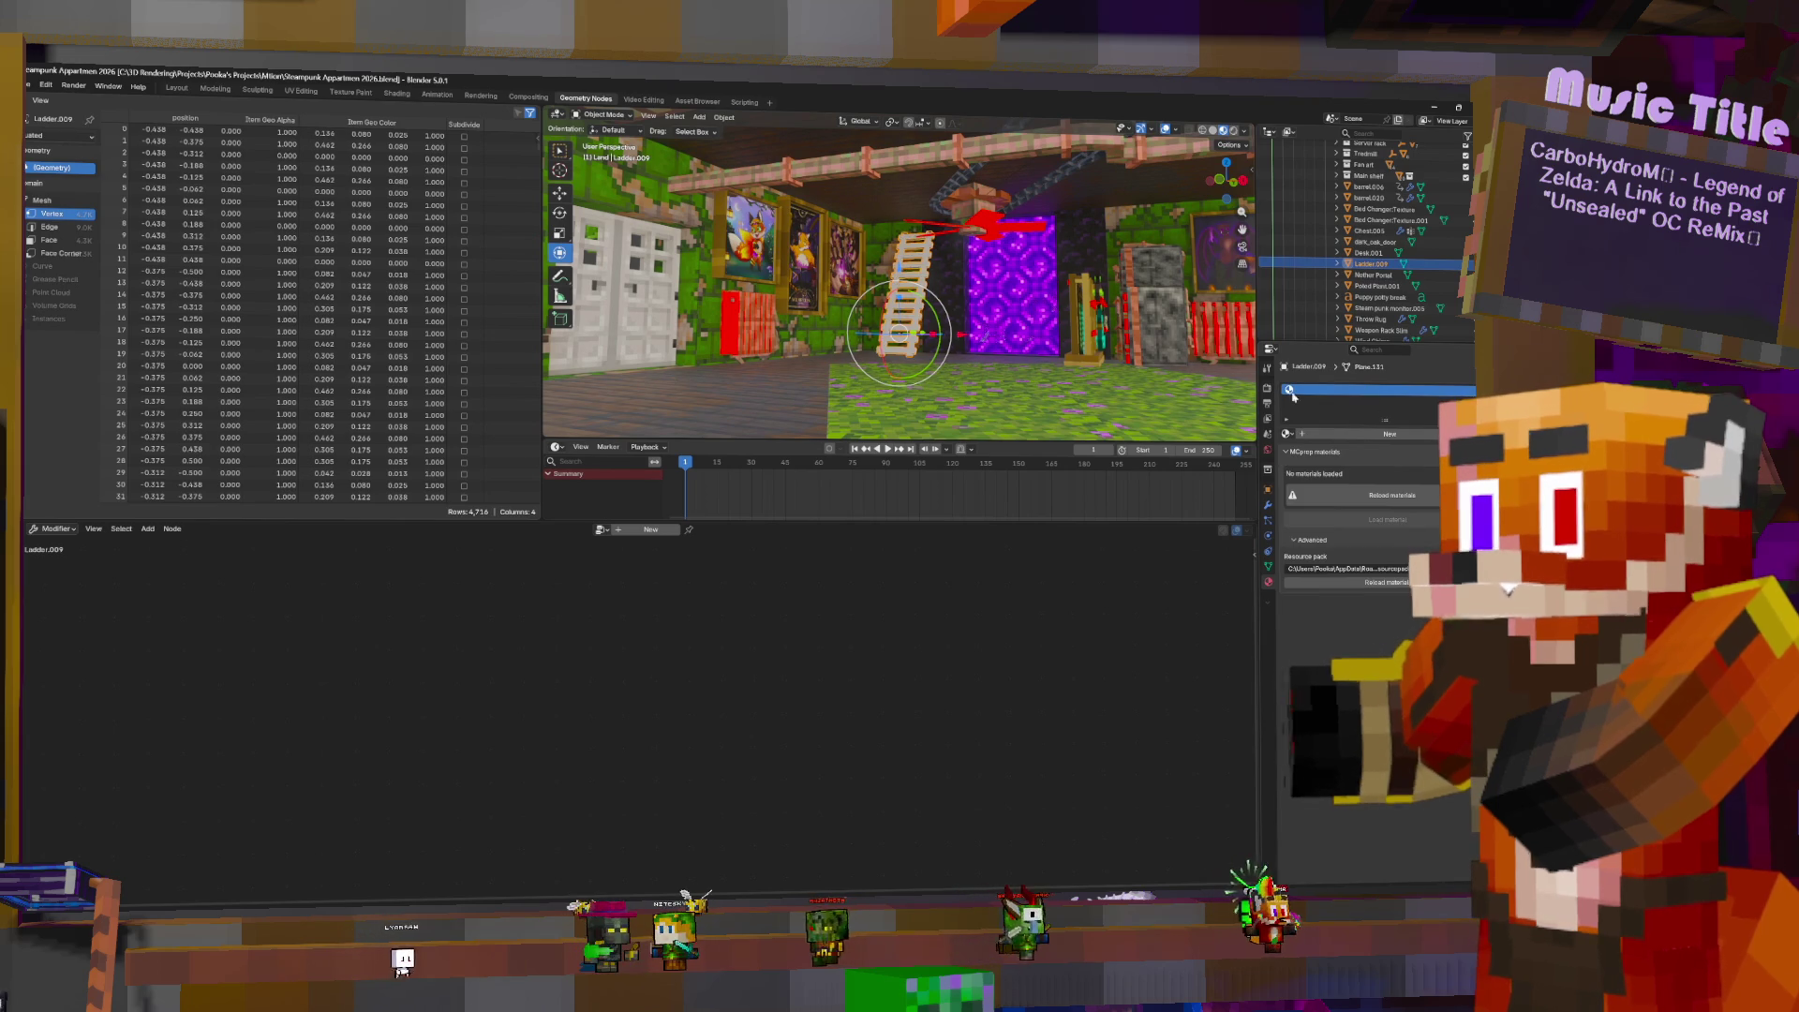
left_click(1350, 389)
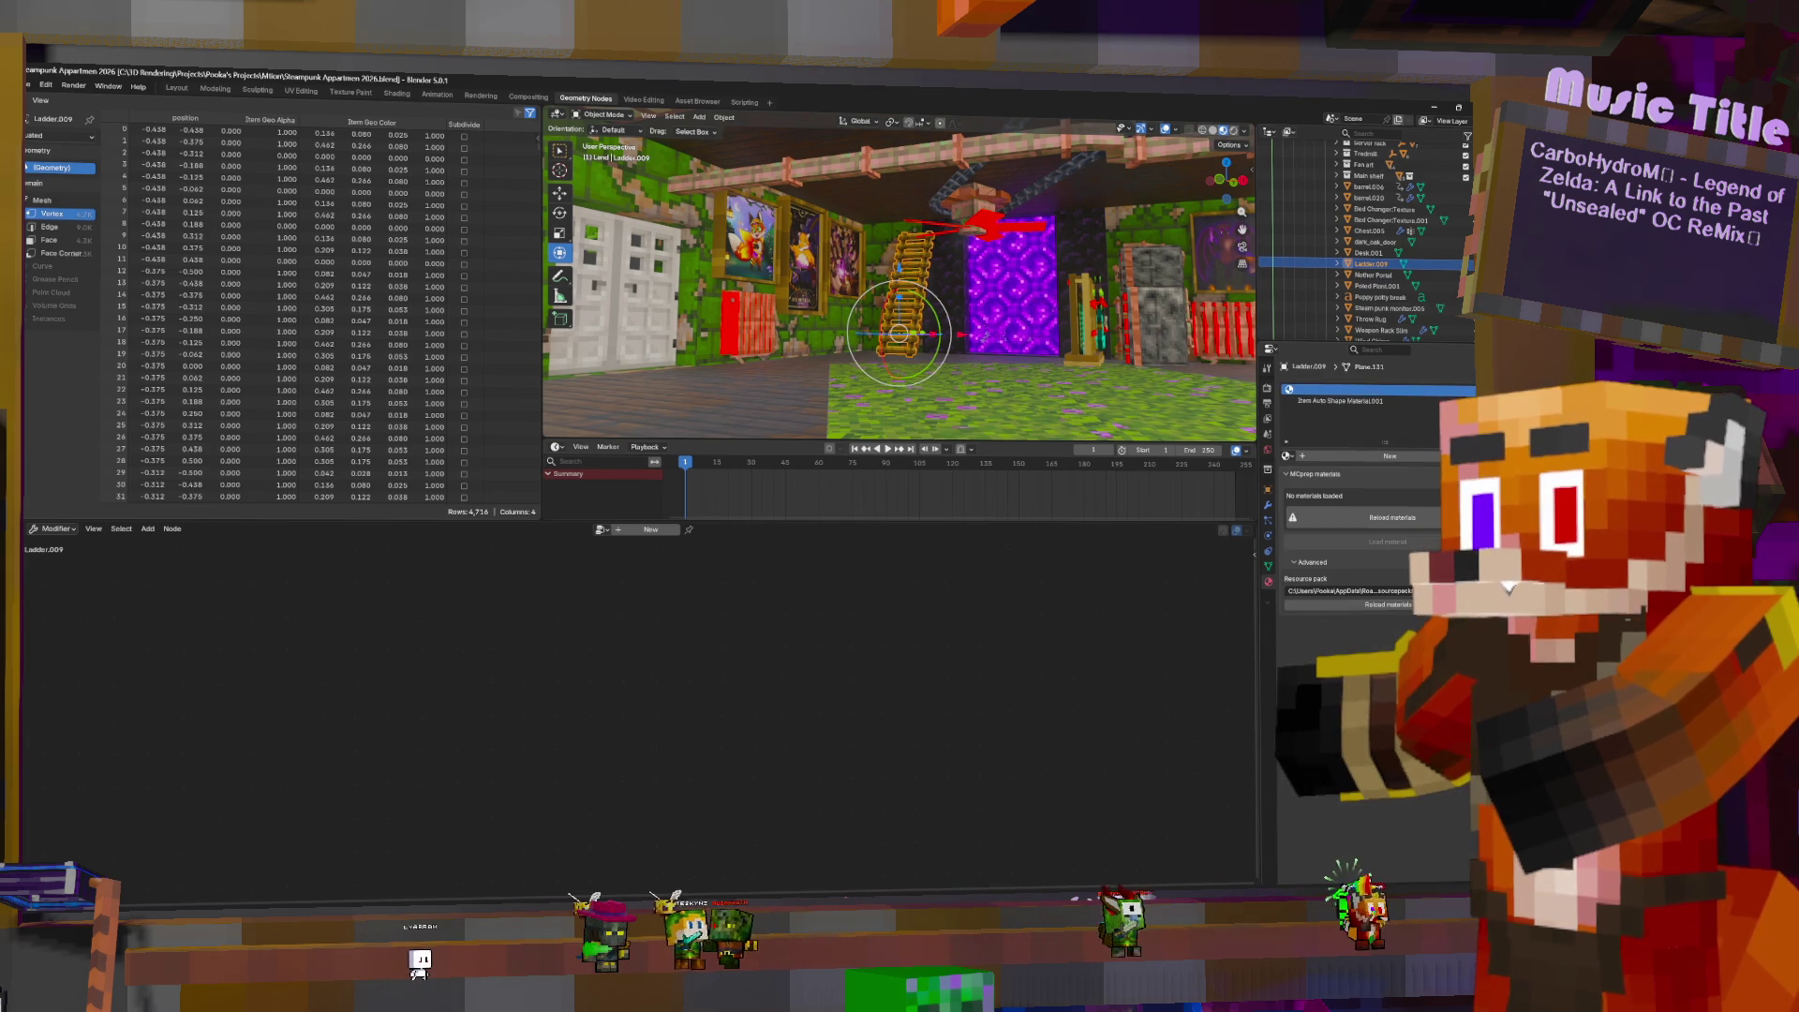
left_click(1370, 388)
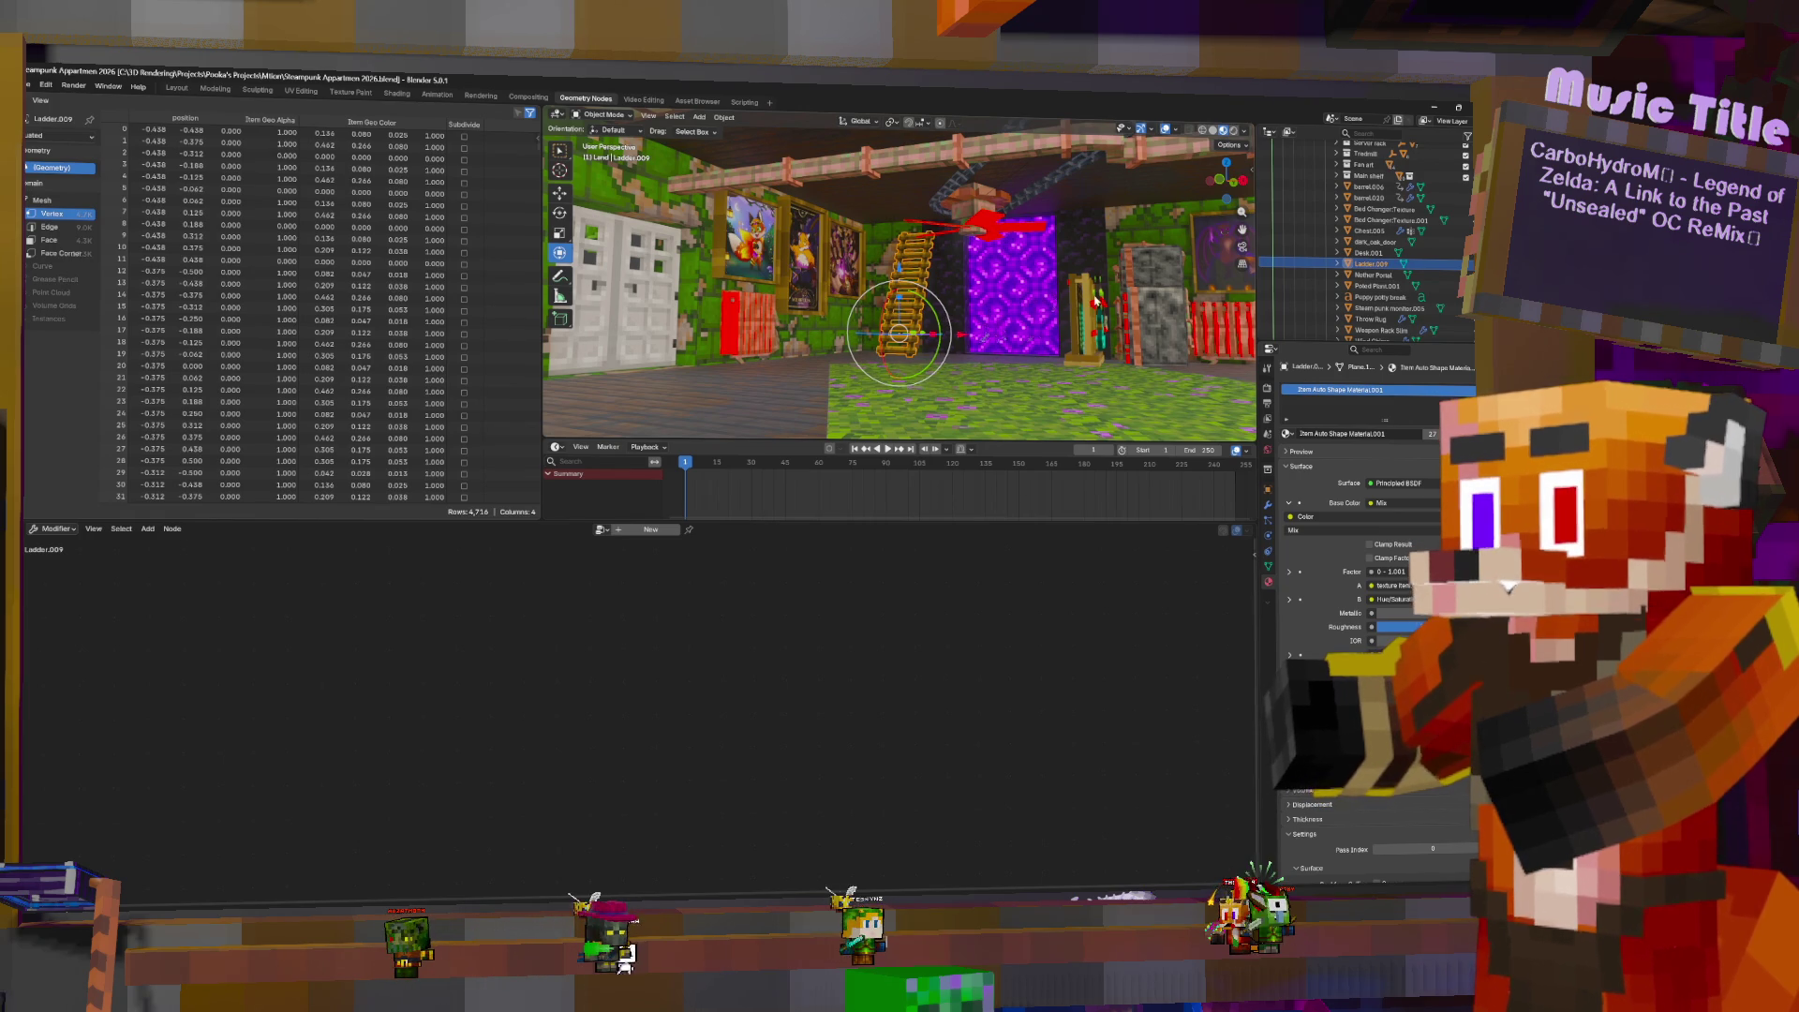
mouse_move(898, 333)
middle_mouse_down()
mouse_move(951, 335)
mouse_move(852, 331)
middle_mouse_up()
- Insert Realize Instances on the link before the Fridge tree's Group Output
left_click(1055, 297)
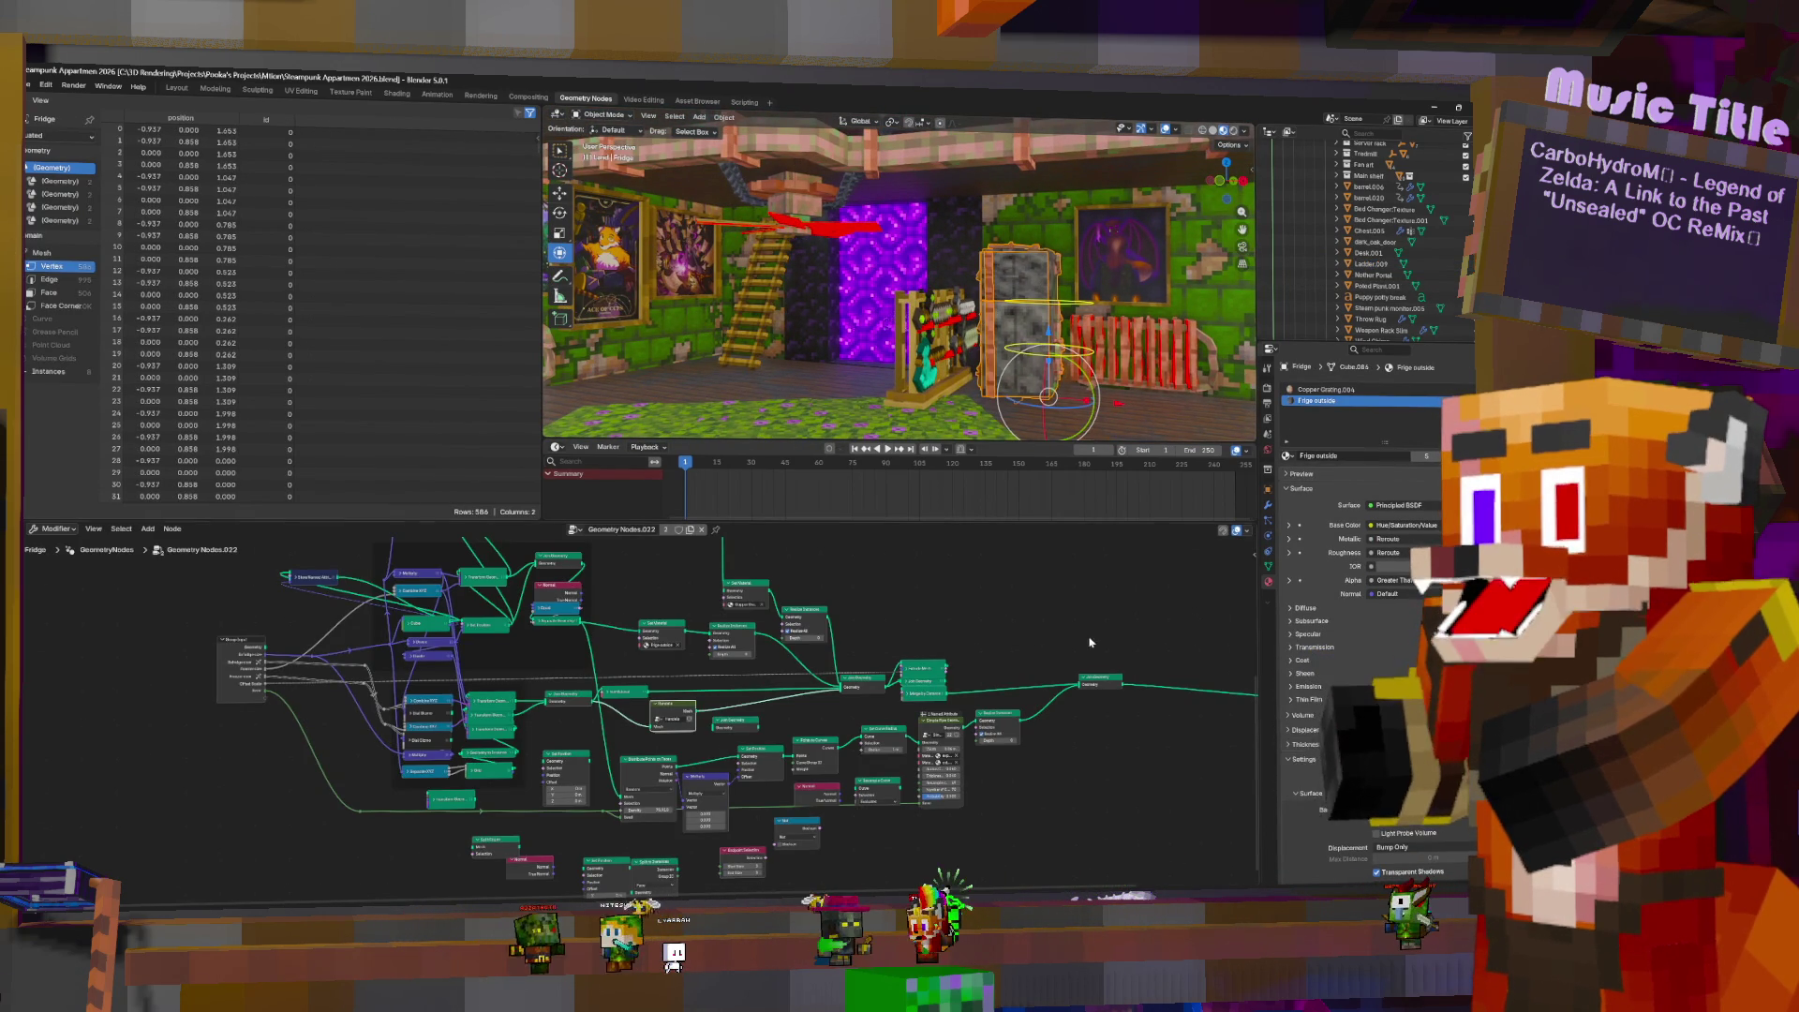
middle_click_drag(1090, 642, 875, 642)
key("shift+a")
type("rea")
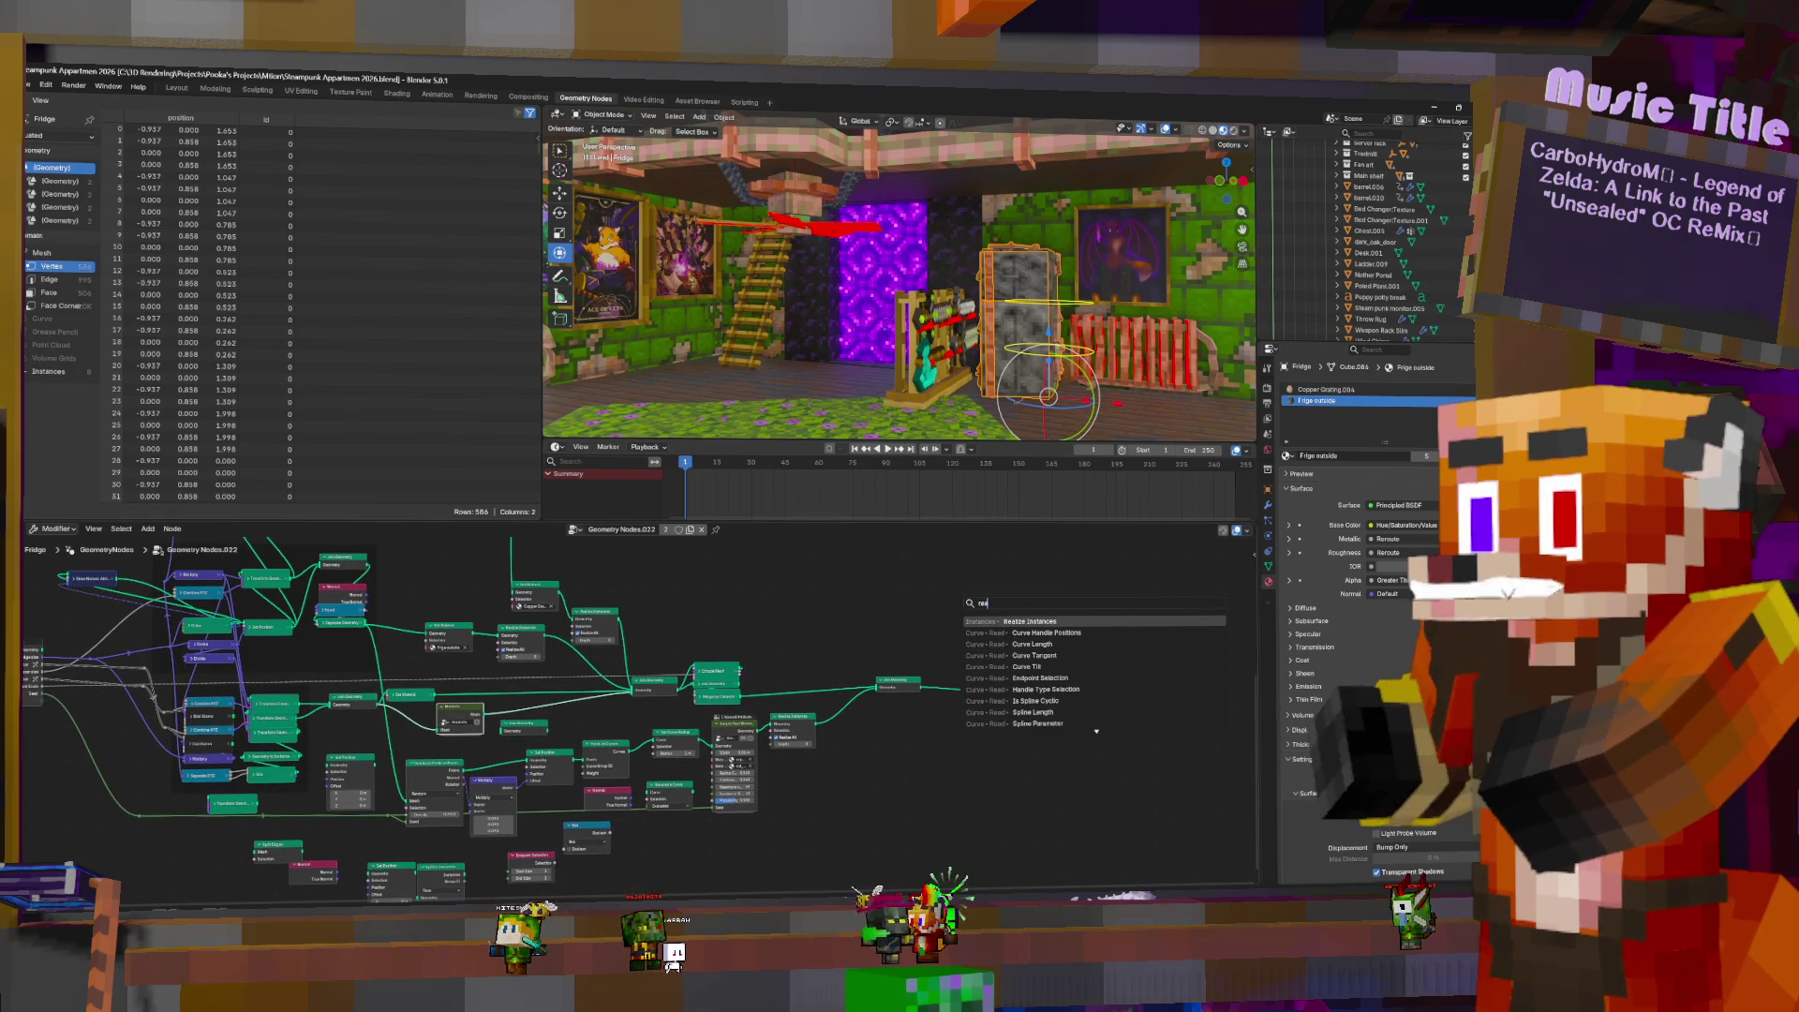
key("Return")
left_click(1043, 684)
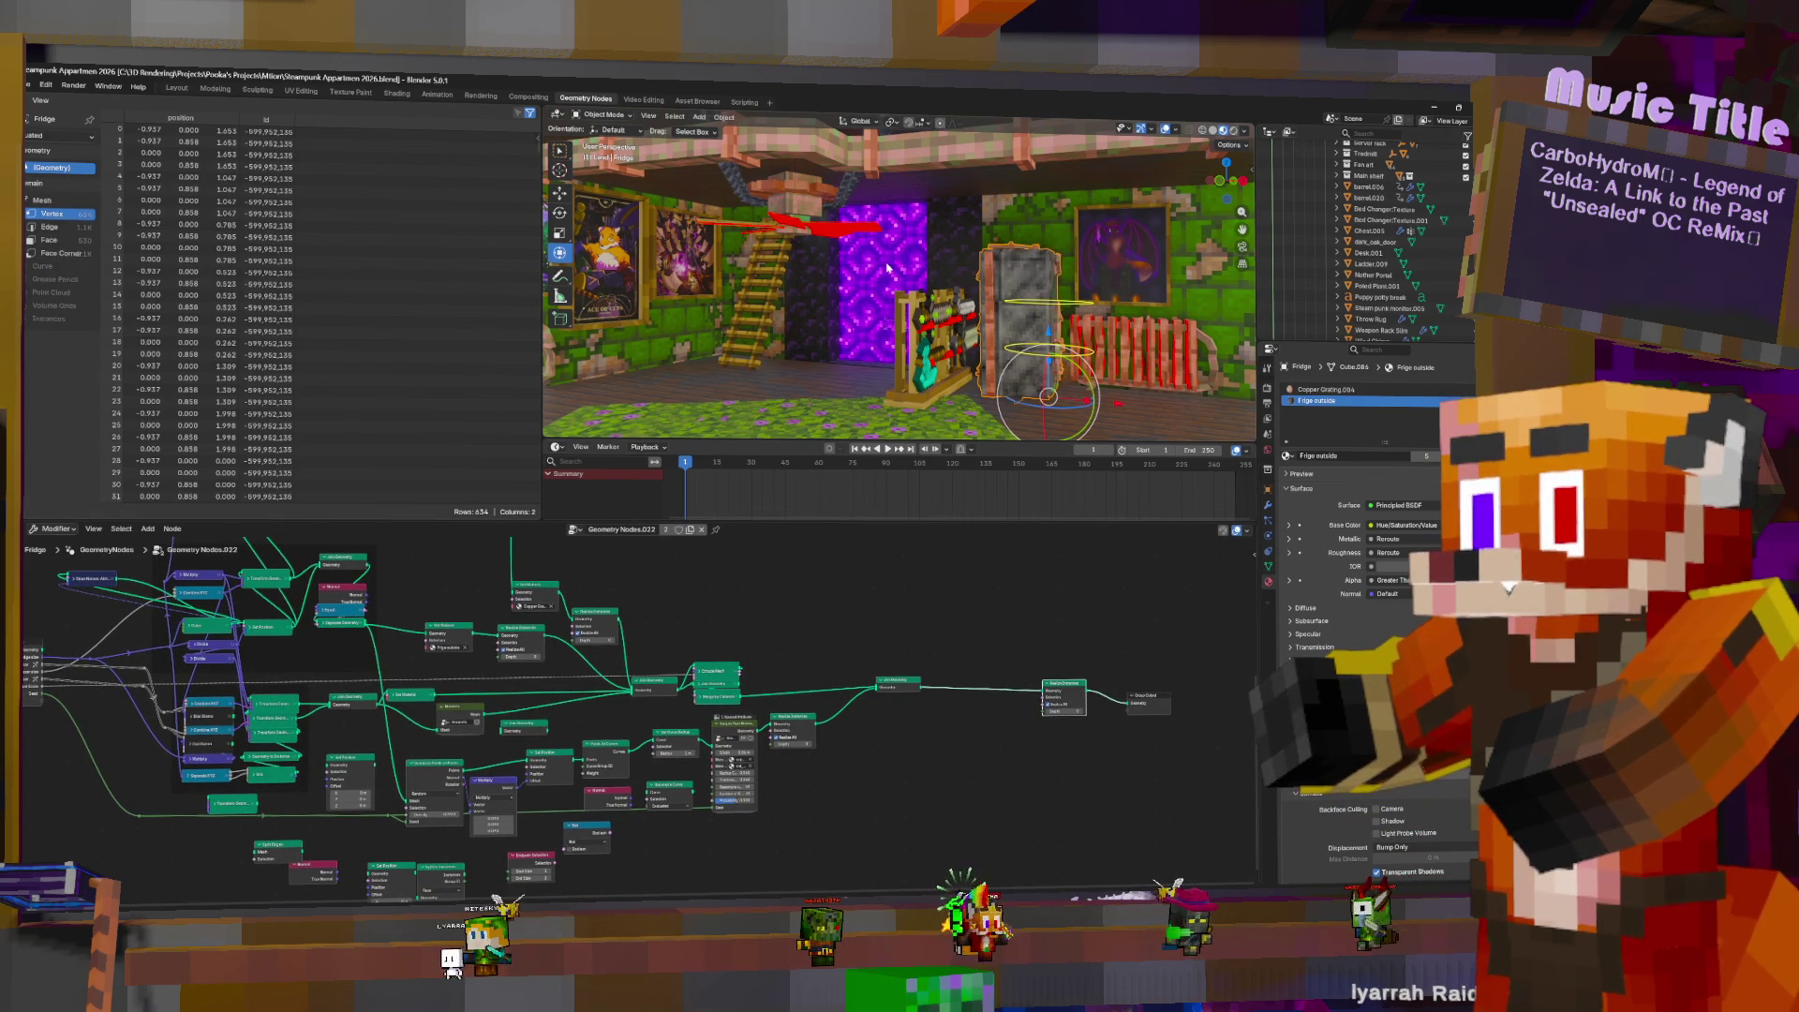
- Insert Realize Instances between Join Geometry and Group Output in Weapon Rack Slim's tree
left_click(761, 298)
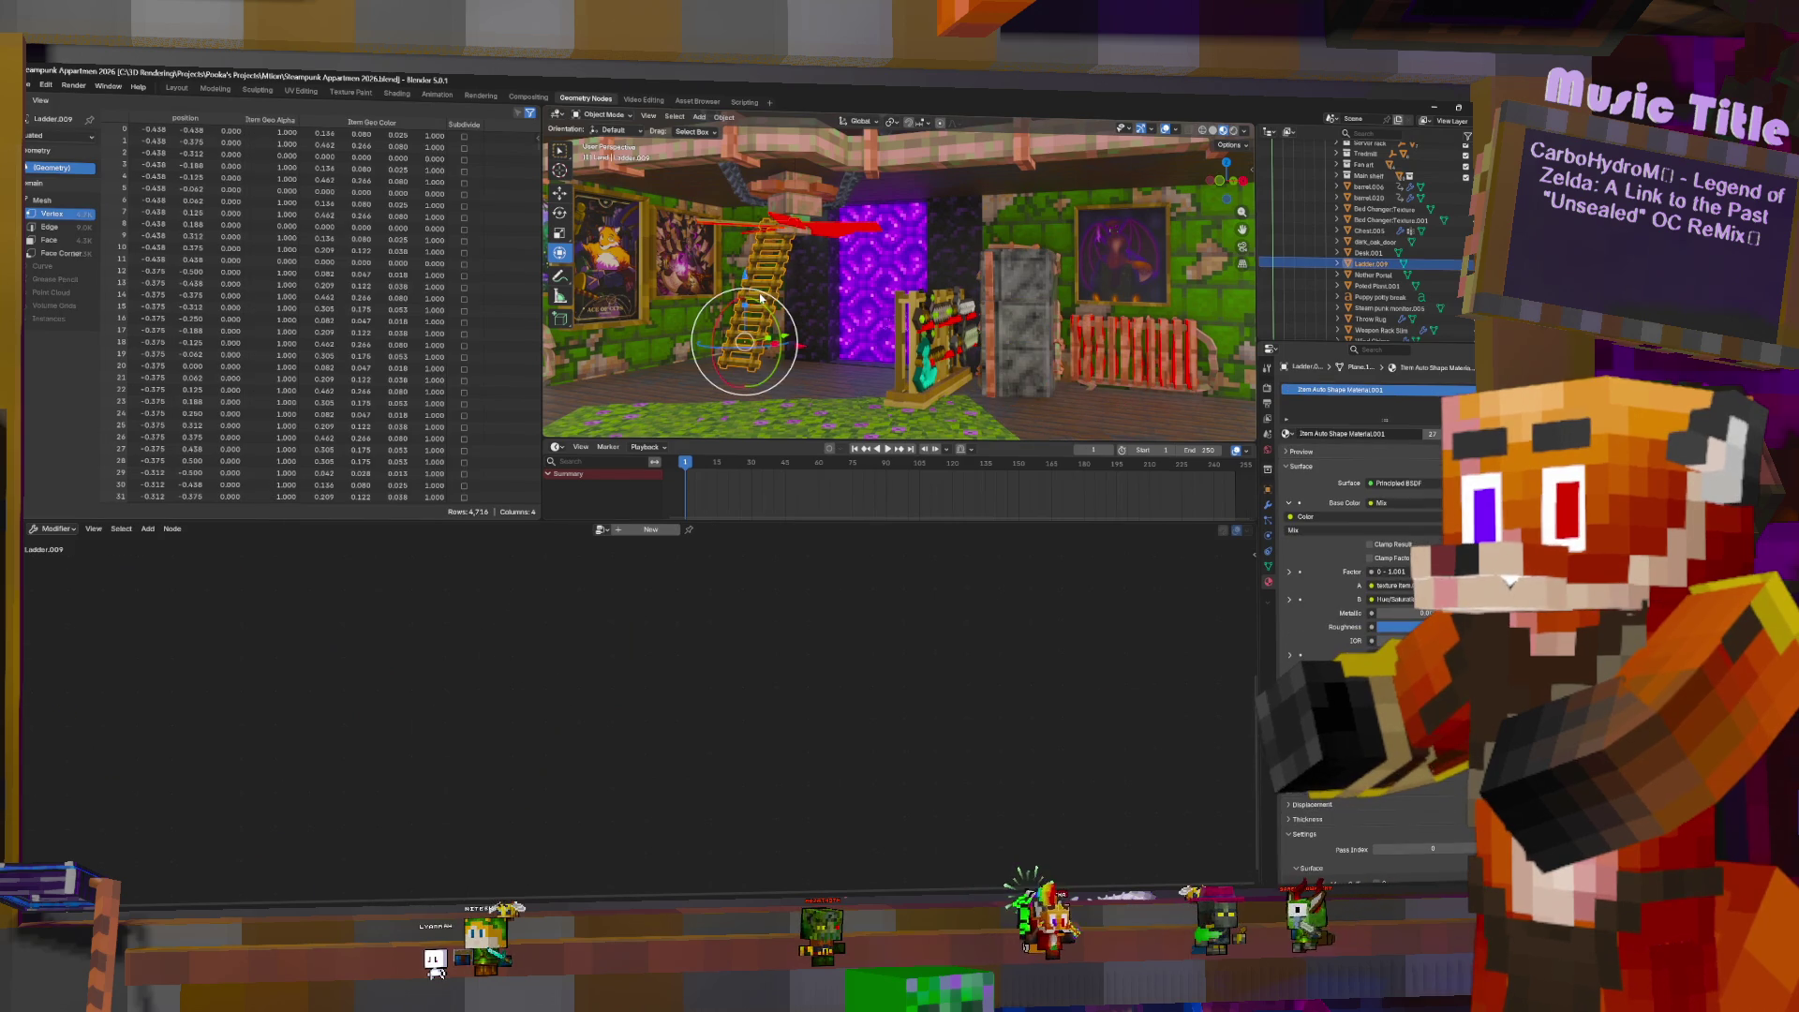
left_click(928, 323)
key("shift+a")
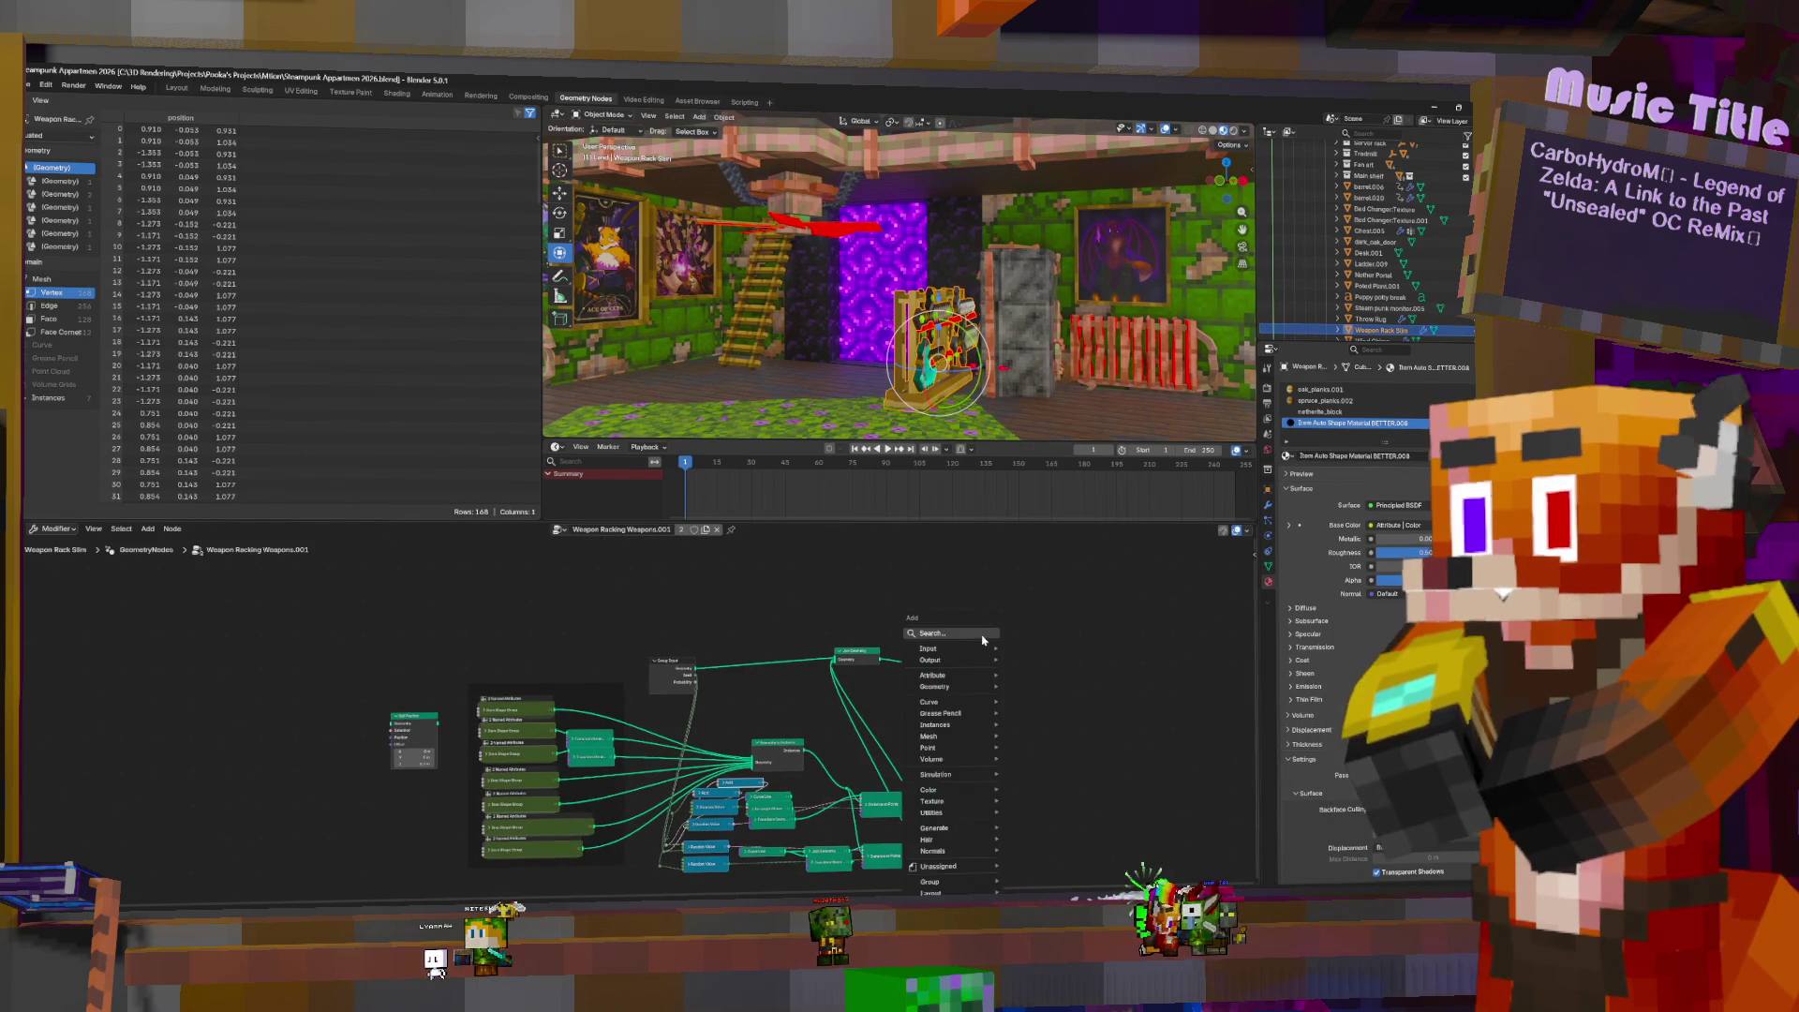
left_click(1035, 660)
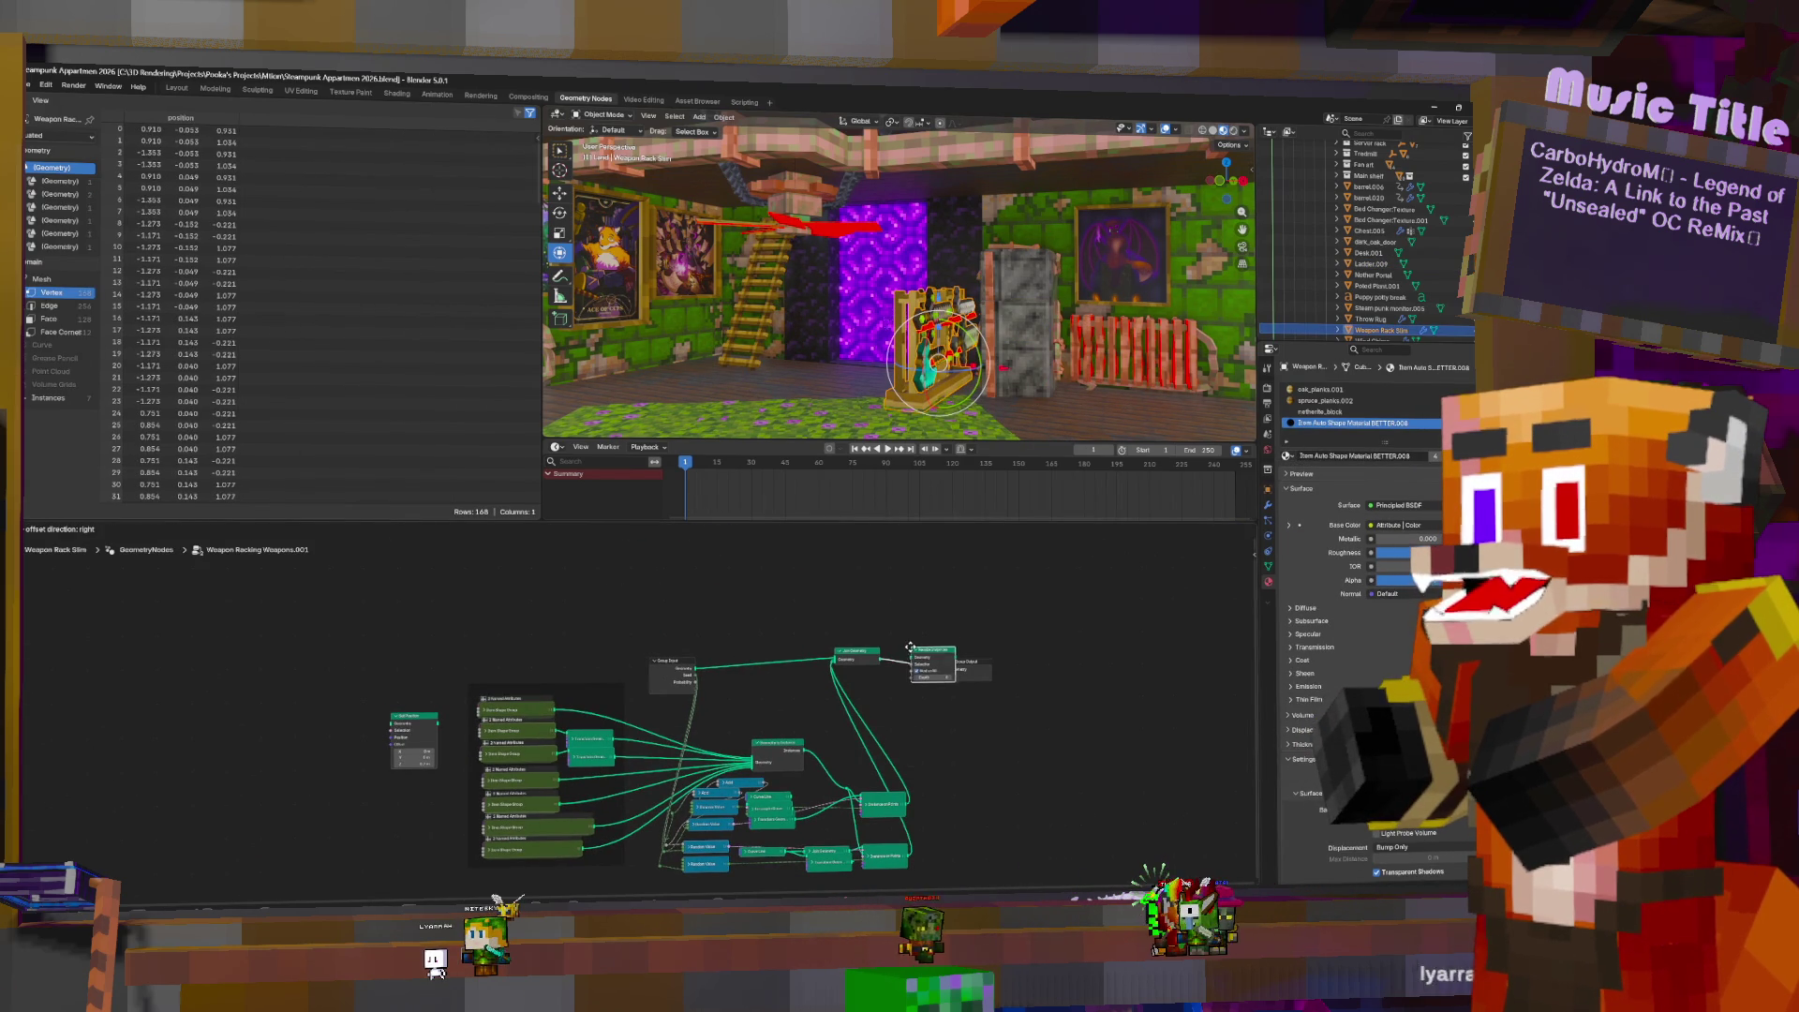
left_click(910, 650)
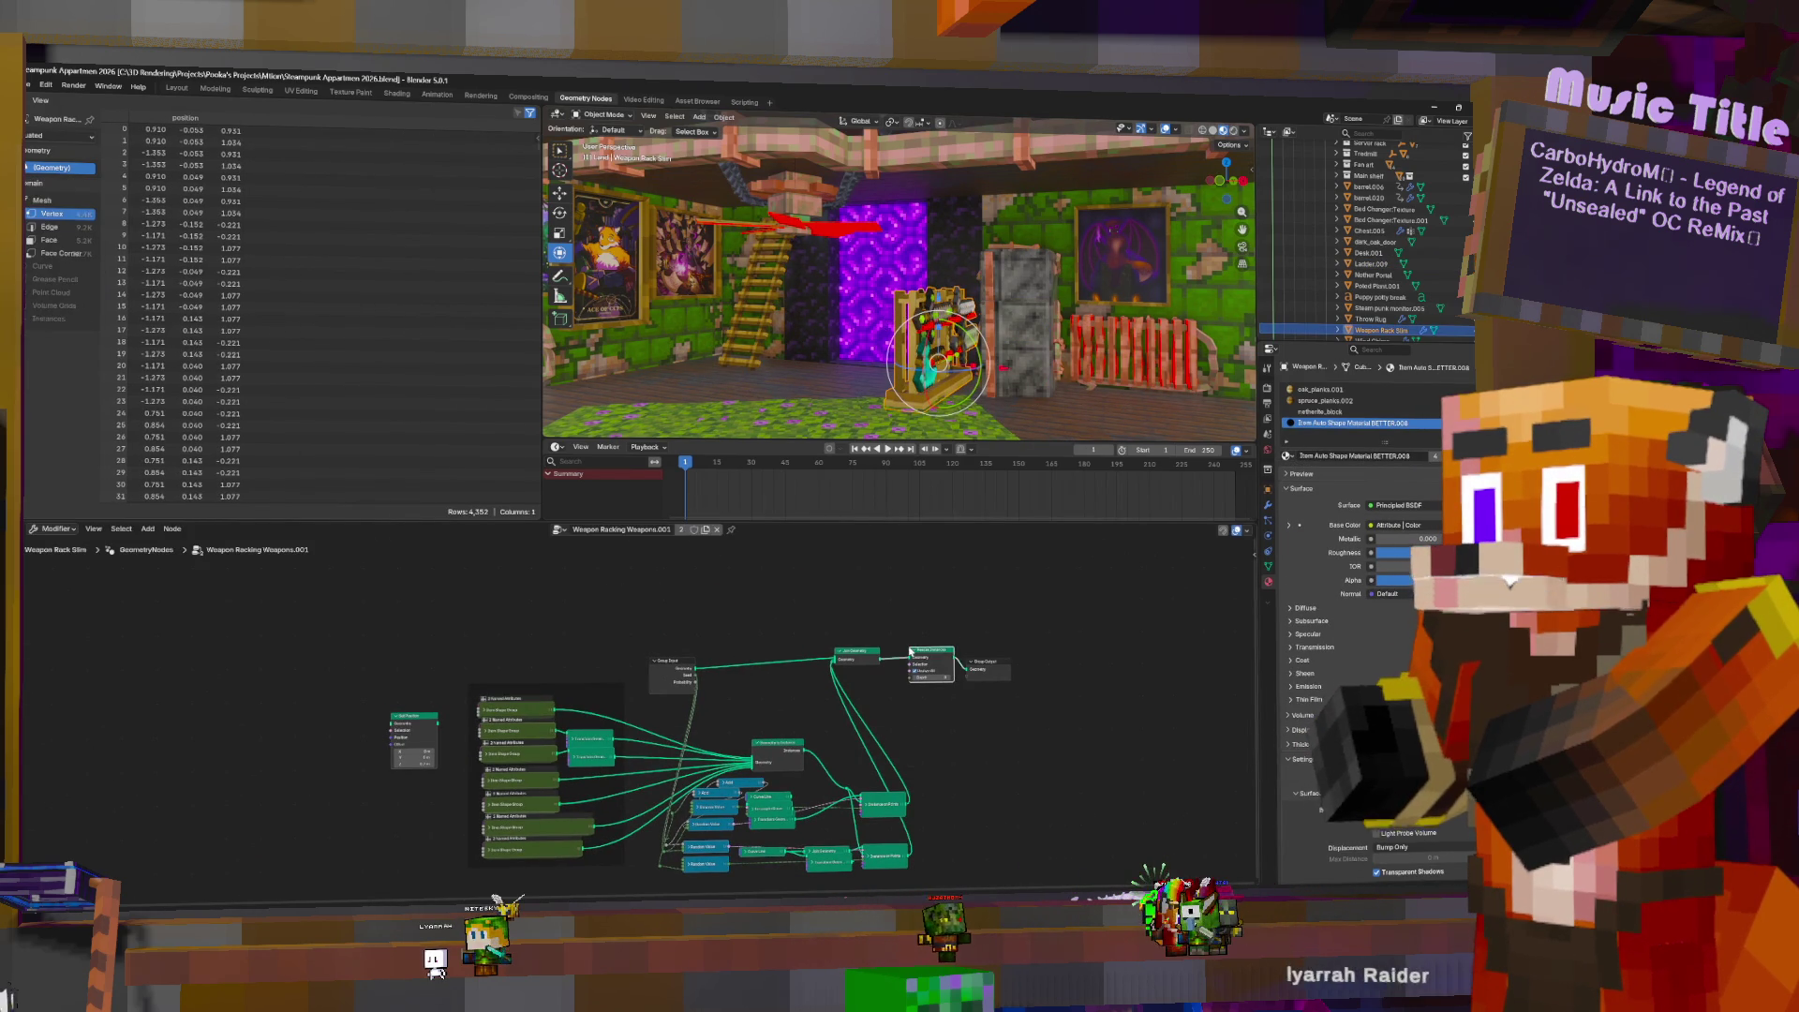
- Insert Realize Instances between Join Geometry and Group Output in the radiator pipe's tree
left_click(1118, 347)
left_click(1129, 331)
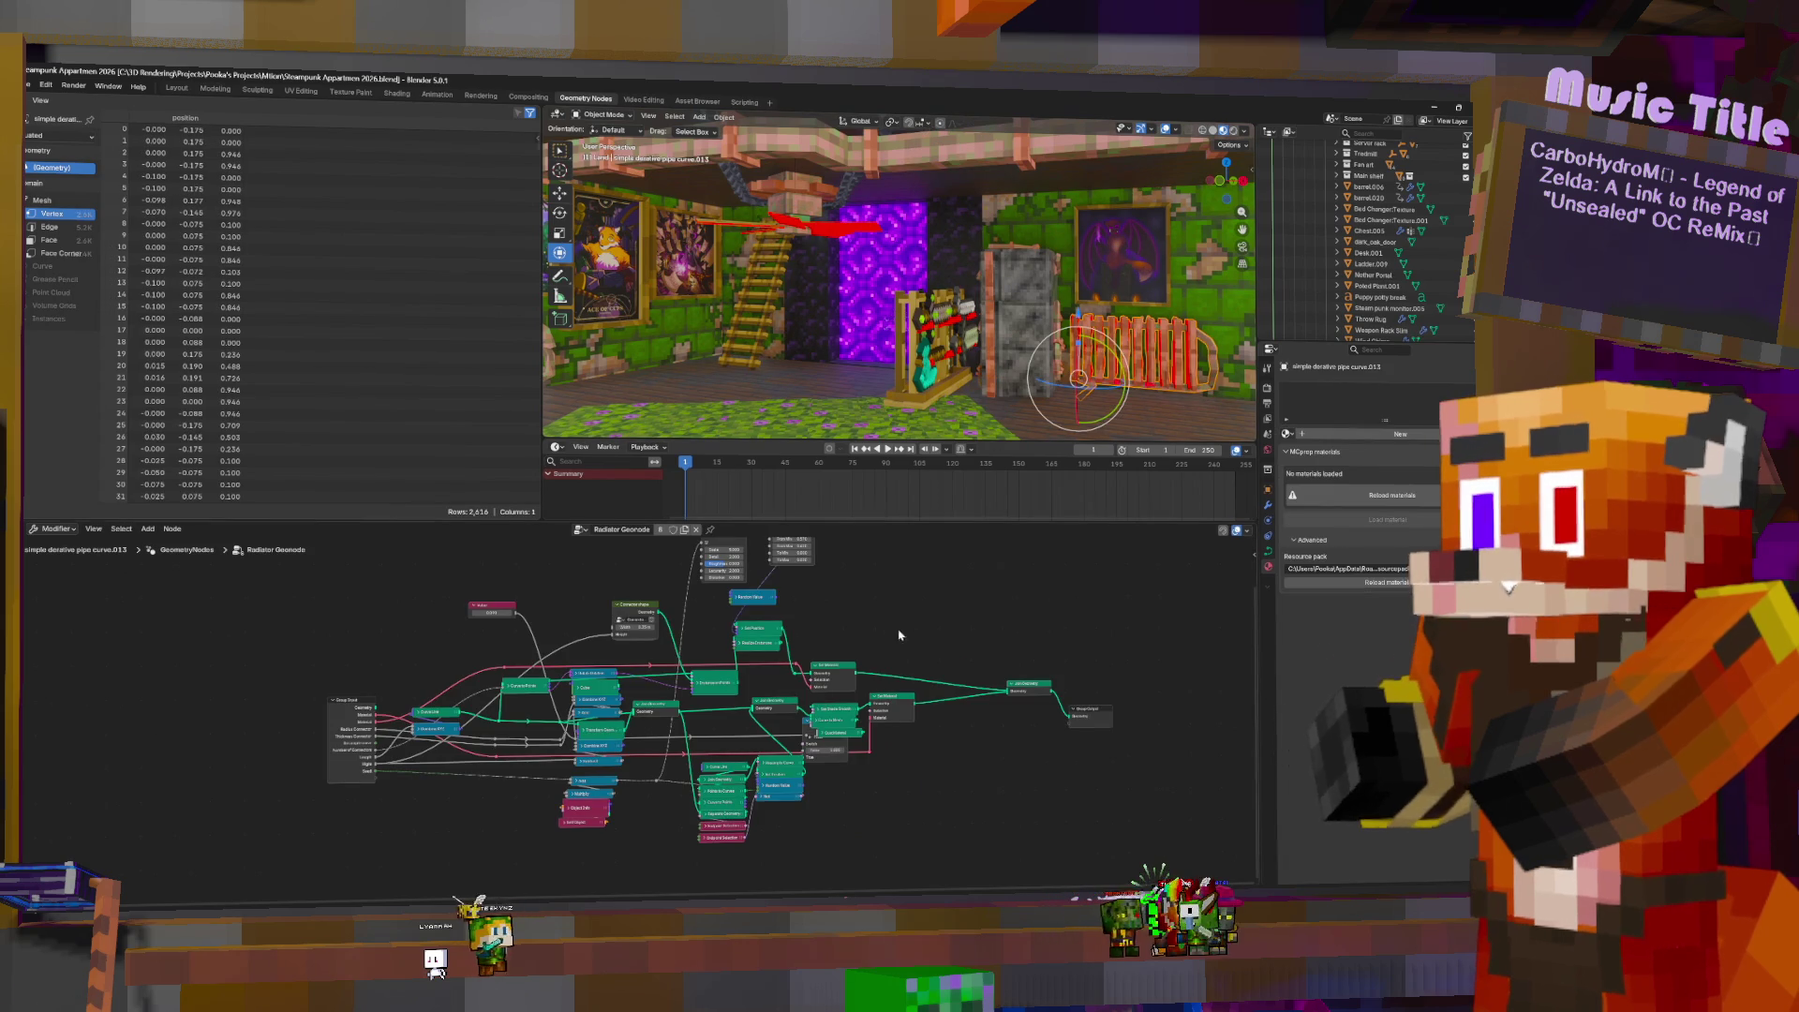
key("shift+a")
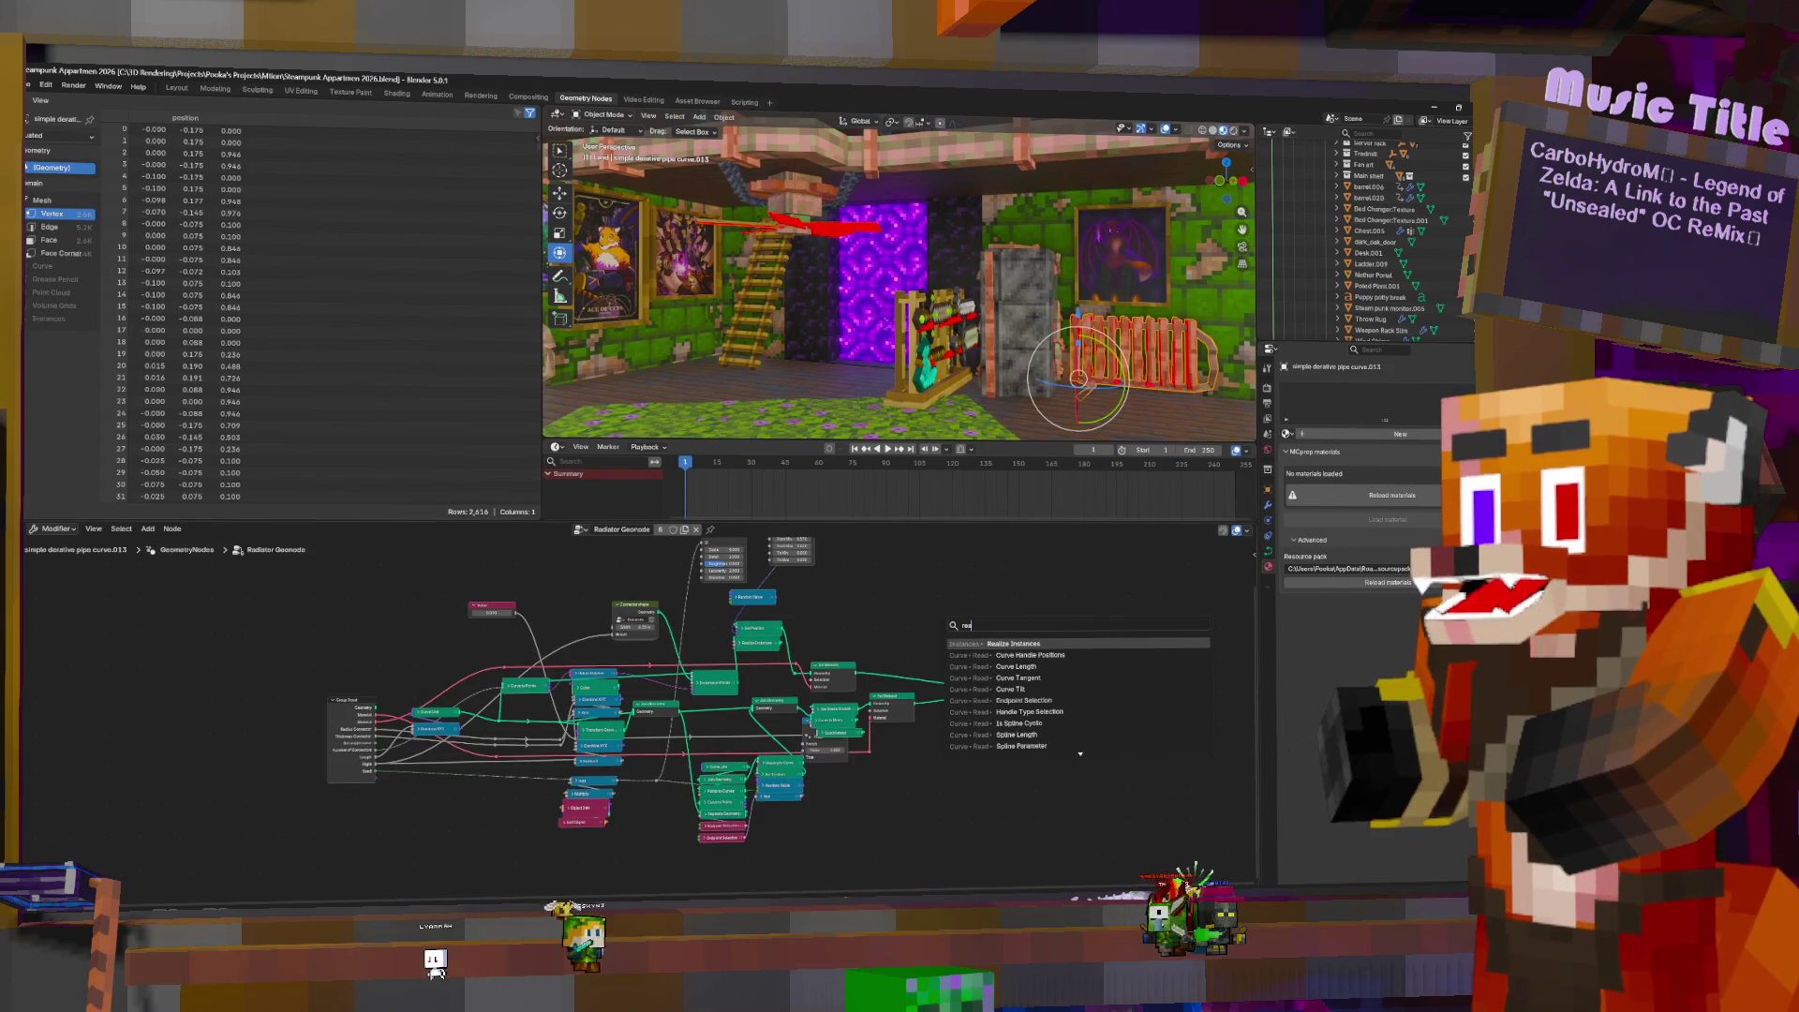
left_click(1059, 648)
left_click(1135, 721)
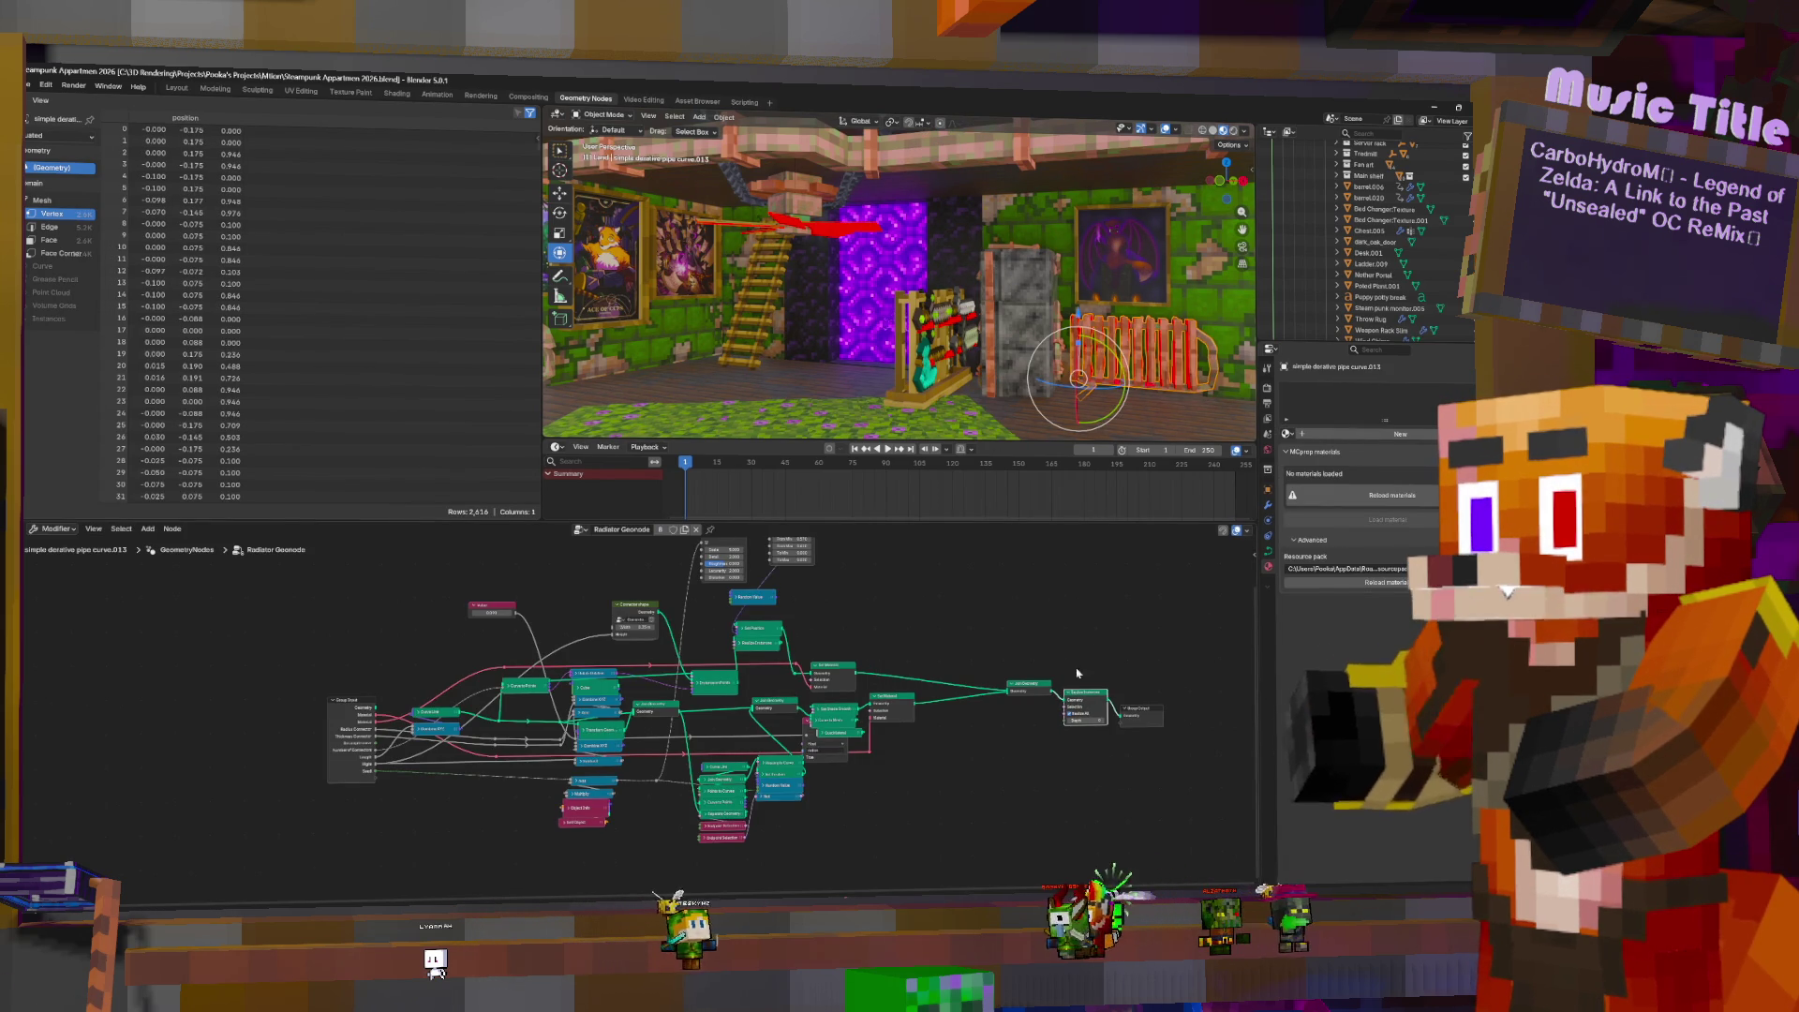
middle_click_drag(938, 281, 581, 289)
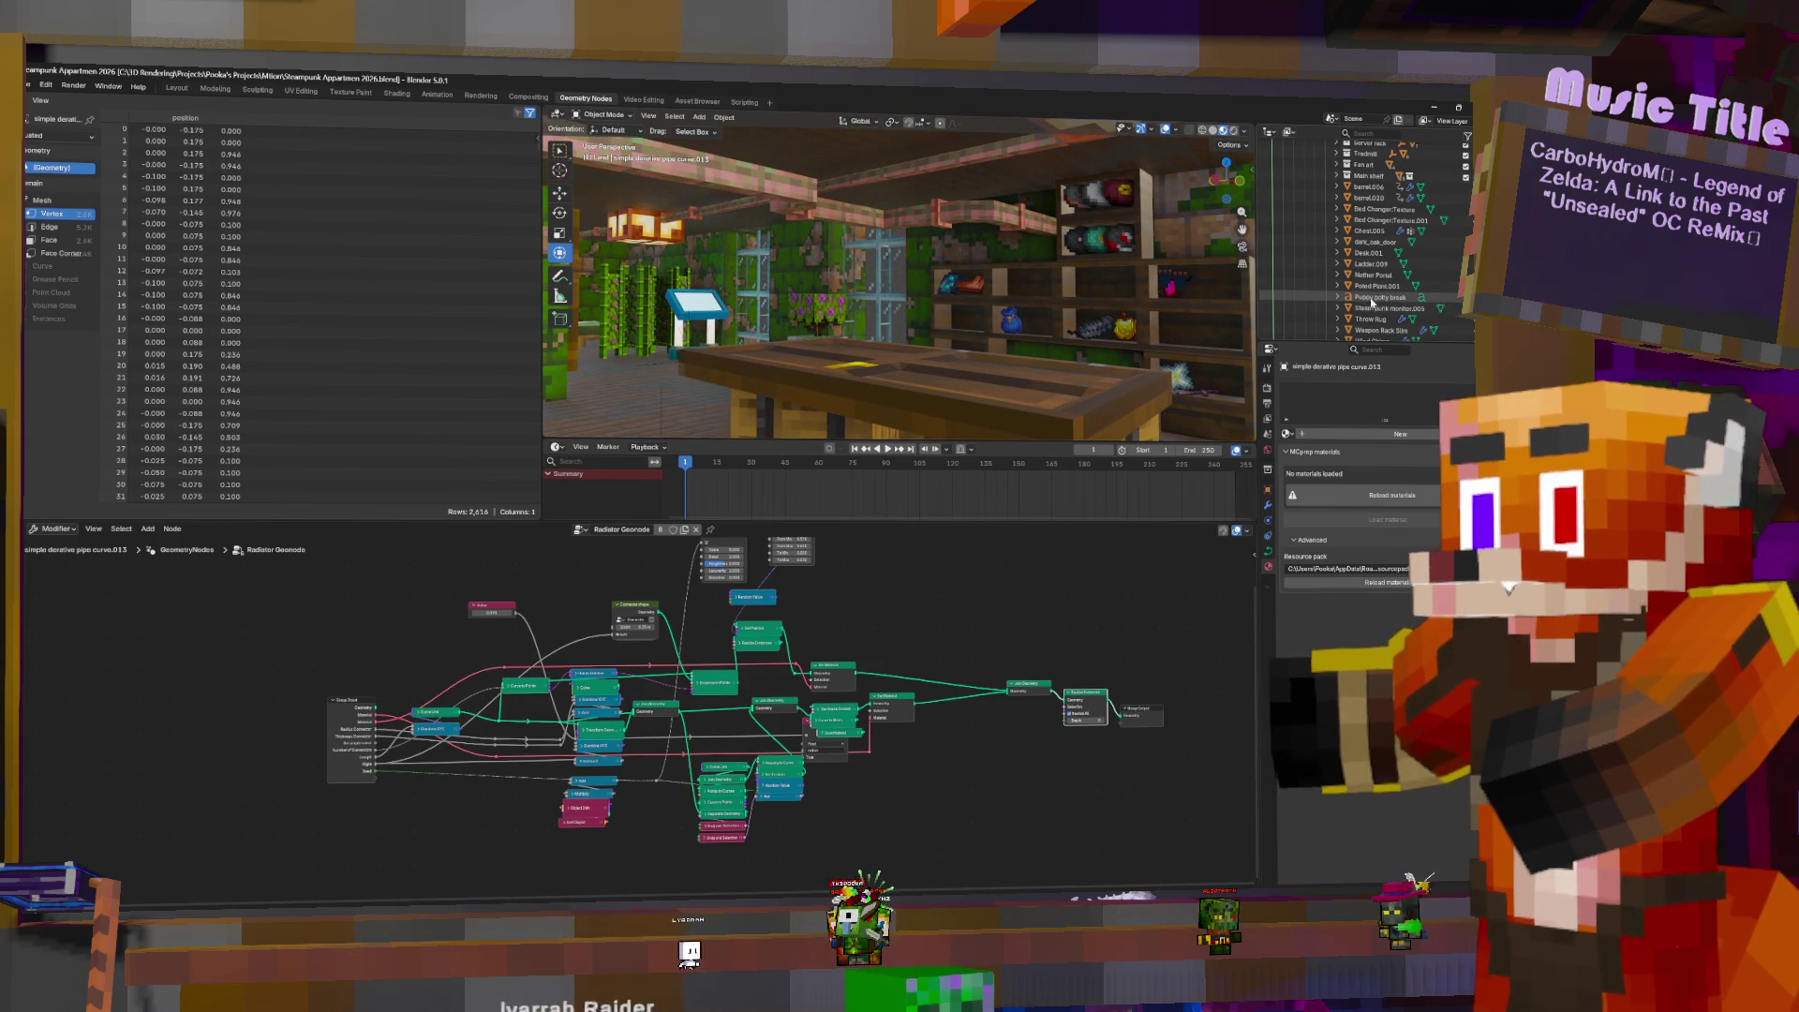
left_click(1378, 298)
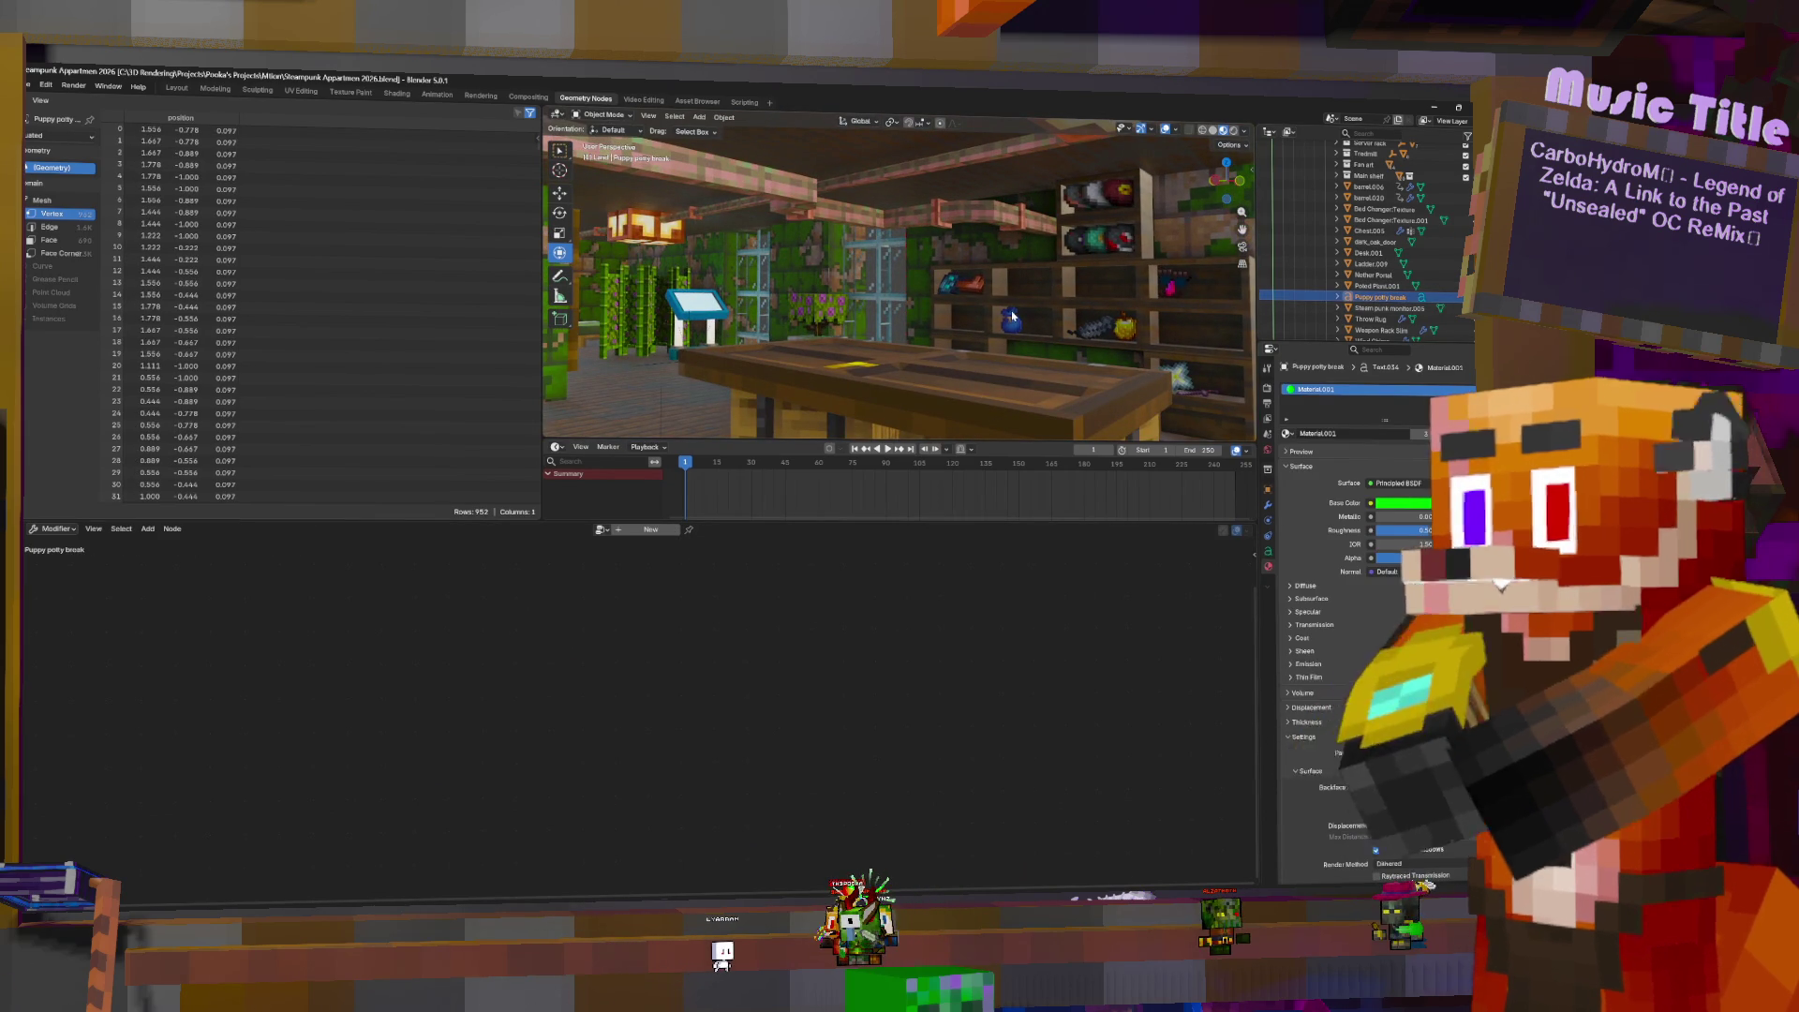
- Duplicate the Puppy potty break text, move the copy down on Z into another collection
key("KP_Decimal")
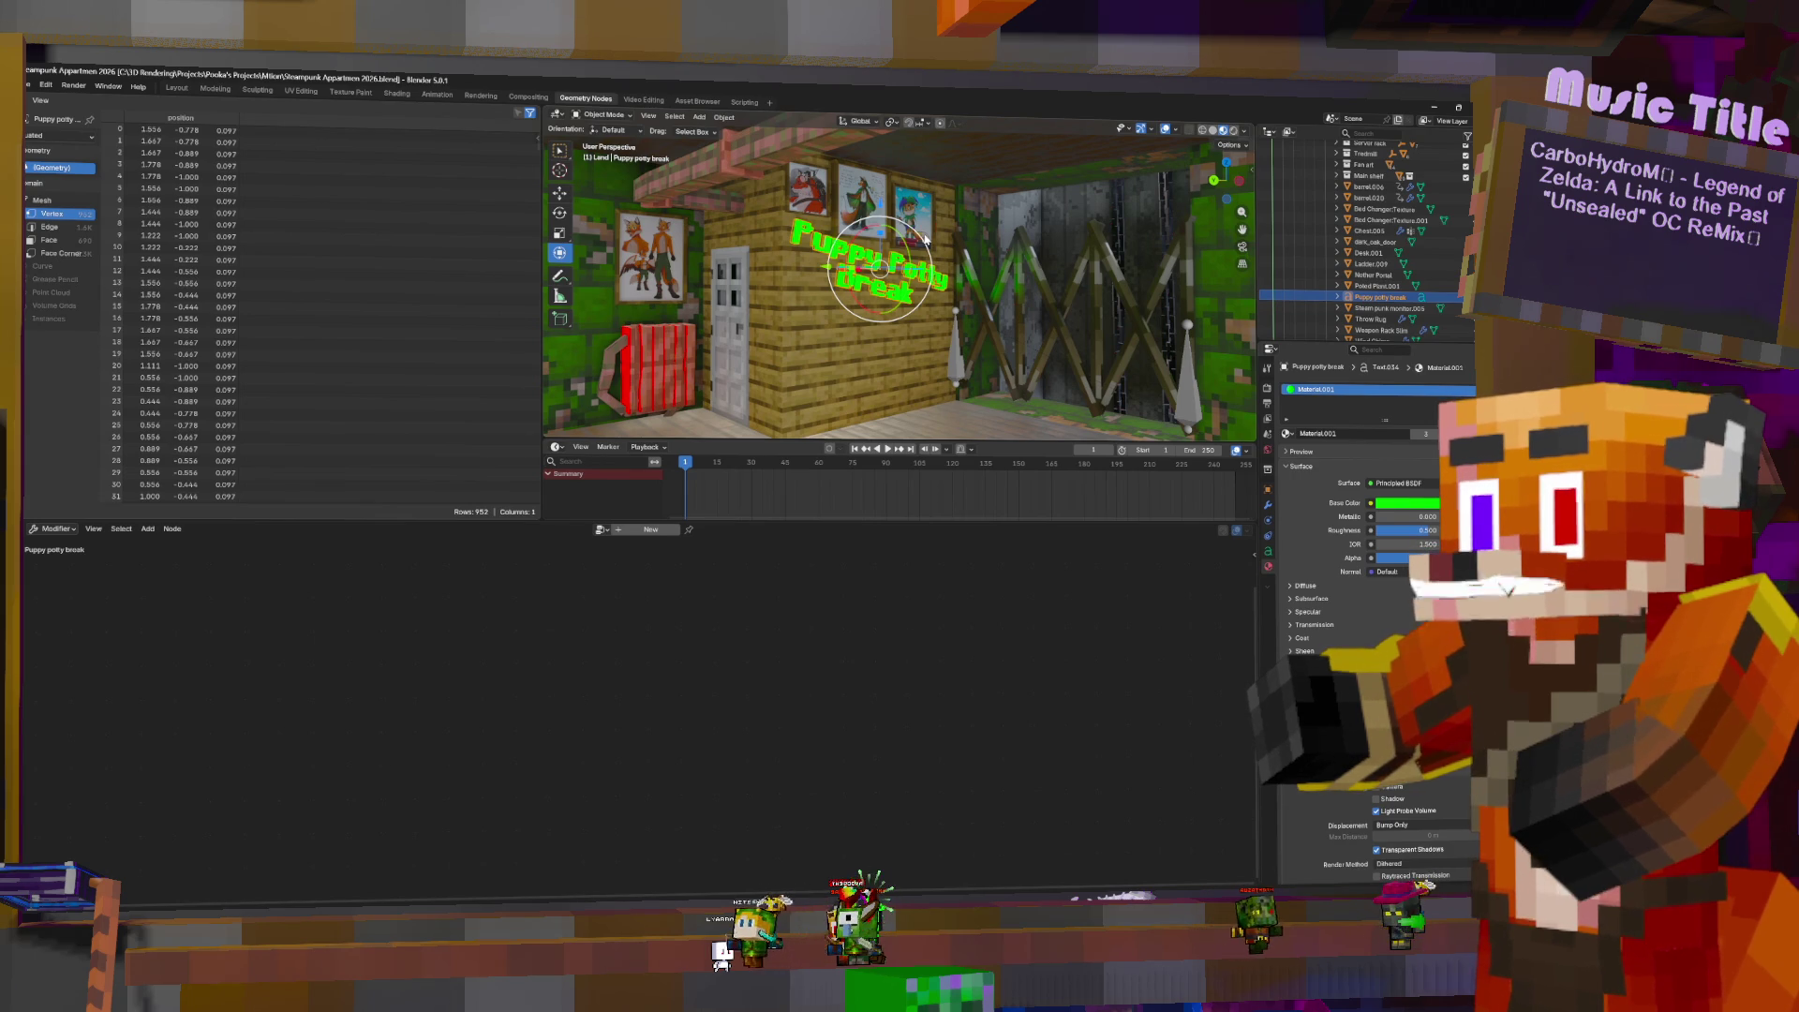
key("shift+d")
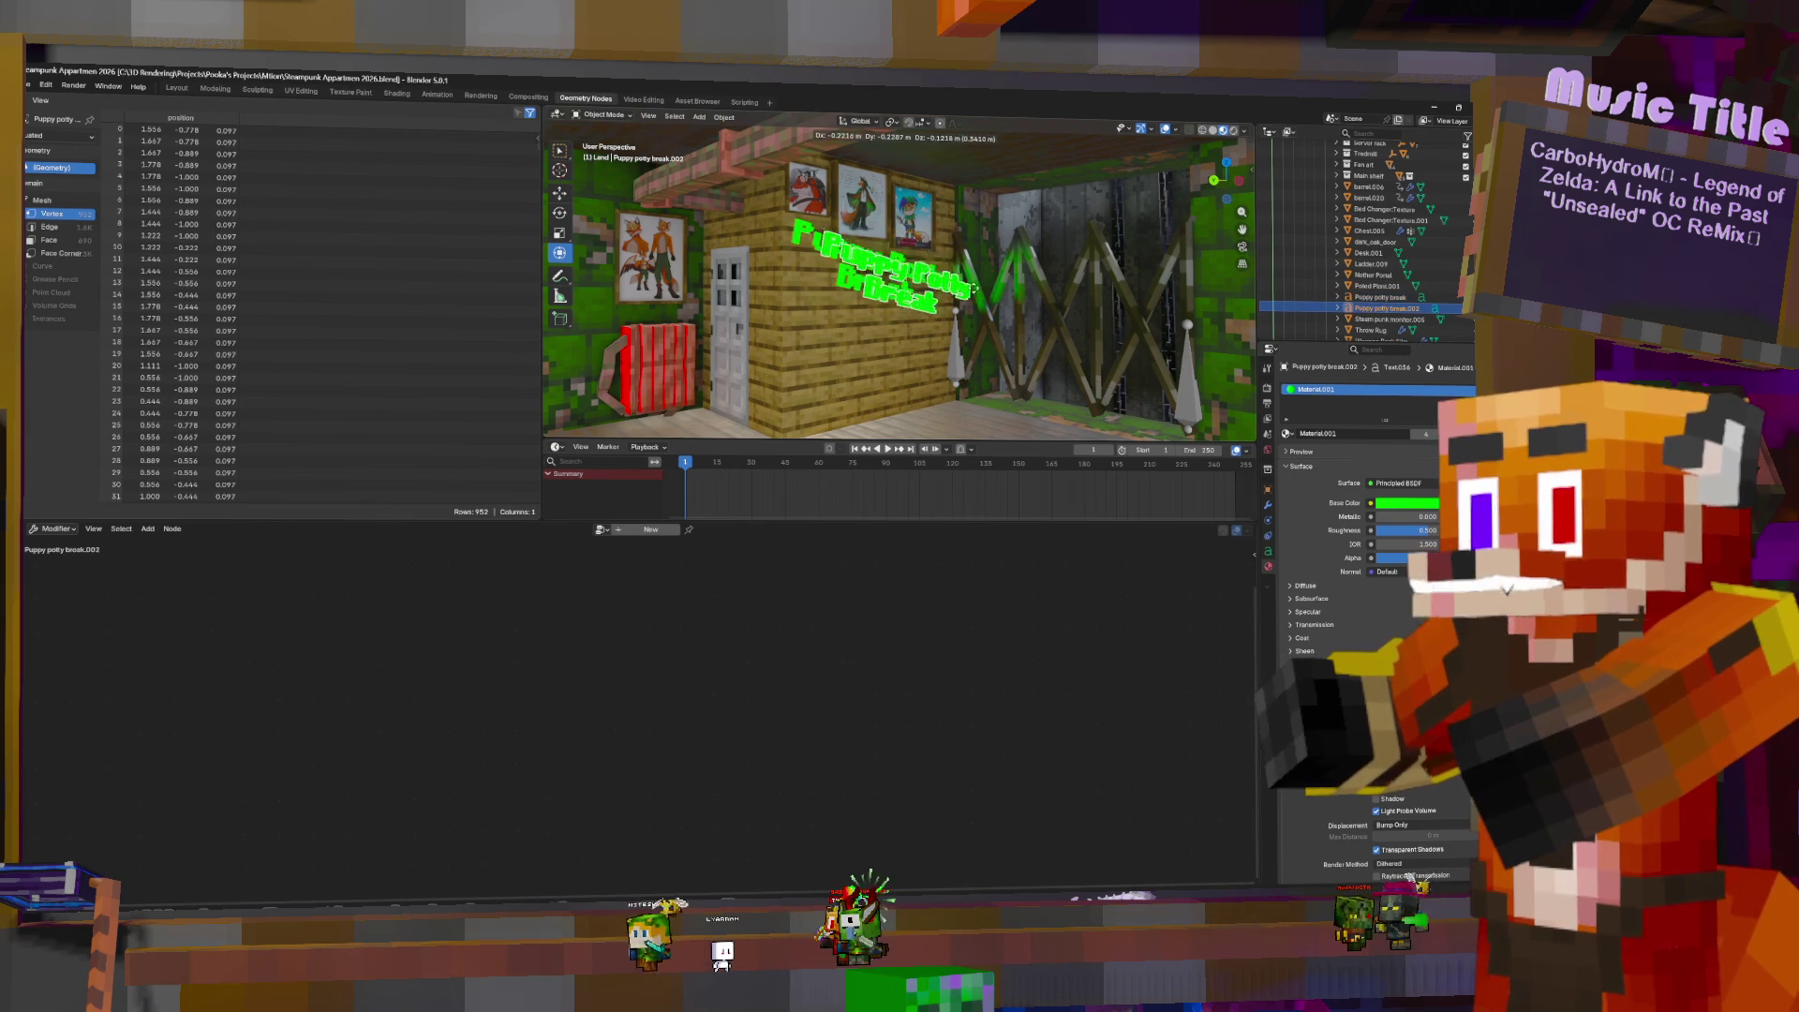
right_click(972, 283)
key("g")
key("z")
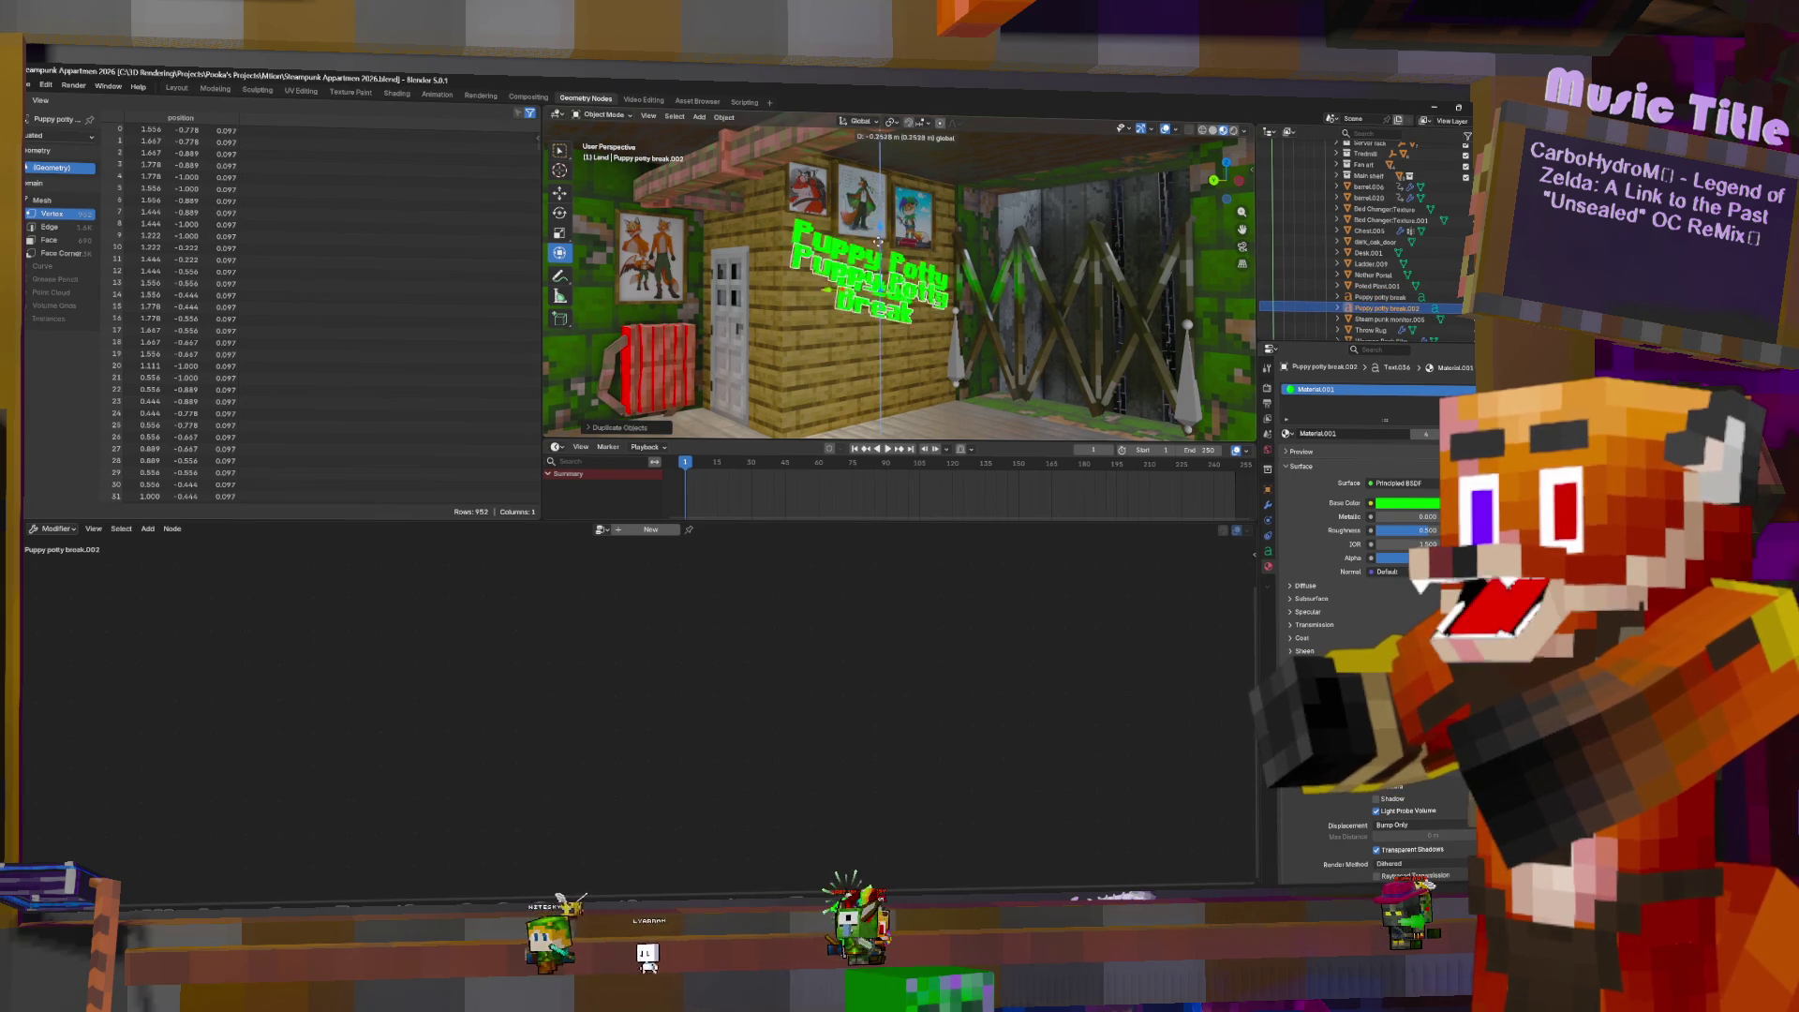
left_click(879, 323)
left_click_drag(1387, 307, 1413, 315)
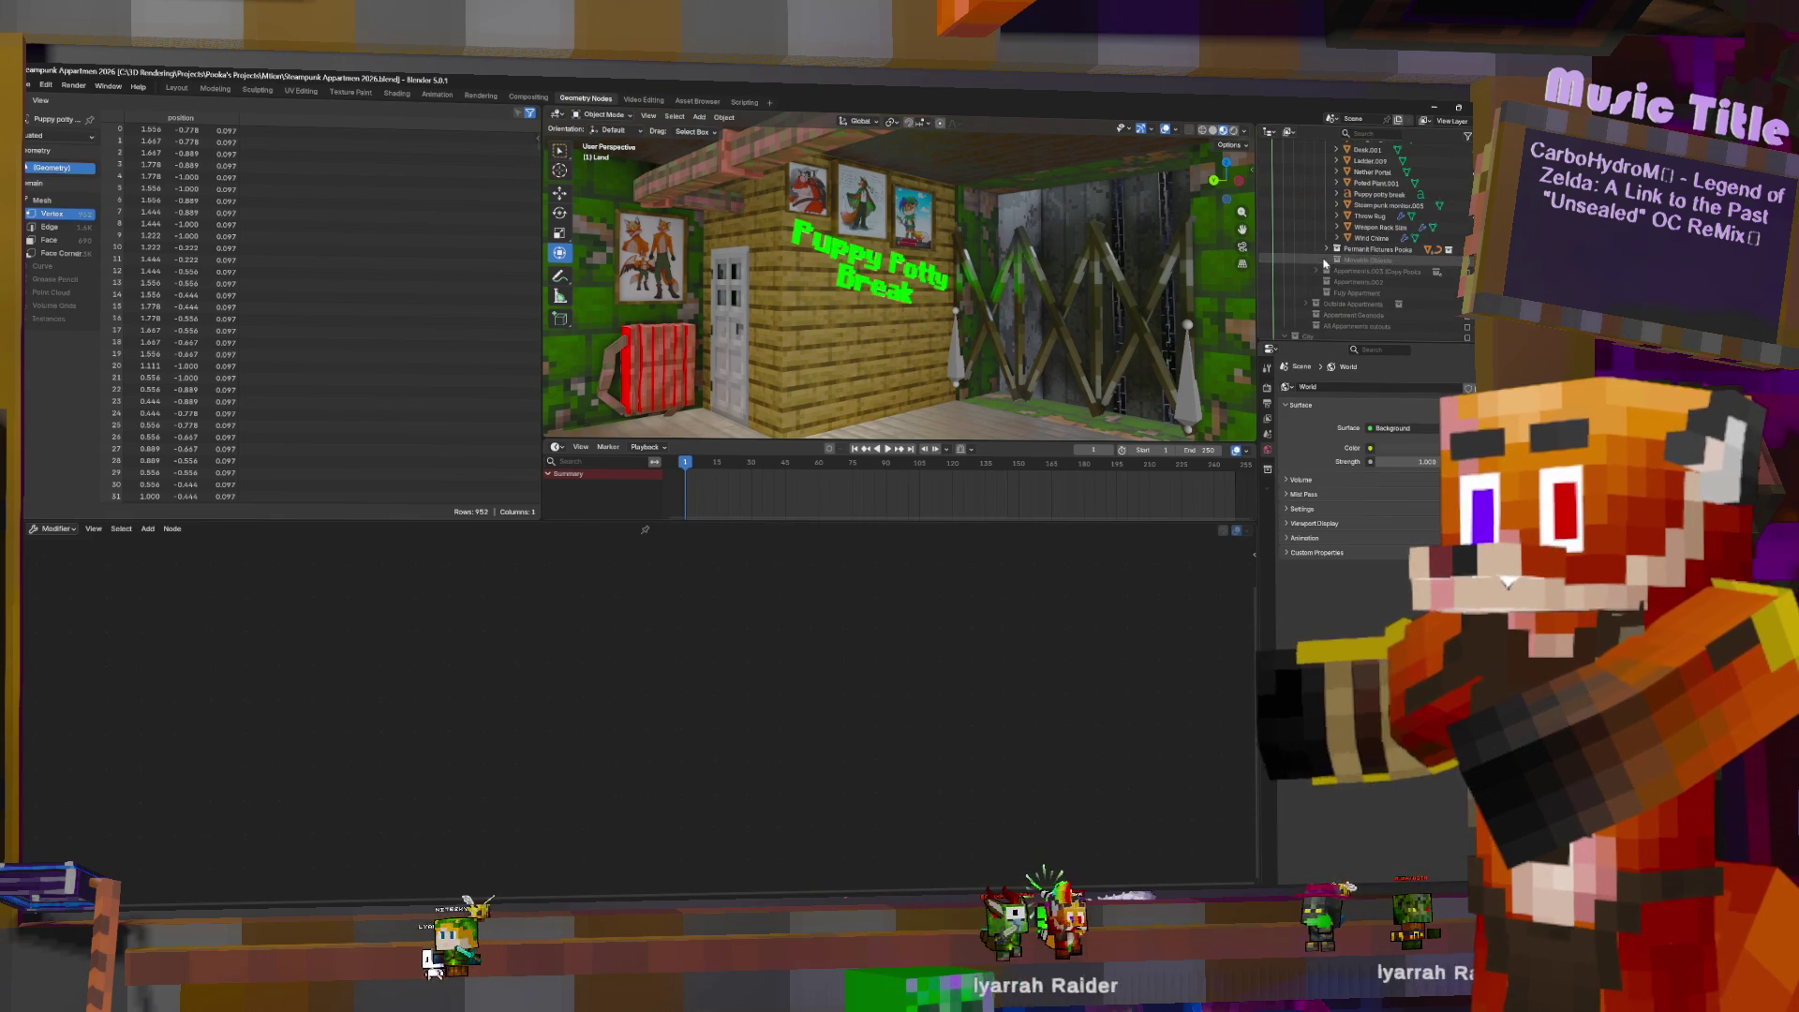
- Convert the original Puppy potty break text object into a mesh
left_click(1377, 196)
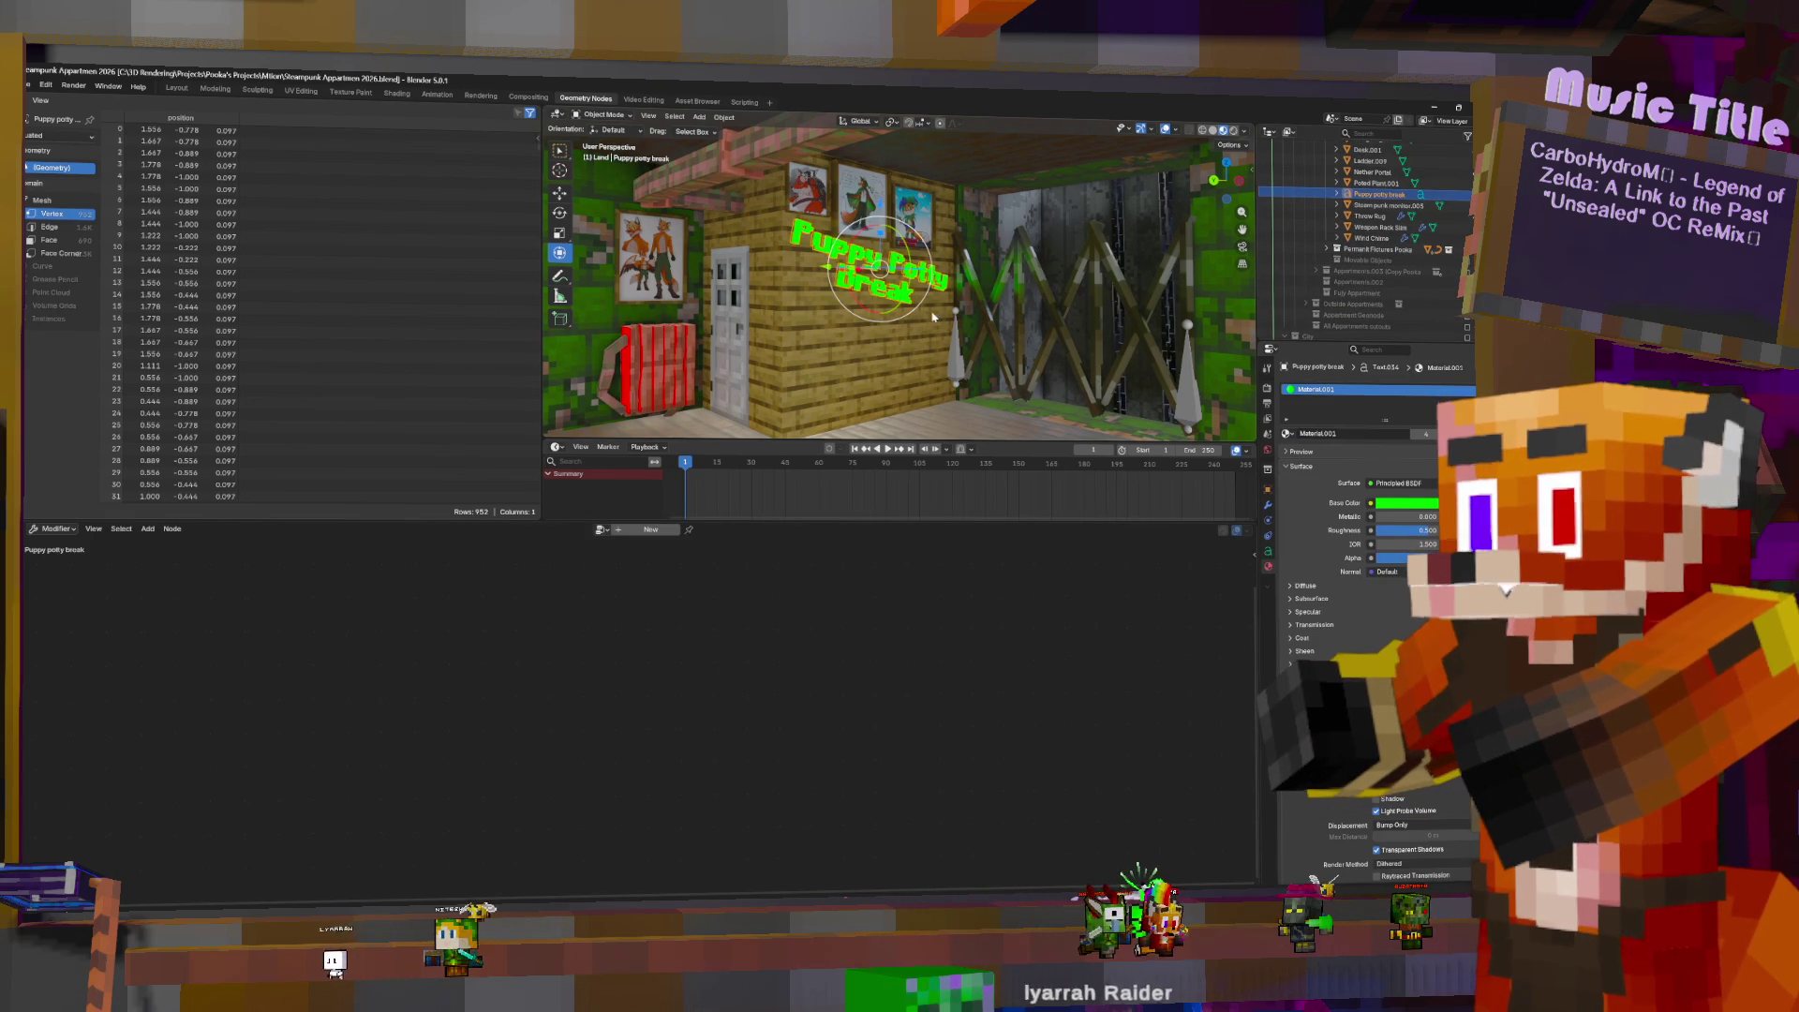
key("F3")
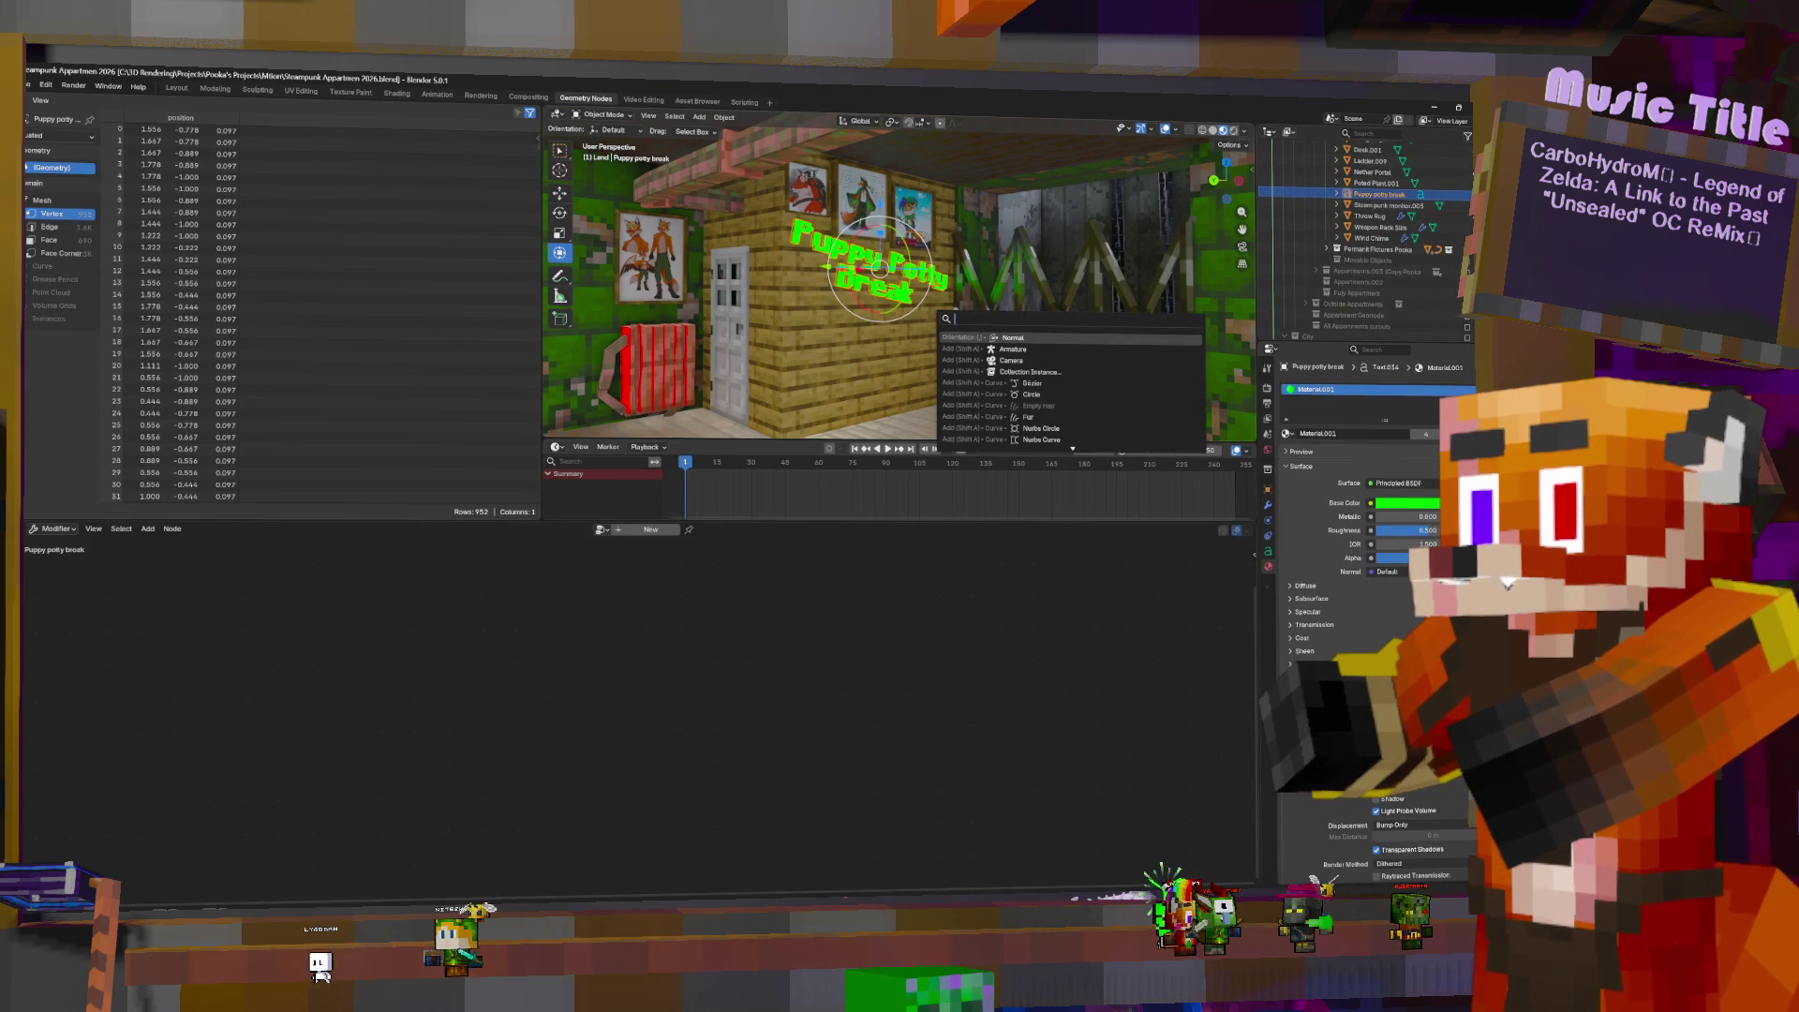
type("conver")
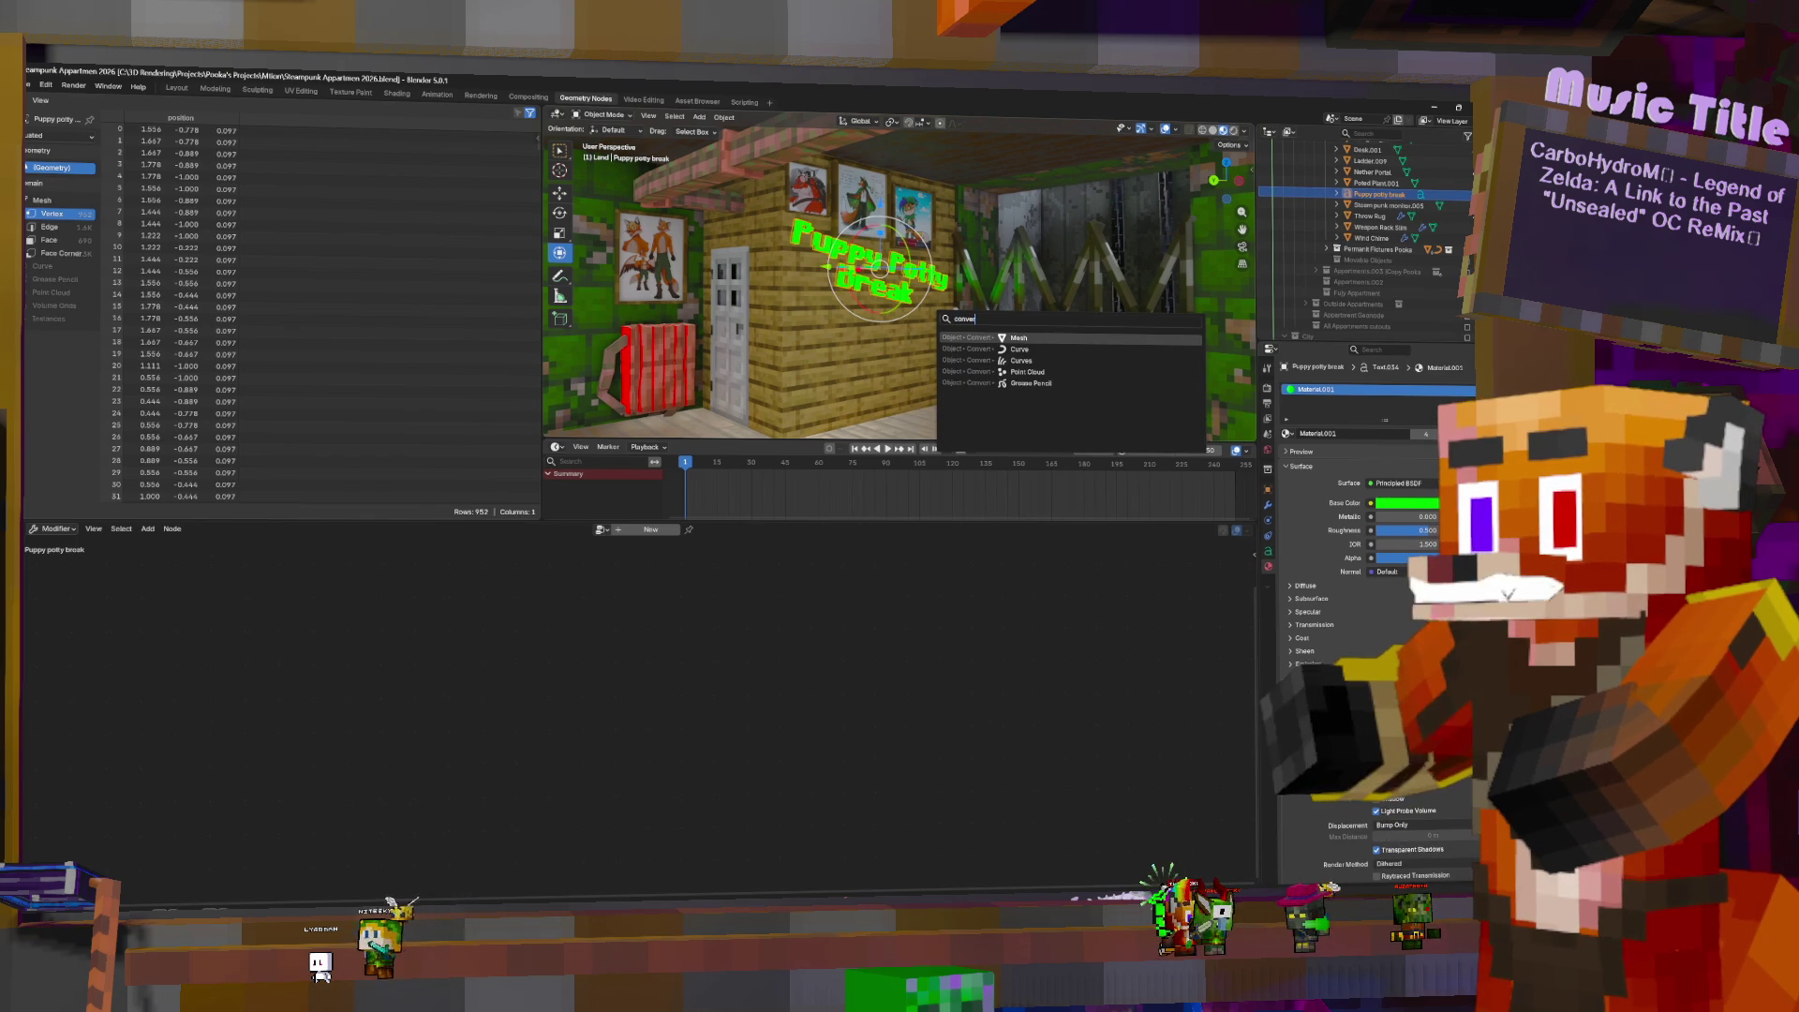
left_click(1022, 338)
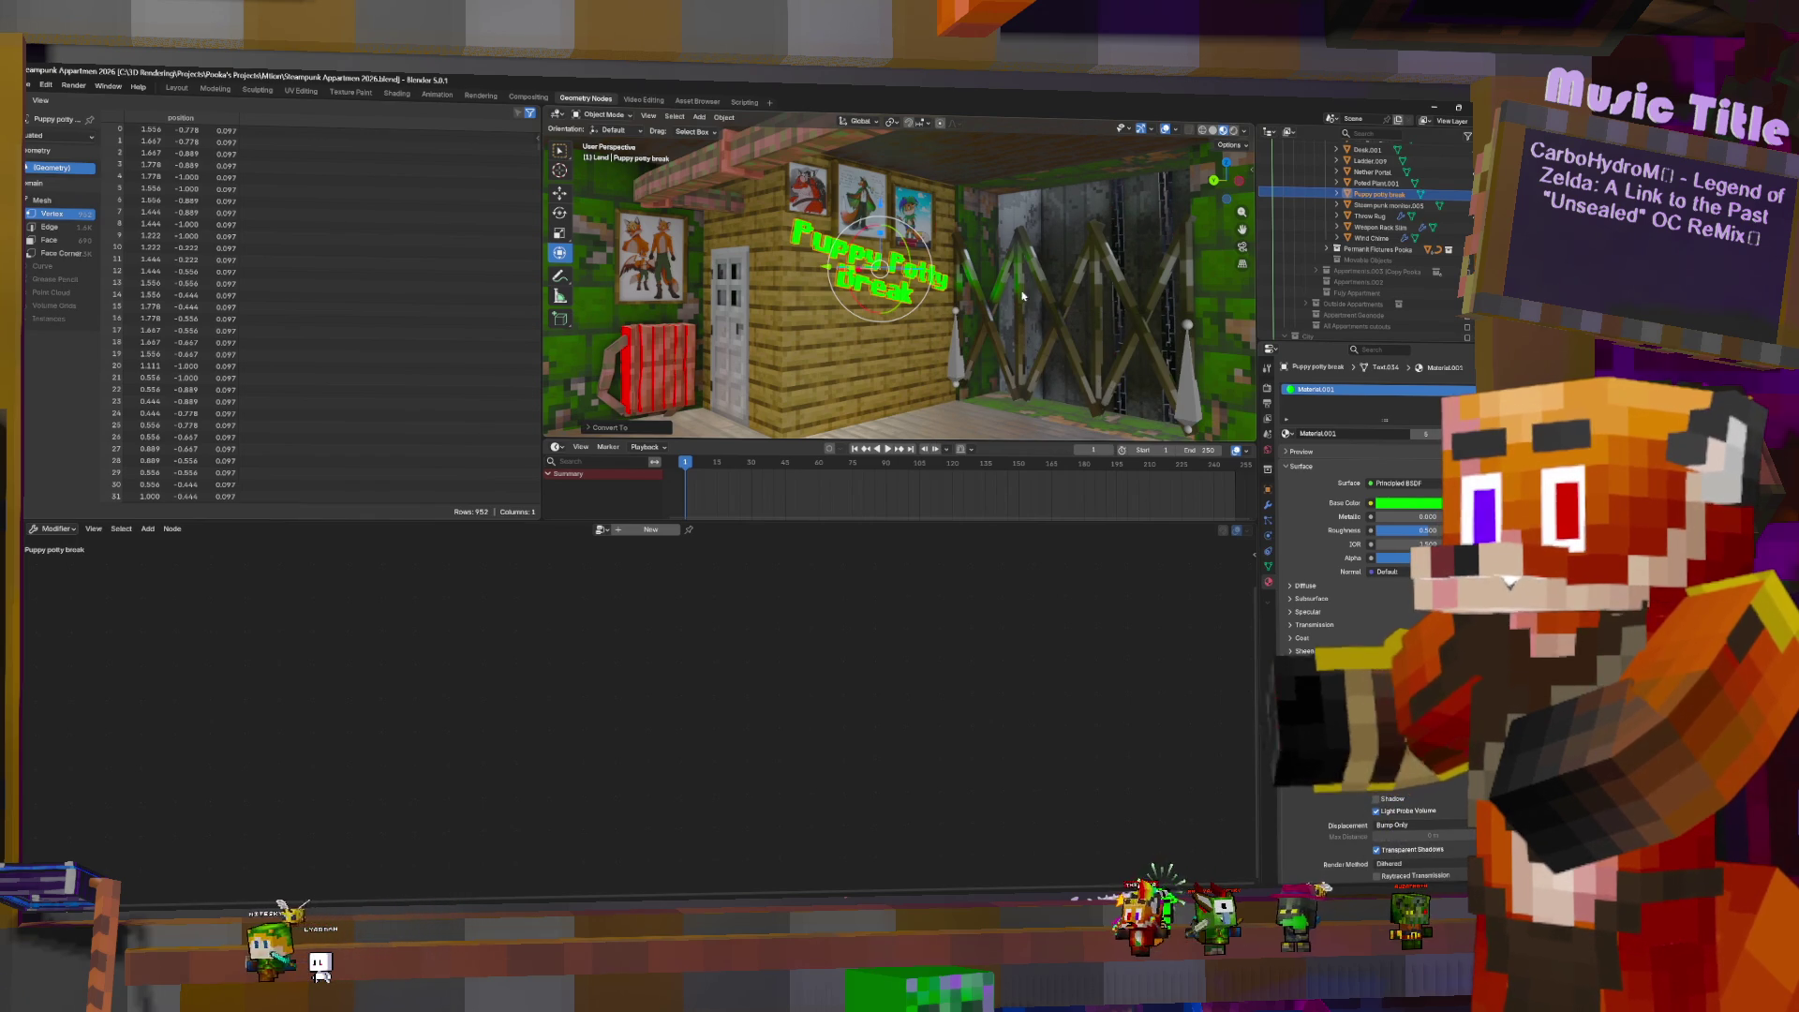
left_click(1395, 206)
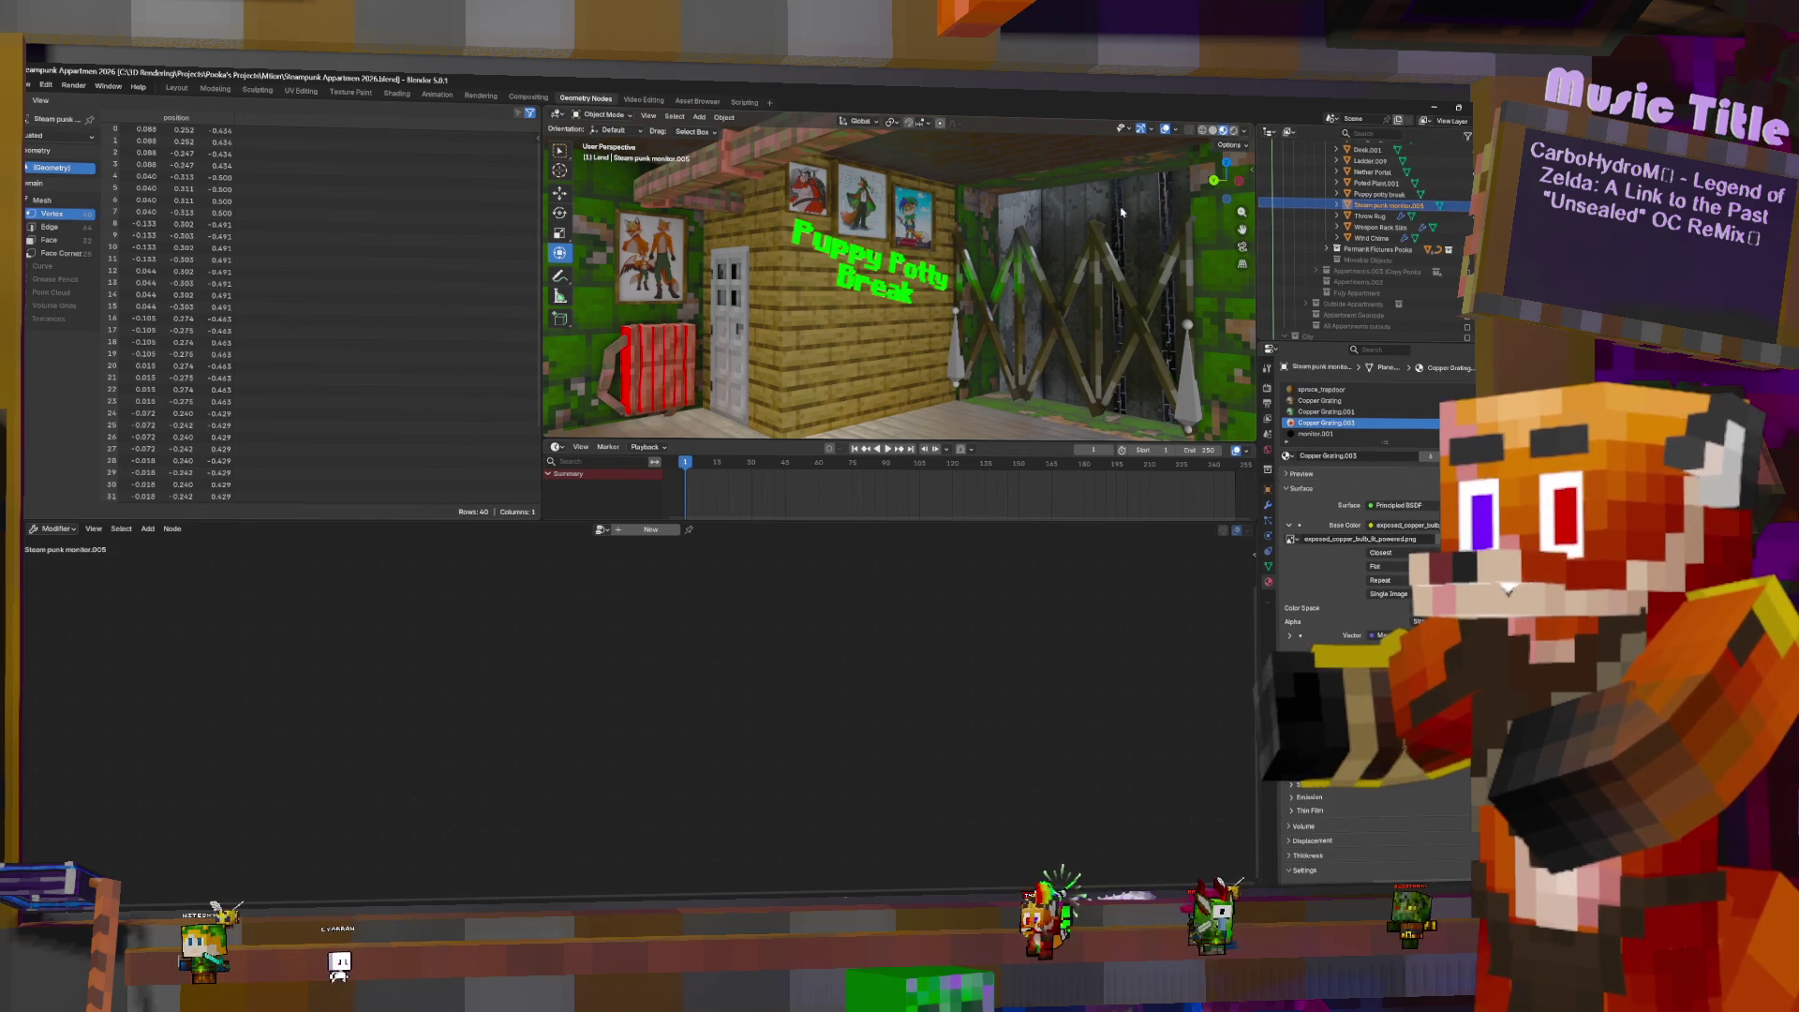
- Move Steam punk monitor.005 into the Movable Objects collection
key("KP_Decimal")
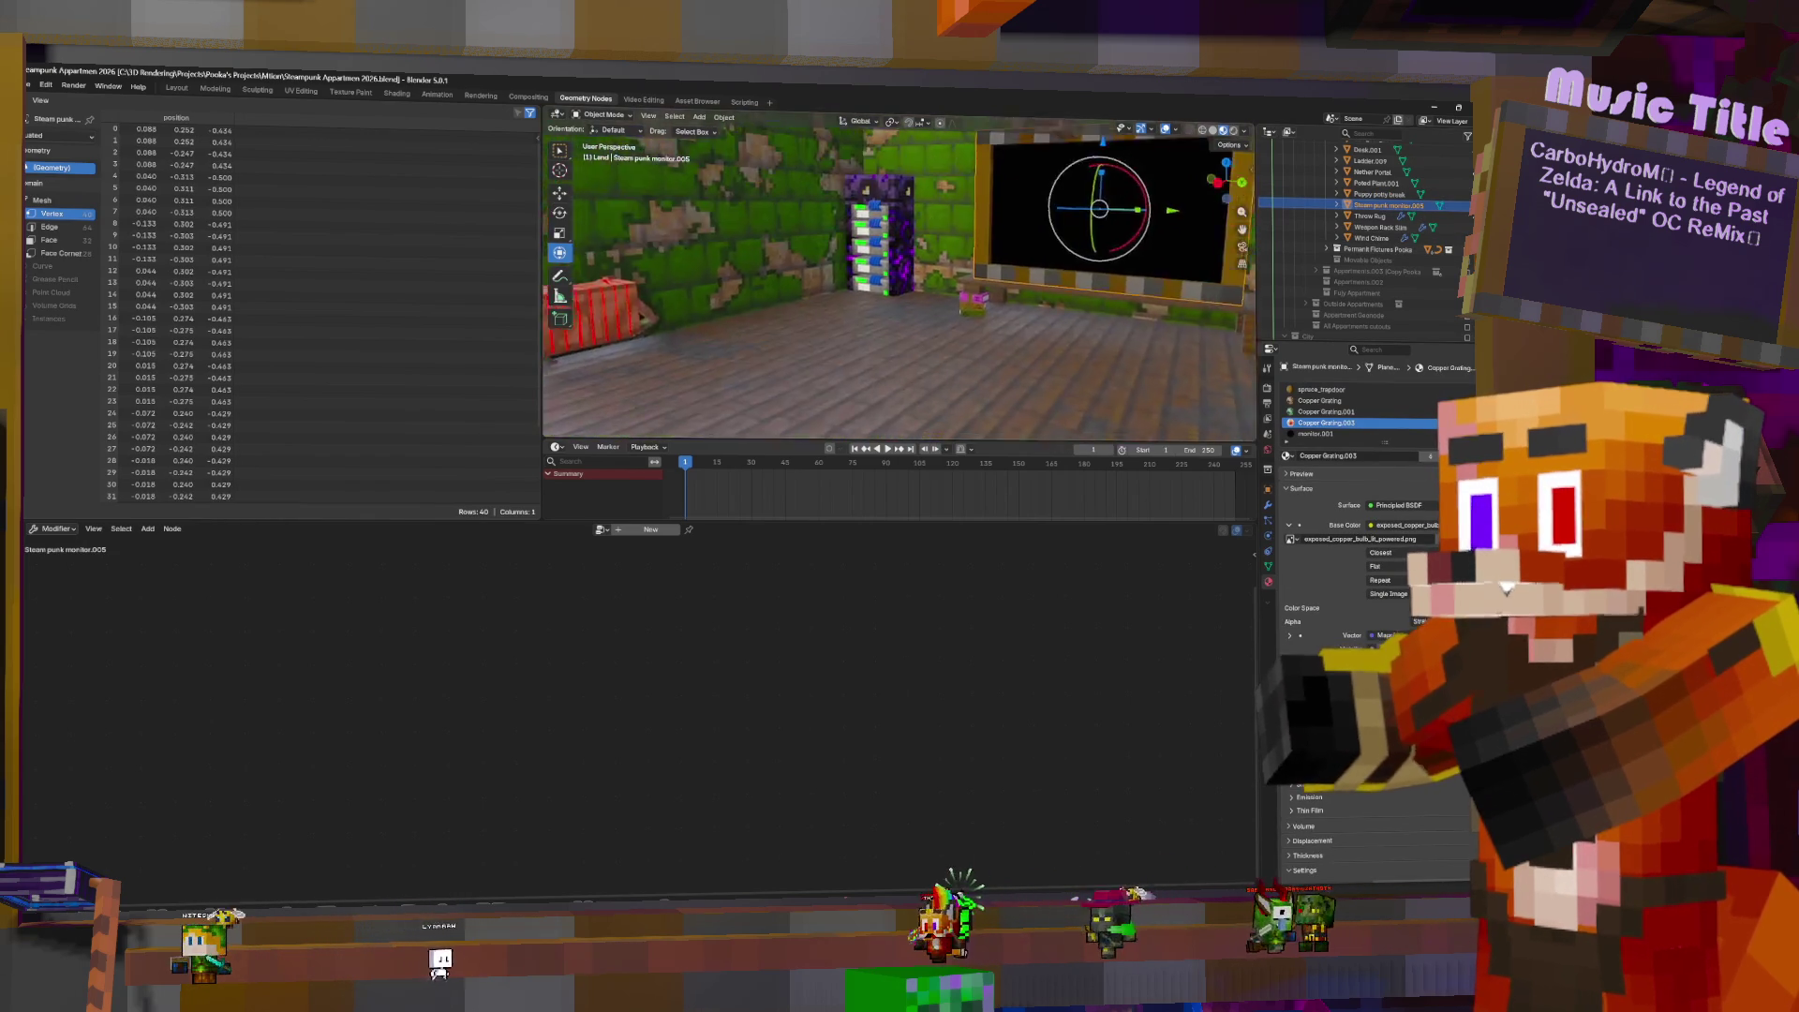
left_click_drag(1406, 210, 1386, 261)
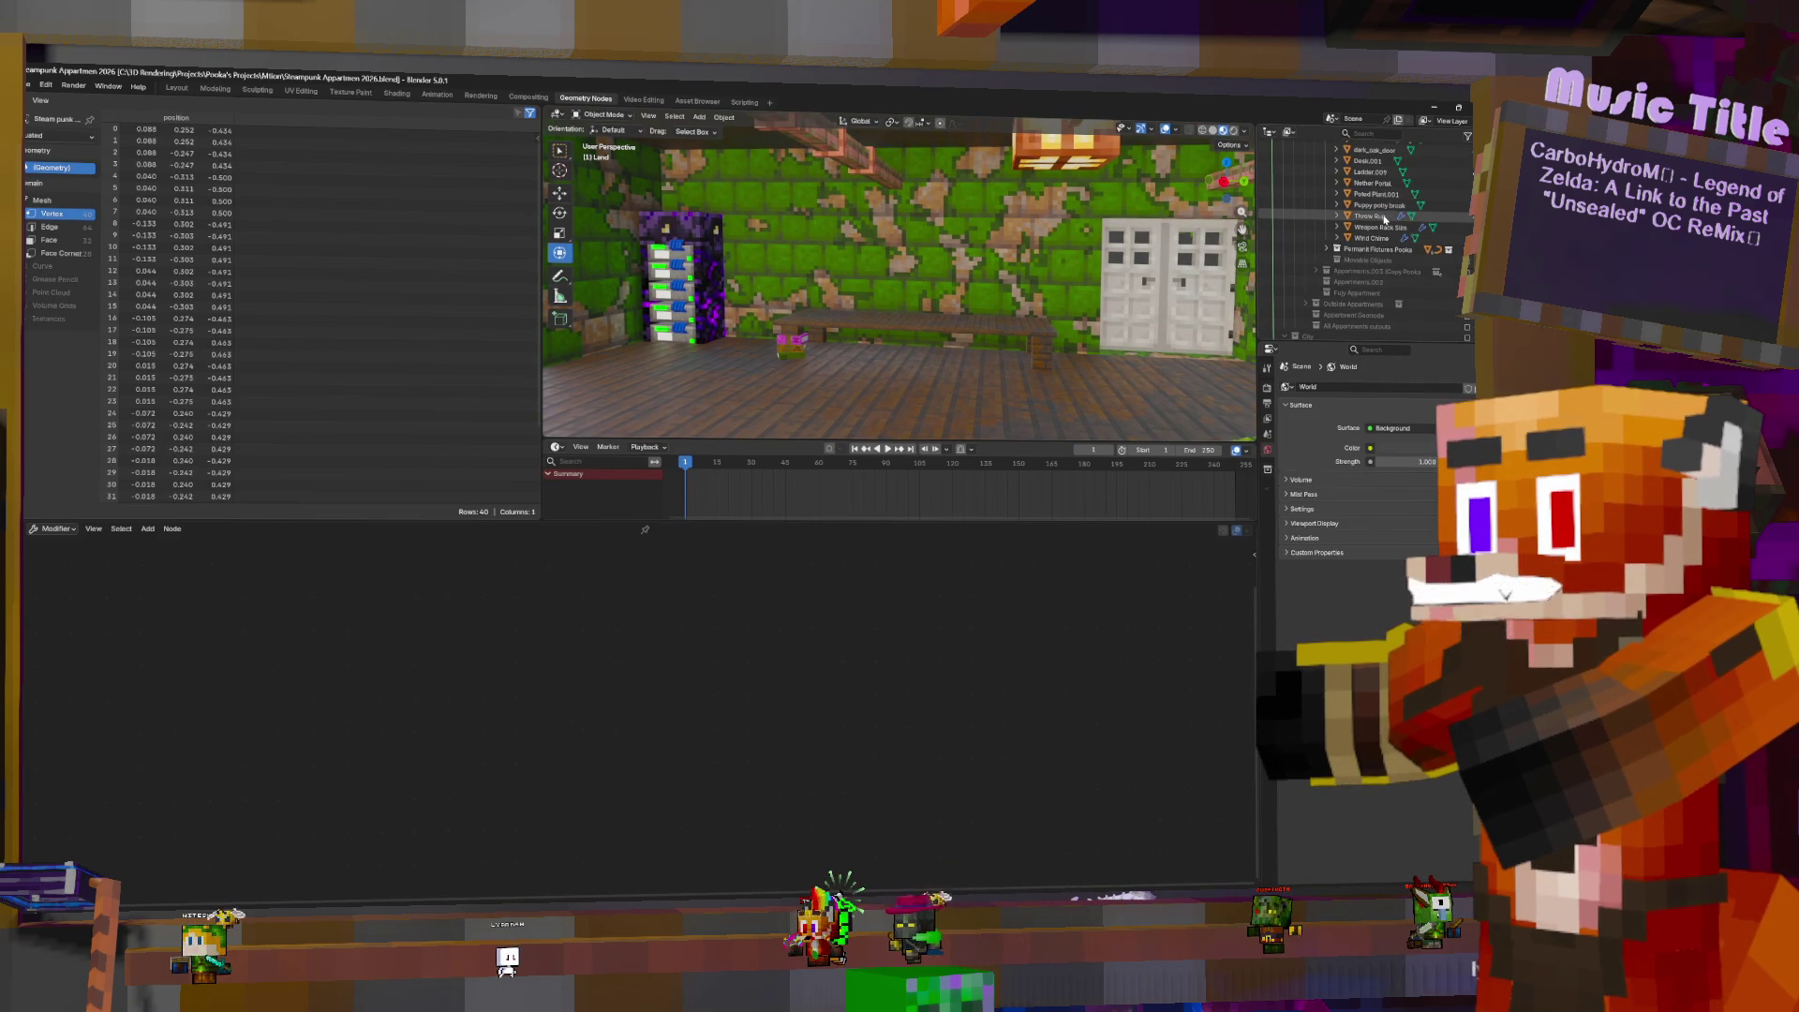
left_click(1377, 216)
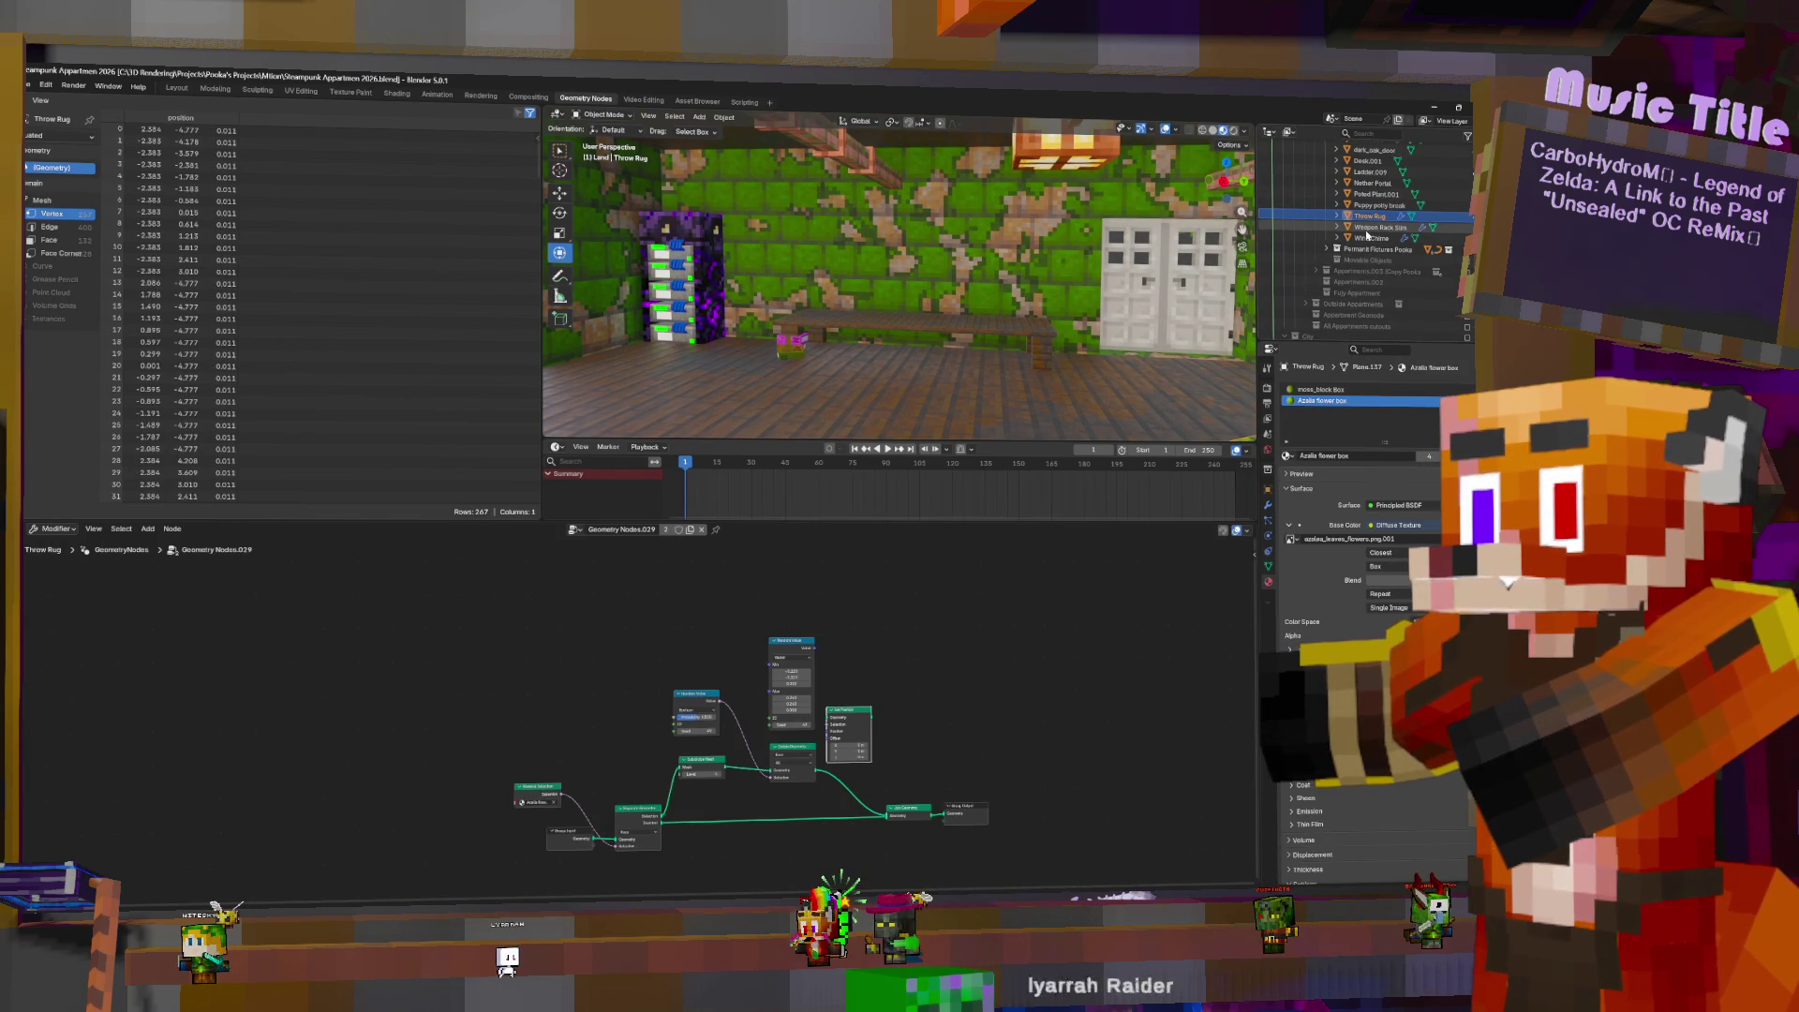
left_click(1371, 228)
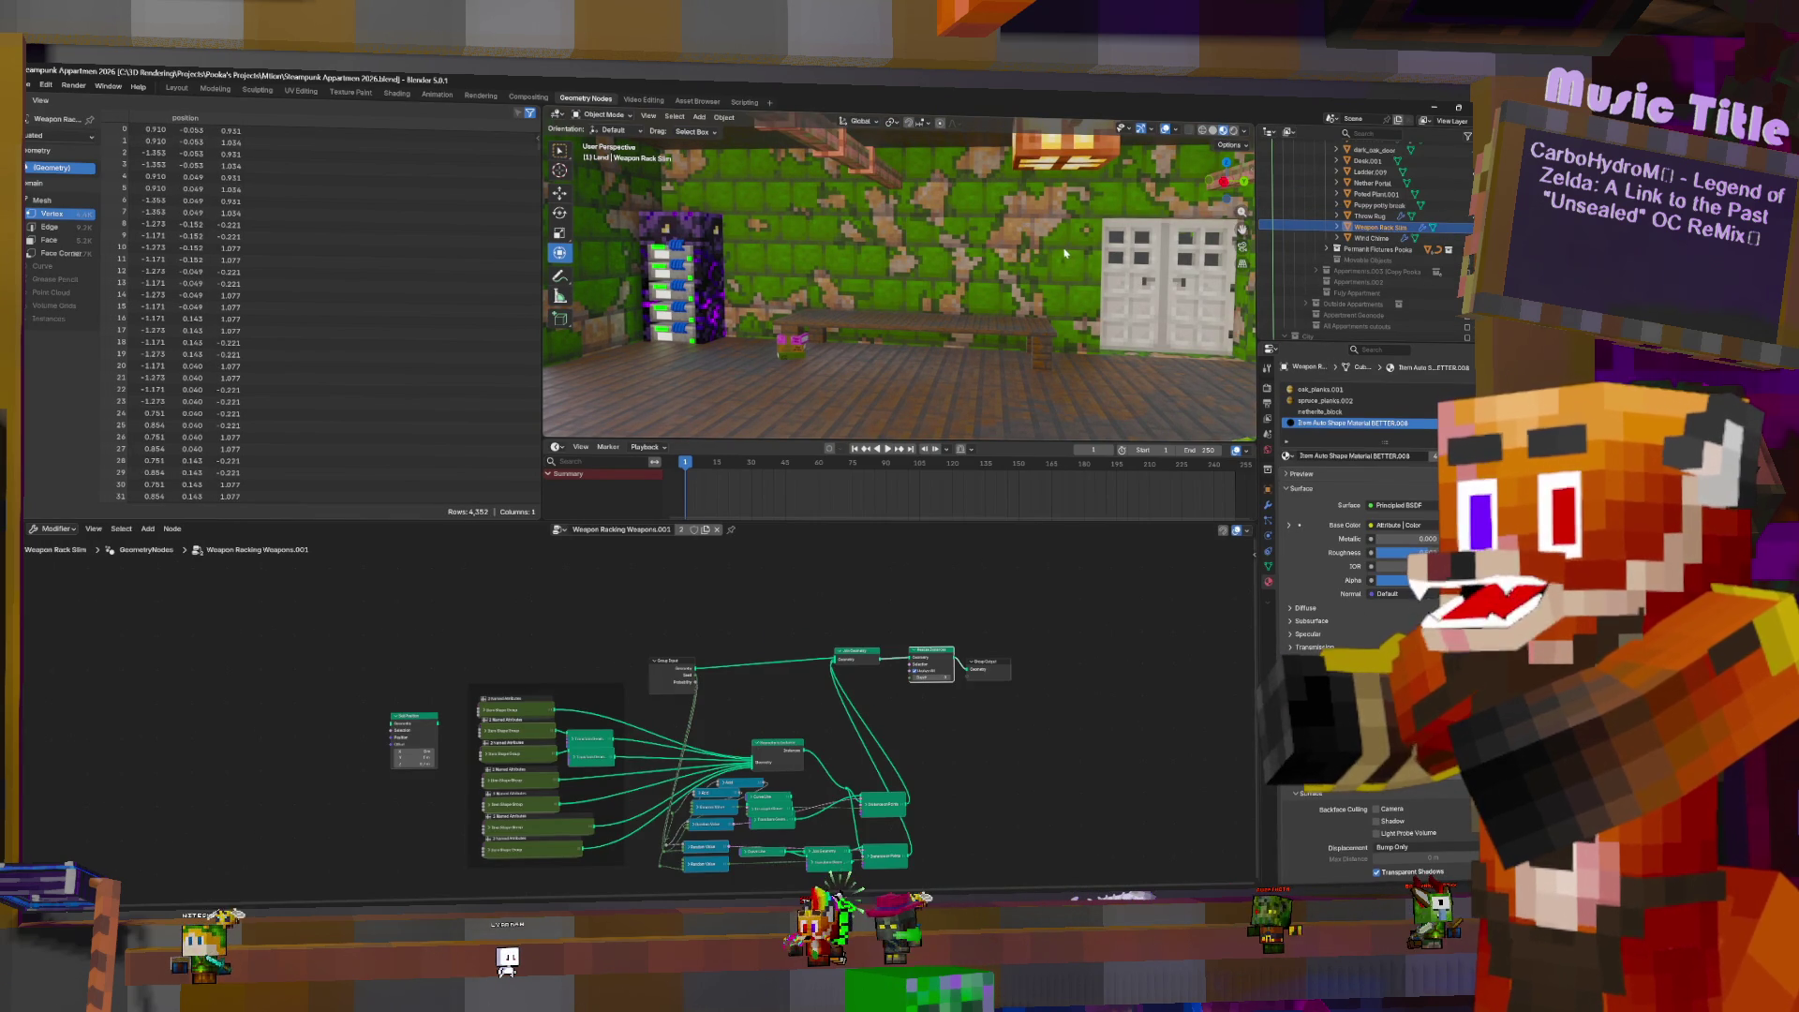
- Insert Realize Instances on the final link before Group Output in the Wind Chime tree
left_click(1366, 239)
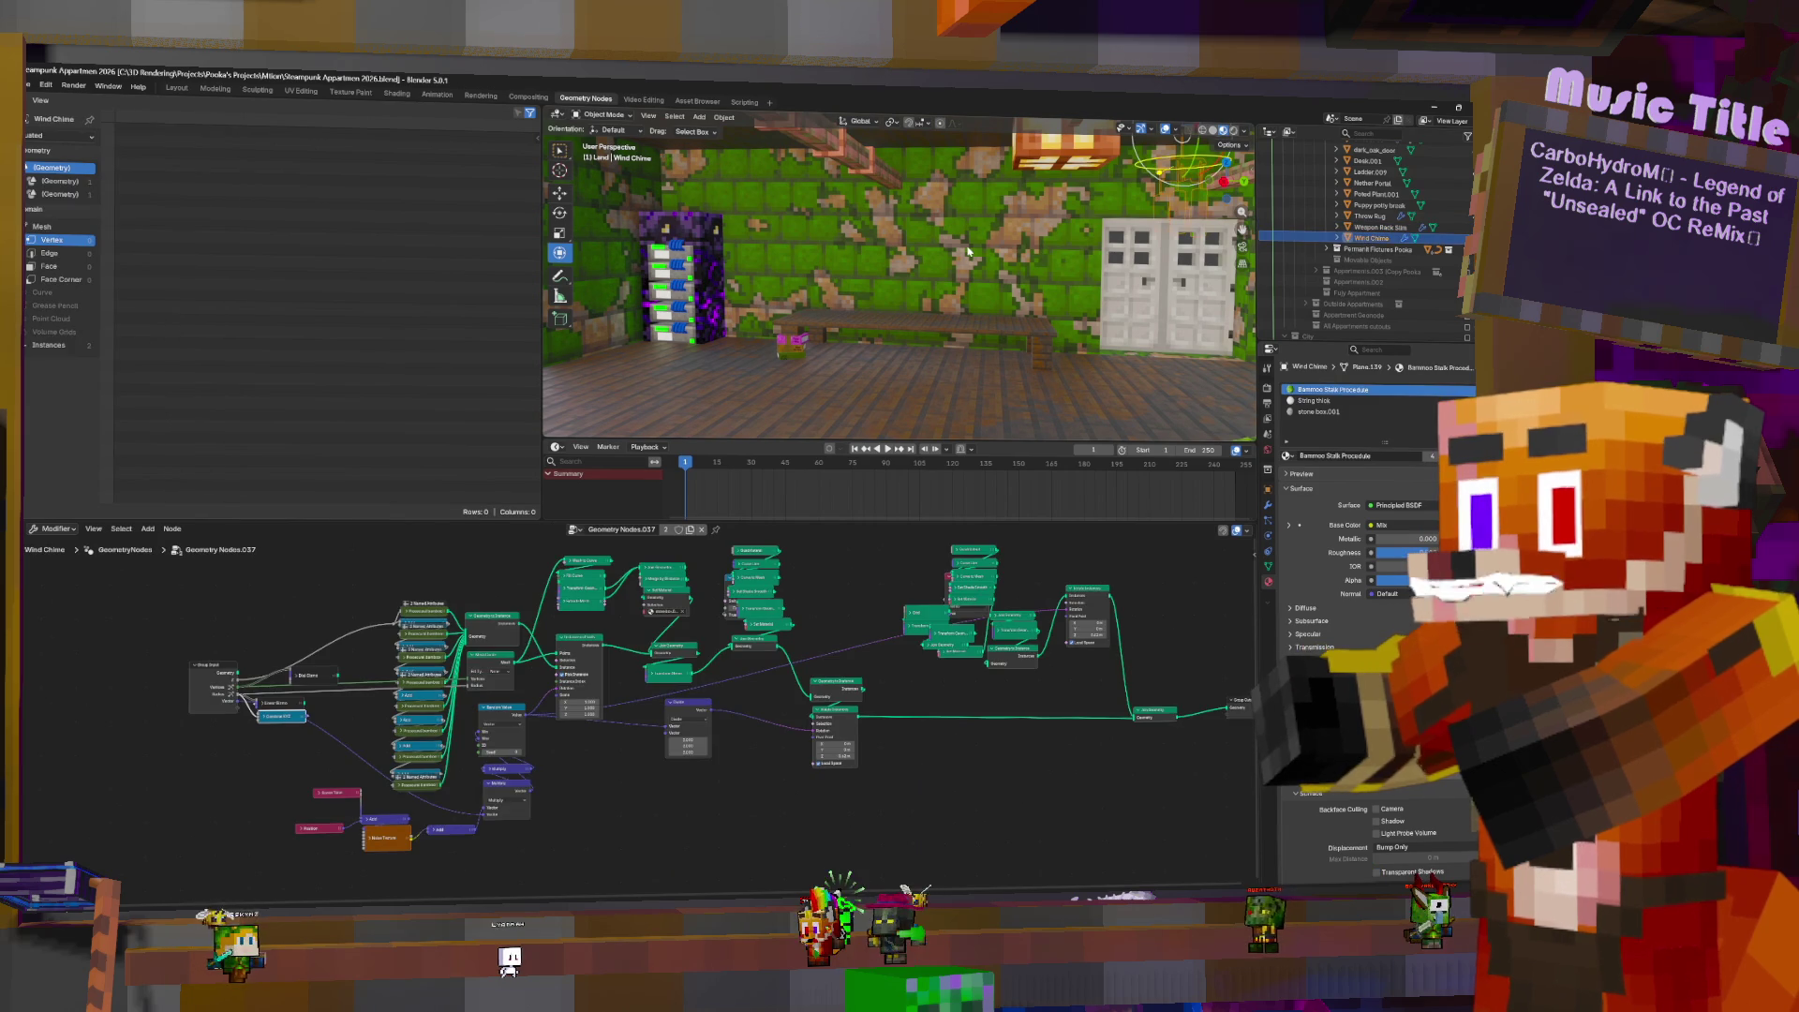
middle_click_drag(1128, 585, 723, 609)
key("shift+a")
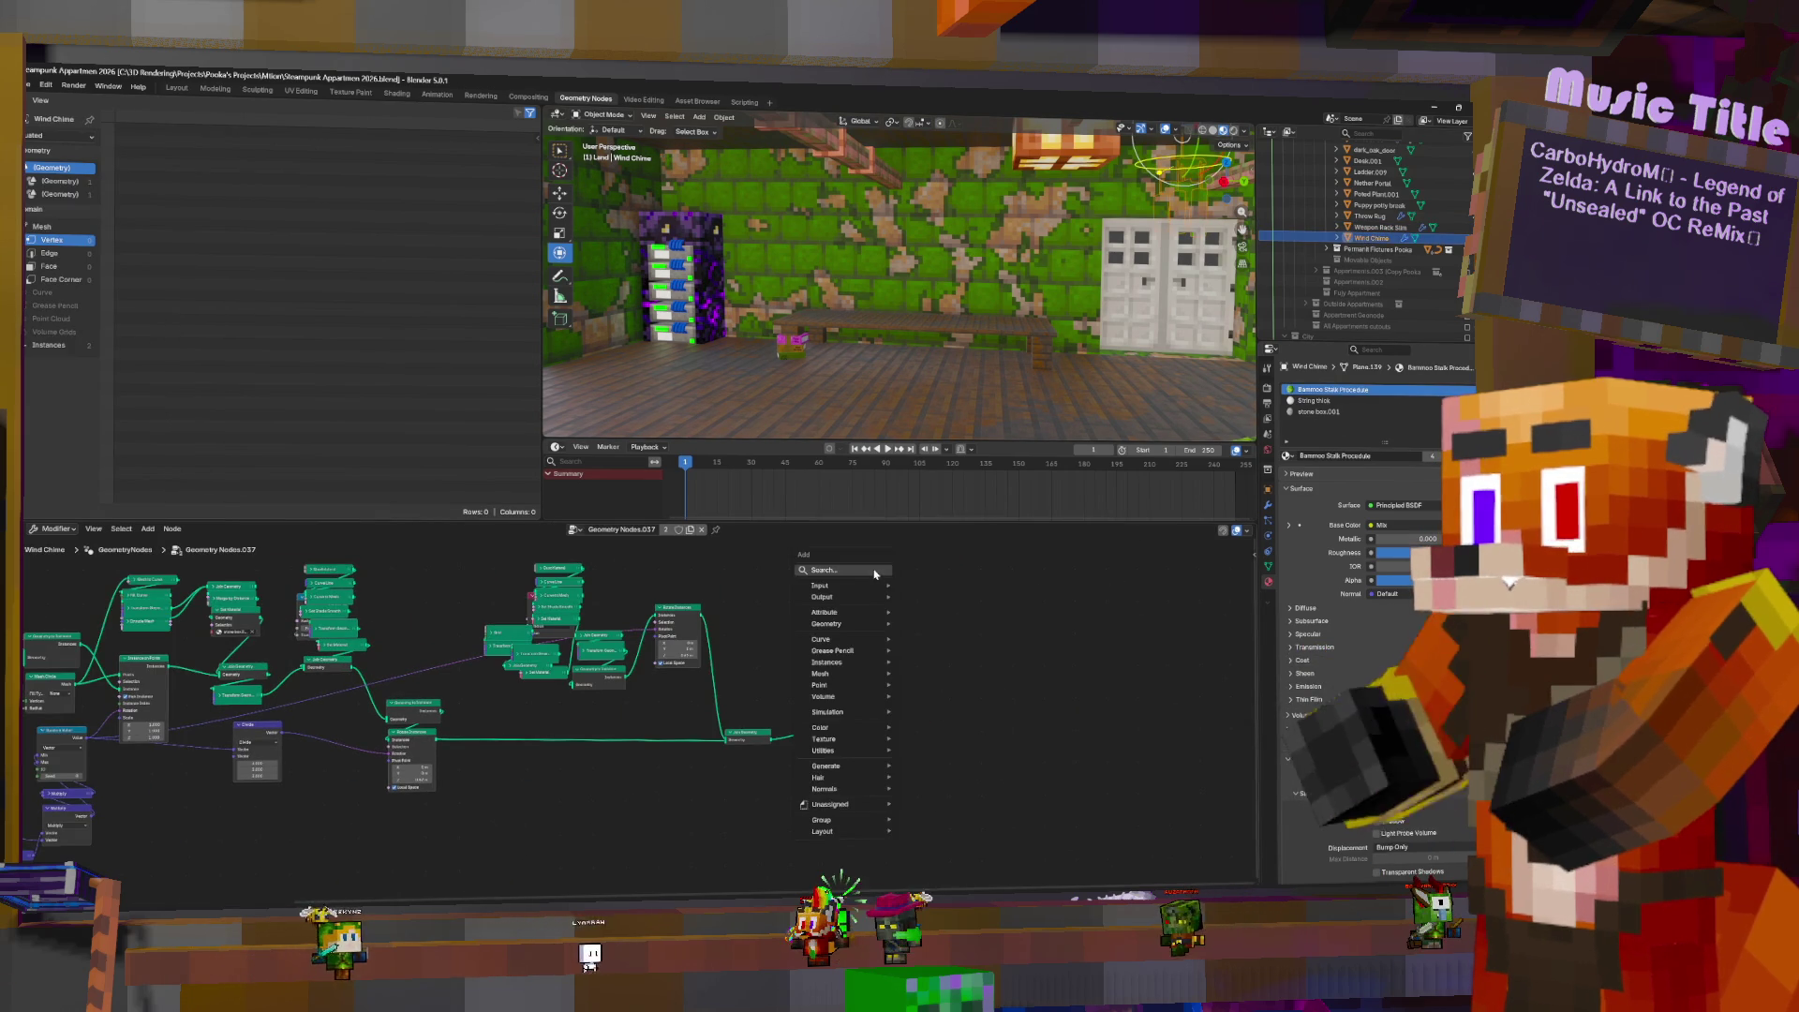
type("rea")
key("Return")
left_click(821, 730)
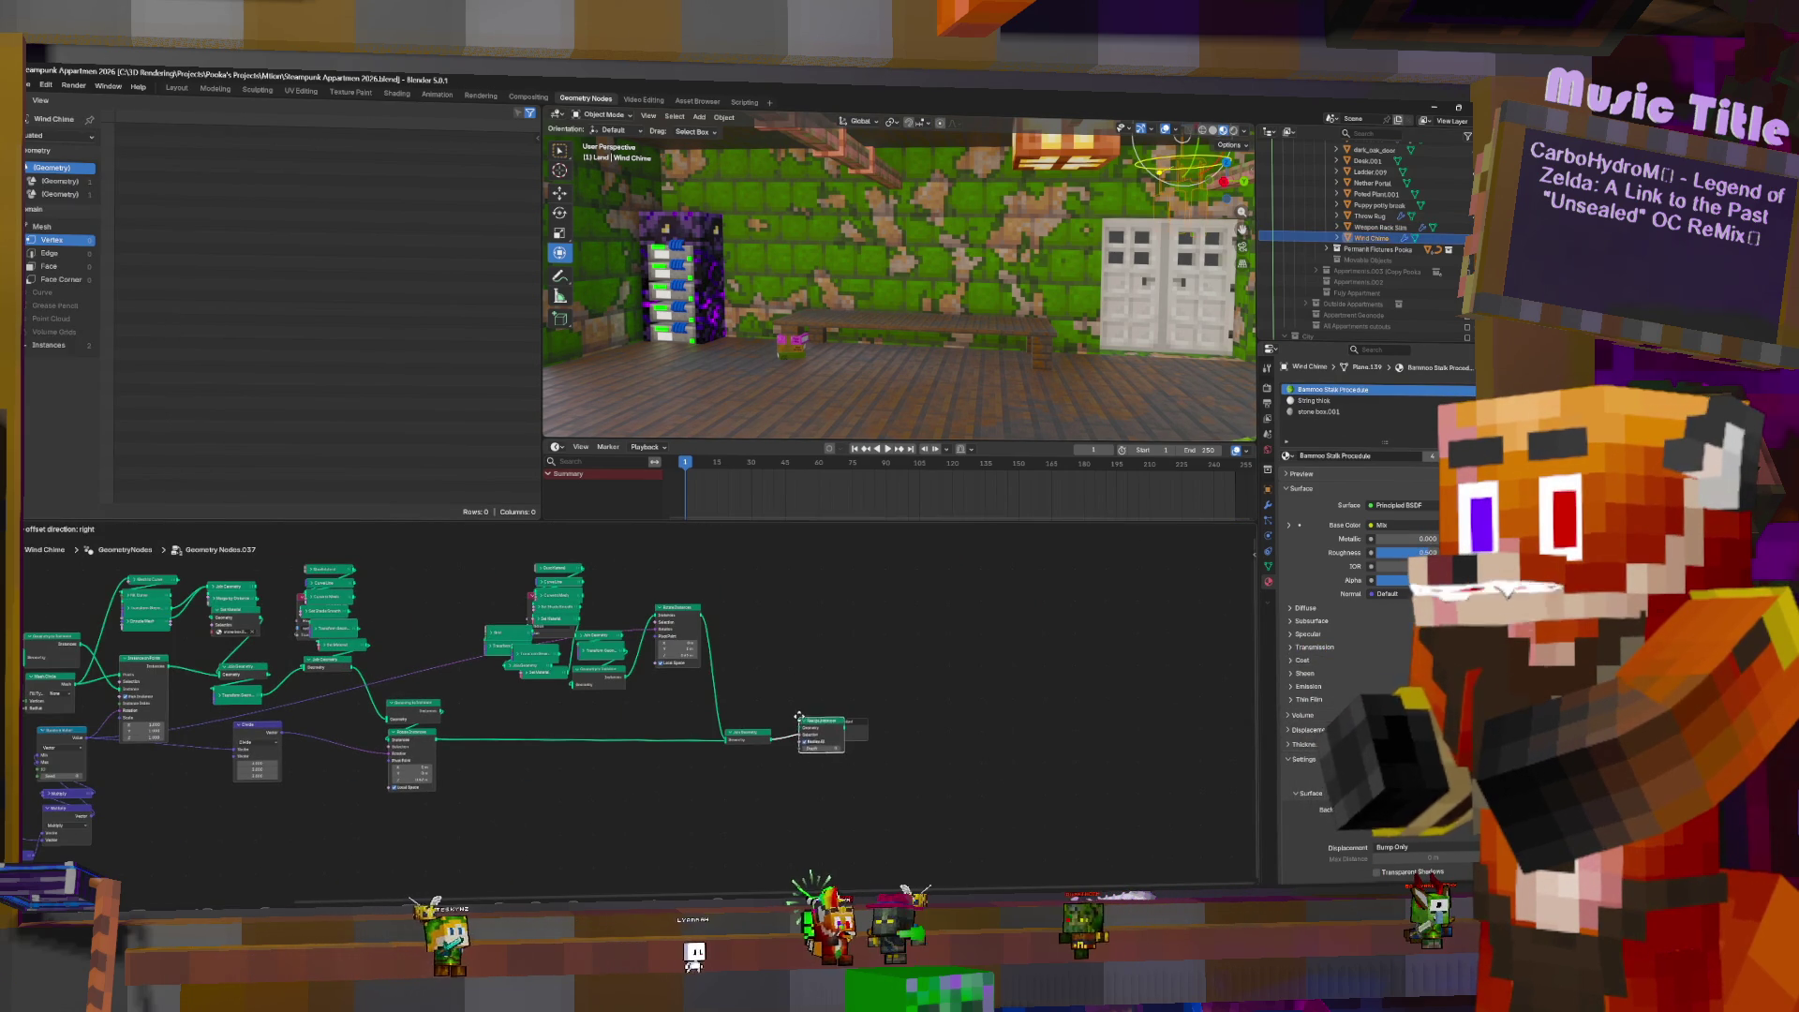
key("KP_Decimal")
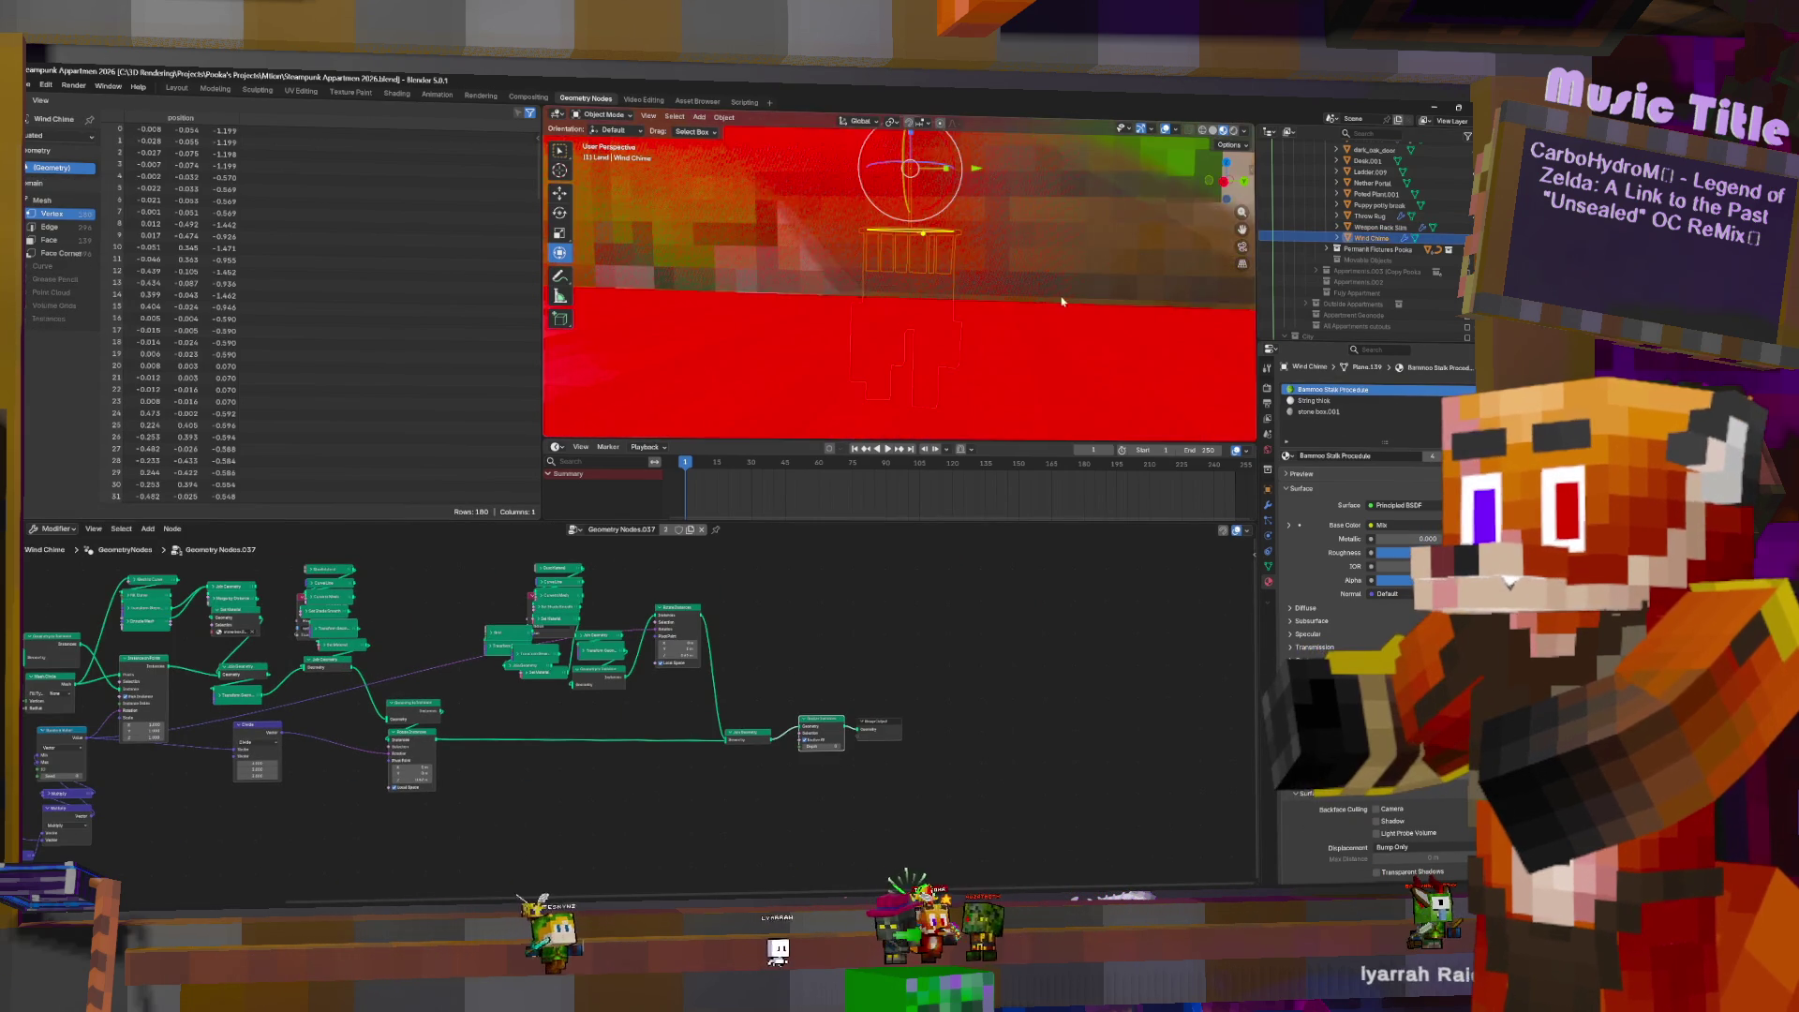
- Survey the Wind Chime node tree, inspecting the Named Attribute and Switch nodes
mouse_move(1137, 251)
middle_mouse_down()
mouse_move(931, 312)
mouse_move(878, 265)
mouse_move(1043, 314)
middle_mouse_up()
mouse_move(643, 743)
middle_mouse_down()
mouse_move(889, 746)
mouse_move(898, 763)
mouse_move(871, 741)
mouse_move(1063, 558)
middle_mouse_up()
scroll(890, 746, "up", 4)
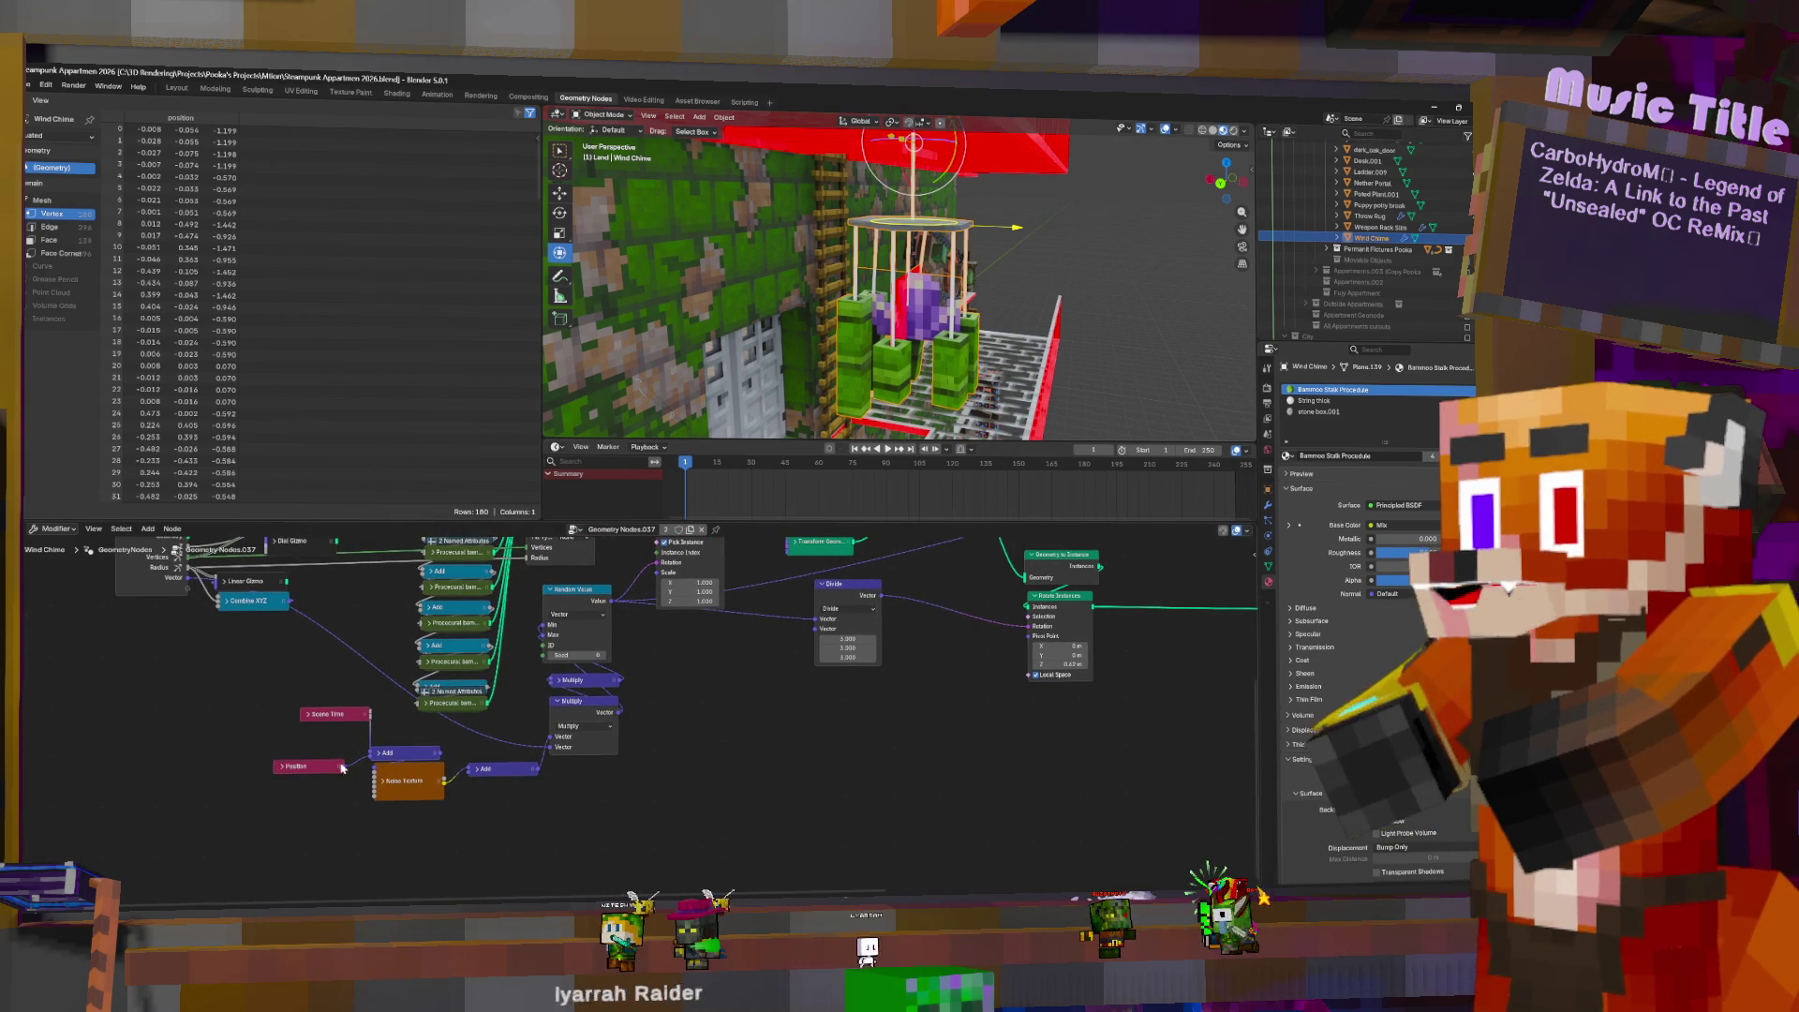
mouse_move(684, 699)
middle_mouse_down()
mouse_move(645, 820)
mouse_move(601, 532)
middle_mouse_up()
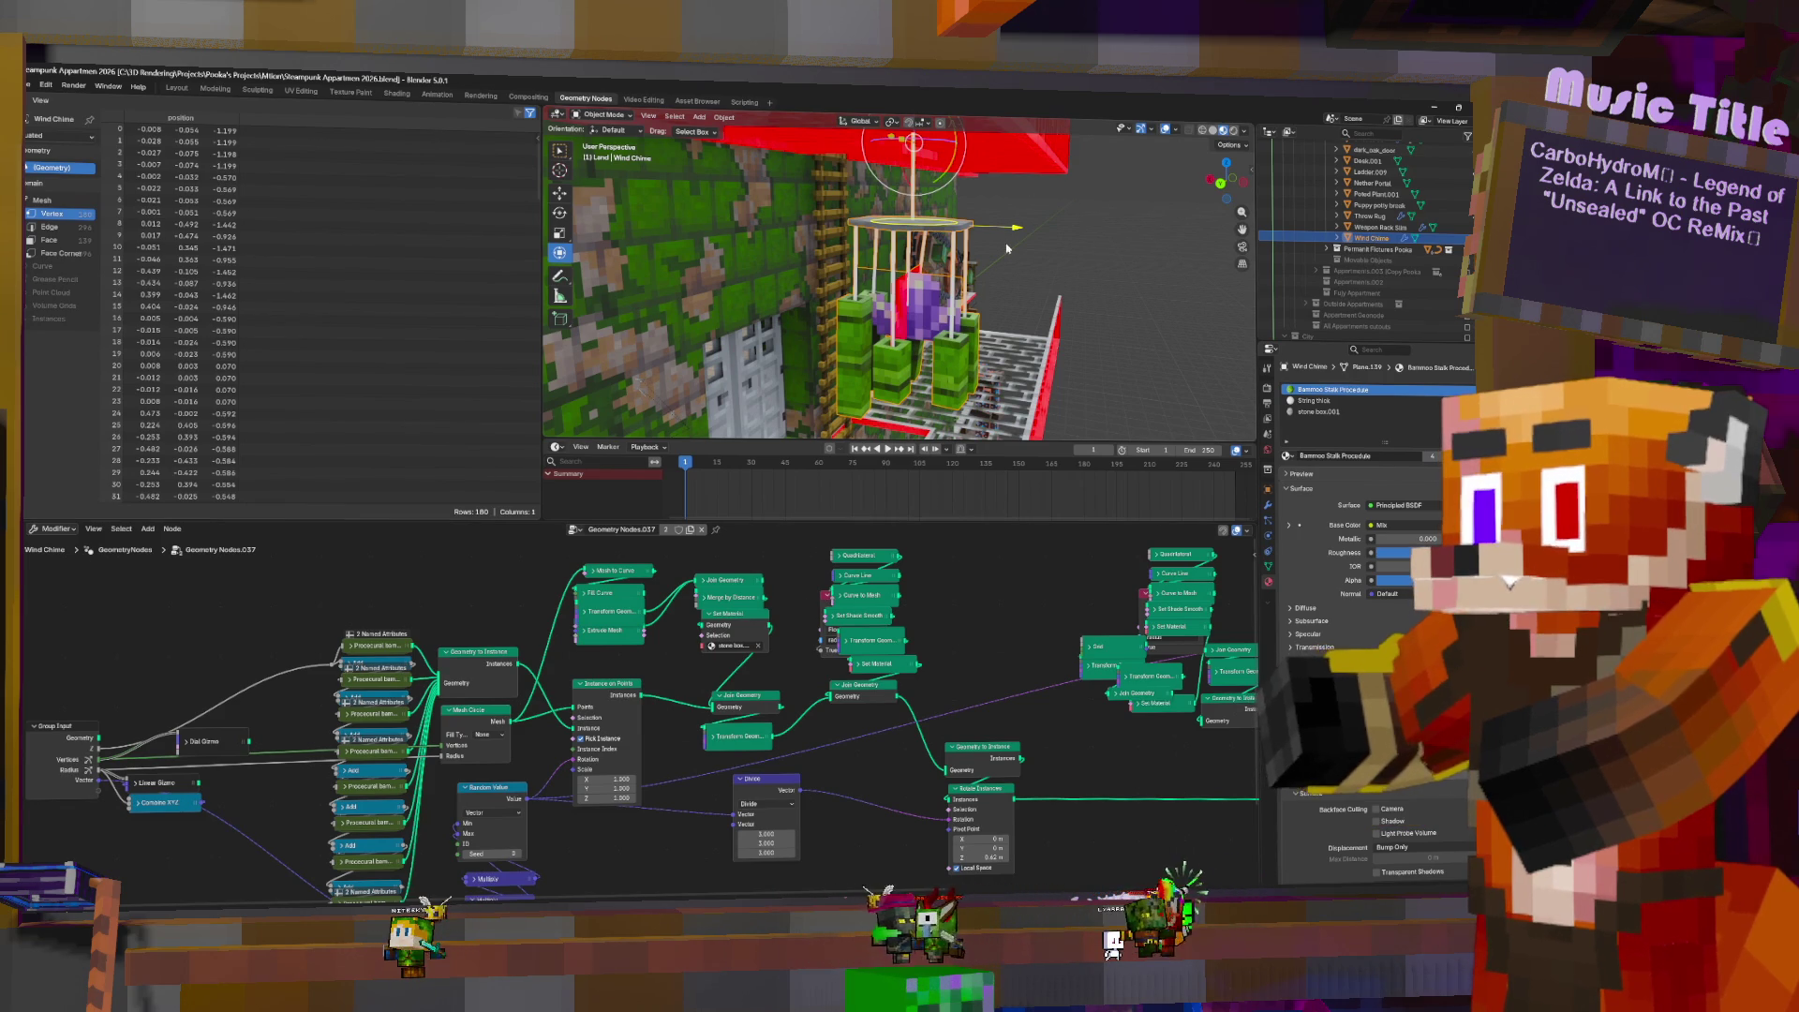
middle_click_drag(1116, 612, 591, 631)
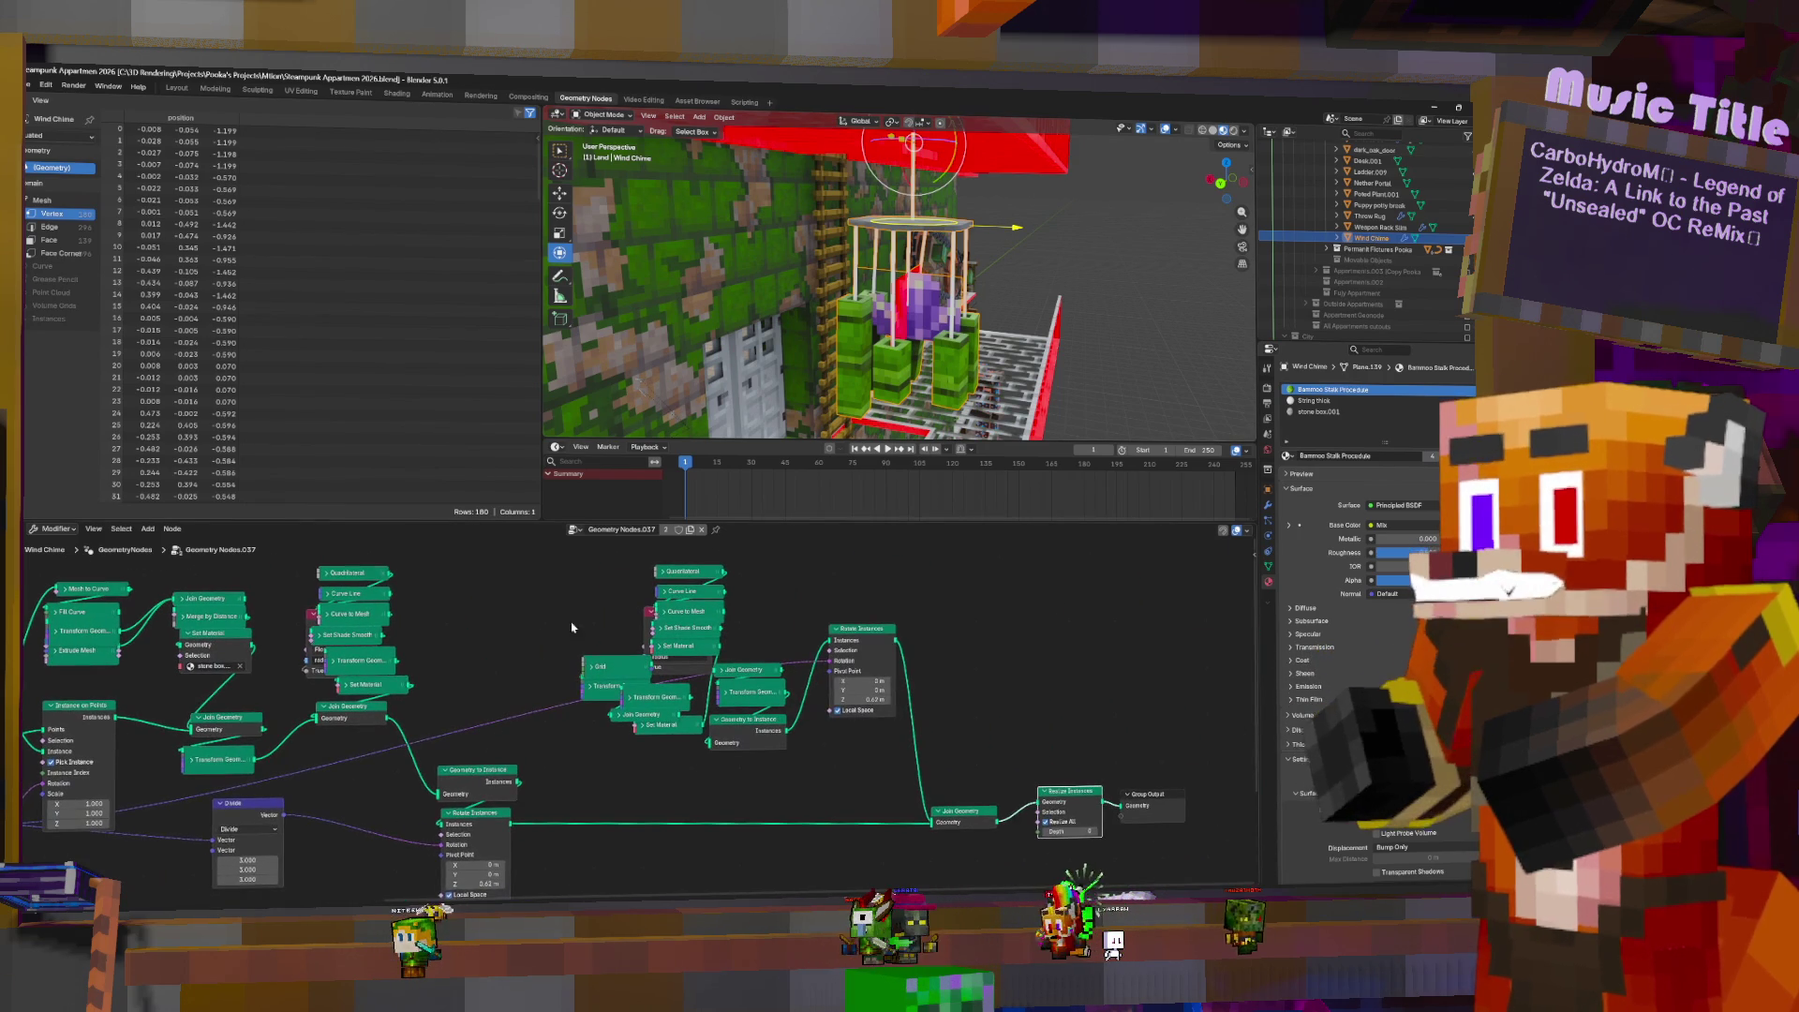
left_click(650, 614)
left_click(647, 631)
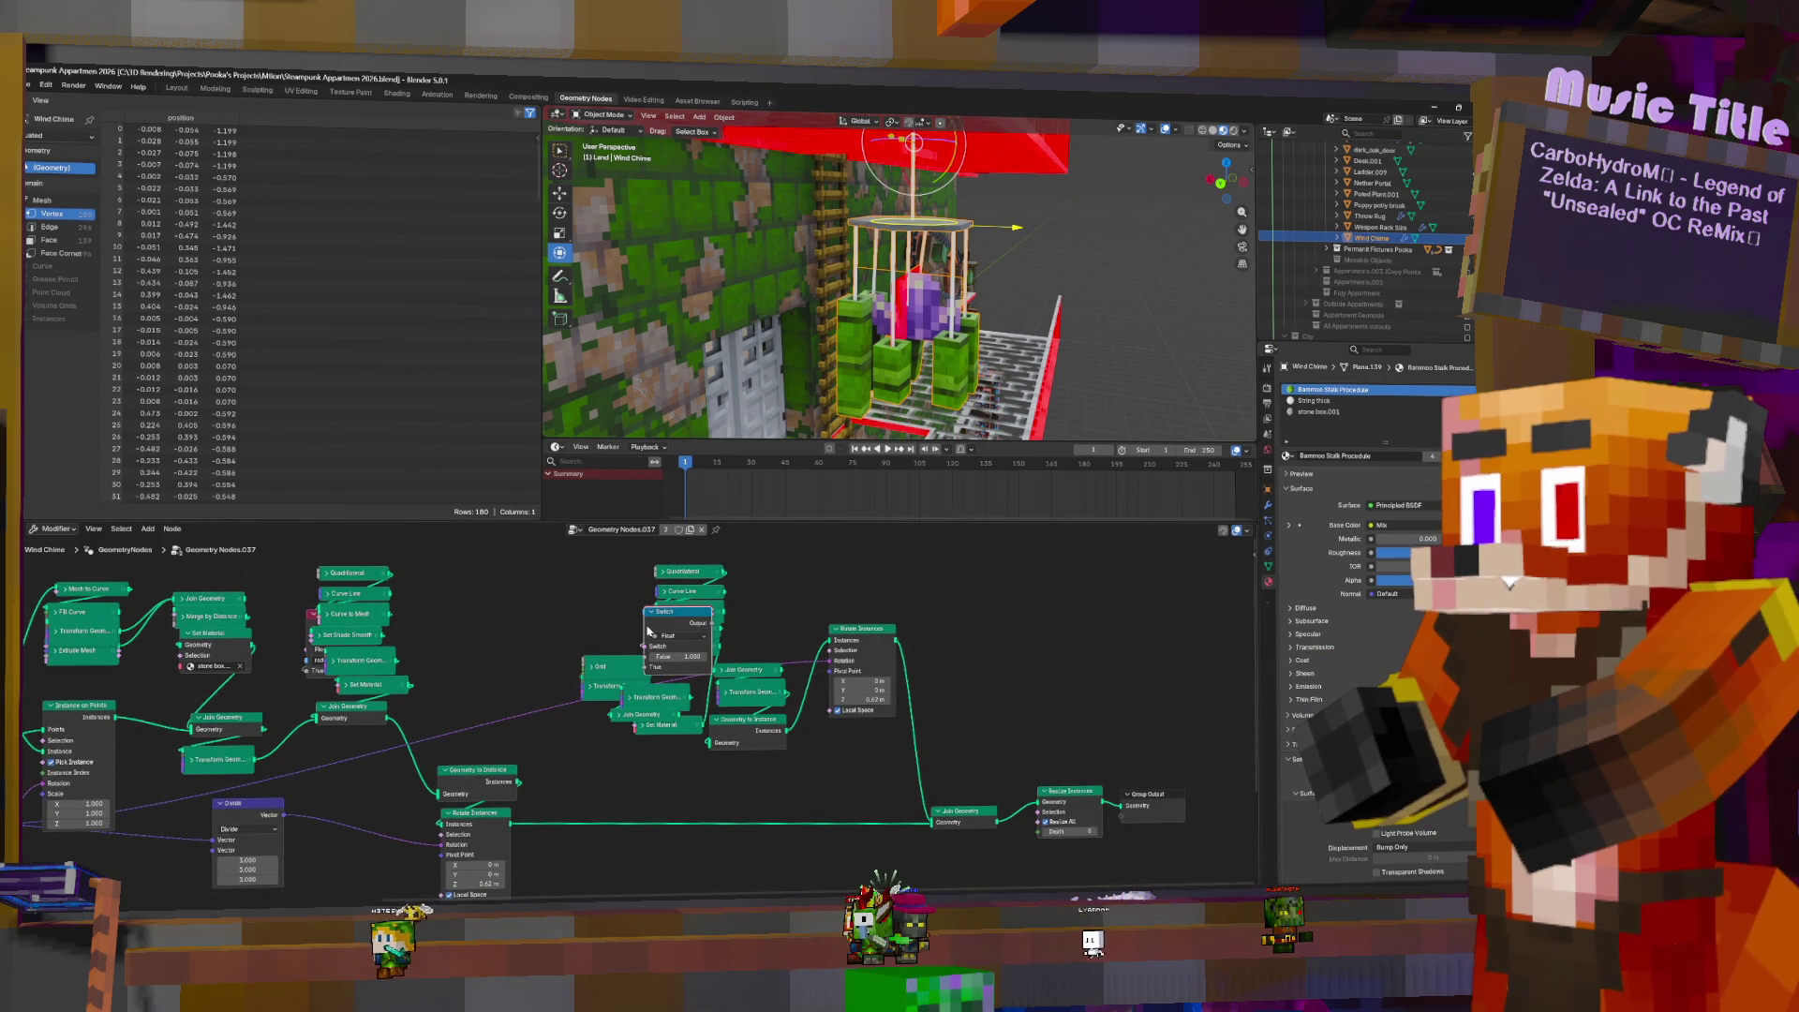
mouse_move(711, 652)
middle_mouse_down()
mouse_move(1039, 684)
mouse_move(992, 686)
middle_mouse_up()
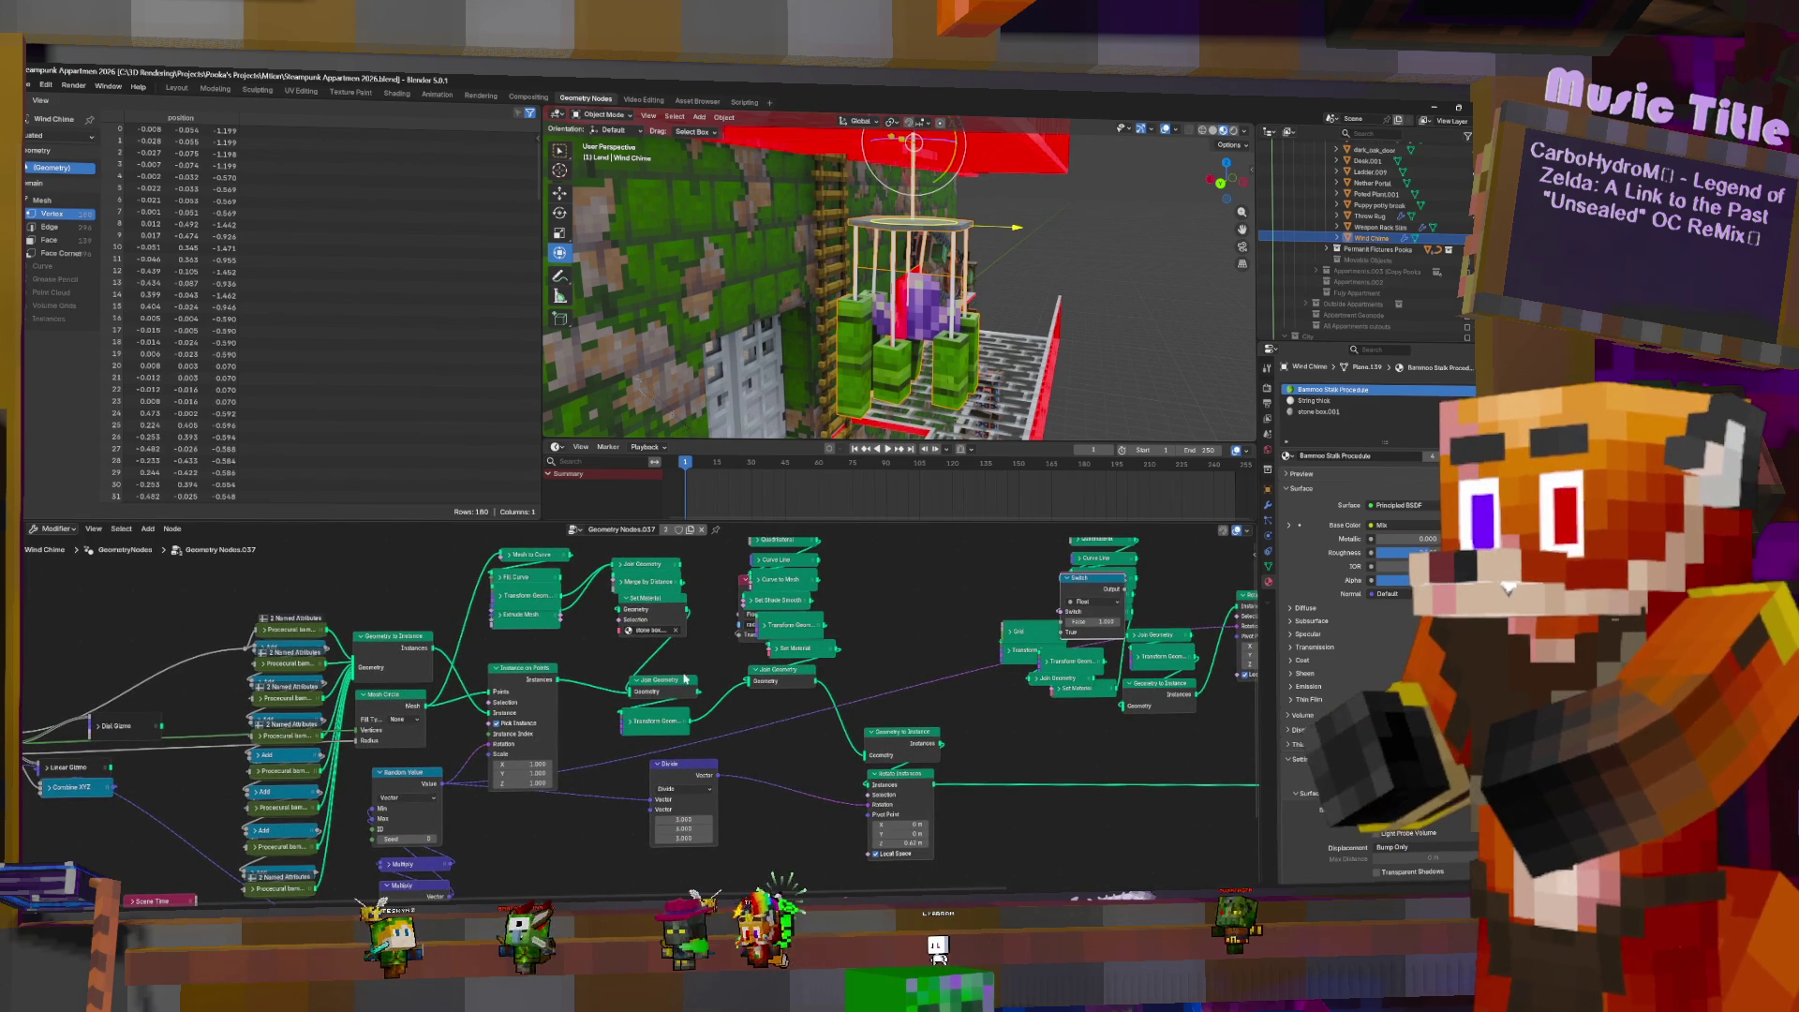
right_click_drag(635, 646, 685, 662, "ctrl")
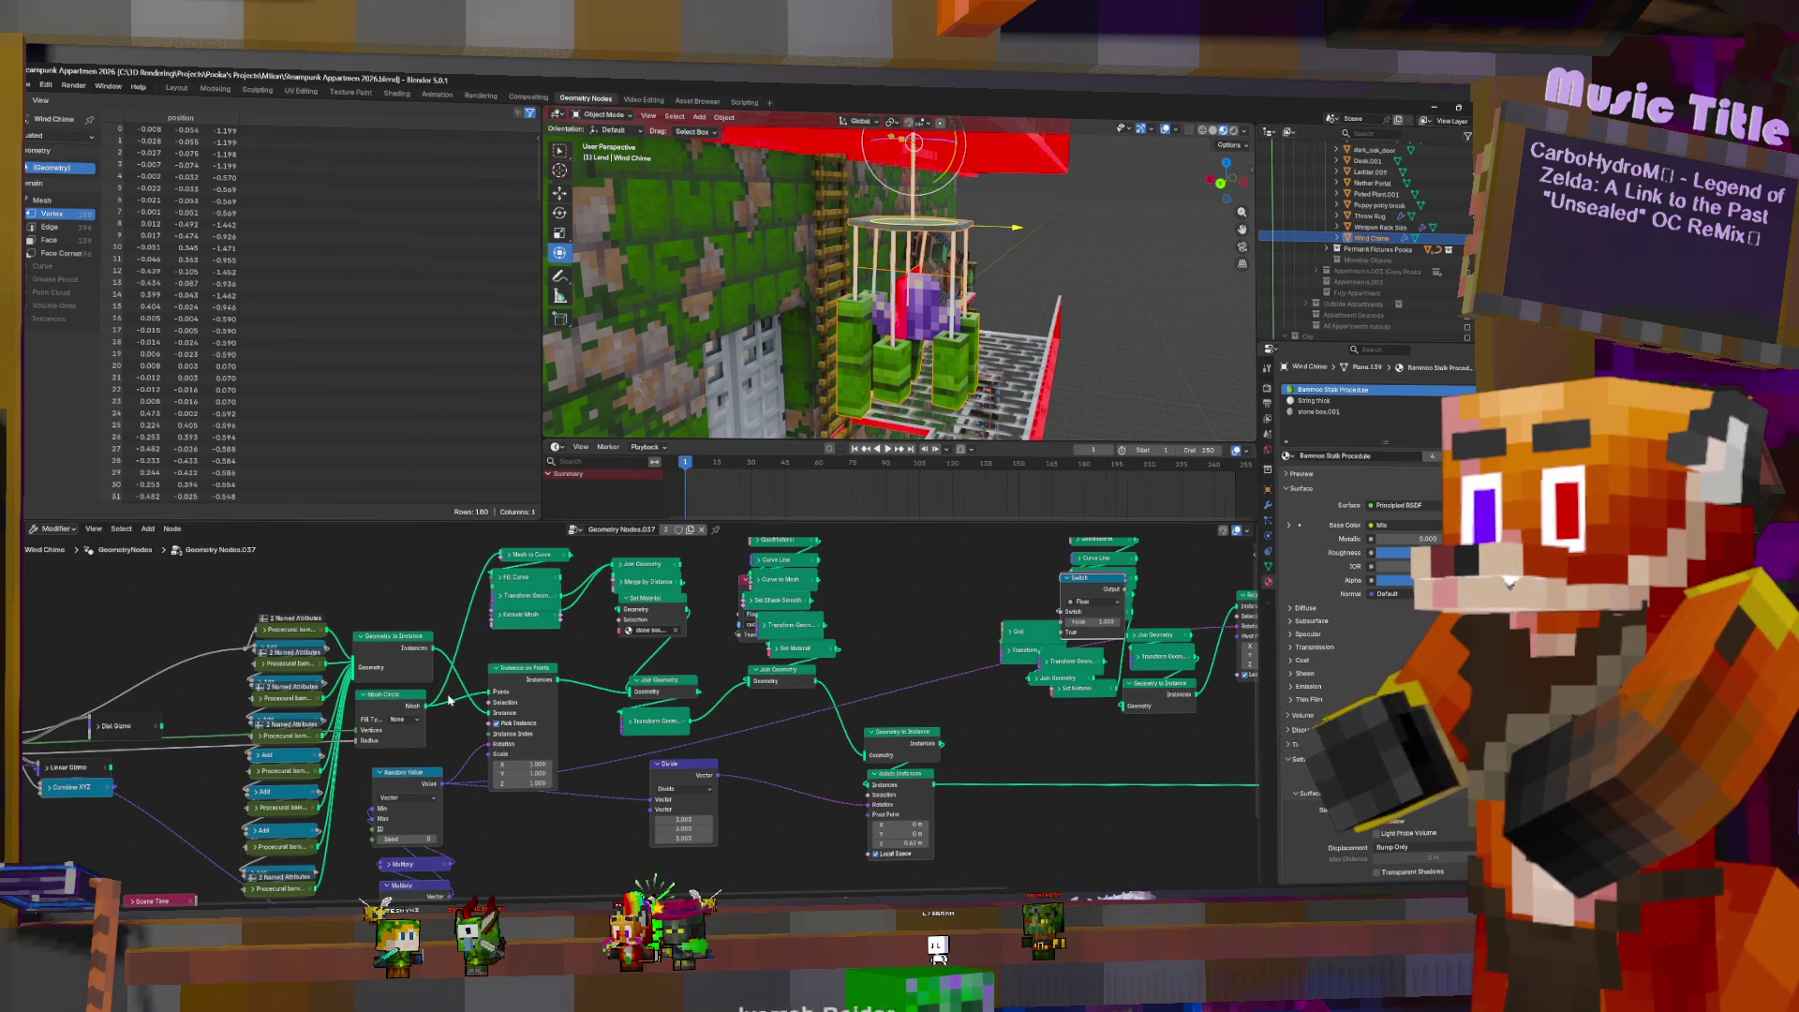
- Temporarily disable and restore the bamboo stalks, cage rings and purple lantern branches
key("ctrl+z")
key("ctrl+shift+z")
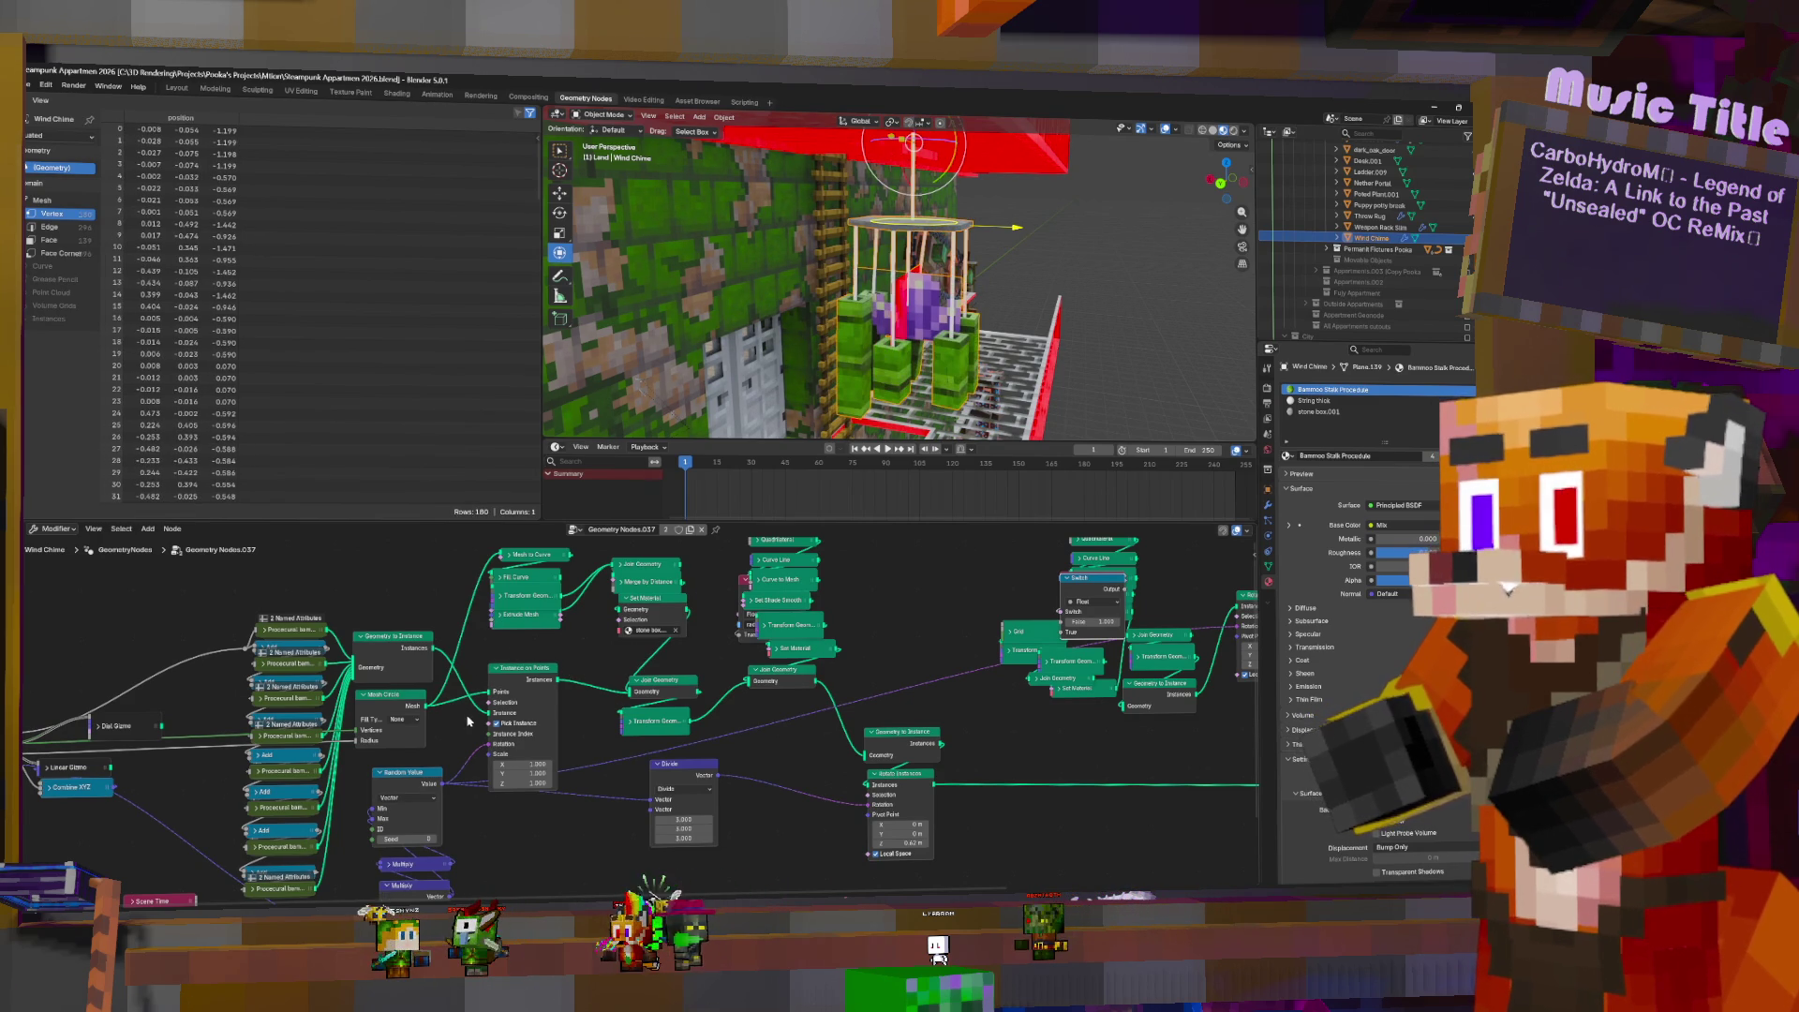
middle_click_drag(447, 745, 303, 704)
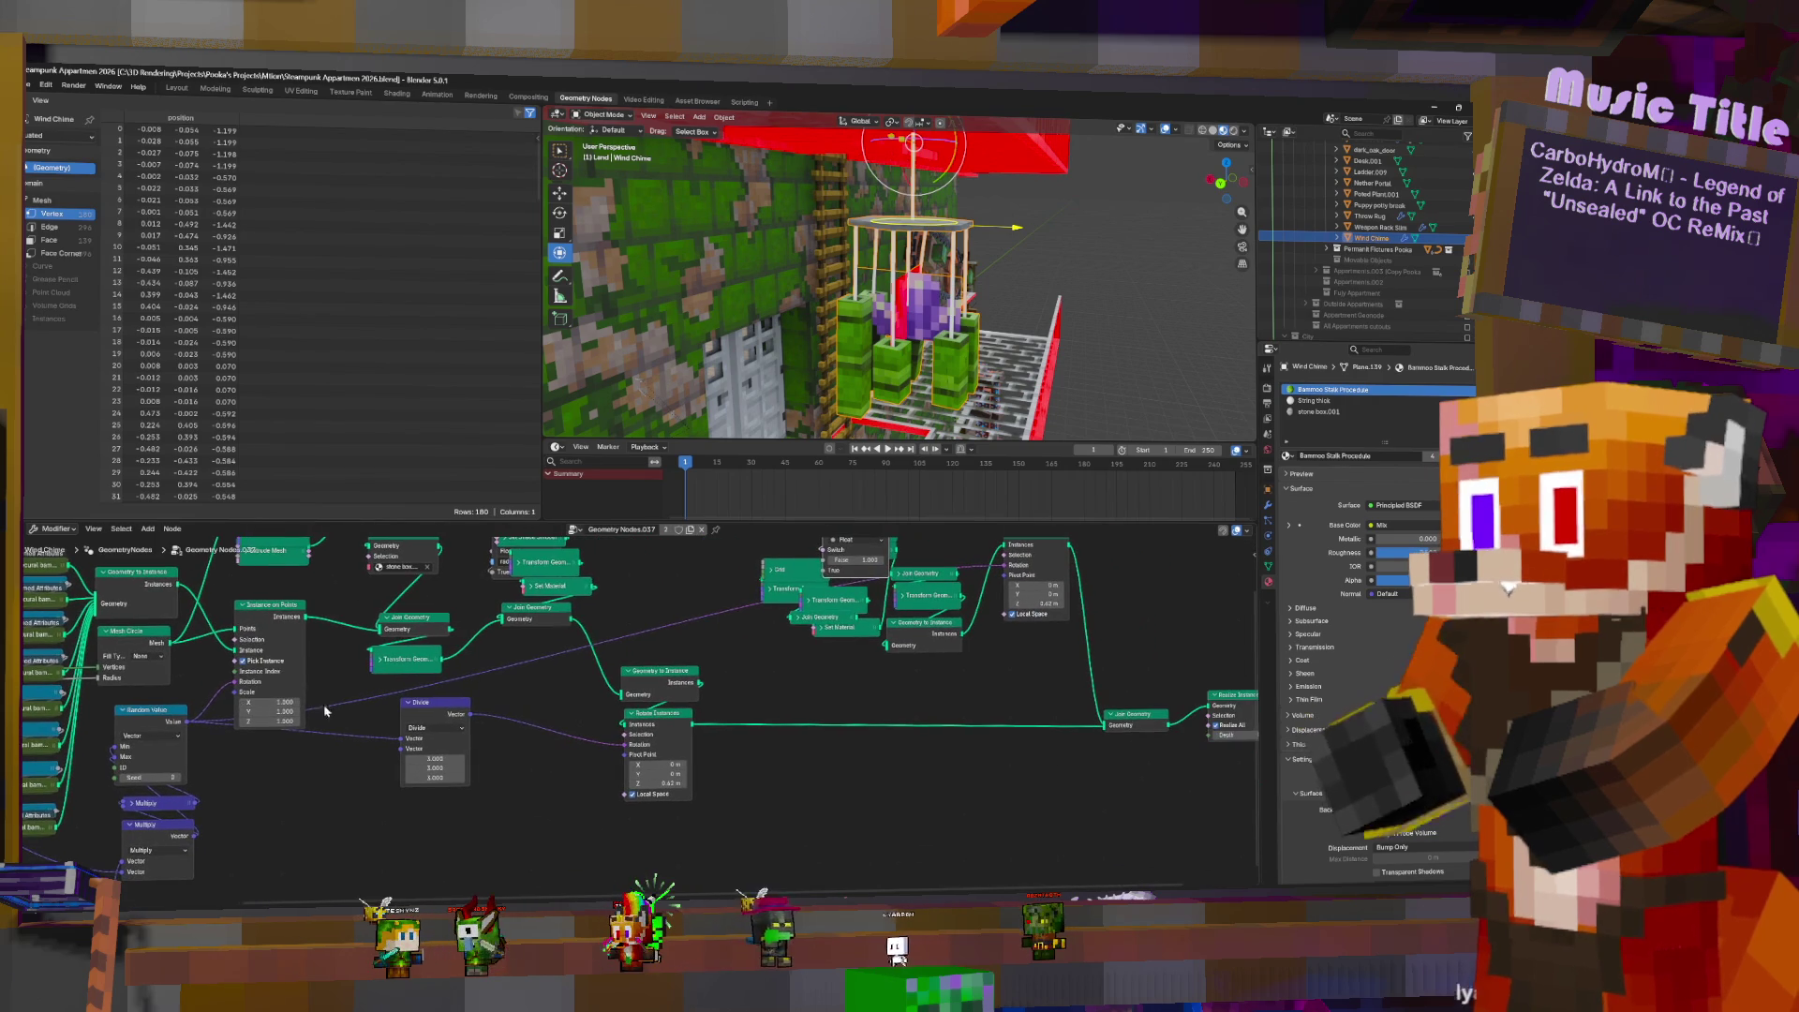
key("ctrl+z")
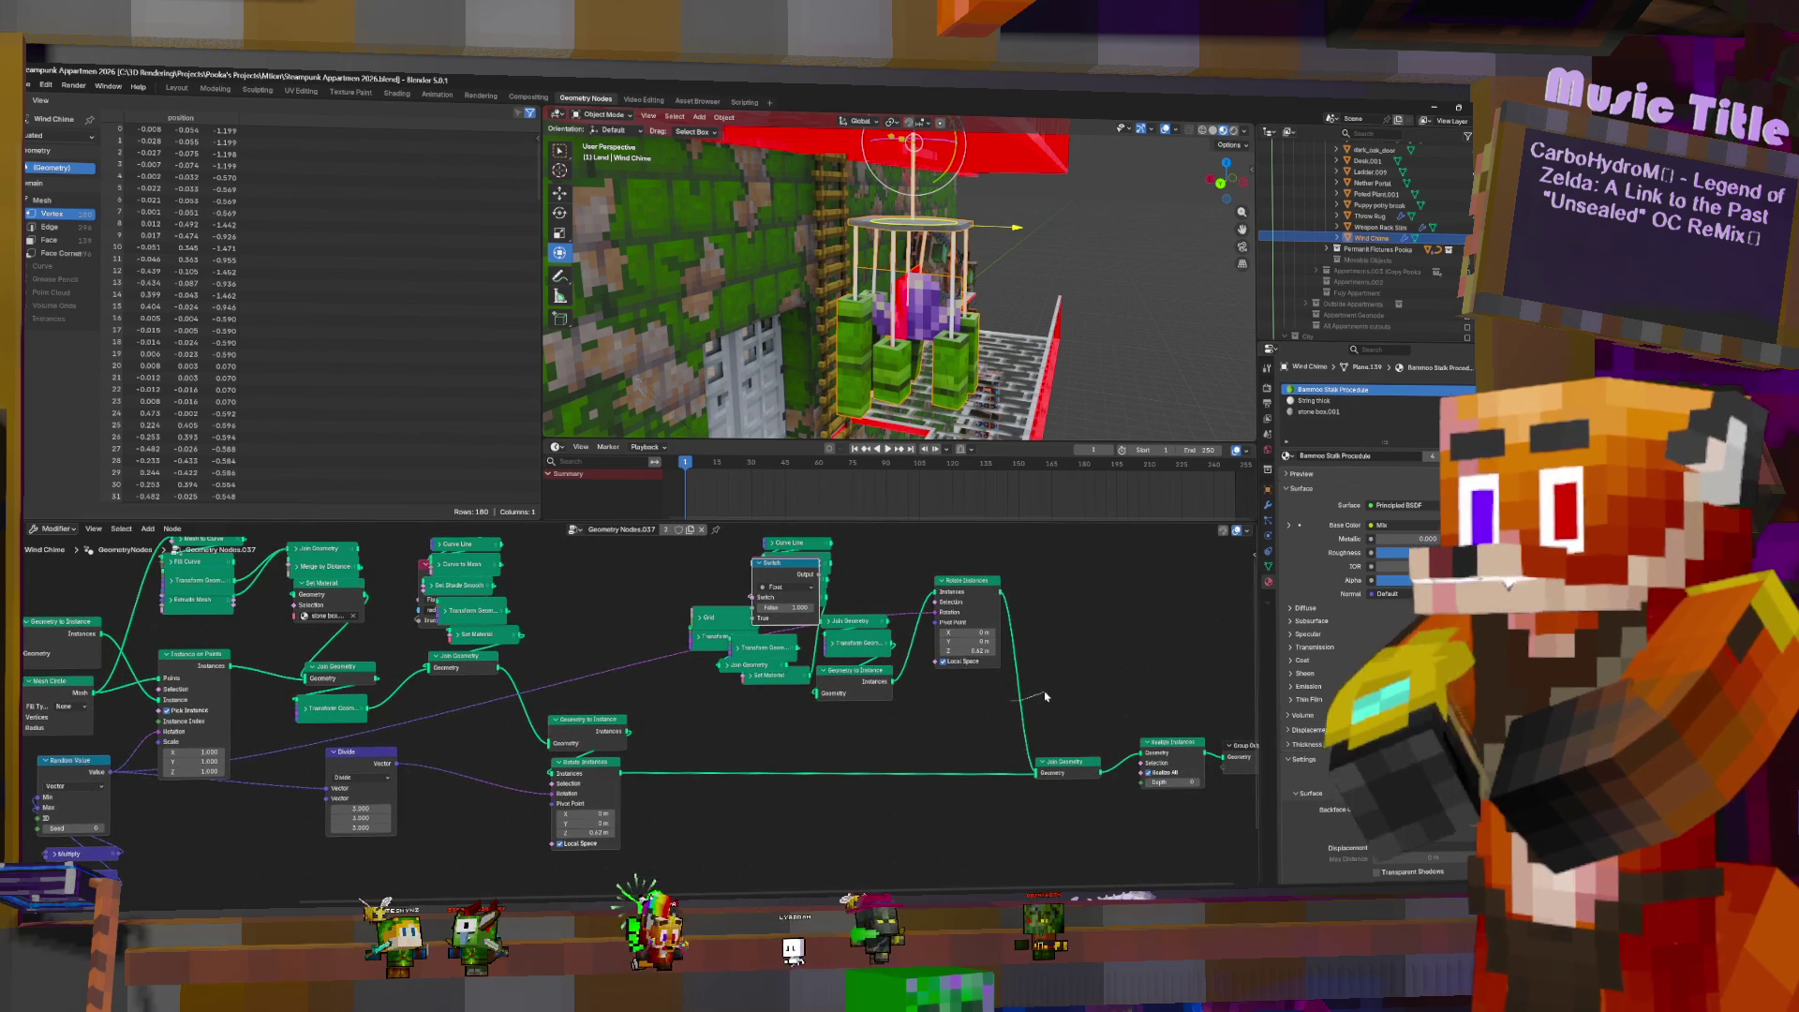
key("ctrl+shift+z")
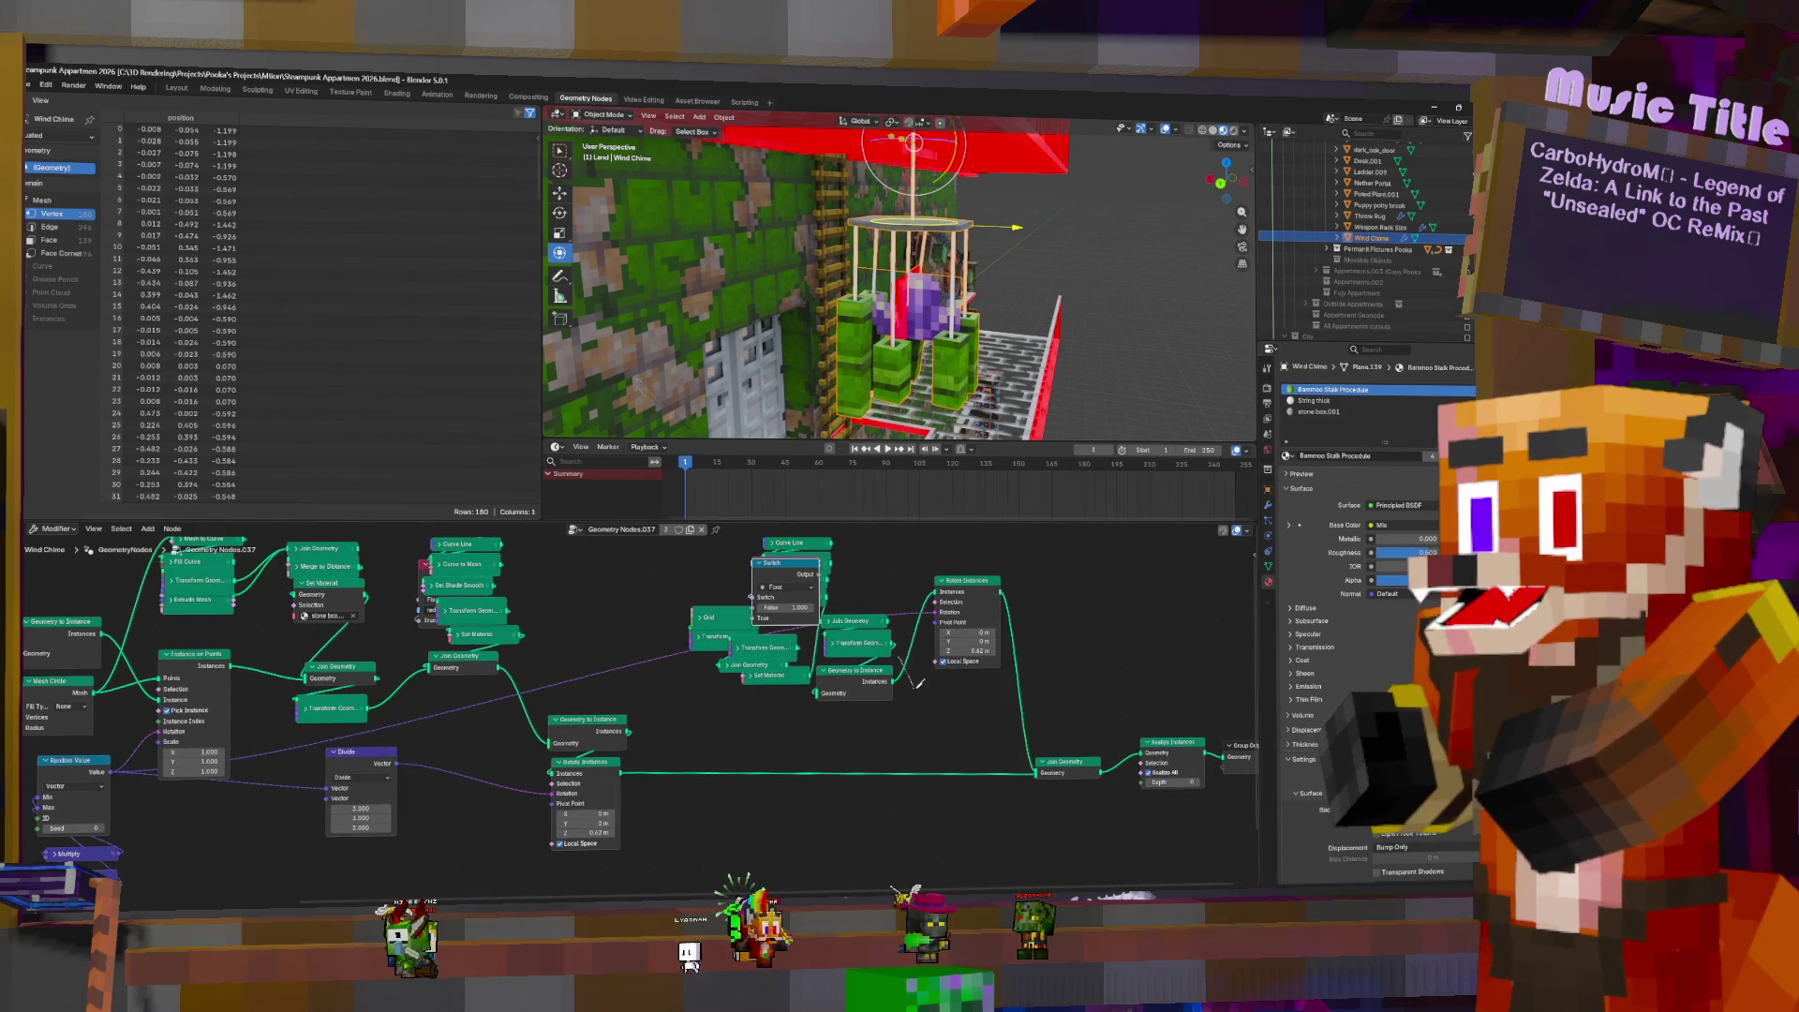
key("ctrl+z")
key("ctrl+shift+z")
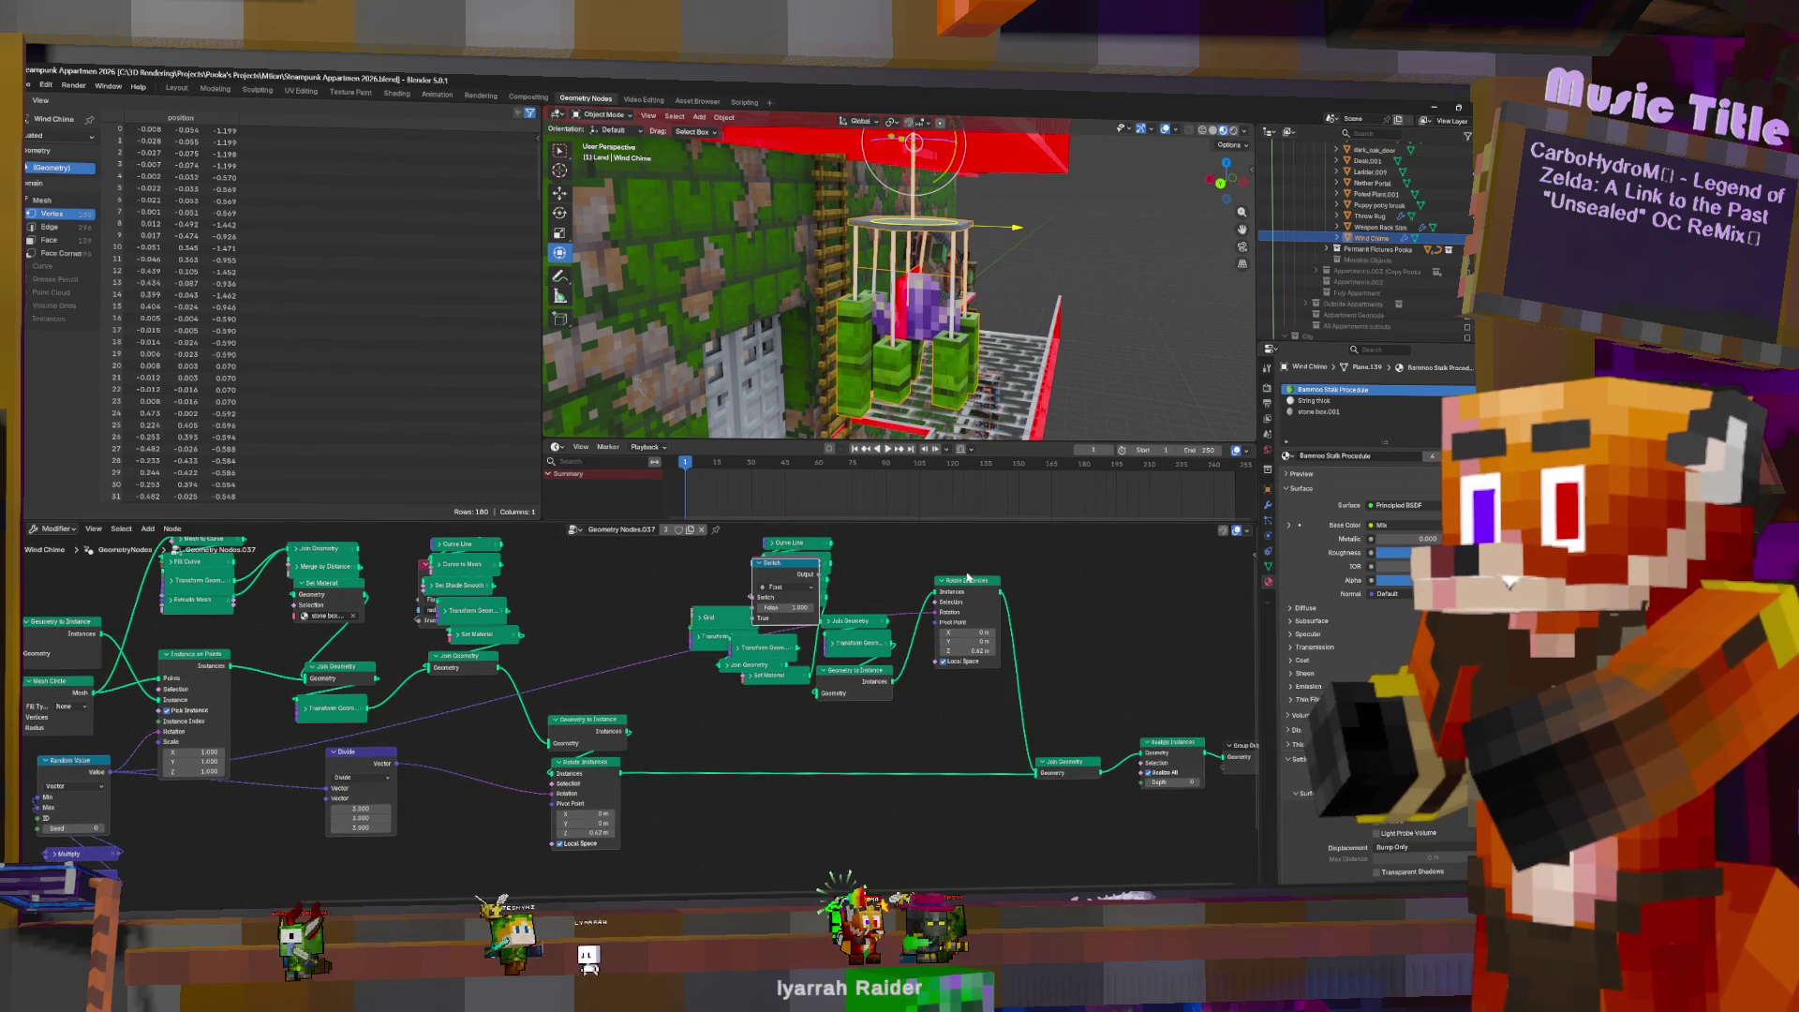
- Duplicate Rotate Instances, feed it the same instances, and join its output into the geometry
left_click(970, 583)
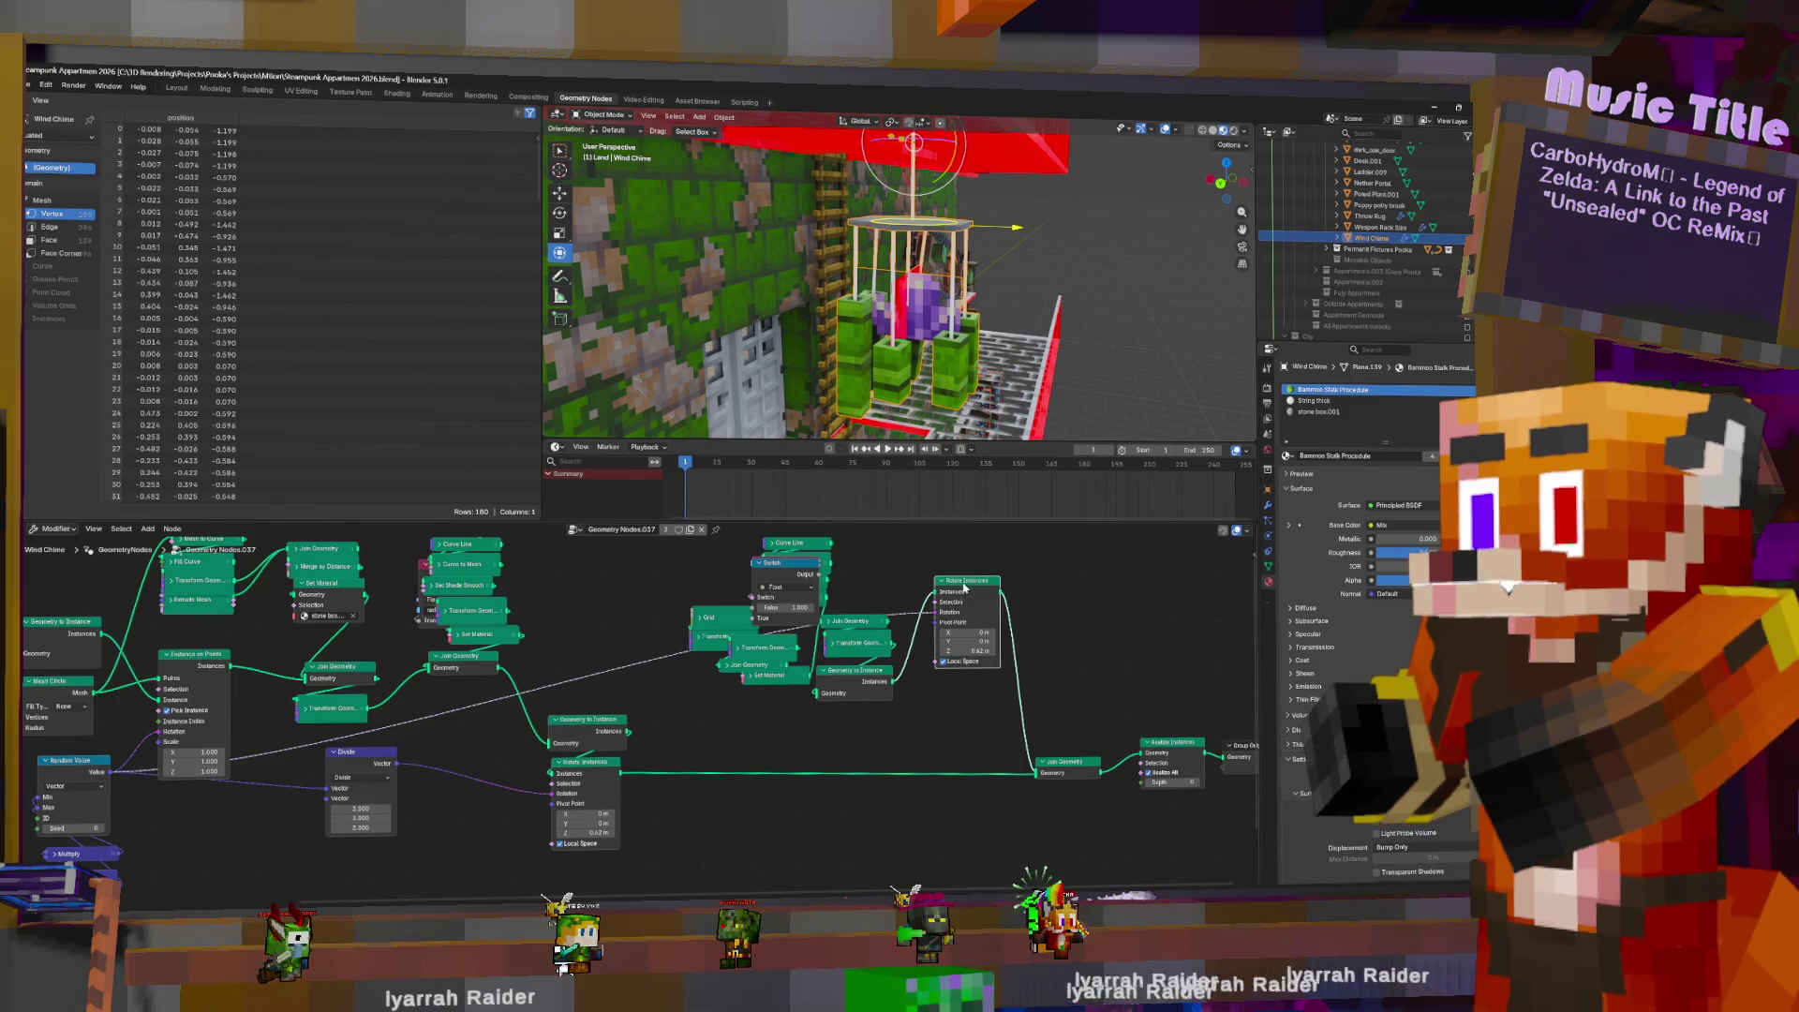
key("shift+d")
left_click(1065, 562)
left_click_drag(893, 680, 1038, 576)
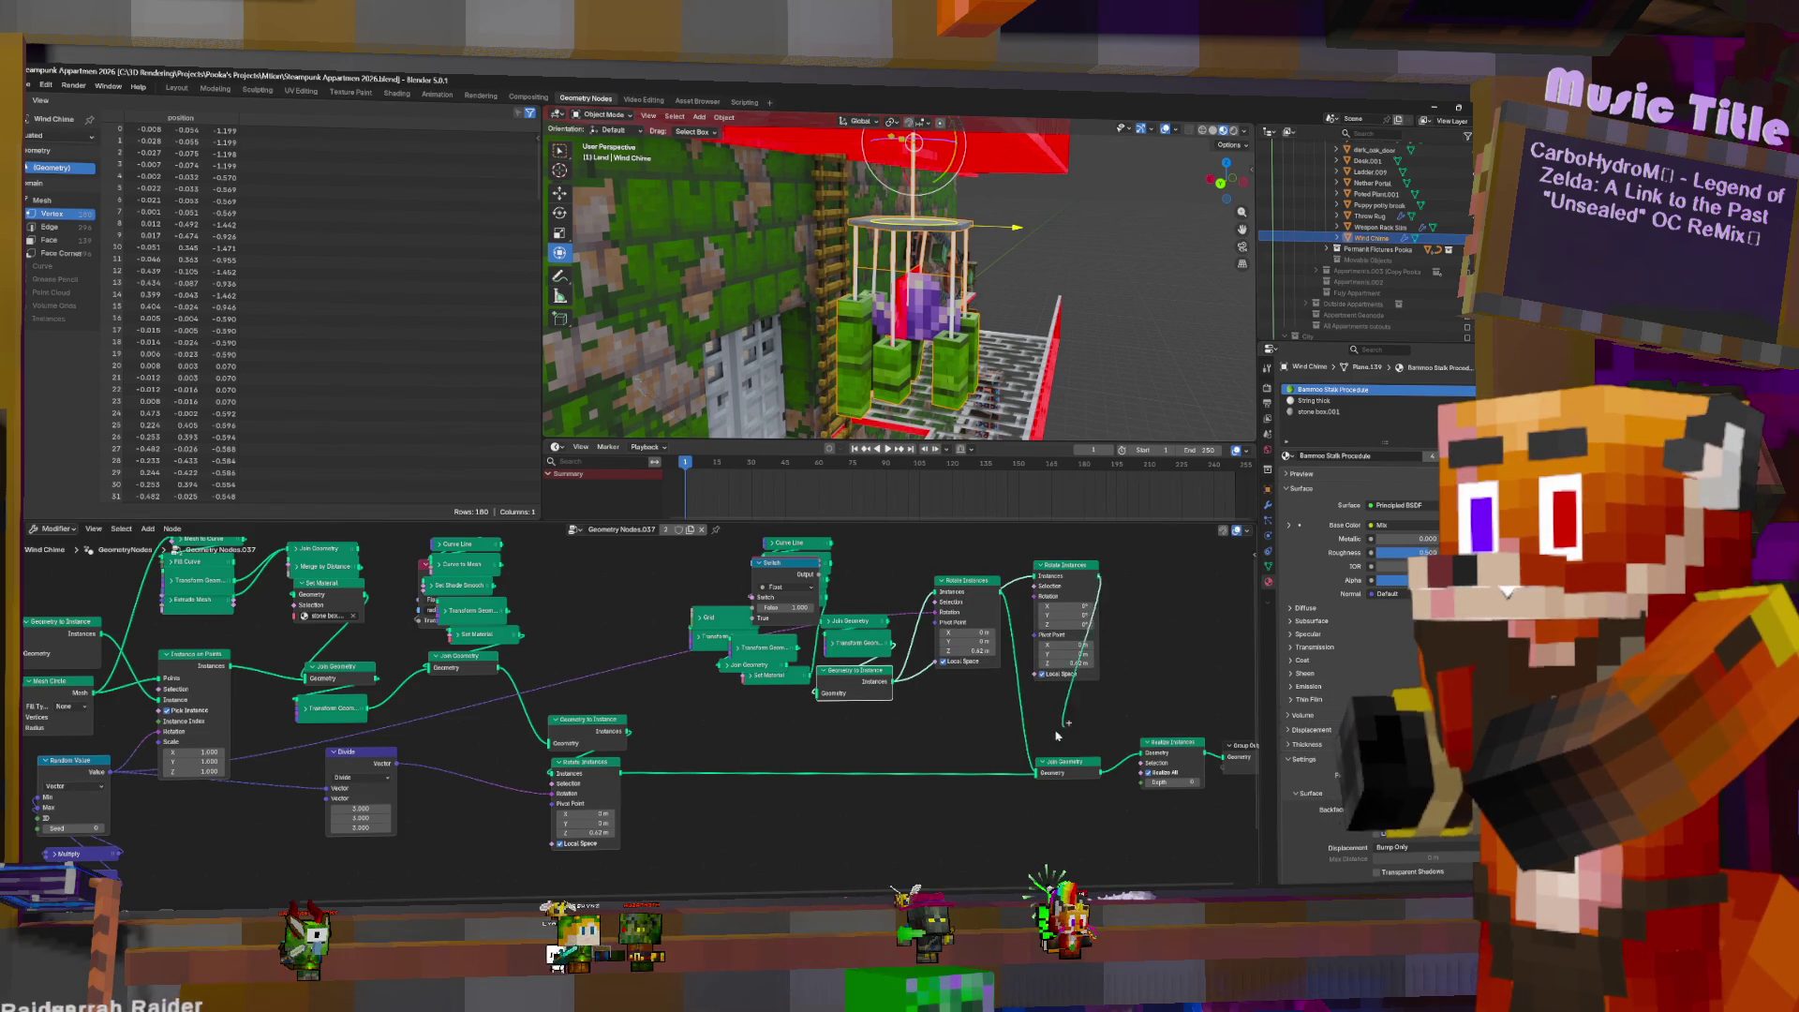
left_click_drag(1030, 784, 1033, 776)
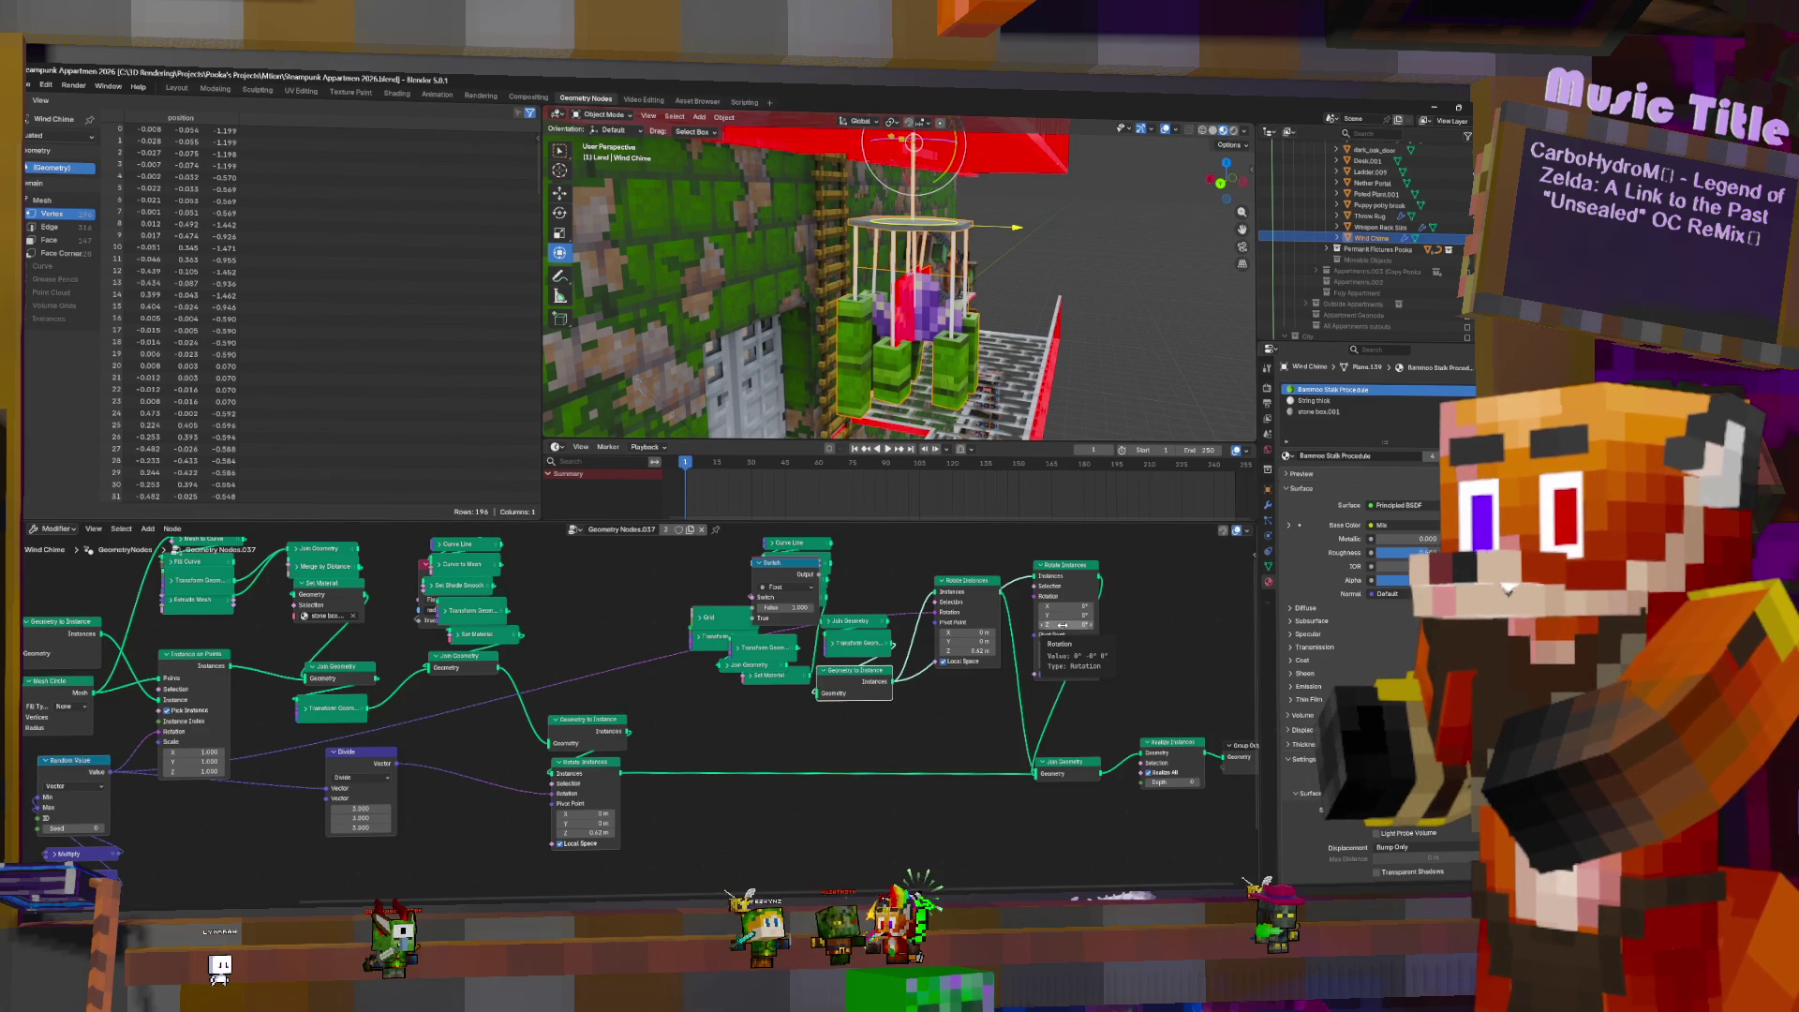
- Set the duplicate's Z rotation to 180° and nudge its pivot point slightly along X and Y
type("0")
key("Return")
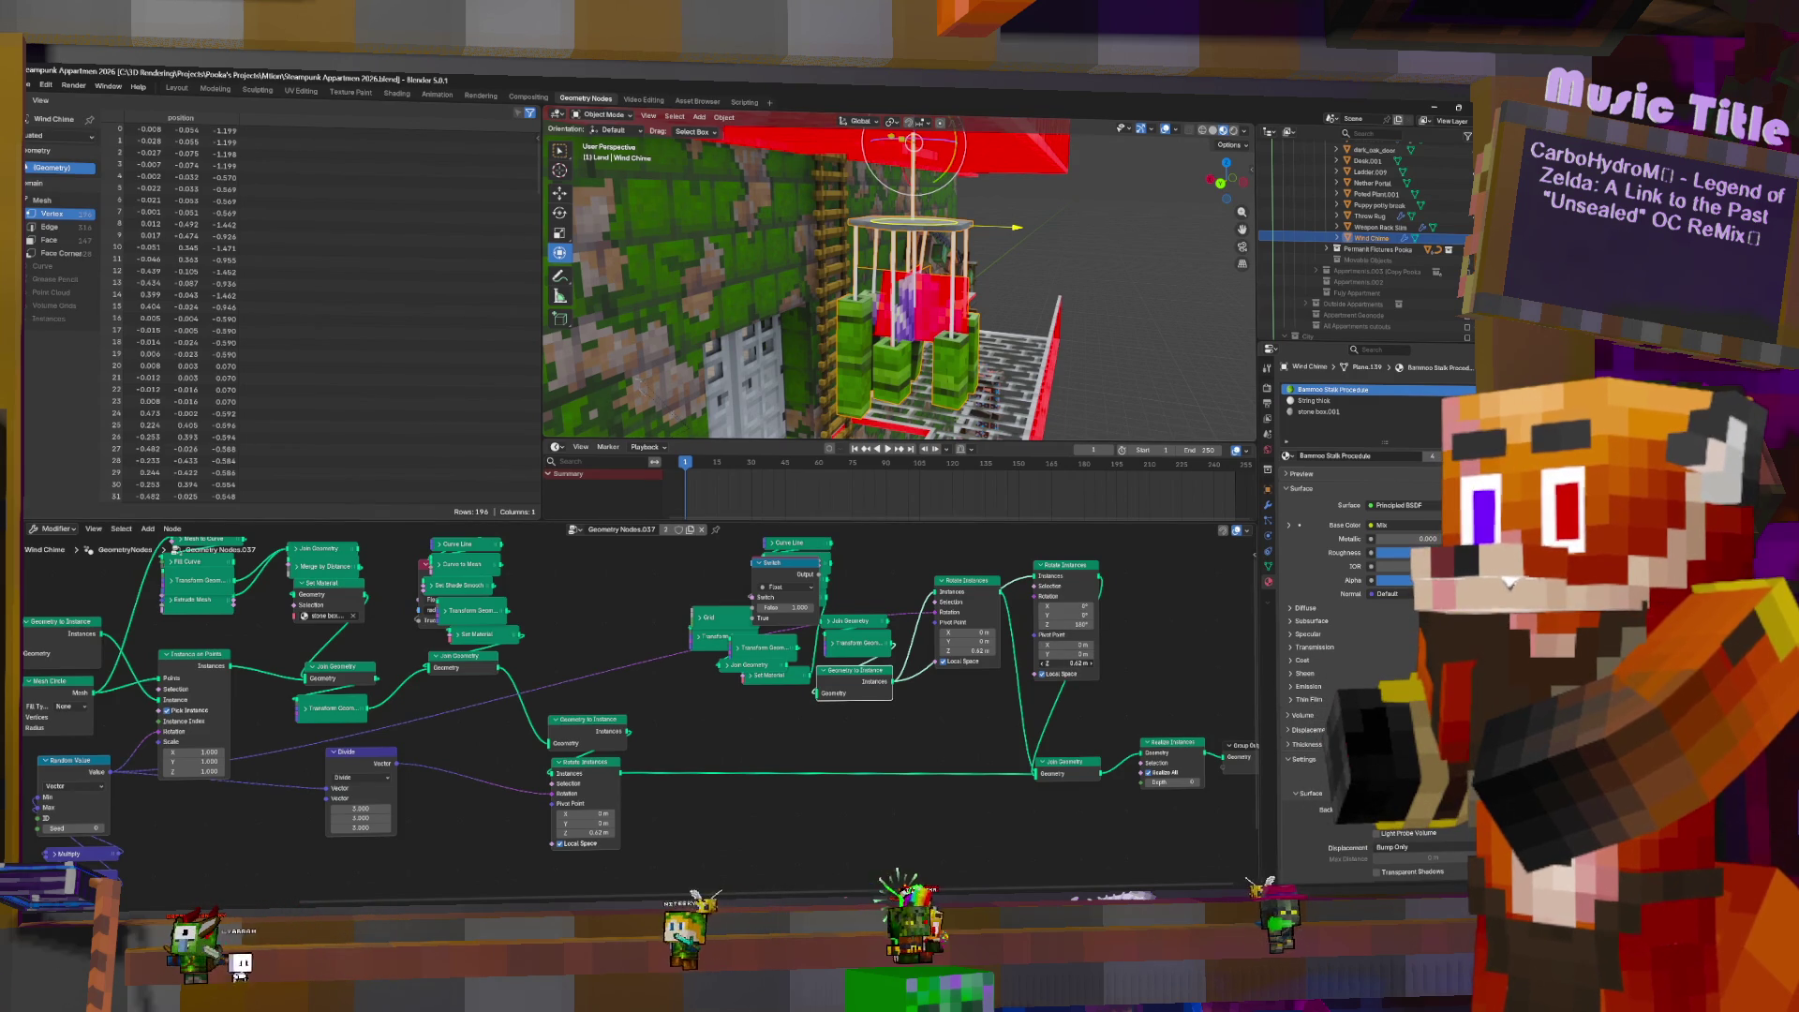
left_click_drag(1080, 667, 1031, 668)
key("ctrl+z")
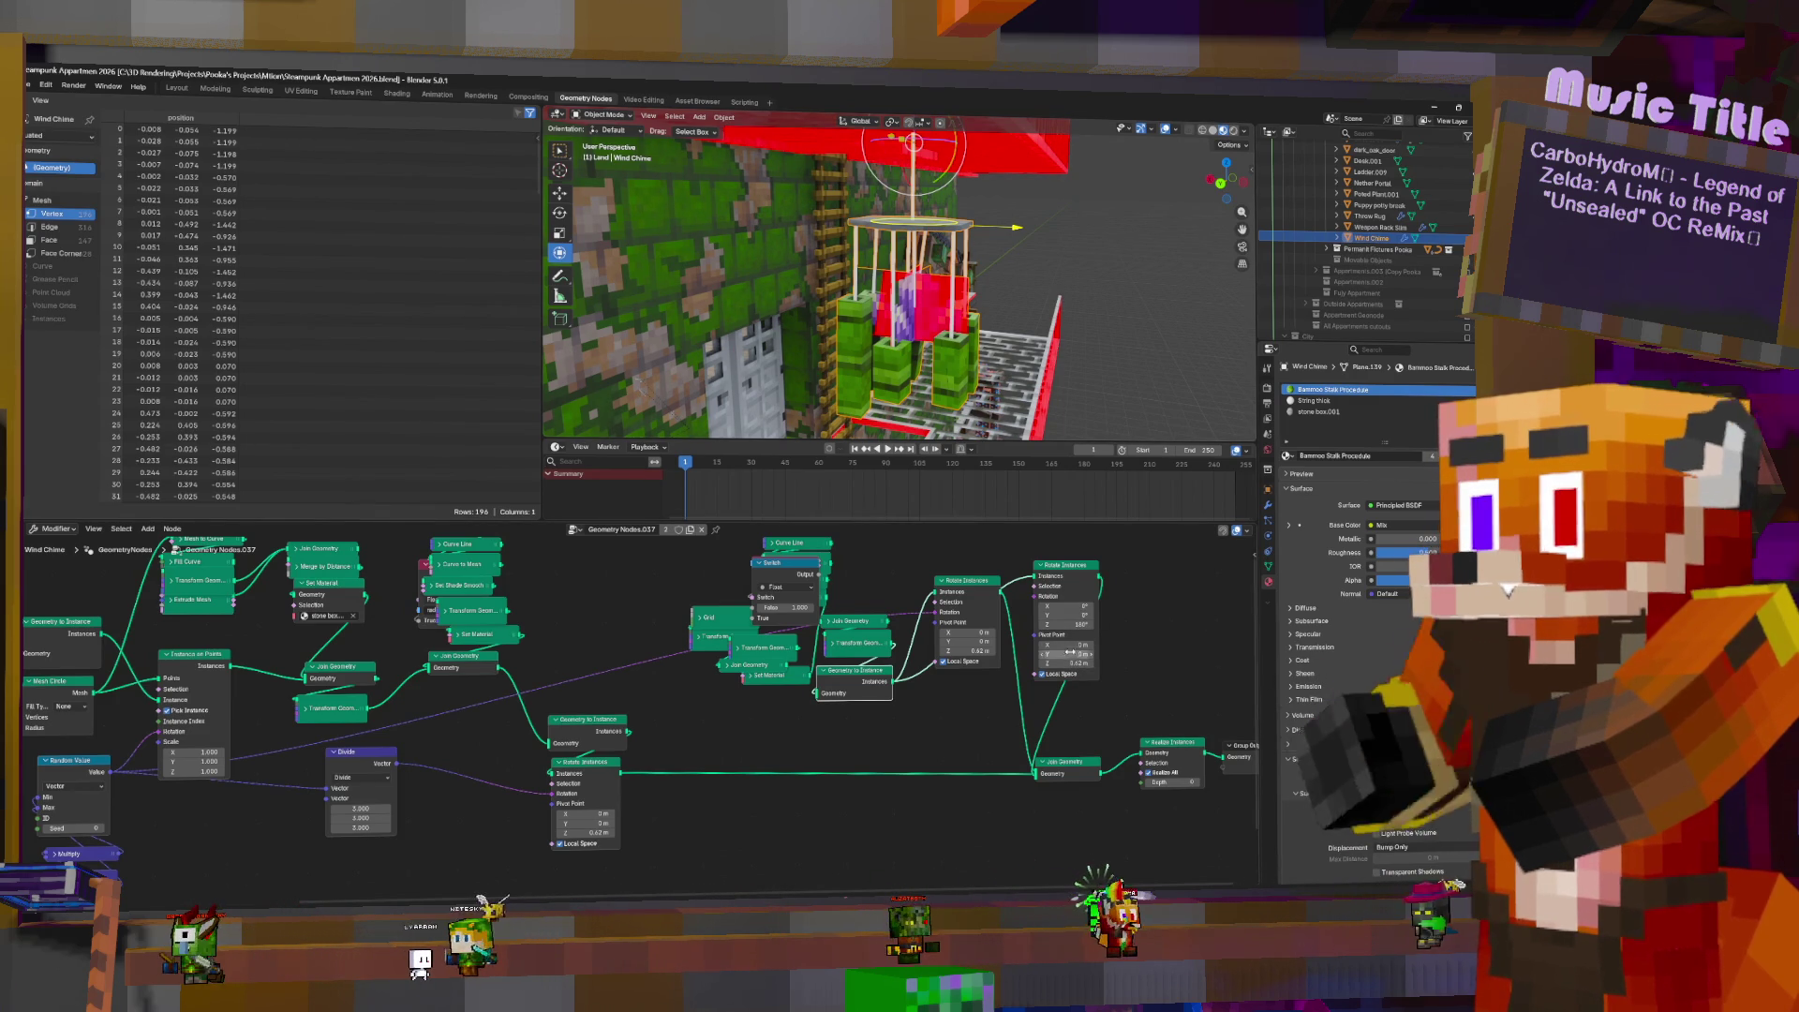
left_click_drag(1078, 654, 1074, 654)
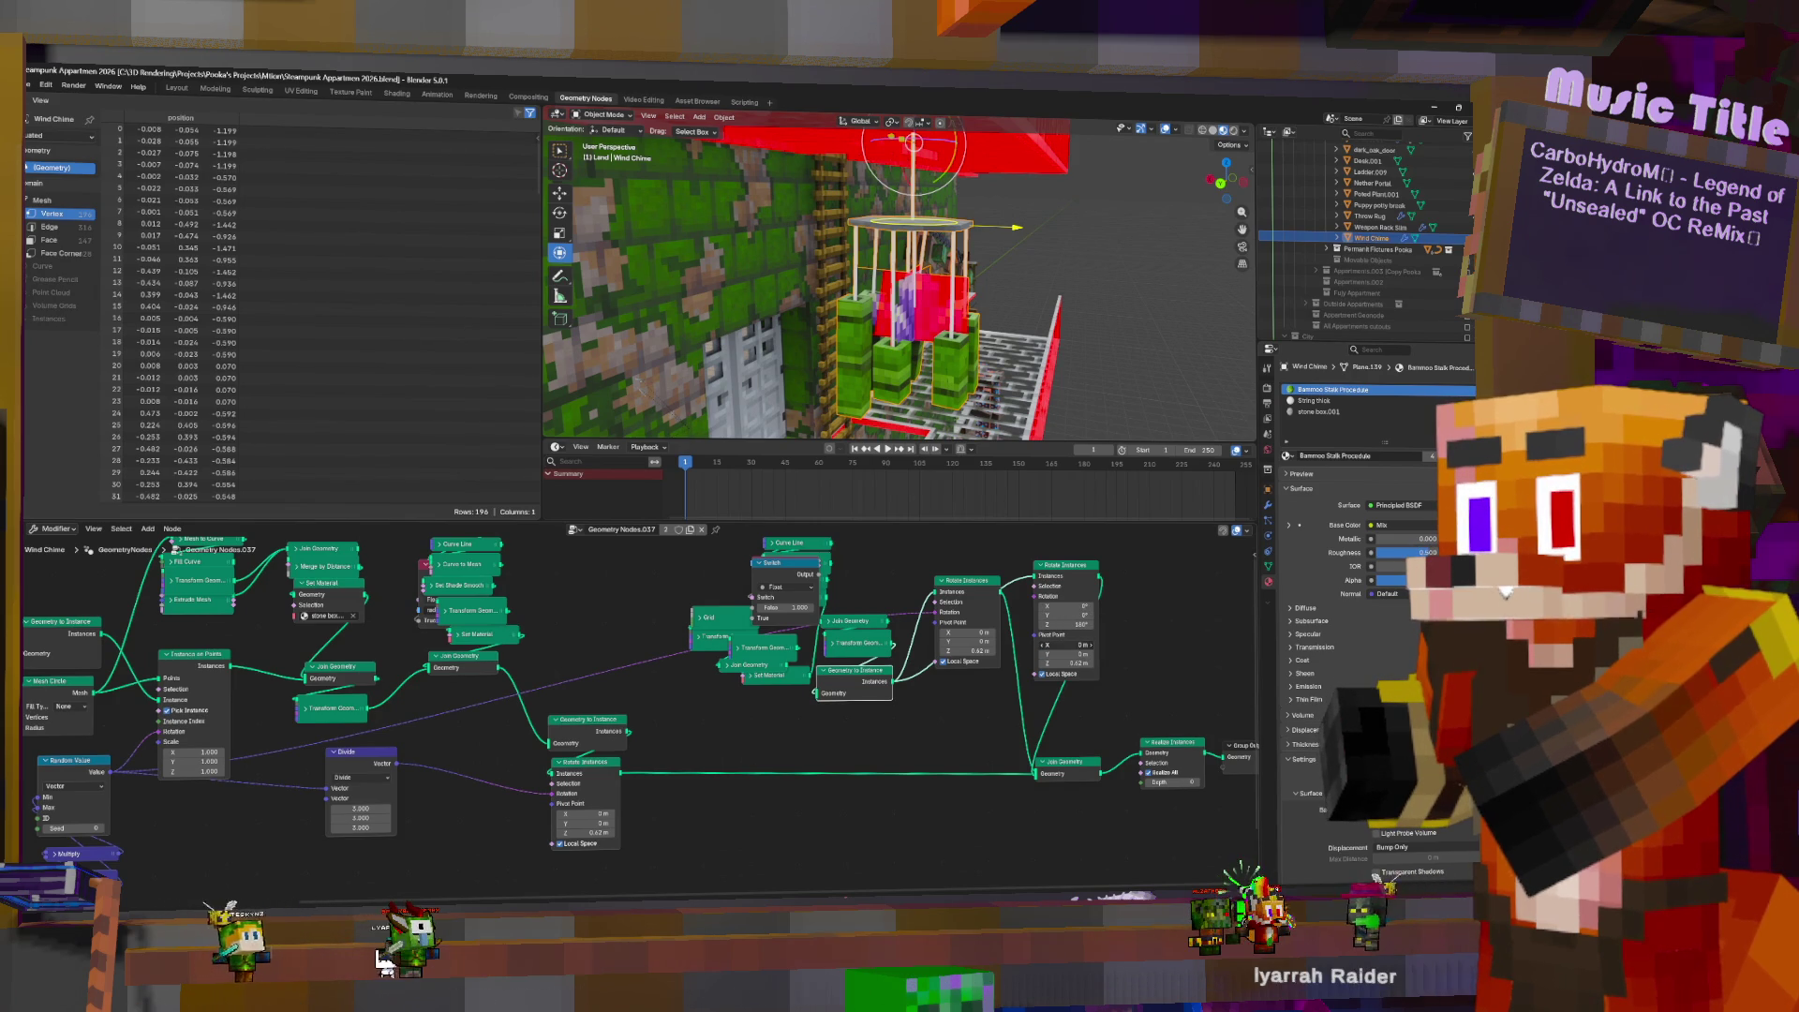
left_click_drag(1068, 645, 1059, 644)
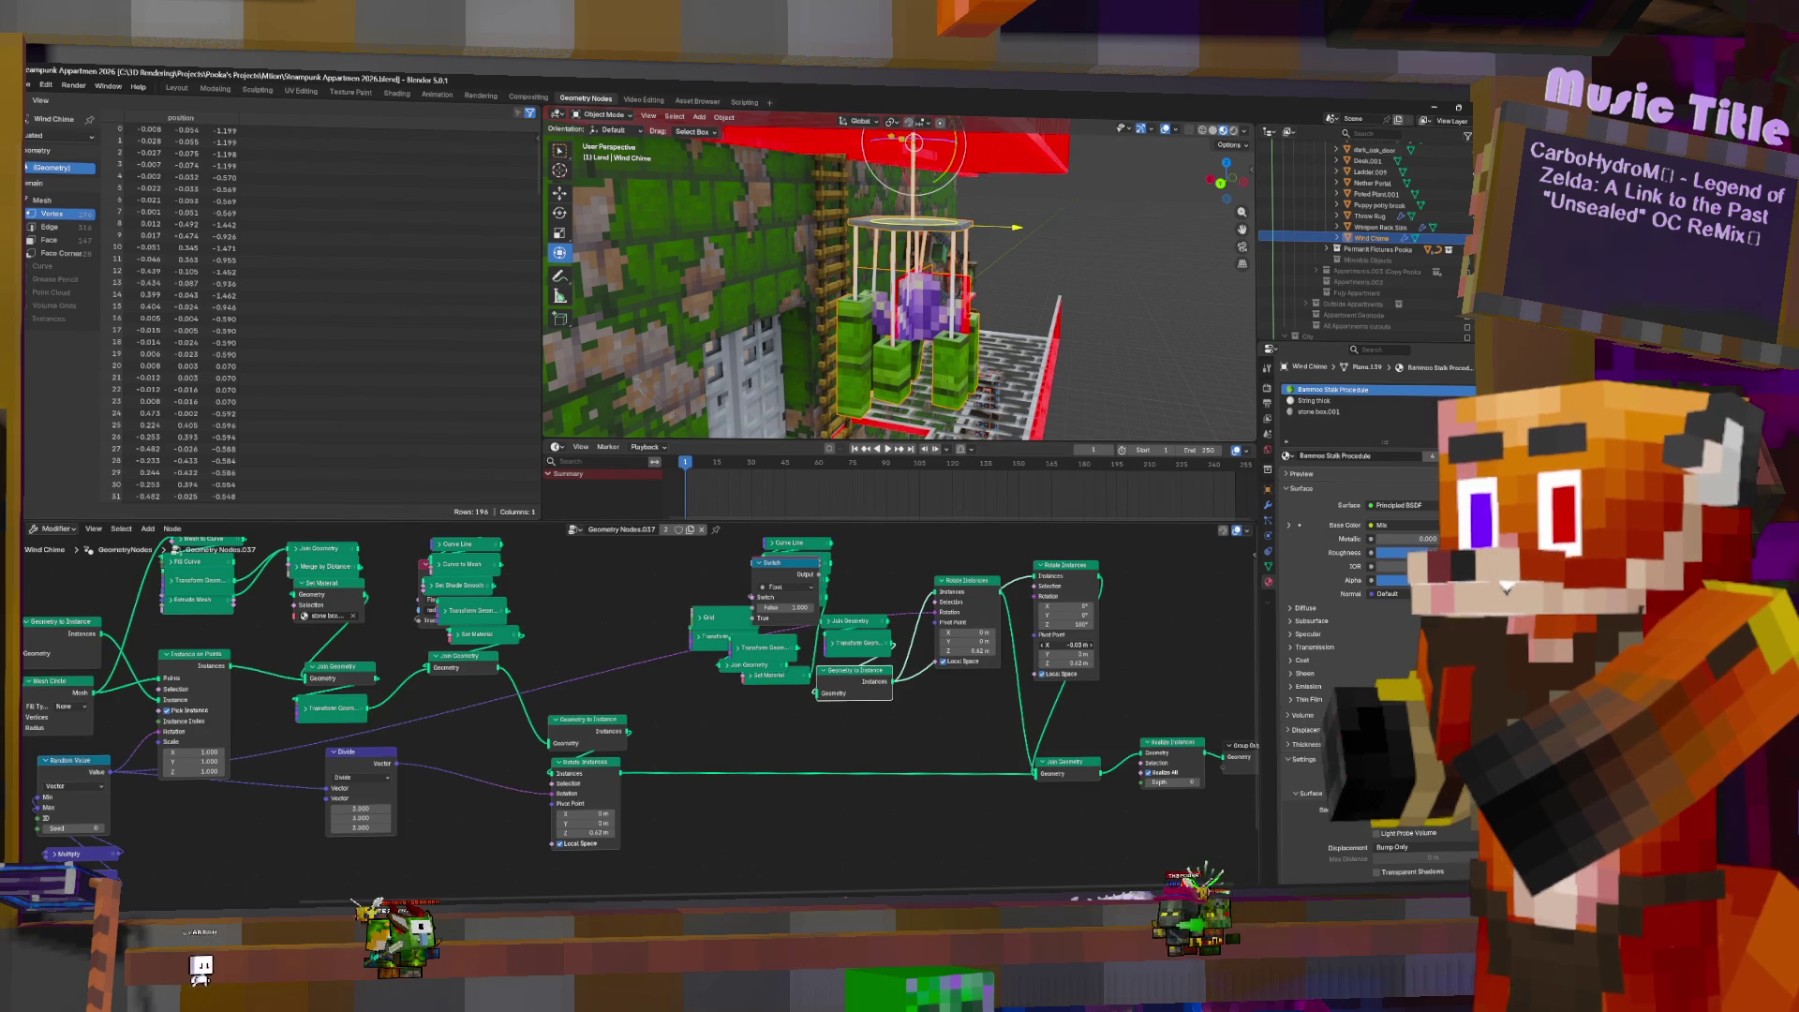
mouse_move(1126, 325)
middle_mouse_down()
mouse_move(906, 272)
mouse_move(792, 277)
middle_mouse_up()
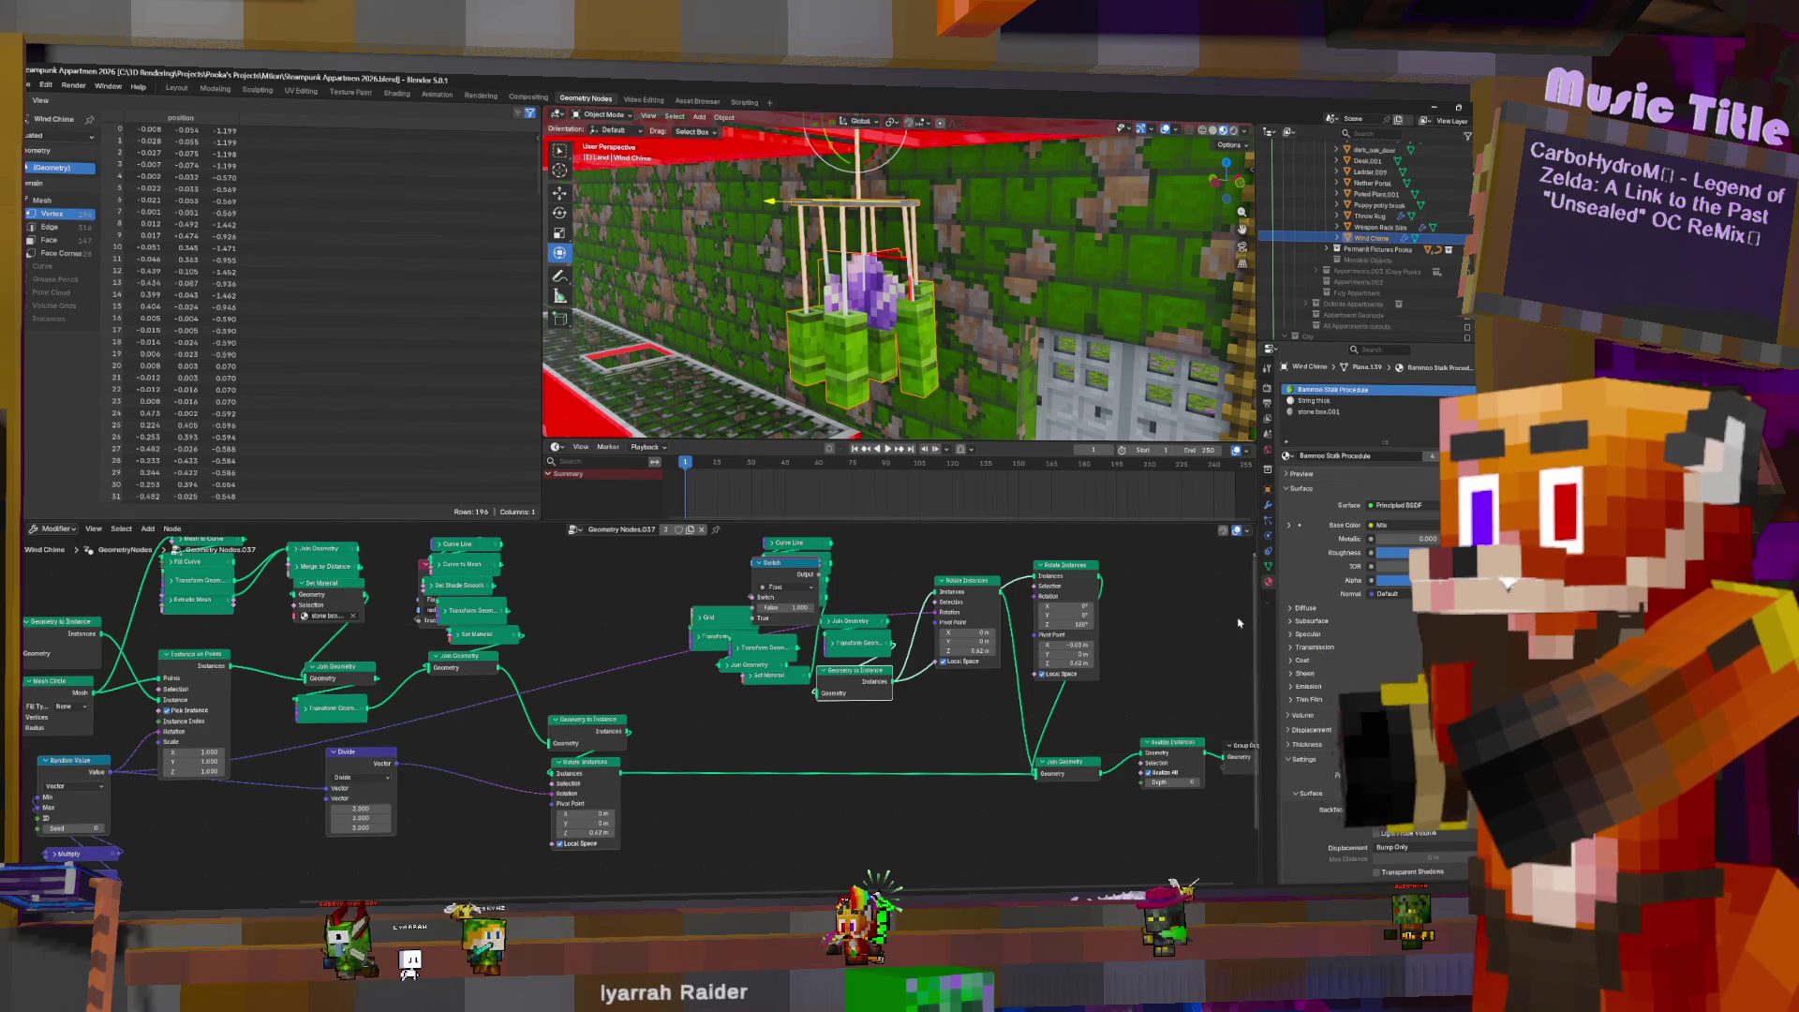
mouse_move(867, 240)
middle_mouse_down()
mouse_move(914, 323)
mouse_move(876, 197)
mouse_move(900, 187)
mouse_move(1049, 262)
middle_mouse_up()
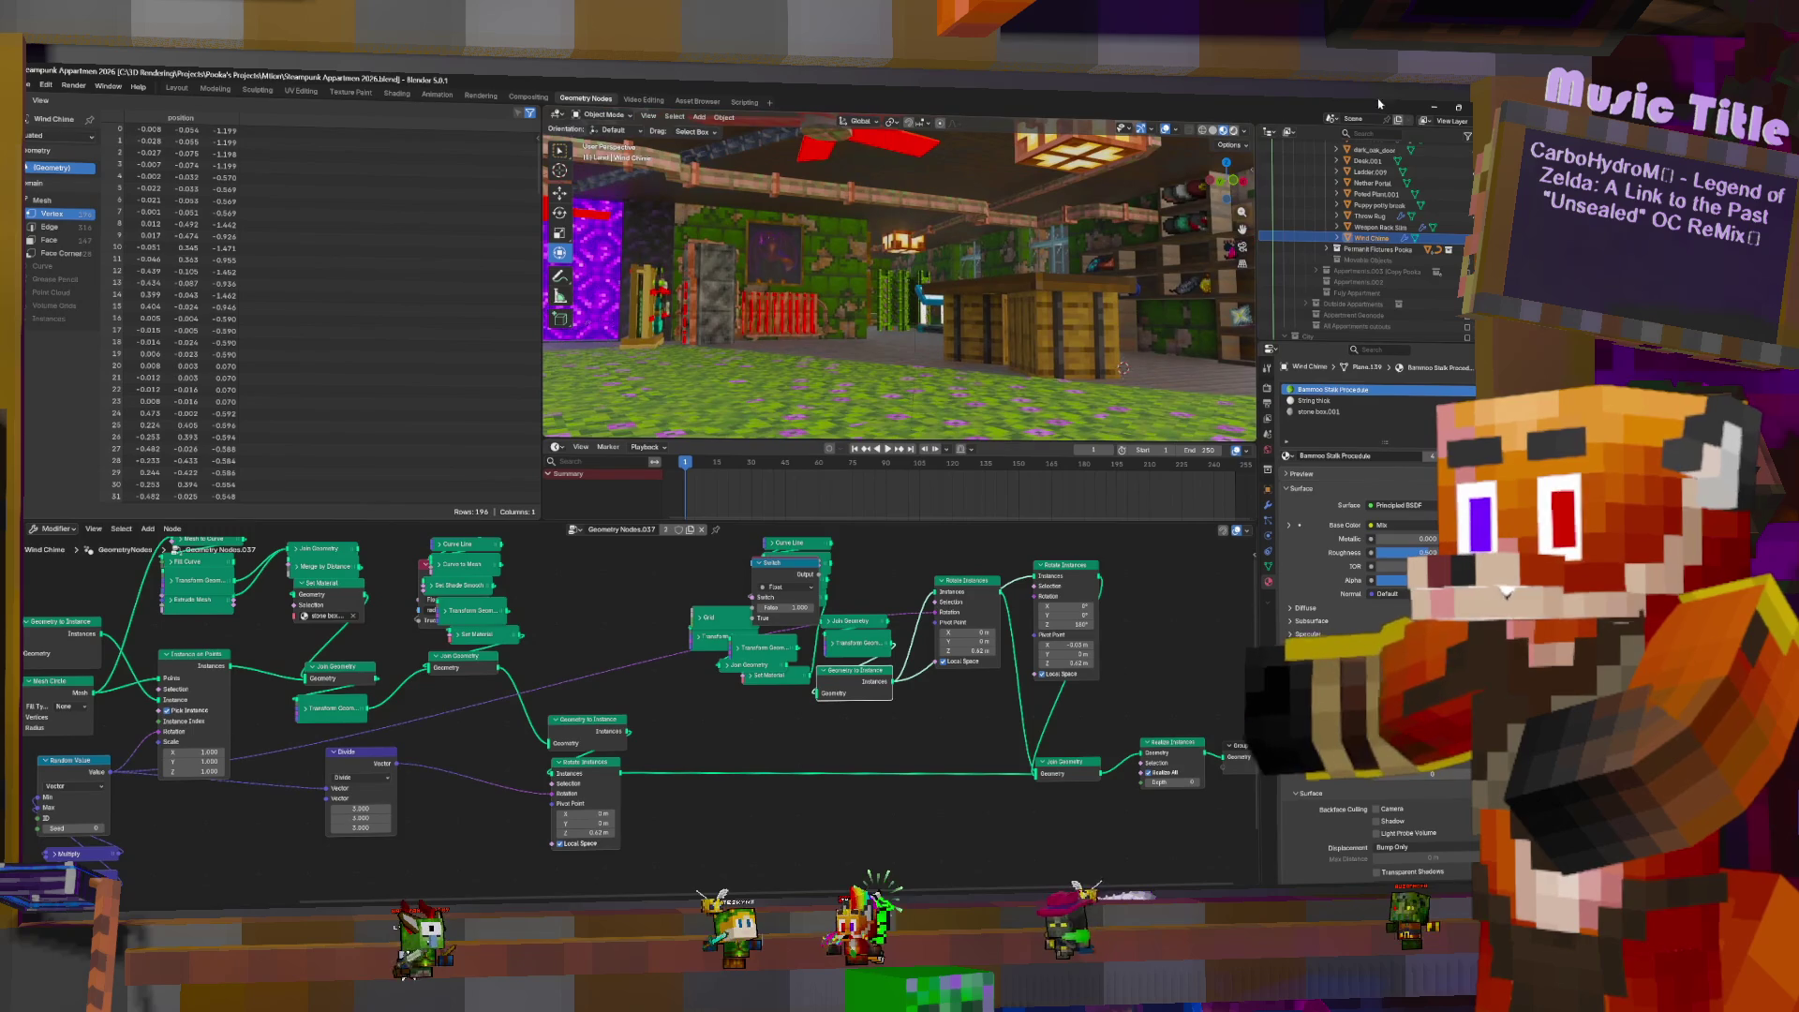
- Expand Main shelf and select Bookshelf Appartment and Bookshelf Appartment.001, browsing the Fan art collection
scroll(1426, 219, "up", 5)
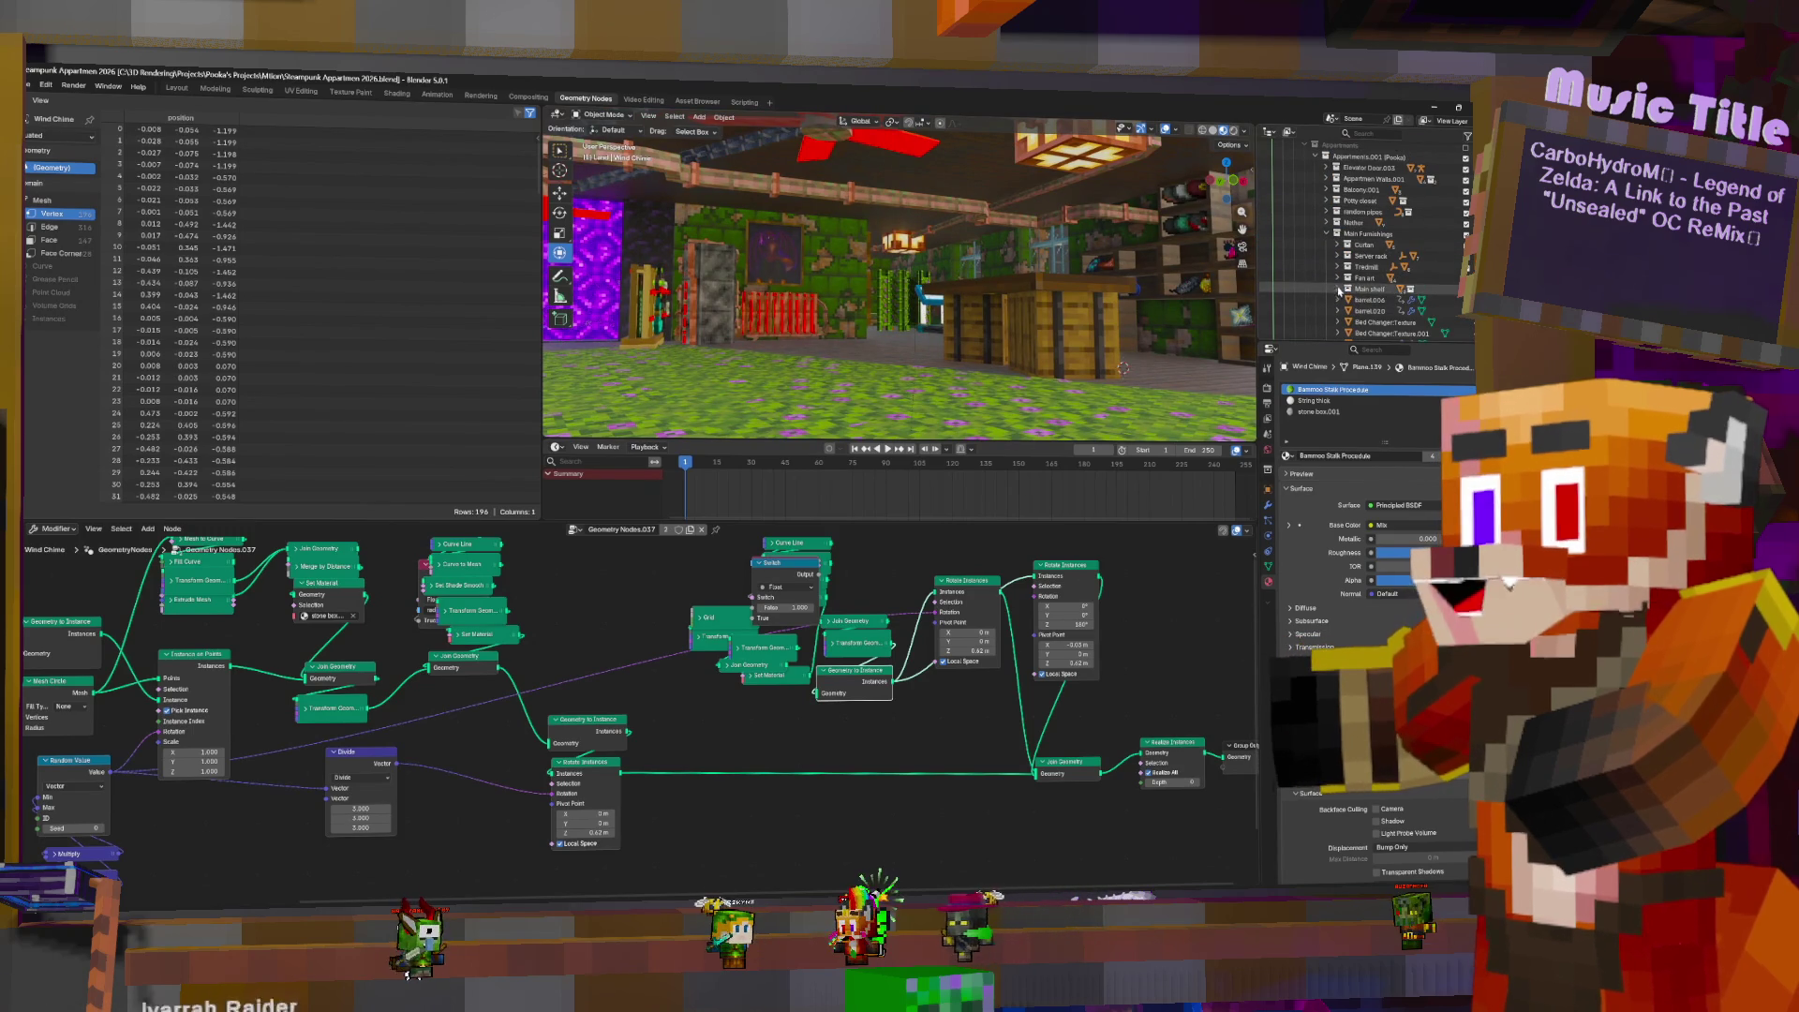
left_click(1337, 288)
scroll(1390, 254, "down", 3)
left_click(1396, 220)
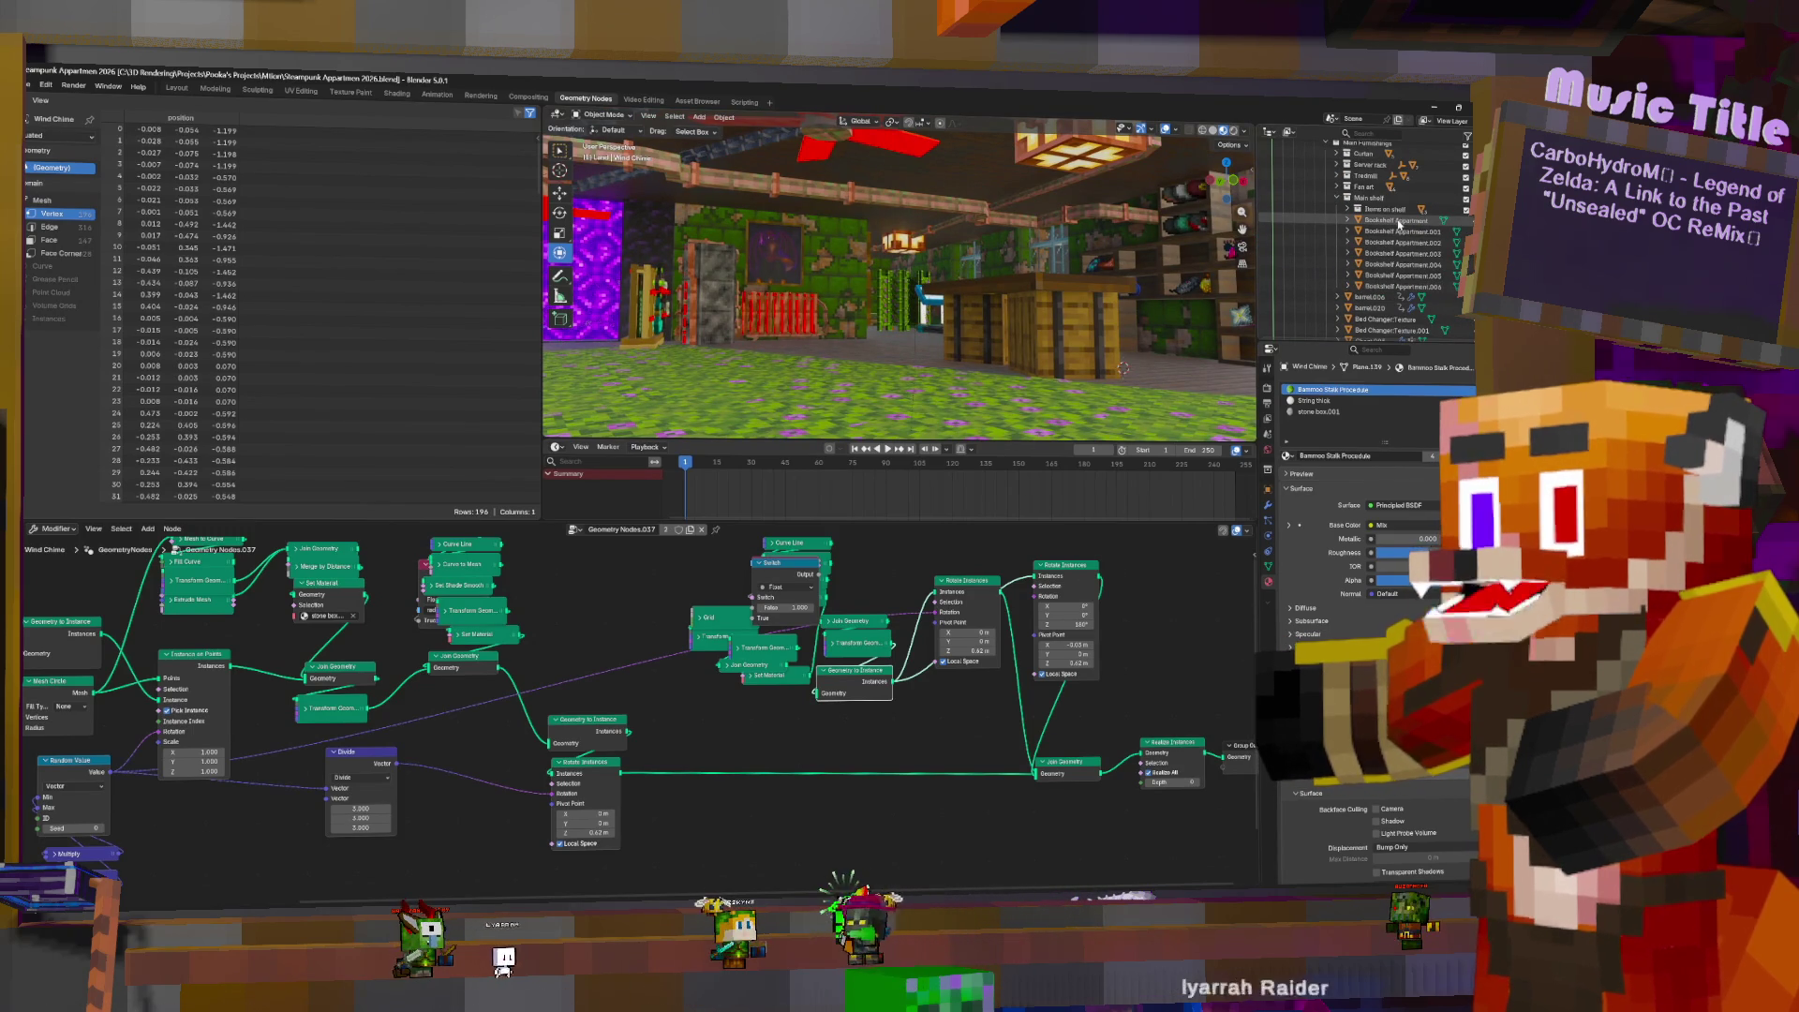
left_click(1399, 233)
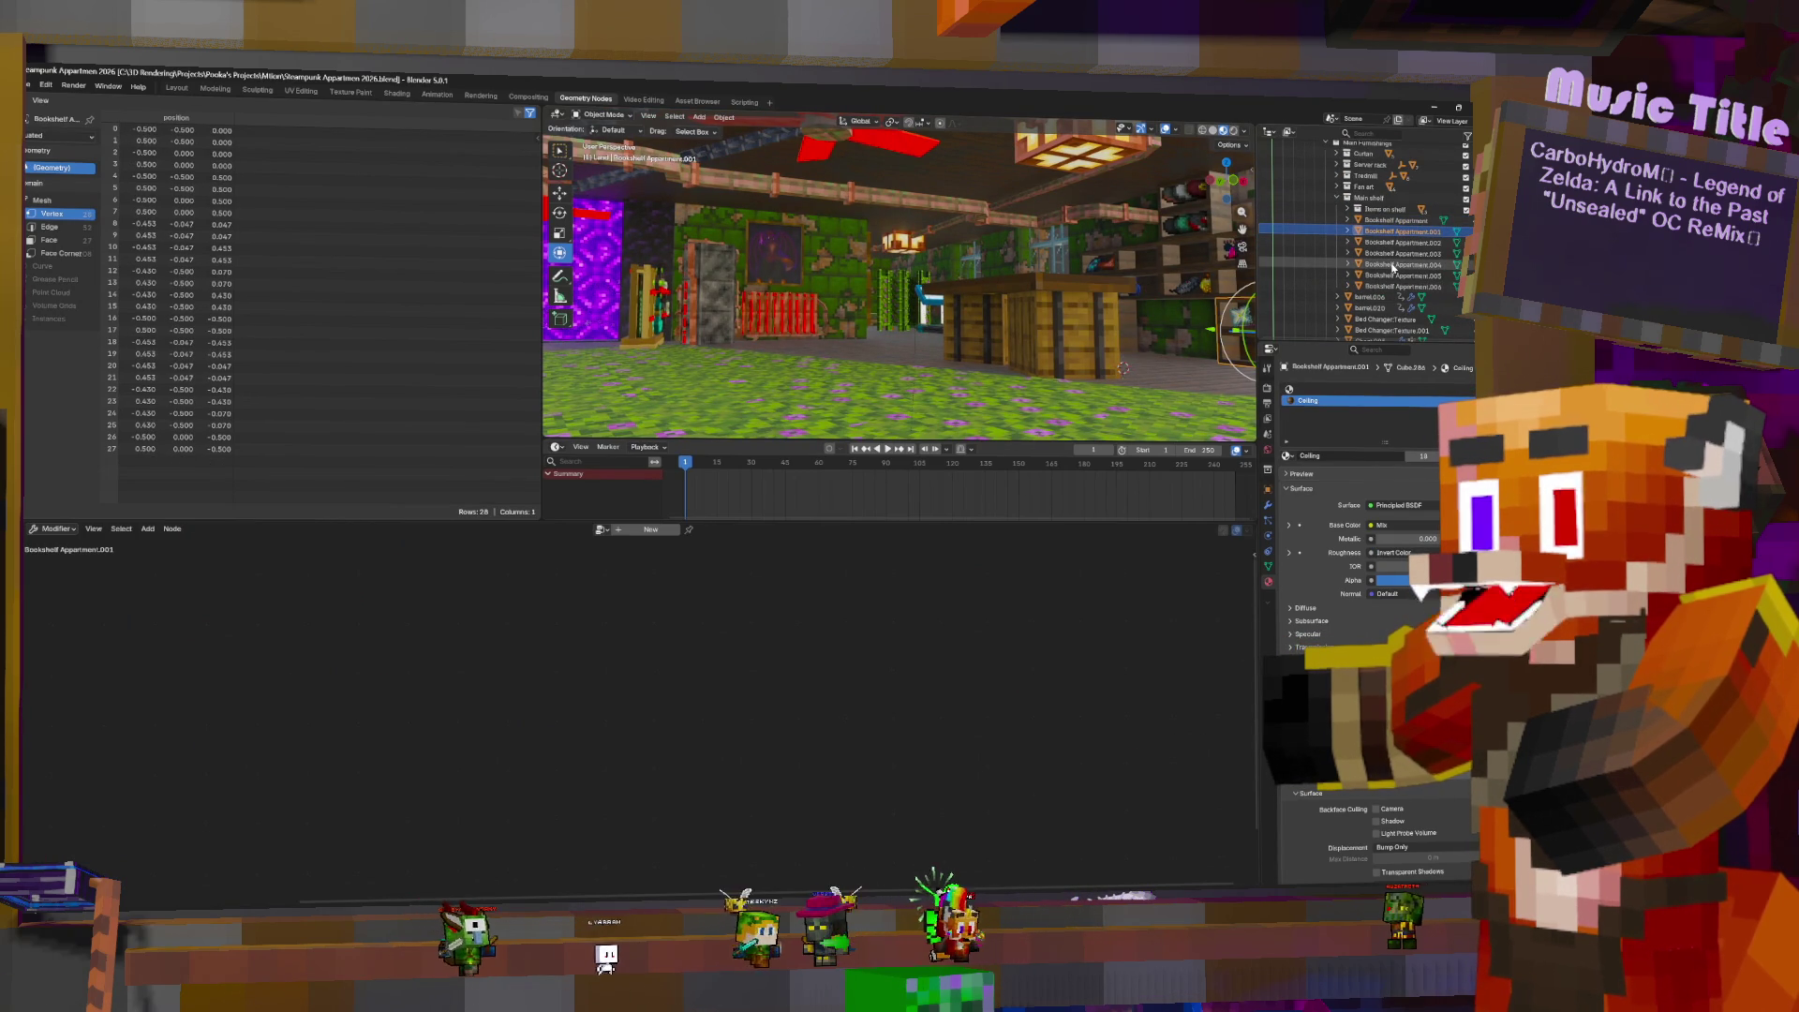
left_click(1337, 198)
left_click(1338, 187)
left_click(1338, 186)
scroll(1337, 178, "up", 5)
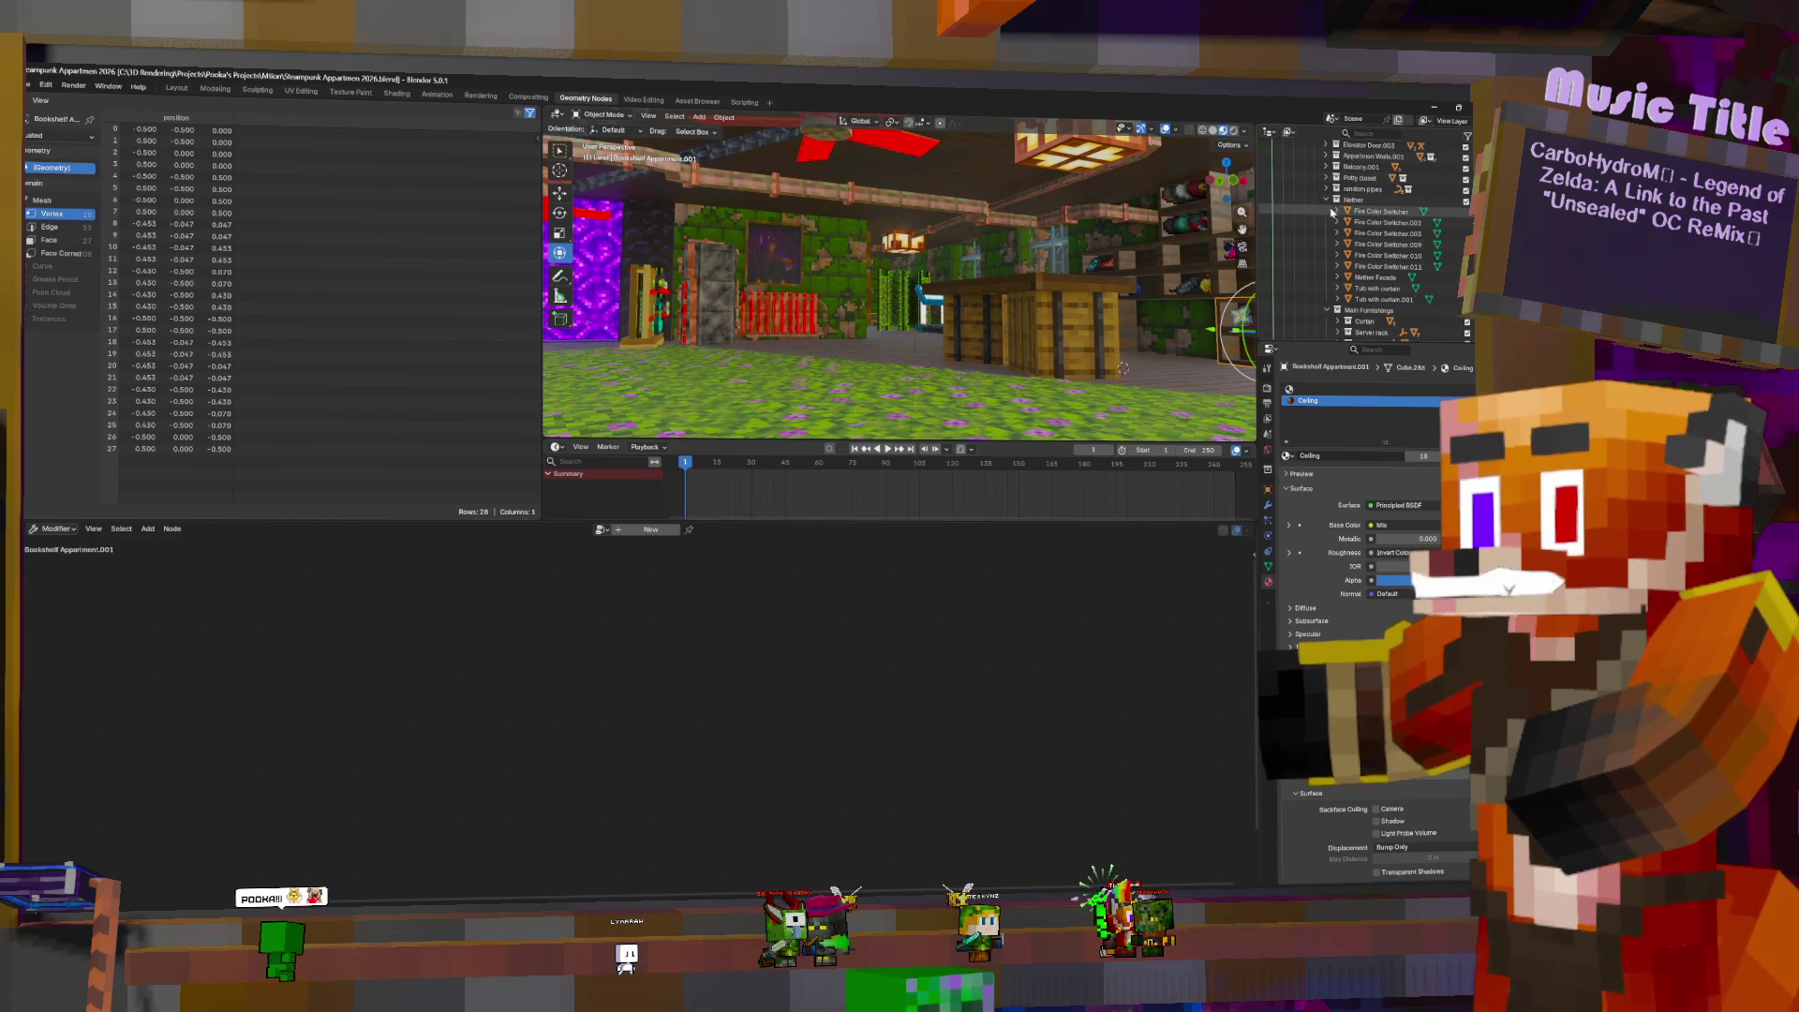
- Relocate Main Furnishings and nest the Nether collection inside the permanent fixtures collection
left_click(1326, 200)
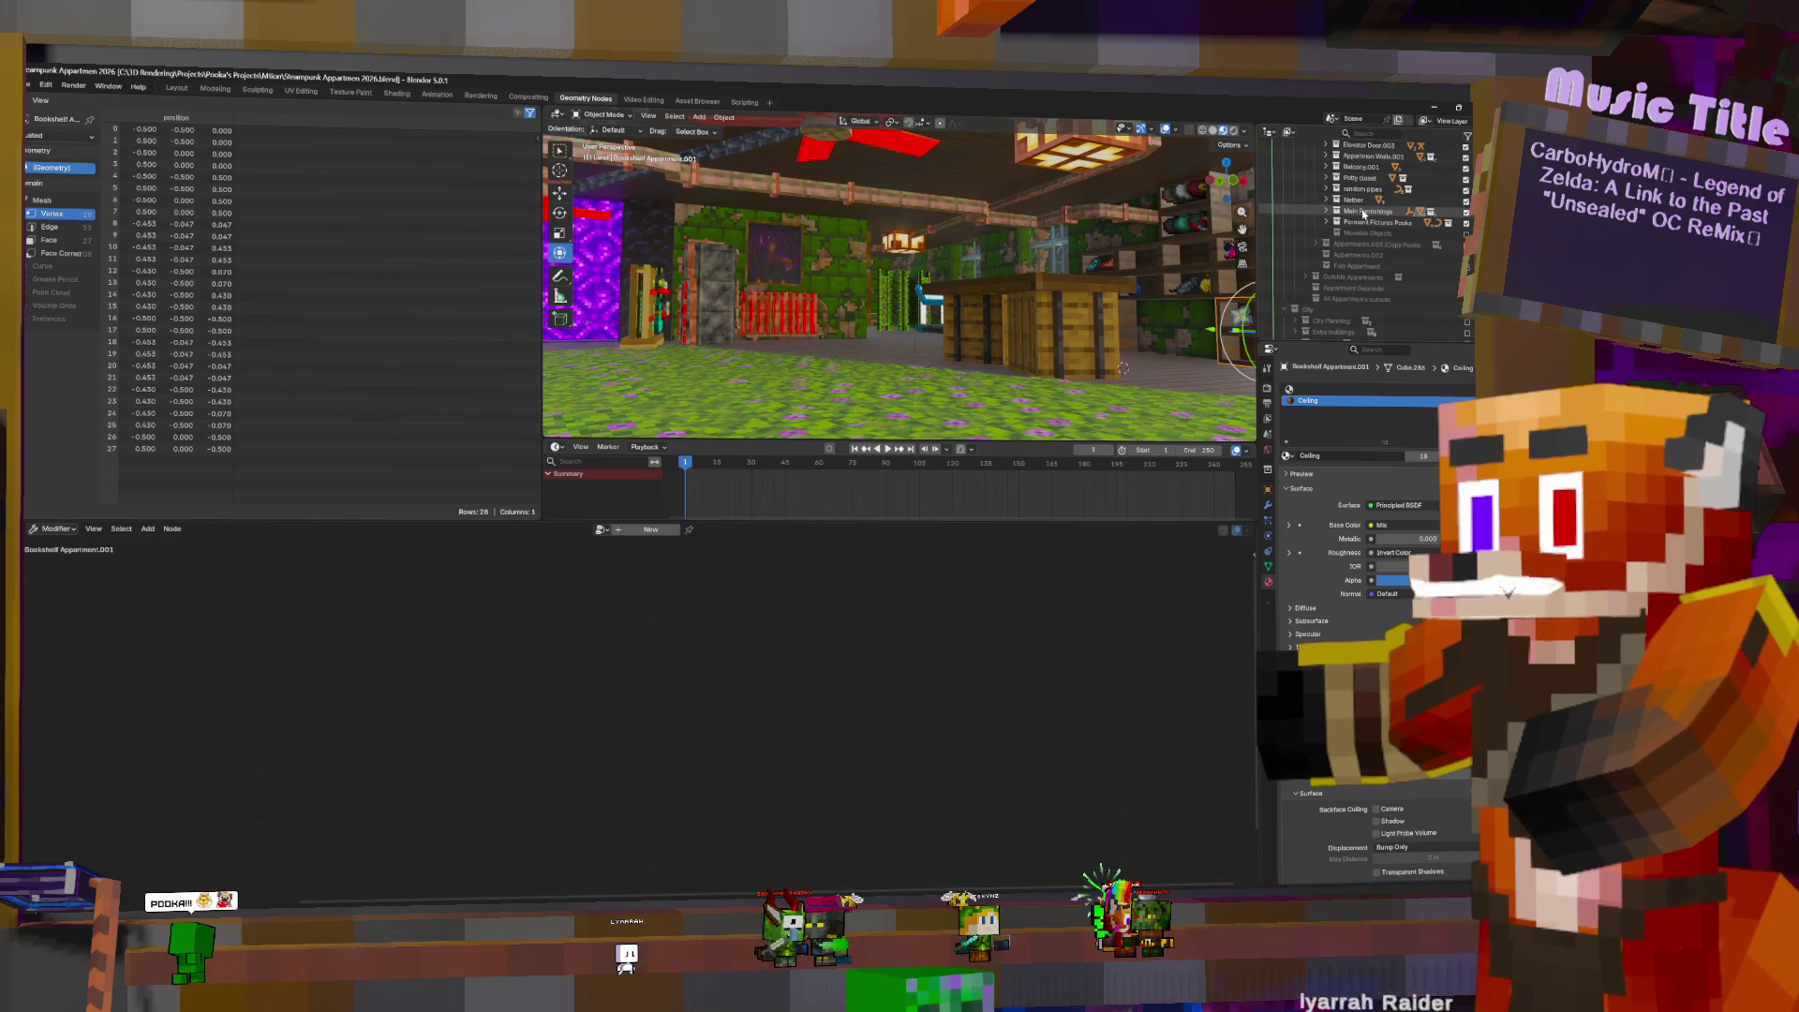
left_click_drag(1361, 212, 1364, 223)
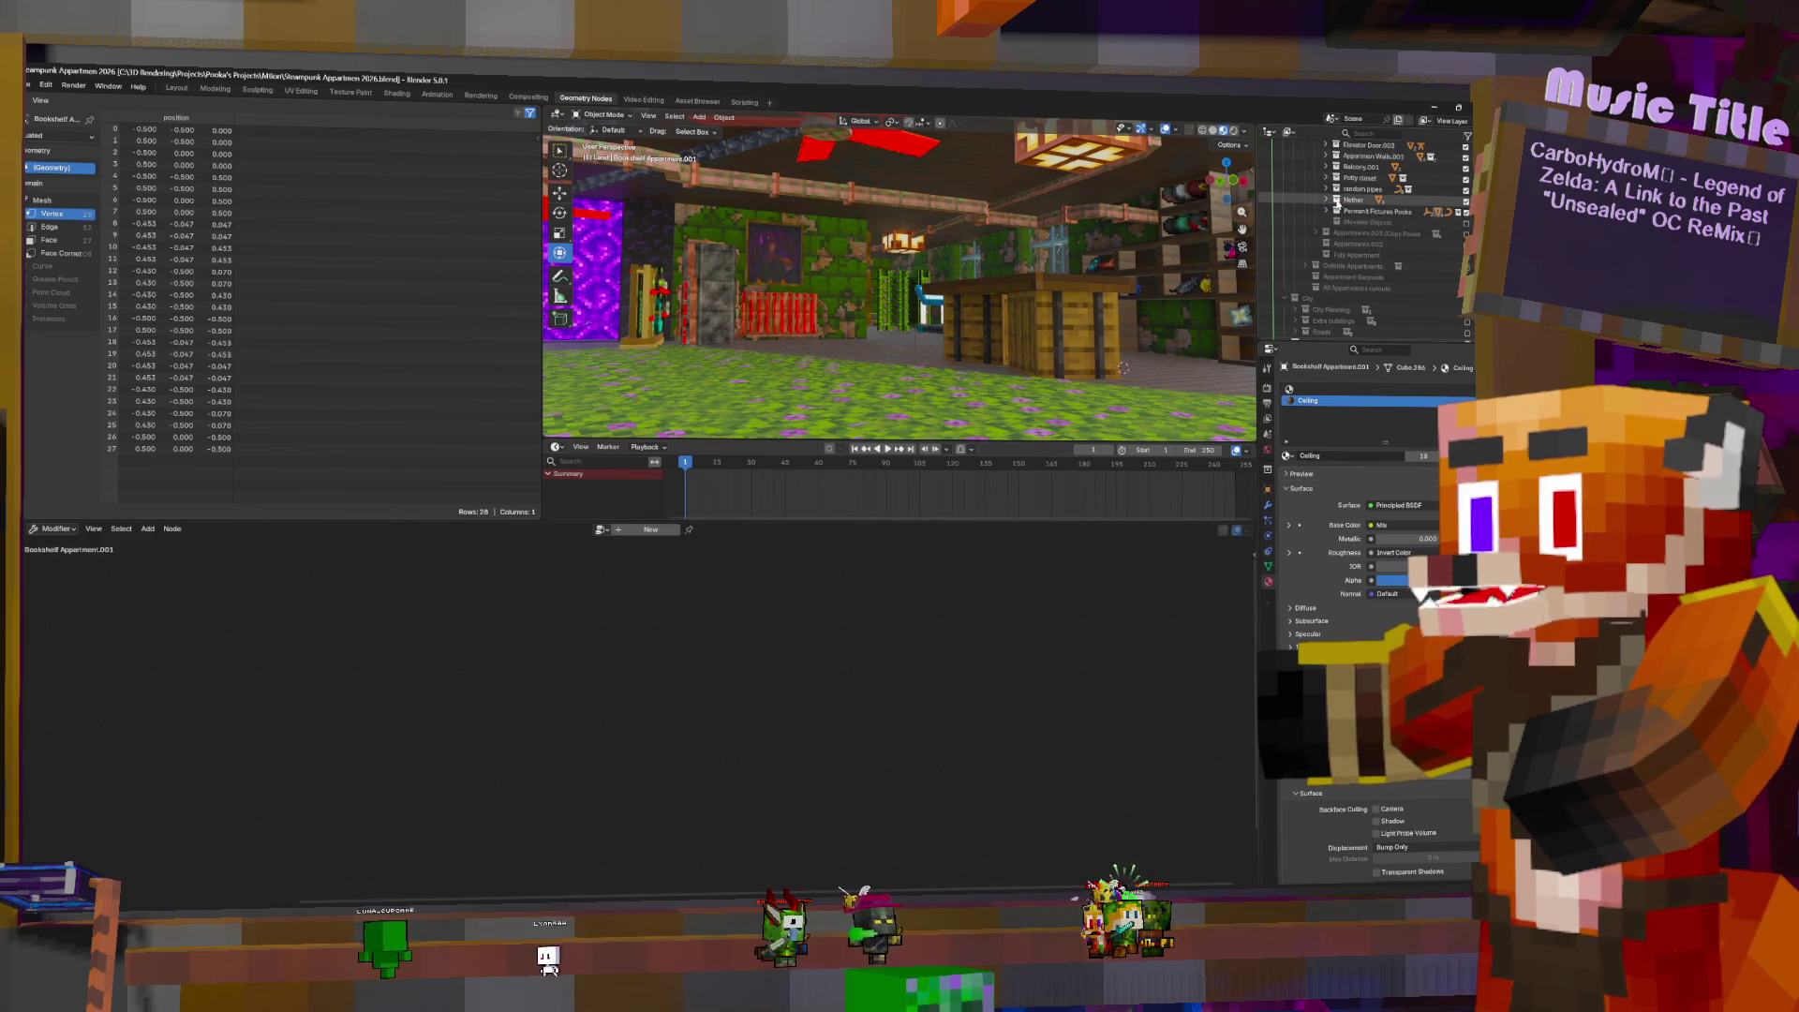
left_click(1328, 200)
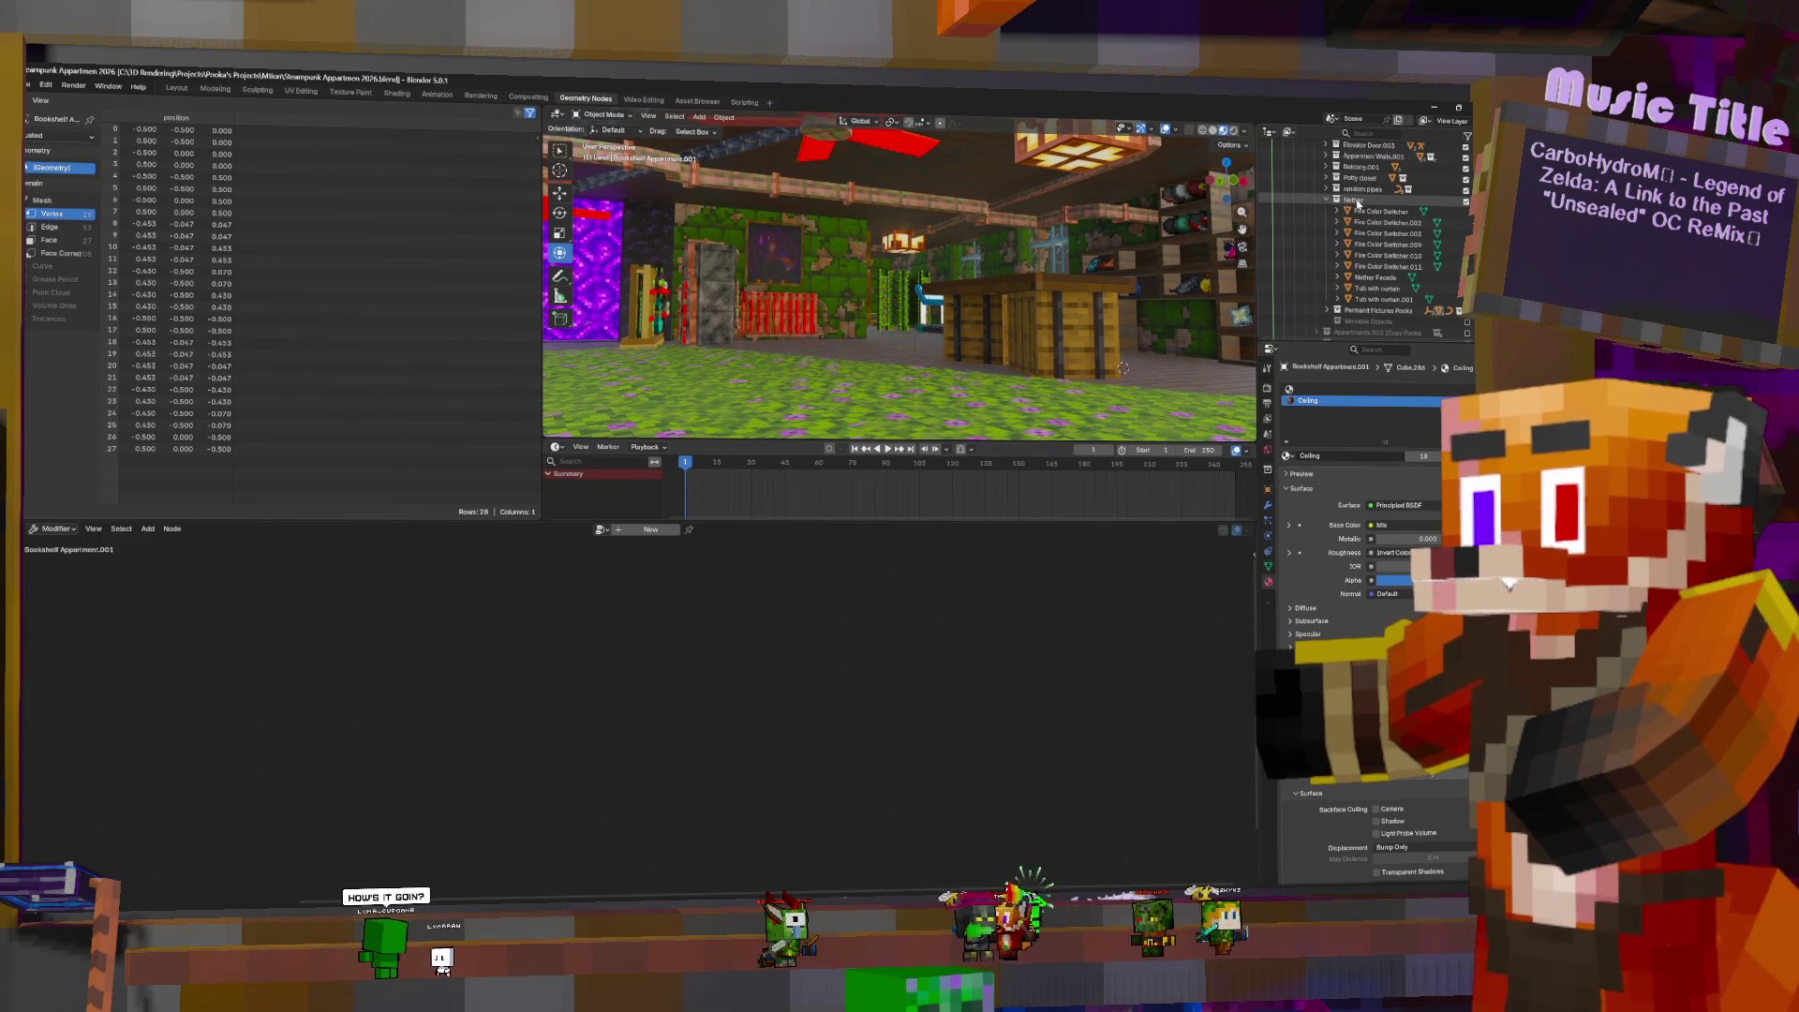
left_click_drag(1355, 201, 1390, 313)
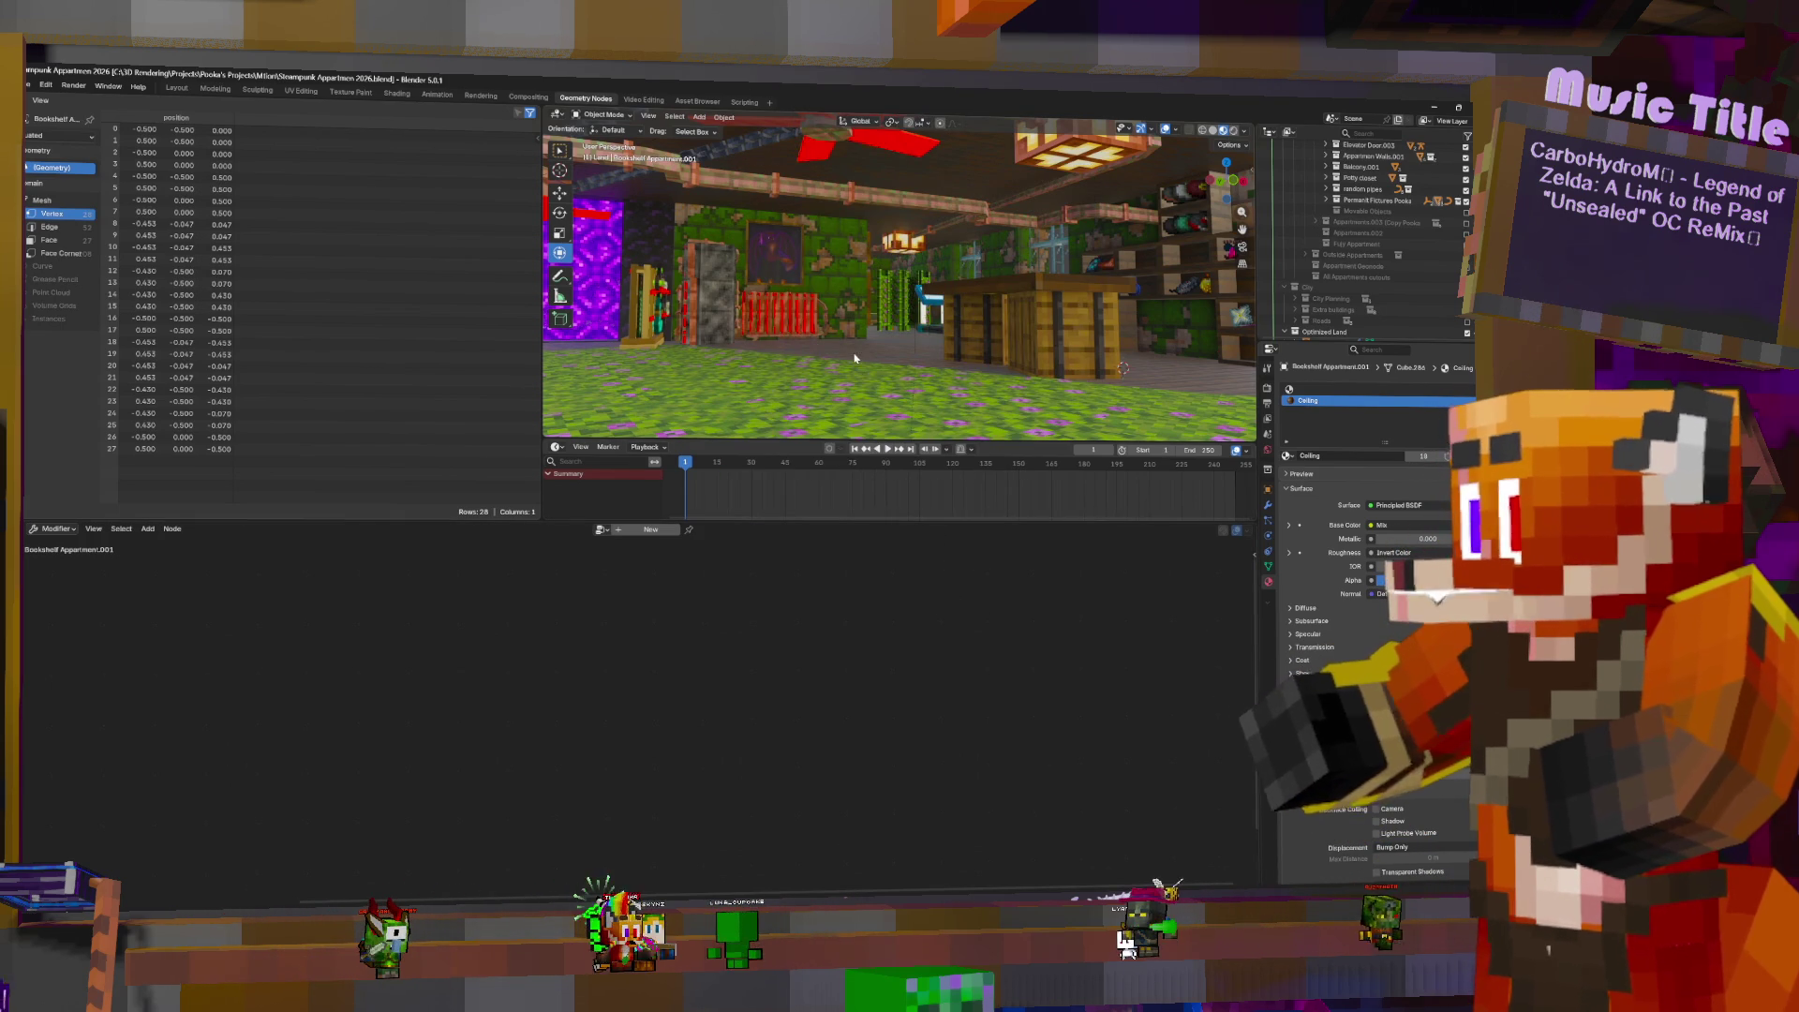
mouse_move(1123, 368)
middle_mouse_down()
mouse_move(1246, 412)
mouse_move(993, 398)
mouse_move(1218, 407)
middle_mouse_up()
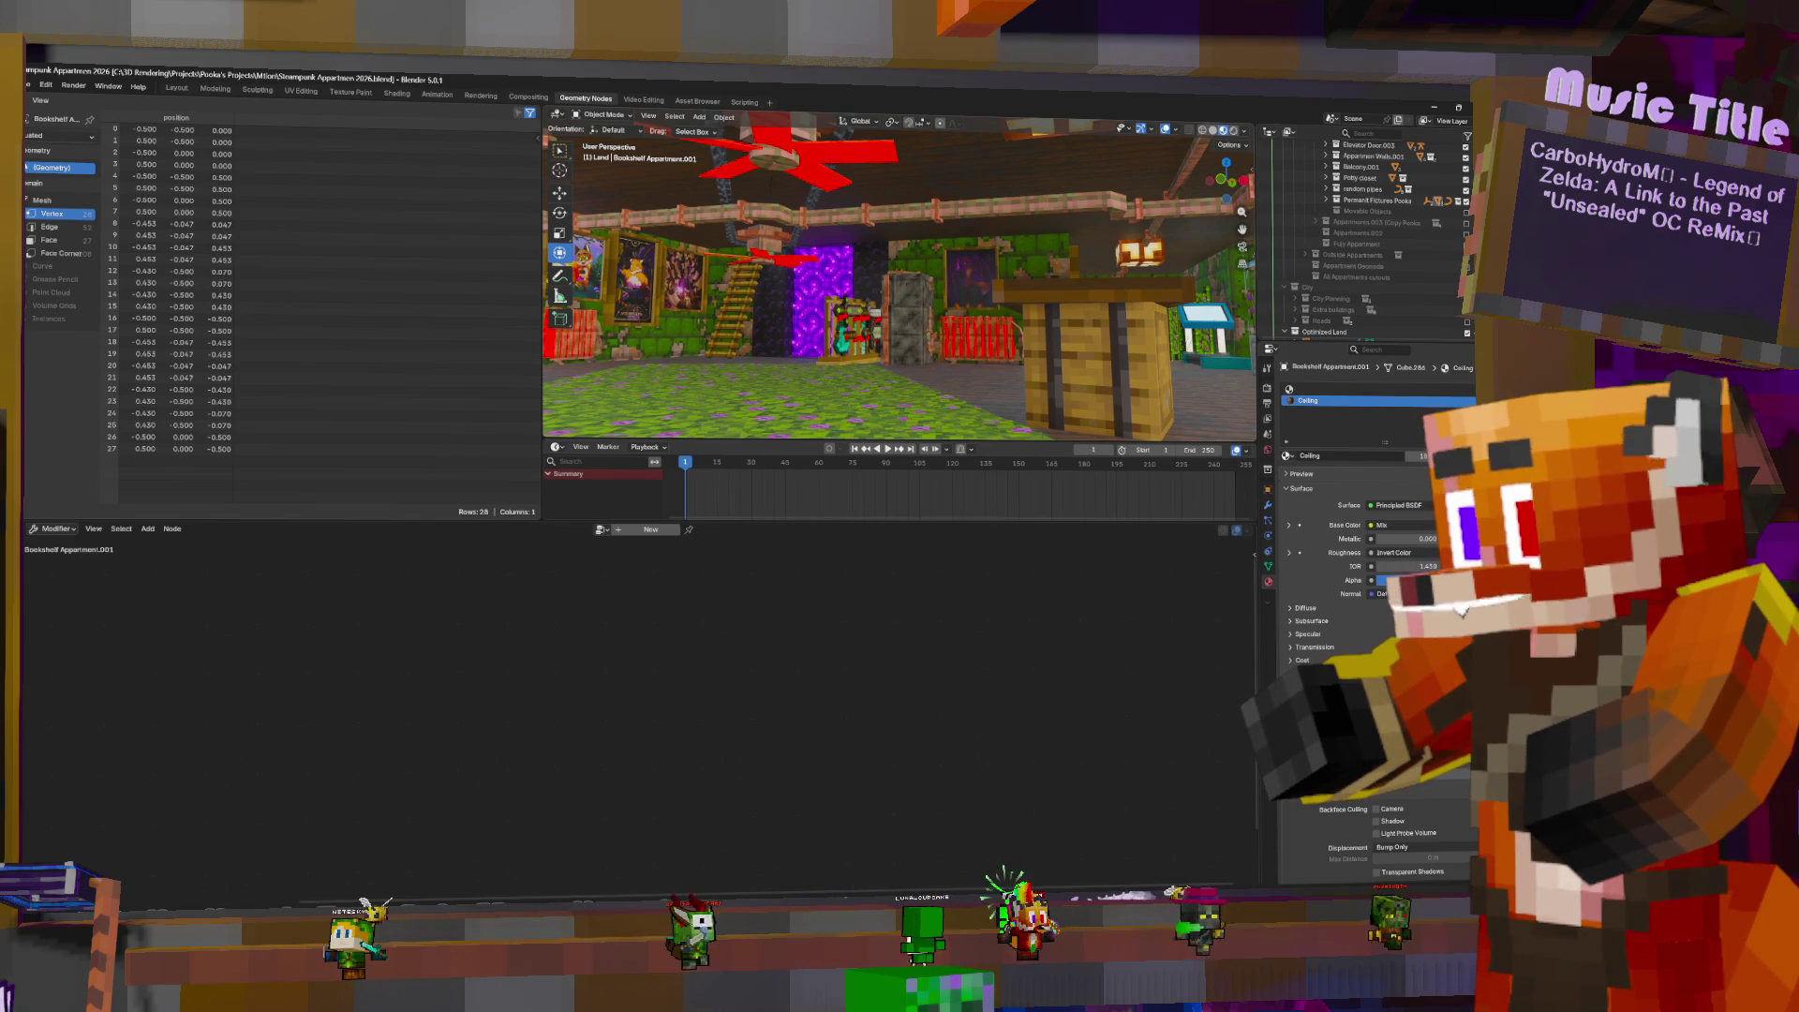
mouse_move(900, 281)
middle_mouse_down()
mouse_move(937, 253)
mouse_move(1003, 314)
middle_mouse_up()
mouse_move(900, 281)
middle_mouse_down()
mouse_move(975, 281)
mouse_move(947, 272)
middle_mouse_up()
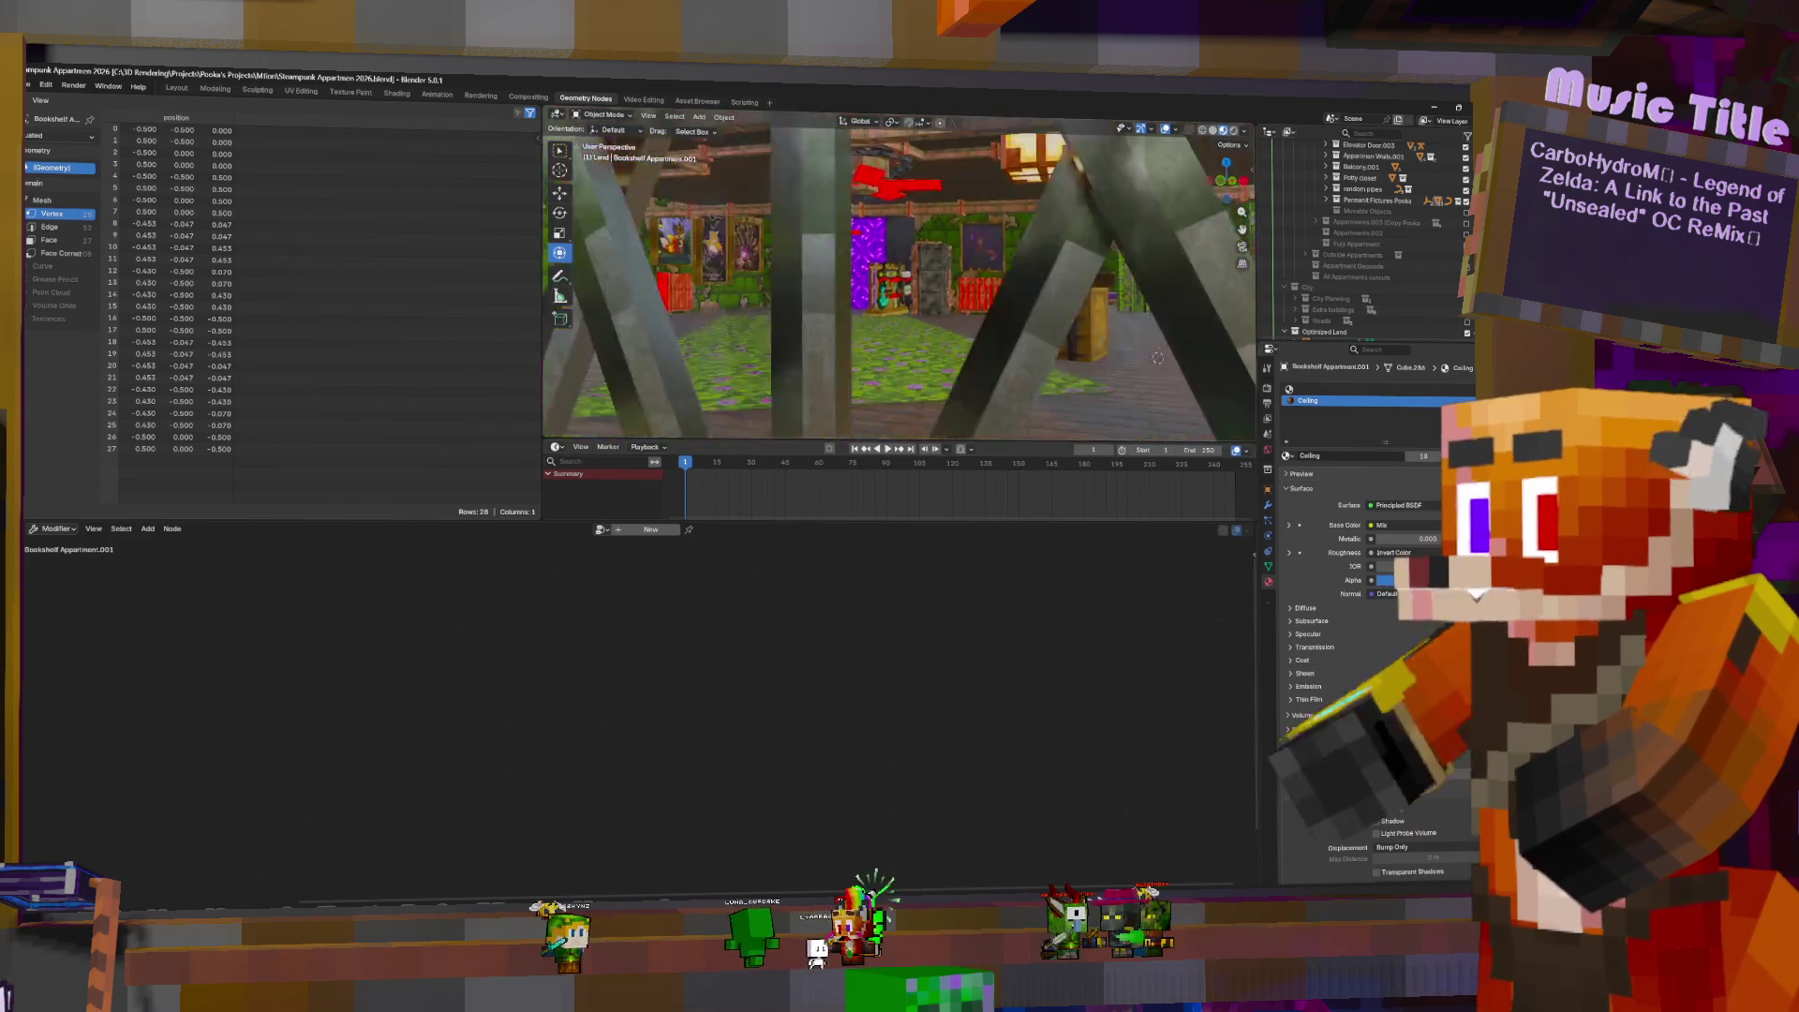
key("s")
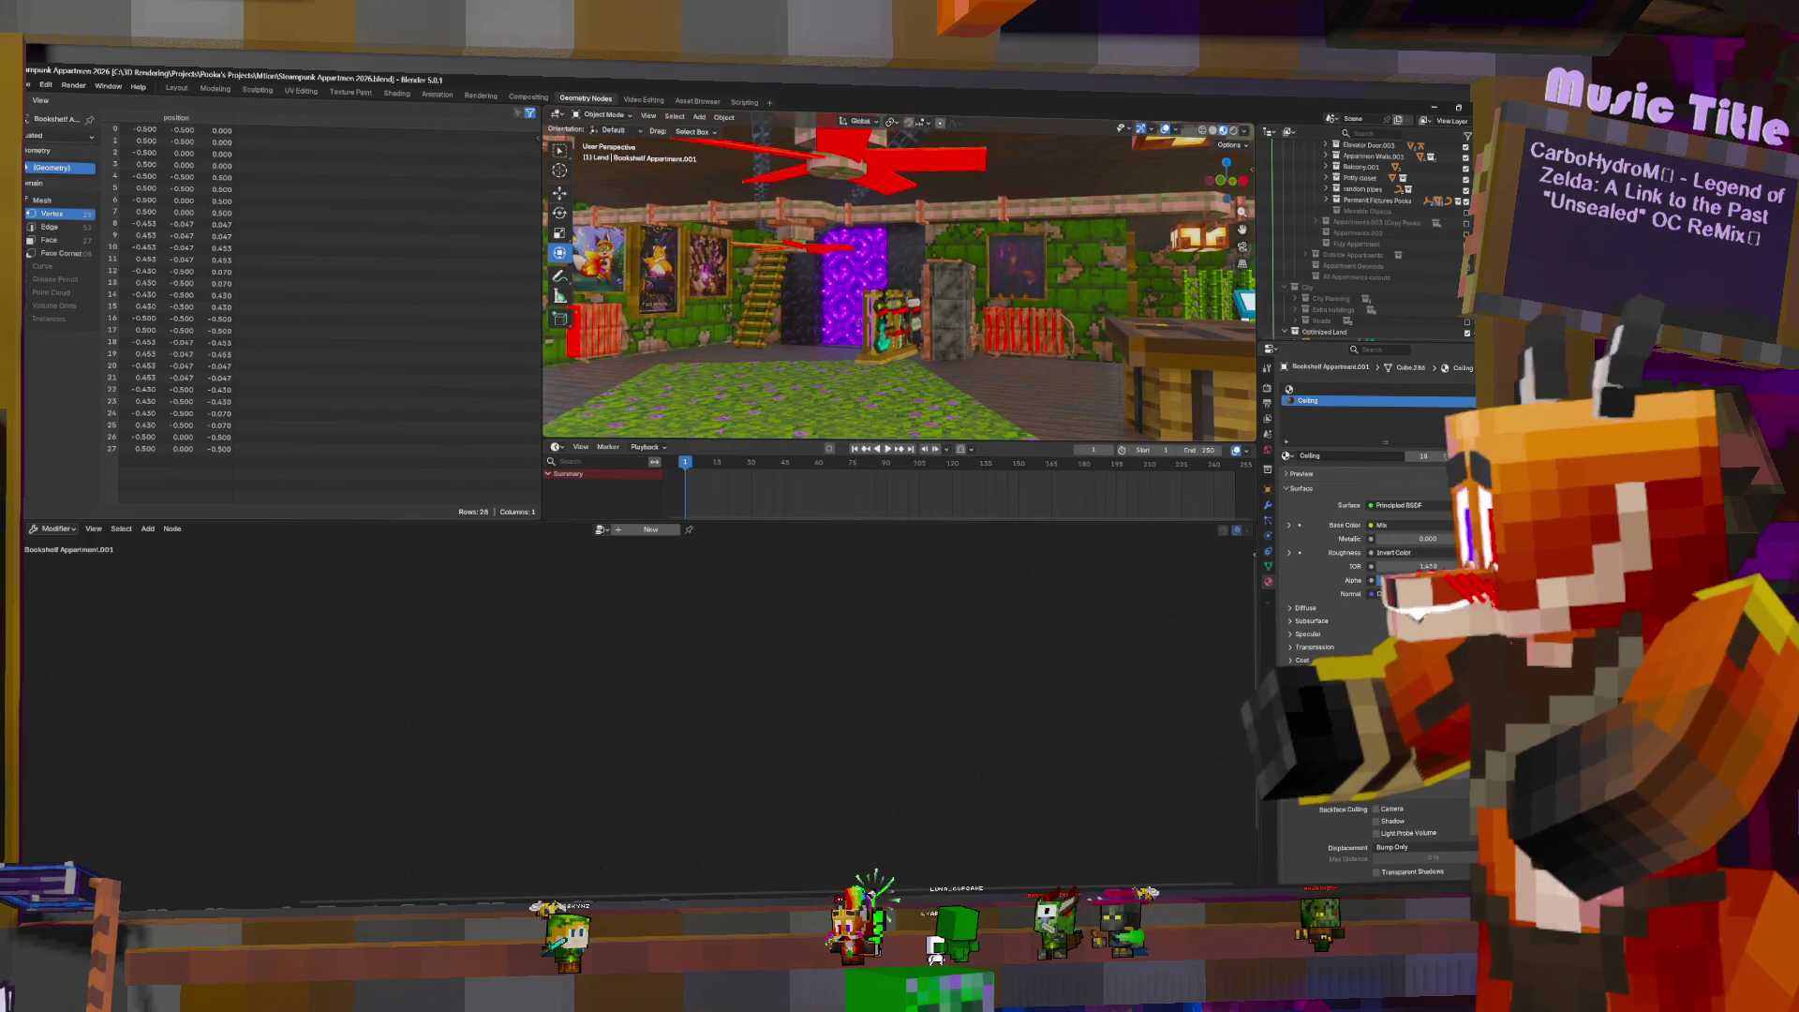
key("w")
key("s")
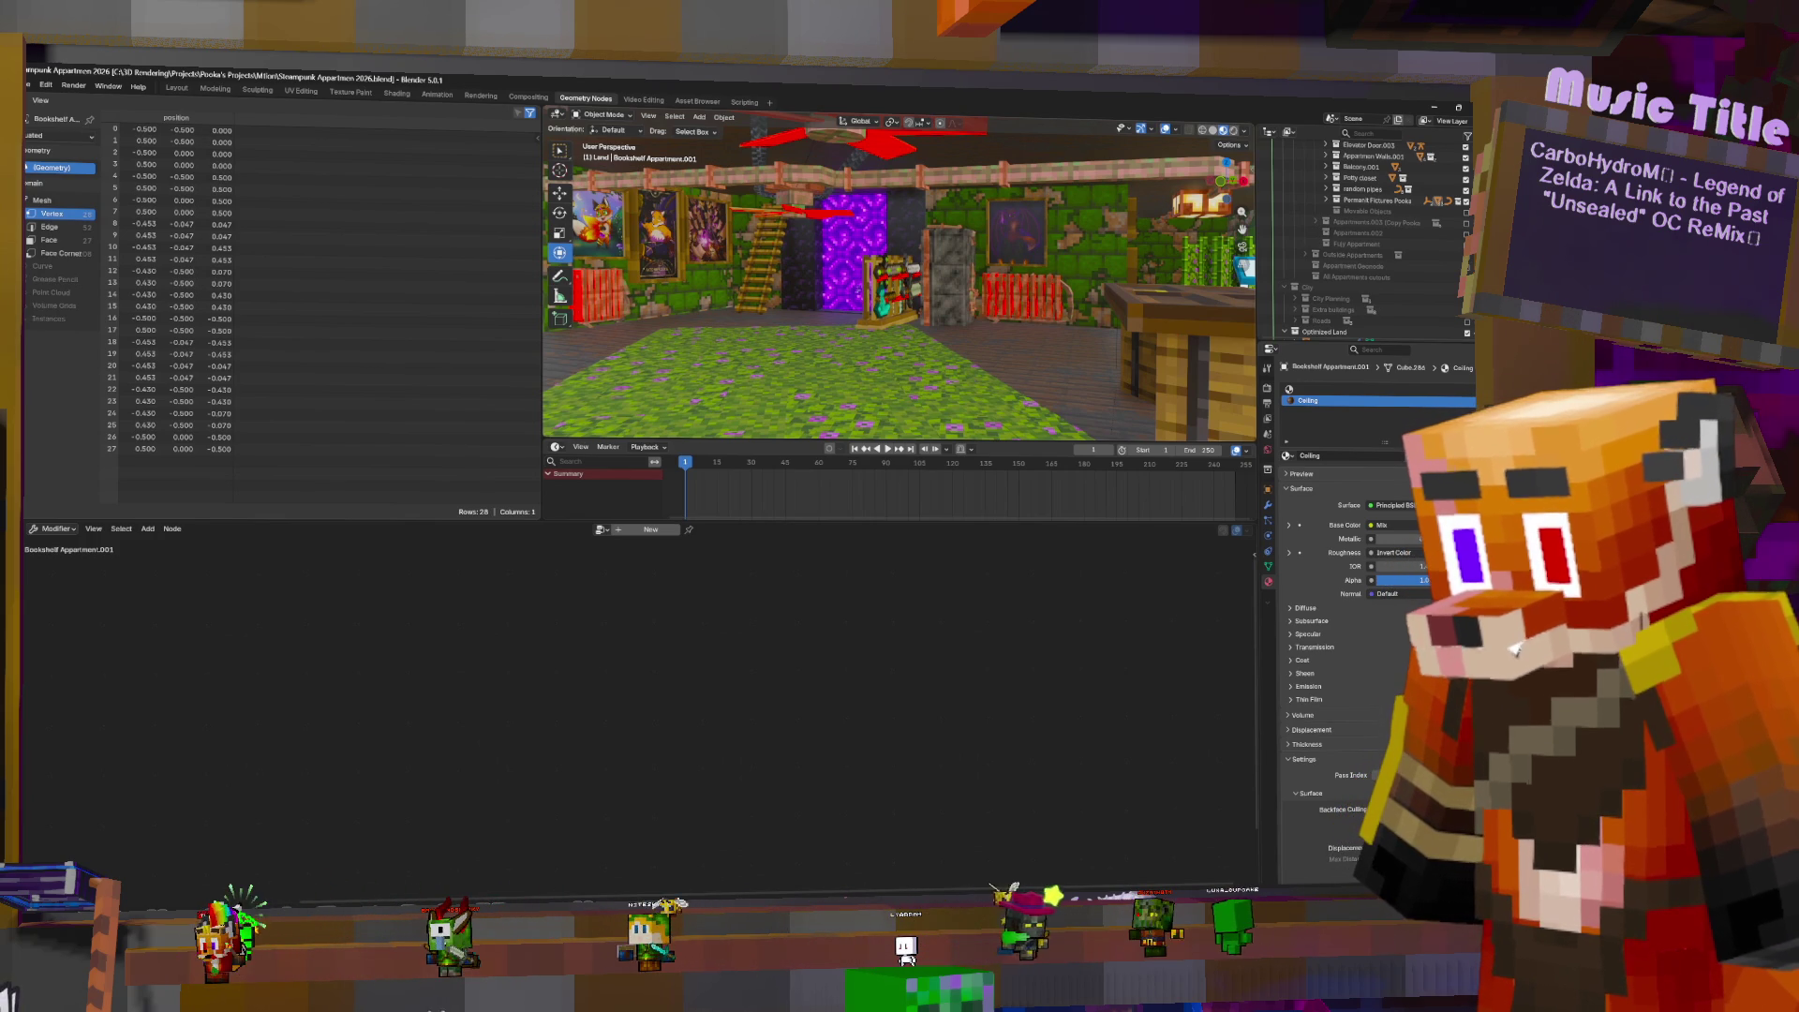
scroll(900, 281, "down", 2)
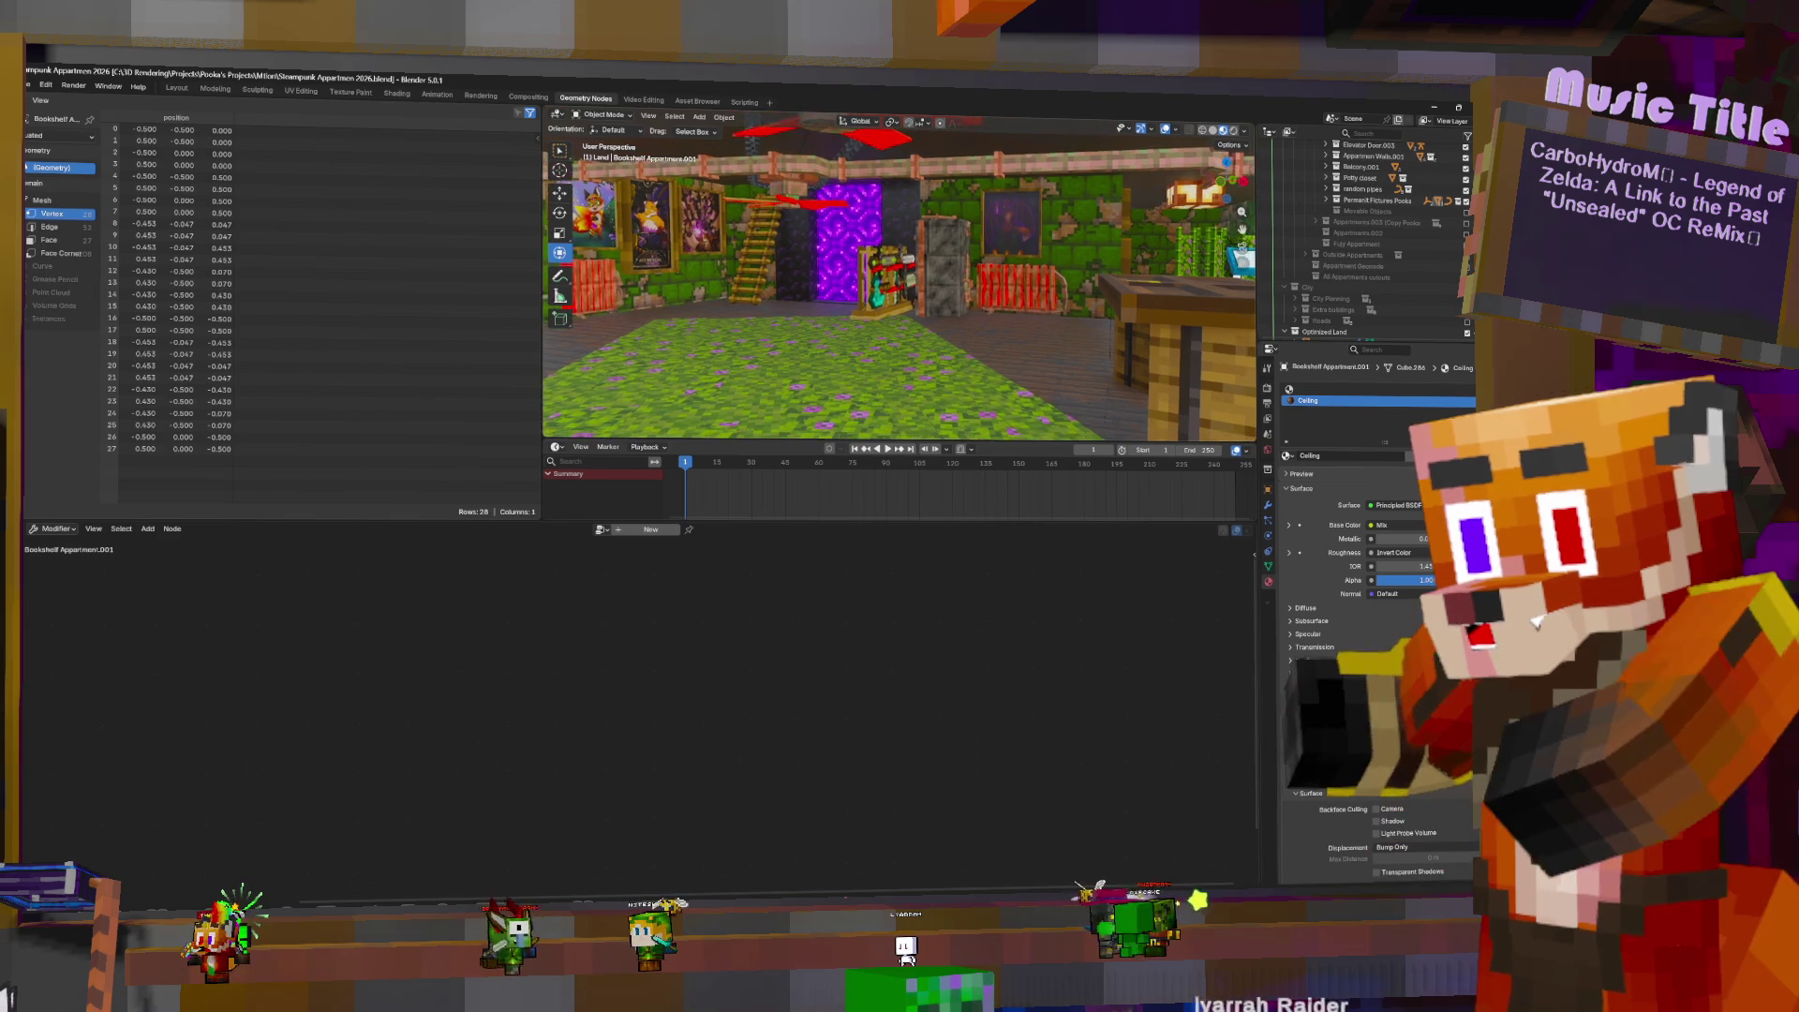
middle_click_drag(980, 225, 979, 266)
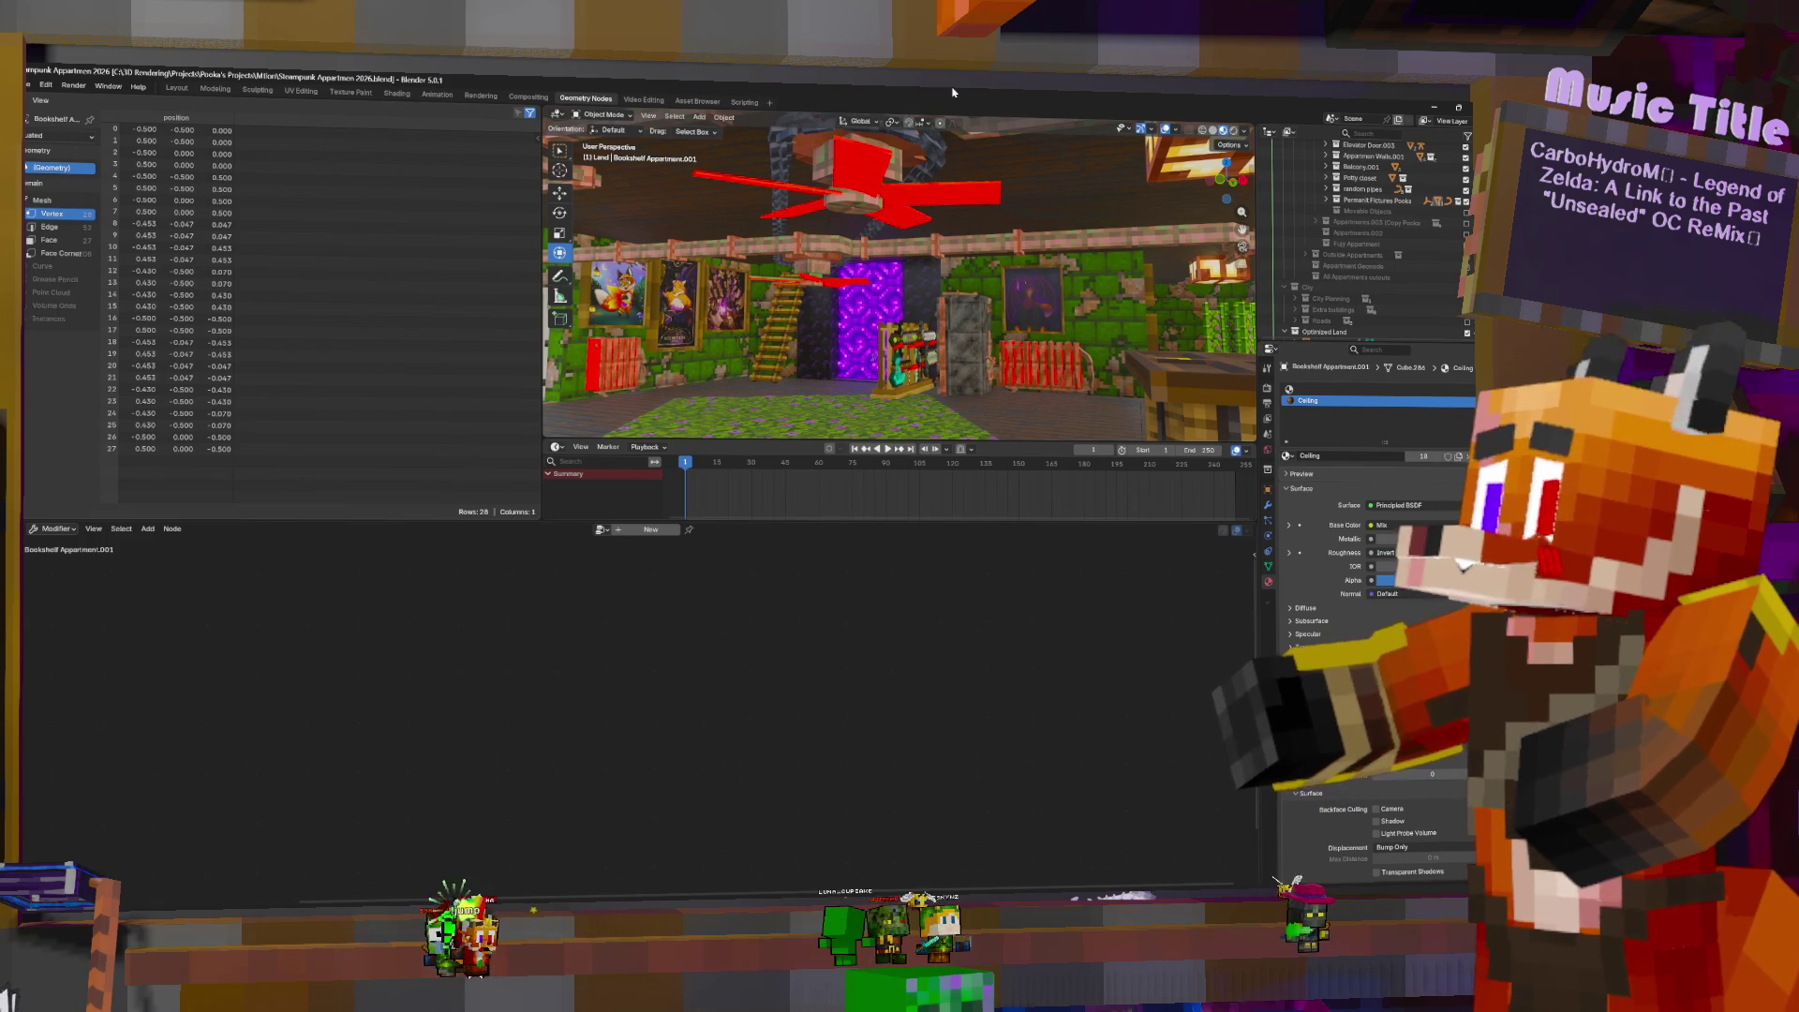
key("w")
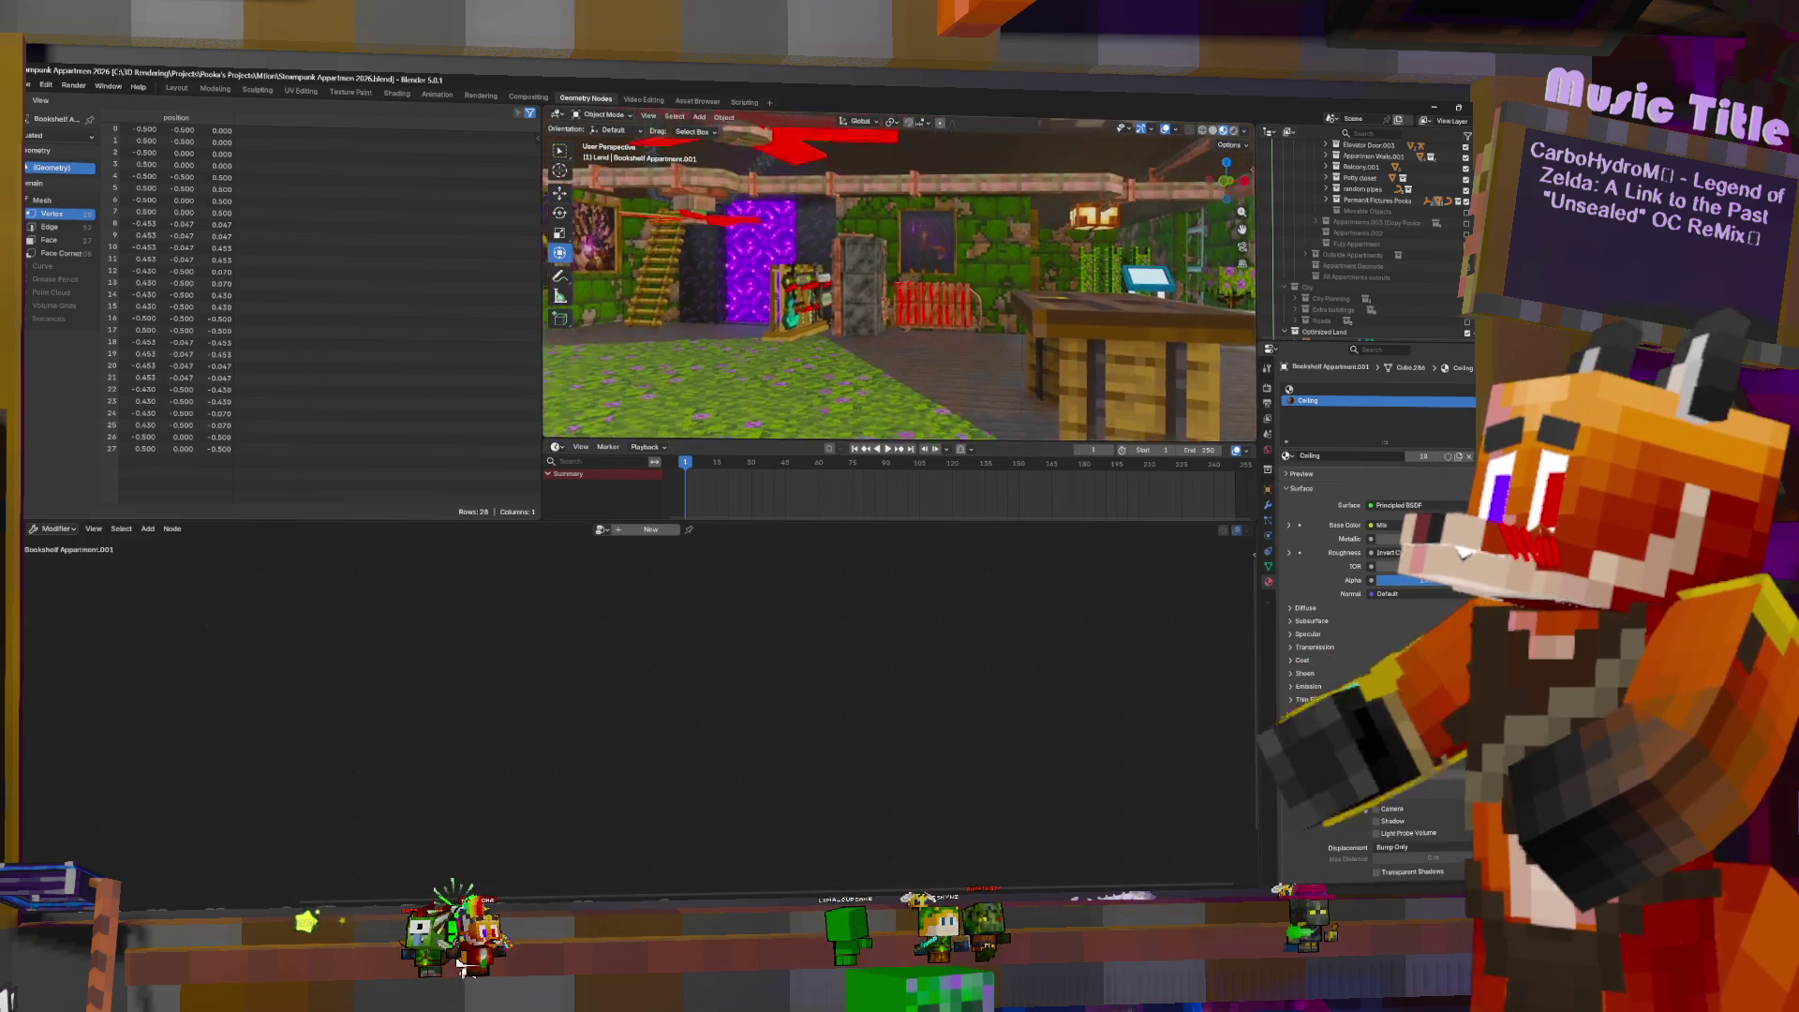
key("w")
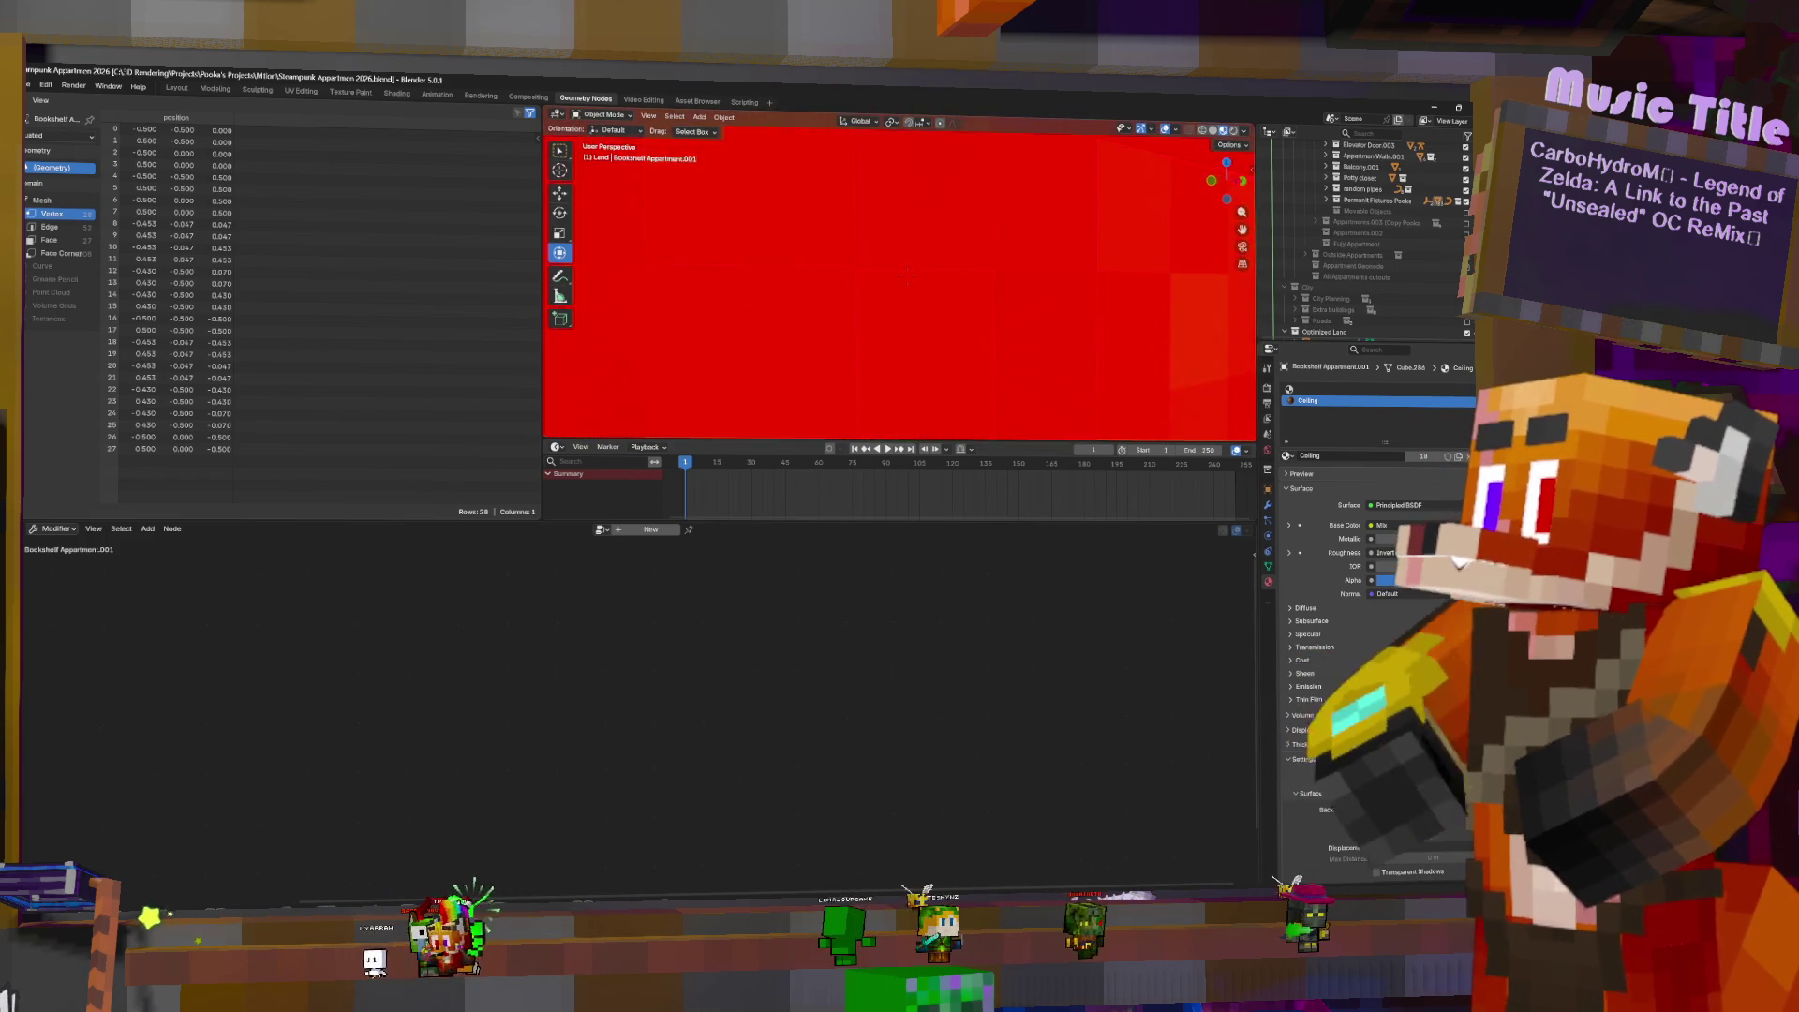
key("w")
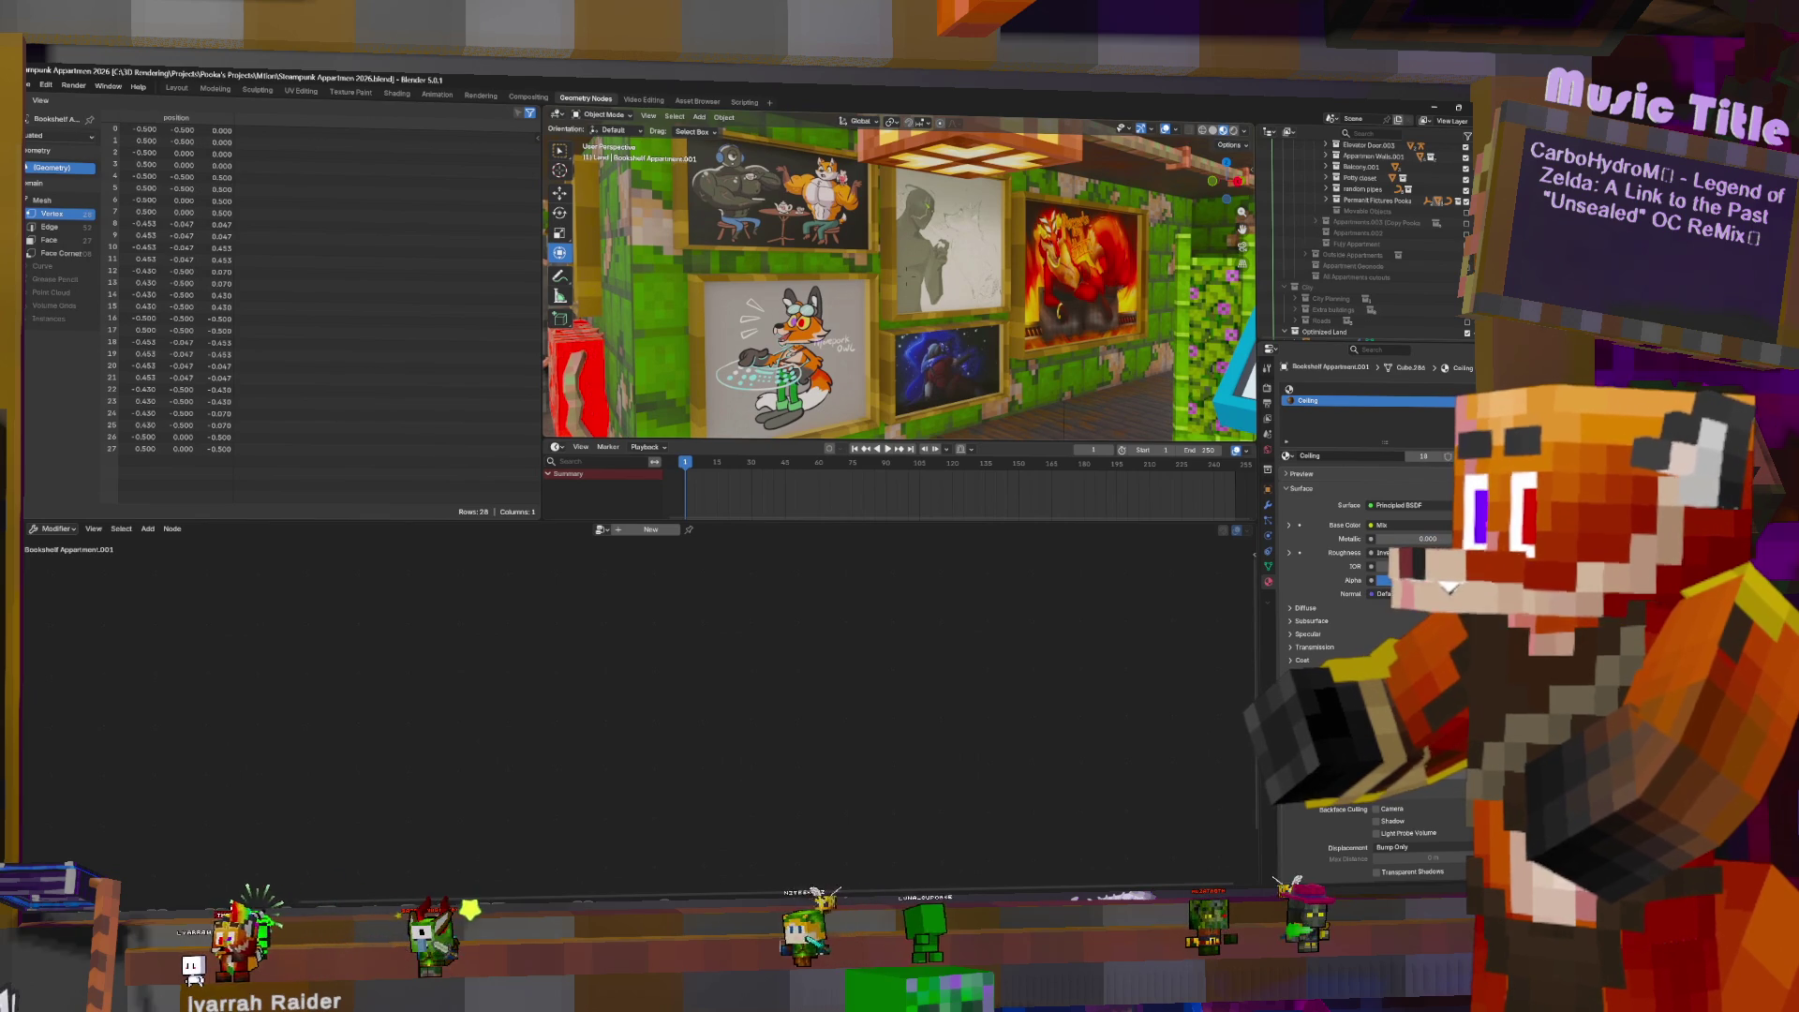
key("w")
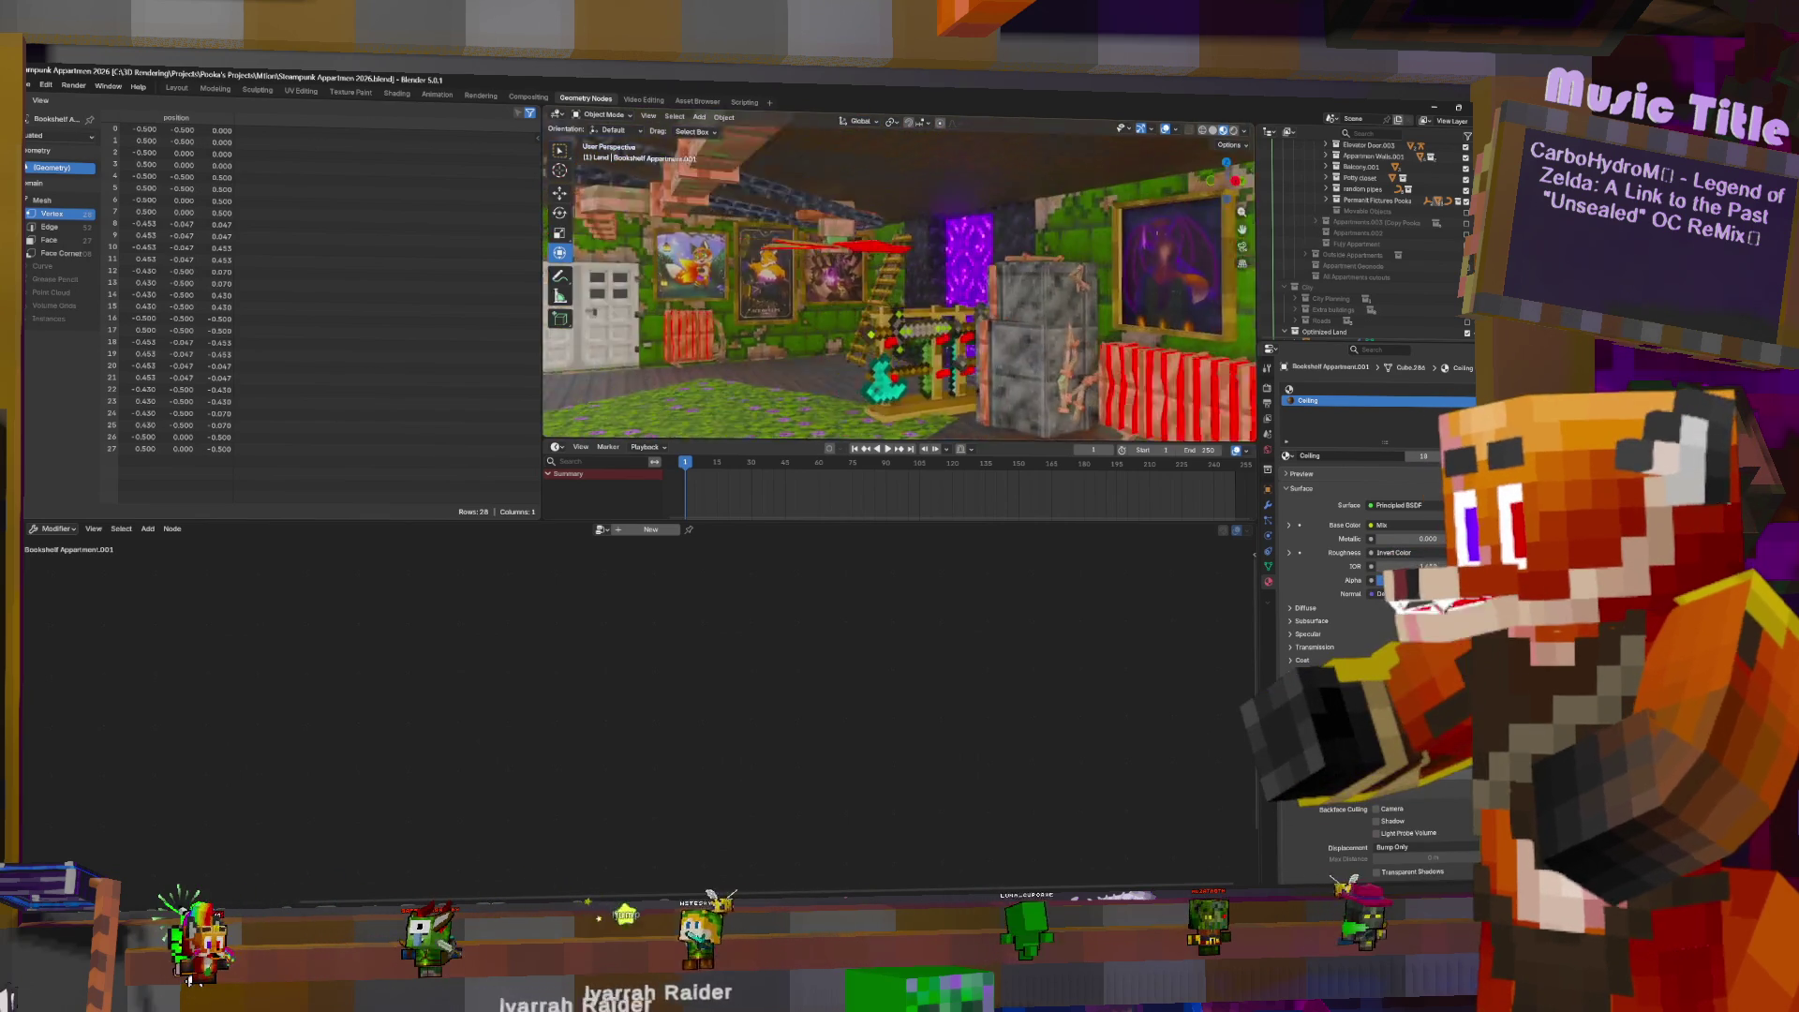
key("w")
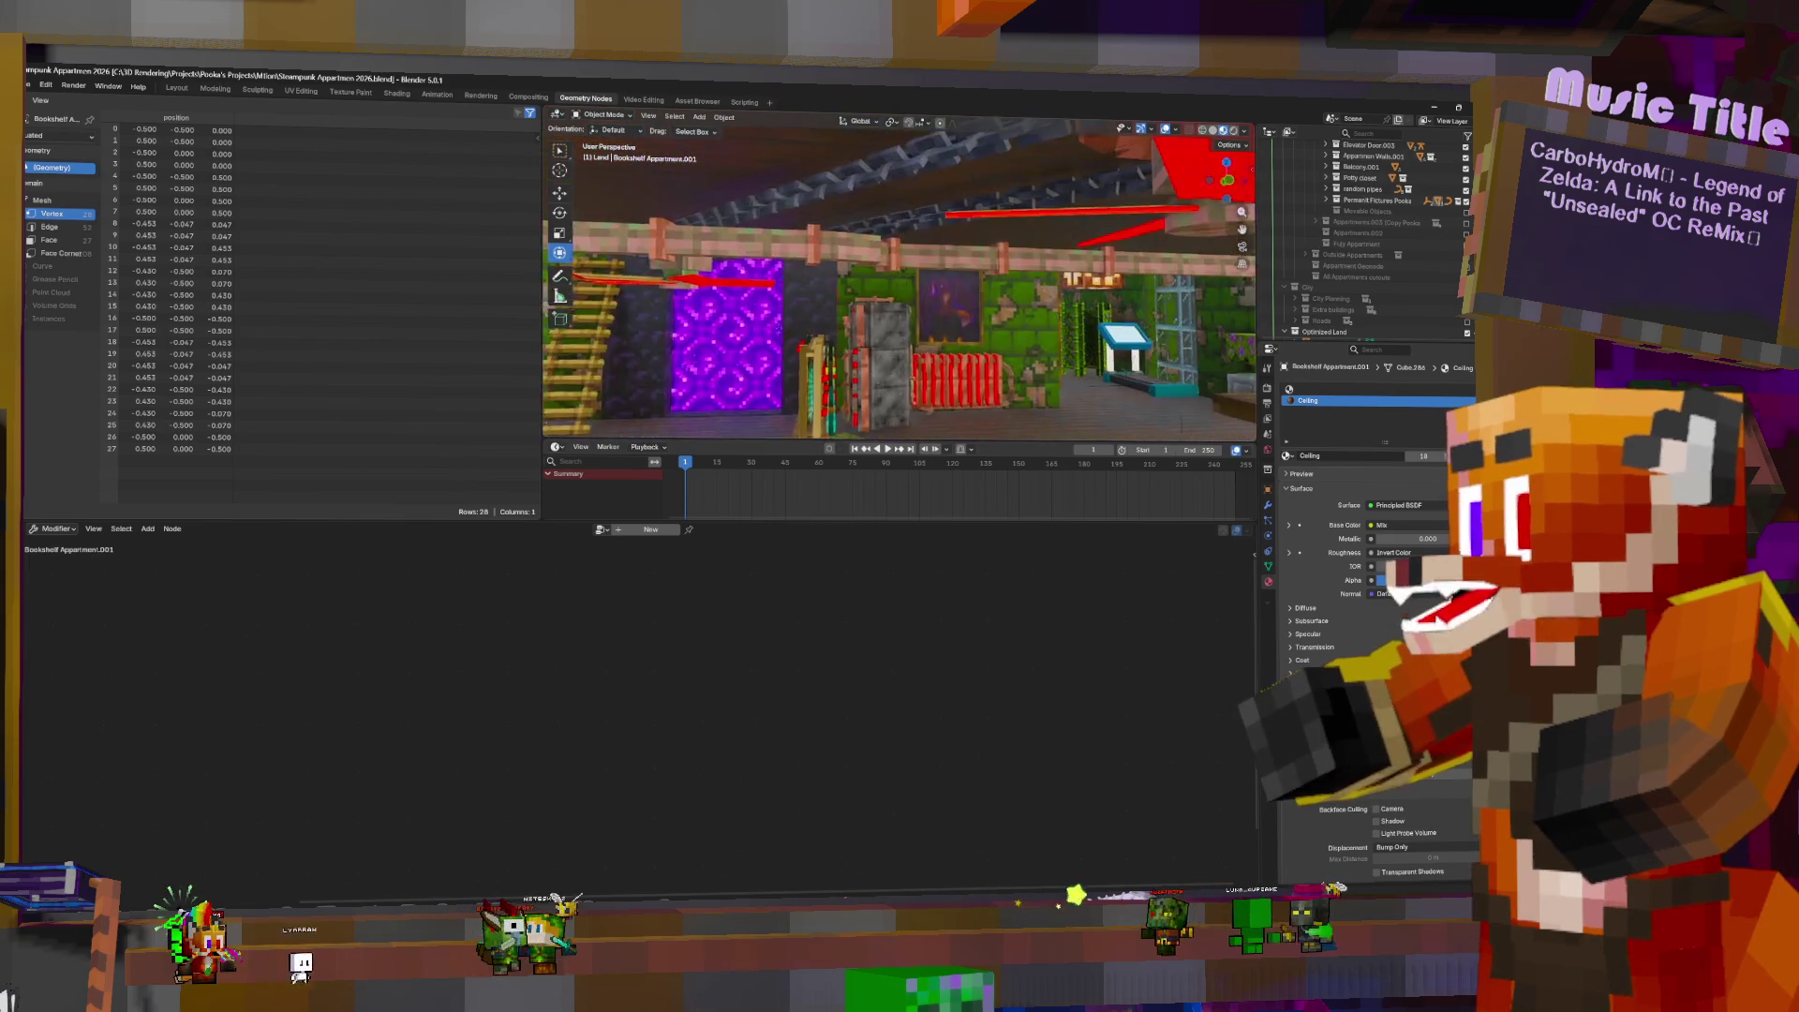
key("d")
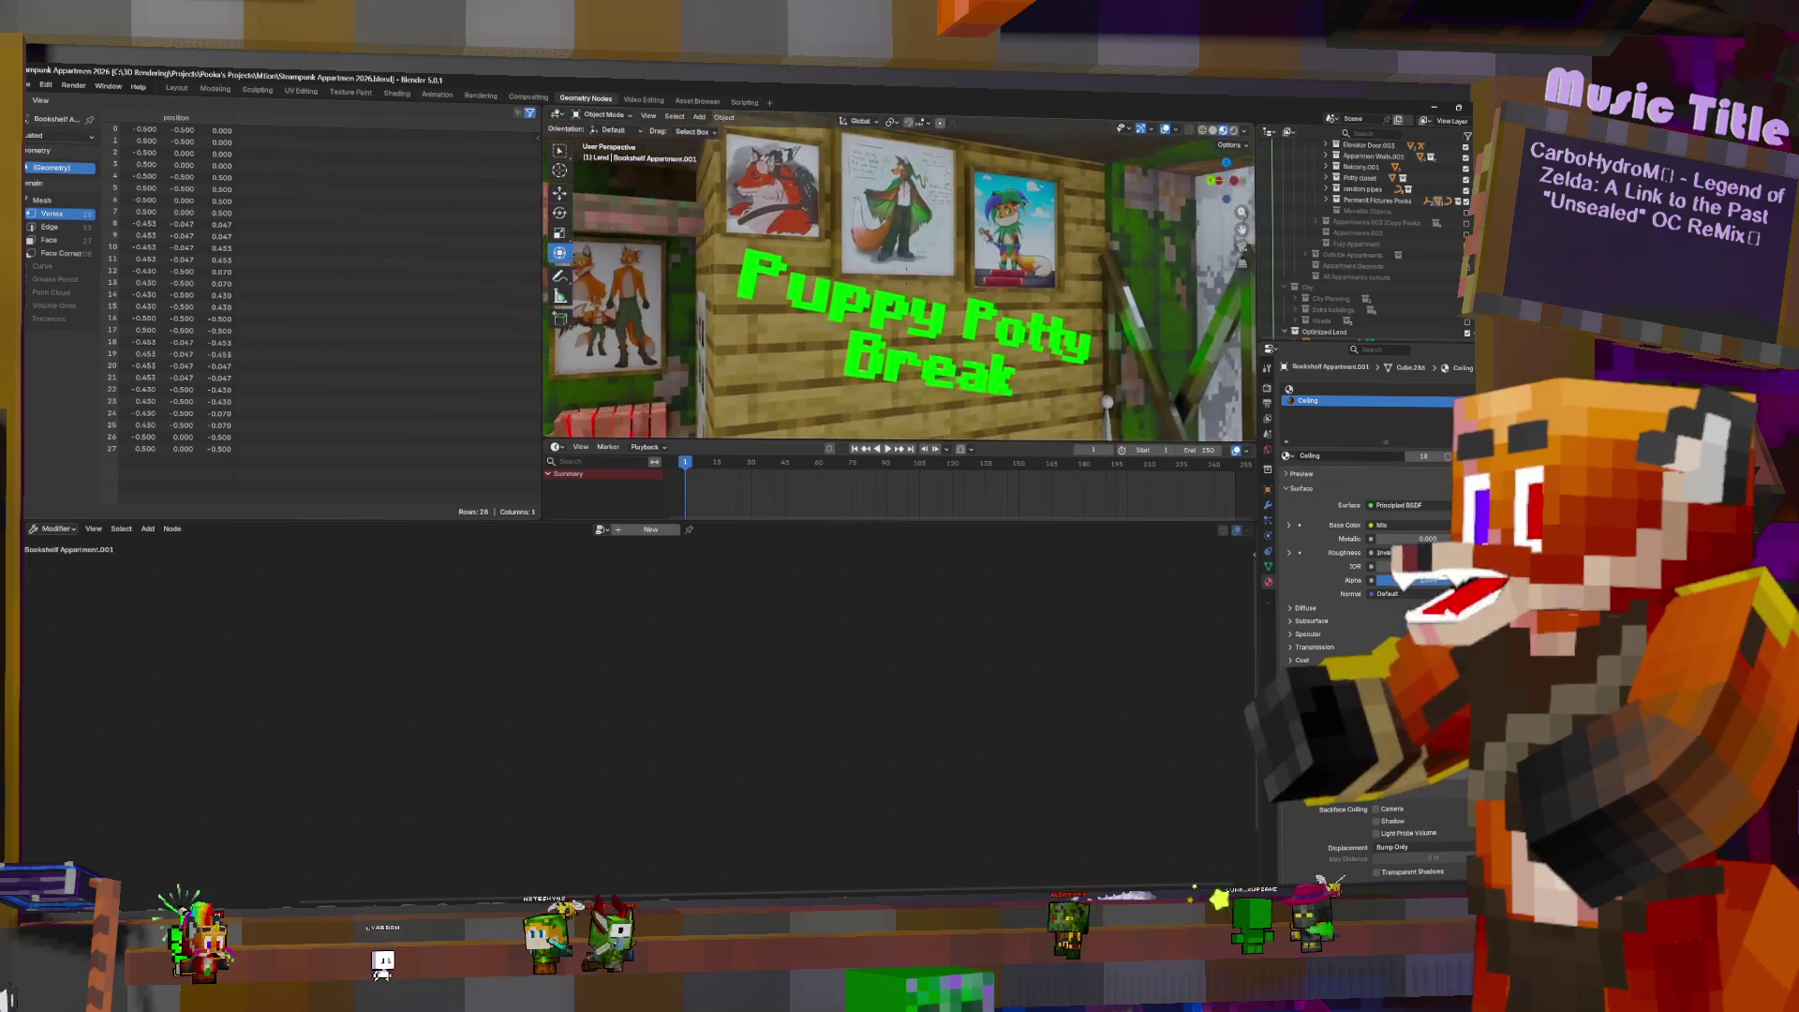
key("s")
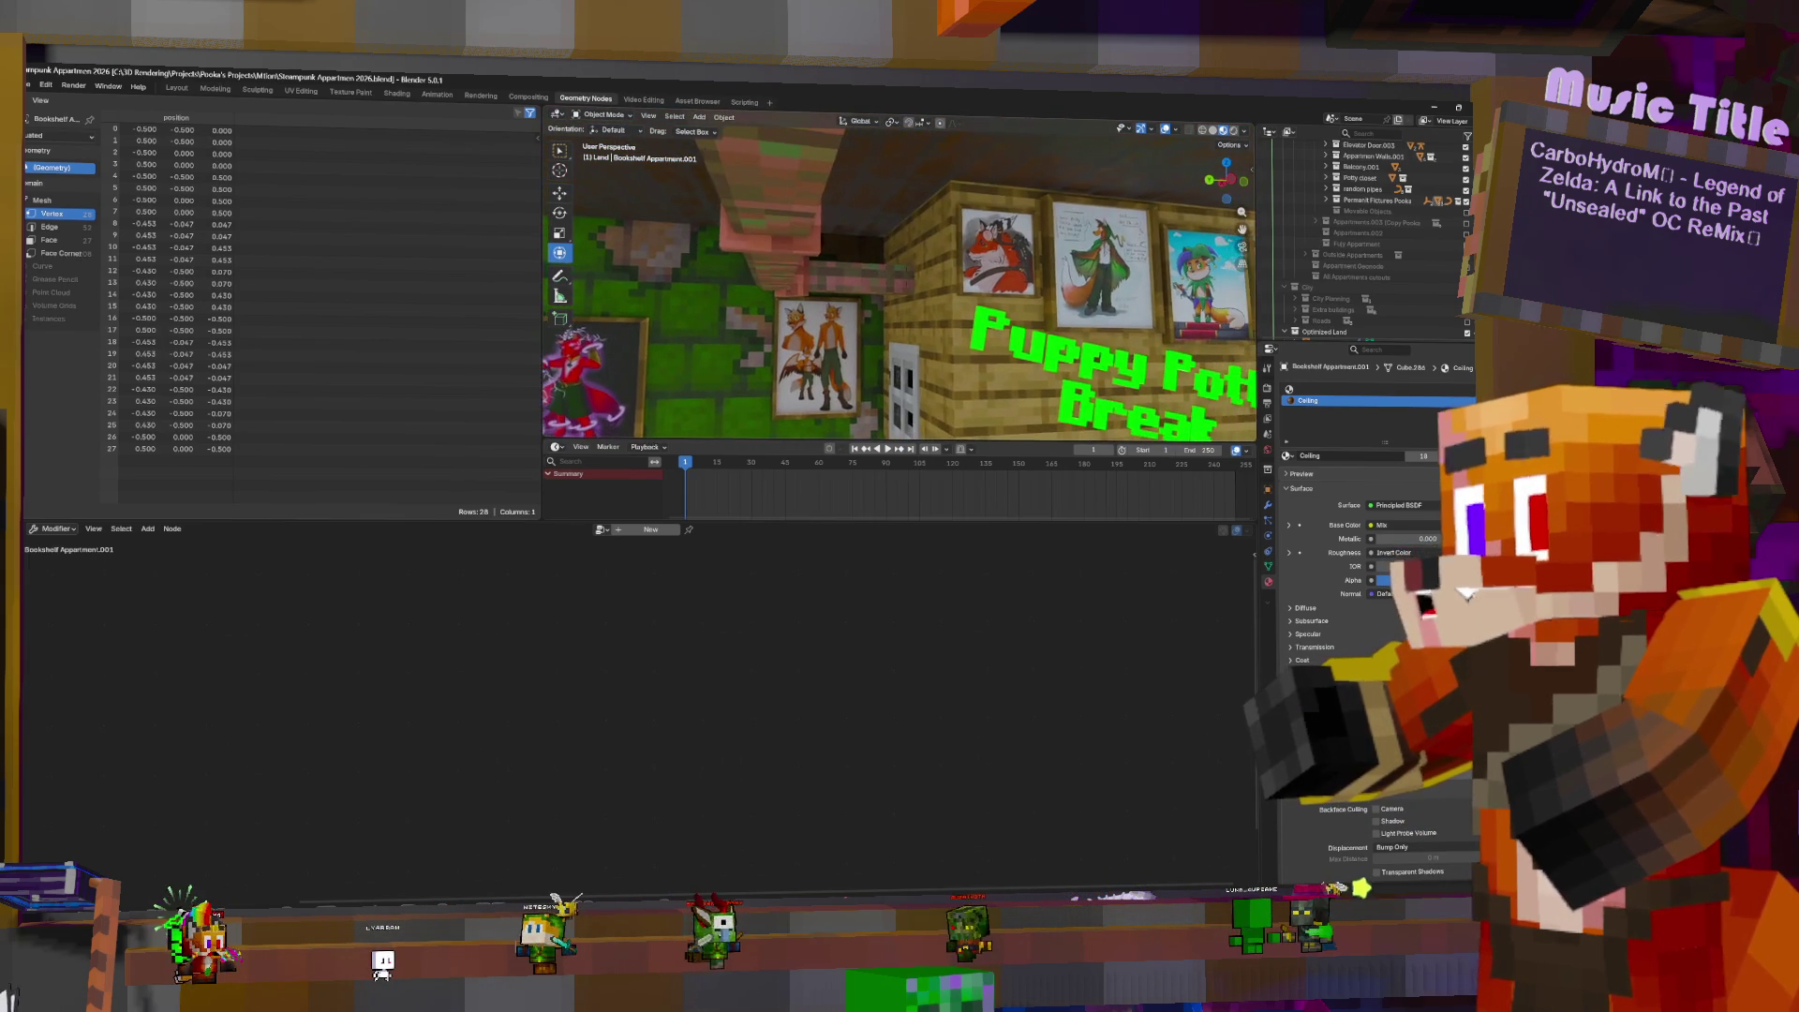
key("a")
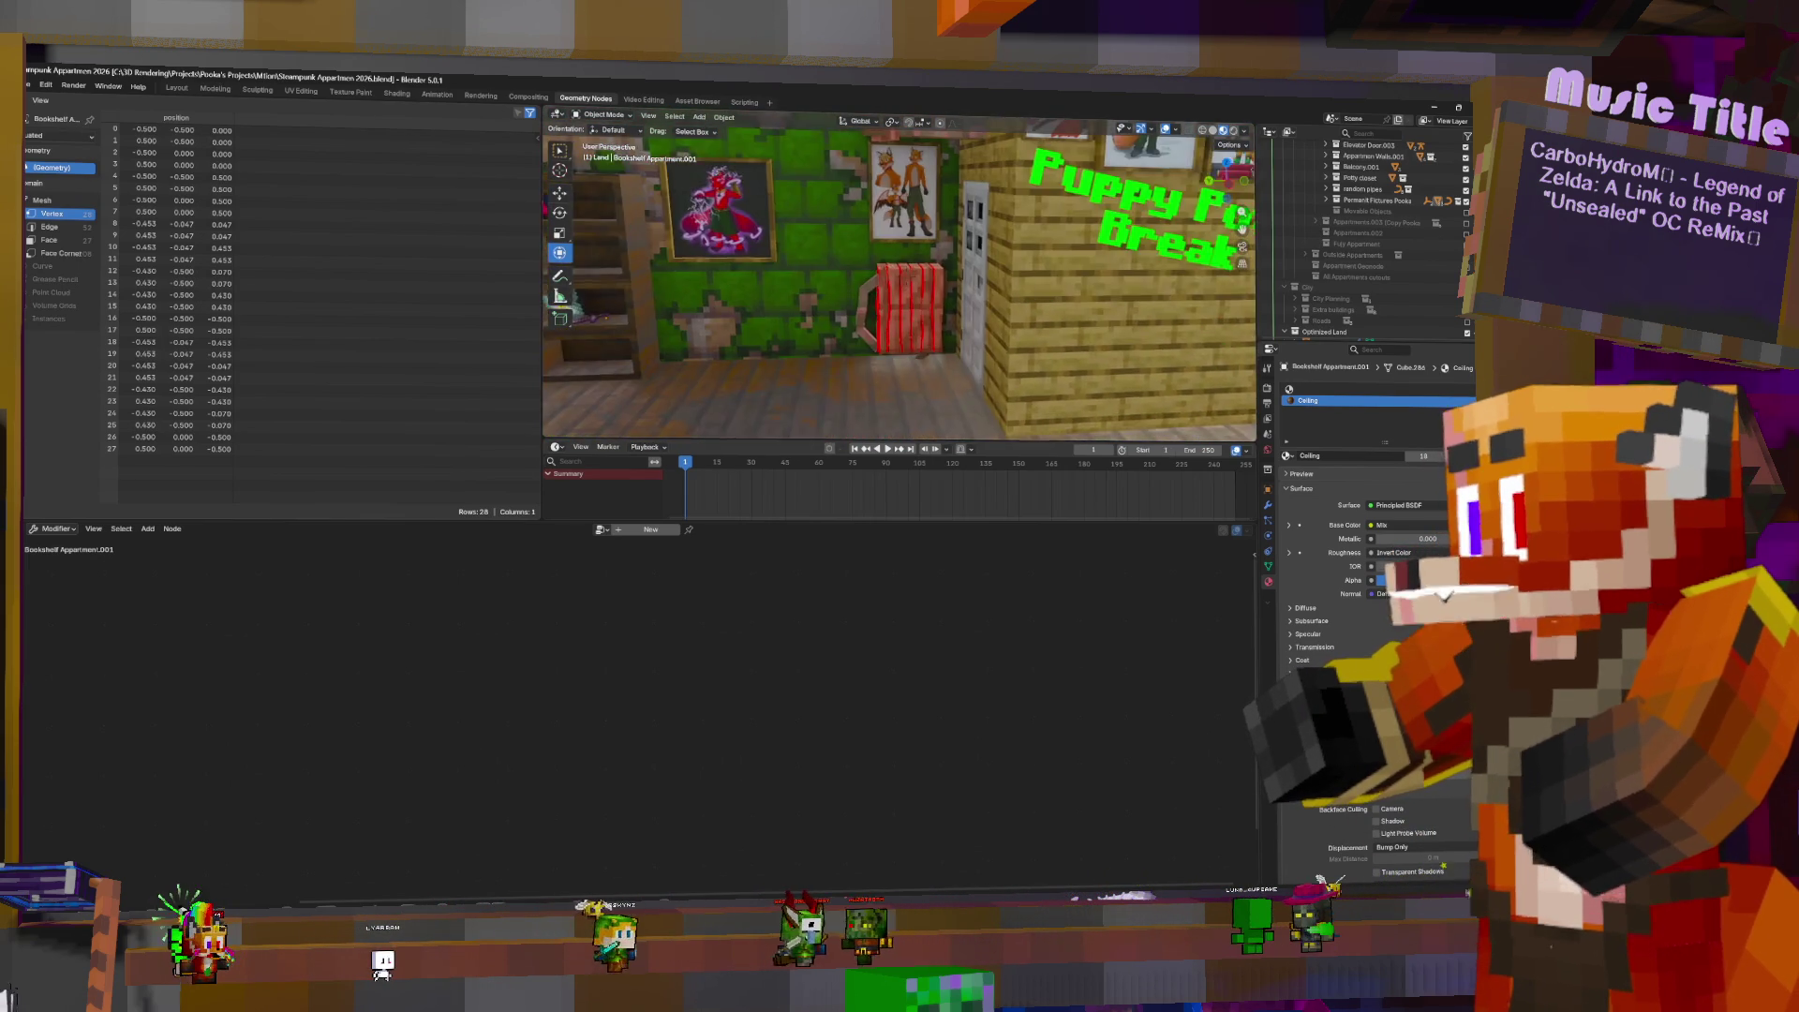
key("d")
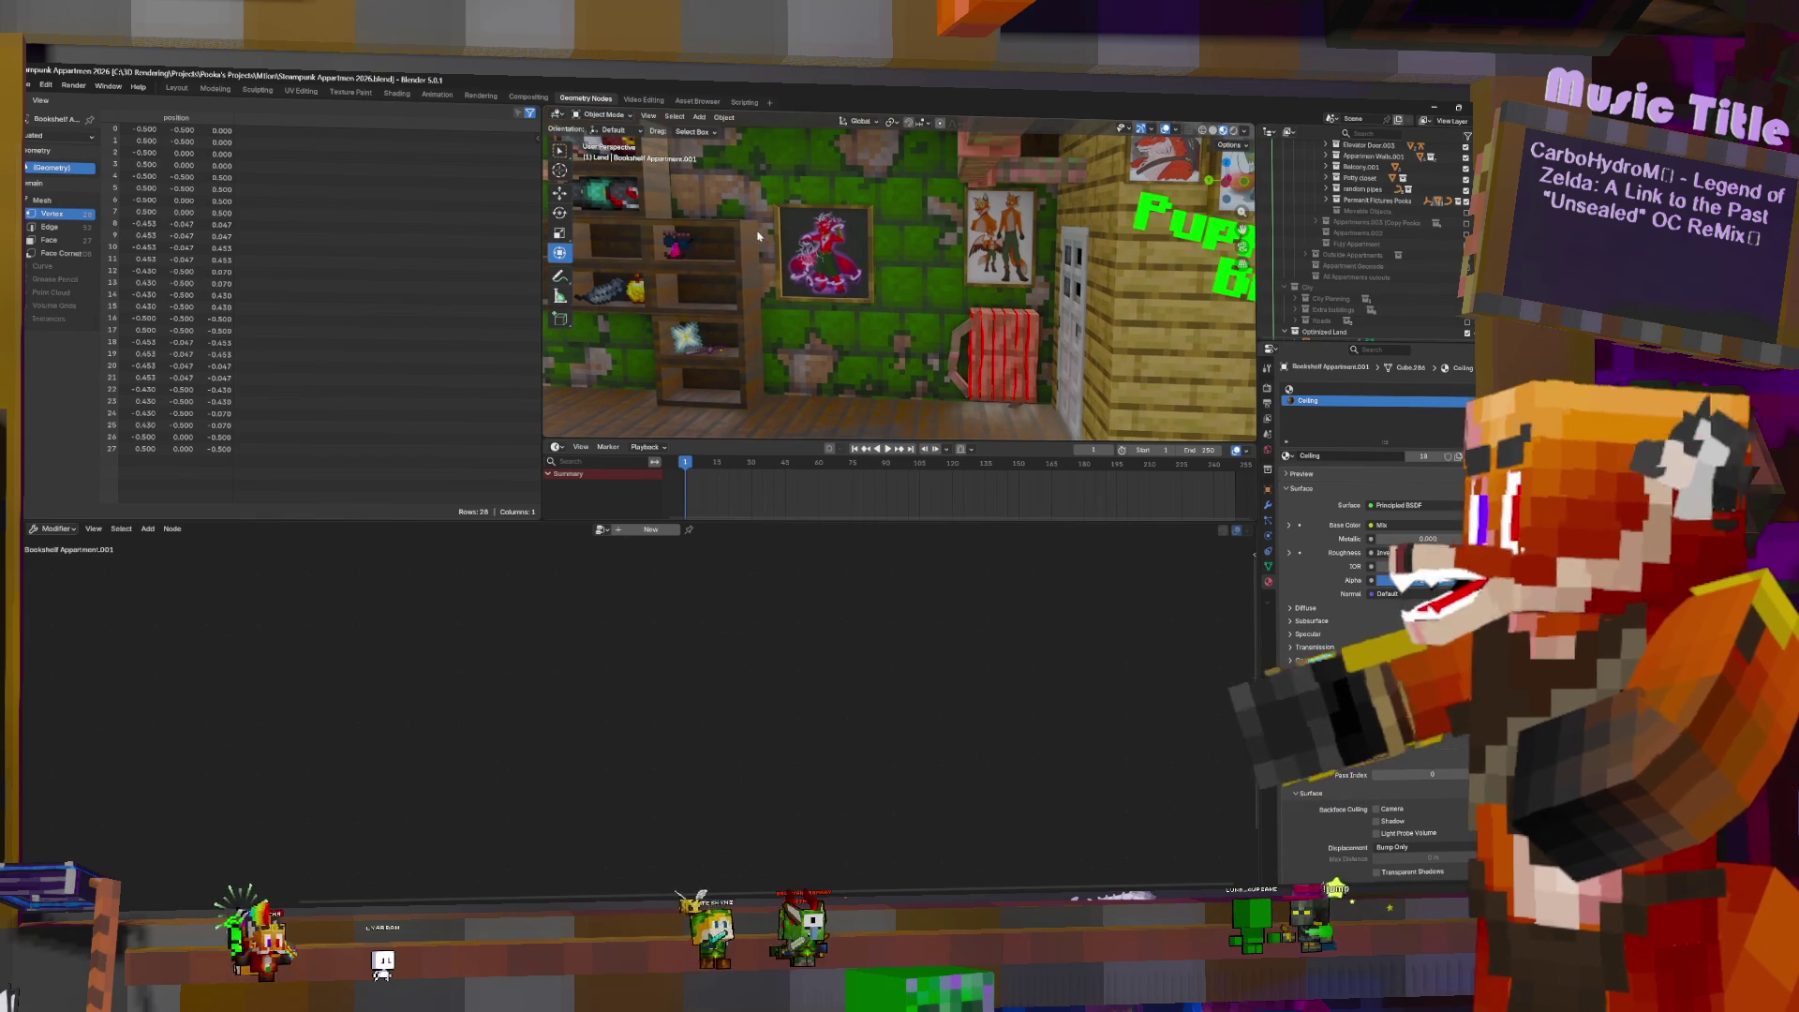
left_click(176, 88)
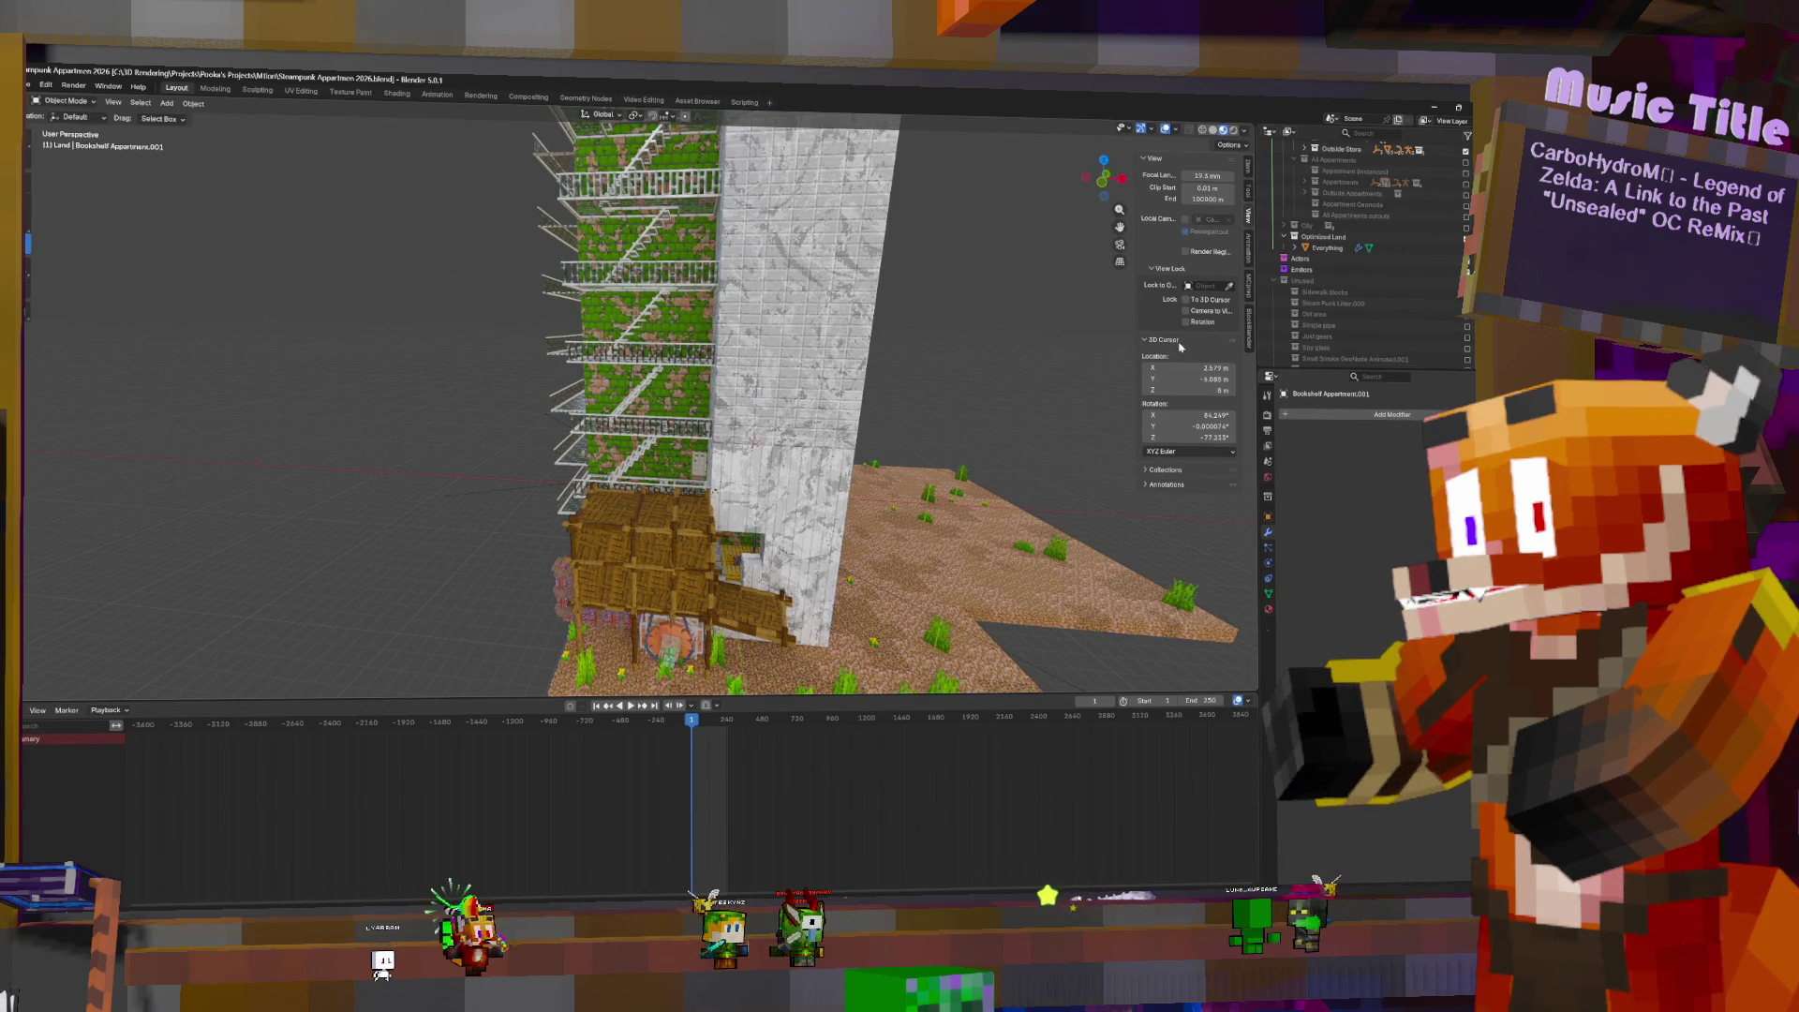
- Expand Appartments in the Outliner and re-enable the Toilet collection so it shows
scroll(1329, 248, "up", 5)
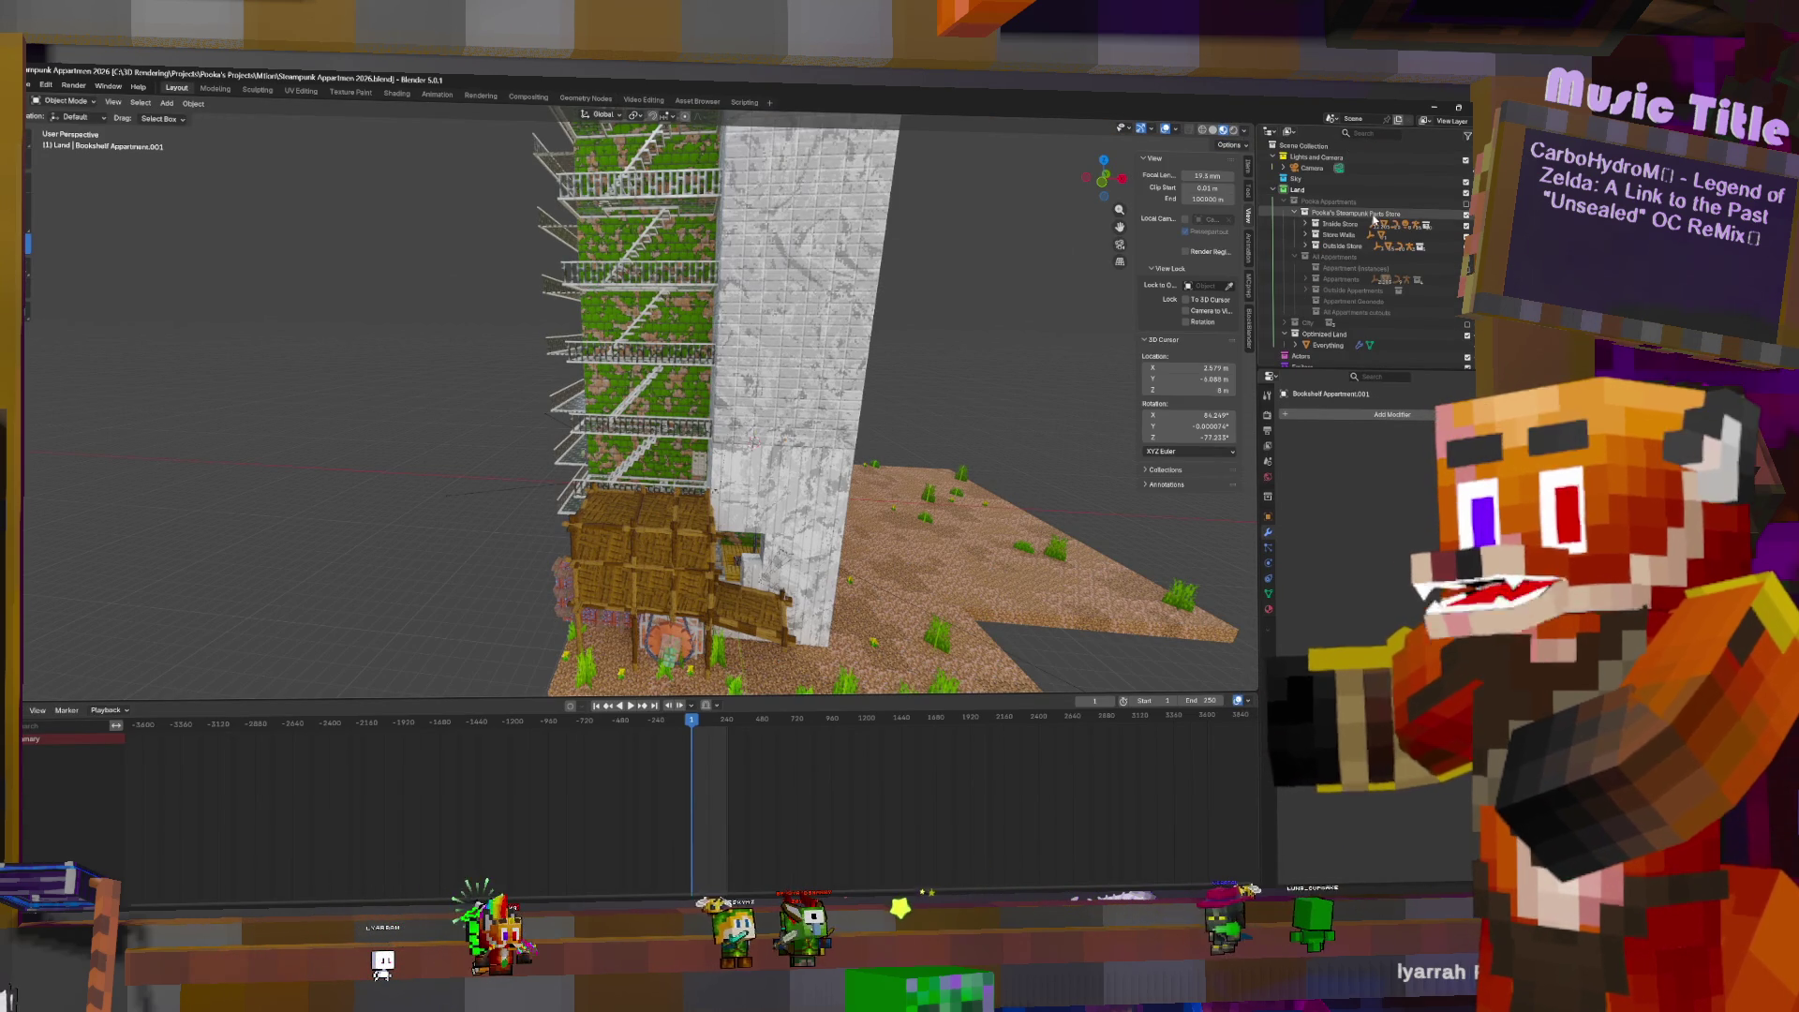
left_click(1306, 279)
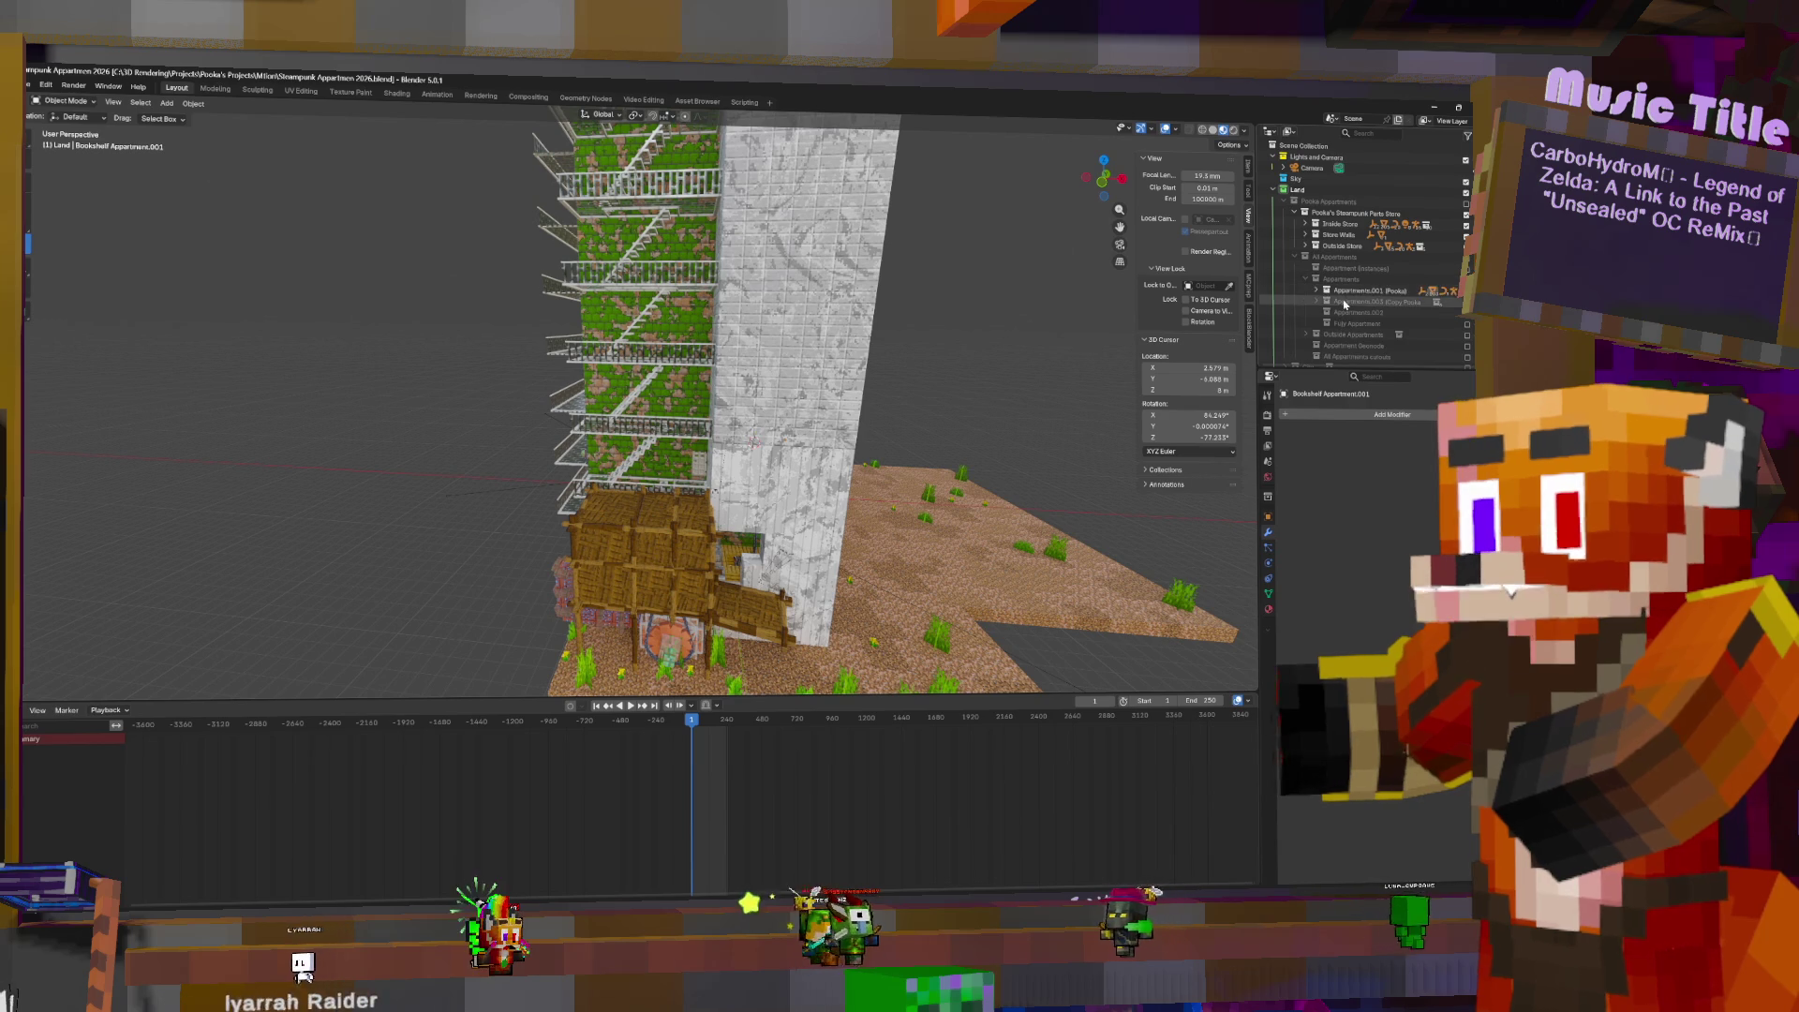
left_click(1319, 290)
scroll(637, 403, "down", 3)
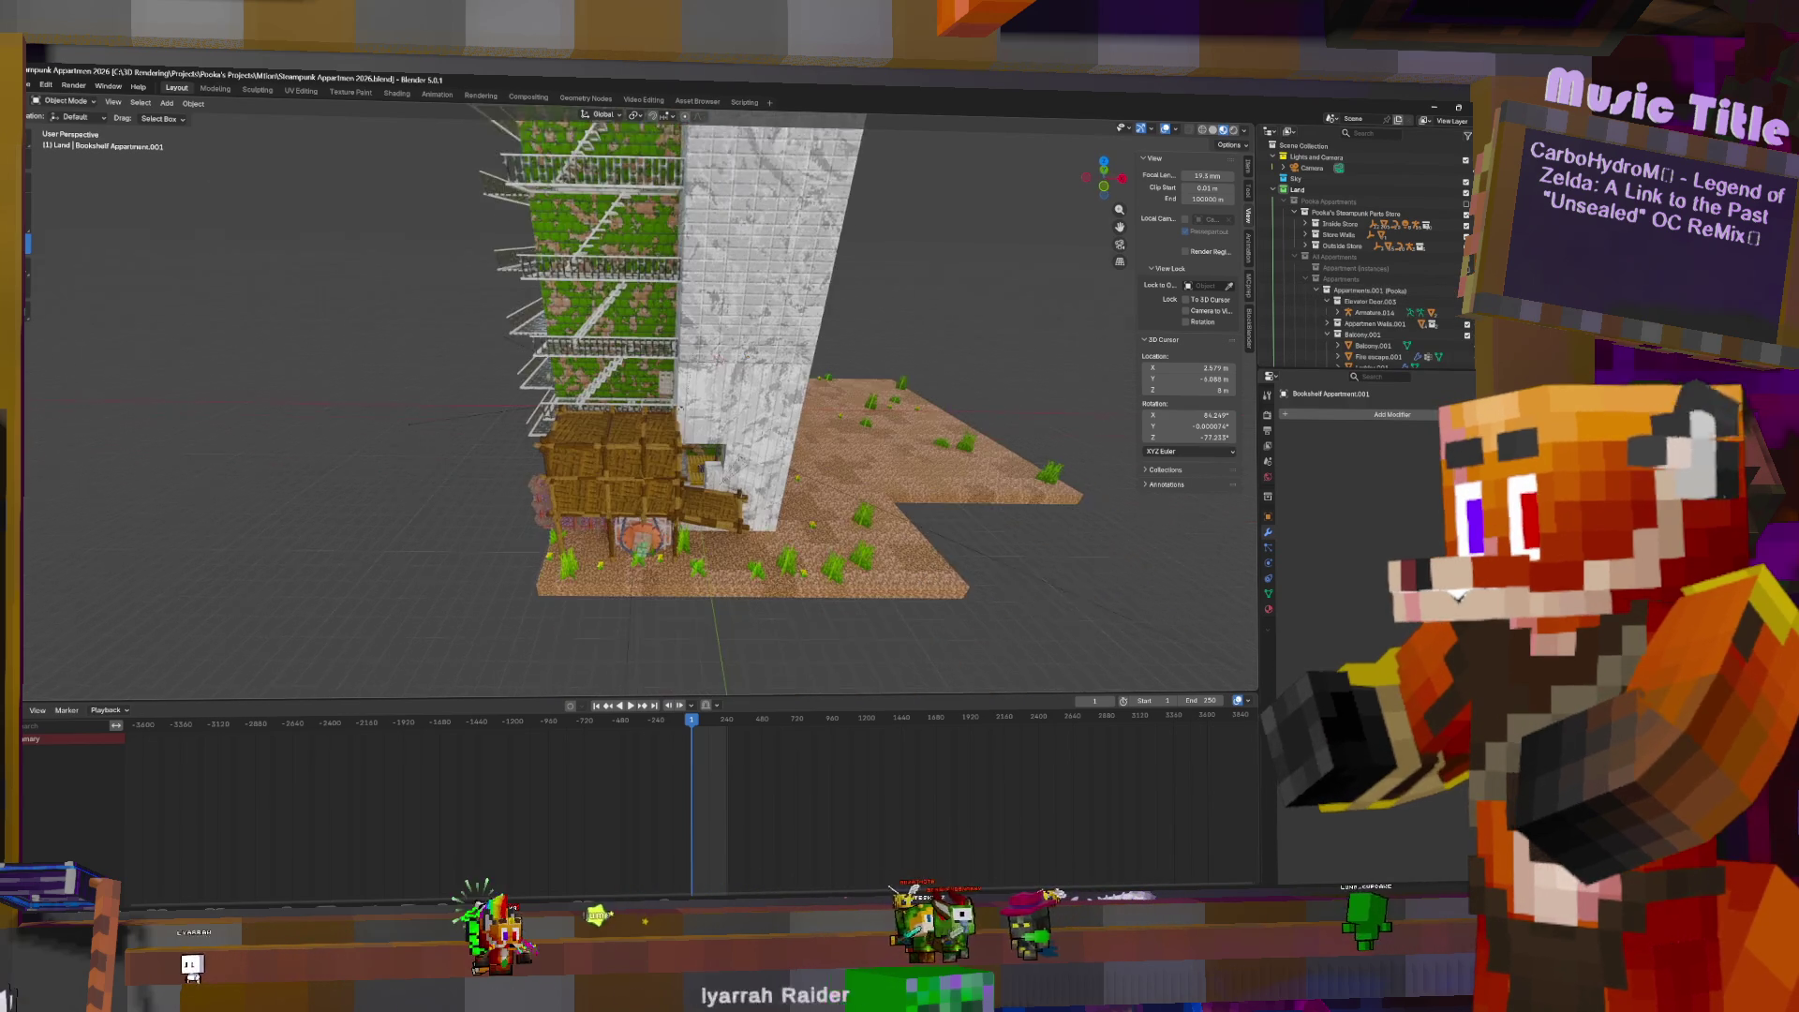
scroll(671, 387, "up", 10)
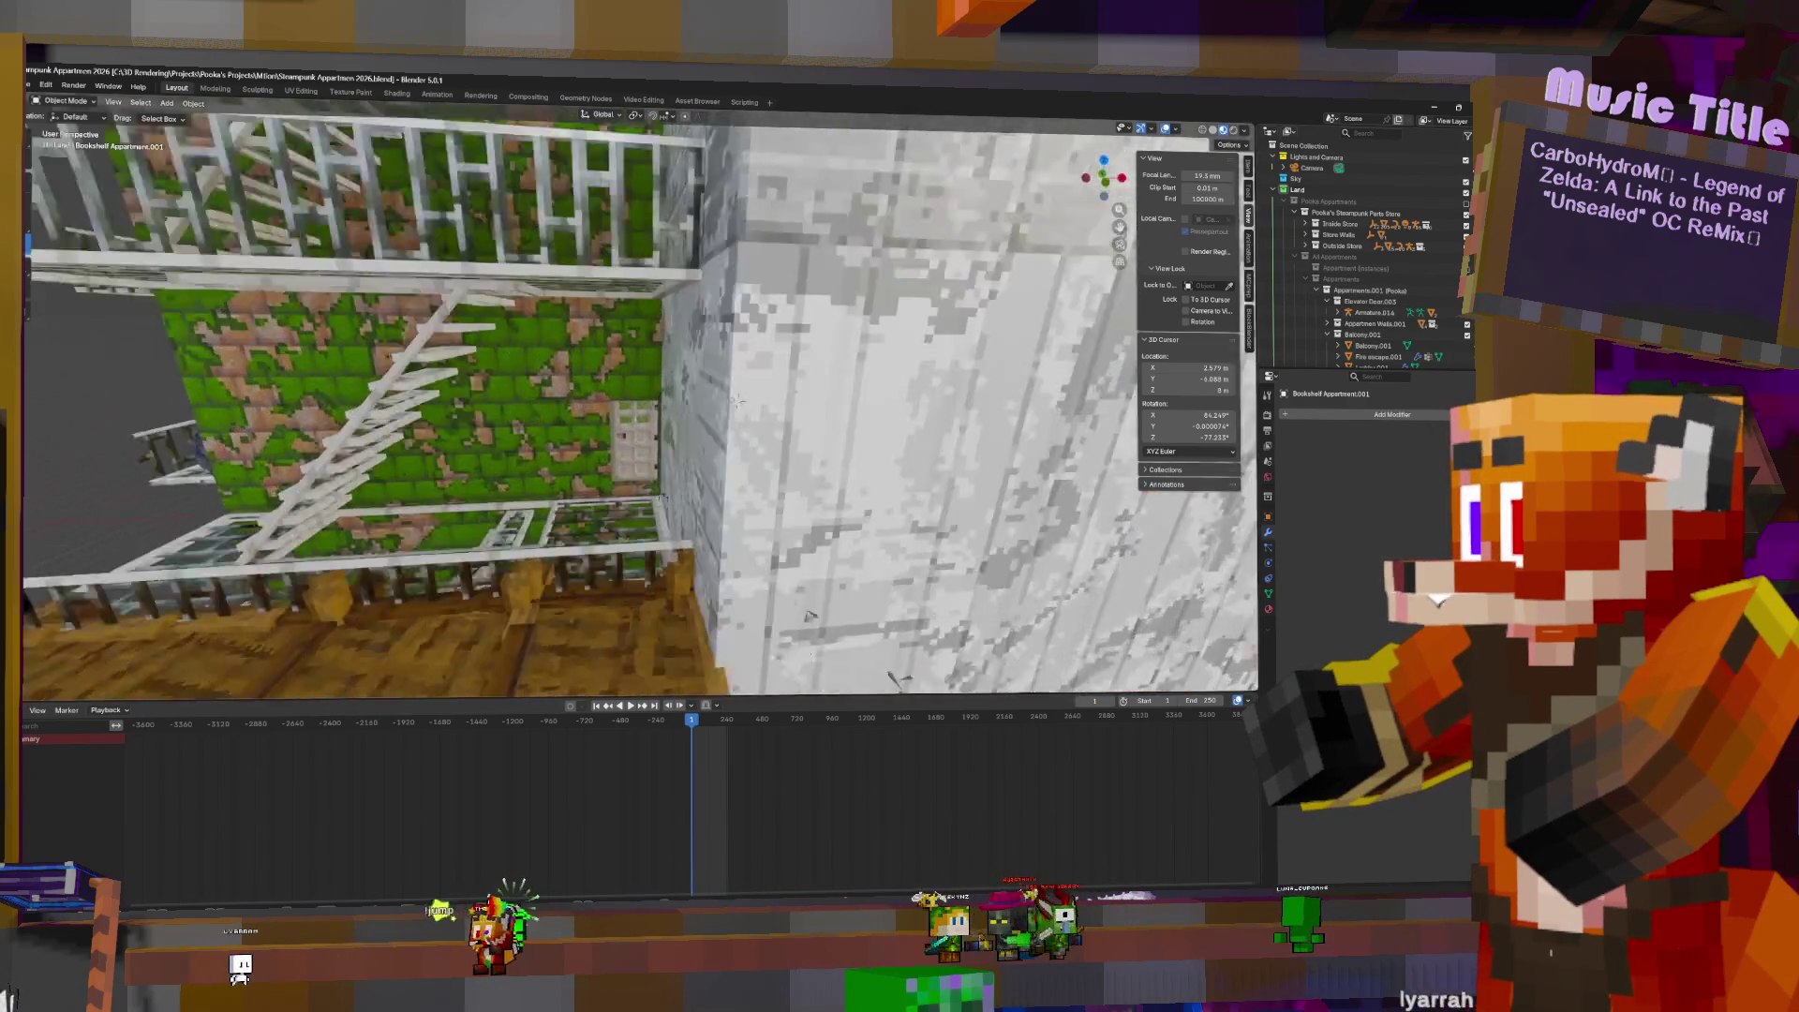
scroll(762, 413, "up", 10)
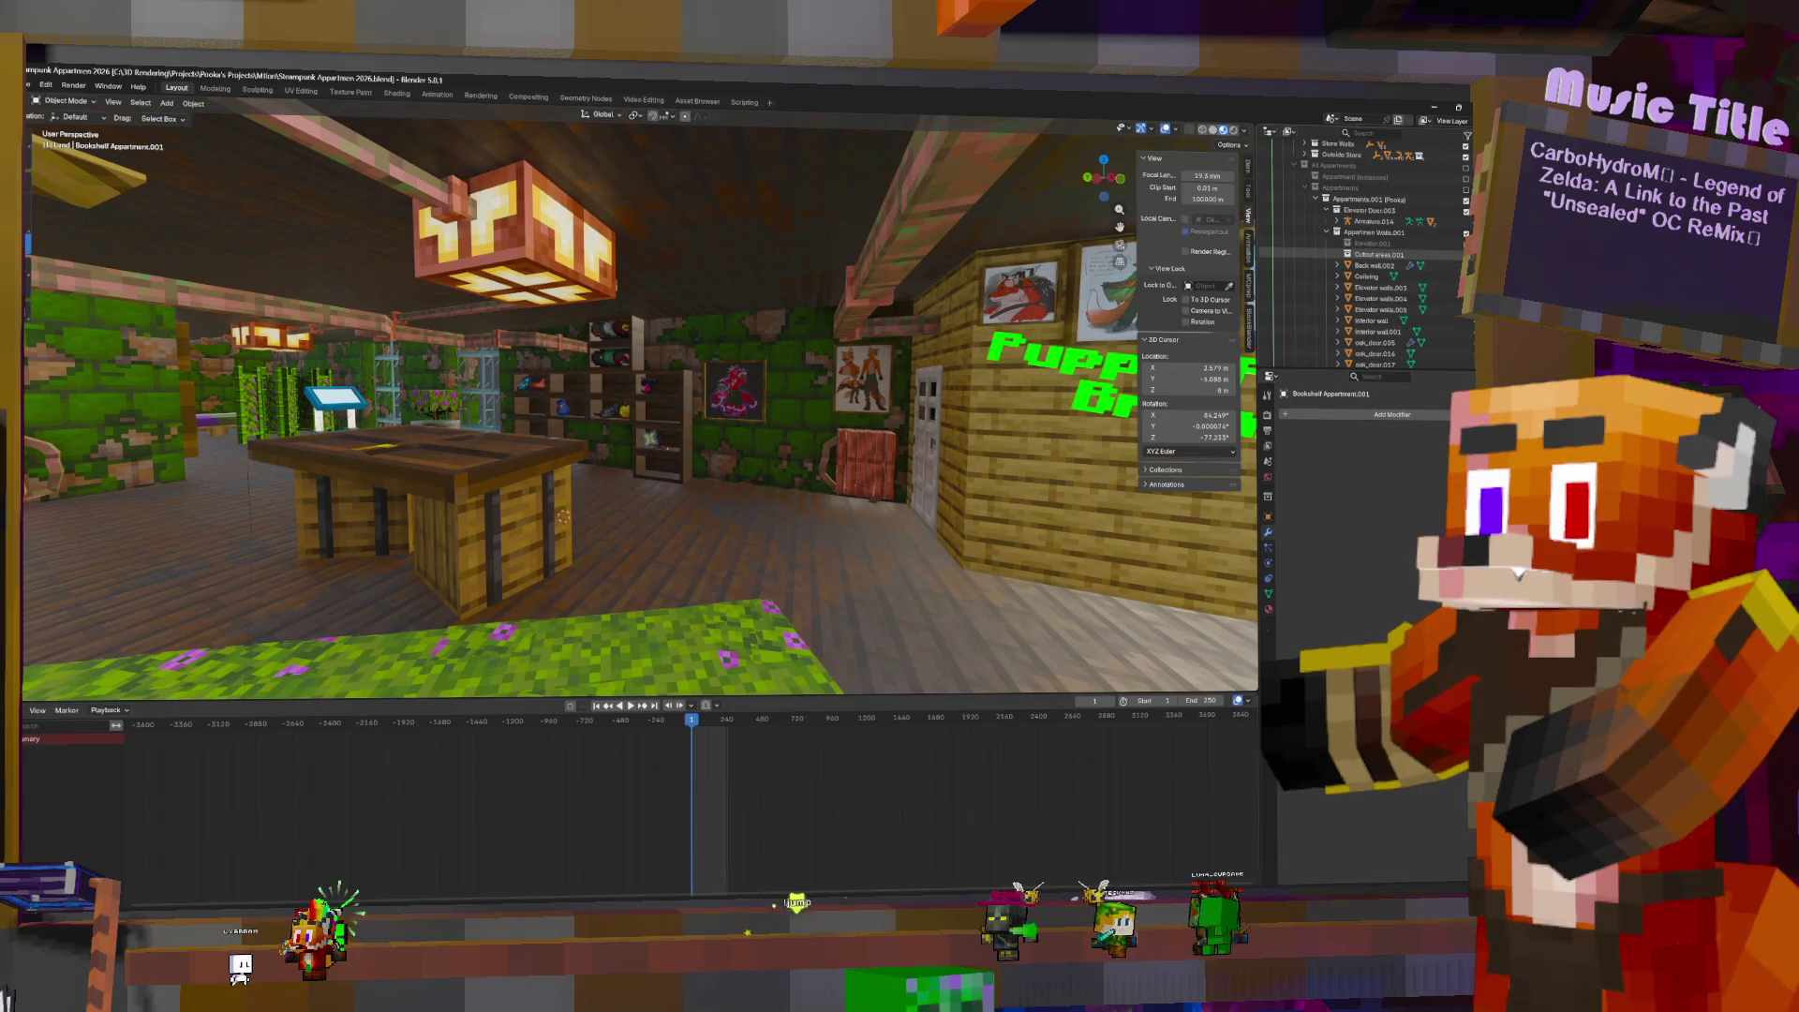
left_click(1327, 232)
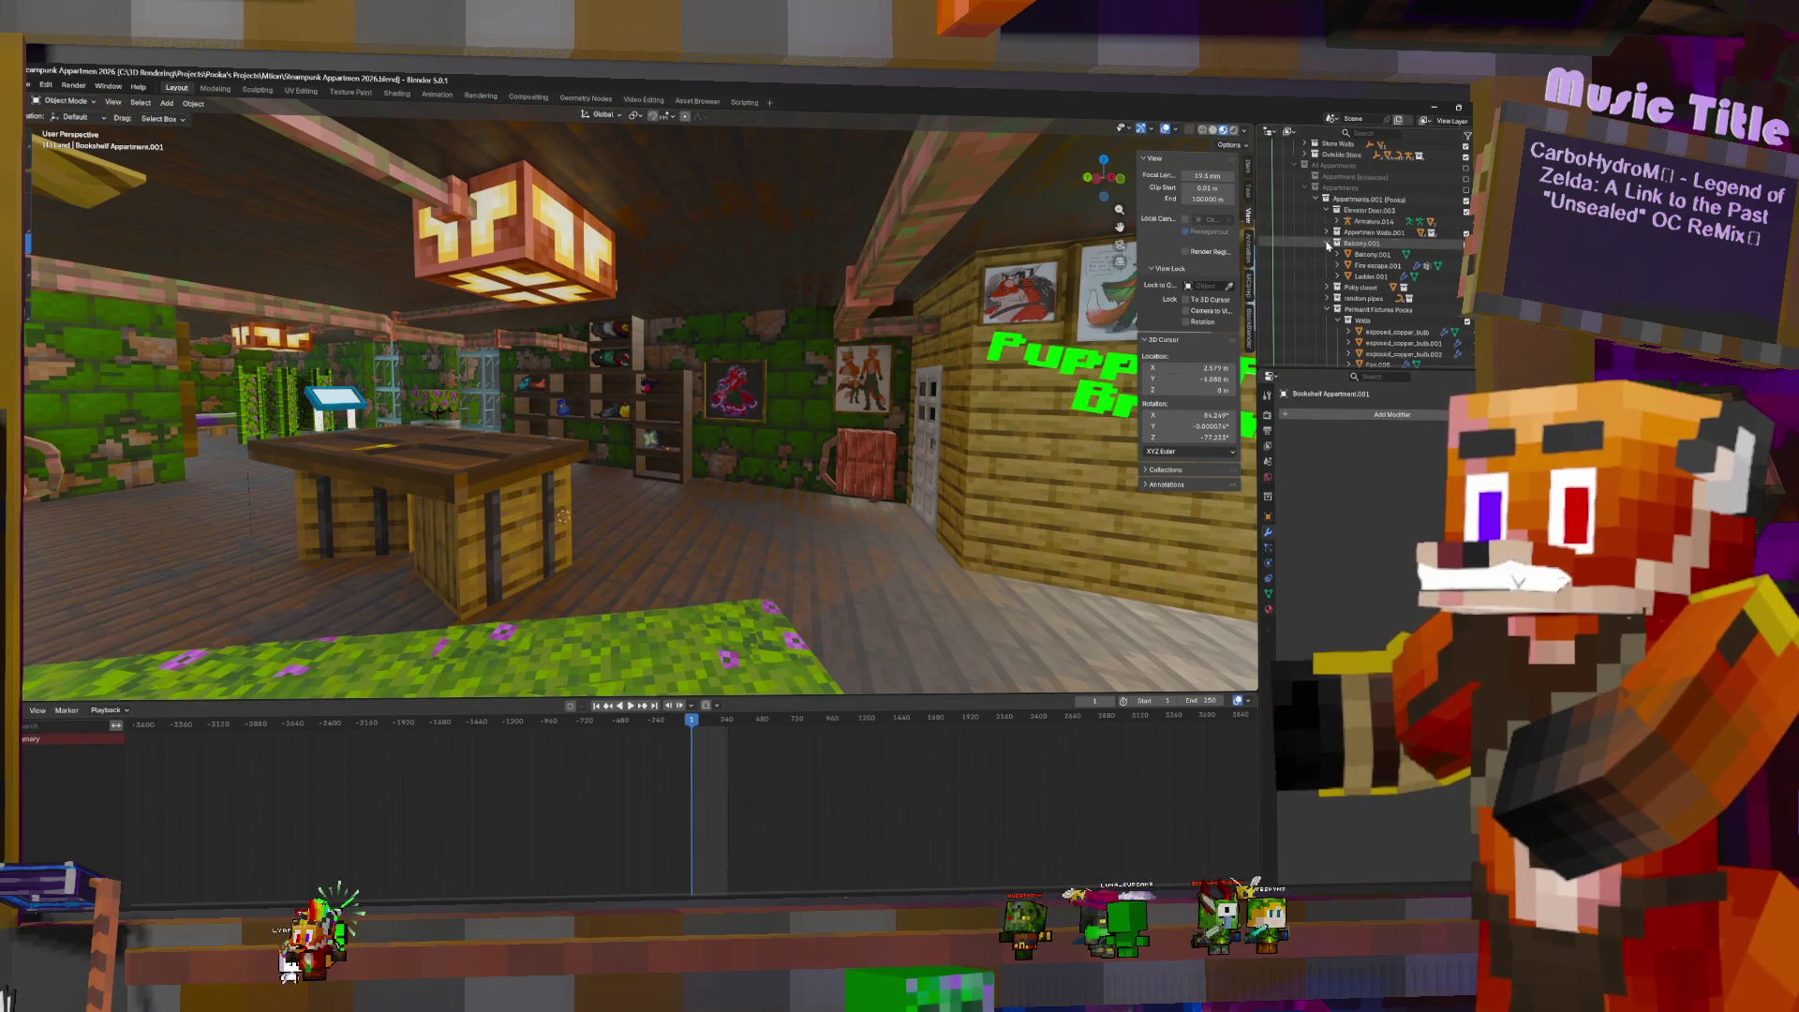
left_click(1327, 244)
left_click(1327, 254)
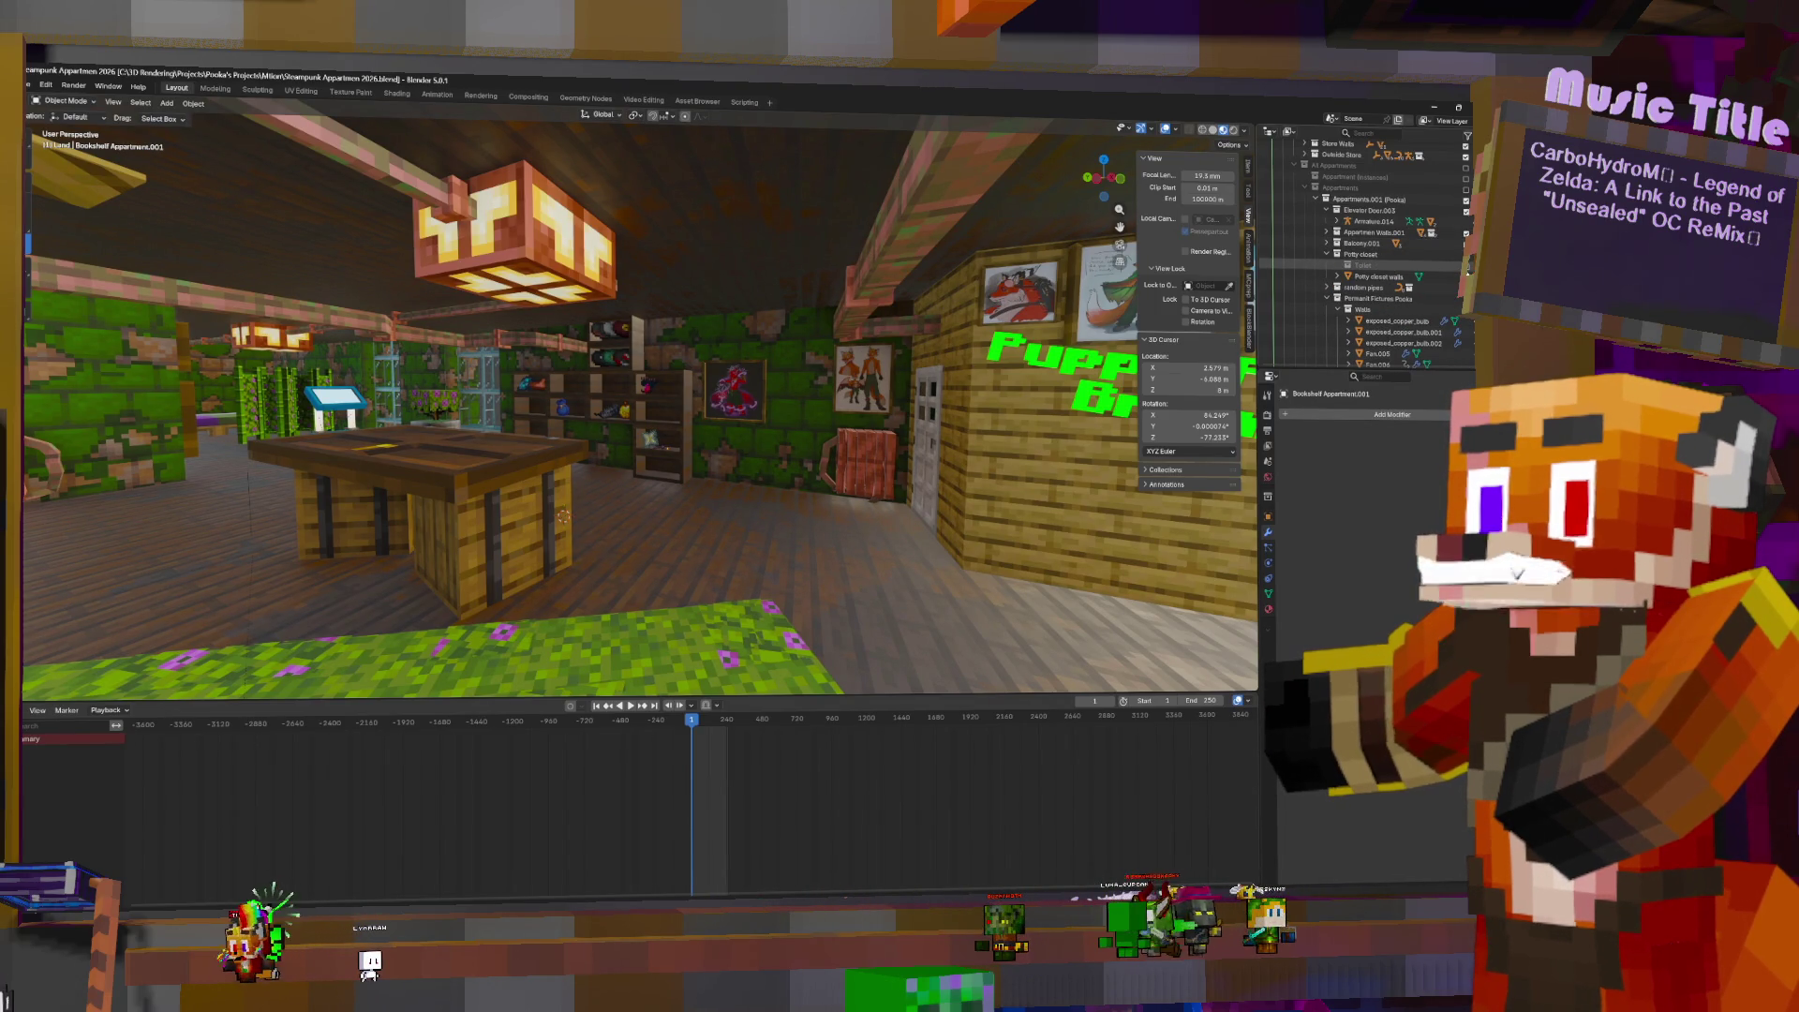
left_click(1465, 266)
- Move Potty closet into Permanent Fixtures Pooka, then select Amethyst Geonode.003
scroll(694, 424, "up", 10)
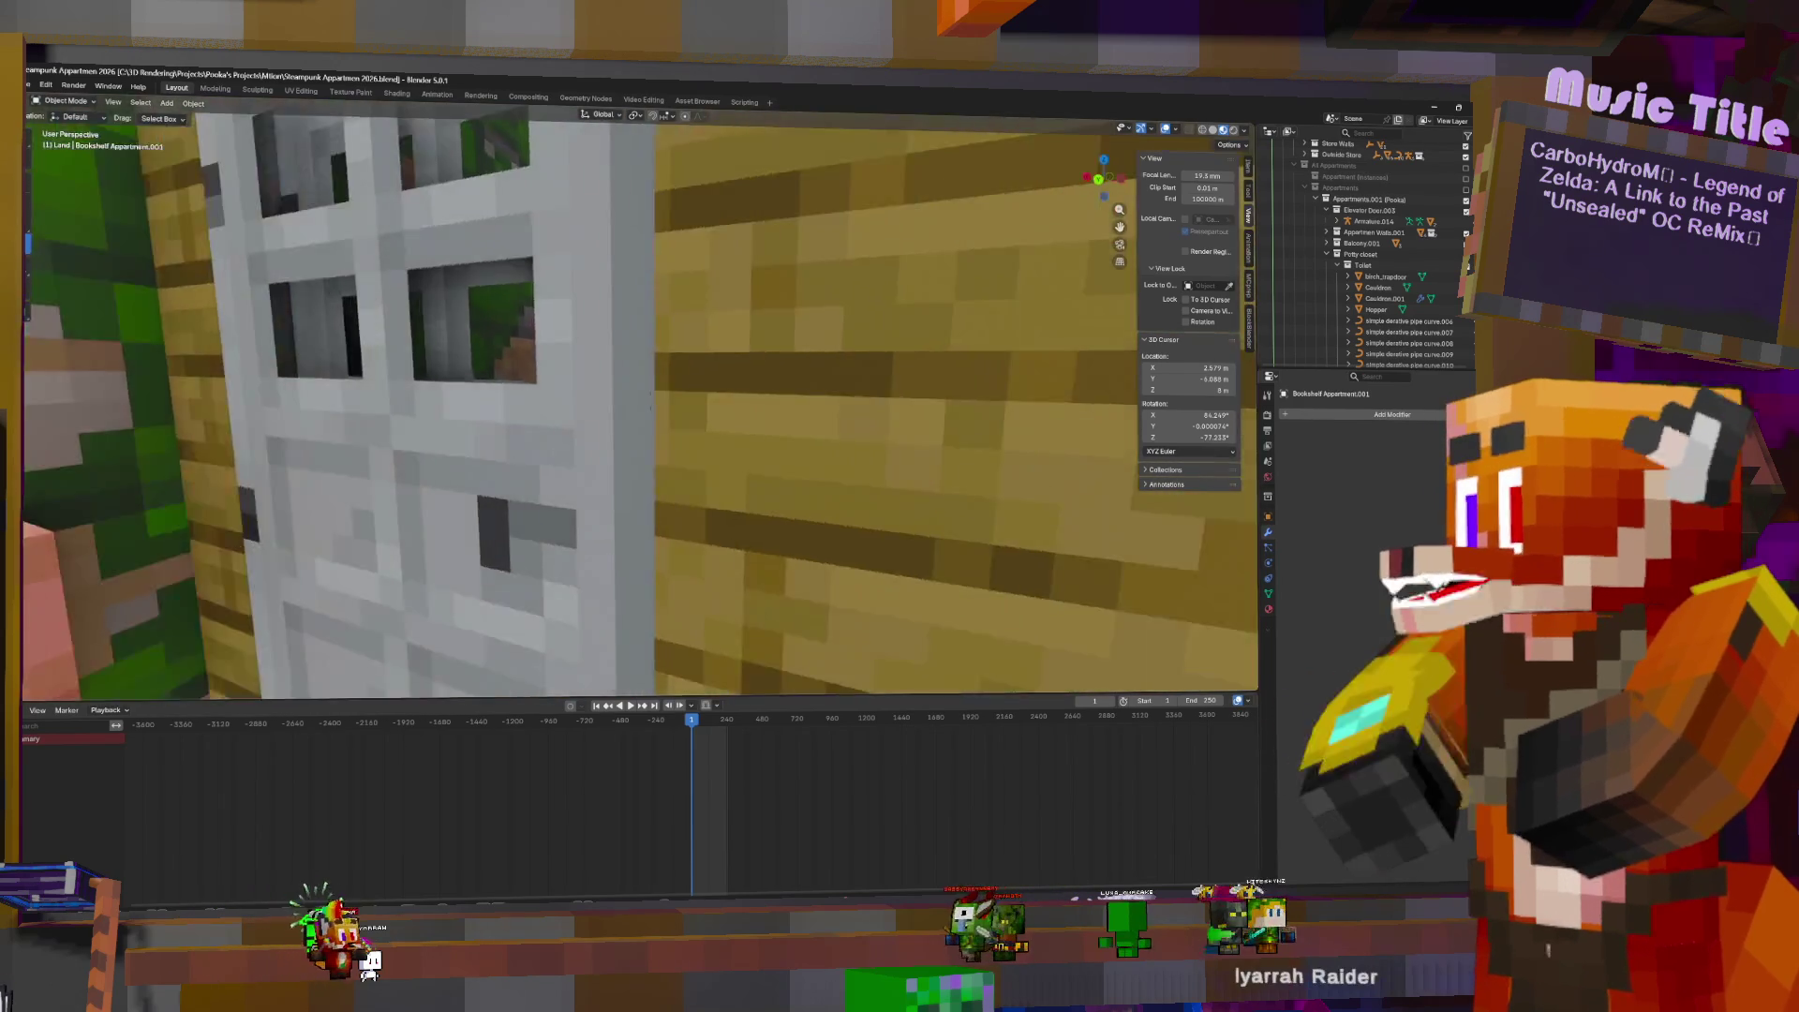
mouse_move(651, 404)
middle_mouse_down()
mouse_move(940, 645)
mouse_move(714, 429)
middle_mouse_up()
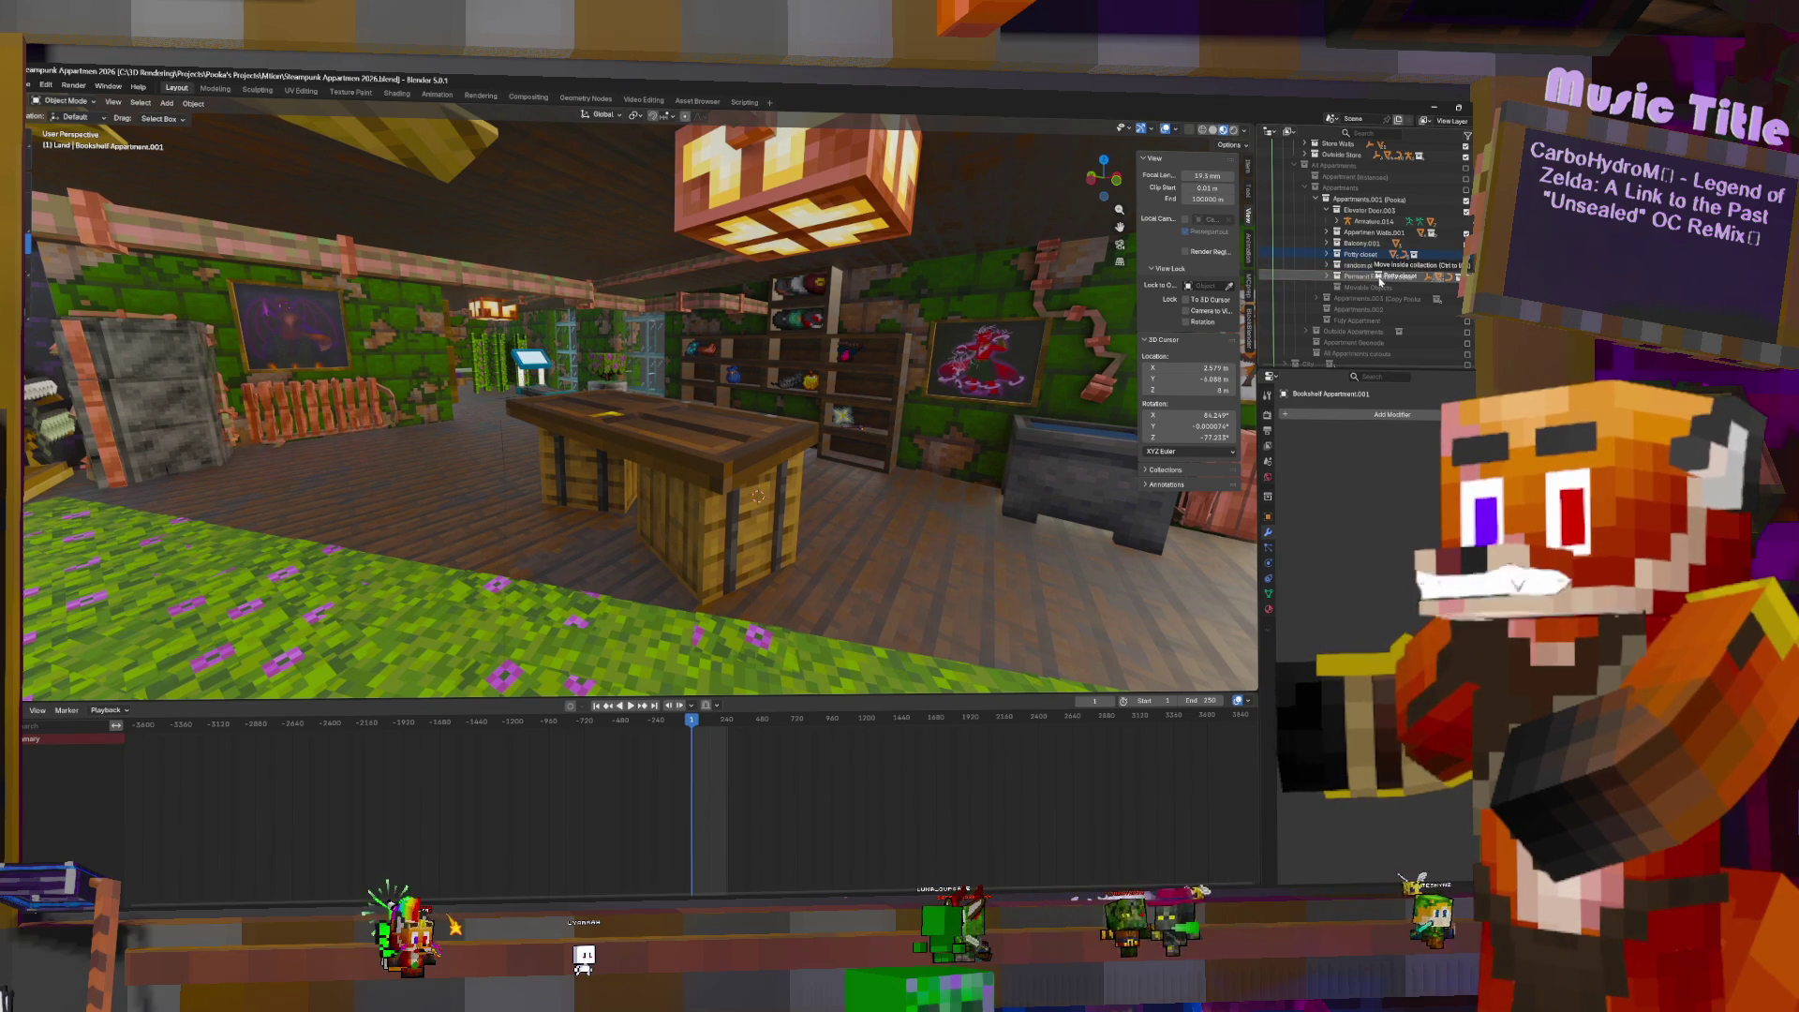
left_click_drag(1380, 278, 1382, 278)
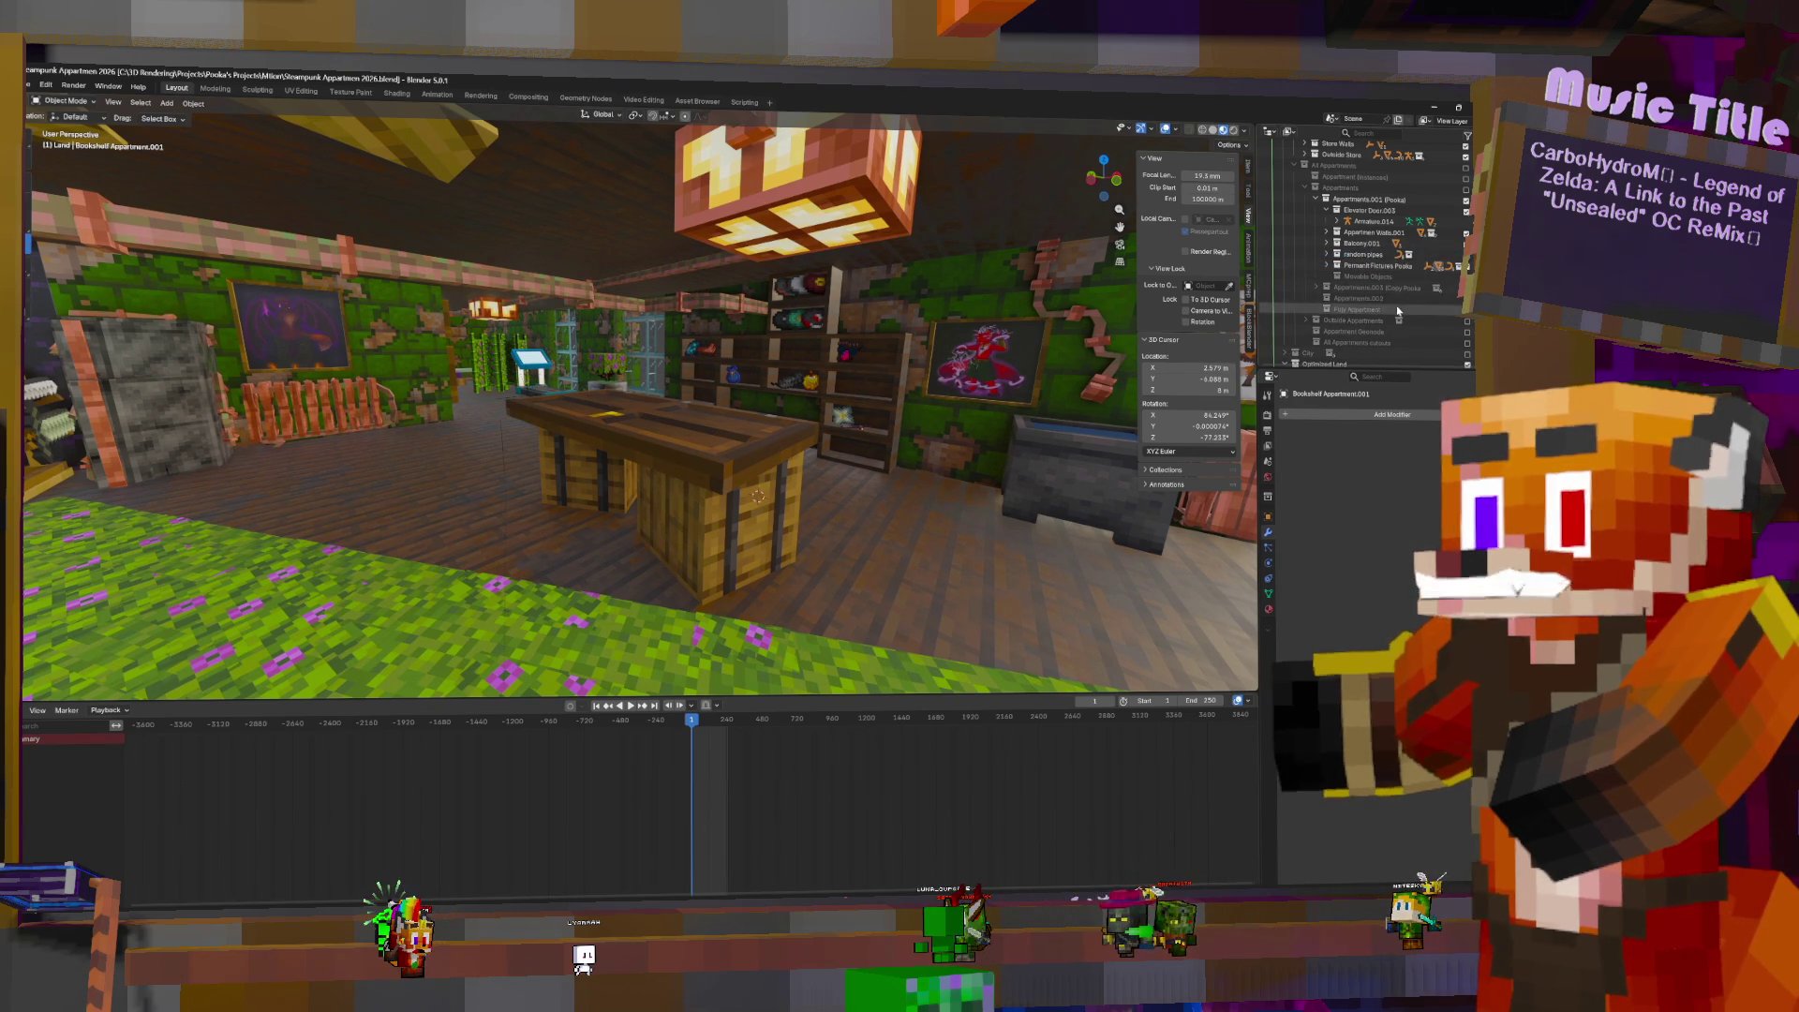
left_click(1326, 255)
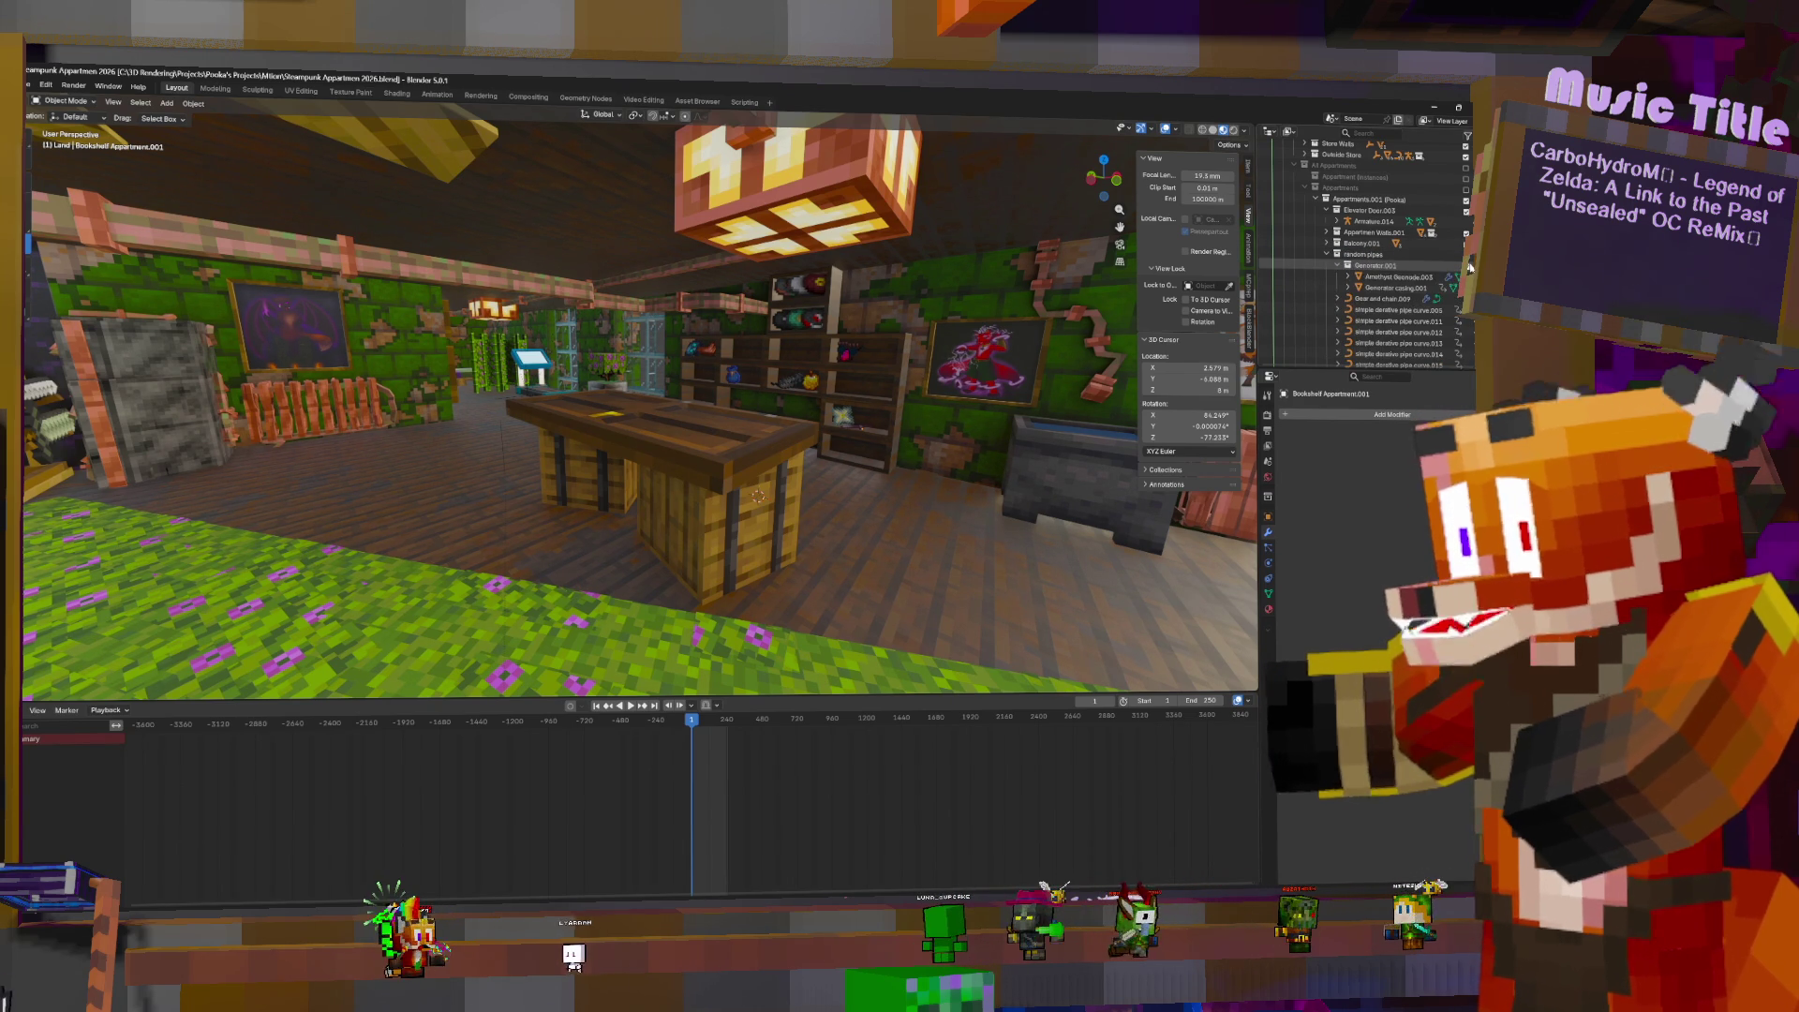
left_click(1390, 288)
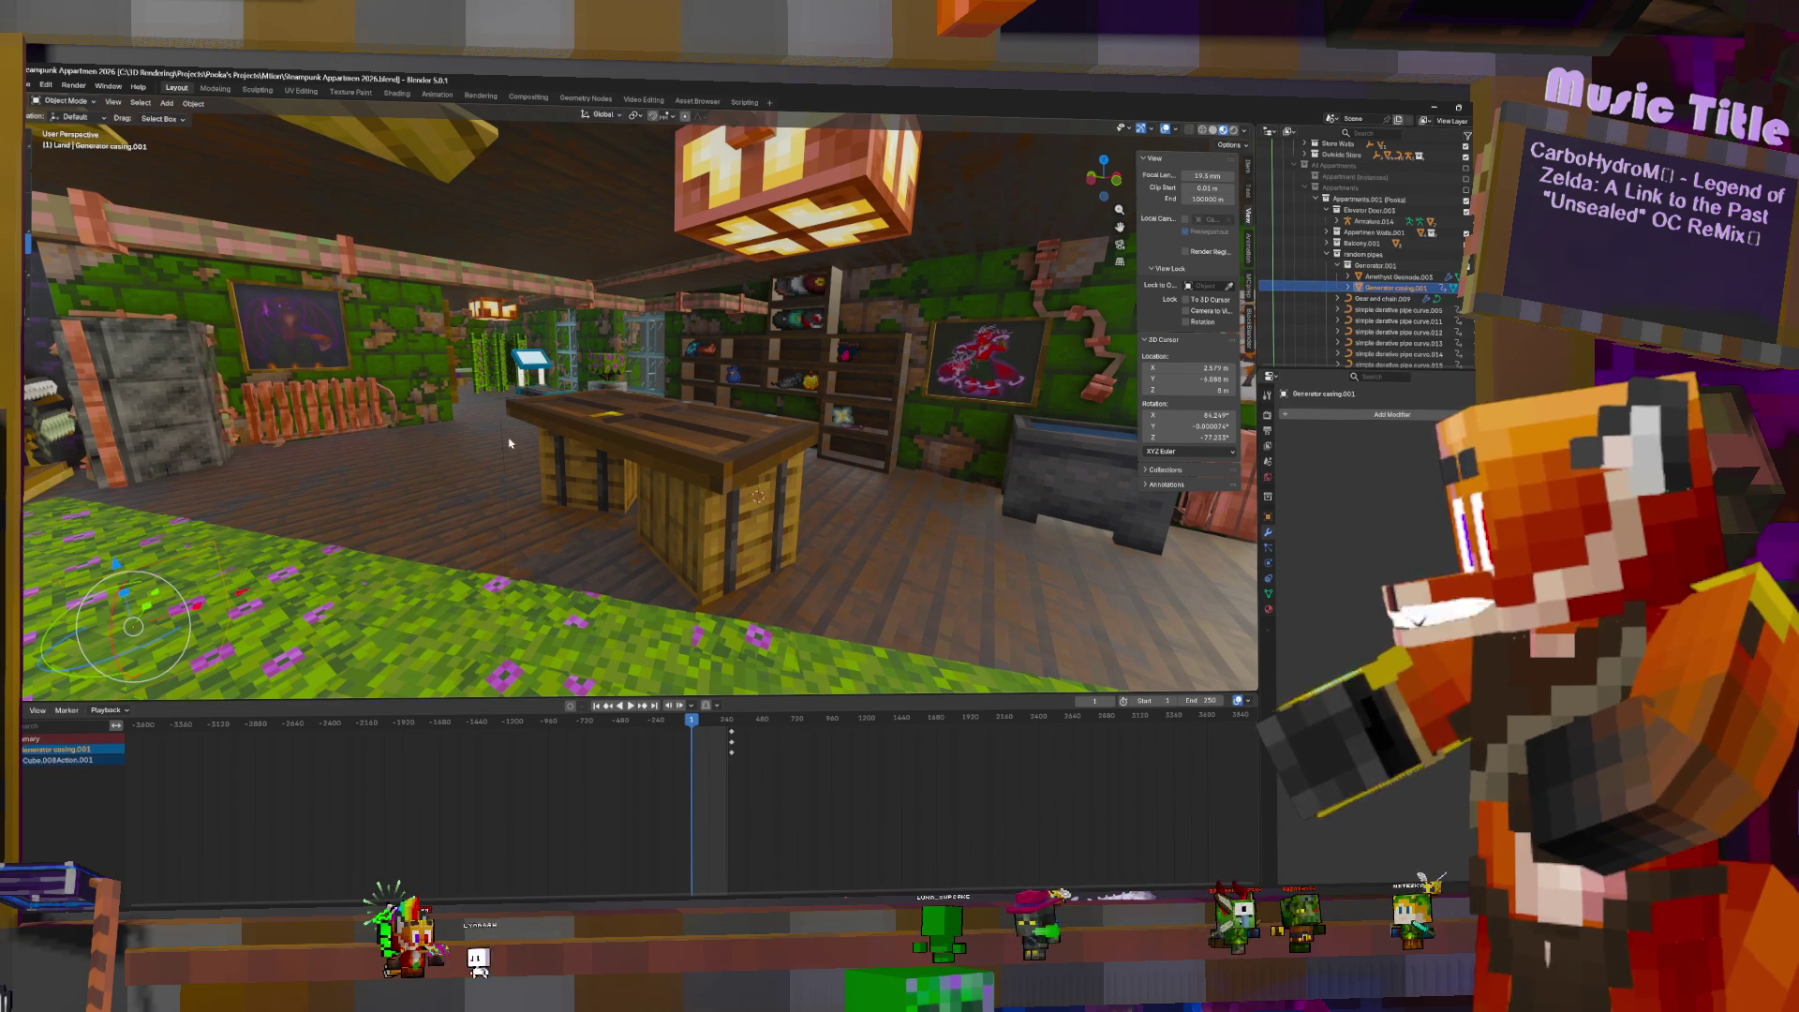
left_click(1388, 279)
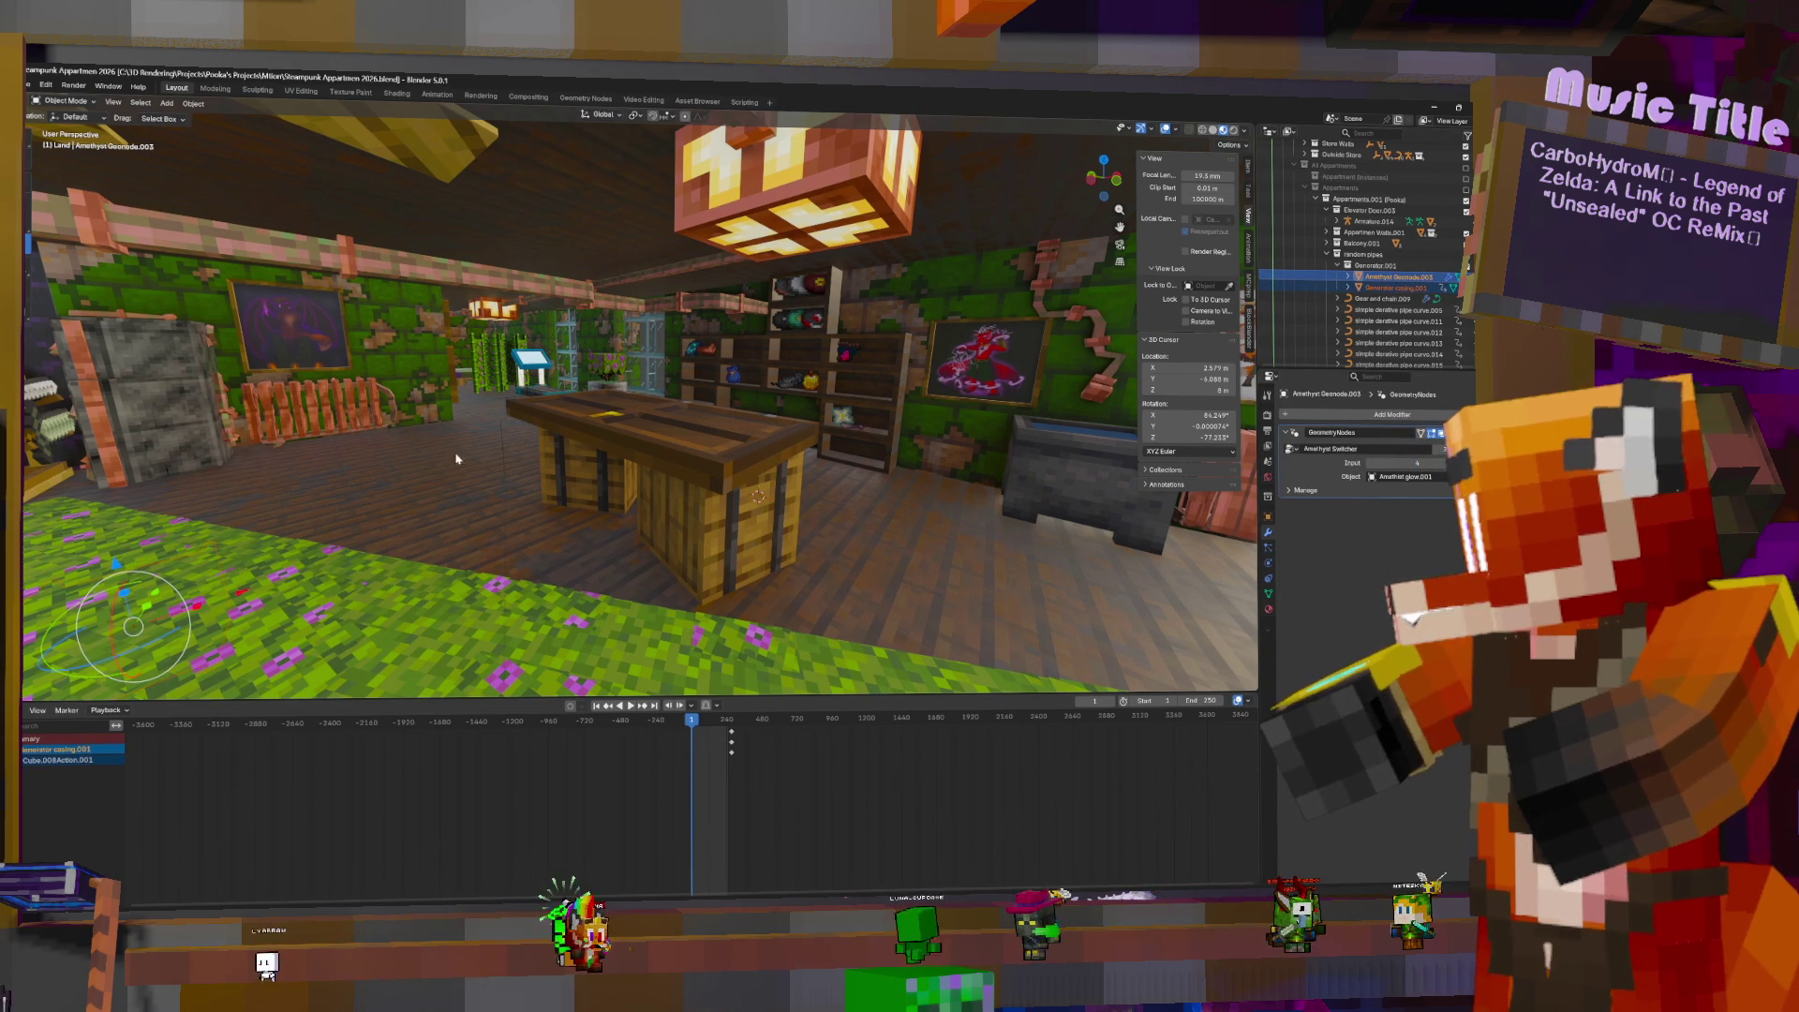
- Walk through the apartment rooms, viewing the purple portal wall, desk and shelves
key("w")
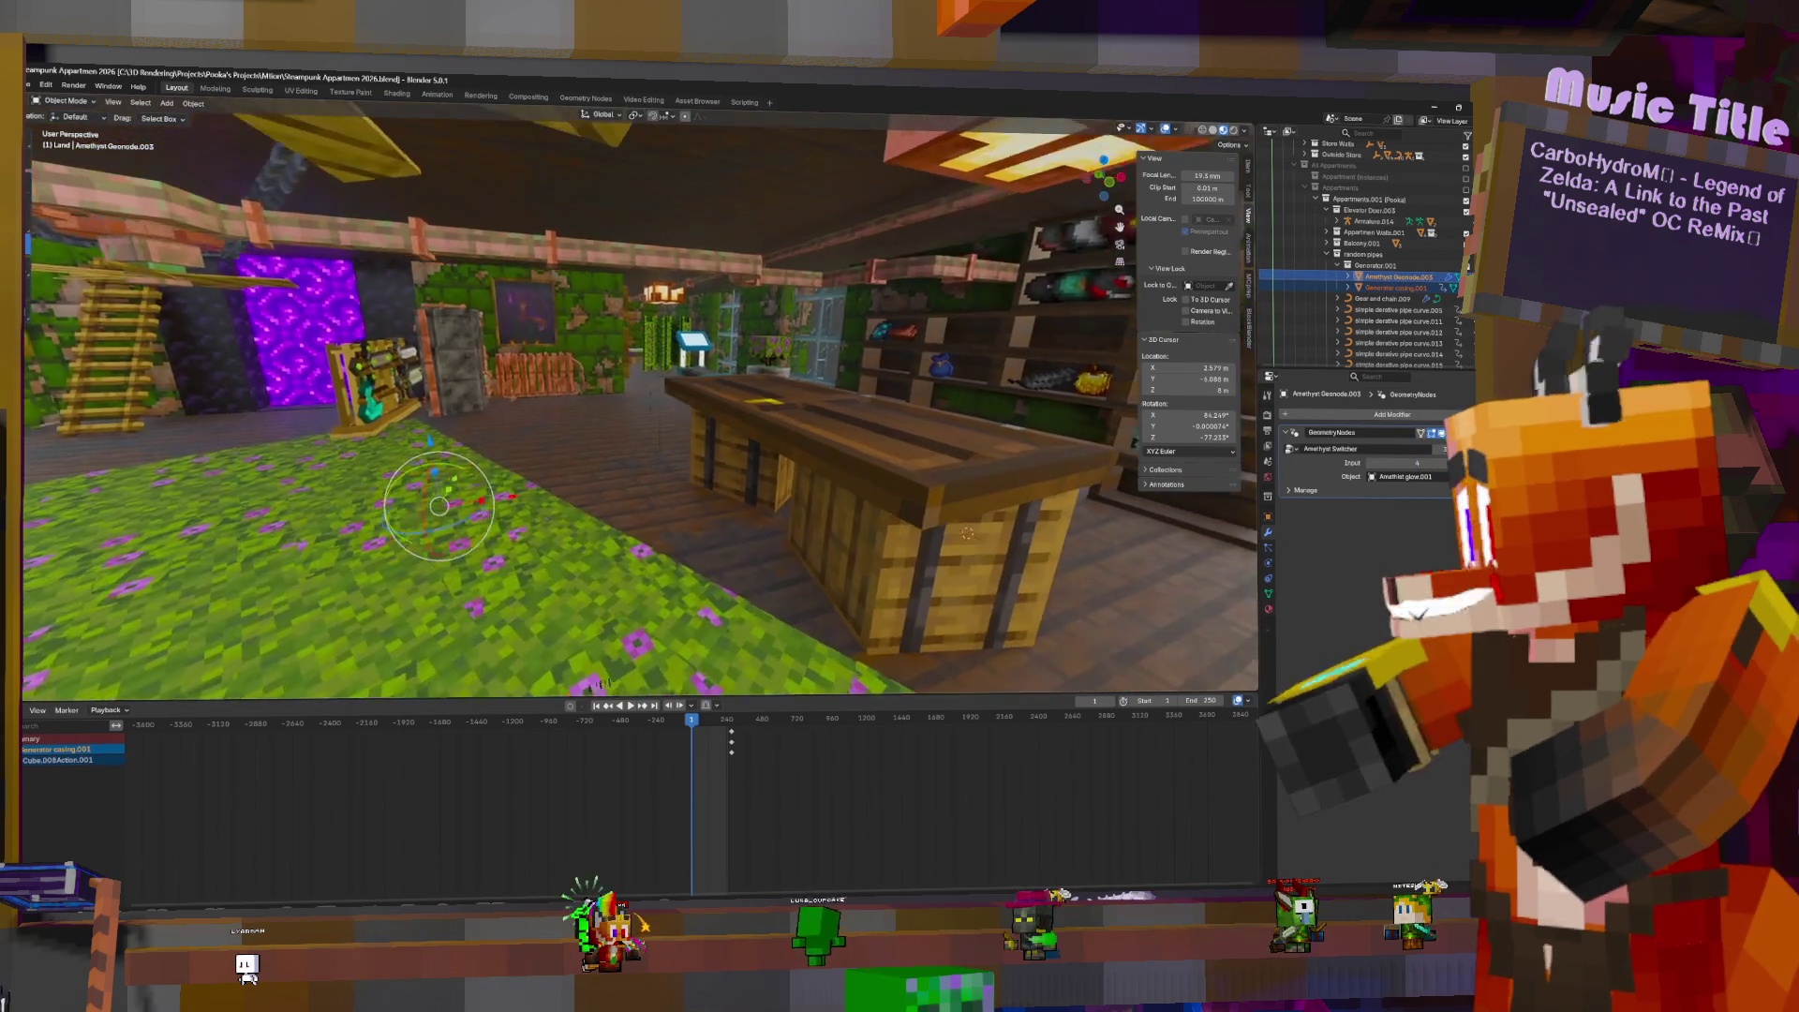
key("w")
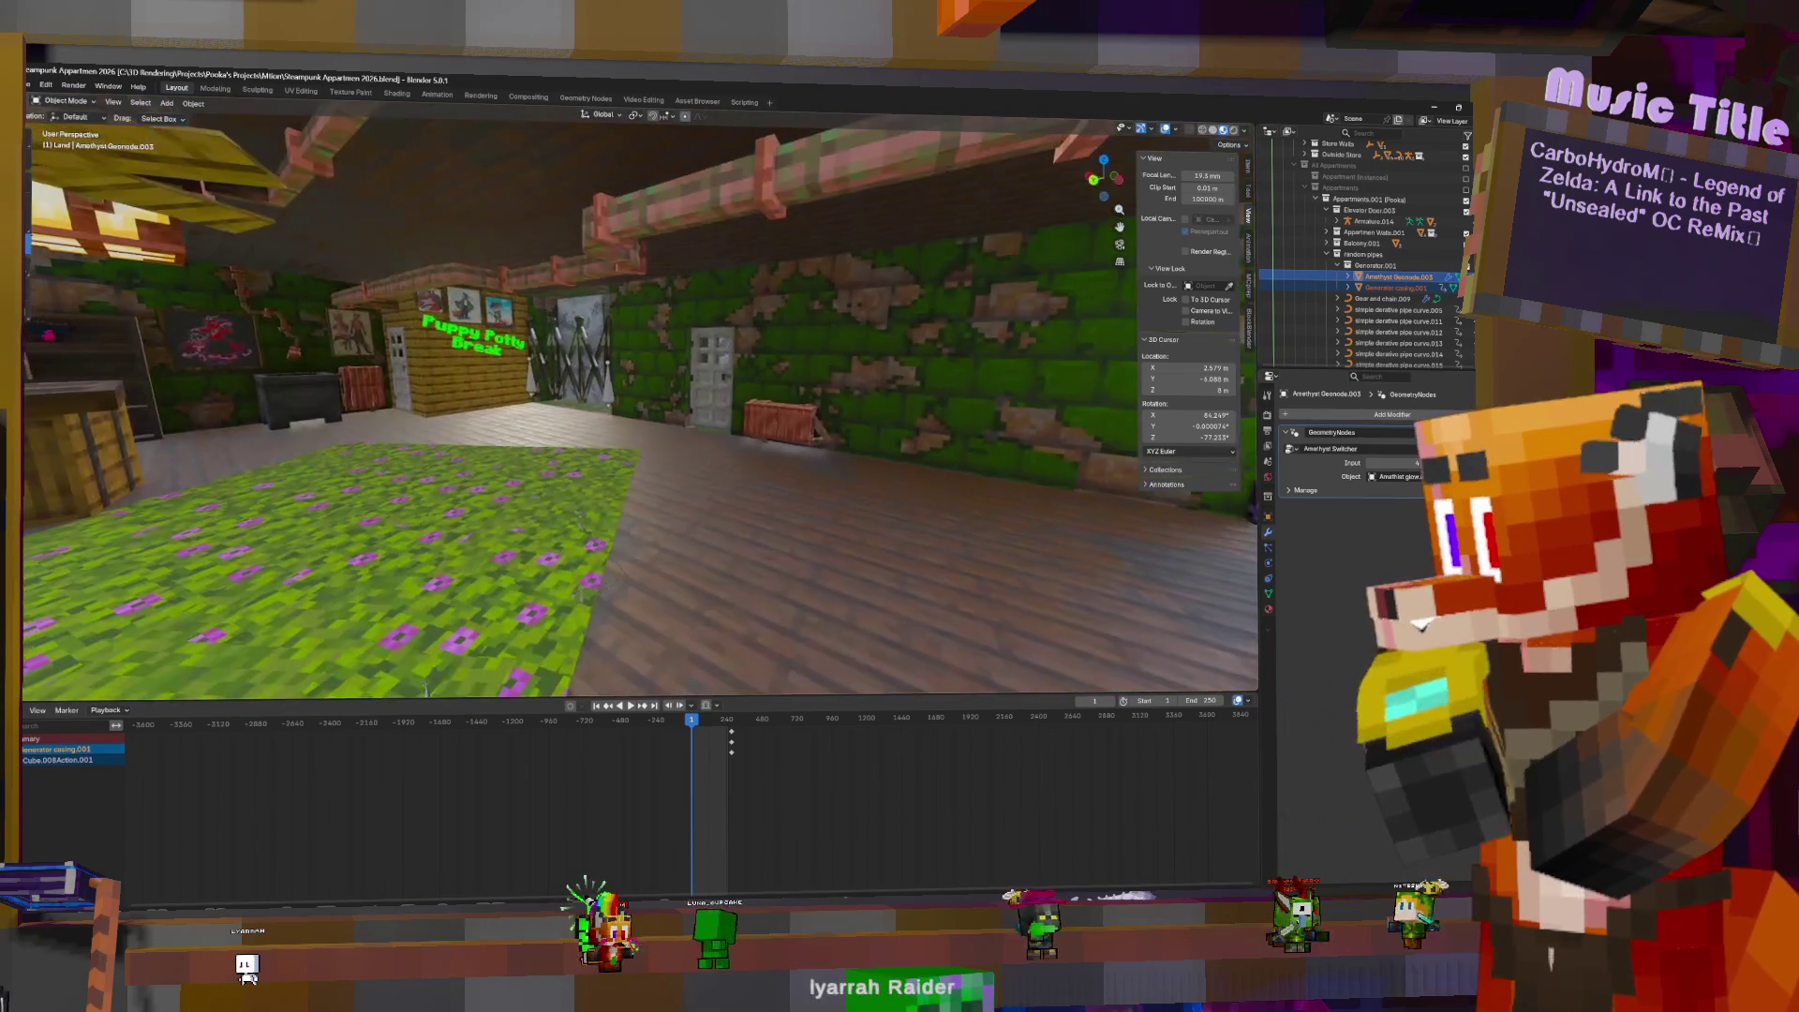
middle_click_drag(607, 471, 1063, 494)
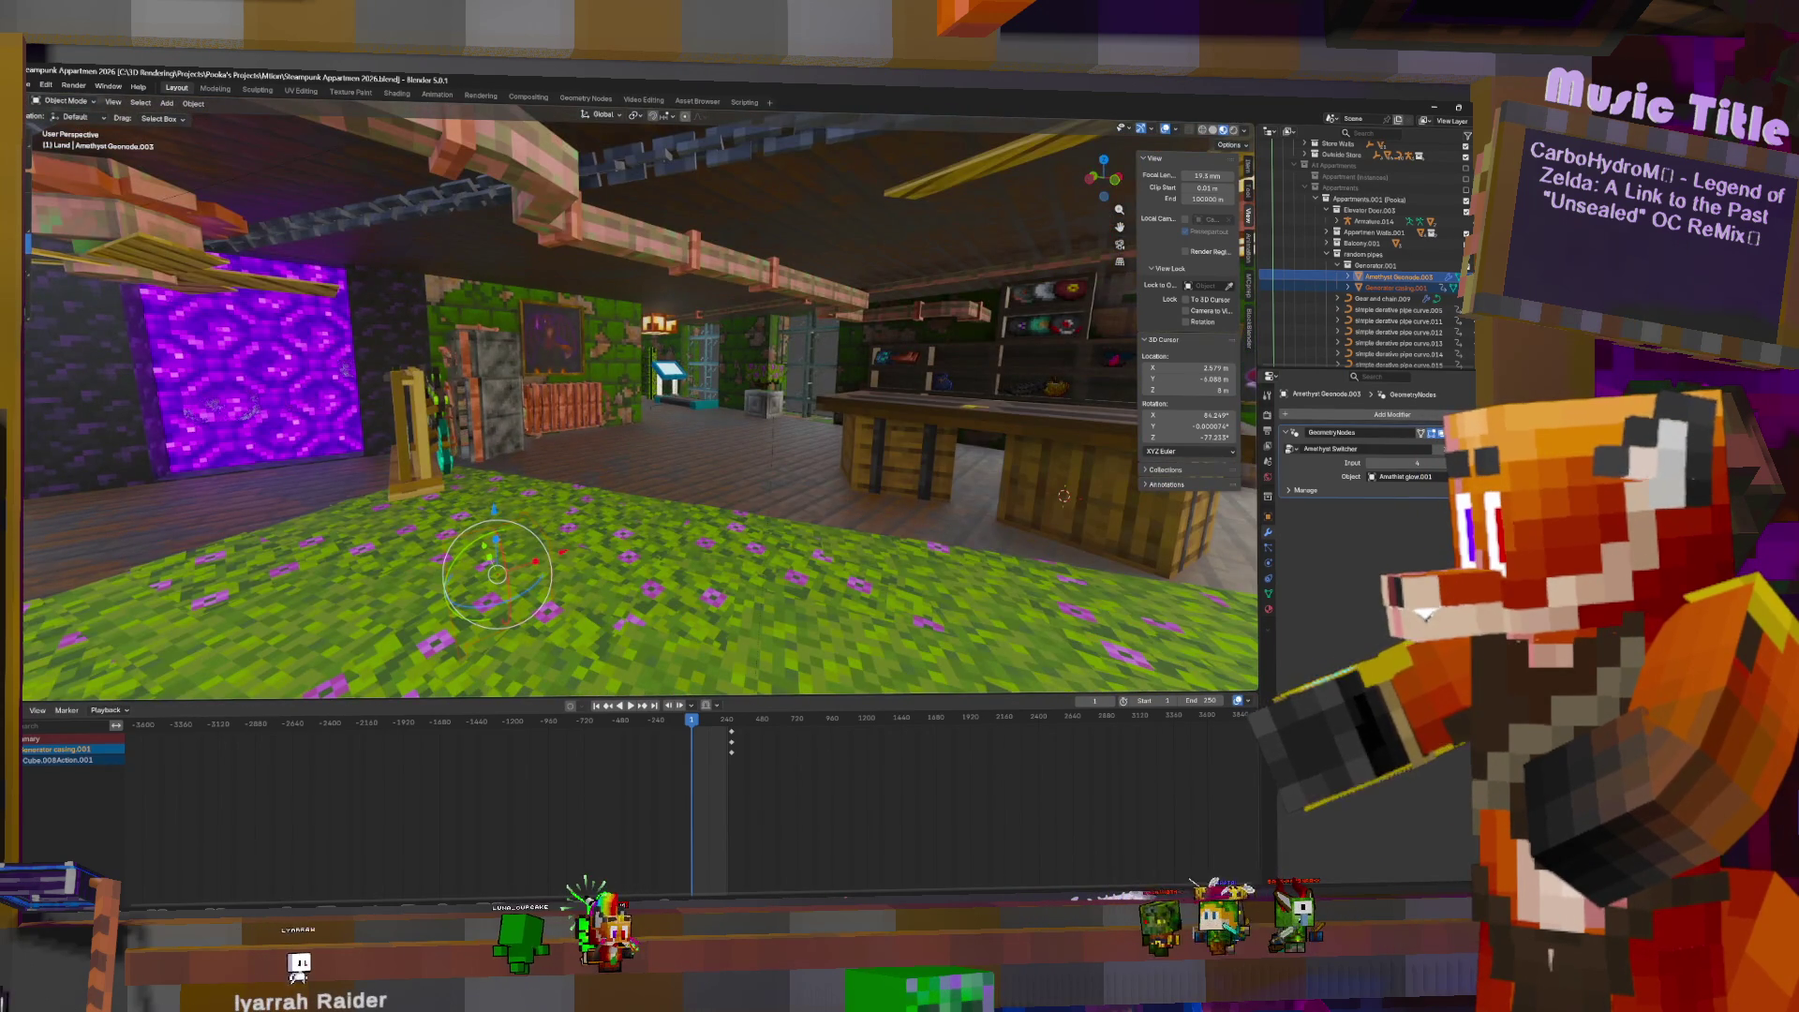
key("w")
mouse_move(619, 412)
middle_mouse_down()
mouse_move(244, 412)
mouse_move(489, 384)
middle_mouse_up()
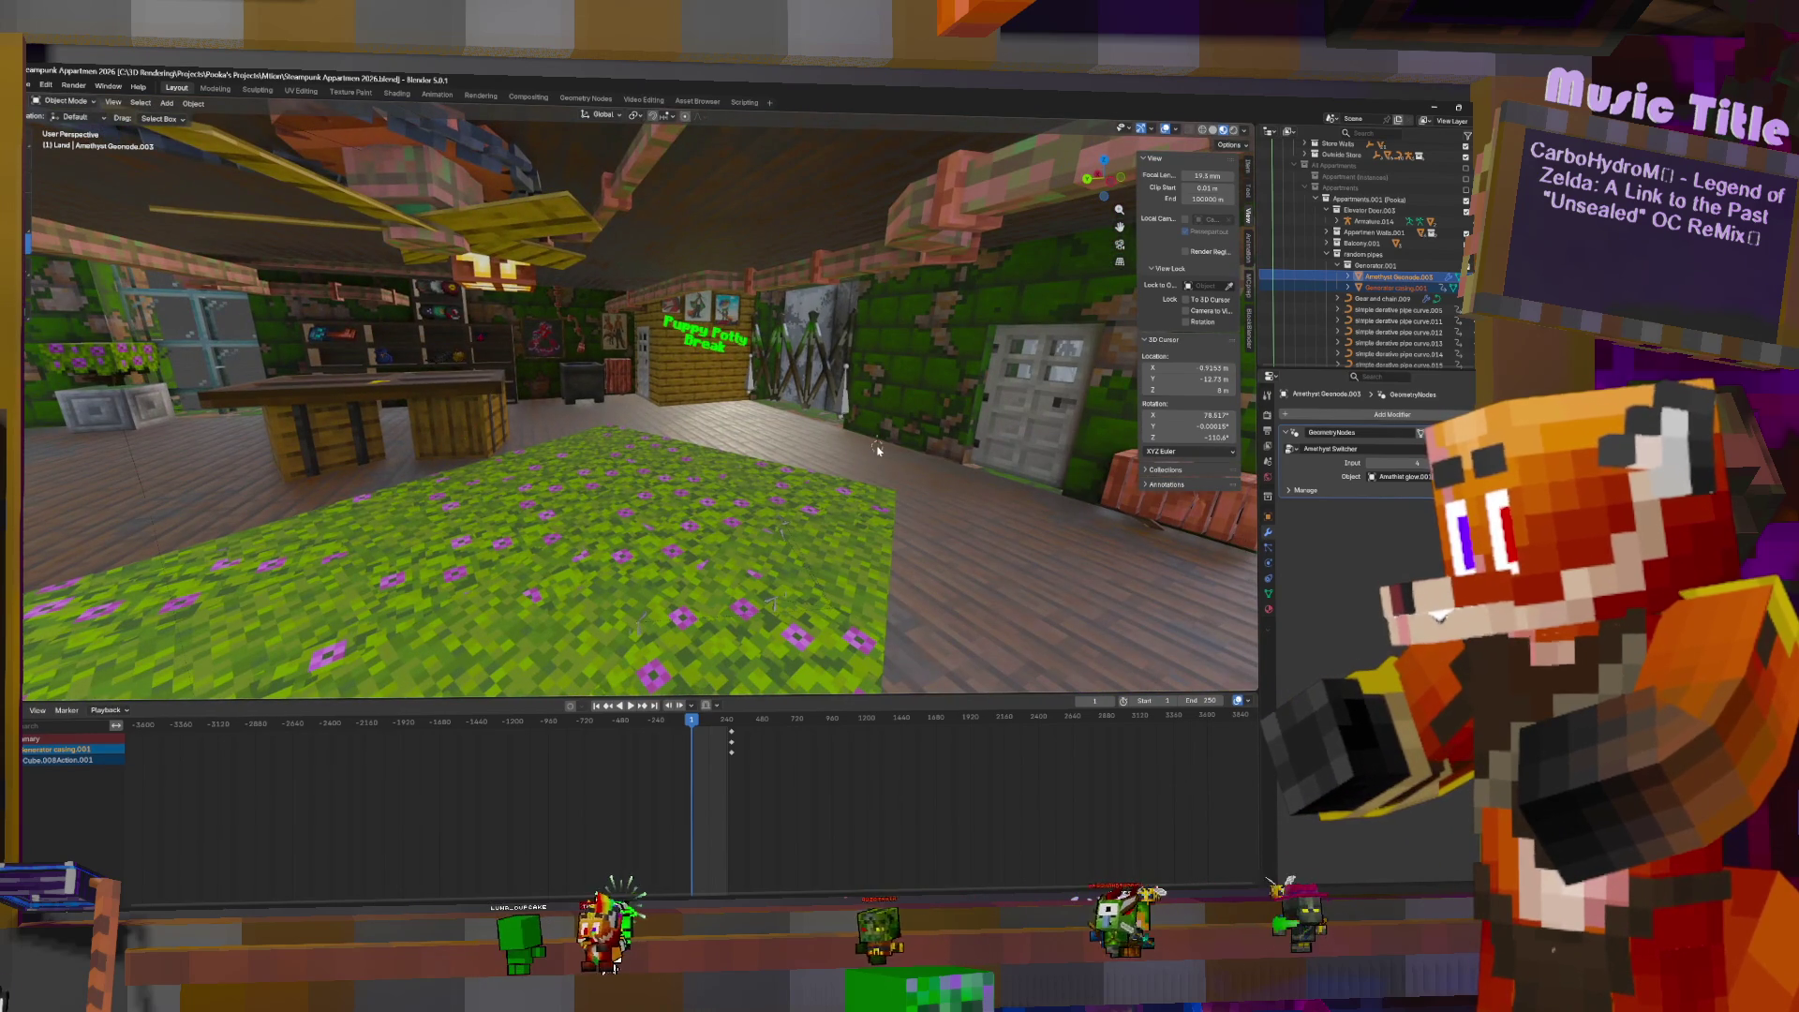
key("Escape")
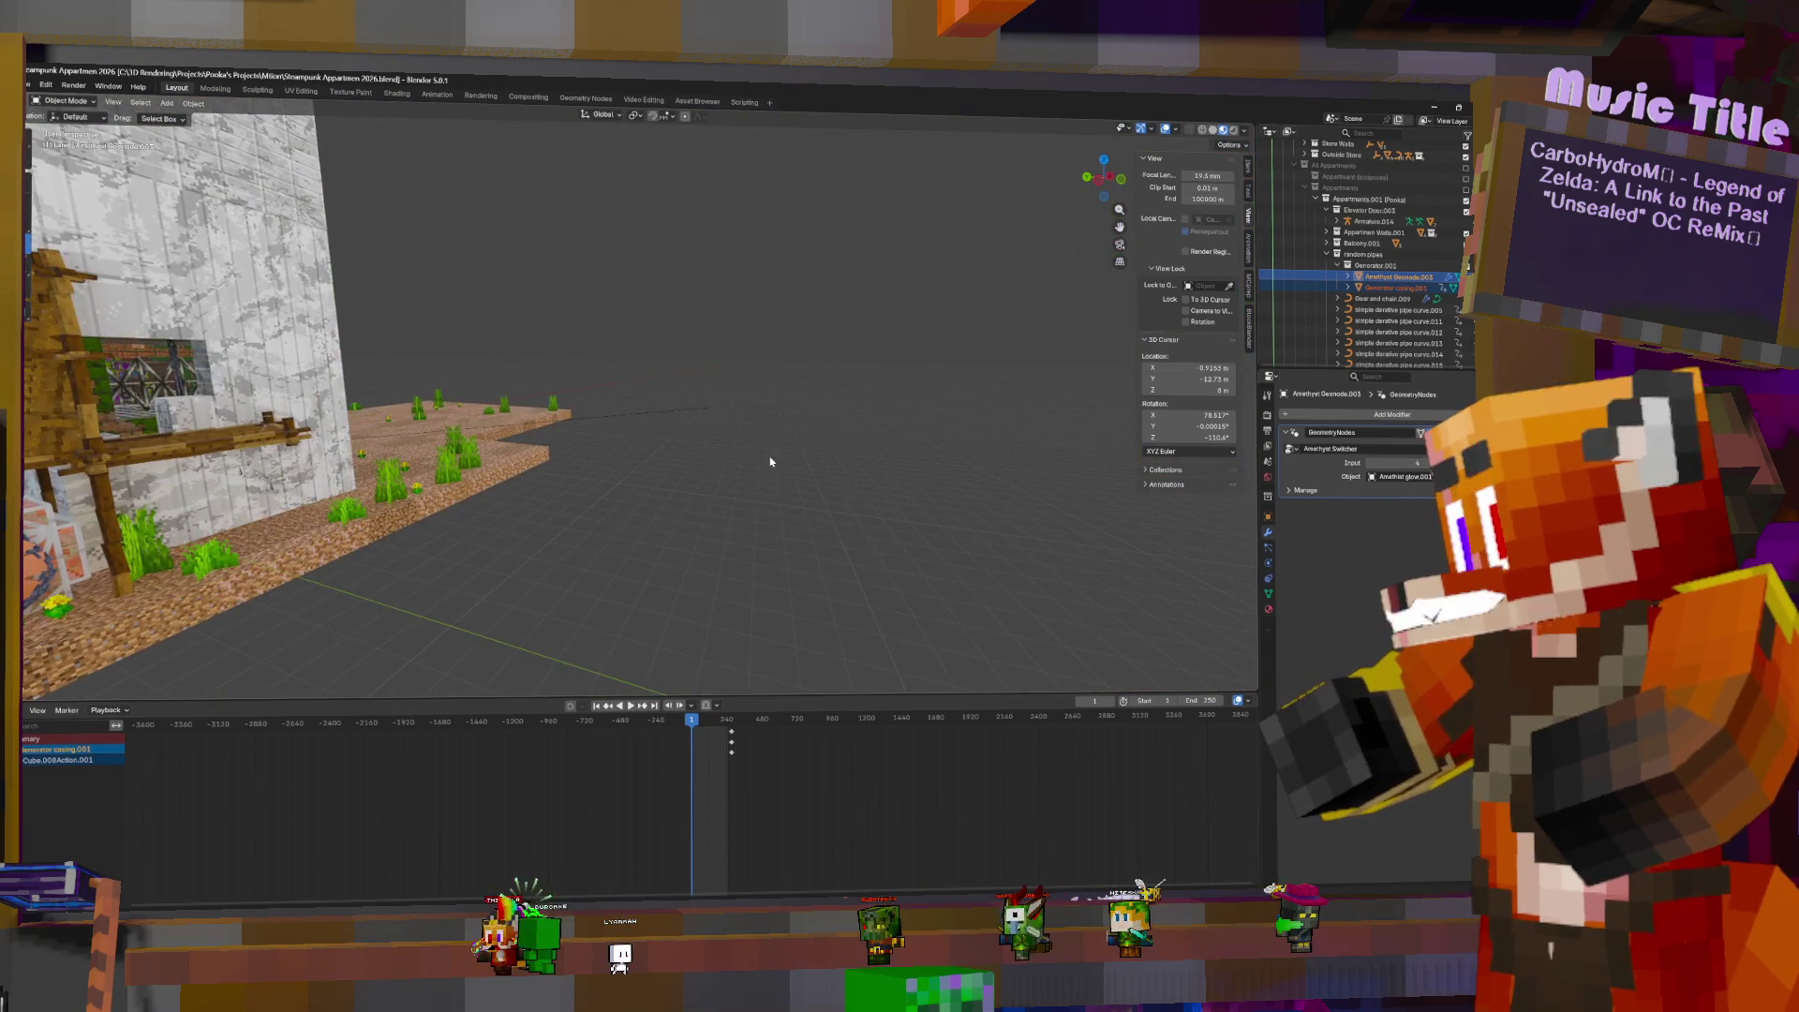
- Frame Amethyst Geonode.003, orbit around it, and bring up the Shift+S snap menu
key("KP_Decimal")
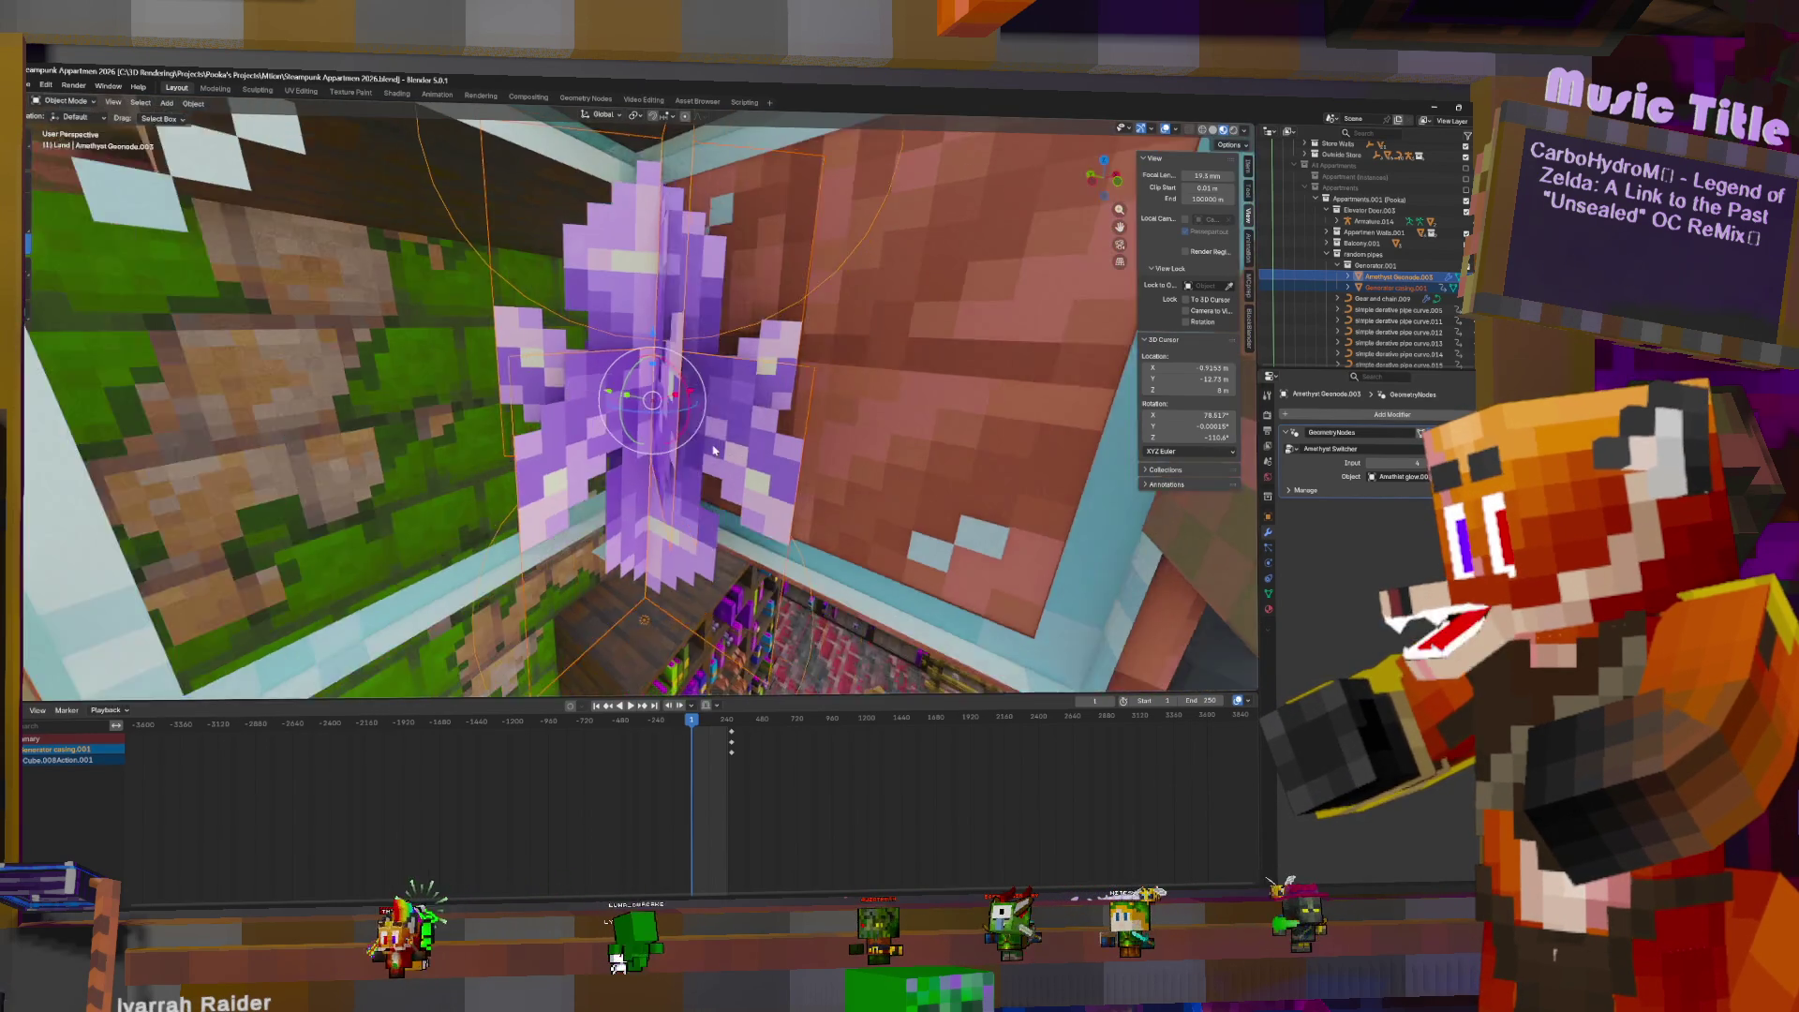
mouse_move(712, 450)
middle_mouse_down()
mouse_move(828, 457)
mouse_move(935, 379)
middle_mouse_up()
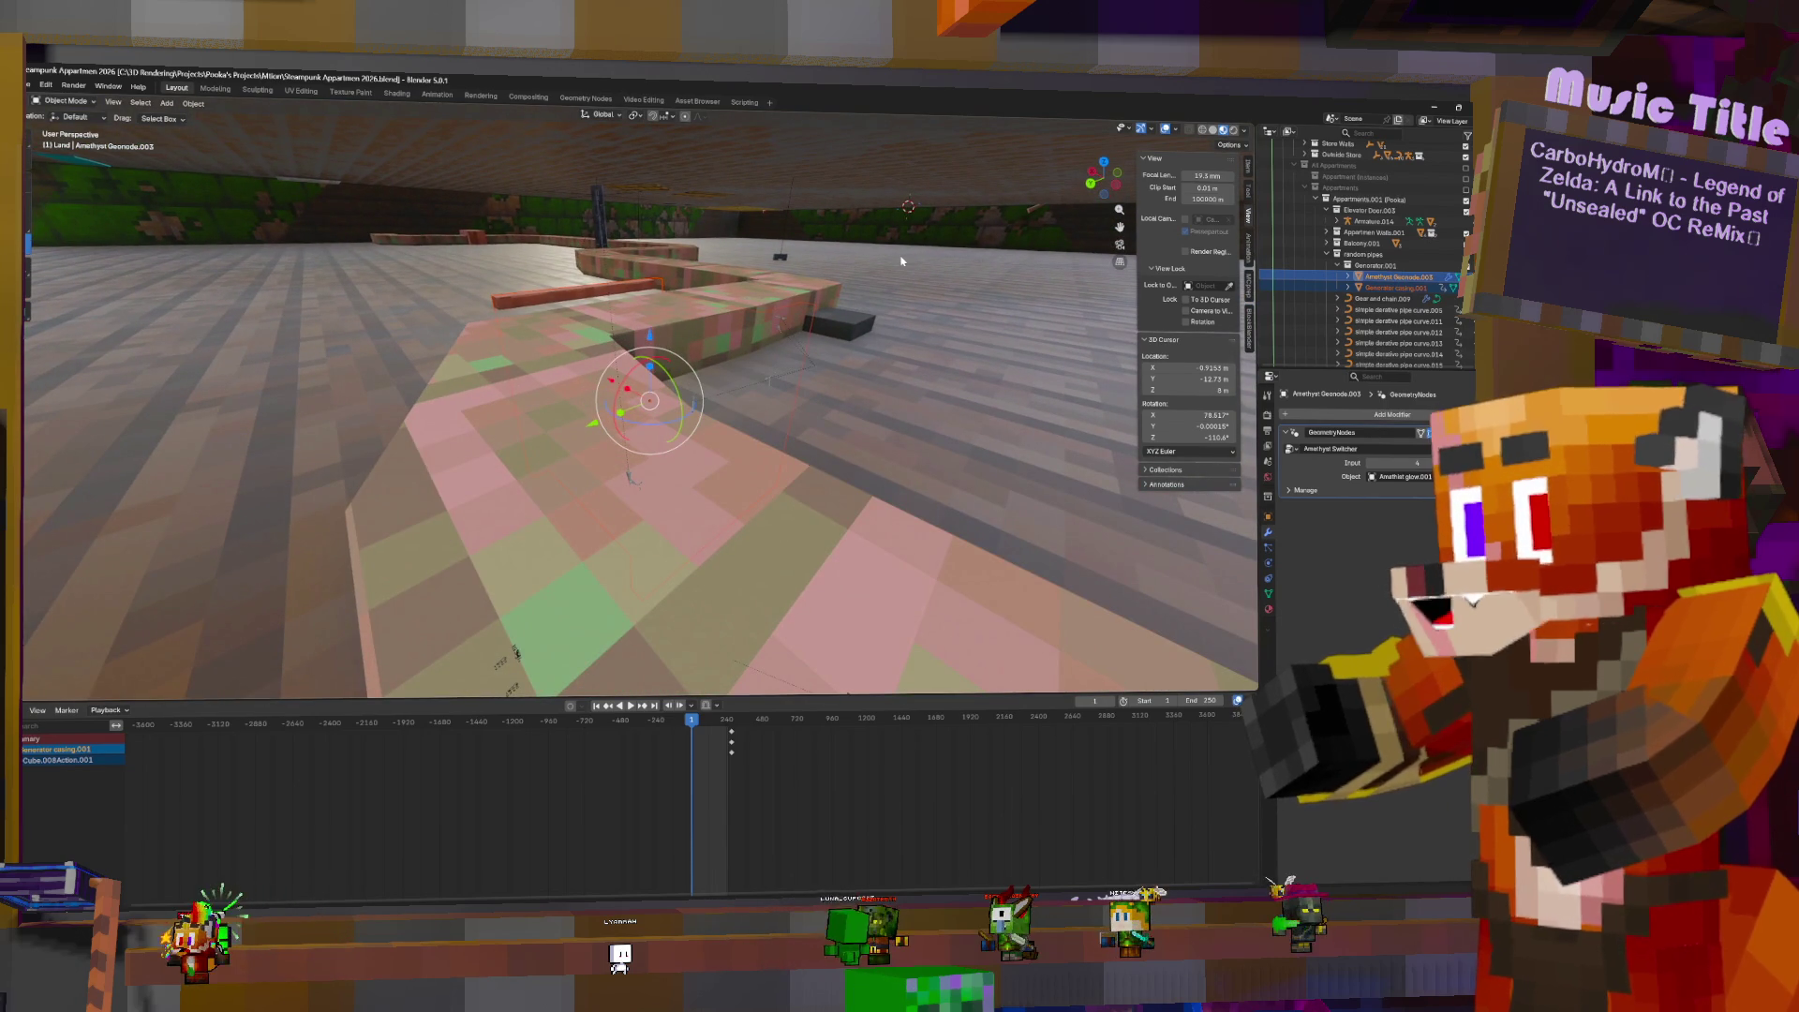
key("shift+s")
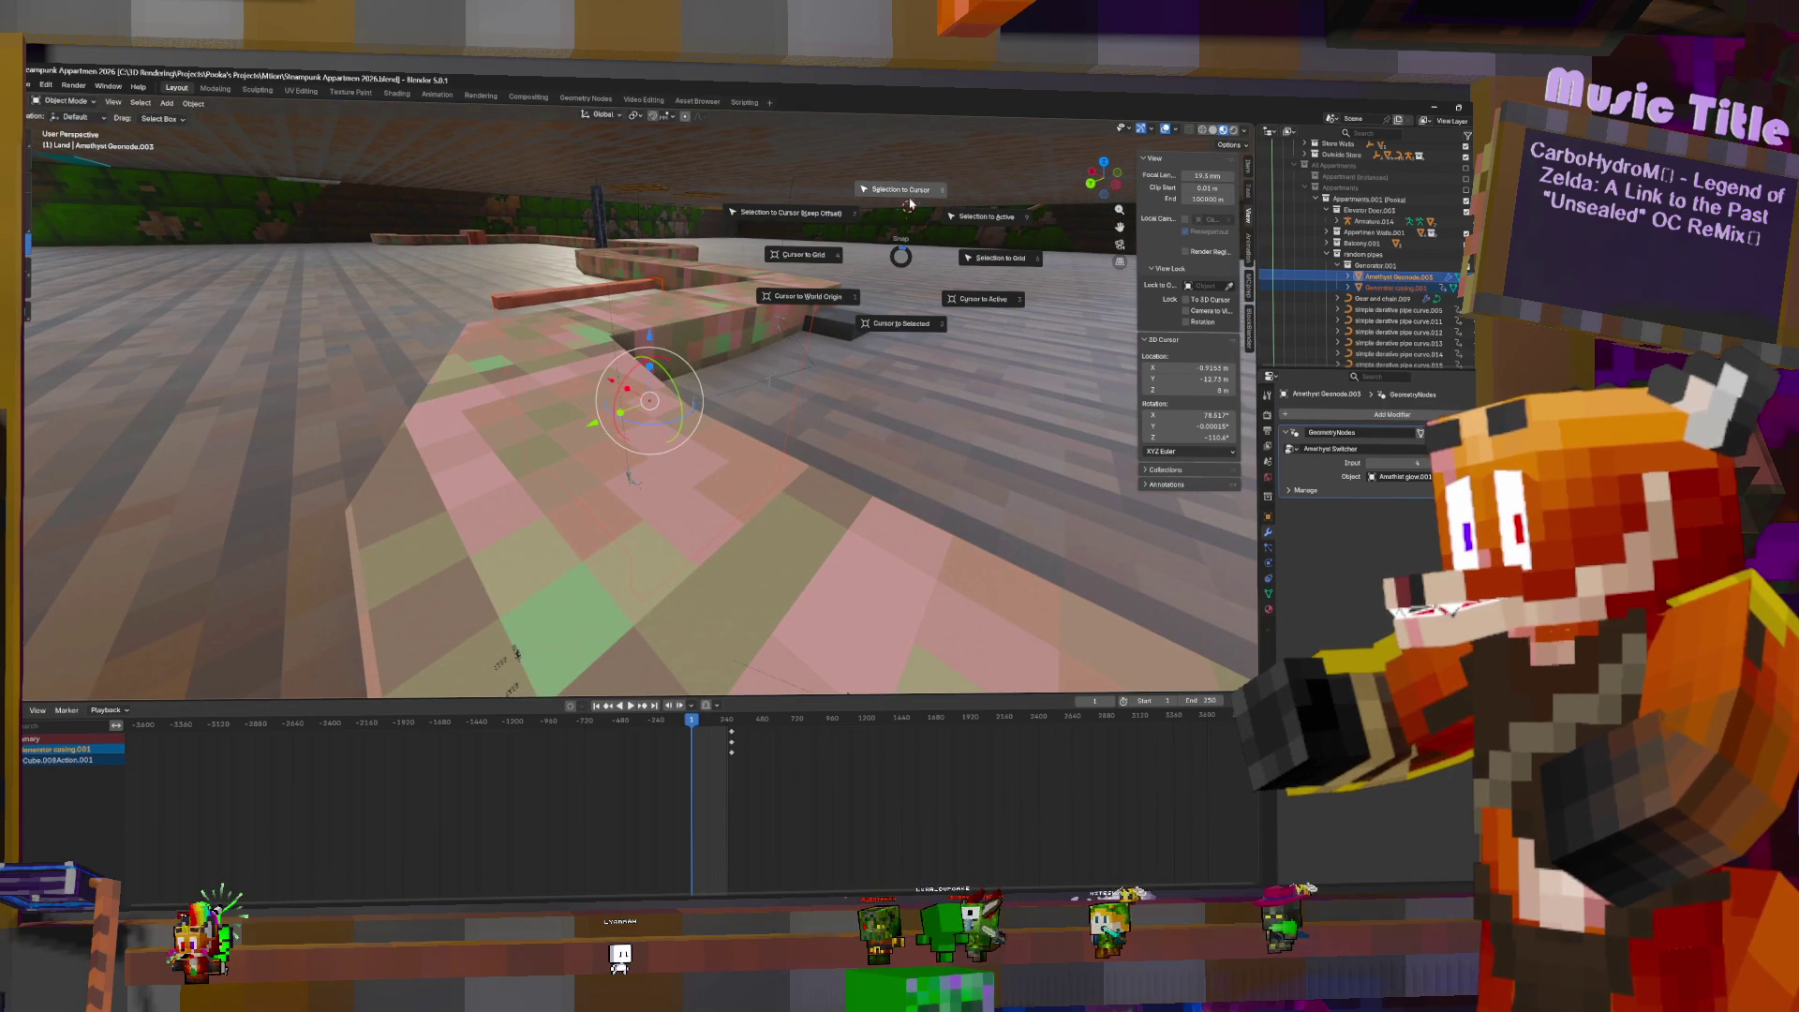
- Snap the amethyst and casing to the cursor, enlarge them, raise them, and rotate 90°
left_click(911, 196)
mouse_move(911, 196)
middle_mouse_down()
mouse_move(768, 252)
mouse_move(712, 250)
middle_mouse_up()
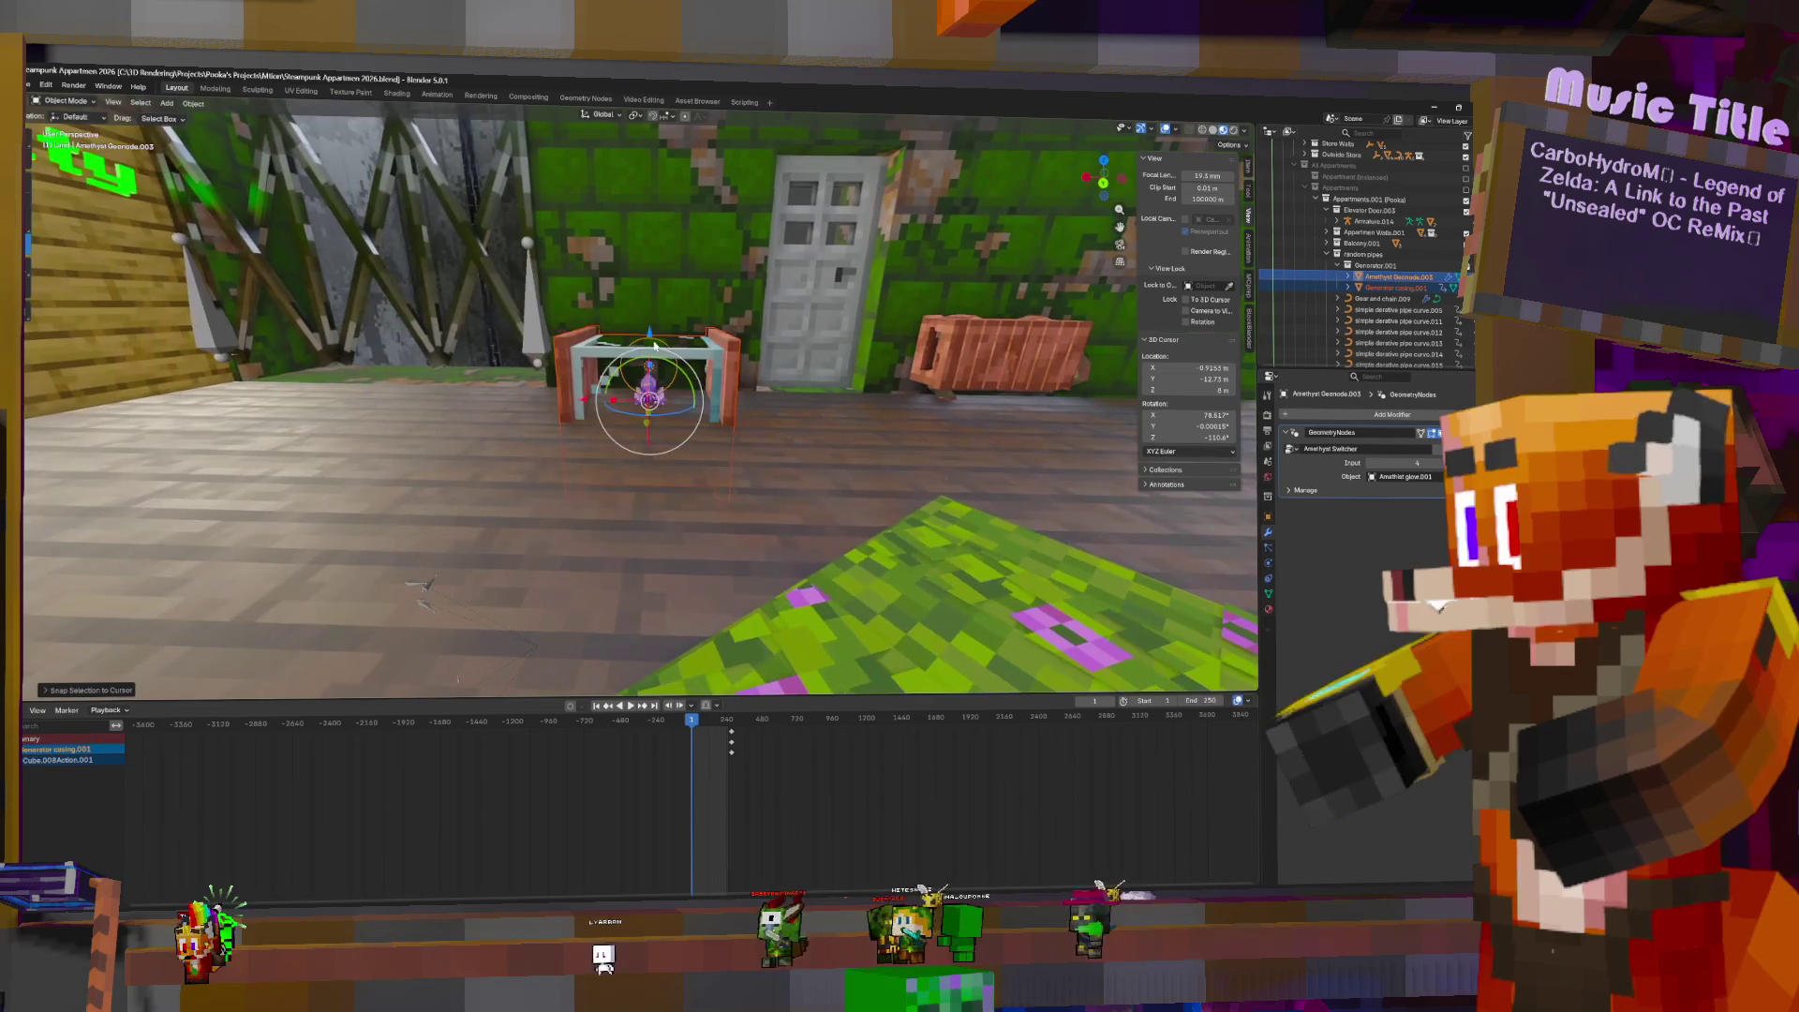
key("g")
key("s")
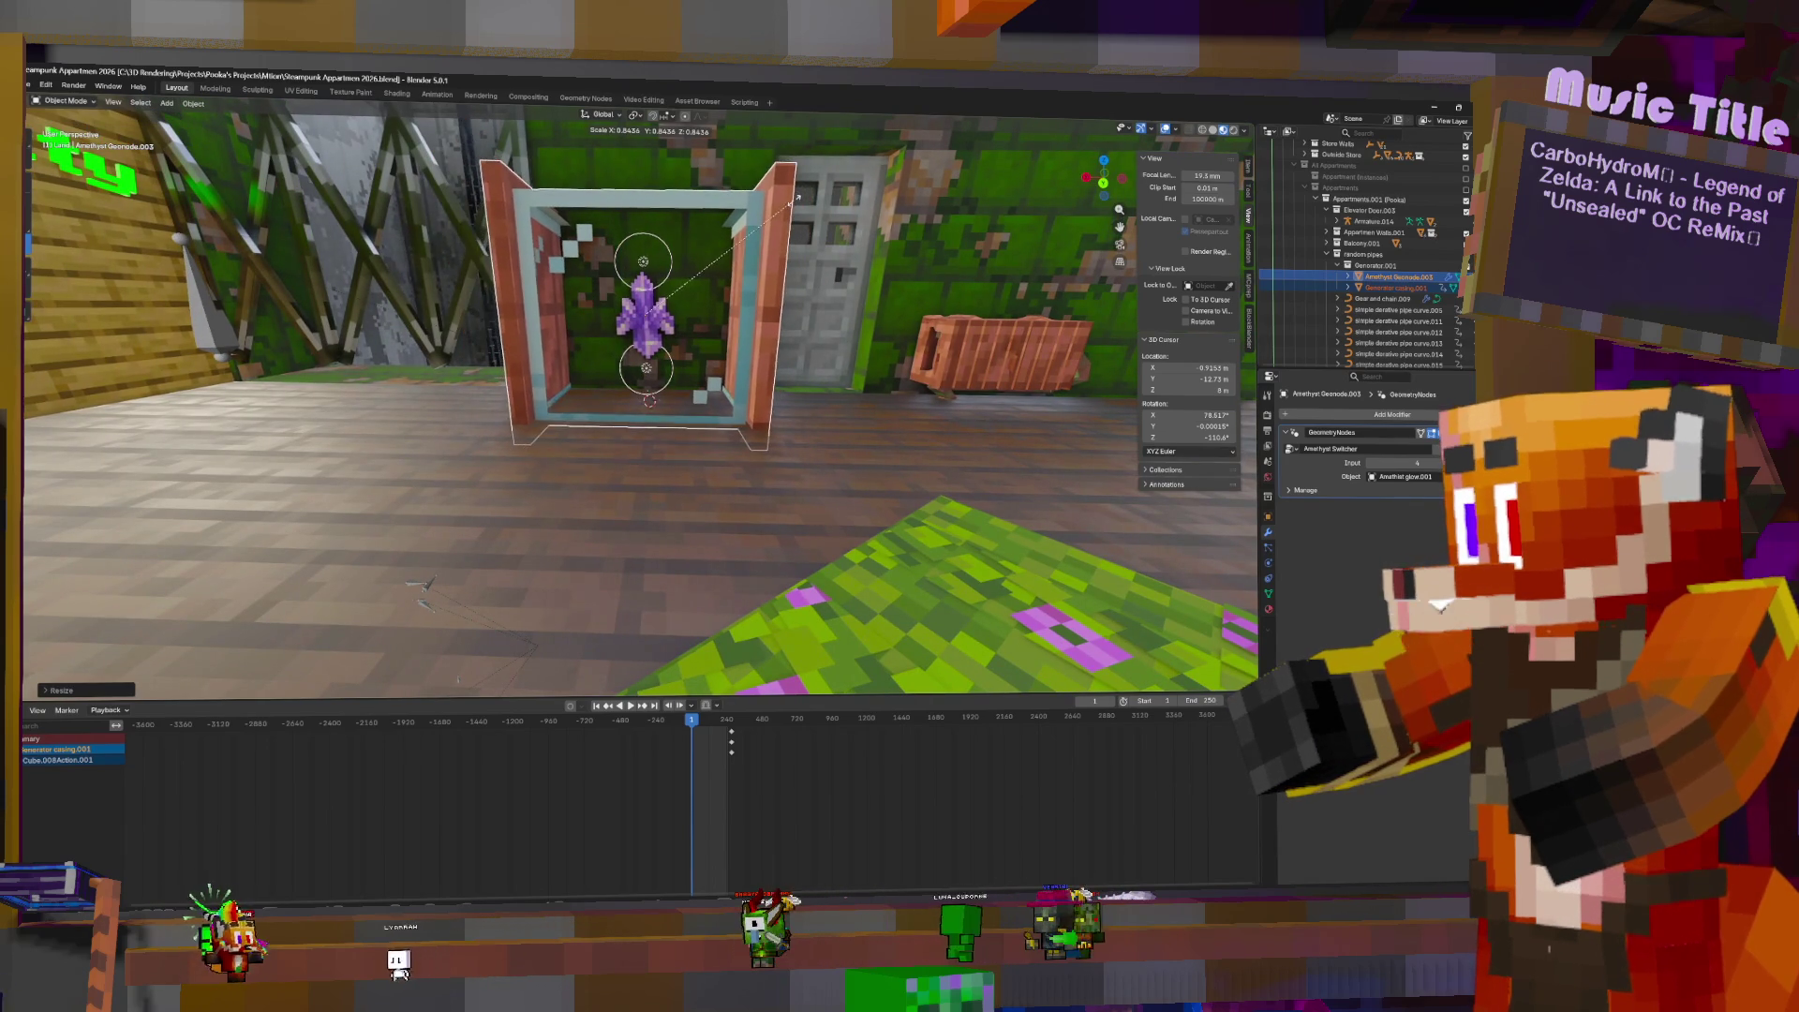
left_click(656, 225)
key("g")
key("z")
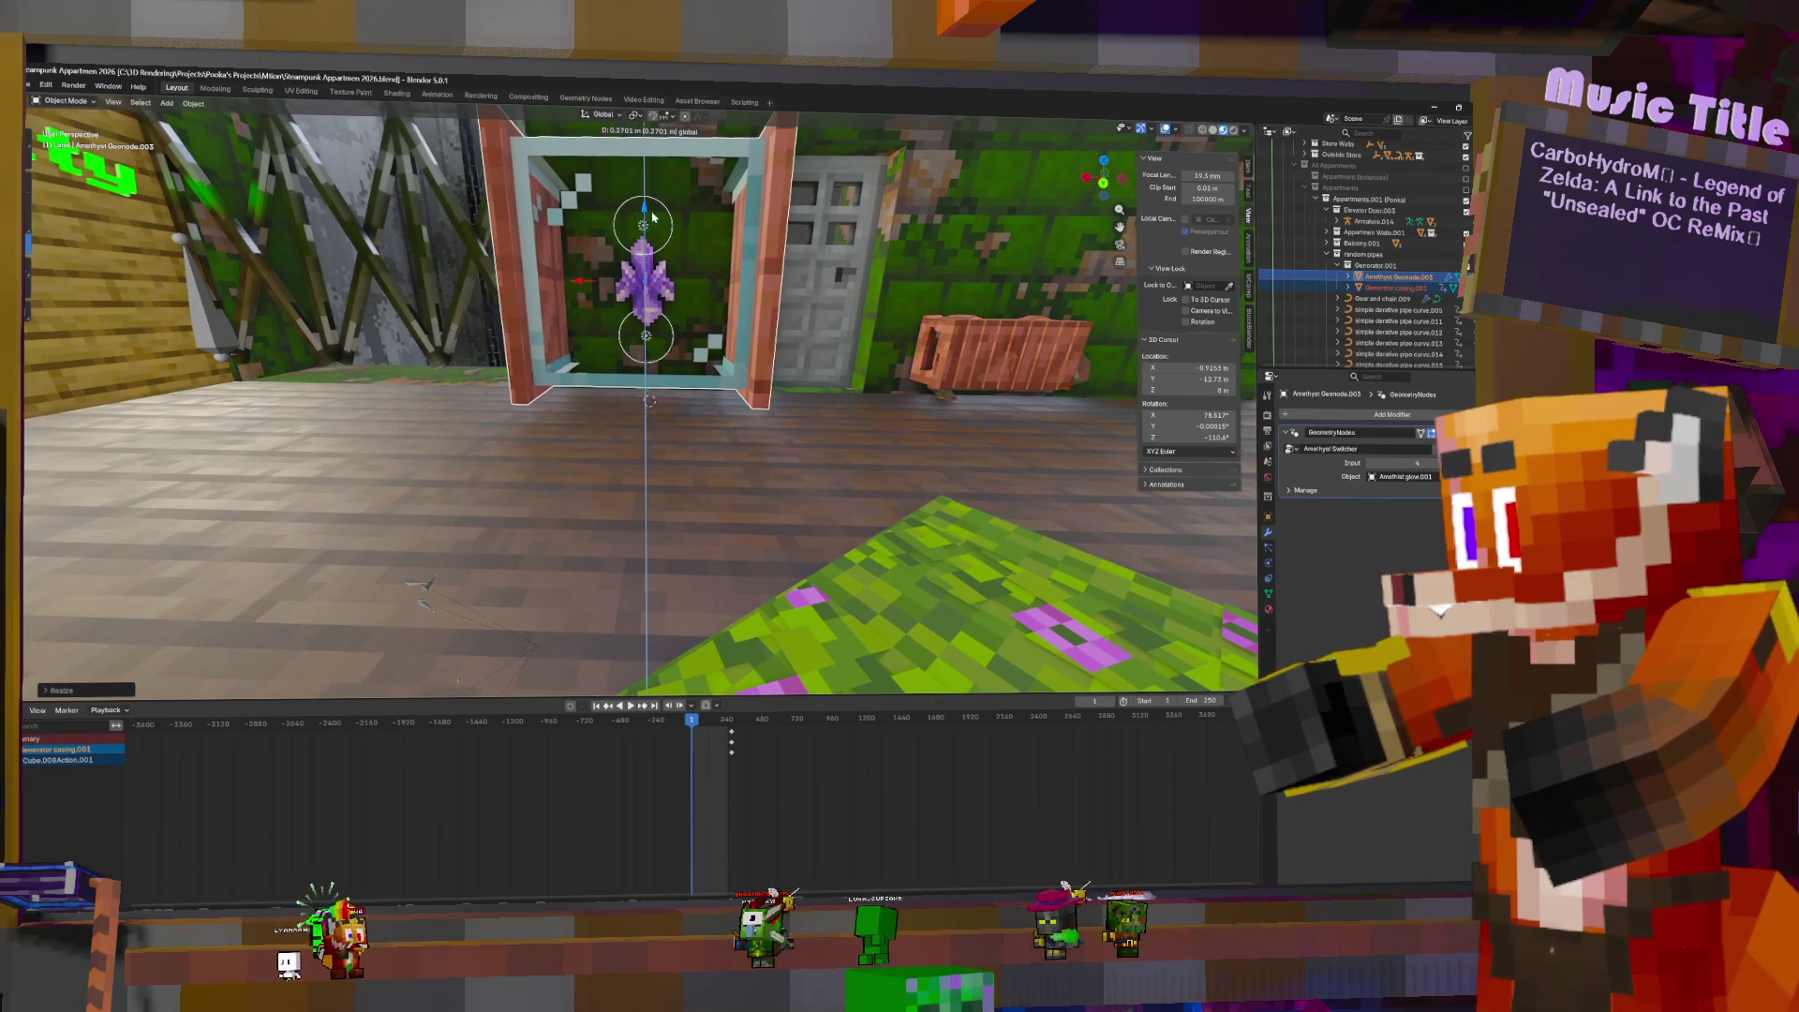
left_click(680, 252)
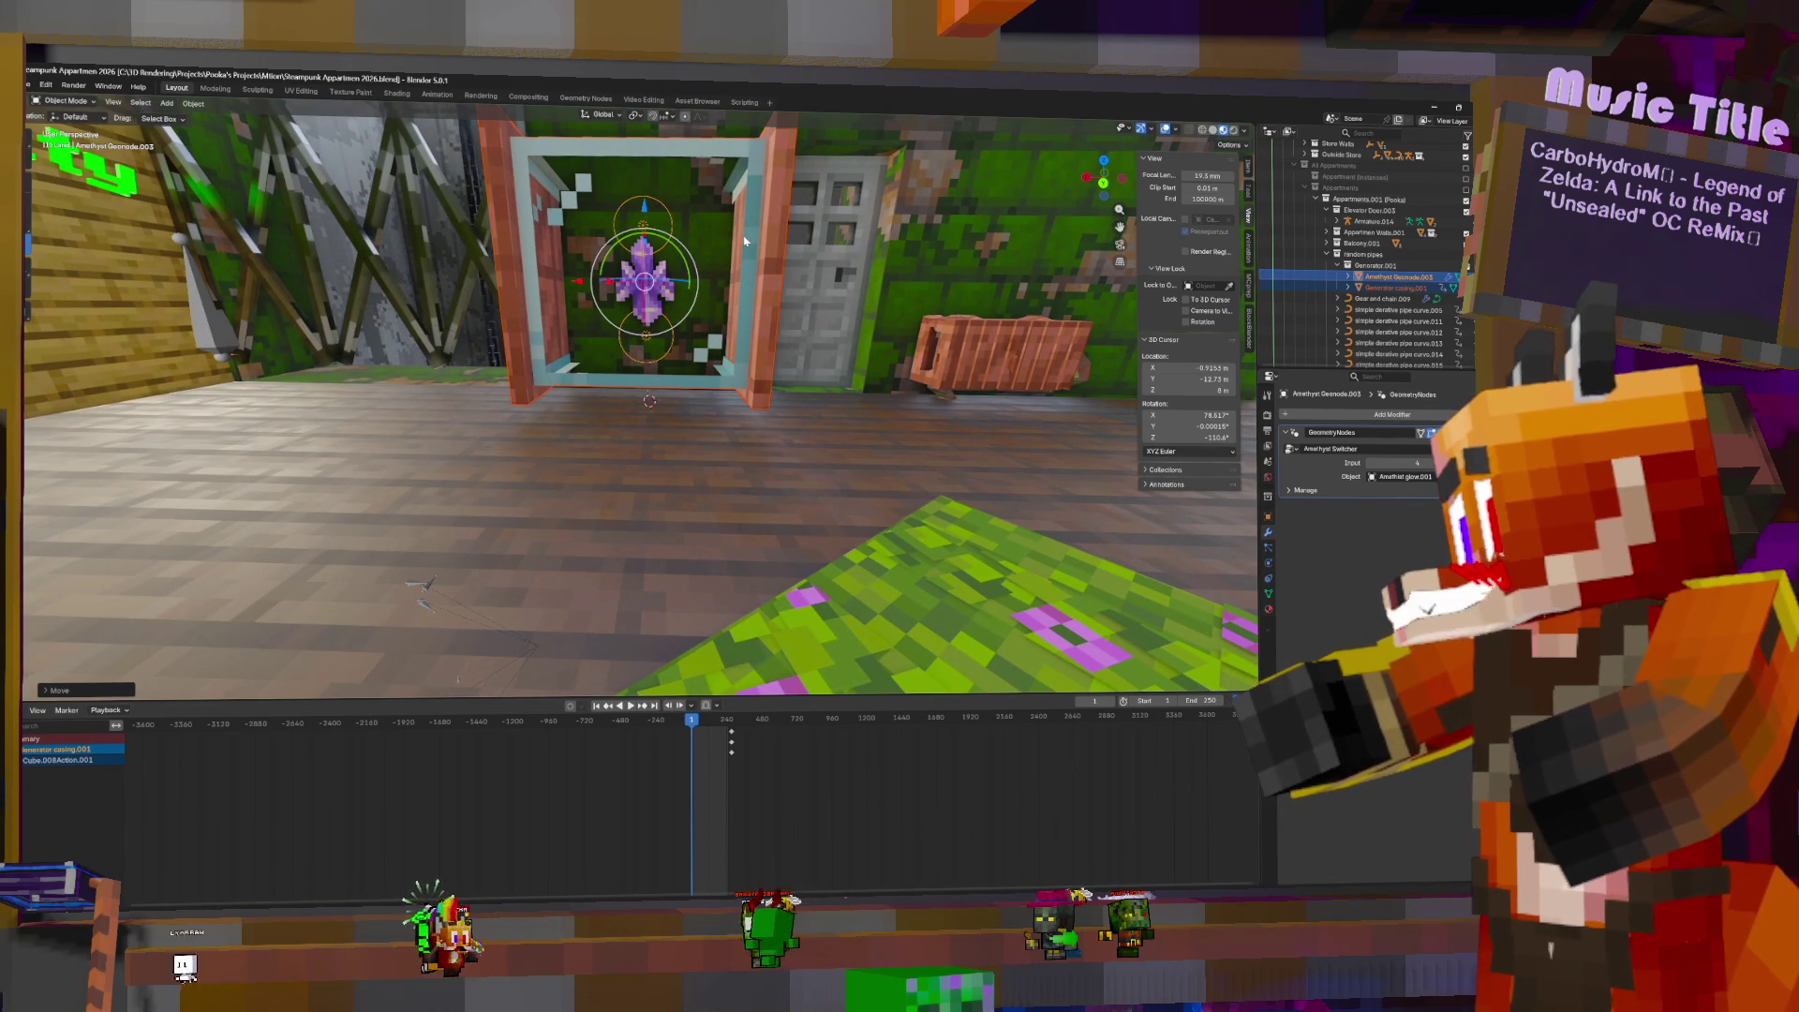
key("r")
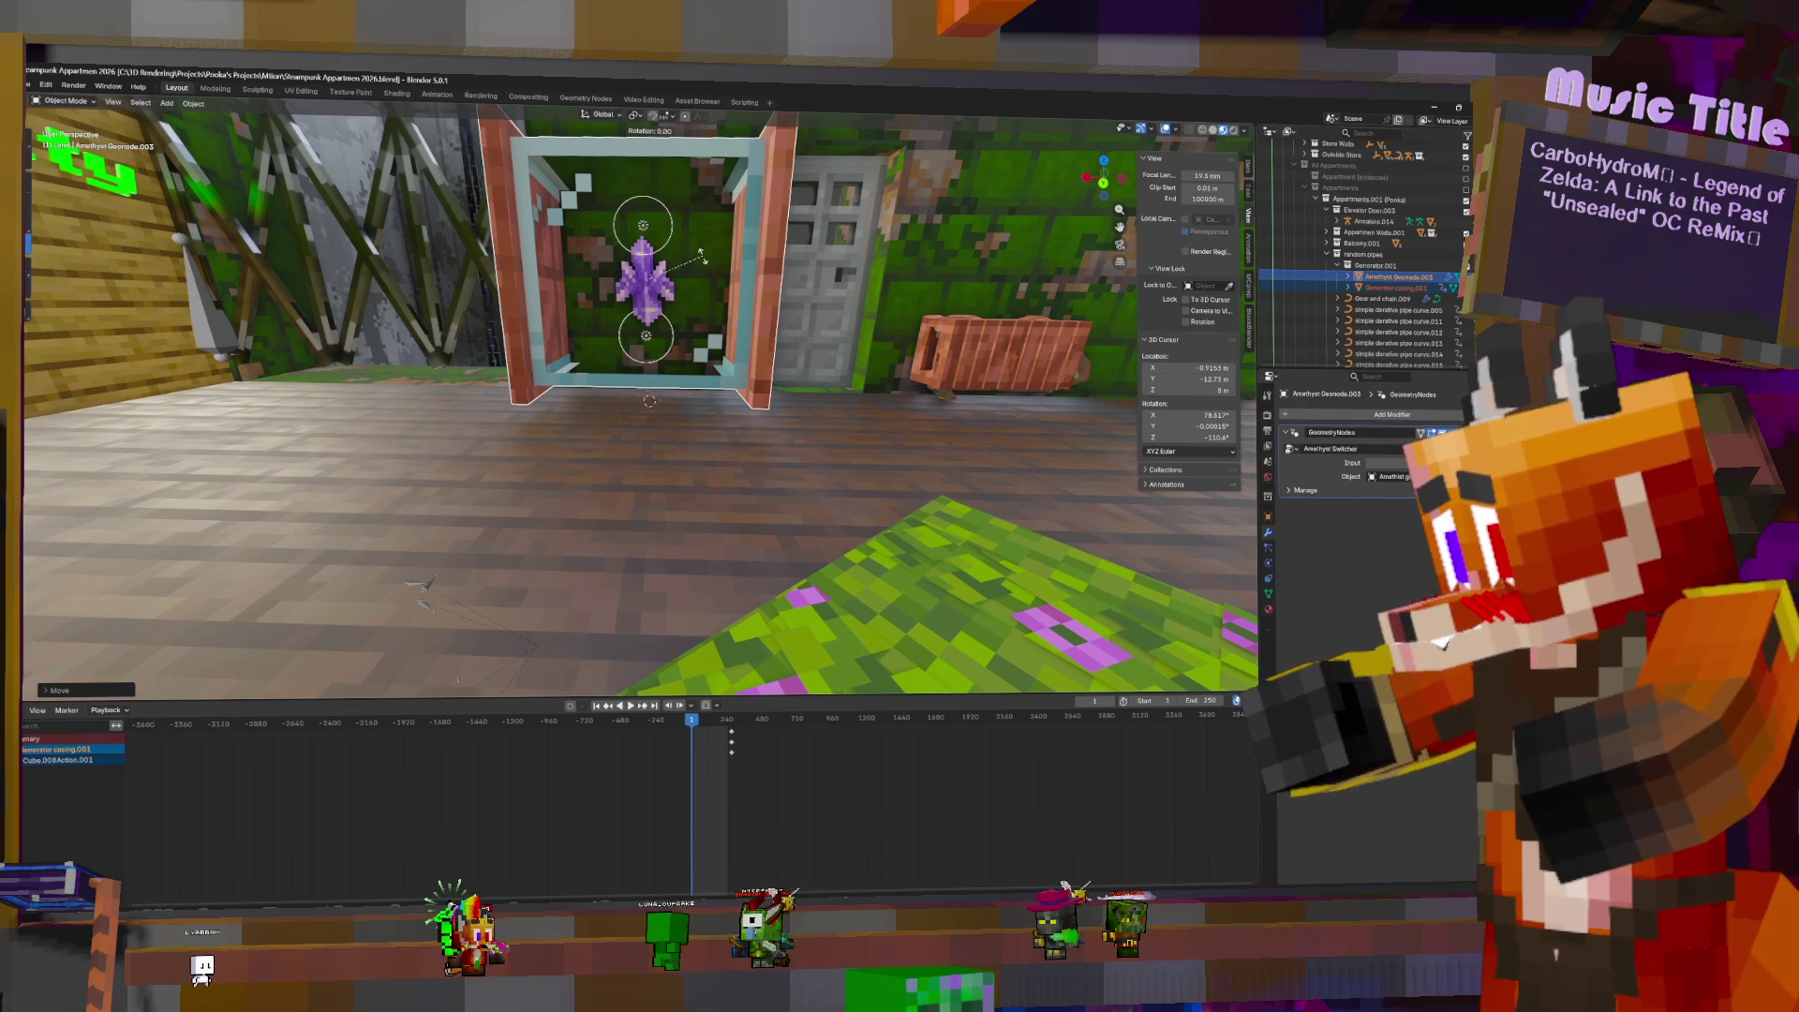
type("90")
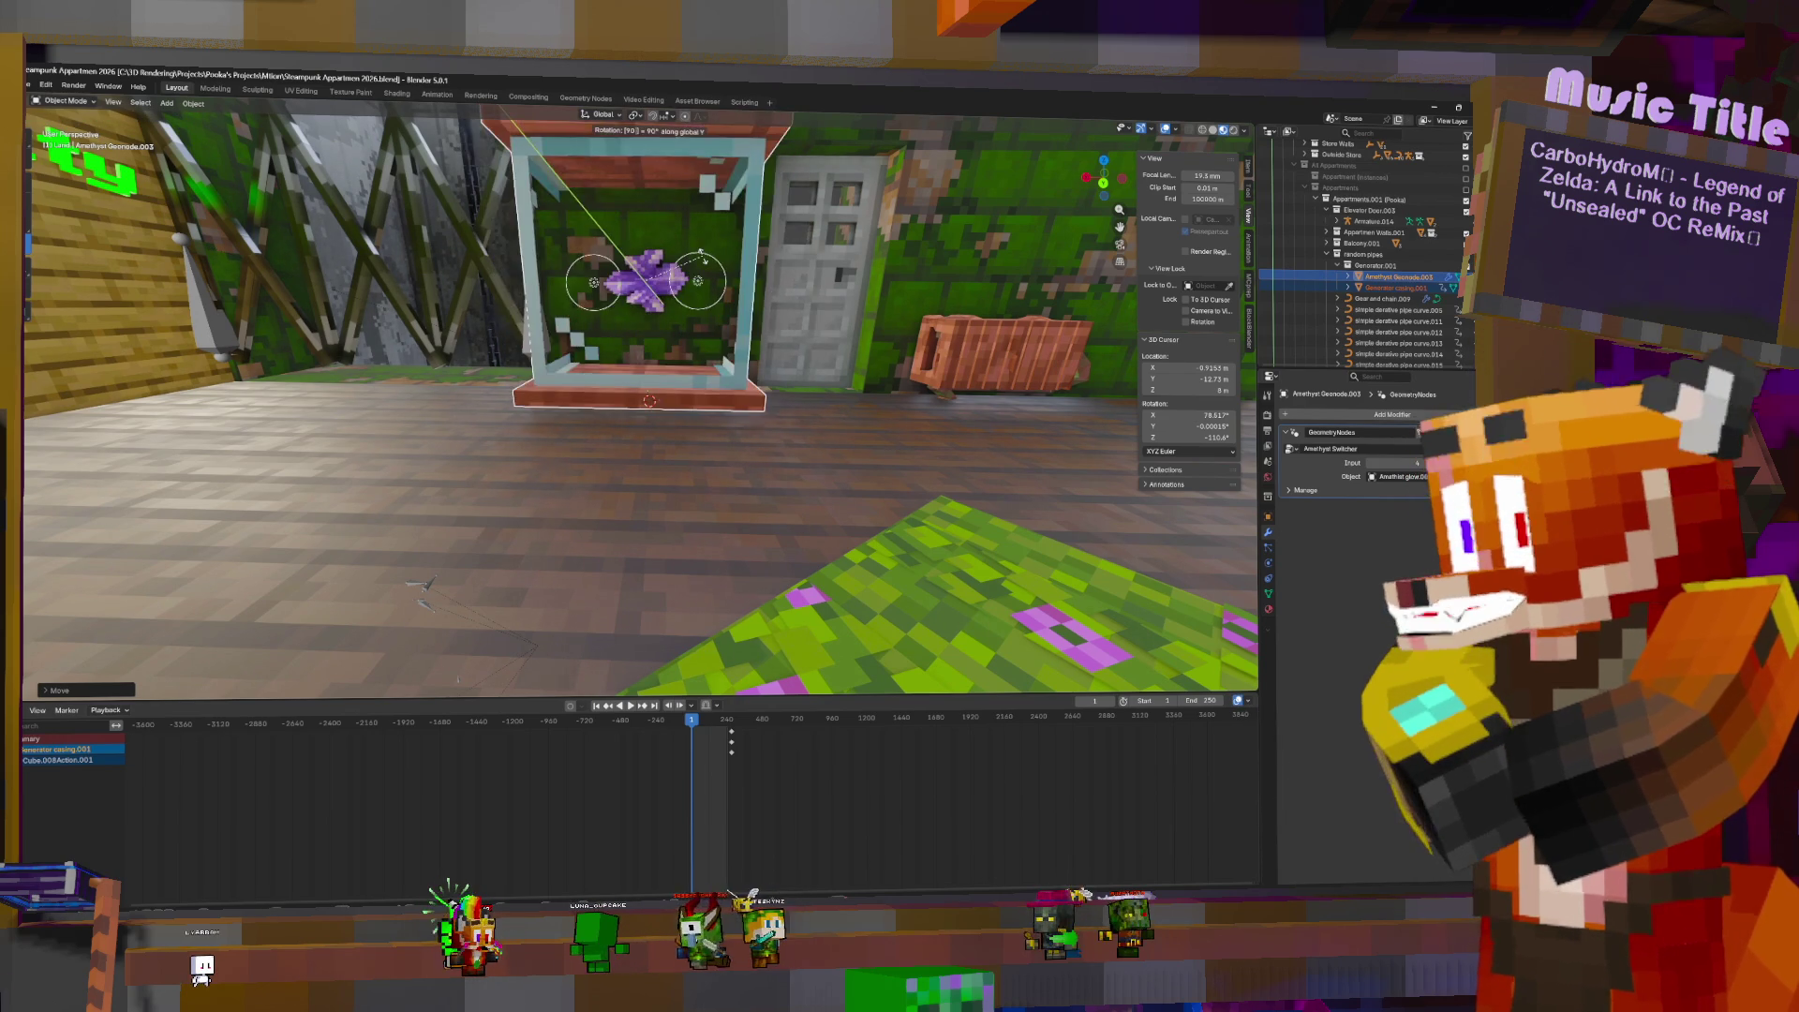
key("Return")
- Try adjusting the amethyst alone, then select the glass Generator casing.001
scroll(708, 282, "down", 8)
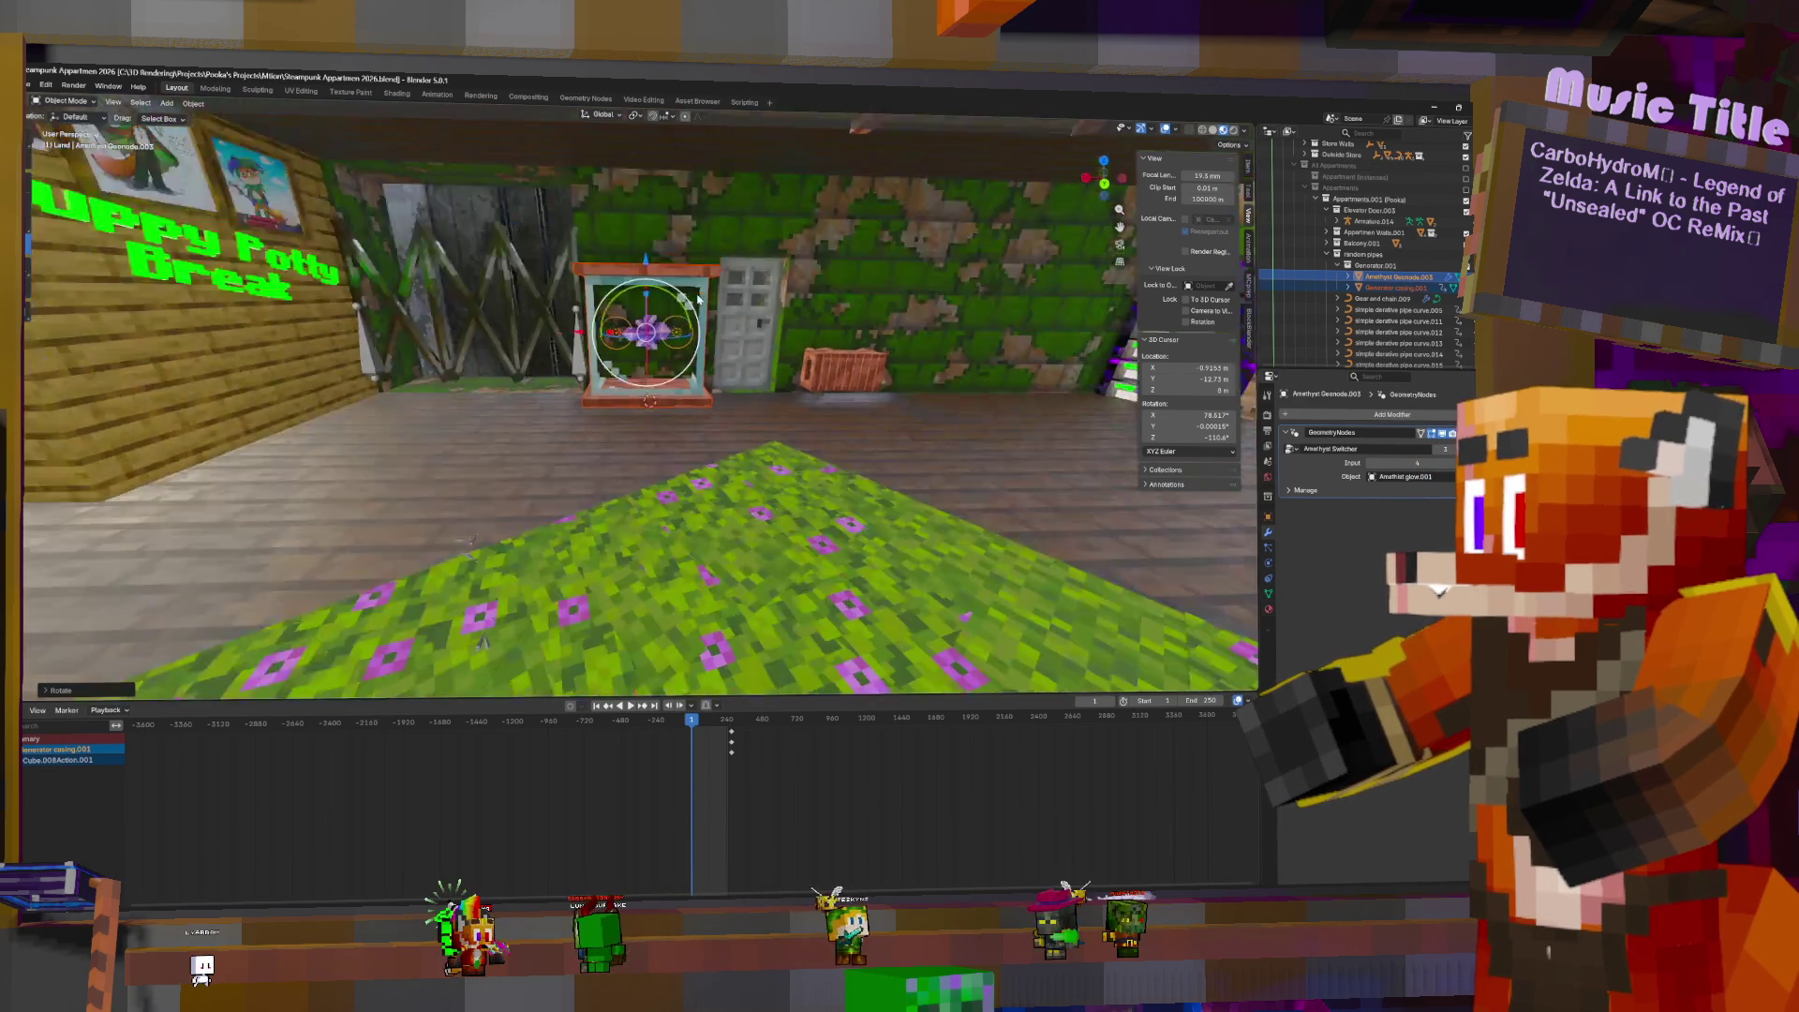
scroll(711, 308, "up", 3)
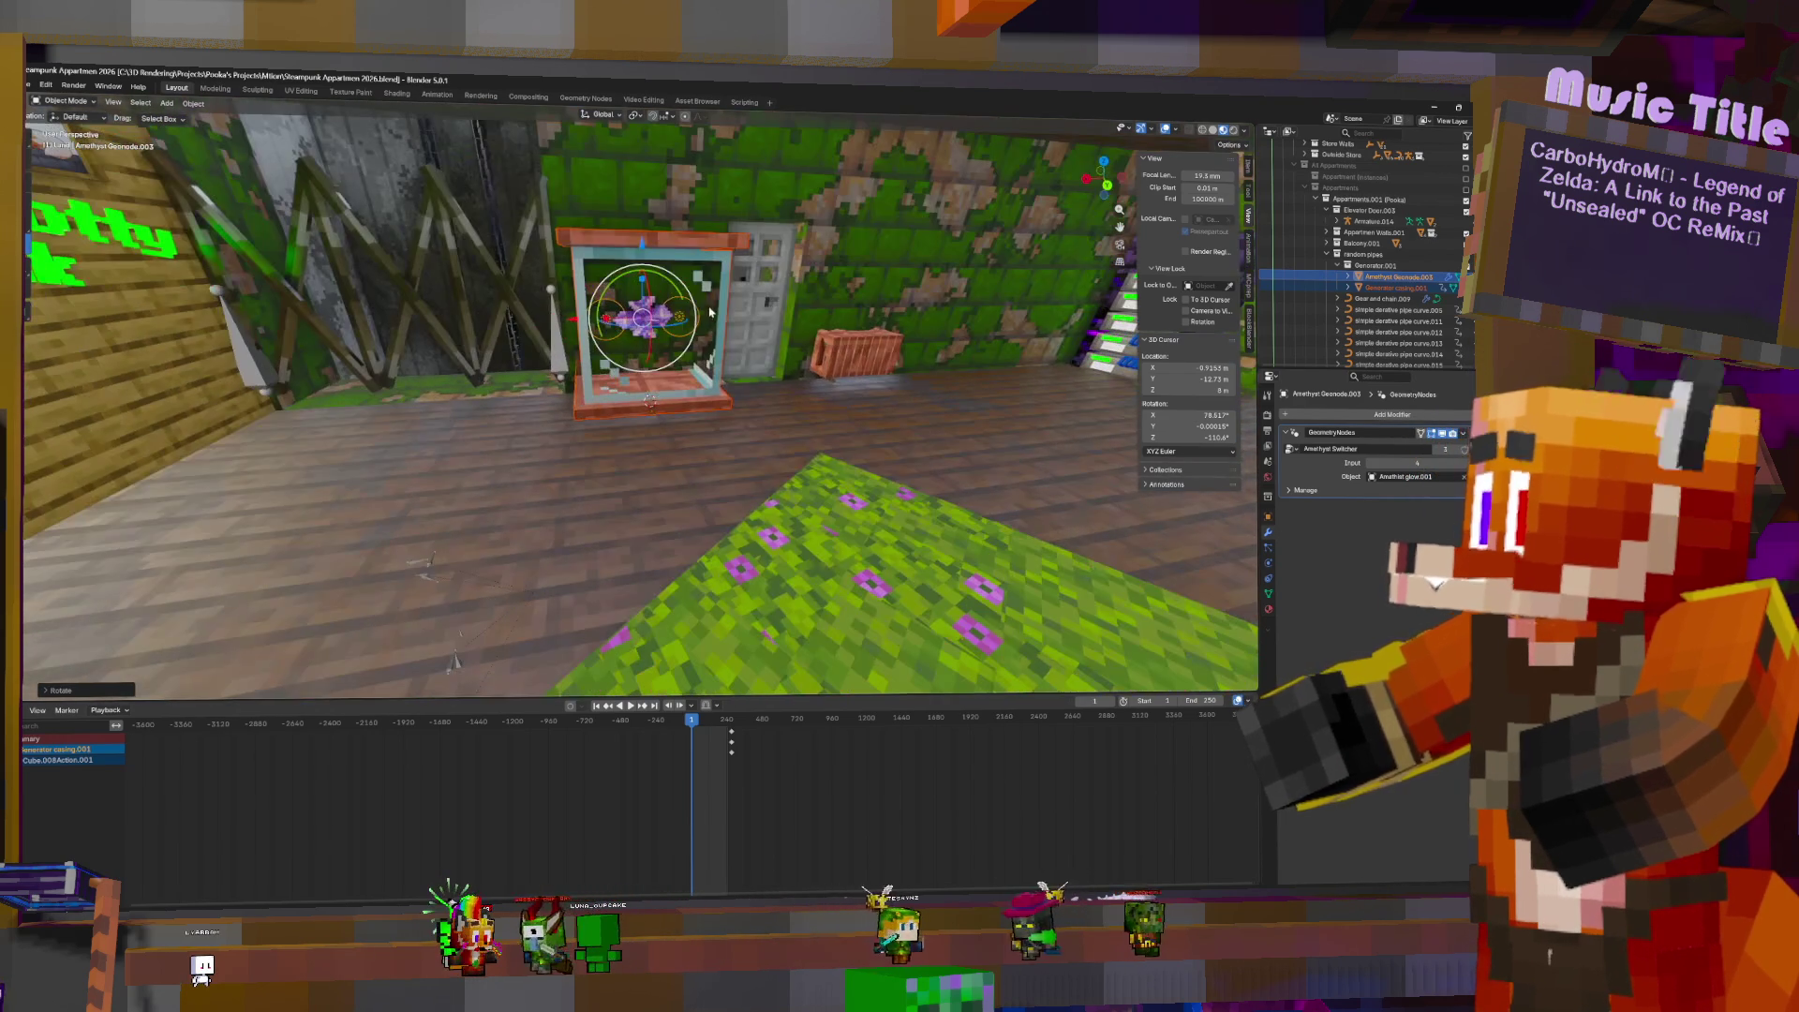
left_click(1399, 277)
key("r")
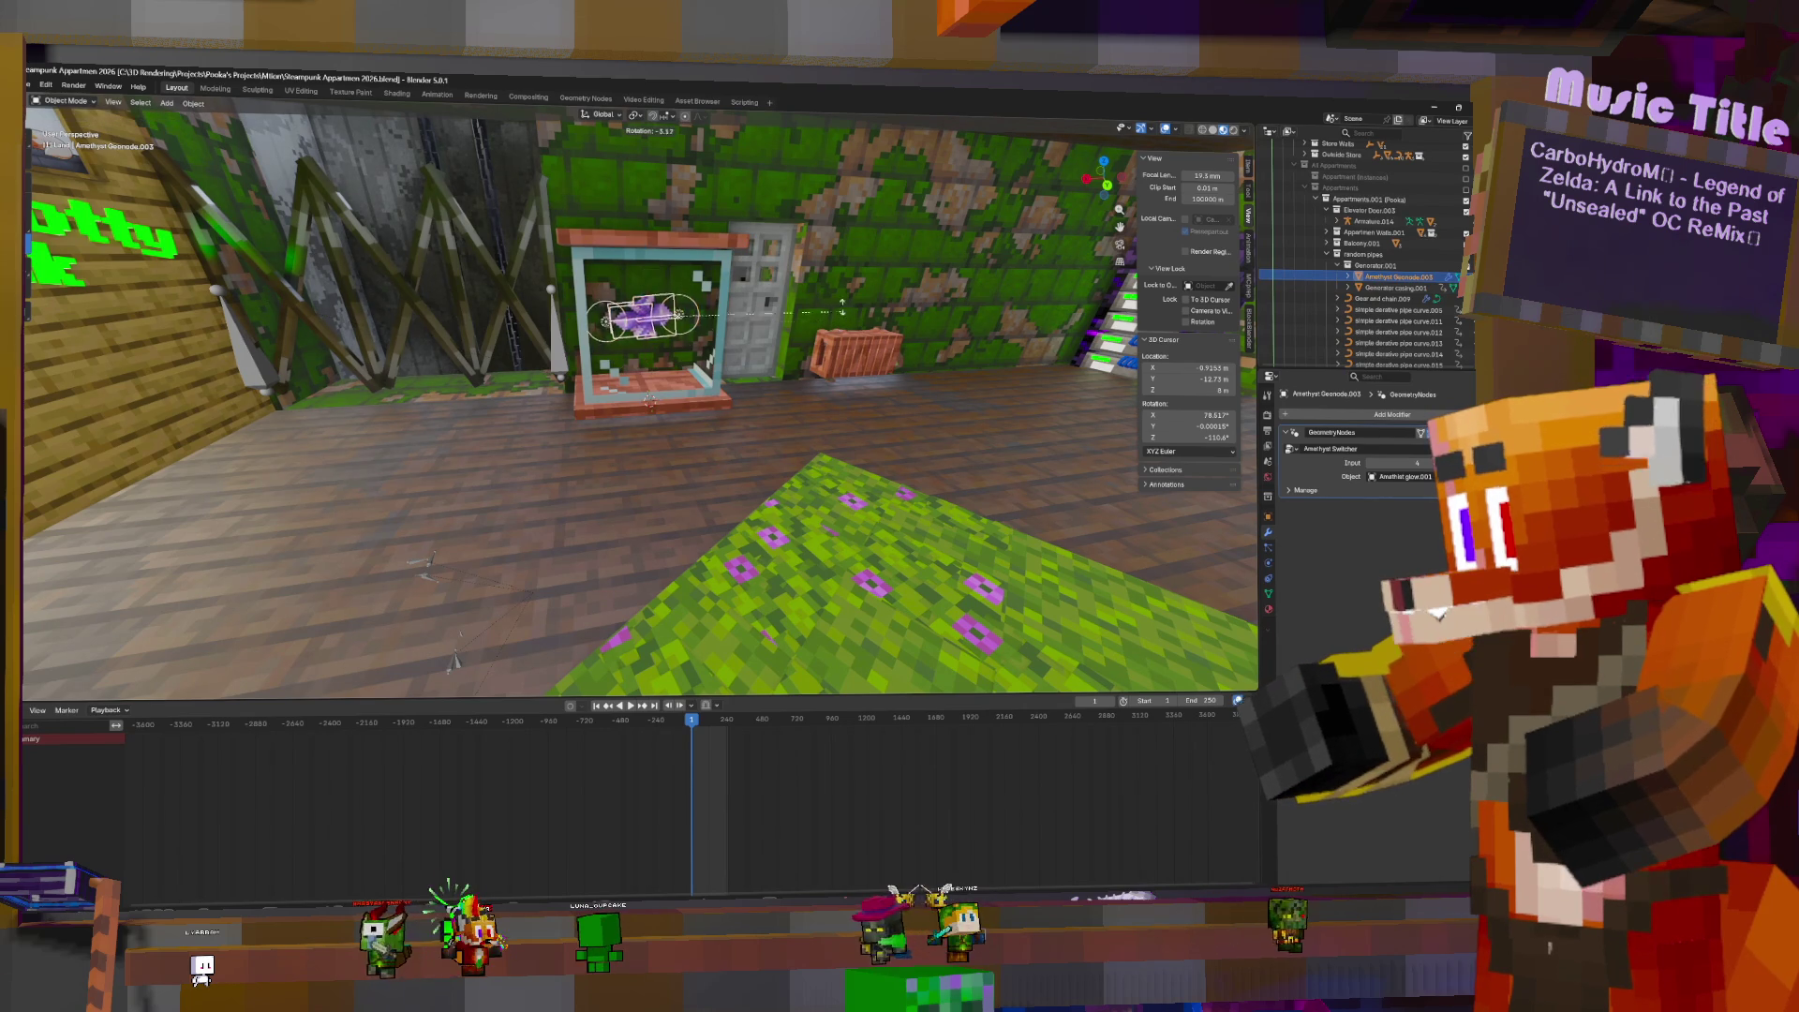
key("r")
key("Return")
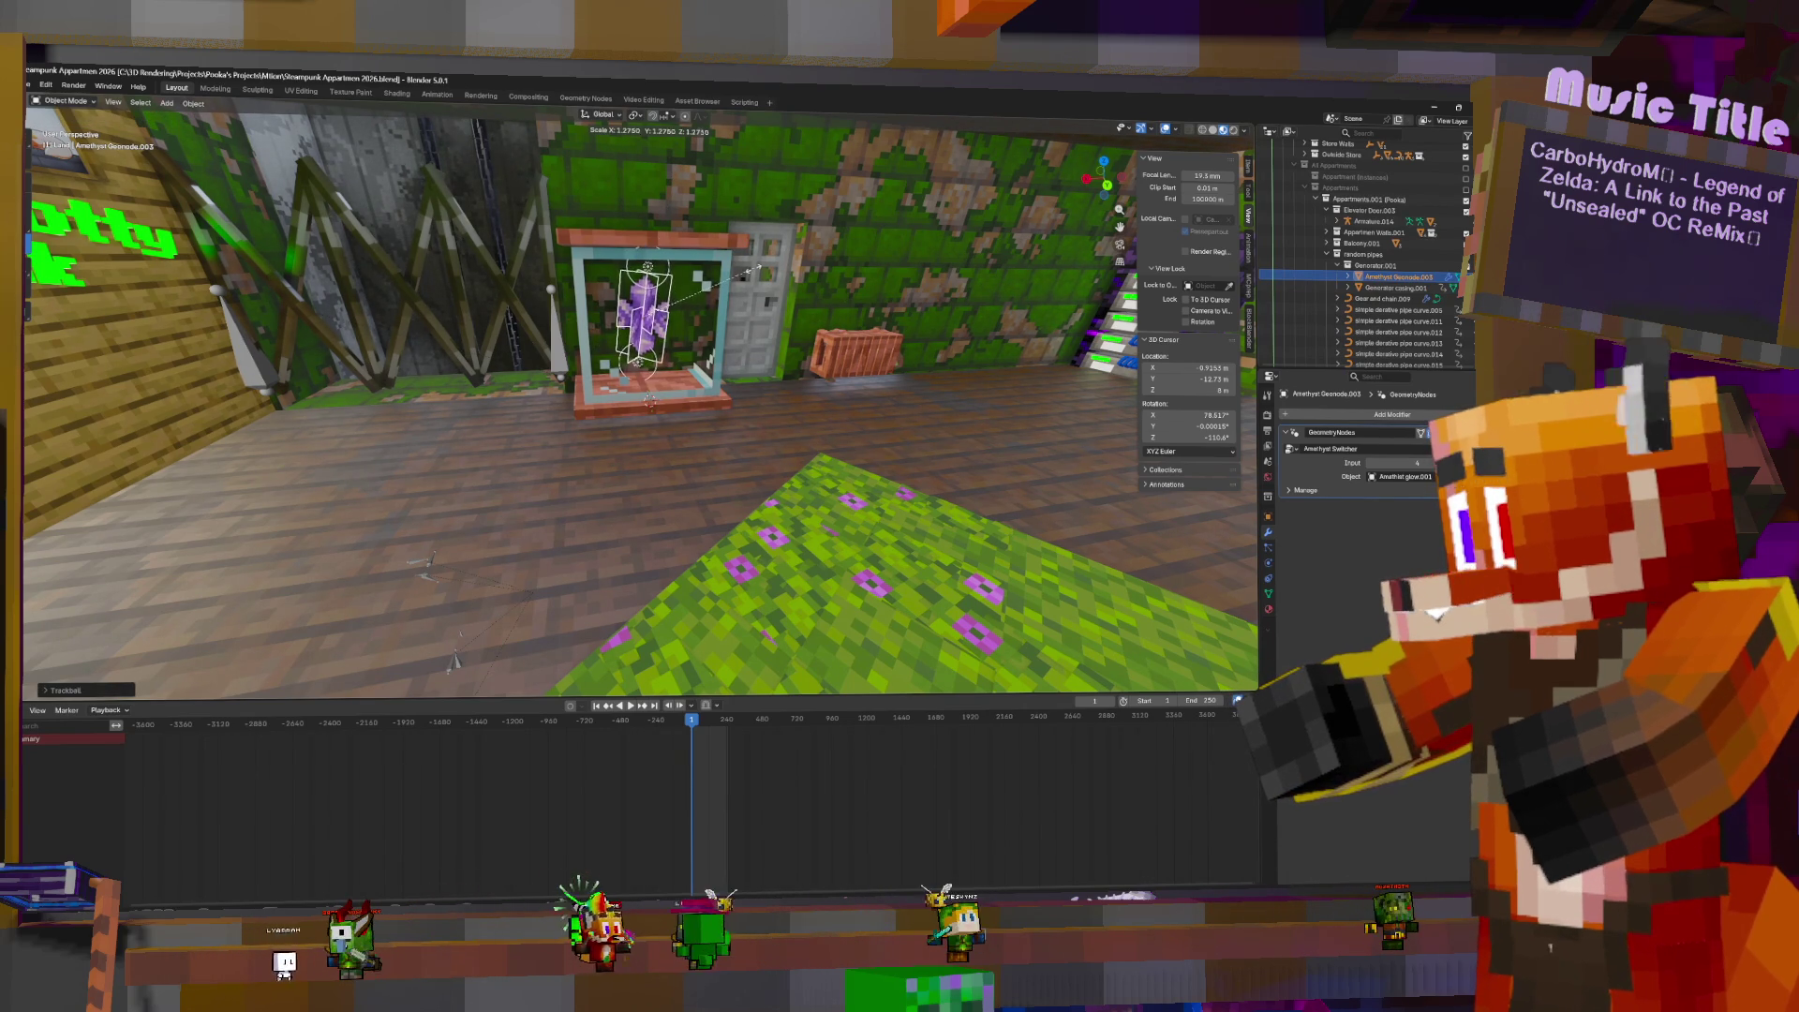
key("g")
mouse_move(766, 274)
middle_mouse_down()
mouse_move(689, 273)
mouse_move(702, 283)
middle_mouse_up()
left_click(682, 251)
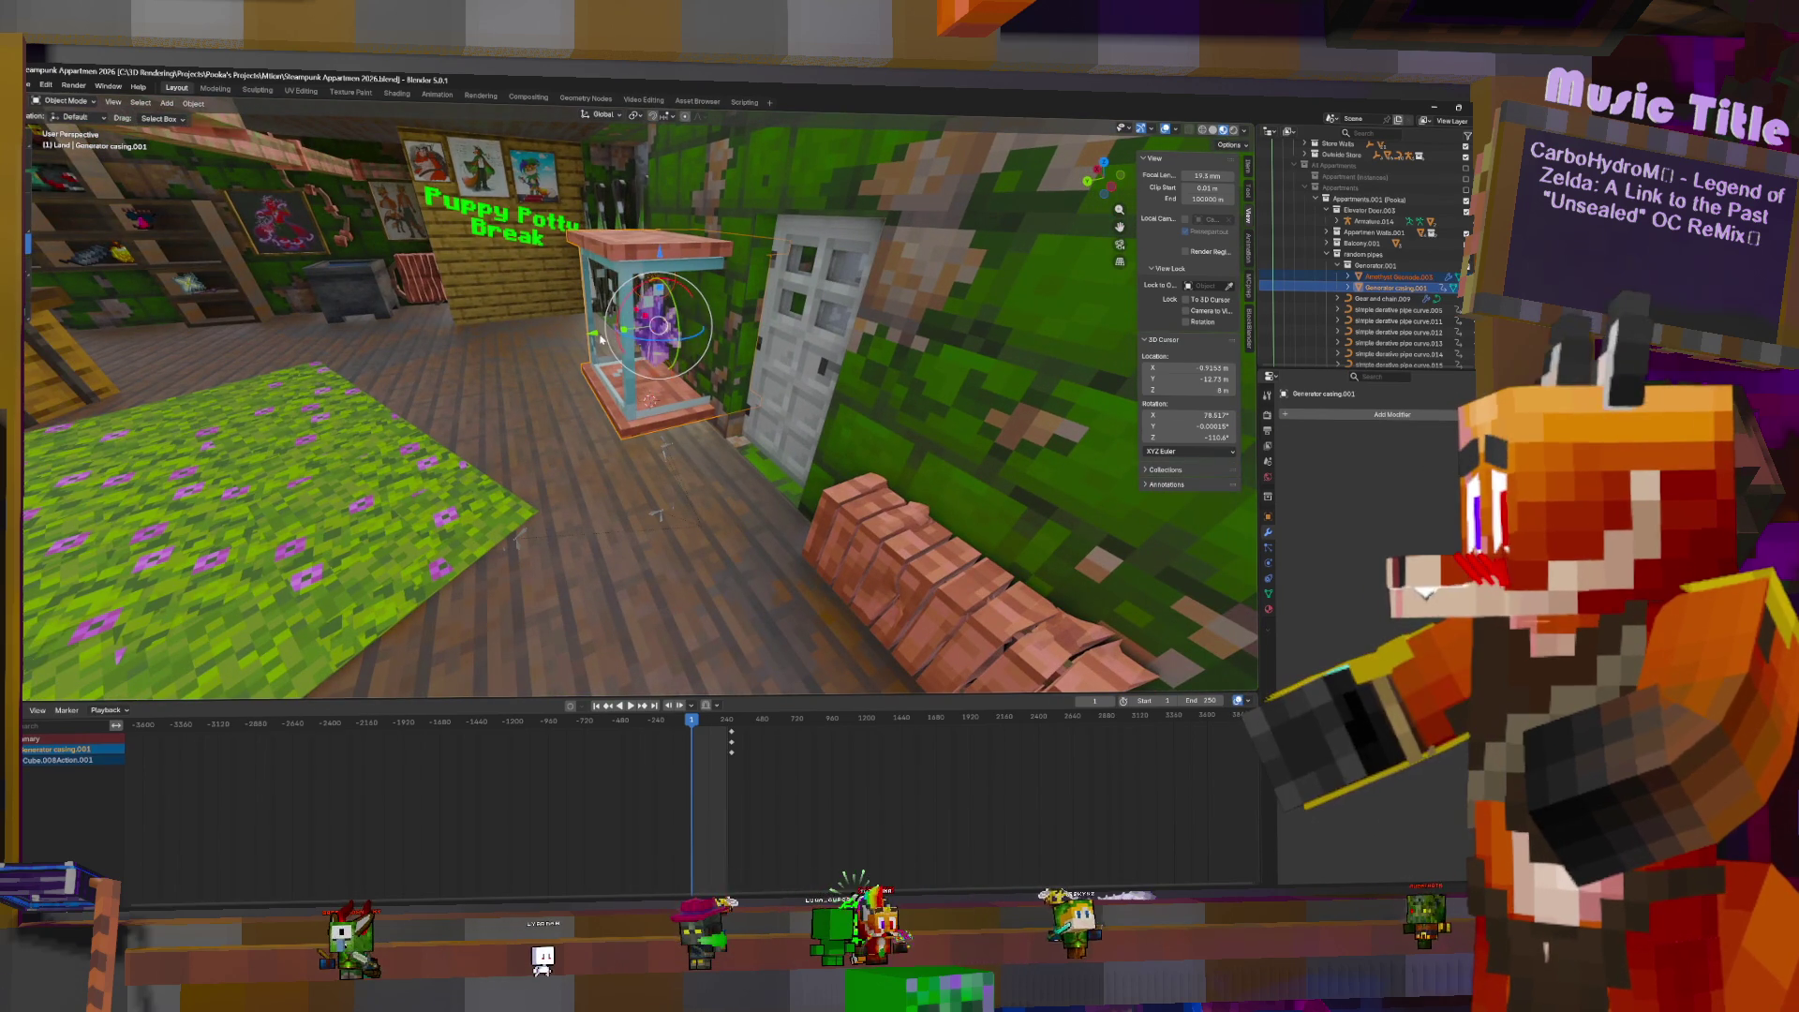
- Nudge Generator casing.001 along Y and reposition the amethyst to match
key("g")
key("y")
left_click(514, 343)
mouse_move(515, 343)
middle_mouse_down()
mouse_move(745, 290)
mouse_move(733, 216)
mouse_move(758, 329)
middle_mouse_up()
left_click(609, 333)
key("g")
left_click(626, 330)
- Duplicate a ceiling pipe and slide the copy along the ceiling
left_click(730, 261)
key("shift+d")
right_click(776, 329)
key("Tab")
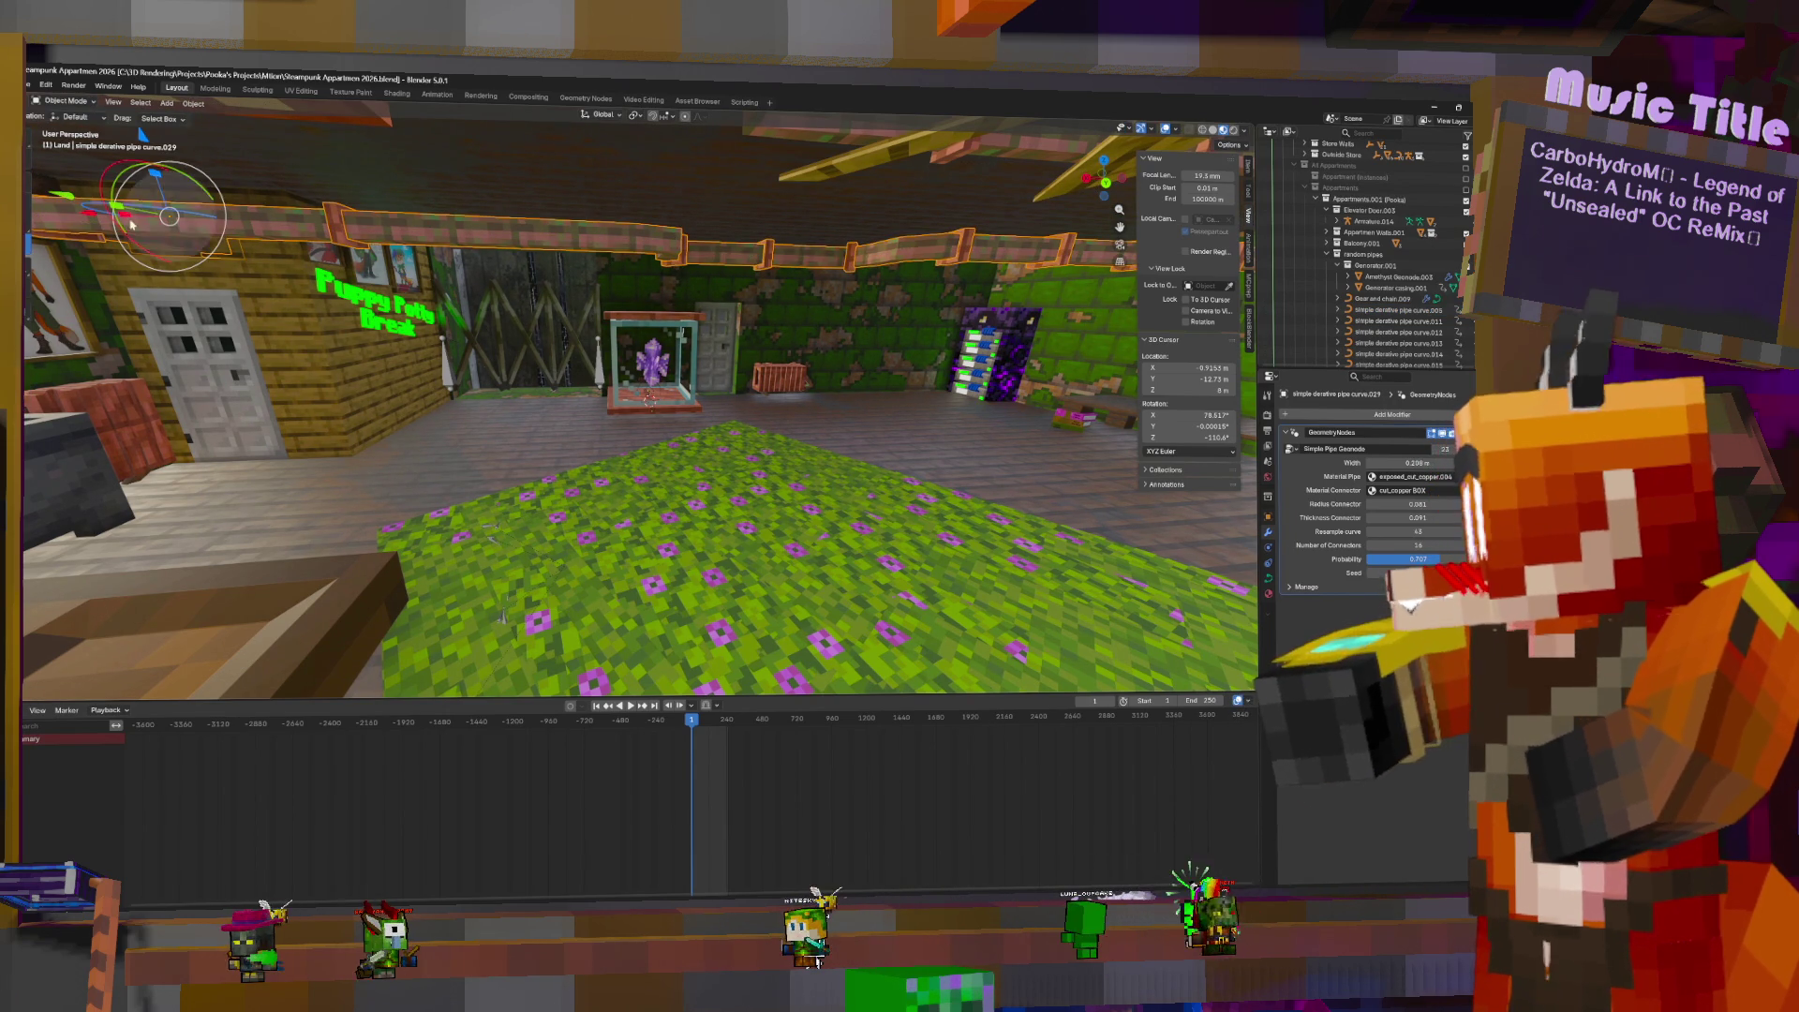
key("g")
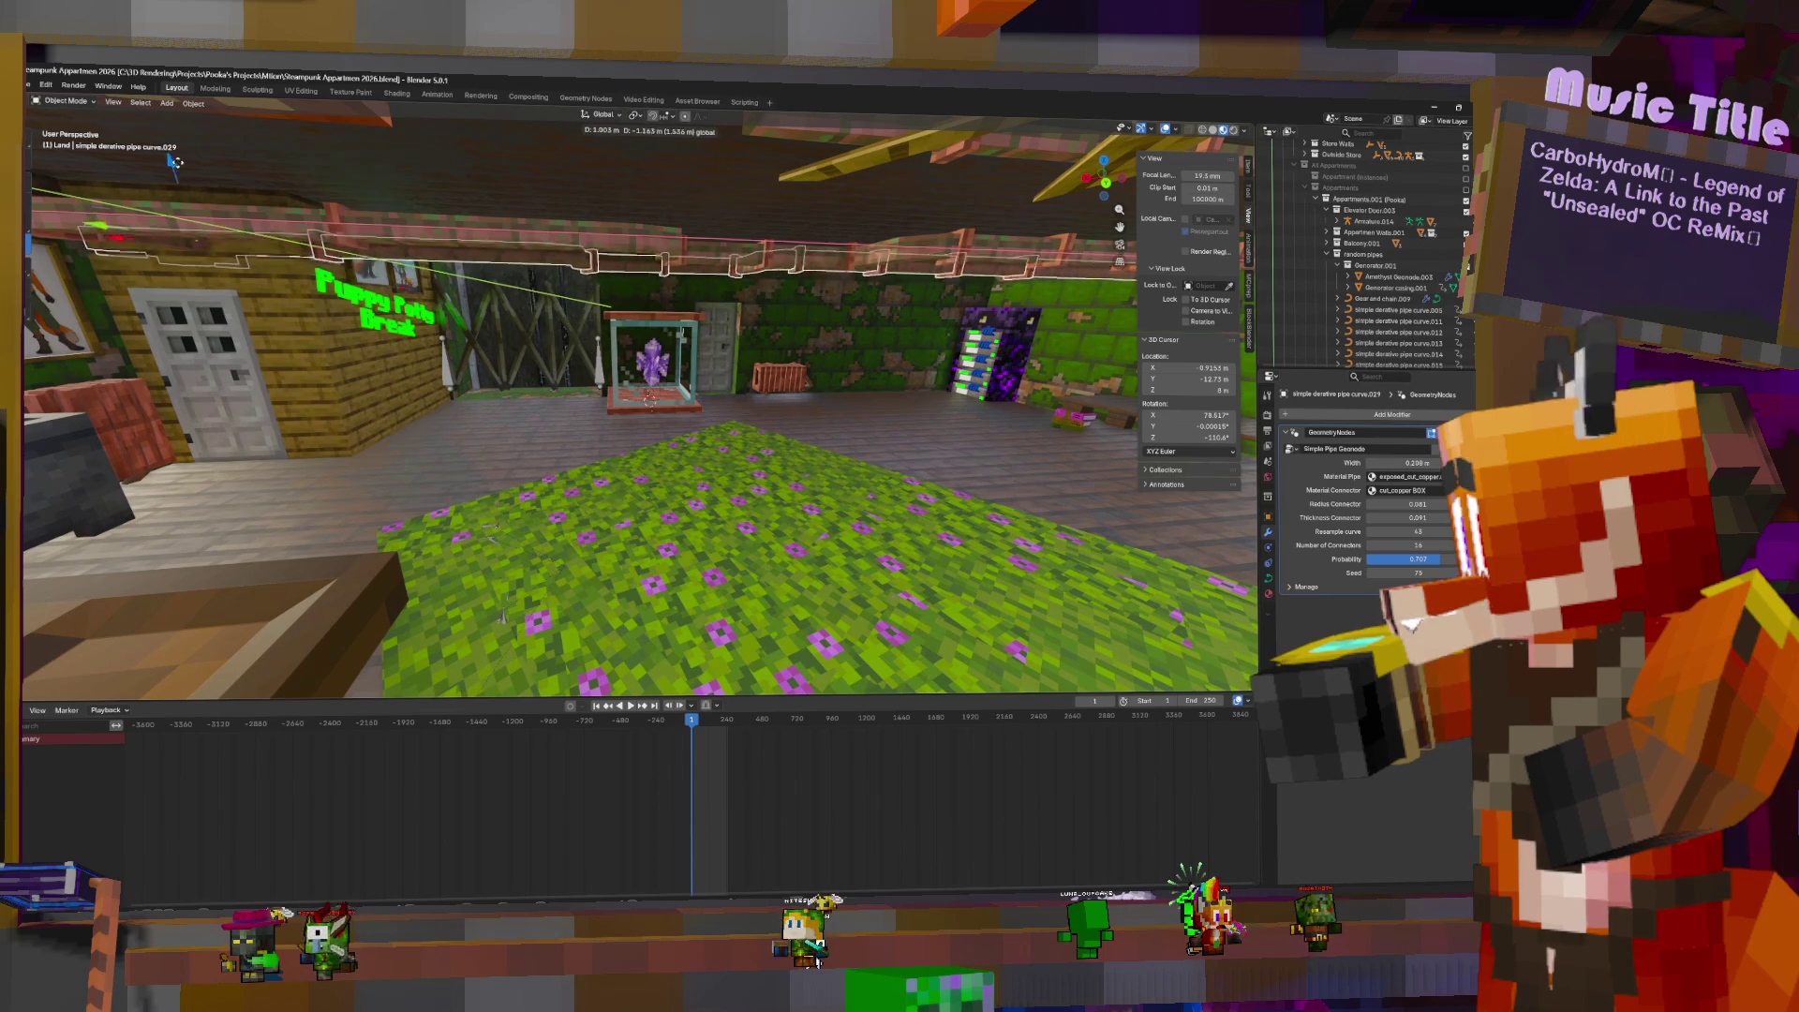
left_click_drag(585, 191, 699, 183)
left_click(722, 249)
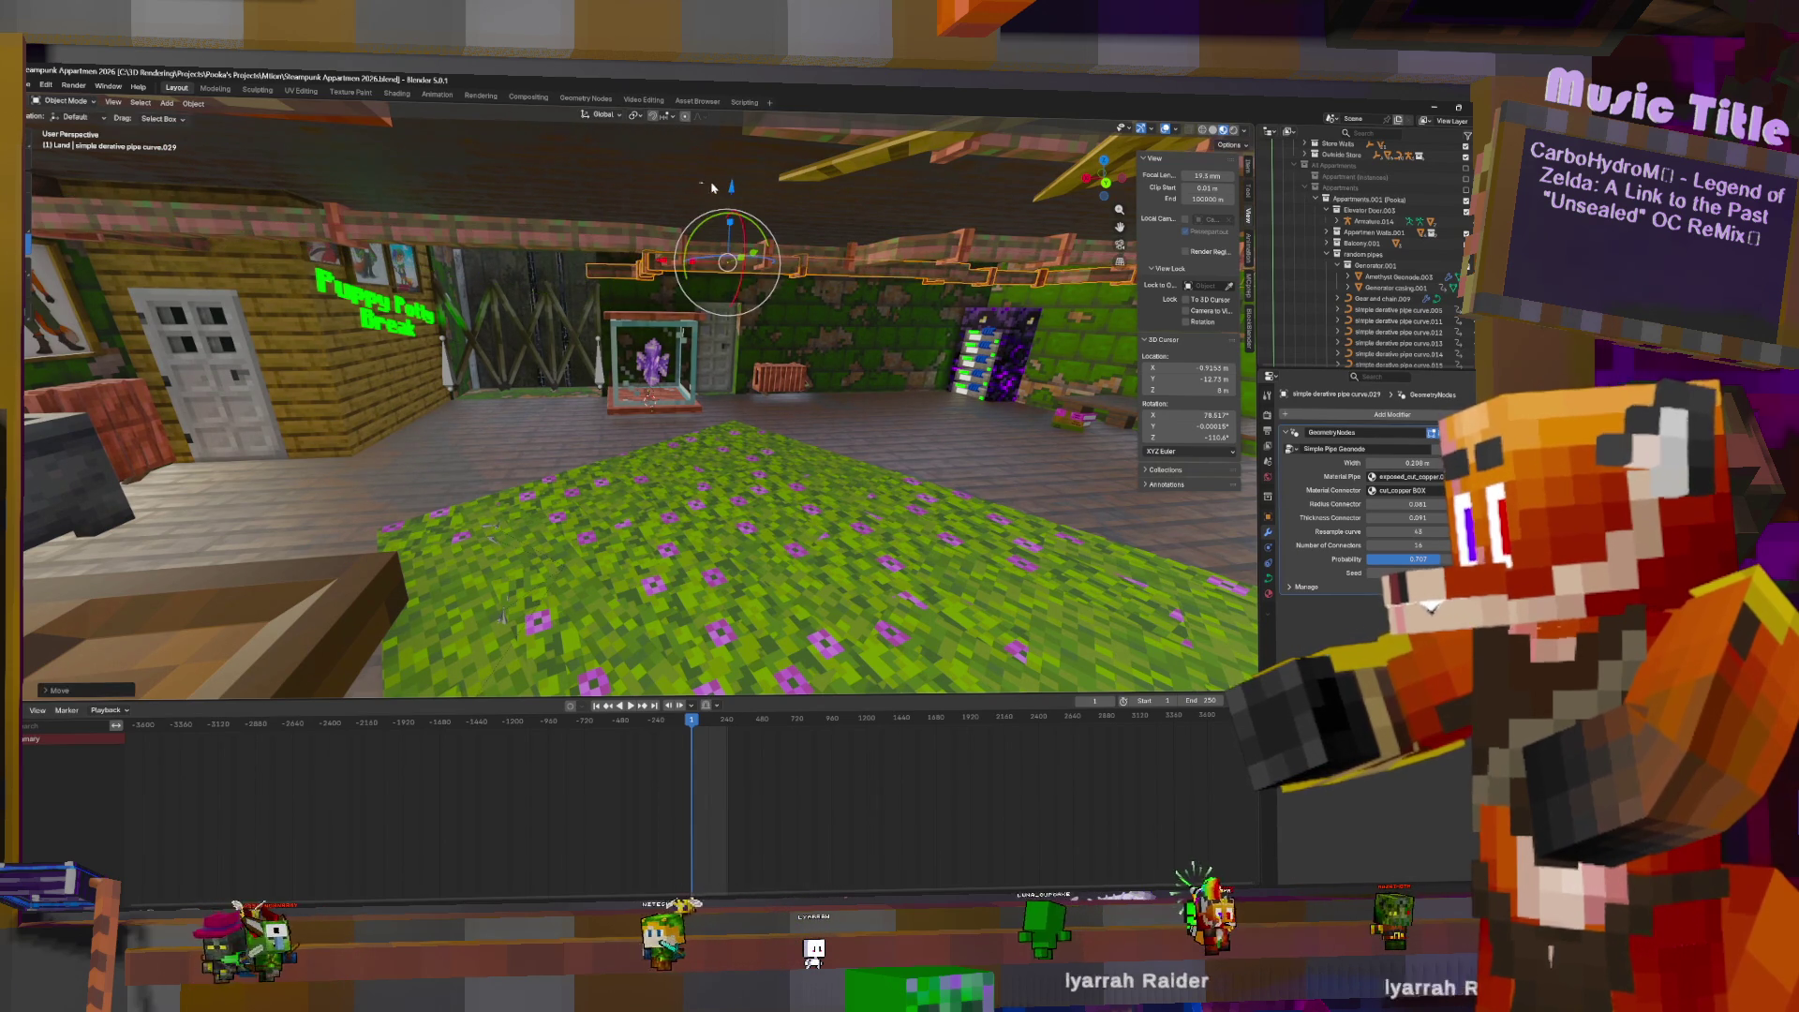
mouse_move(723, 249)
middle_mouse_down()
mouse_move(750, 244)
mouse_move(740, 258)
mouse_move(766, 278)
middle_mouse_up()
- Move the copied pipe curve's control points toward the wooden wall
key("Tab")
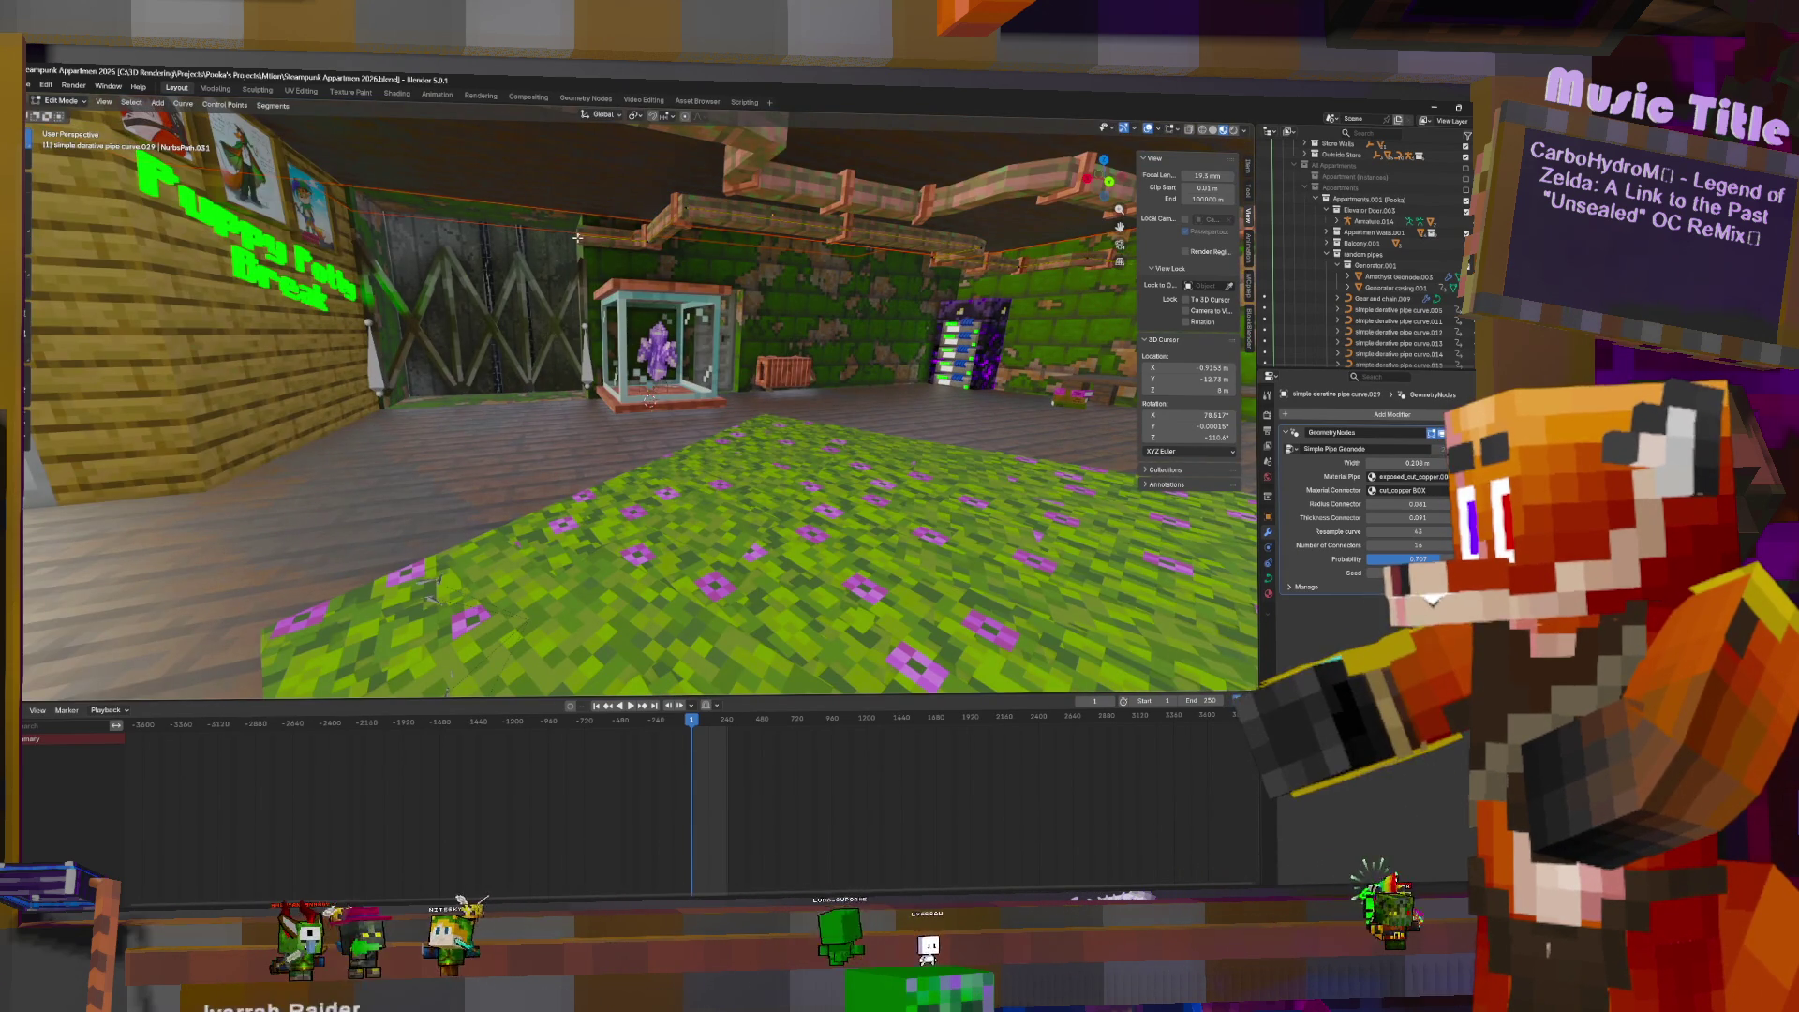
key("g")
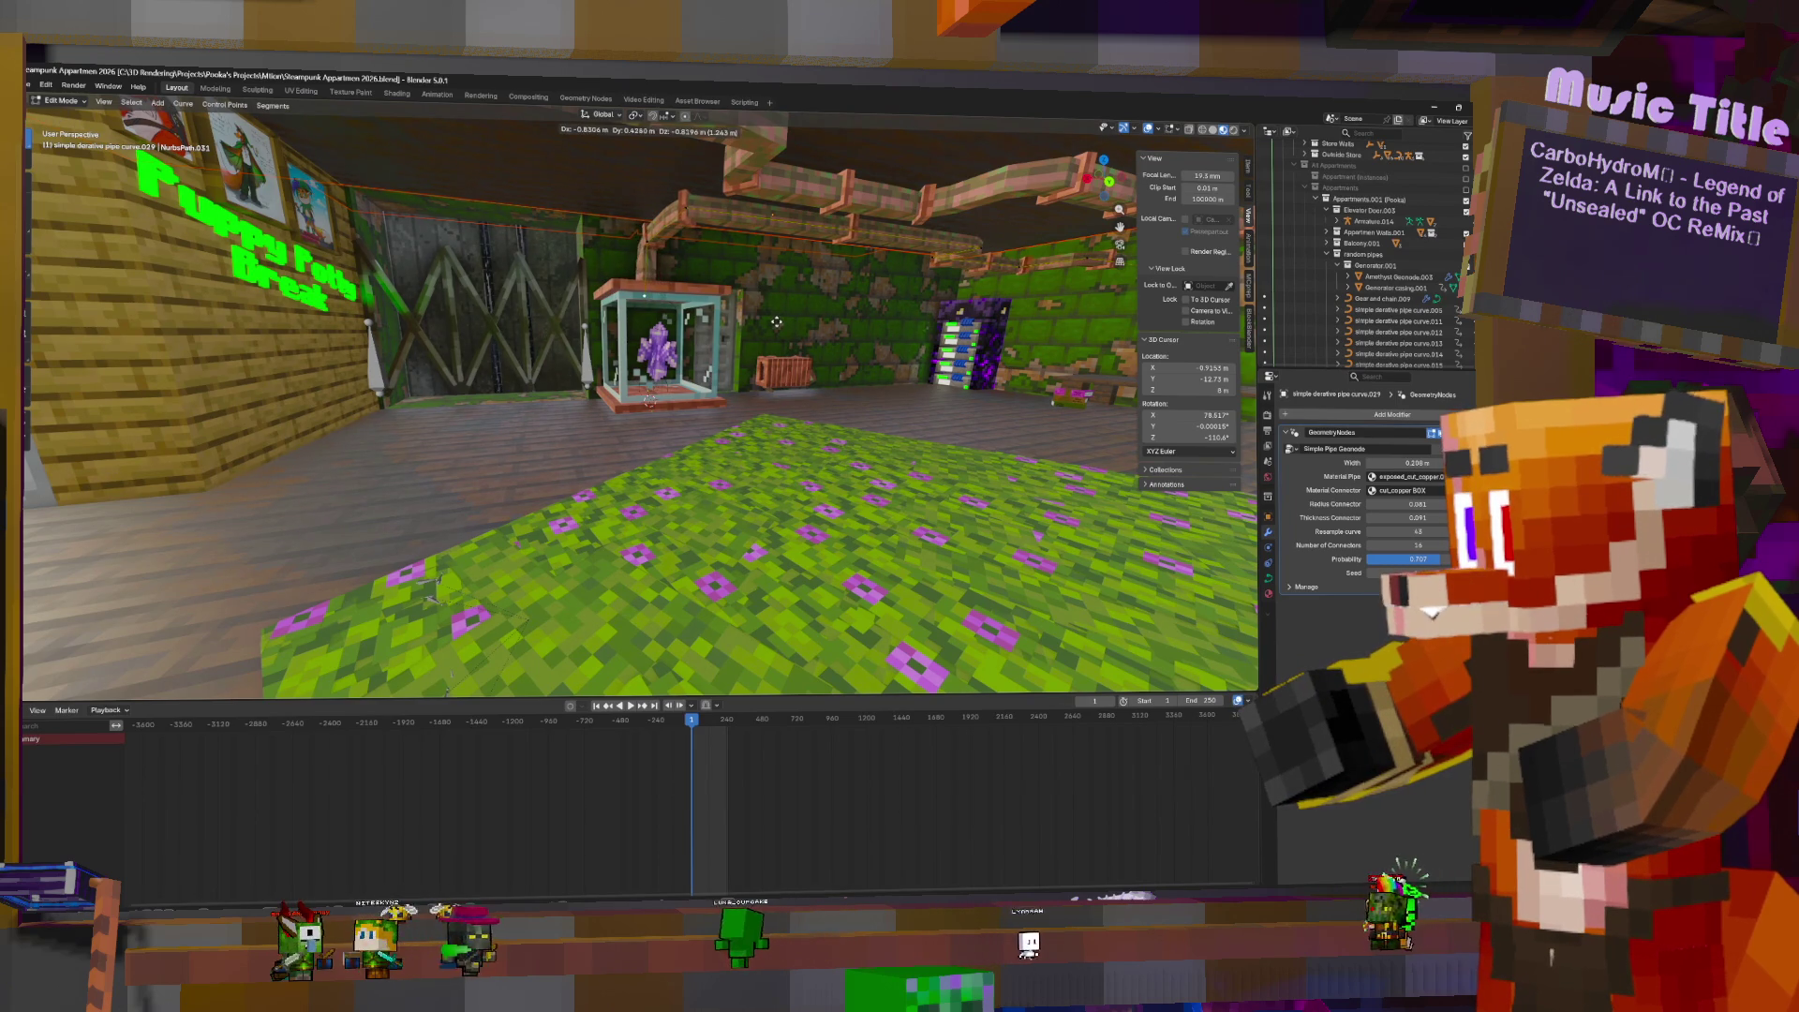
mouse_move(772, 308)
middle_mouse_down()
mouse_move(826, 288)
mouse_move(724, 292)
middle_mouse_up()
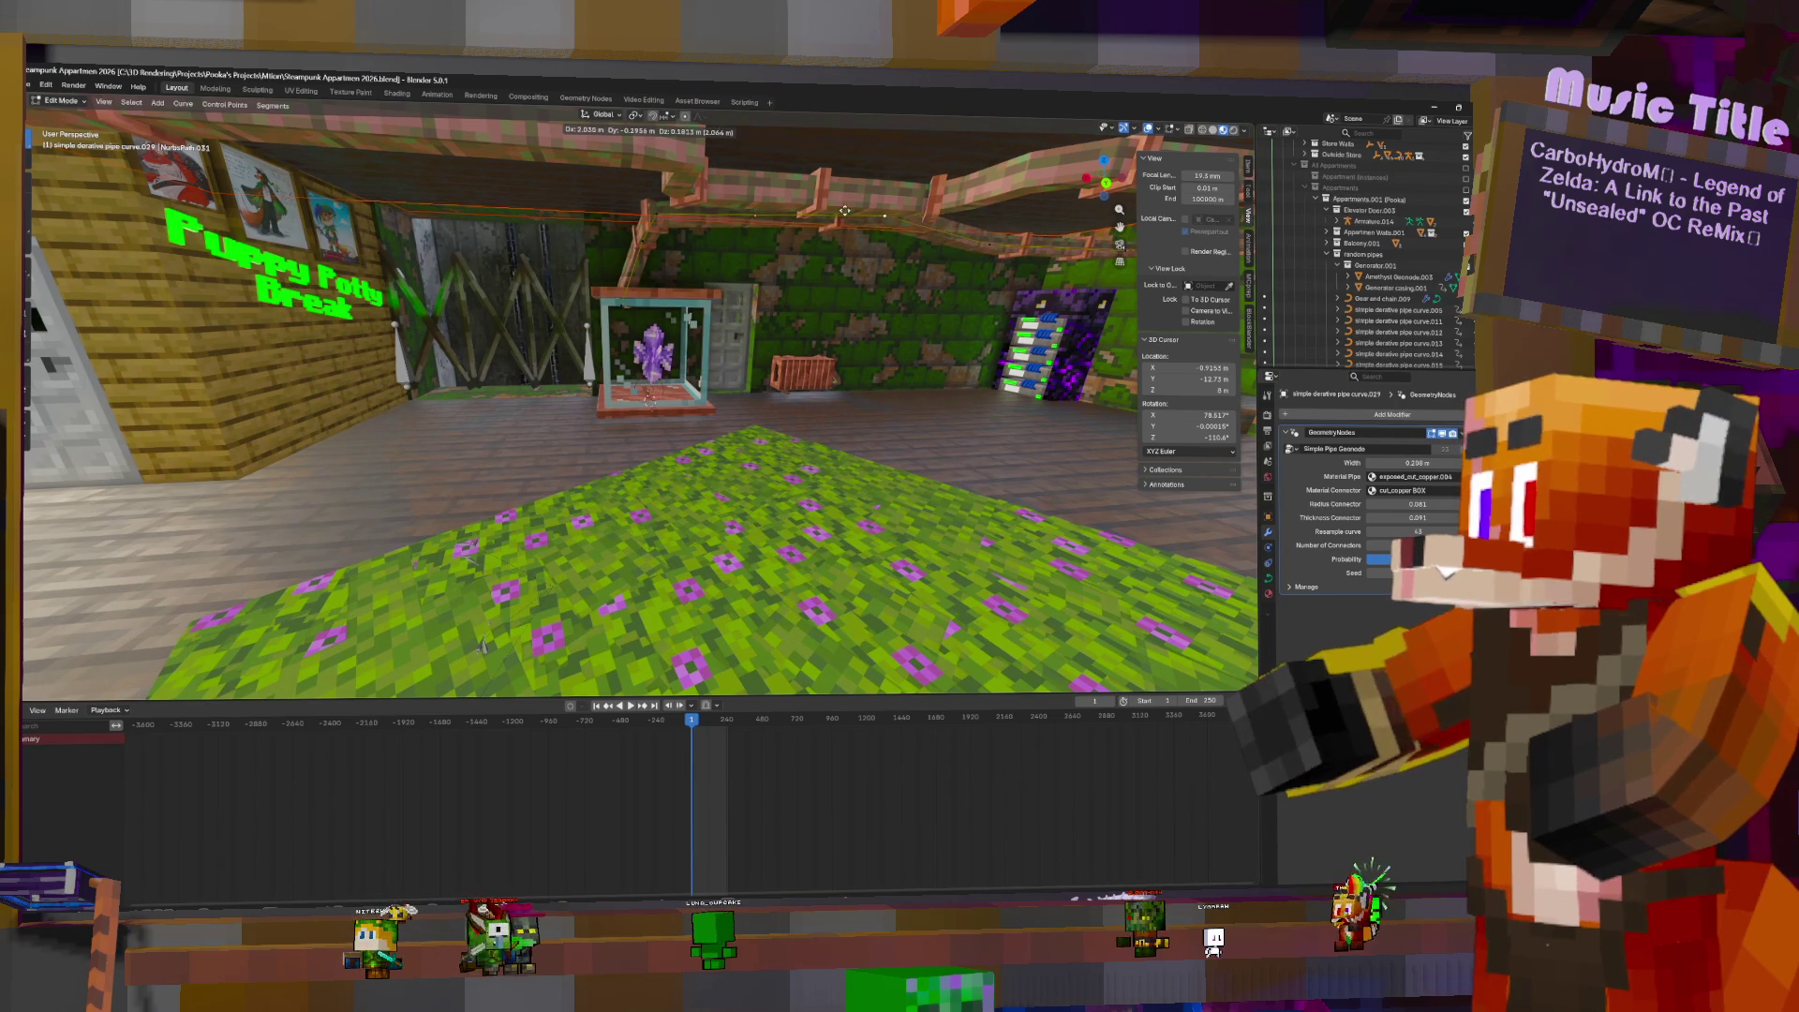
left_click(978, 240)
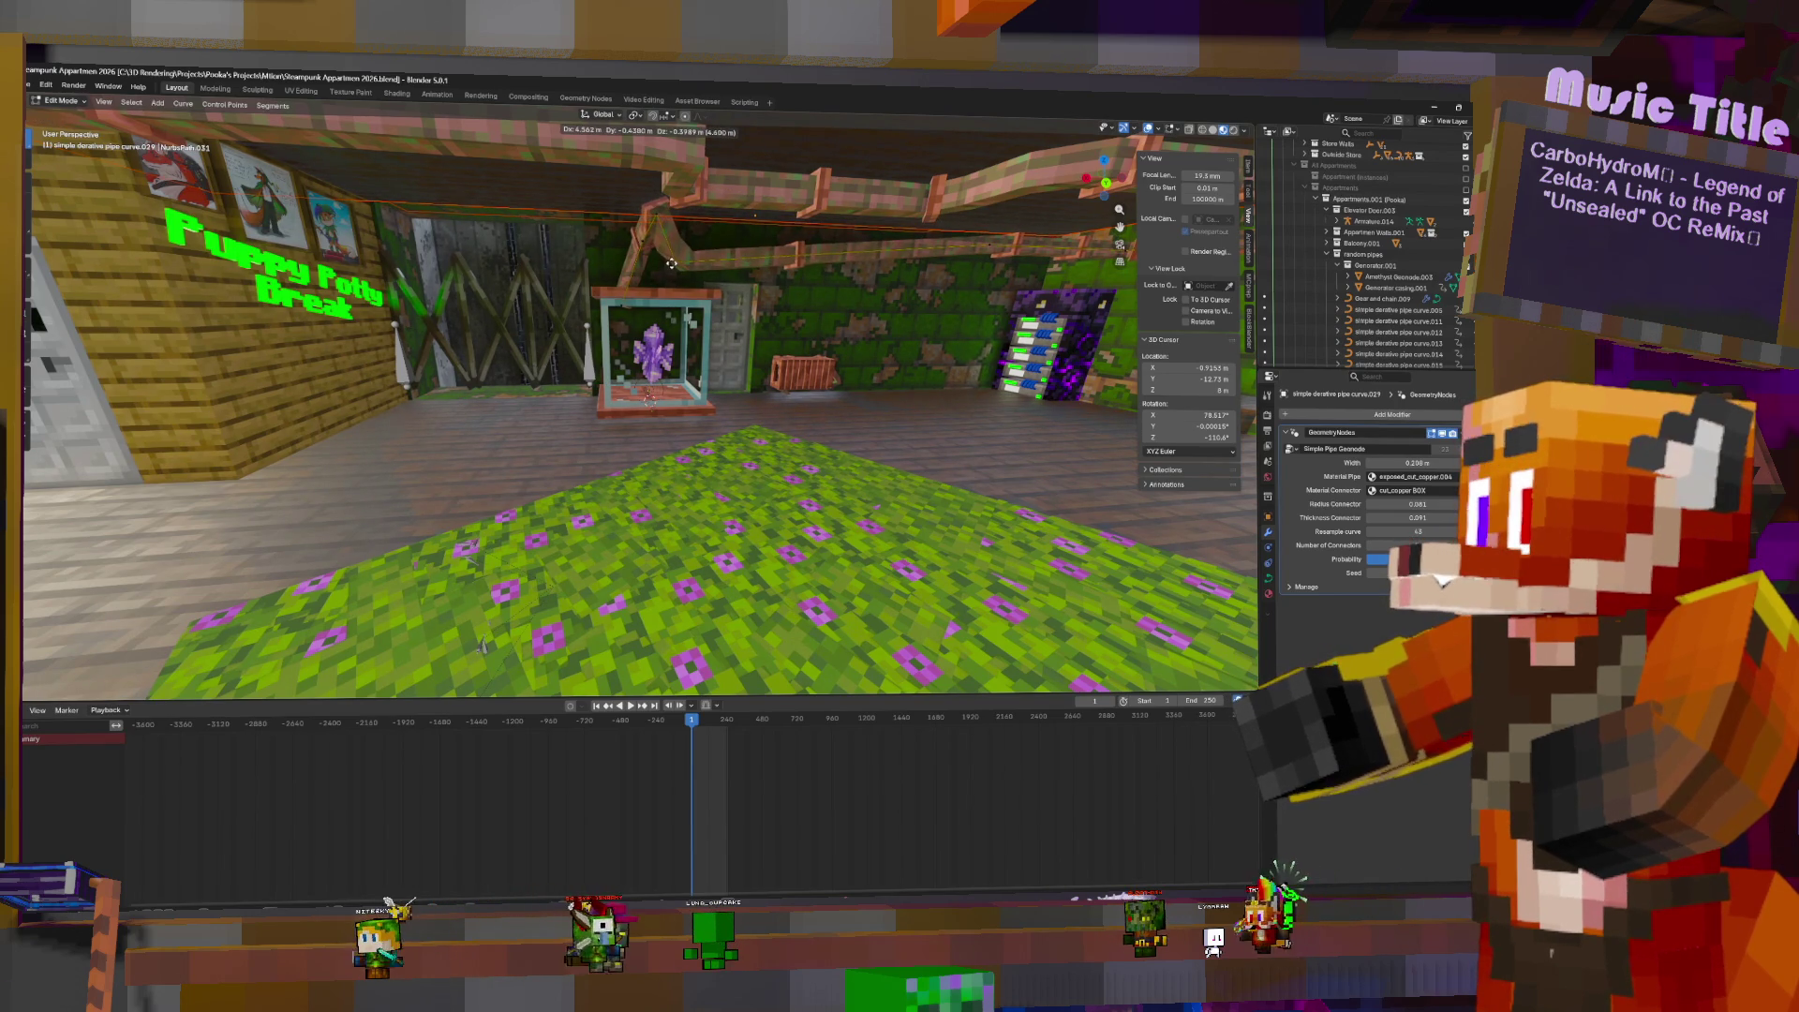
key("g")
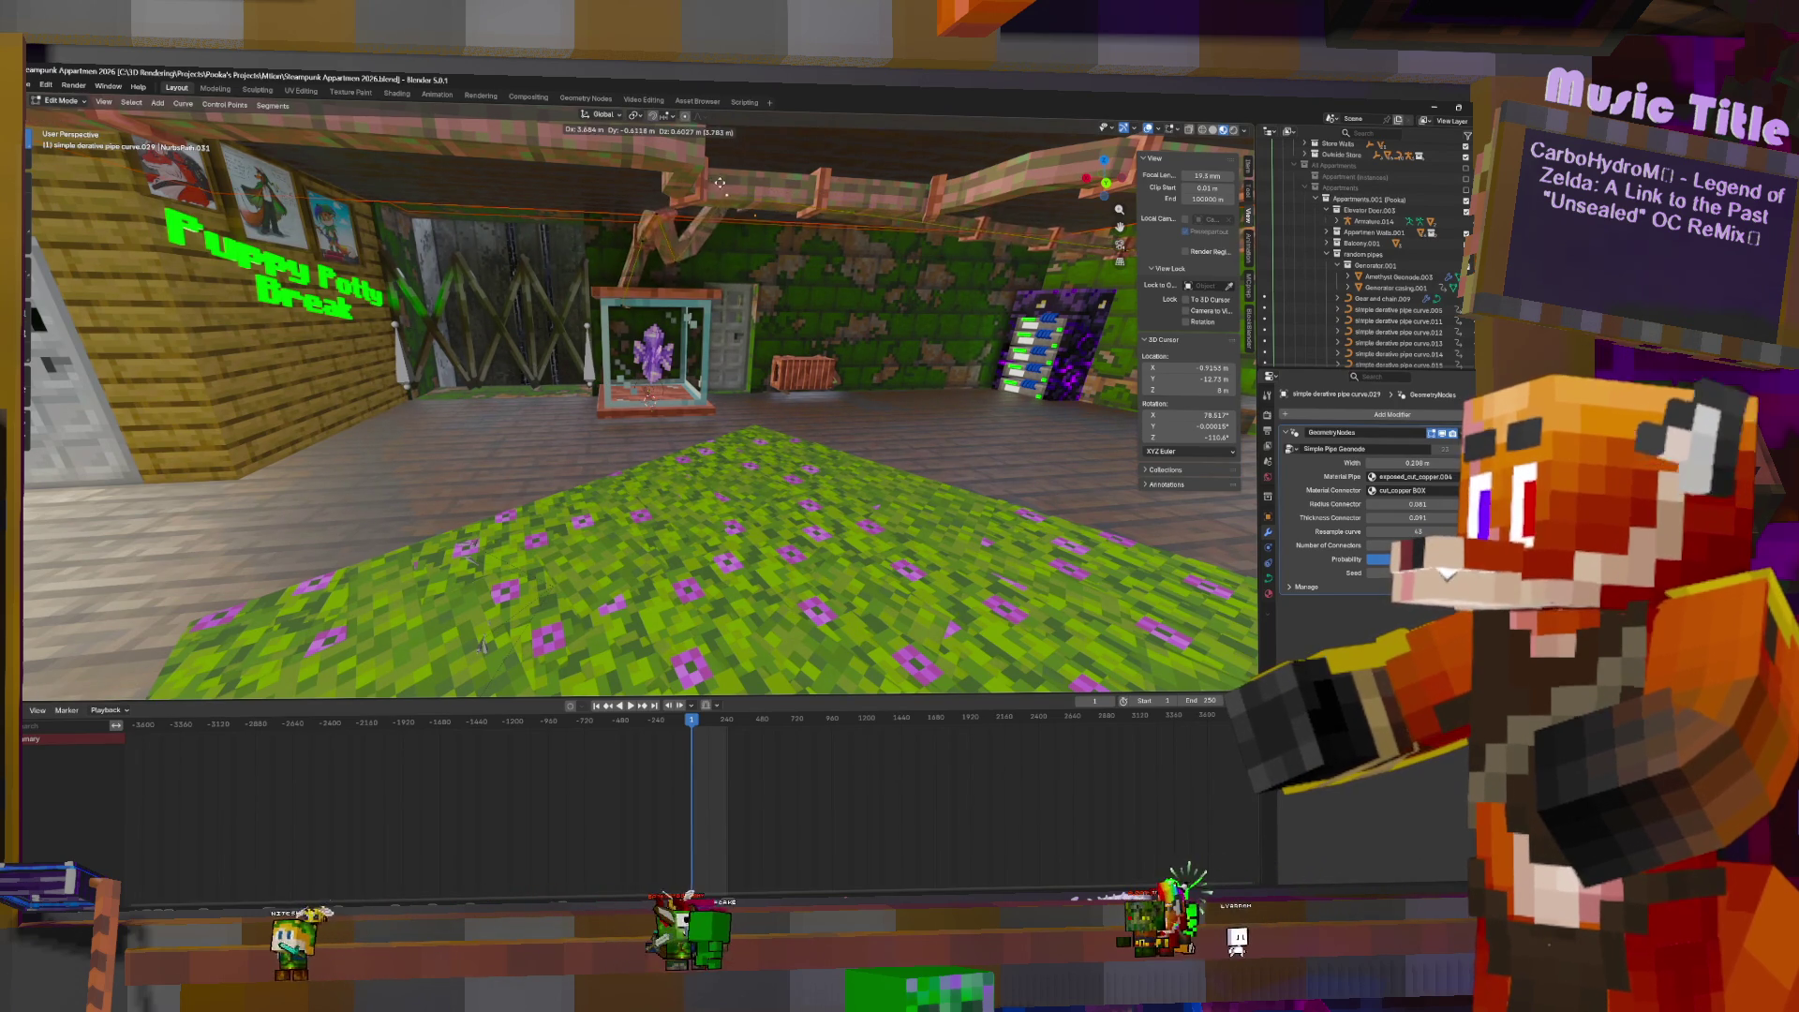
middle_click_drag(714, 191, 850, 227)
left_click(850, 227)
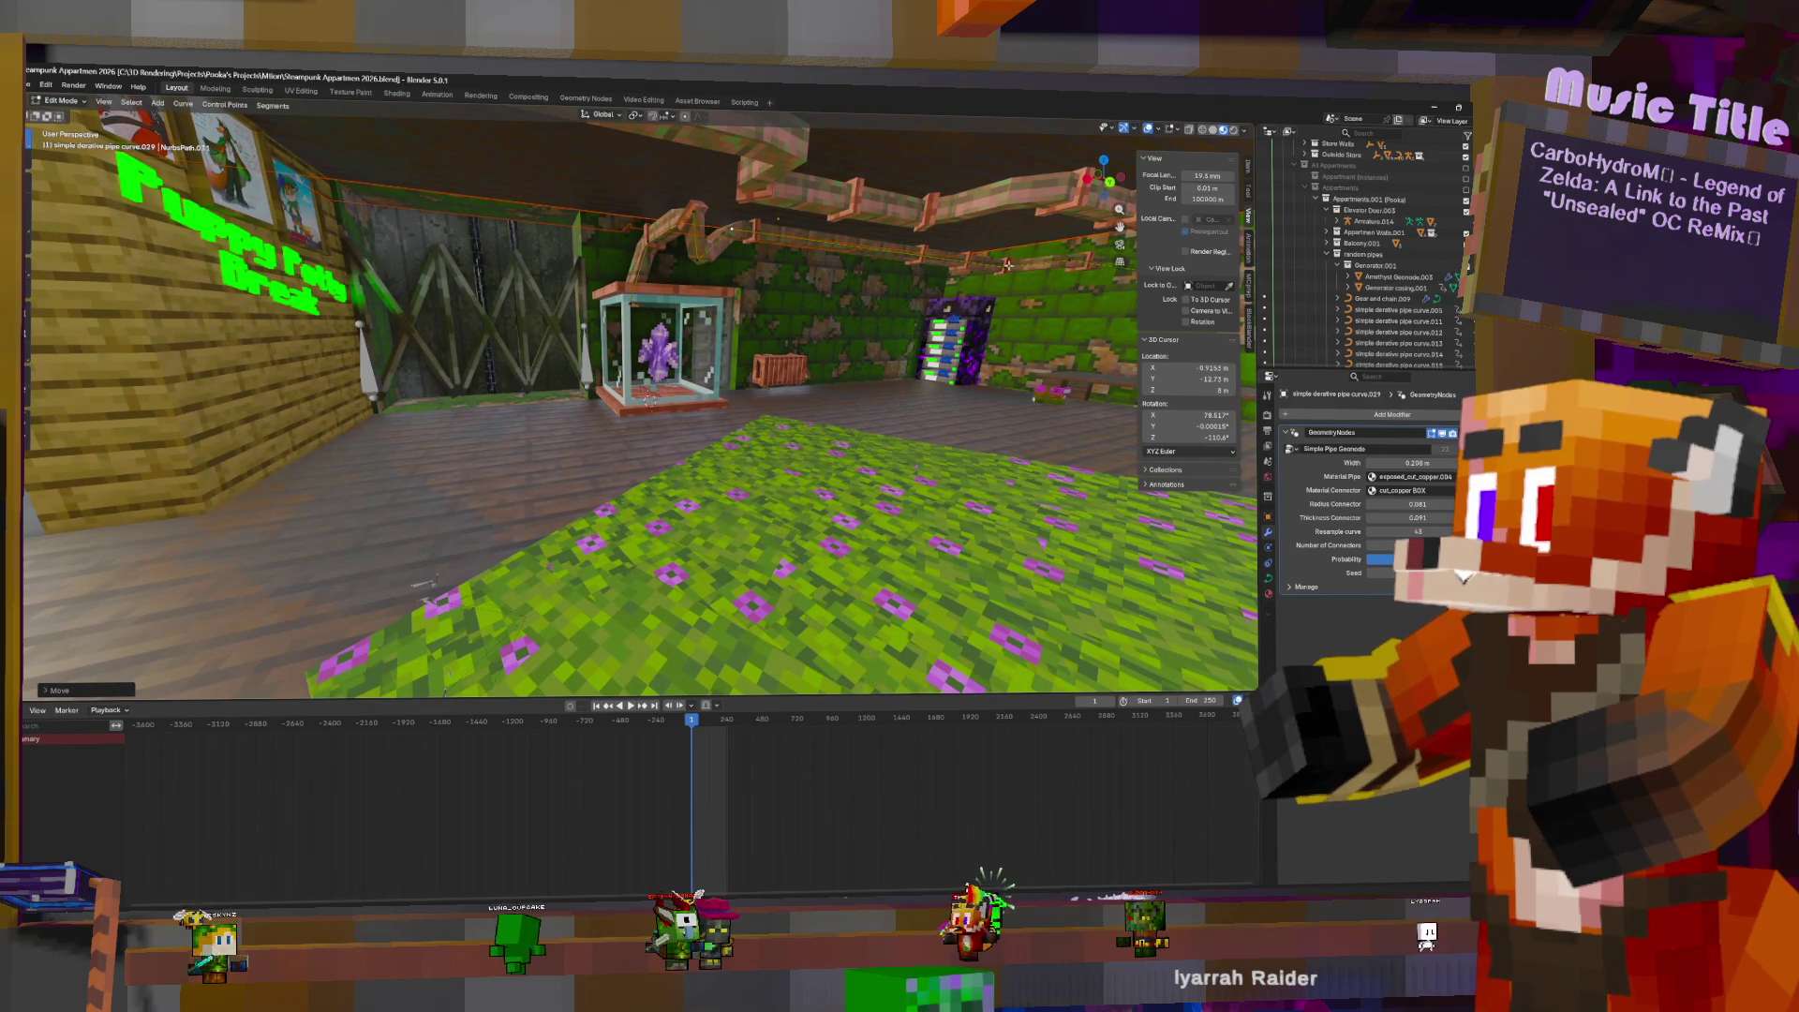
- Move further pipe points with Shift+Z constraints to route it toward the right-hand wall
middle_click_drag(1008, 266, 77, 219)
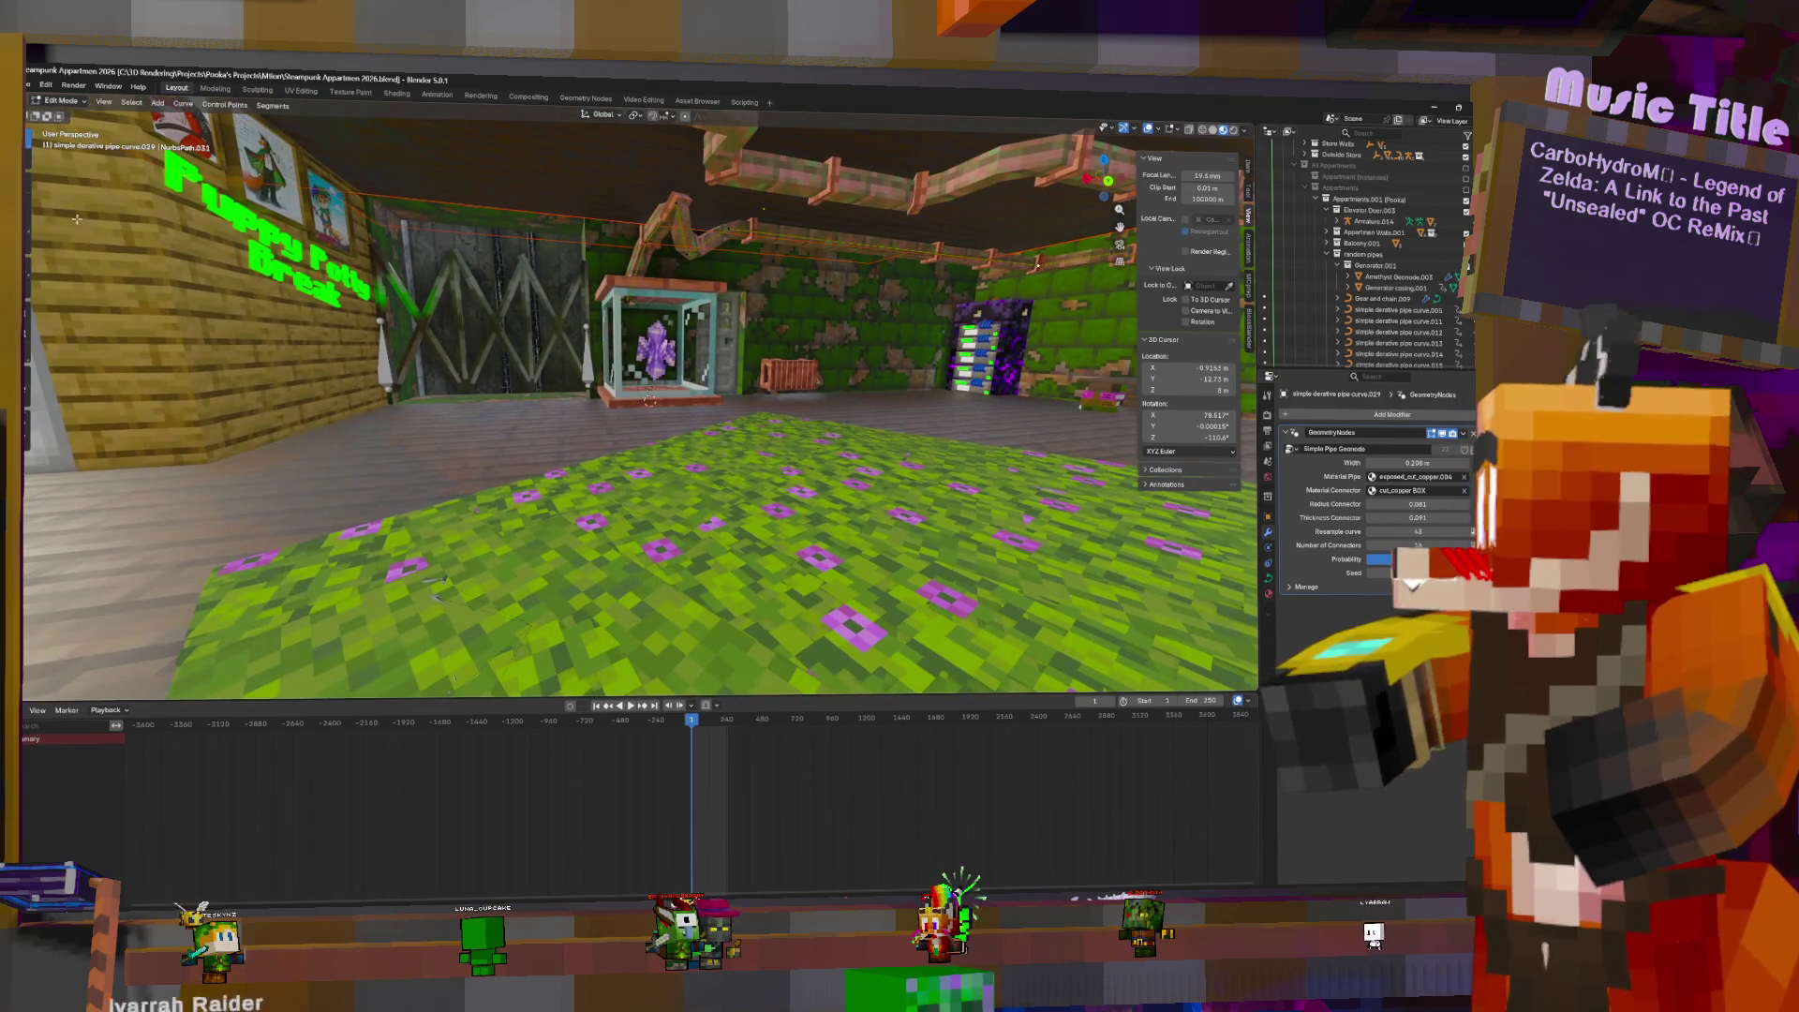
left_click(28, 249)
key("g")
key("shift+z")
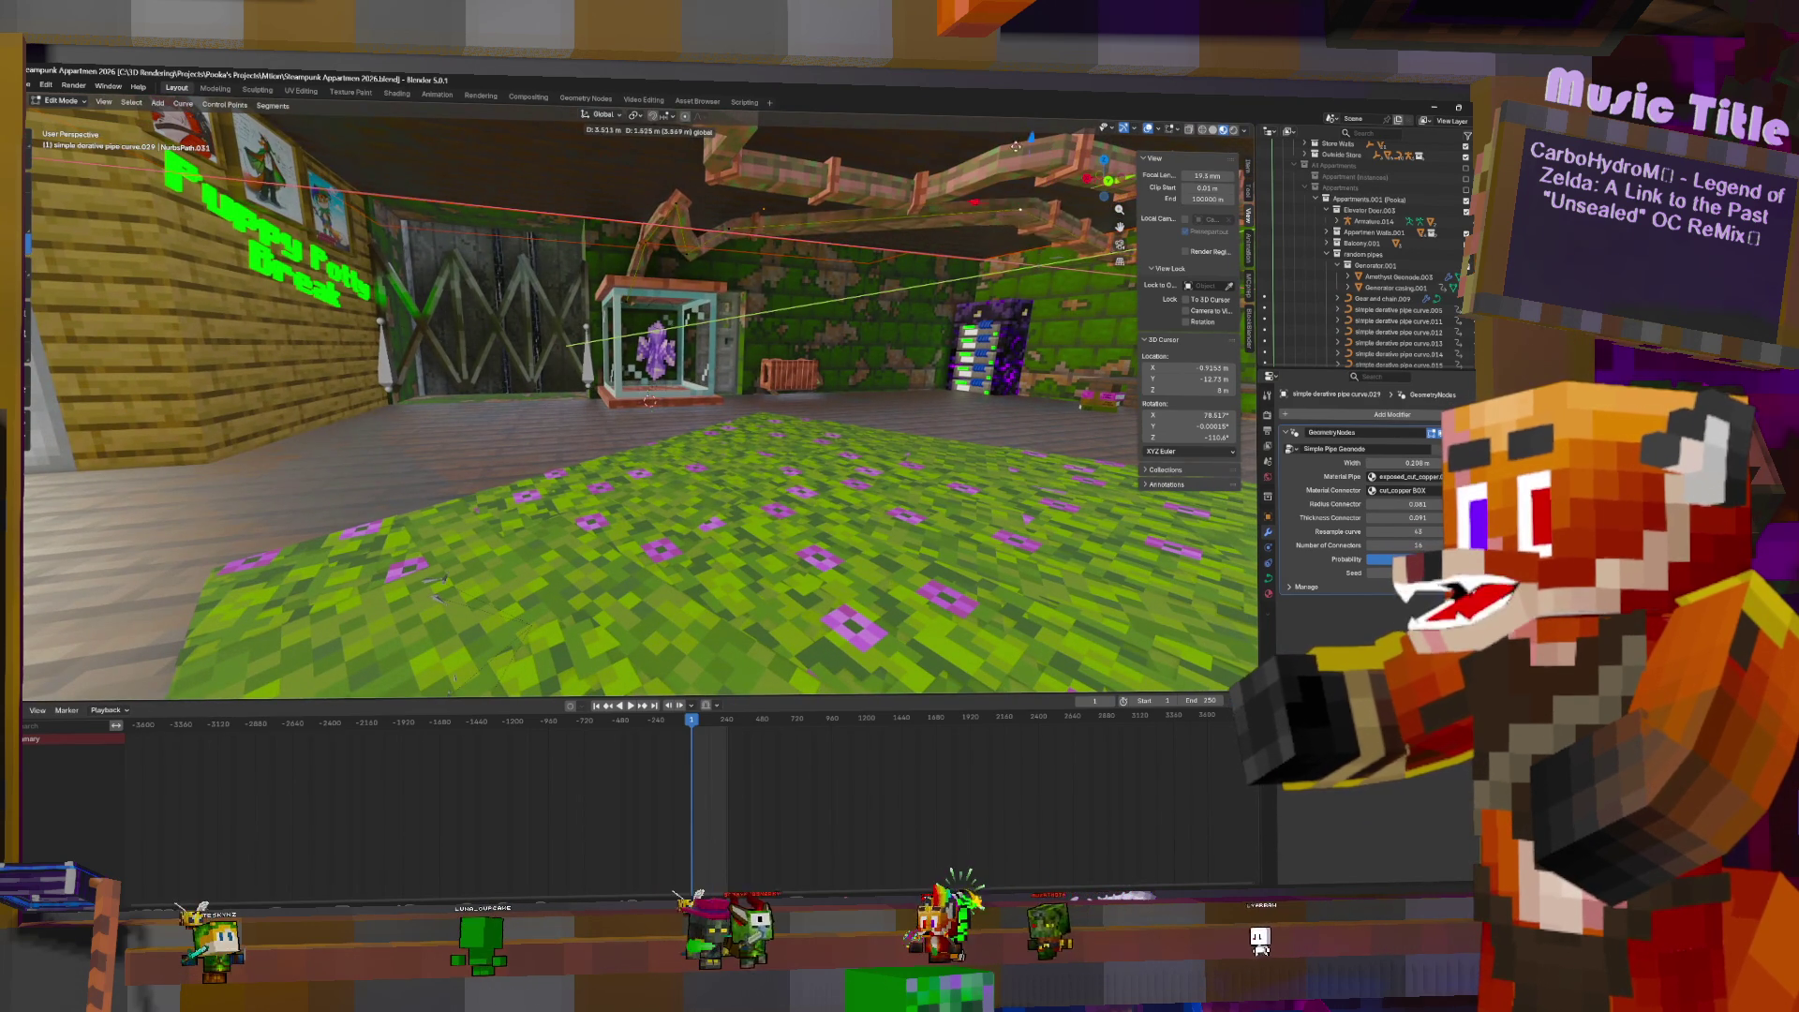
left_click(866, 155)
middle_click_drag(867, 155, 1031, 281)
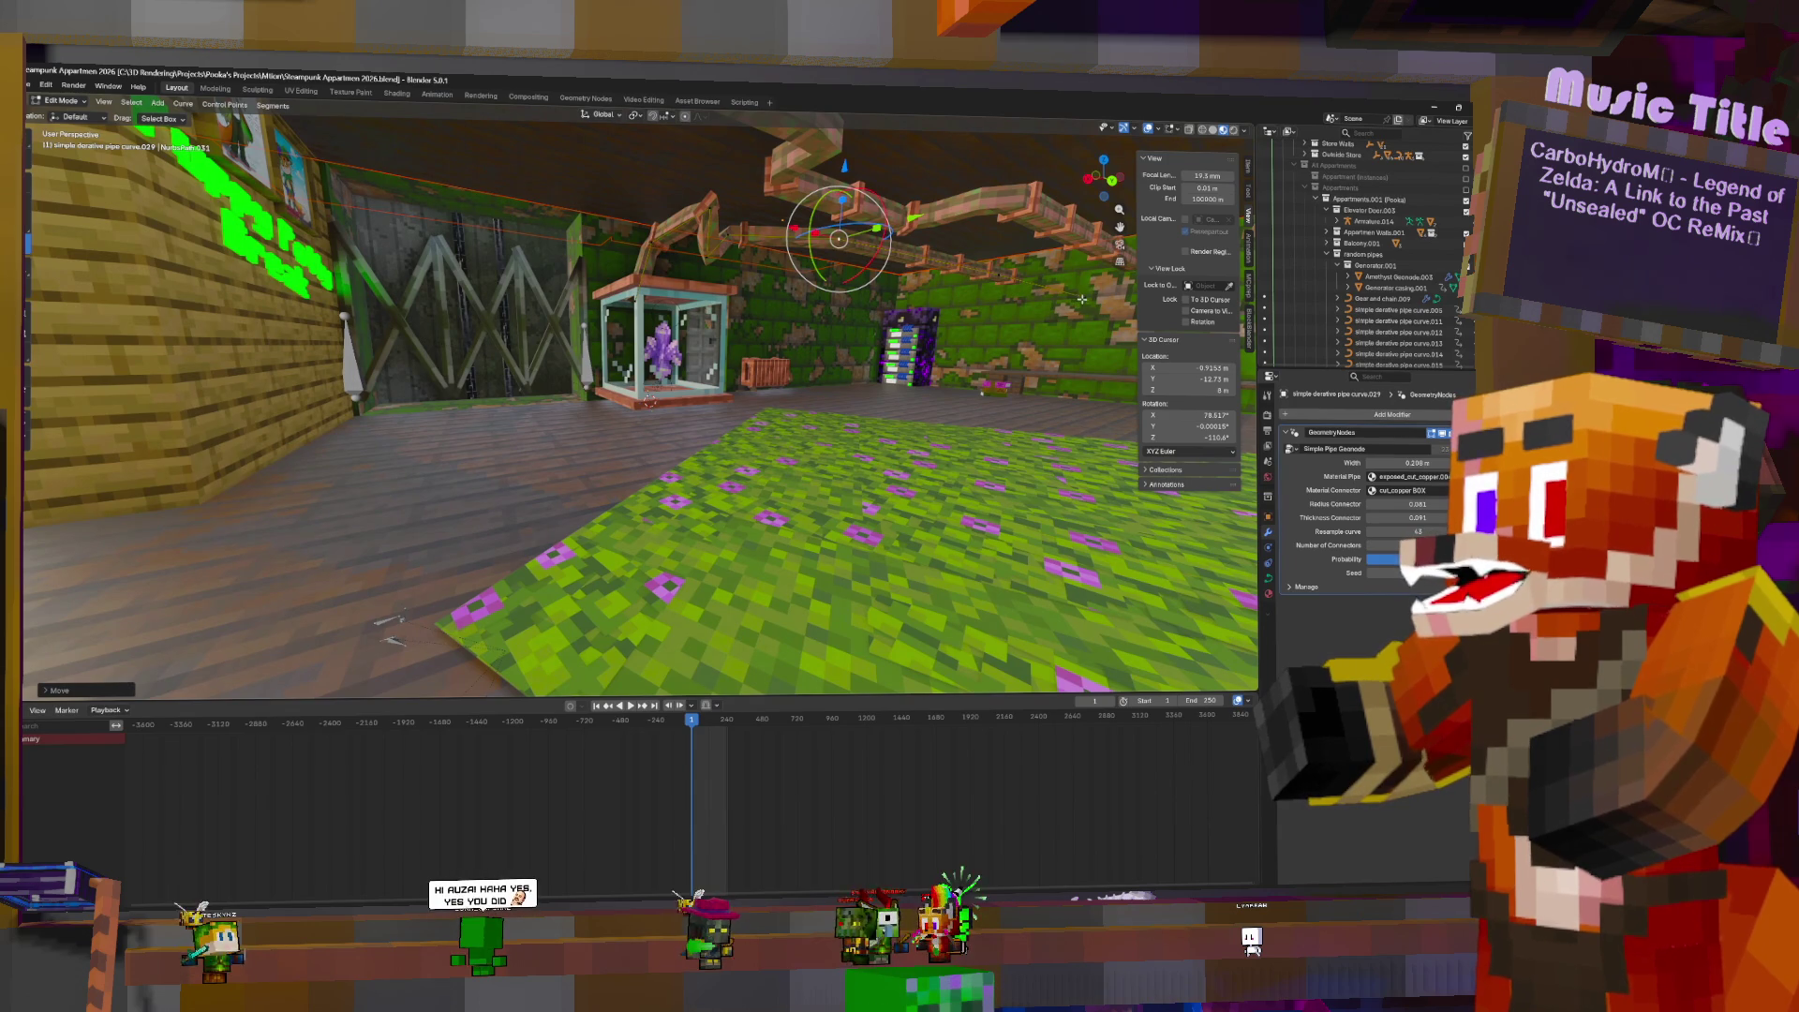
key("g")
left_click(1099, 230)
key("g")
key("shift+z")
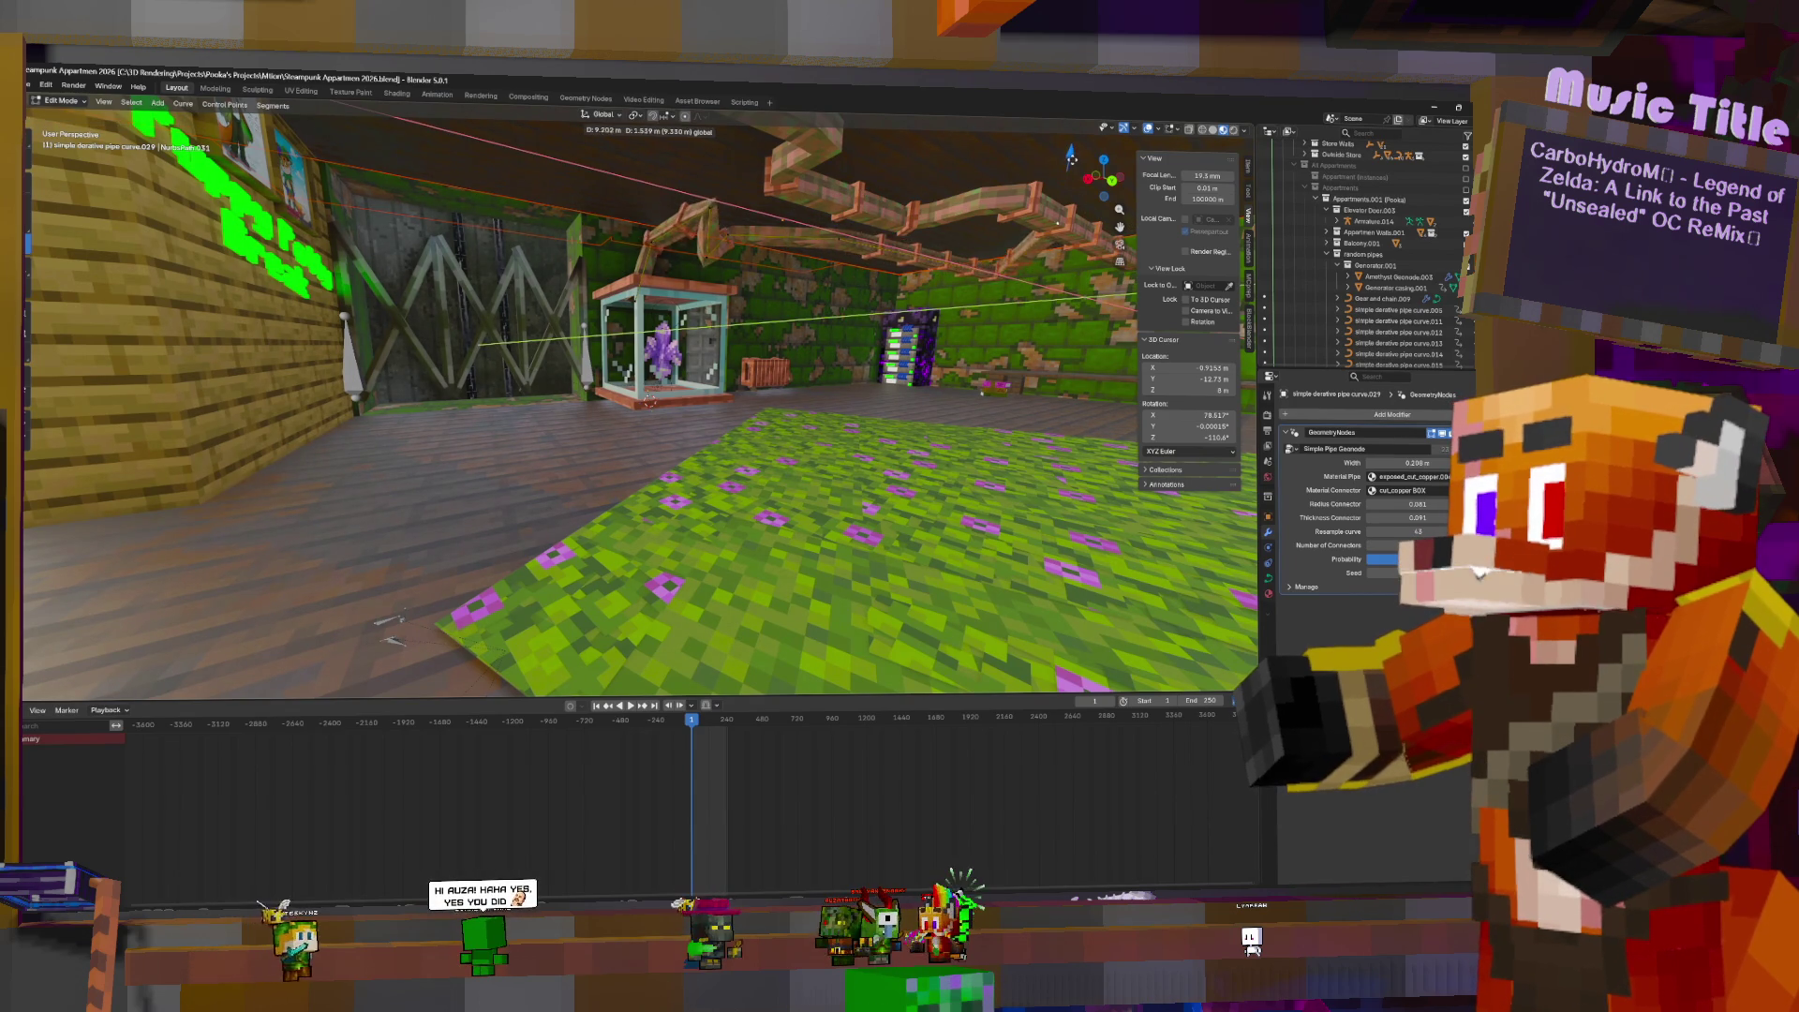
left_click(1065, 152)
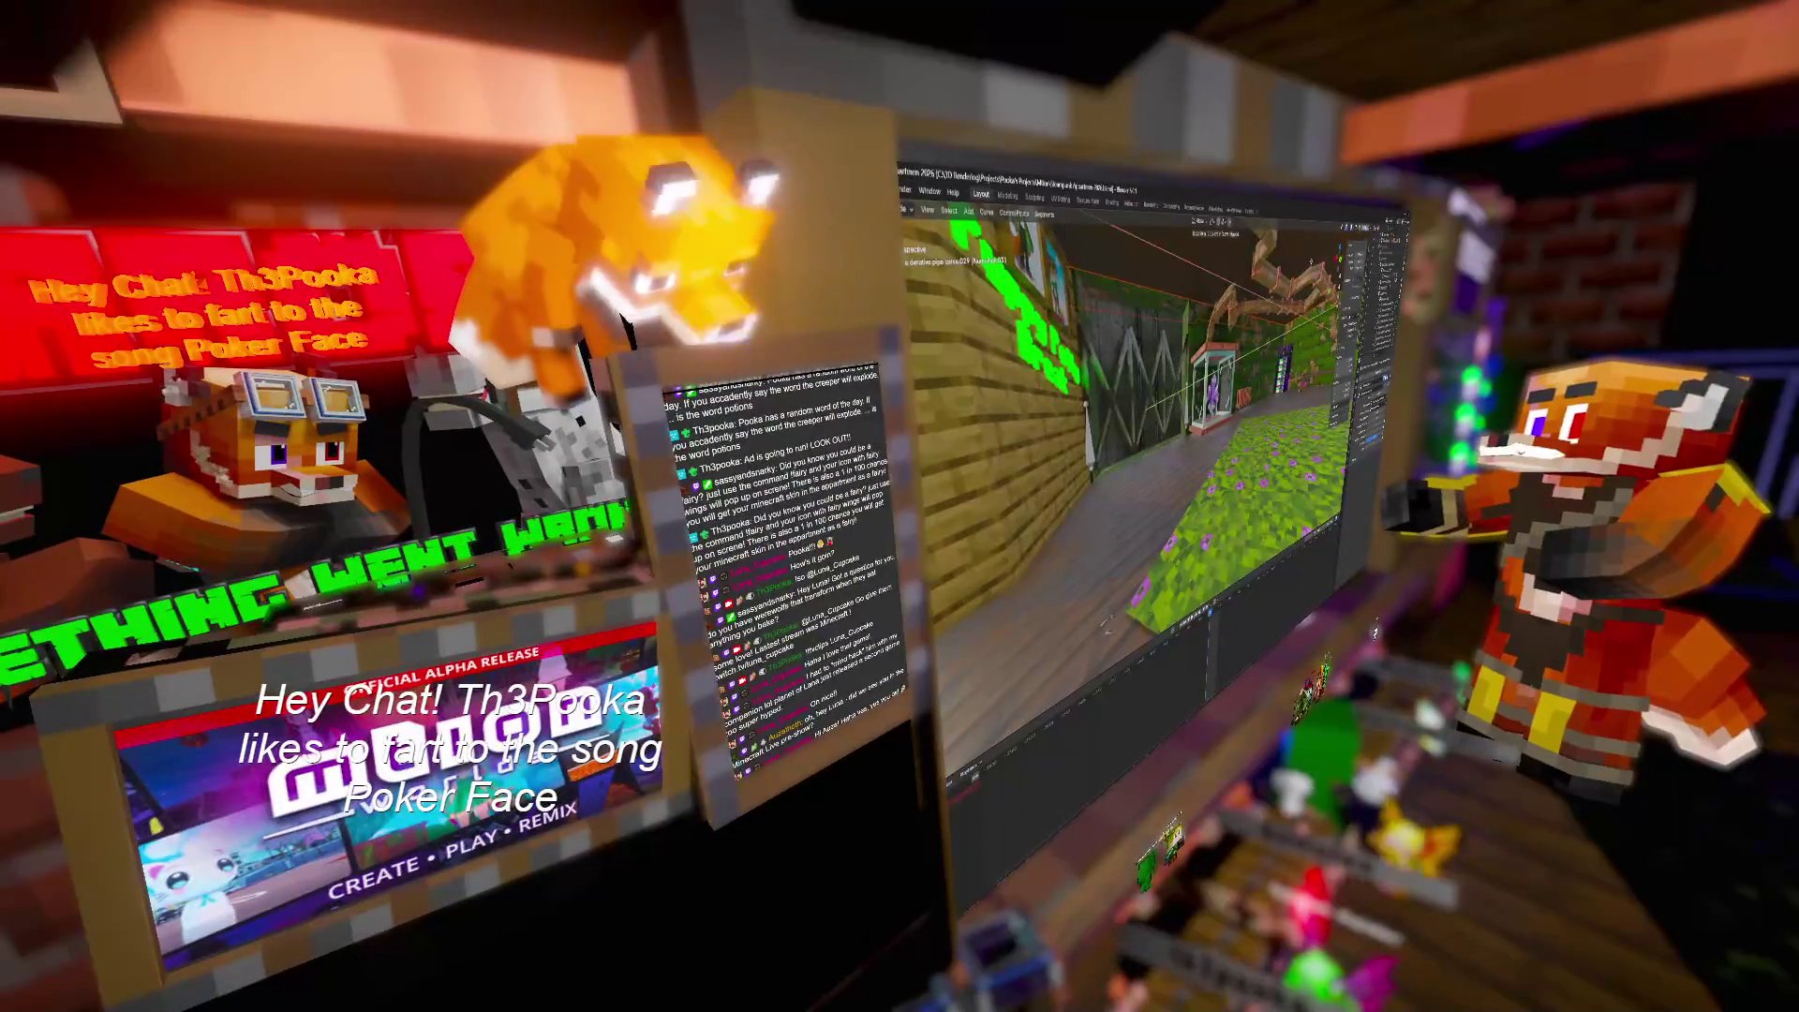
key("w")
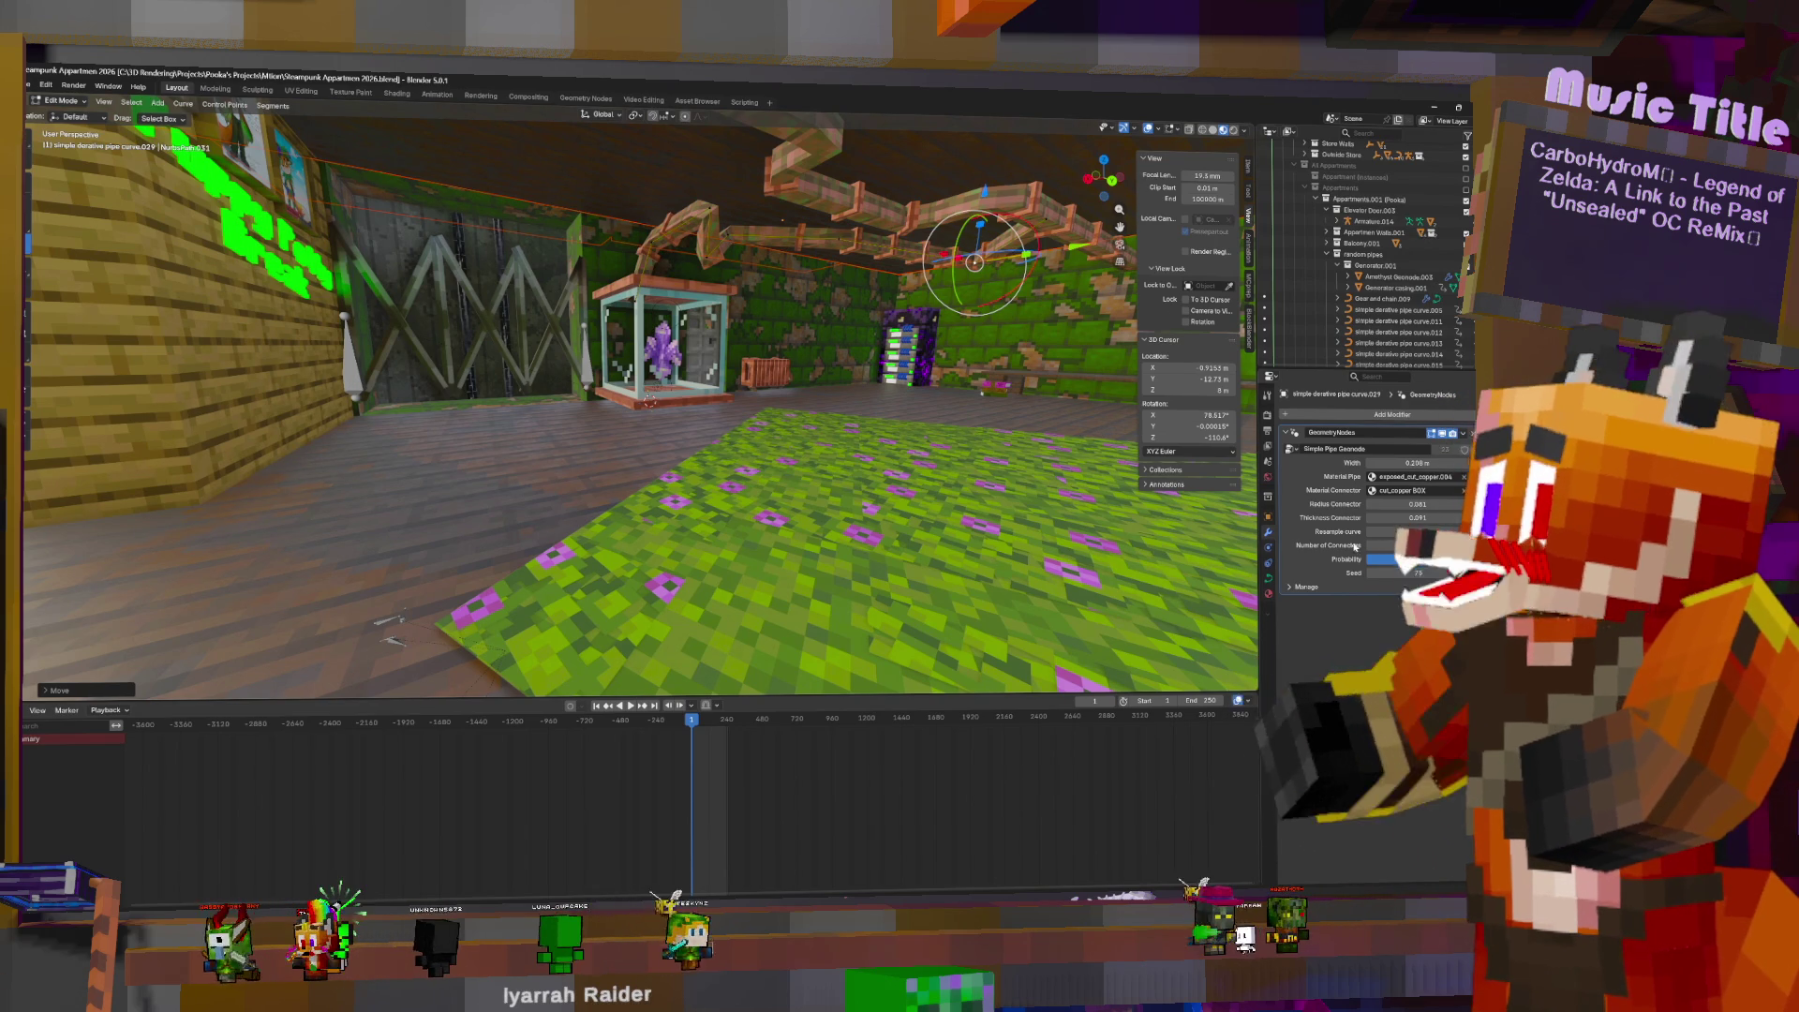
- Lower the overhead pipe curve along Z, then shift it sideways along Y
key("g")
key("z")
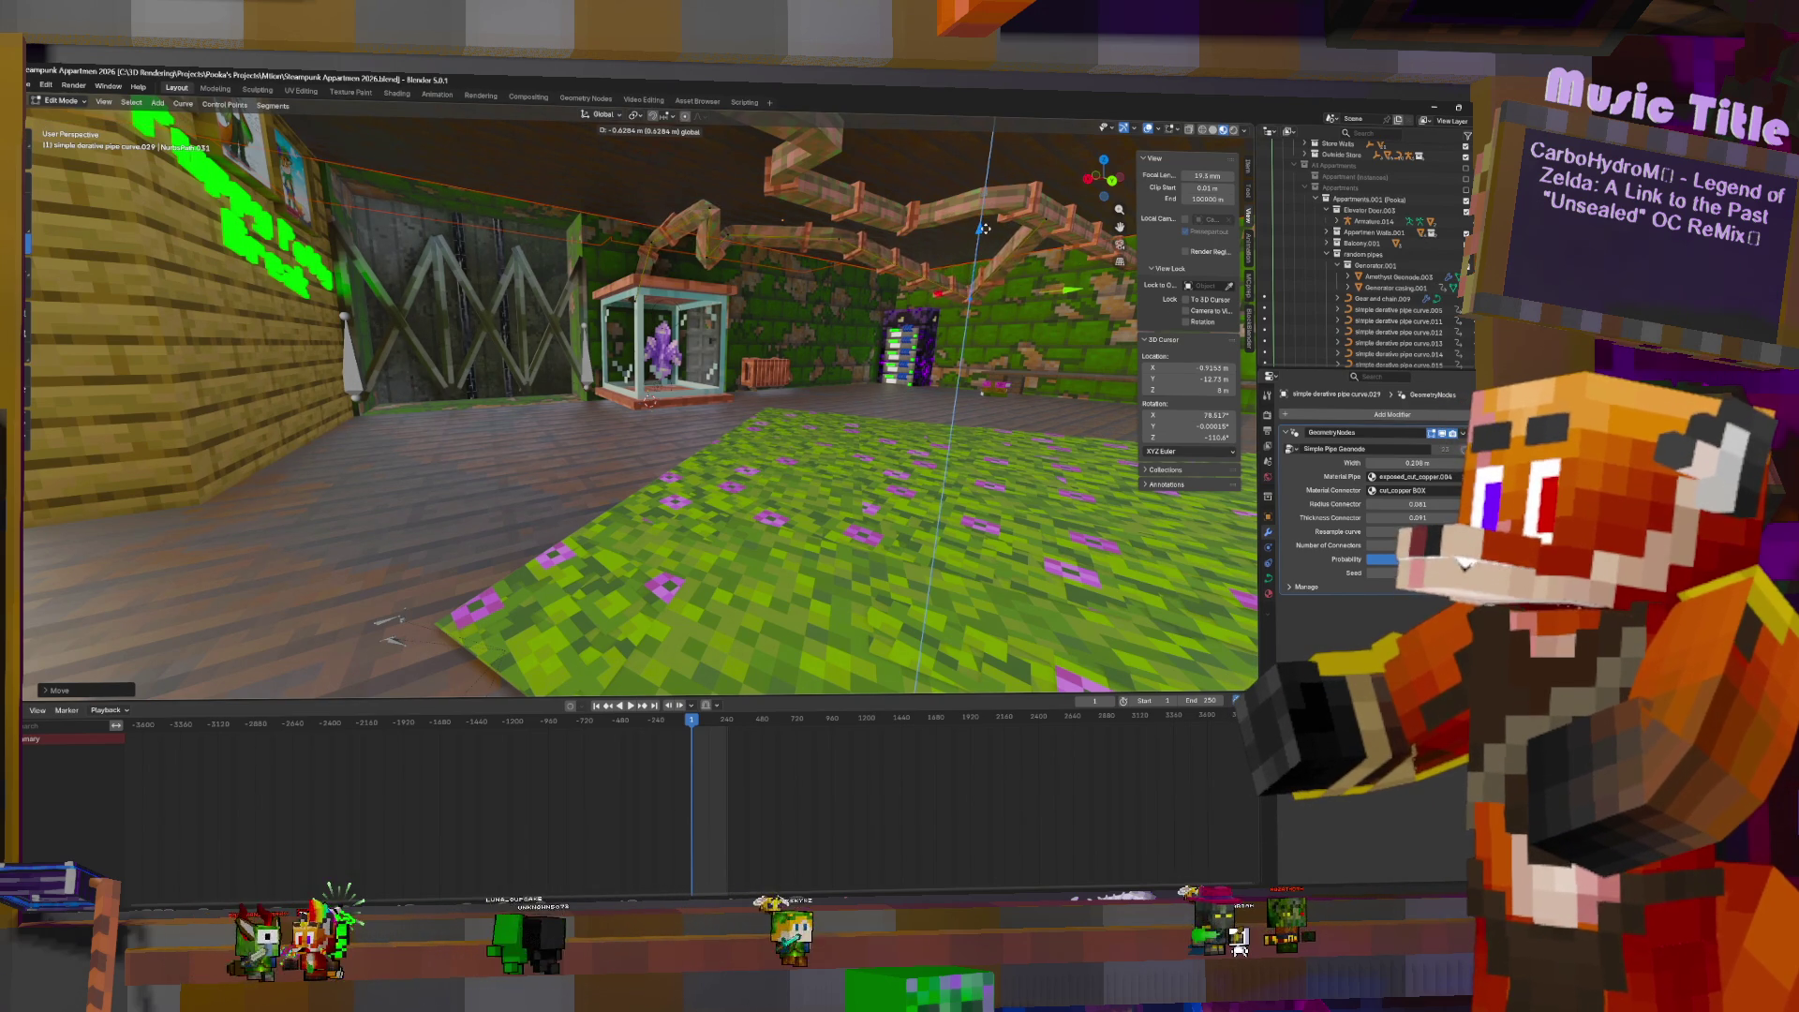
left_click(984, 230)
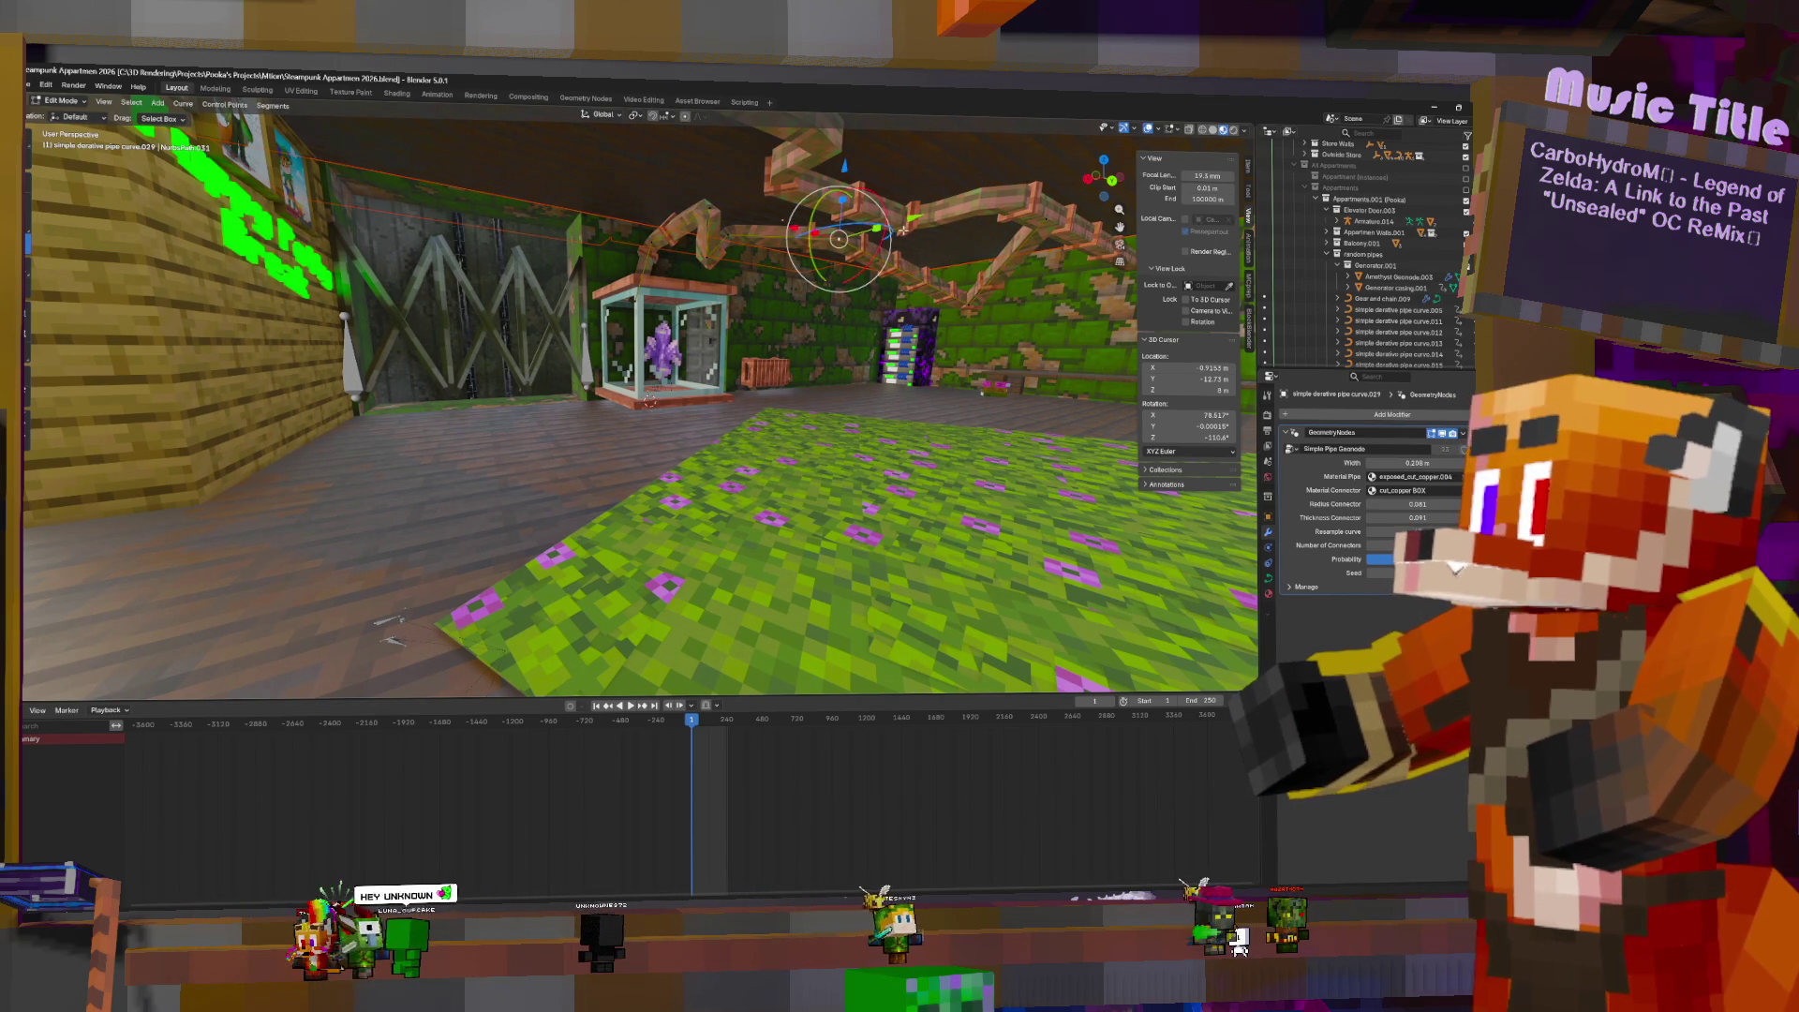
key("g")
key("y")
left_click(907, 182)
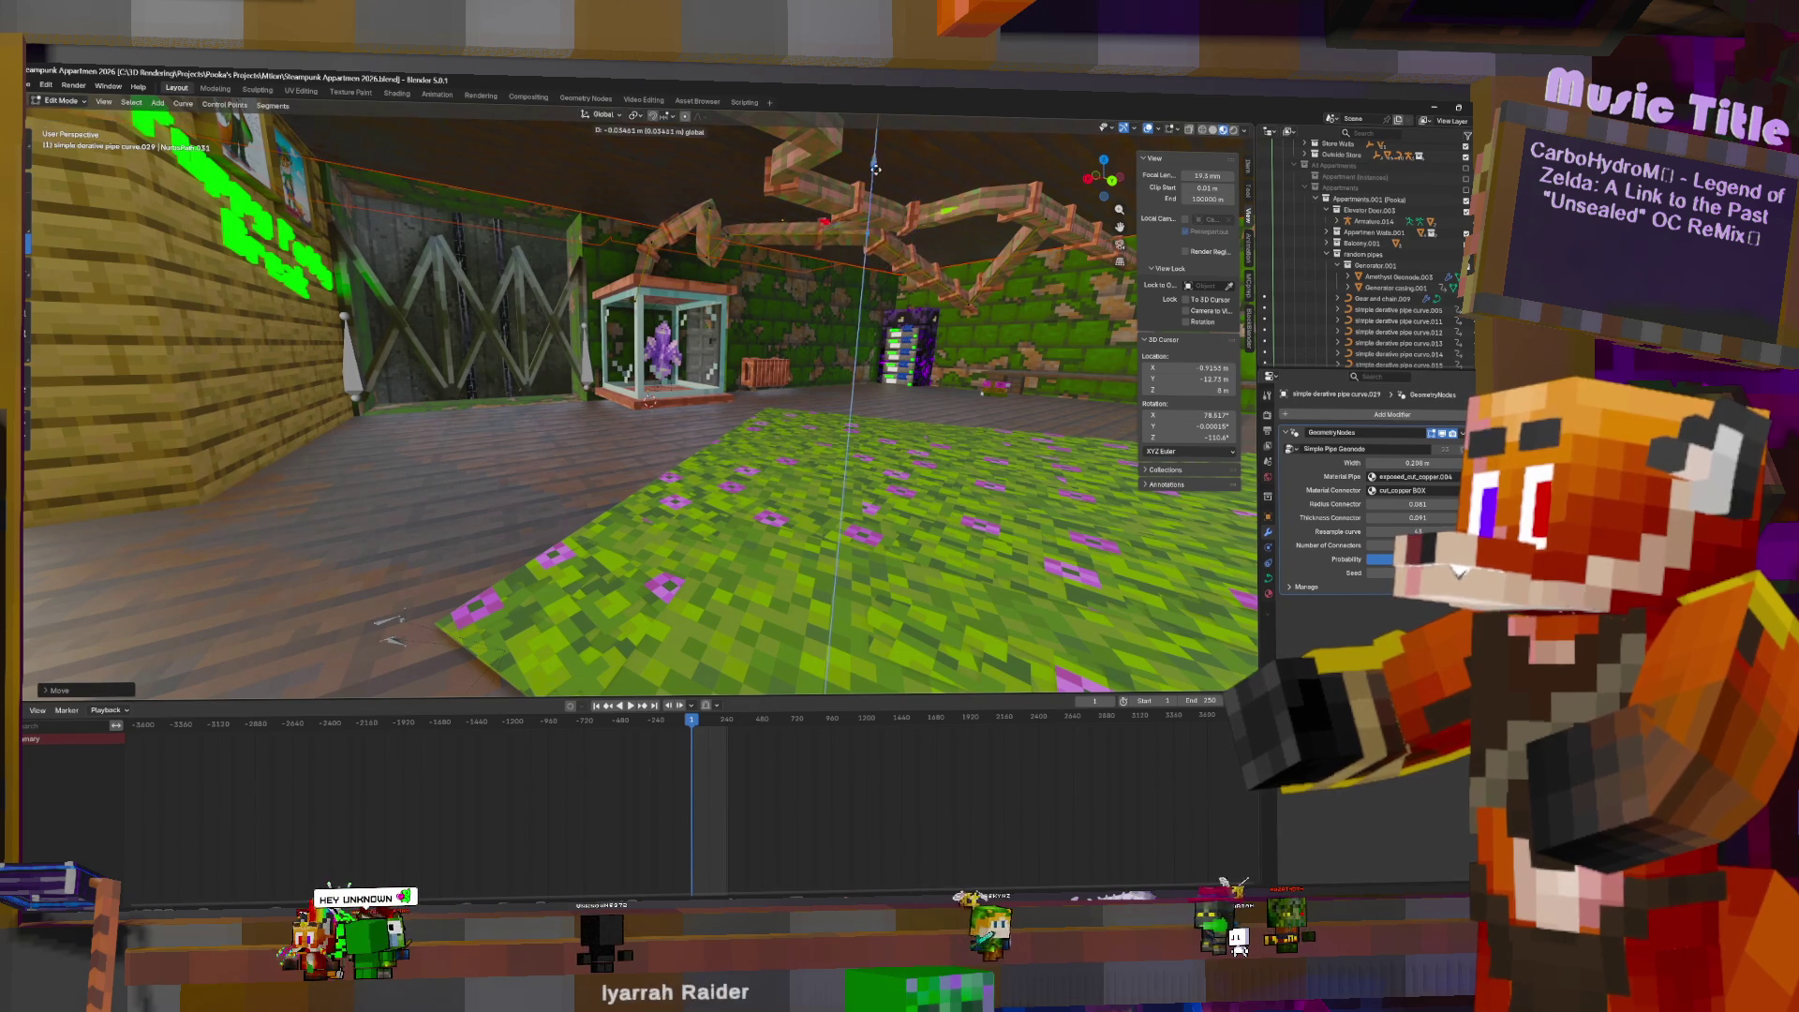
mouse_move(907, 182)
middle_mouse_down()
mouse_move(959, 231)
mouse_move(740, 229)
mouse_move(731, 210)
mouse_move(787, 207)
mouse_move(745, 202)
middle_mouse_up()
- Shift the pipe along Y once more, then pick pipe curve.005
key("g")
key("y")
left_click(788, 204)
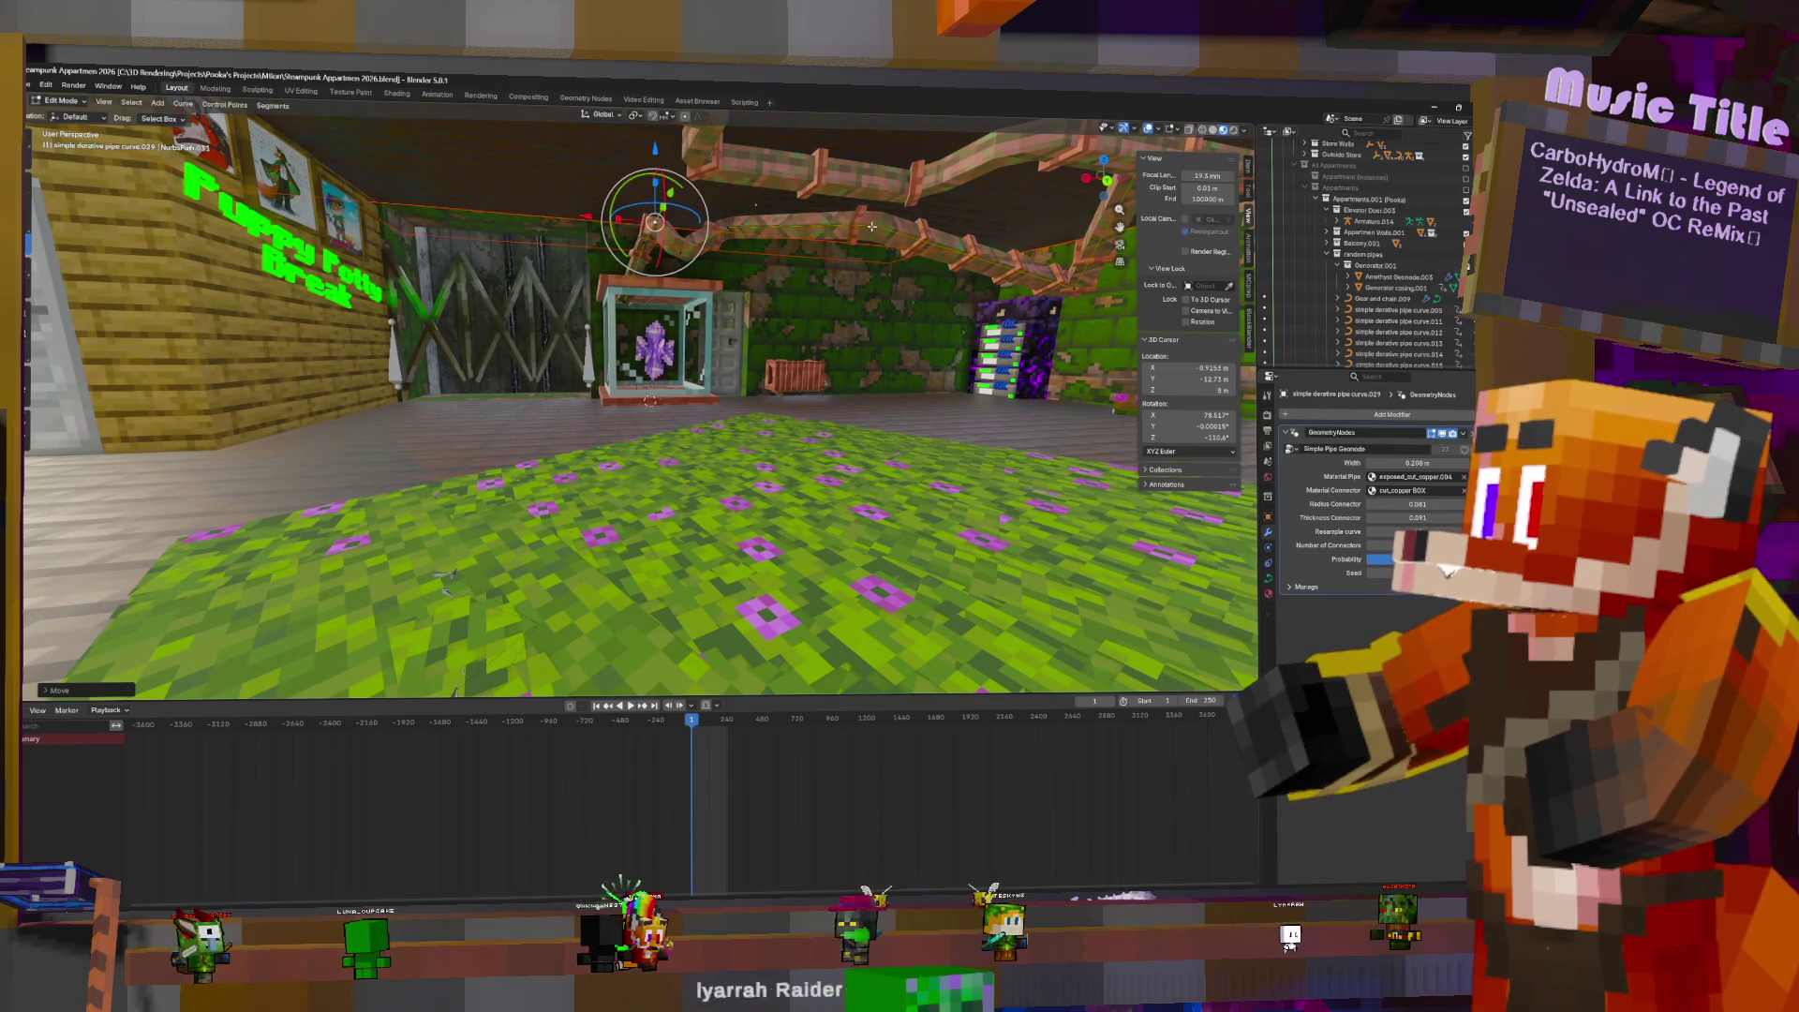
mouse_move(872, 226)
middle_mouse_down()
mouse_move(1016, 291)
mouse_move(998, 292)
mouse_move(1014, 281)
middle_mouse_up()
key("g")
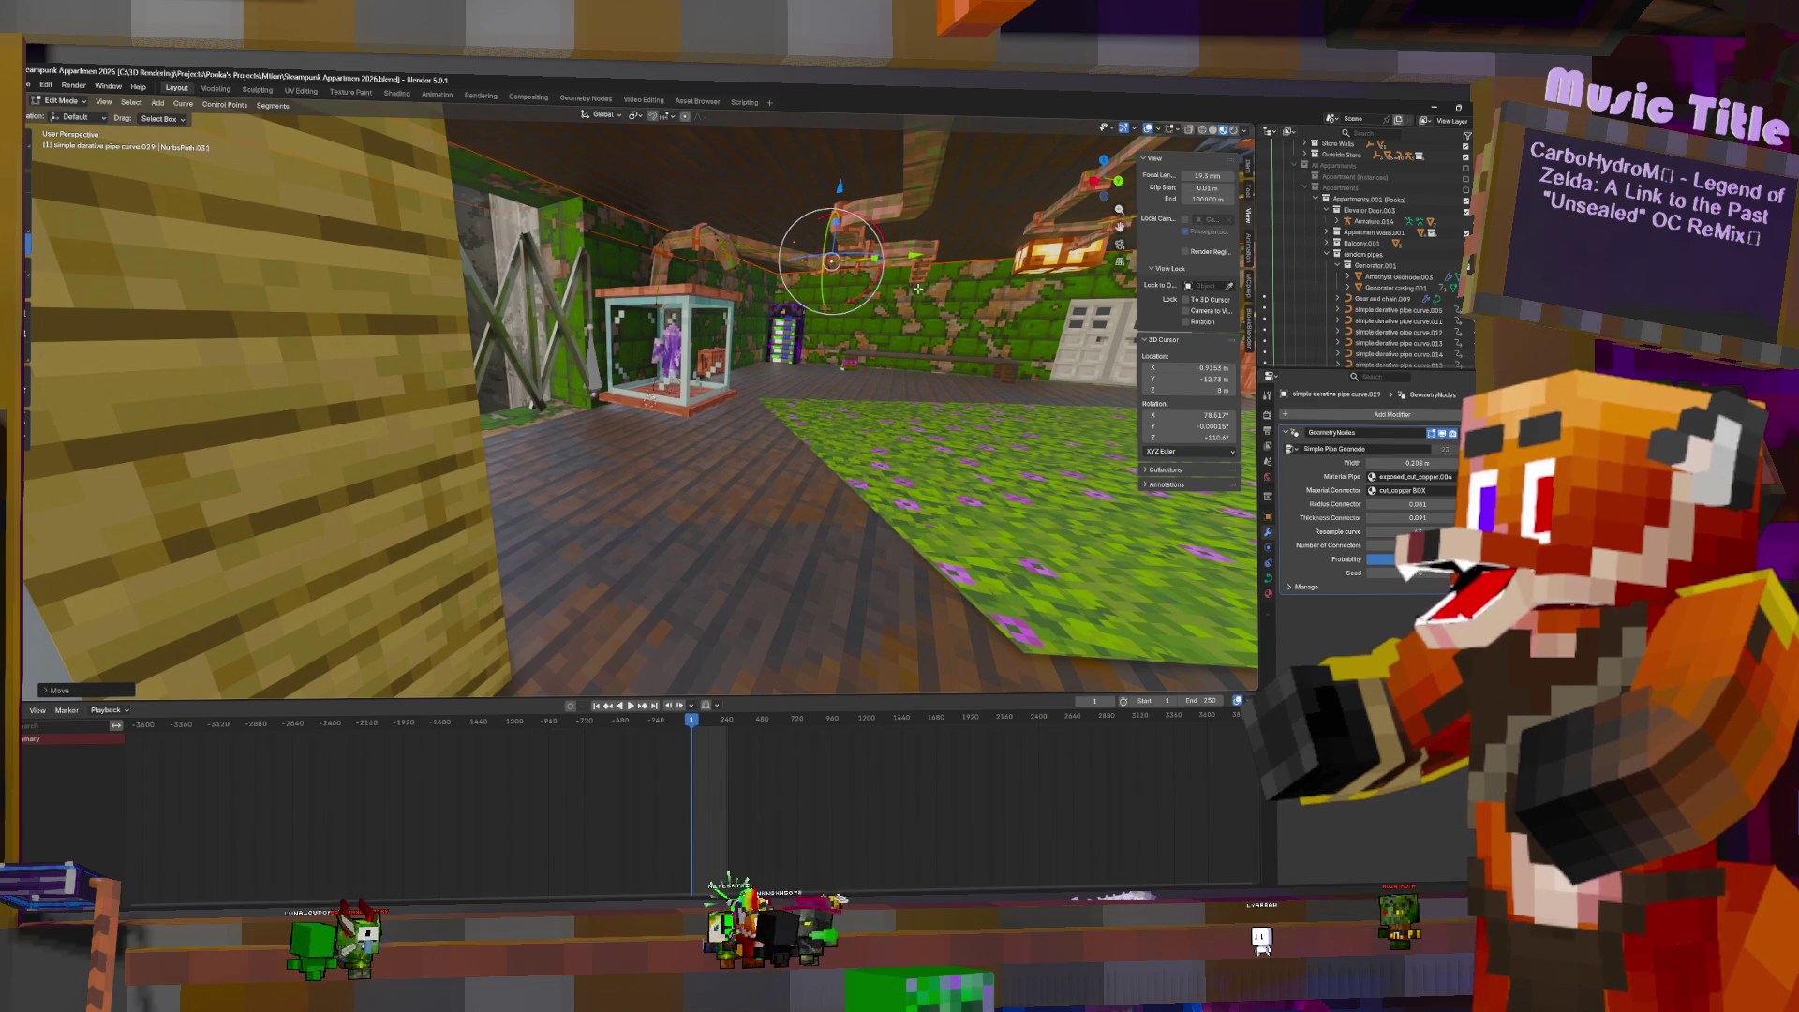
middle_click_drag(918, 289, 1066, 286)
left_click(1035, 292)
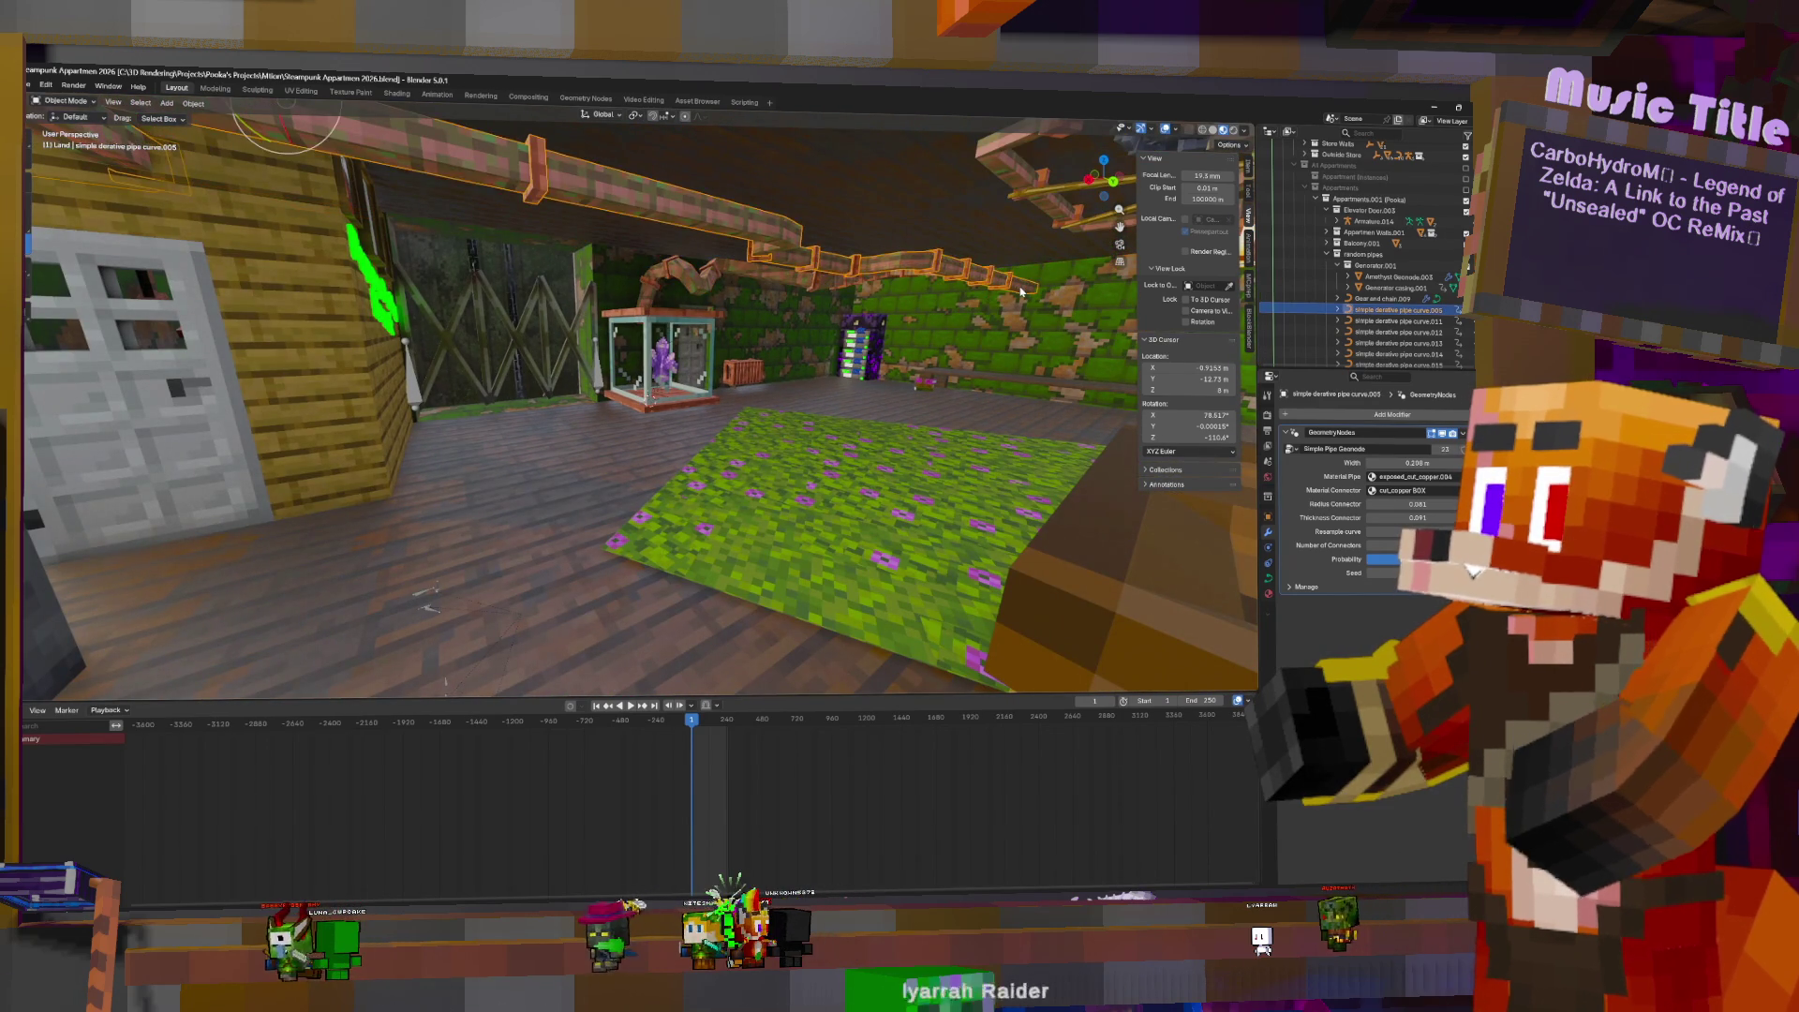
- Select all points of pipe curve.005 and raise it slightly
key("l")
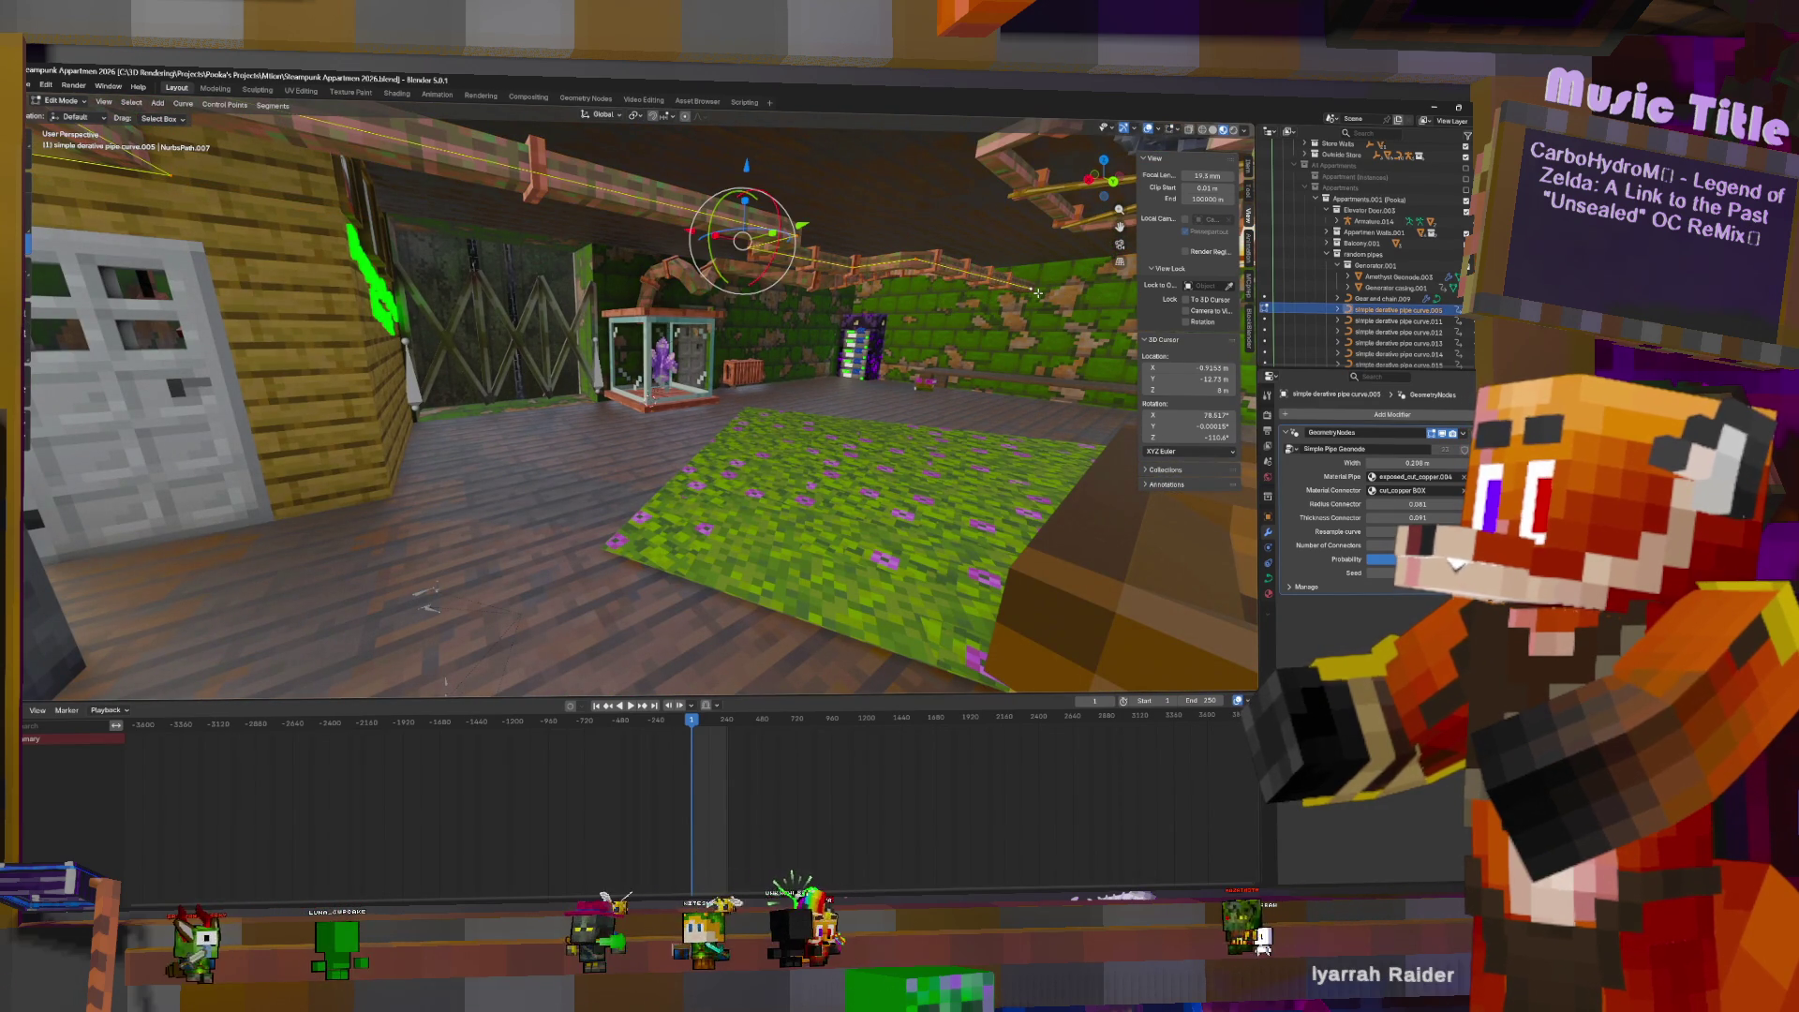
key("Tab")
middle_click_drag(740, 208, 497, 198)
left_click_drag(450, 174, 446, 148)
middle_click_drag(450, 150, 938, 242)
- Select pipe curve.029 and move its control points into a new path
left_click(981, 248)
key("Tab")
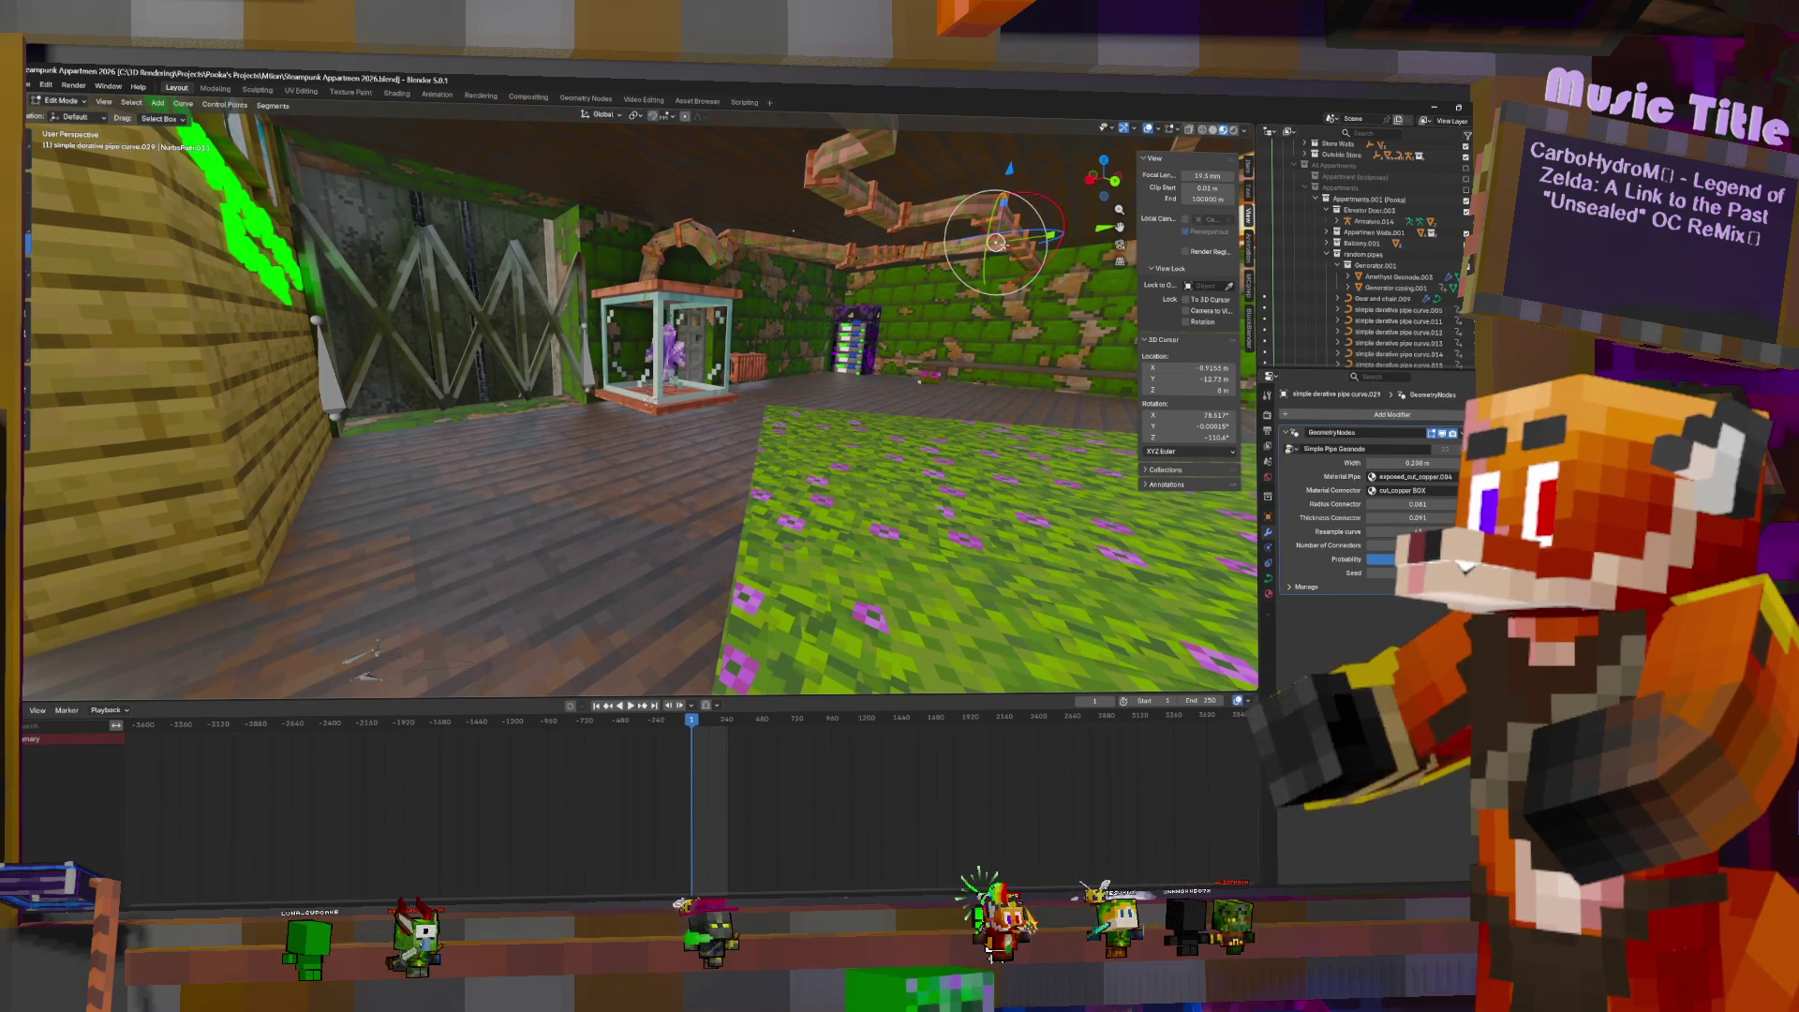
left_click_drag(996, 243, 1002, 230)
middle_click_drag(998, 232, 820, 261)
key("g")
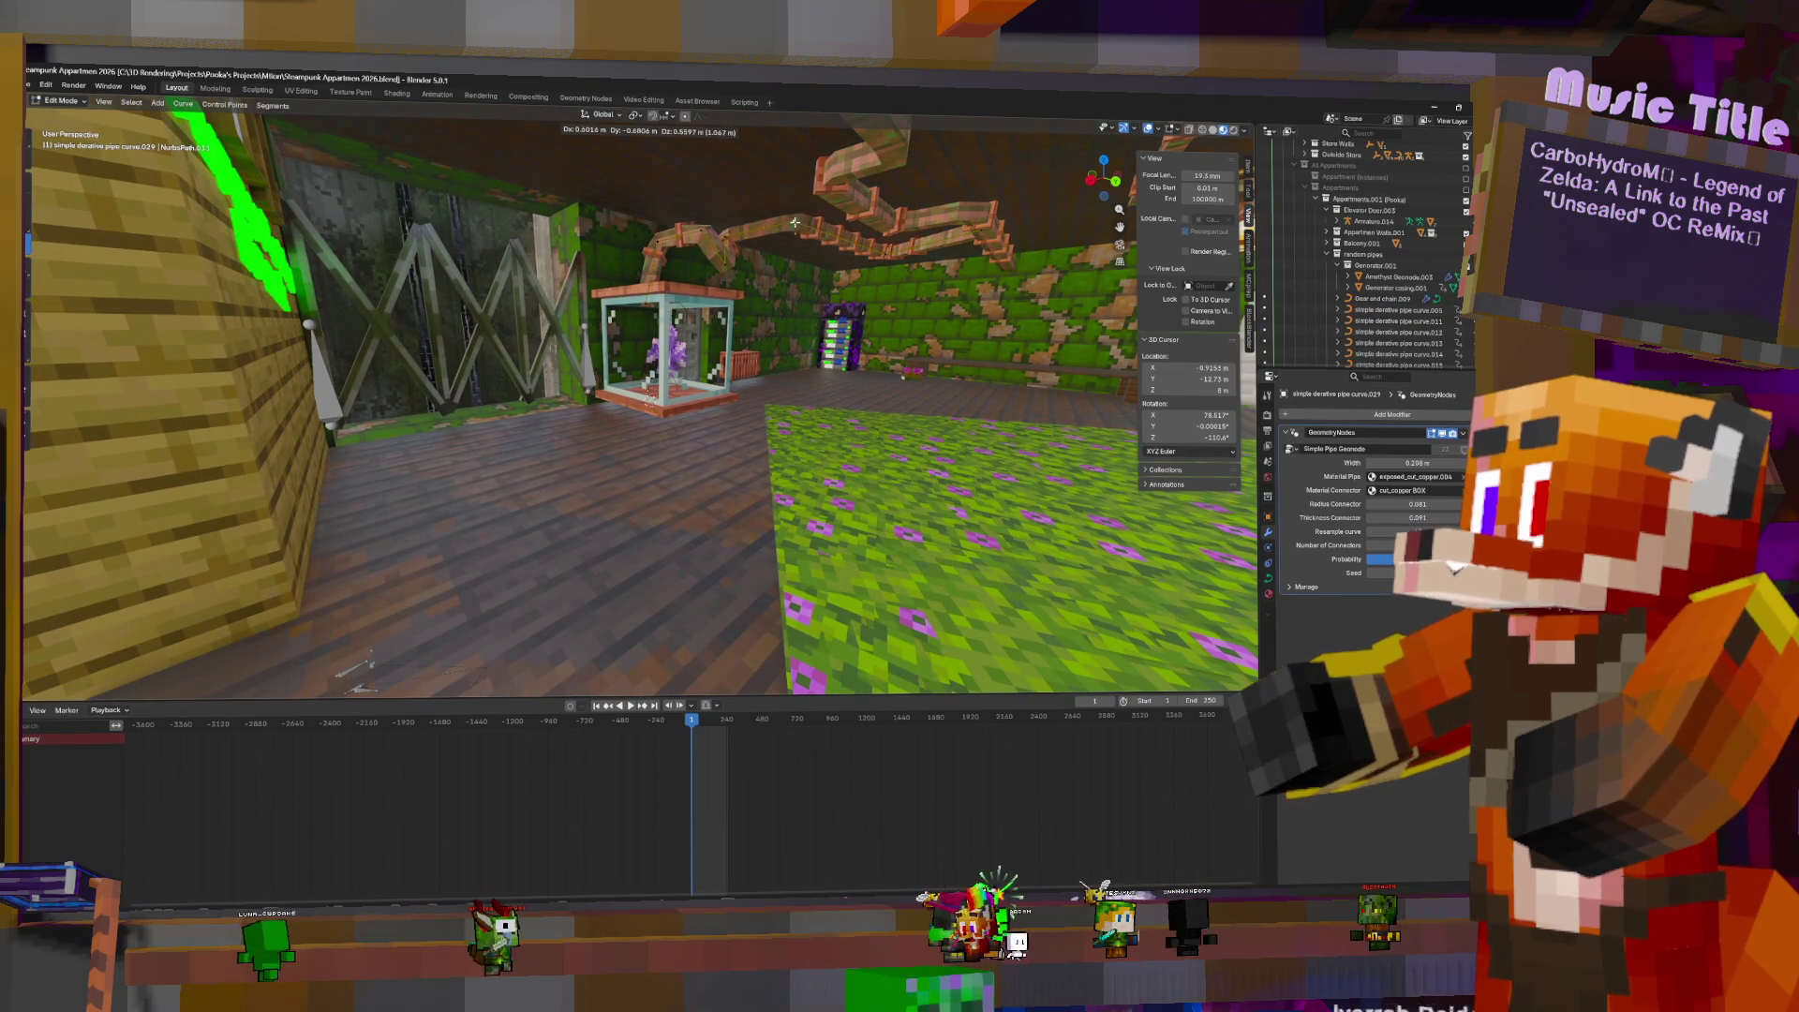
left_click(795, 223)
mouse_move(795, 223)
middle_mouse_down()
mouse_move(1023, 264)
mouse_move(747, 283)
middle_mouse_up()
- Reselect pipe curve.029 and move more of its points toward the generator casing
key("Tab")
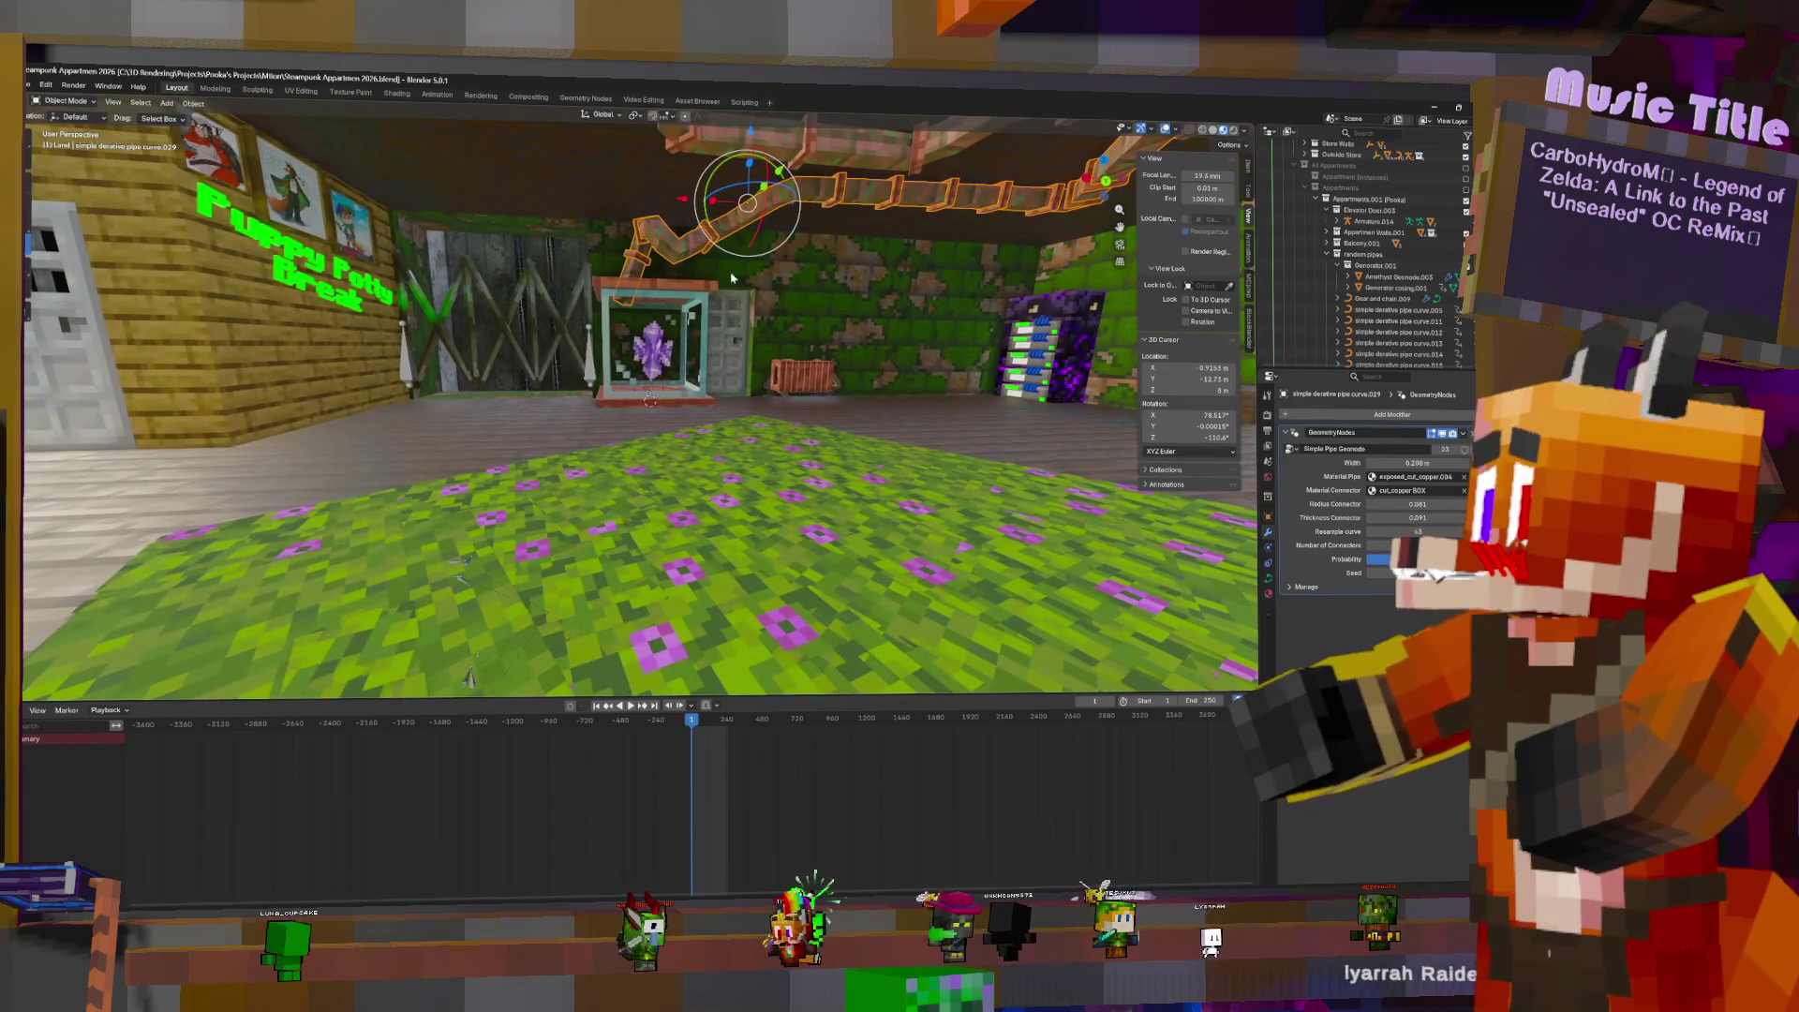
left_click(643, 243)
left_click(643, 236)
key("Tab")
key("g")
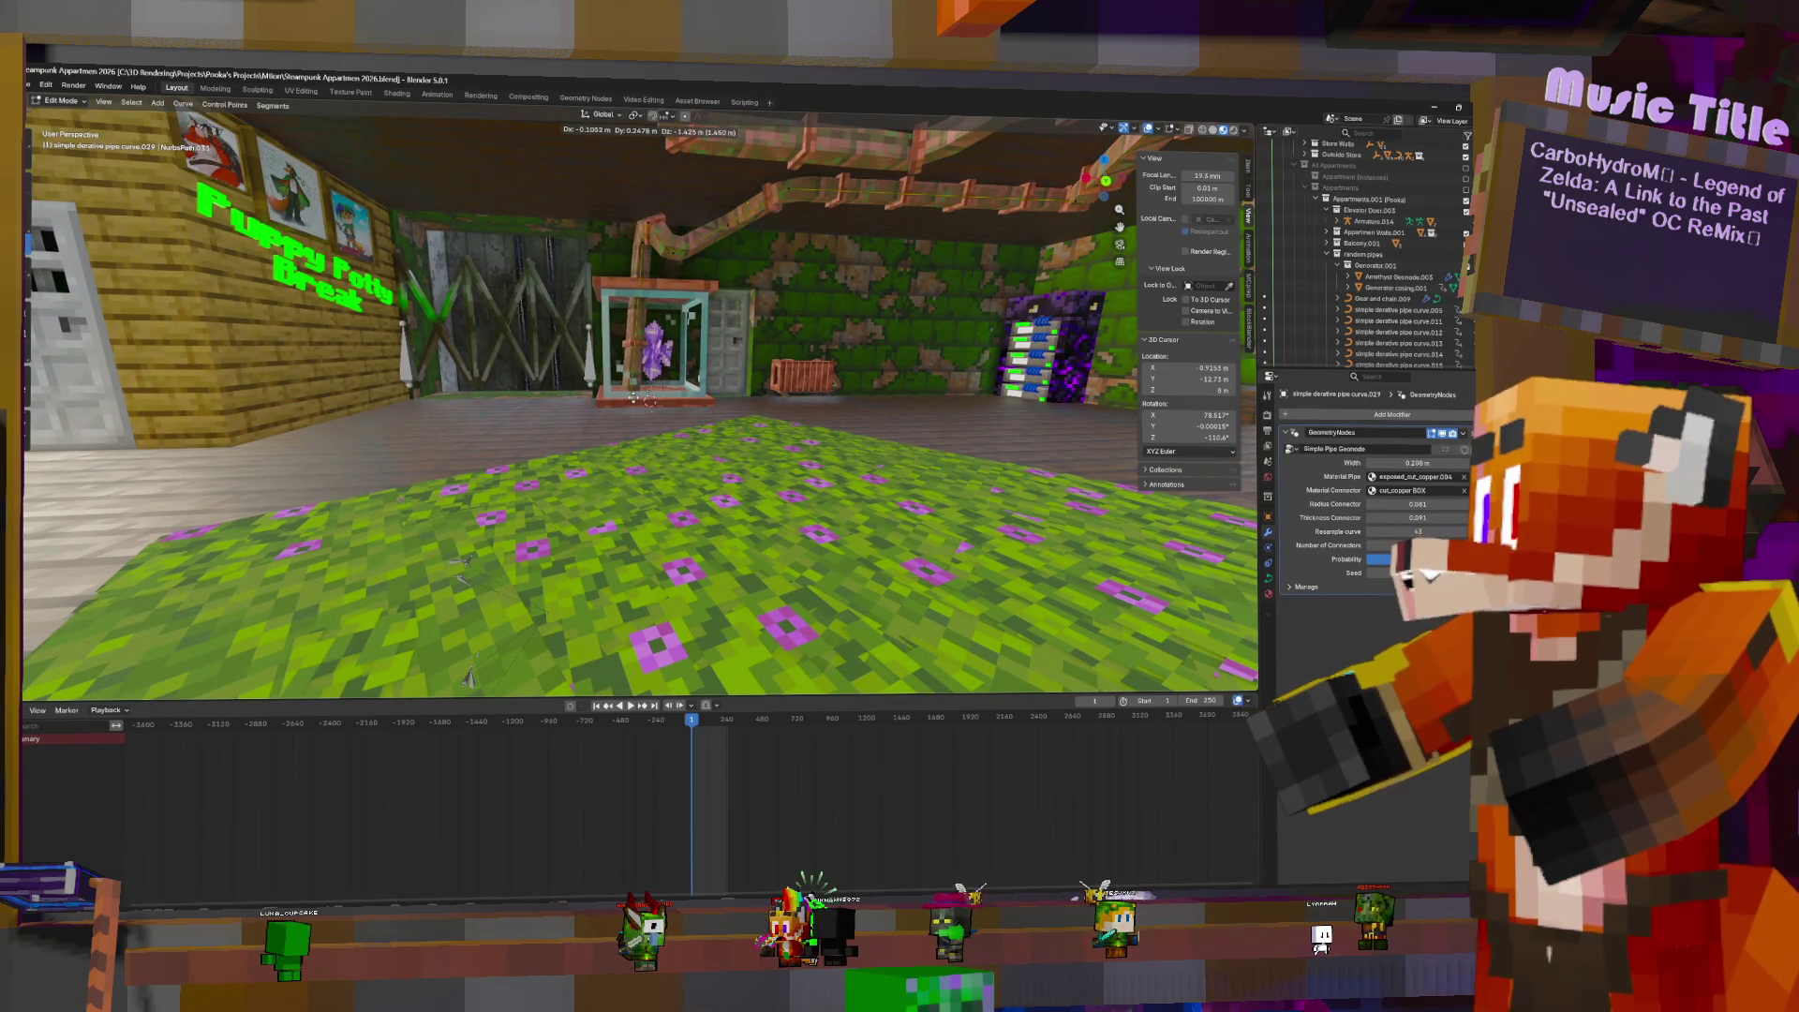
left_click(622, 400)
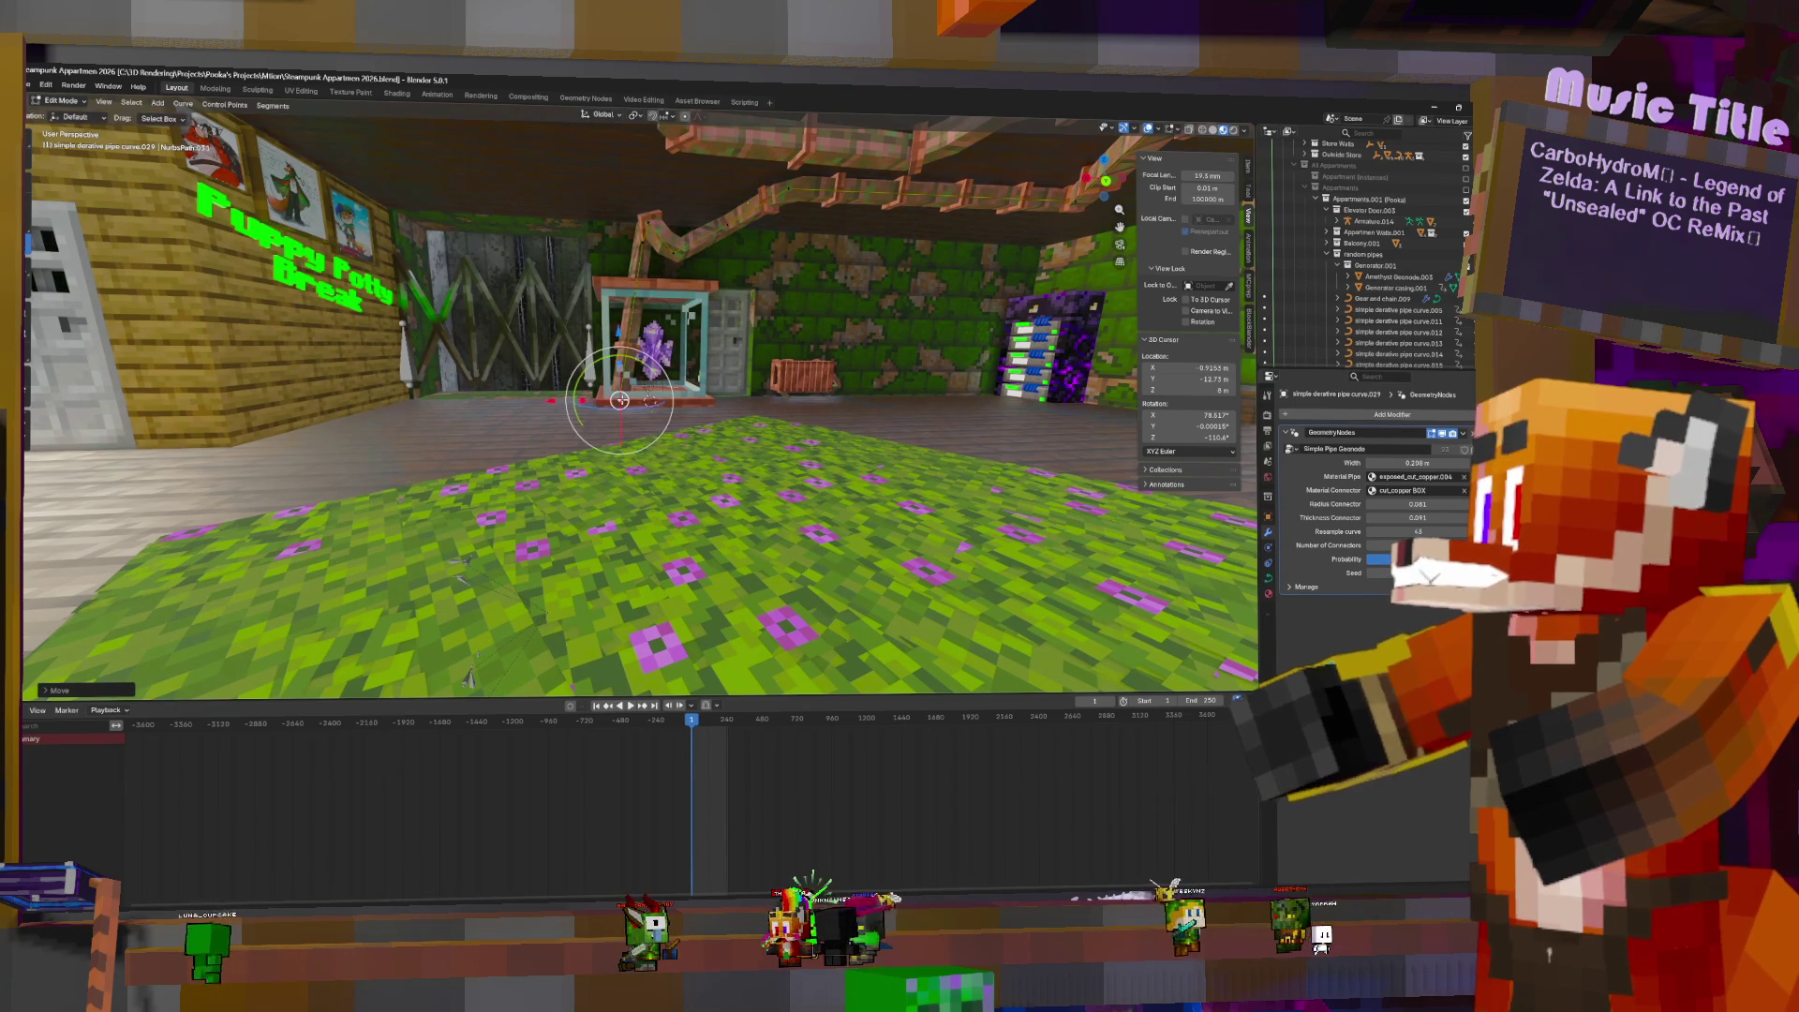
key("g")
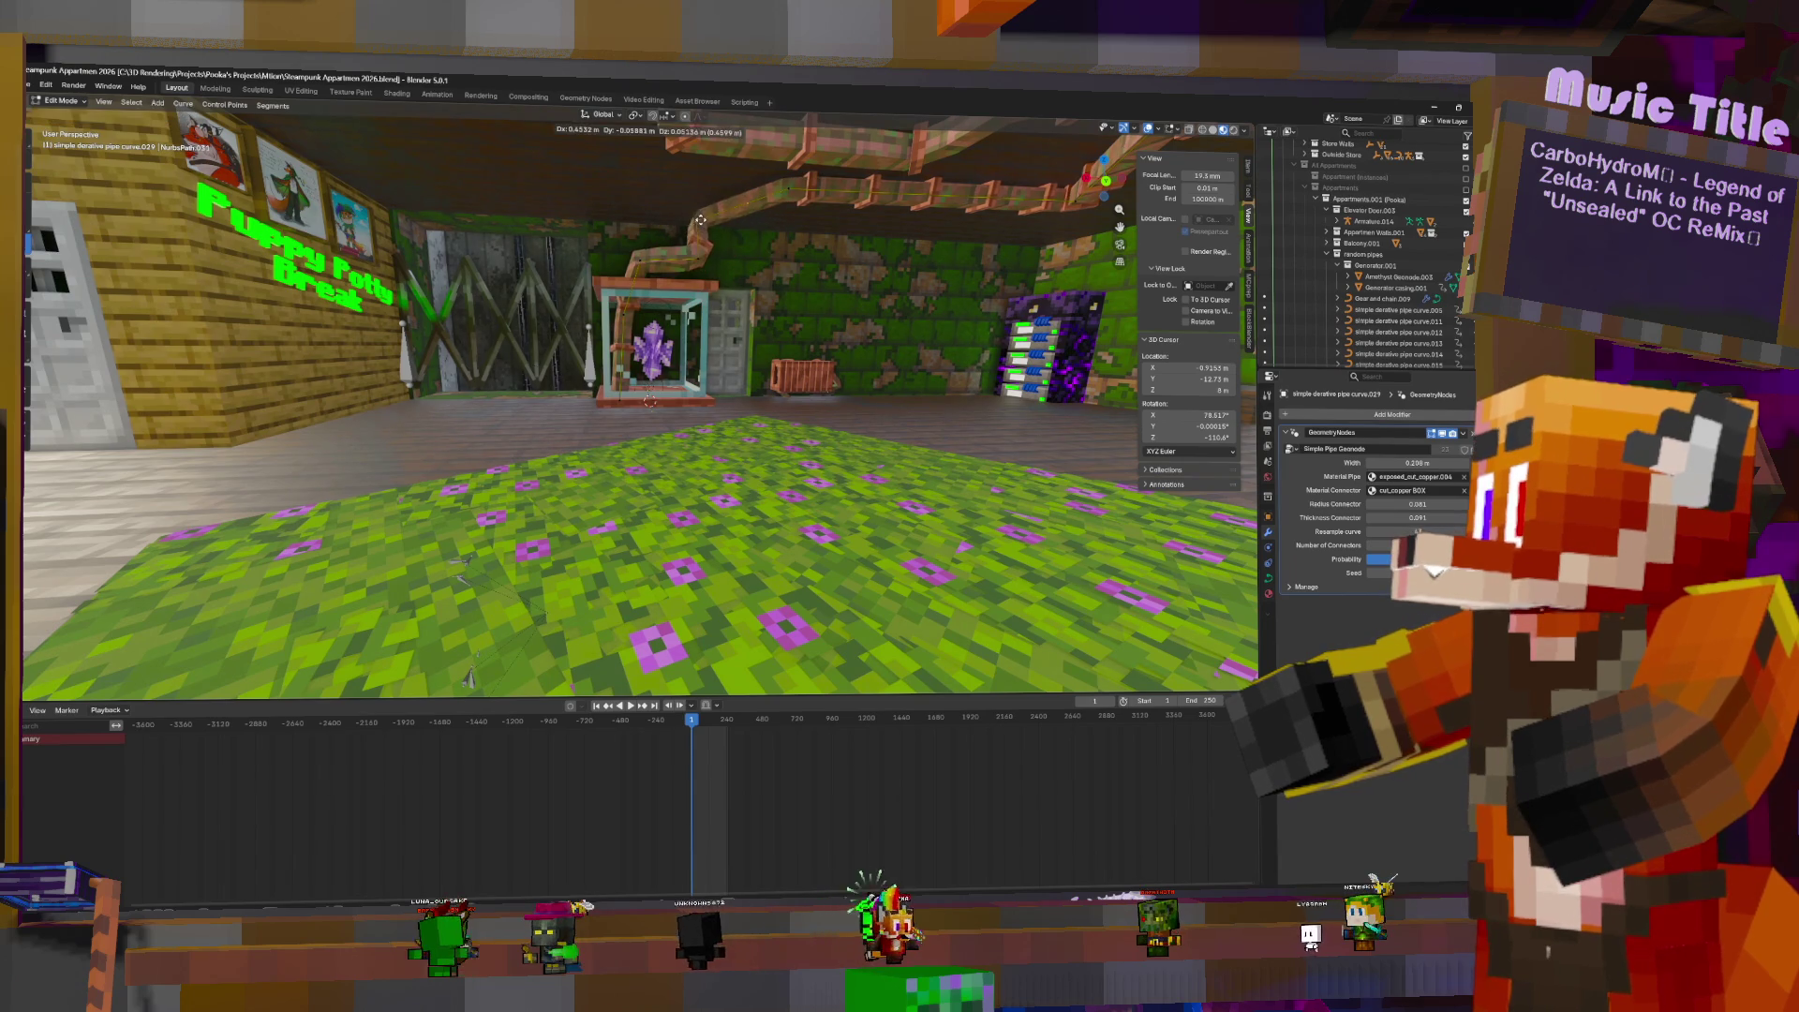
- Move the pipe end beside the display case onto the casing top, then collapse random pipes
scroll(729, 265, "up", 3)
mouse_move(598, 275)
middle_mouse_down()
mouse_move(1084, 671)
mouse_move(762, 213)
mouse_move(731, 281)
mouse_move(797, 243)
mouse_move(762, 217)
mouse_move(751, 273)
mouse_move(699, 298)
middle_mouse_up()
key("g")
left_click(1085, 671)
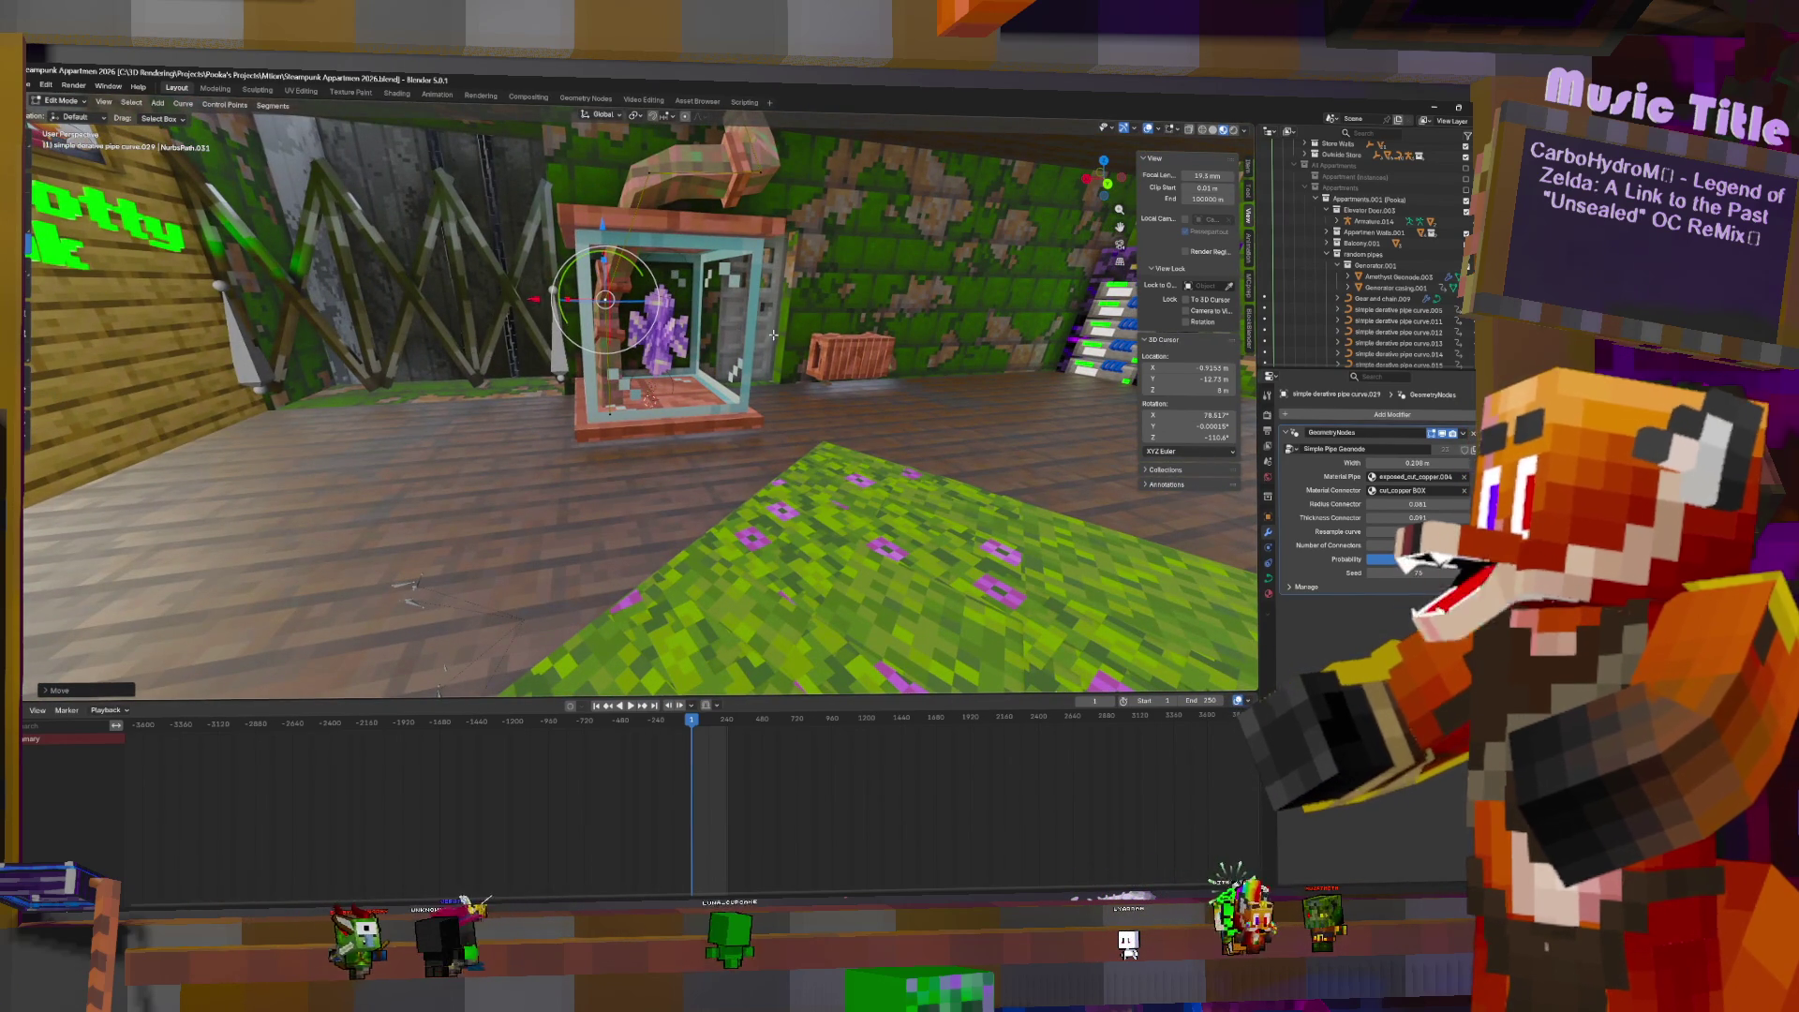
key("Tab")
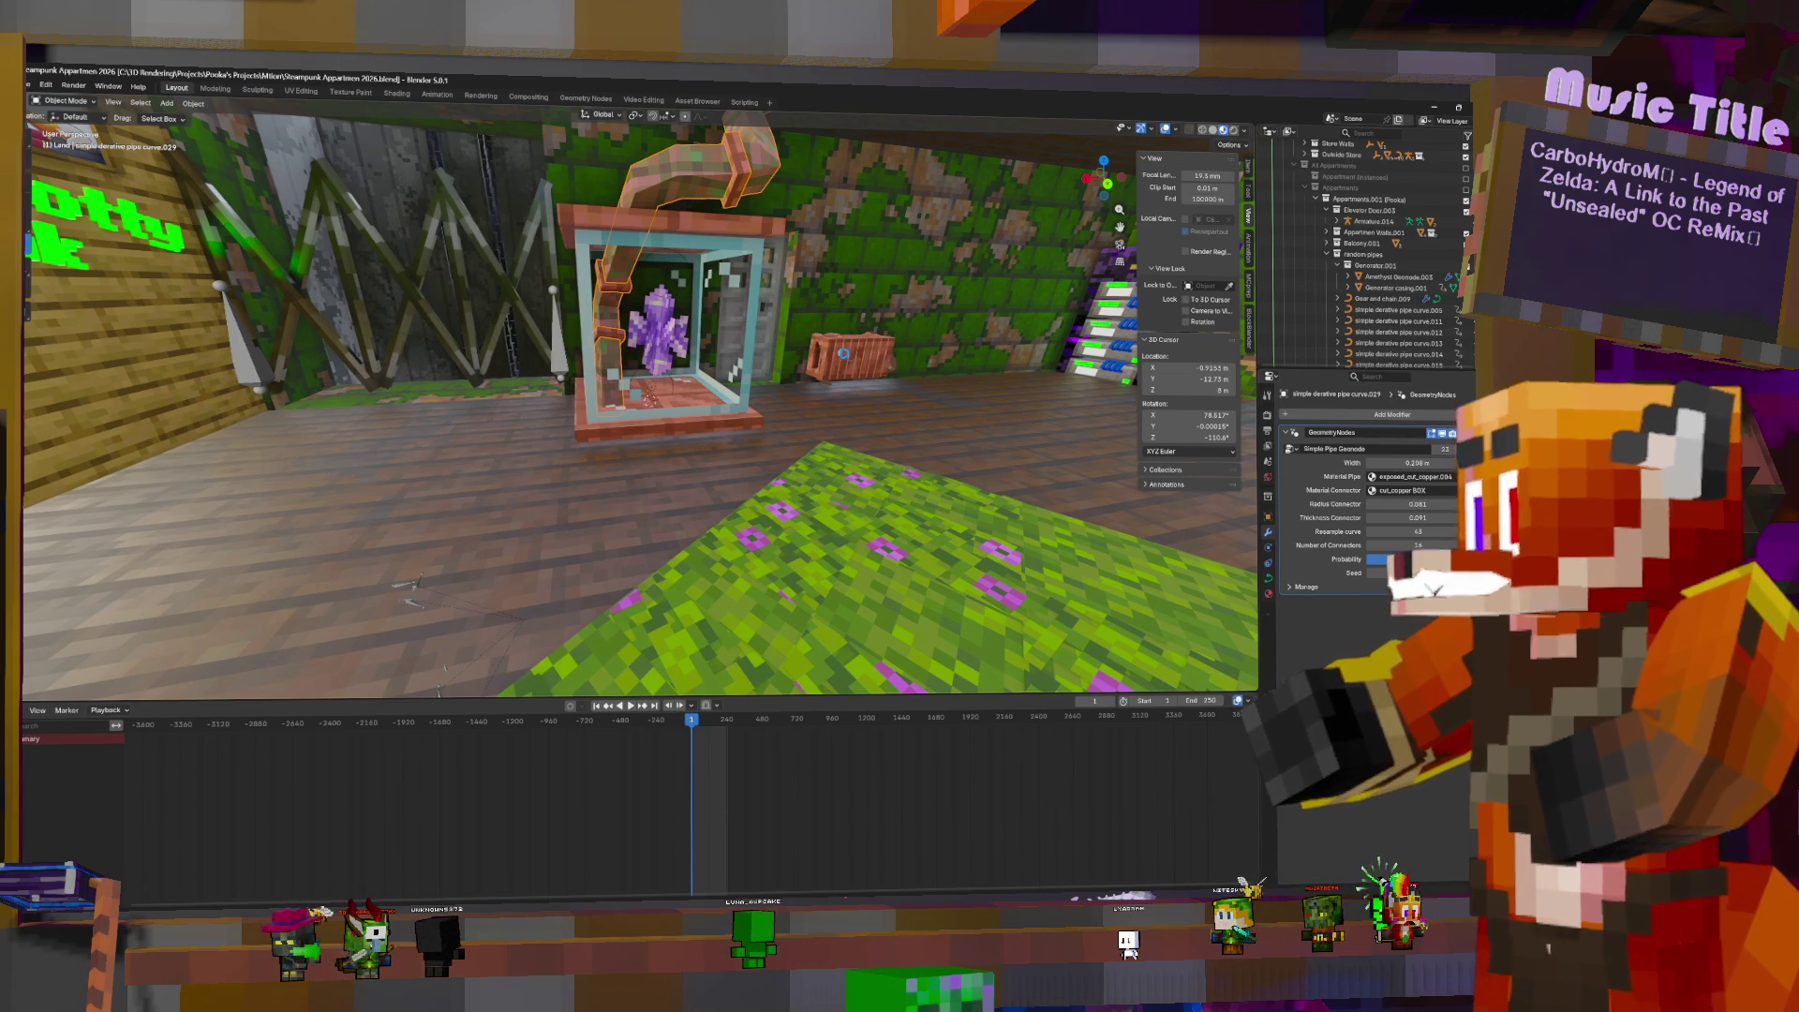
left_click(1327, 254)
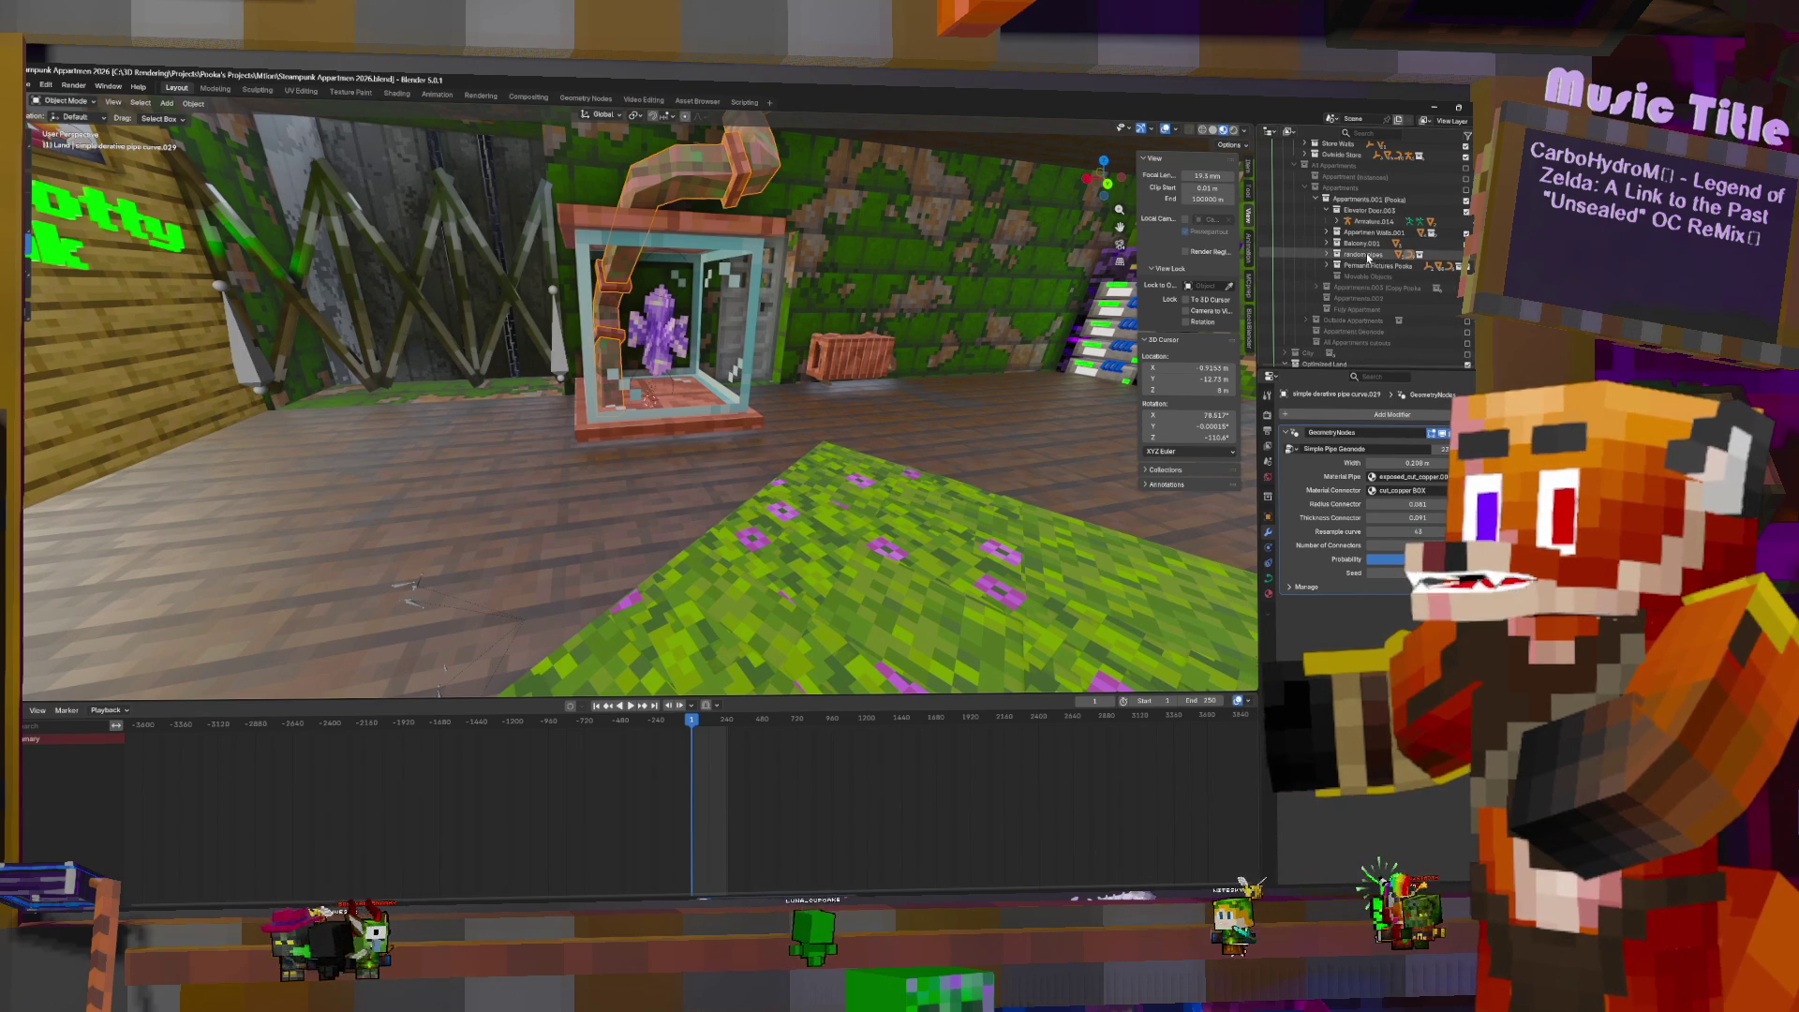
- Remove the random pipes collection row from the Outliner
double_click(1376, 254)
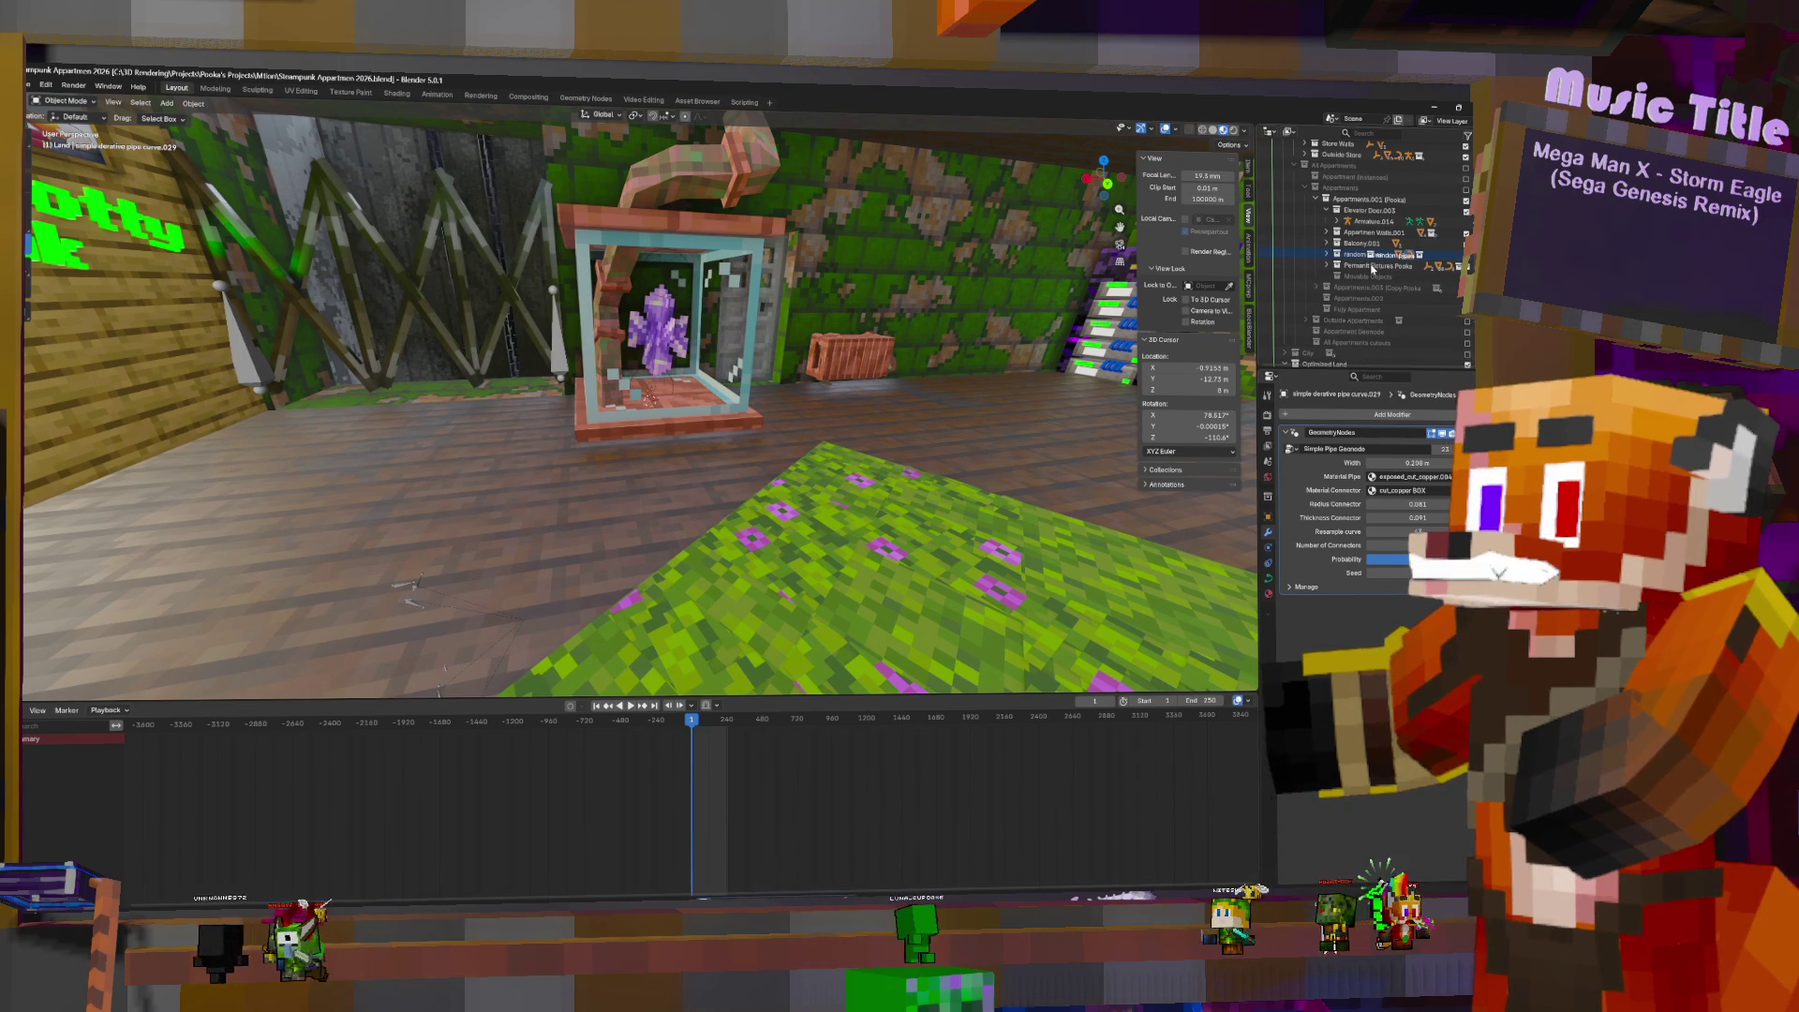
key("Escape")
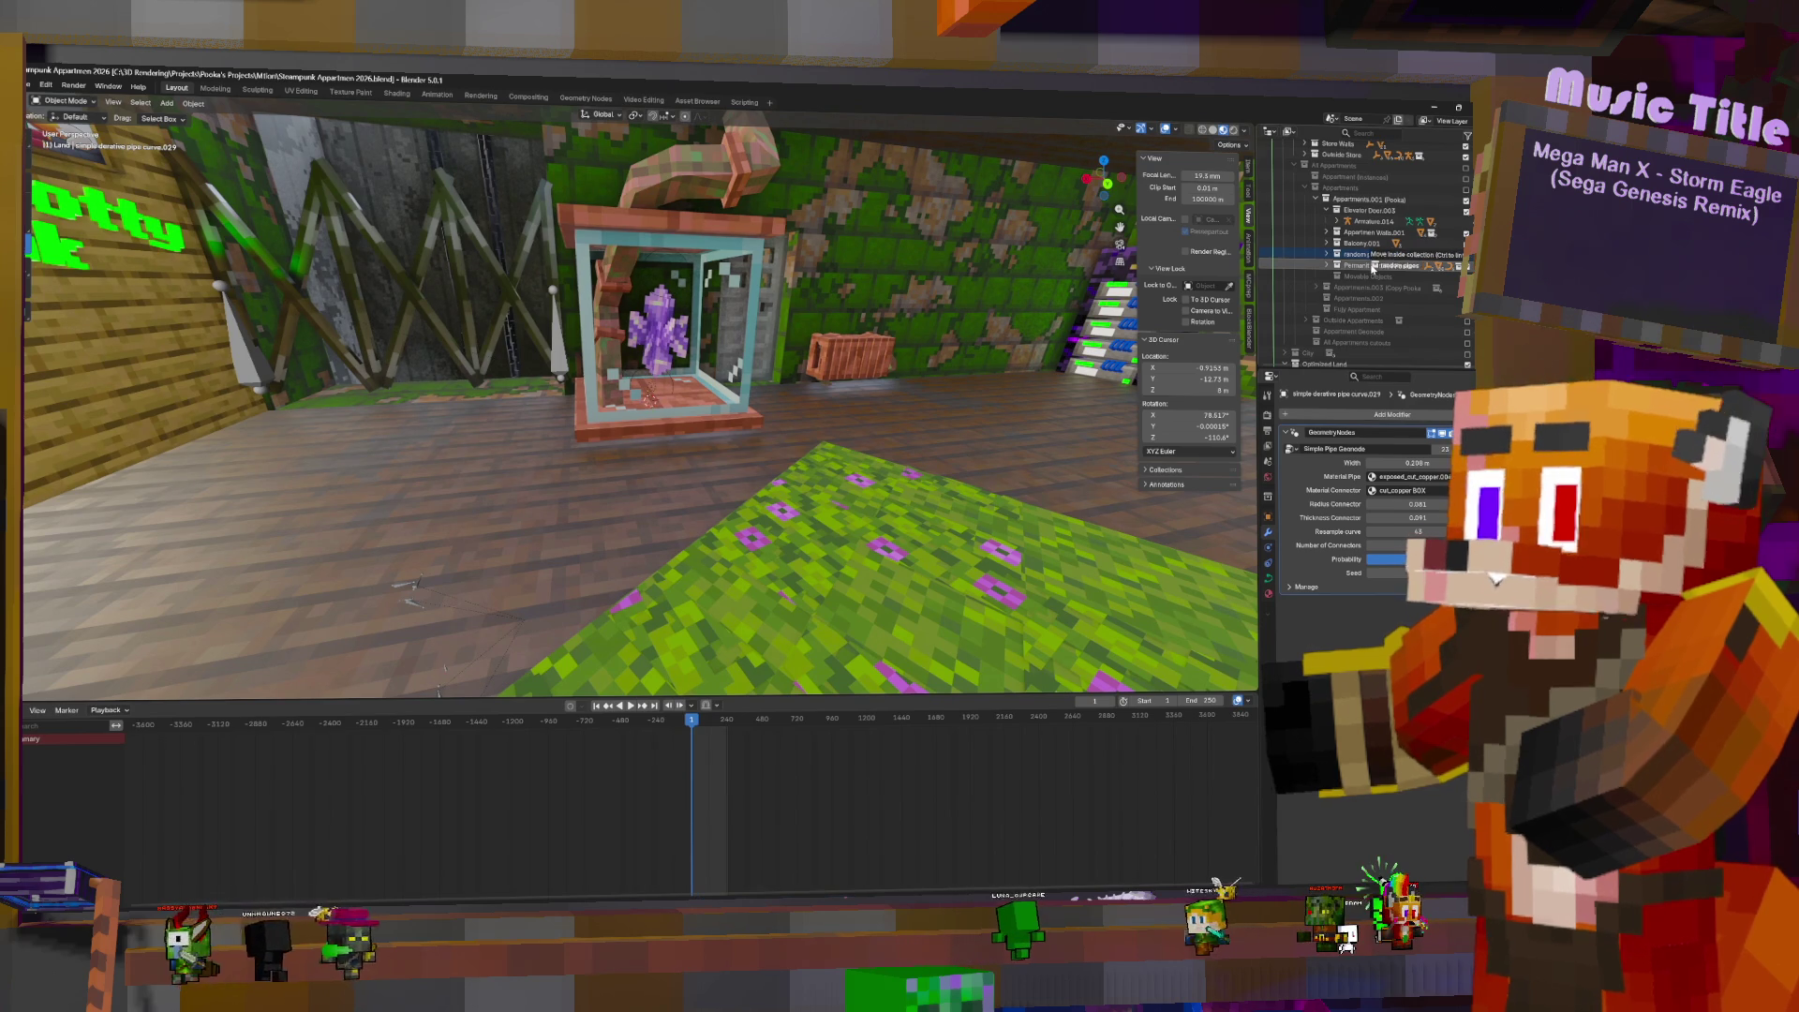
key("Delete")
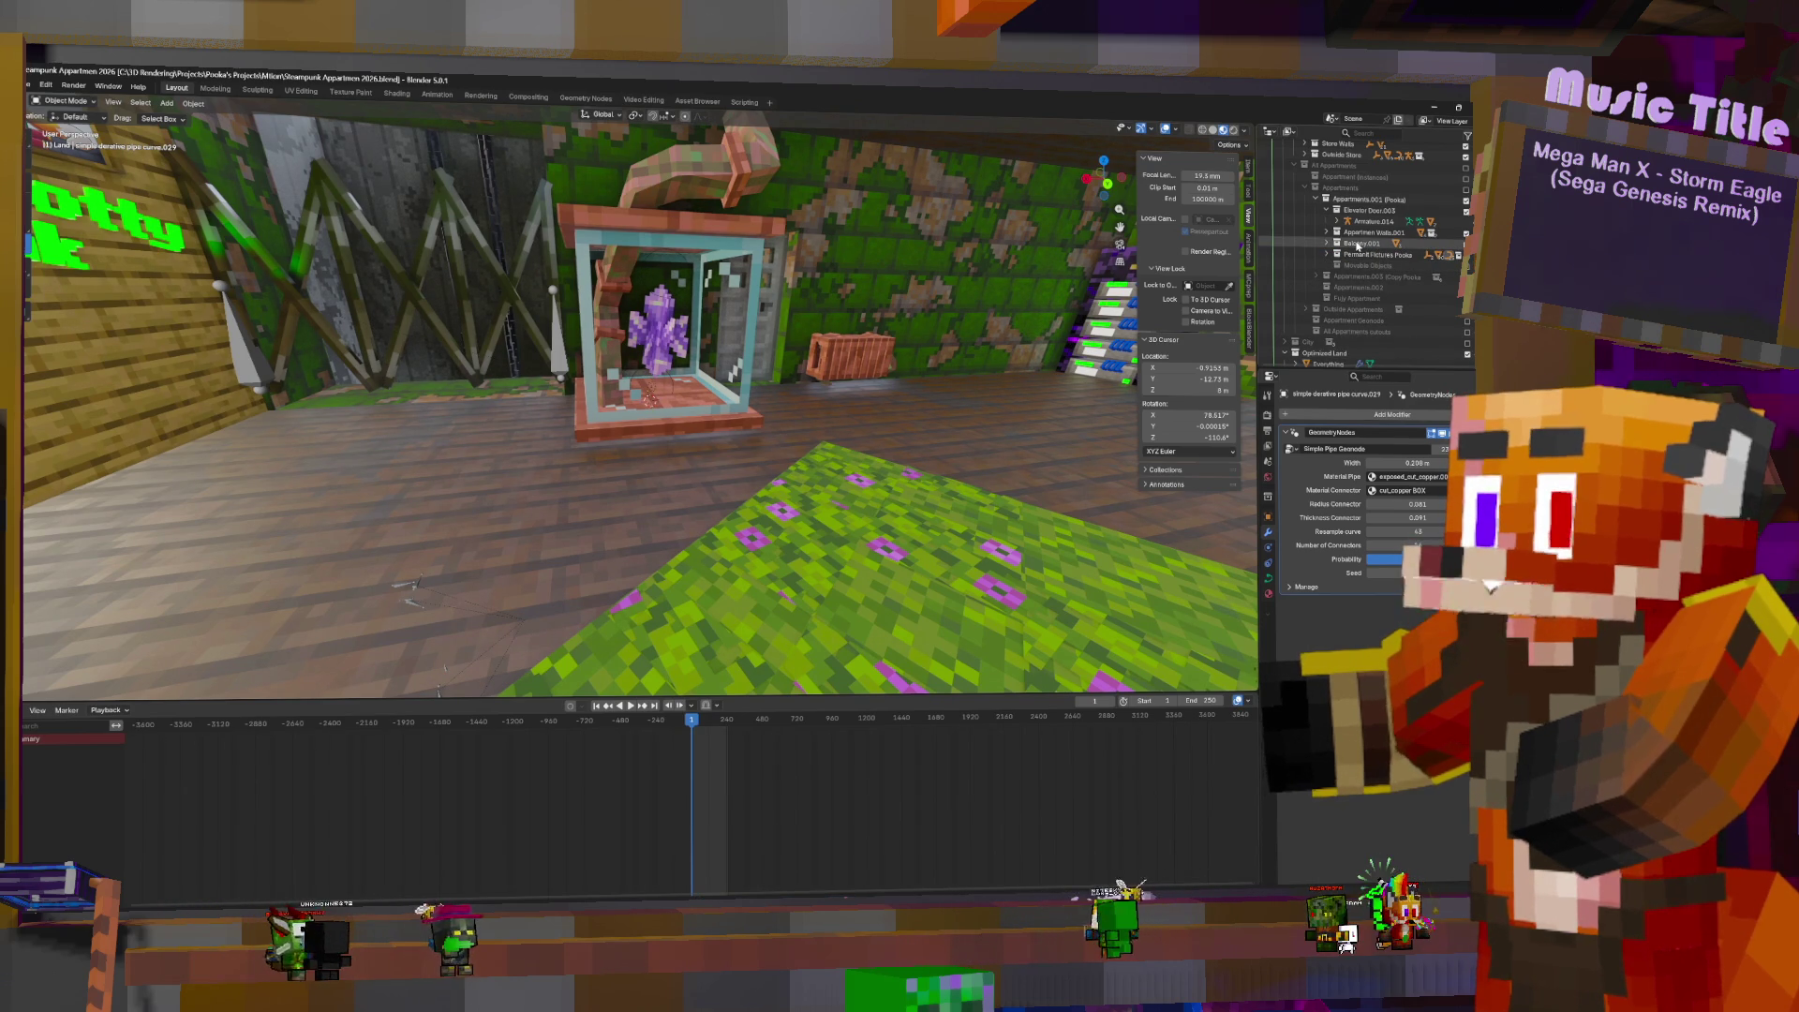
- Nest Balcony.001 in Appartmen Walls.001, move the walls into fixtures, and select Everything
left_click(1327, 245)
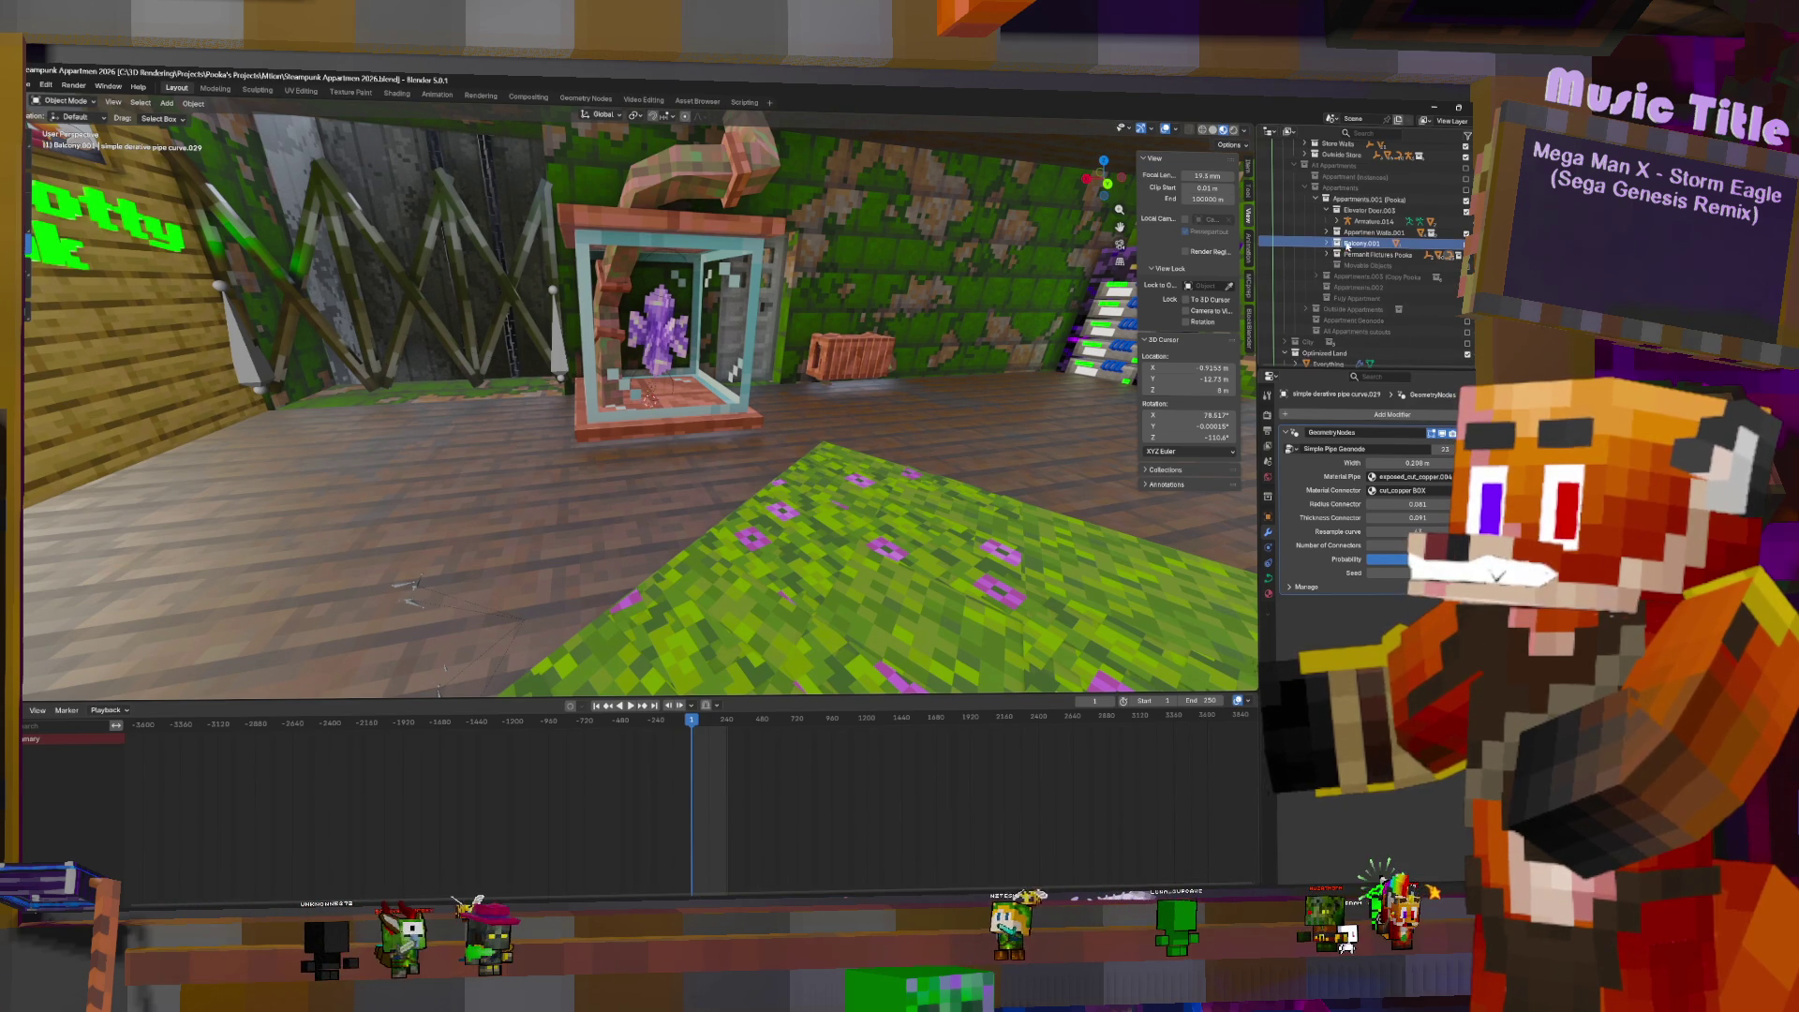
left_click(1327, 244)
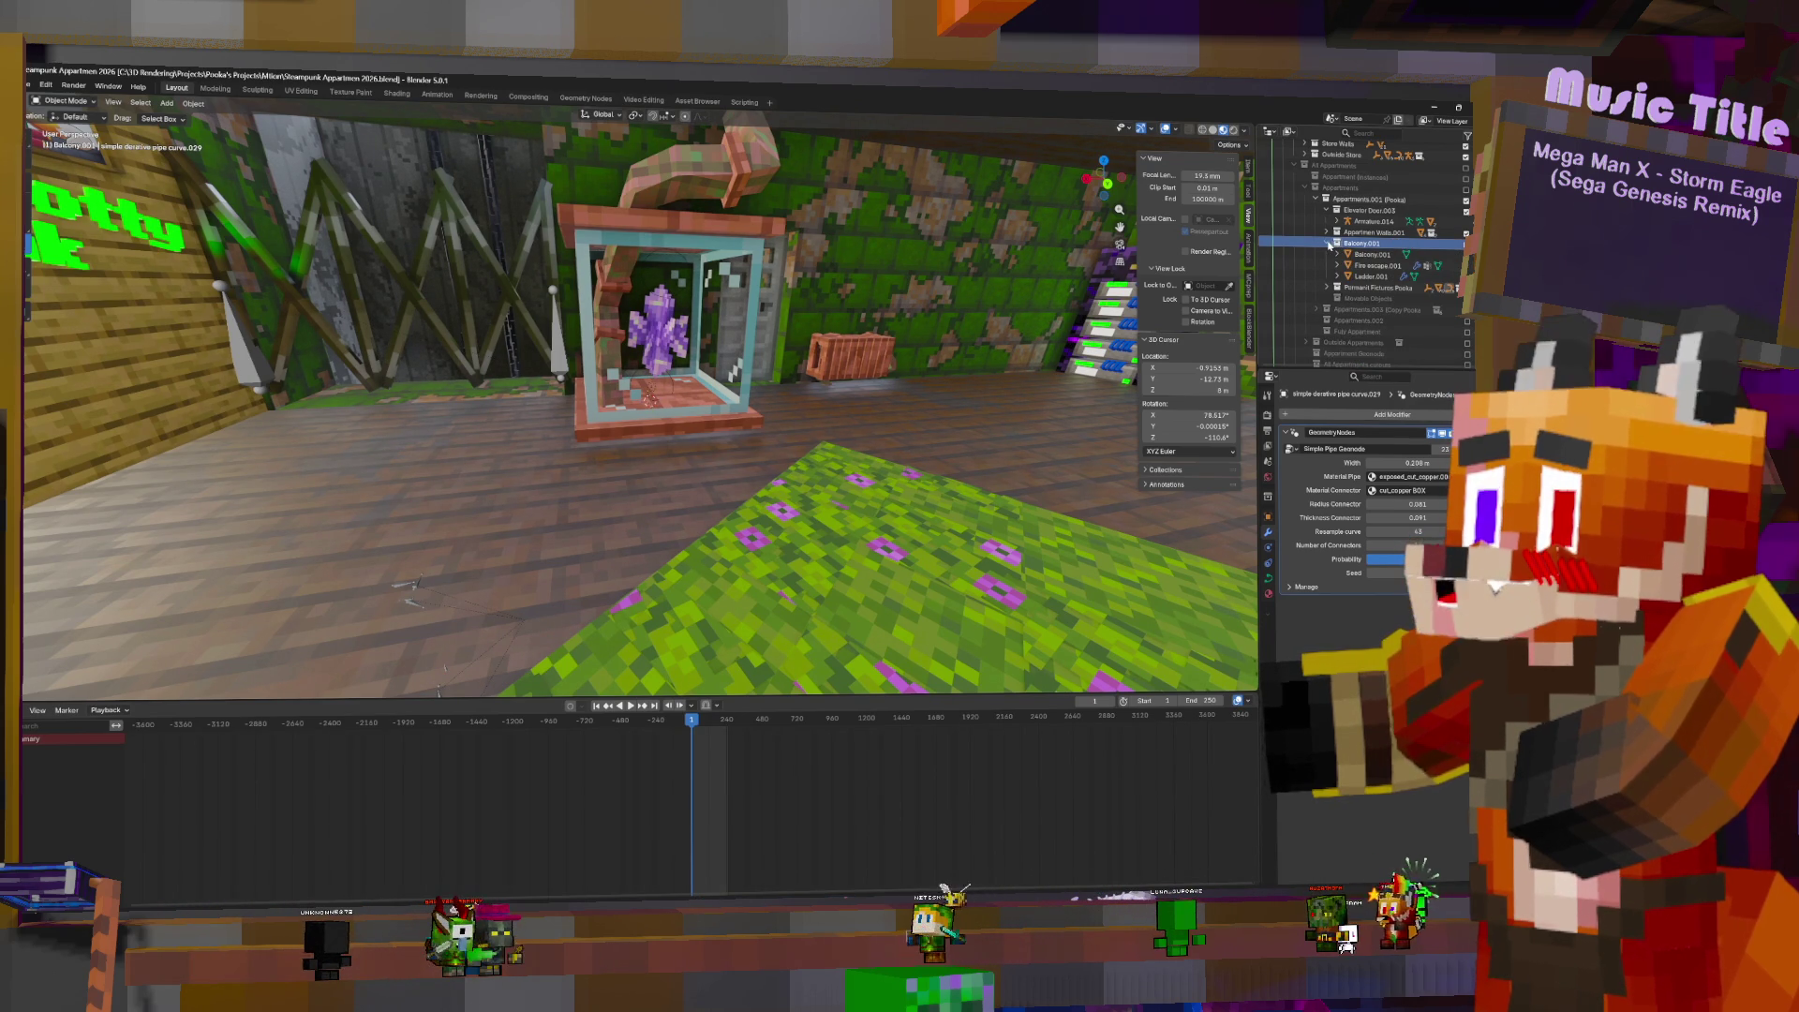
left_click(1328, 245)
left_click_drag(1360, 257, 1362, 233)
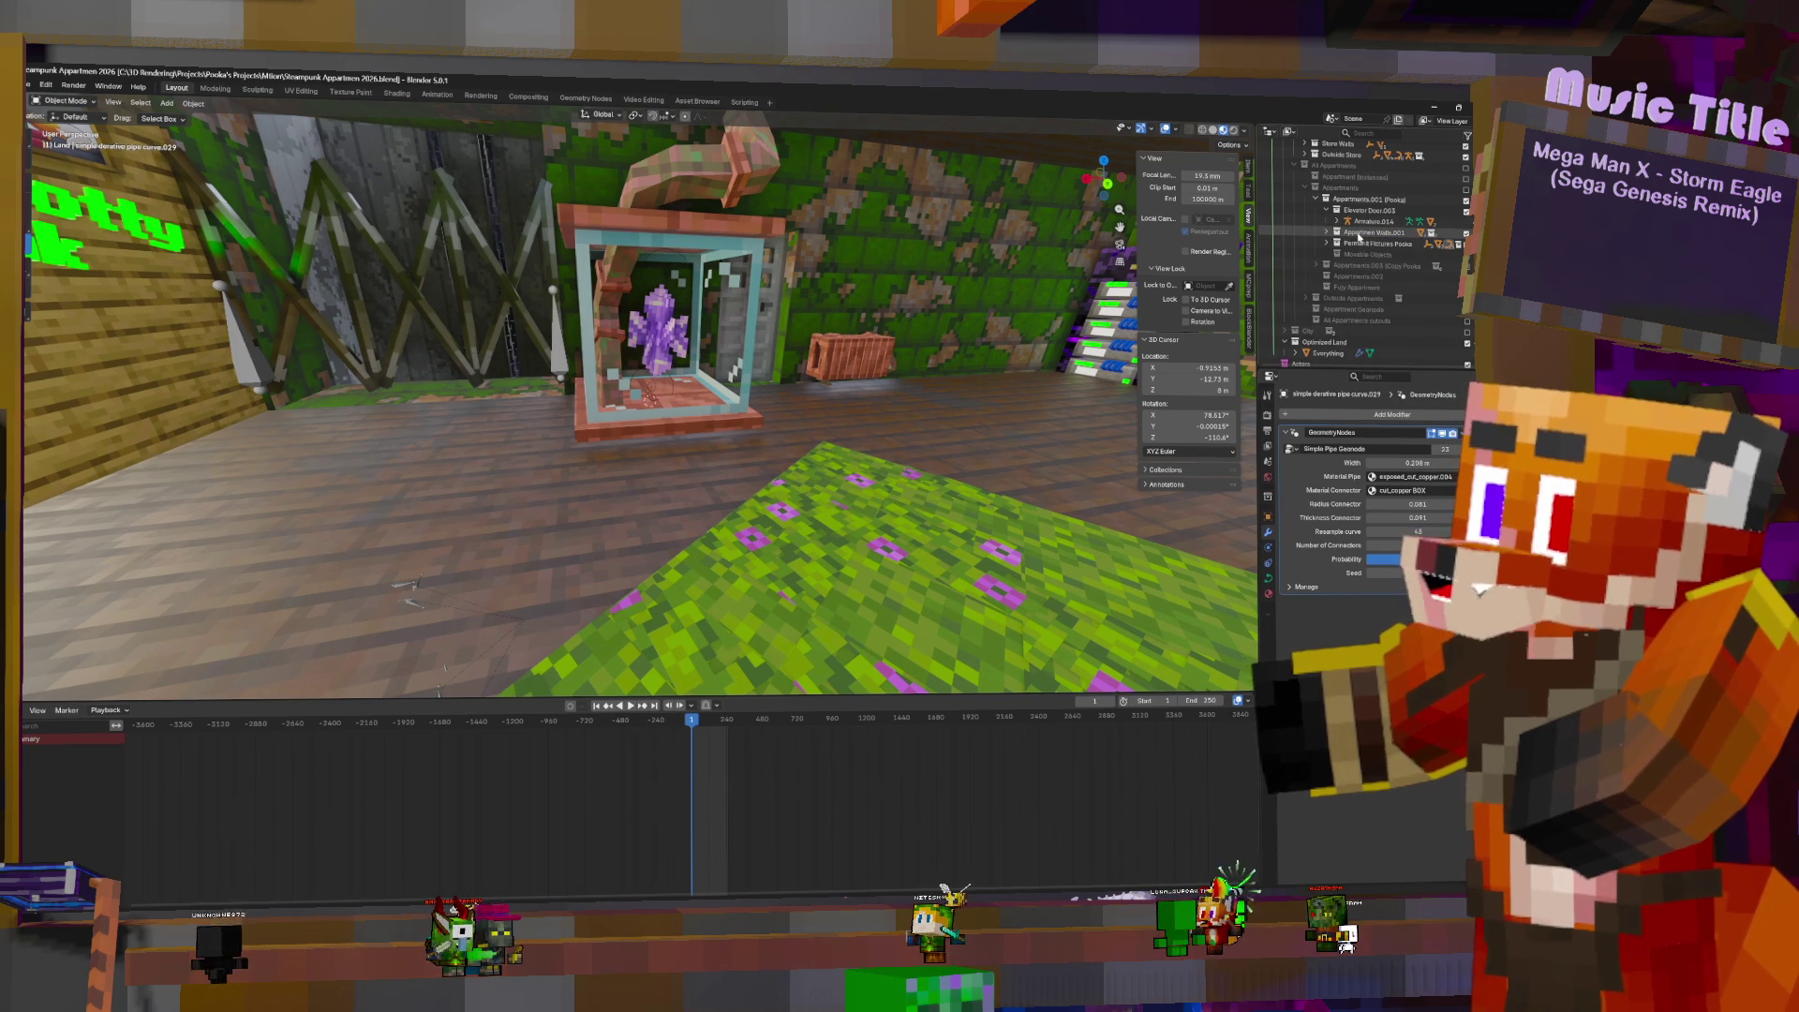
left_click(1327, 233)
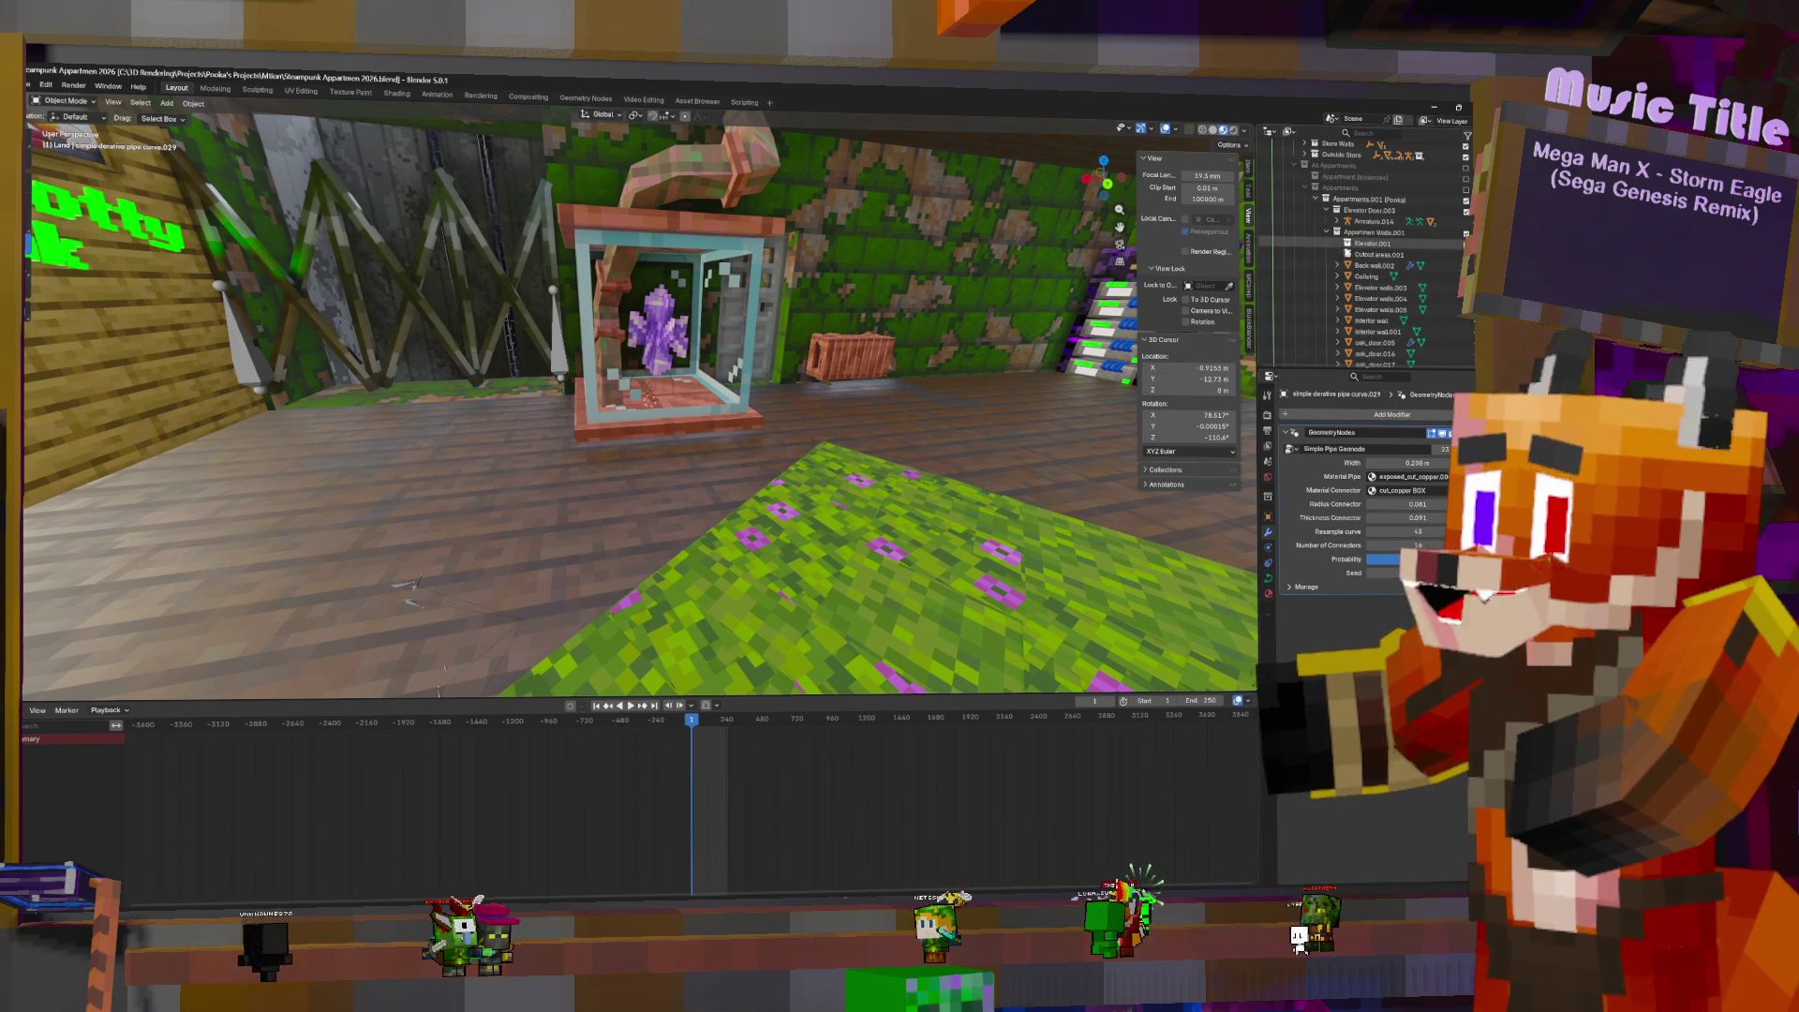
left_click(1326, 232)
mouse_move(1364, 232)
left_mouse_down()
mouse_move(1357, 248)
mouse_move(1349, 212)
mouse_move(1361, 223)
left_mouse_up()
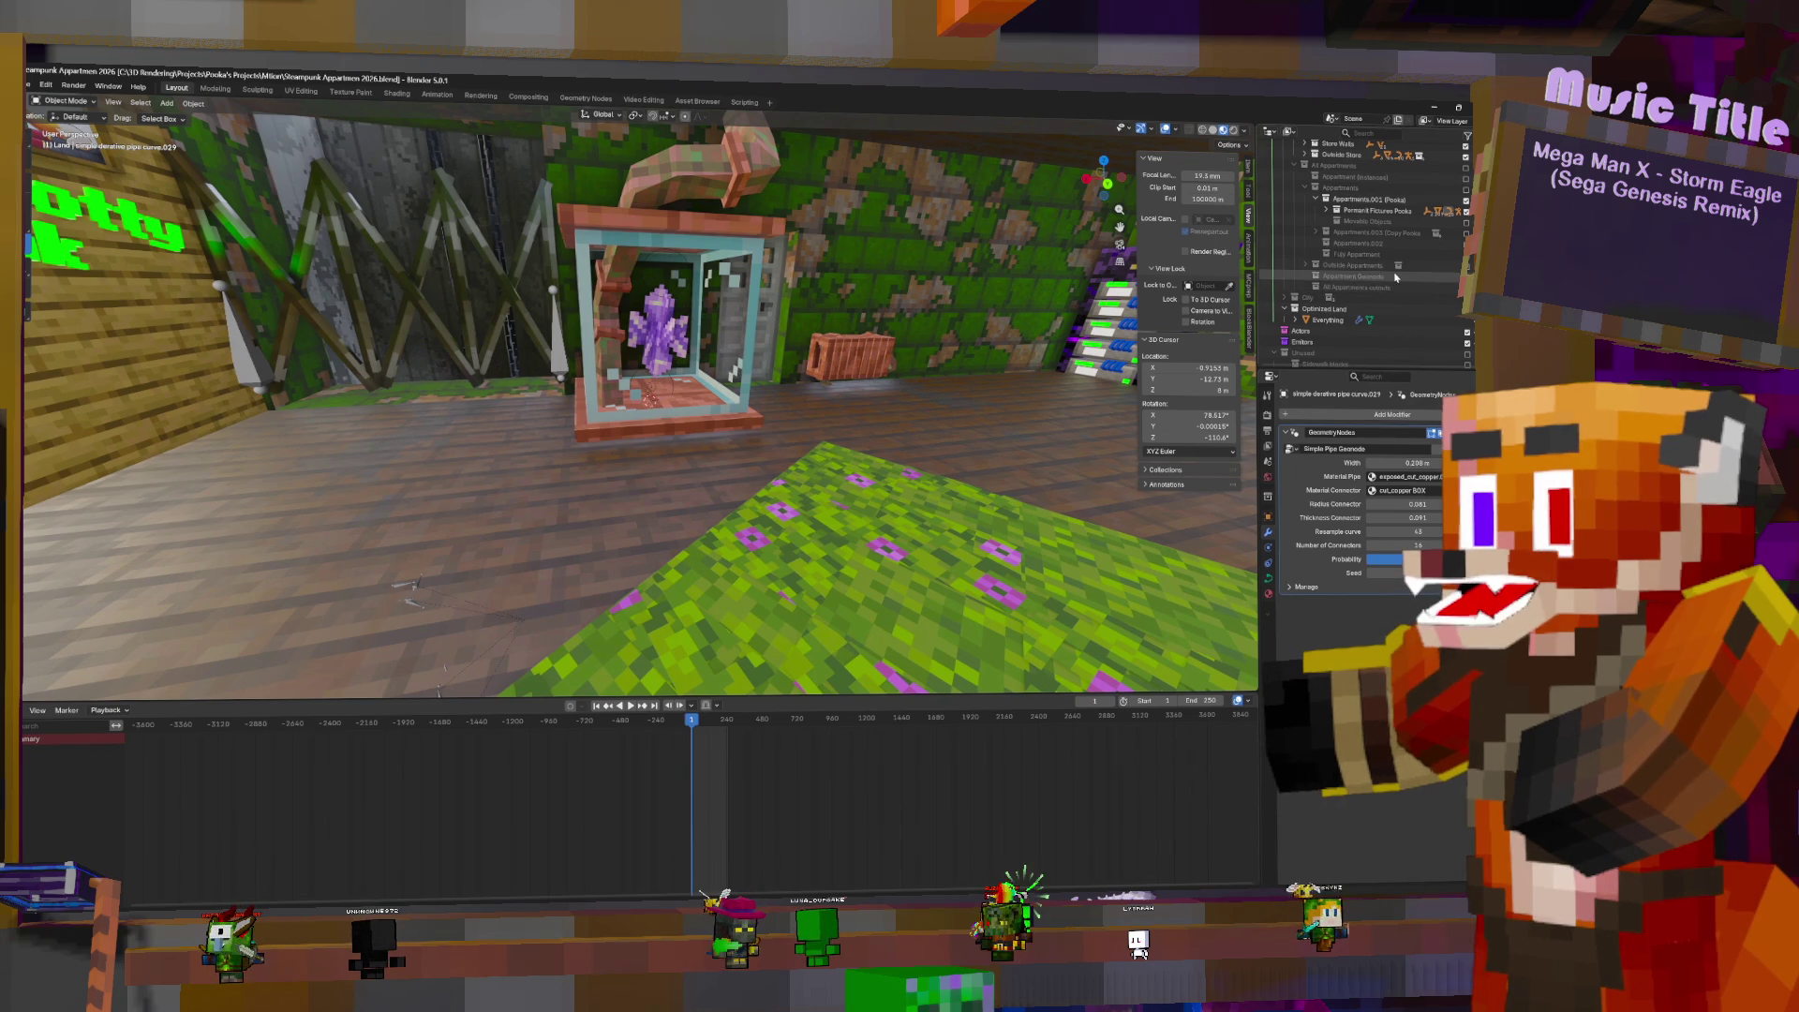
left_click(1327, 321)
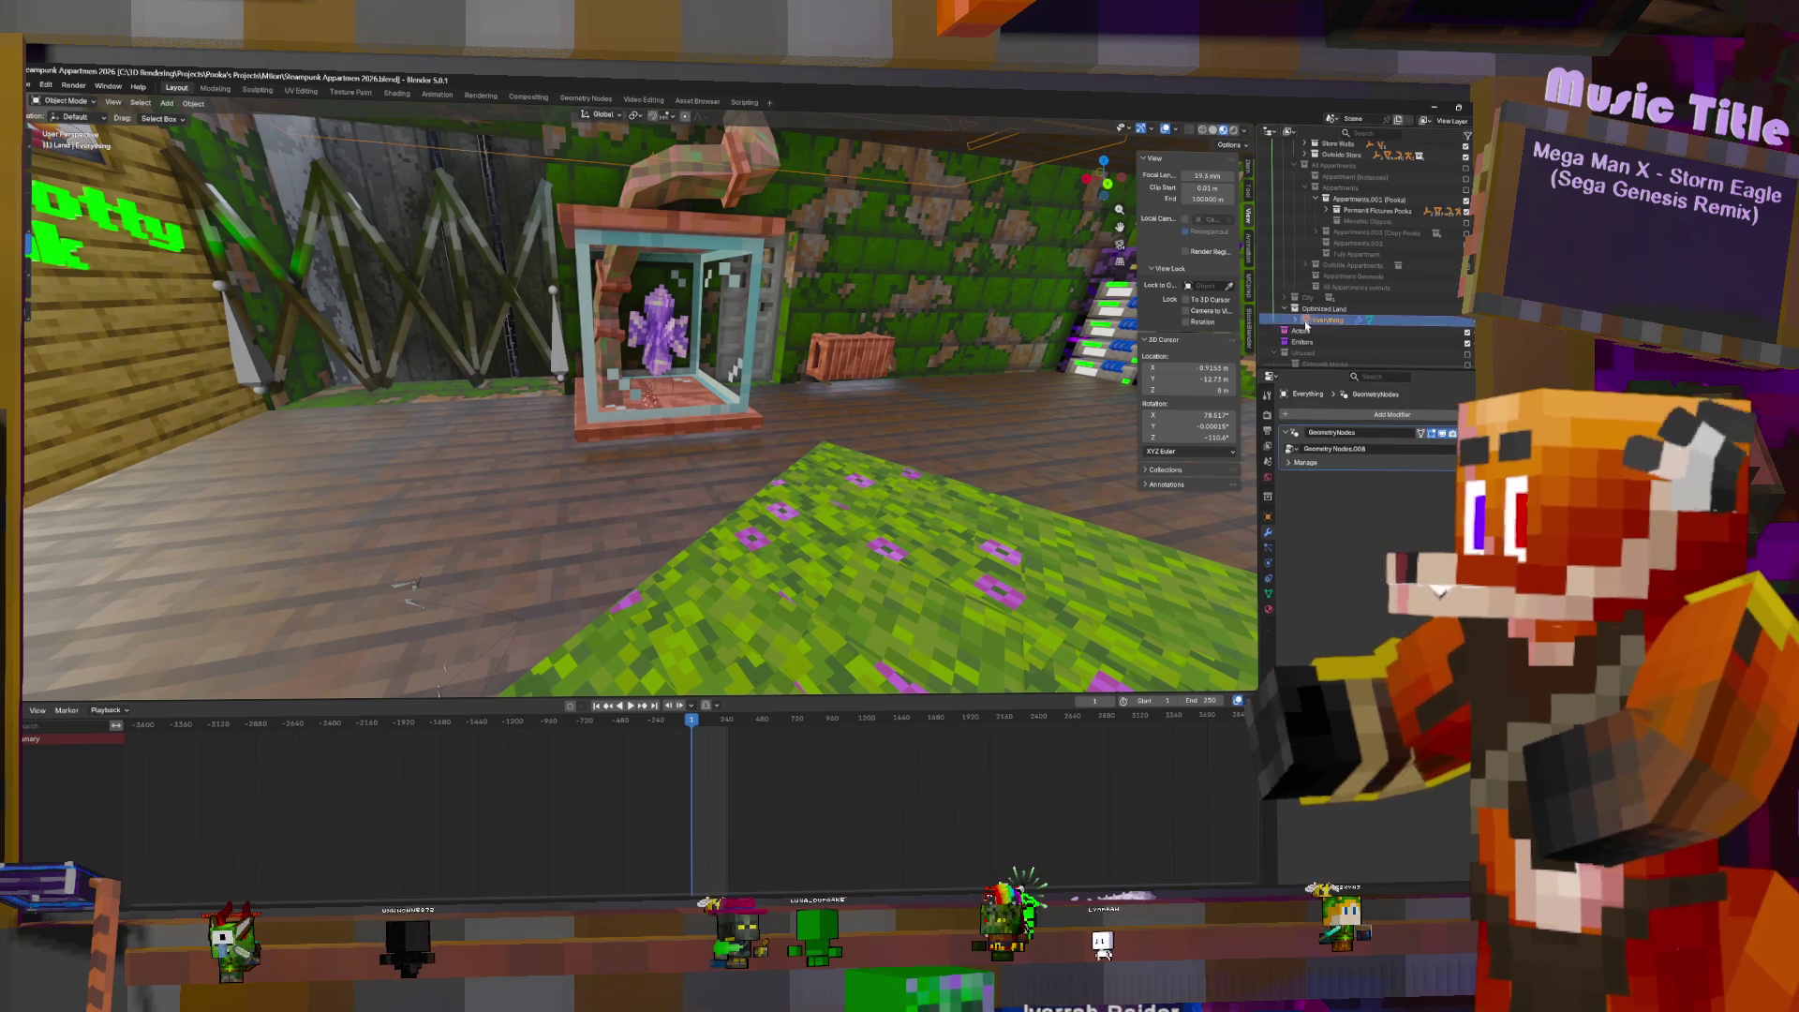
- Set the Collection Info node's collection to the permanent fixtures collection
scroll(941, 281, "down", 4)
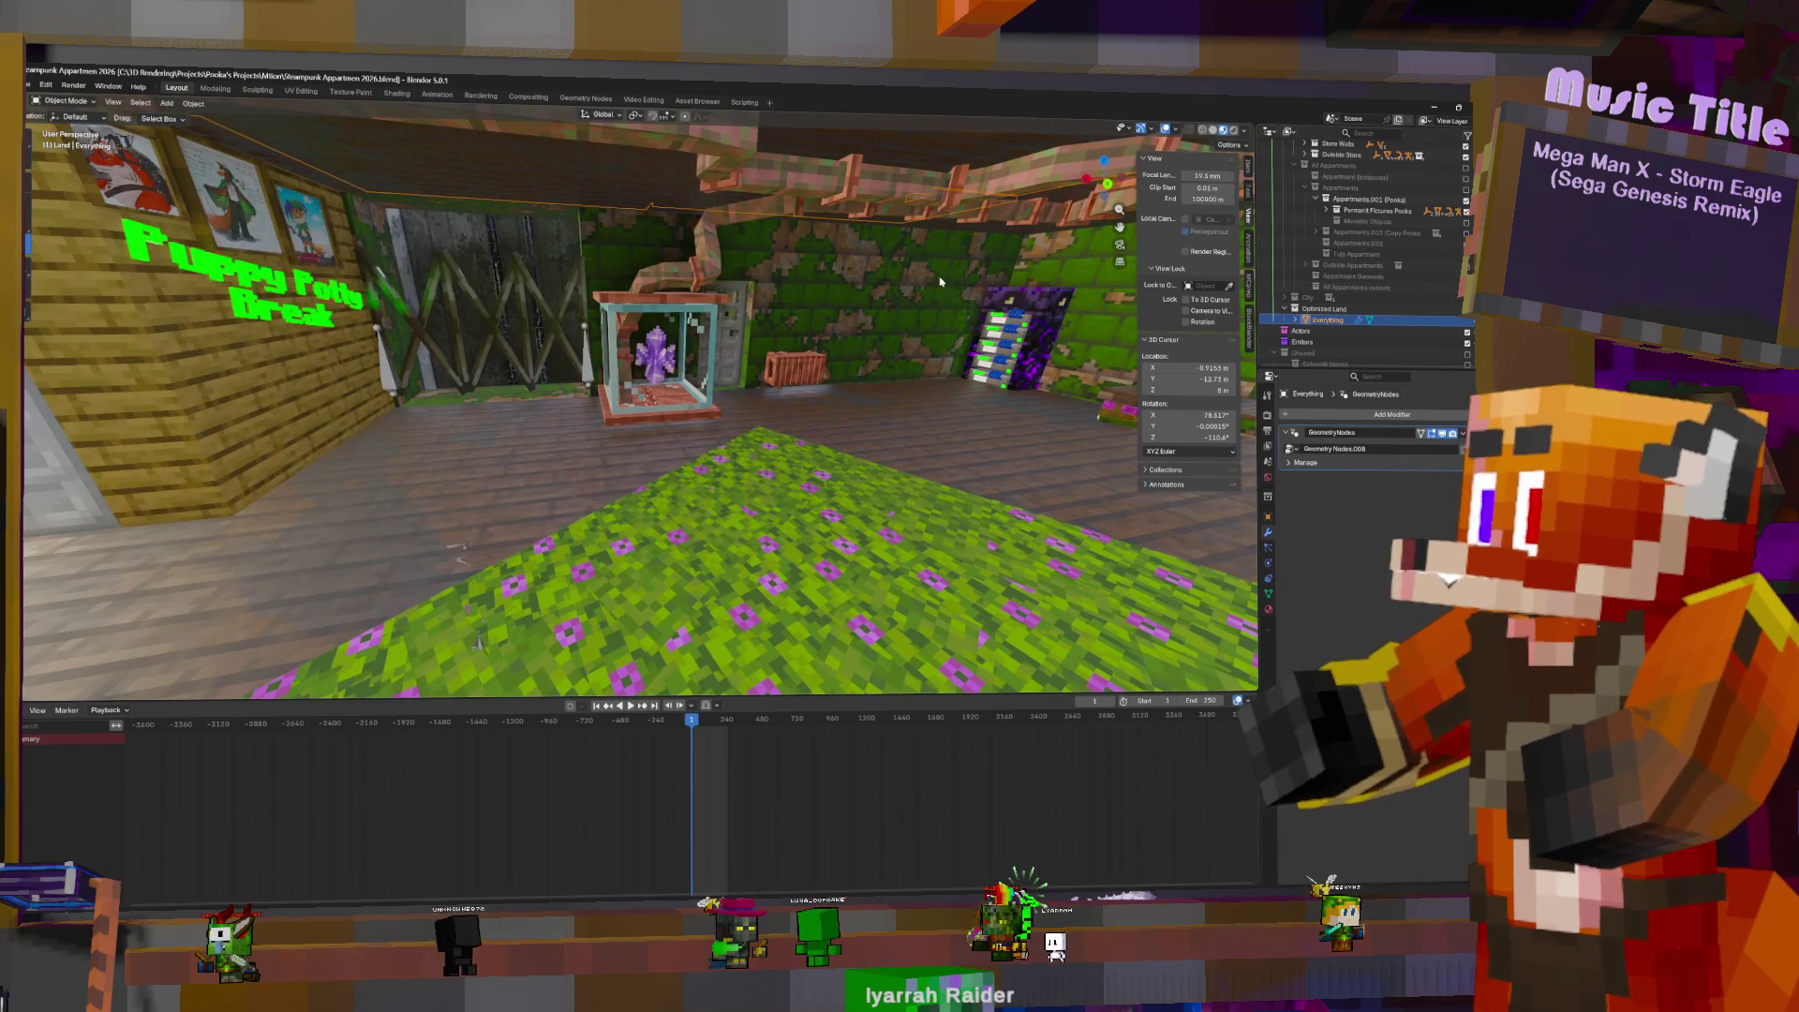
left_click(583, 99)
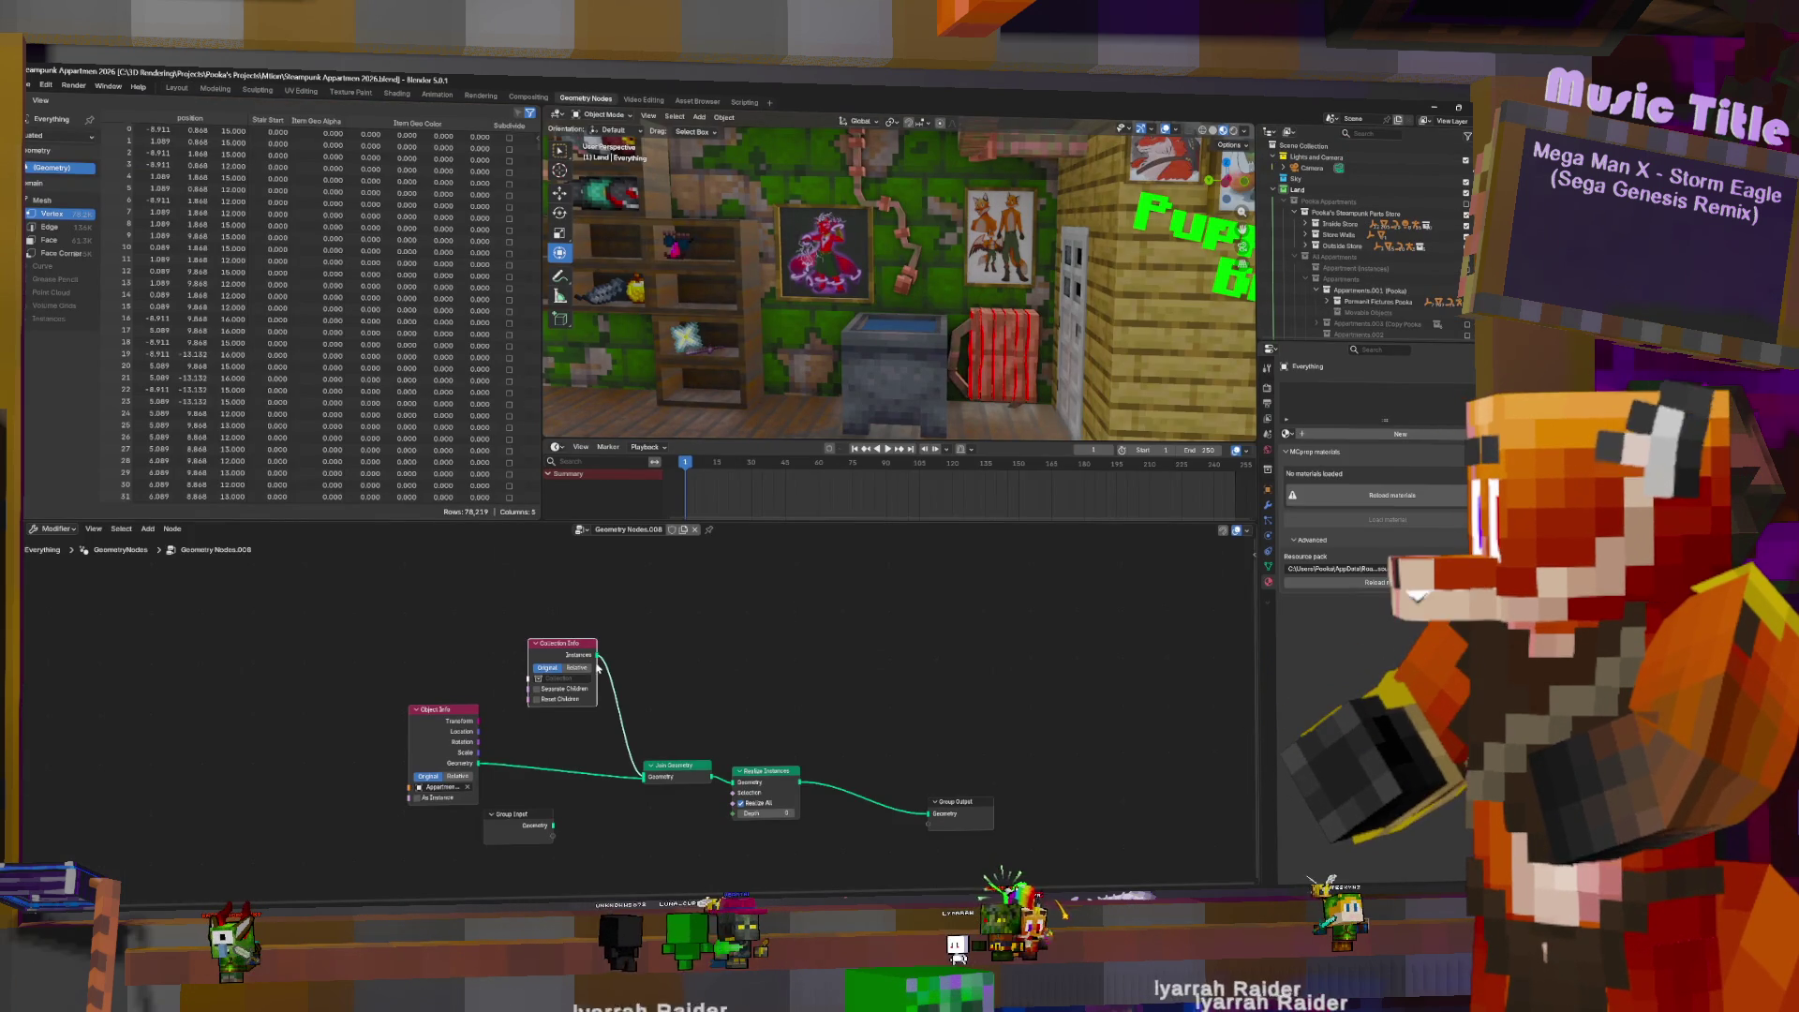
left_click(562, 678)
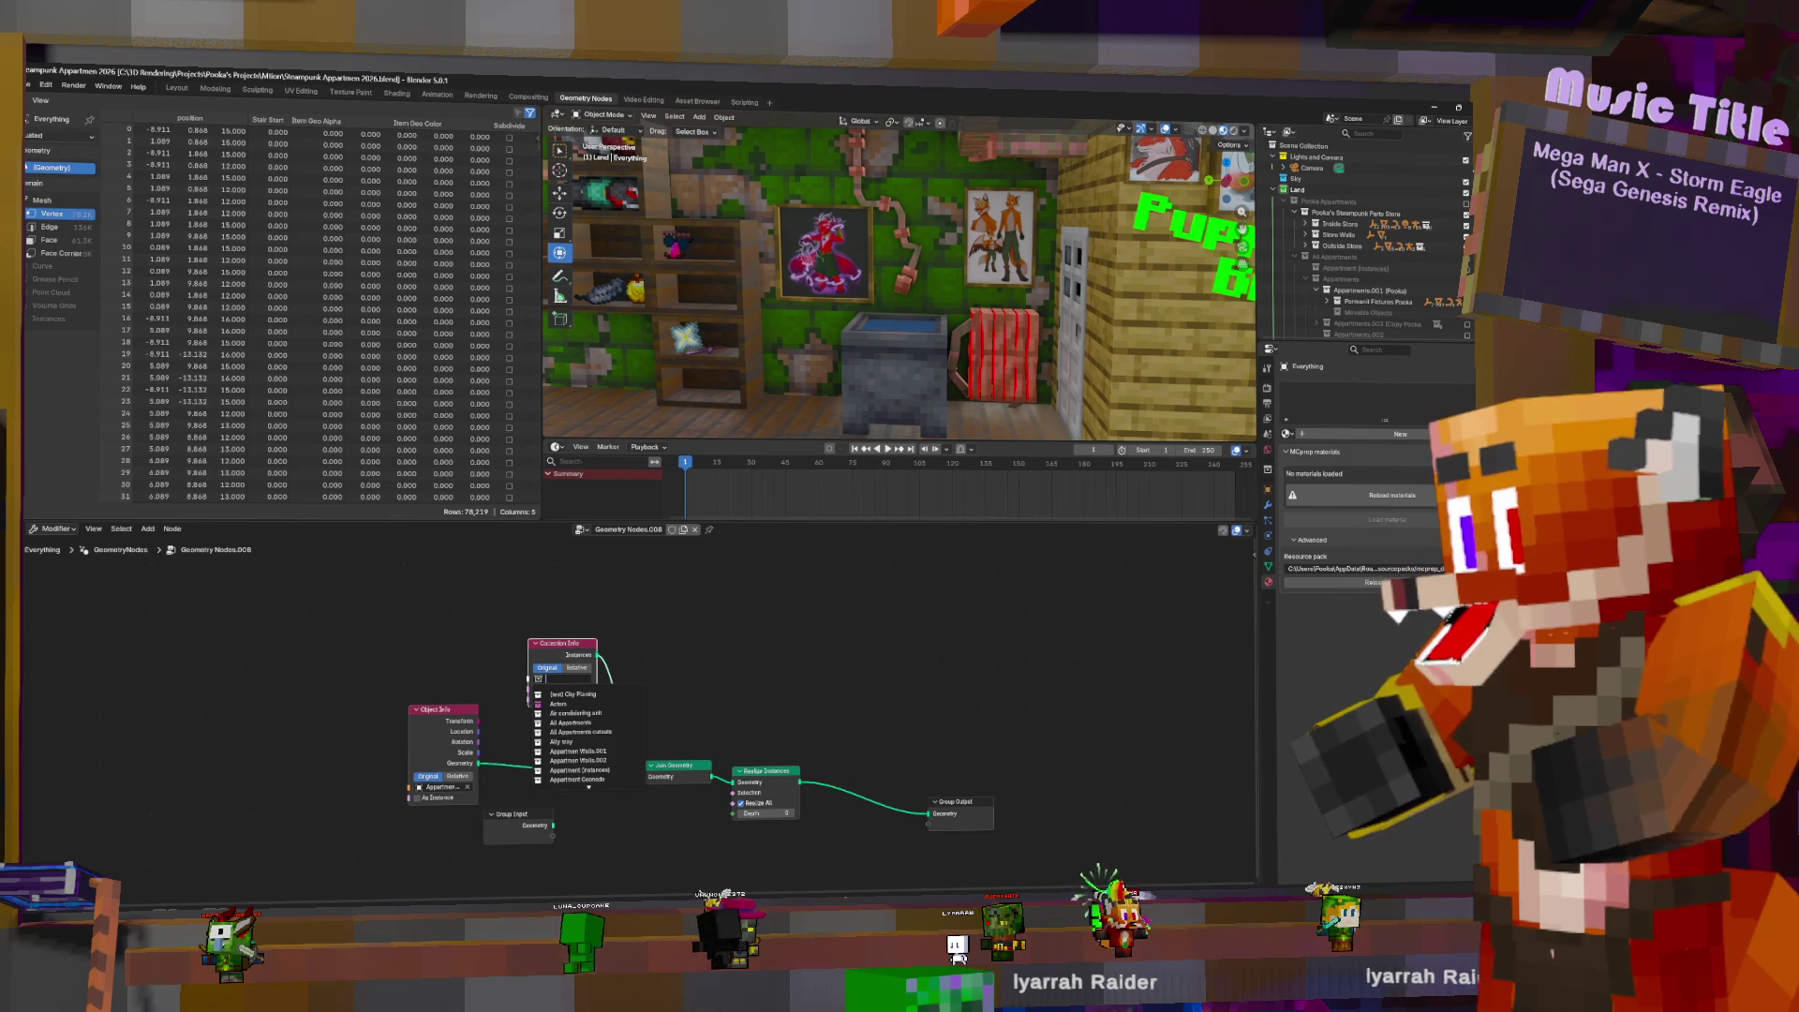
type("perma")
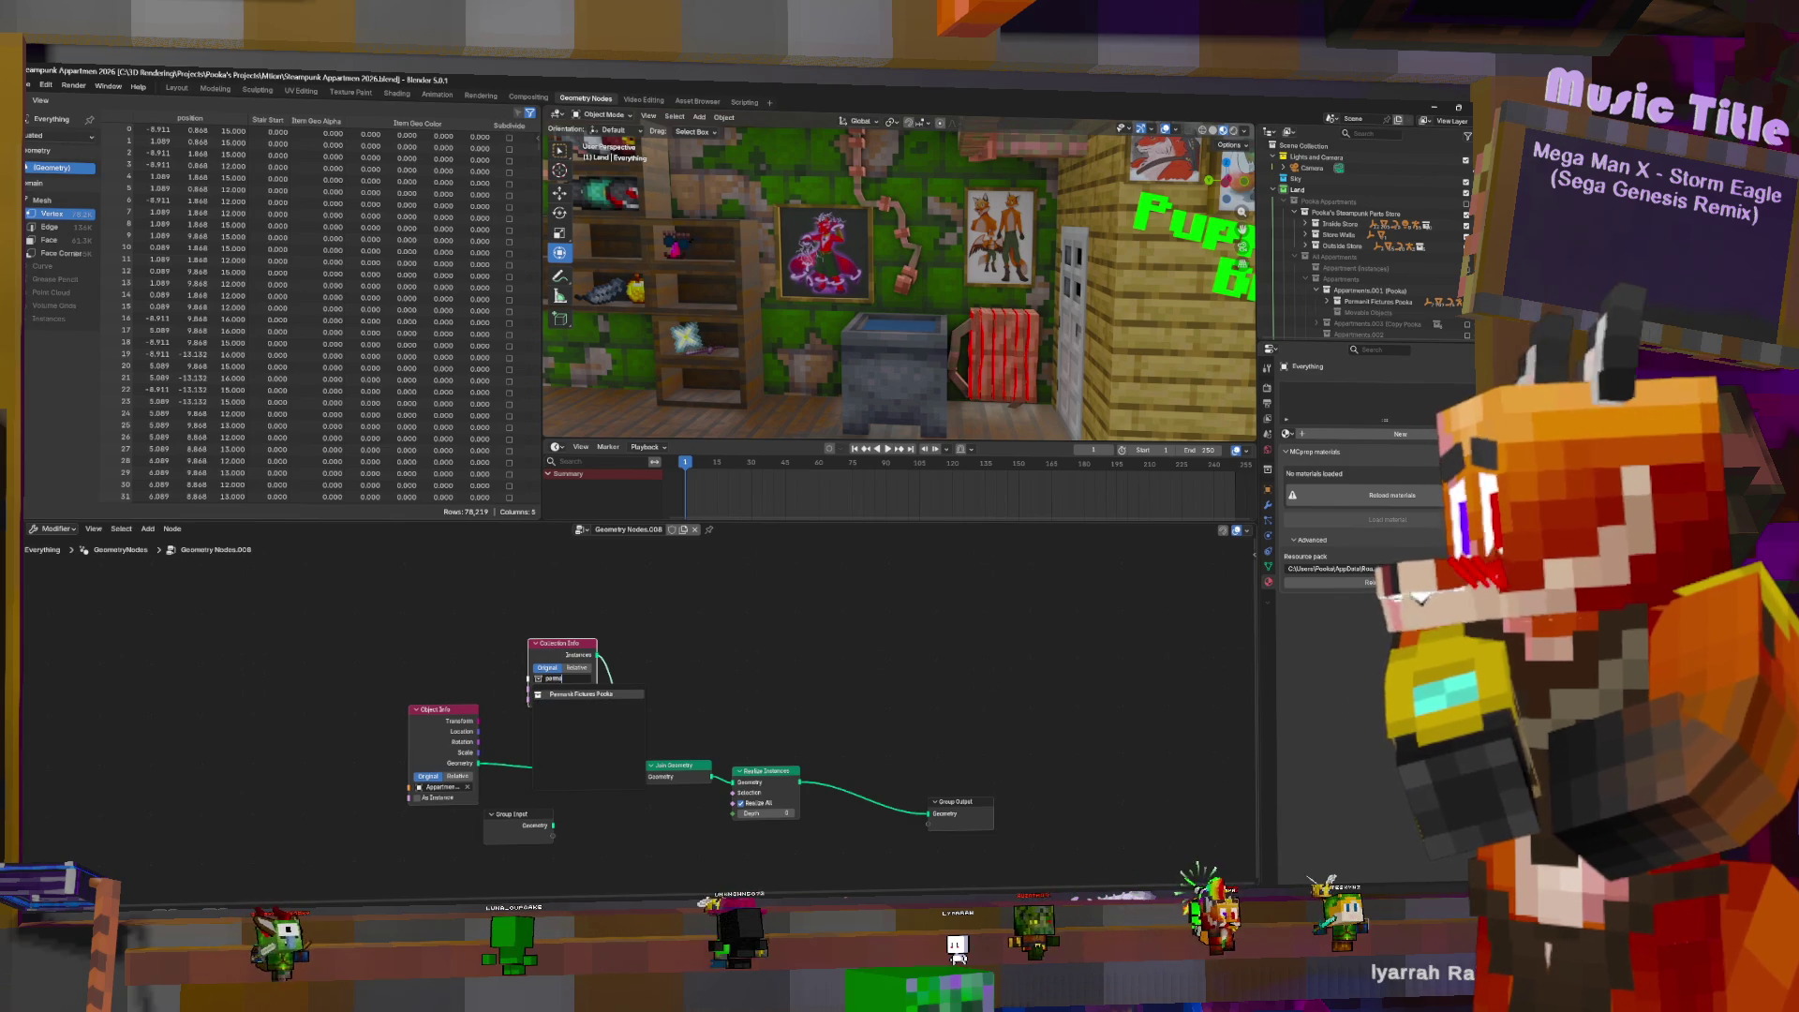
key("Return")
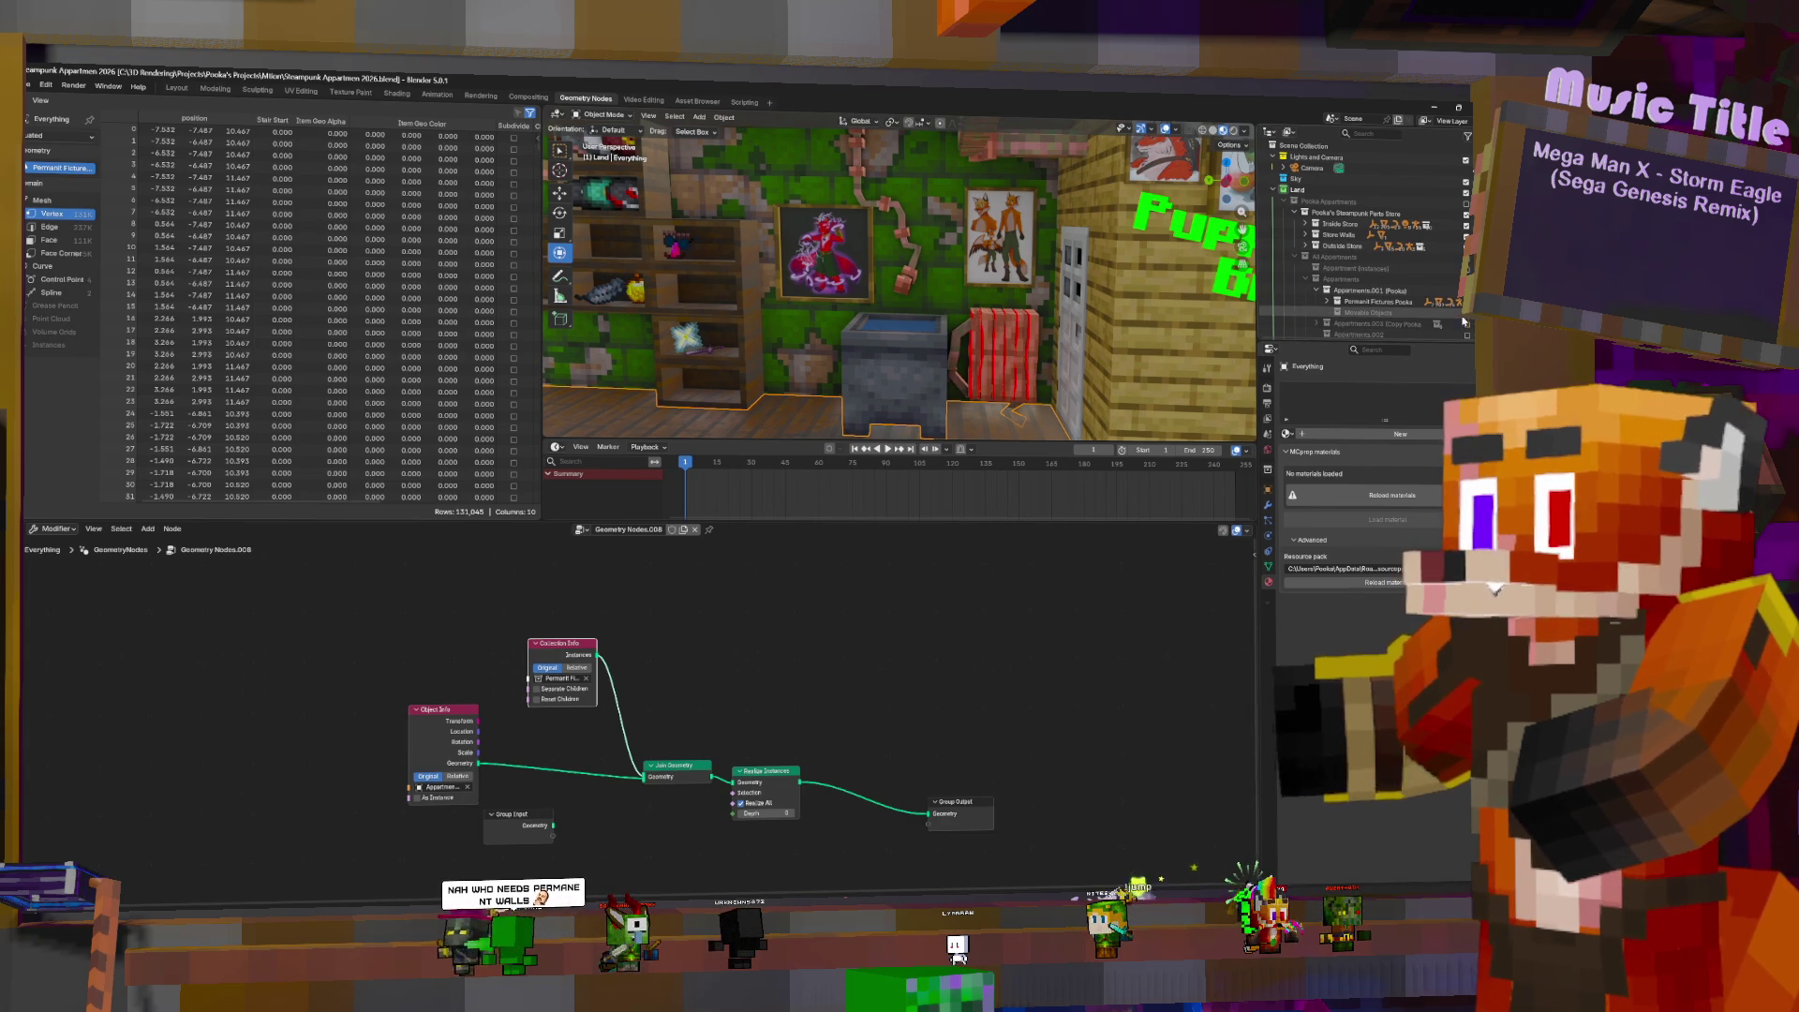
- Orbit around the room and return to the Layout workspace
middle_click_drag(1050, 310, 985, 307)
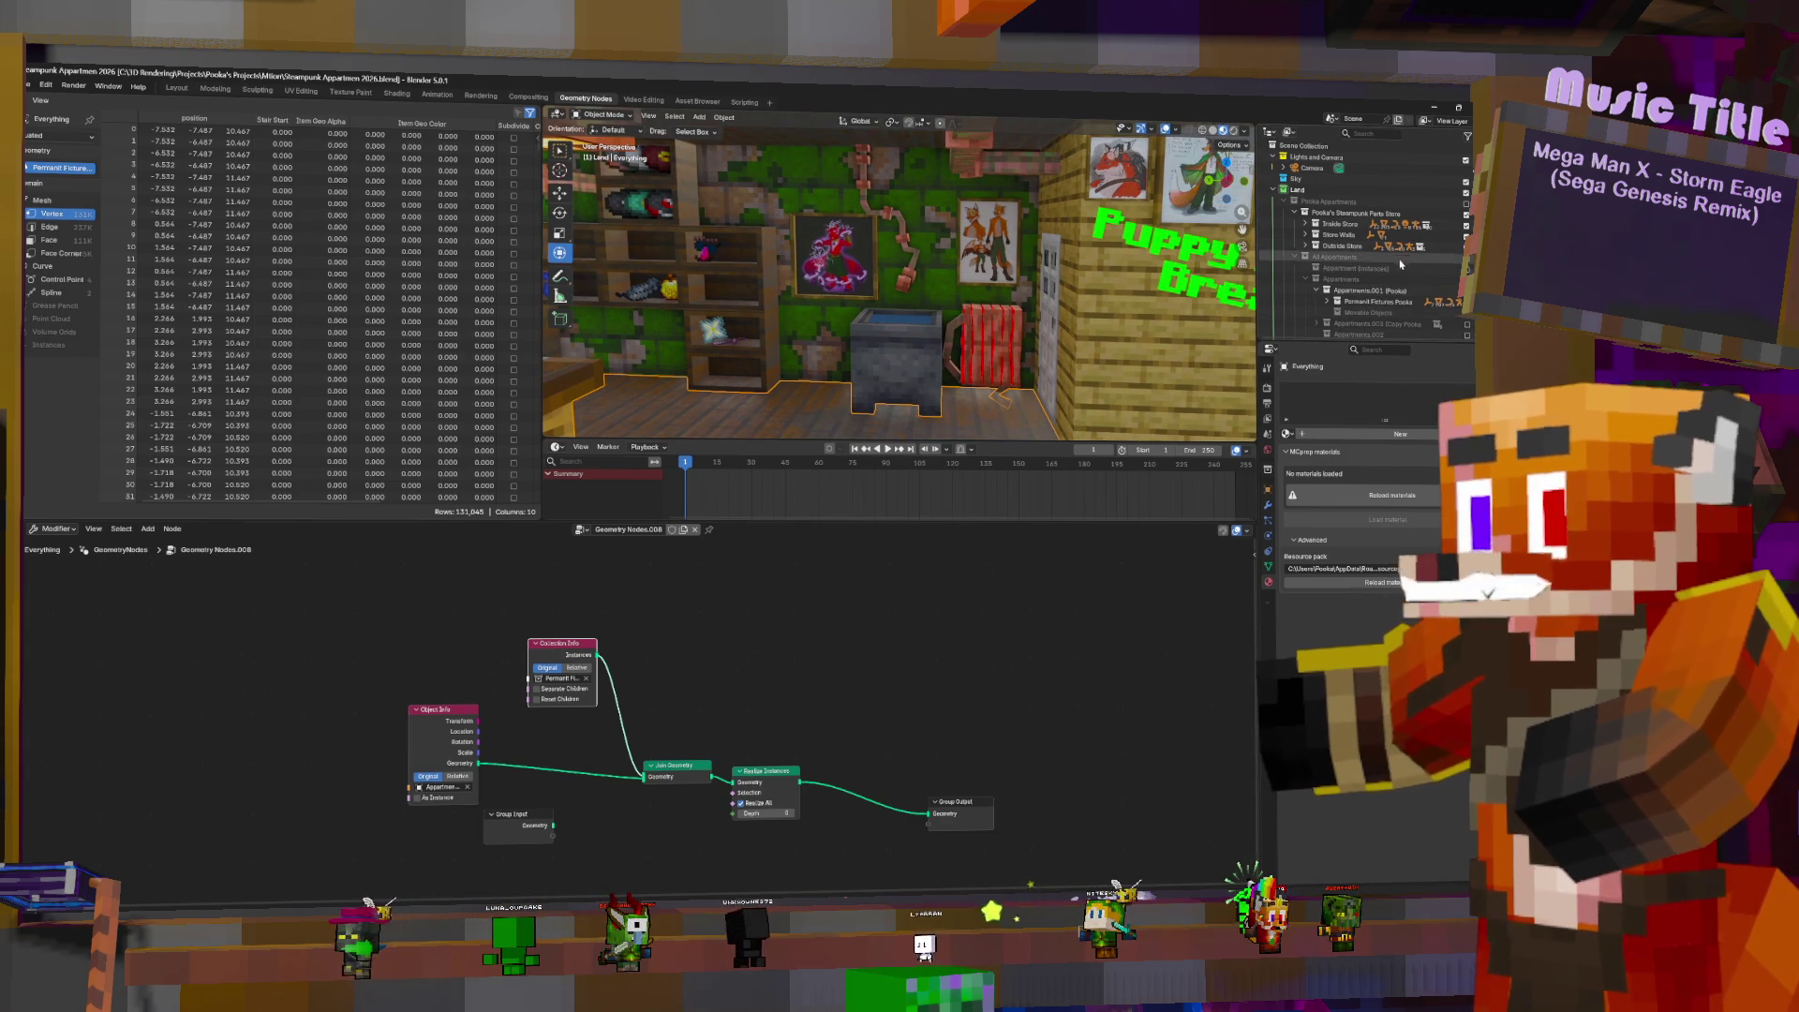
scroll(1419, 255, "down", 1)
scroll(1419, 254, "down", 5)
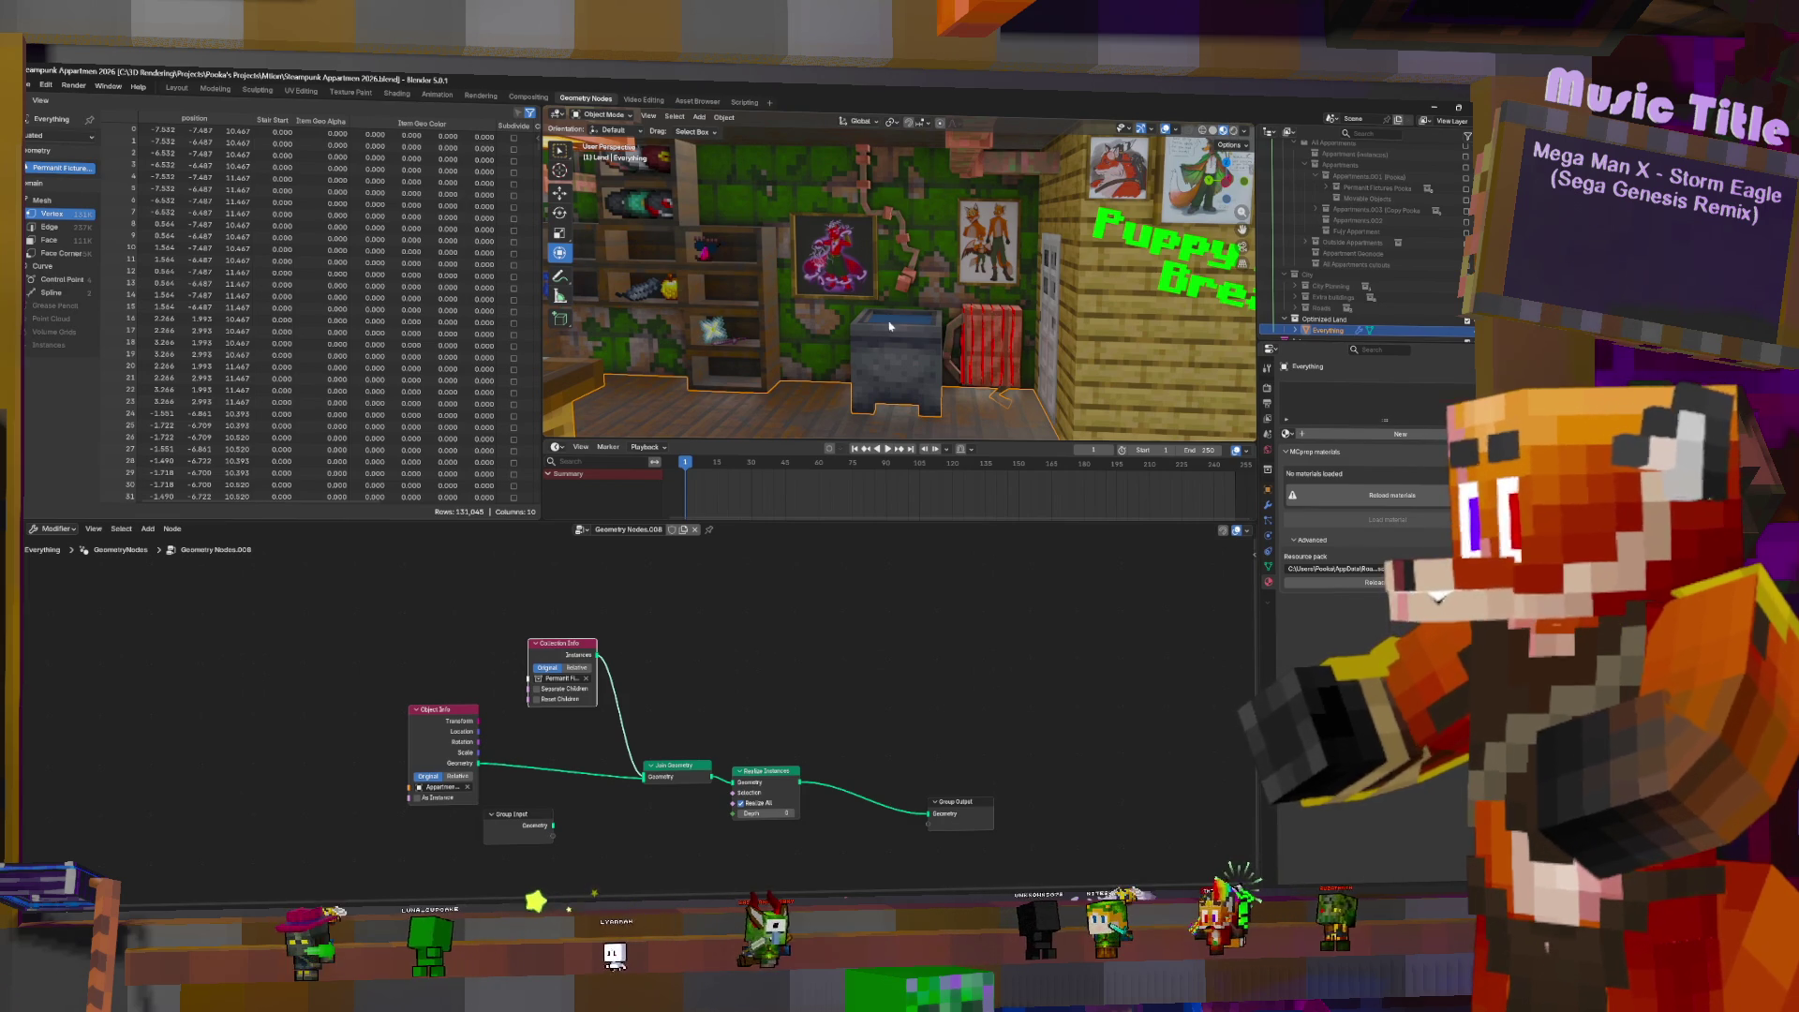
mouse_move(995, 320)
middle_mouse_down()
mouse_move(791, 351)
mouse_move(867, 317)
middle_mouse_up()
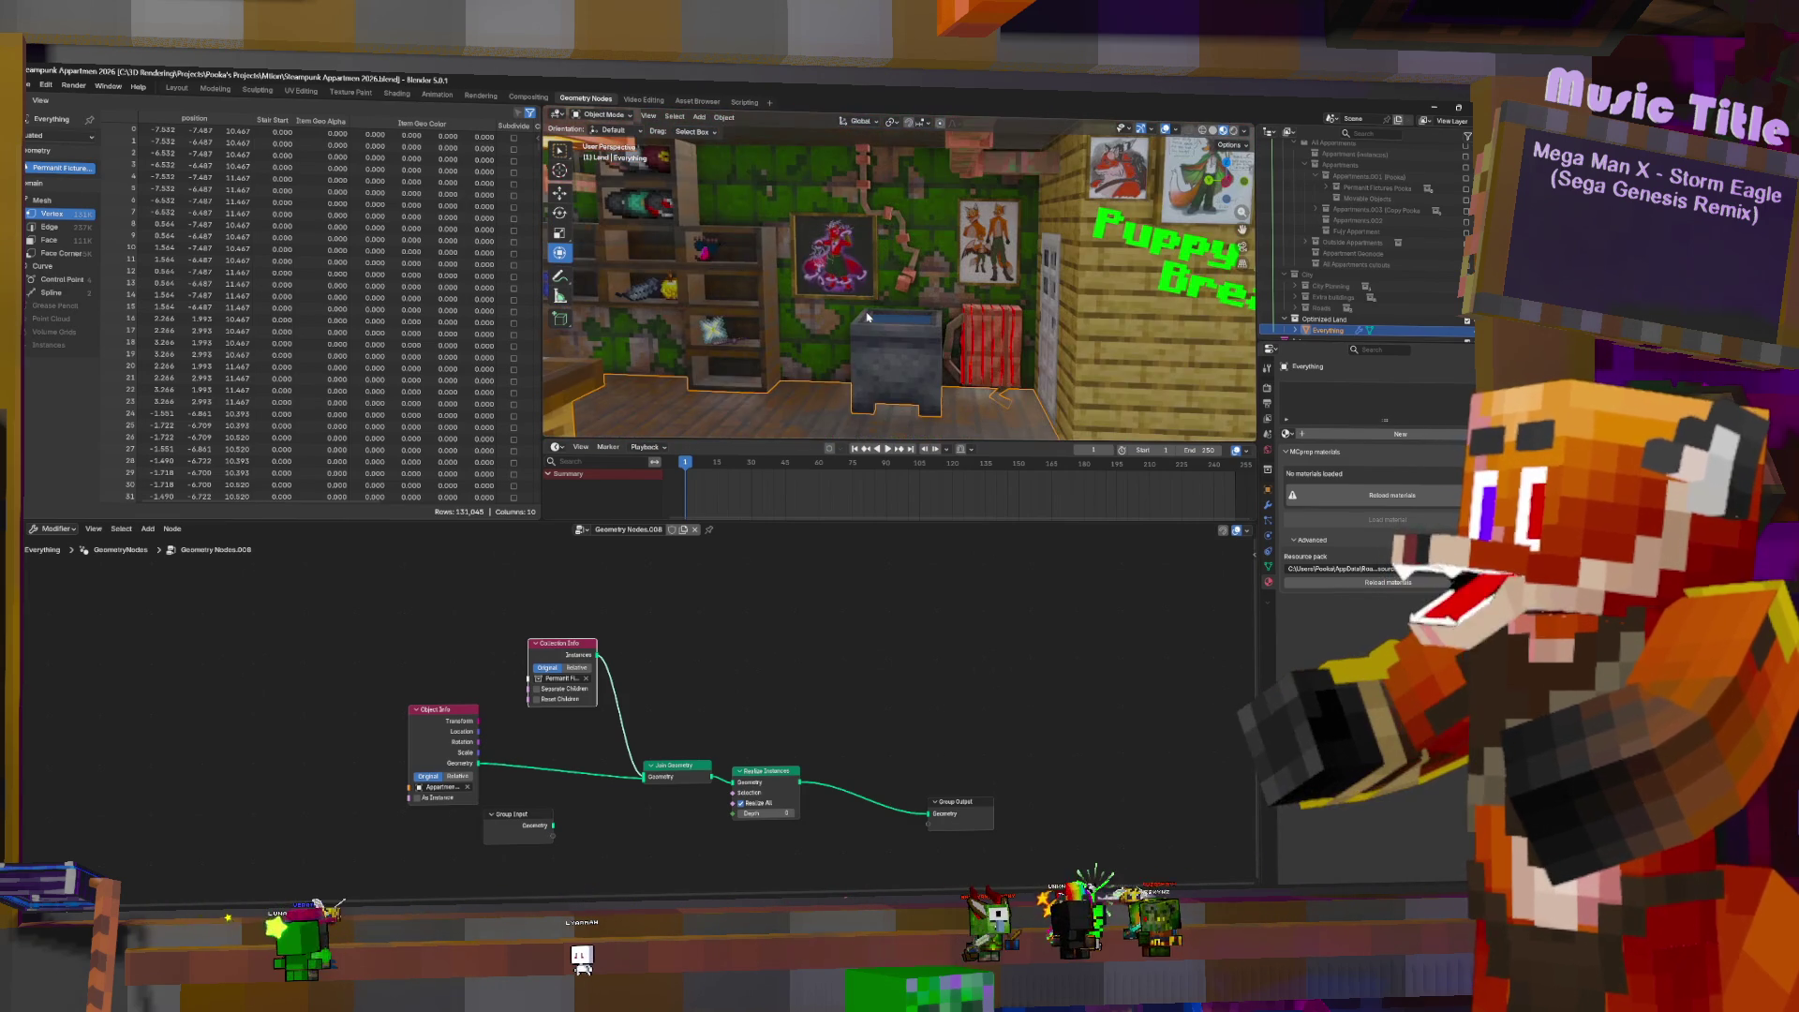
left_click(176, 87)
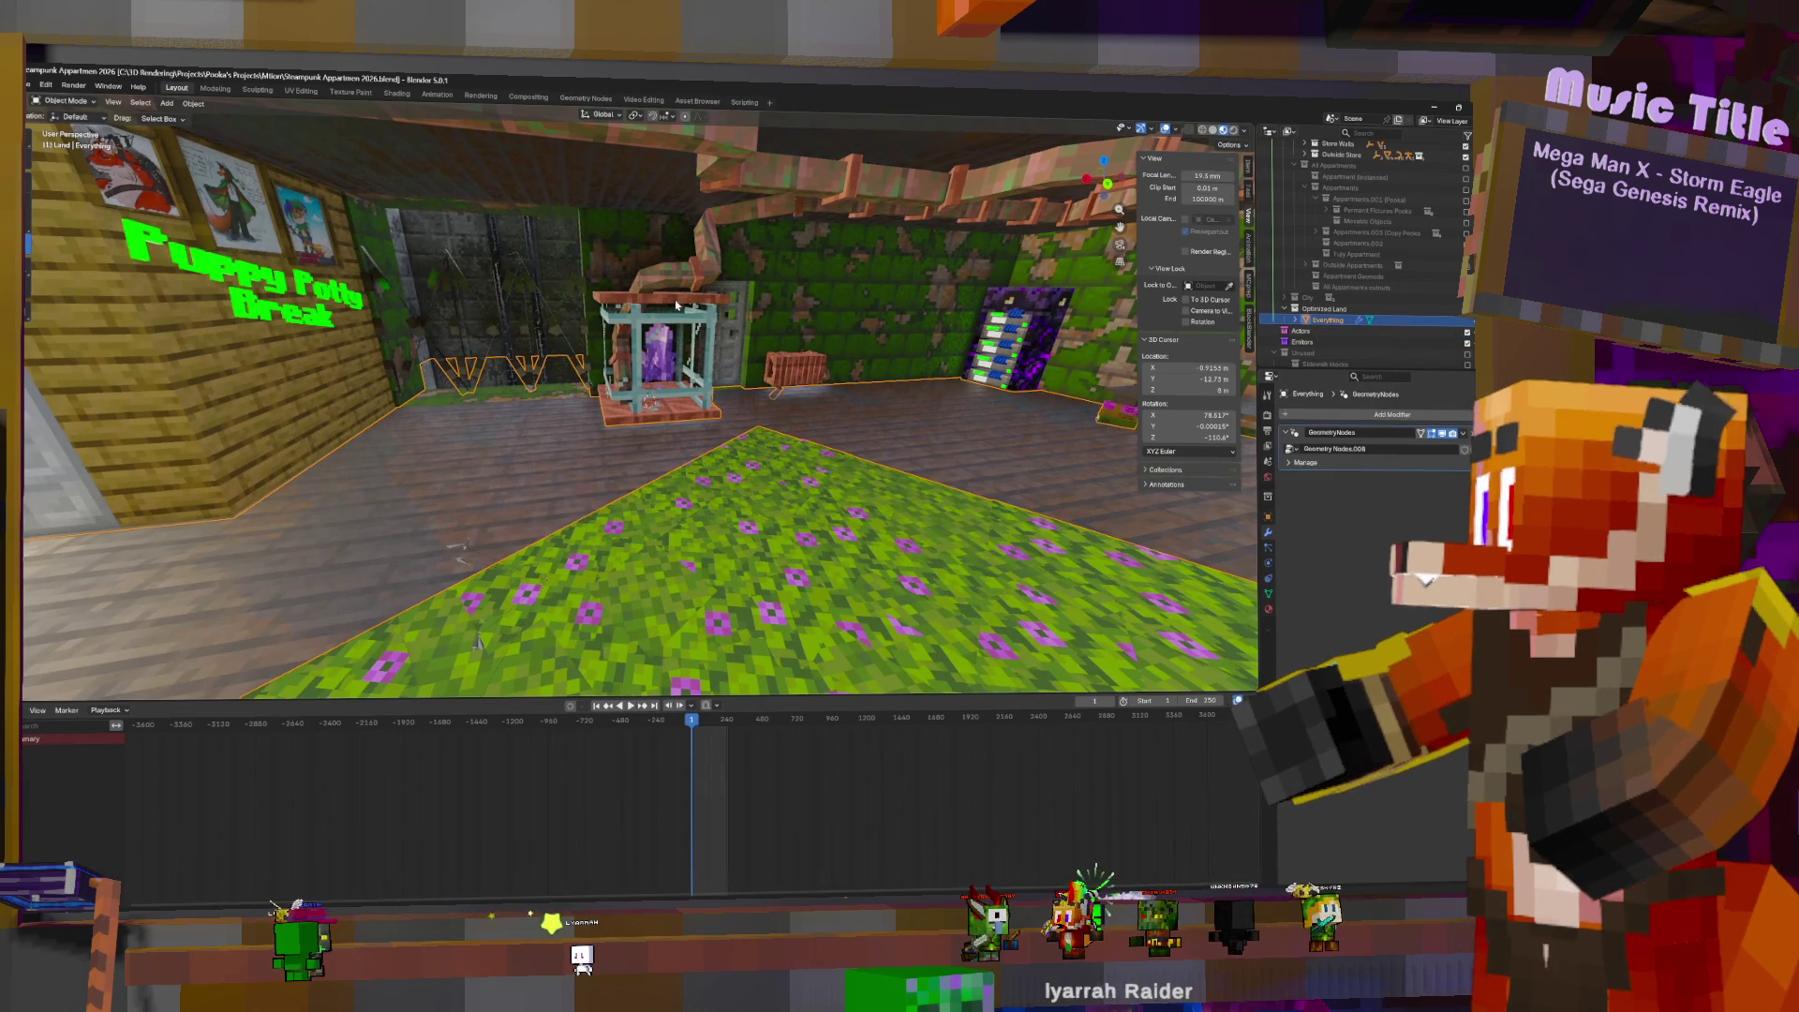
middle_click_drag(476, 641, 692, 301)
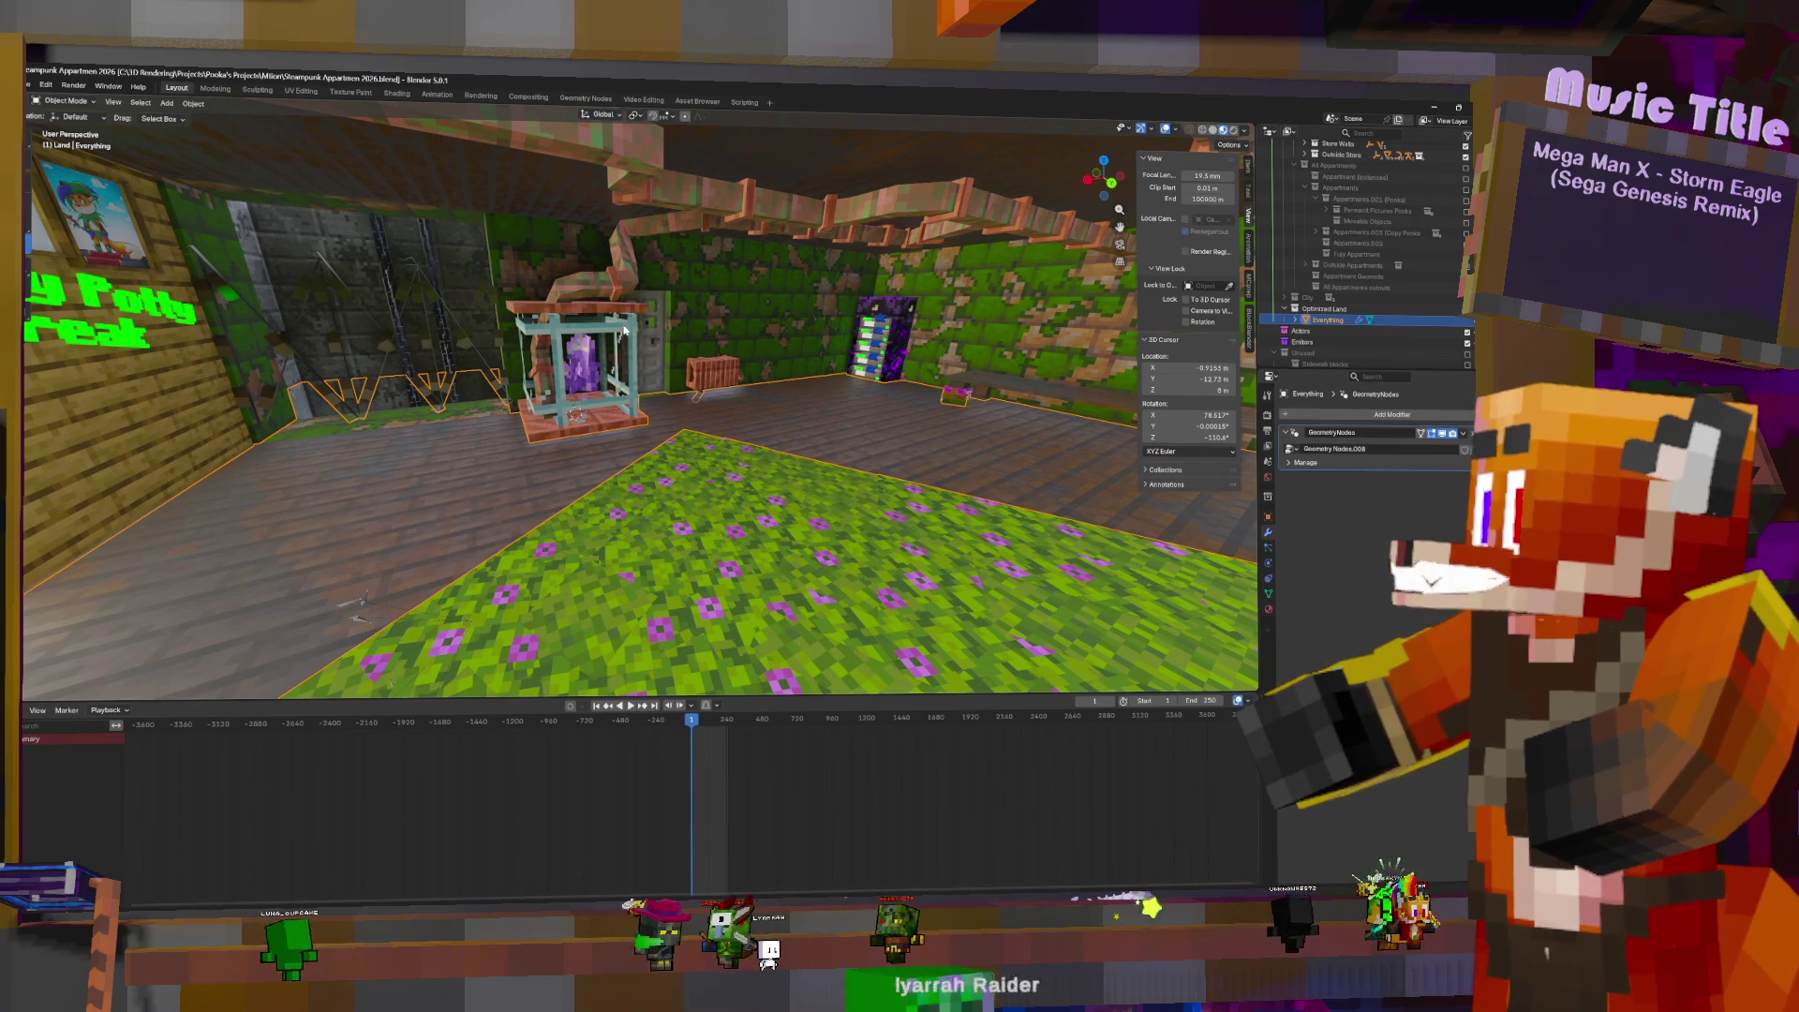
mouse_move(576, 415)
middle_mouse_down()
mouse_move(673, 485)
mouse_move(775, 500)
mouse_move(1089, 671)
mouse_move(1004, 630)
mouse_move(700, 348)
middle_mouse_up()
scroll(1090, 671, "down", 15)
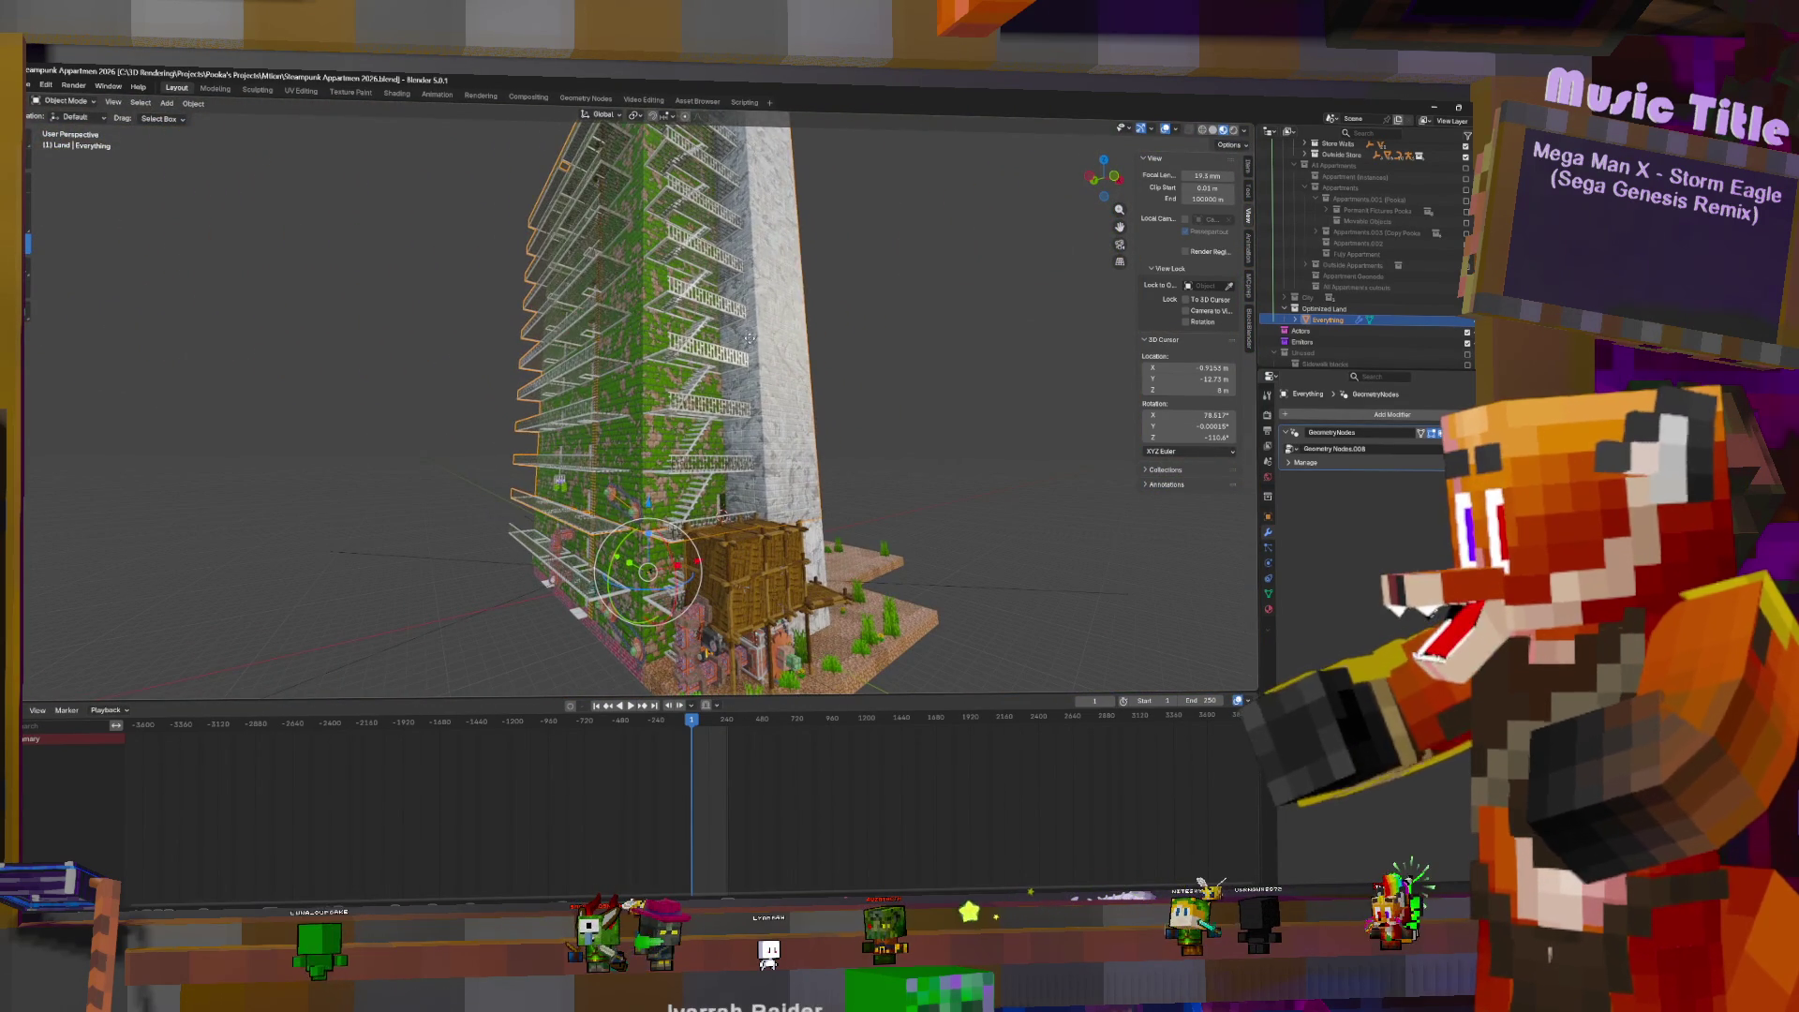
key("g")
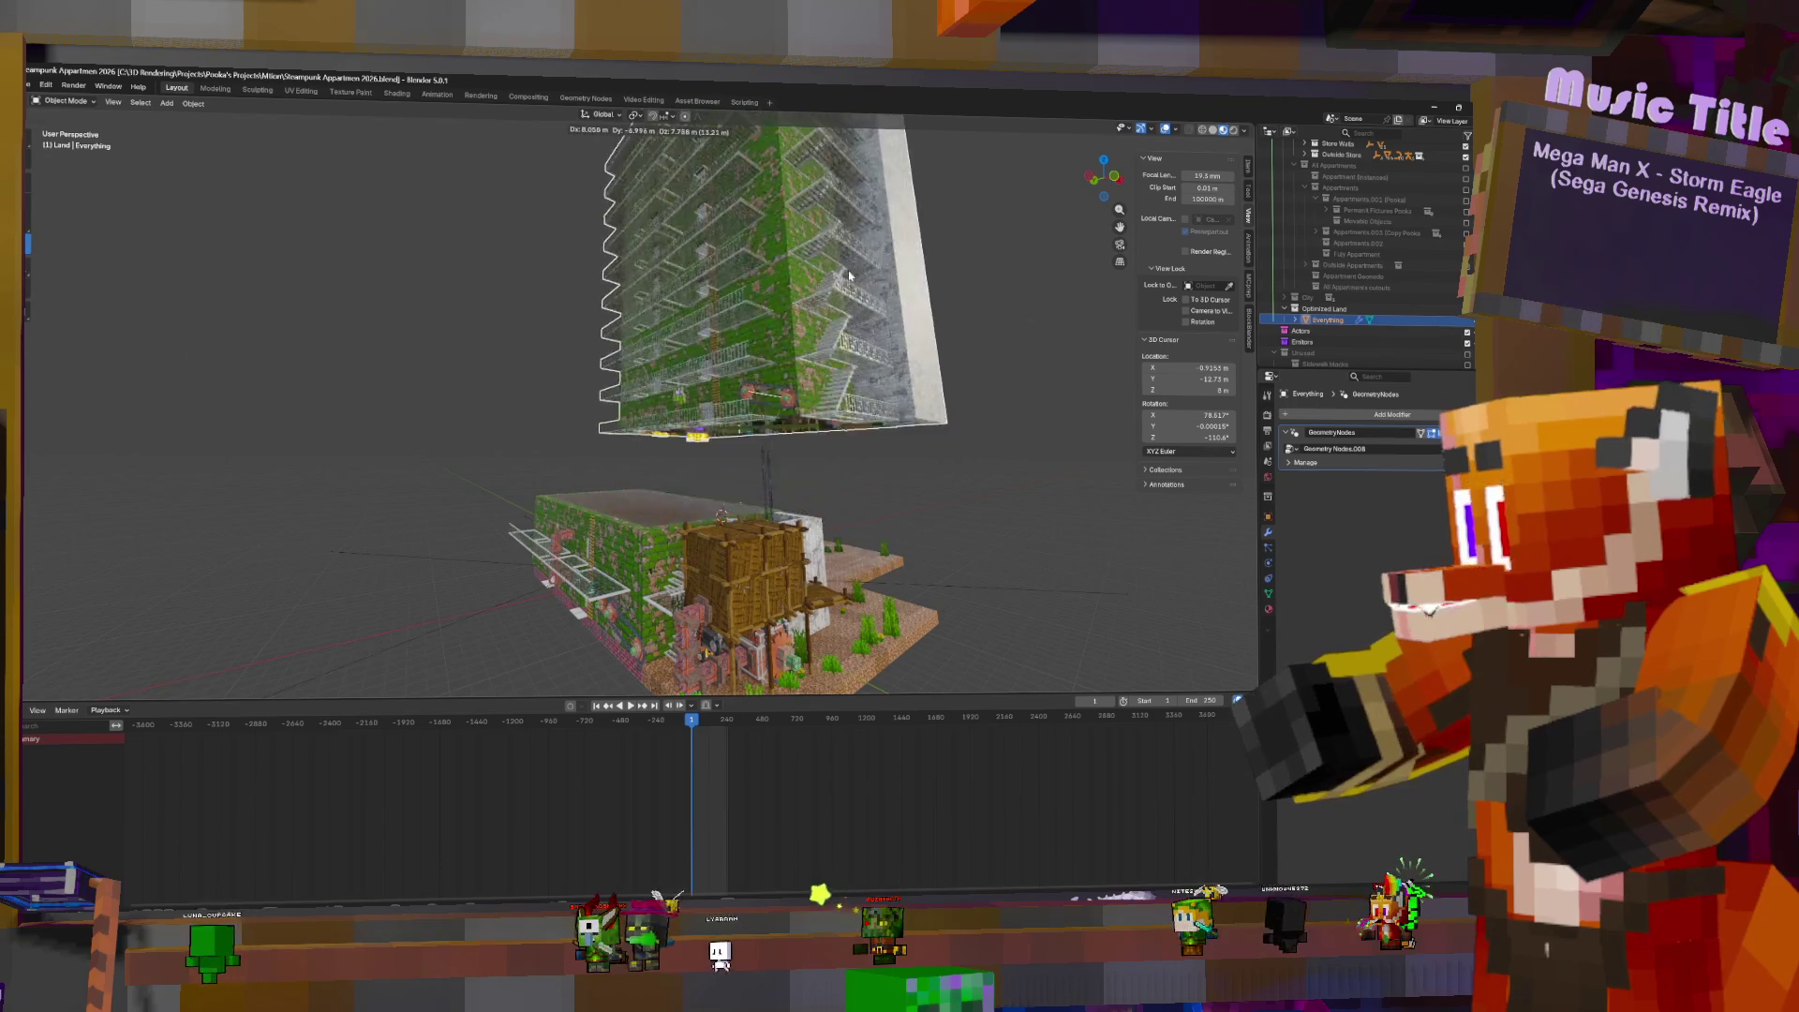
key("Escape")
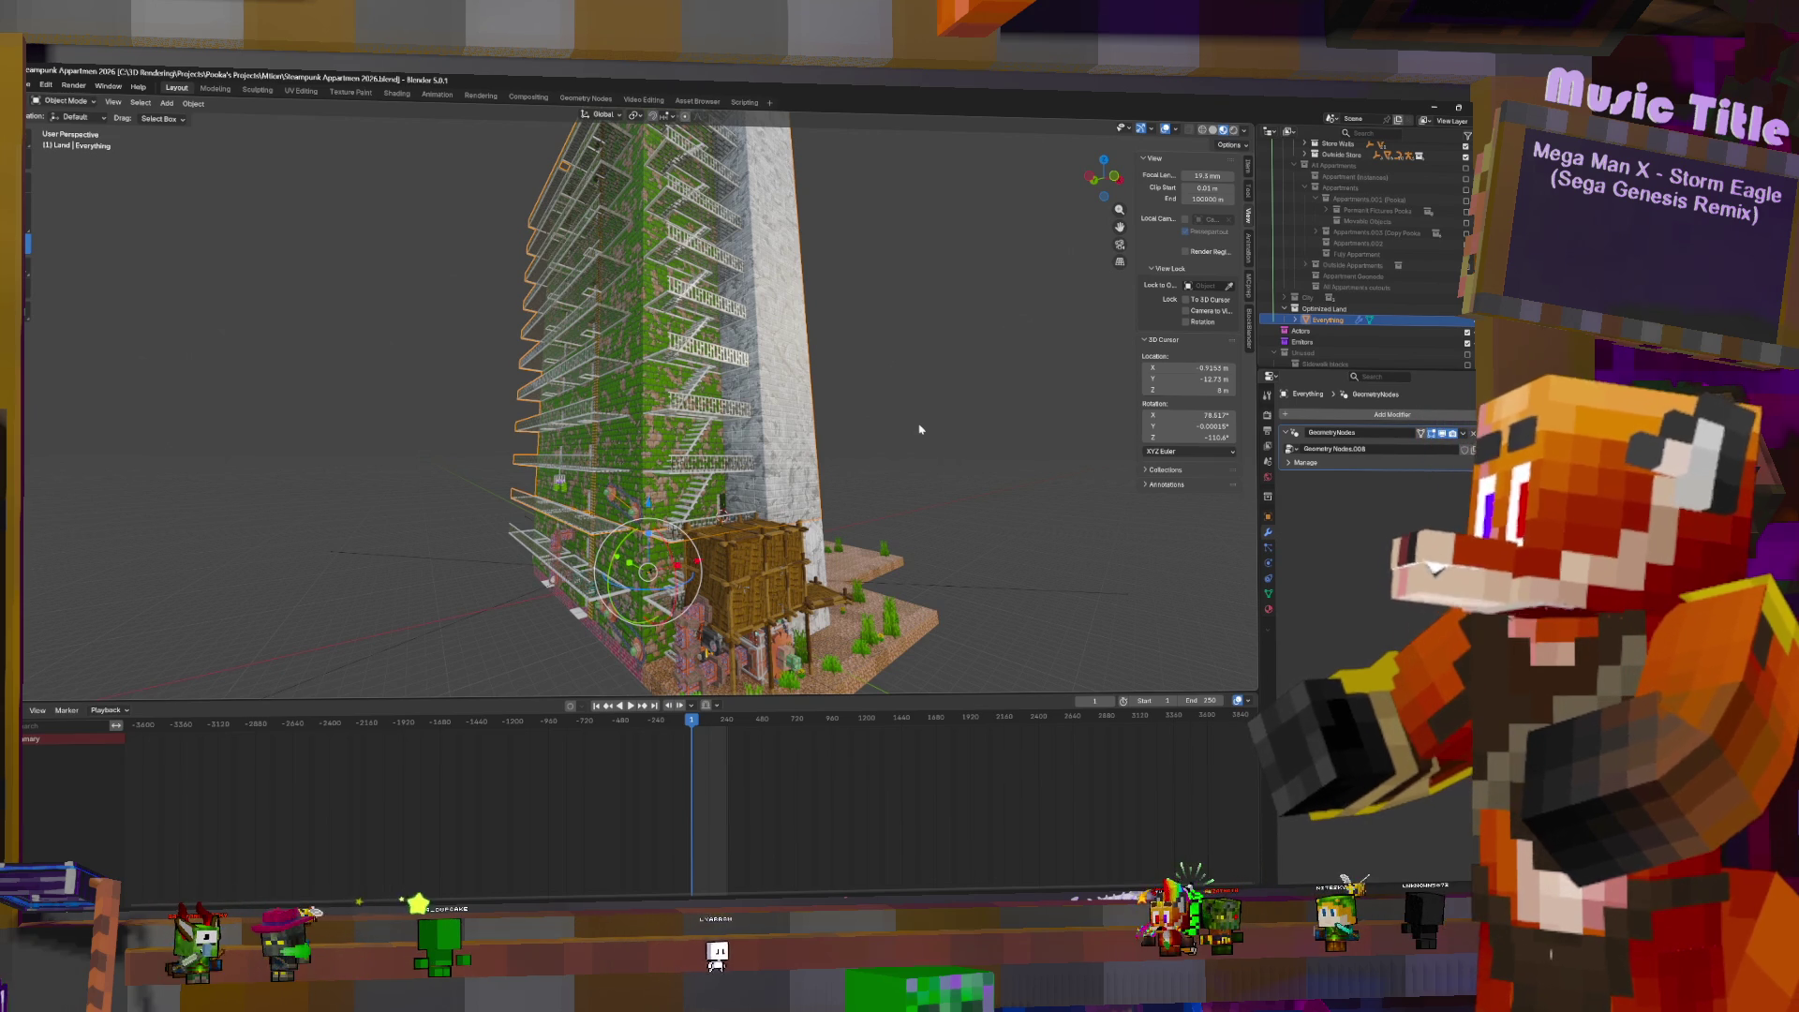
middle_click_drag(952, 418, 943, 506)
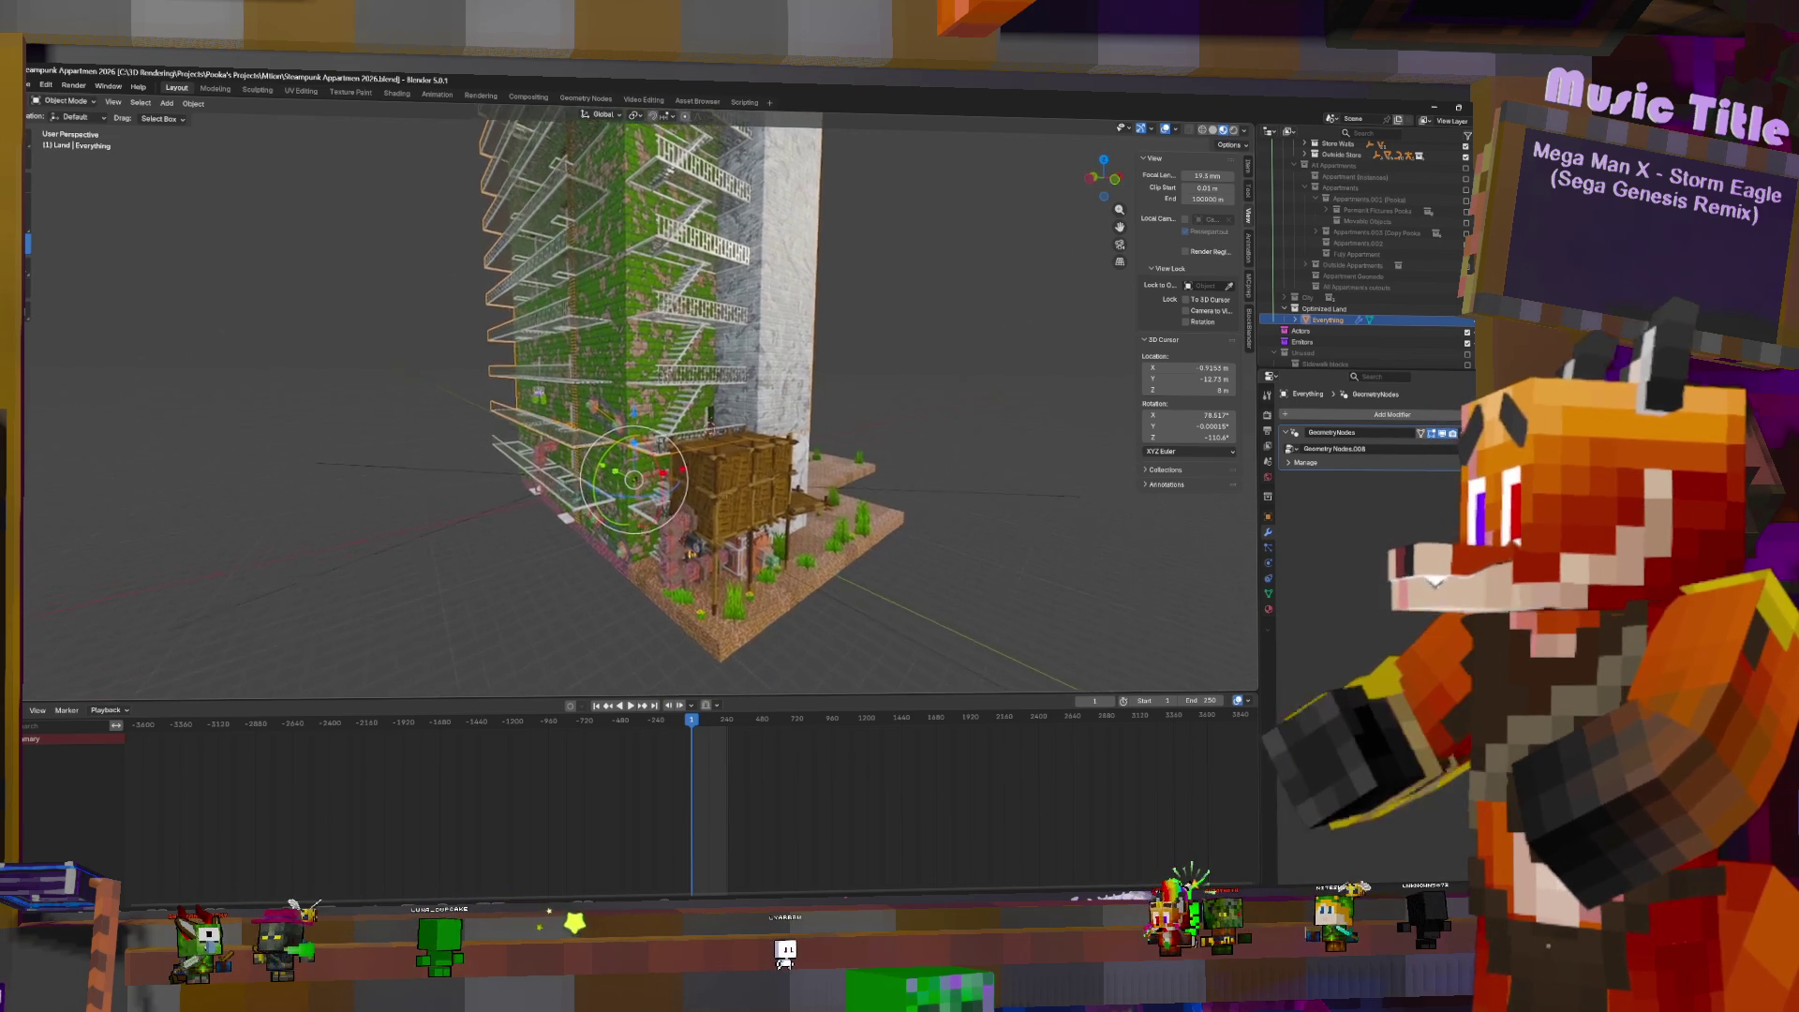
scroll(637, 403, "up", 10)
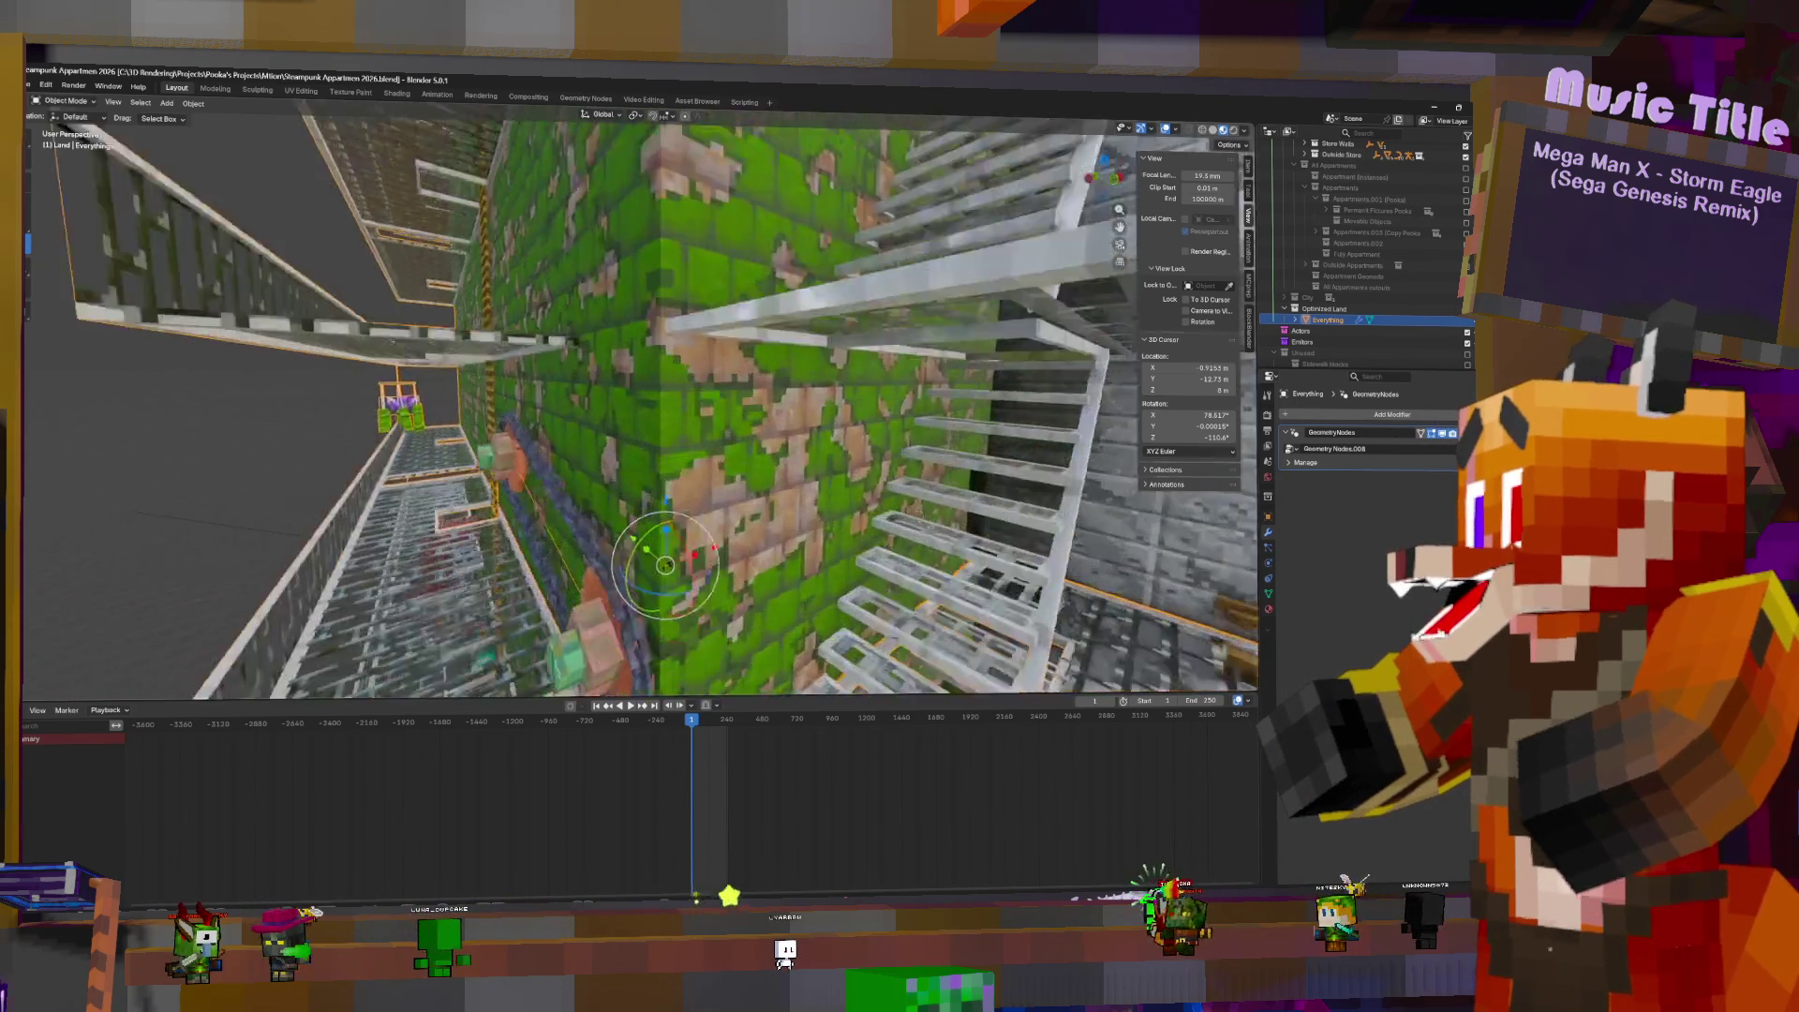
scroll(637, 403, "up", 10)
middle_click_drag(637, 403, 521, 419)
scroll(637, 403, "up", 10)
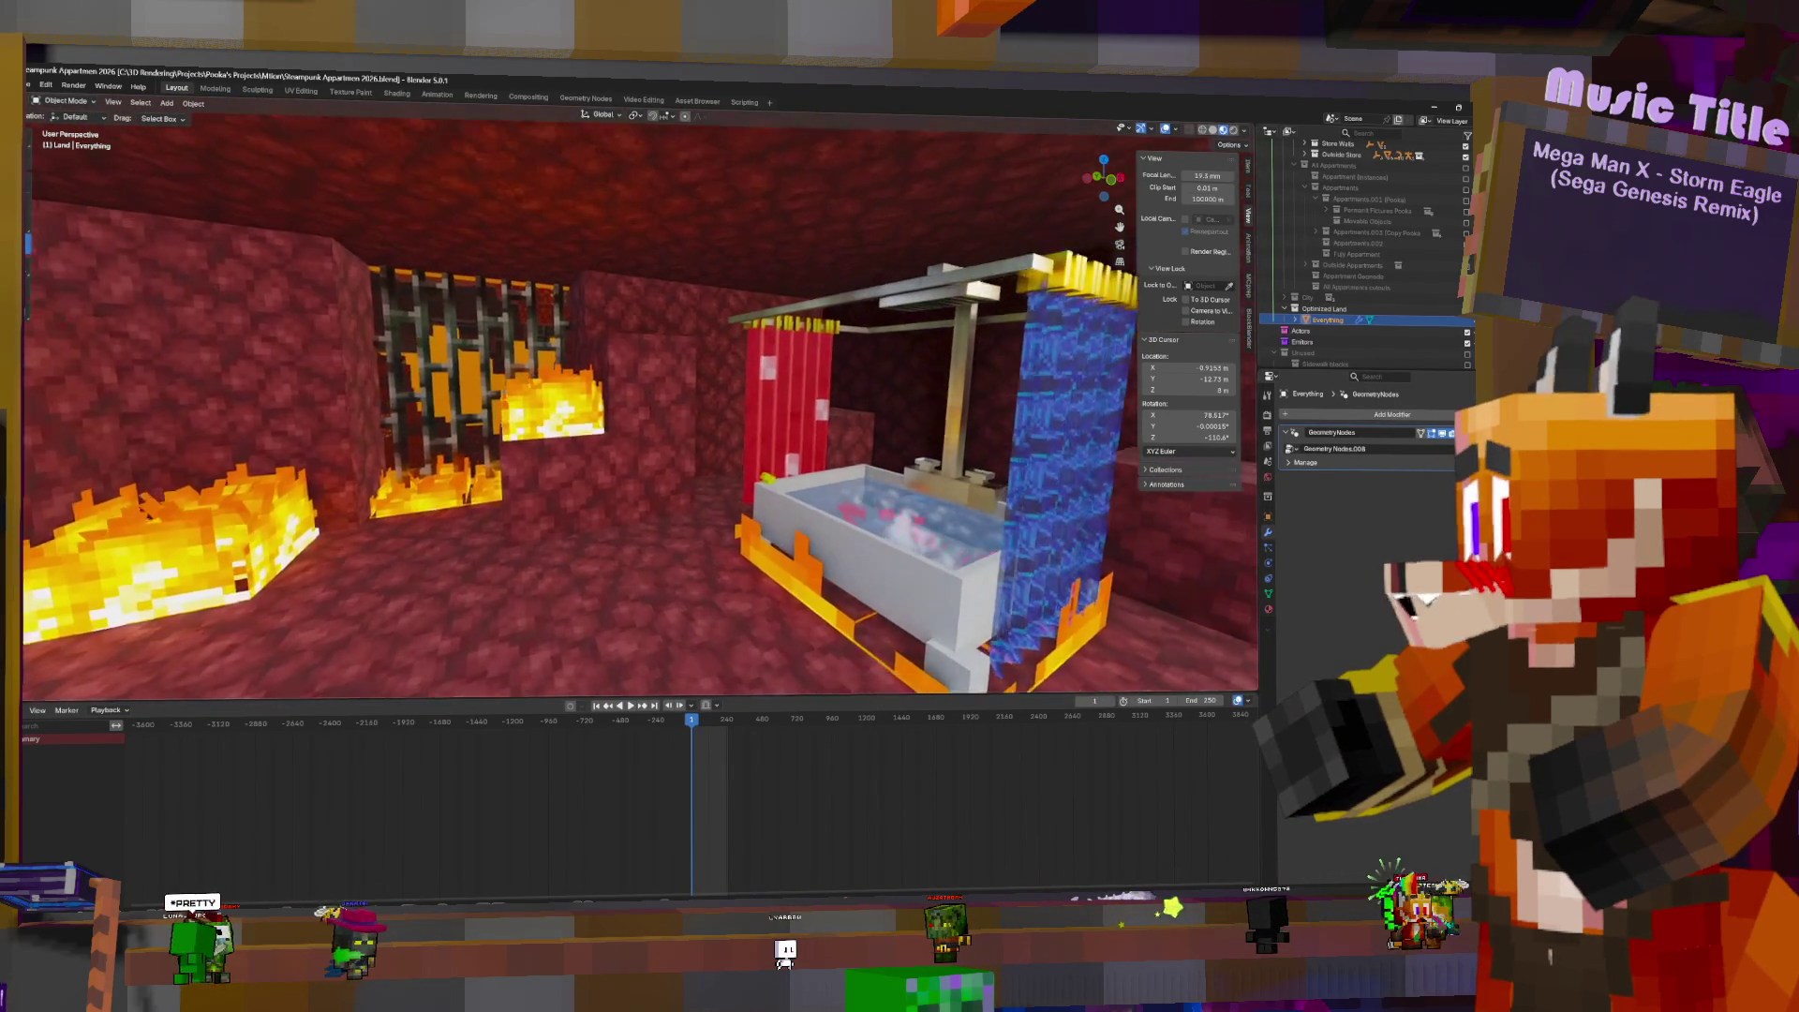
middle_click_drag(520, 419, 600, 420)
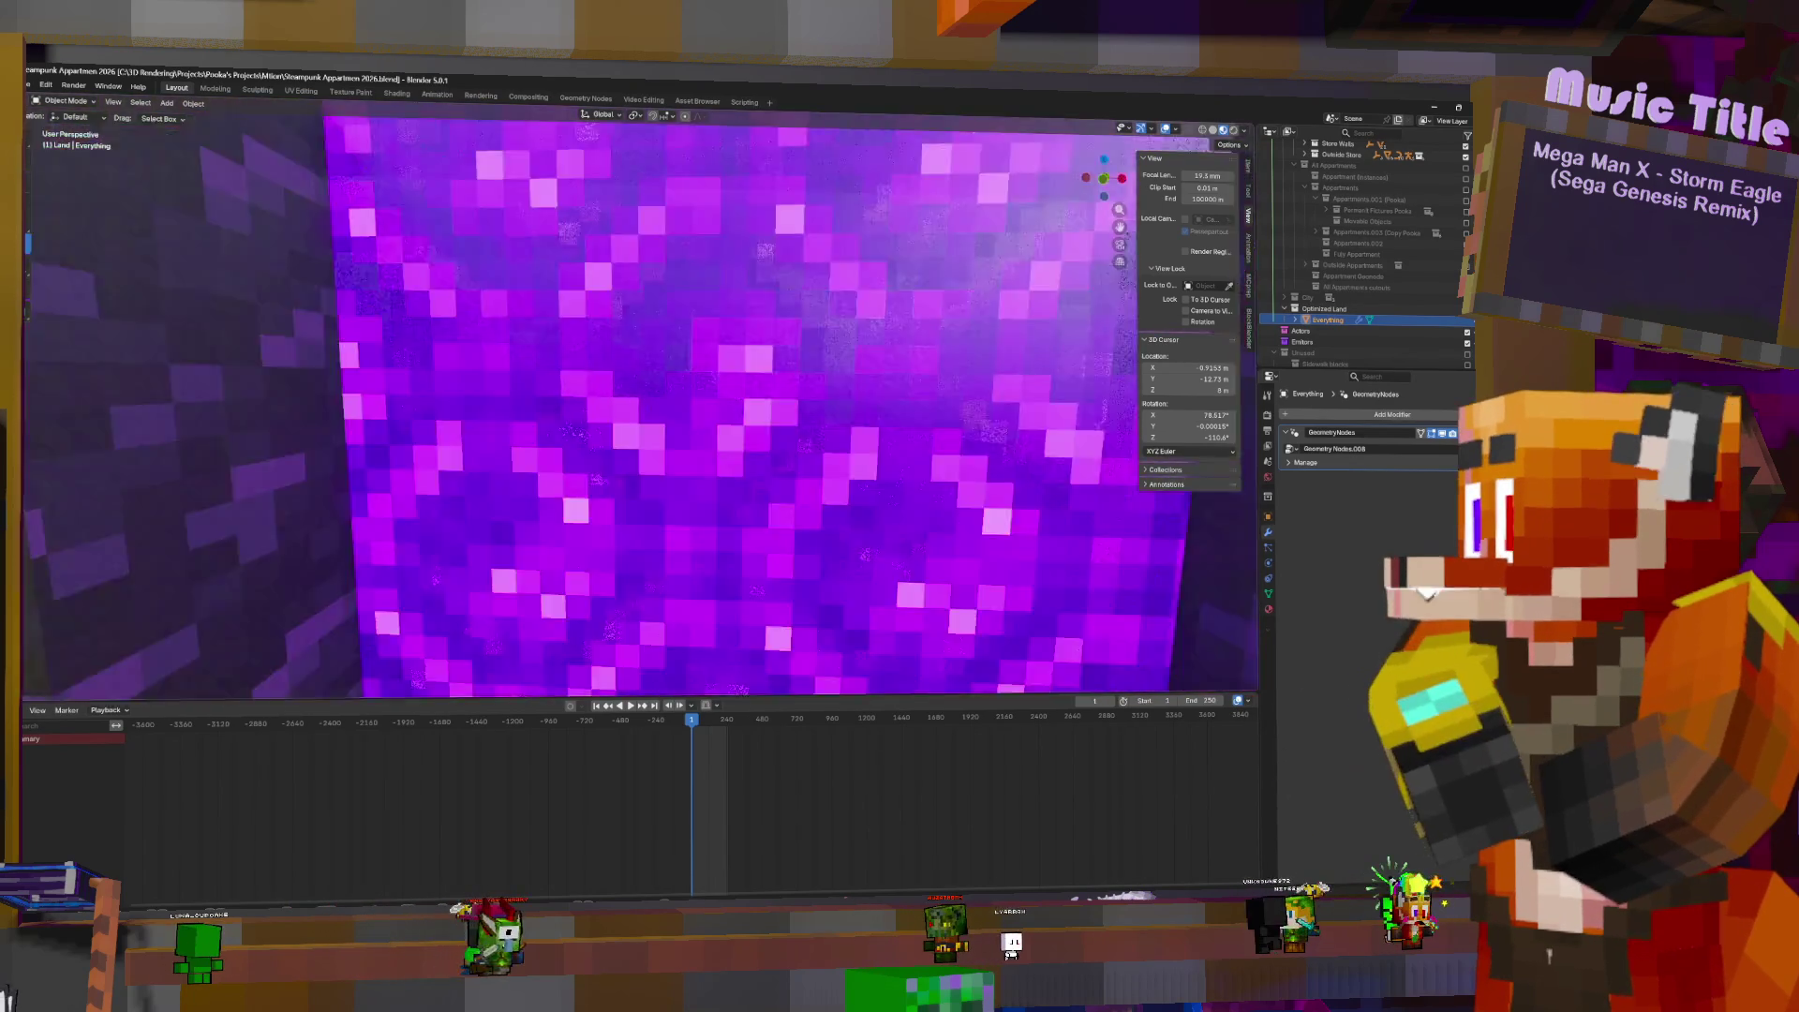
scroll(600, 420, "down", 5)
middle_click_drag(599, 420, 328, 420)
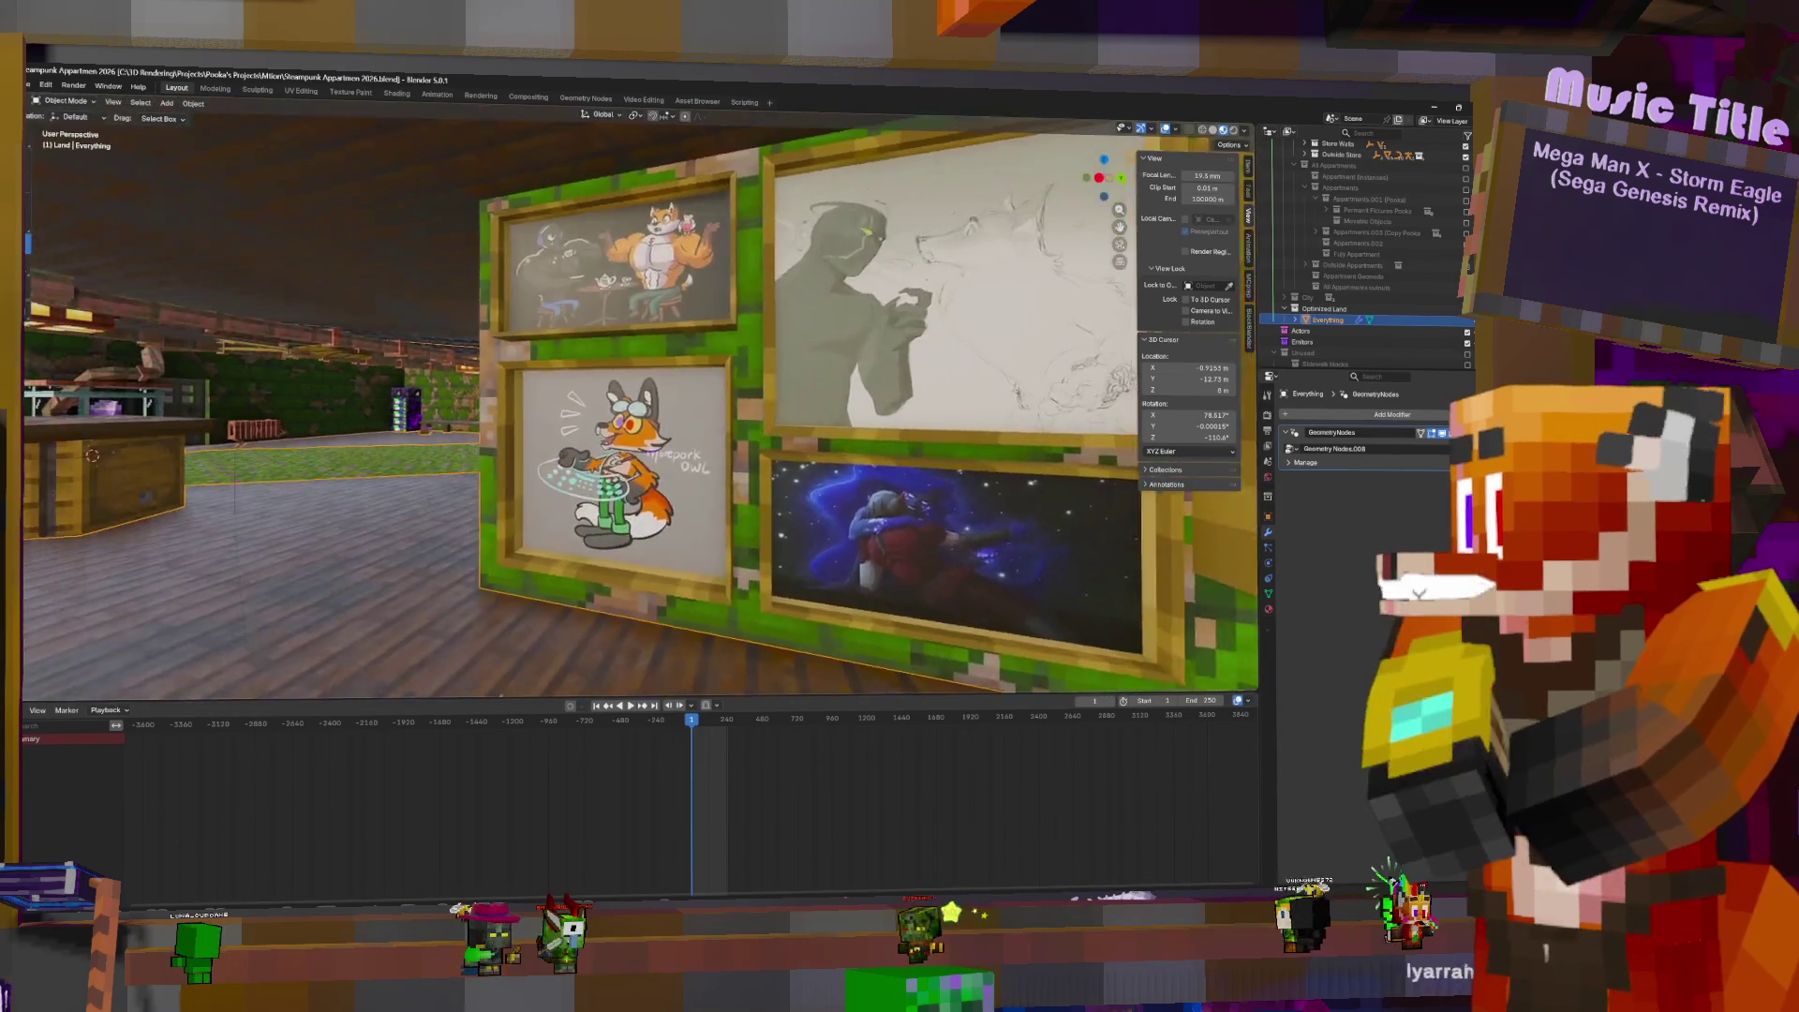
mouse_move(600, 420)
middle_mouse_down()
mouse_move(862, 393)
mouse_move(768, 394)
middle_mouse_up()
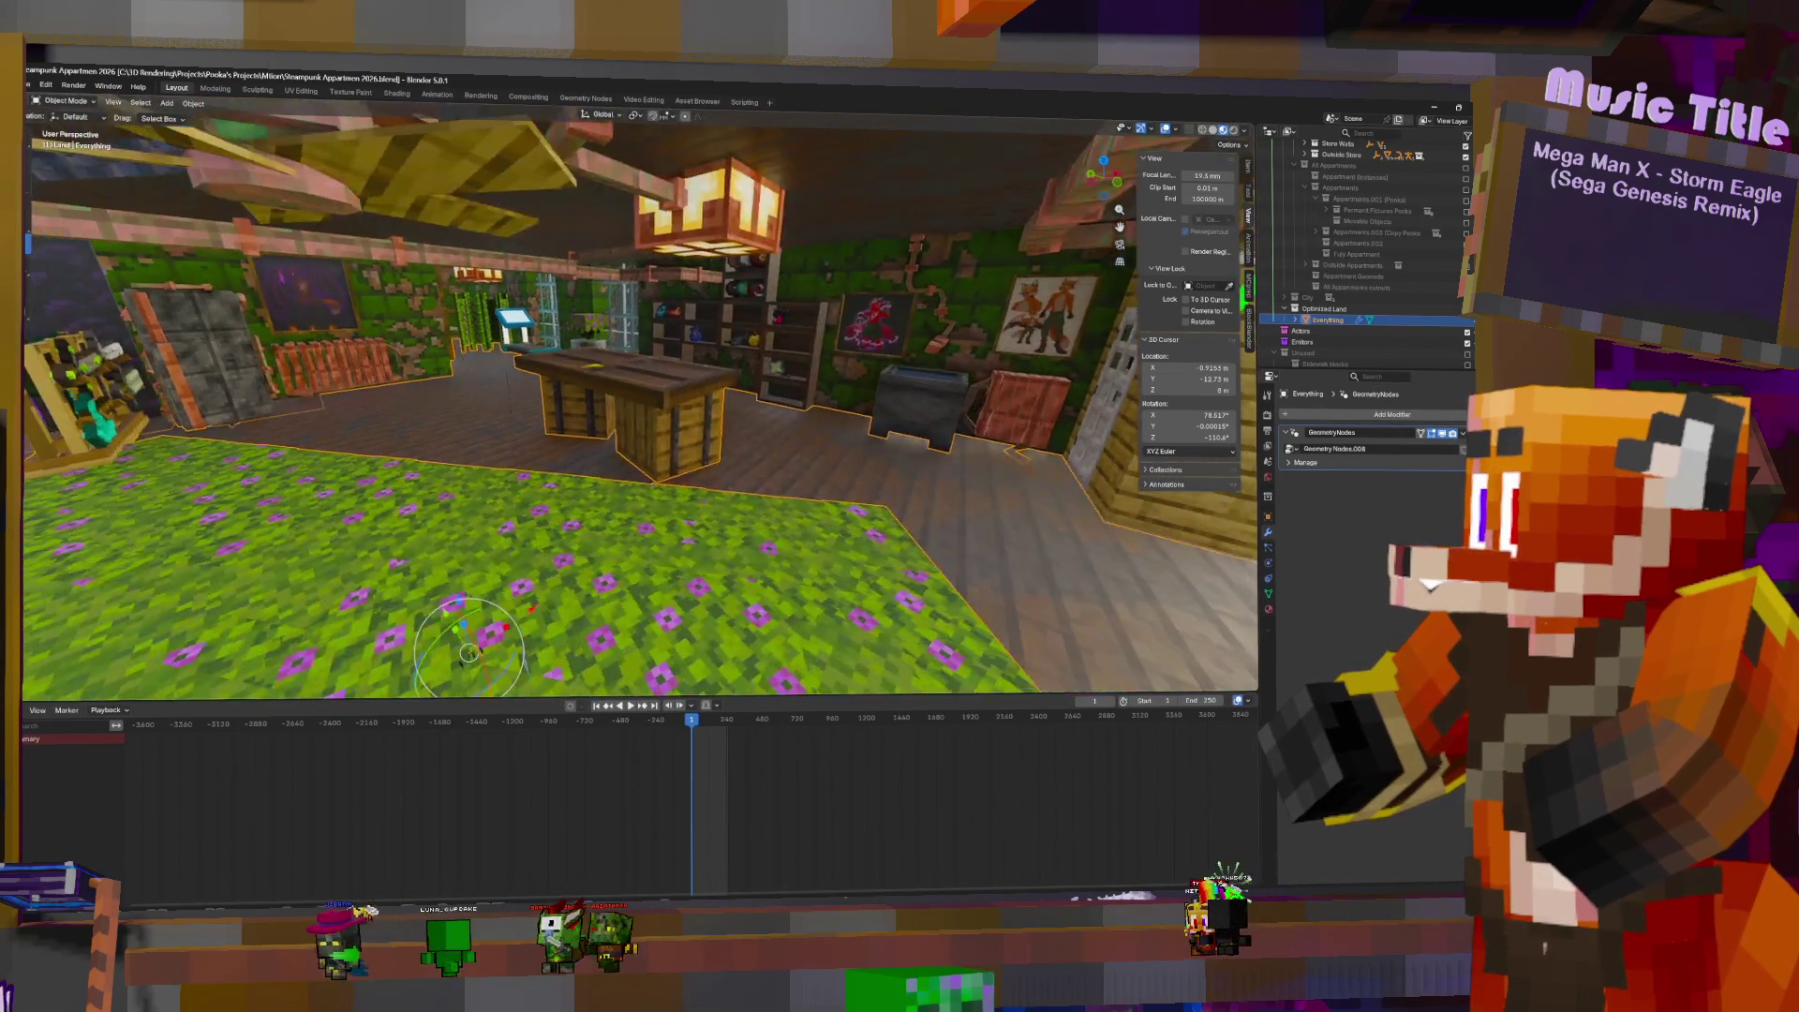
middle_click_drag(768, 393, 675, 393)
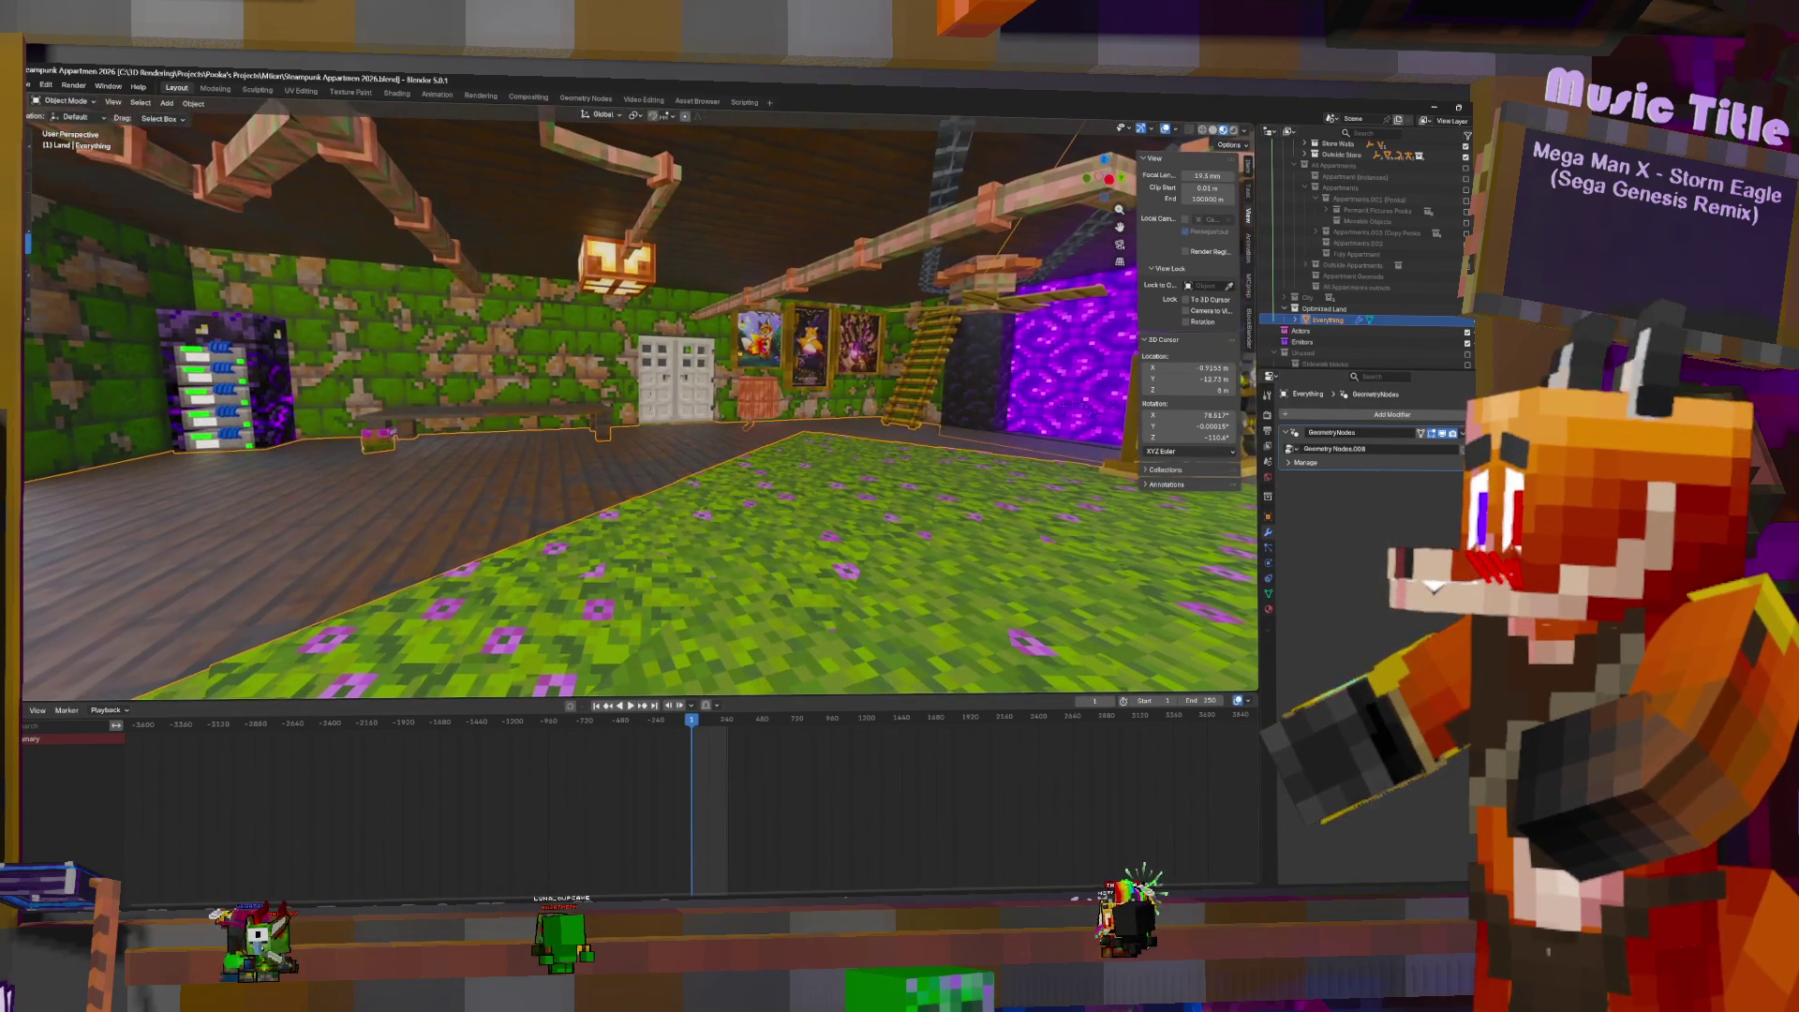
scroll(637, 403, "up", 5)
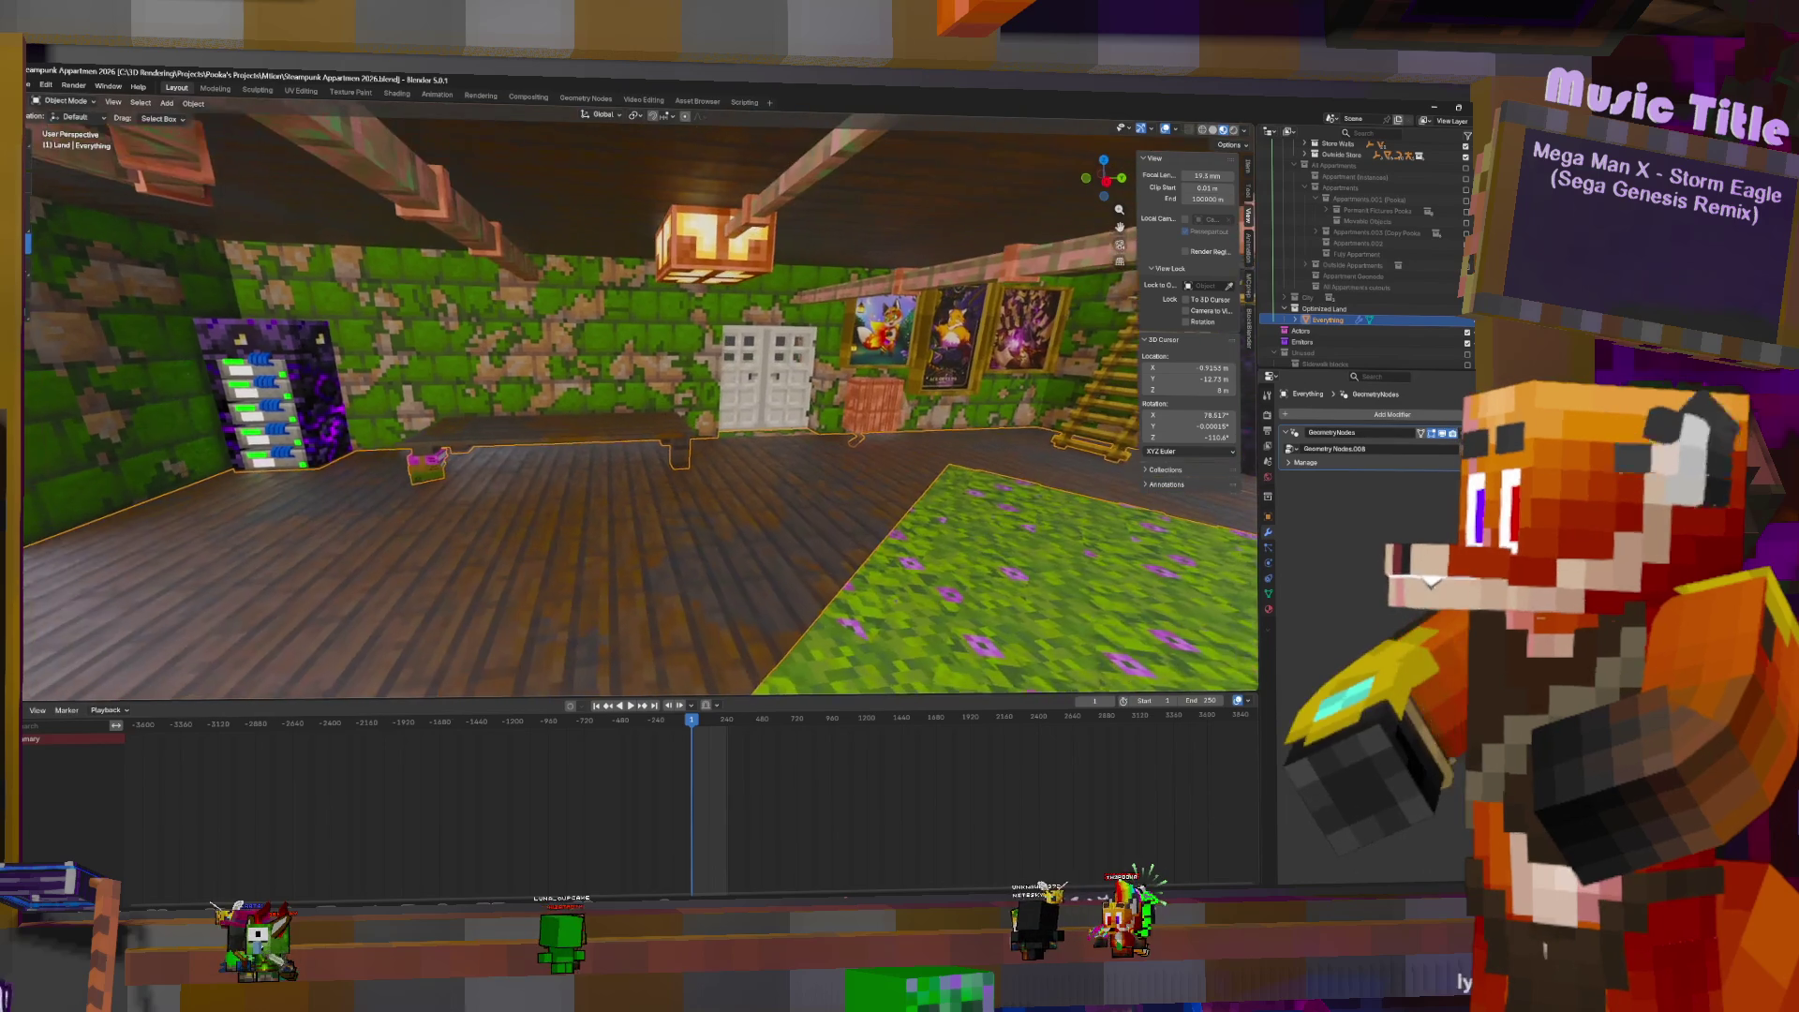
scroll(638, 403, "up", 5)
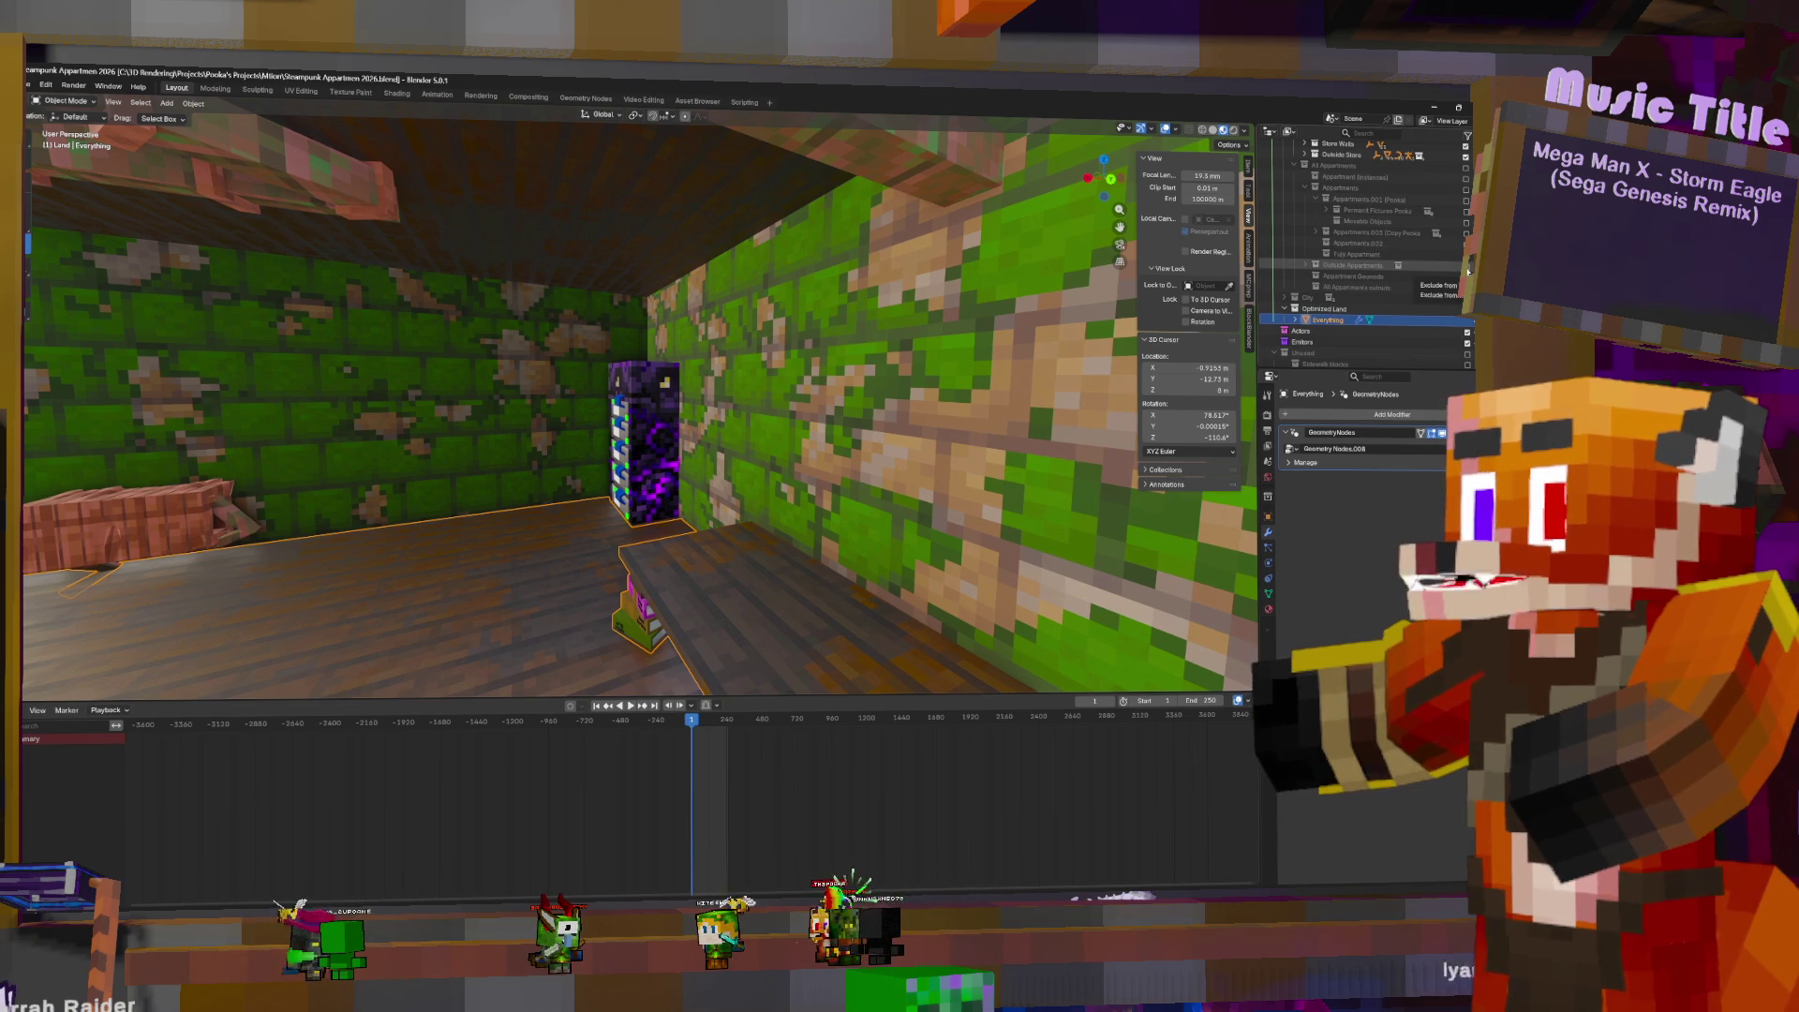
- Expand Permanent Fixtures Pooka and Main Furnishings in the Outliner to reach the server rack
left_click(1466, 201)
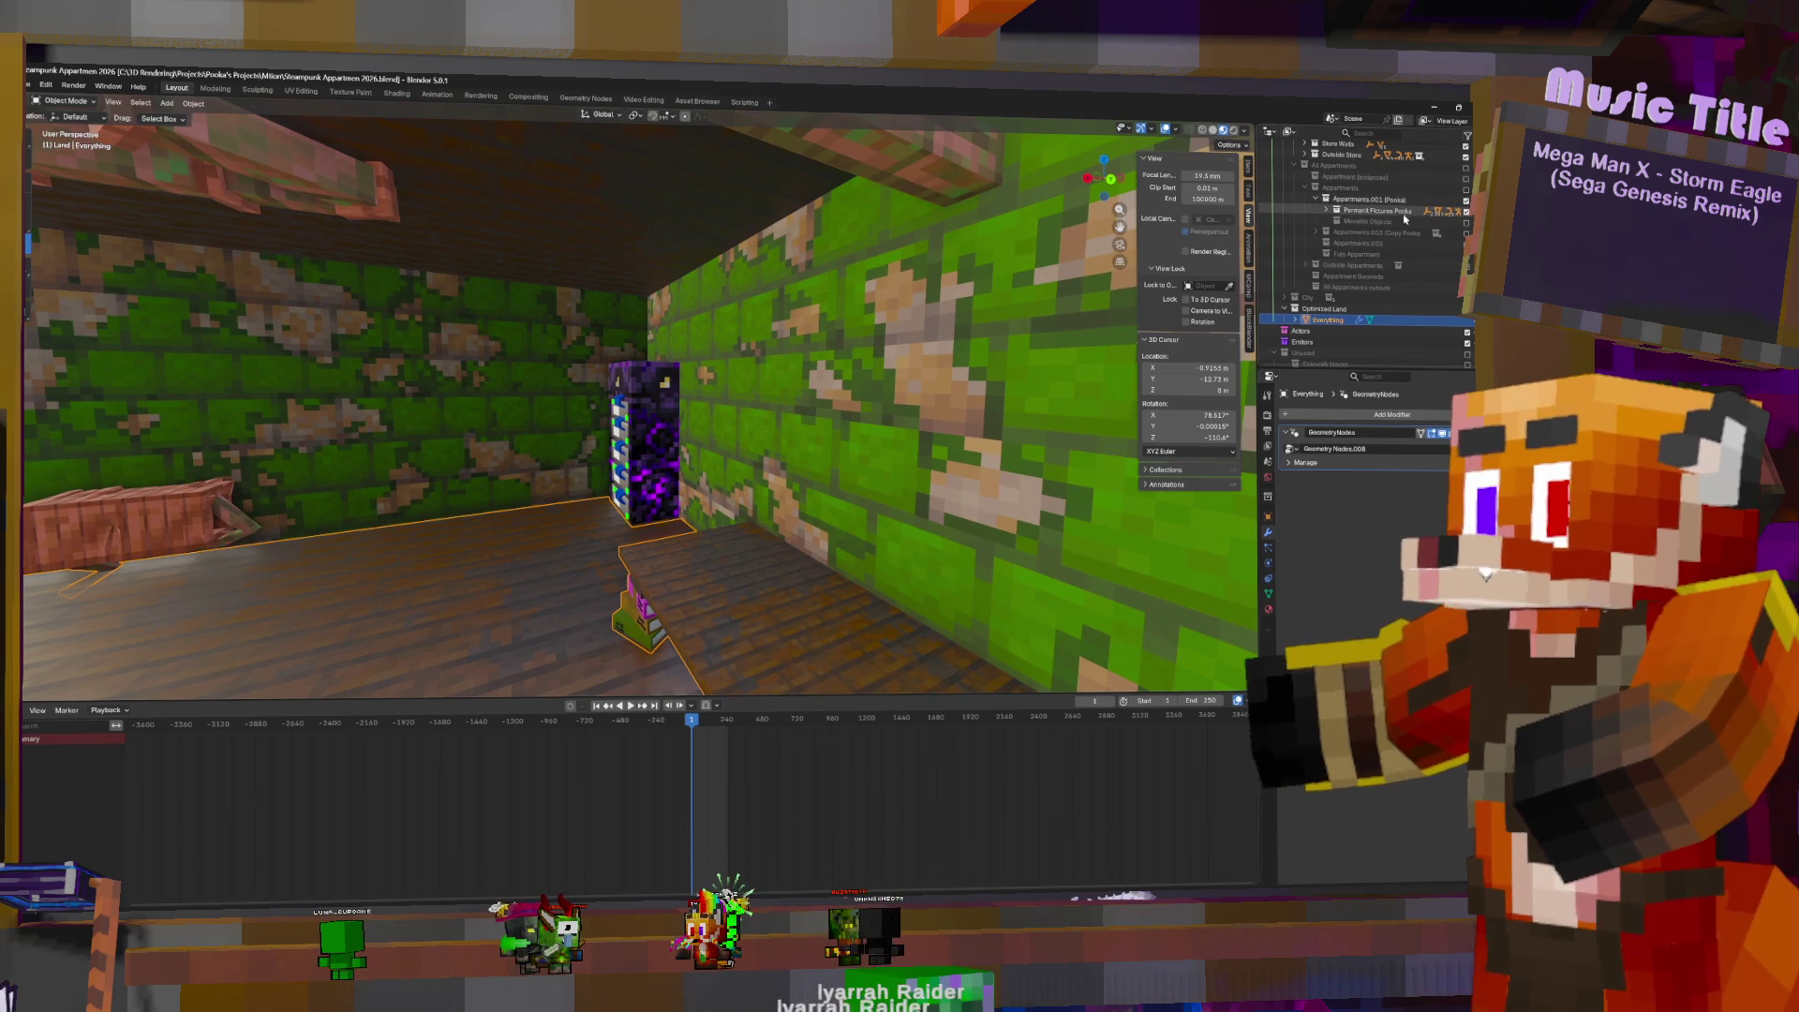
left_click(1327, 210)
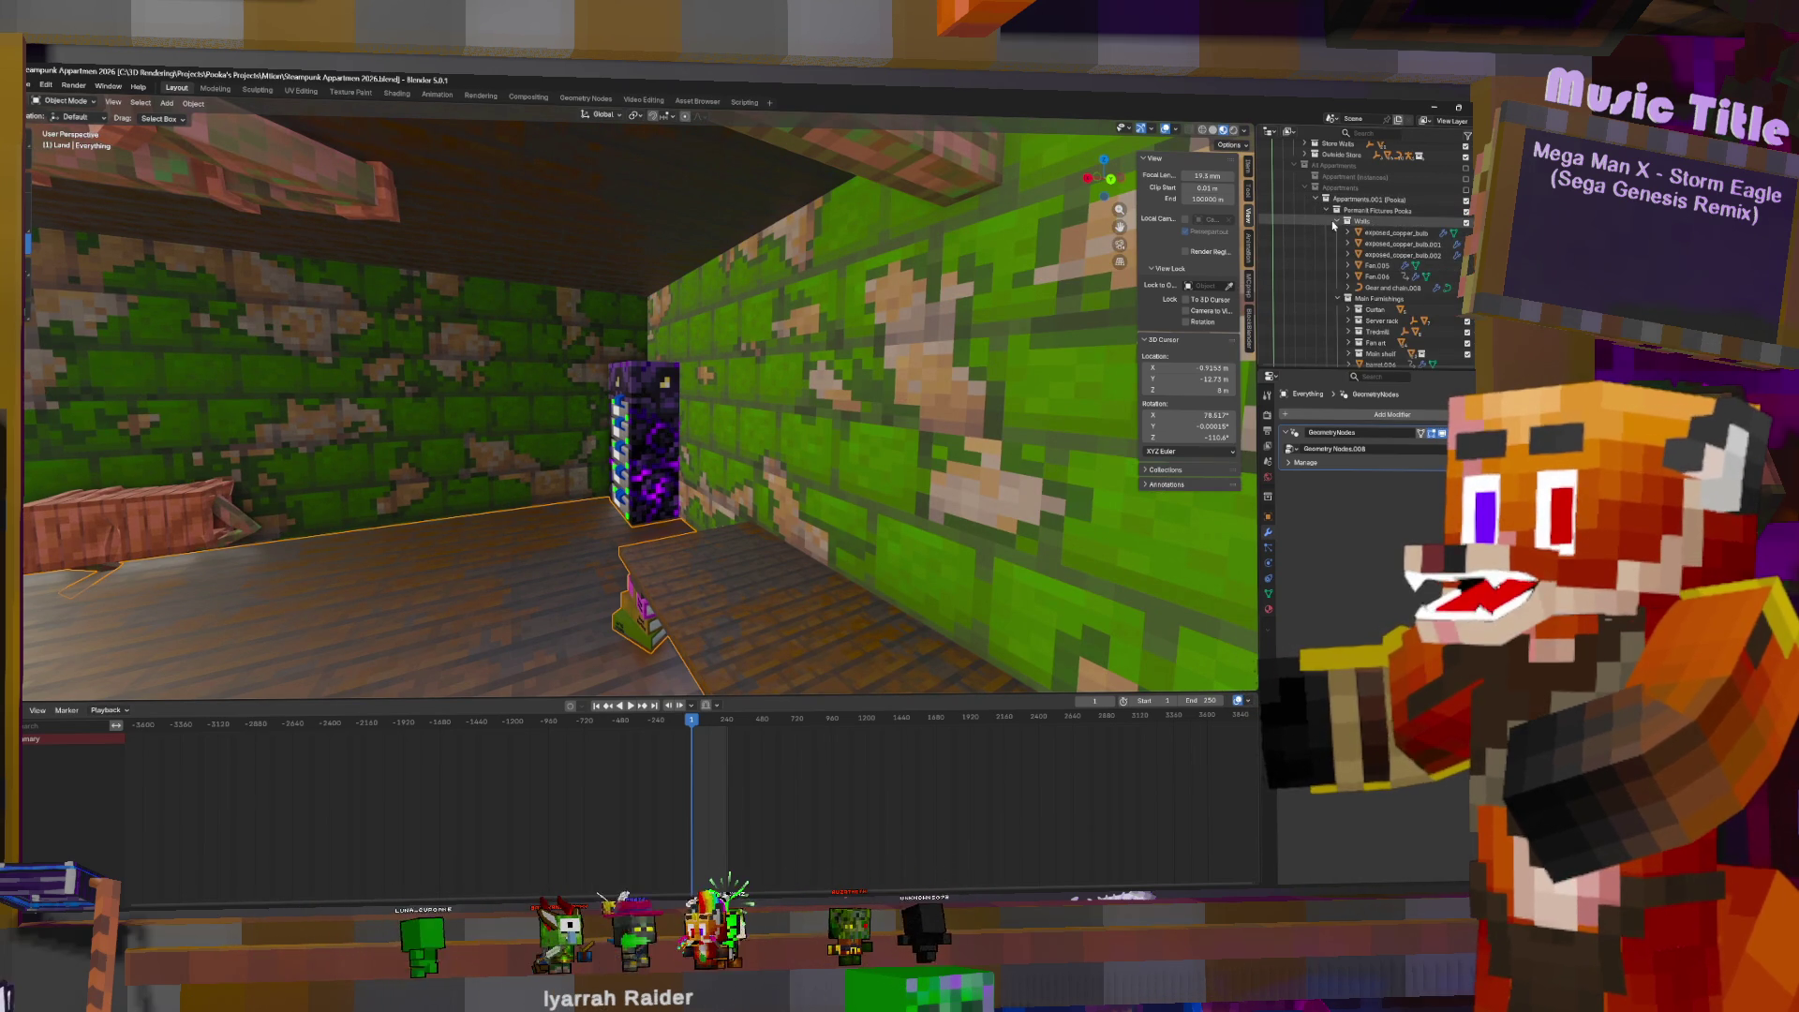
left_click_drag(1336, 223, 1337, 245)
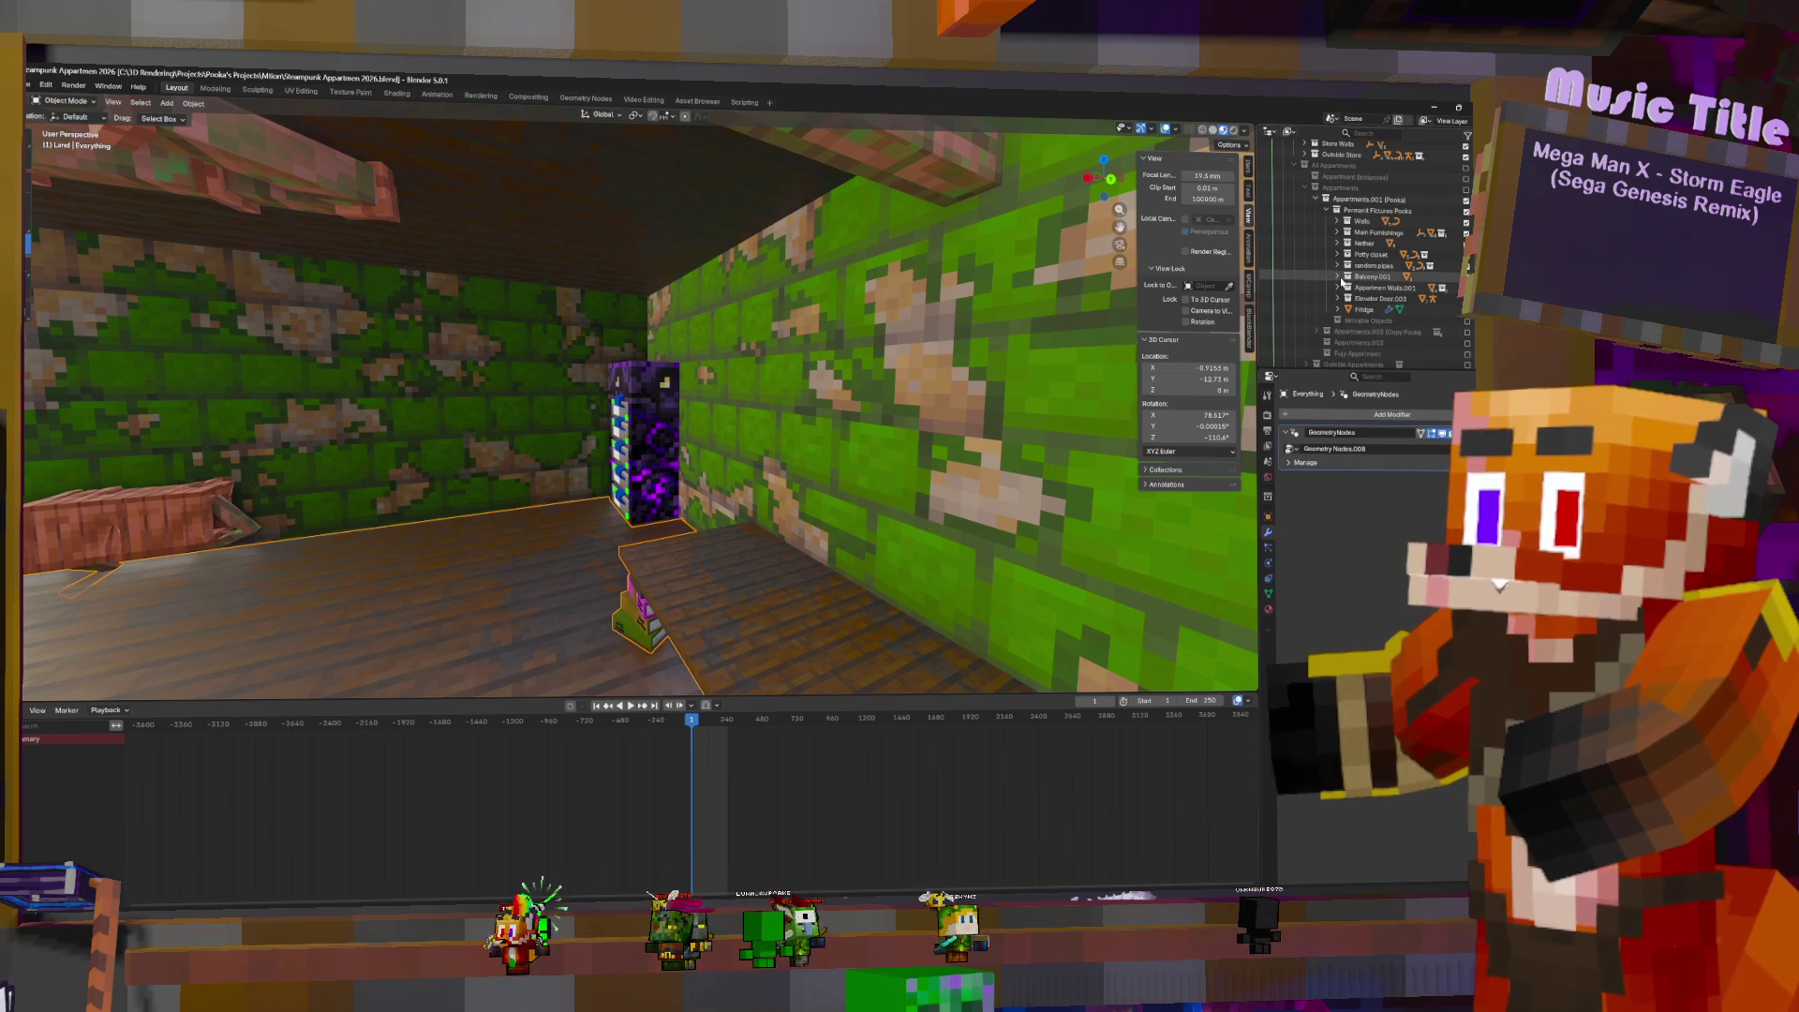
left_click(1338, 278)
left_click(1339, 267)
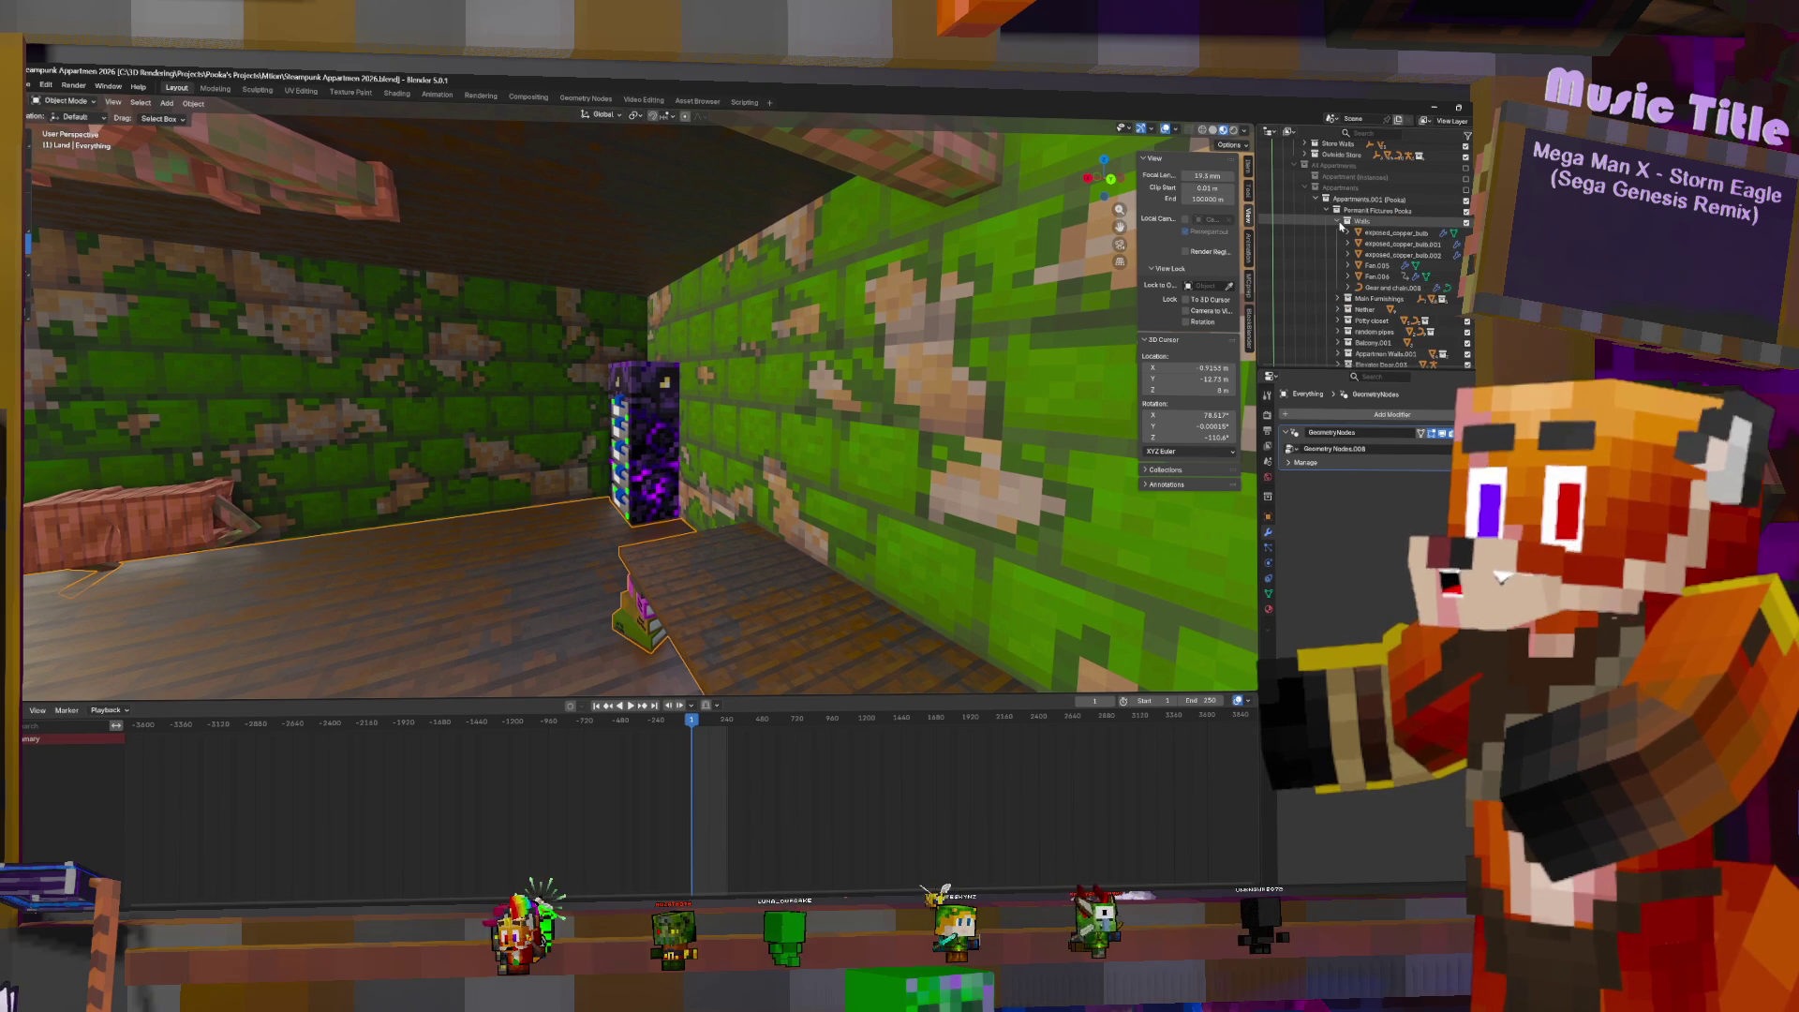
left_click(1337, 233)
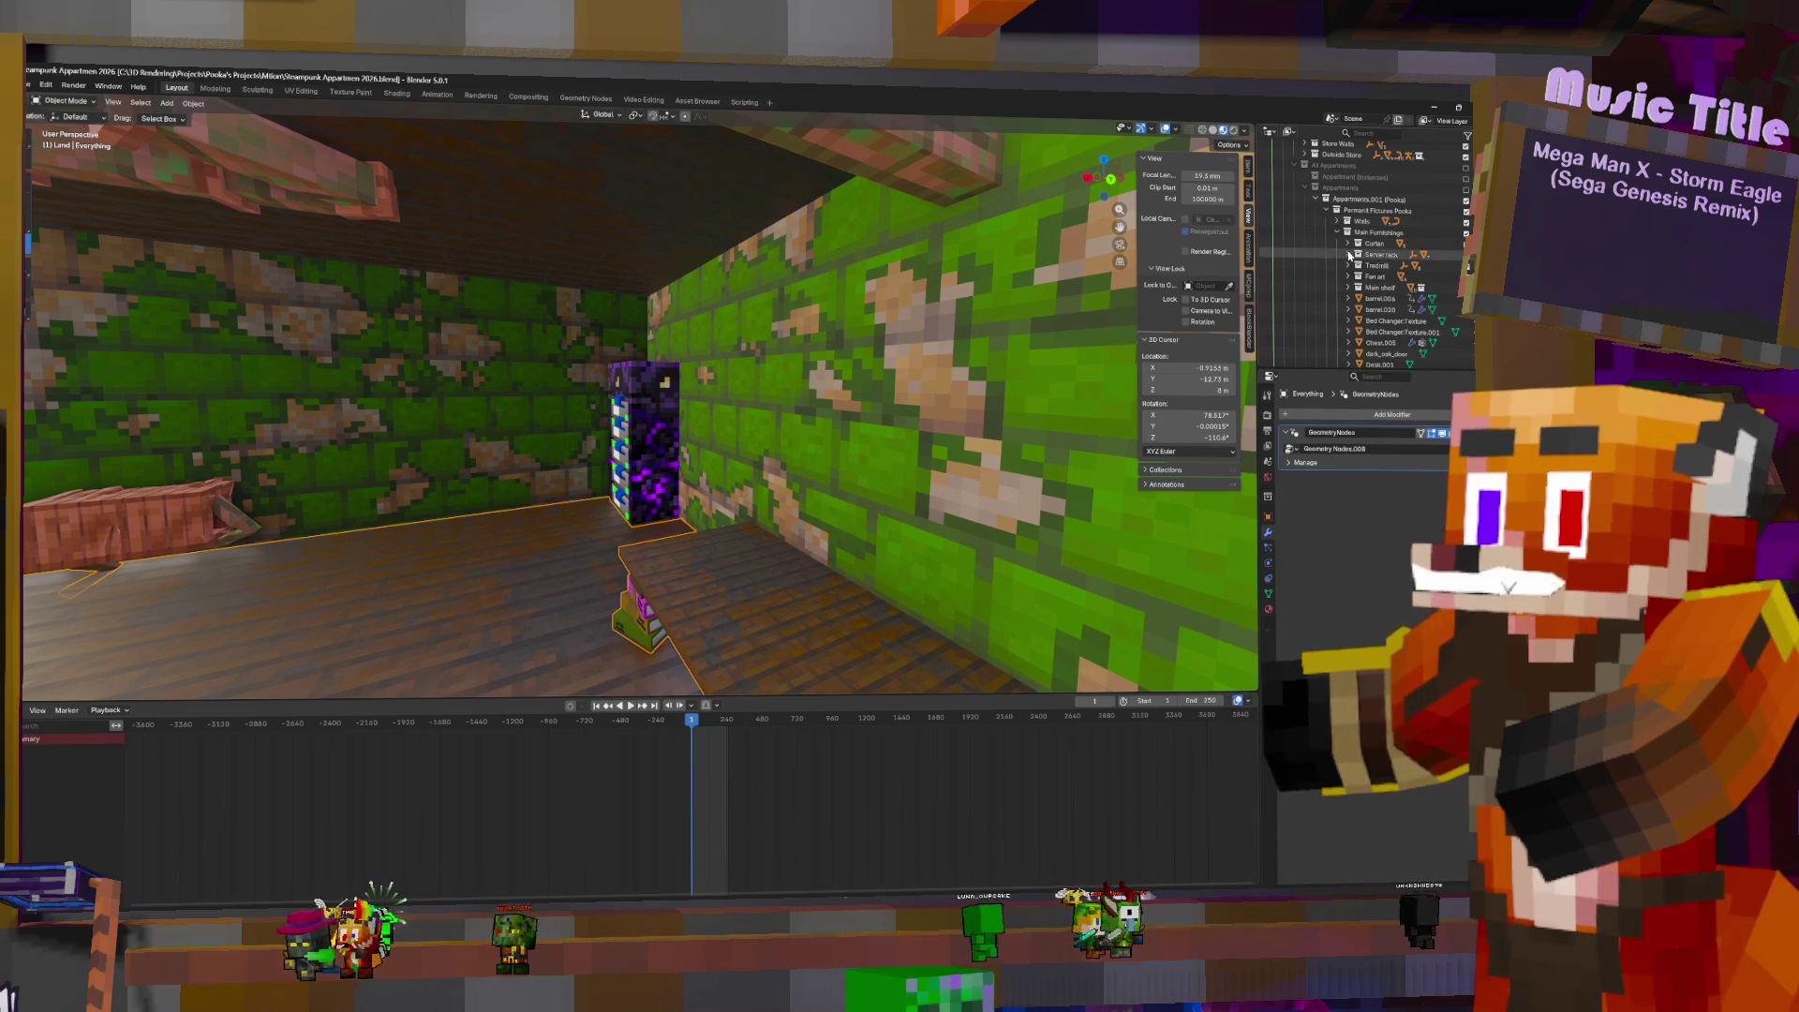
- Move the Server Rack Empty 0.3818 m along X, then collapse the collections
left_click(645, 440)
left_click_drag(551, 494, 523, 498)
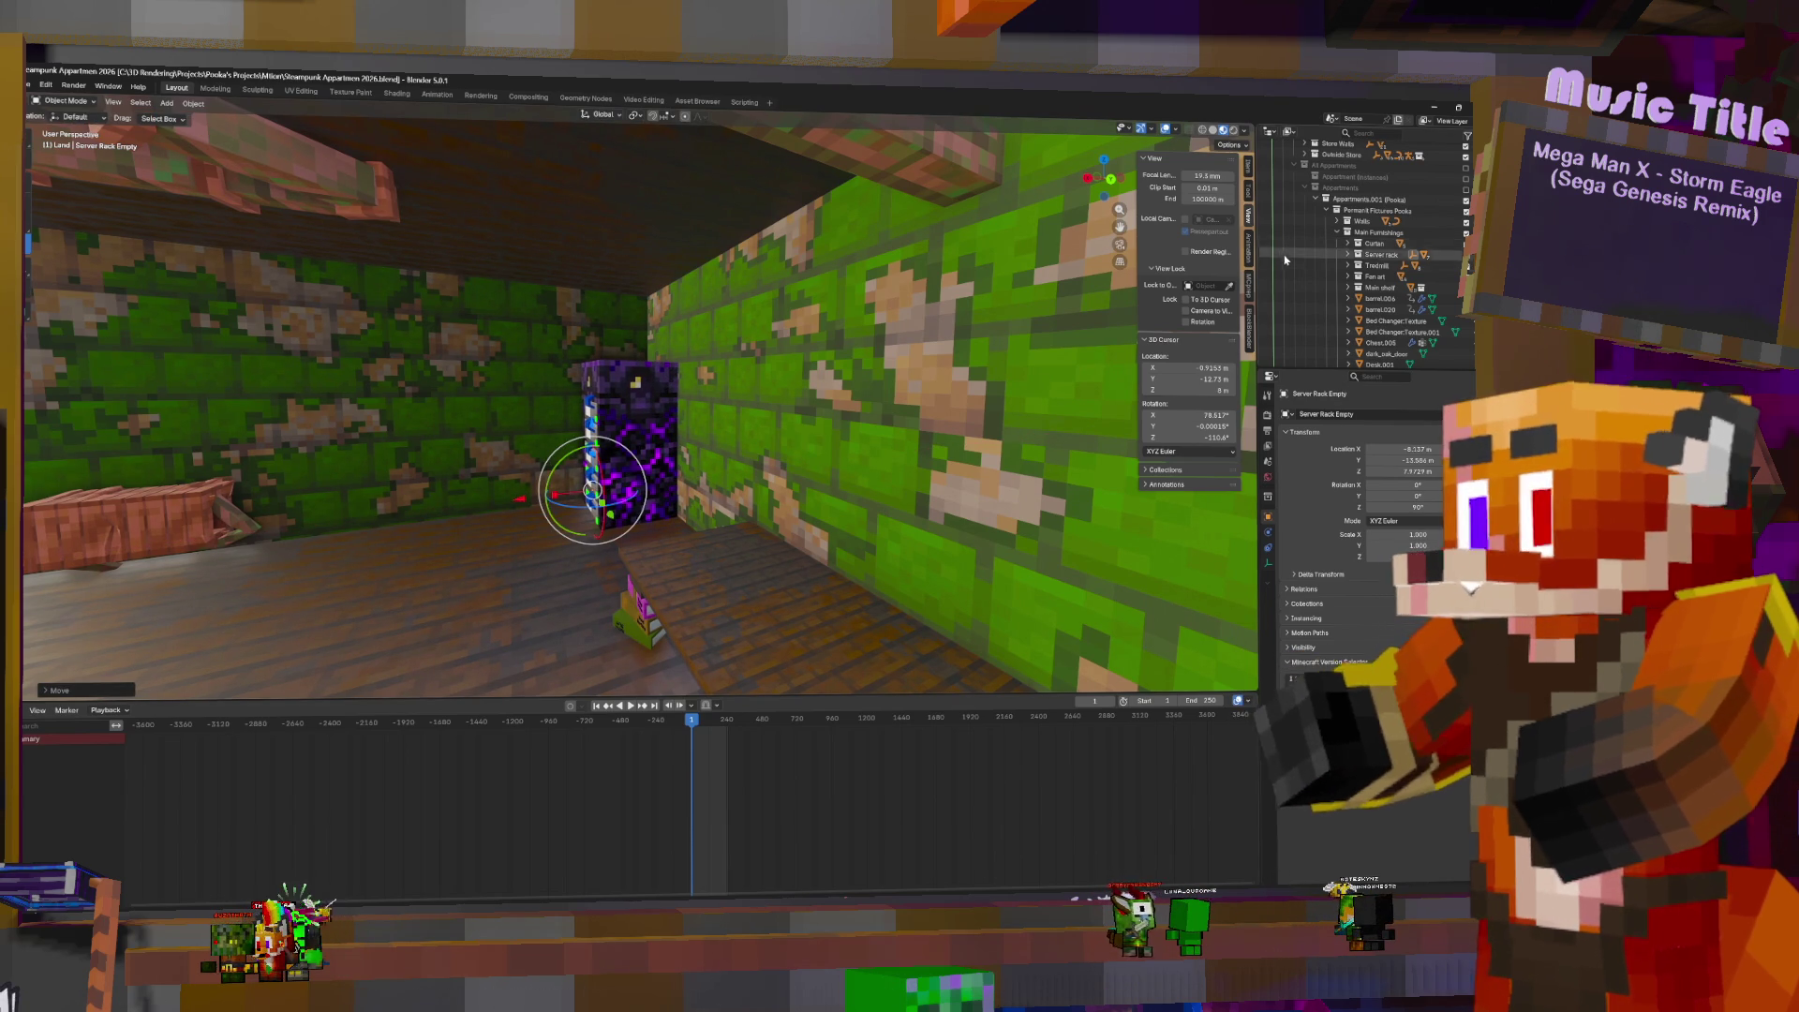
mouse_move(751, 405)
middle_mouse_down()
mouse_move(656, 412)
mouse_move(488, 365)
mouse_move(693, 389)
middle_mouse_up()
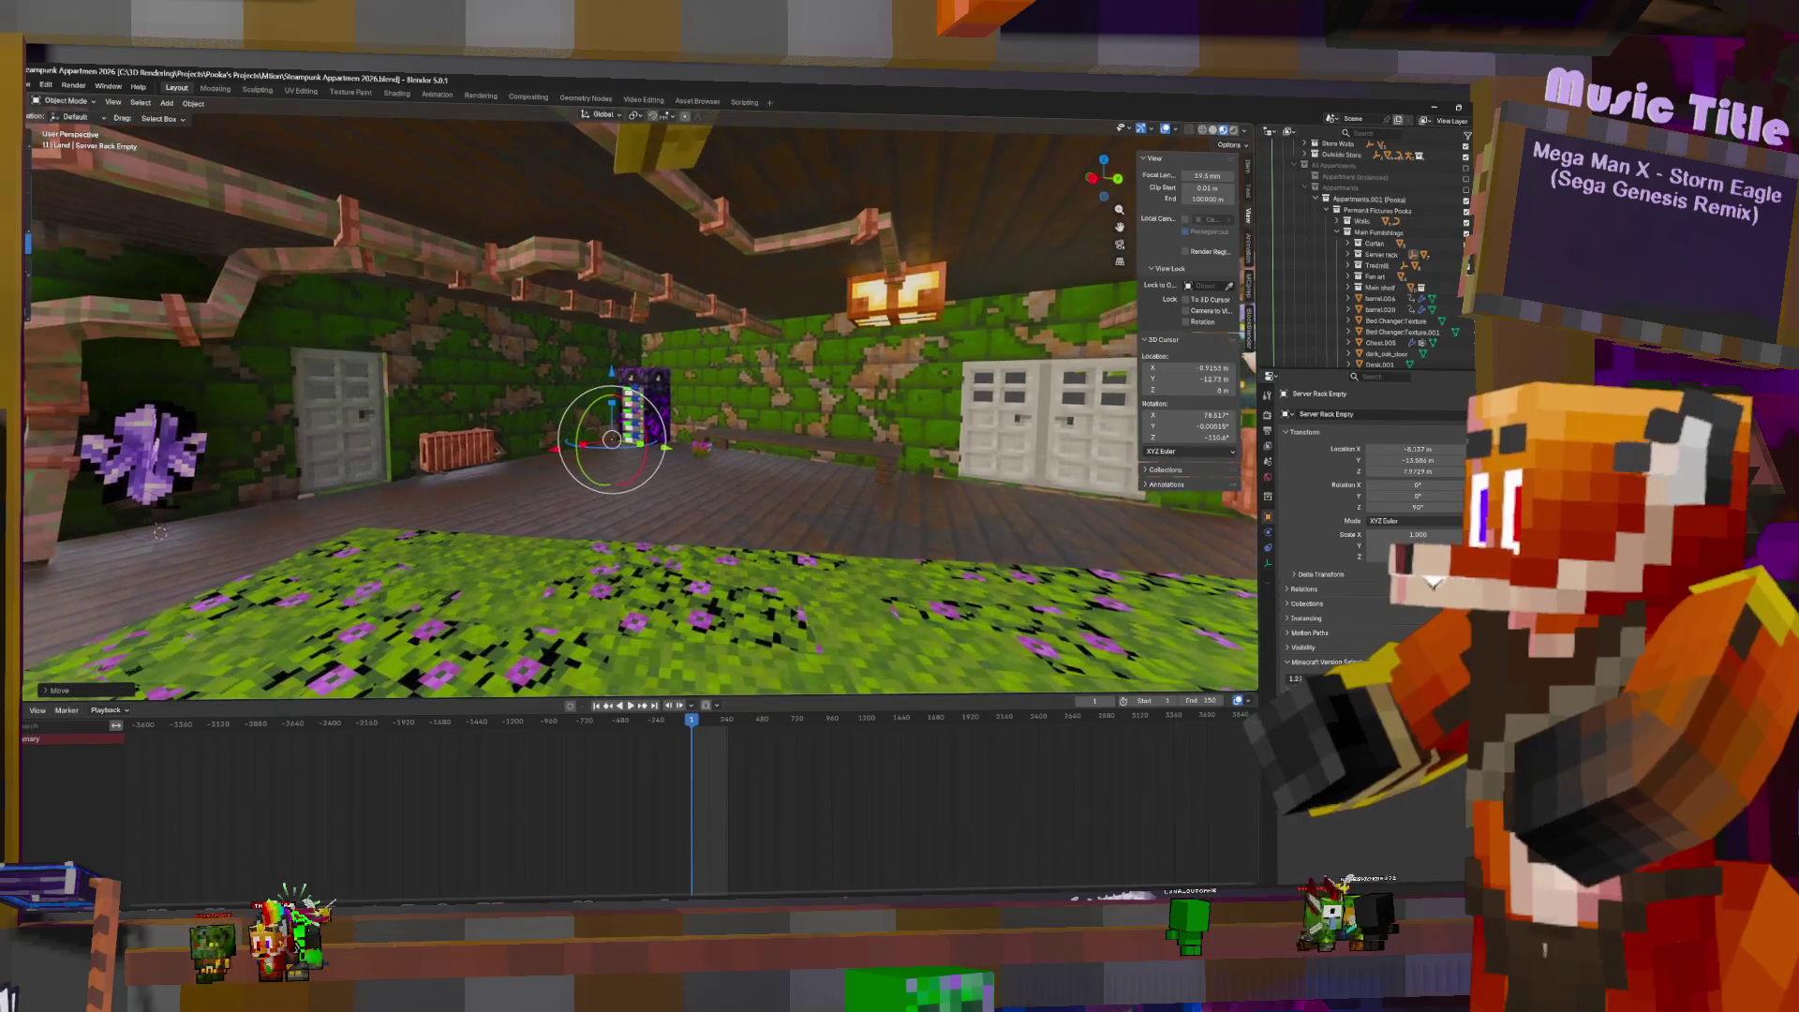
left_click(1338, 232)
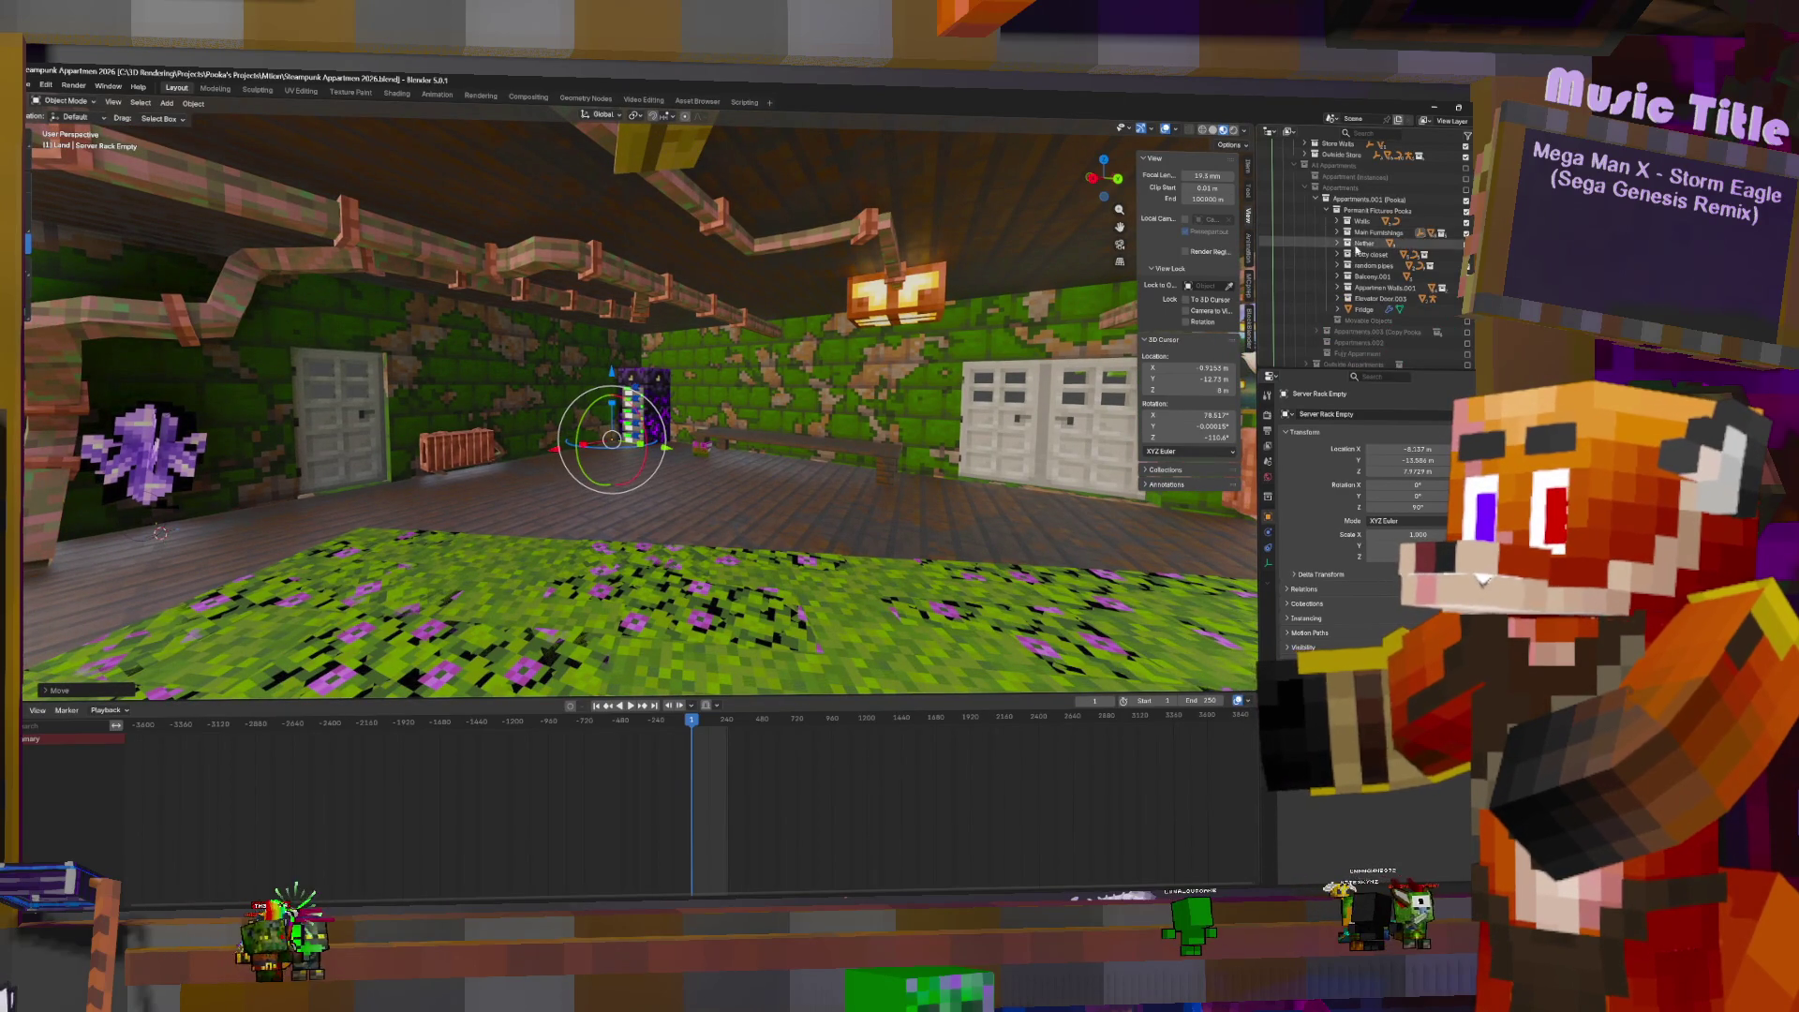
left_click(1329, 212)
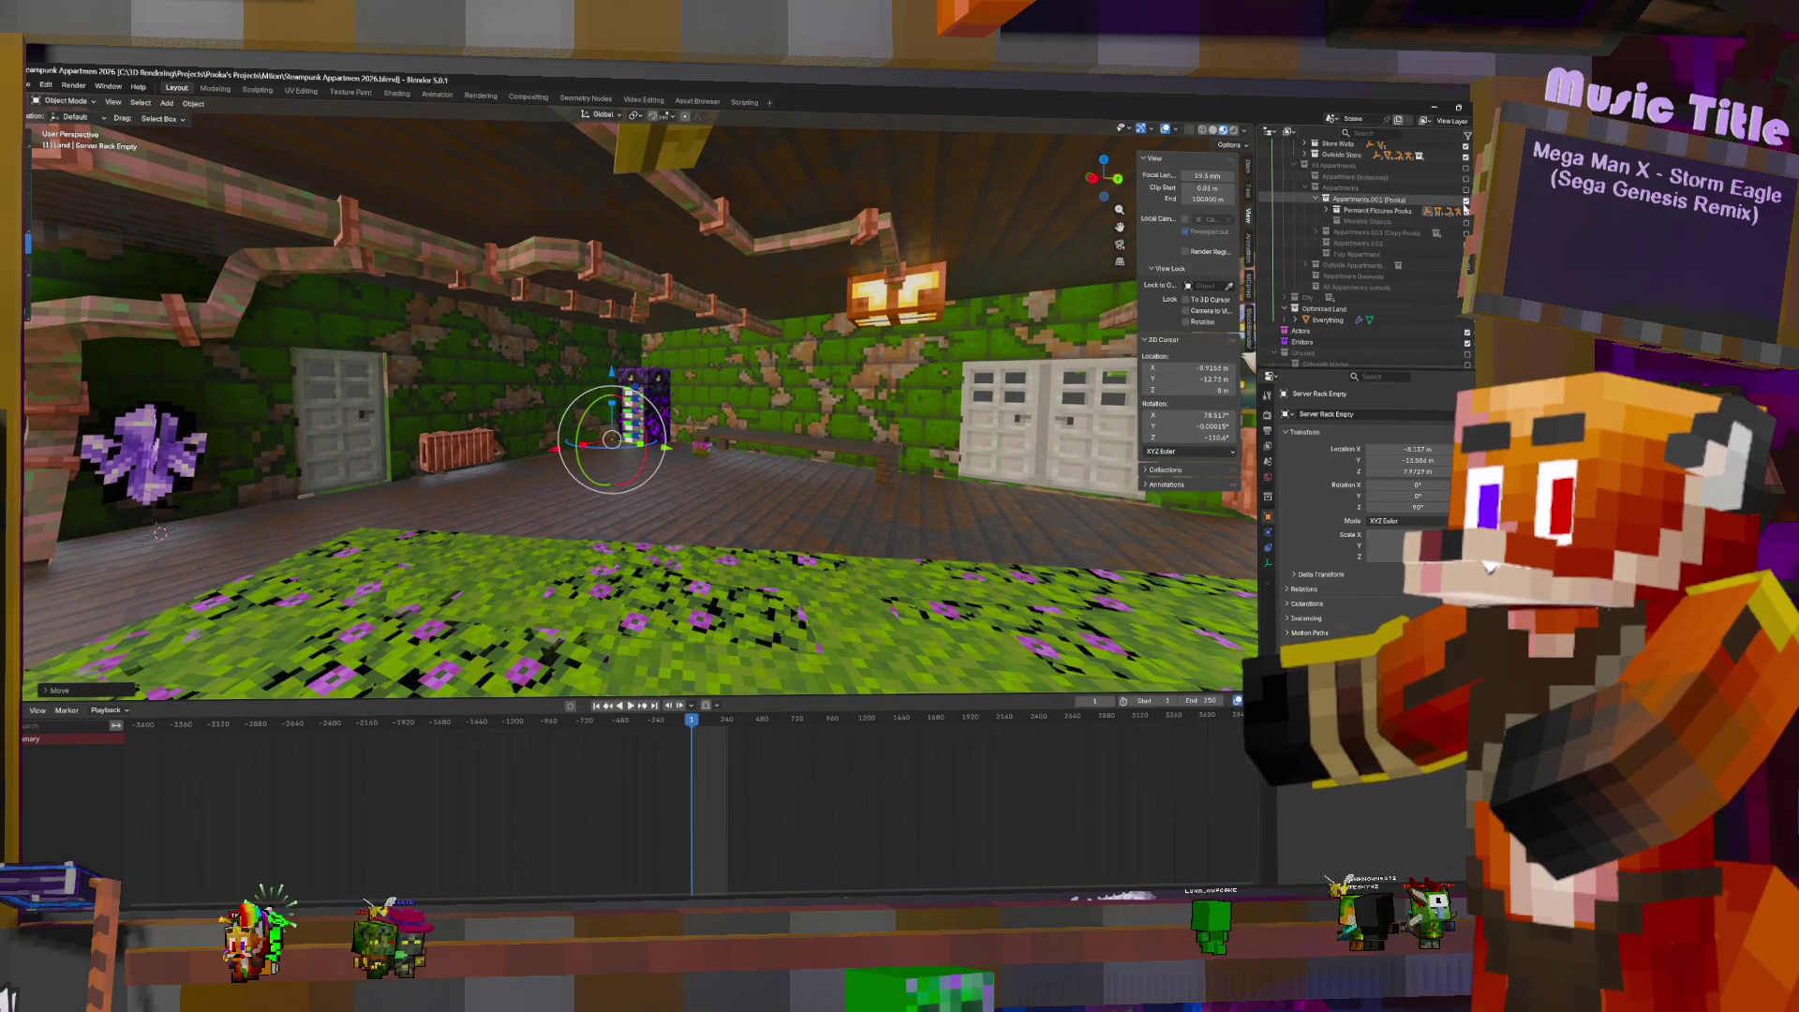
- Add a new collection inside Steampunk Parts Store and rename it, typing 'm Store Parts'
key("Delete")
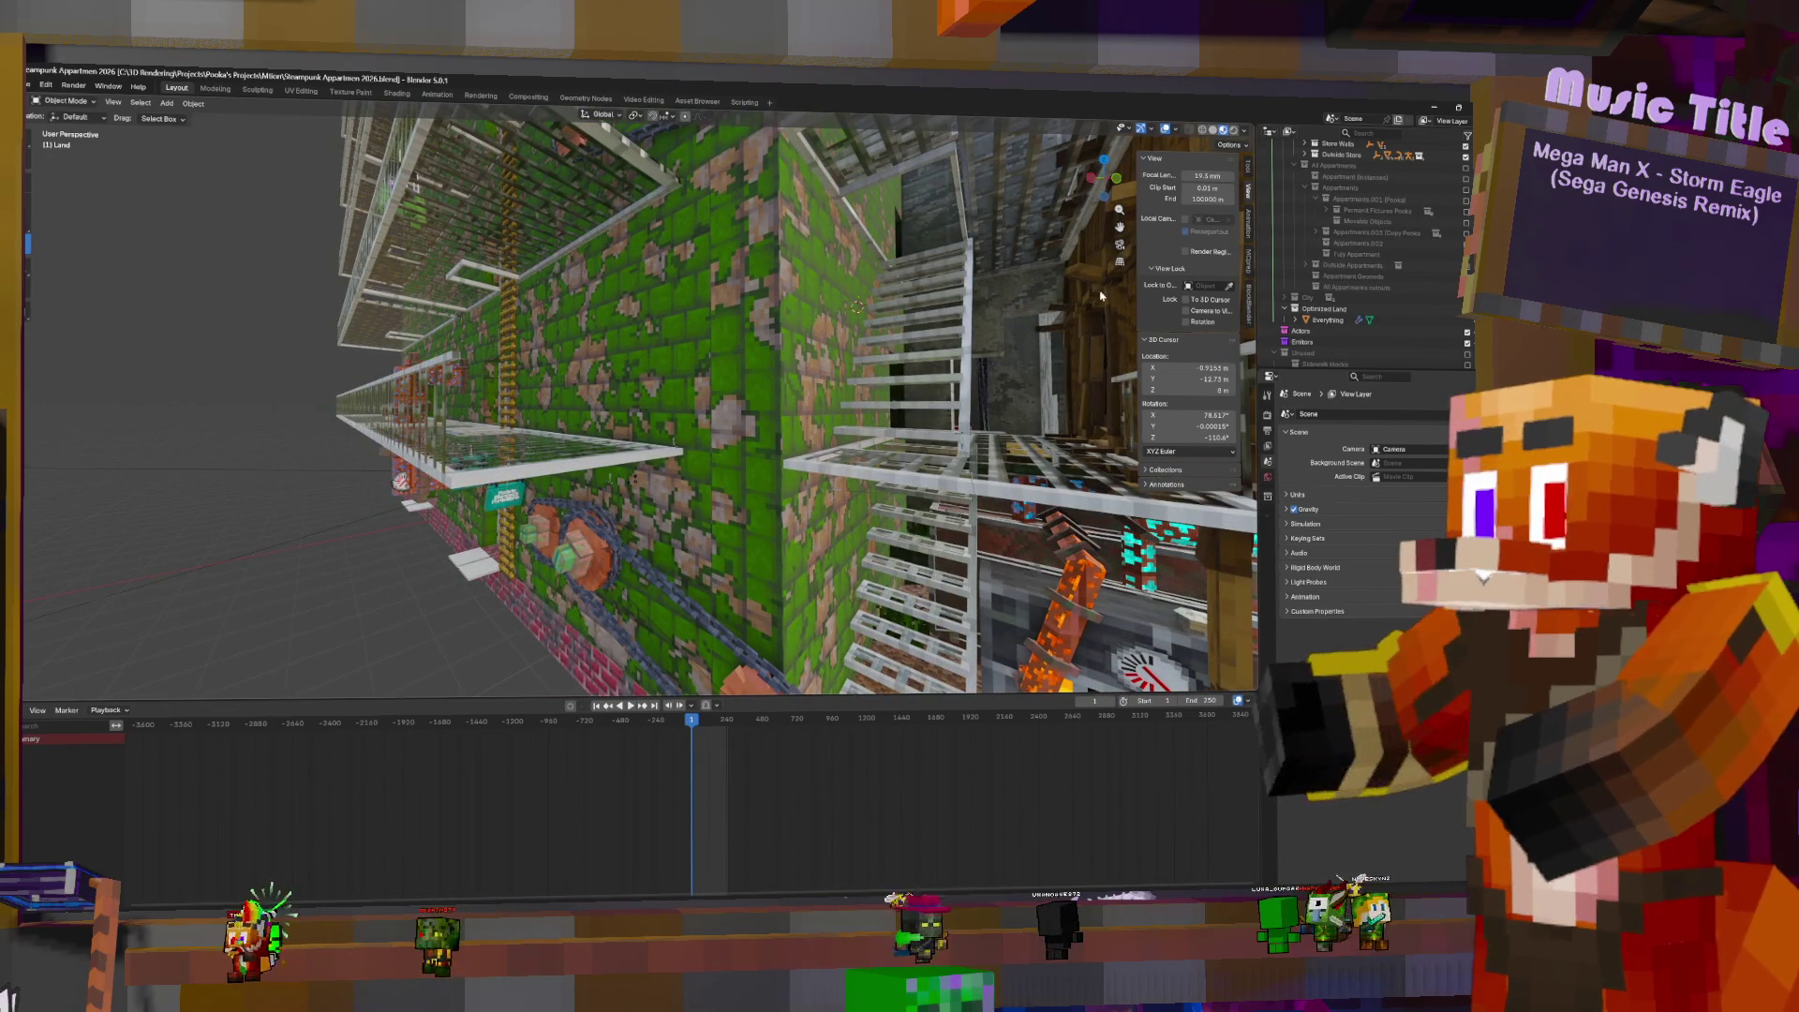
left_click(1307, 190)
scroll(1350, 225, "up", 5)
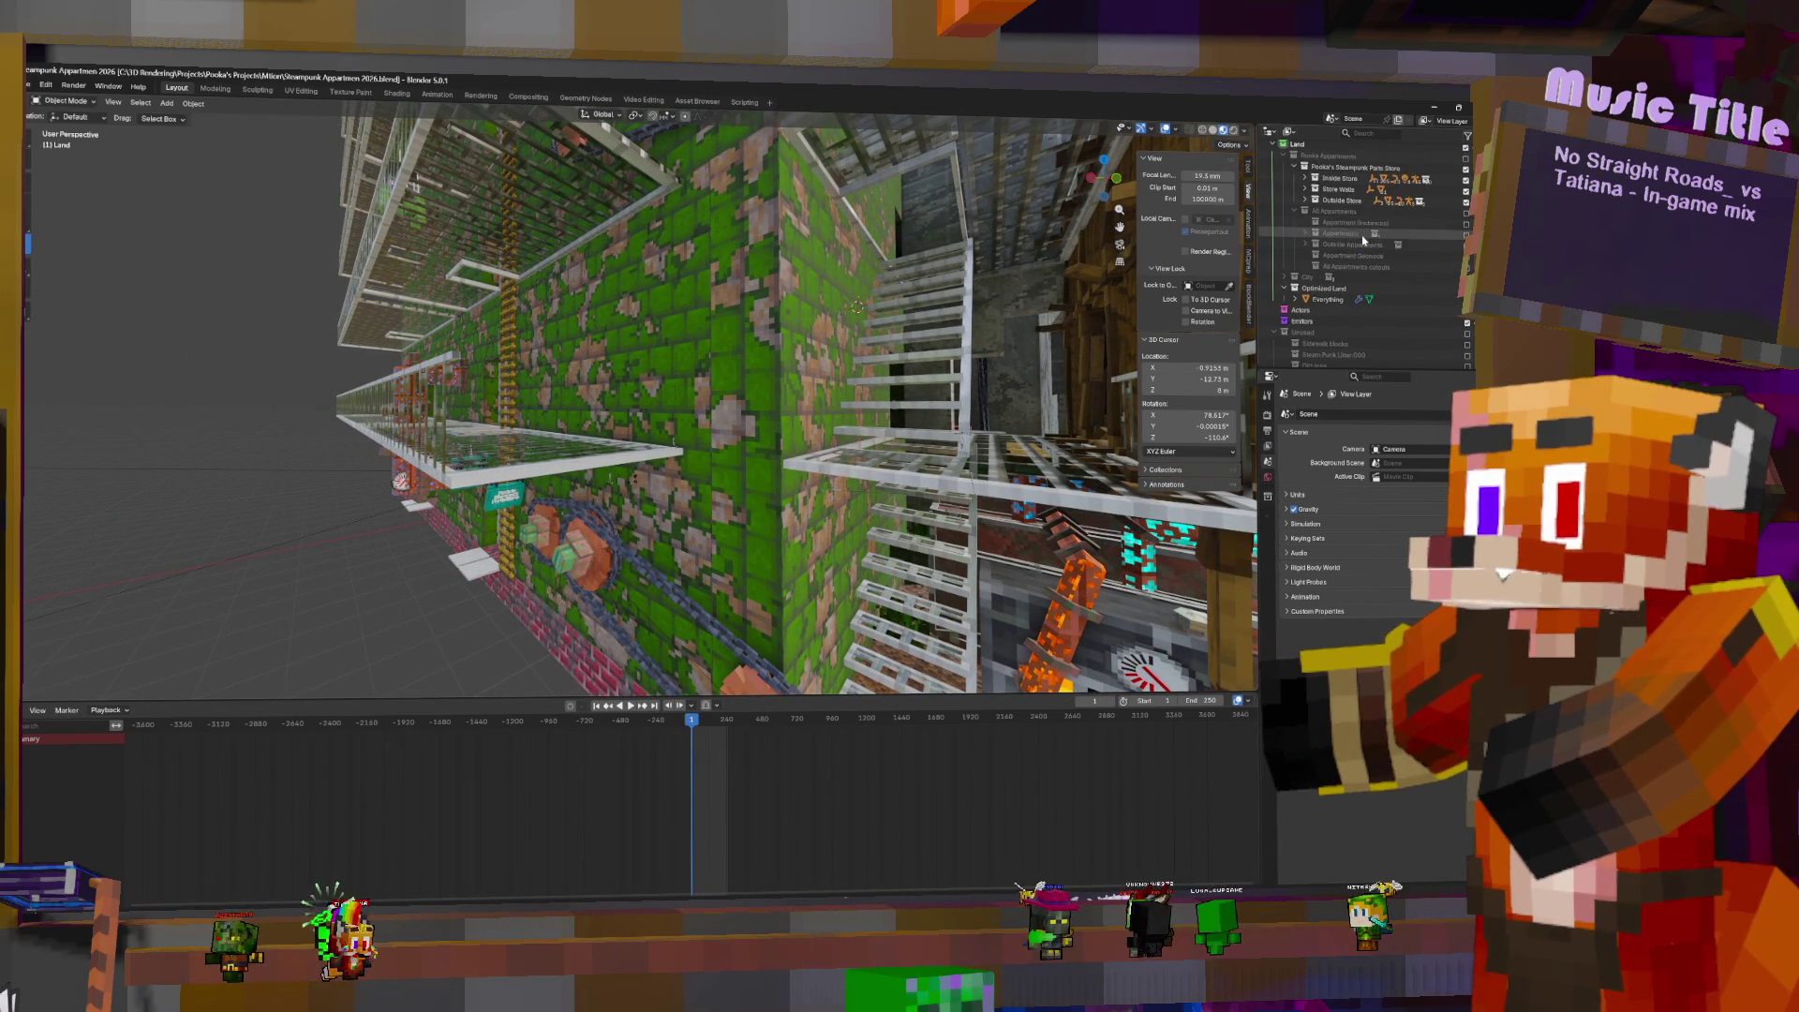
left_click(1319, 213)
right_click(1320, 214)
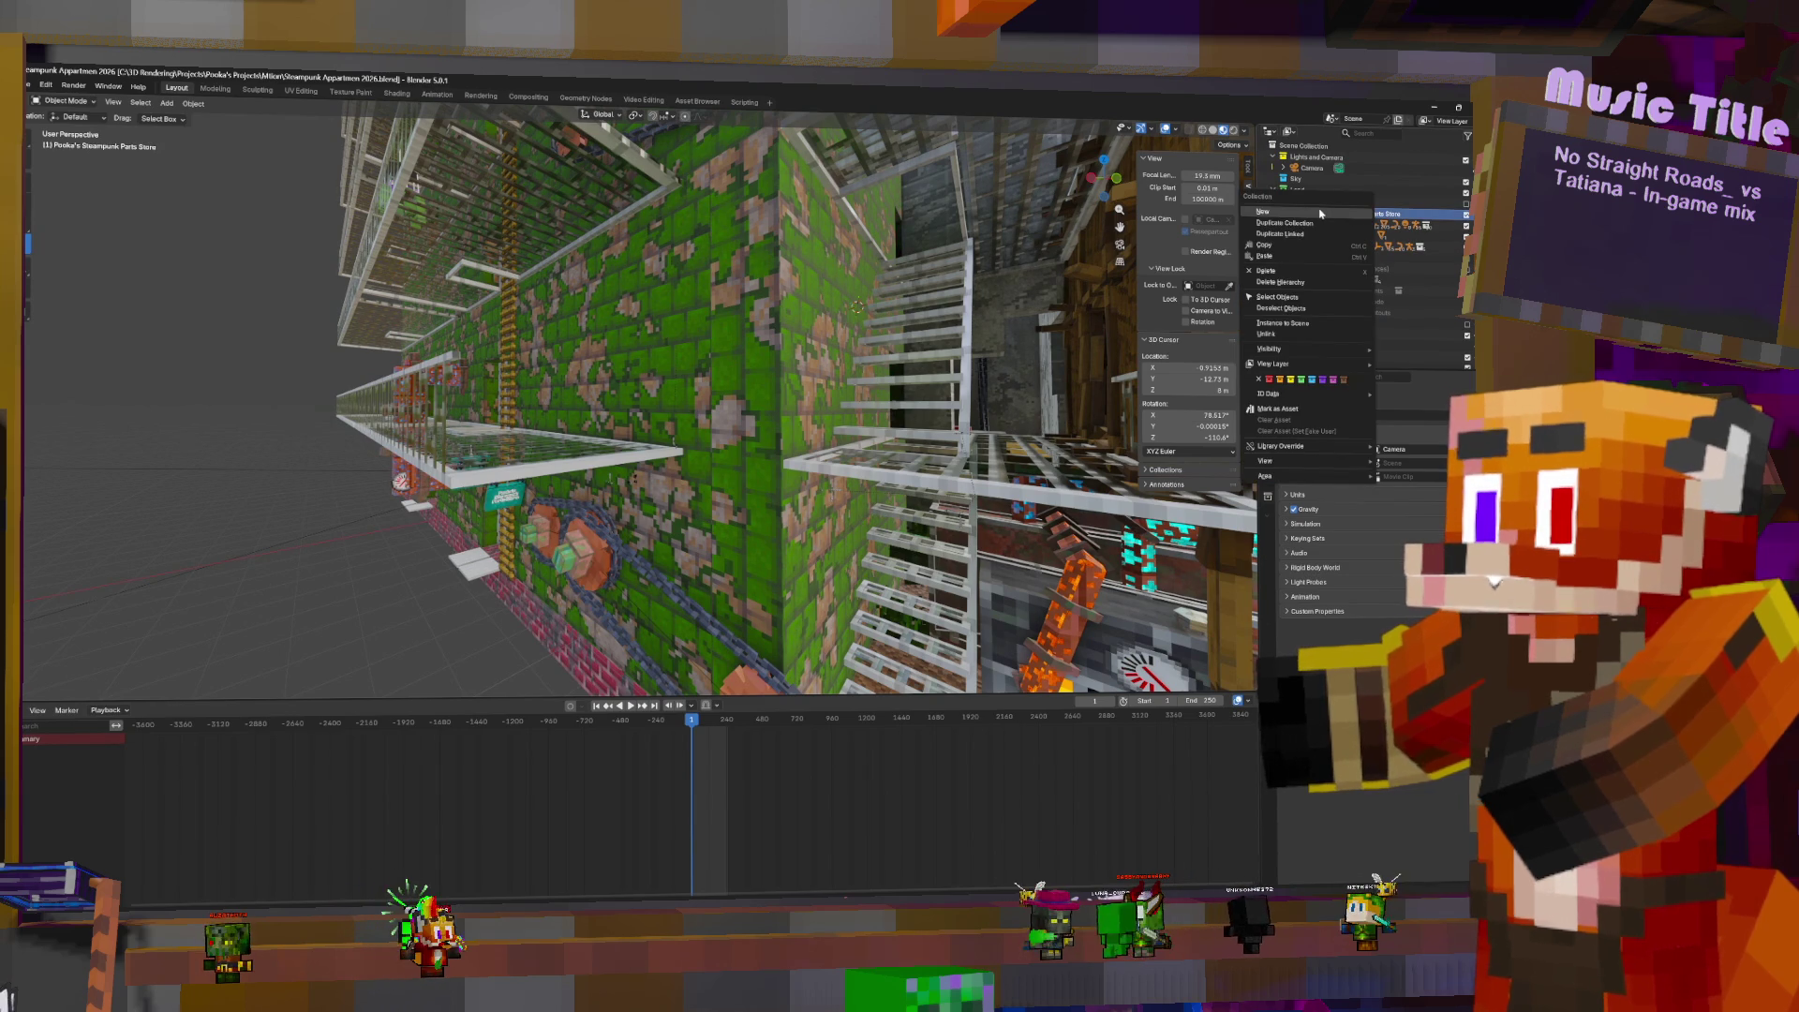
left_click(1319, 214)
double_click(1368, 257)
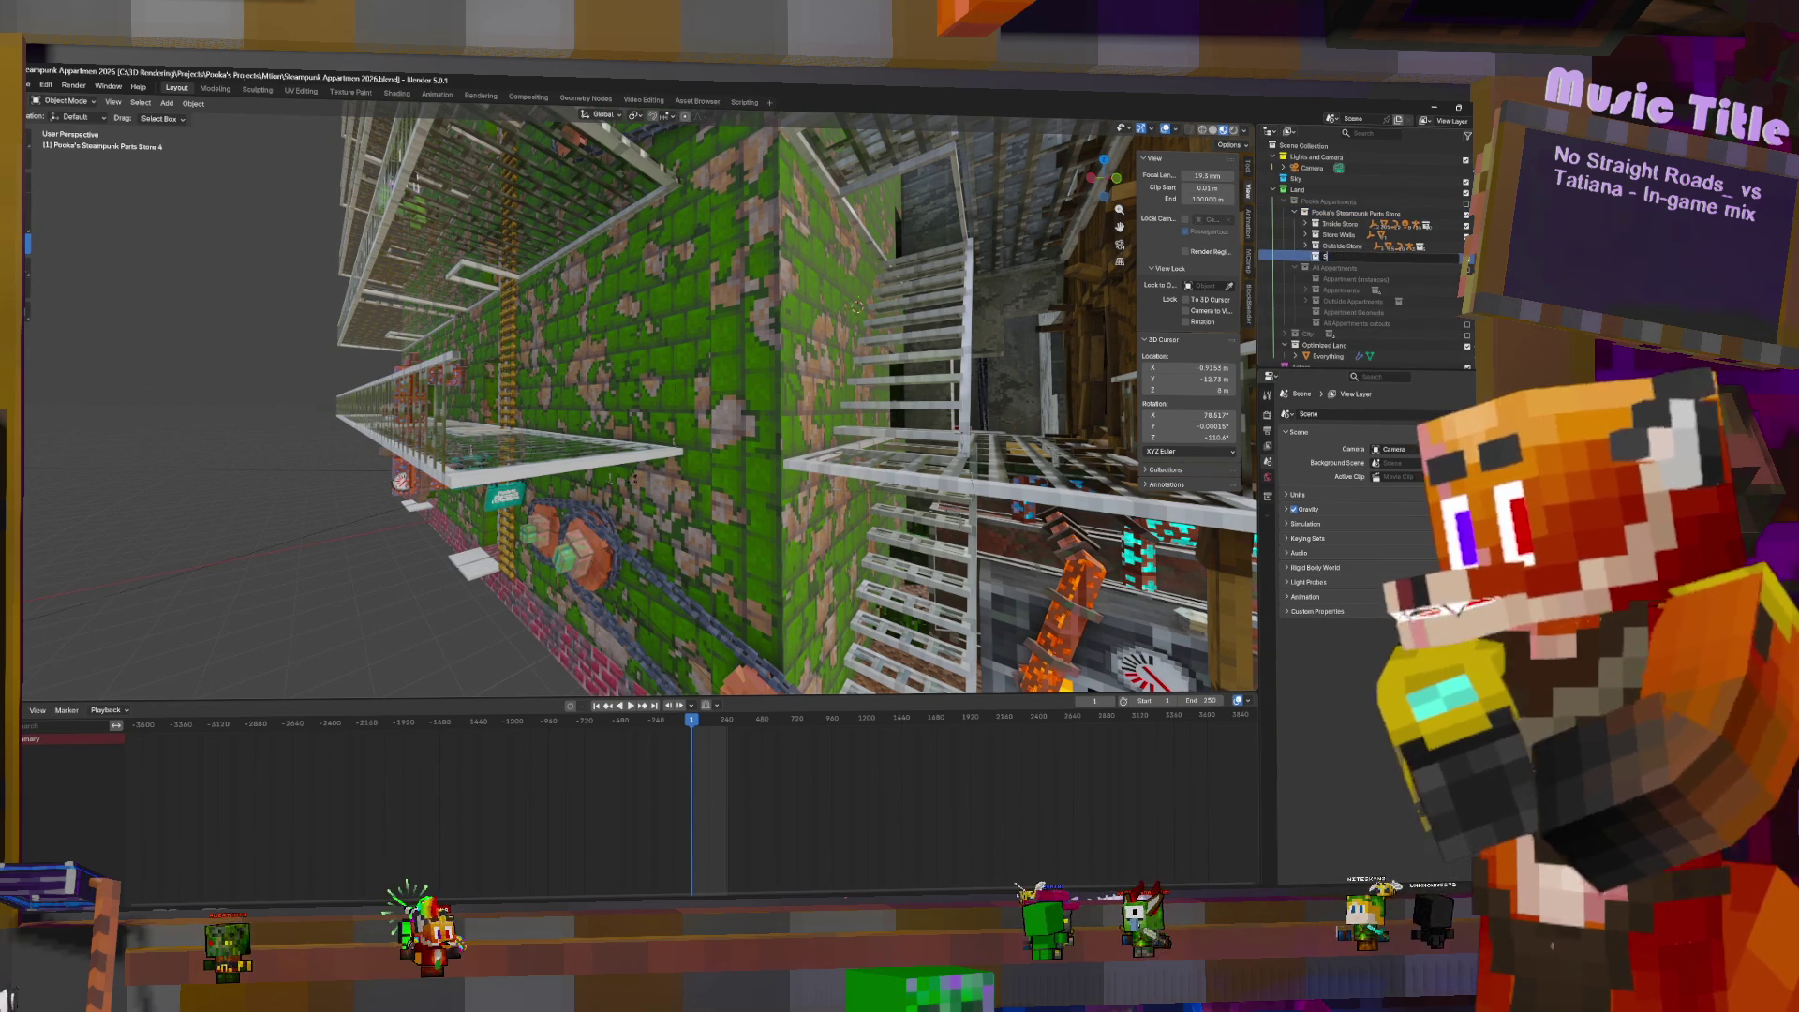
type("Beam Store")
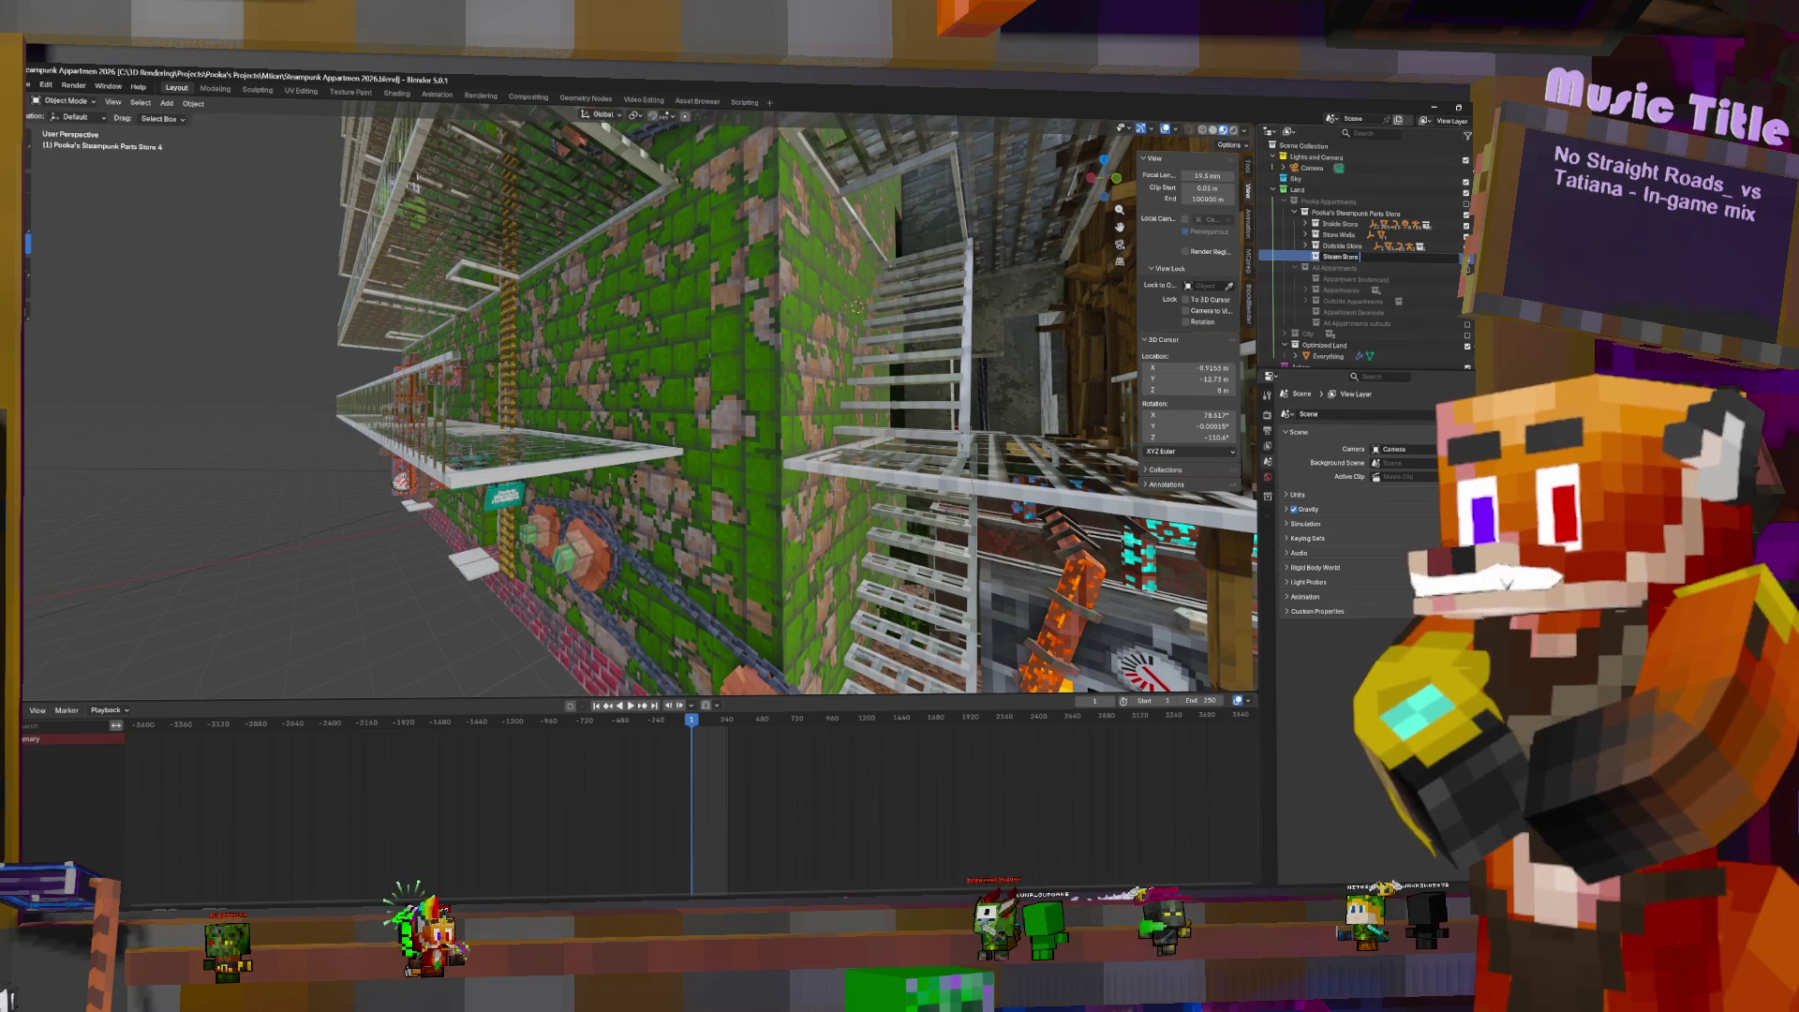
type(" Parts")
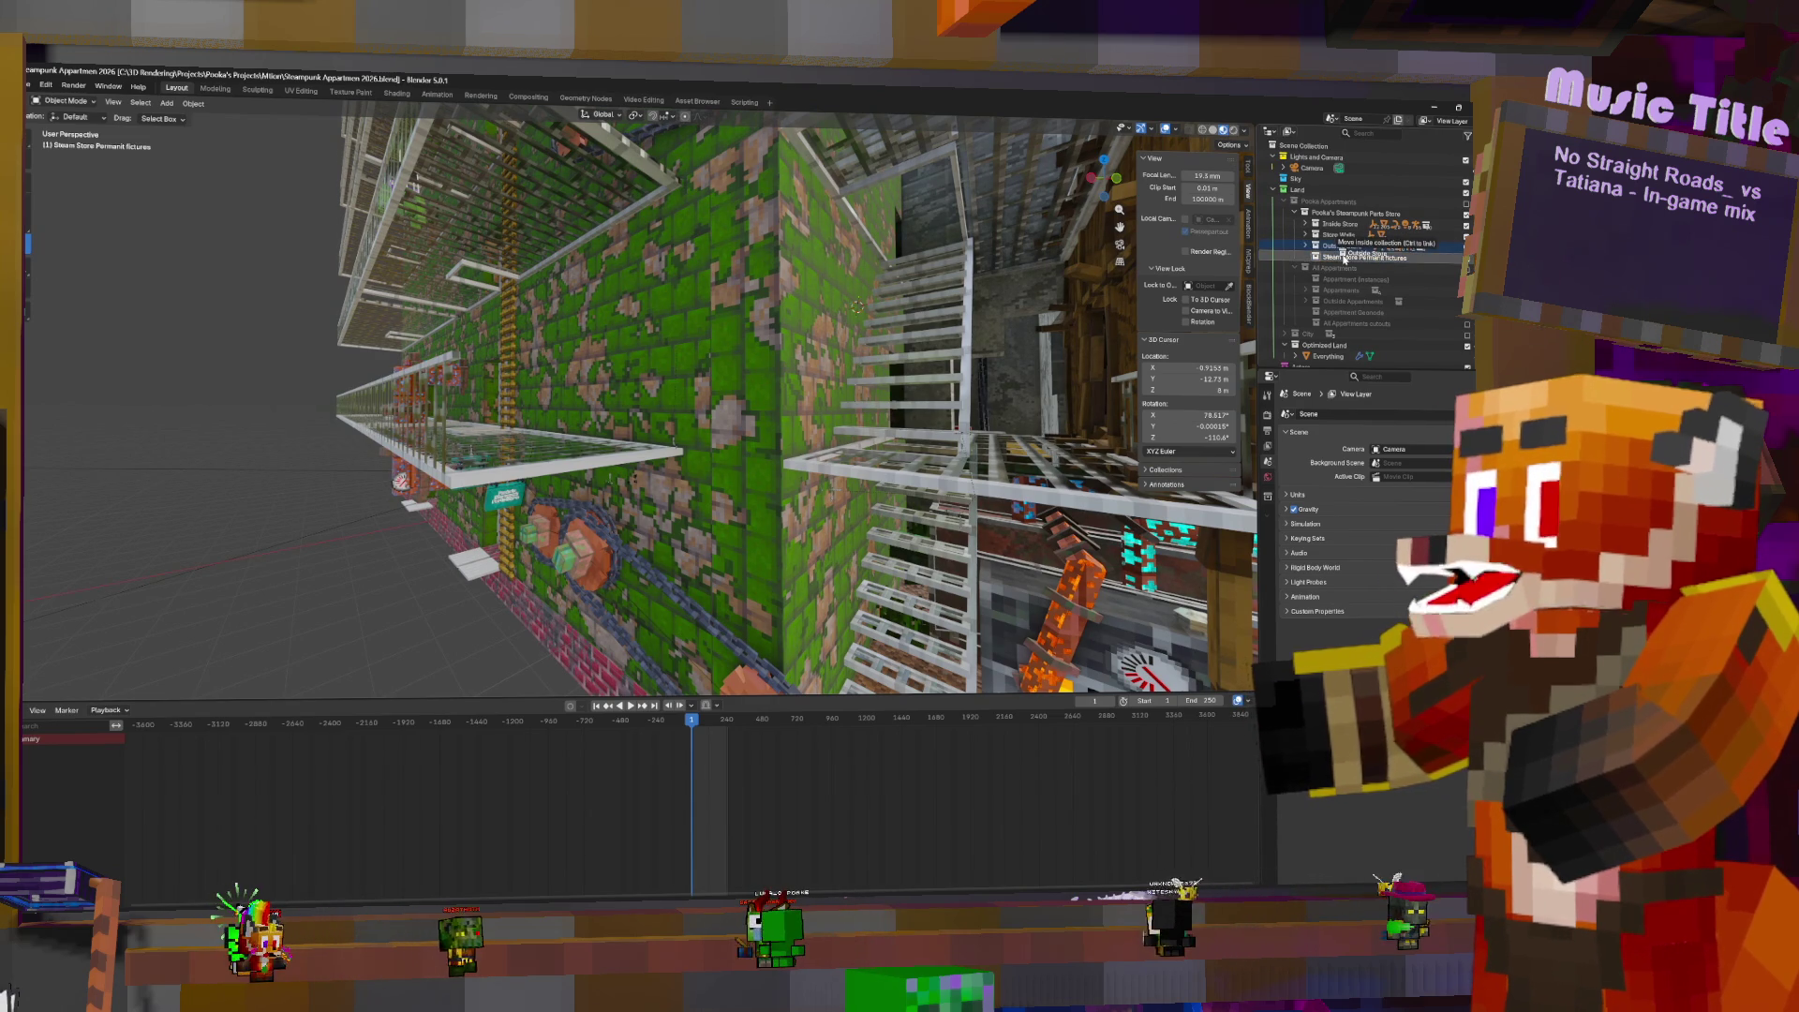
- Nest Outside Store and Store Walls under Steam Store Permanent fixtures, then select Everything
left_click_drag(1354, 252, 1355, 254)
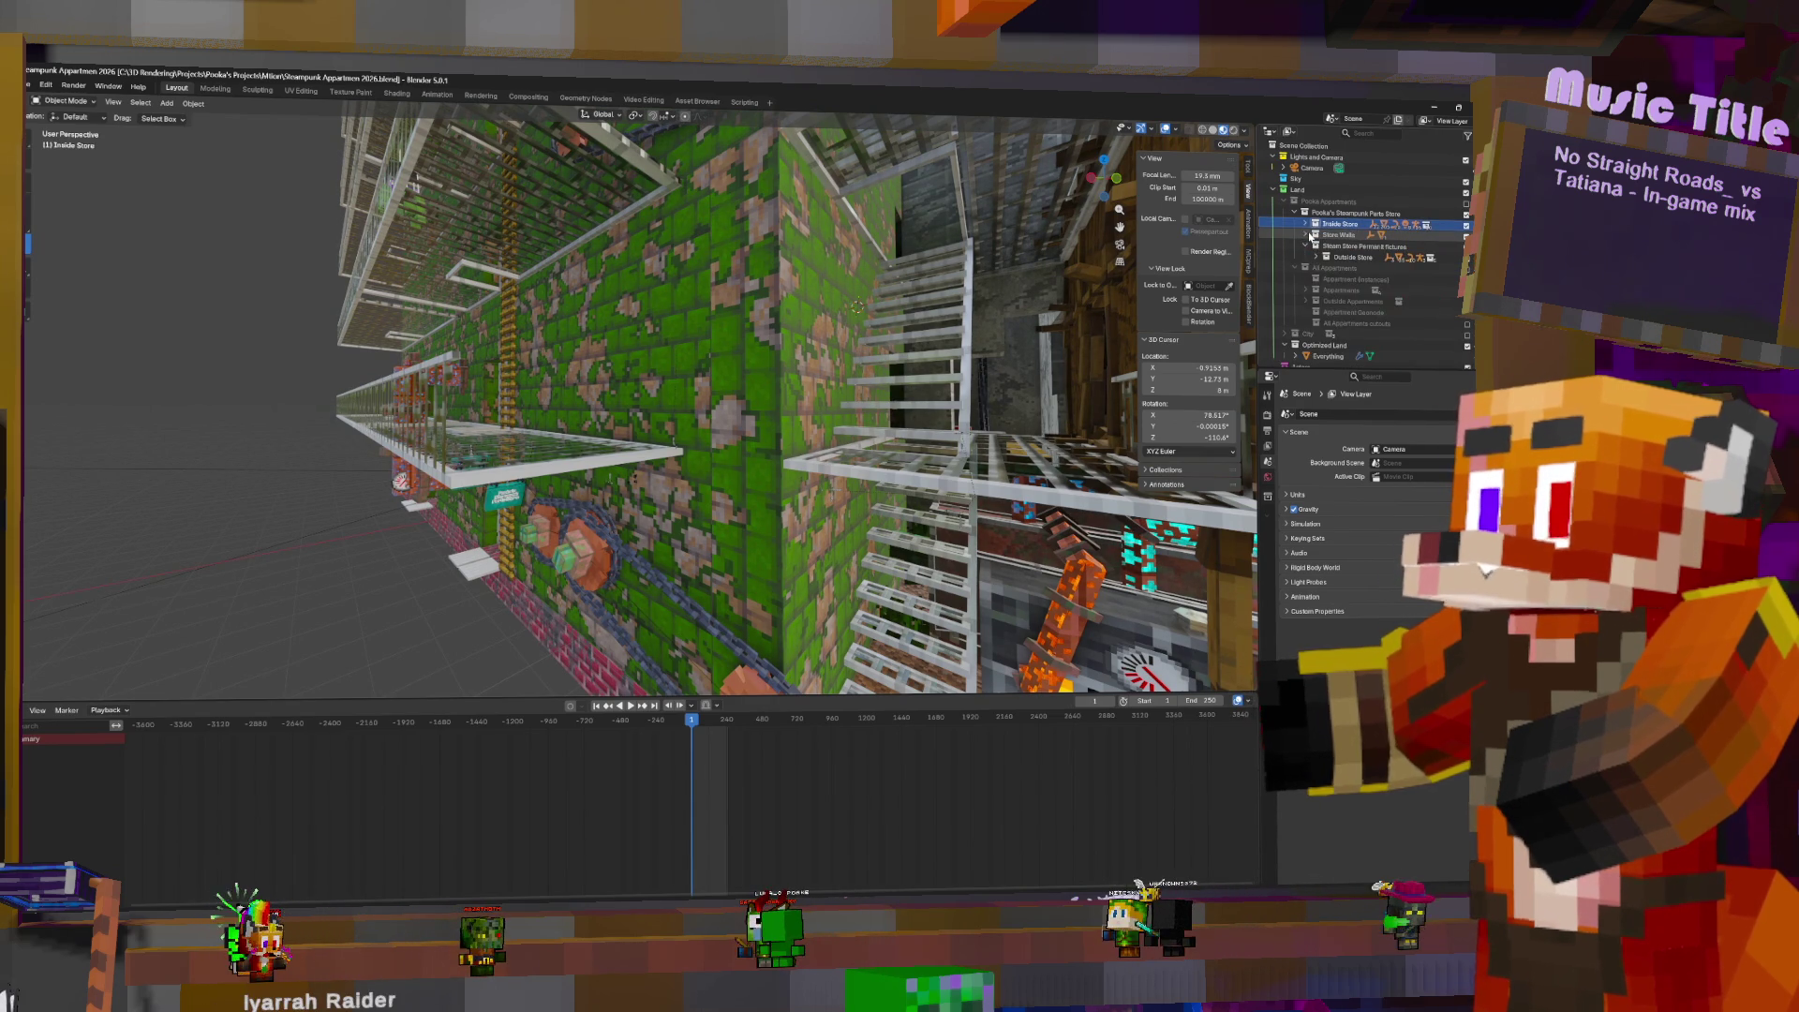
left_click_drag(1329, 240, 1359, 246)
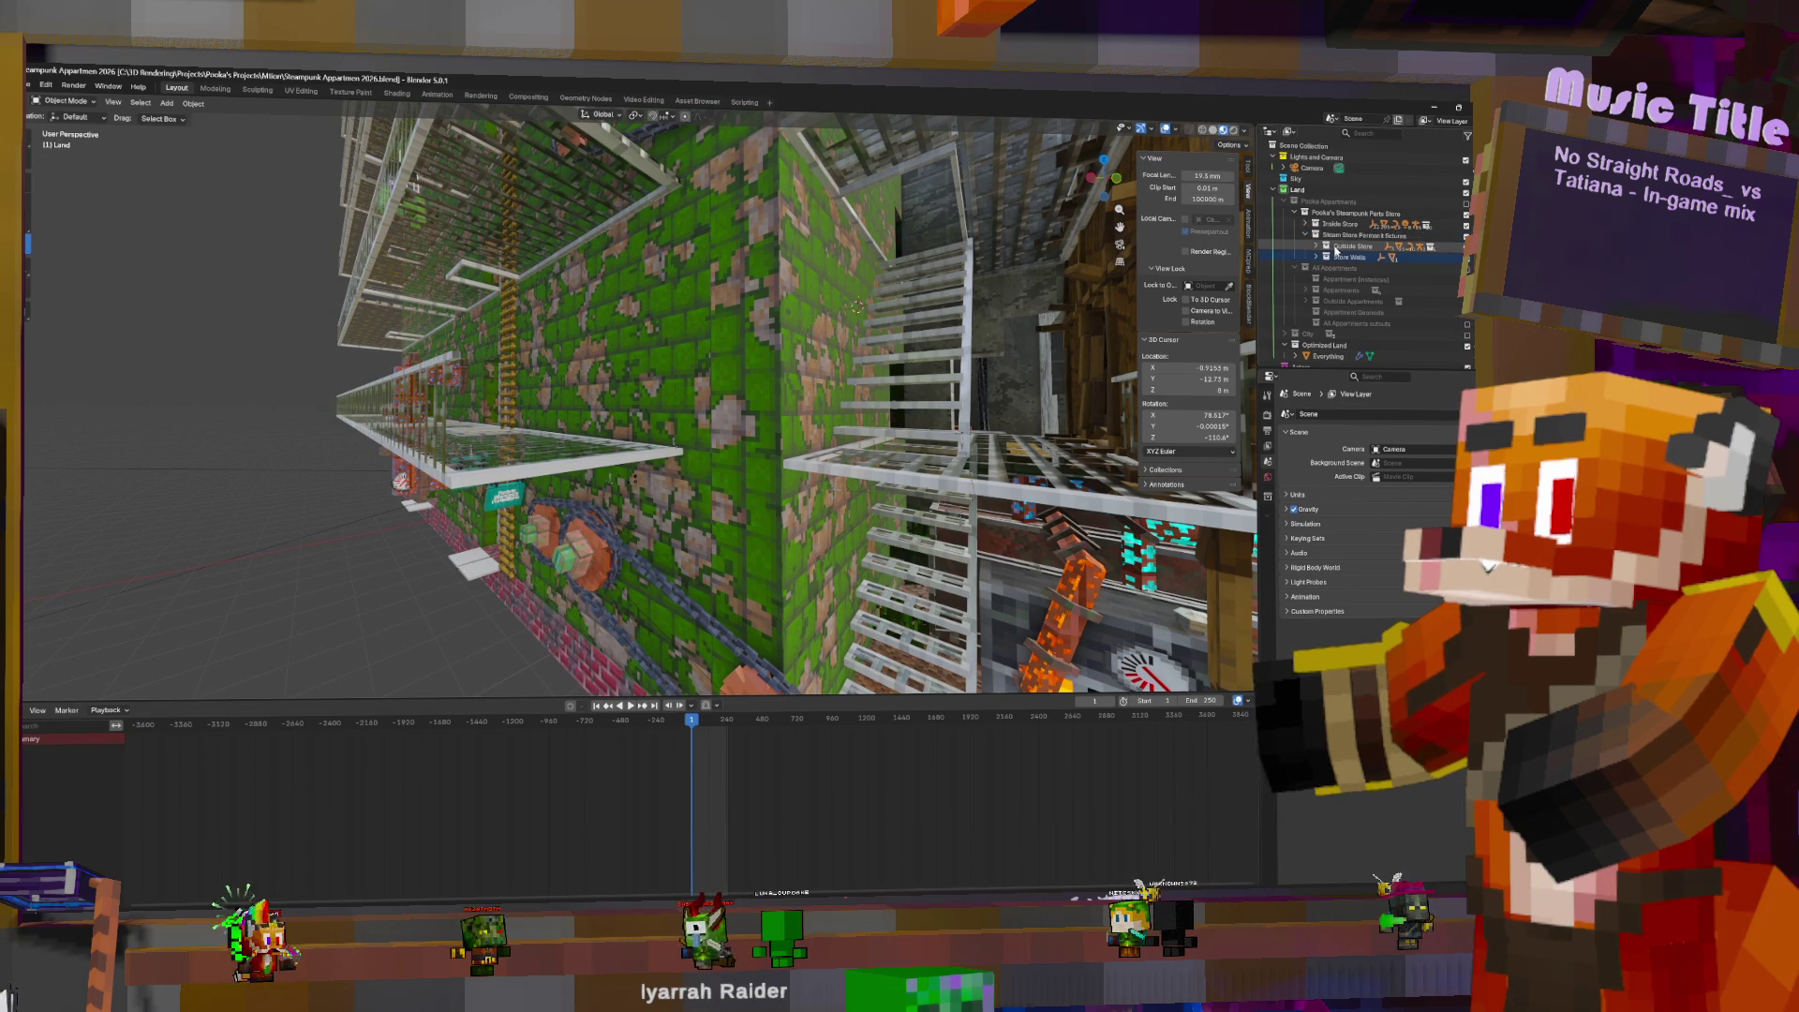
left_click(1306, 238)
left_click(1305, 237)
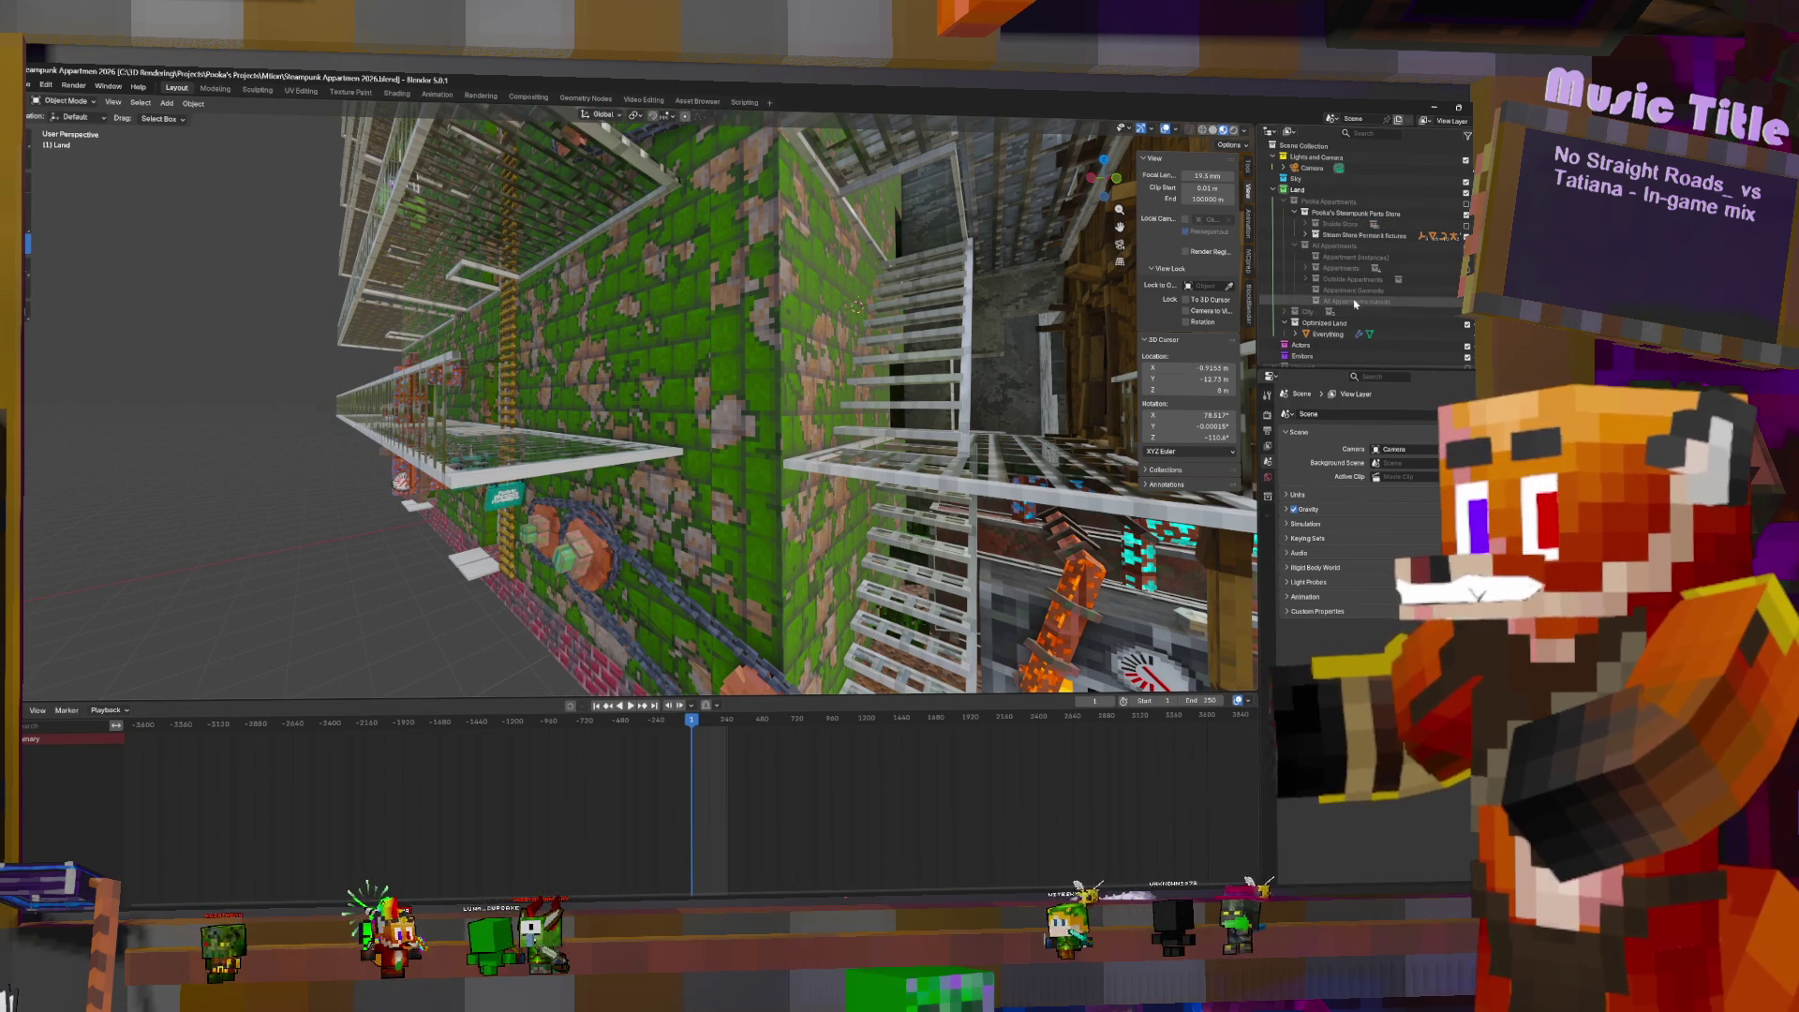
left_click(1325, 334)
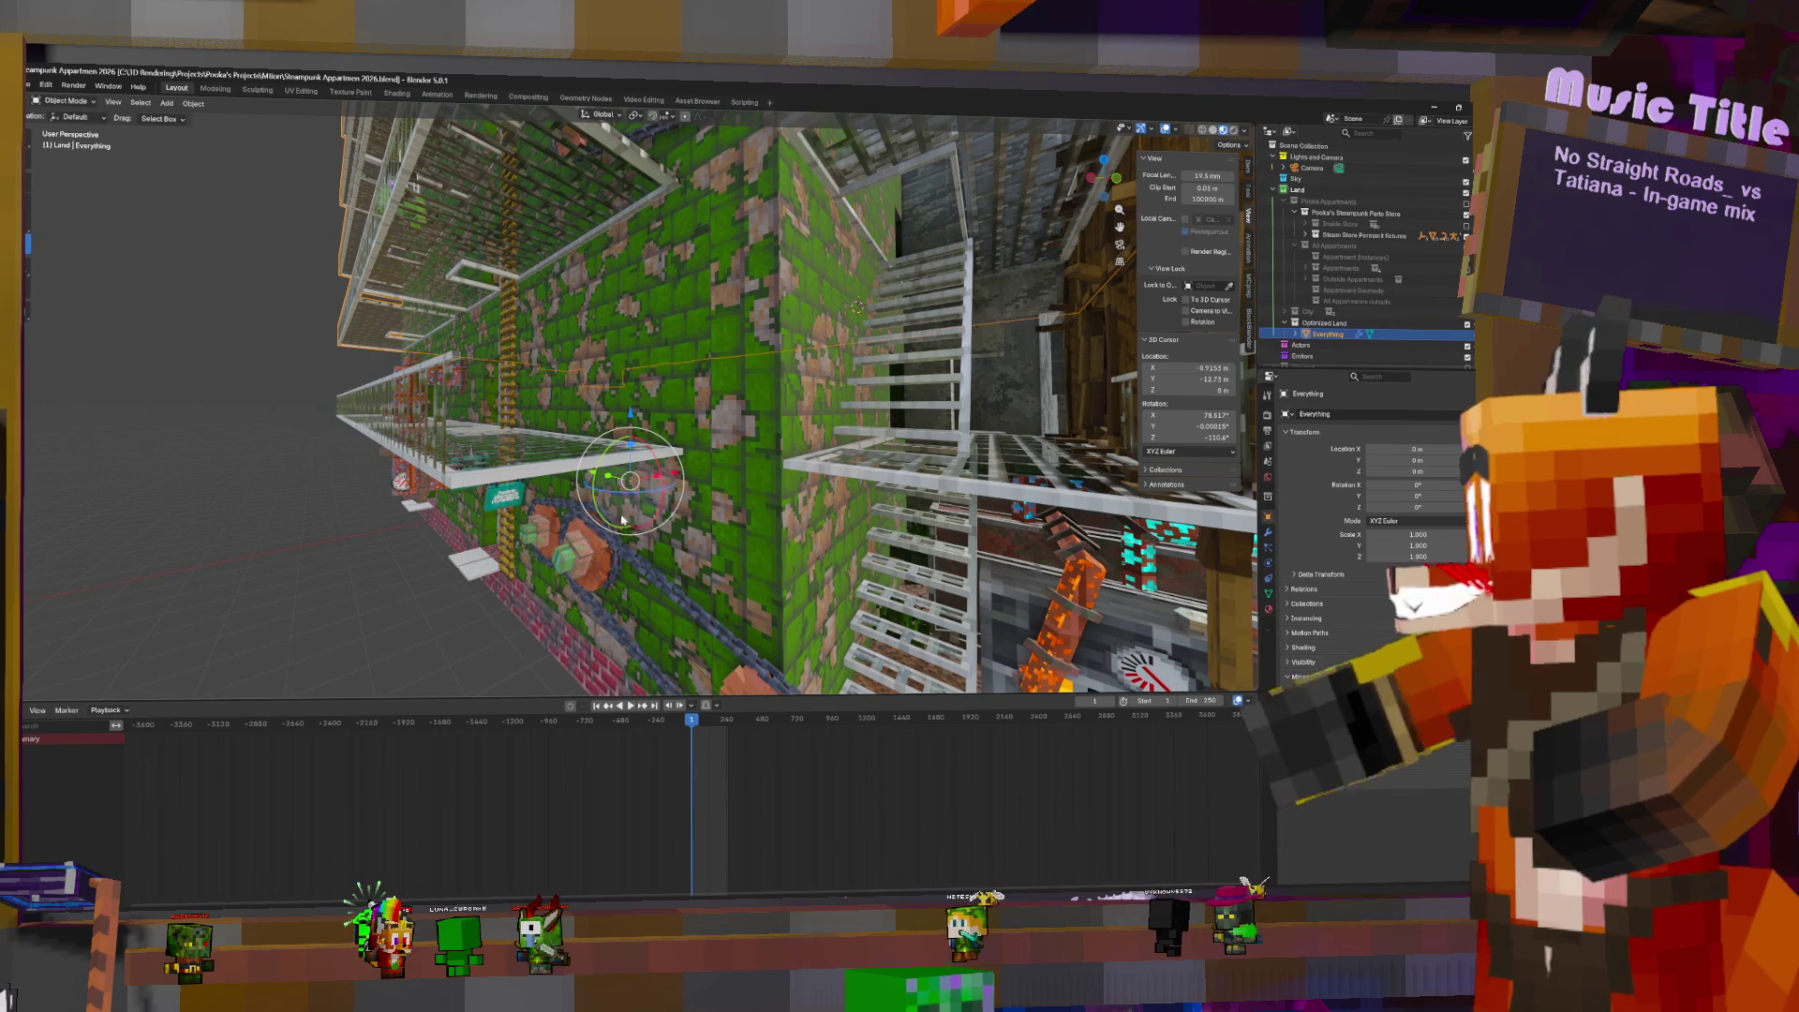
- Duplicate the Collection Info node, set it to Steam Store Permanent Fixtures, and link into Join Geometry
left_click(583, 98)
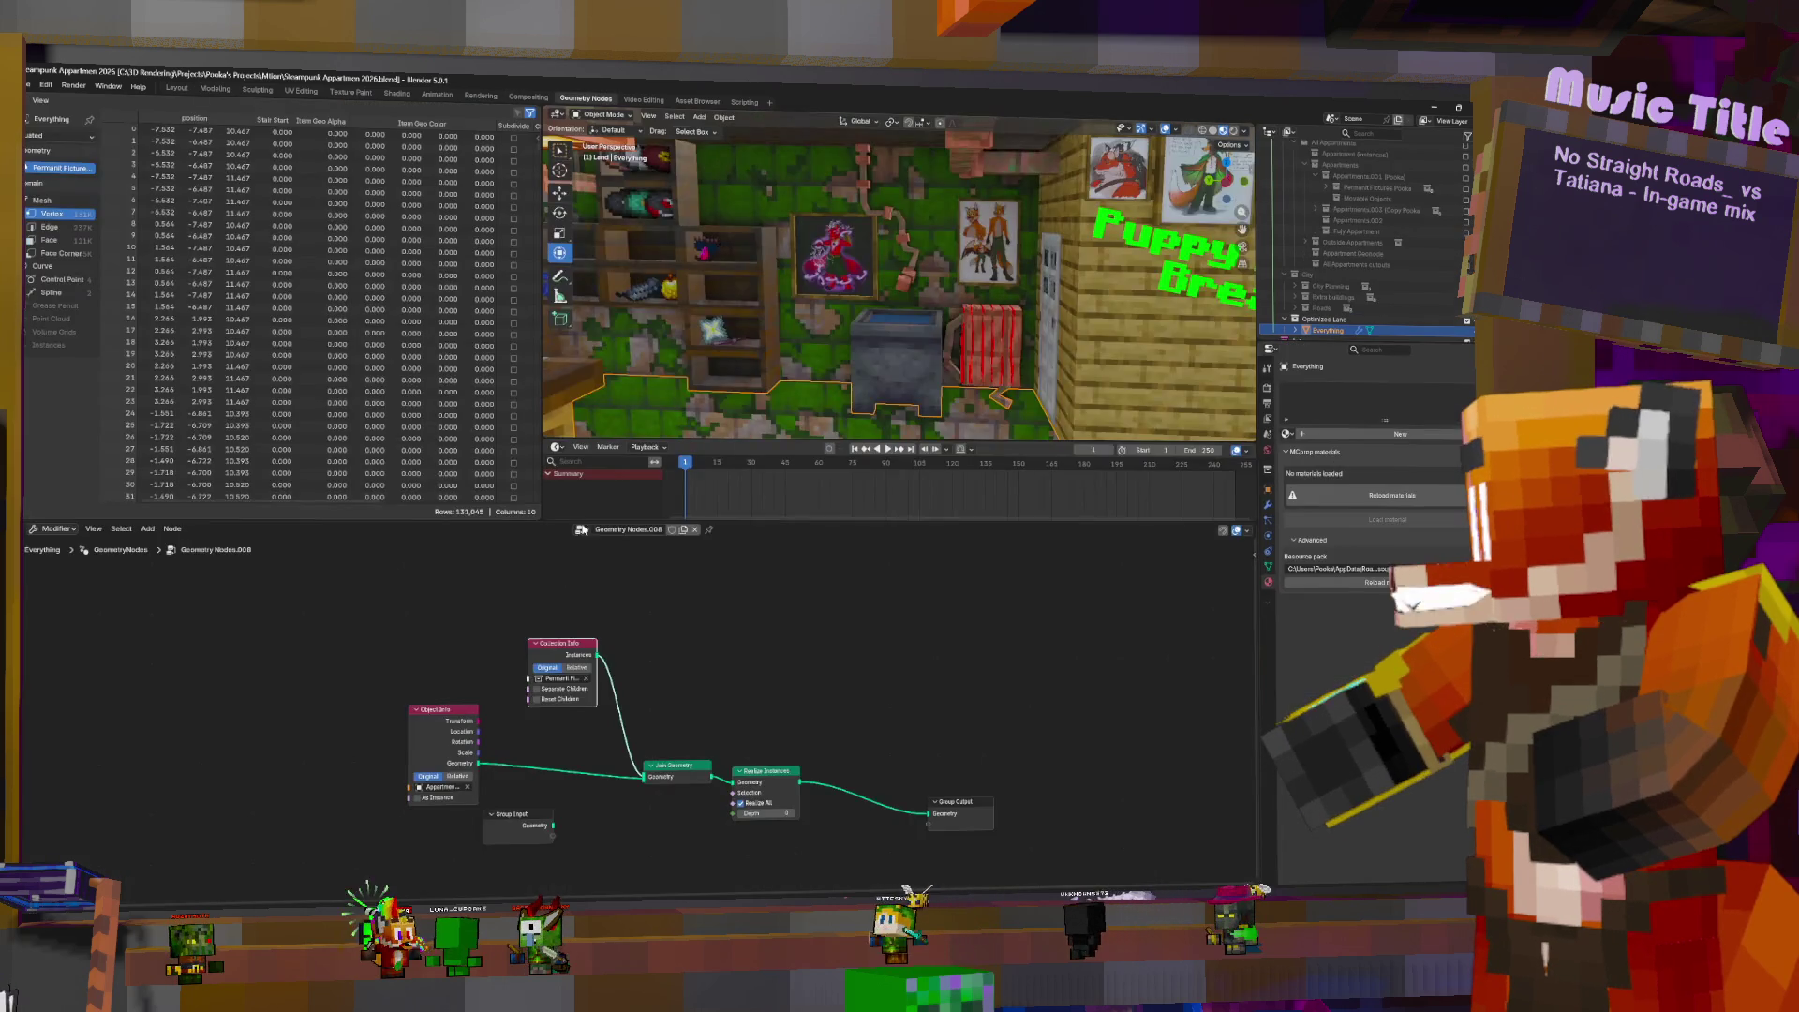
key("shift+d")
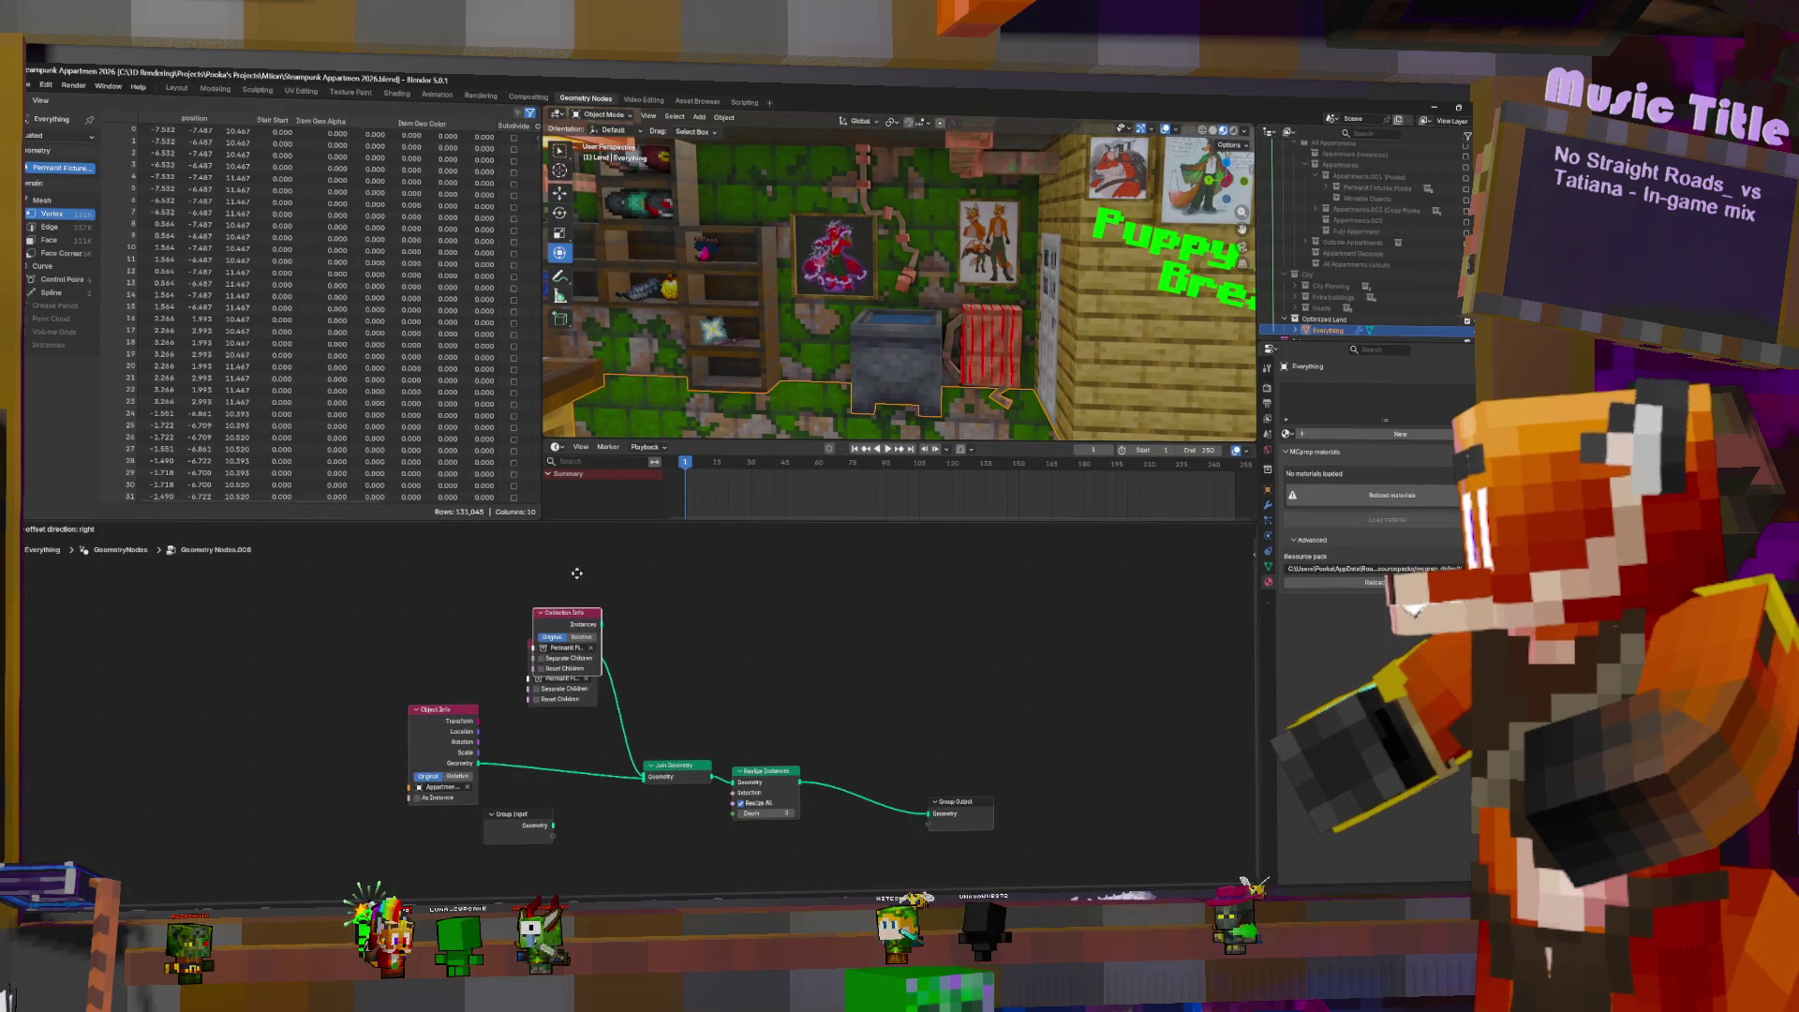
left_click(569, 567)
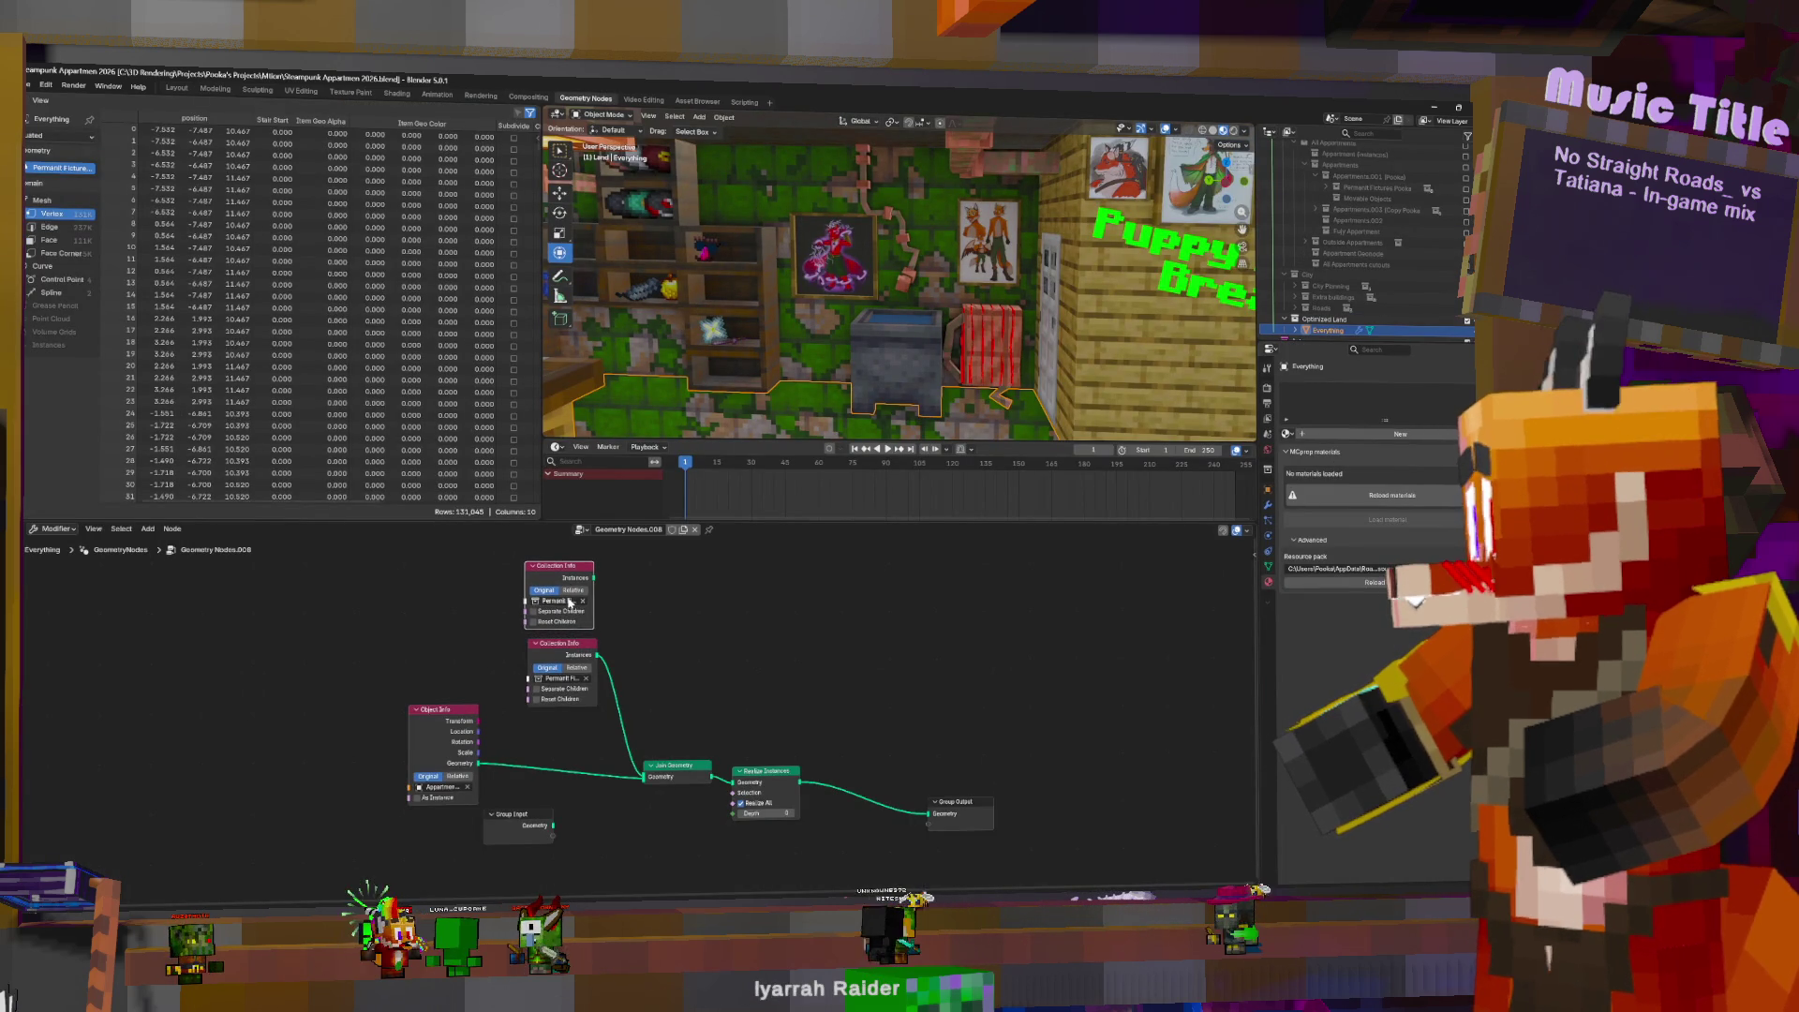
left_click(559, 600)
type("perm")
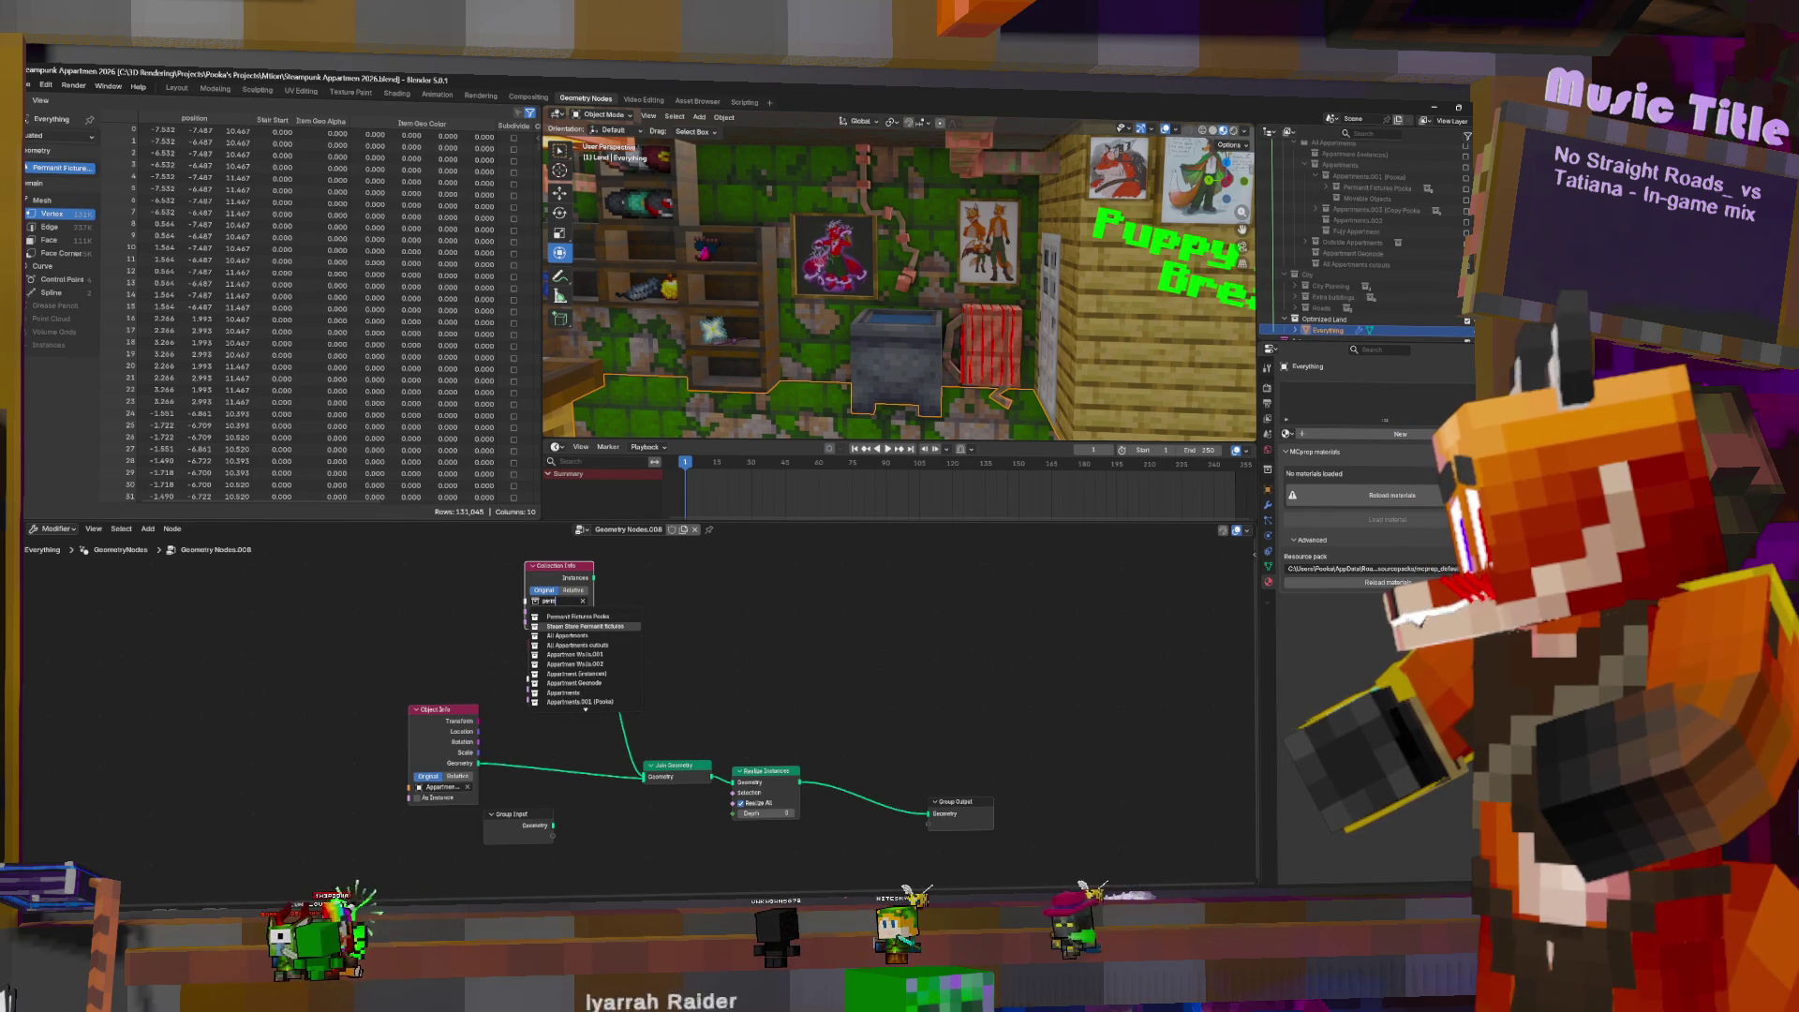
left_click(586, 626)
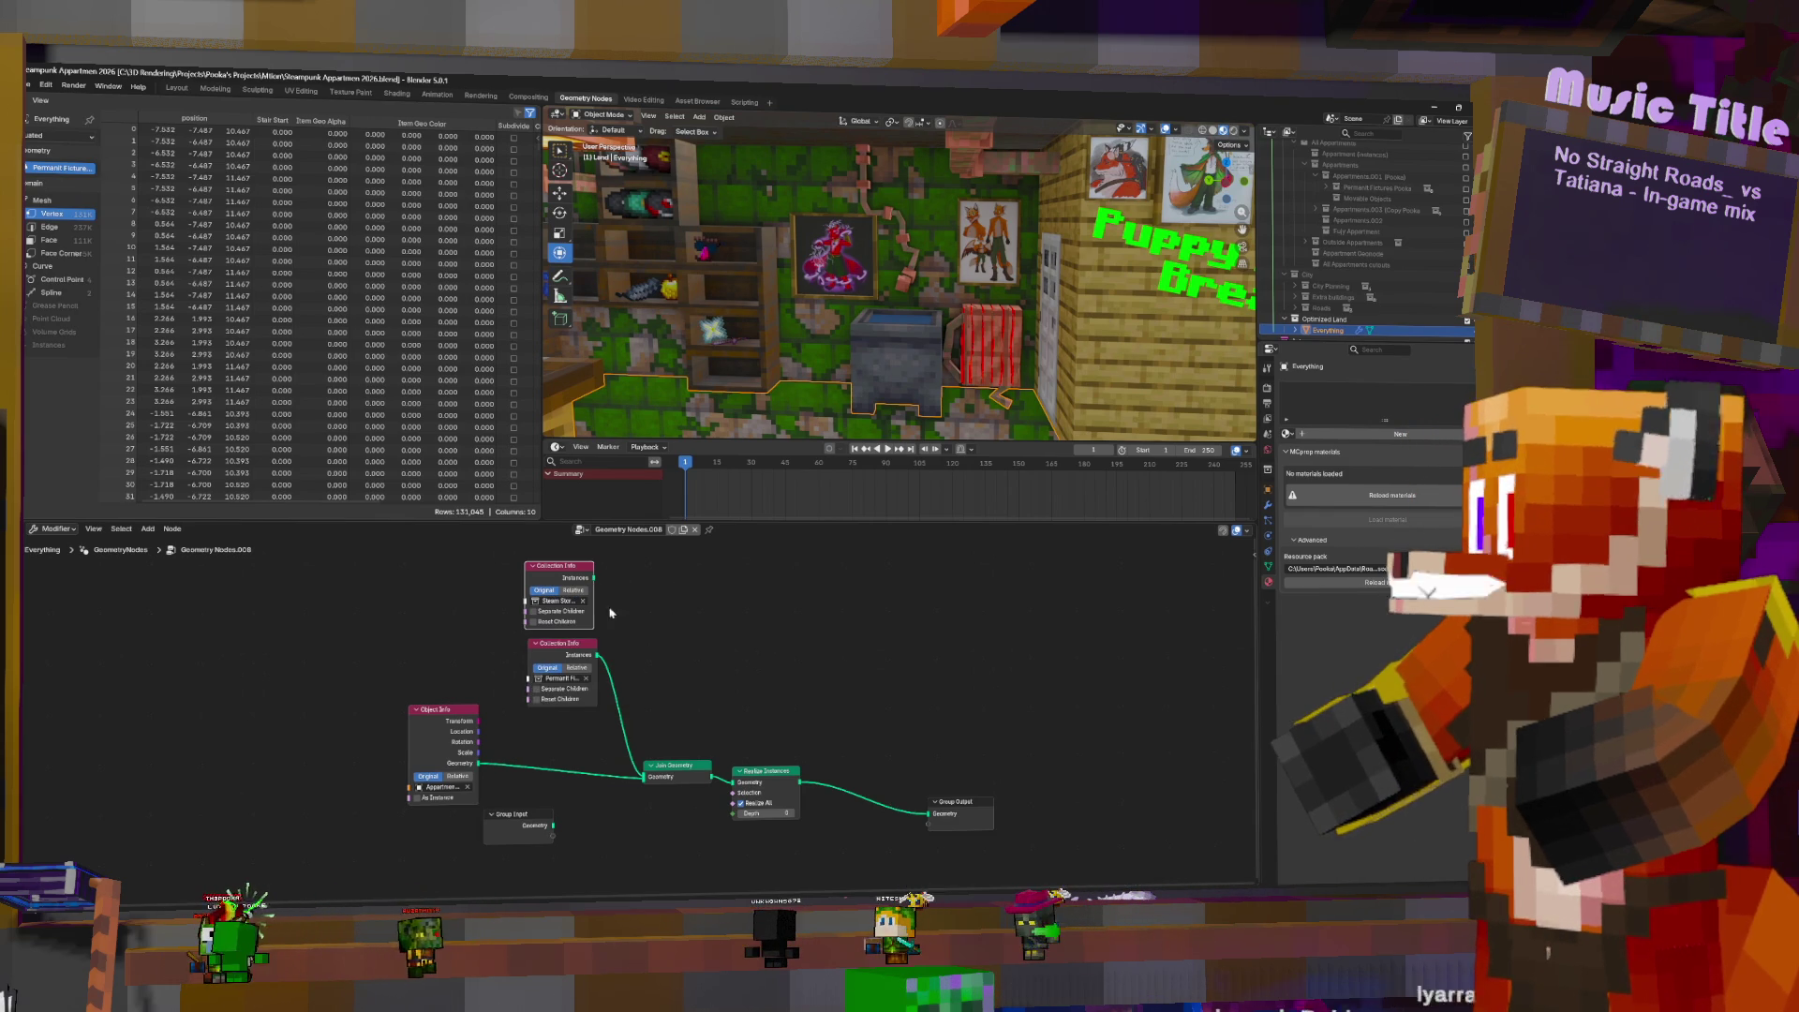
left_click_drag(593, 577, 645, 778)
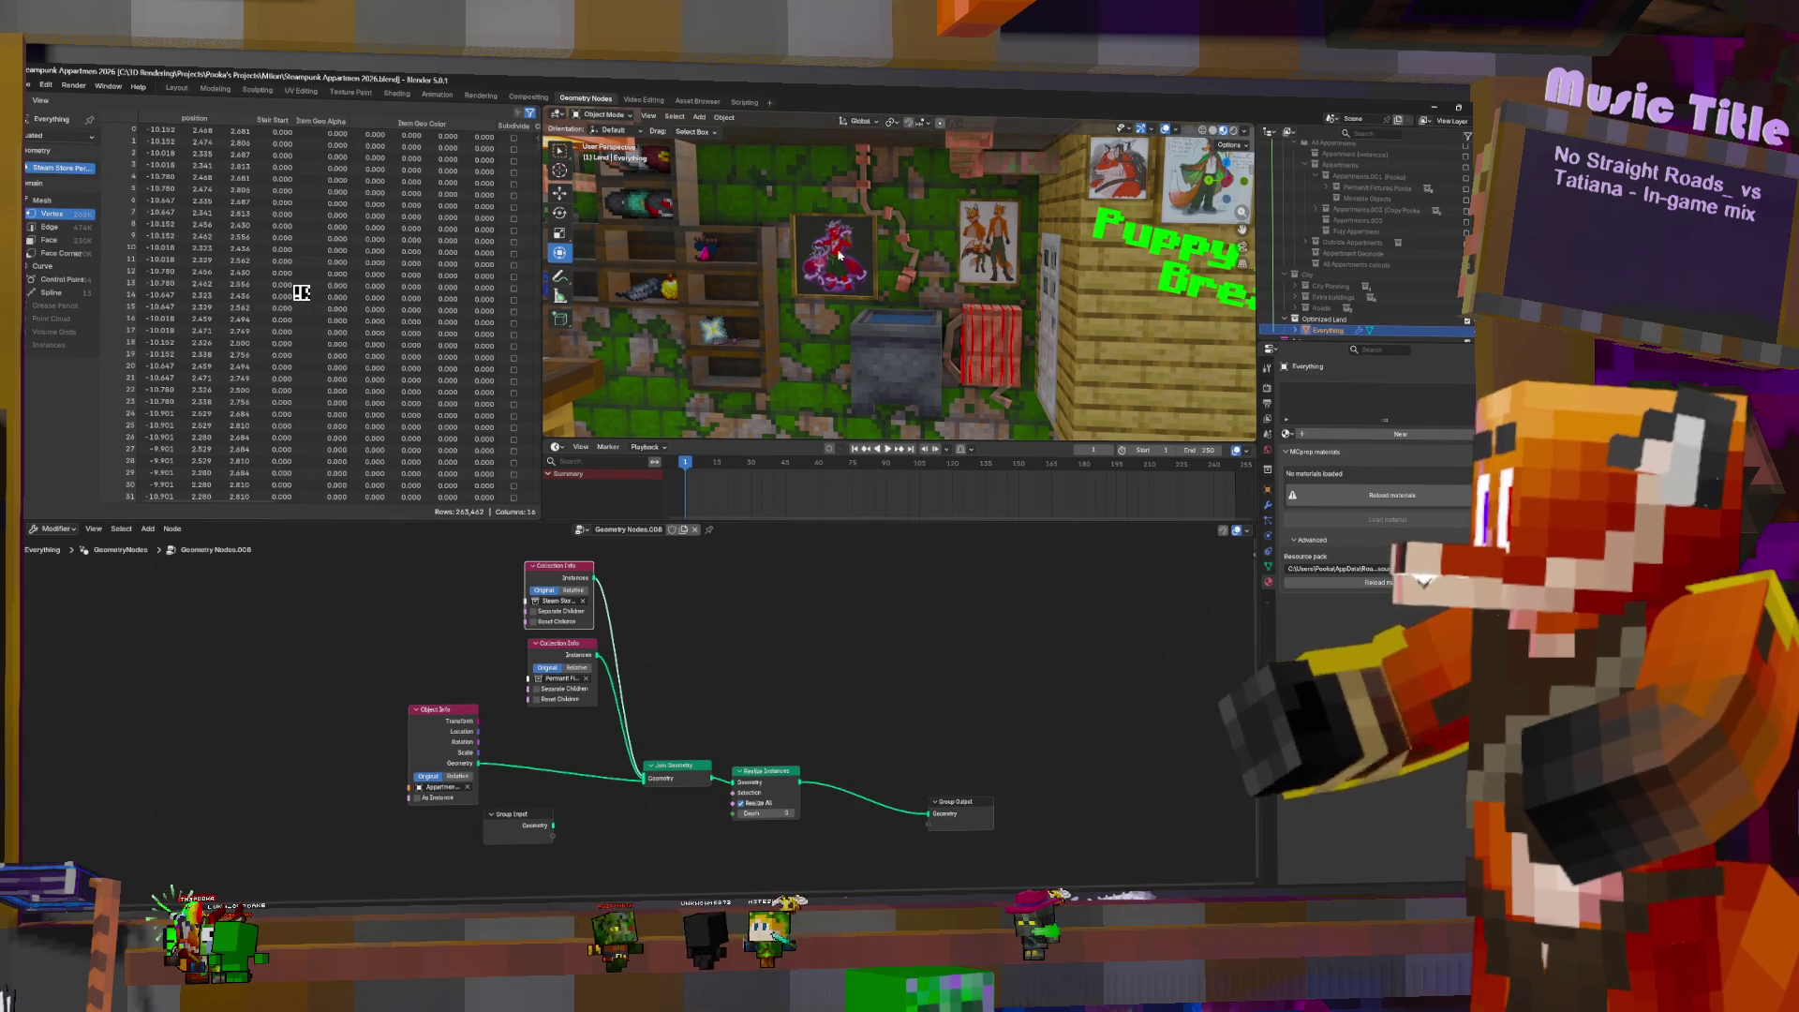
- Exclude Steam Store Permanent Fixtures from the scene and expand Inside Store to browse its contents
scroll(1386, 261, "up", 5)
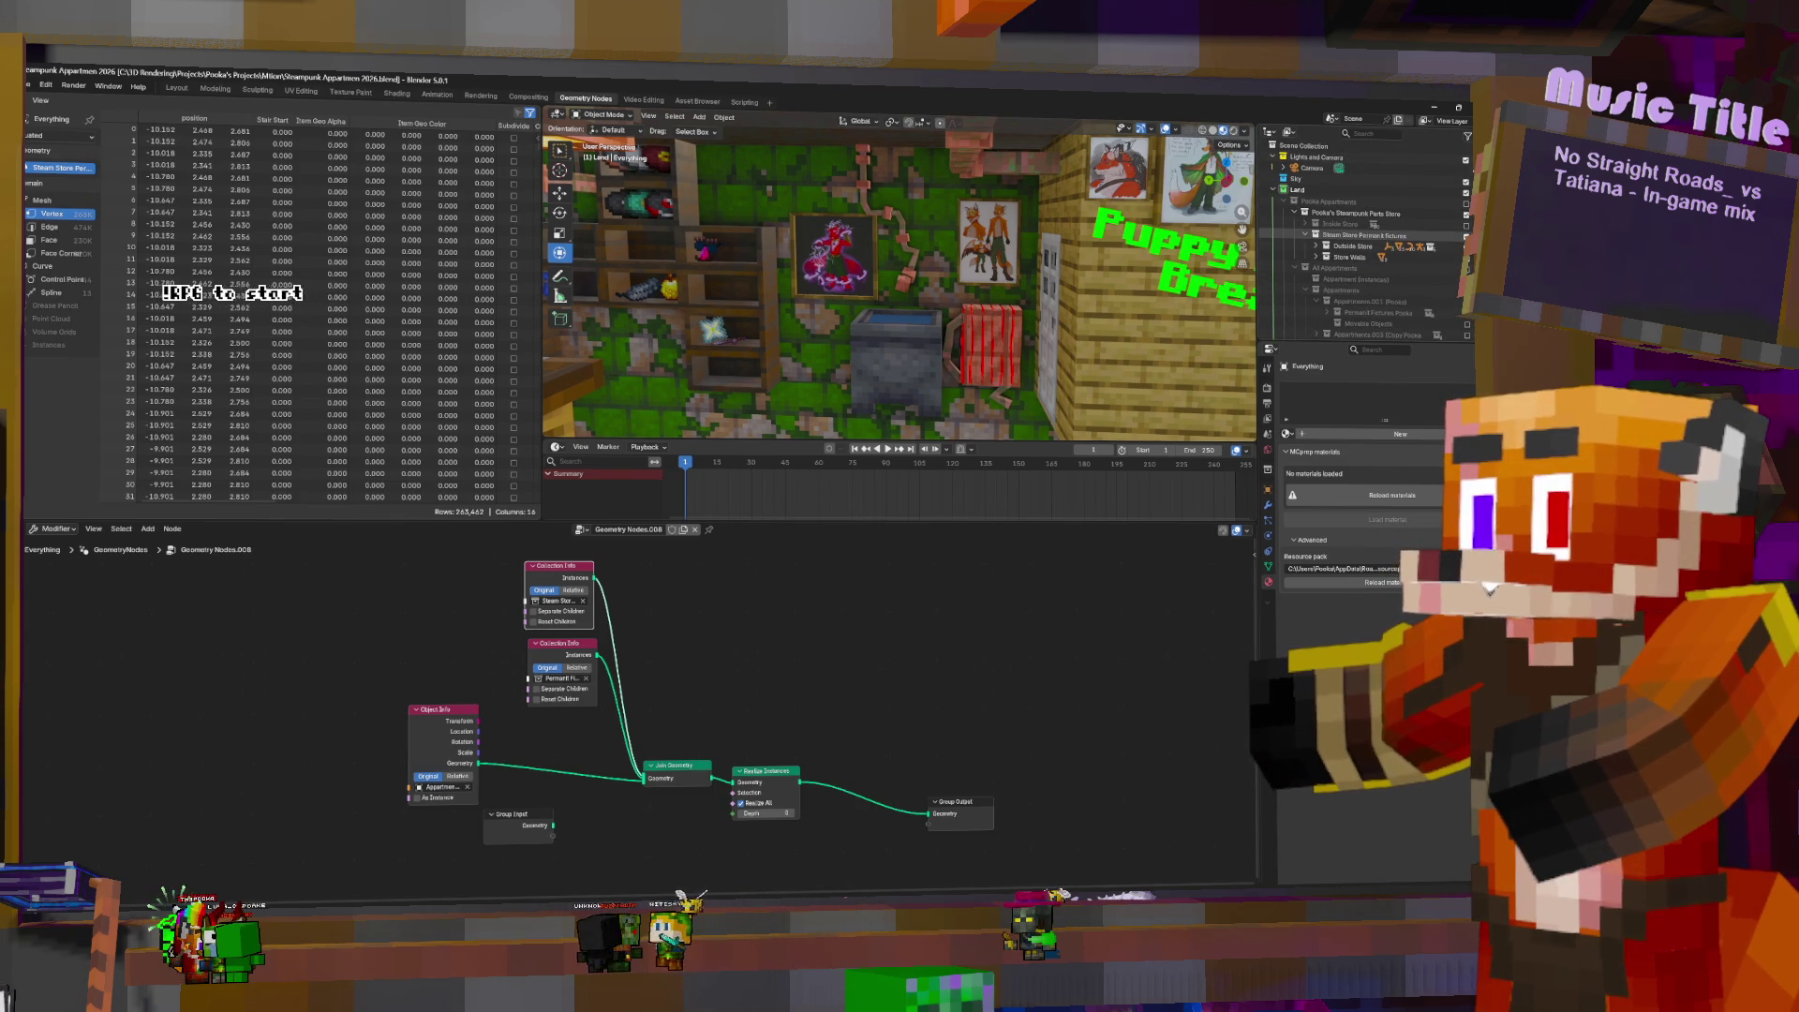
left_click(1467, 236)
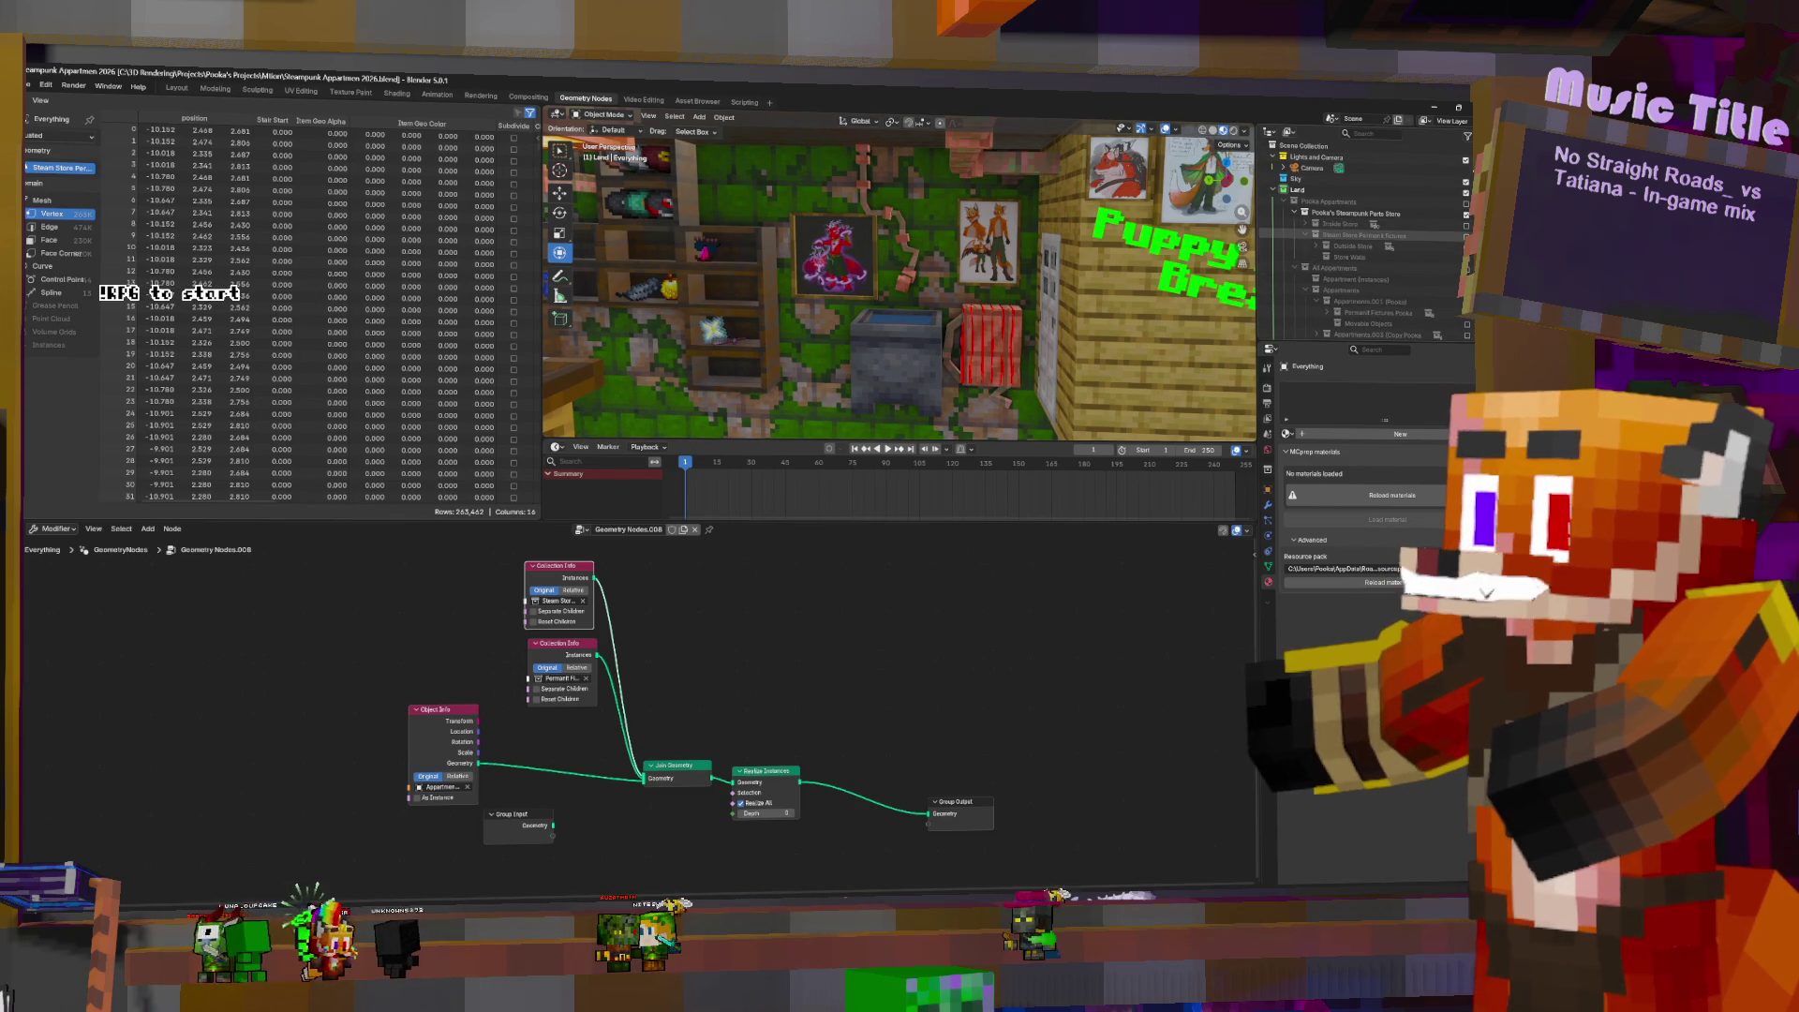
left_click(1306, 225)
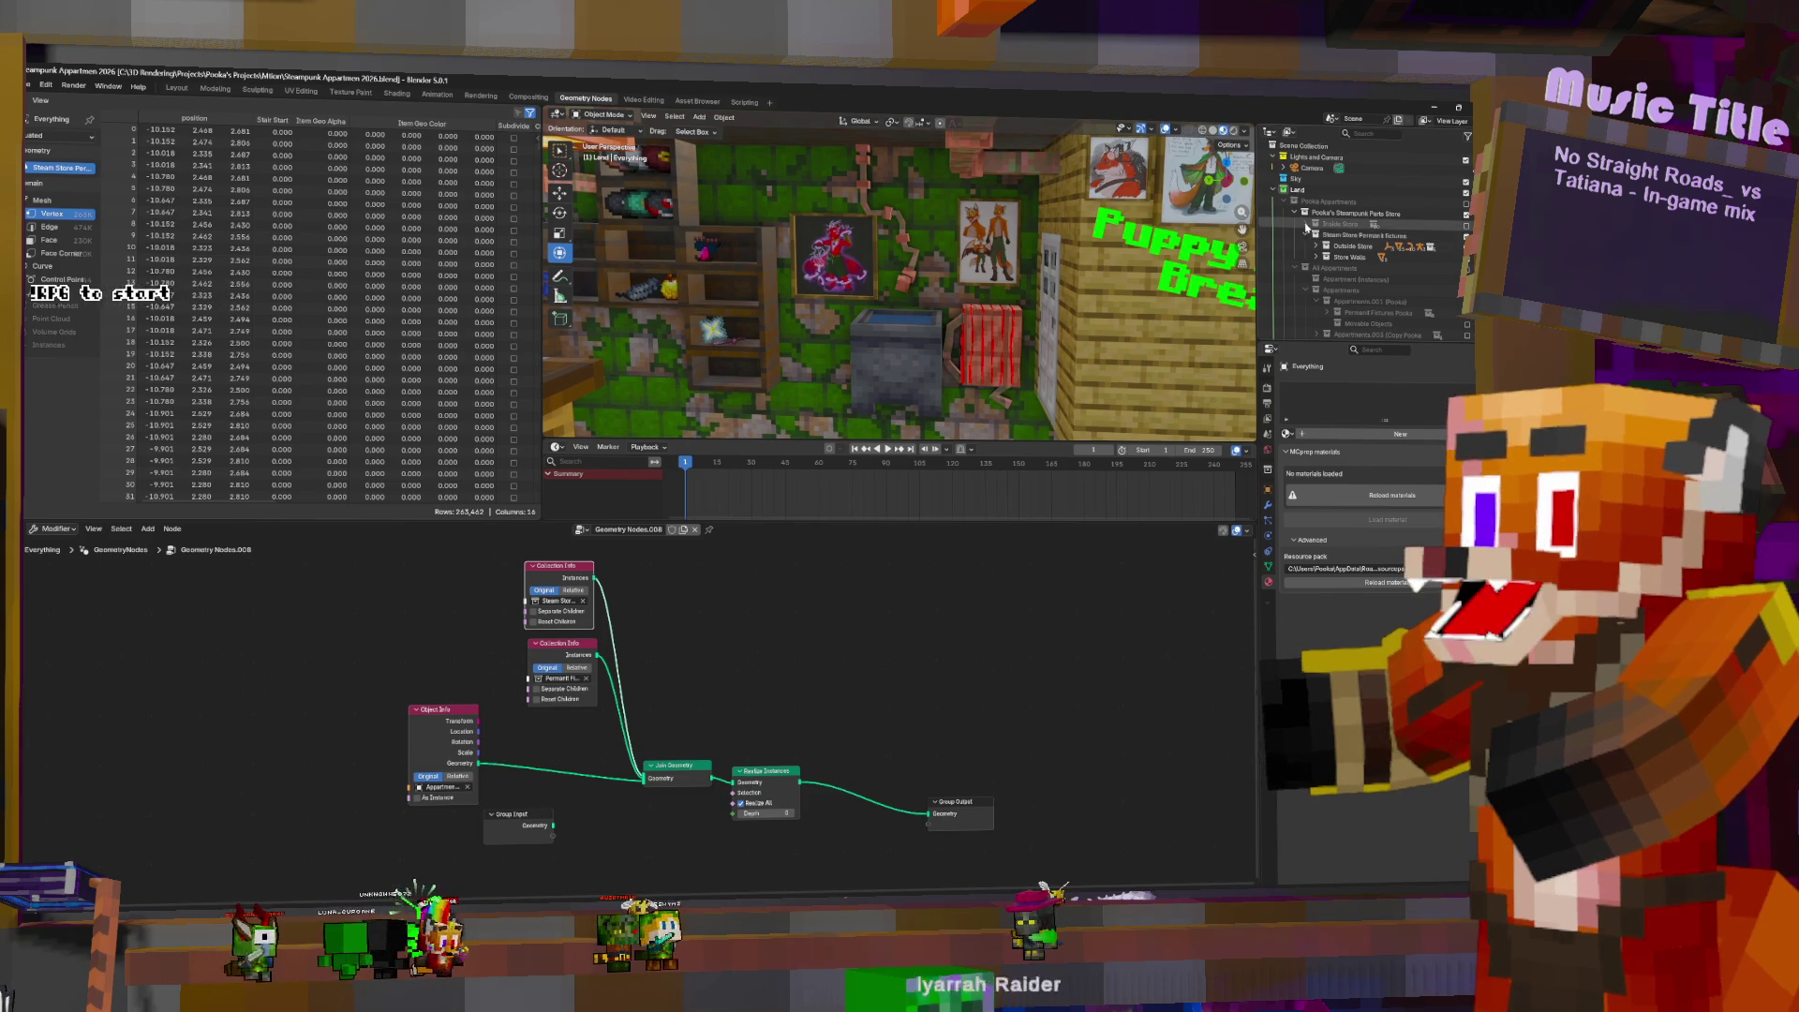
left_click(1316, 236, "shift")
left_click(1316, 236)
left_click(1315, 246)
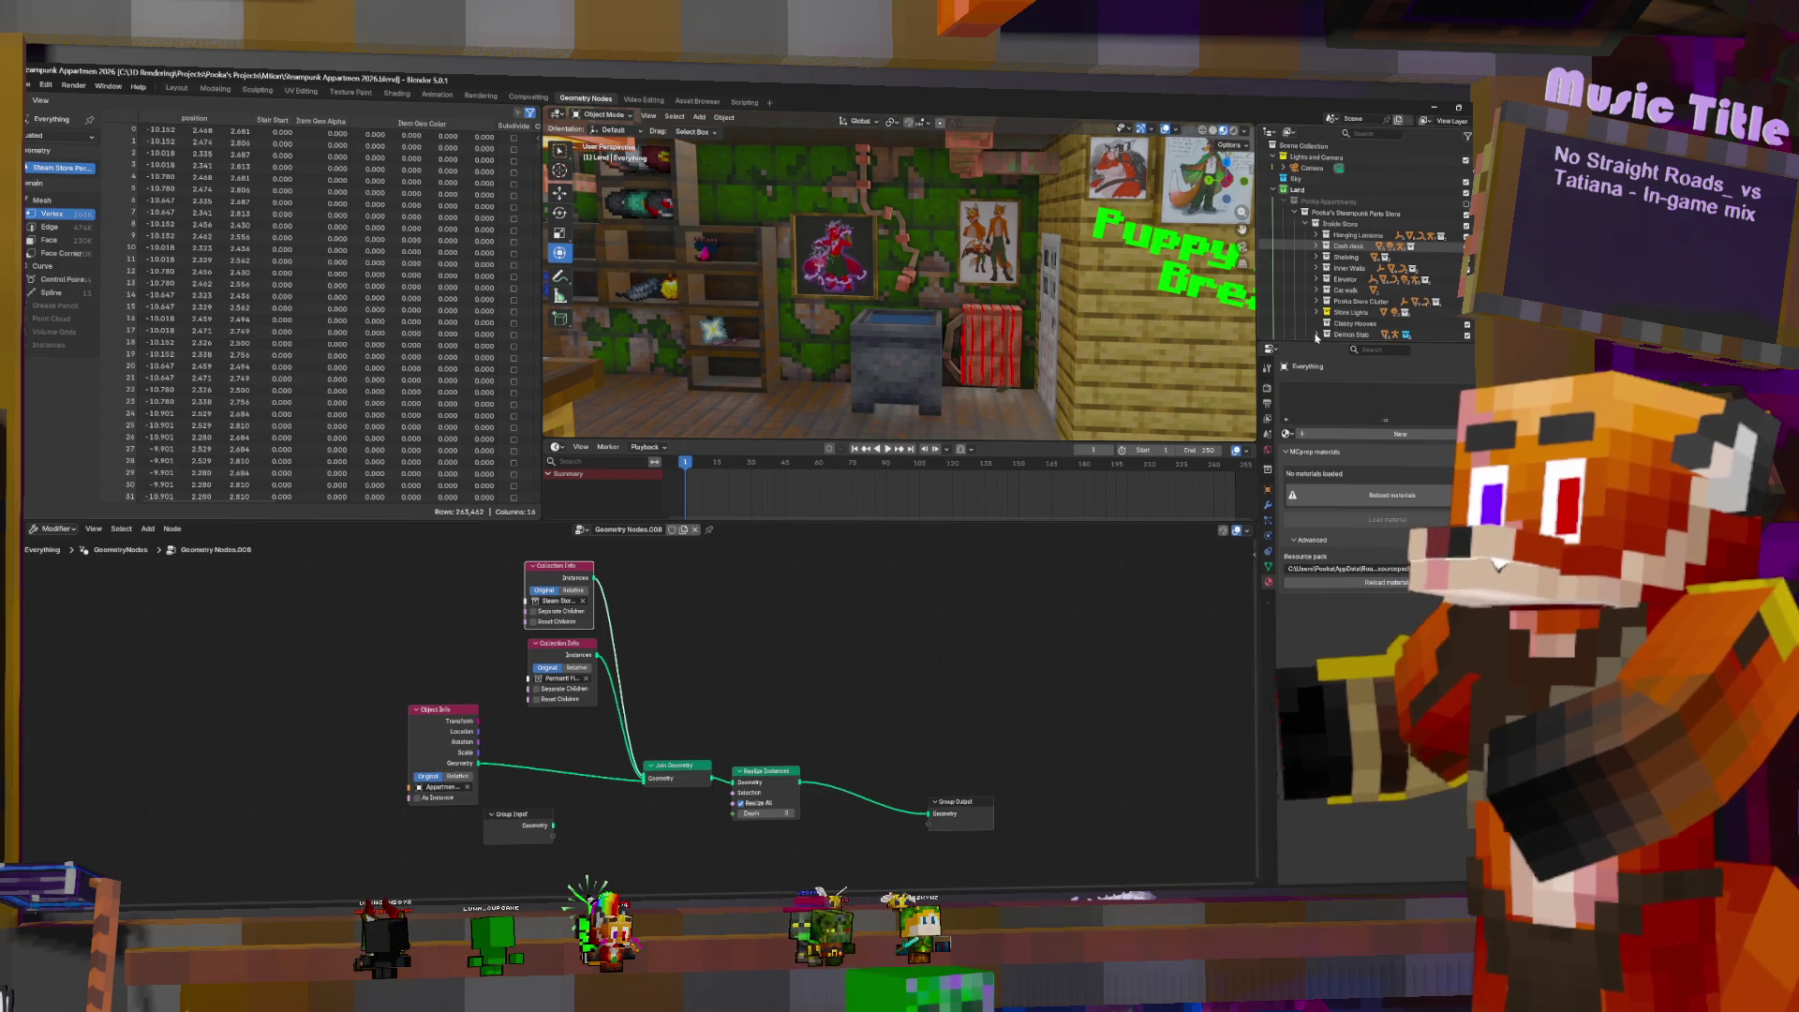
- Fly the view through the scene to inspect the store
scroll(1398, 255, "down", 3)
scroll(1404, 248, "up", 2)
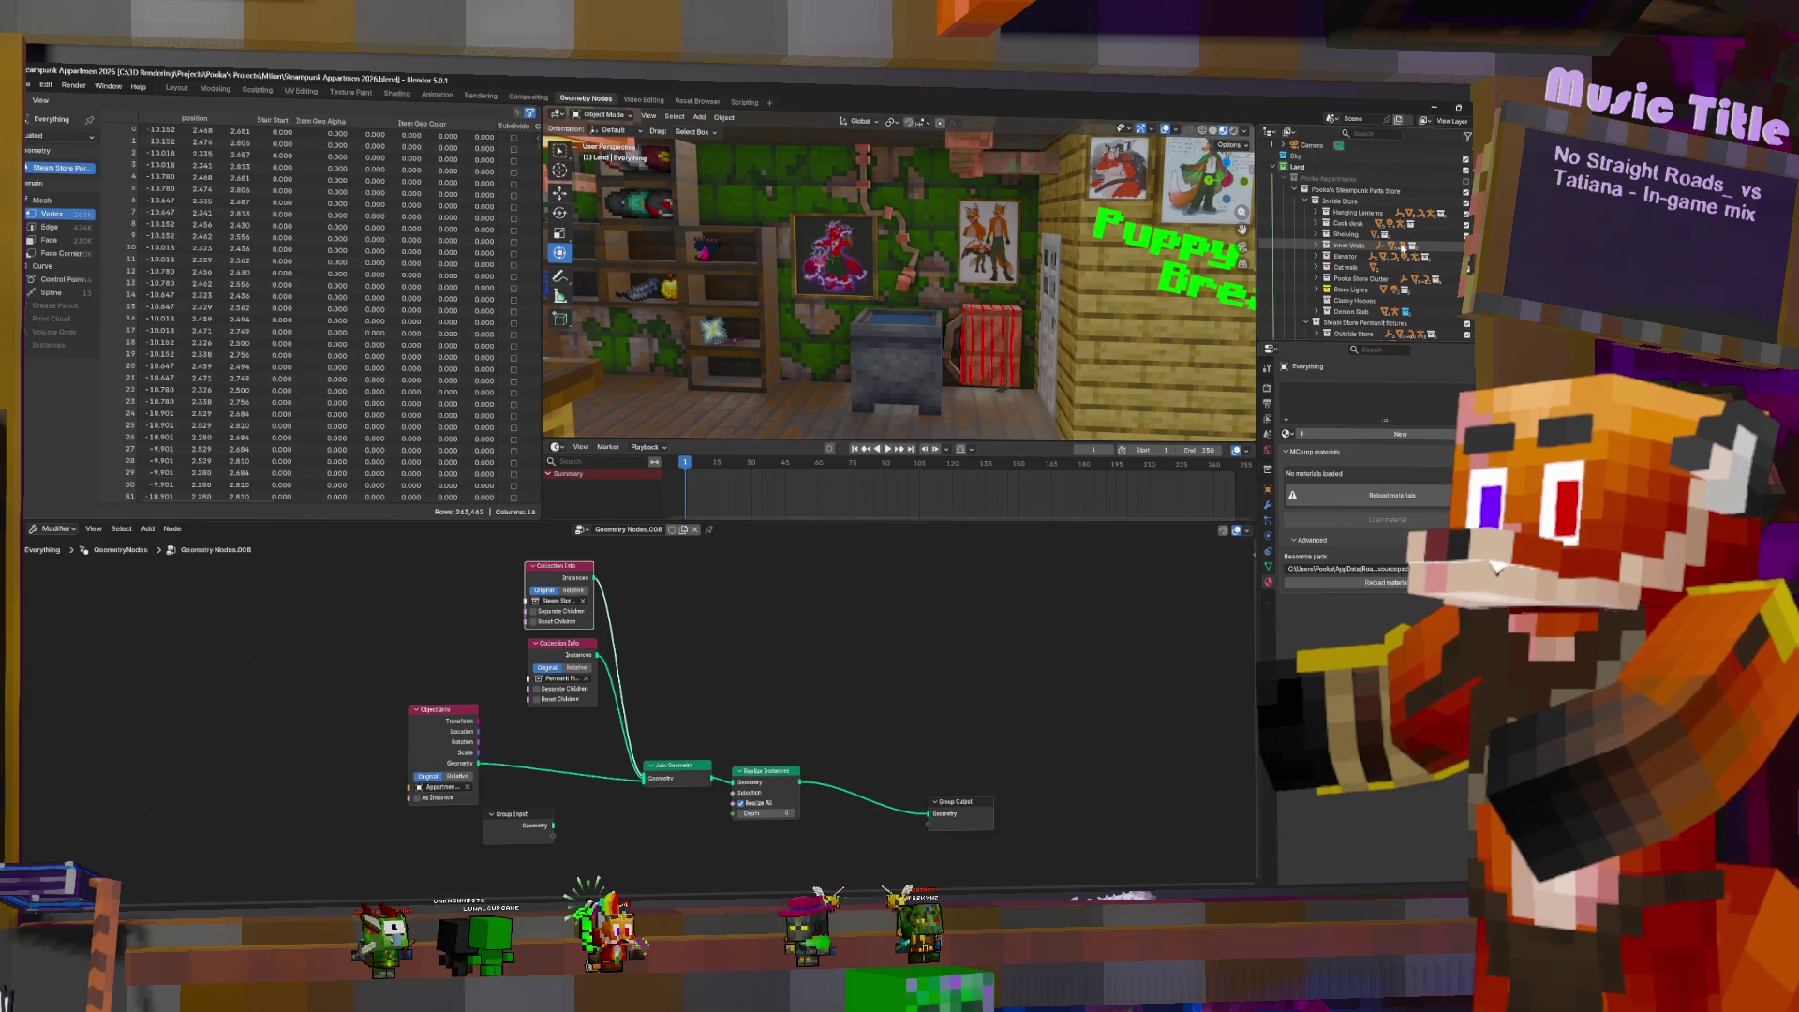
scroll(1392, 249, "down", 2)
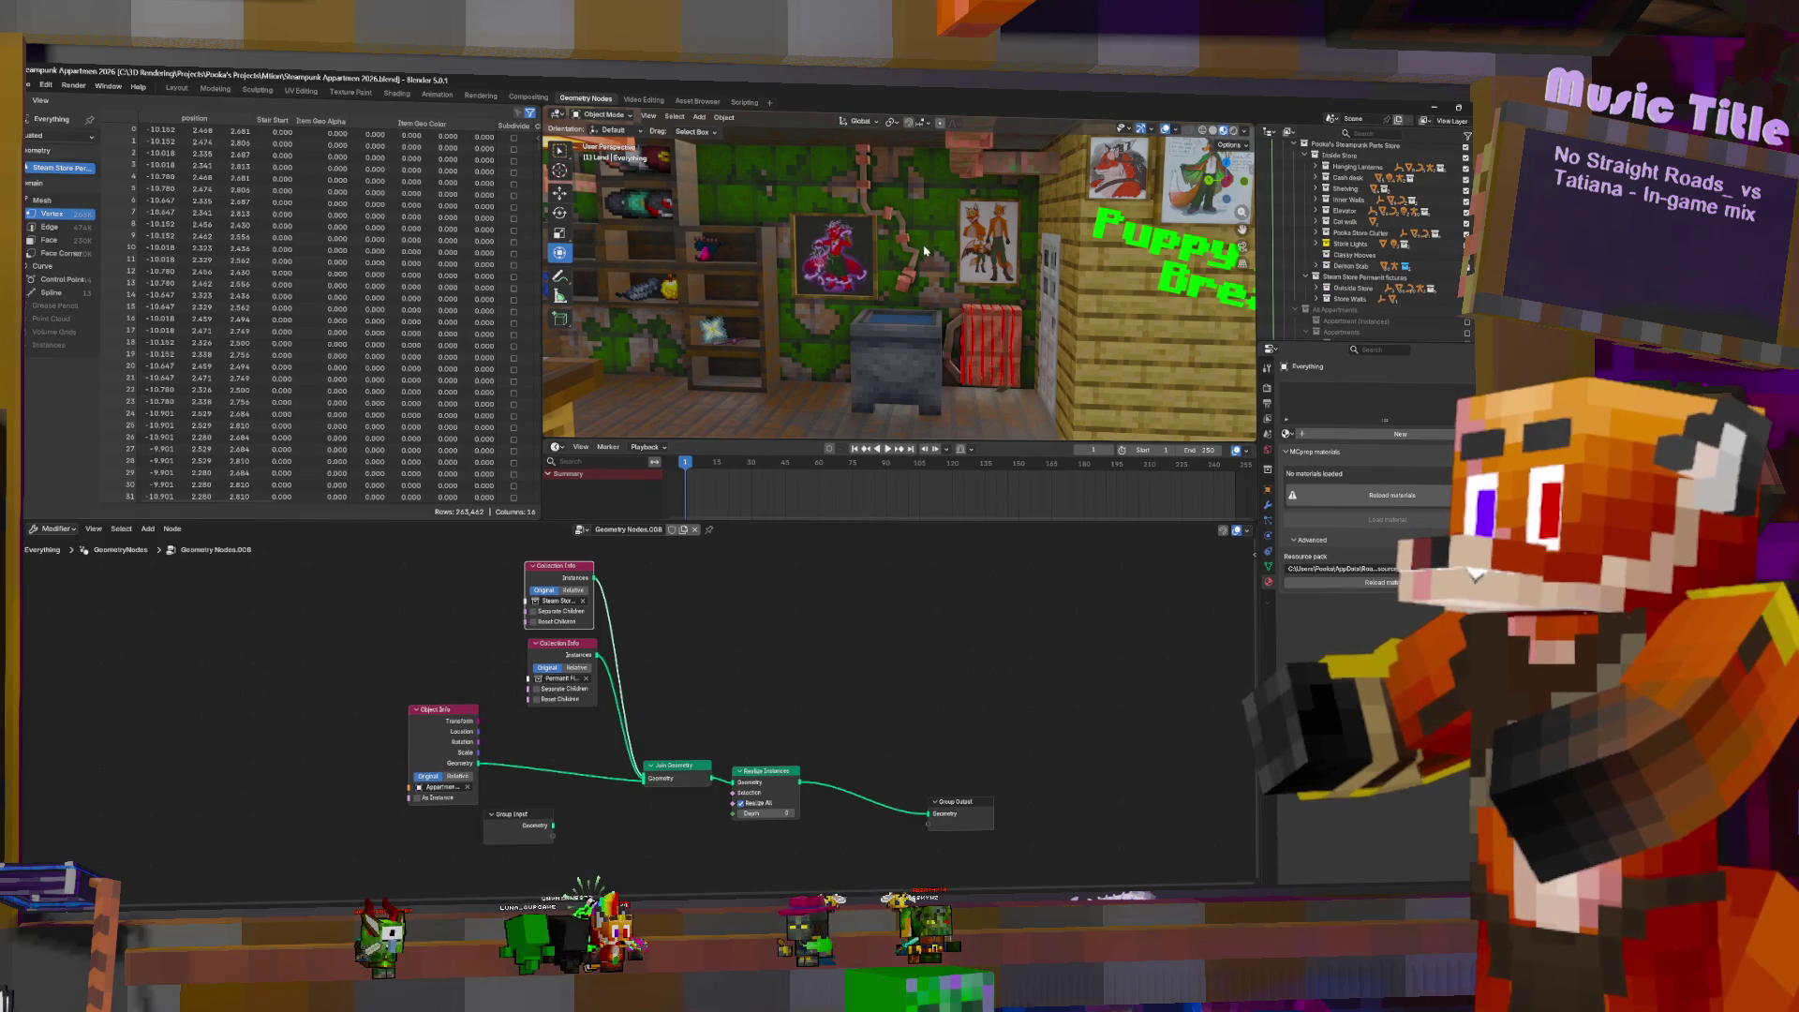
key("shift+grave")
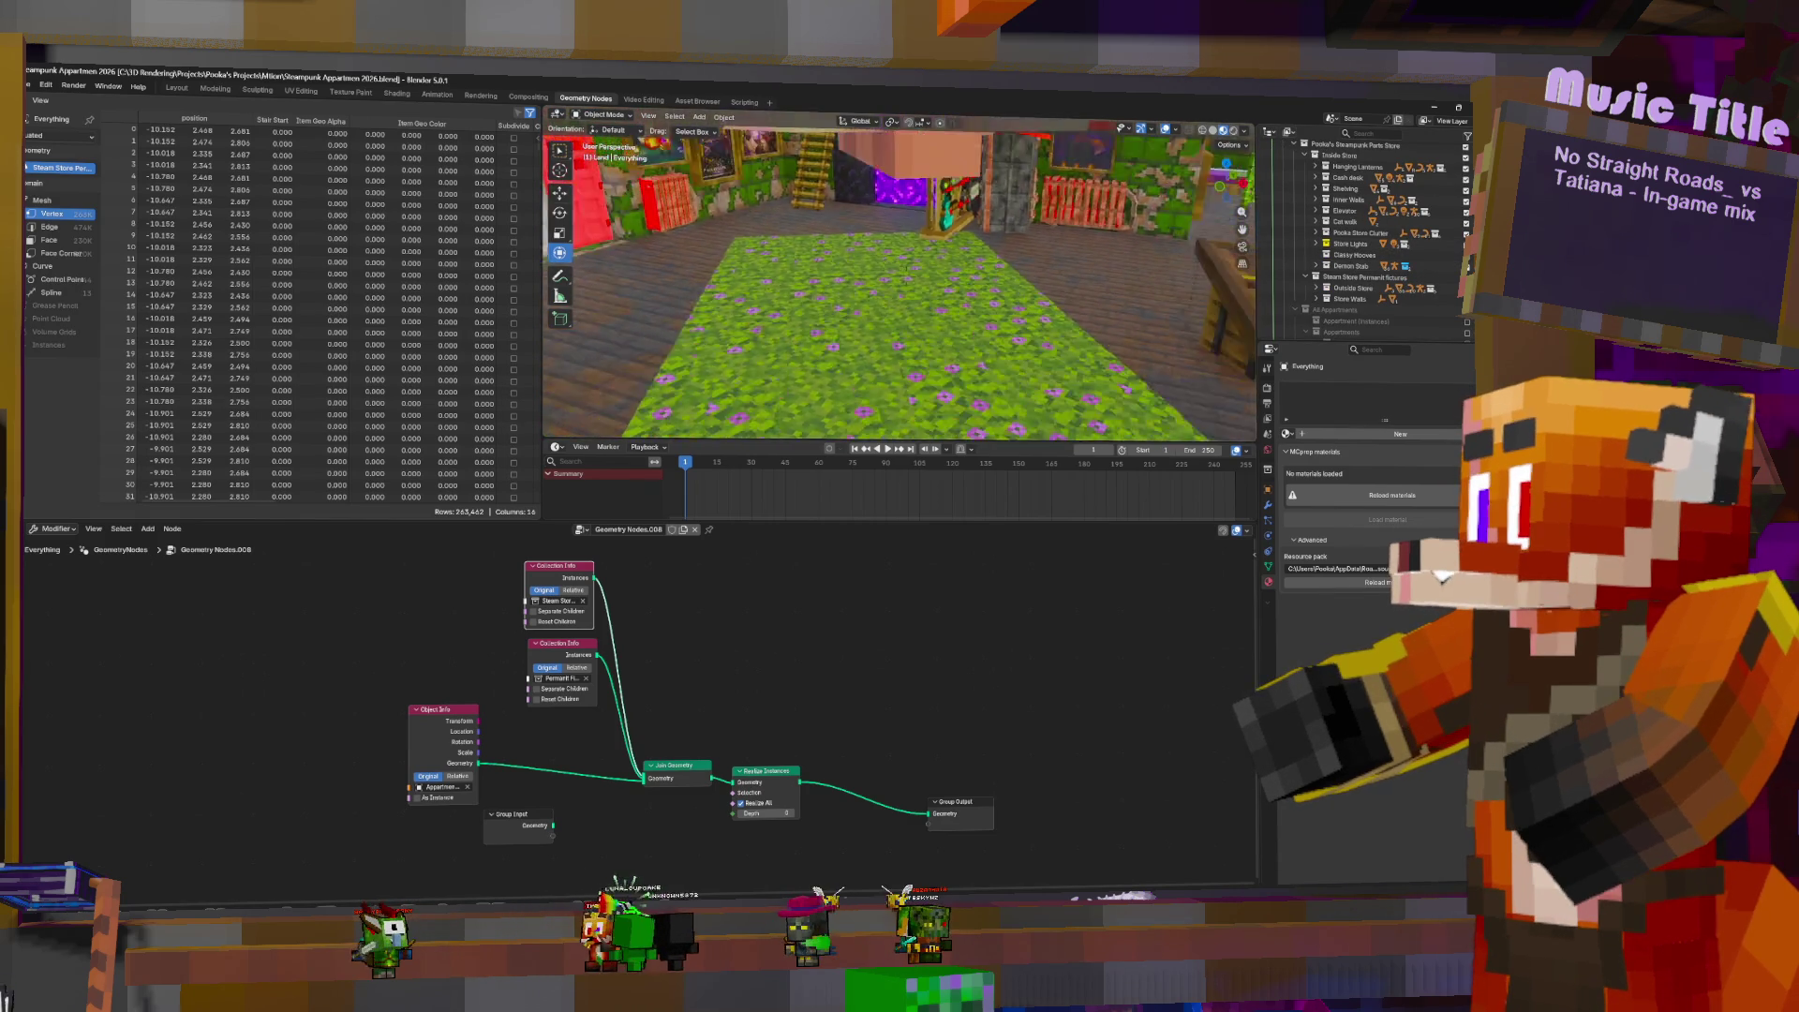
- Move Inside Store into the Steam Store Permanent fixtures collection and collapse it
key("s")
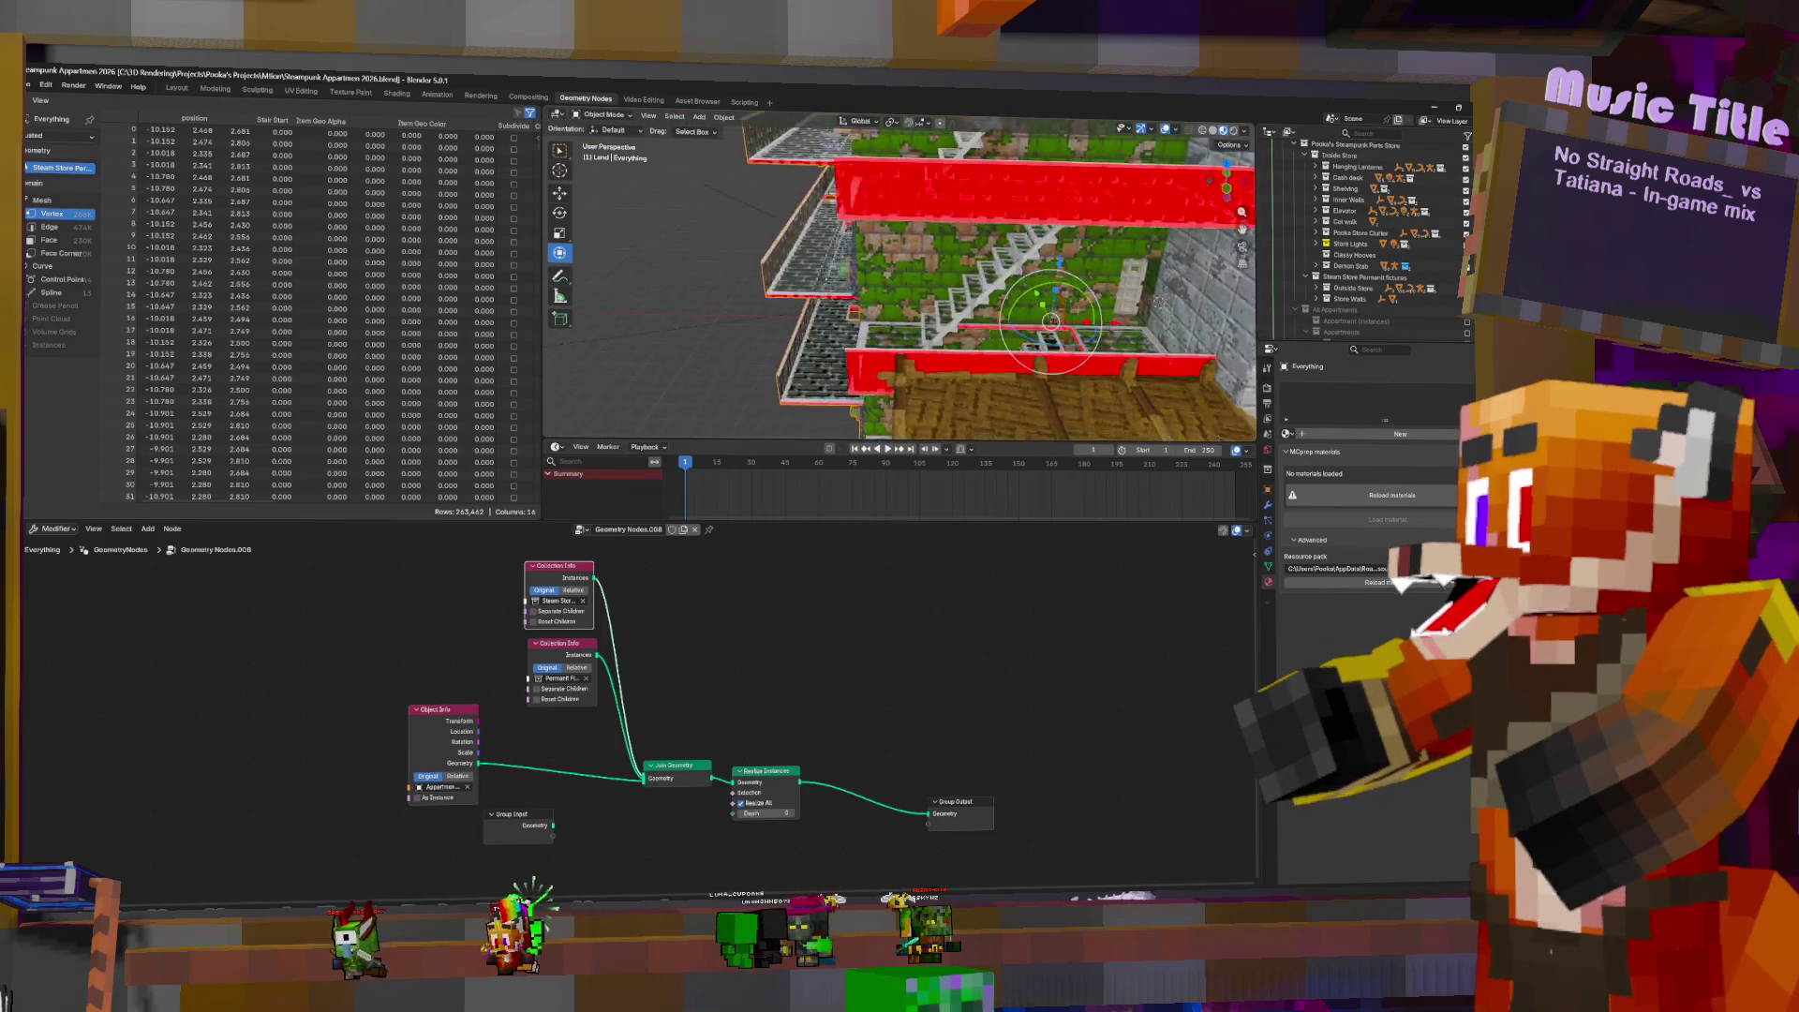
key("w")
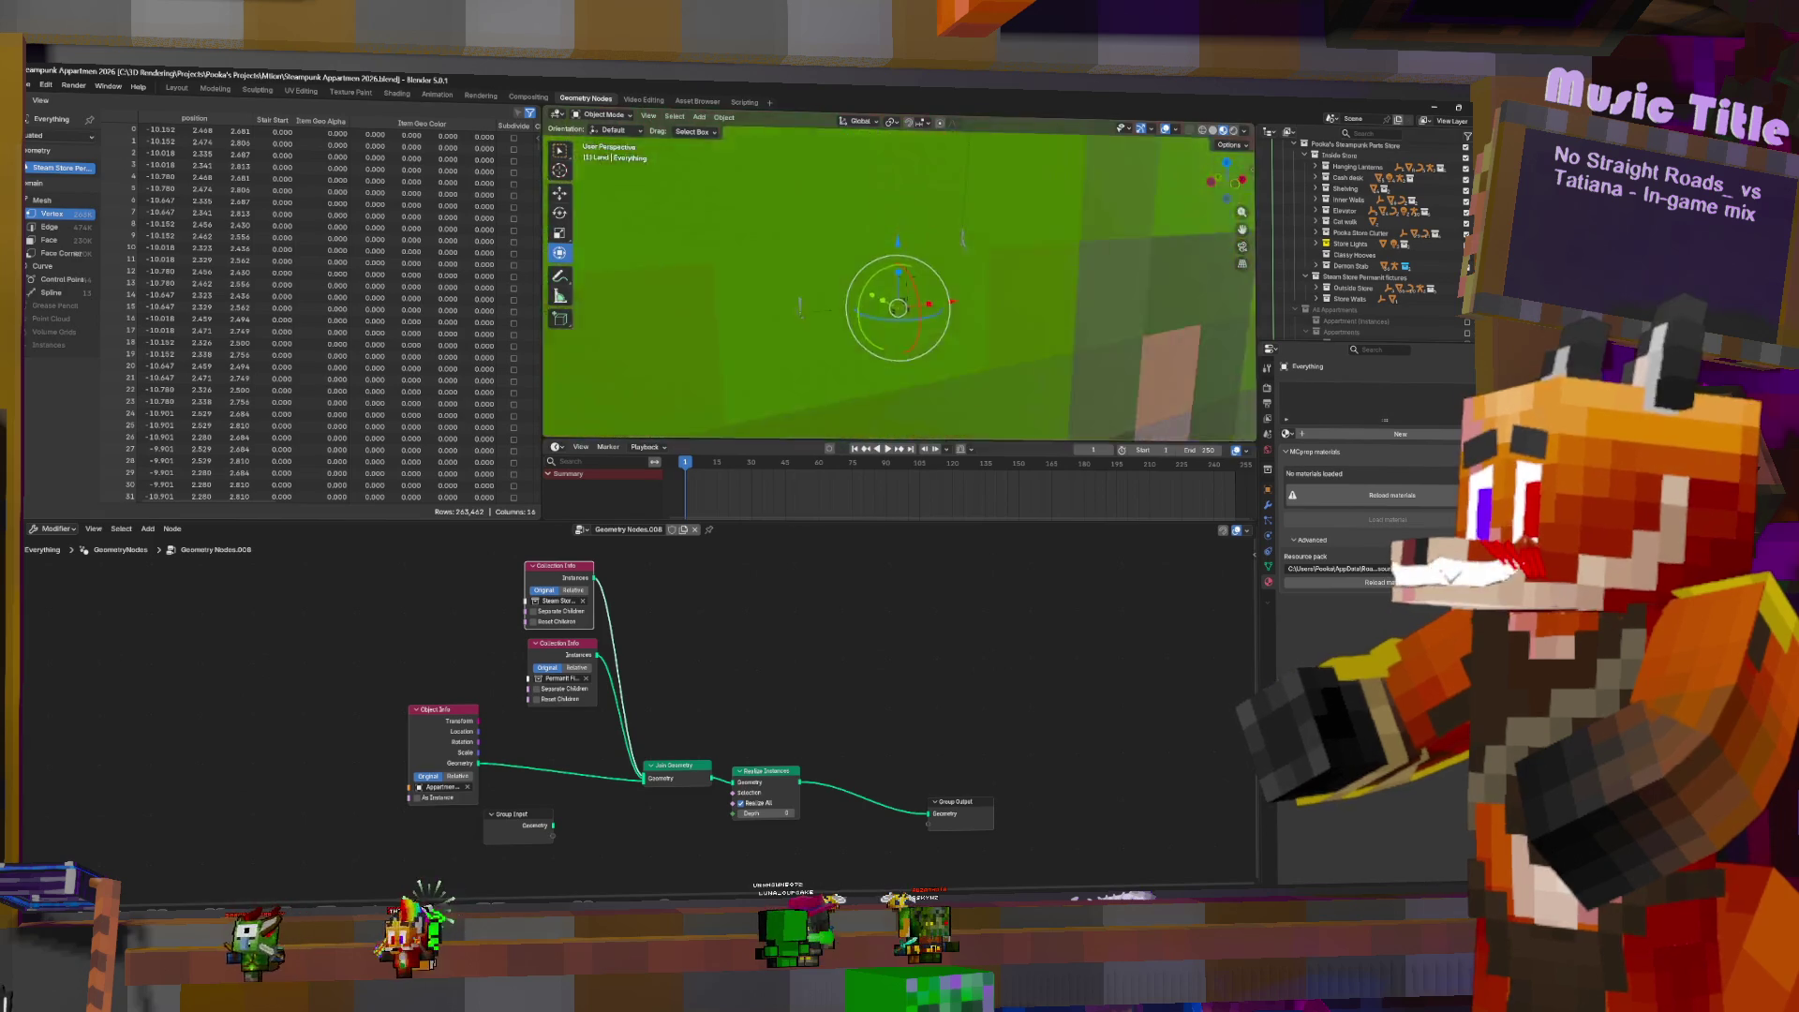
key("s")
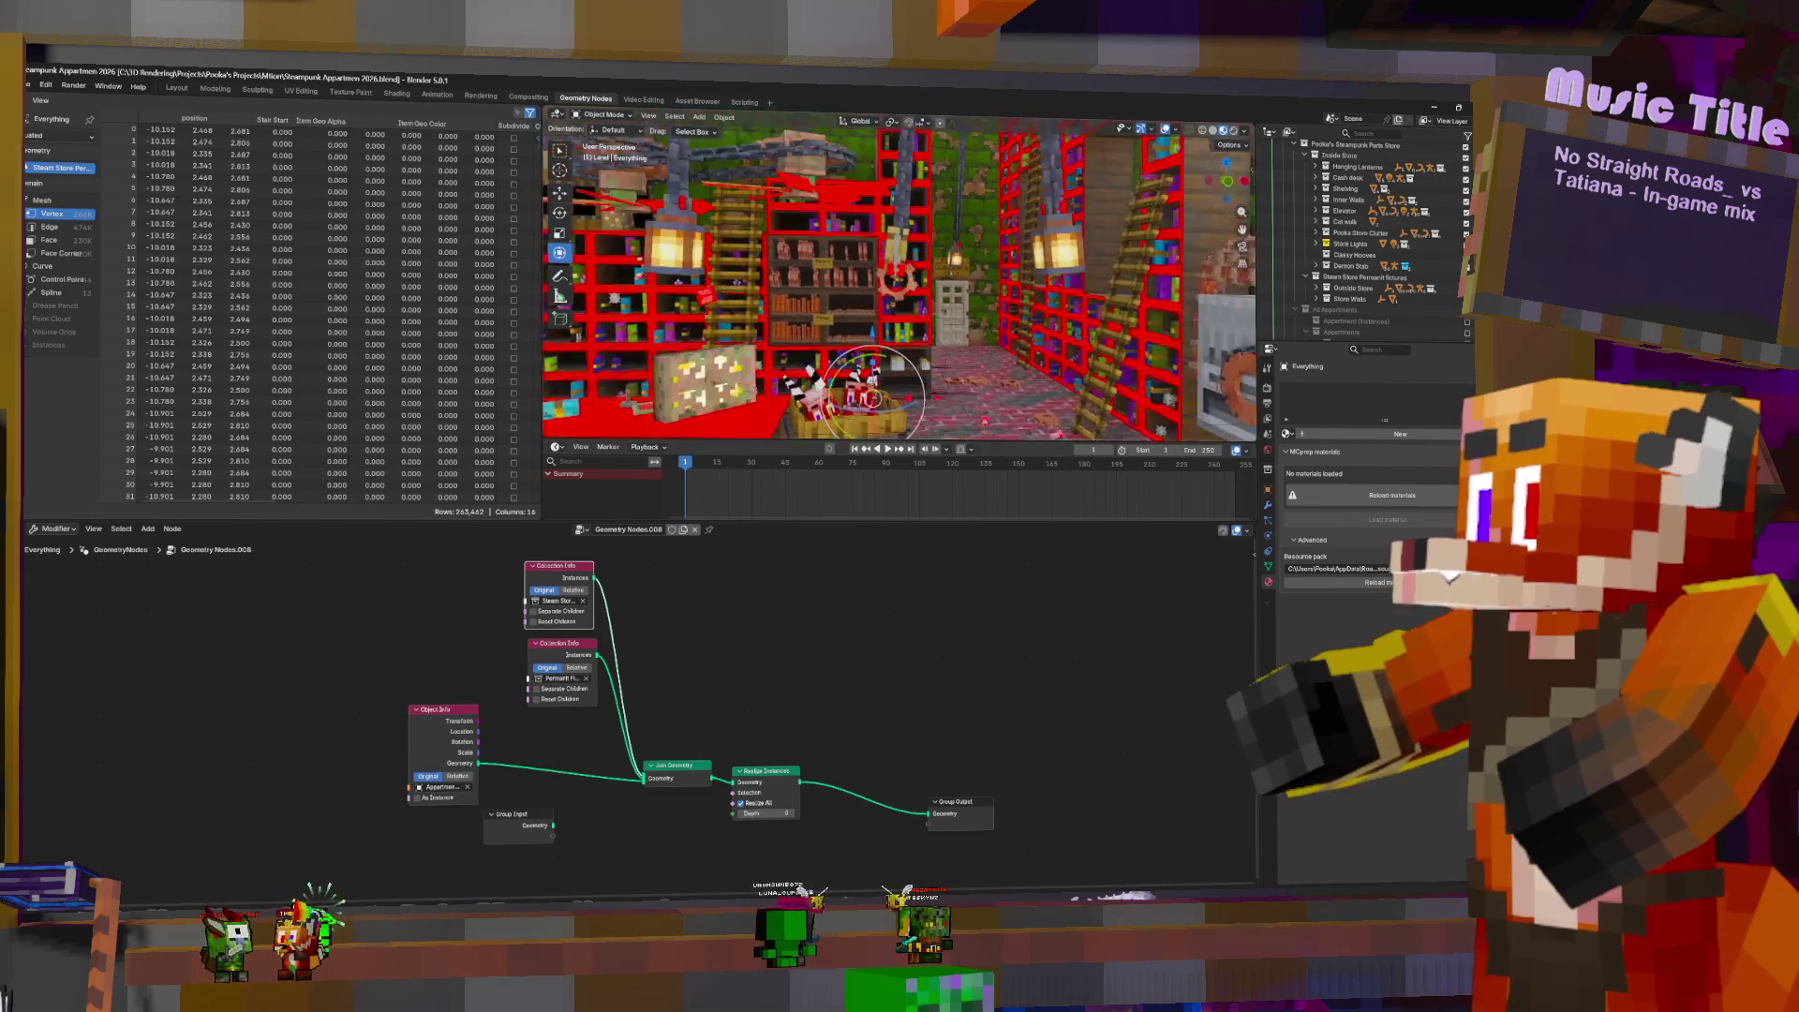
key("s")
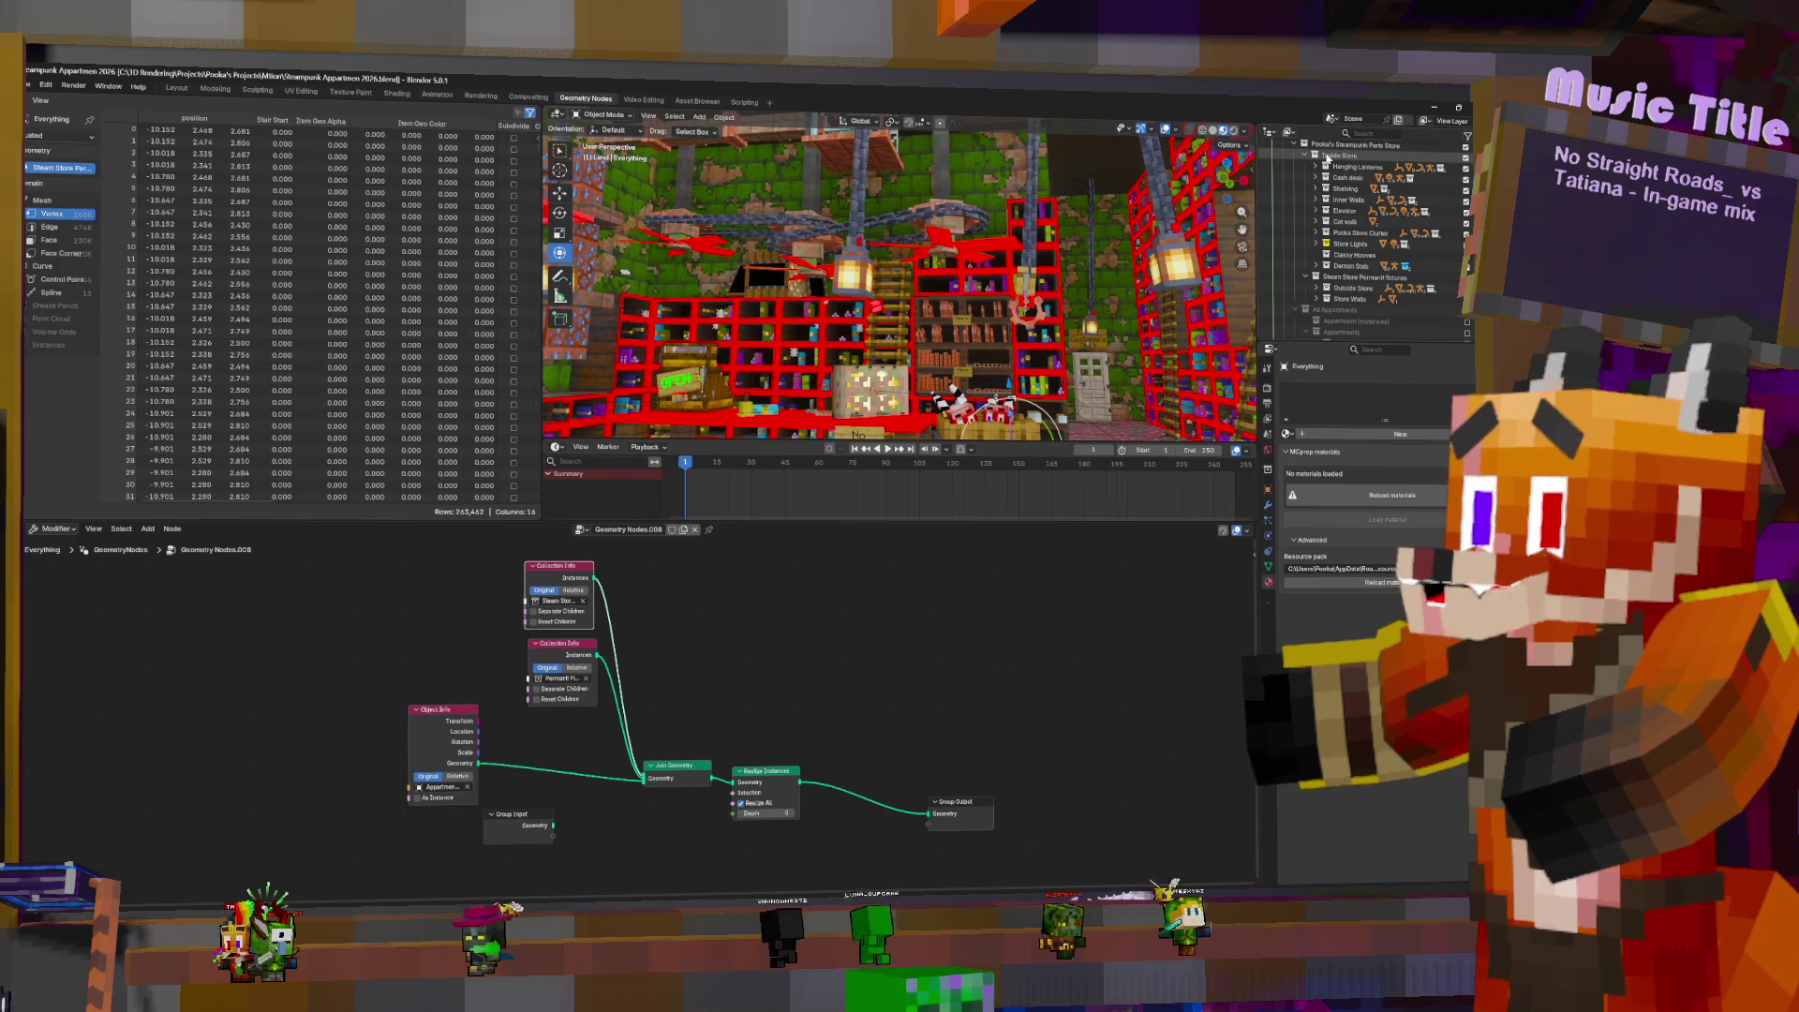
left_click_drag(1326, 159, 1350, 281)
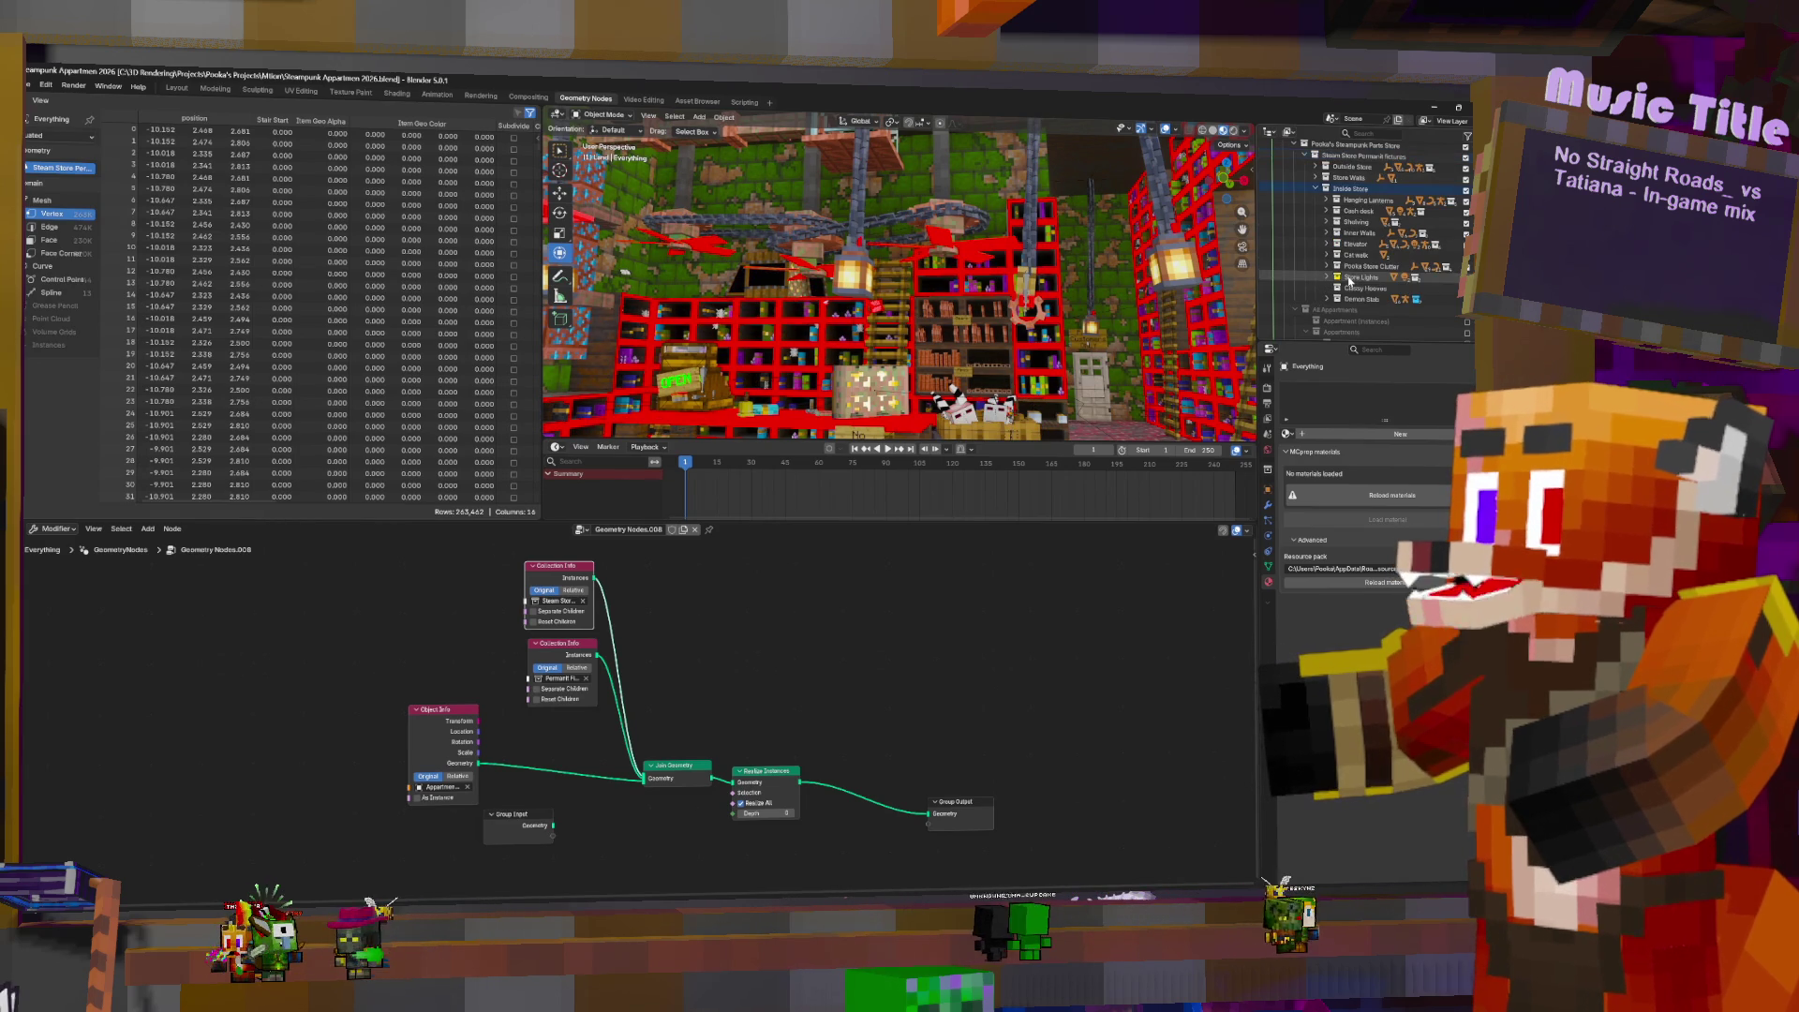
left_click(1316, 190)
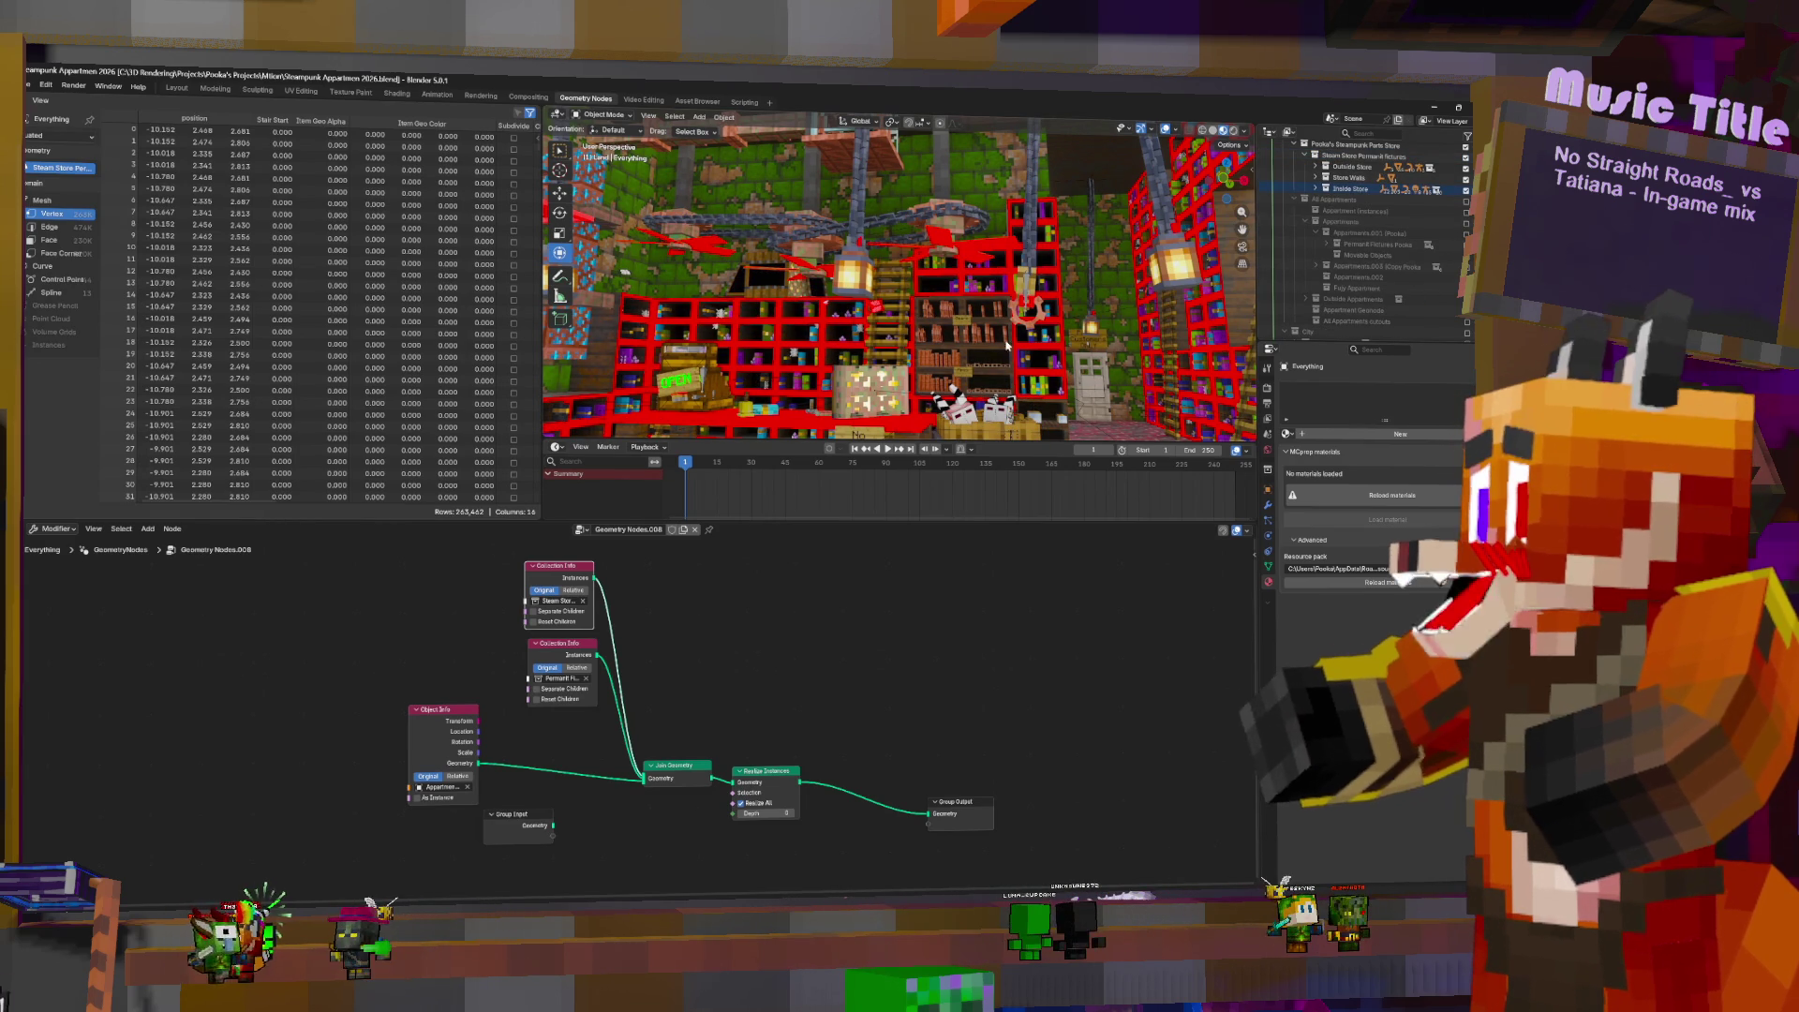
- Exclude the Steampunk Parts Store collection from the scene
scroll(899, 281, "up", 10)
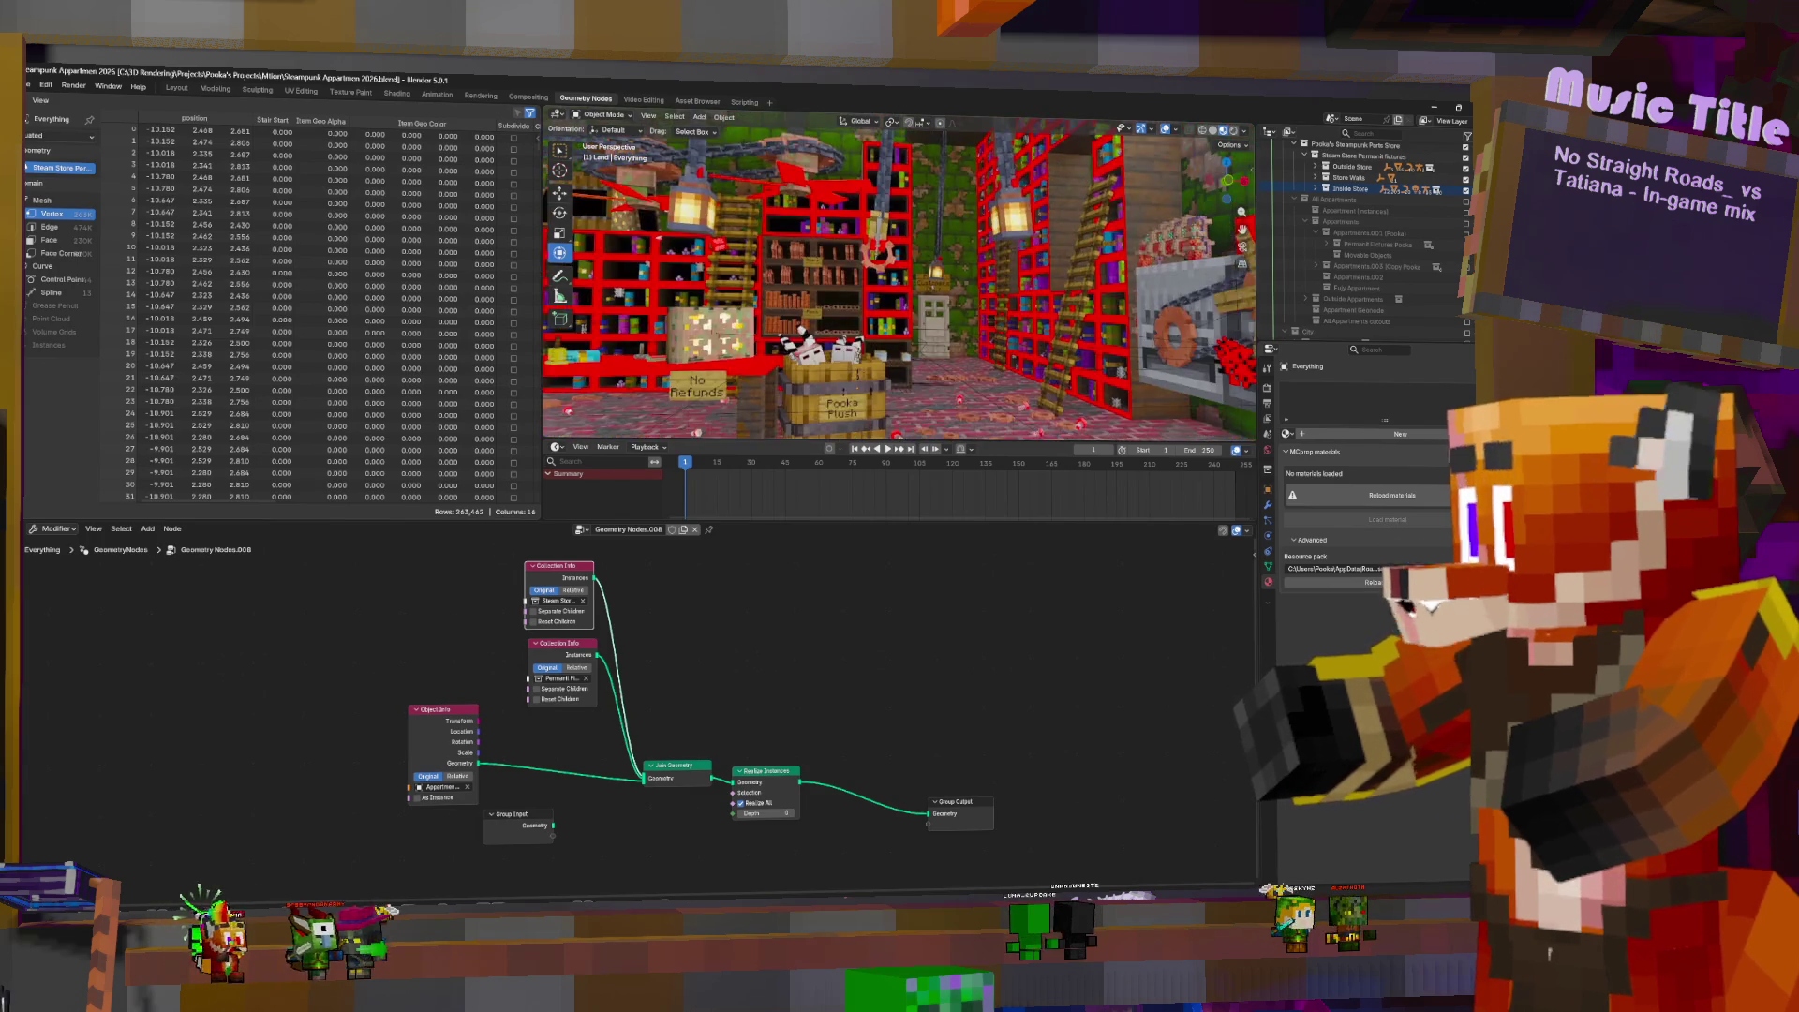
scroll(900, 281, "up", 10)
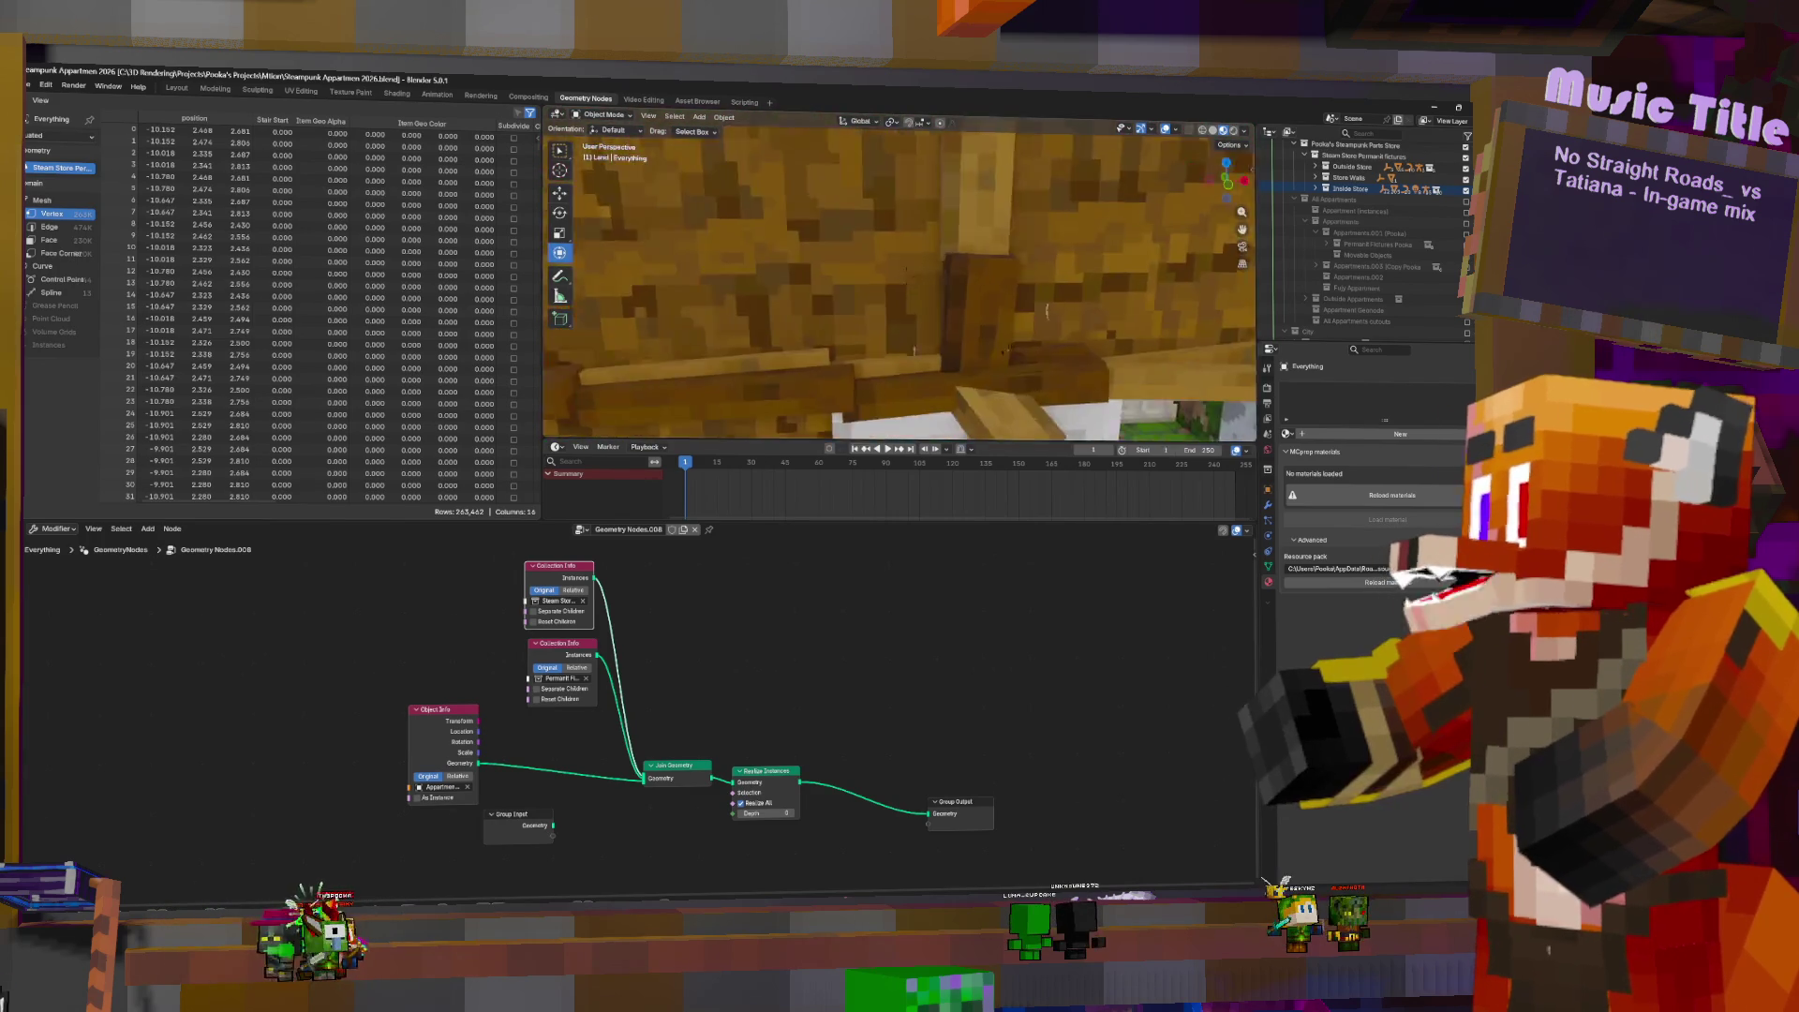
scroll(900, 281, "down", 10)
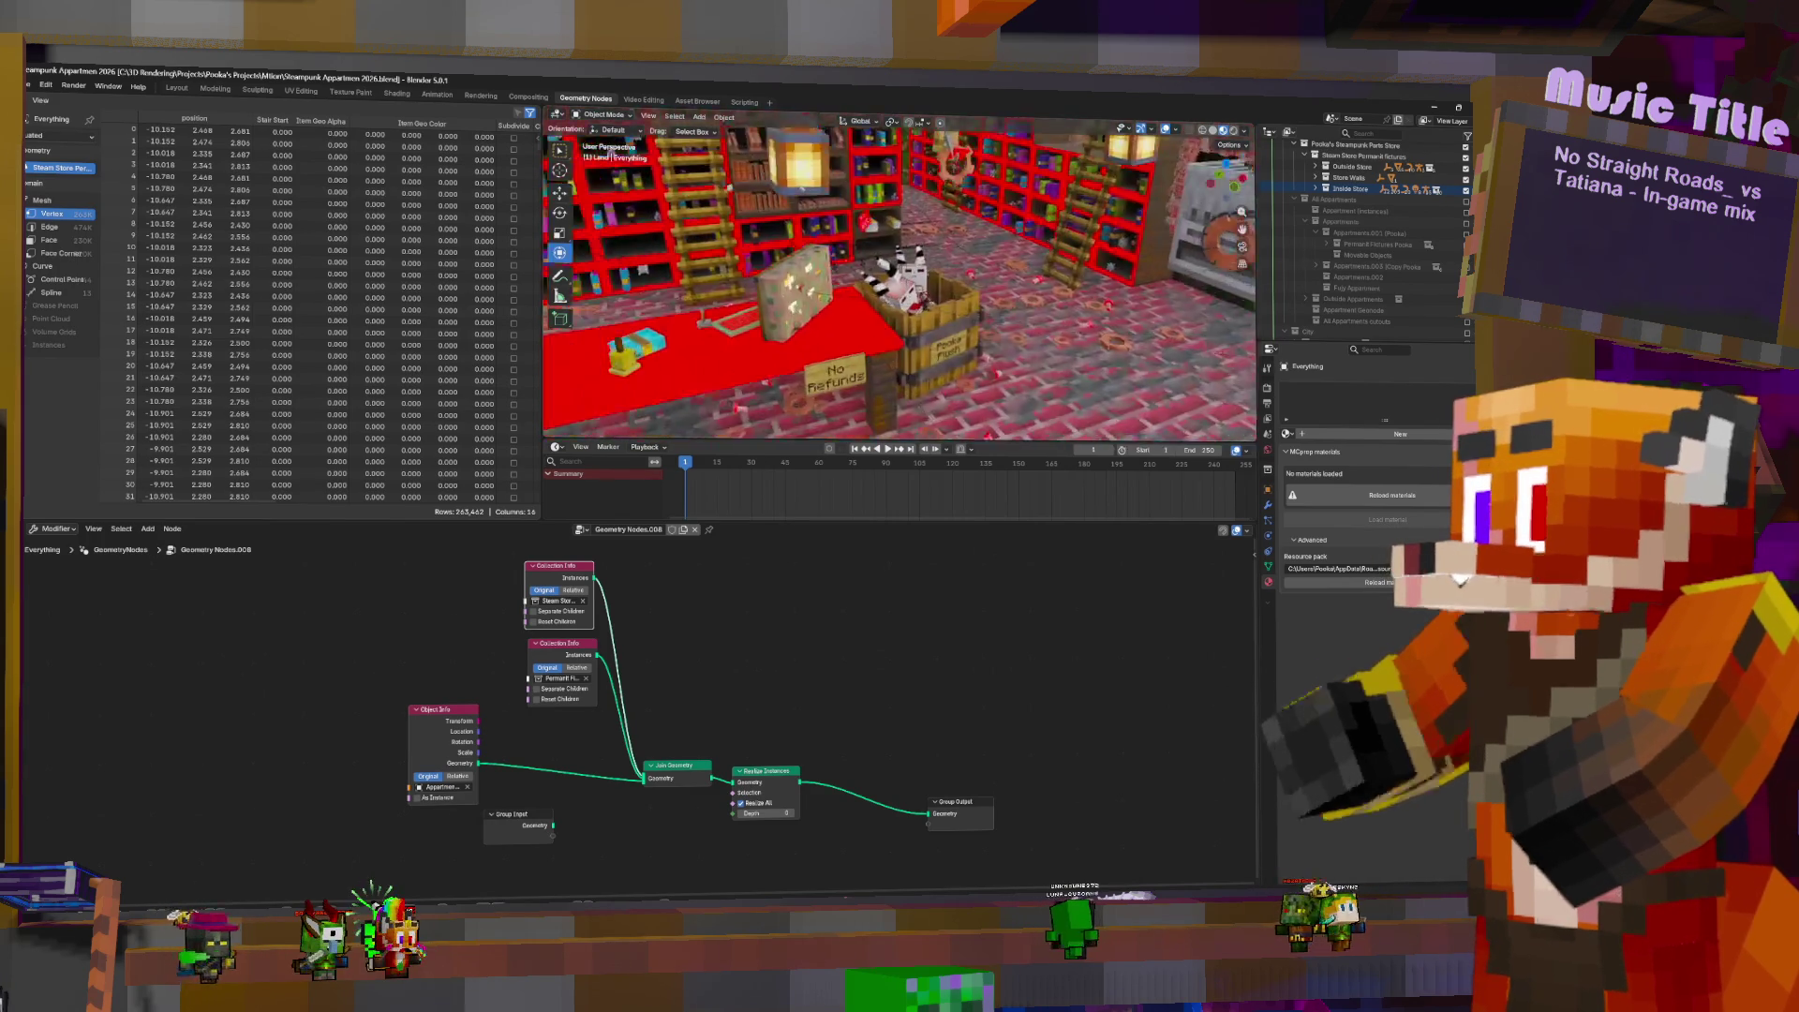
scroll(992, 279, "down", 5)
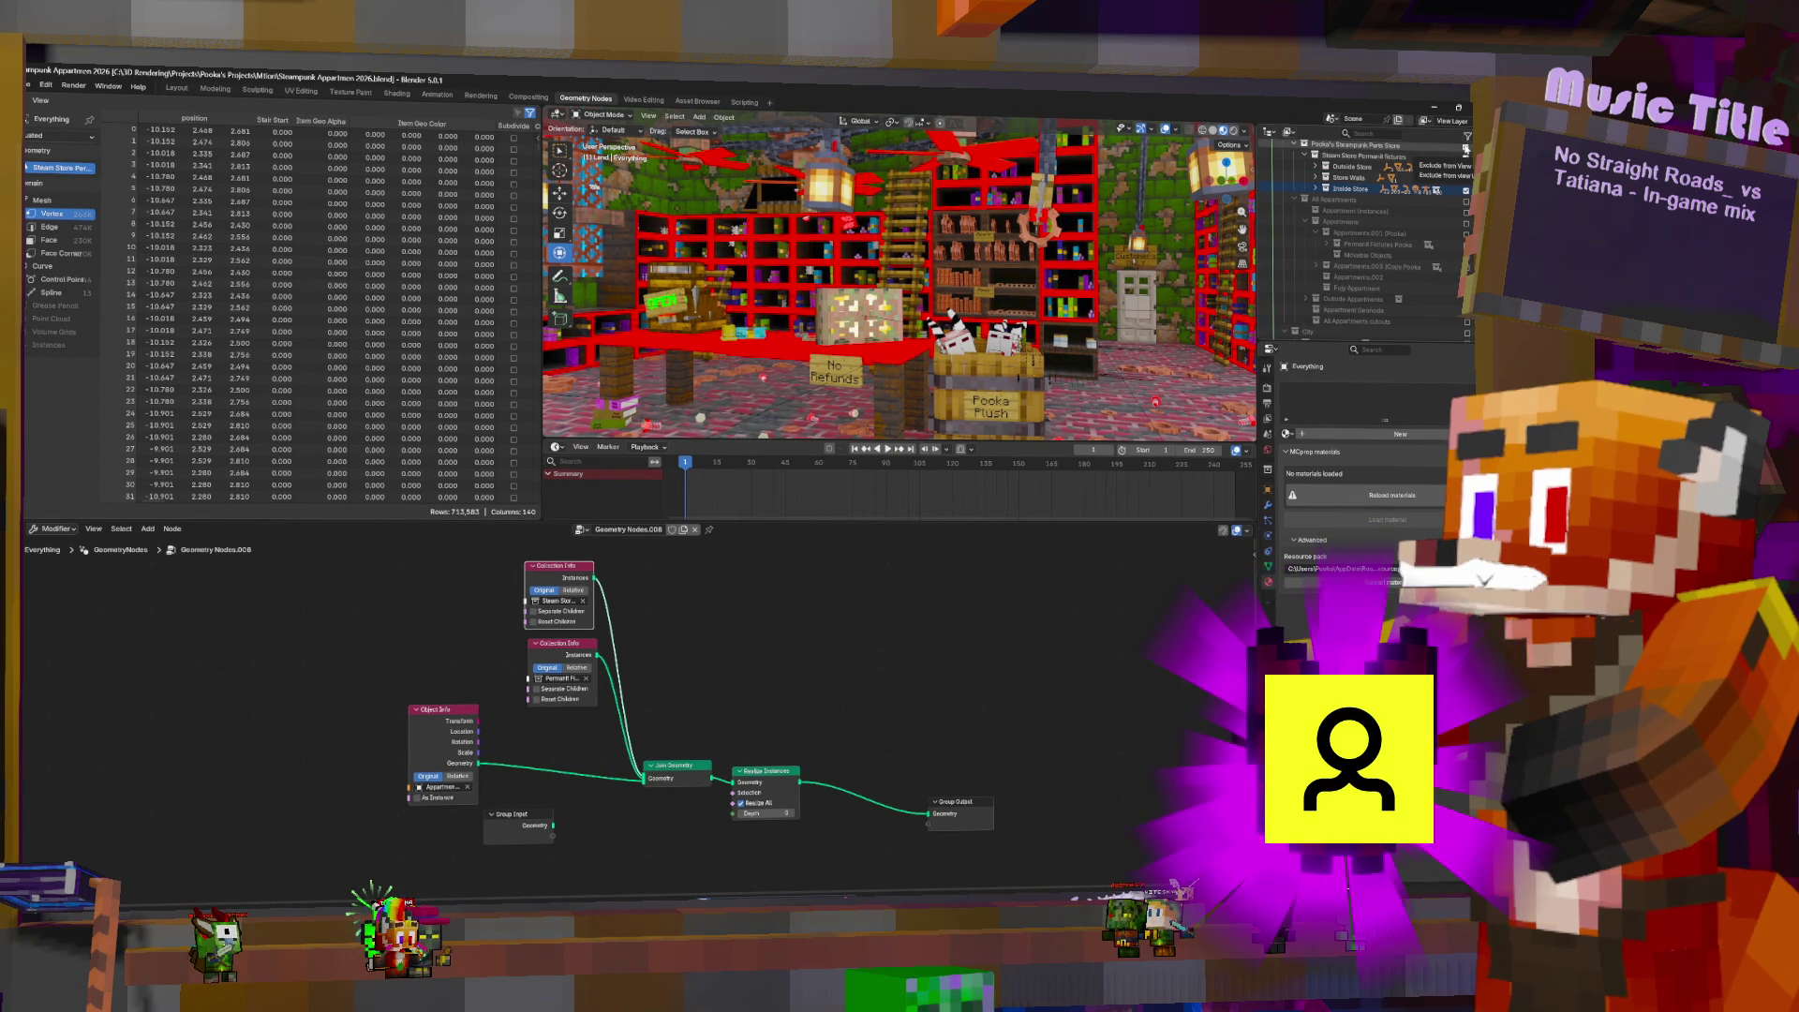
left_click(1466, 148)
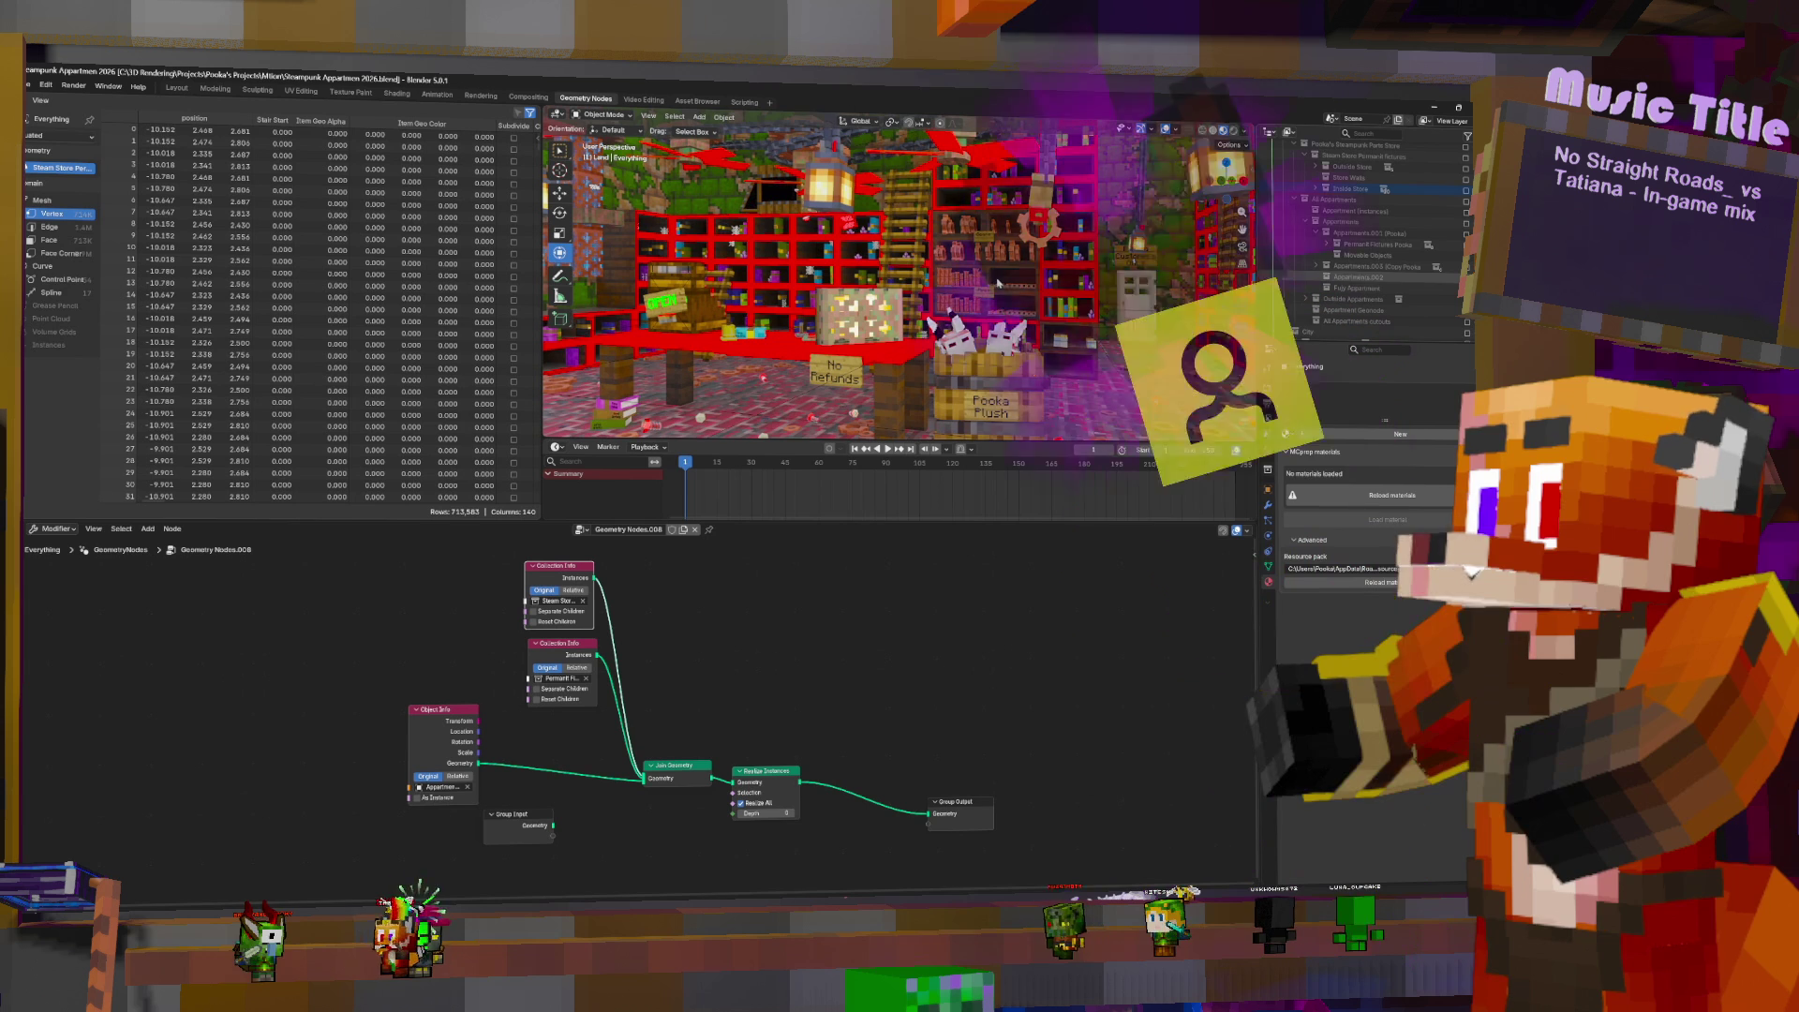
middle_click_drag(900, 281, 1013, 282)
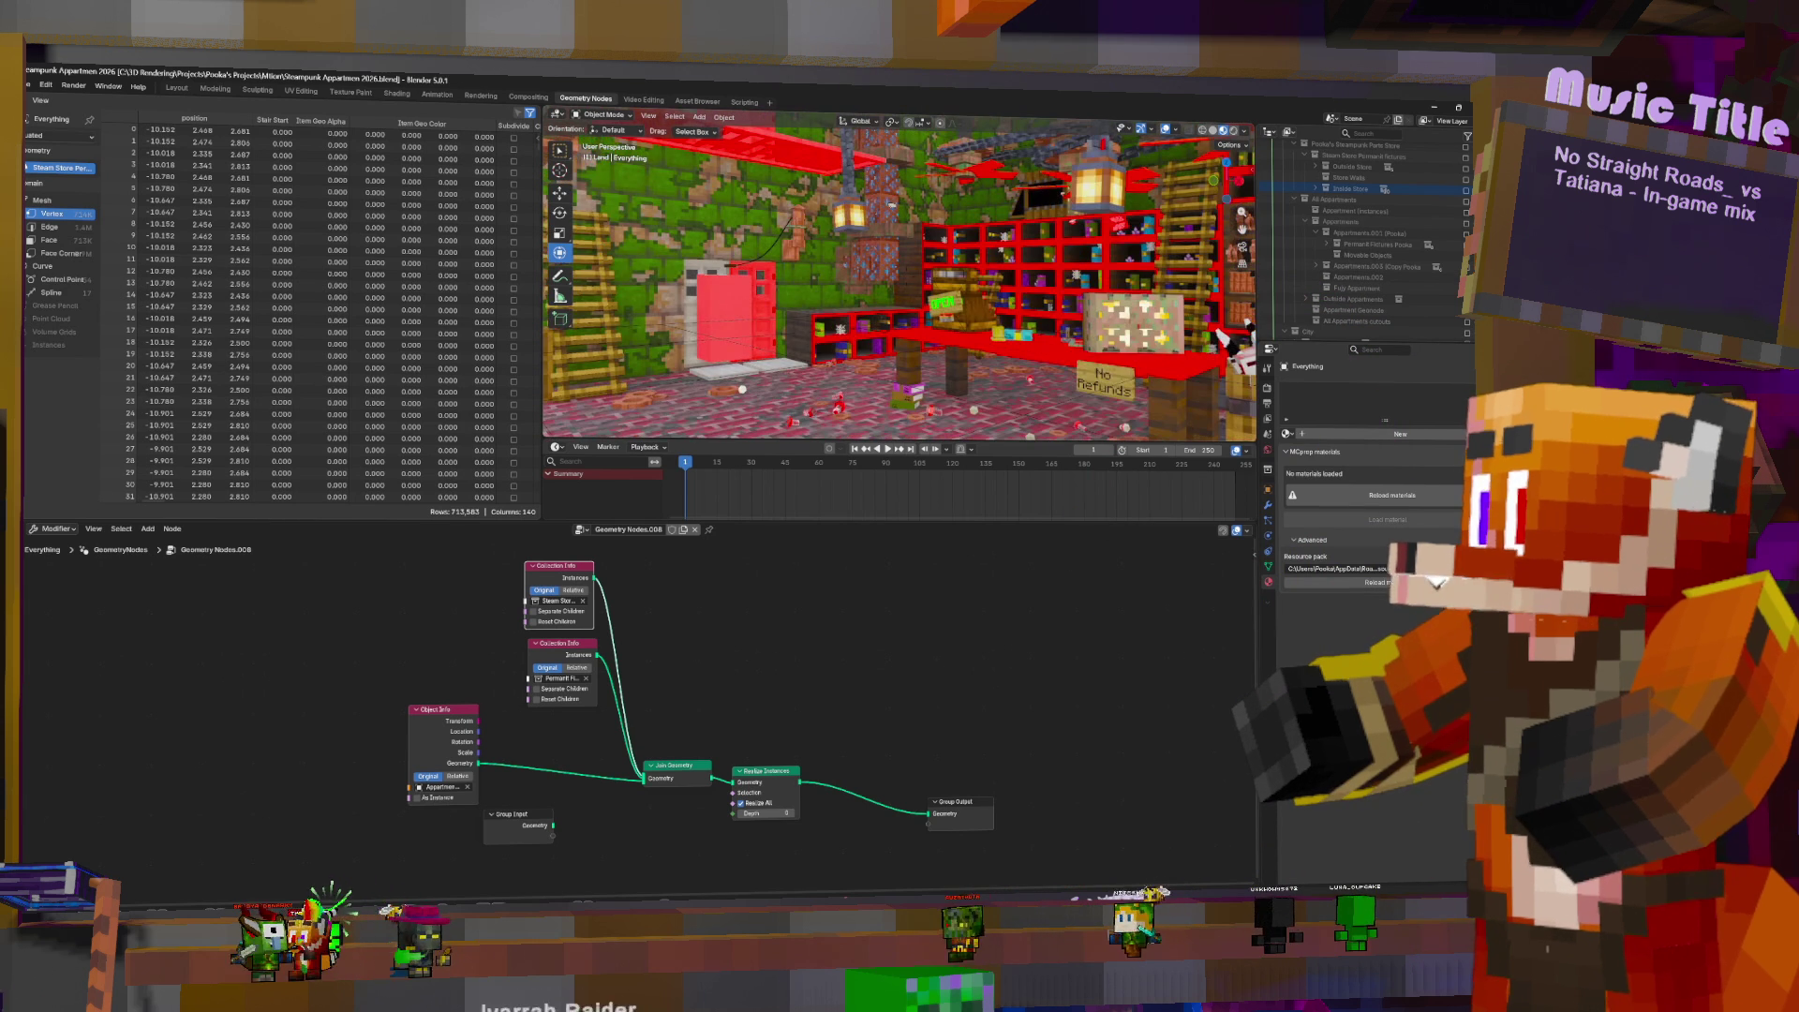
- Orbit around the shop interior and exterior to inspect the merged geometry
middle_click_drag(899, 281, 1049, 281)
scroll(900, 281, "up", 8)
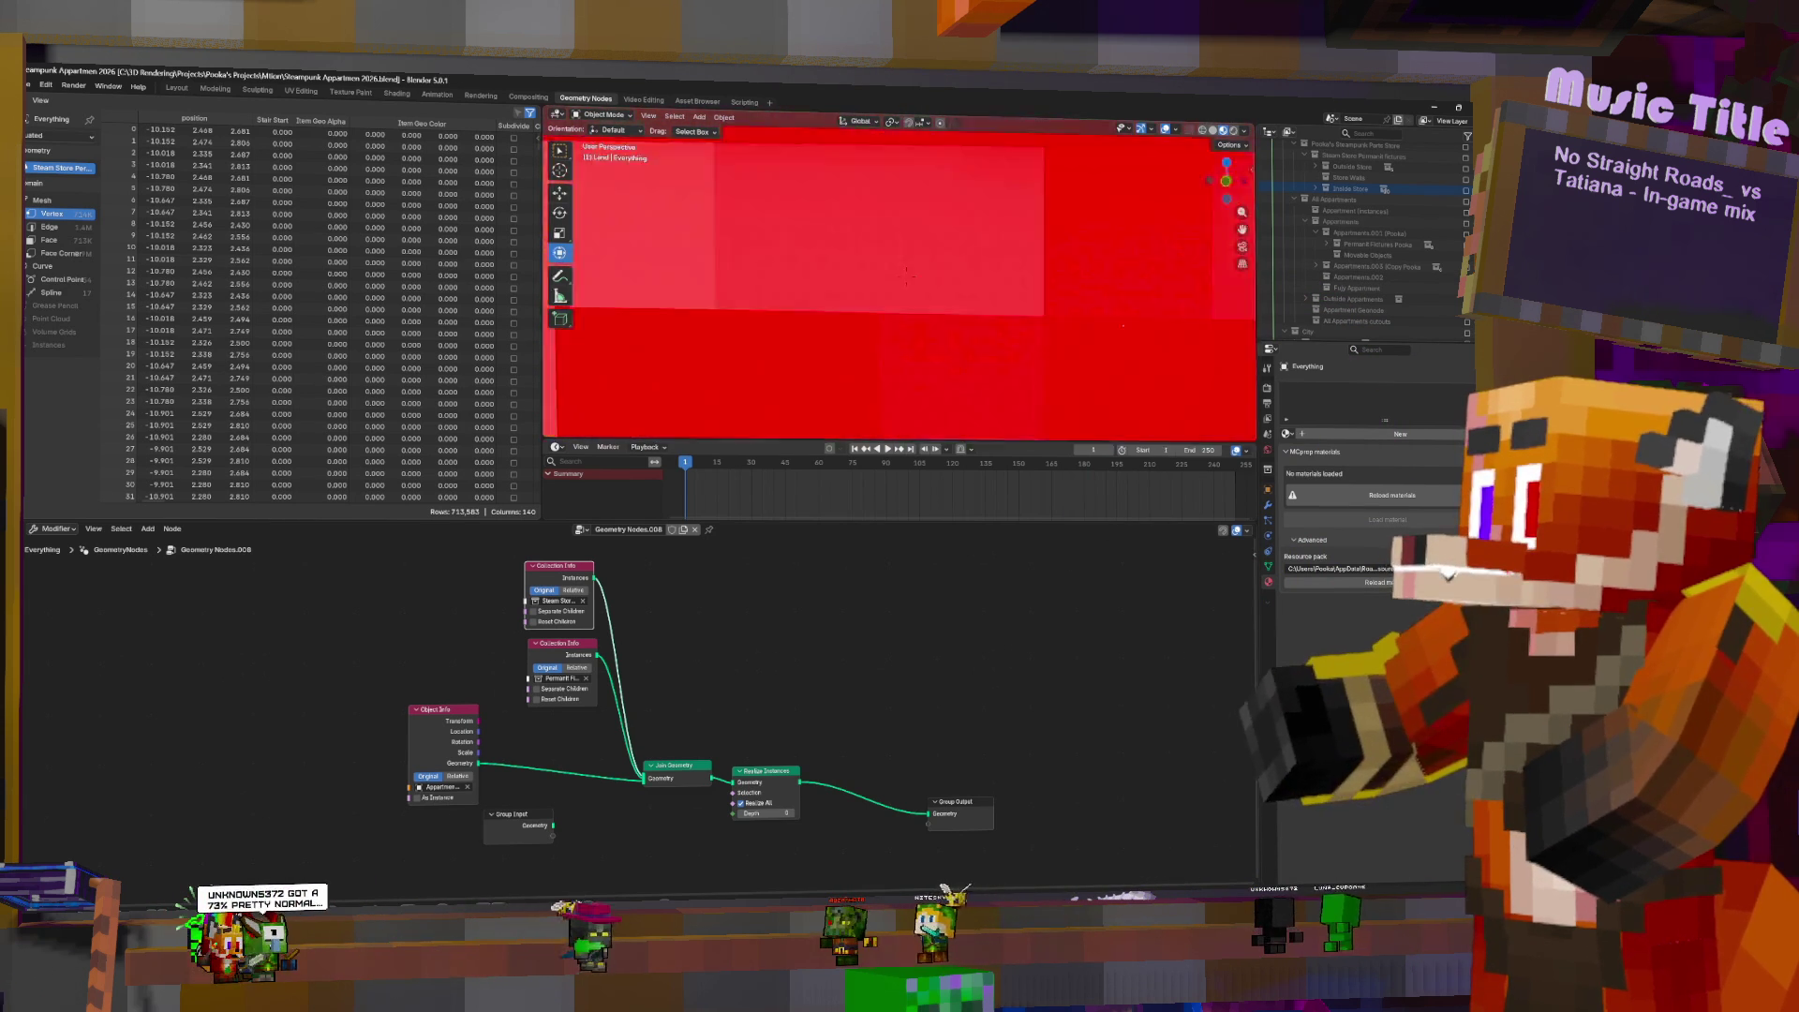
scroll(899, 281, "down", 6)
mouse_move(899, 282)
middle_mouse_down()
mouse_move(1012, 281)
mouse_move(938, 281)
mouse_move(1012, 281)
mouse_move(1000, 293)
middle_mouse_up()
scroll(942, 257, "up", 2)
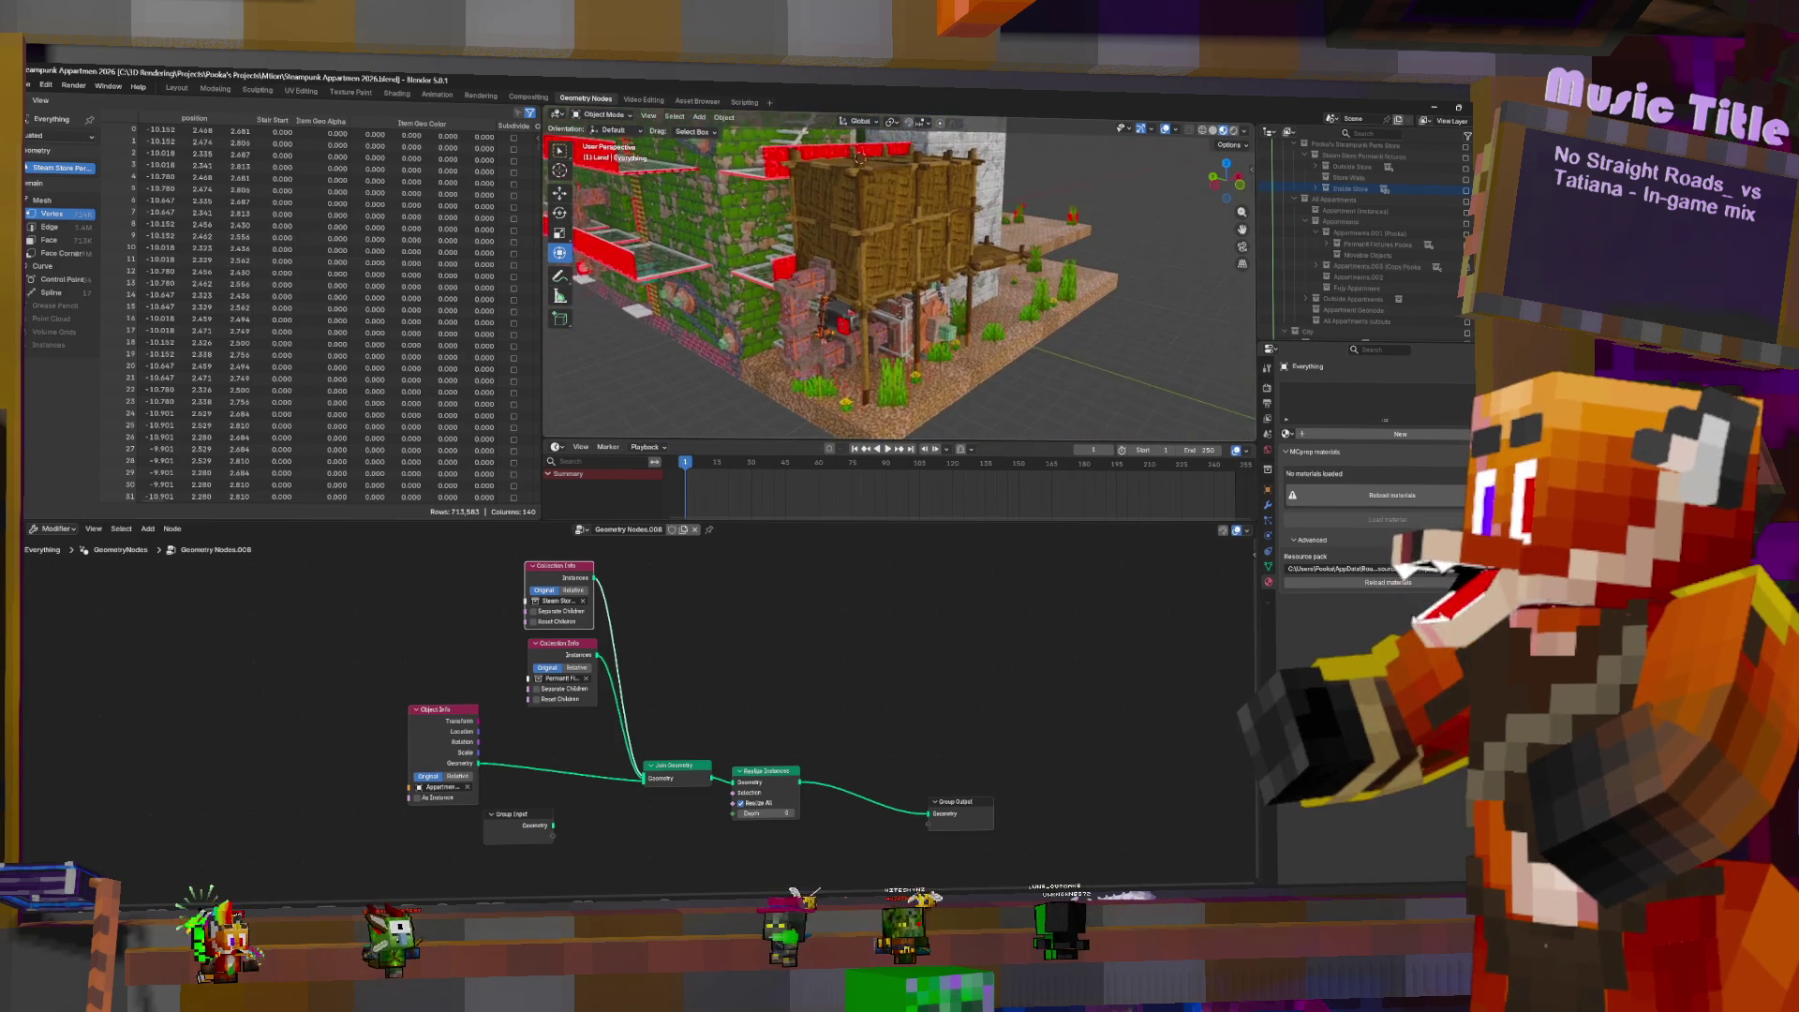
scroll(906, 272, "up", 8)
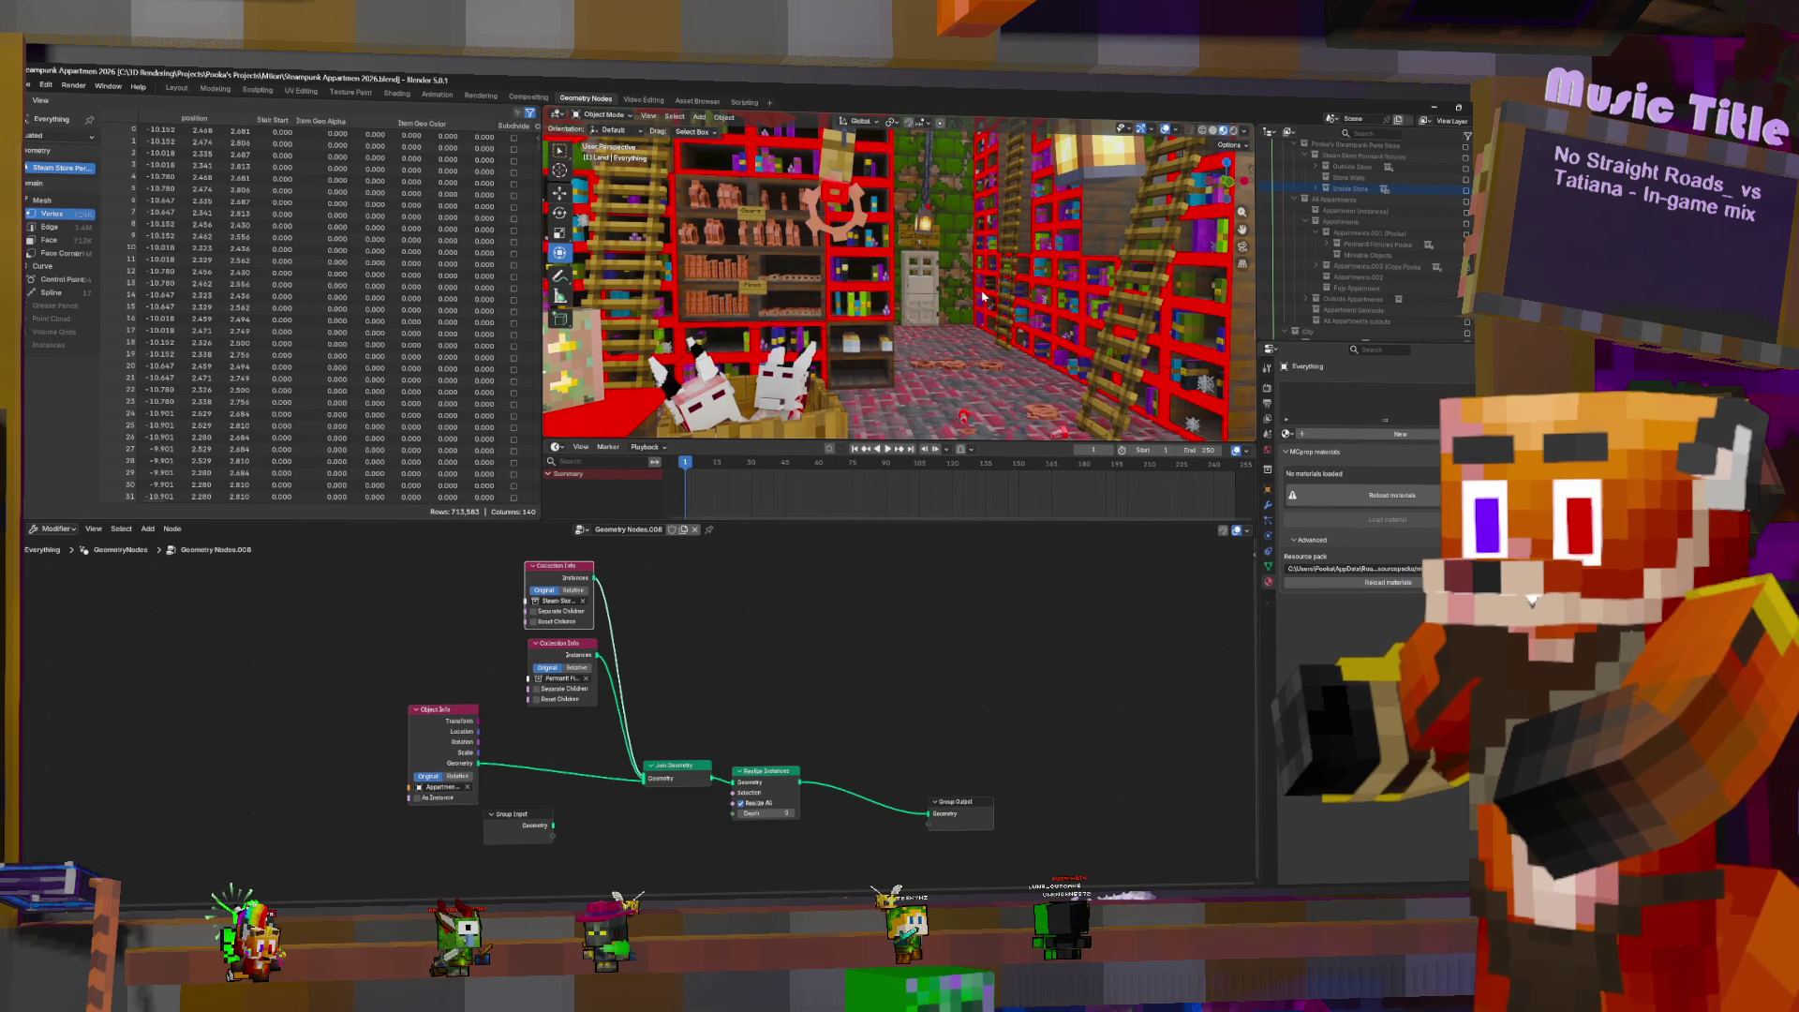
- Select the Everything object and duplicate it as Everything.001
mouse_move(983, 298)
middle_mouse_down()
mouse_move(928, 347)
mouse_move(867, 314)
mouse_move(880, 328)
mouse_move(900, 282)
mouse_move(900, 319)
mouse_move(891, 300)
mouse_move(881, 318)
mouse_move(968, 232)
middle_mouse_up()
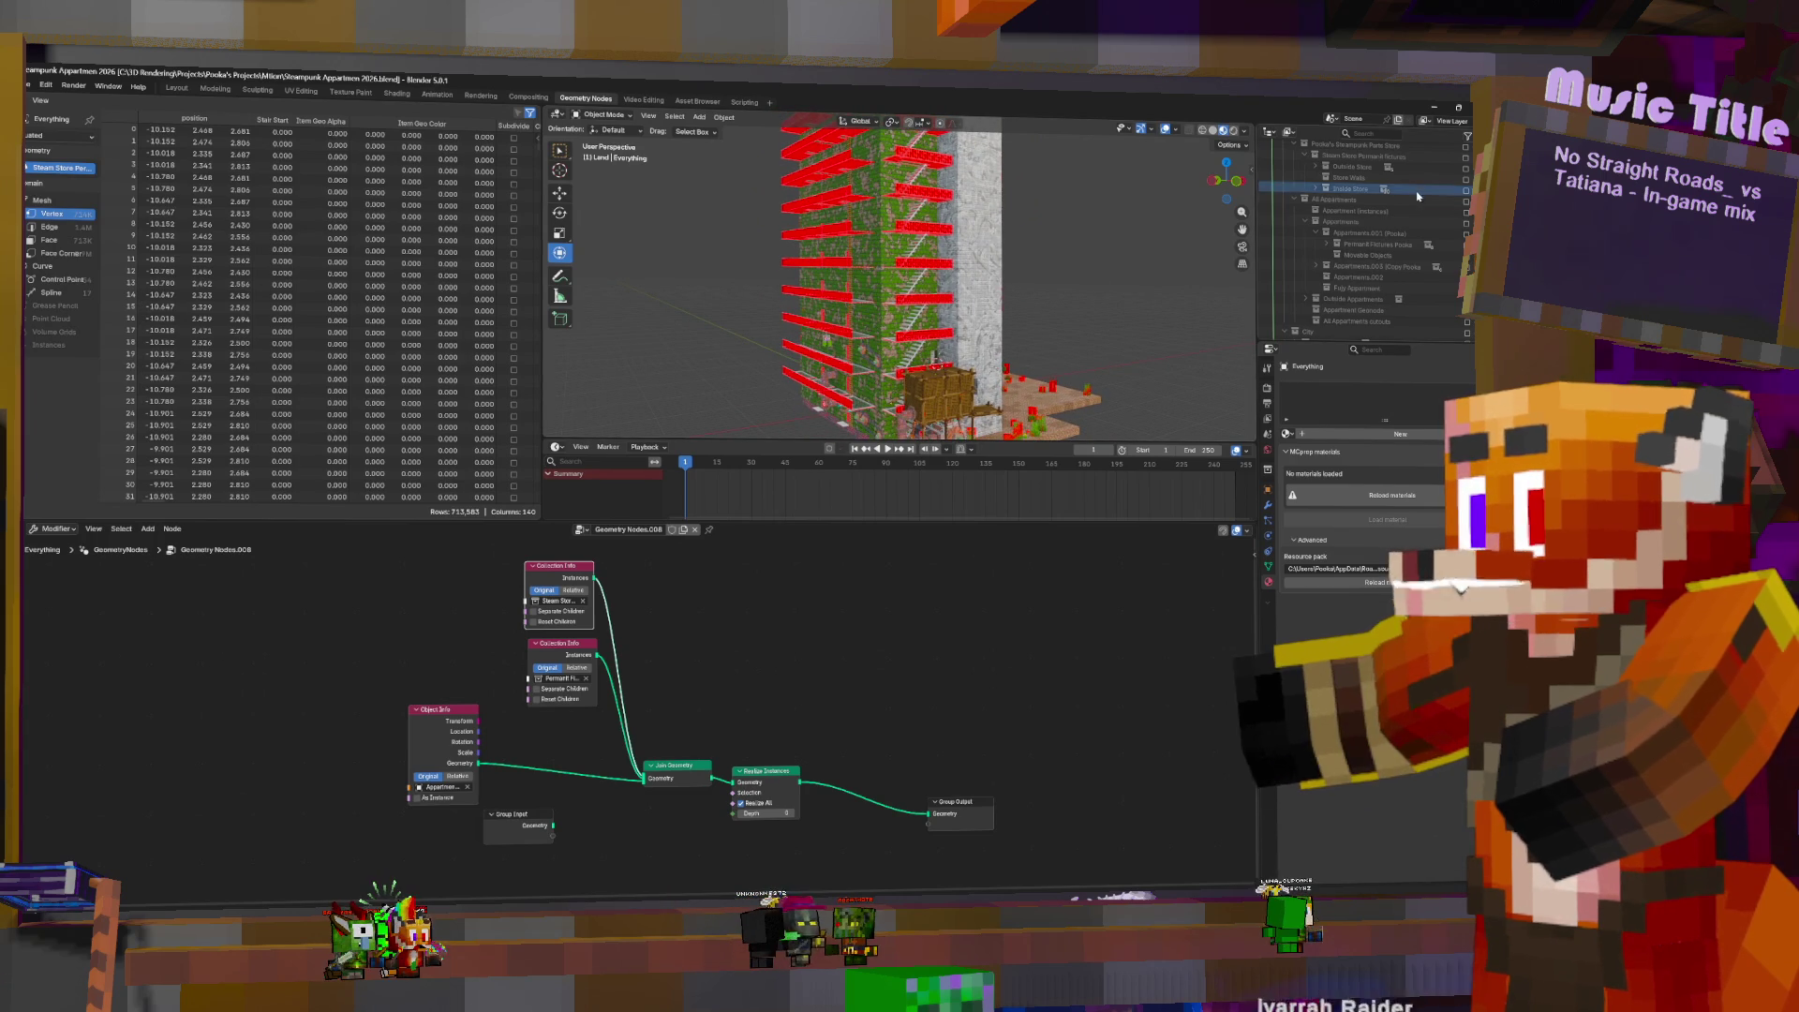
scroll(1396, 216, "down", 8)
left_click(1341, 228)
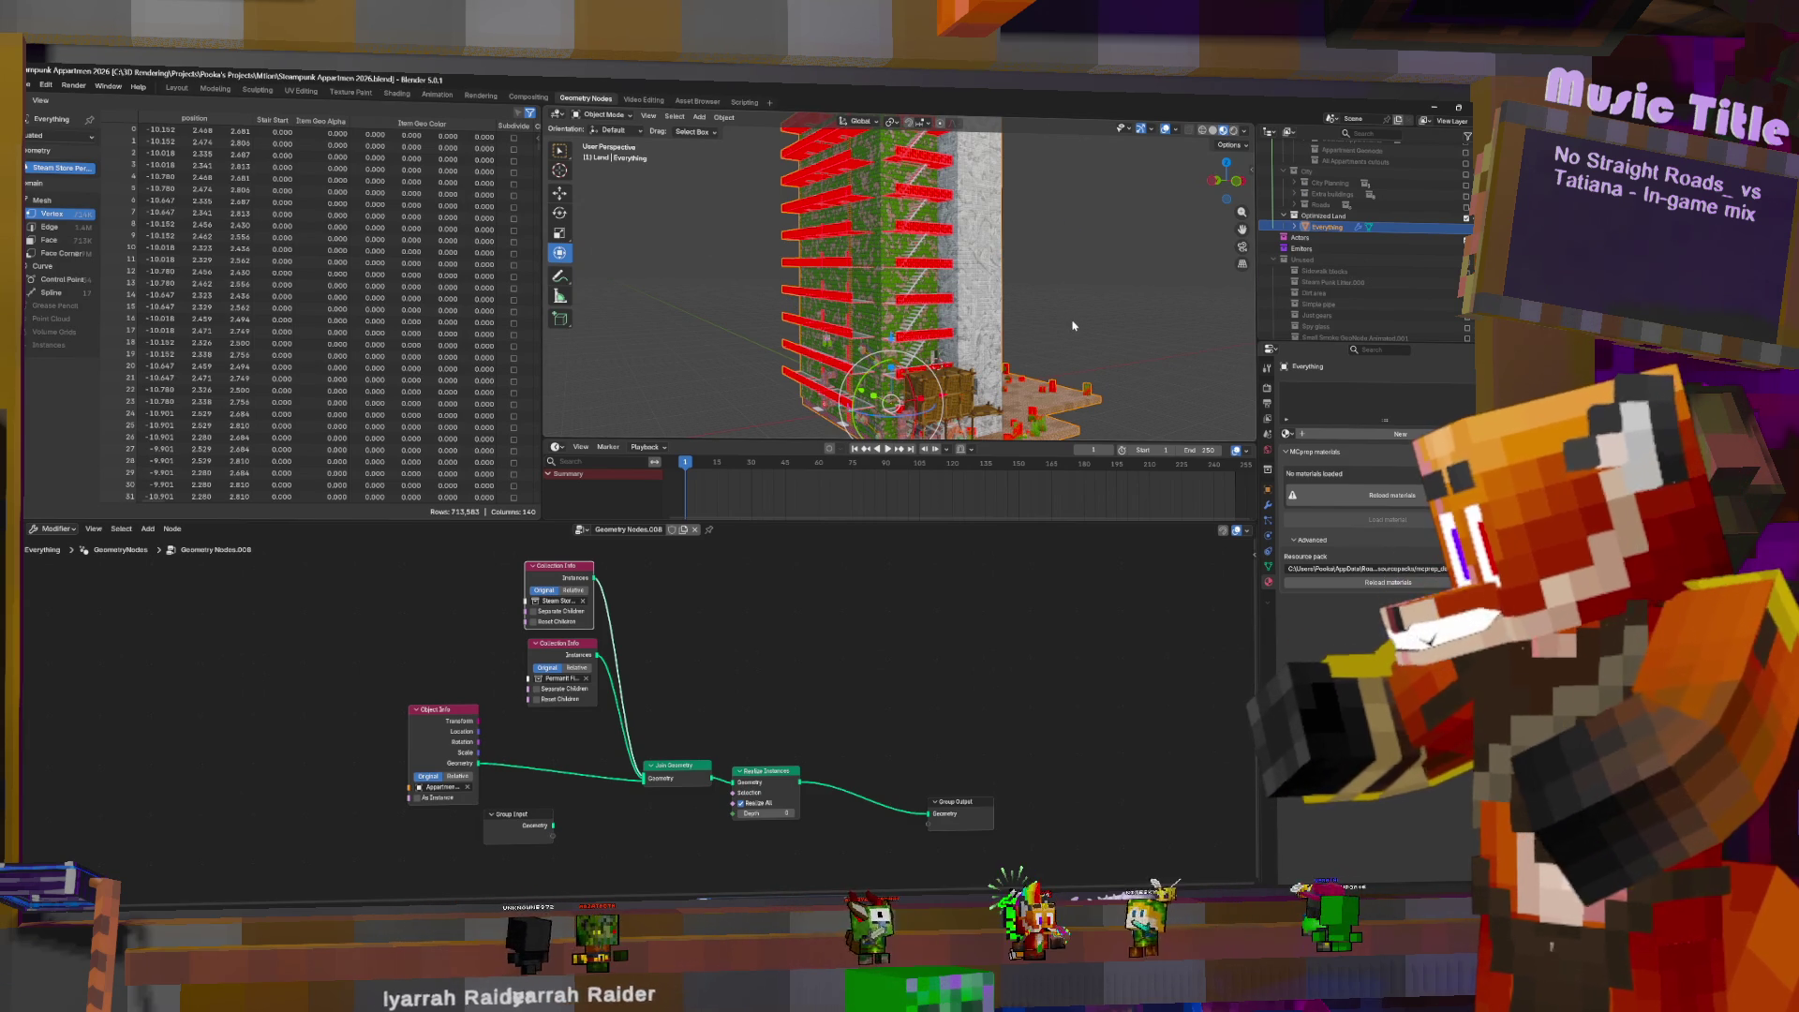
key("shift+d")
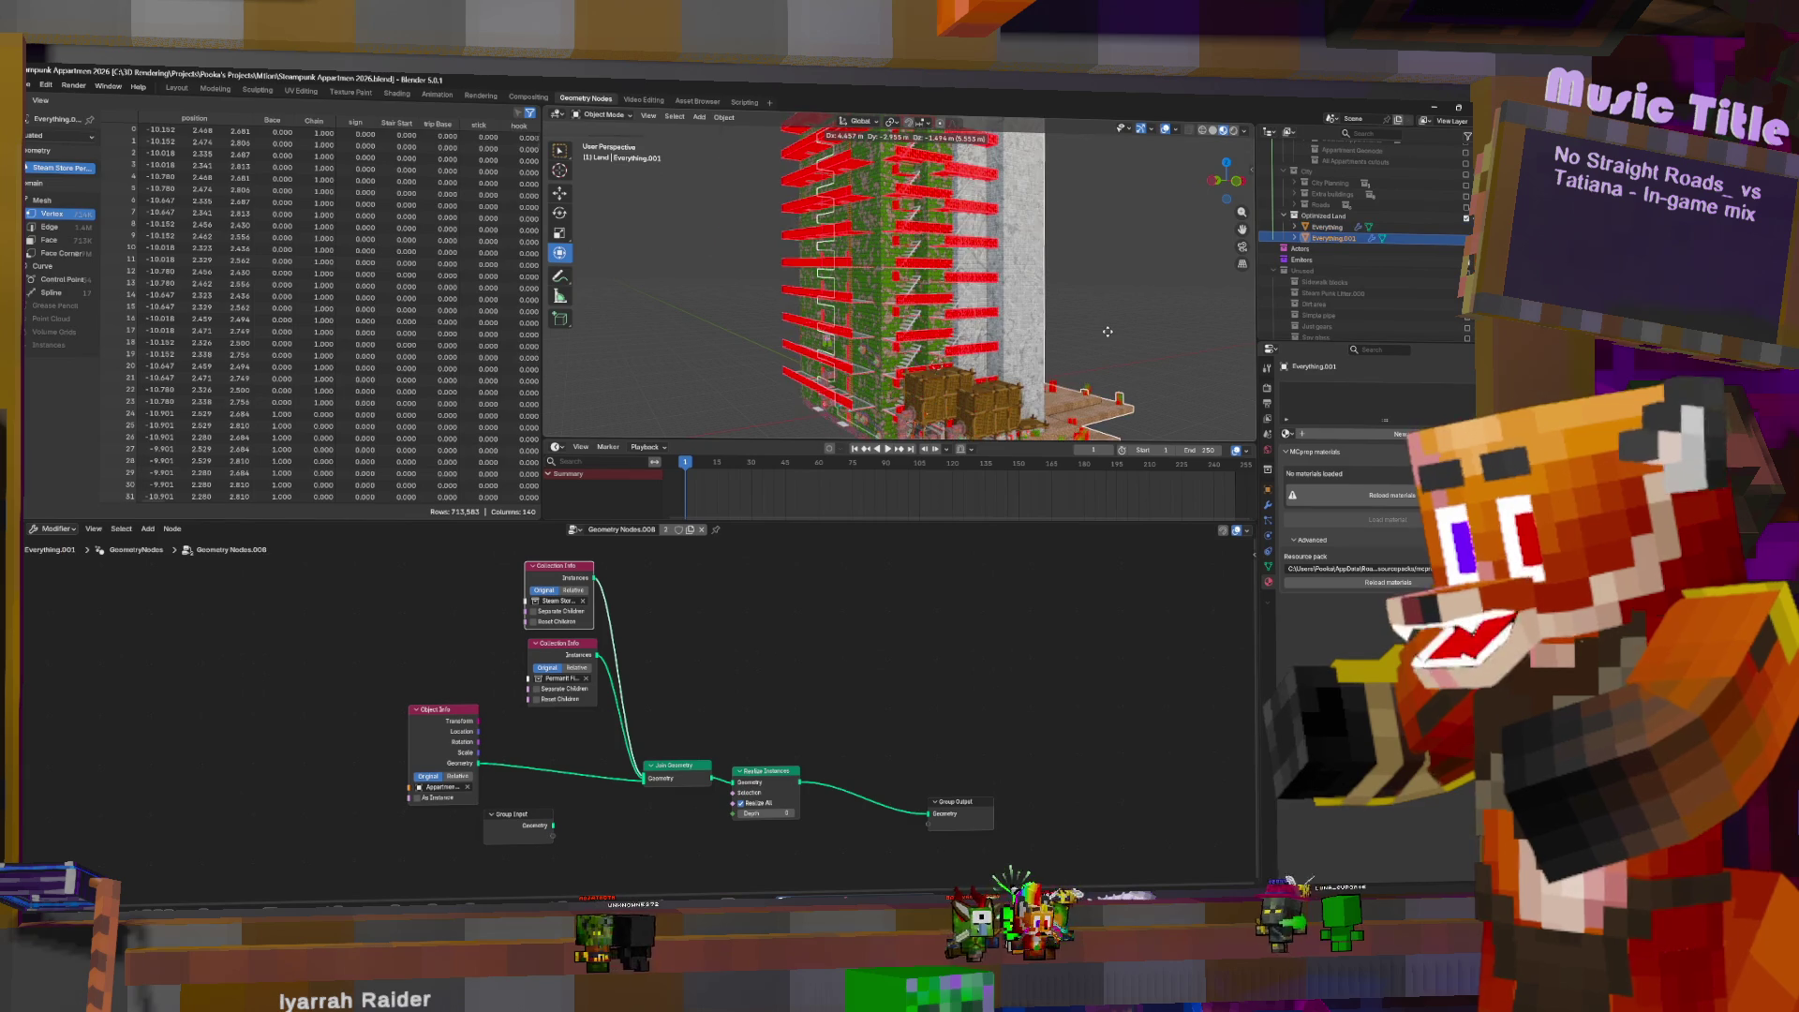
- Keep the duplicate in place and sort Everything and Everything.001 into the Optimized Land collections
right_click(1182, 281)
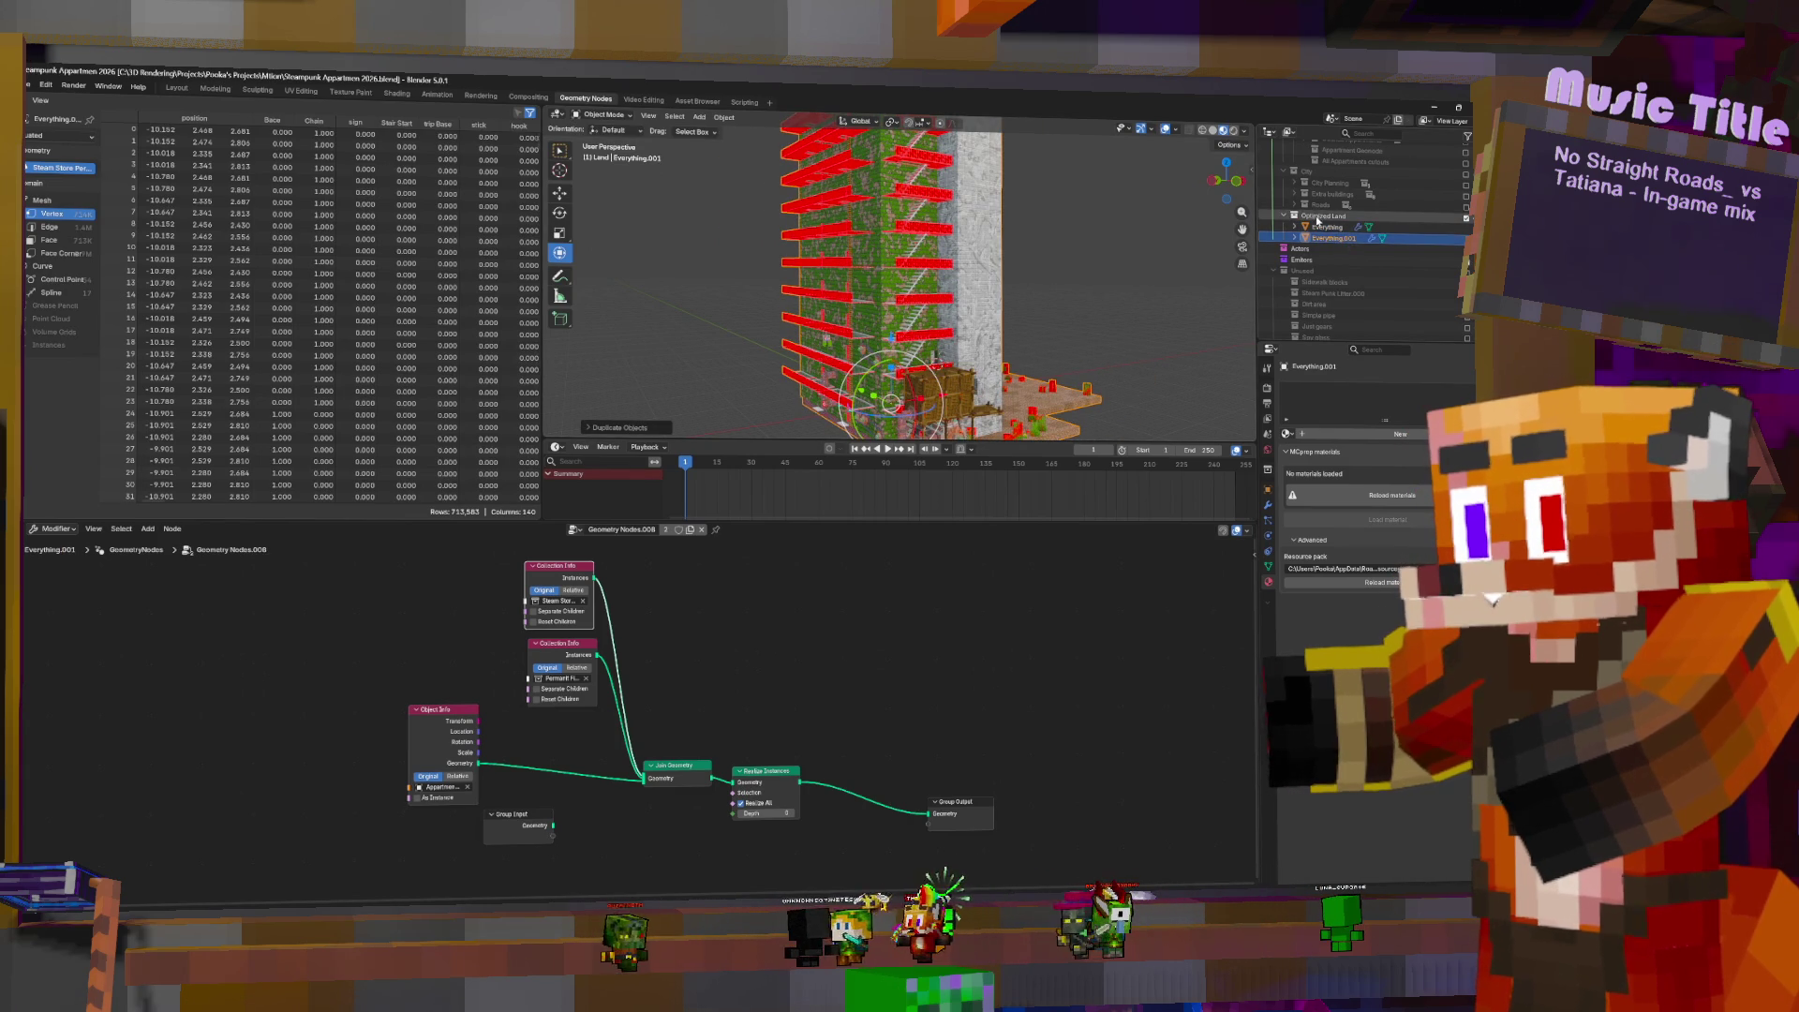
right_click(1318, 217)
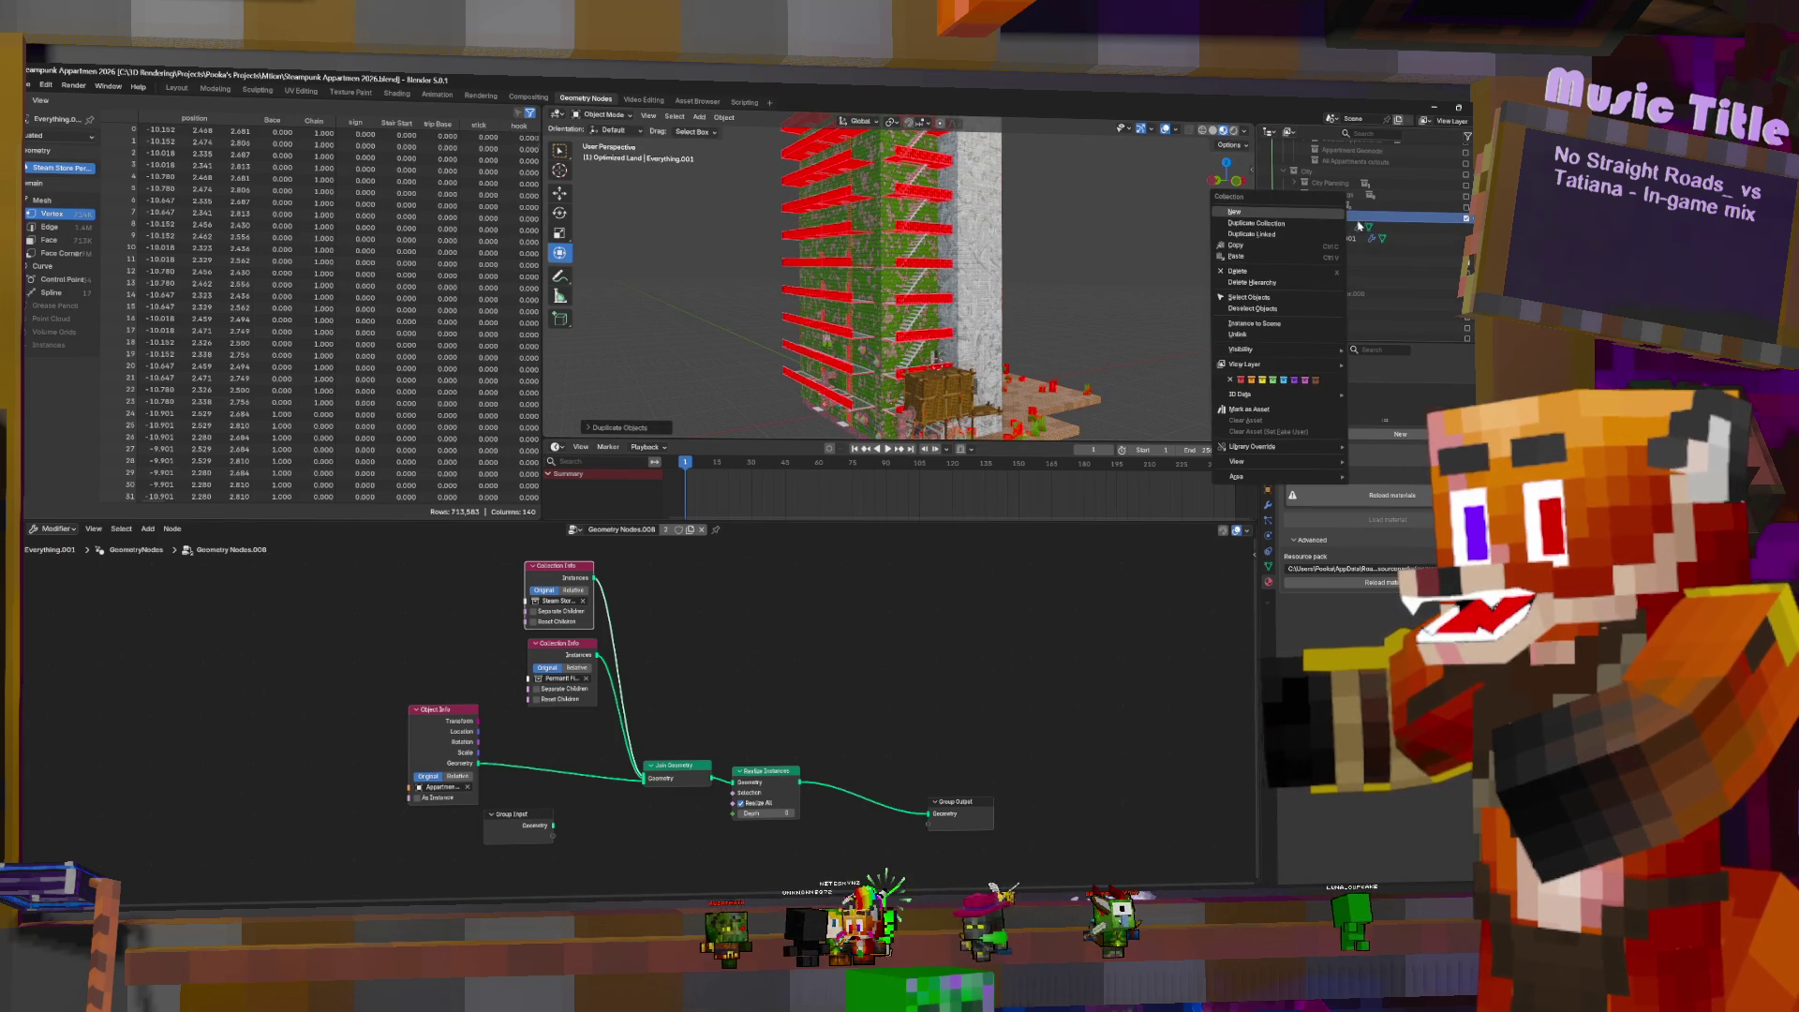
left_click_drag(1323, 238, 1347, 228)
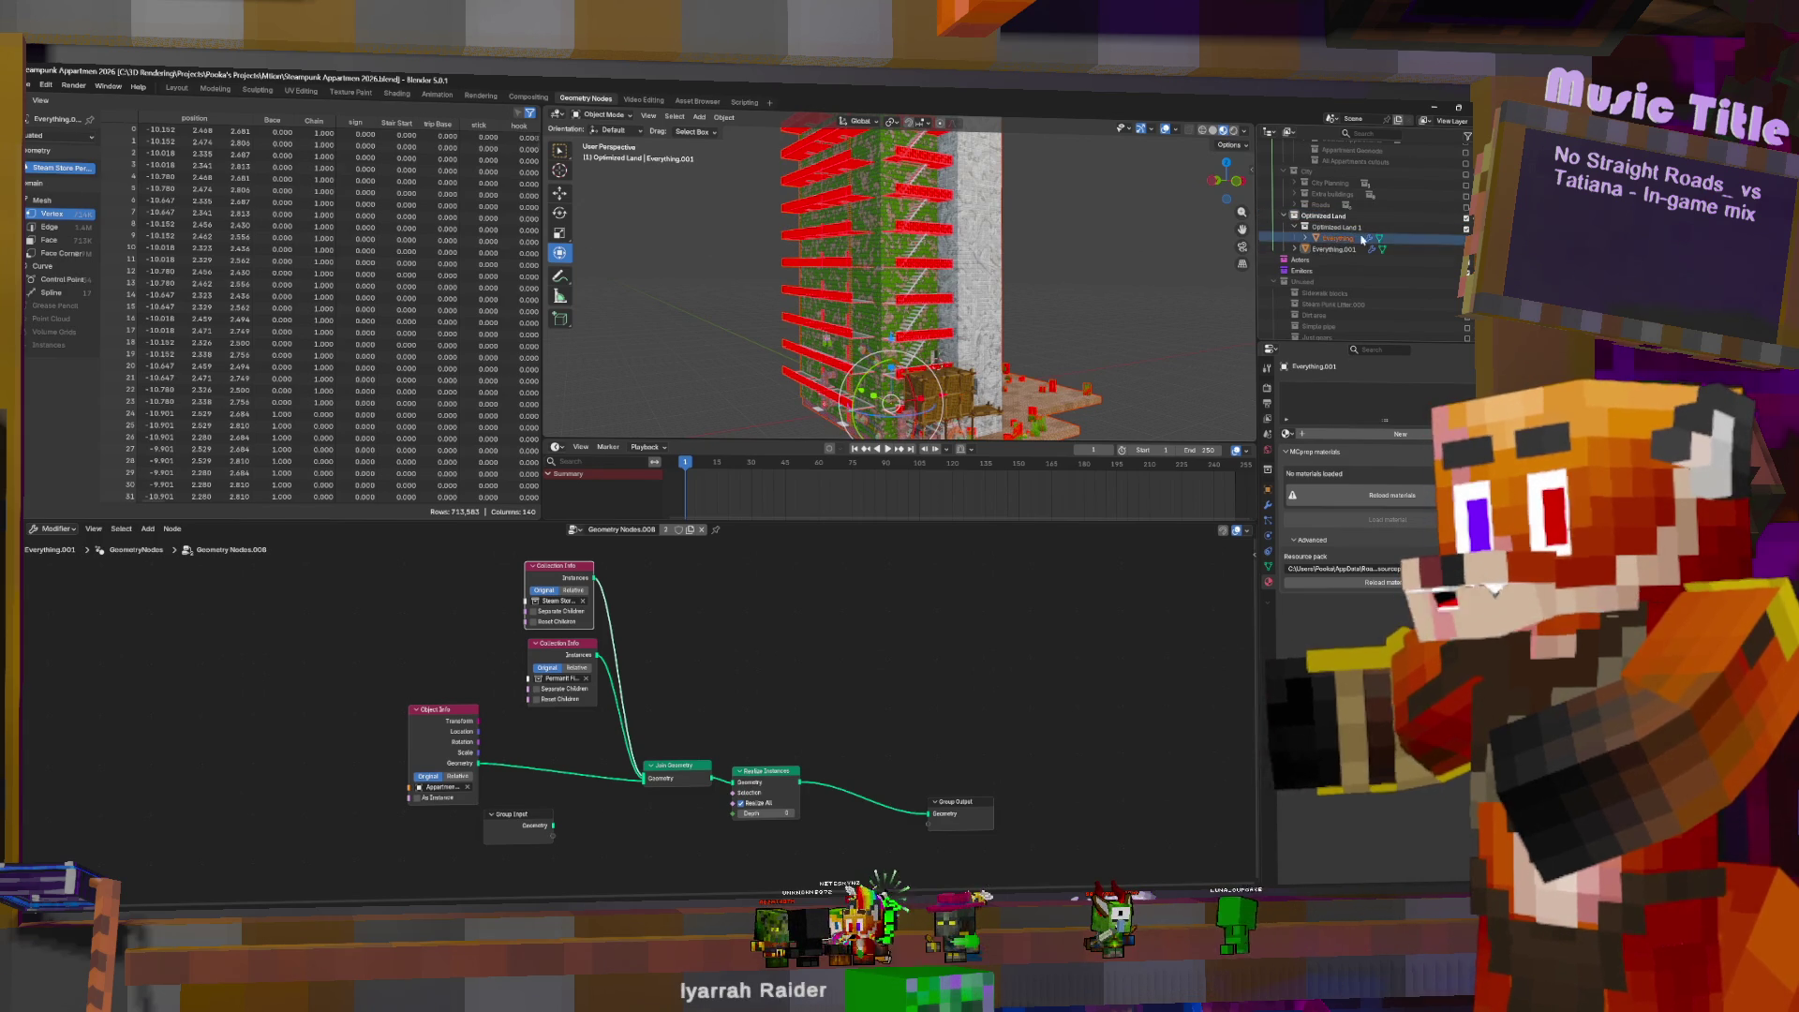
left_click_drag(1332, 250, 1336, 261)
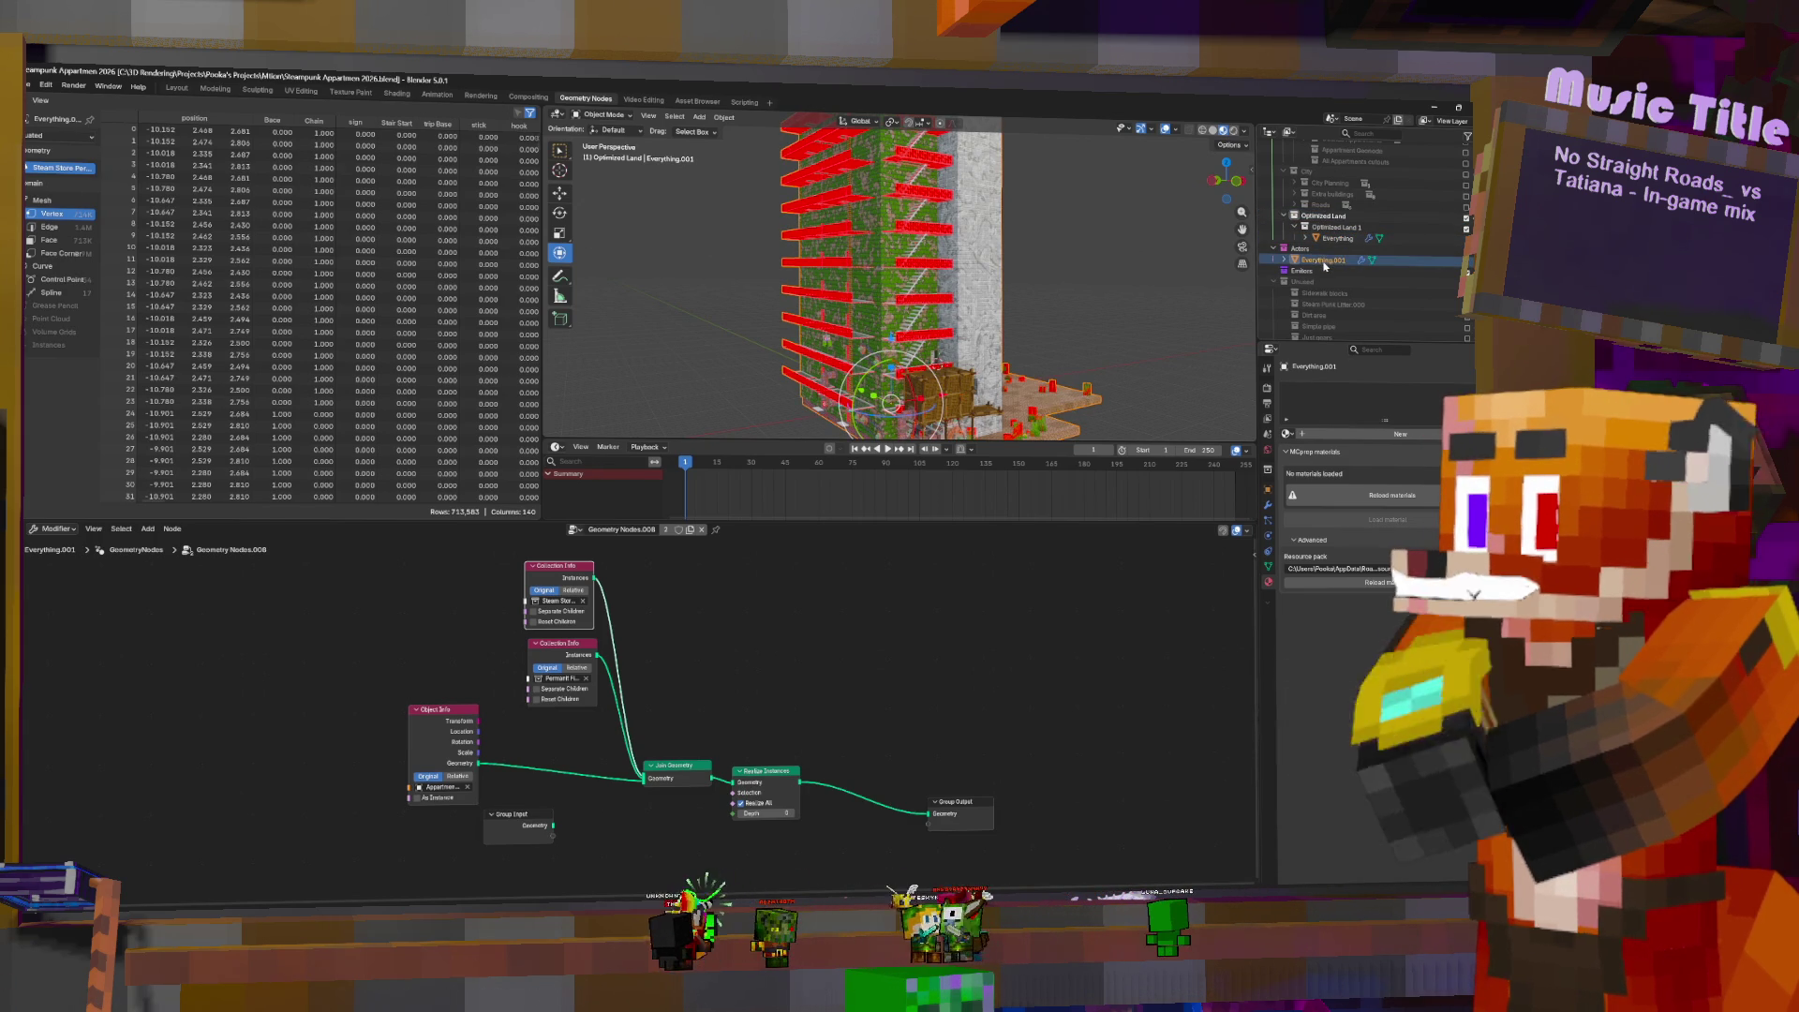
left_click_drag(1346, 254, 1312, 229)
- Duplicate the Optimized Land 1 collection into Optimized Land 1.001 and select Everything.001
right_click(1294, 231)
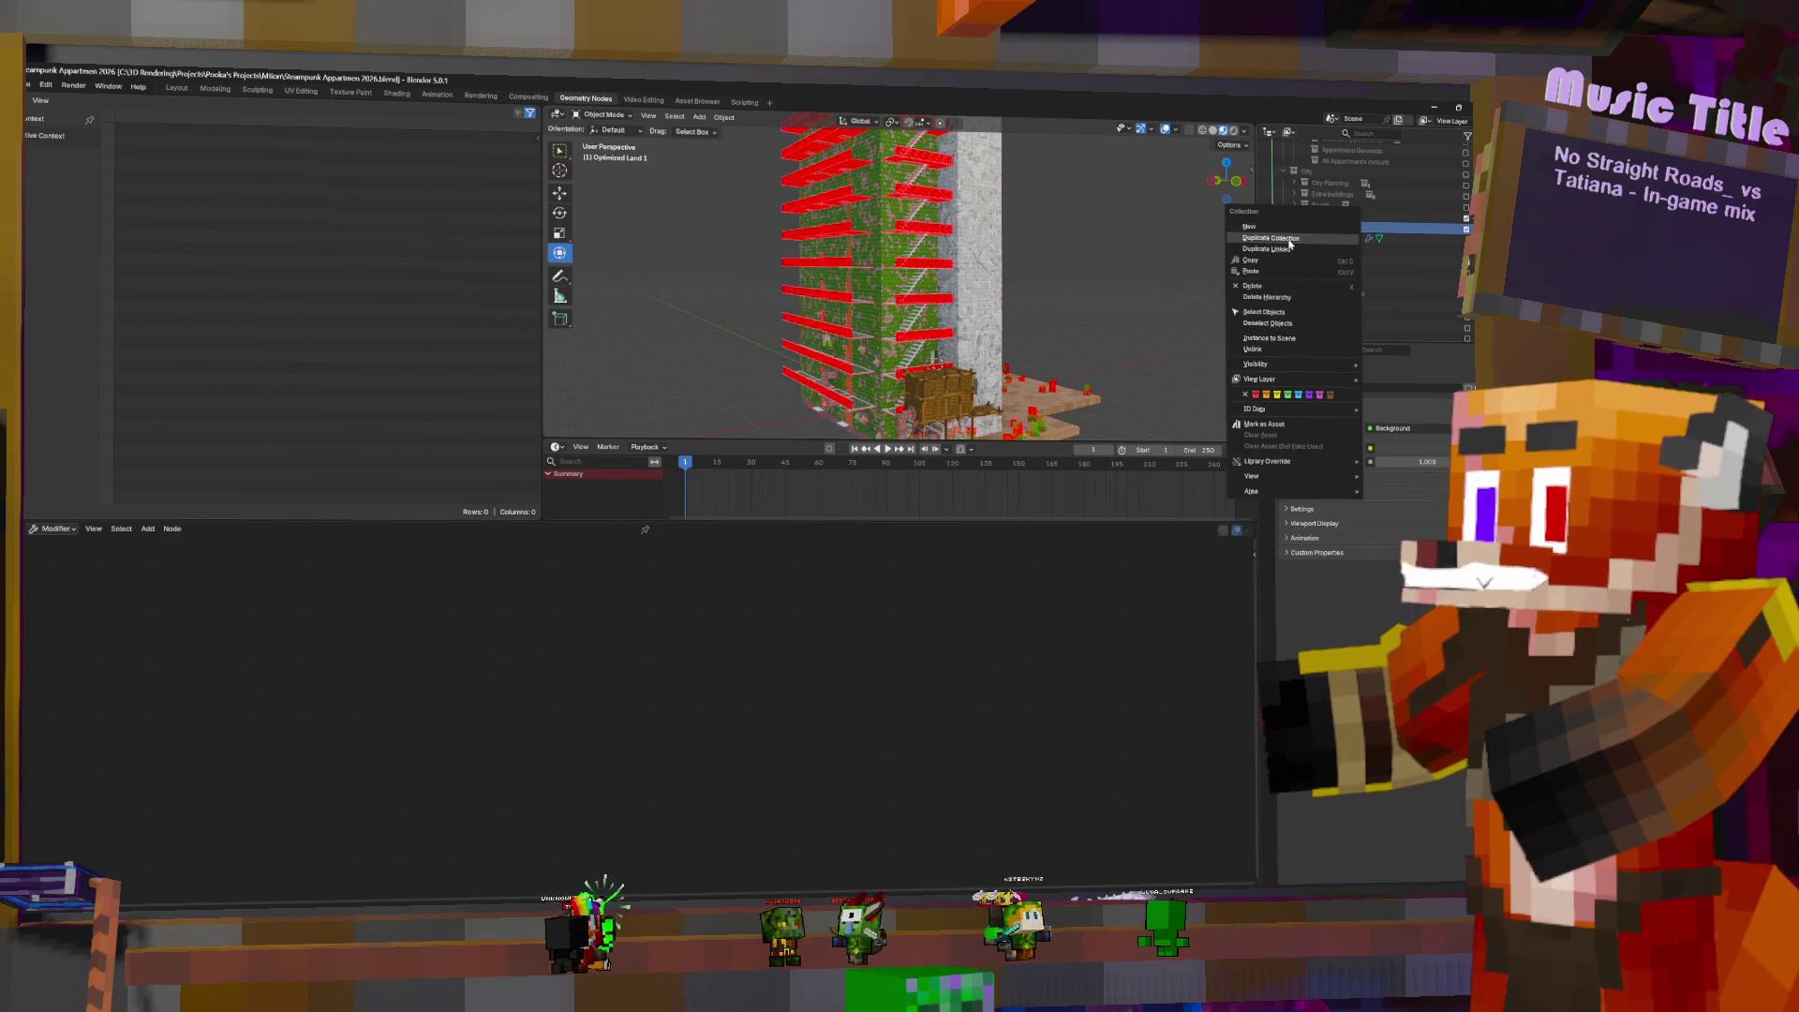
left_click(1294, 240)
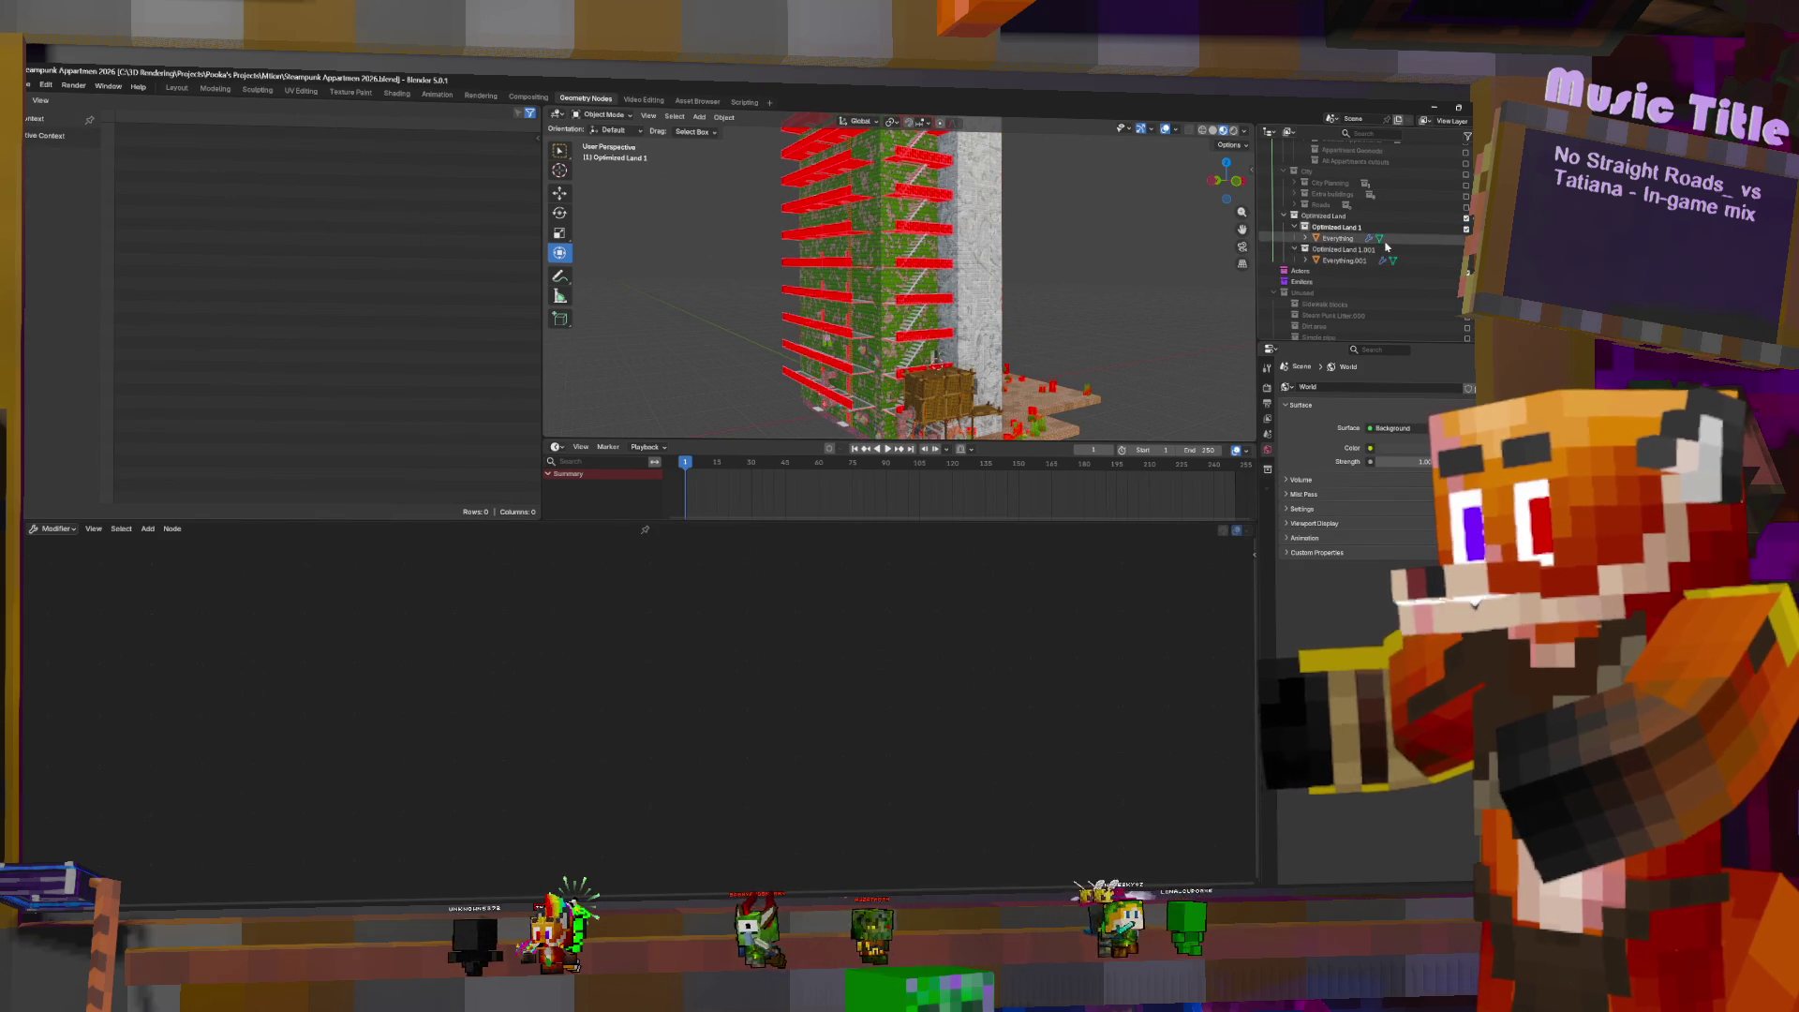
left_click(1294, 227)
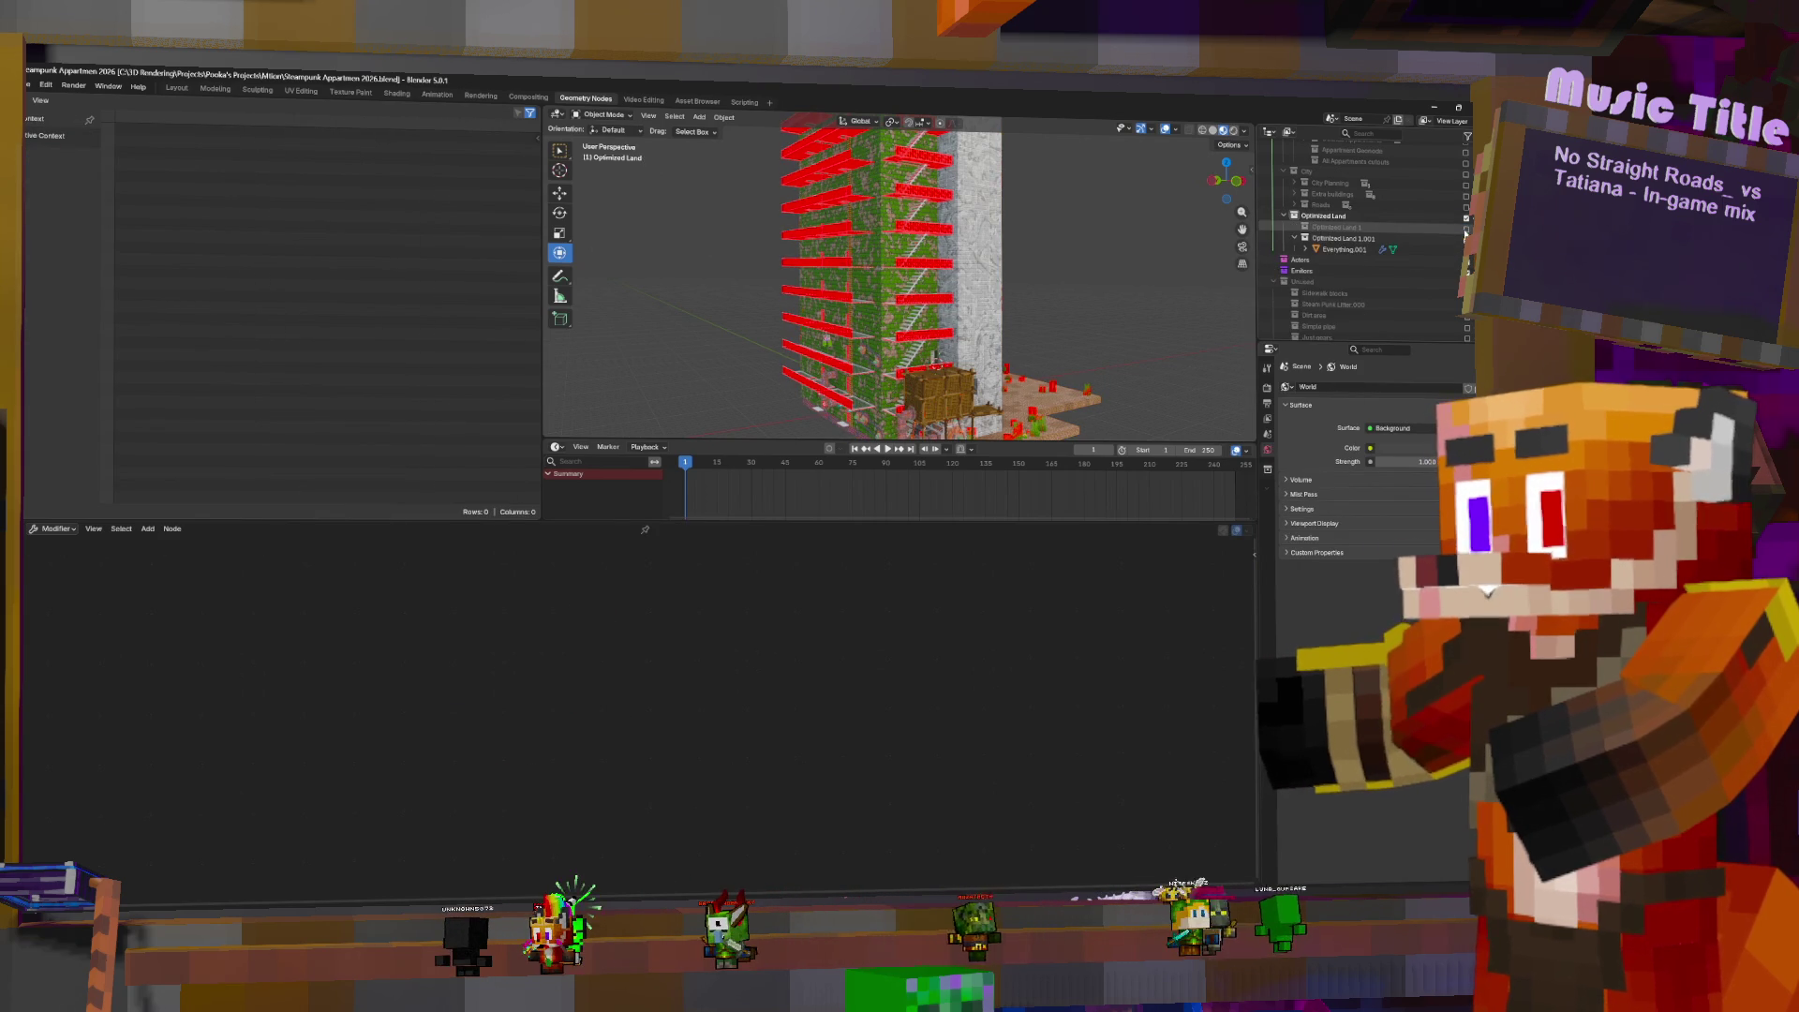
left_click(1339, 250)
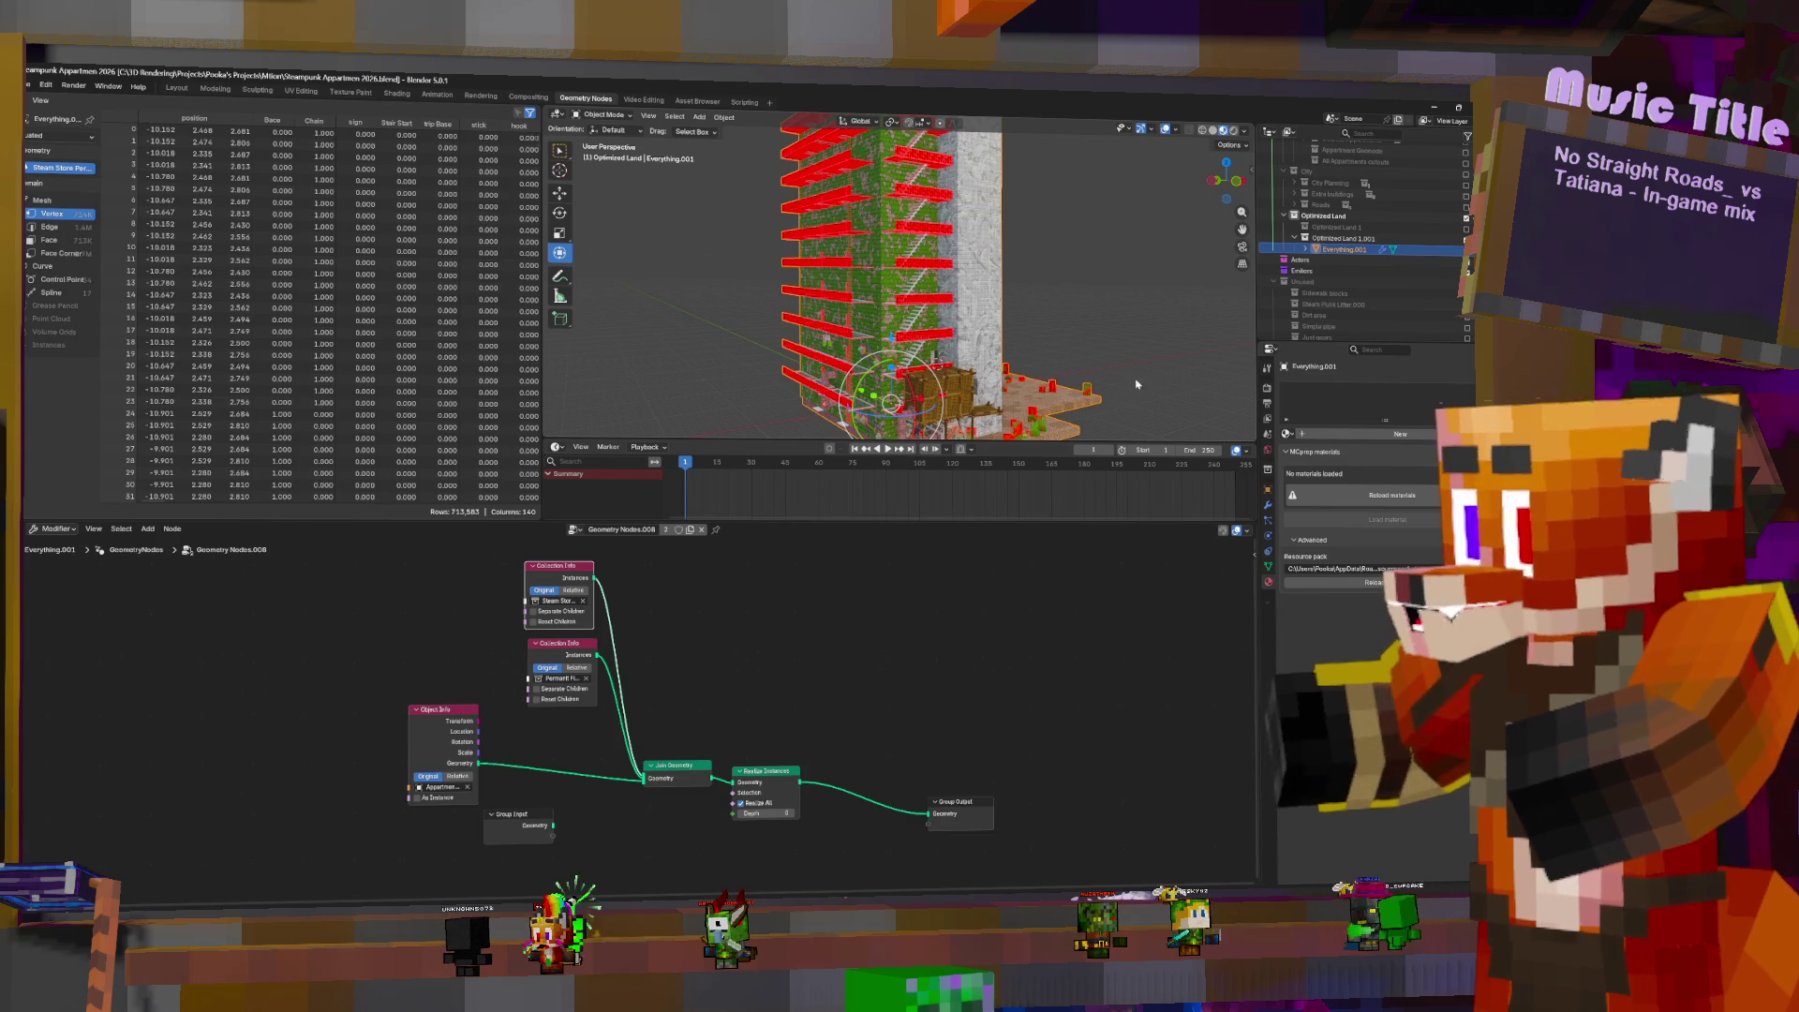
- Apply the GeometryNodes modifier on Everything.001 so it becomes a plain mesh
left_click(1267, 508)
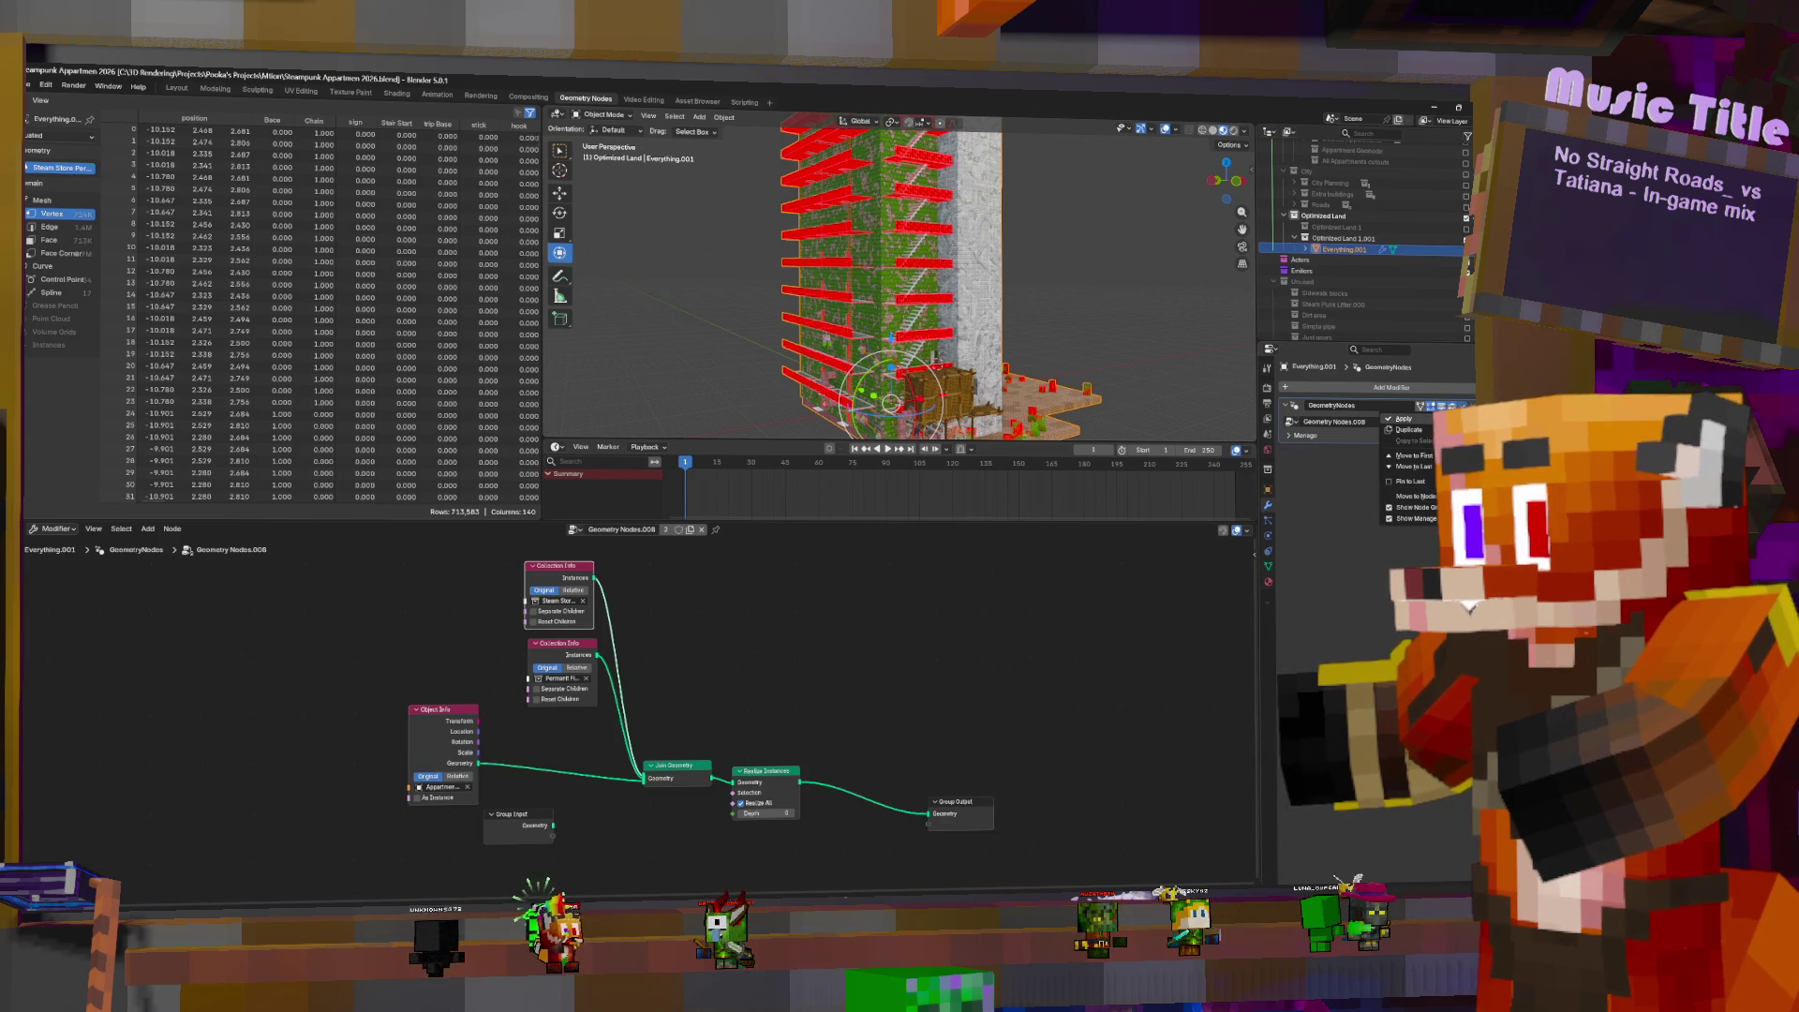
left_click(1403, 419)
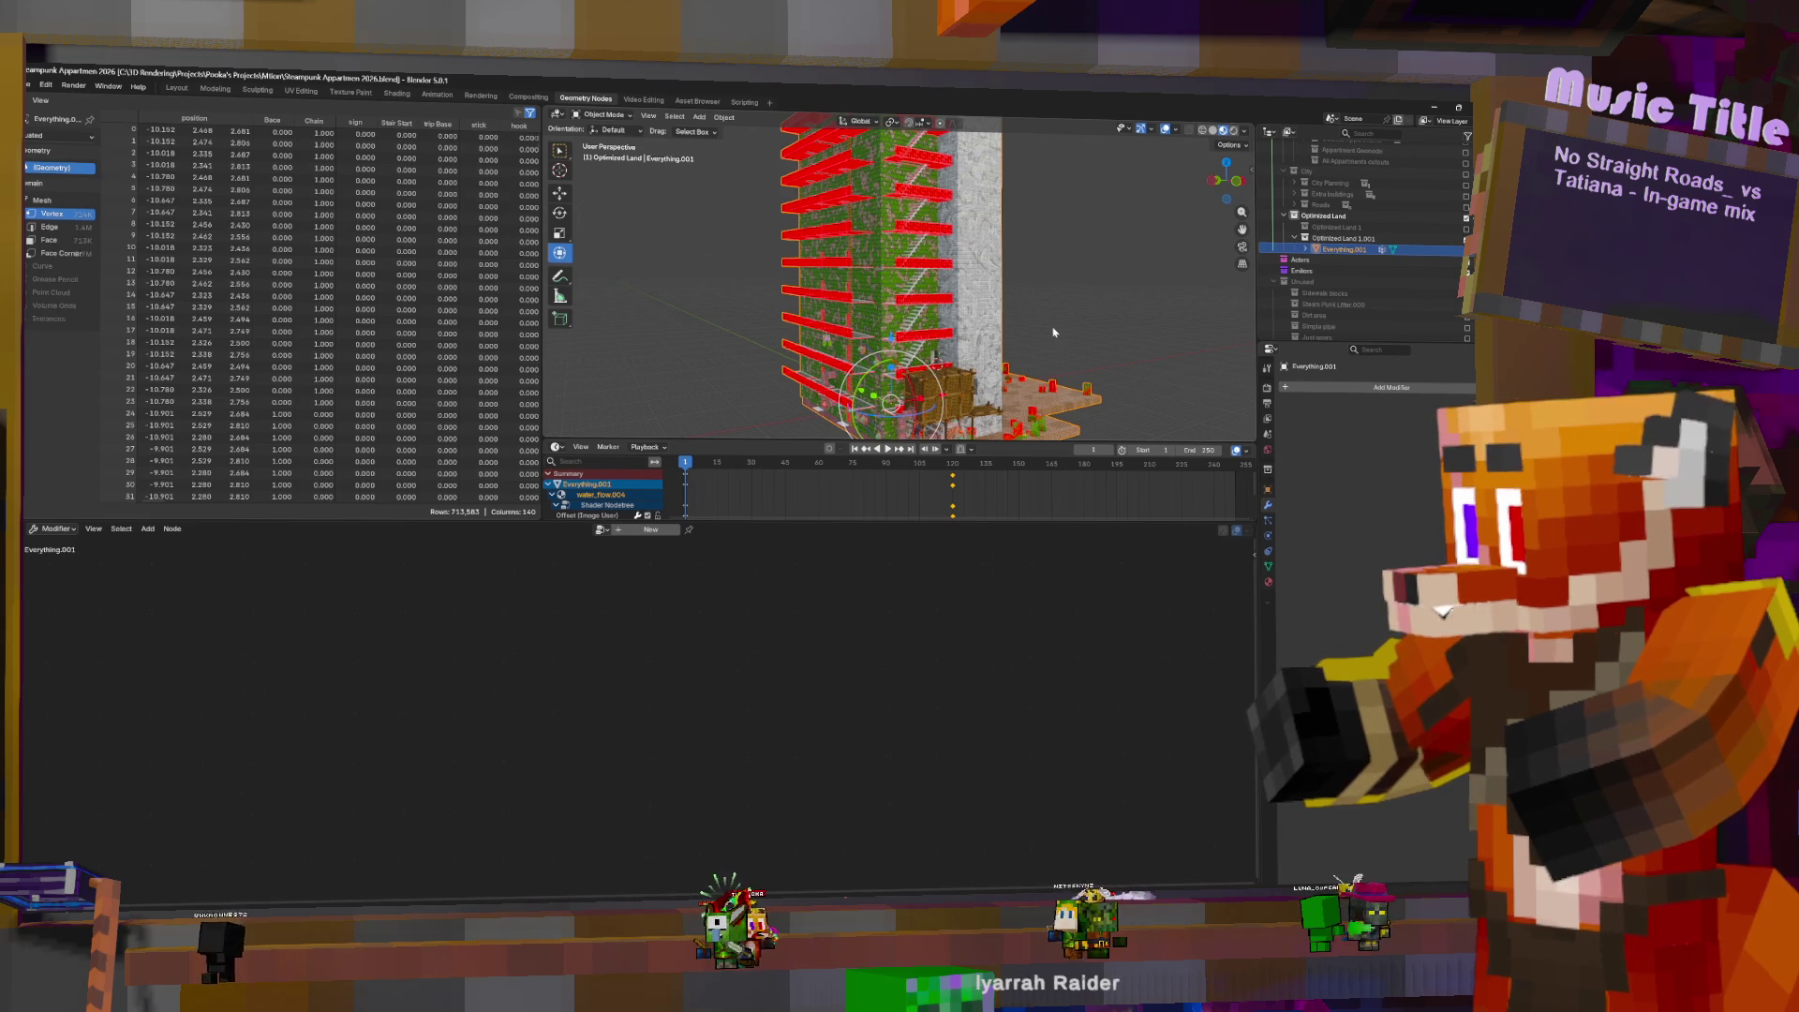
key("g")
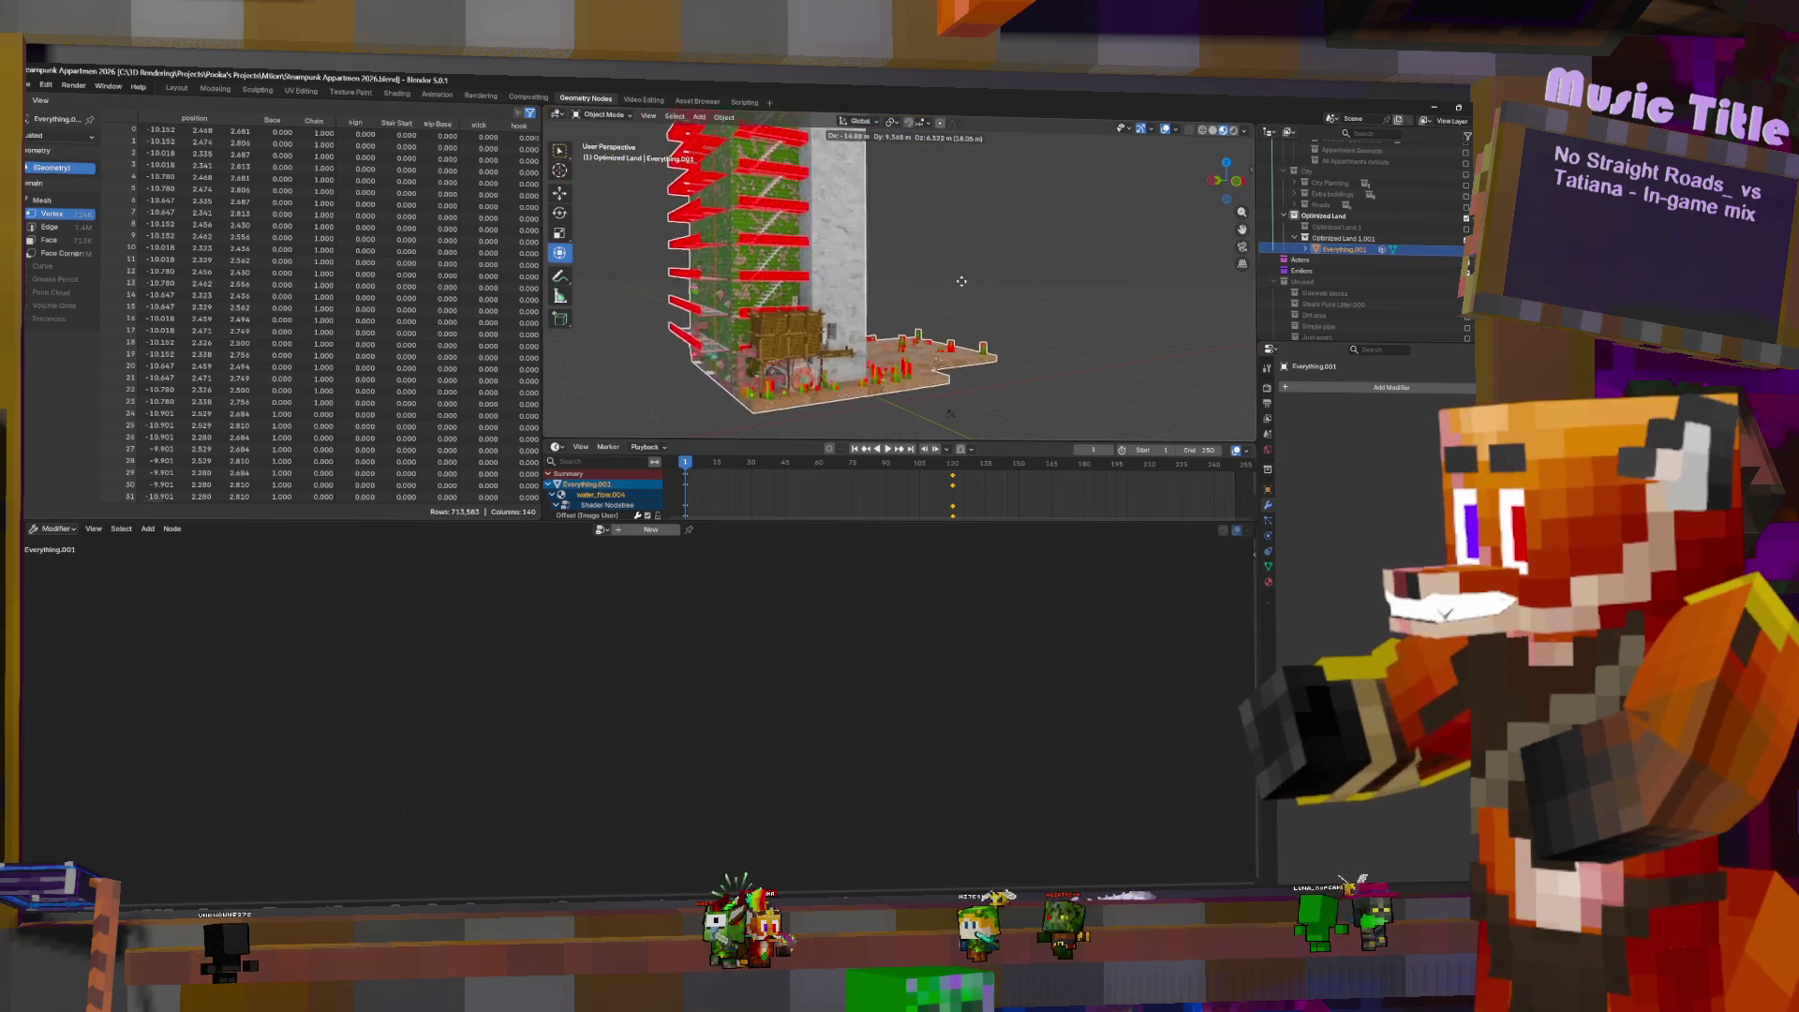
left_click(1010, 310)
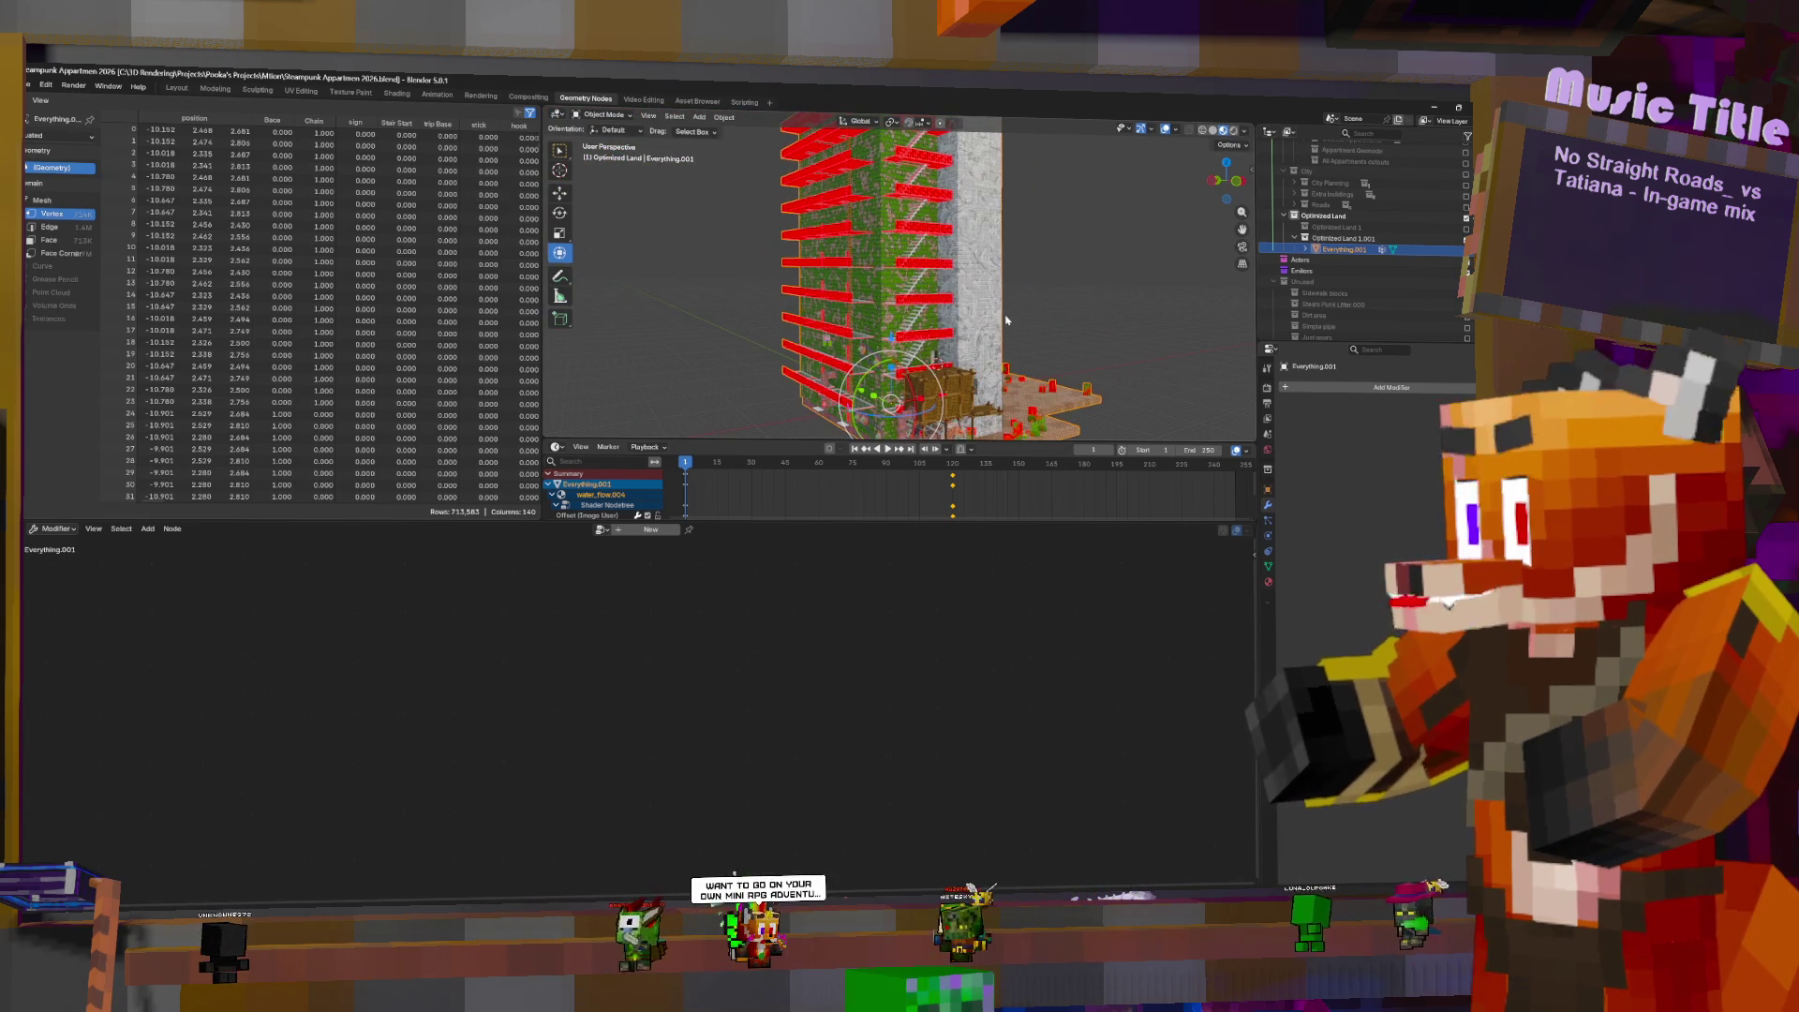
- Check the baked mesh in Edit Mode, then return to Object Mode
key("Tab")
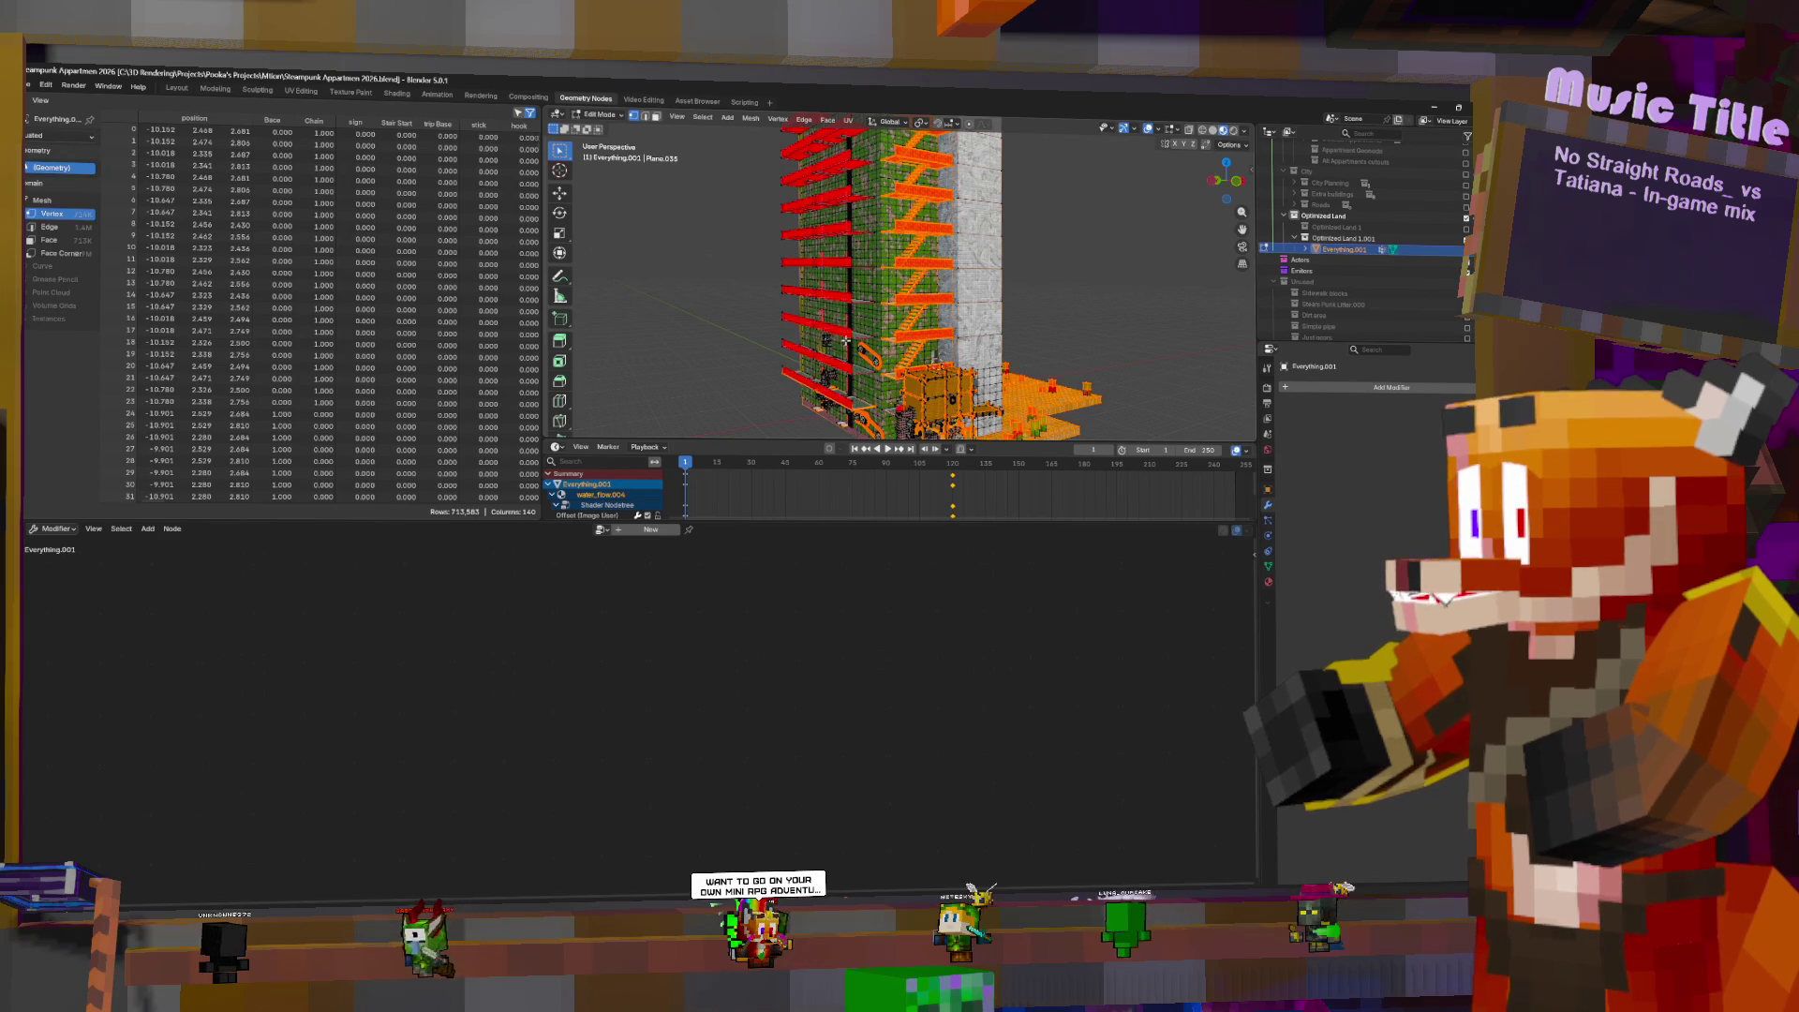
left_click(1038, 329)
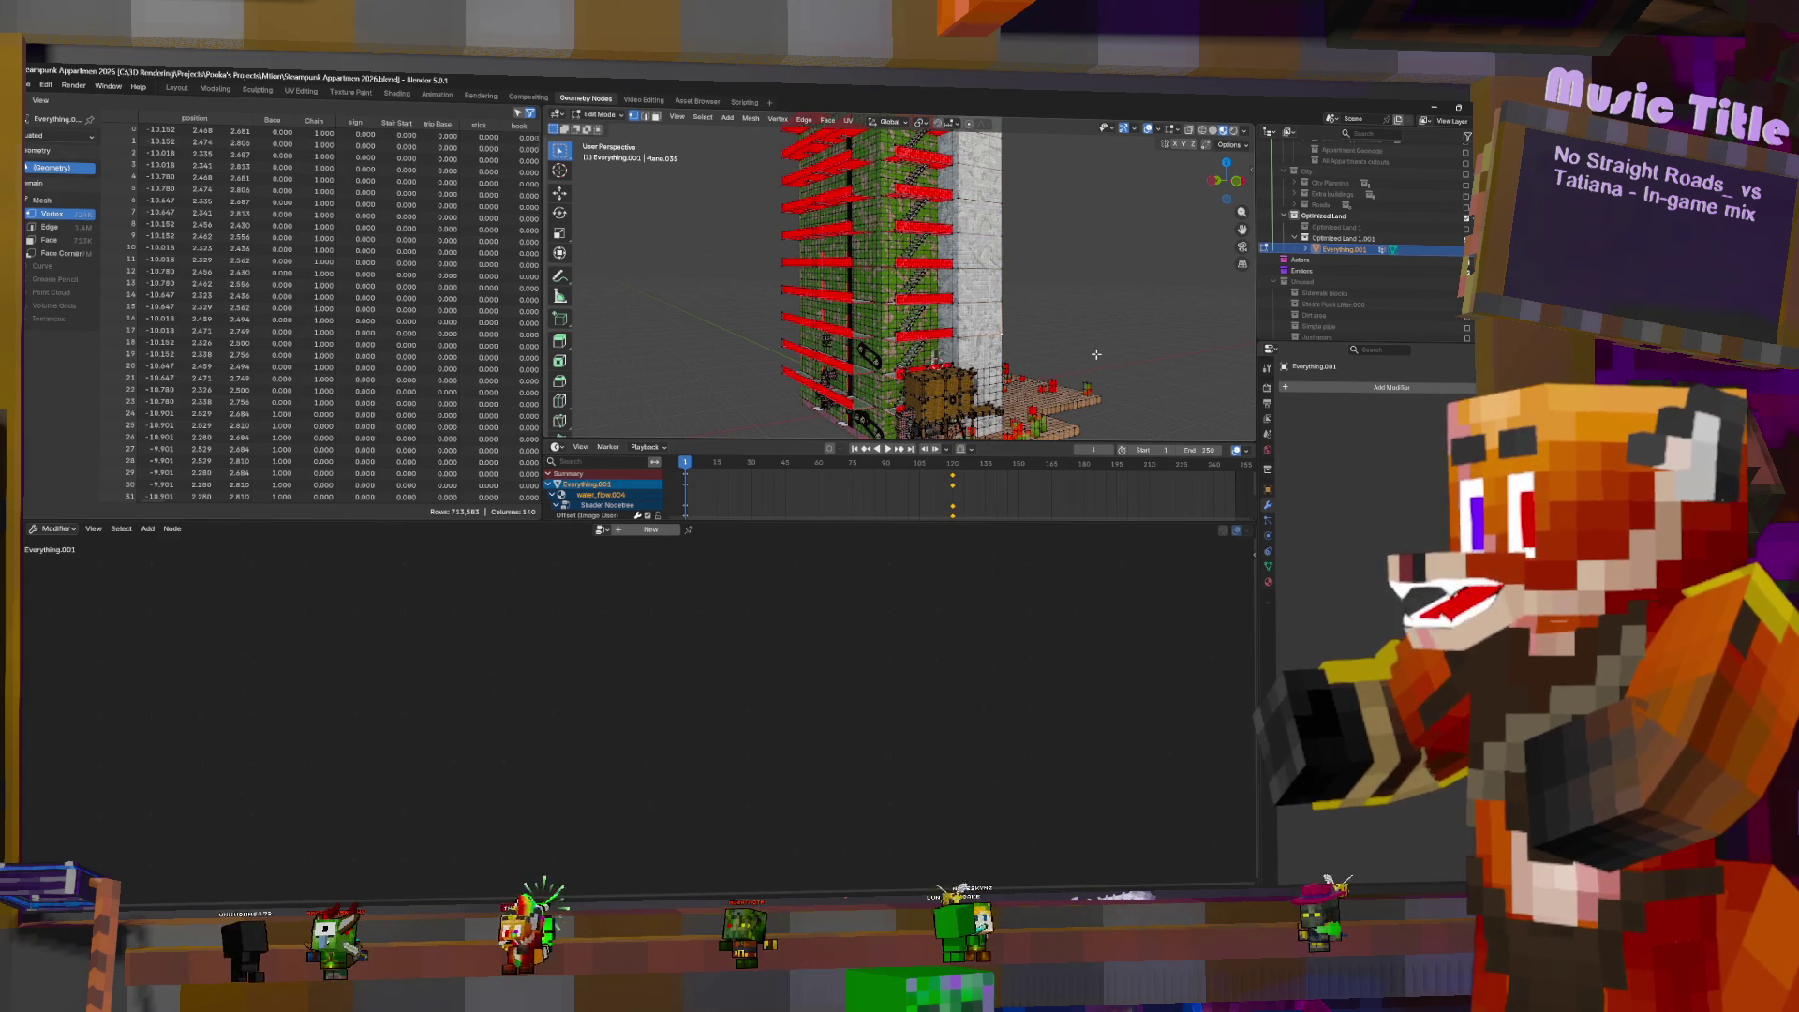
middle_click_drag(1102, 352, 1126, 326)
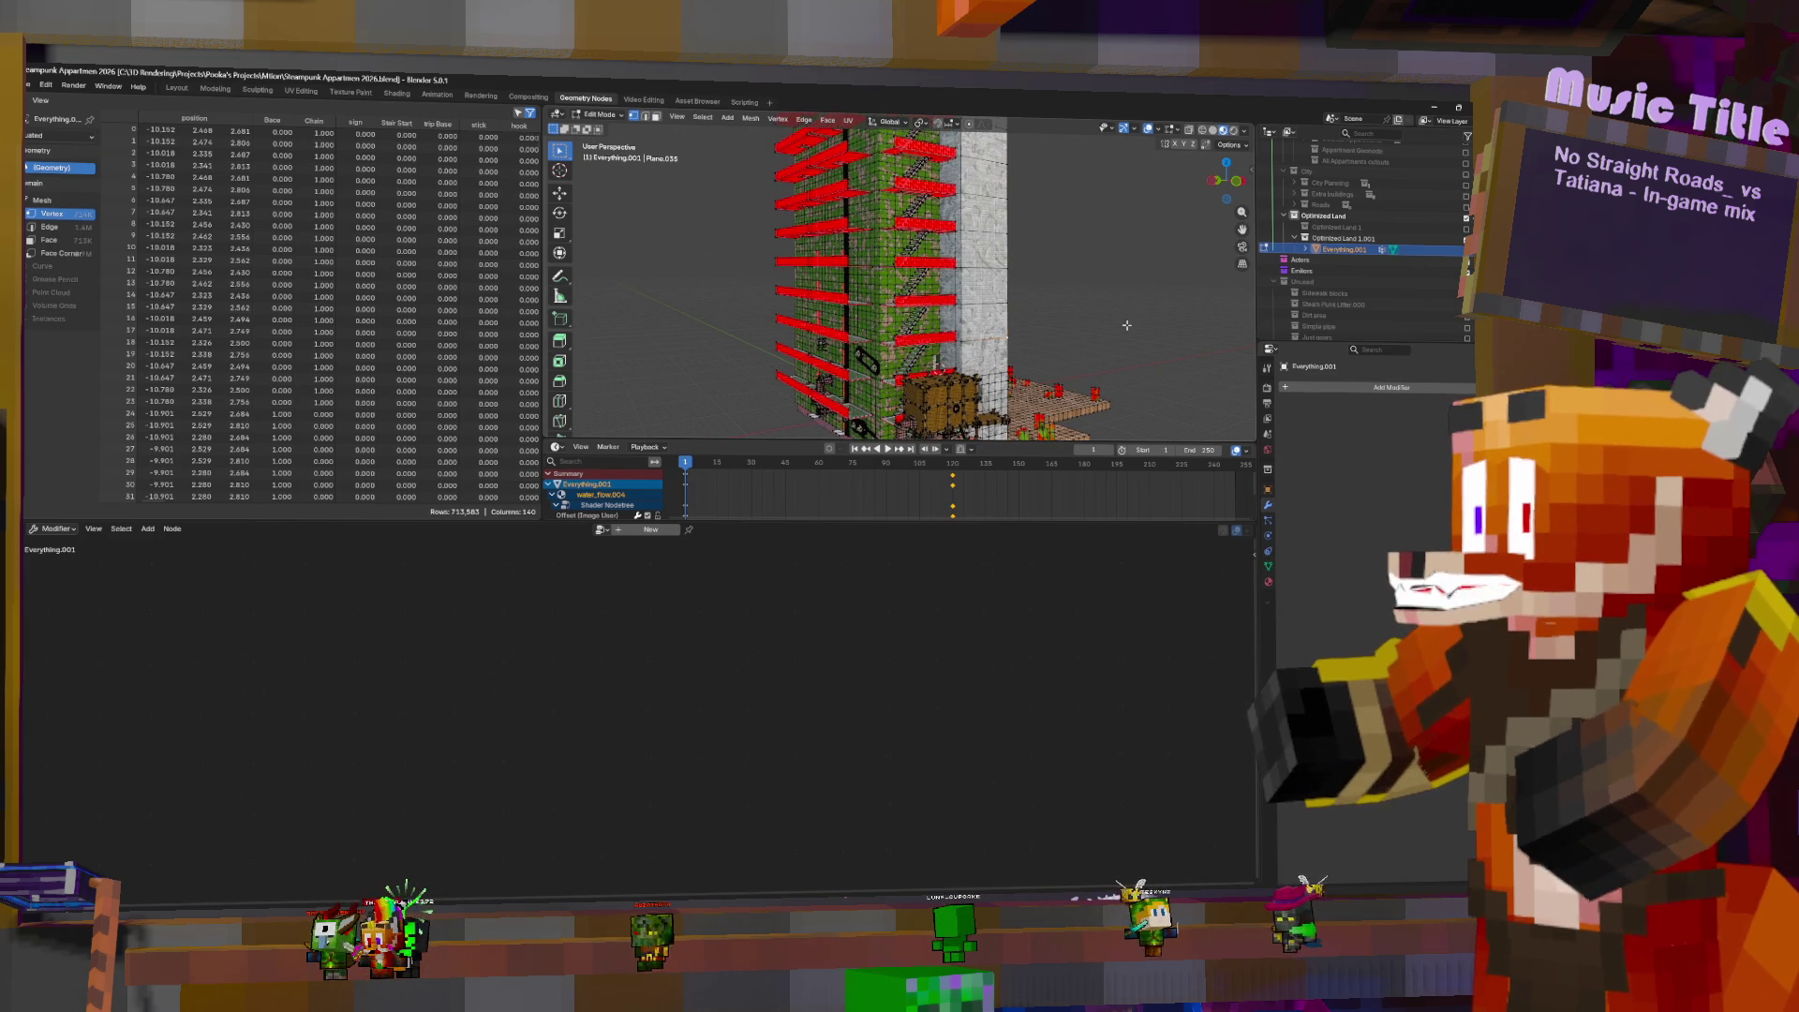
key("Tab")
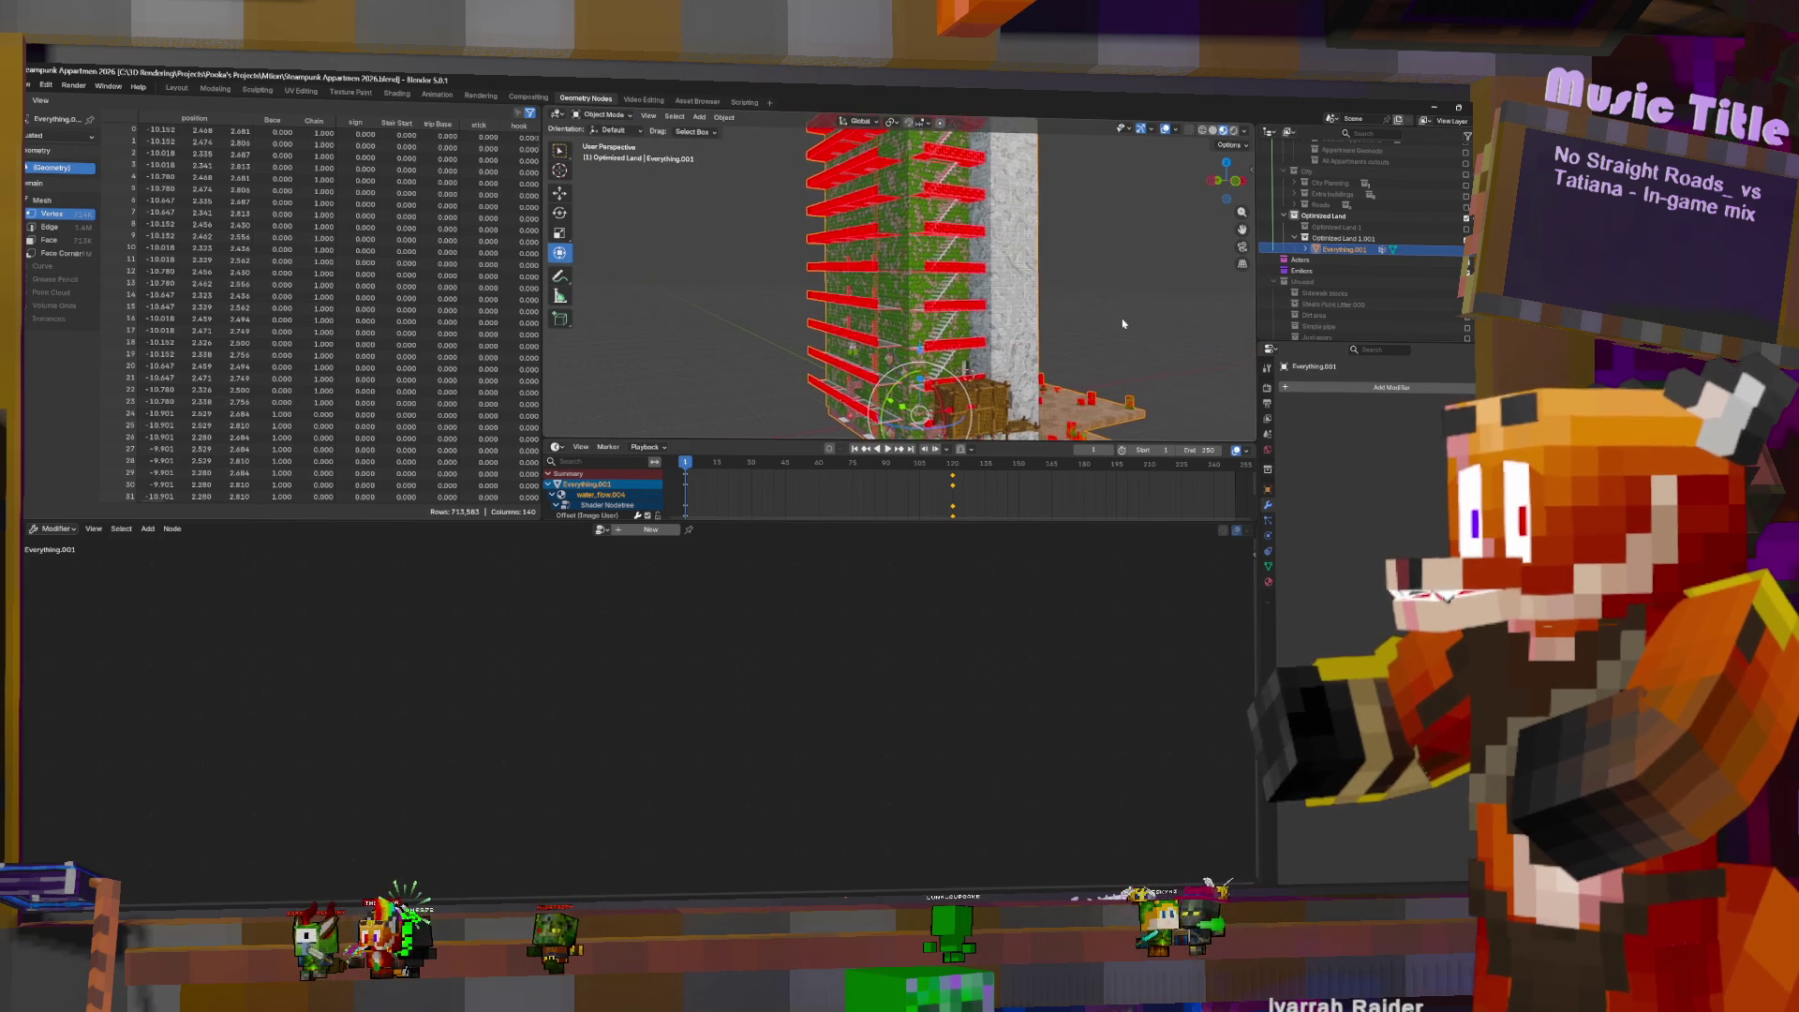
middle_click_drag(1124, 323, 1124, 336)
scroll(1128, 322, "up", 3)
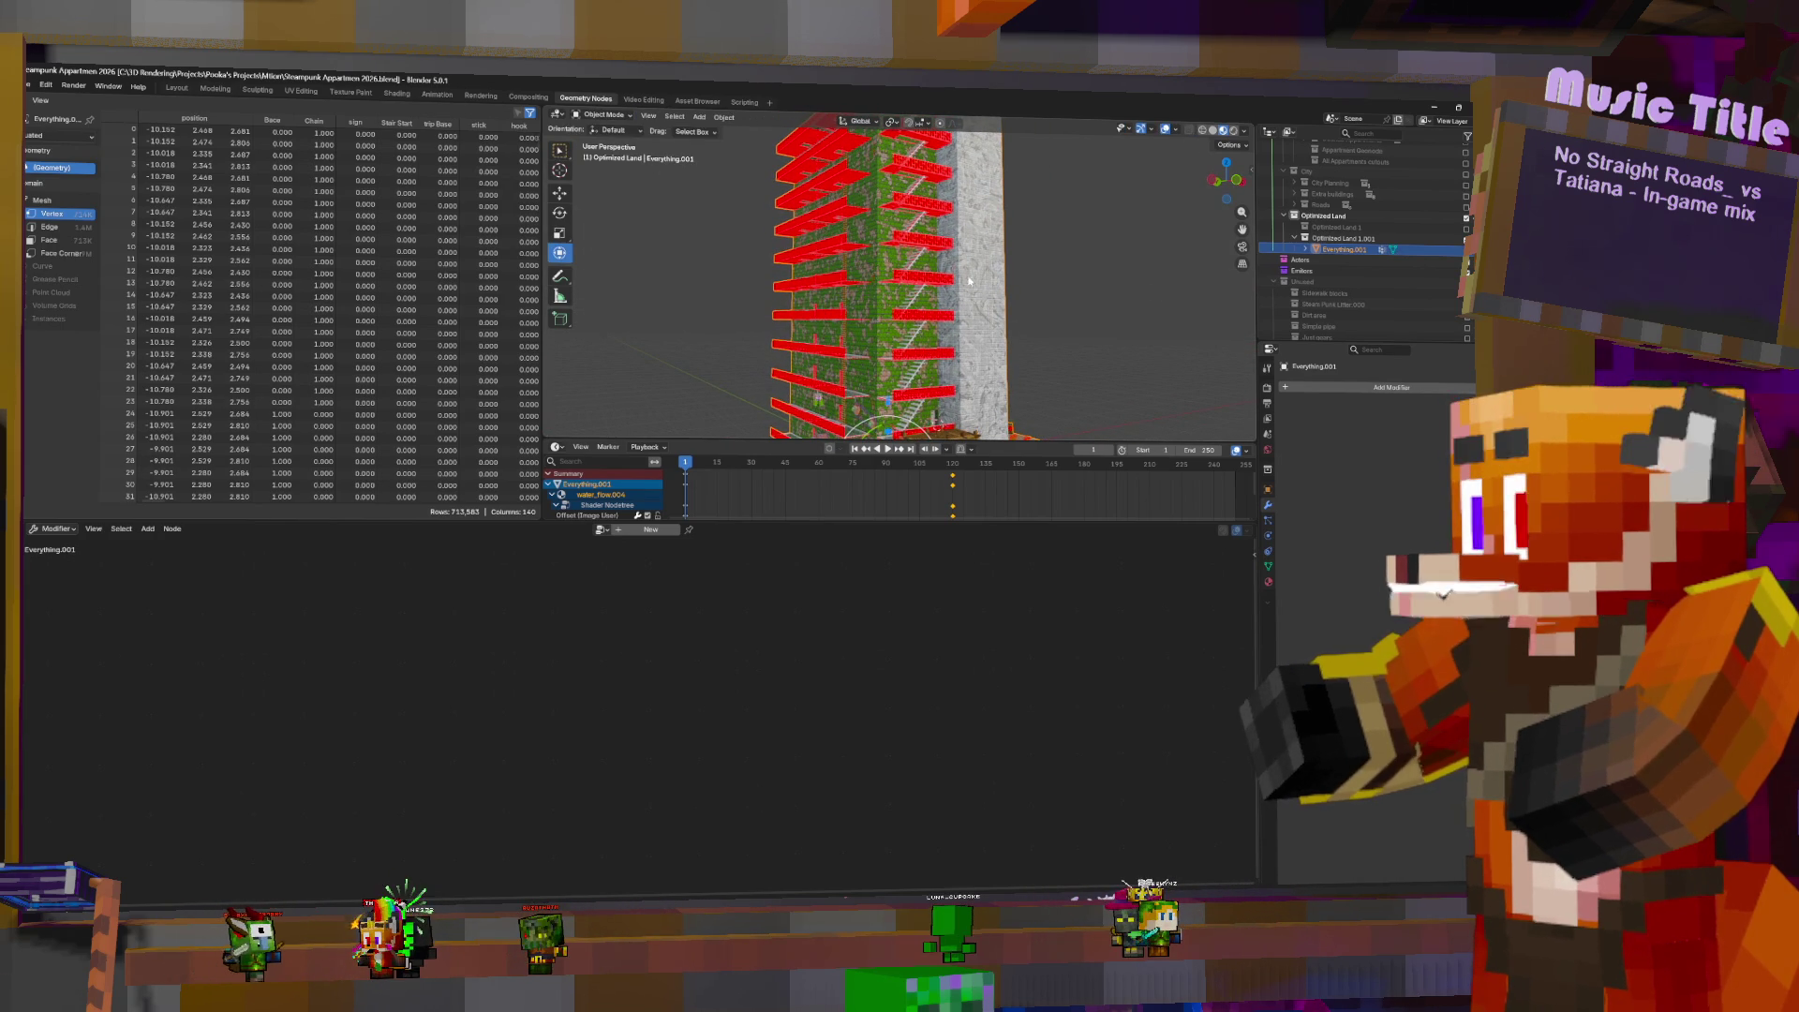
scroll(1054, 309, "down", 3)
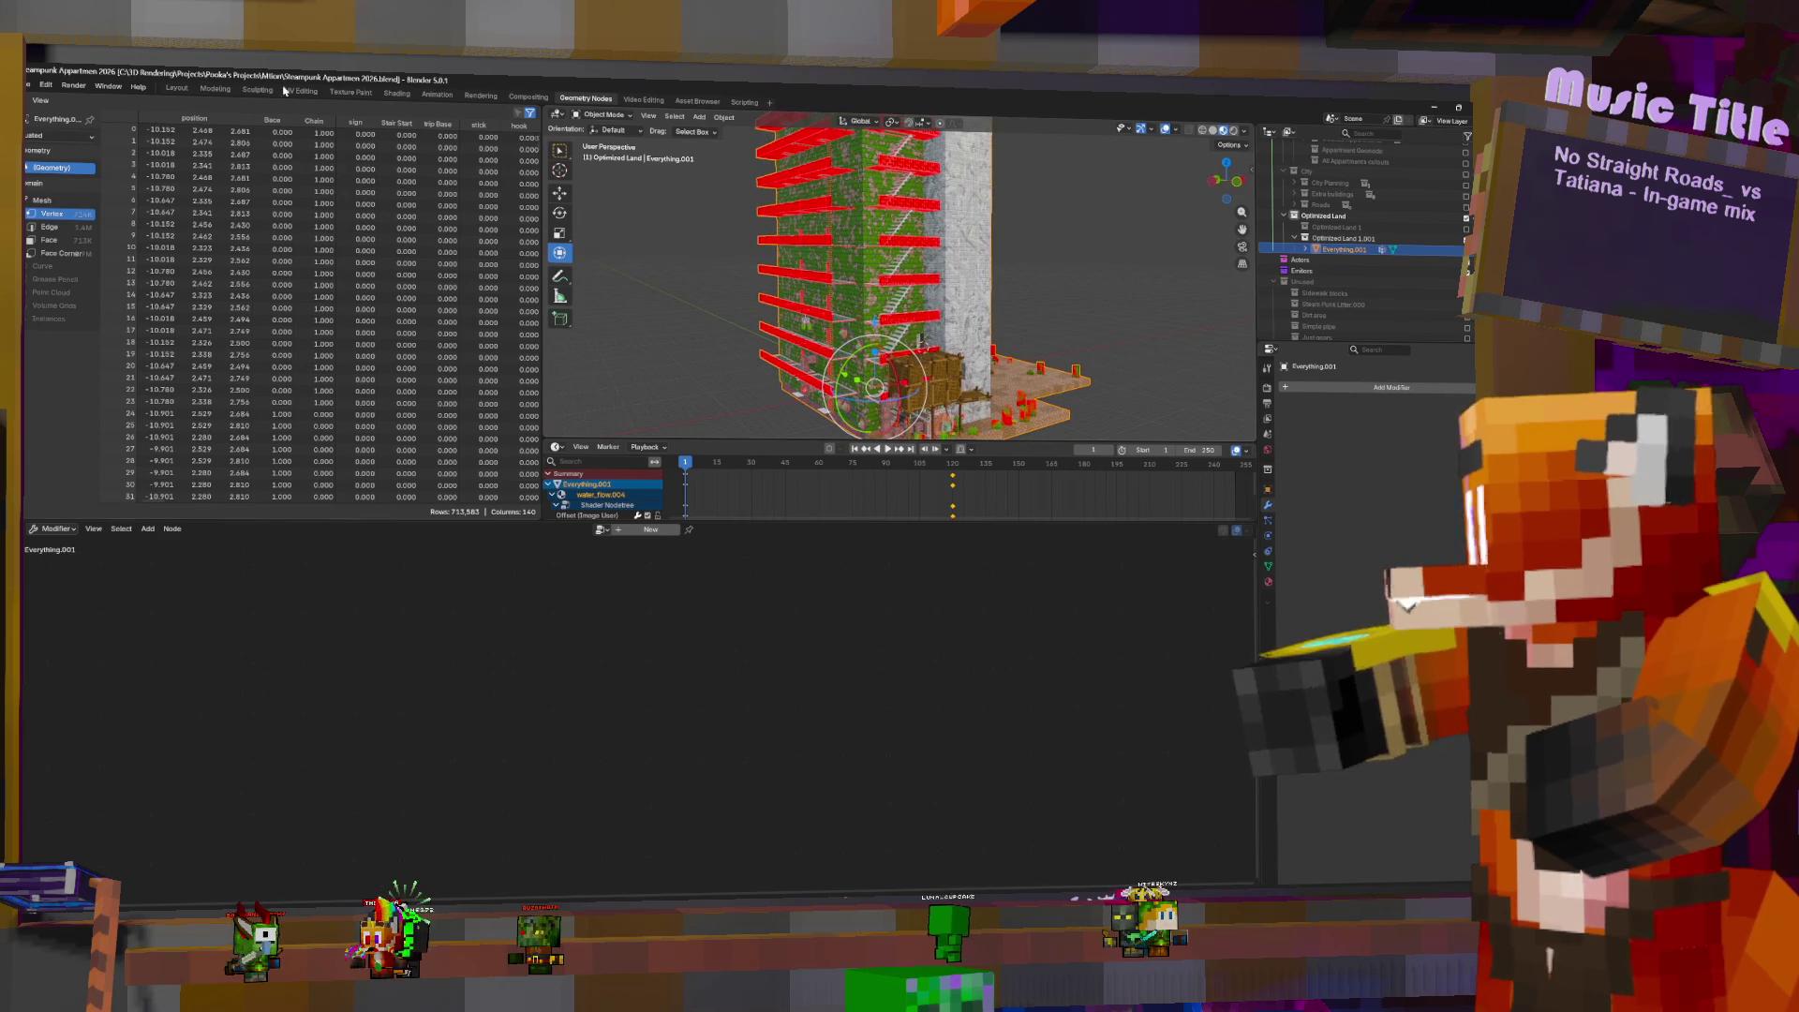
- Export the model to FBX, adding 'TEST SUPER TEST' to the Steampunk Appartmen 2026 file name
left_click(28, 85)
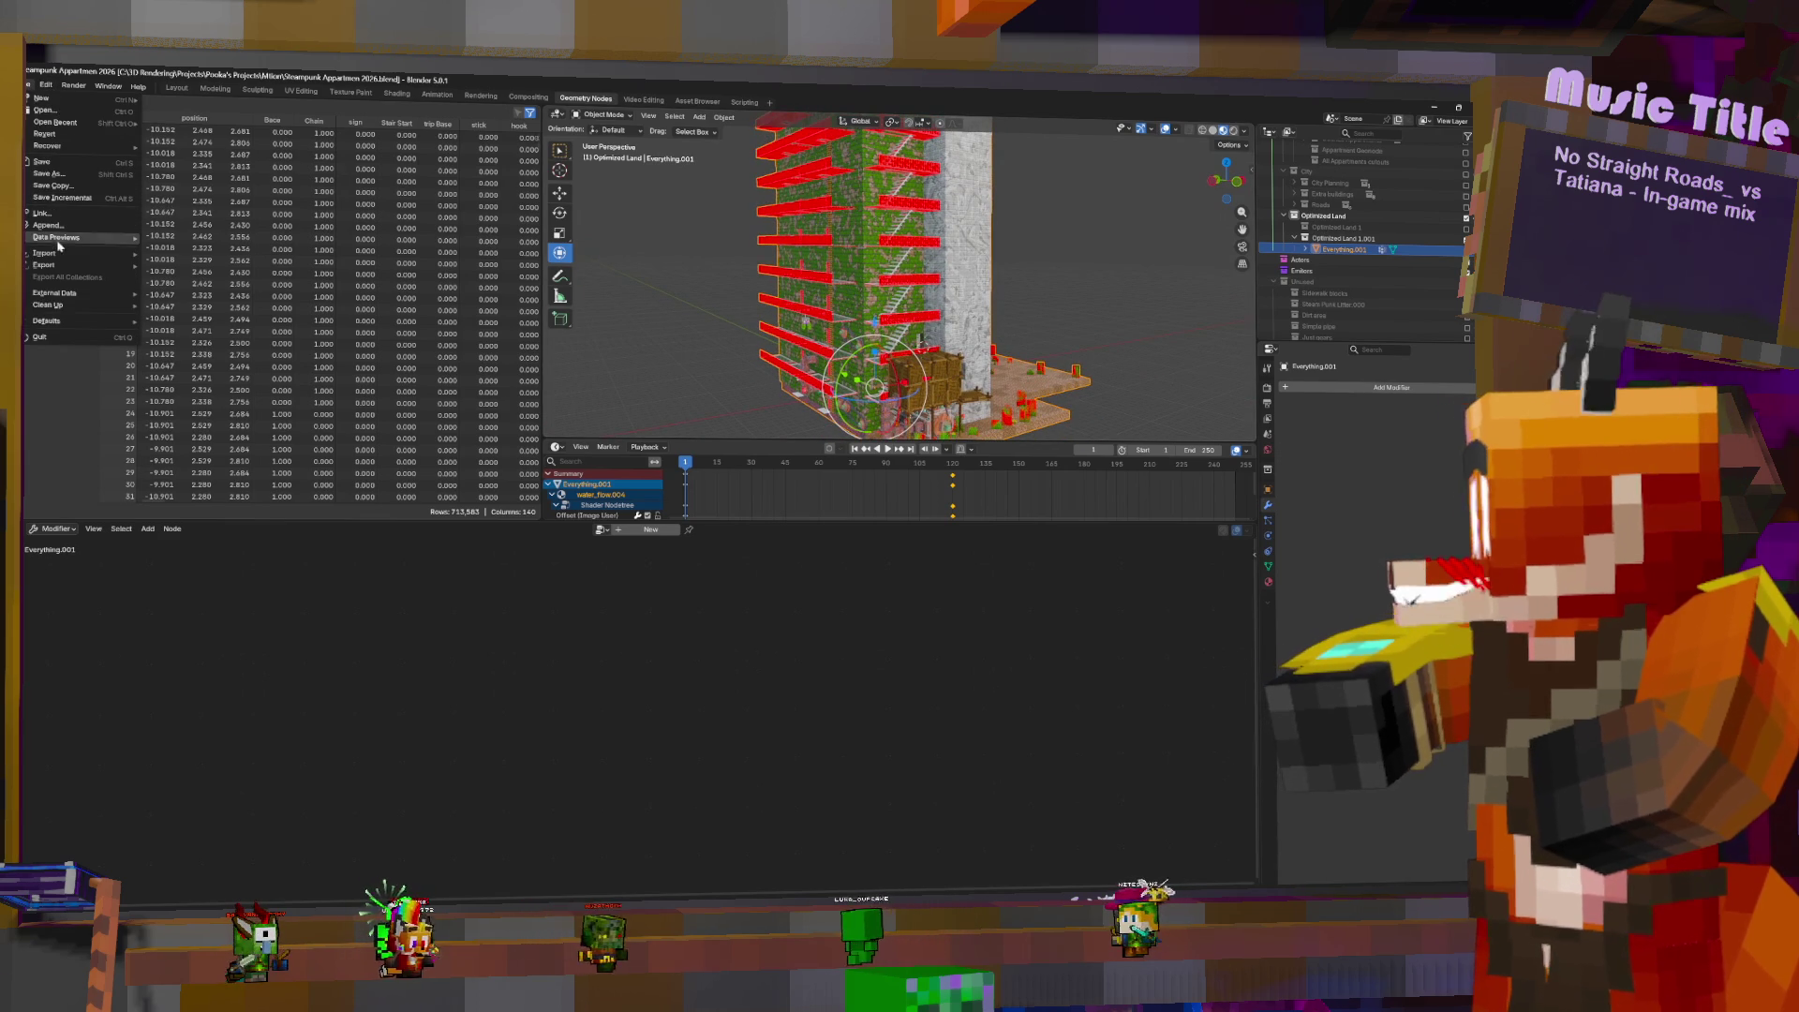
mouse_move(56, 265)
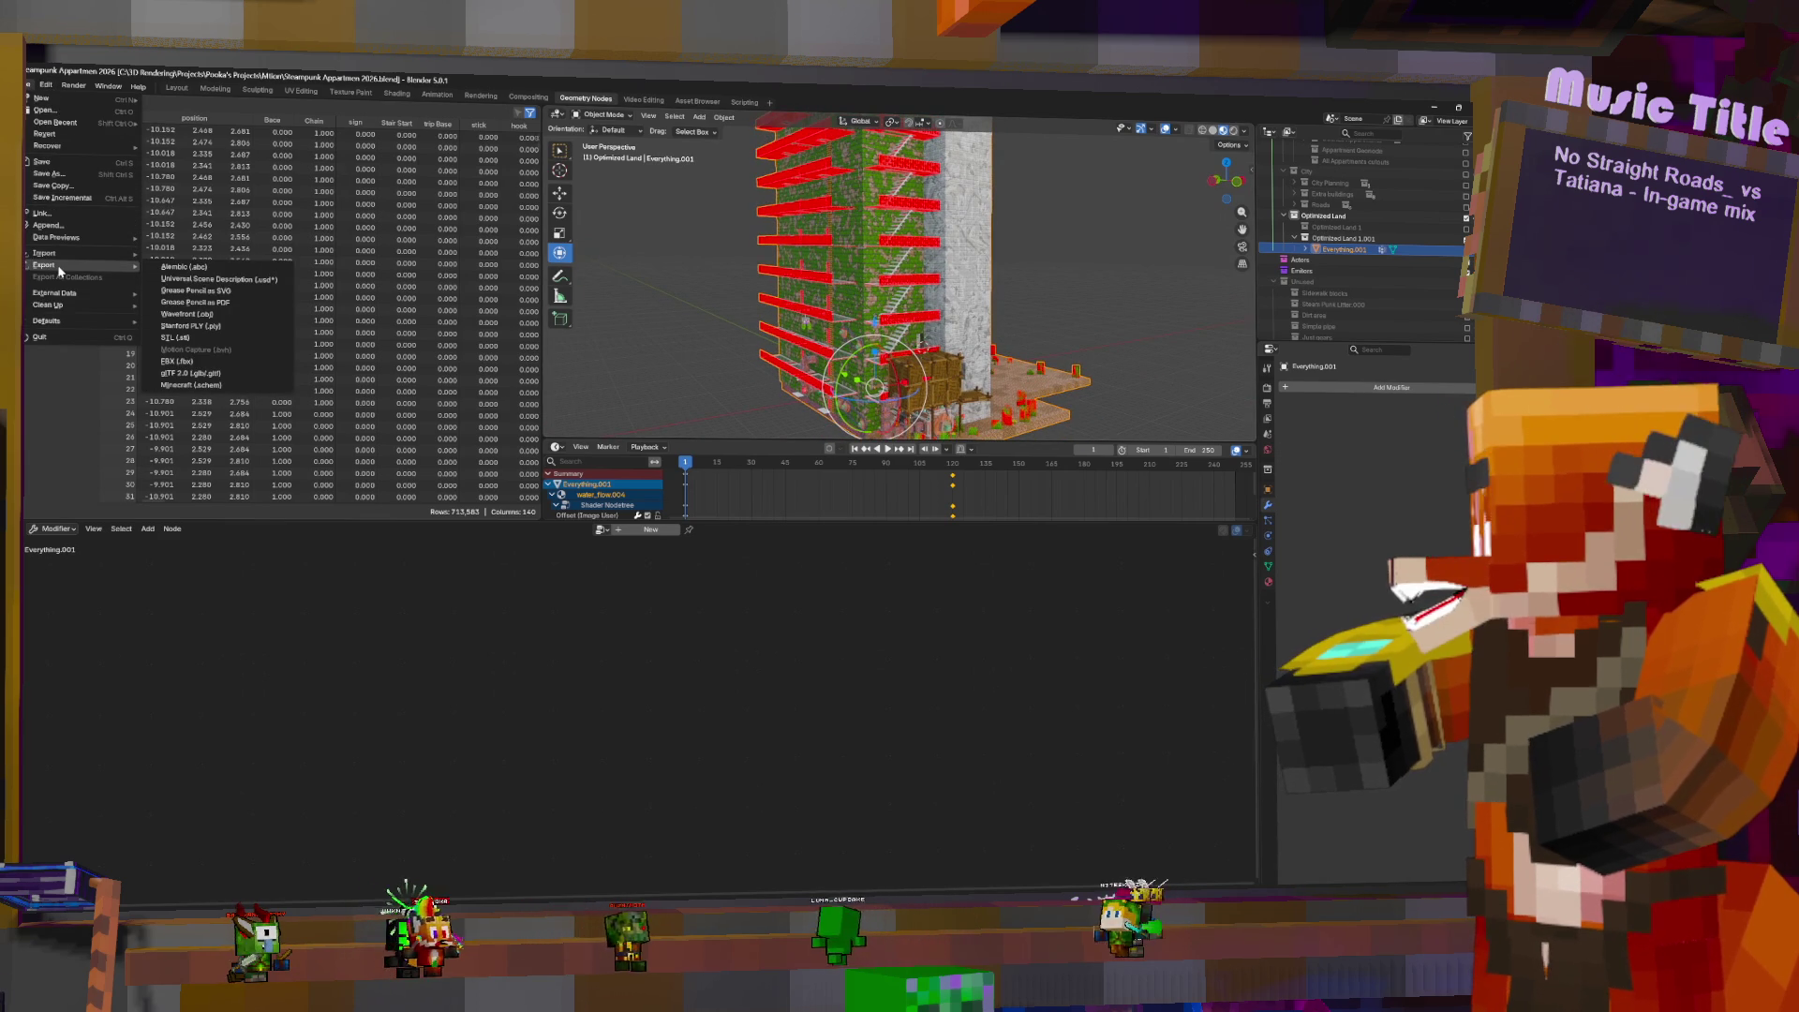
left_click(245, 369)
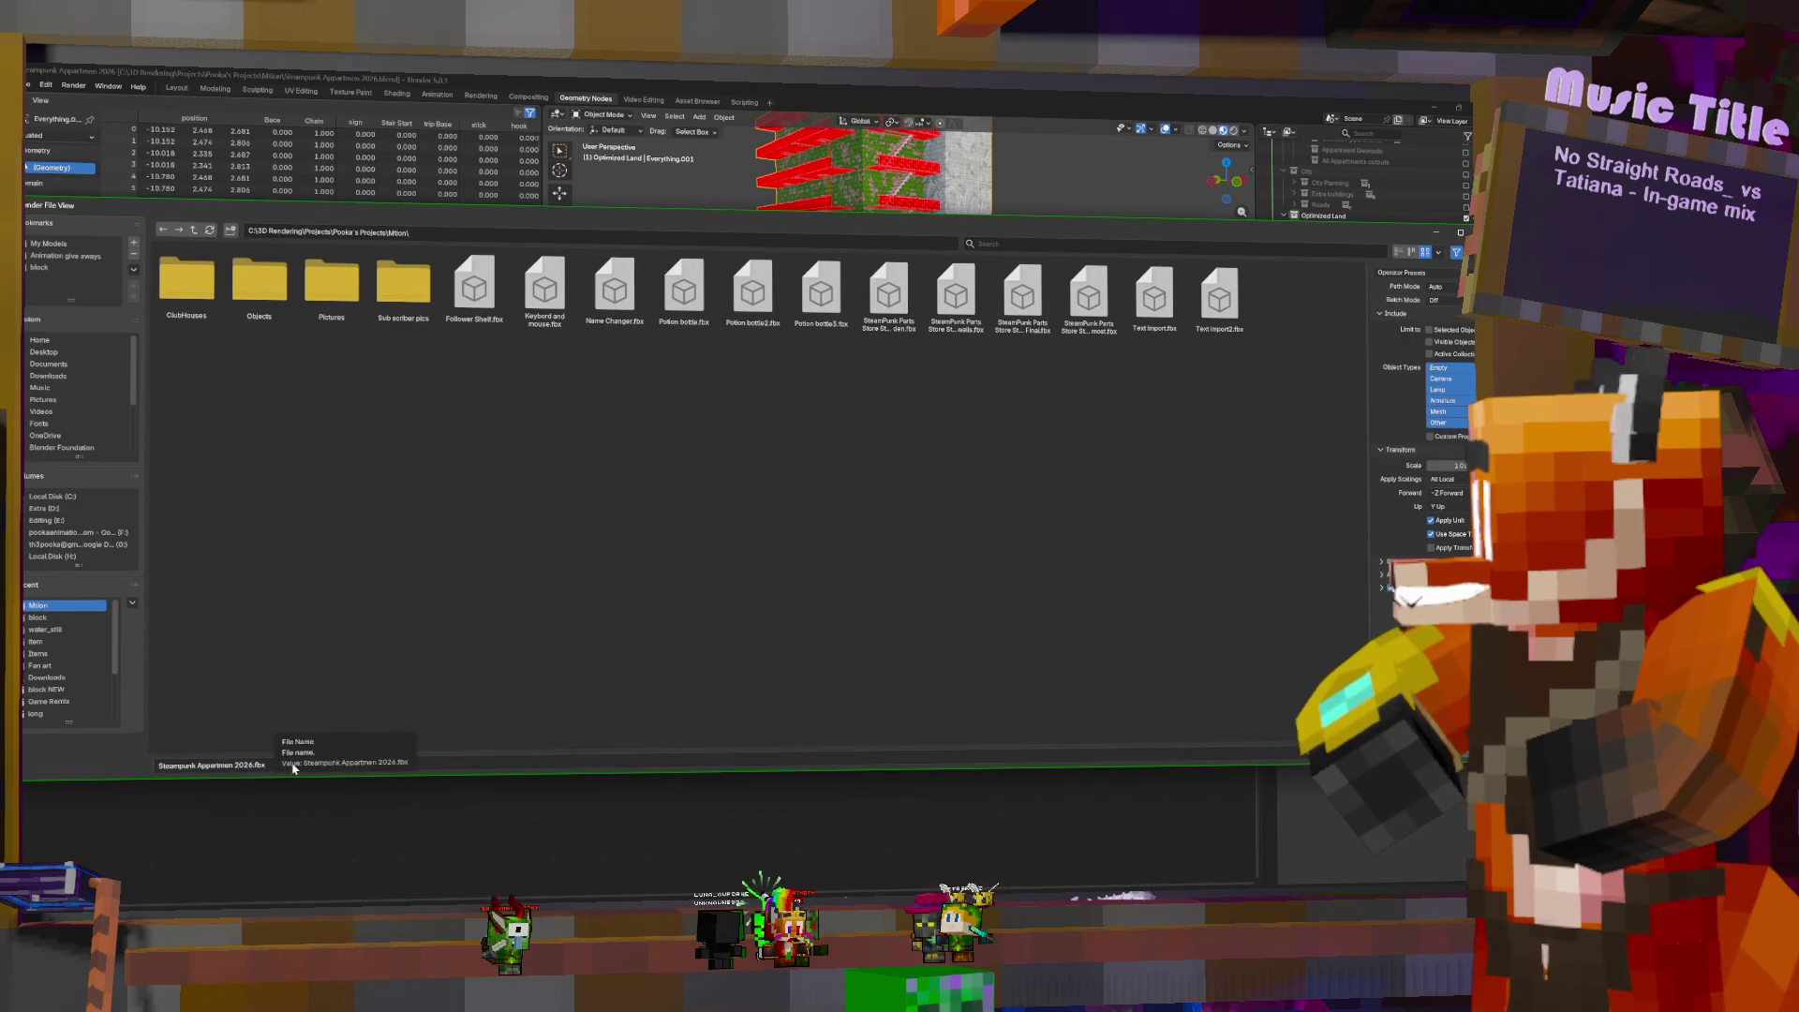
left_click(253, 769)
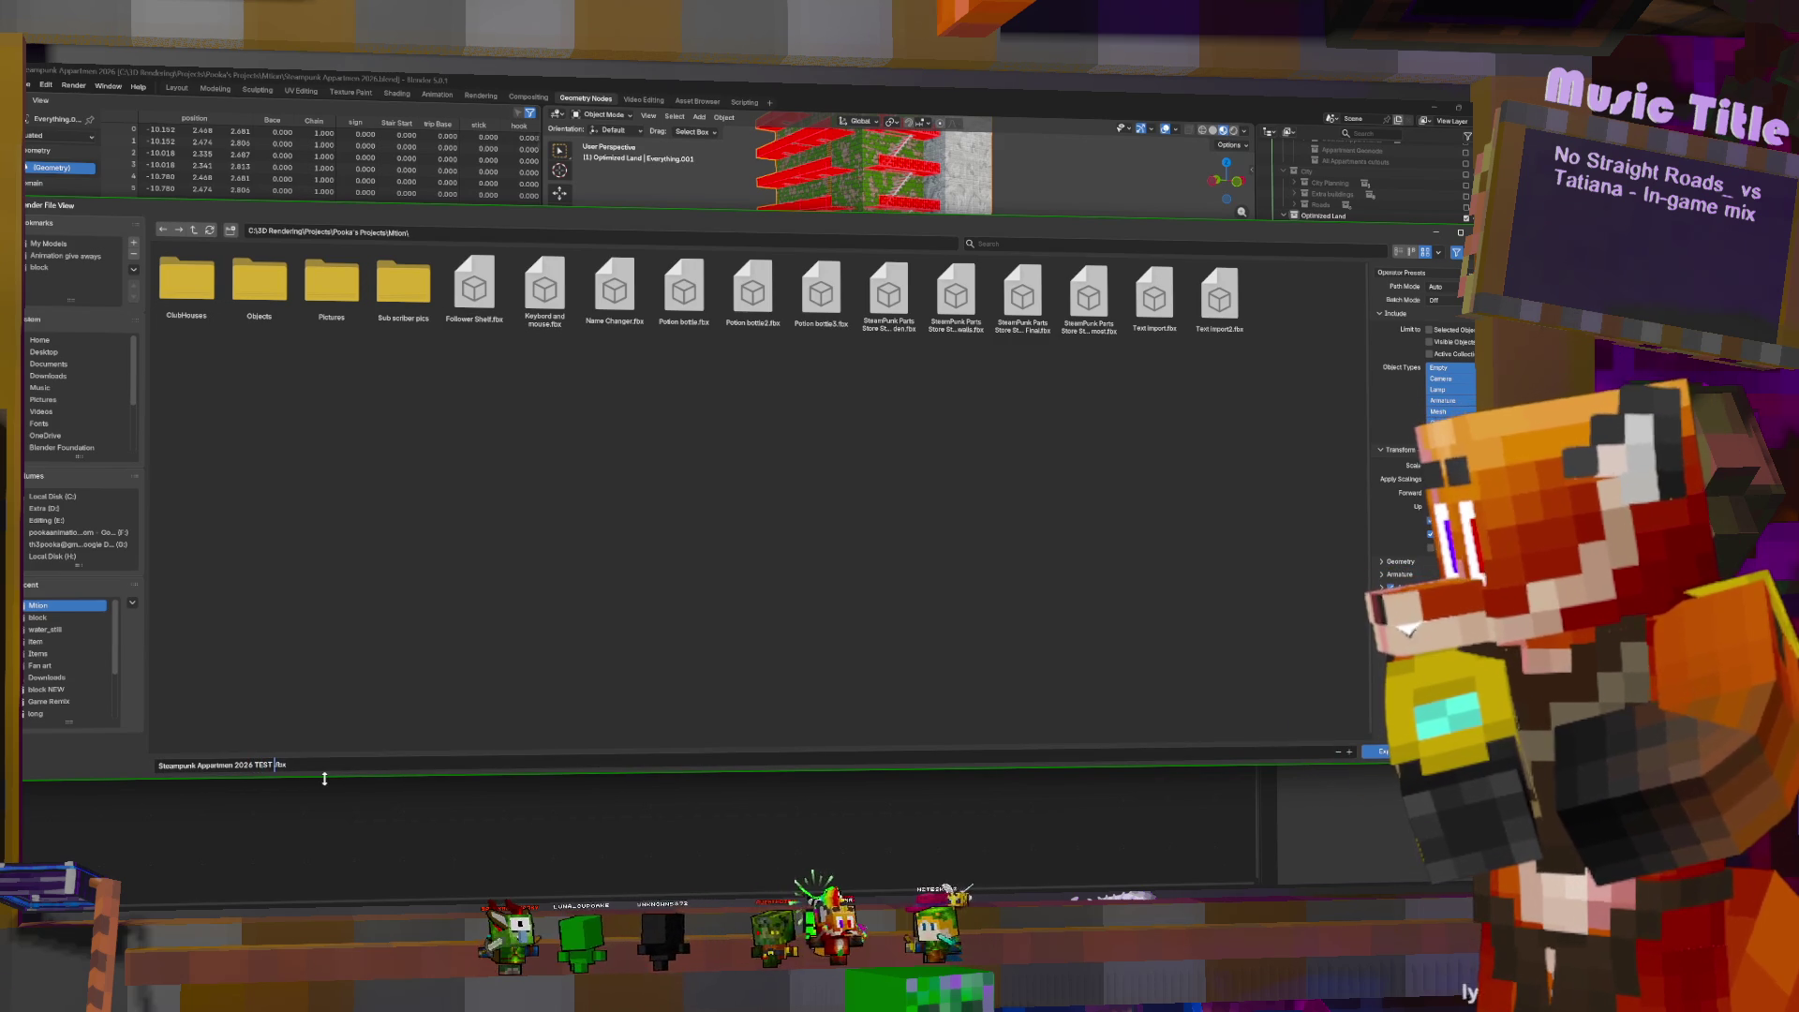
type("TEST TEST")
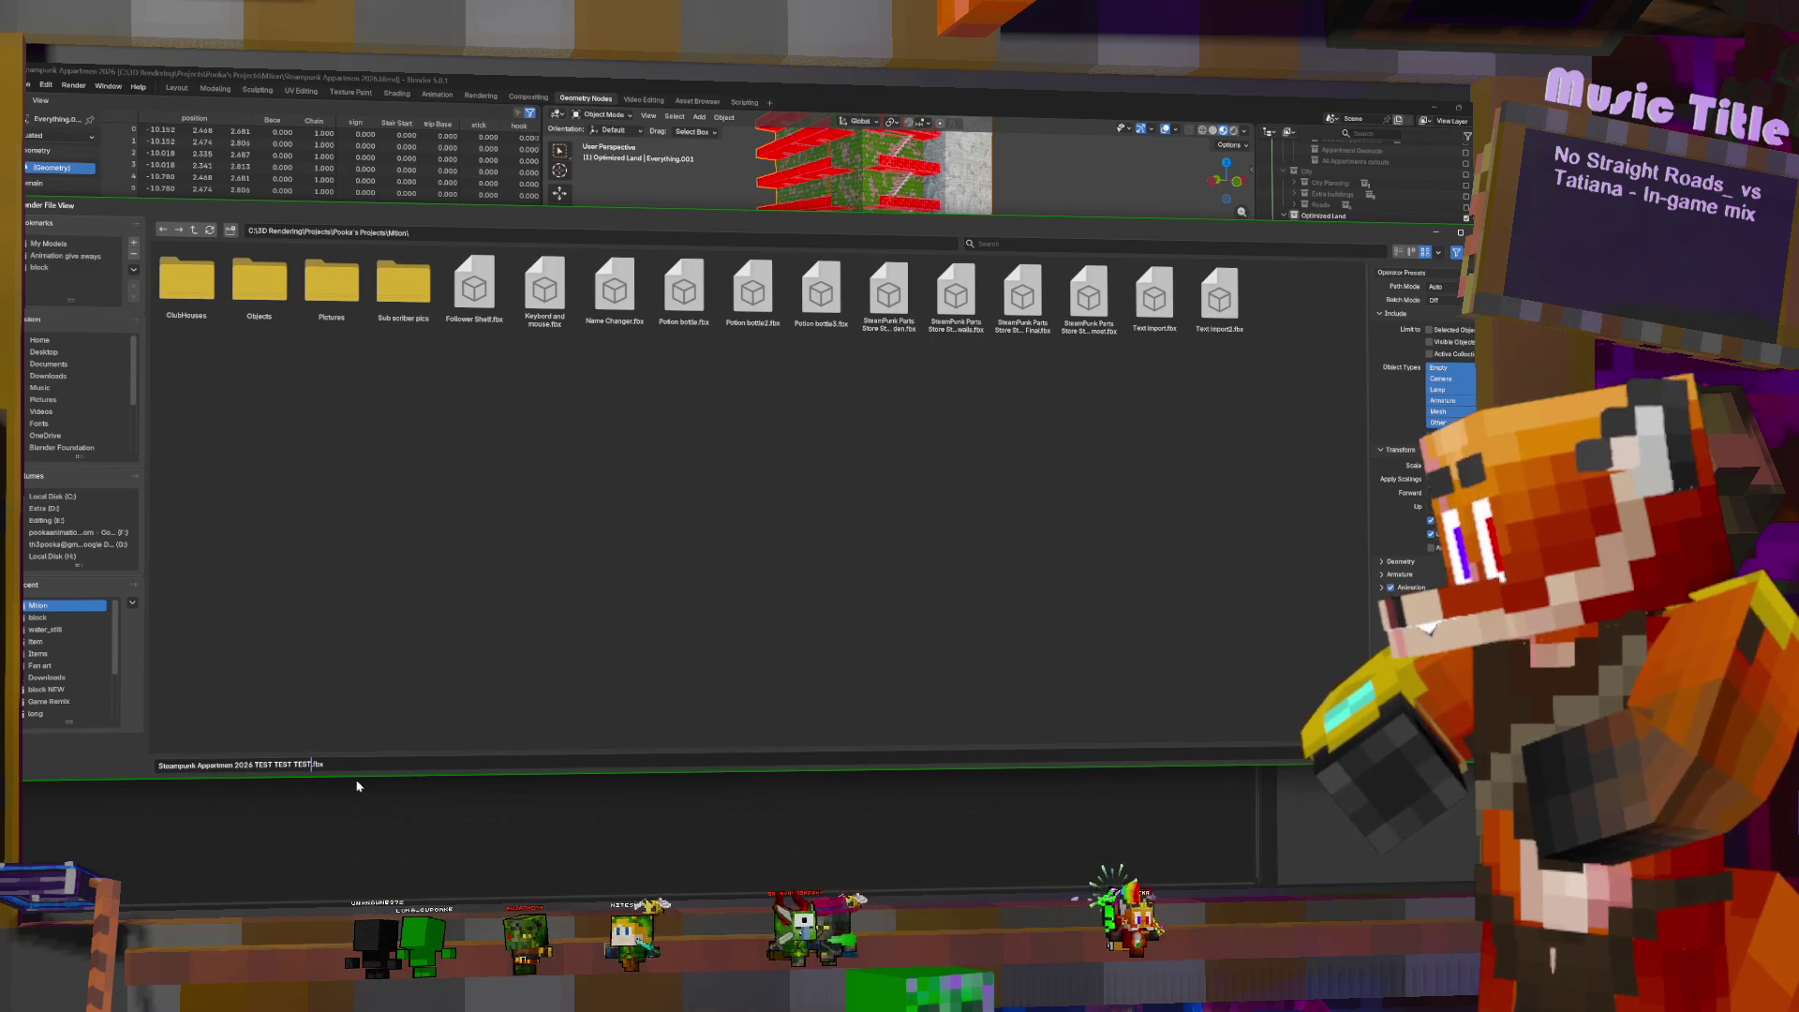
type(" SUPER TEST")
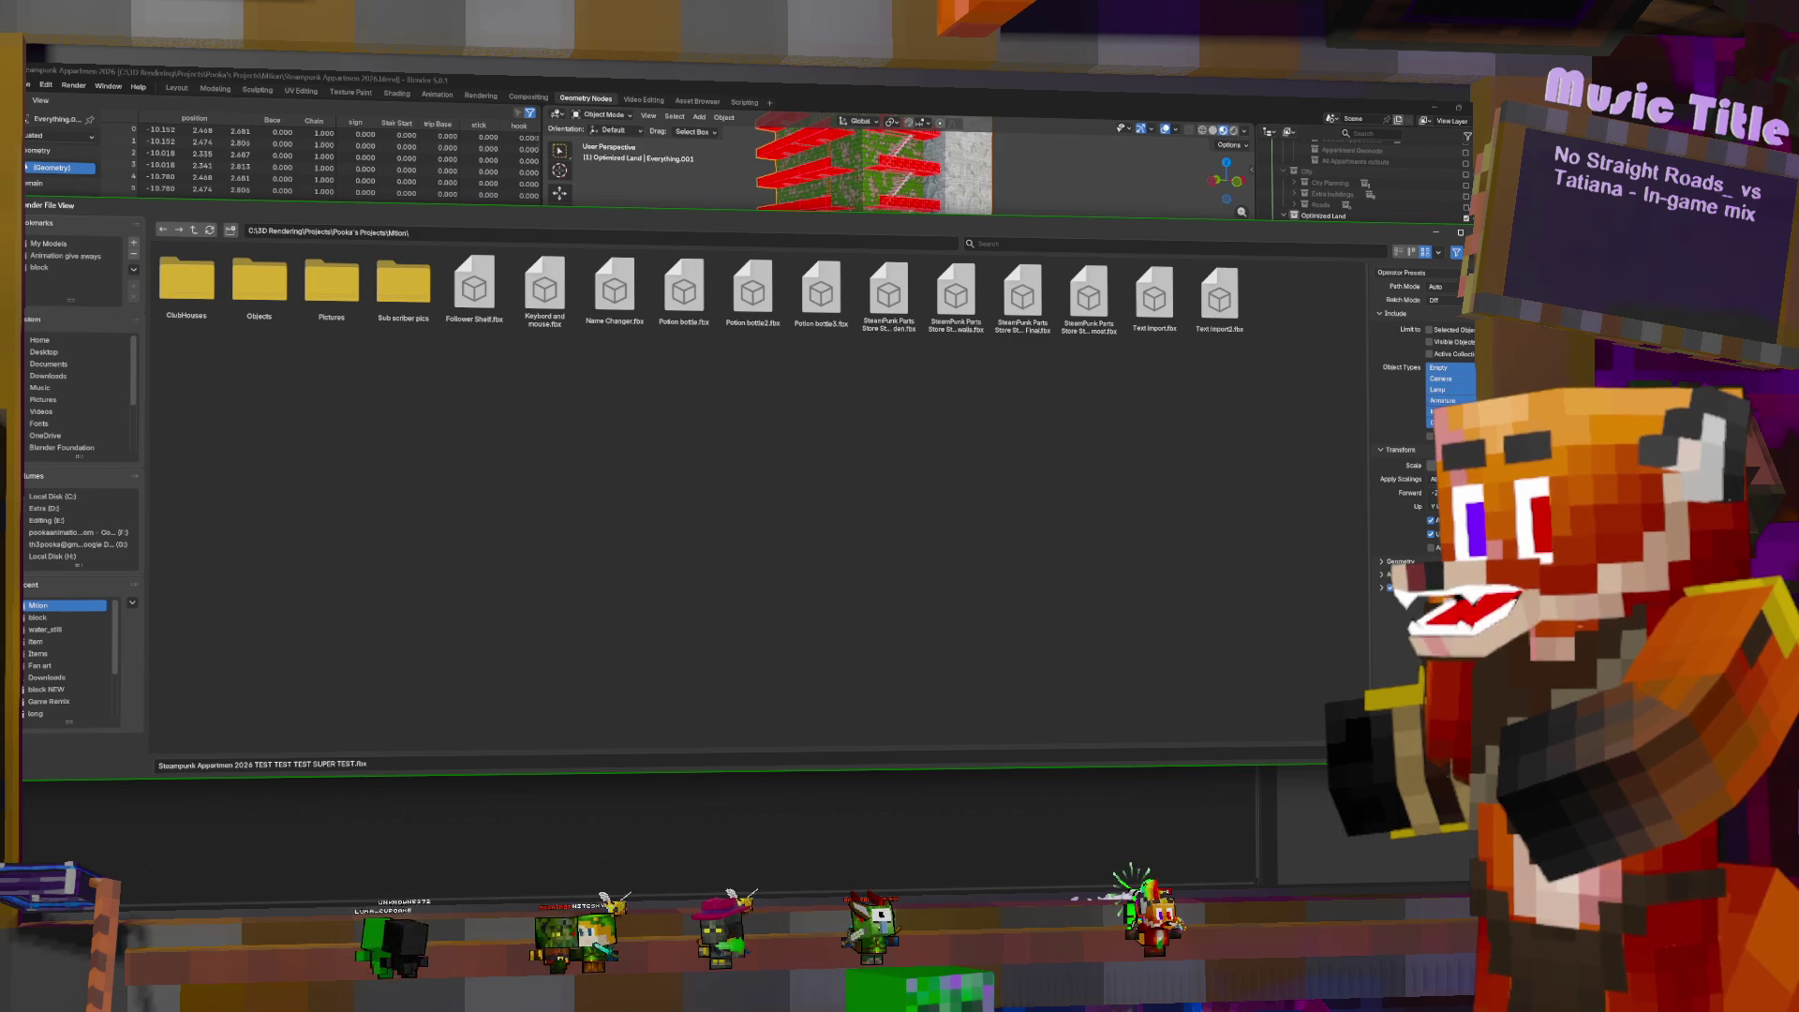
key("Return")
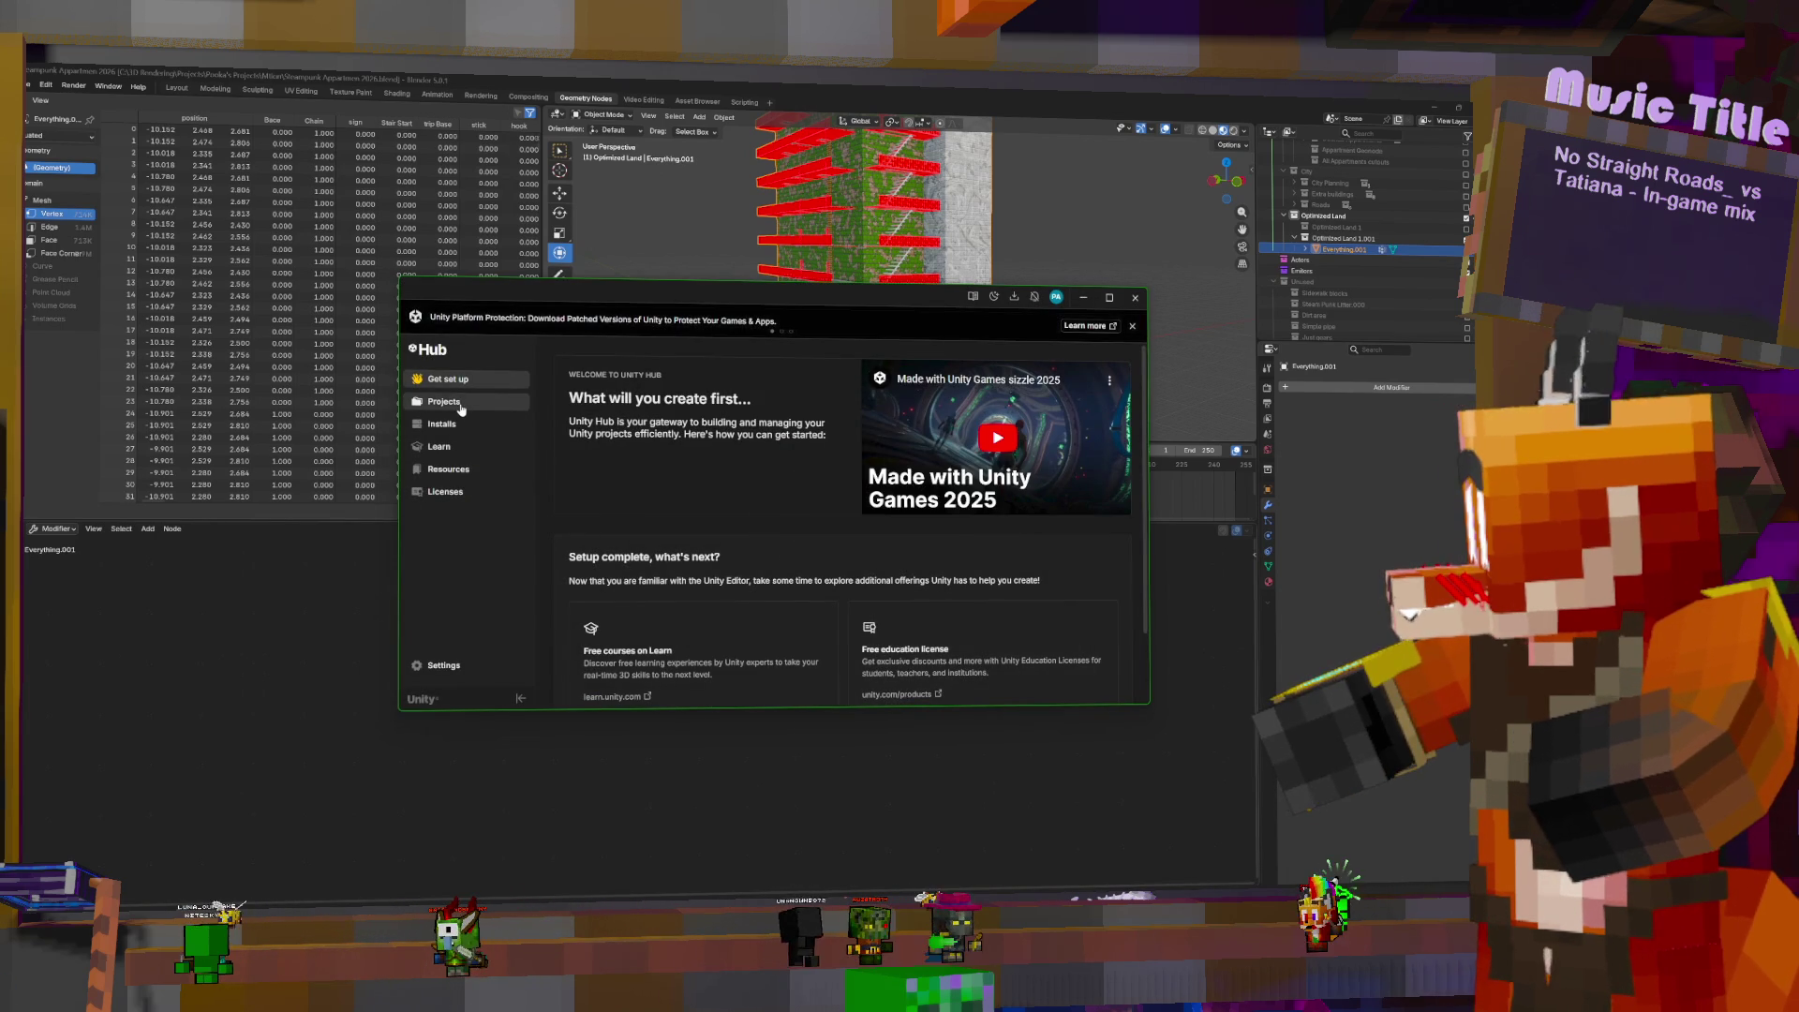
- Open the MXM Test project from Unity Hub's Projects list
left_click(469, 410)
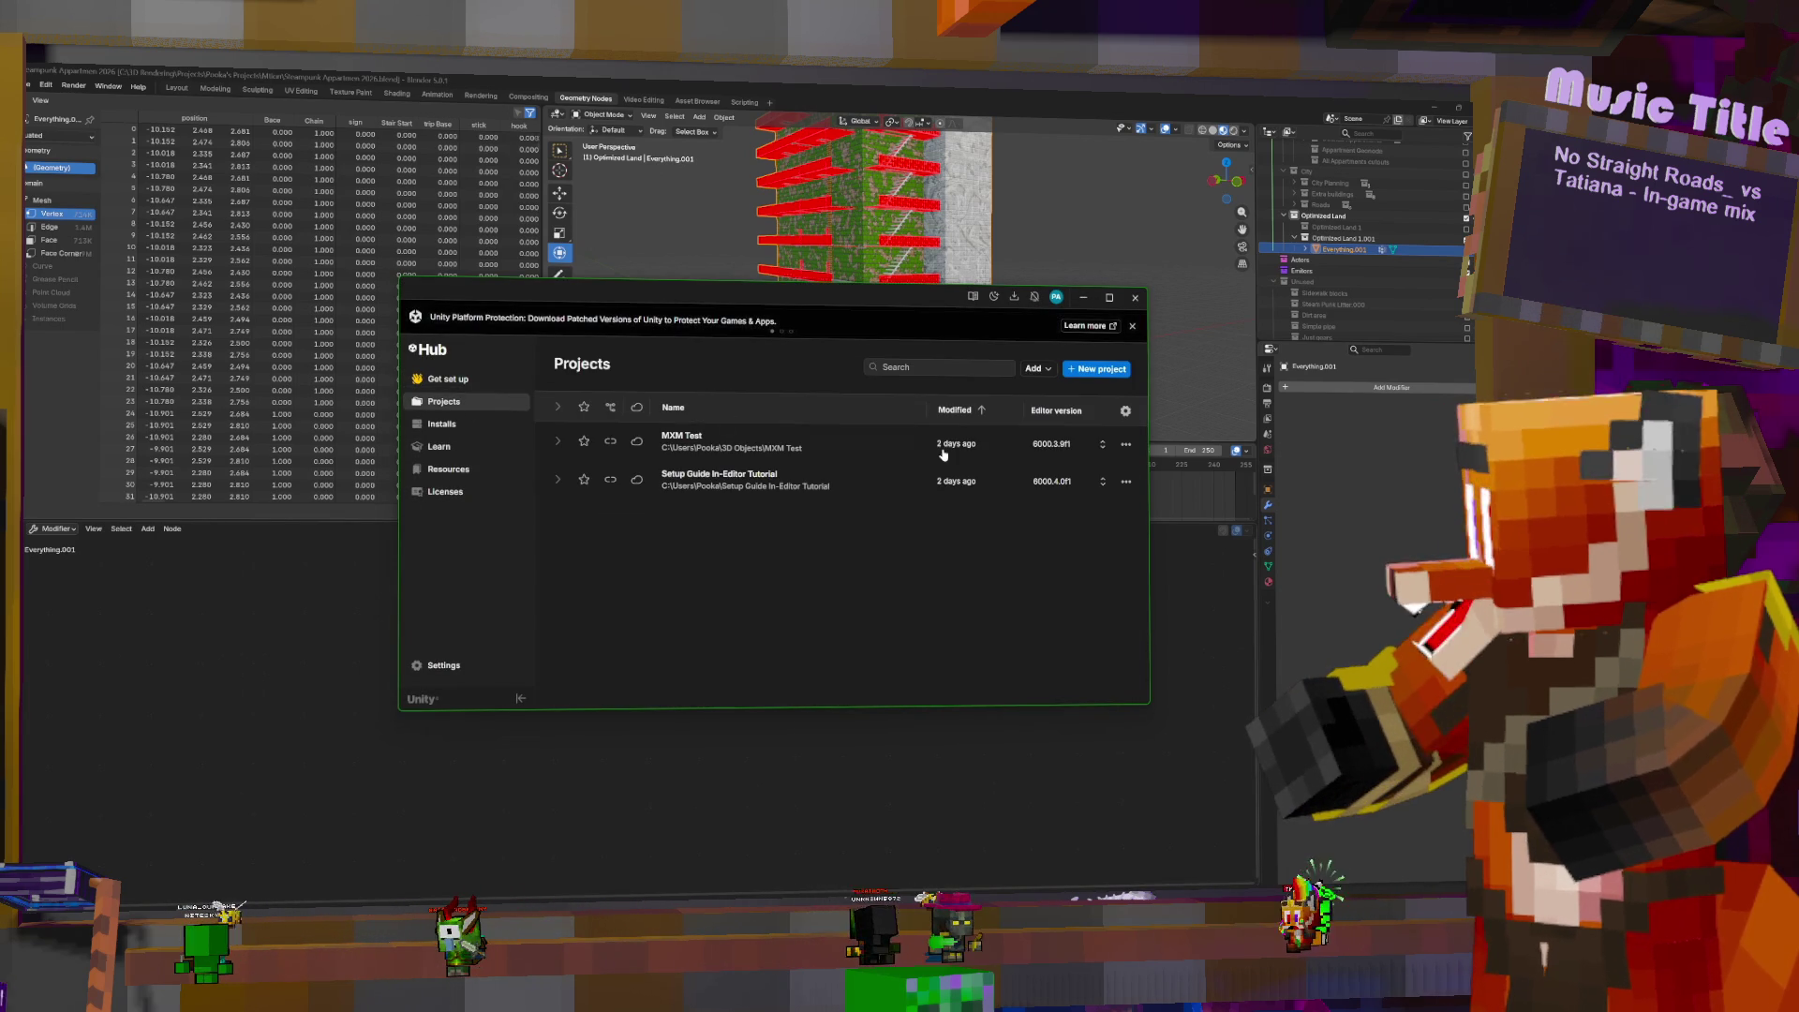
left_click(878, 450)
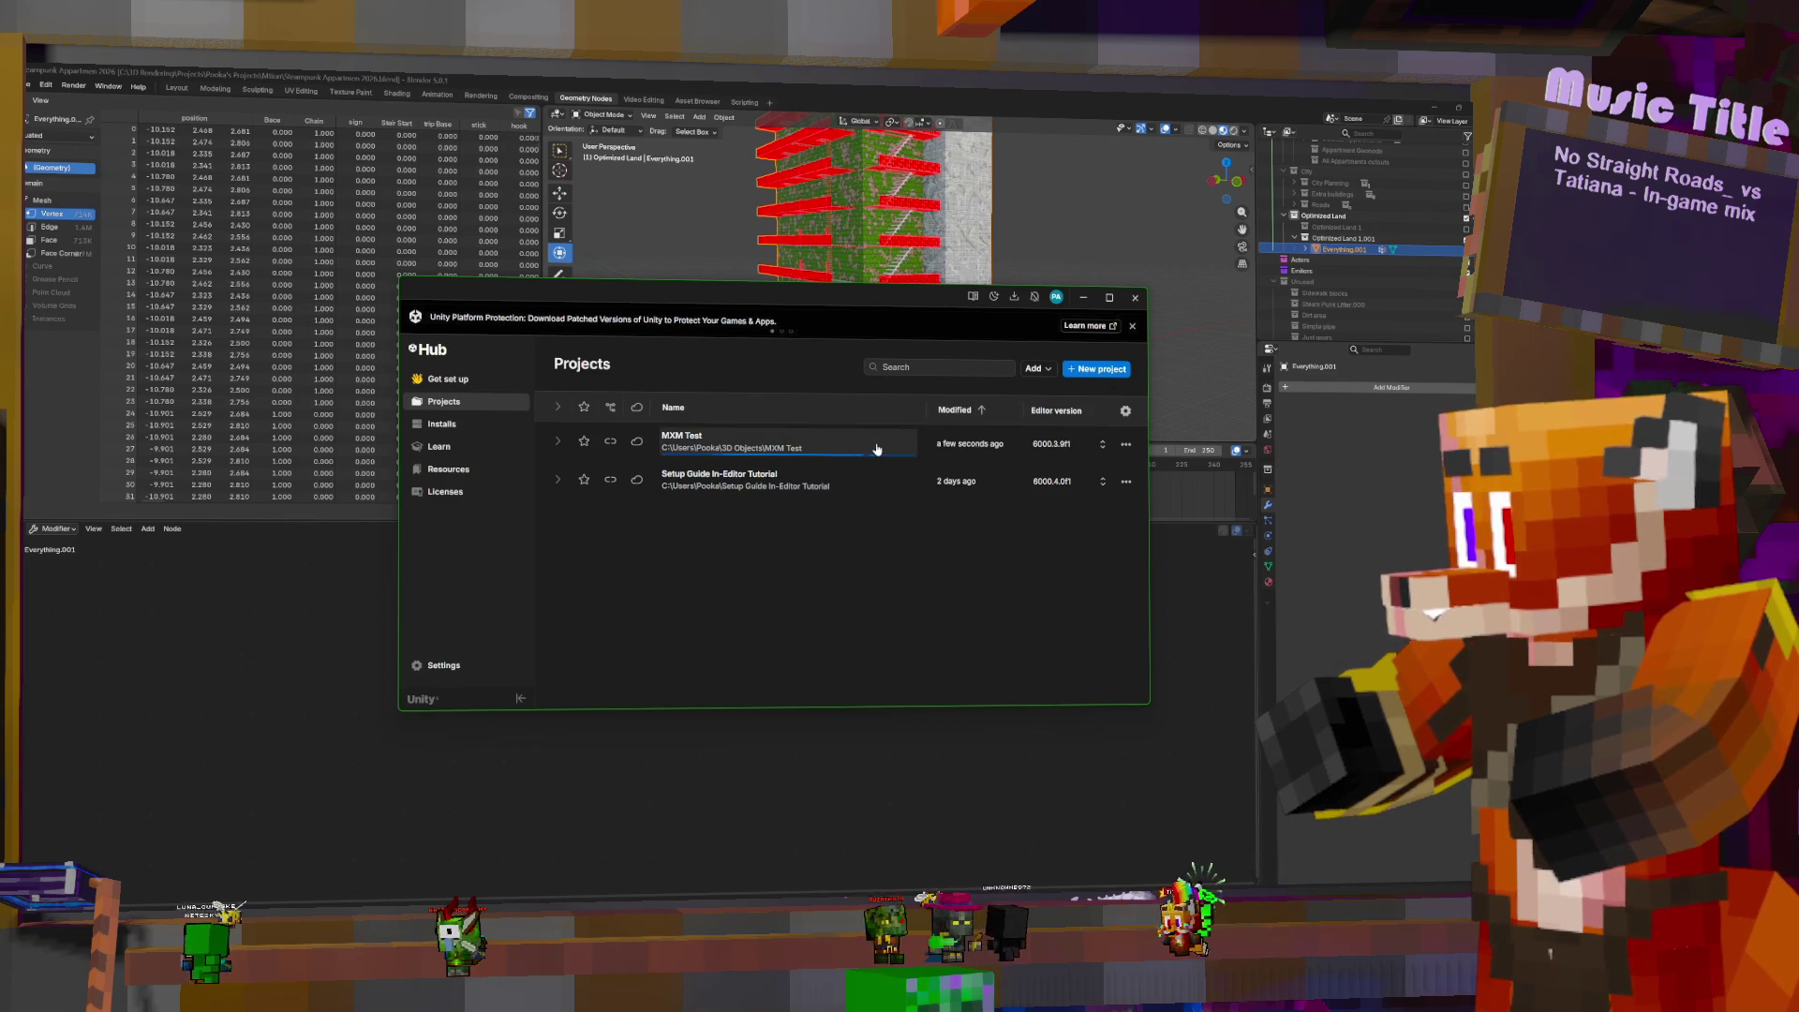
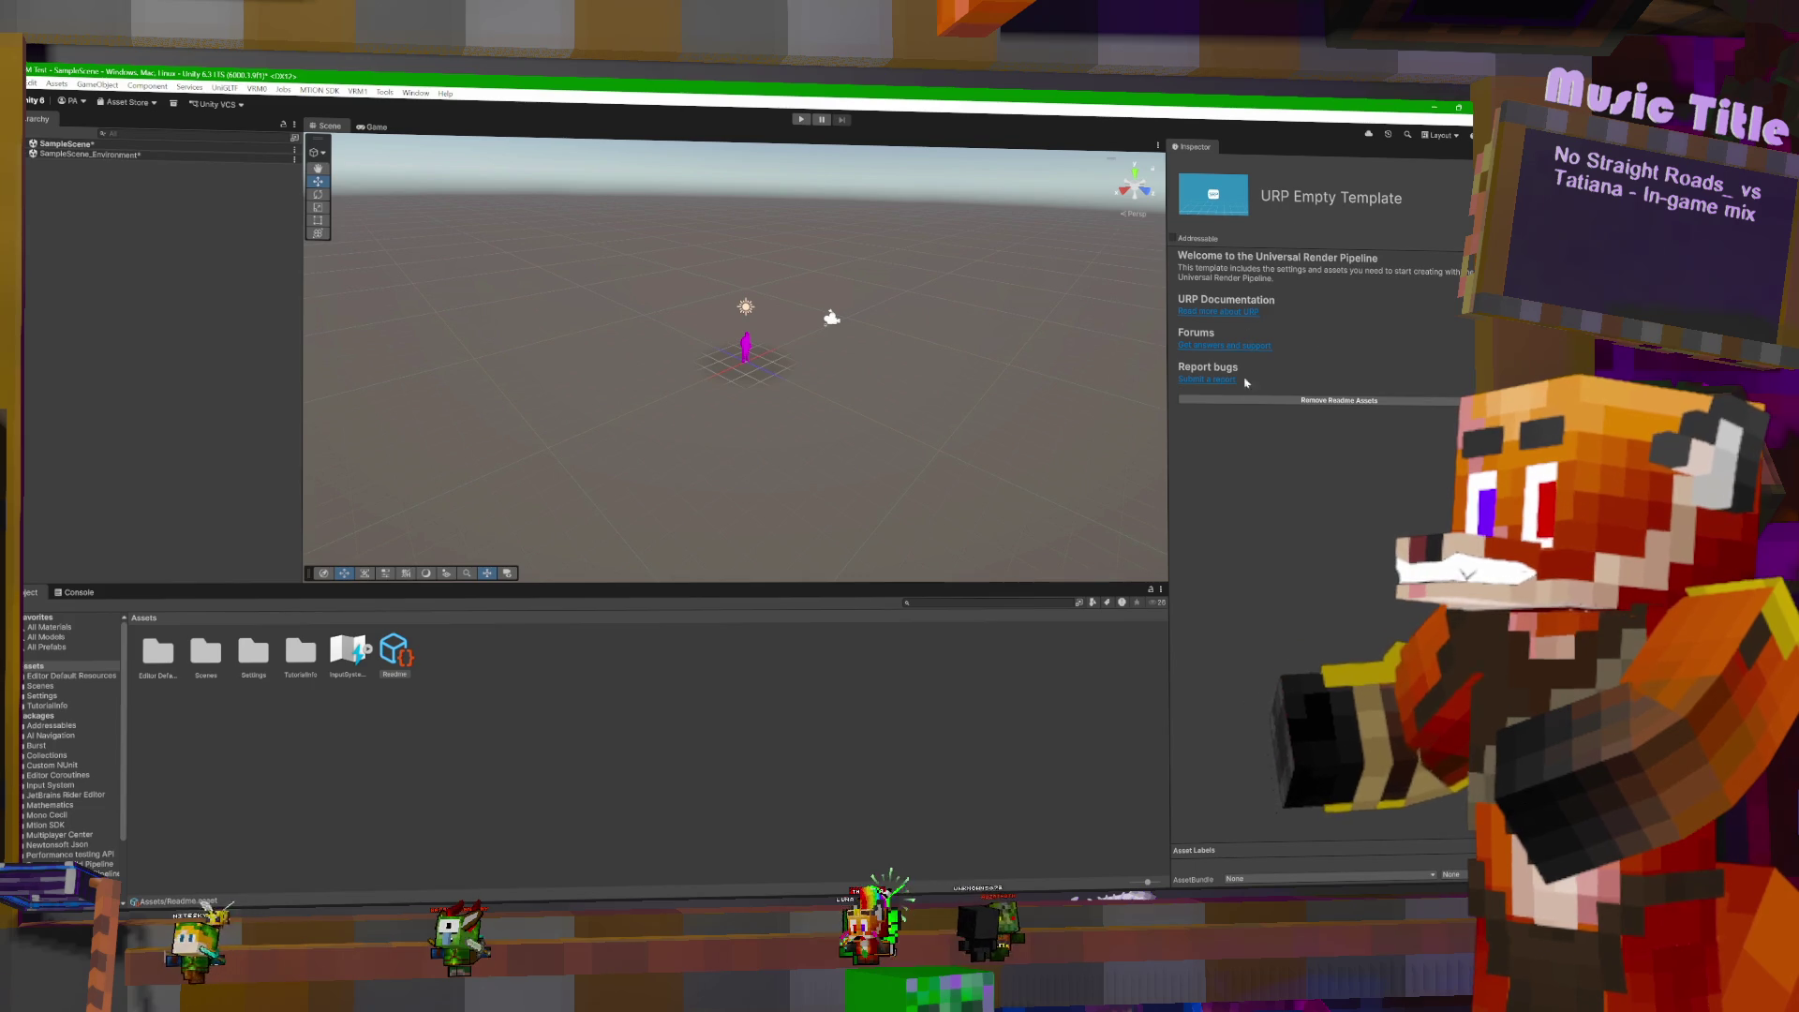
- Cancel the Remove Readme Assets confirmation, deselect the readme asset, and bring up the MTION SDK menu
left_click(1335, 401)
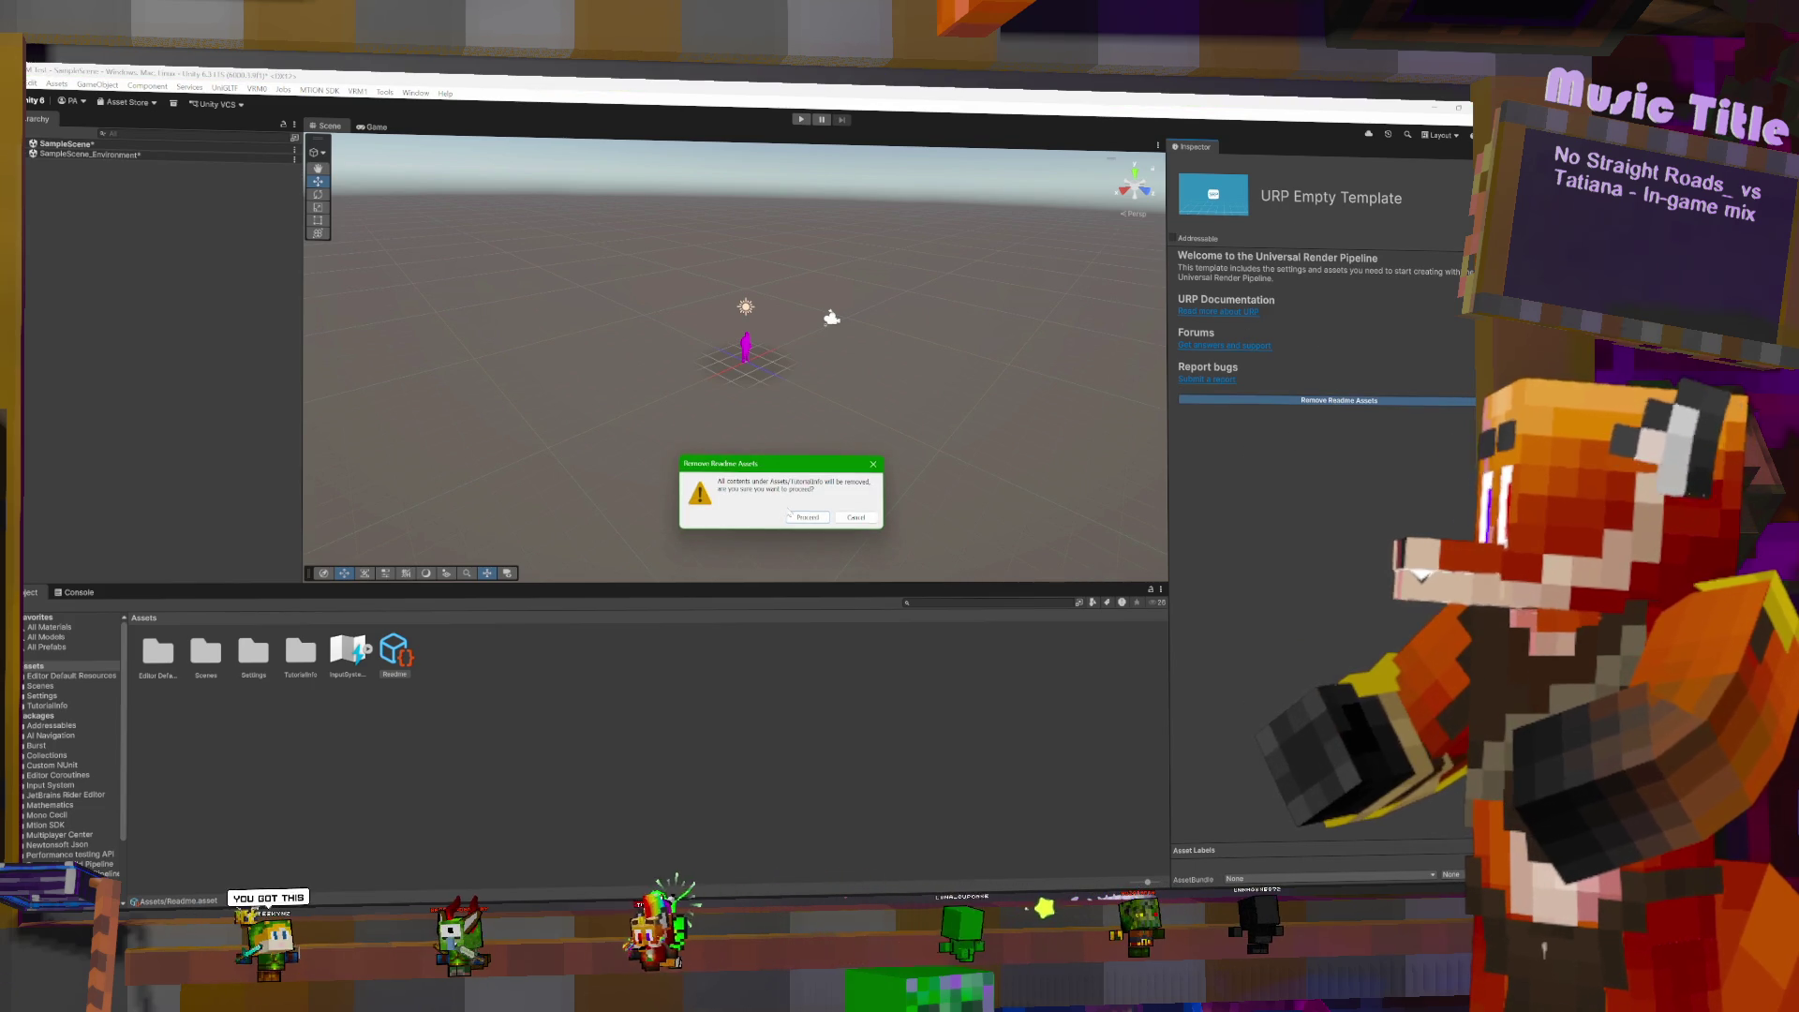
left_click(856, 518)
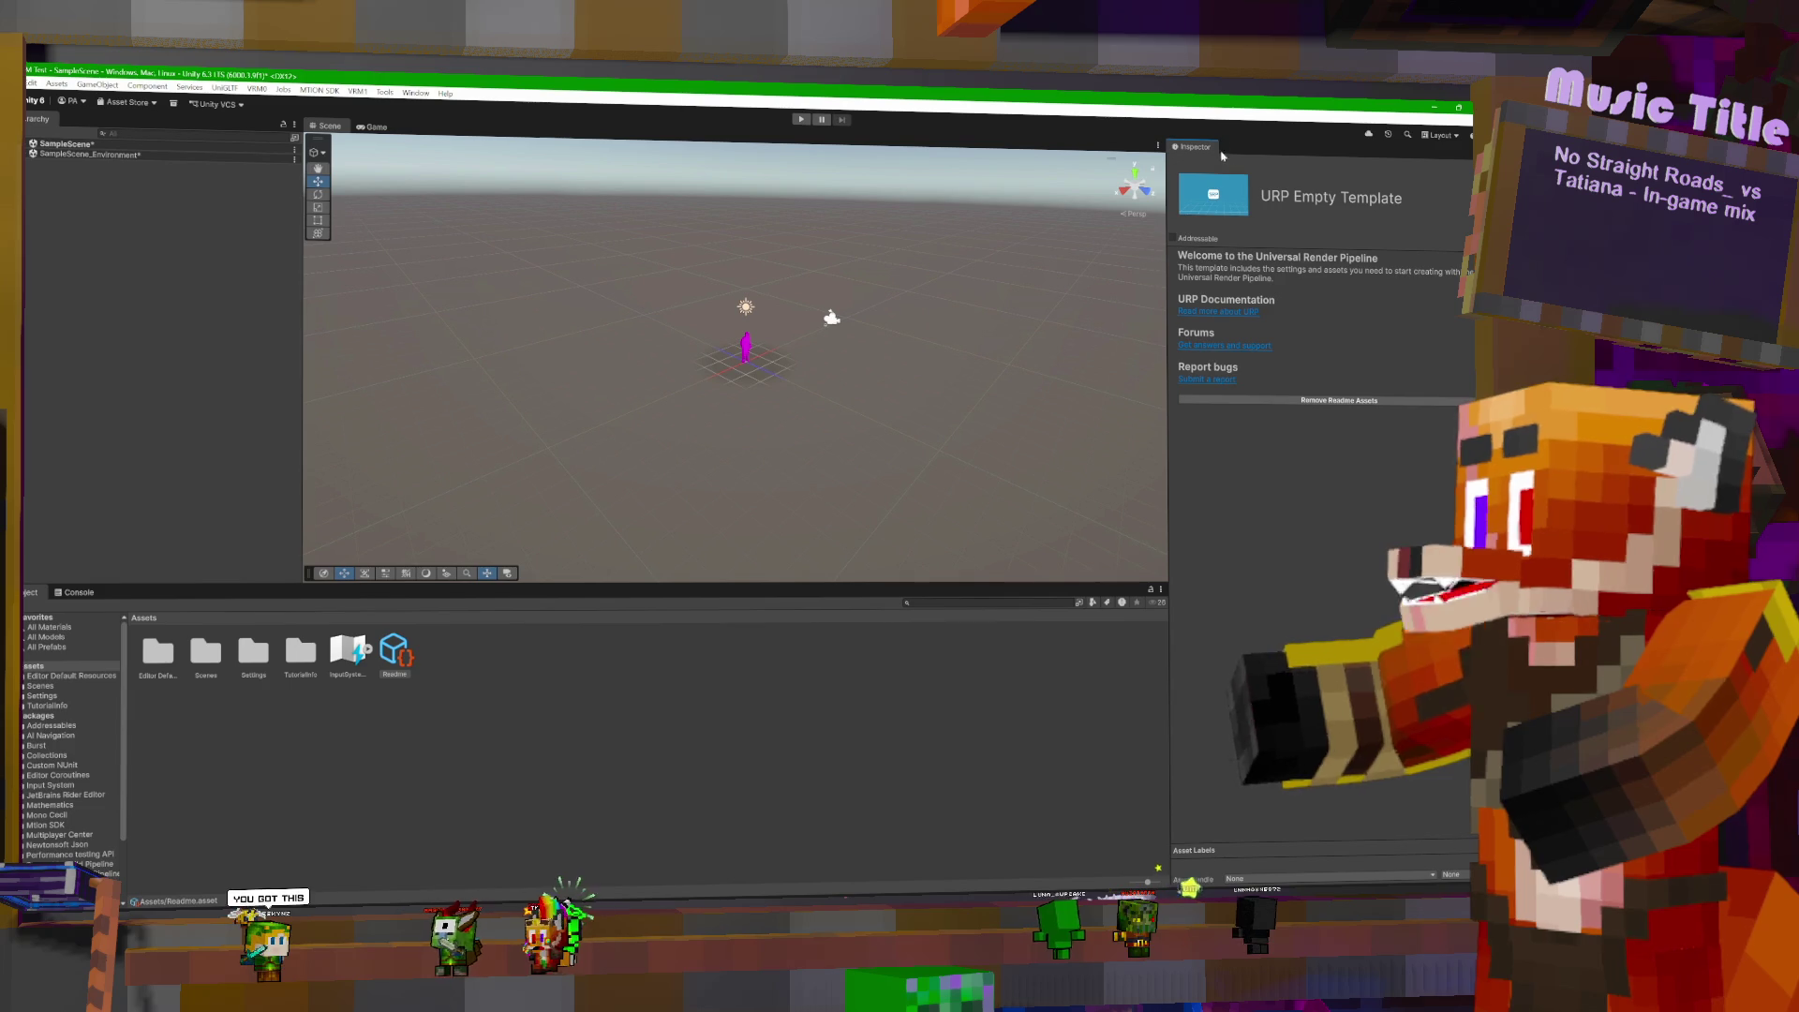
left_click(674, 779)
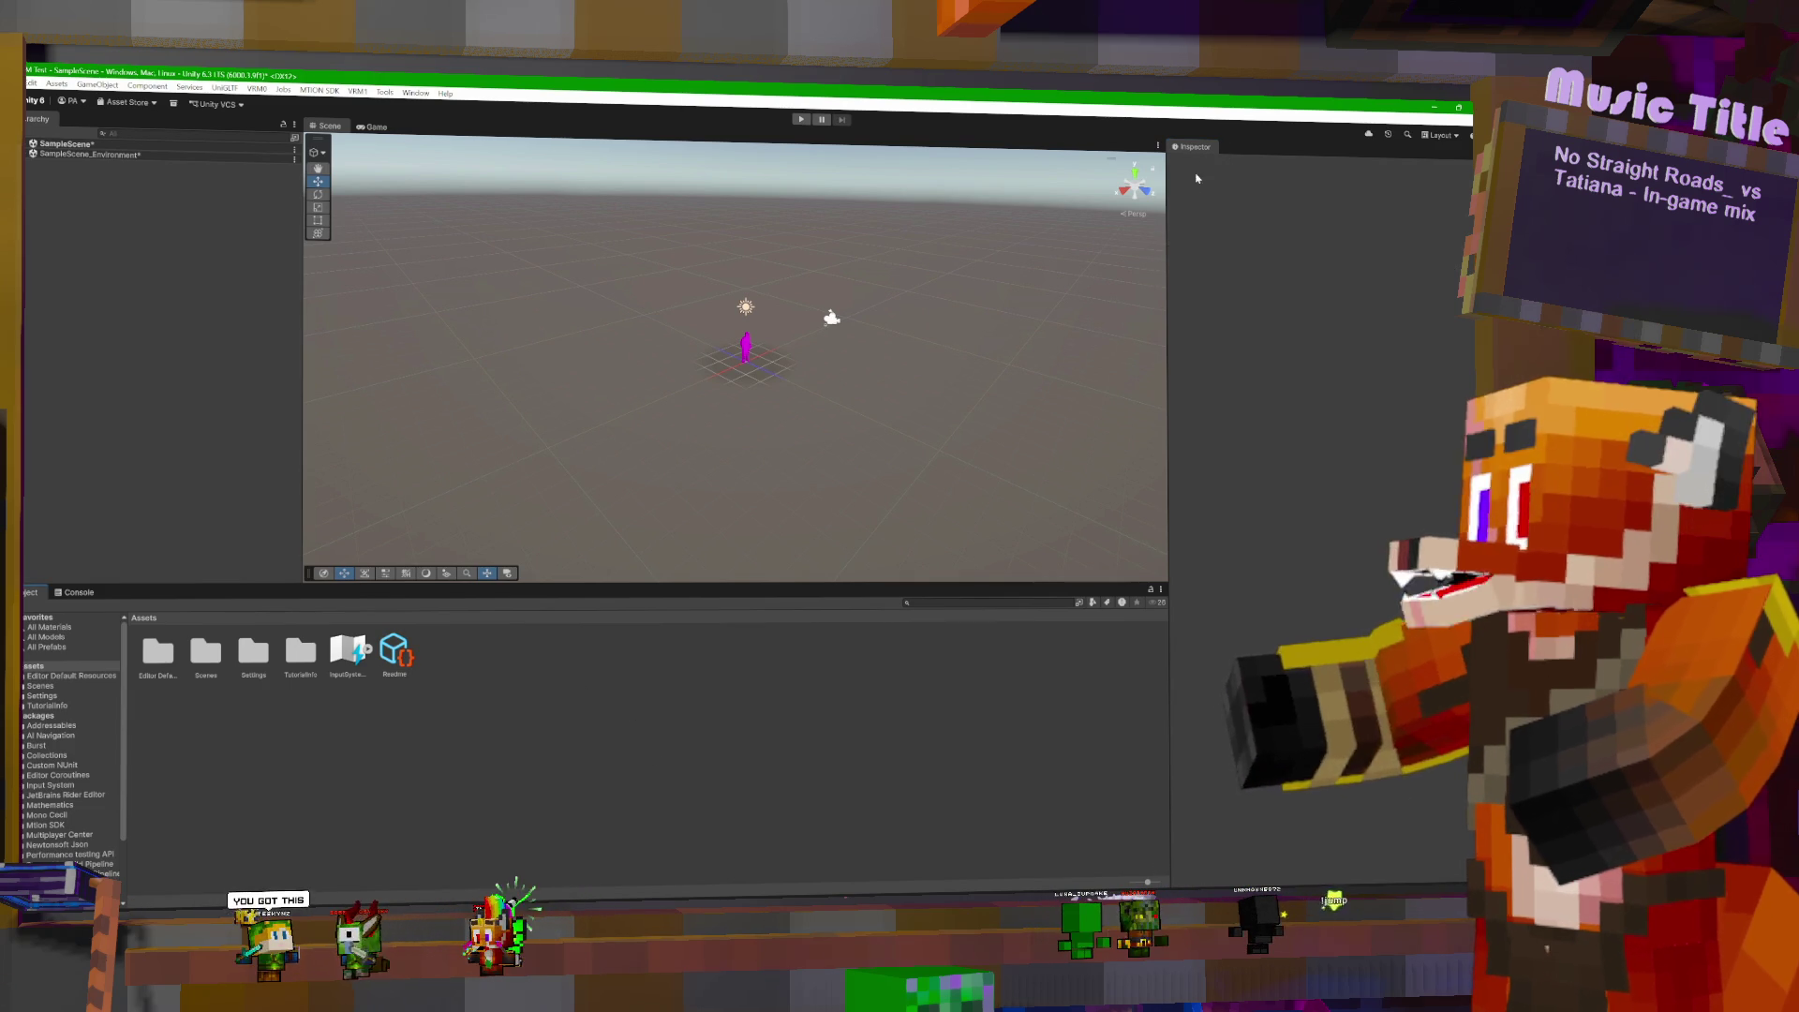
left_click(317, 91)
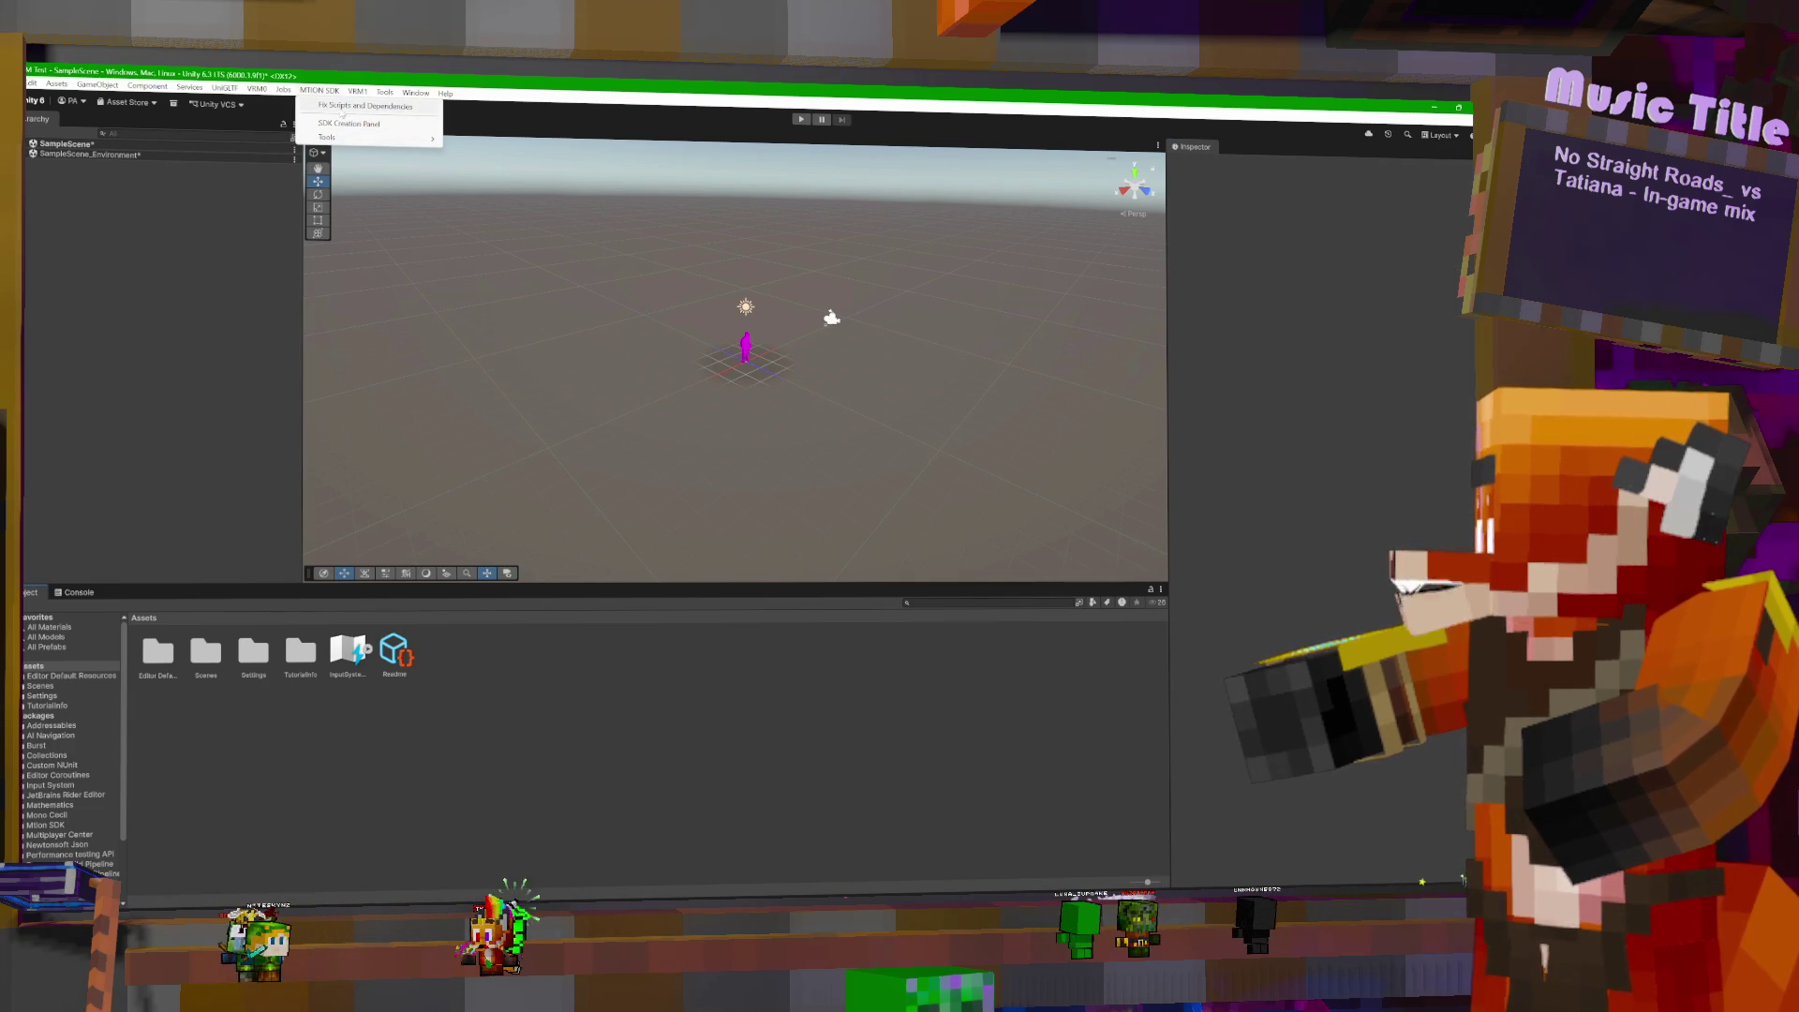
- Dock the mtion SDK Creation Panel beside the Inspector and expand SampleScene and SampleScene_Environment in the Hierarchy
left_click(349, 124)
left_click_drag(466, 170, 1257, 164)
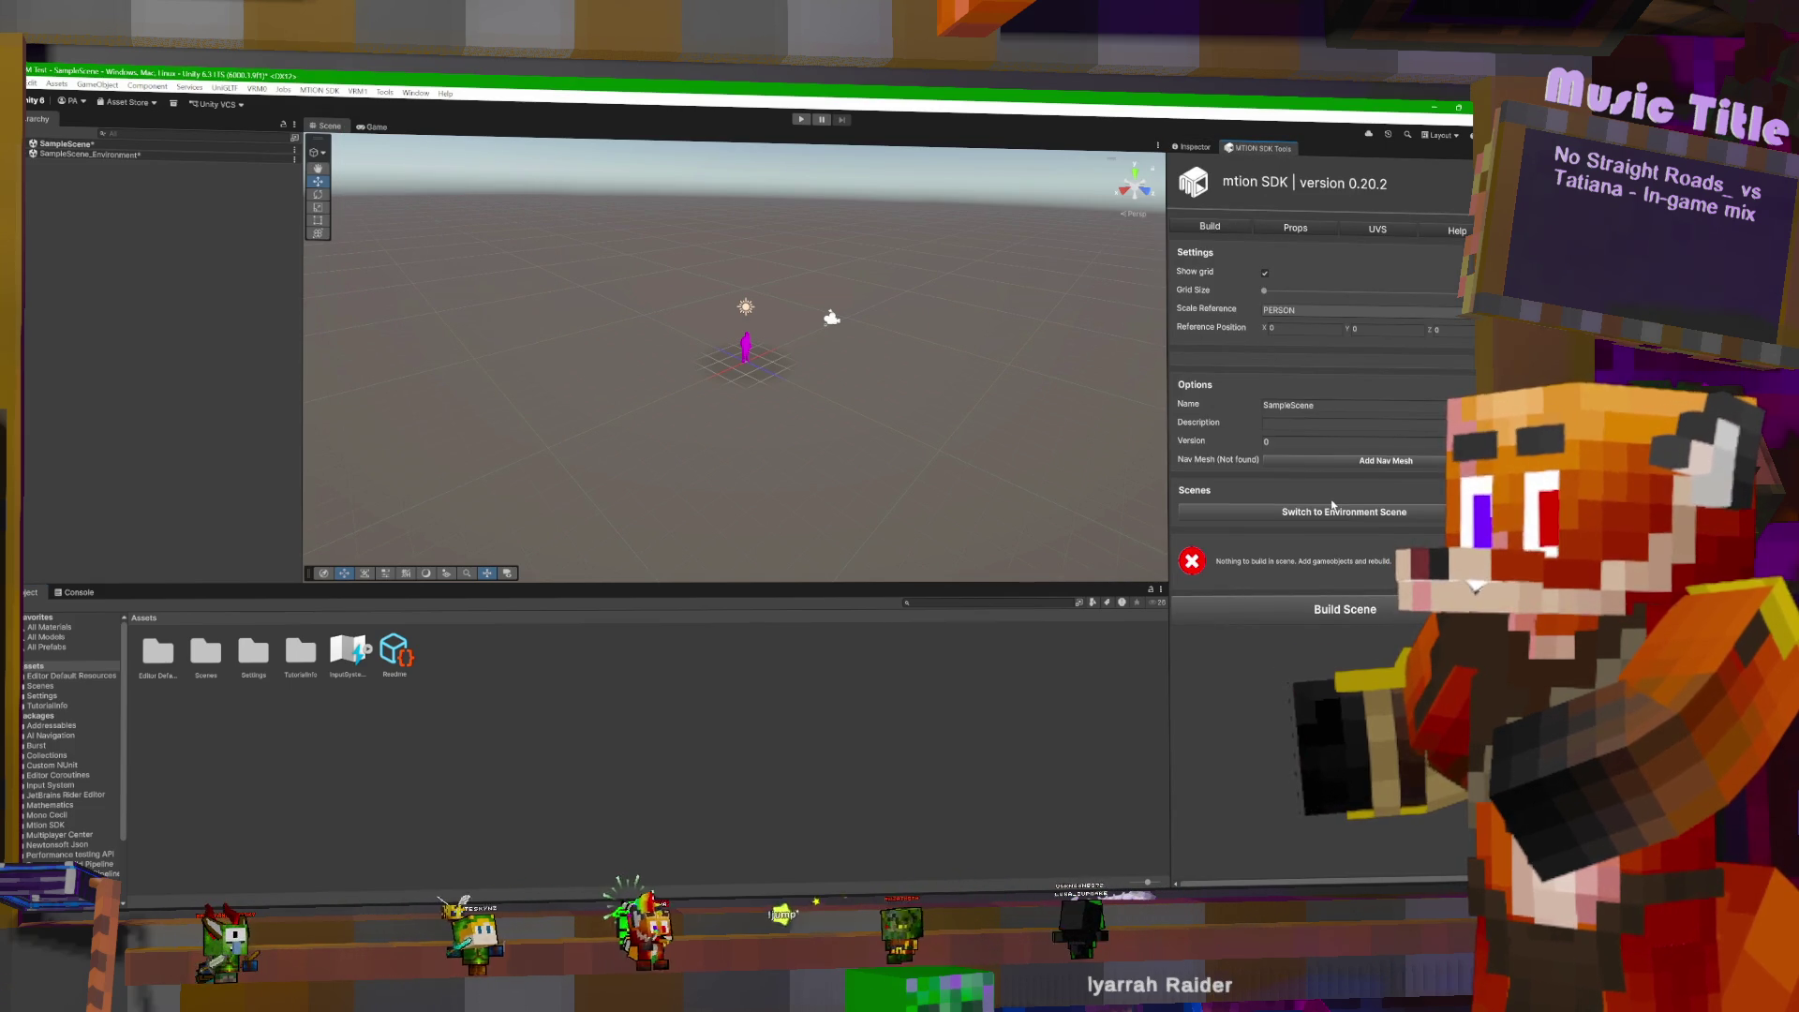
left_click(28, 154)
left_click(28, 144)
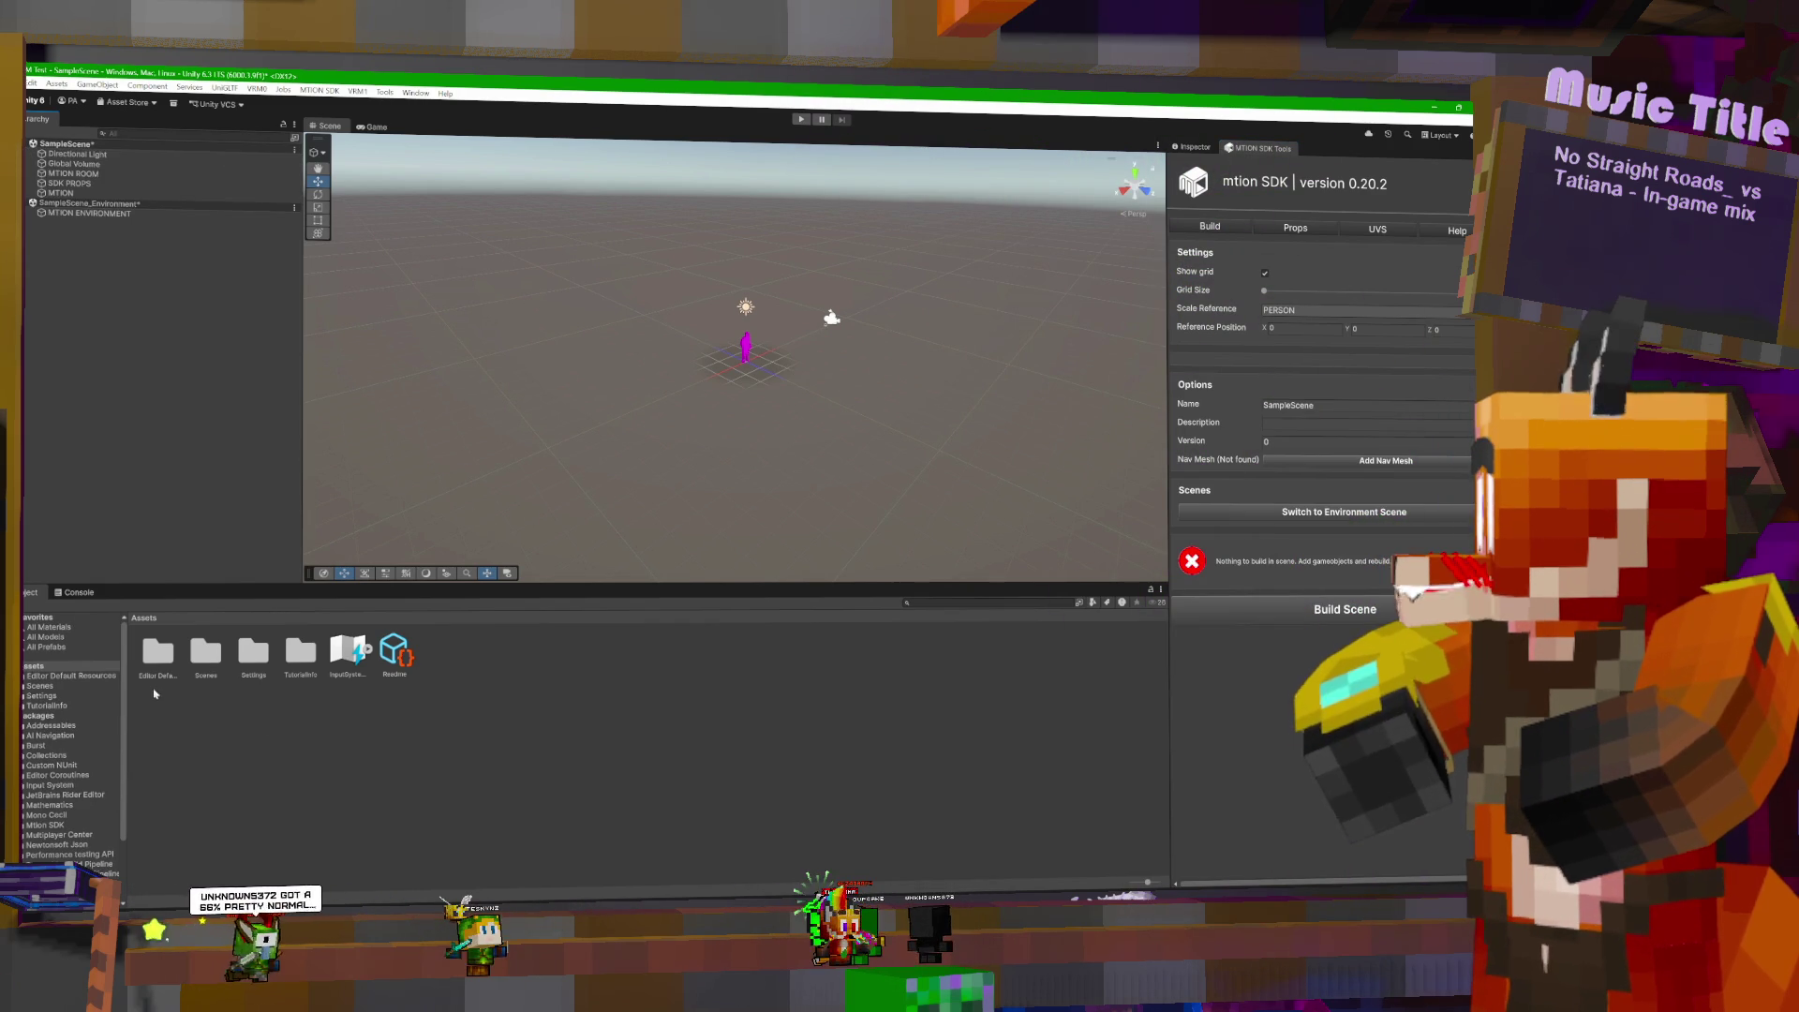
- Make a 'Test environment' folder in Assets and import the Steampunk model file into it
right_click(390, 712)
mouse_move(488, 313)
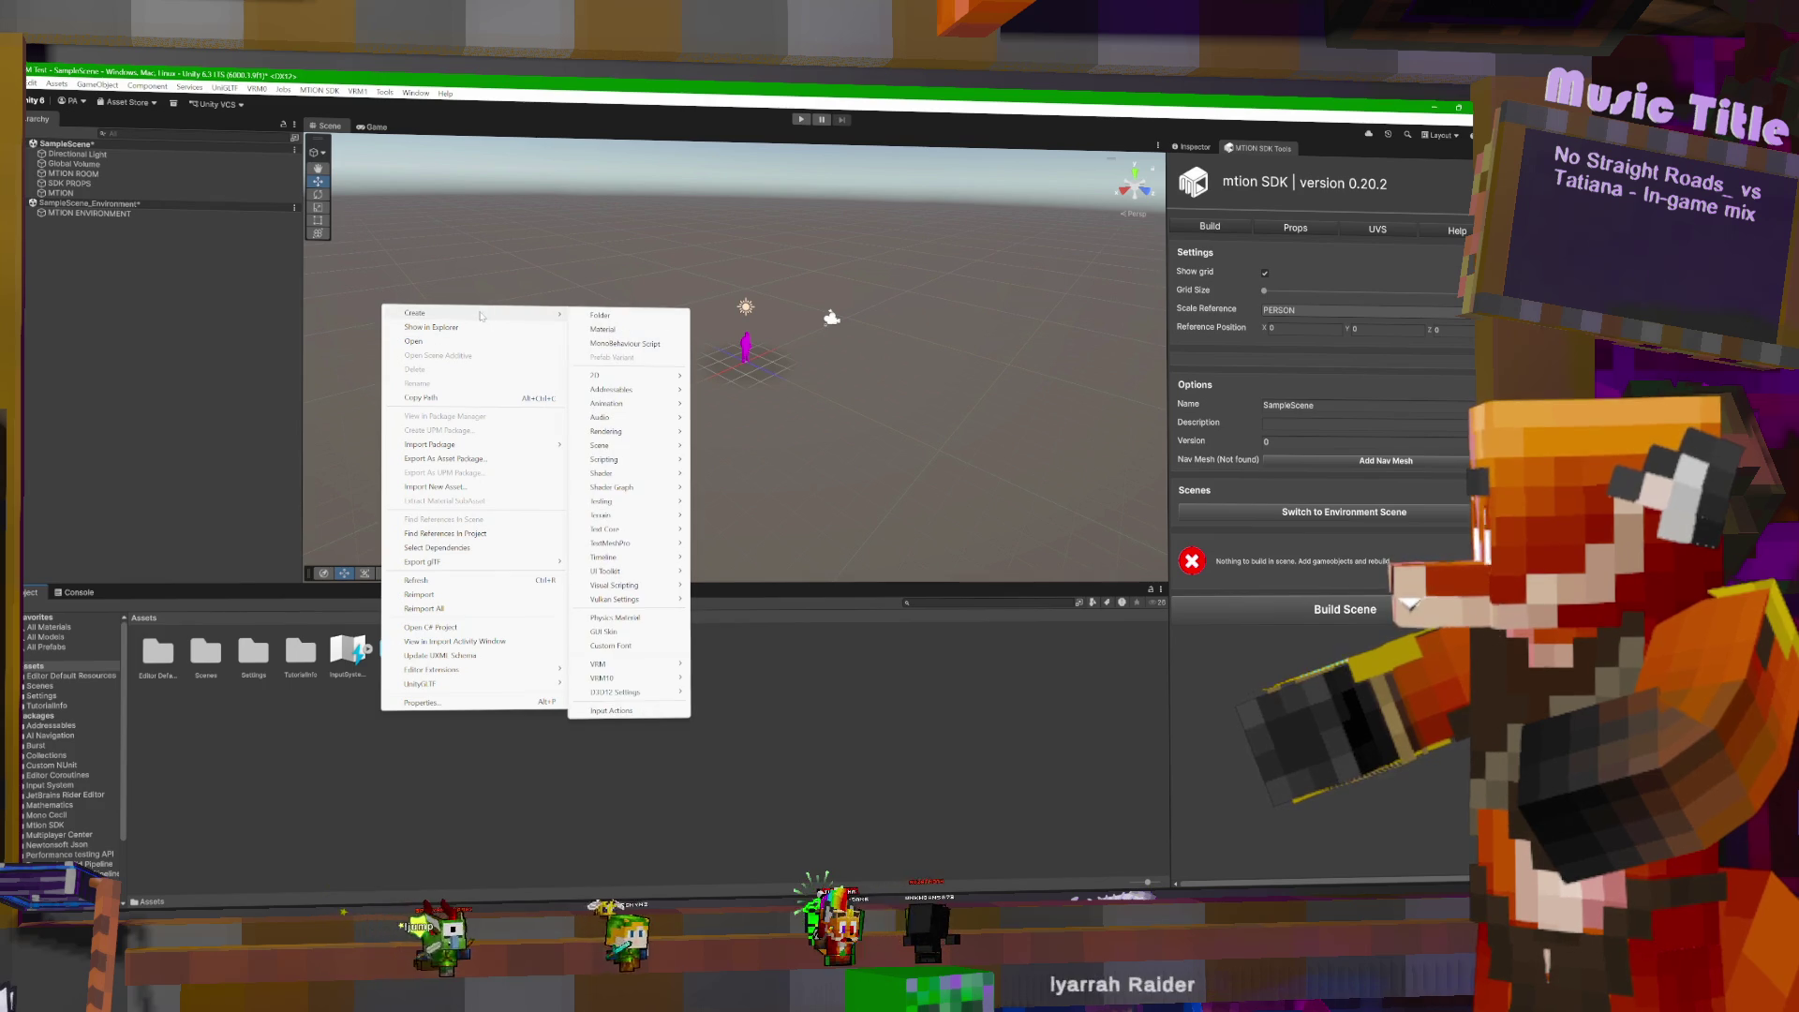
left_click(592, 317)
type("Te")
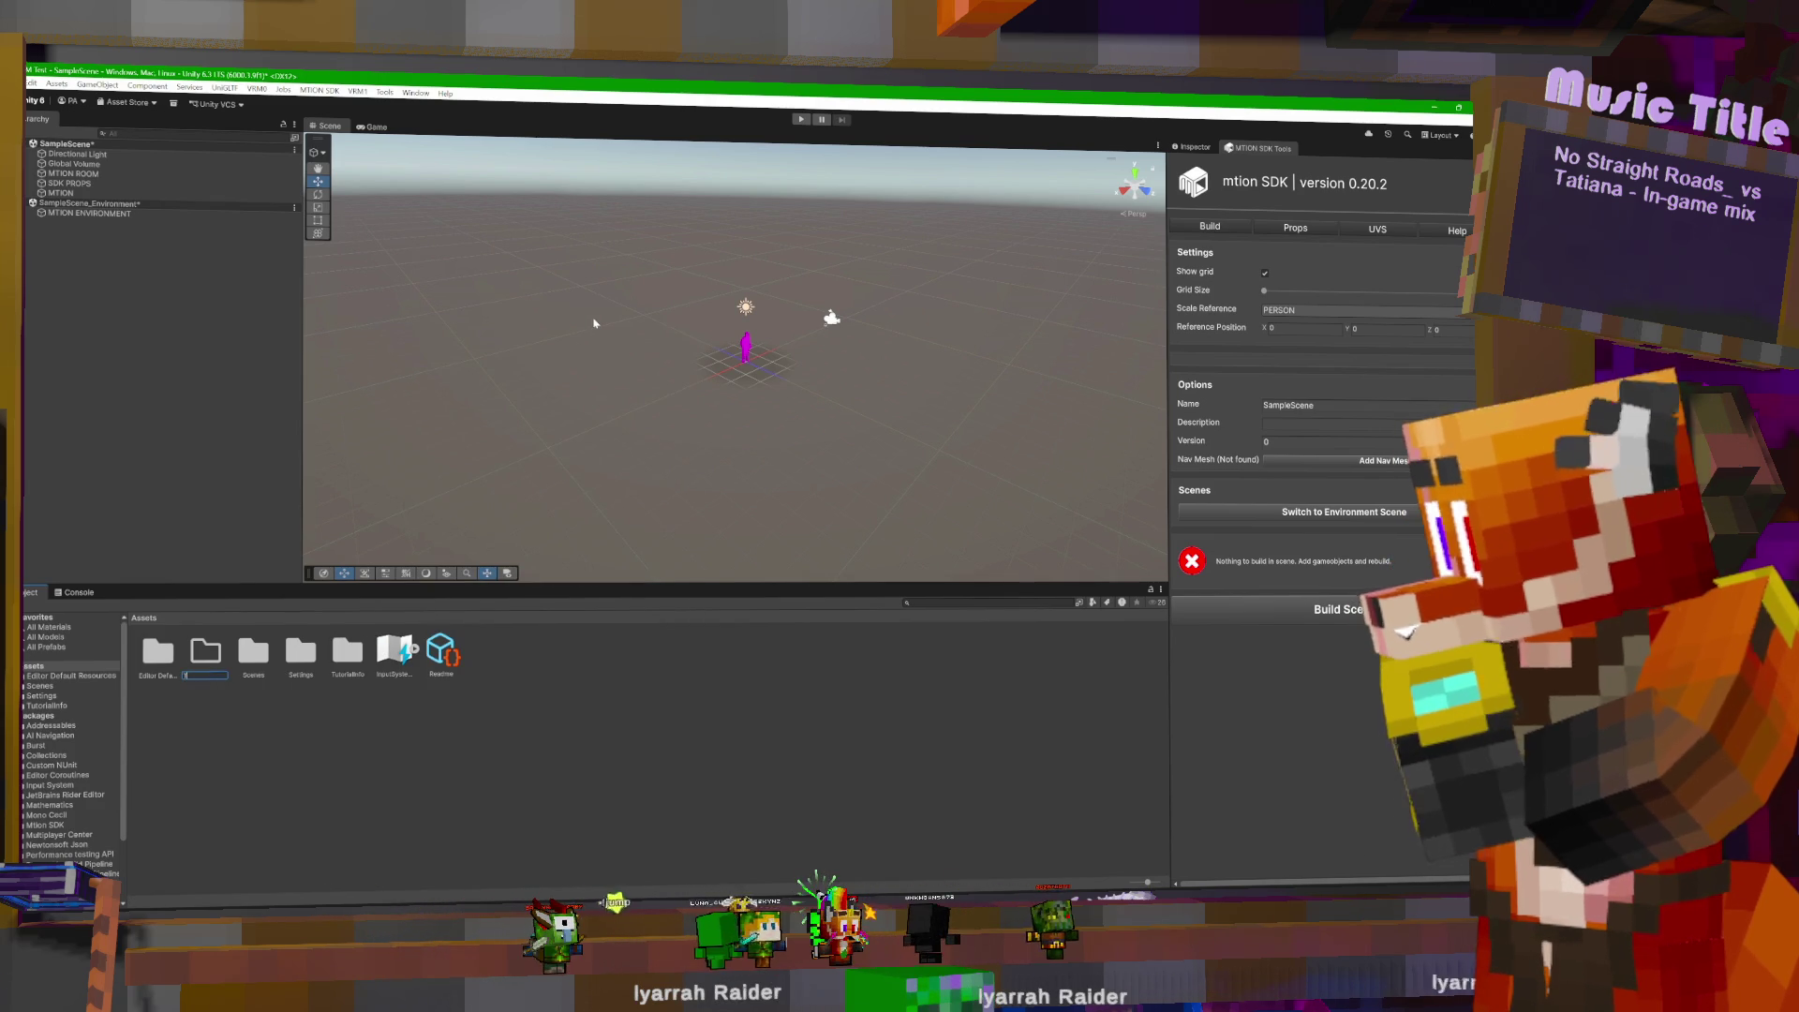
type("st en")
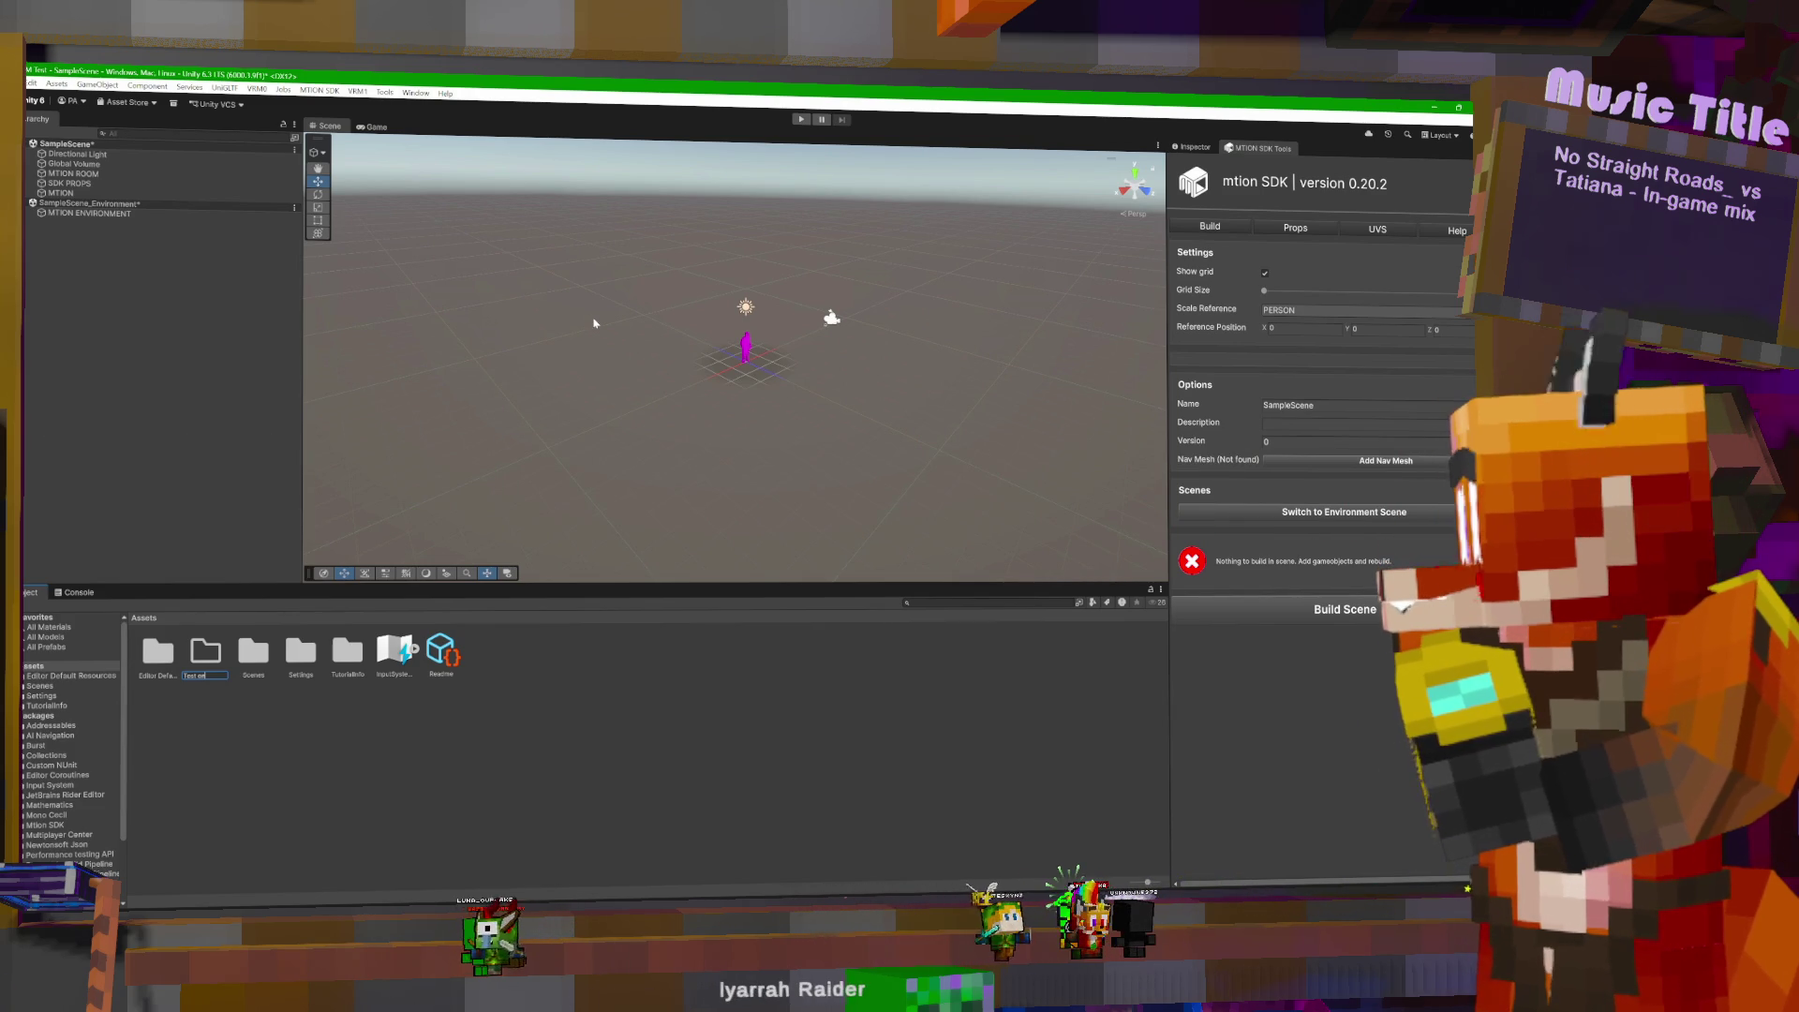
mouse_move(566, 858)
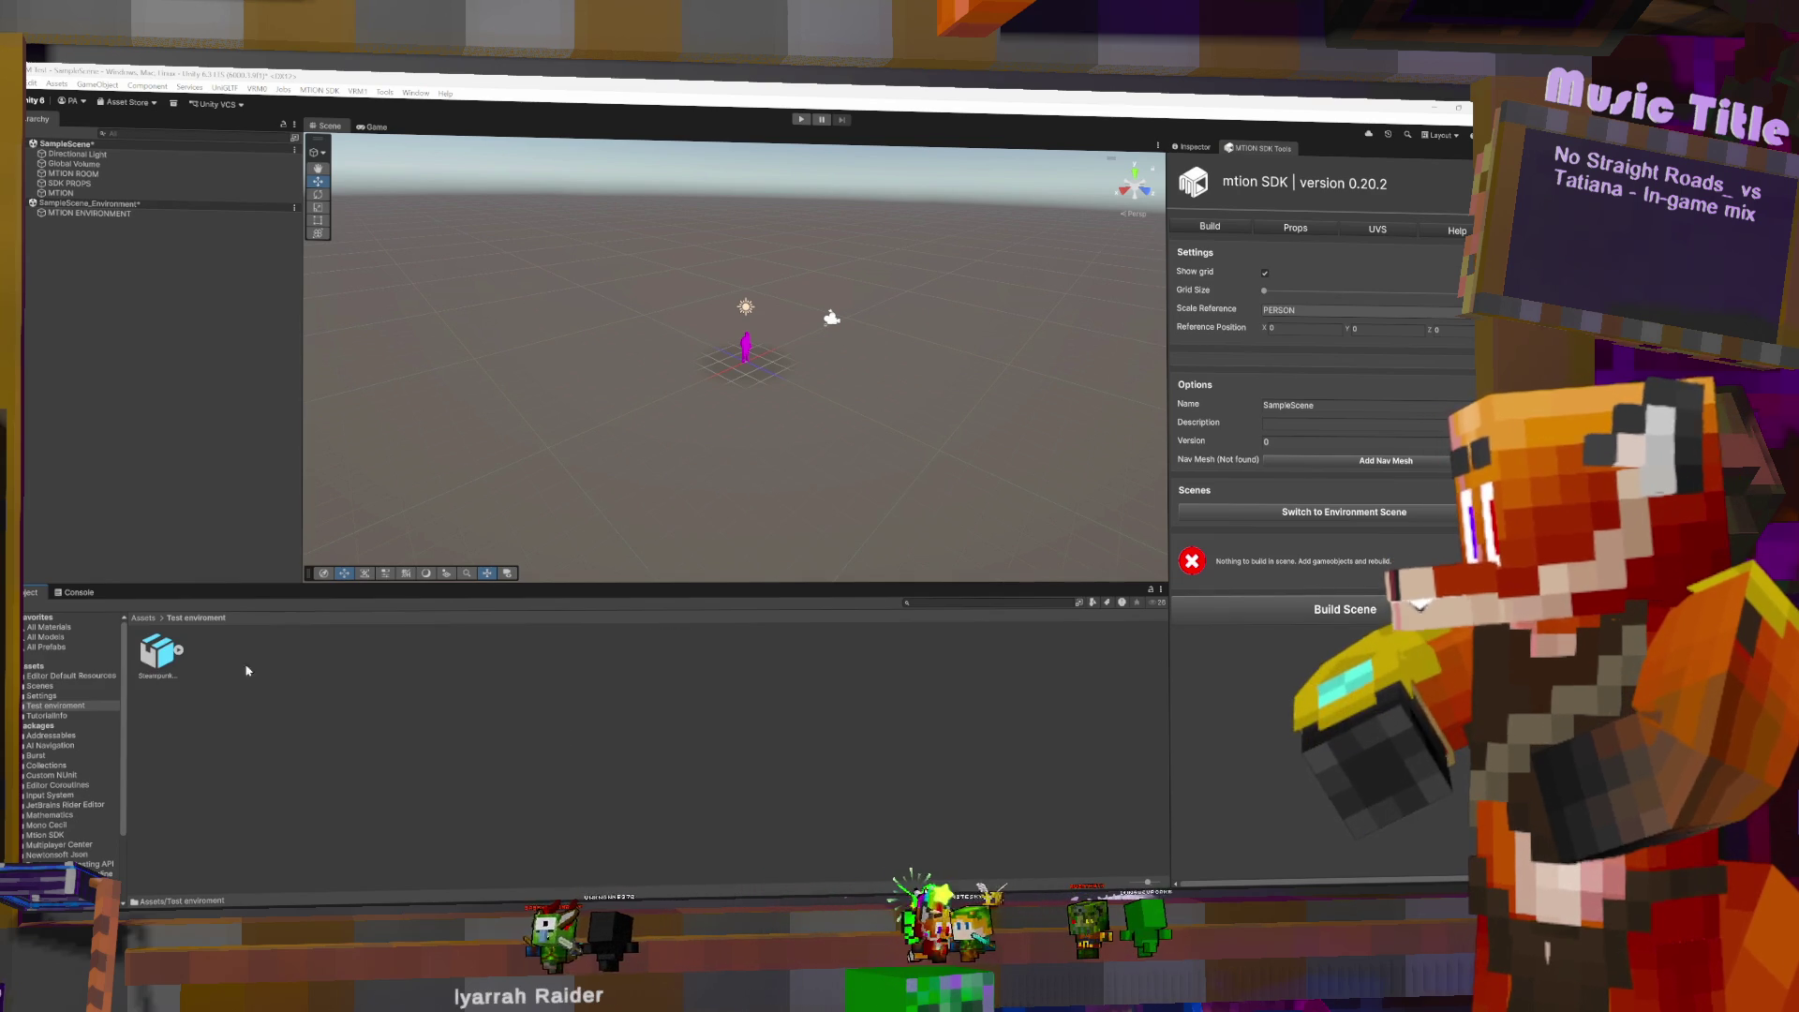
- Drop the Steampunk model onto MTION ENVIRONMENT in the Hierarchy and orbit to inspect the building
left_click(158, 654)
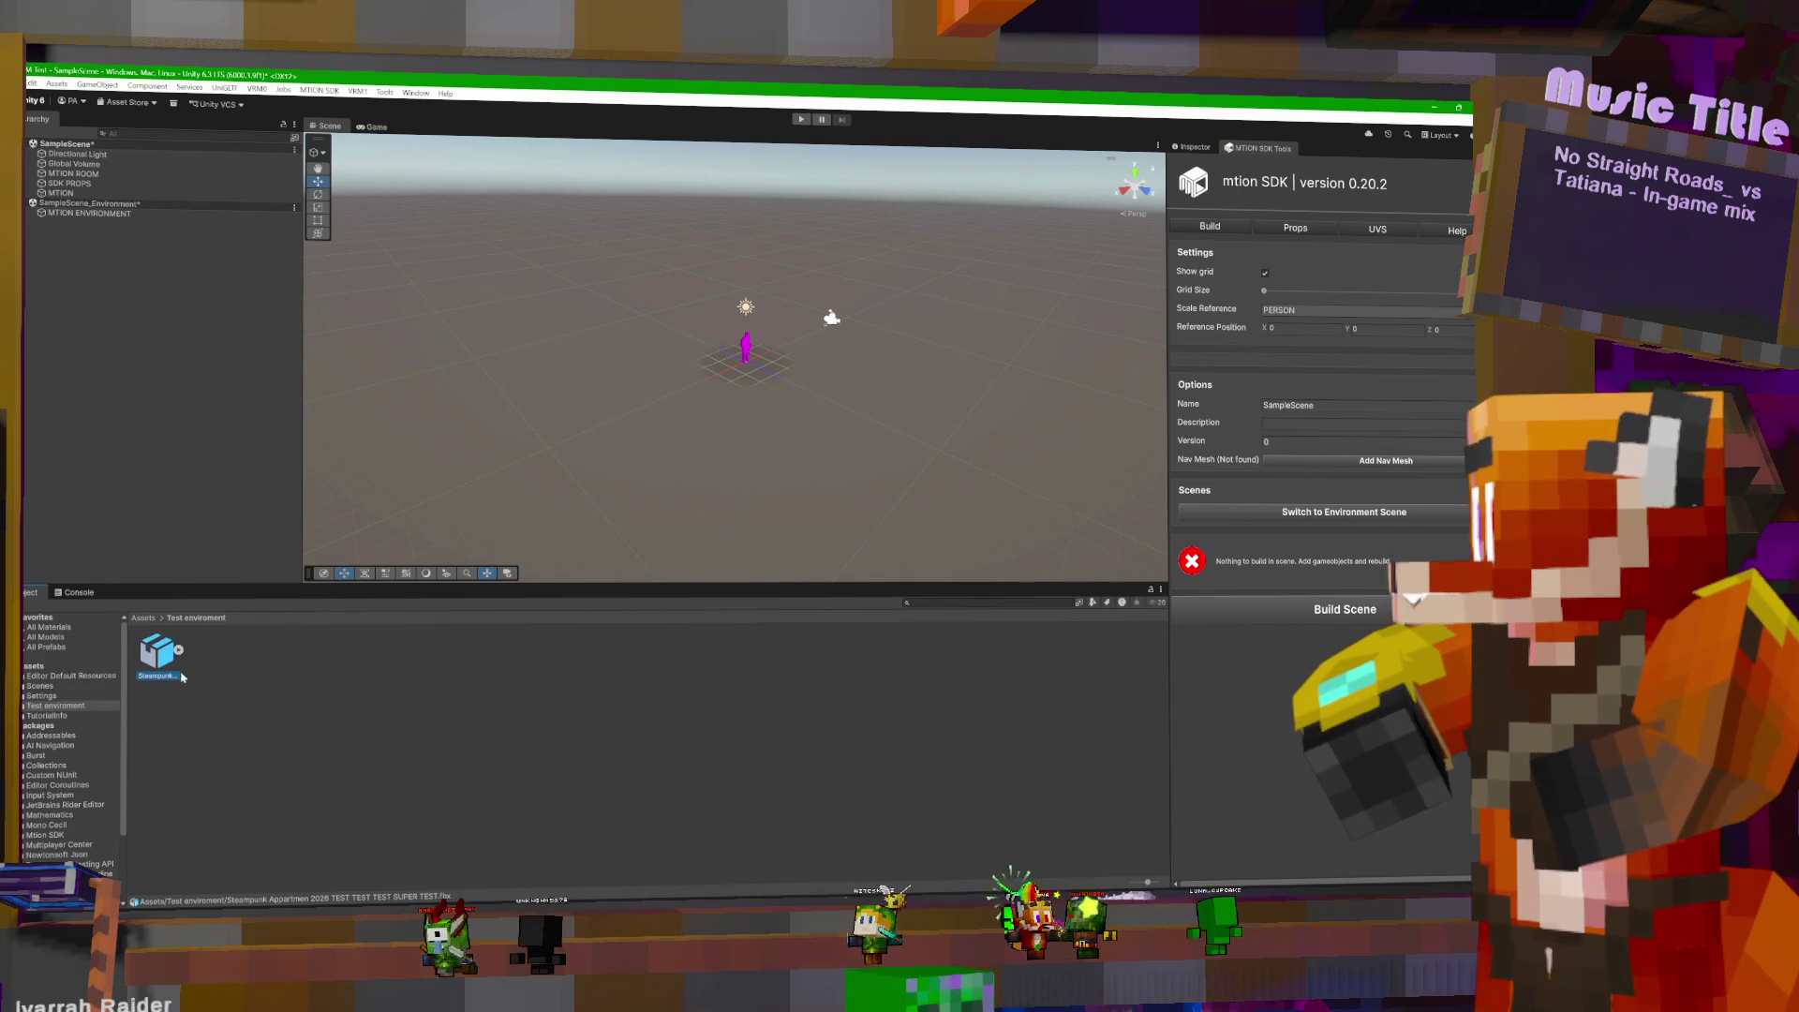
mouse_move(170, 658)
left_mouse_down()
mouse_move(121, 309)
mouse_move(127, 216)
left_mouse_up()
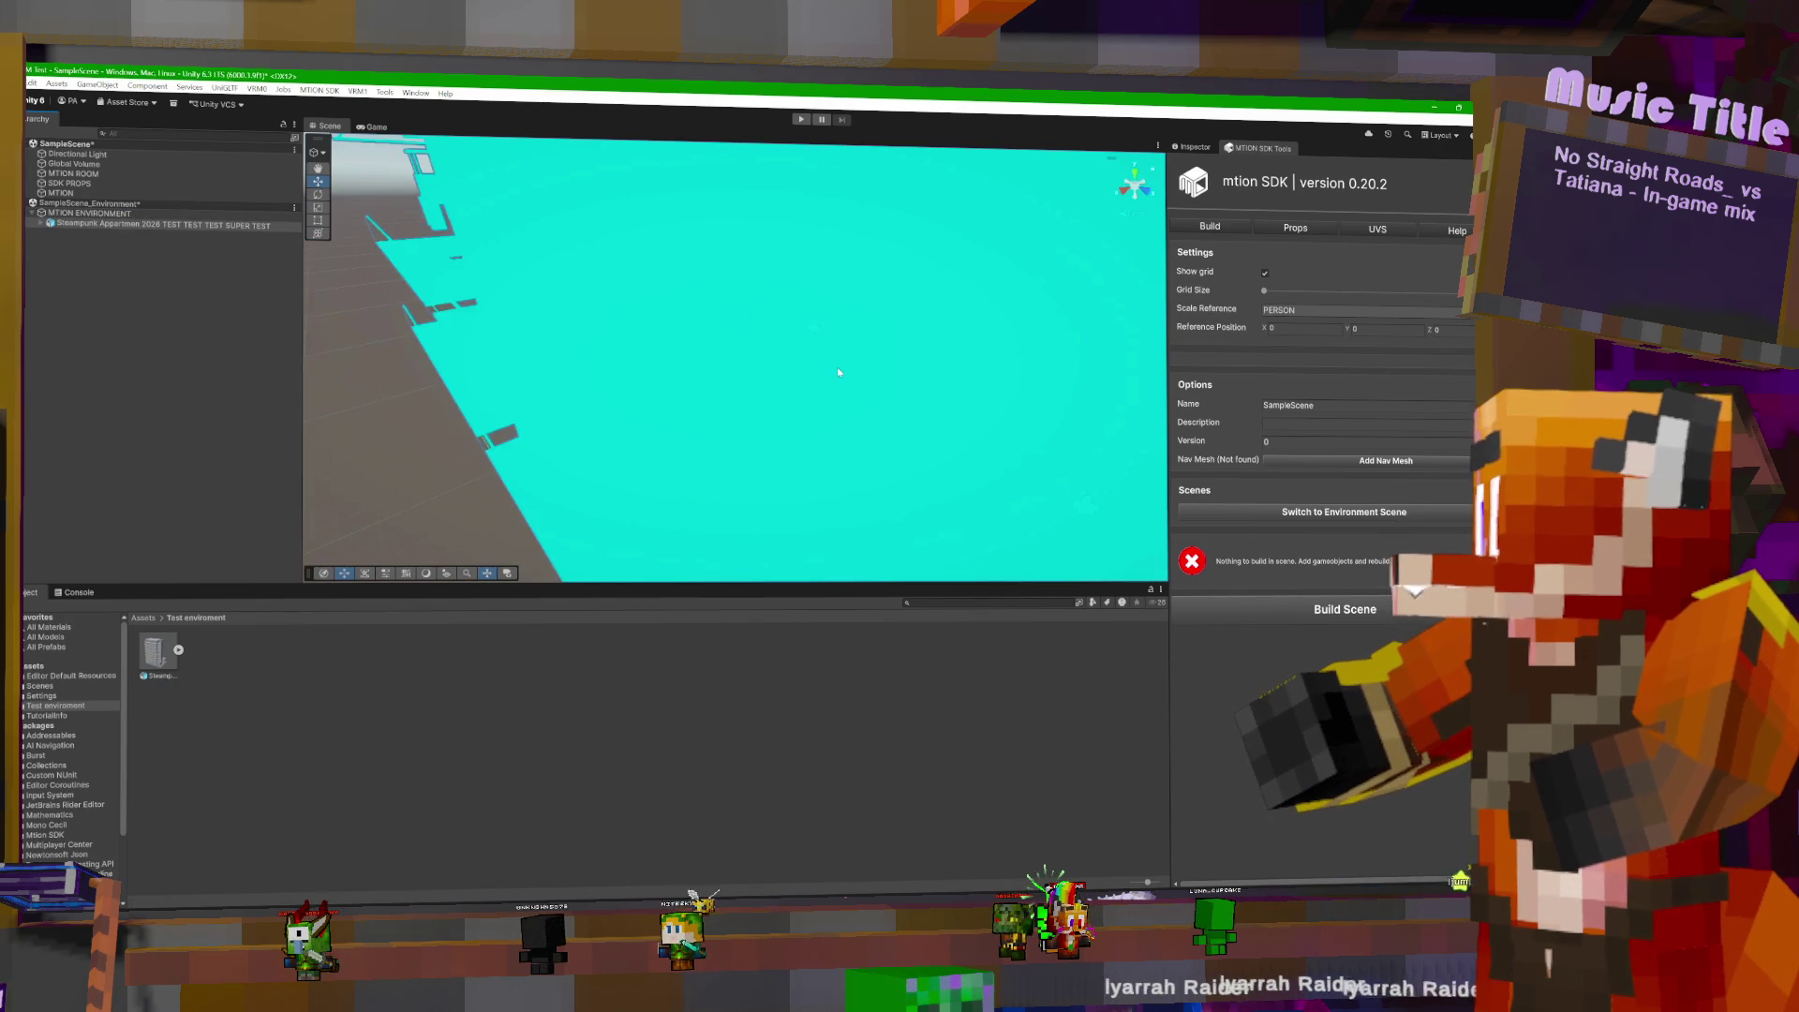
scroll(824, 357, "down", 3)
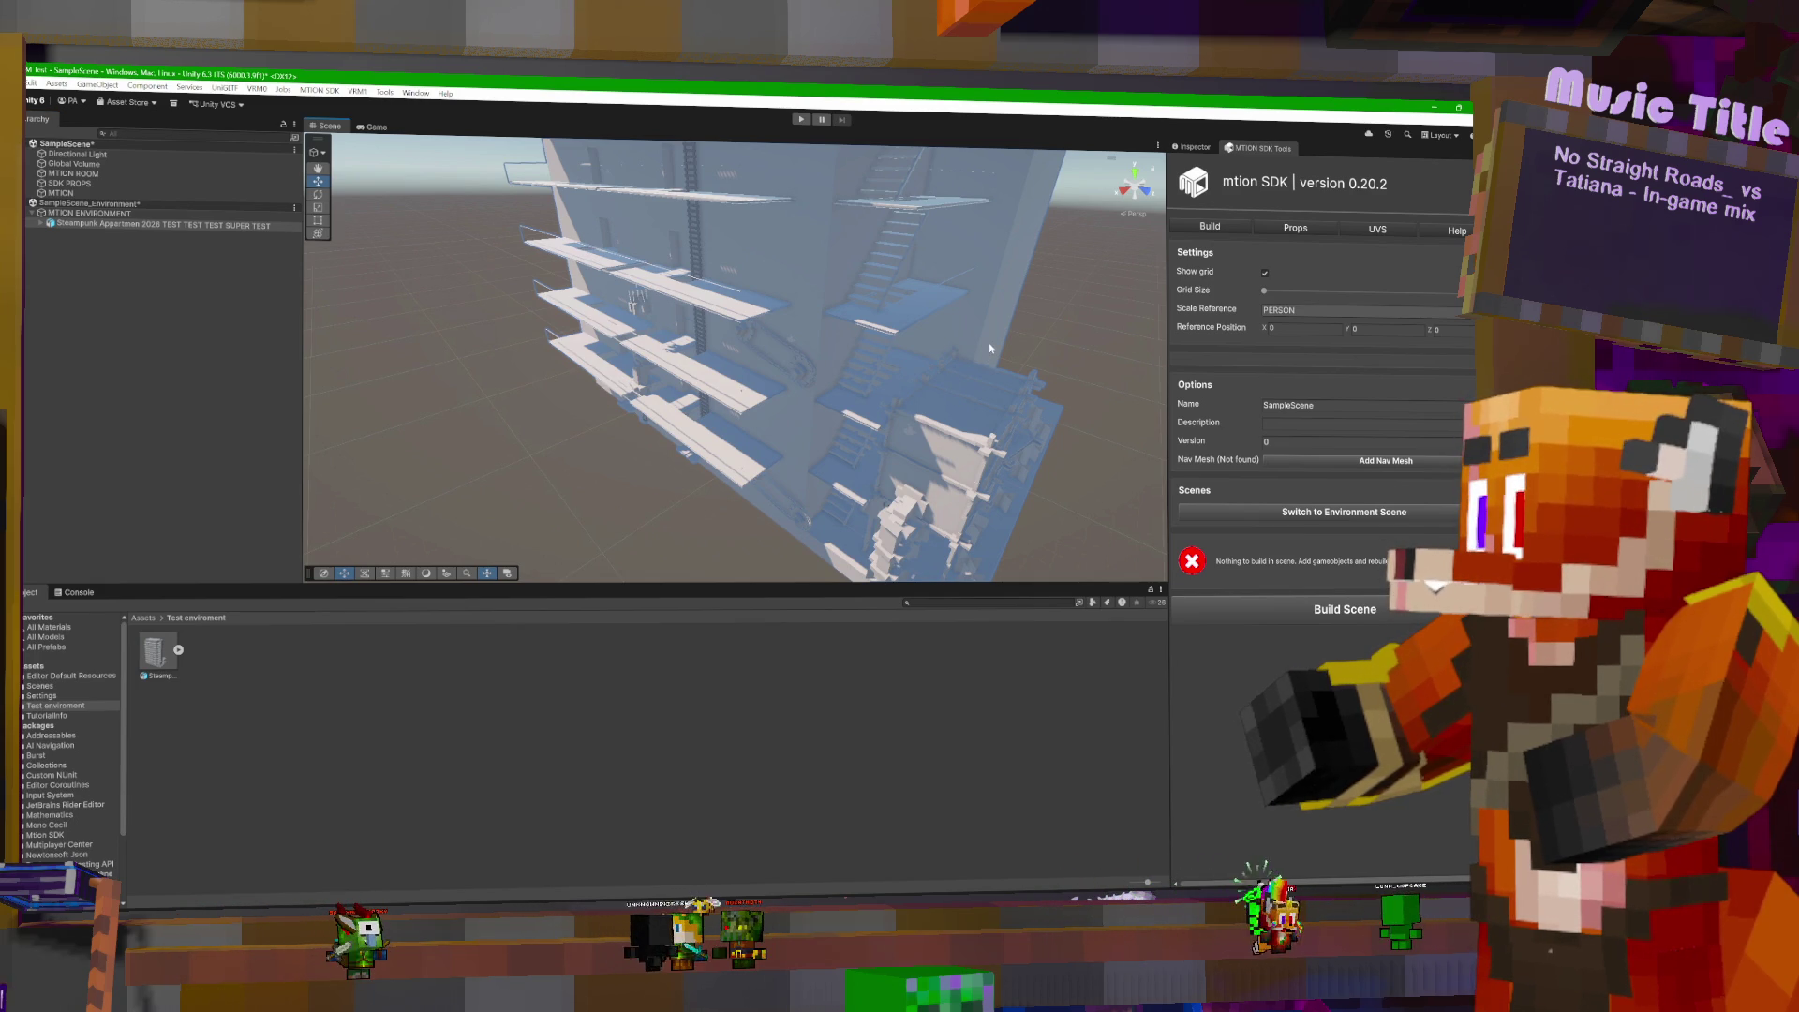
left_click_drag(990, 343, 1026, 340, "alt")
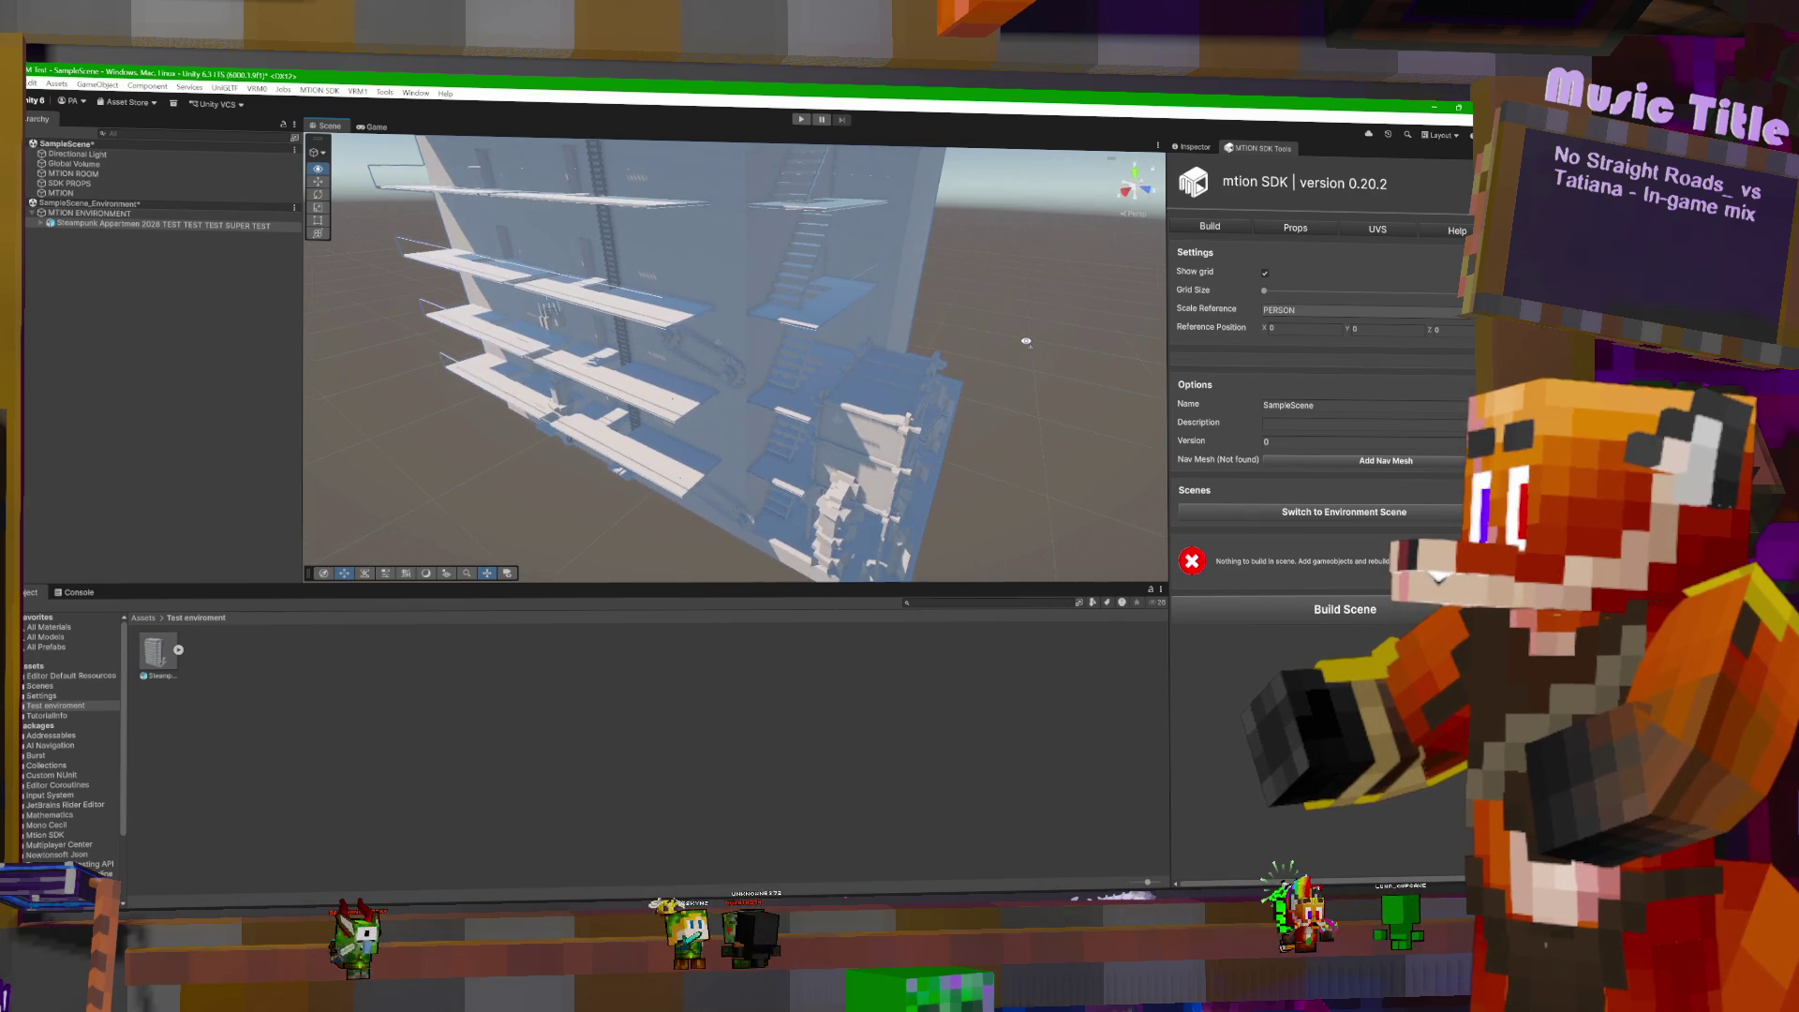
left_click(161, 658)
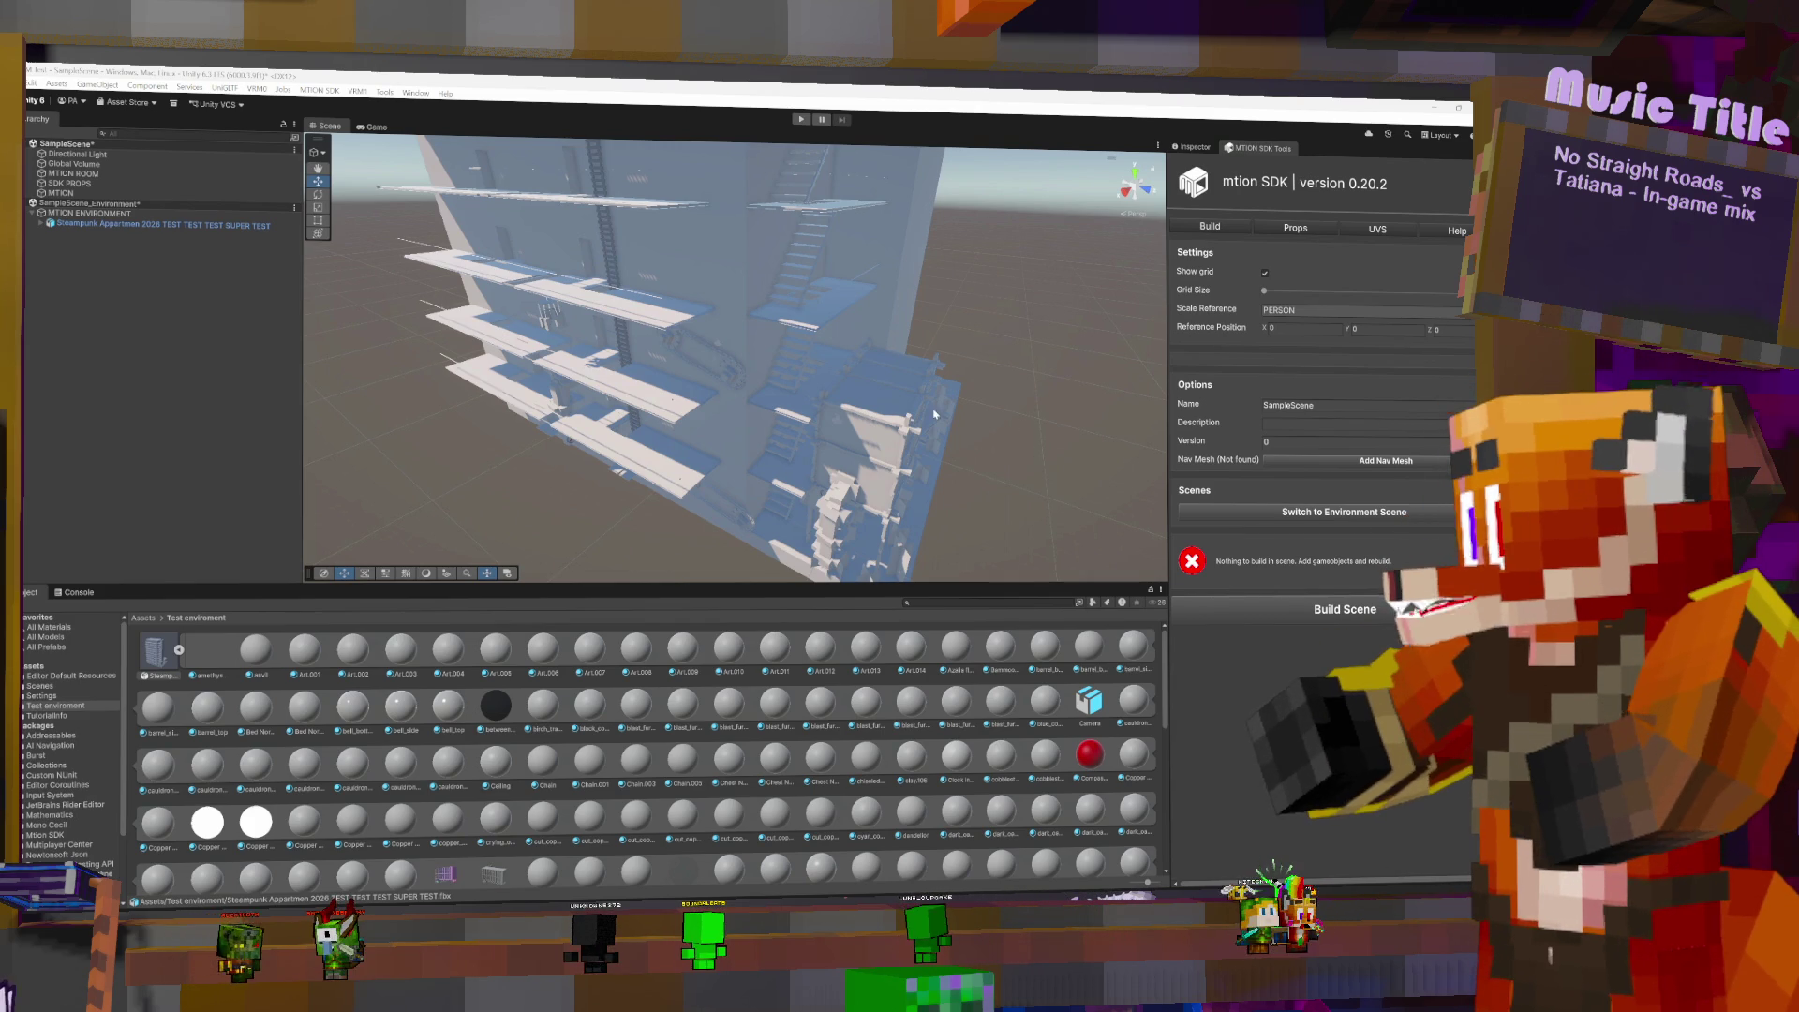
right_click(939, 397)
left_click(994, 343)
mouse_move(984, 349)
left_mouse_down("alt")
mouse_move(1056, 306)
mouse_move(934, 314)
mouse_move(954, 343)
mouse_move(982, 262)
mouse_move(799, 237)
left_mouse_up("alt")
mouse_move(798, 237)
right_mouse_down()
mouse_move(806, 284)
mouse_move(901, 316)
mouse_move(975, 312)
right_mouse_up()
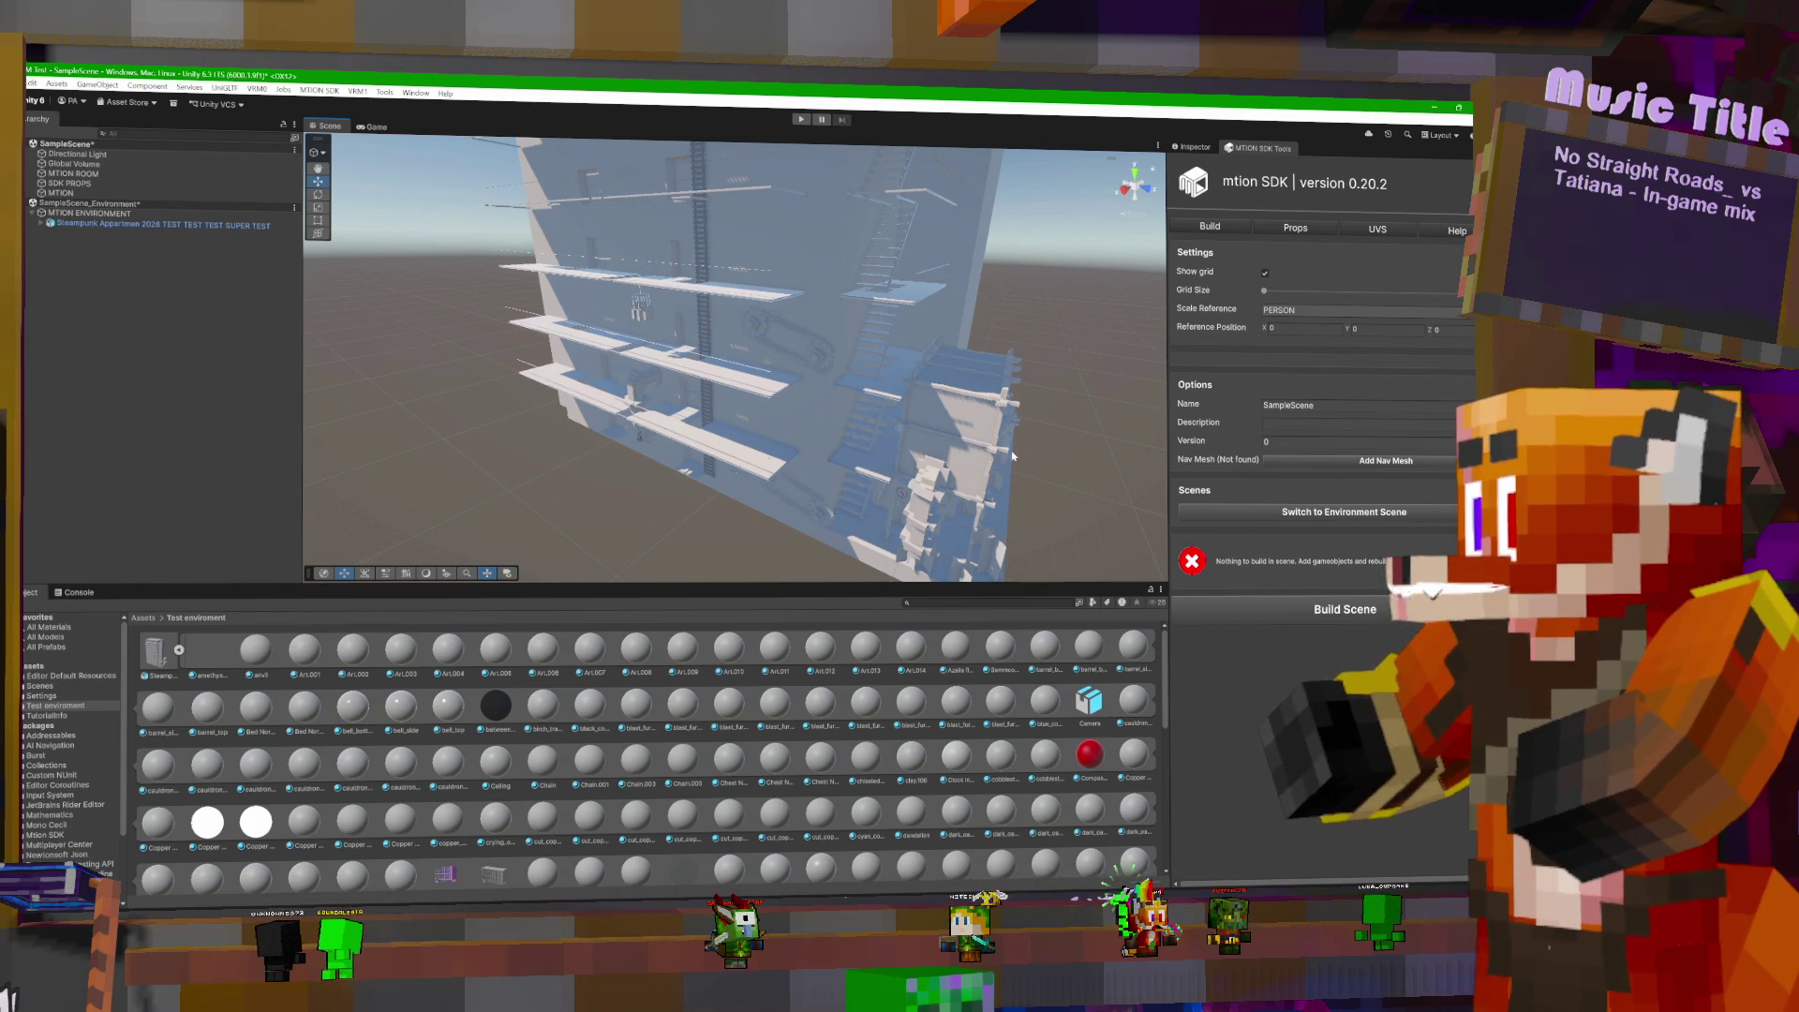
right_click_drag(1033, 357, 964, 348)
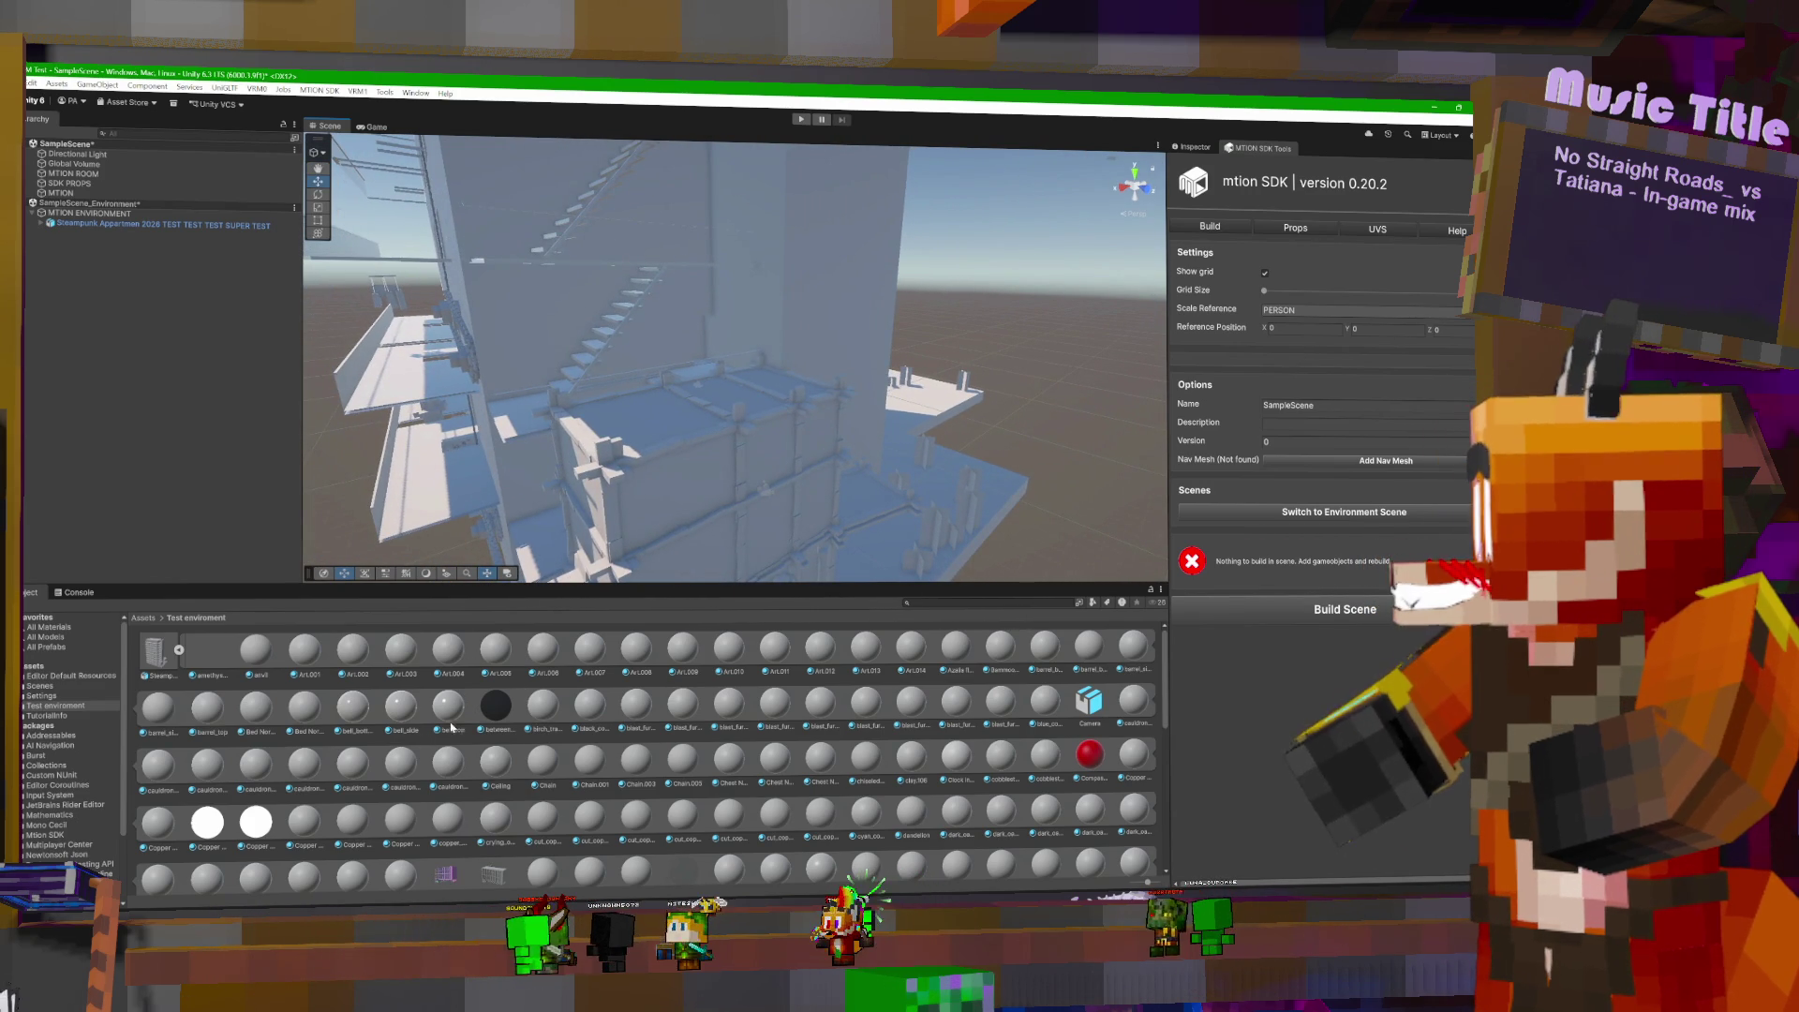
- After checking Art.006, extract the Steampunk model's embedded materials into the Test environment folder
left_click(547, 646)
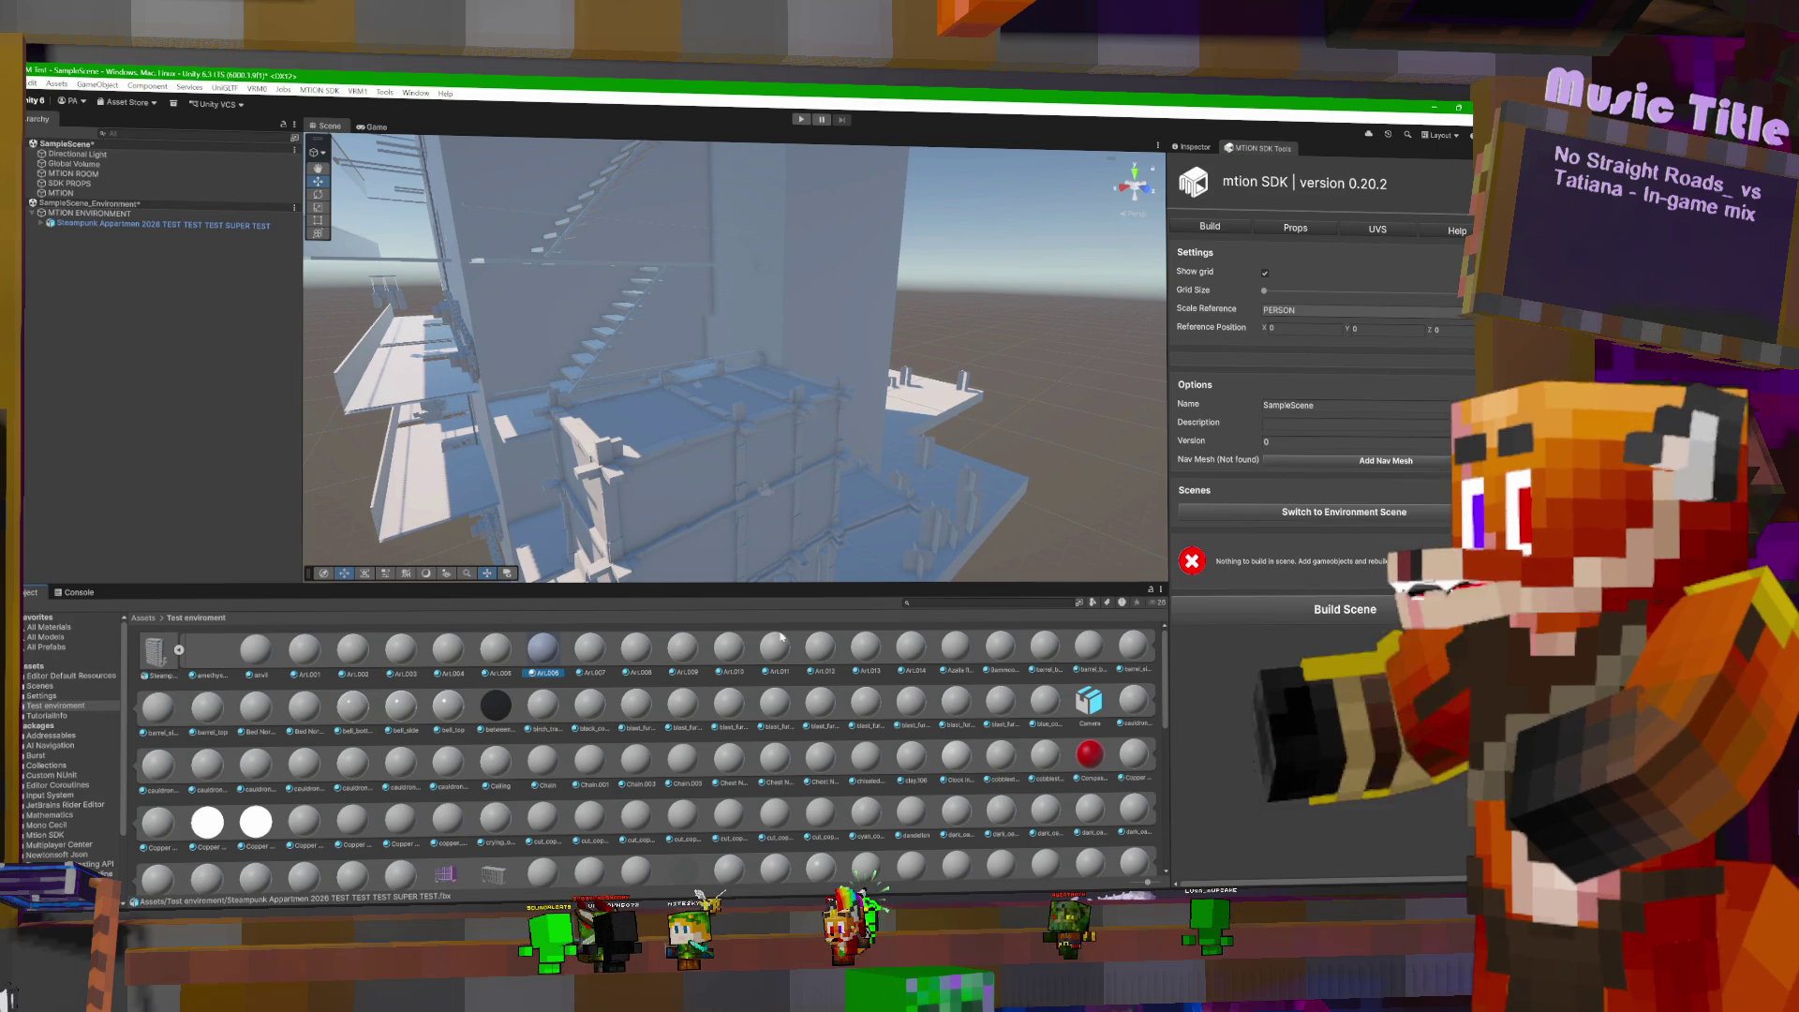
left_click(1192, 147)
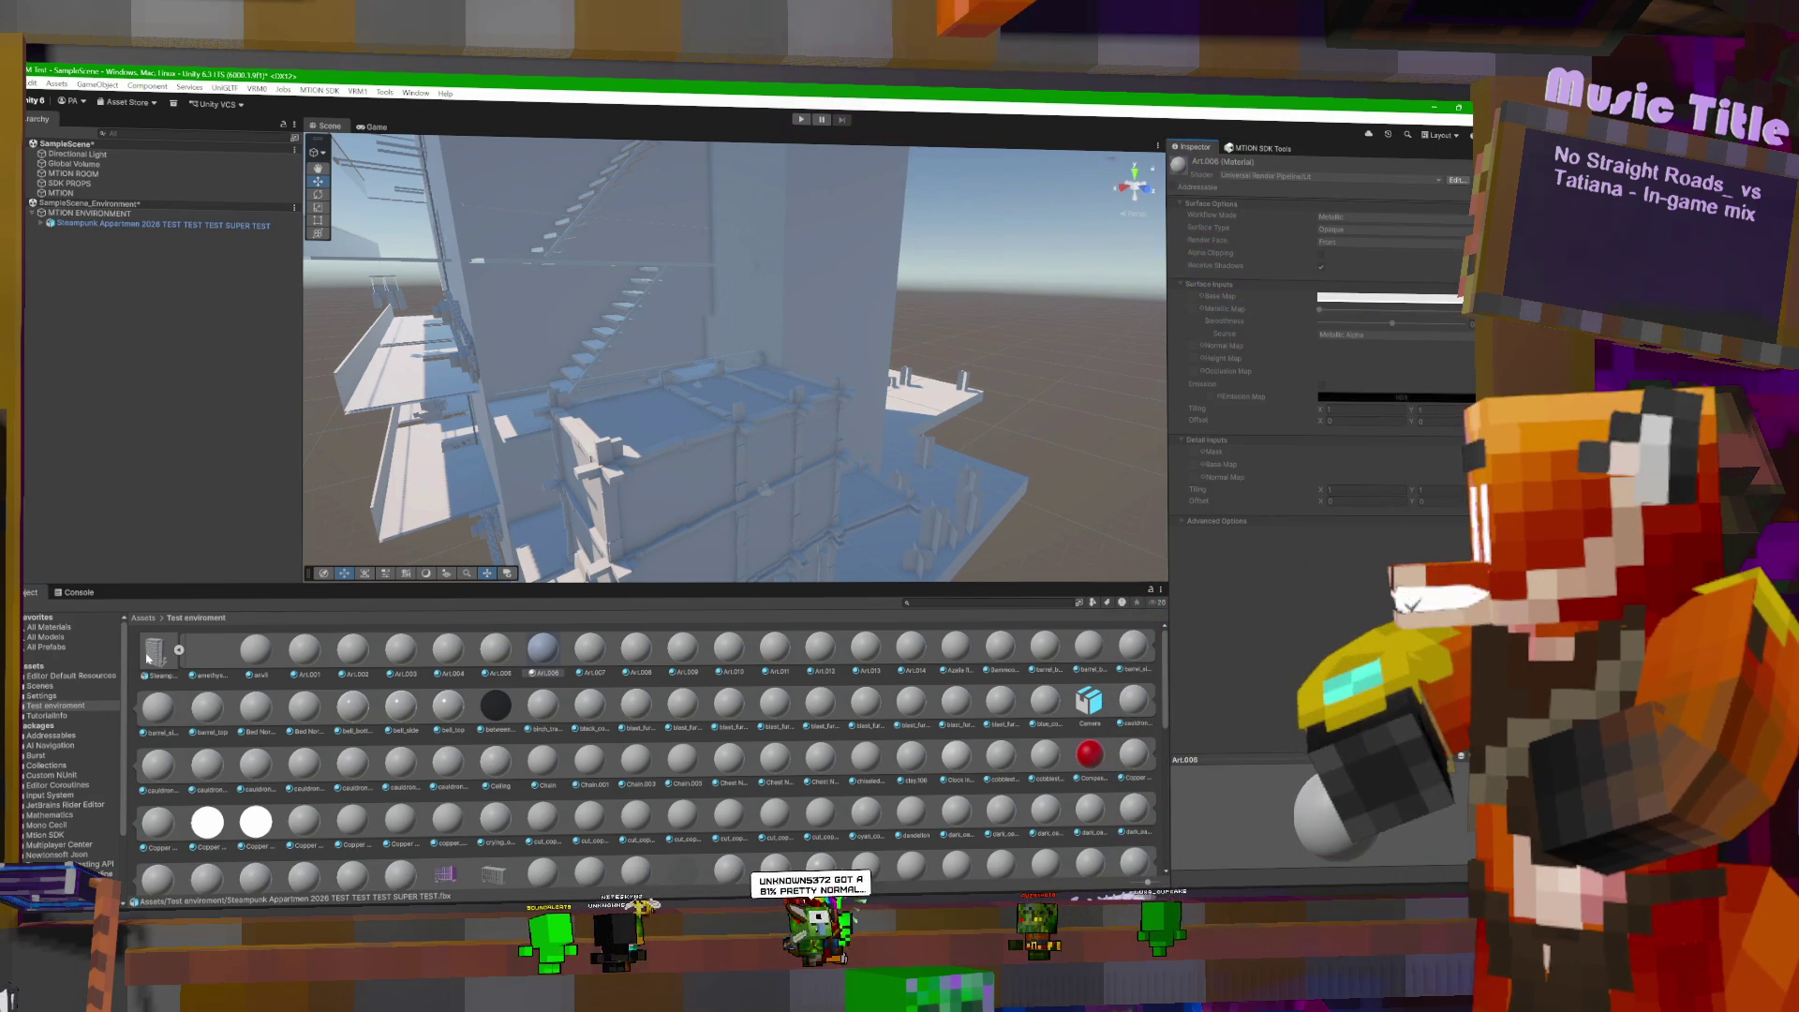
left_click(147, 659)
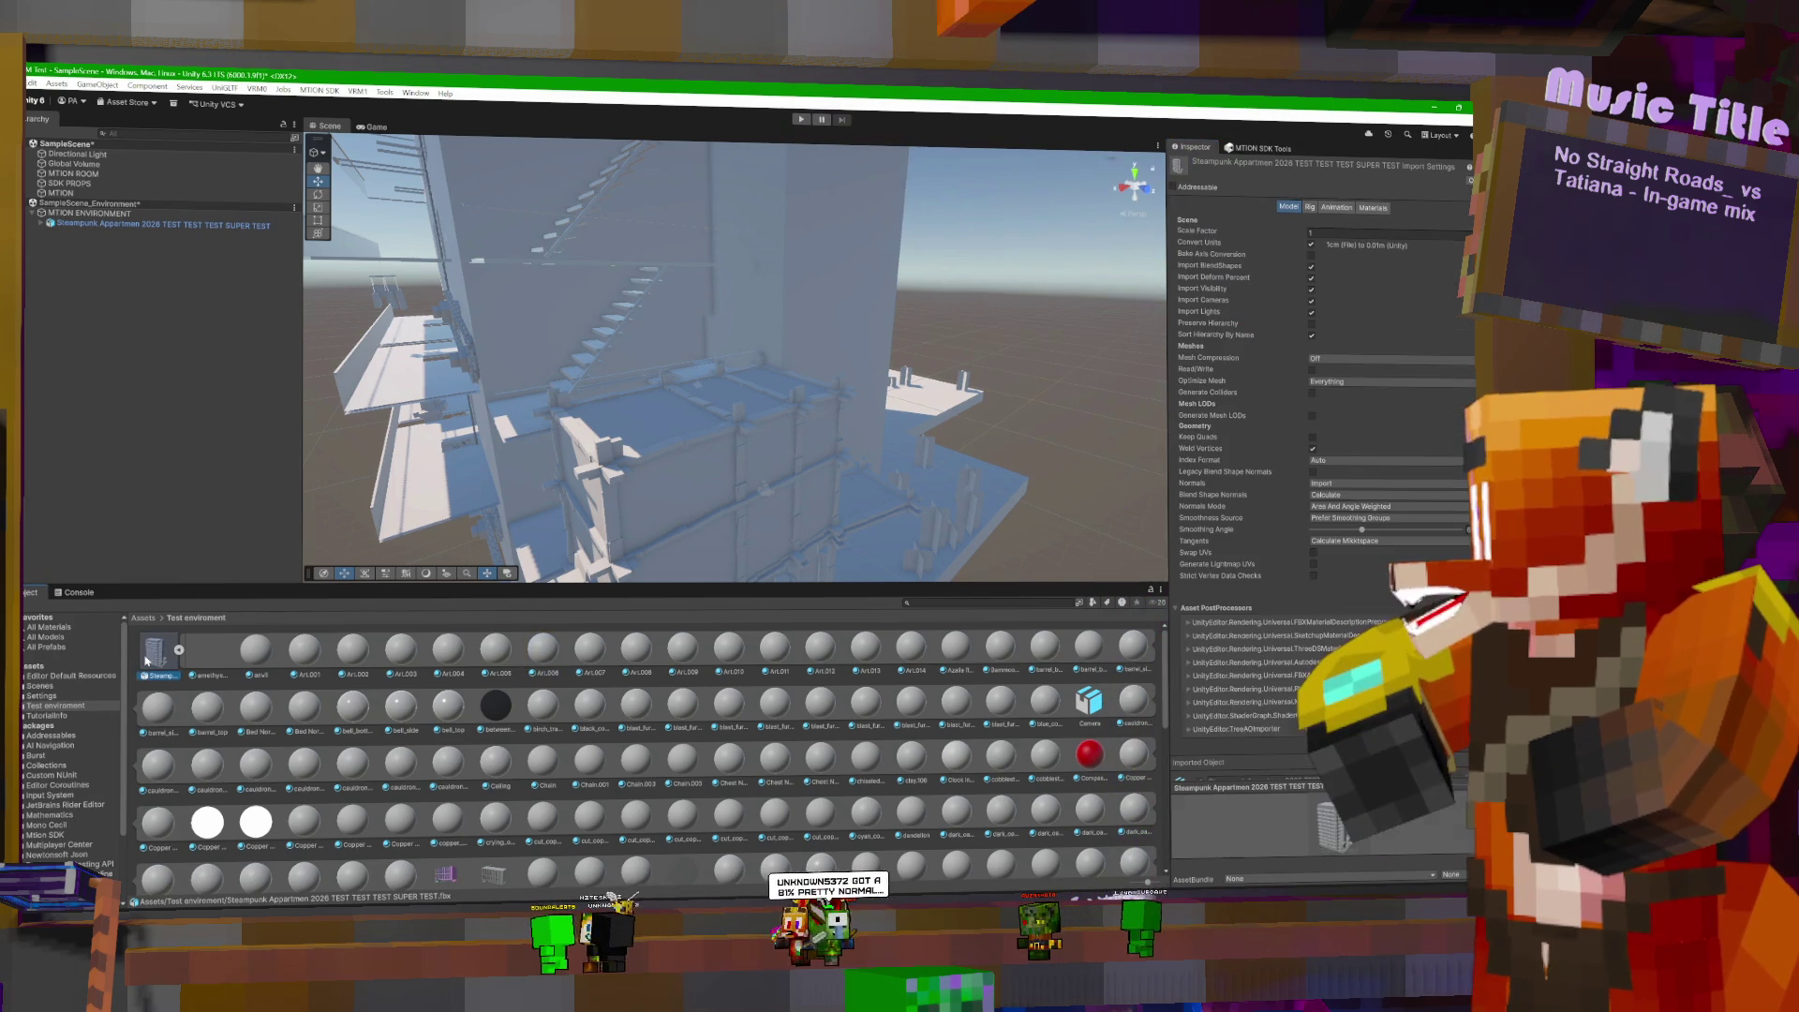
left_click(1370, 210)
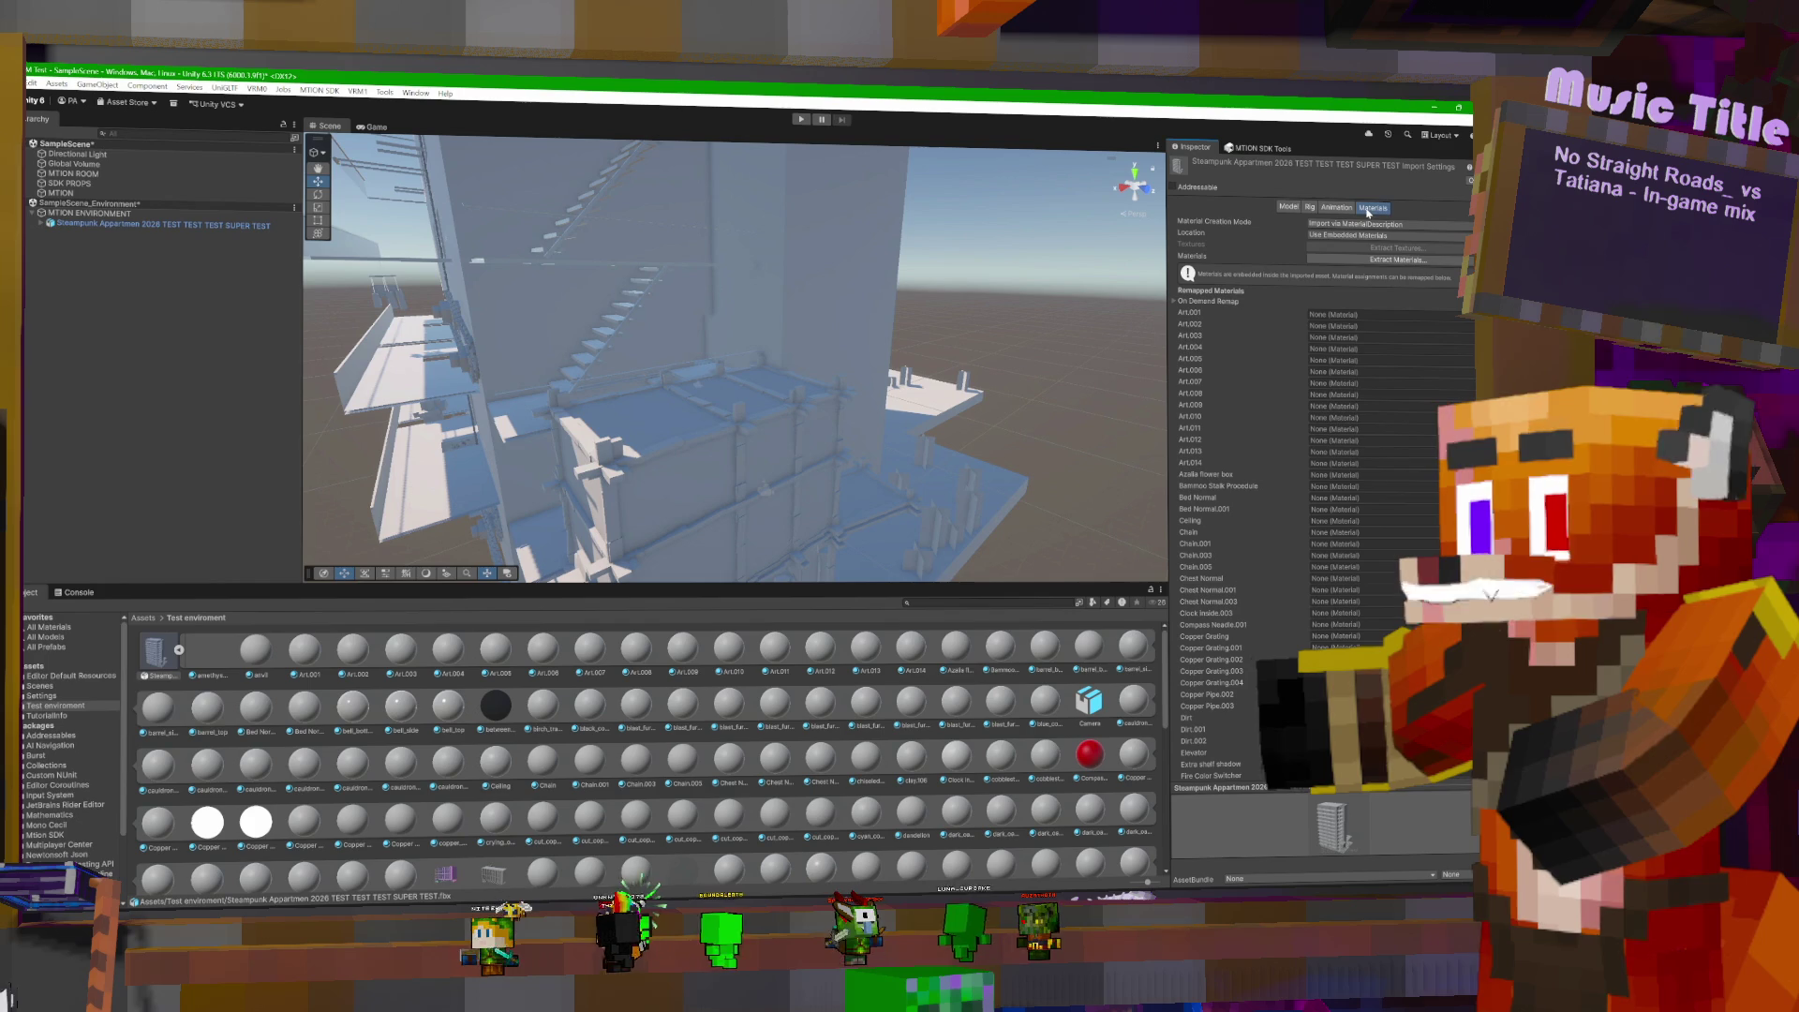
left_click(1400, 261)
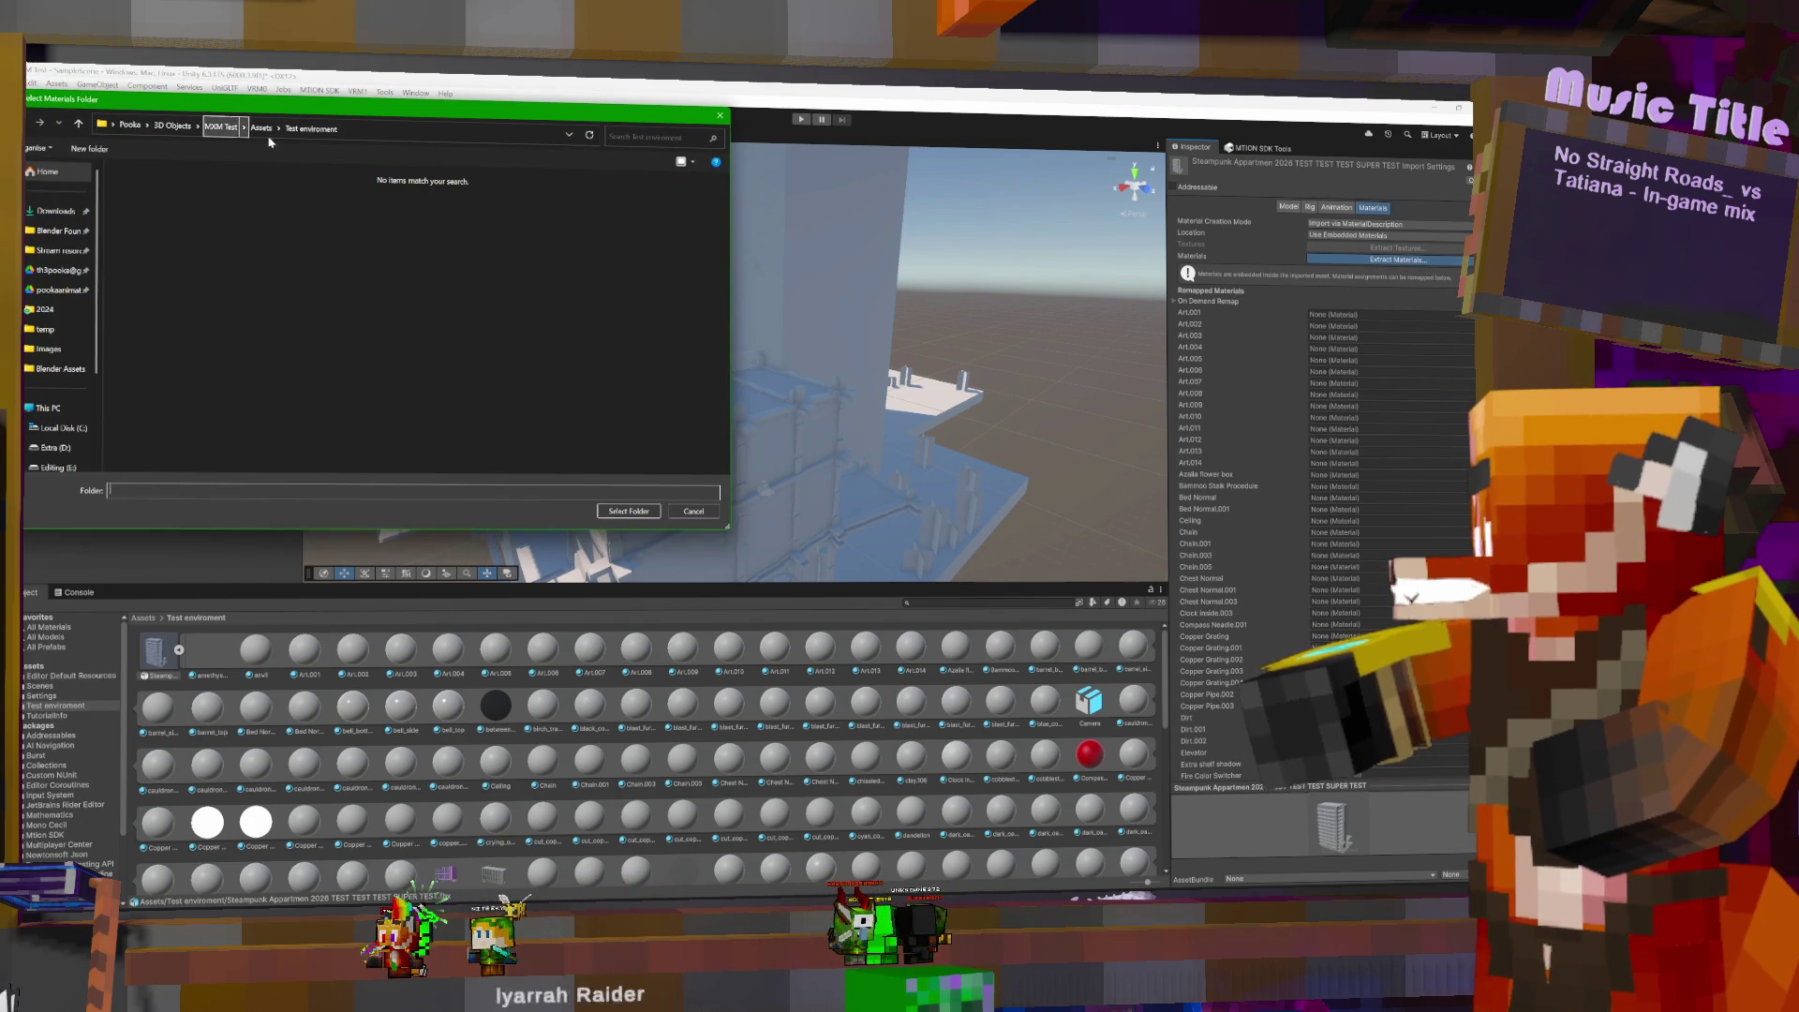
left_click(603, 512)
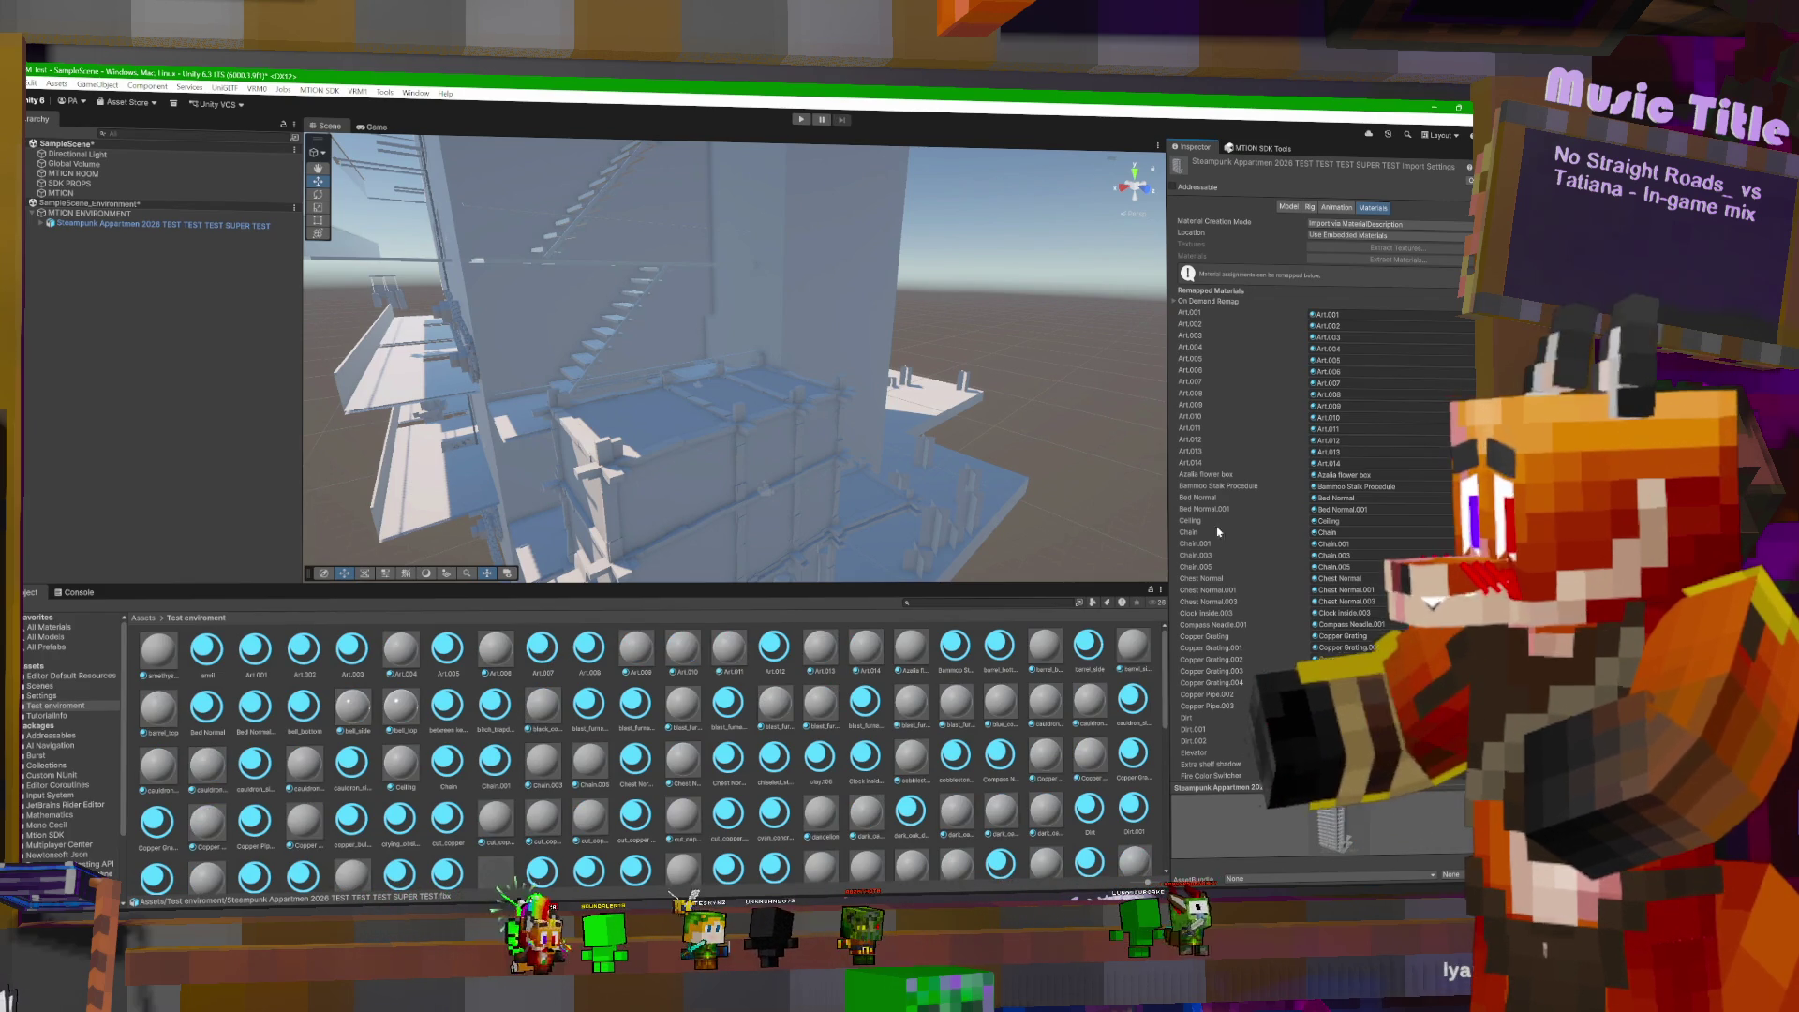
- Show Art.001's Universal Render Pipeline/Lit material settings and focus its Base Map property
left_click(1292, 207)
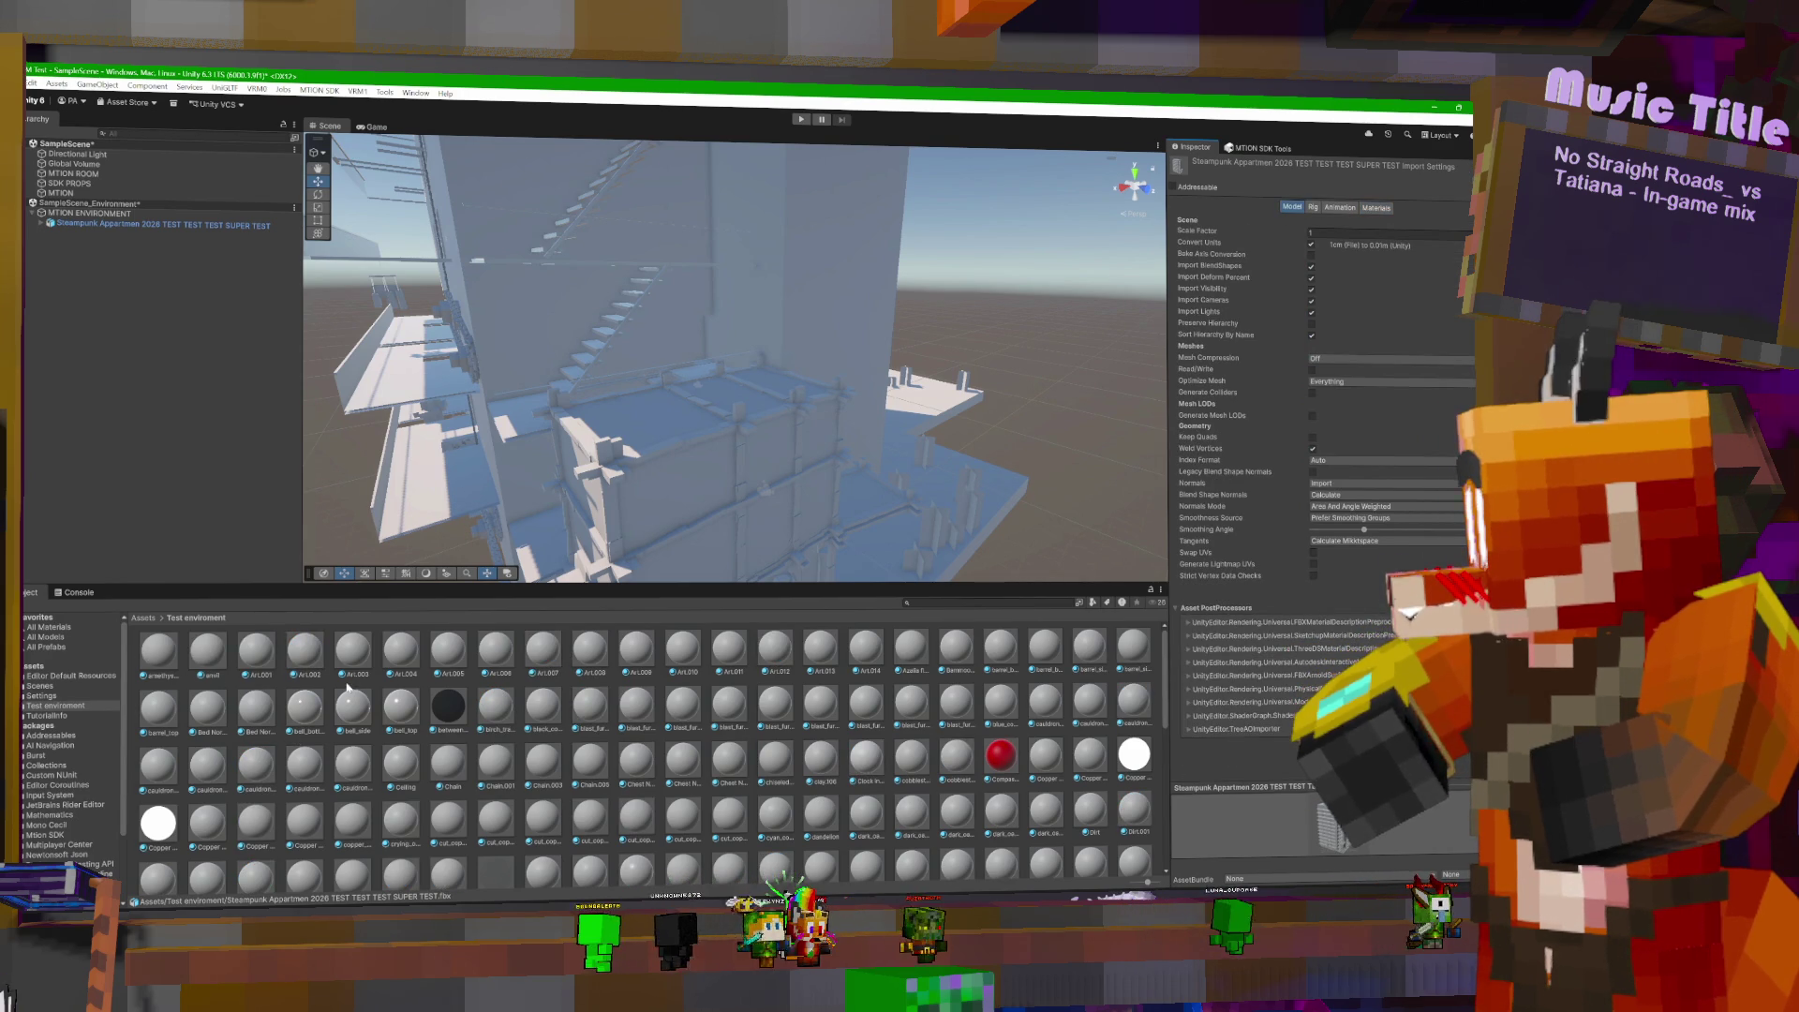
left_click(259, 653)
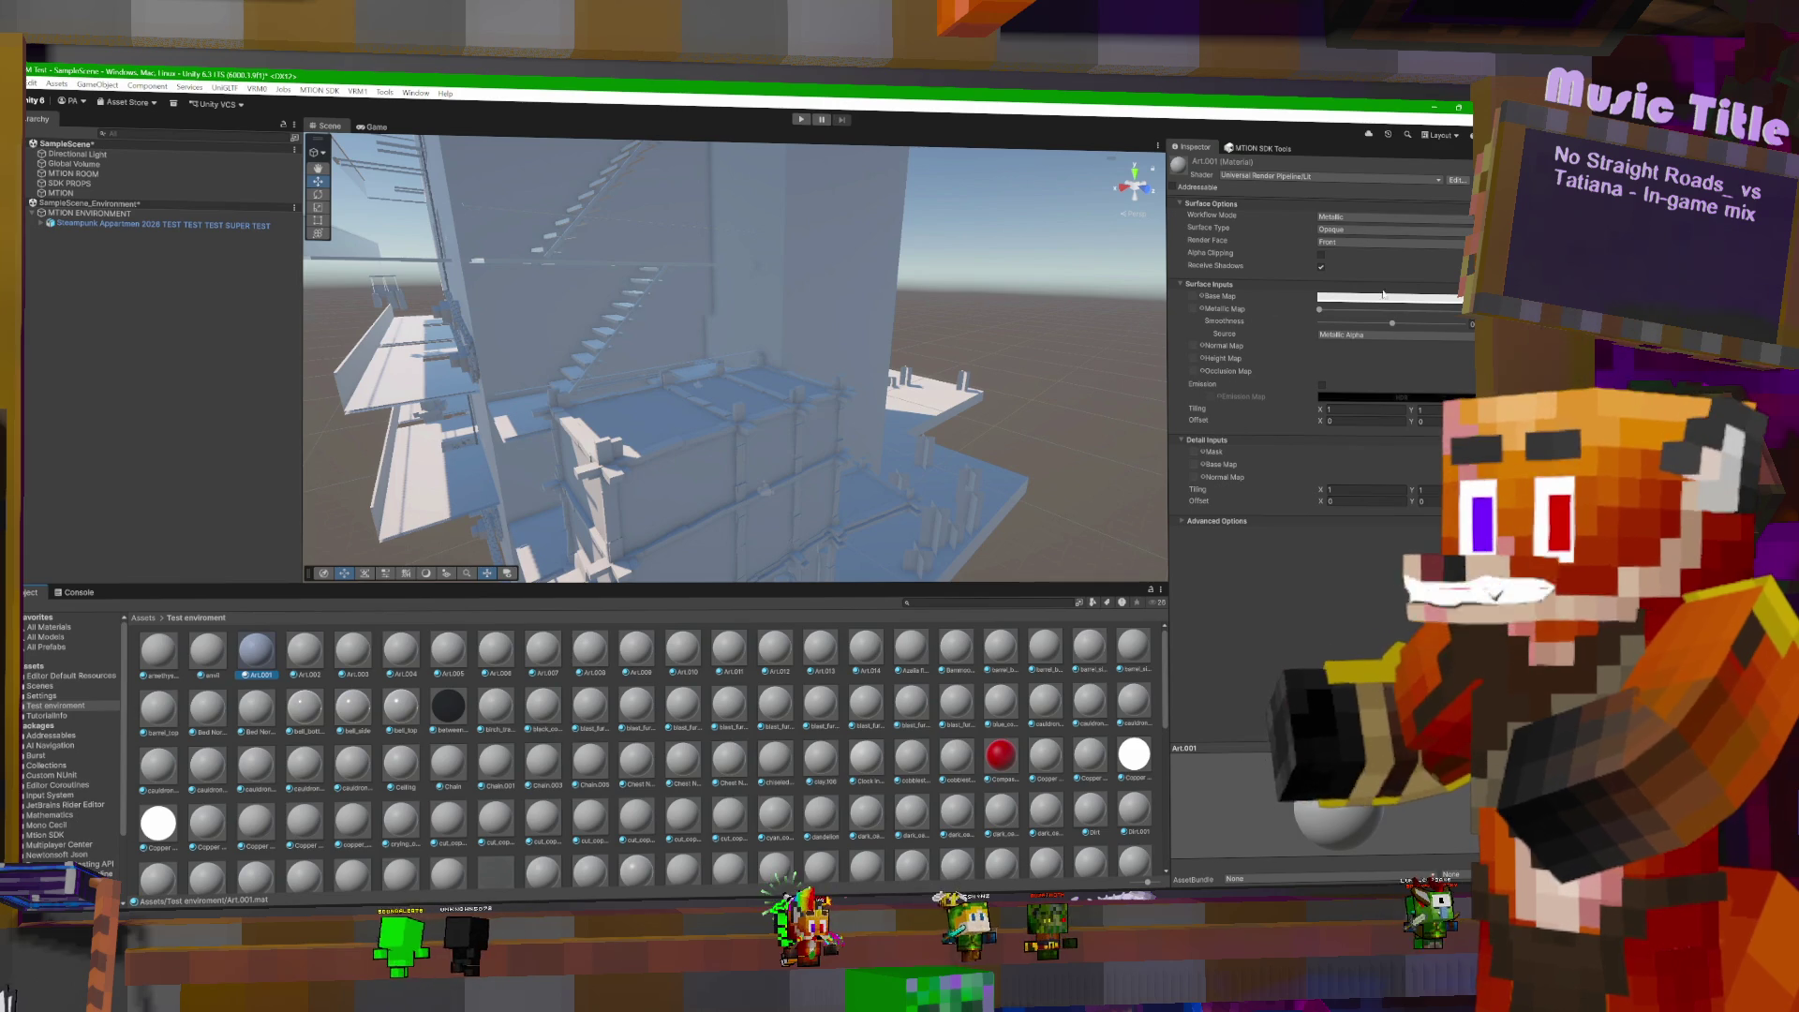
left_click(1196, 300)
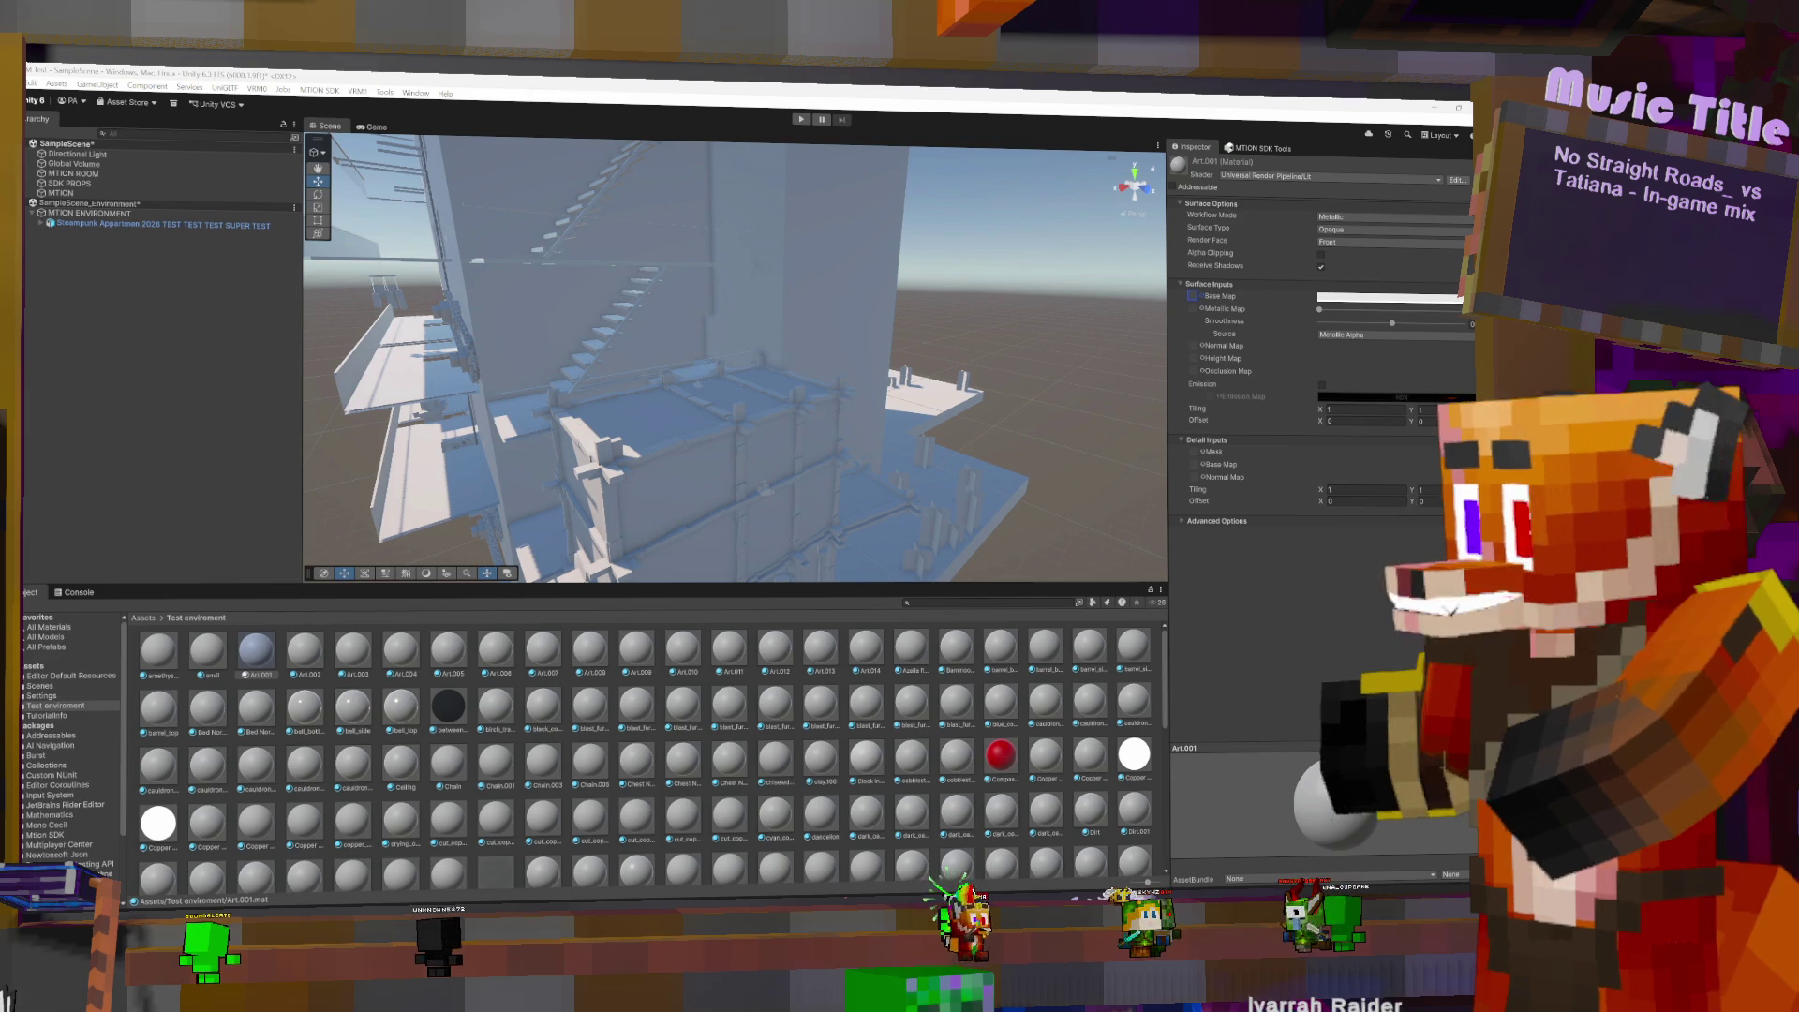
- Create a 'textures' folder in Assets and drag three image files from Explorer into it
left_click(148, 620)
right_click(573, 735)
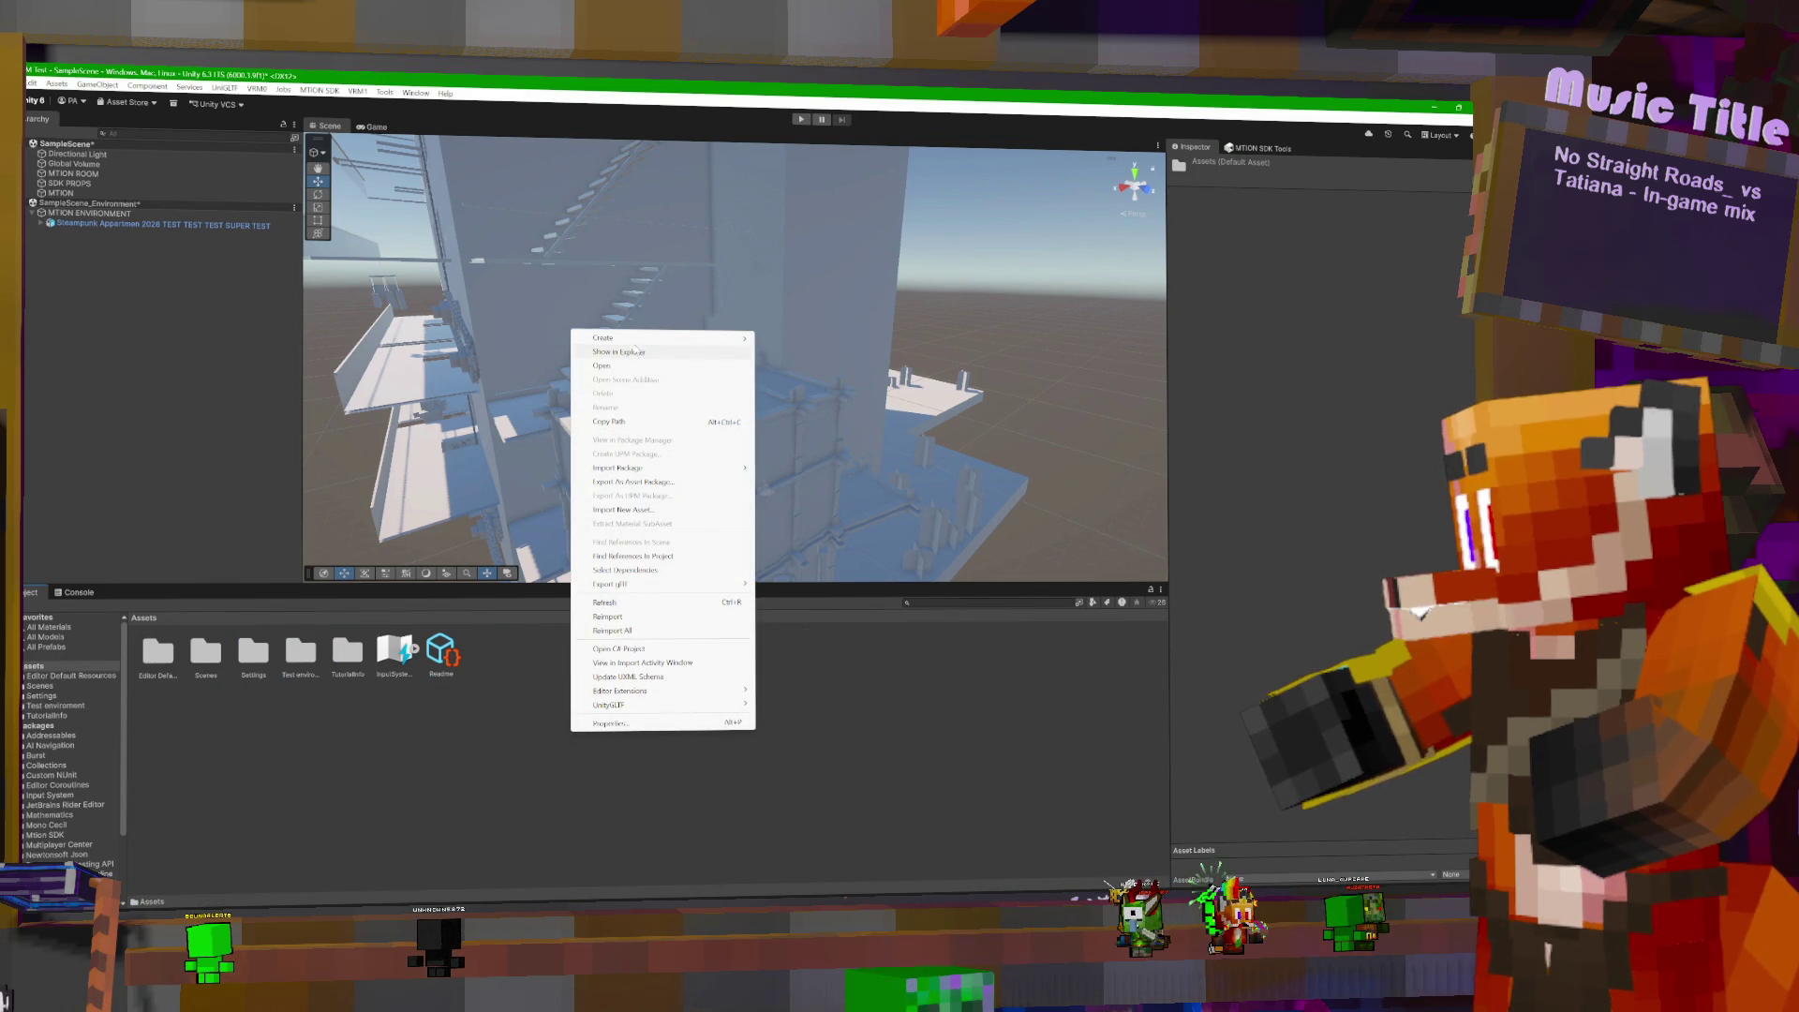
mouse_move(638, 340)
left_click(792, 340)
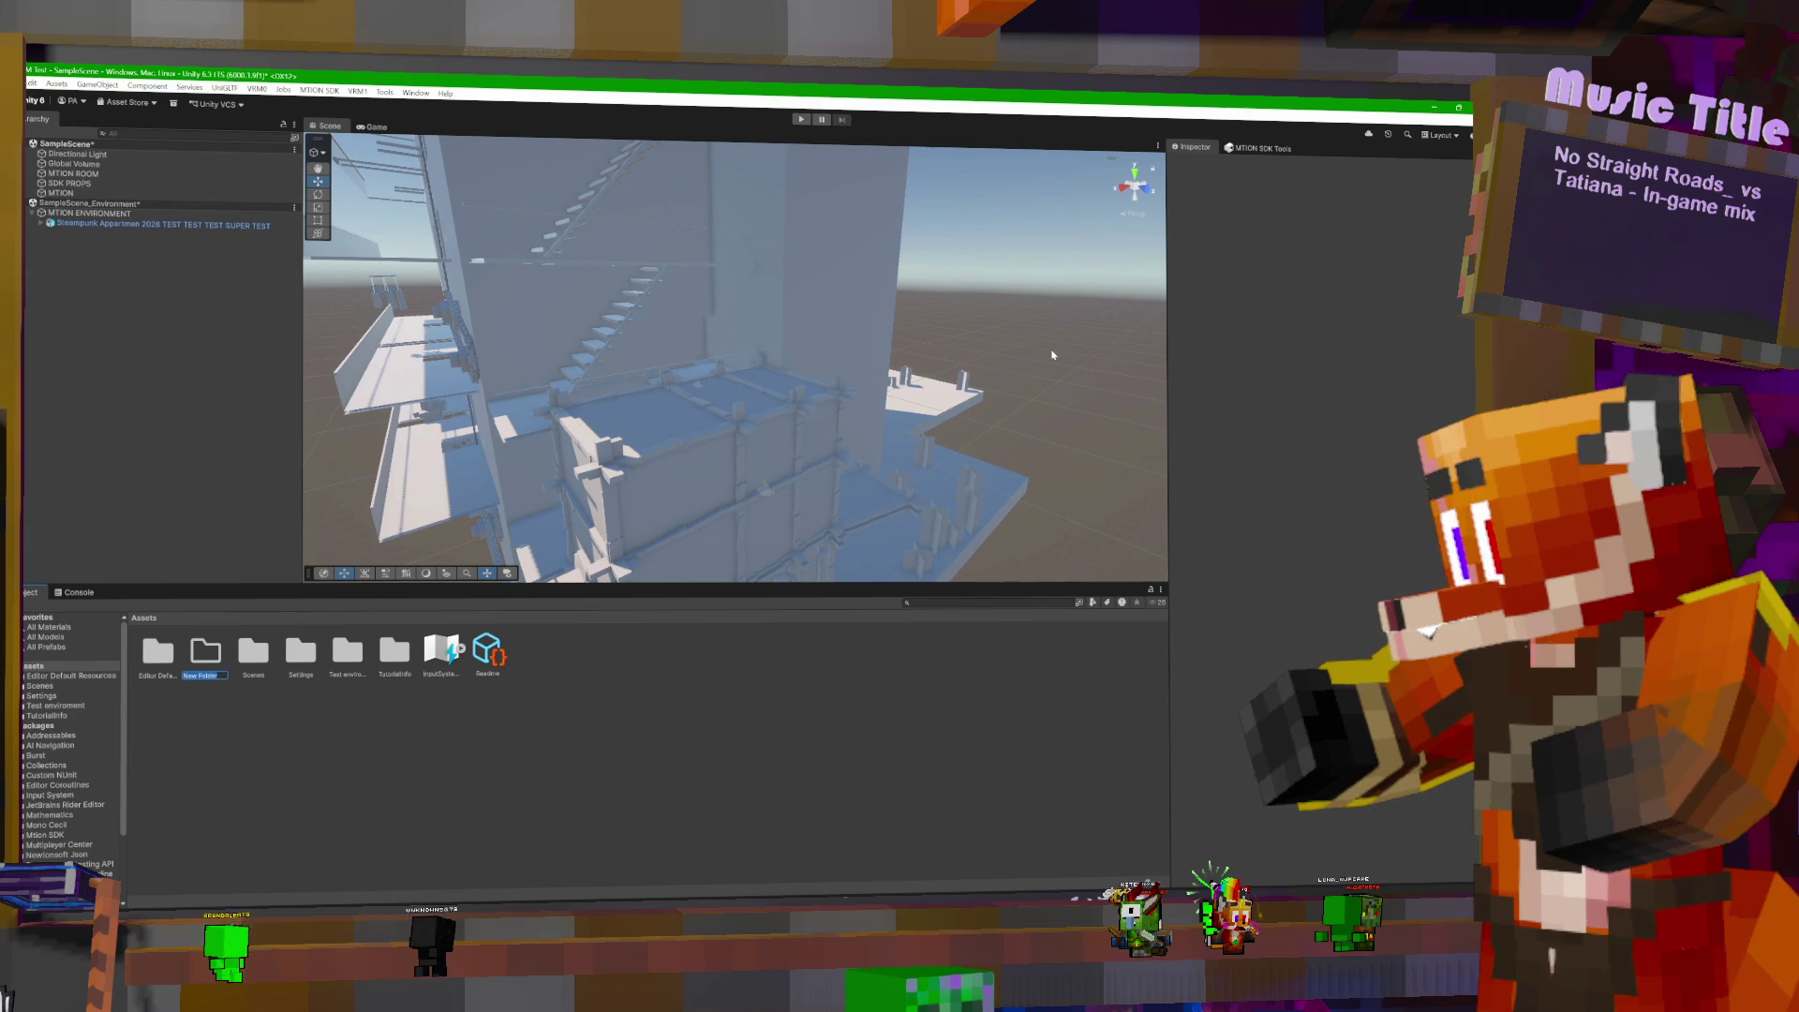
type("textures")
key("Return")
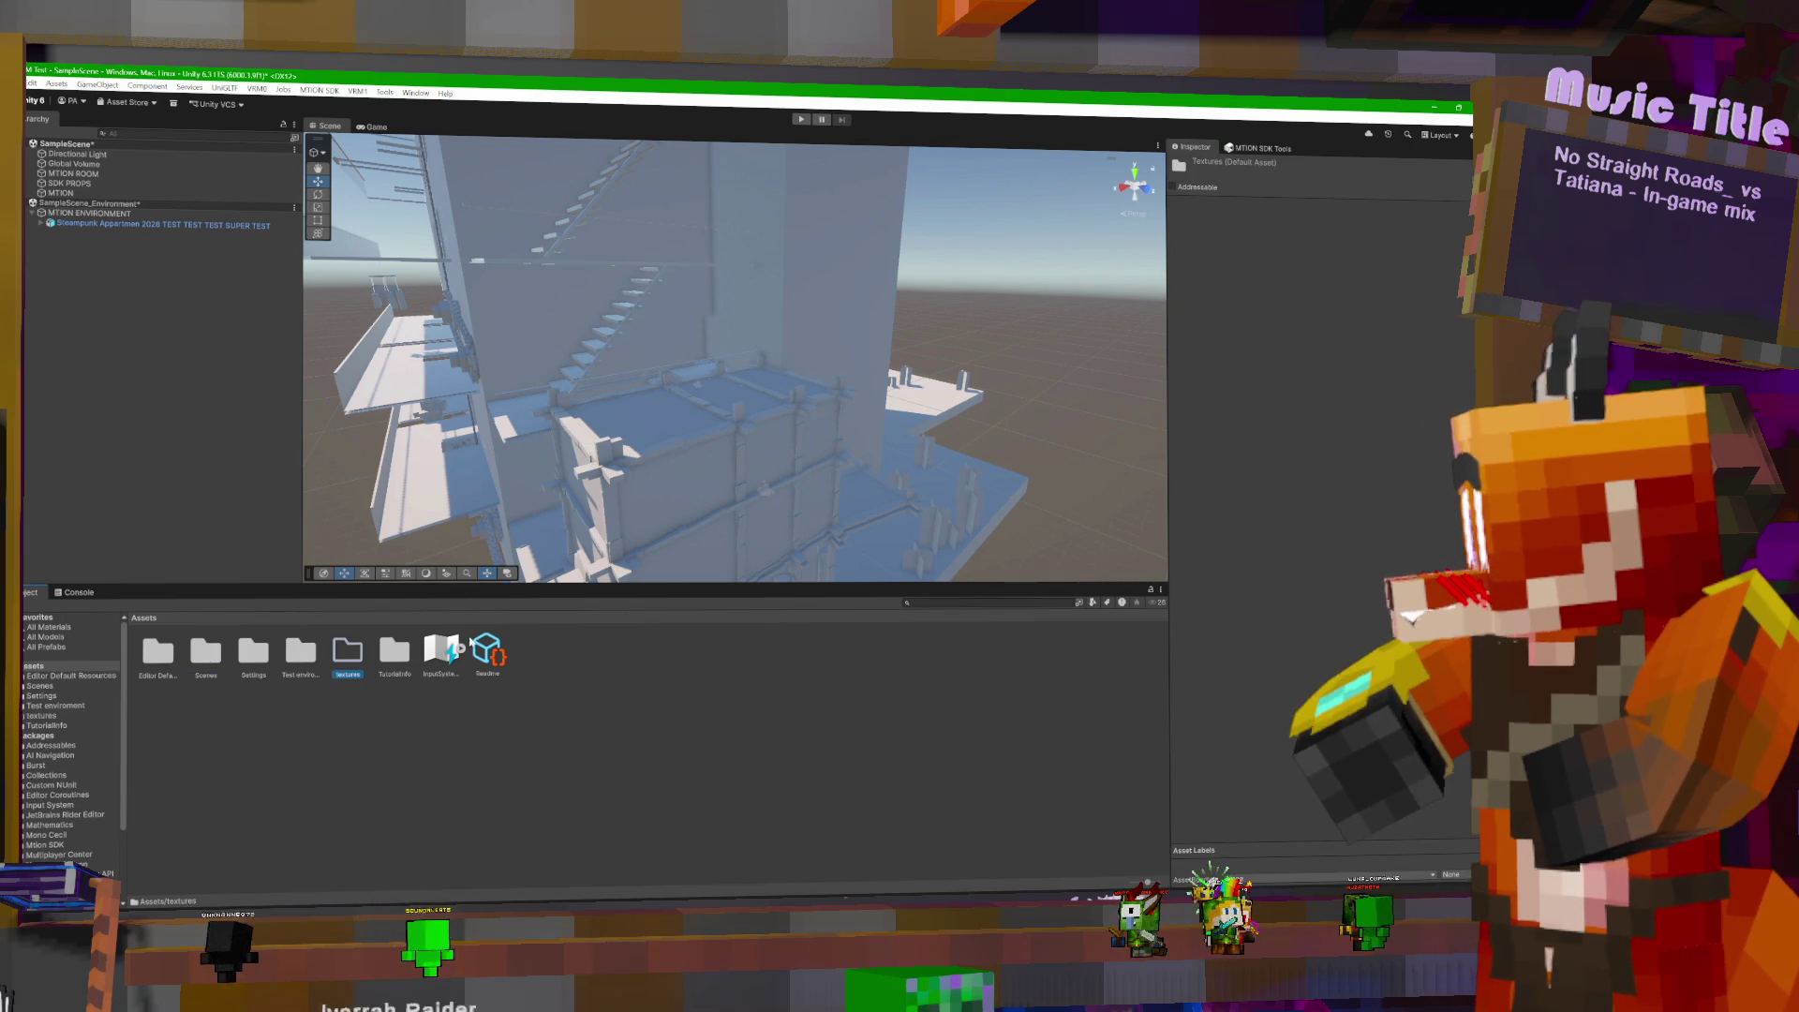
double_click(350, 653)
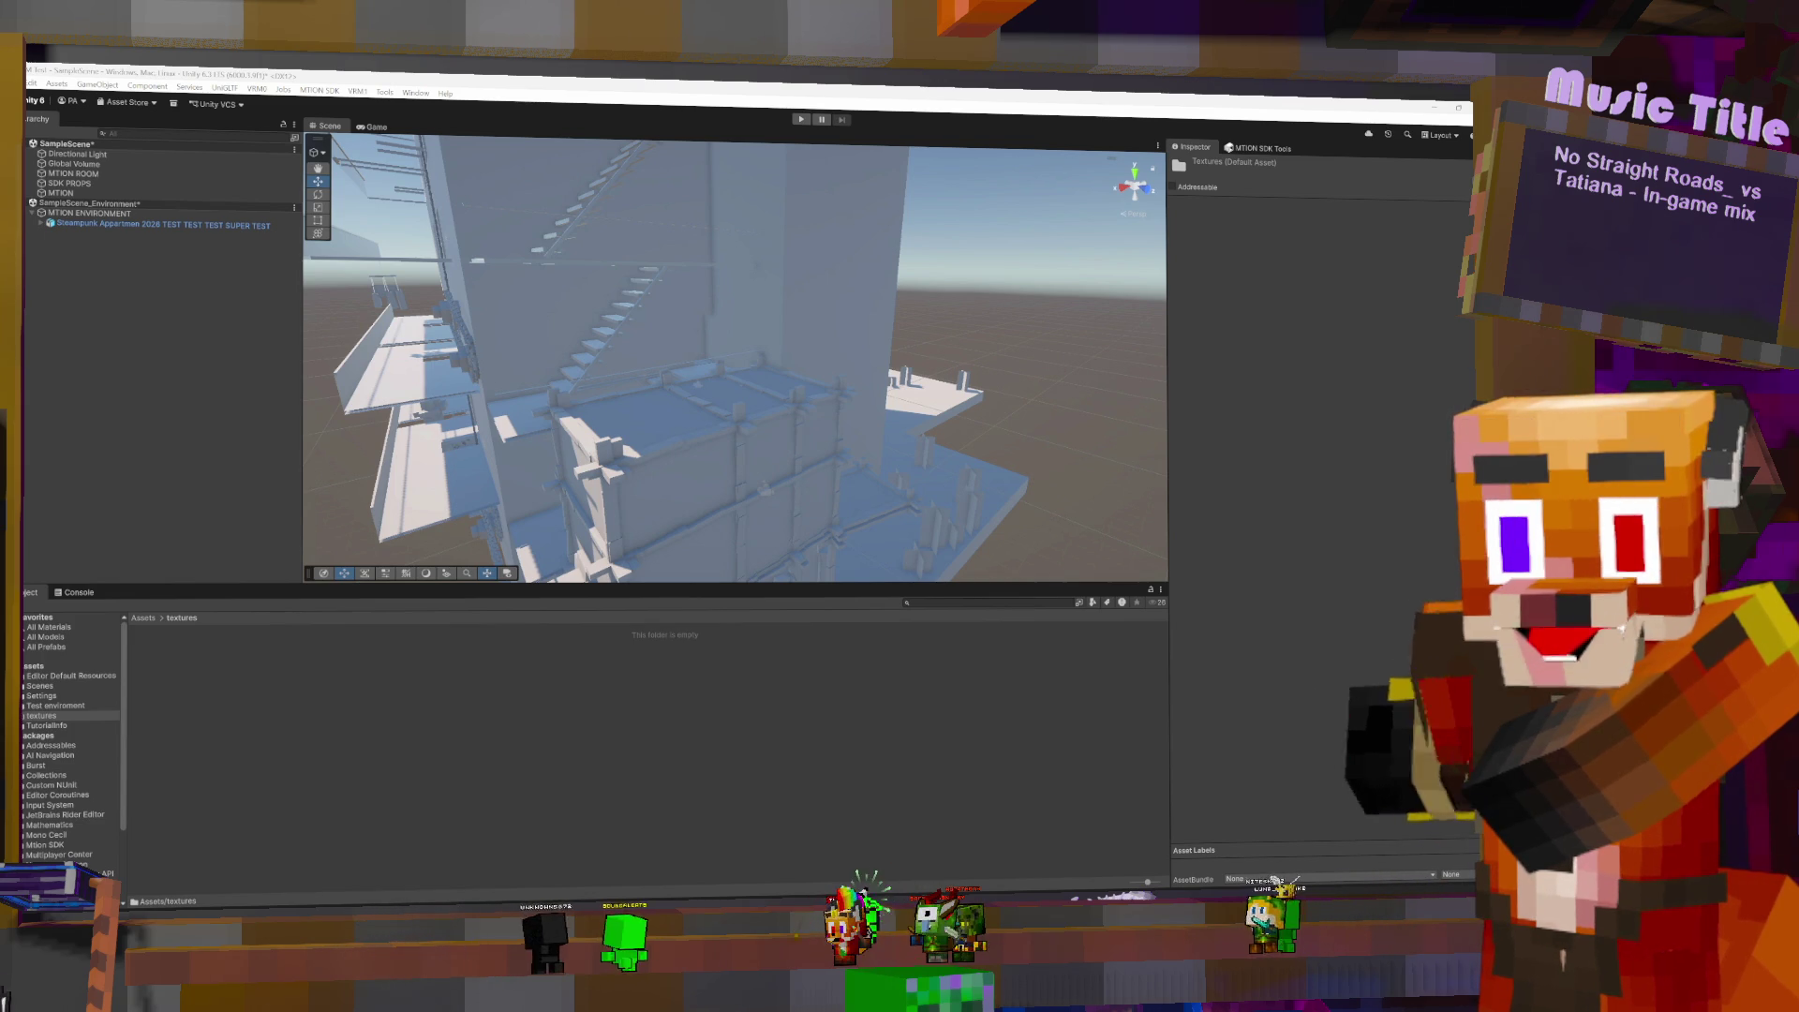
left_click_drag(722, 743, 551, 711)
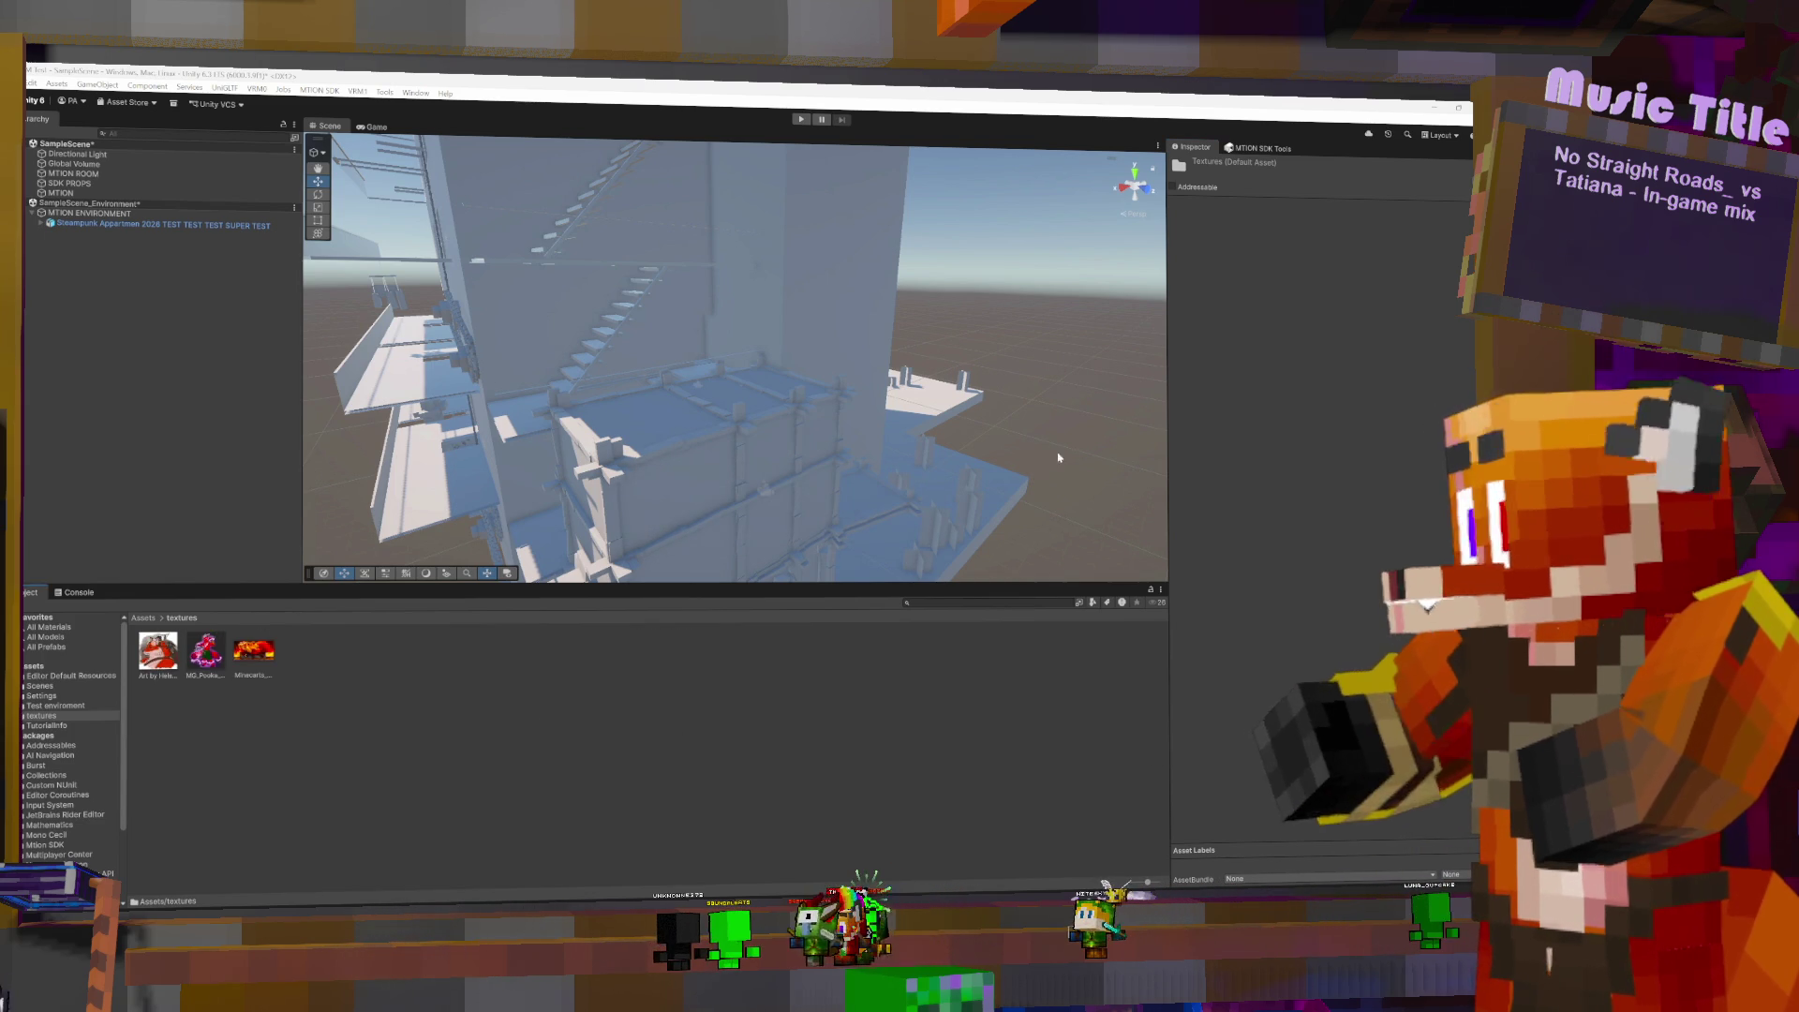
- Assign the red artwork image as the Base Map of Art.001 in the Test enviroment folder
left_click(143, 617)
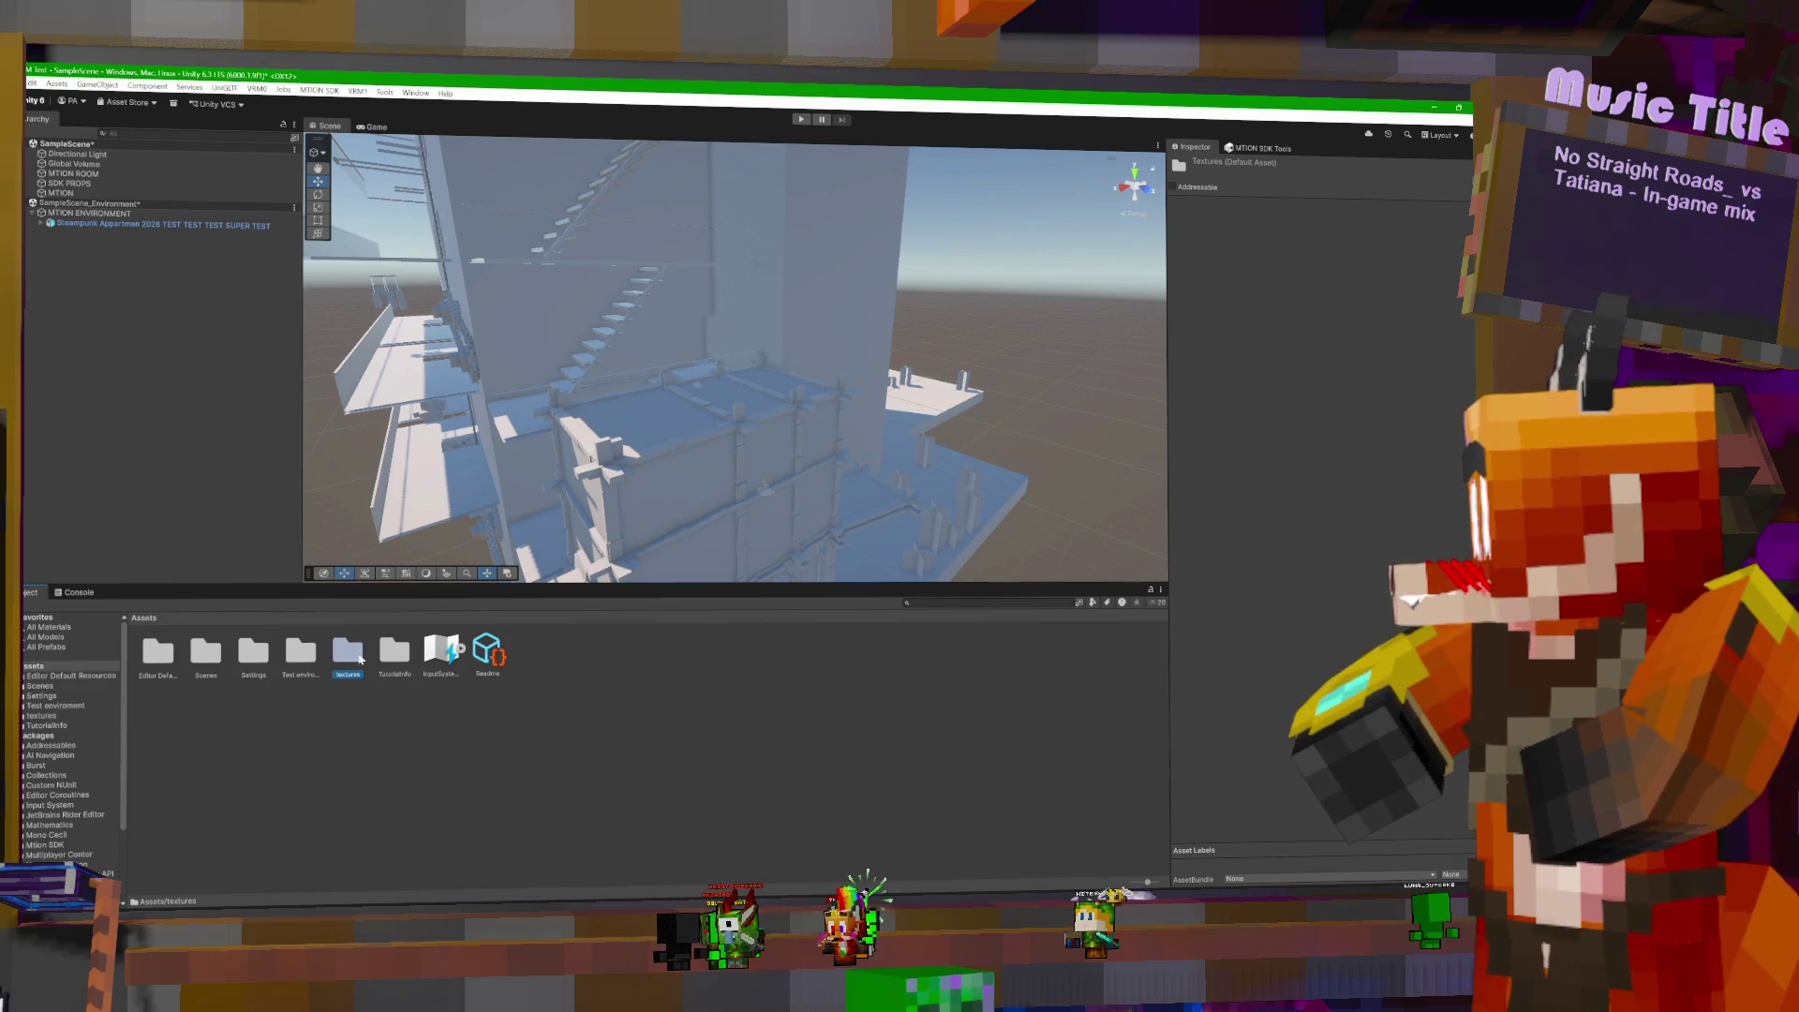
double_click(309, 656)
left_click(309, 656)
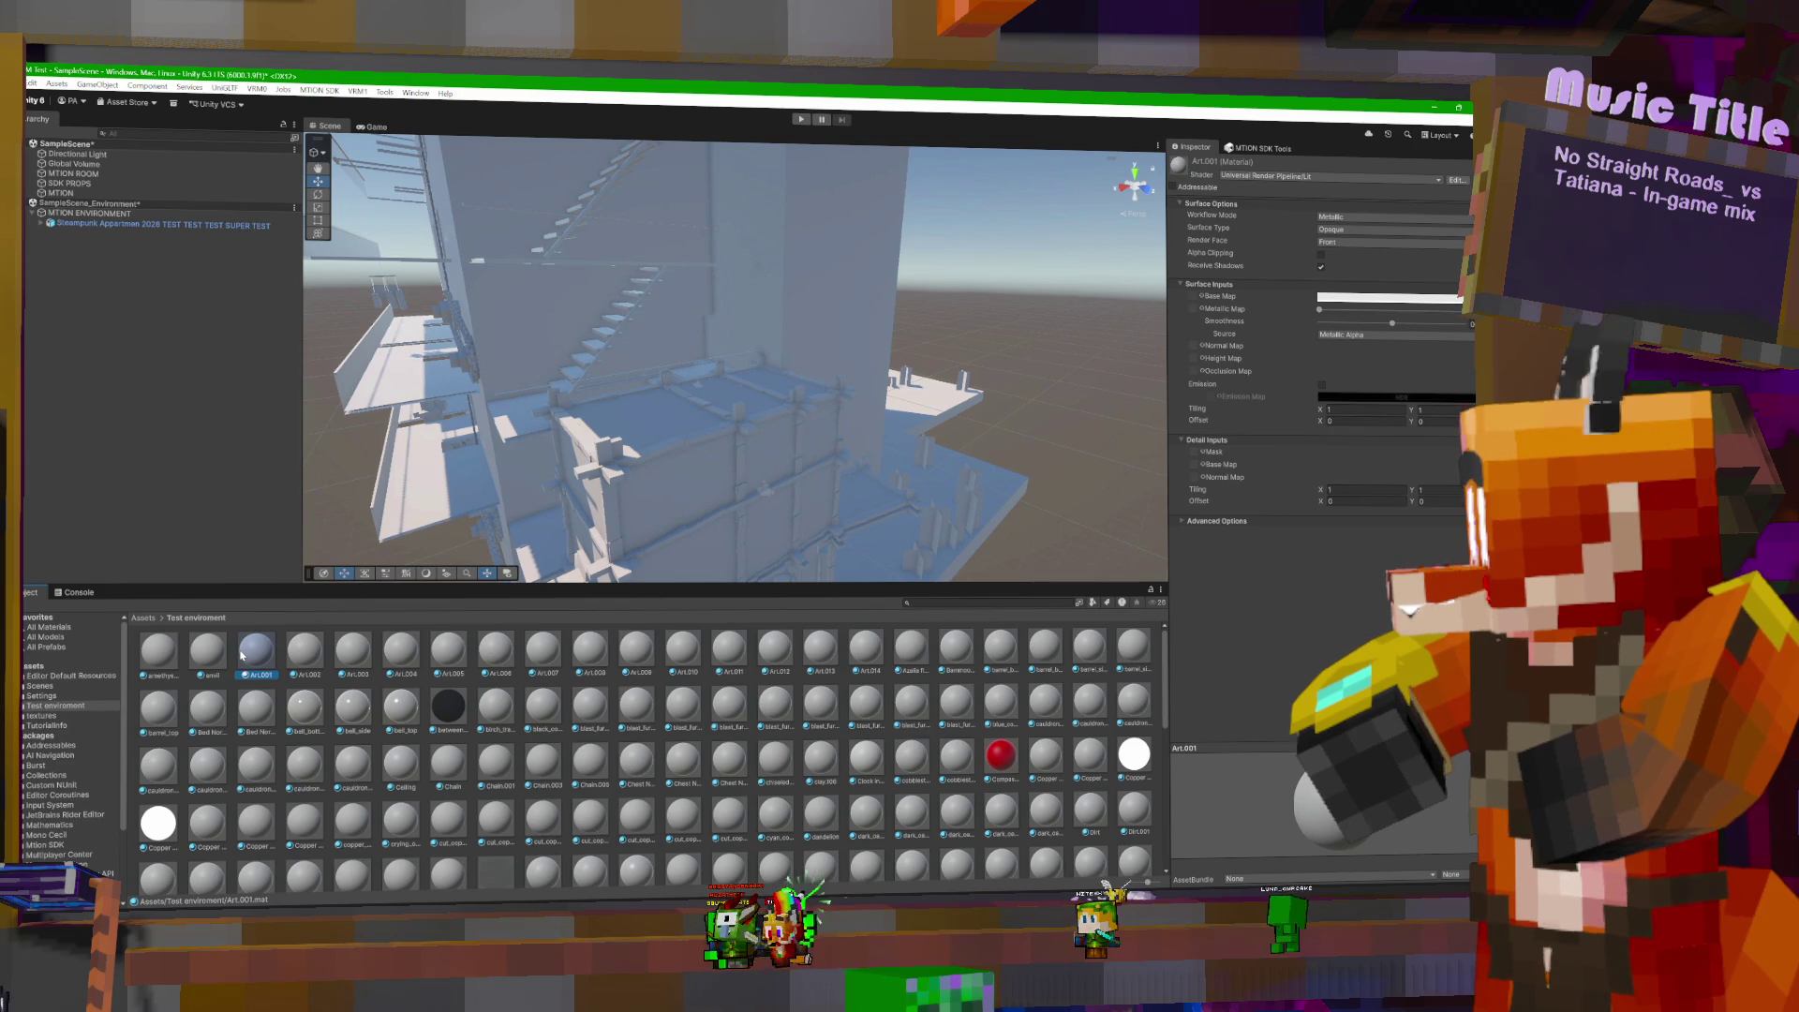
left_click(1200, 297)
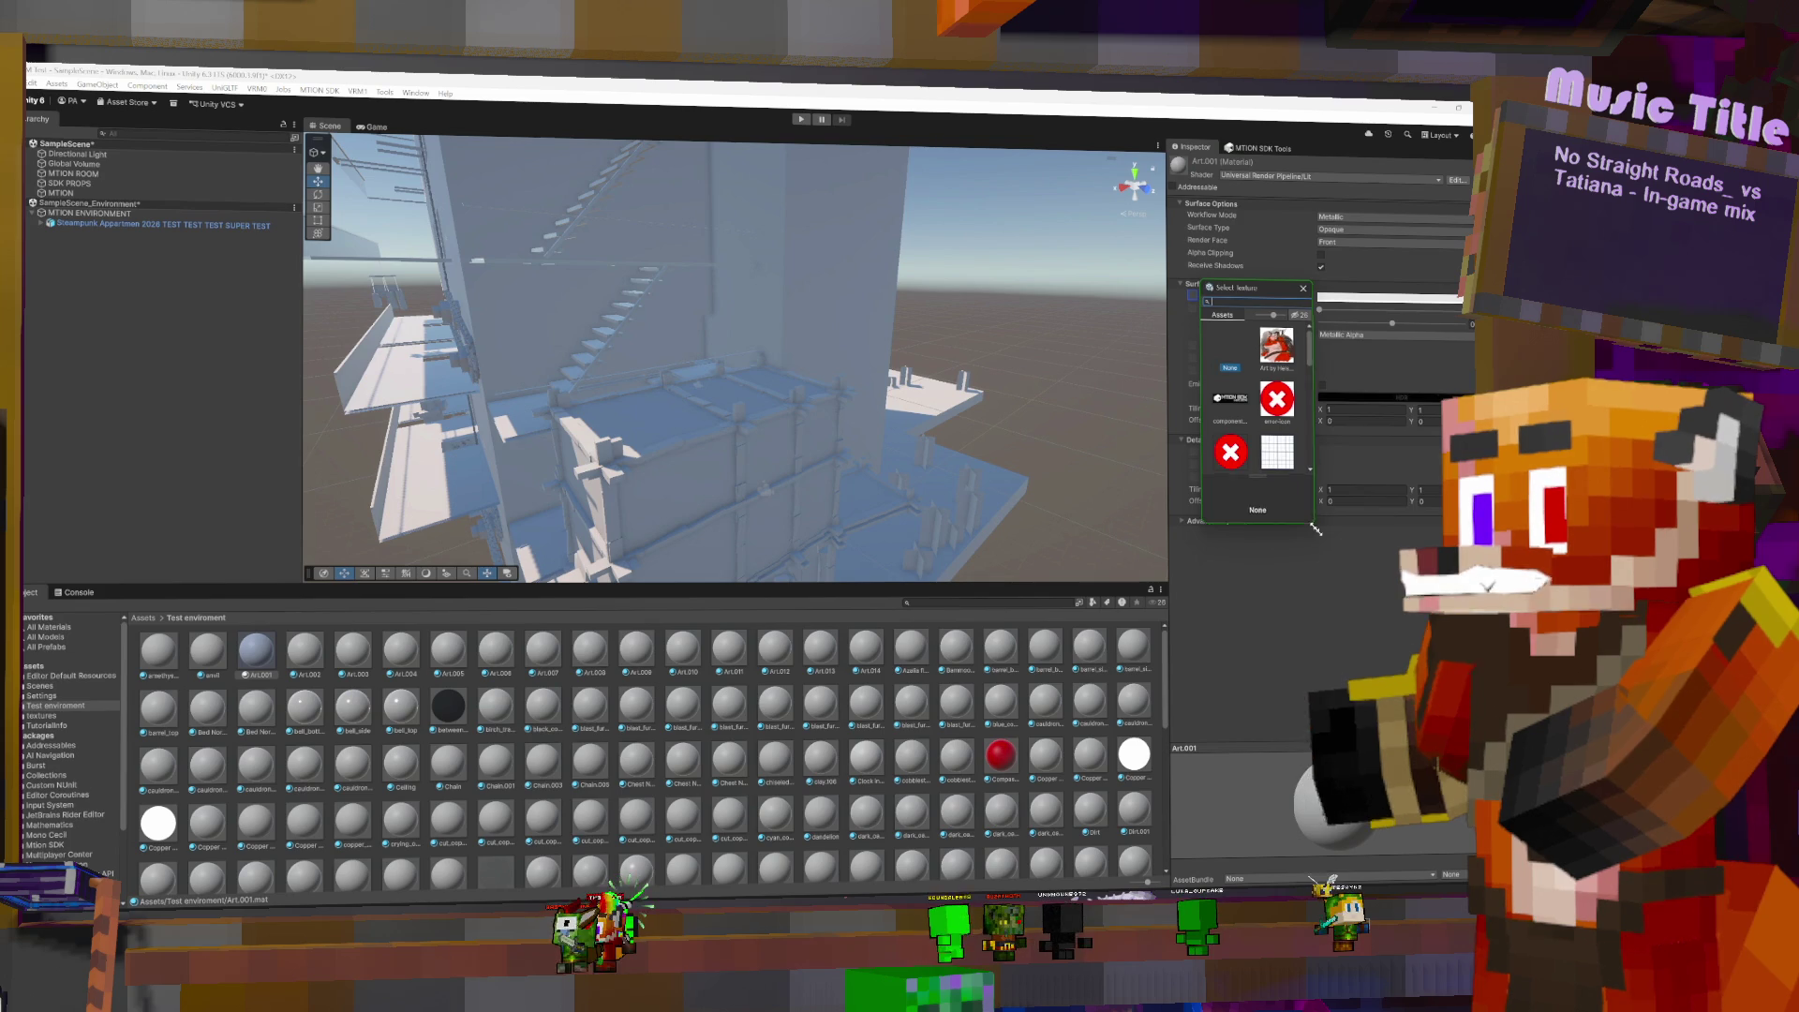
left_click_drag(1310, 523, 1448, 645)
double_click(1317, 405)
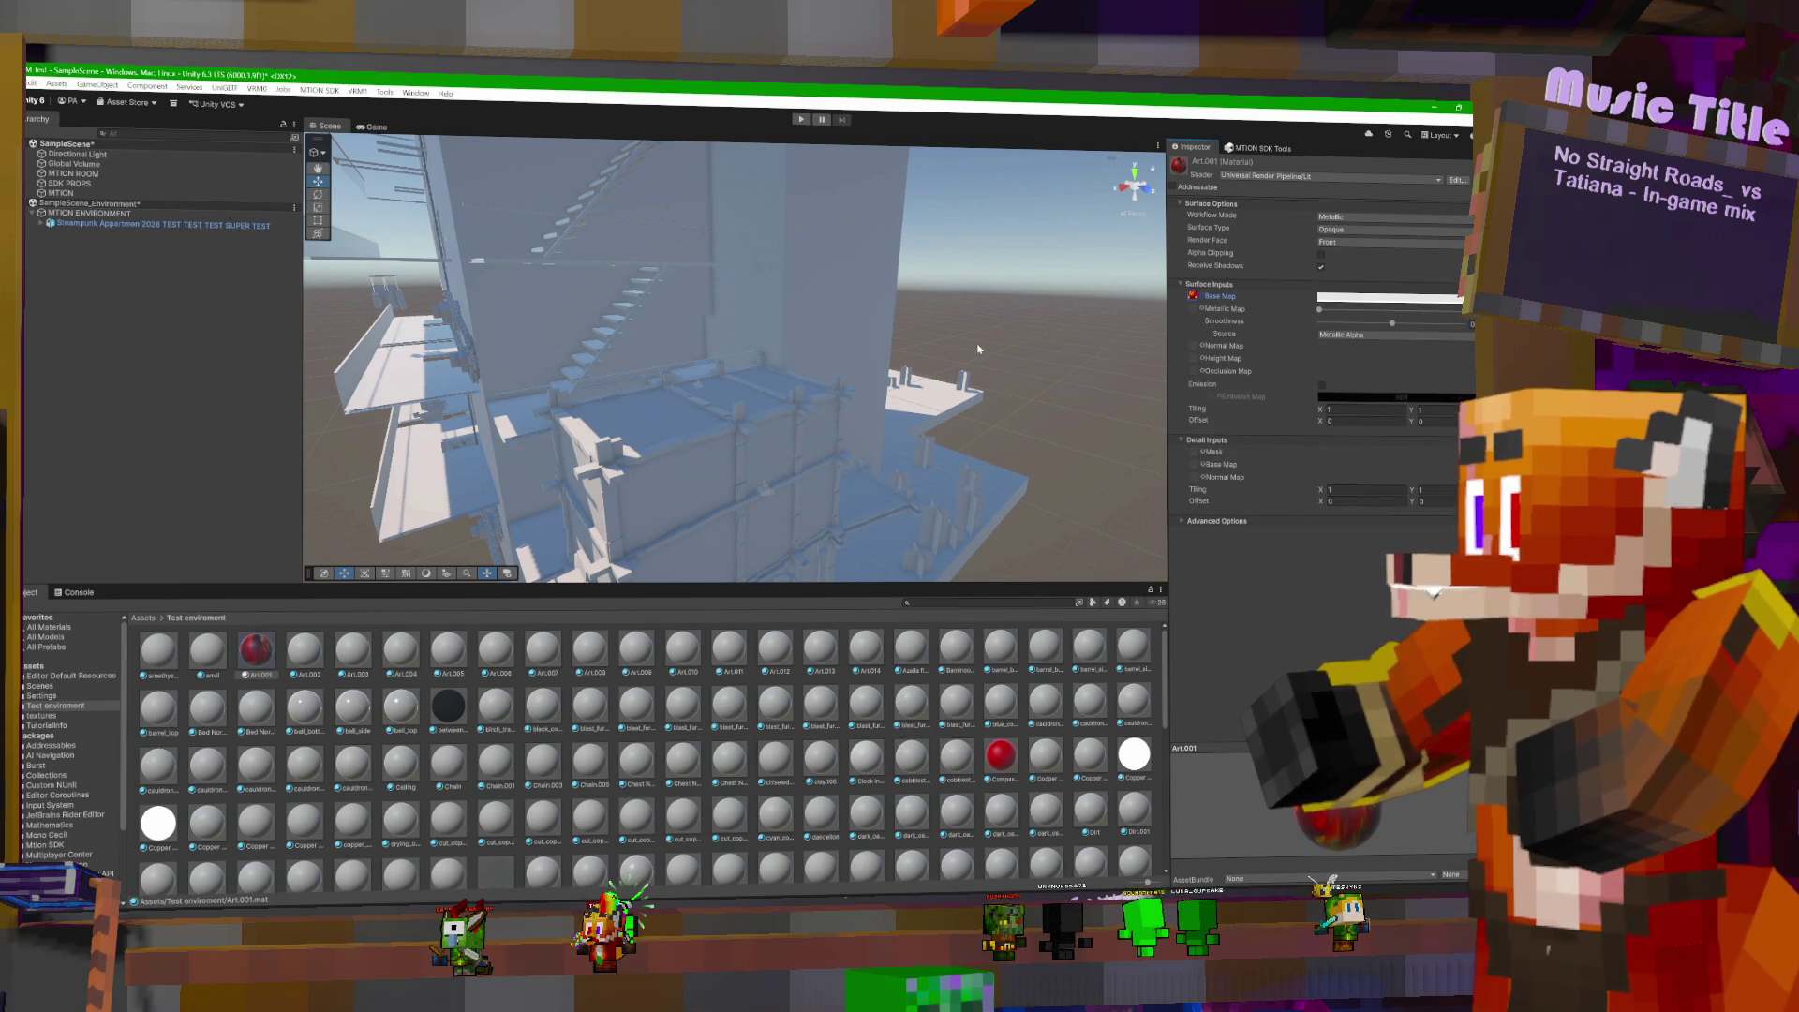
mouse_move(977, 323)
right_mouse_down()
mouse_move(943, 305)
mouse_move(1055, 290)
right_mouse_up()
key("w")
key("w")
right_click_drag(1065, 292, 777, 280)
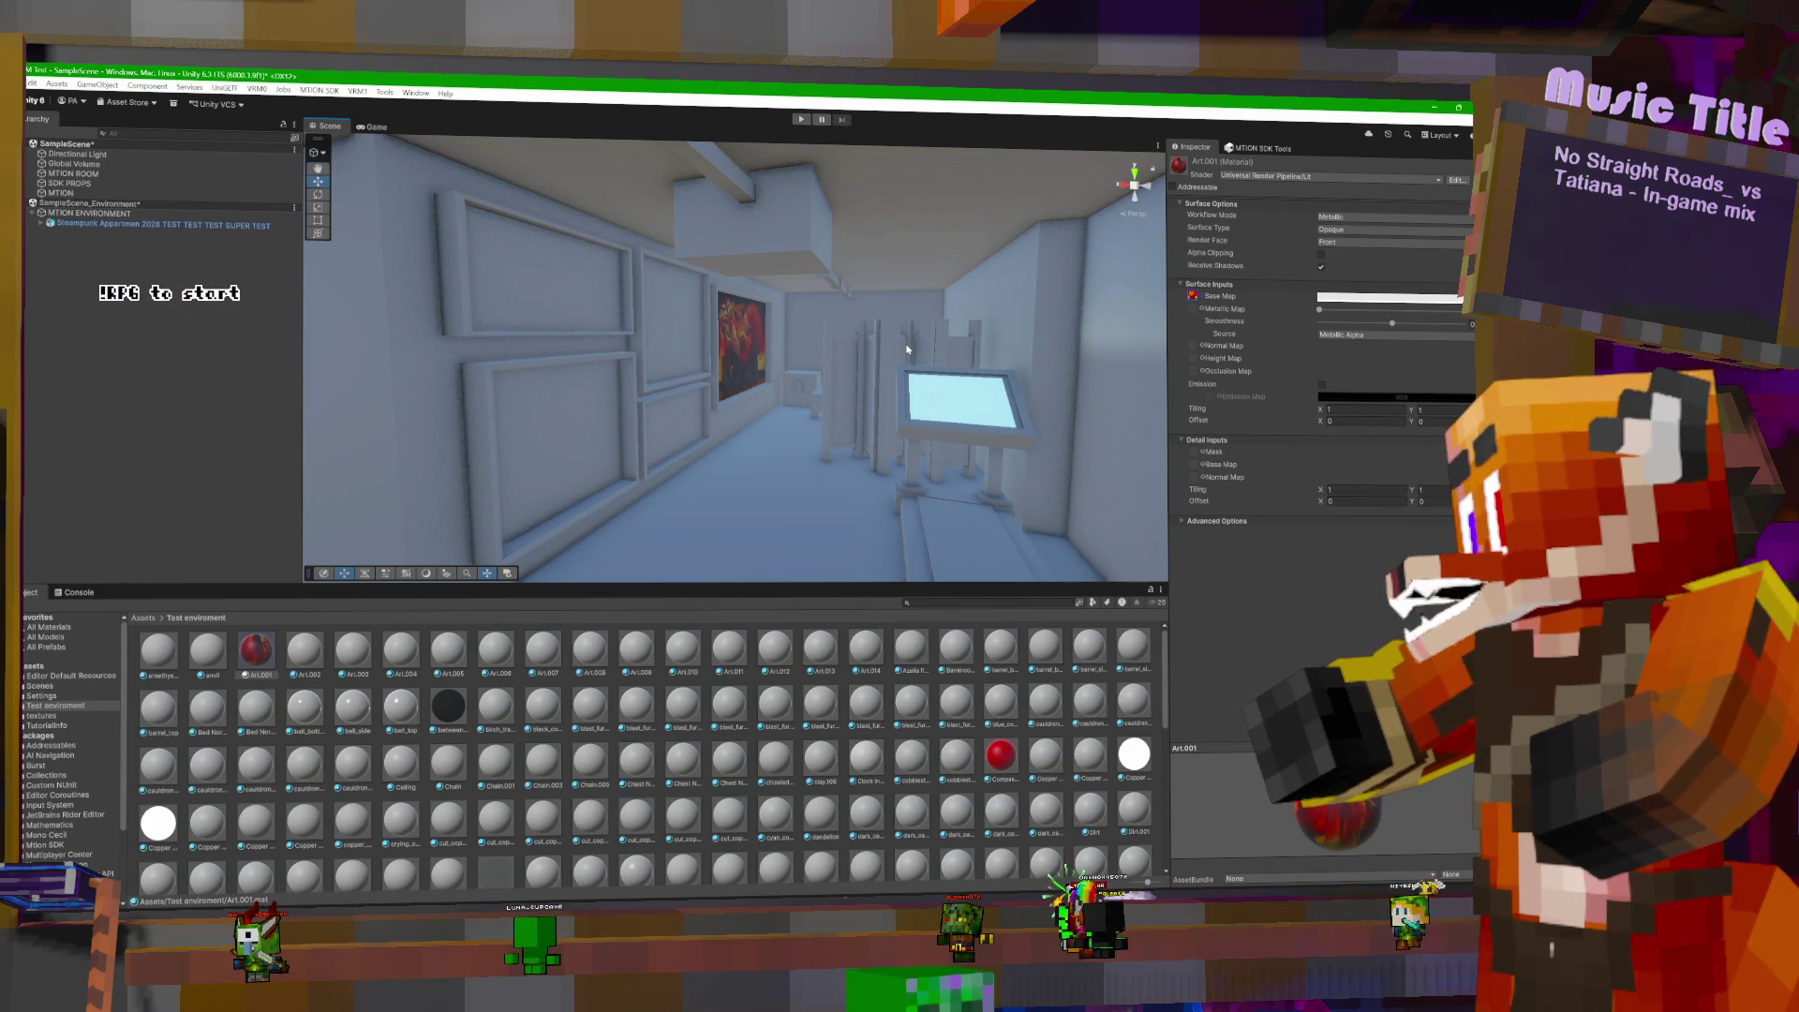
right_click_drag(876, 275, 1028, 321)
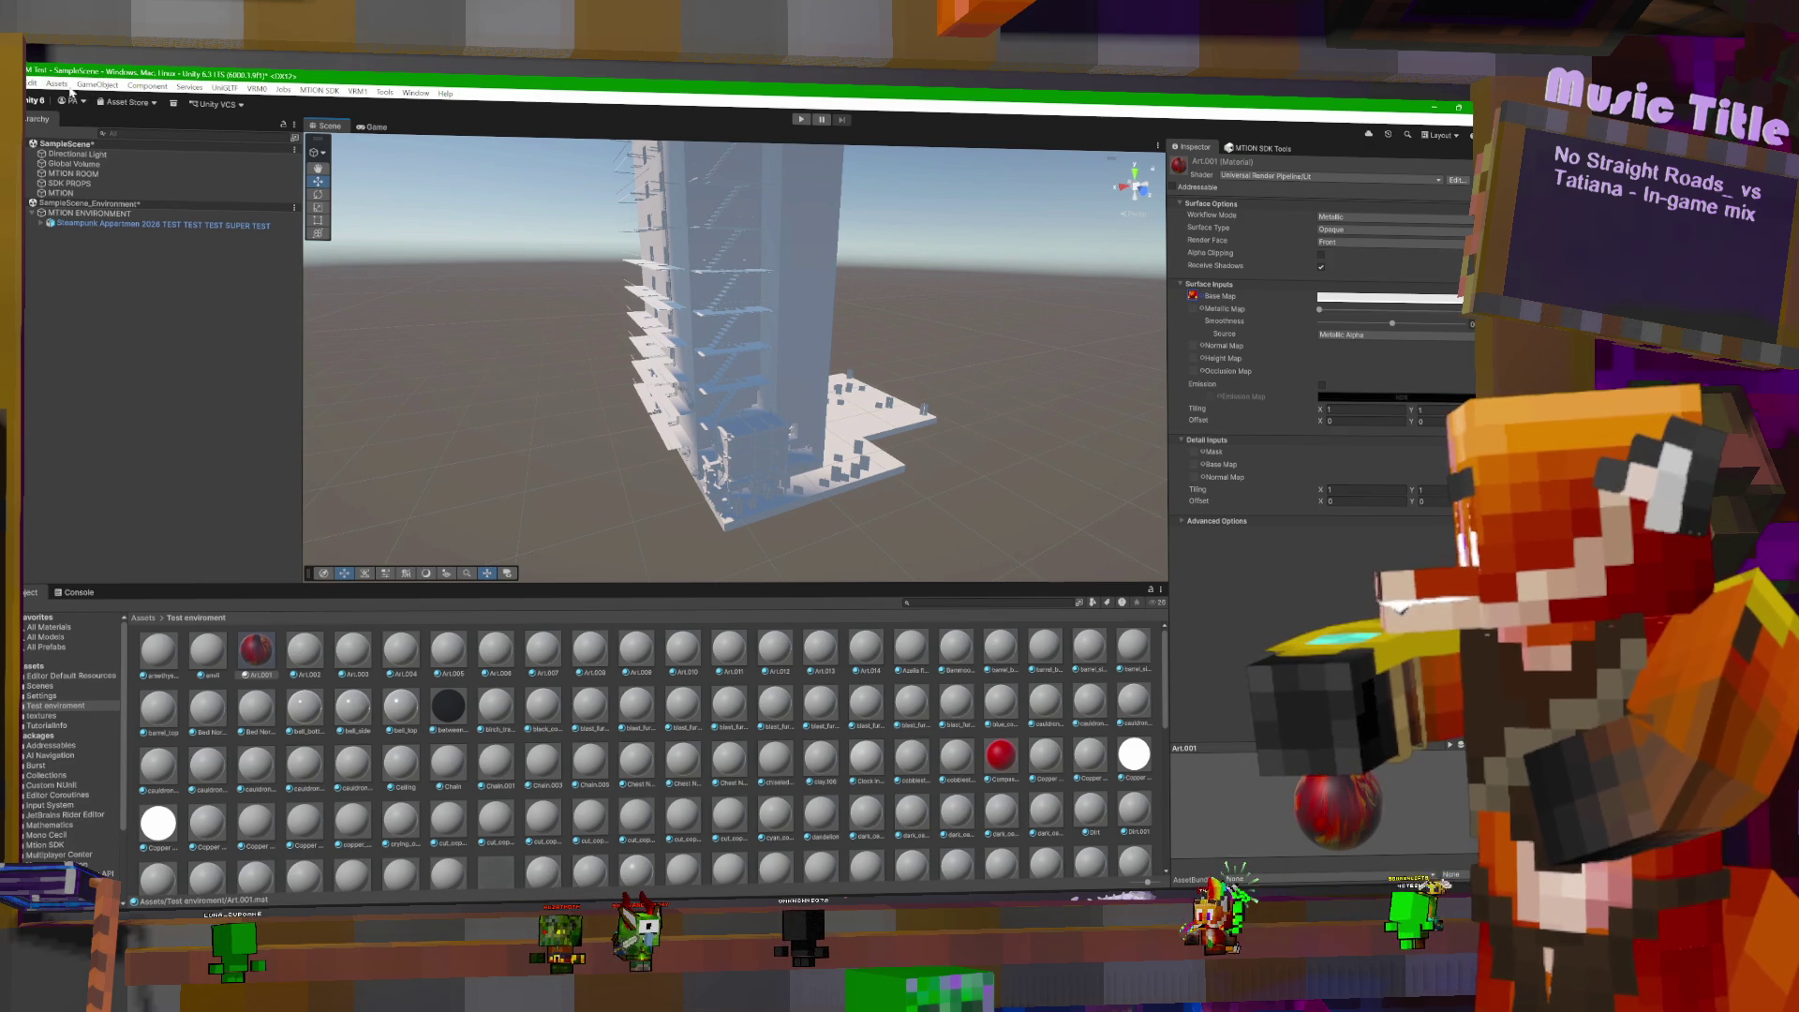
- Save the scene, attempt an mtion Build Scene, dismiss the build errors, and select the Steampunk object
key("alt+f")
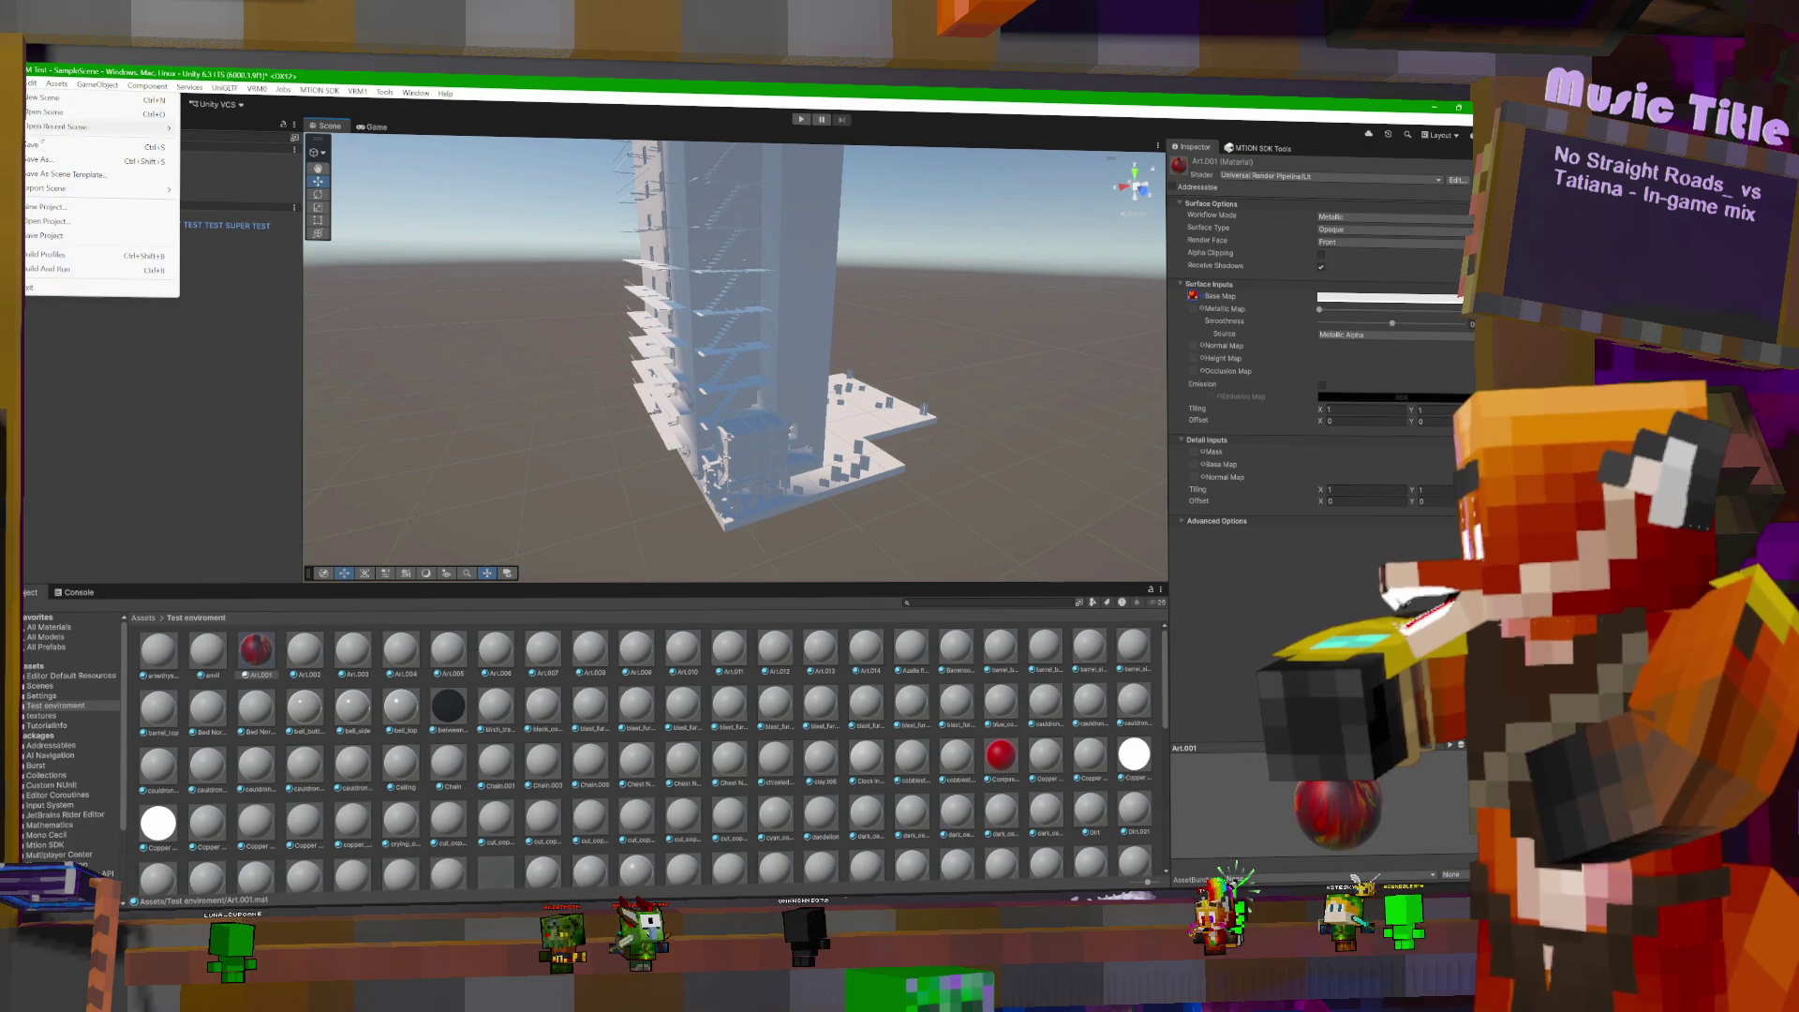
left_click(39, 147)
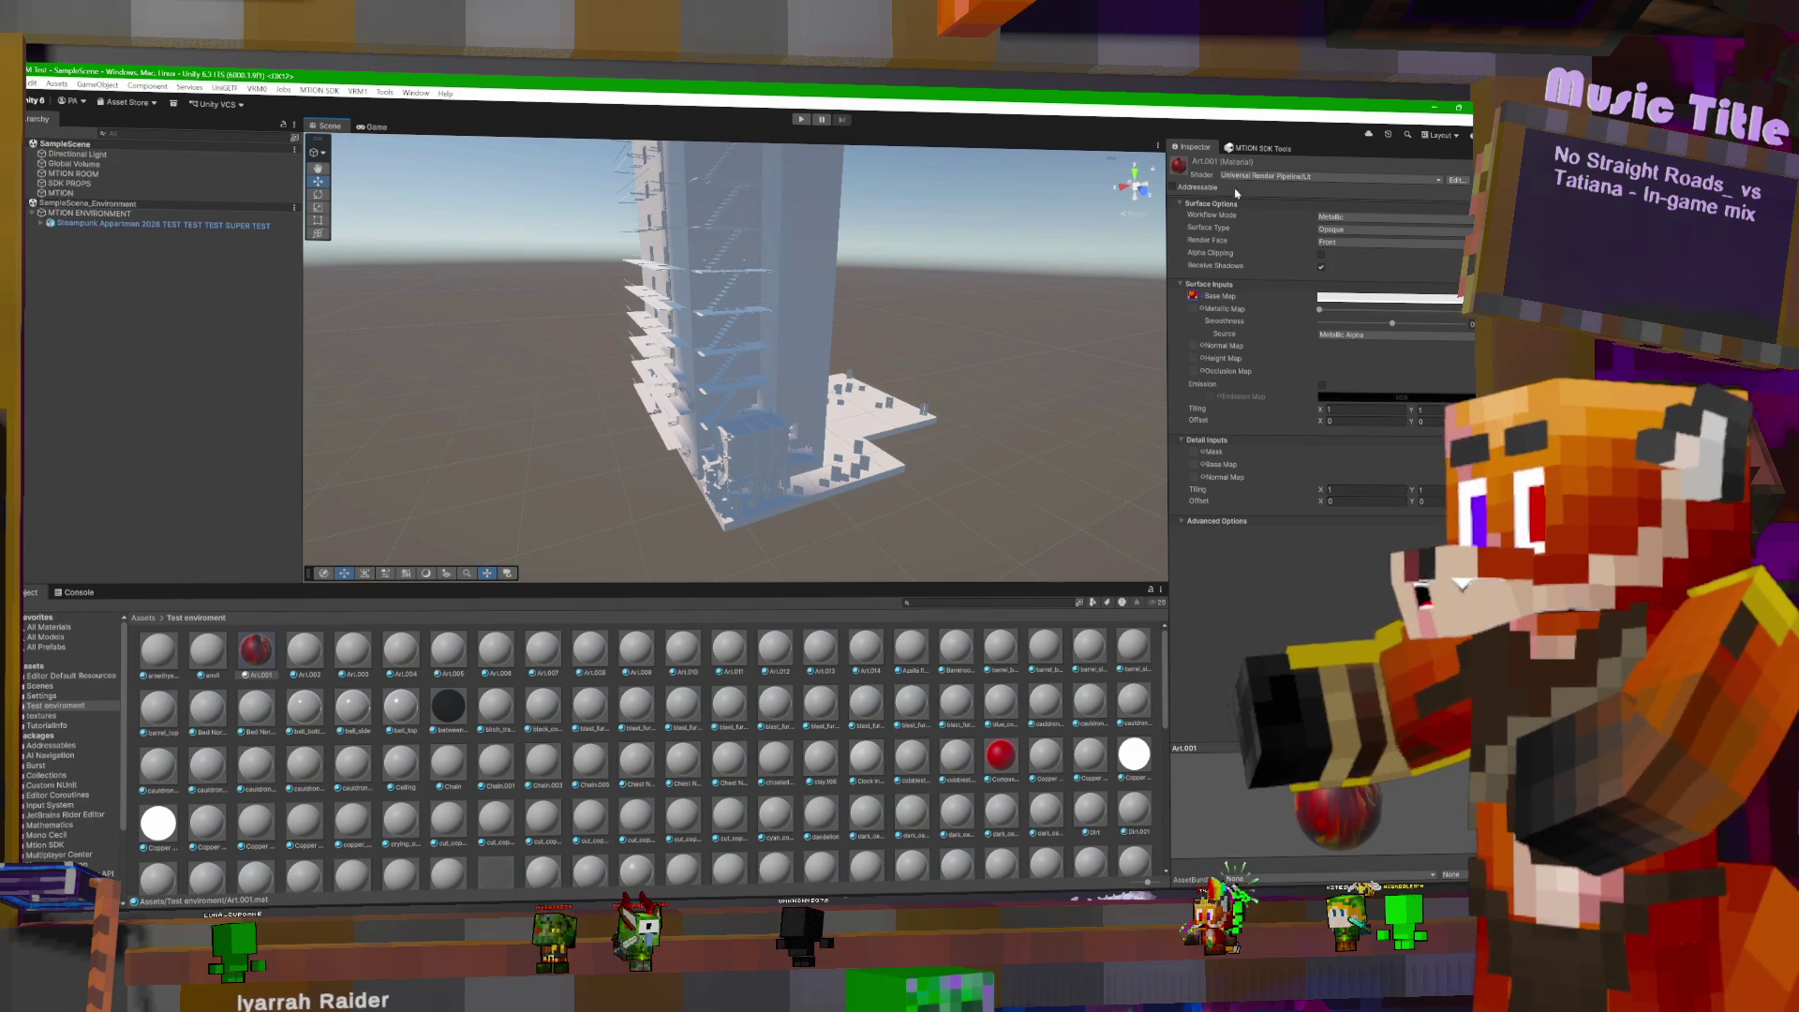
left_click(1257, 148)
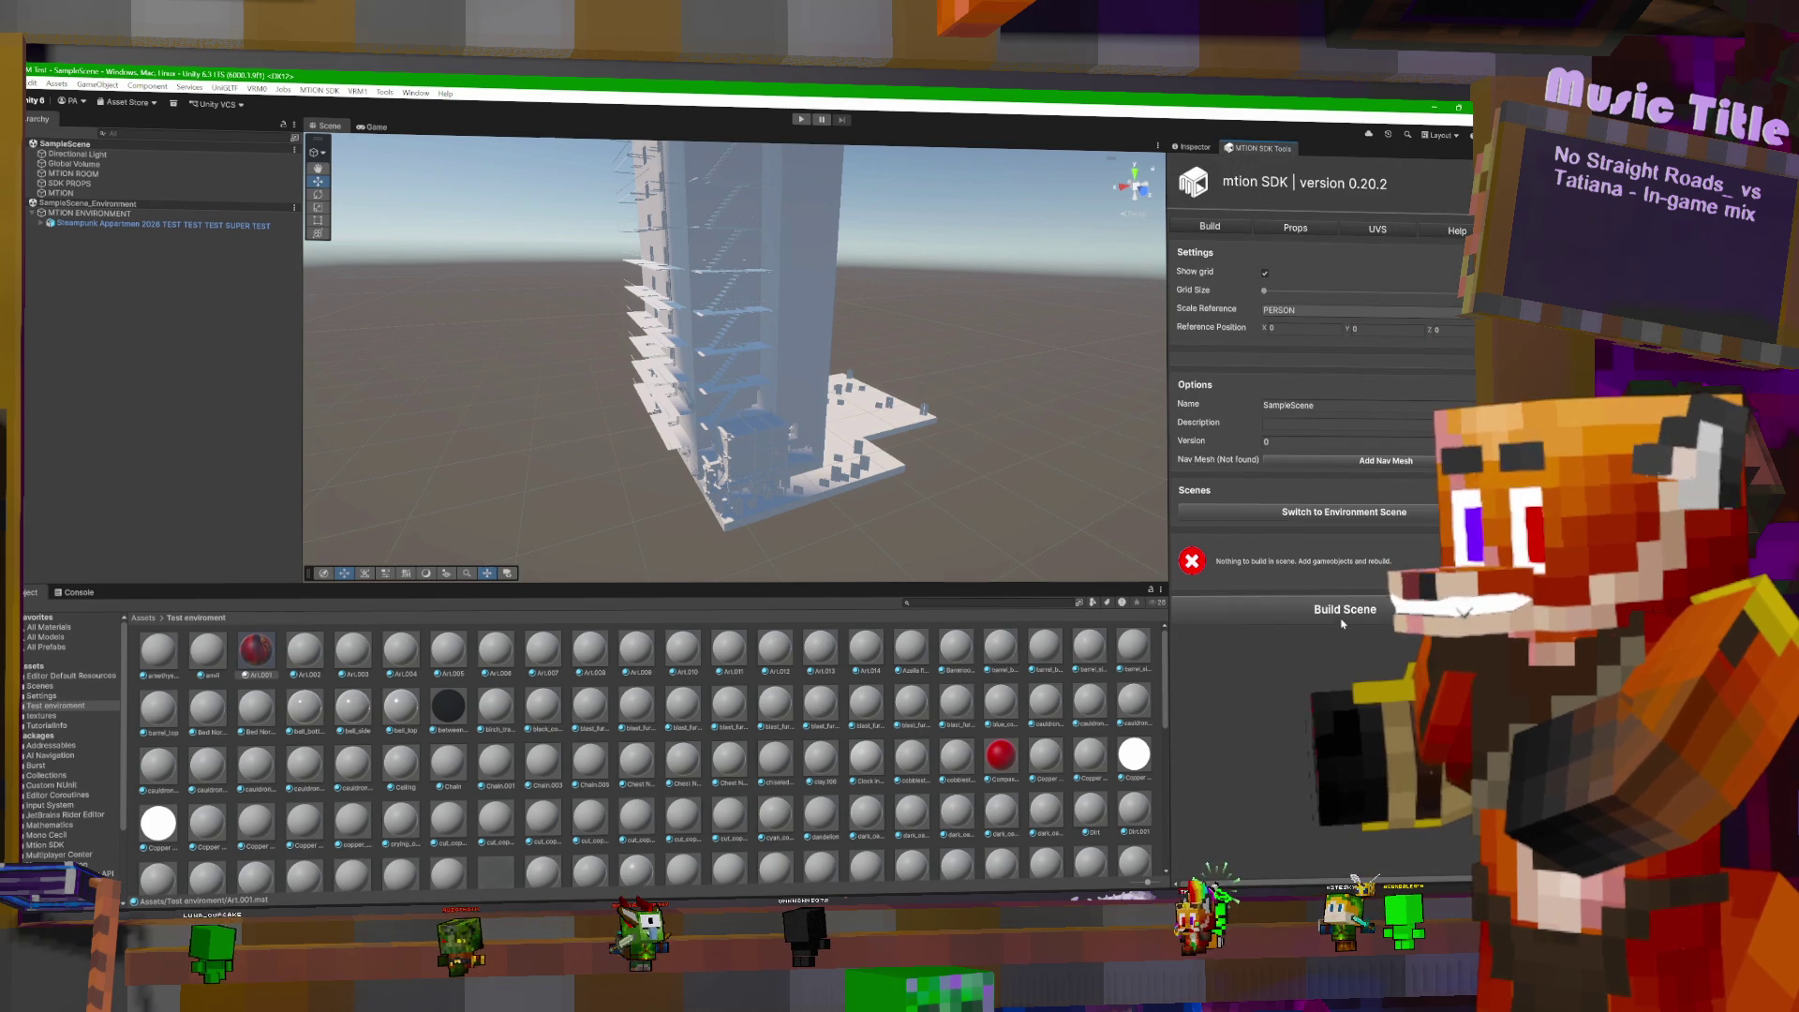
left_click(1344, 611)
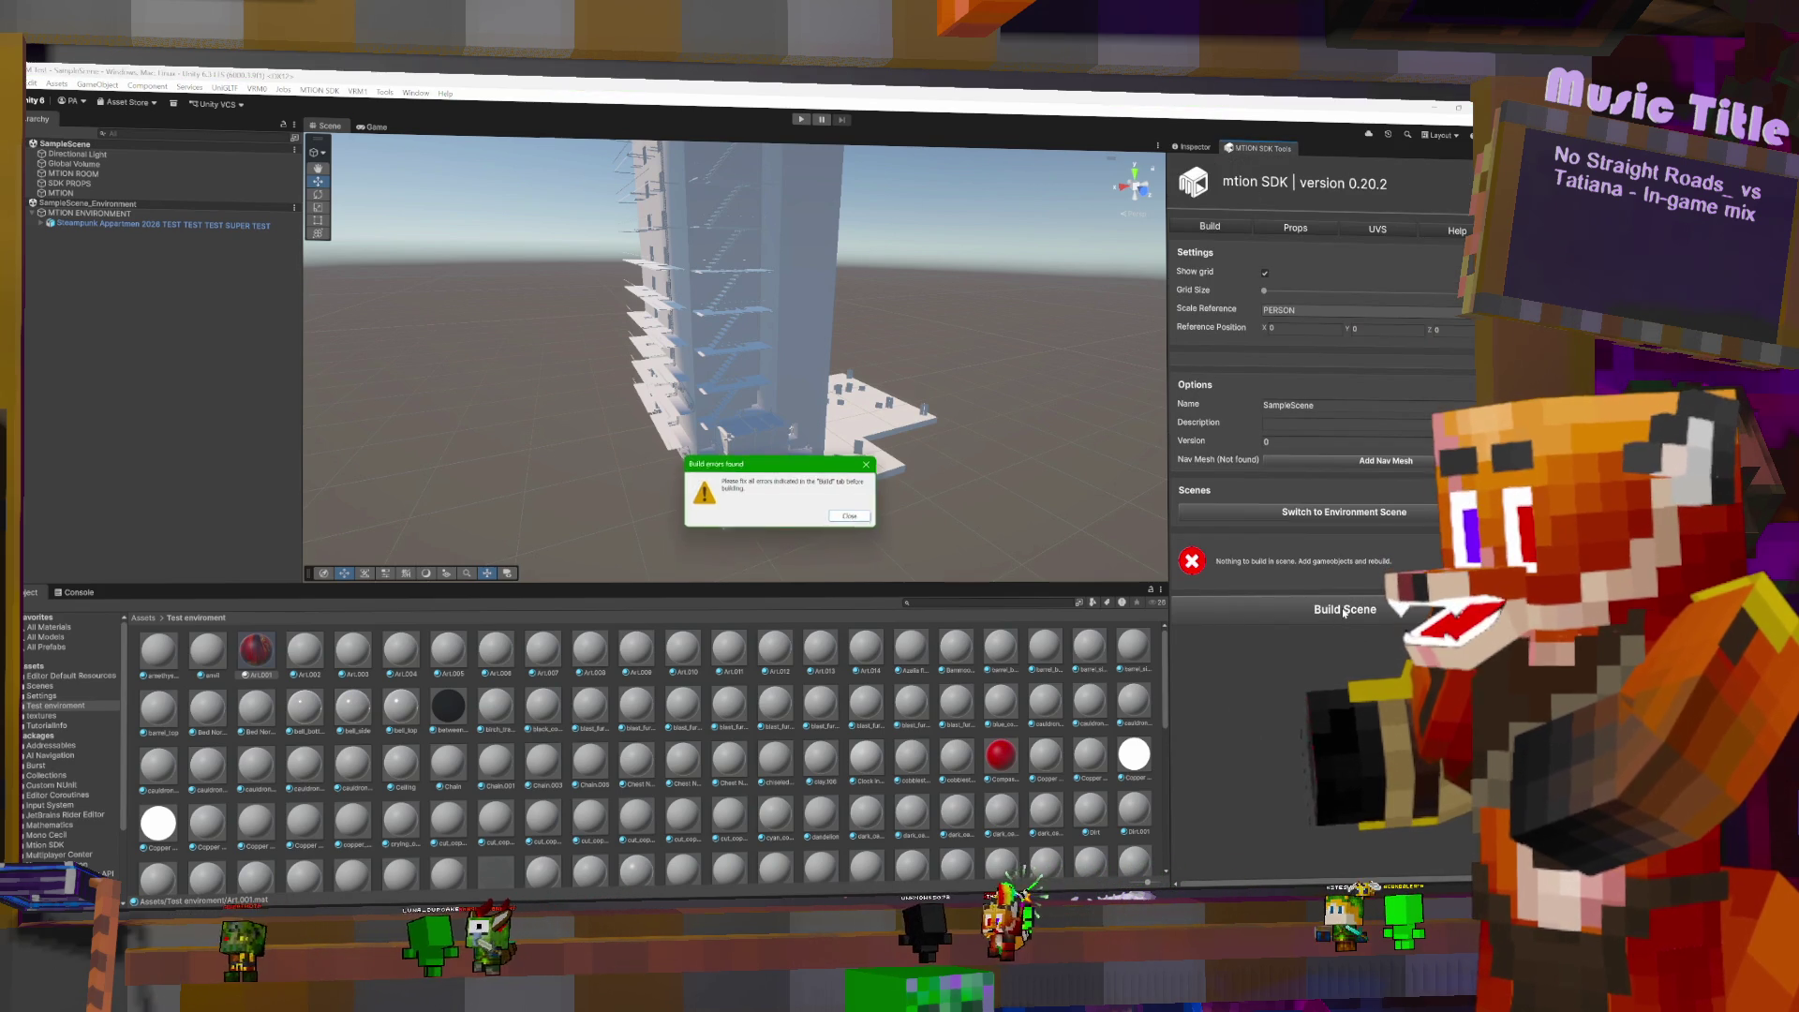
left_click(853, 518)
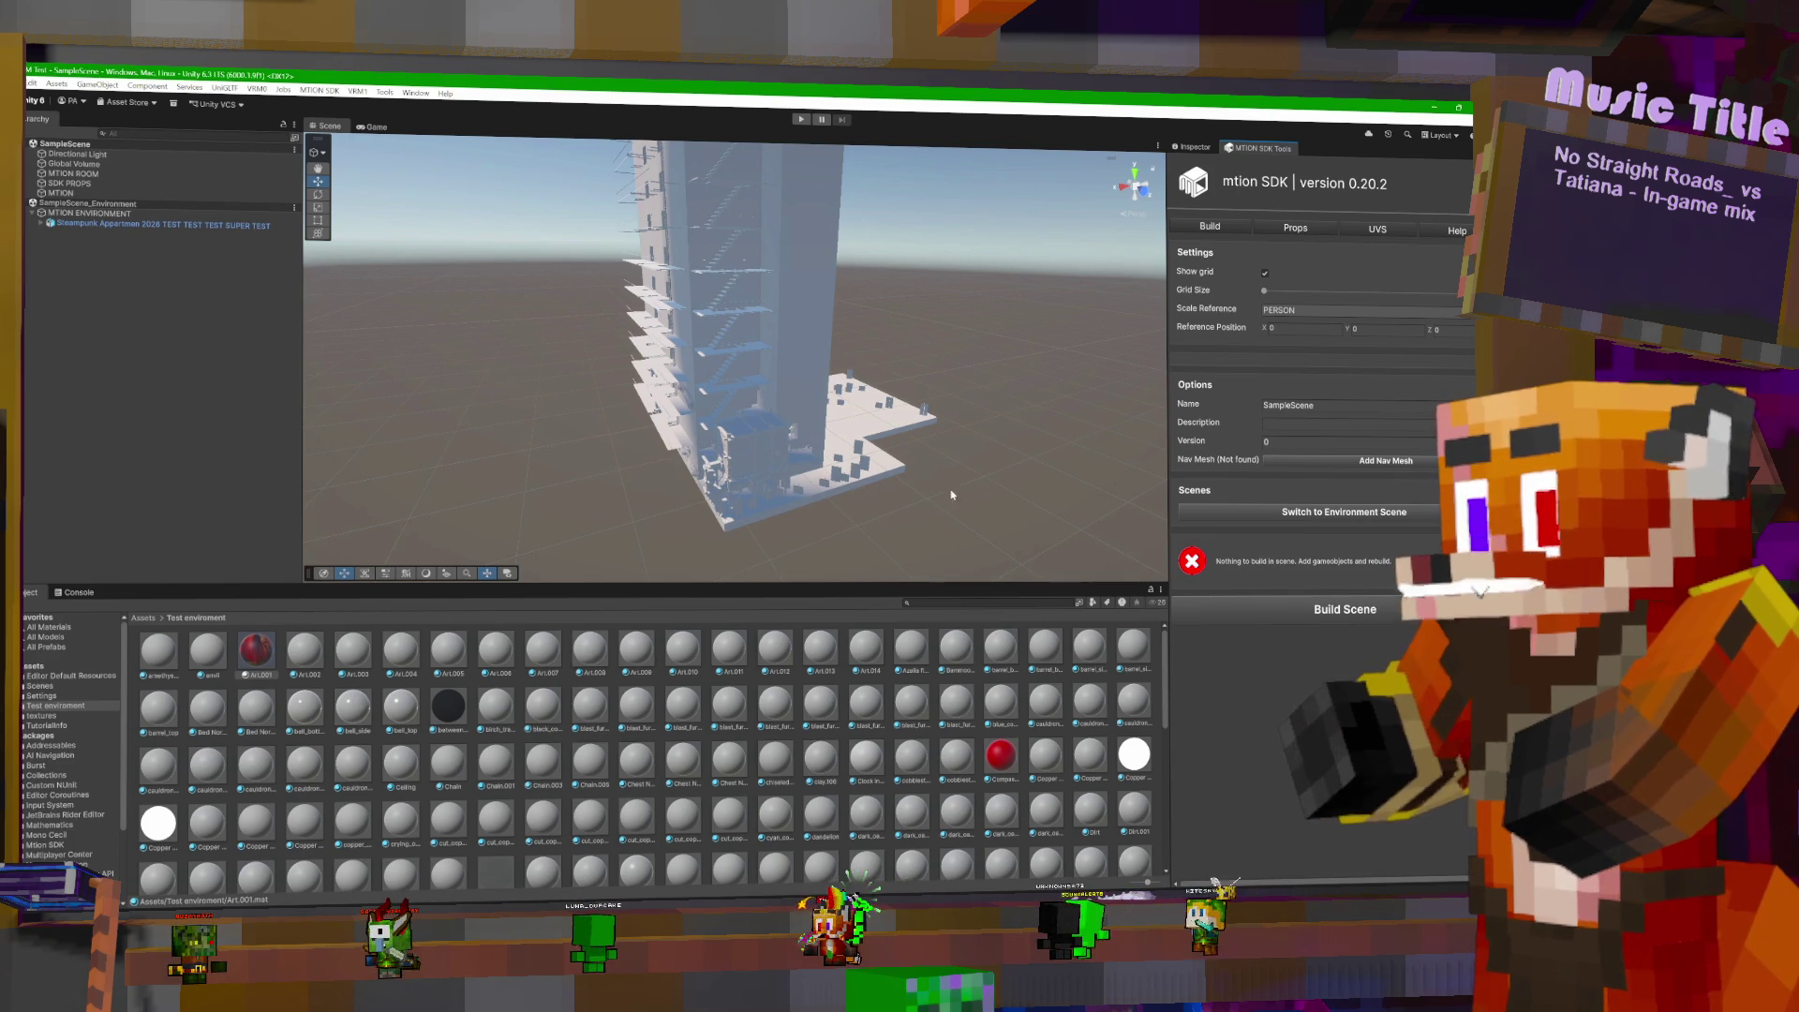
left_click(824, 479)
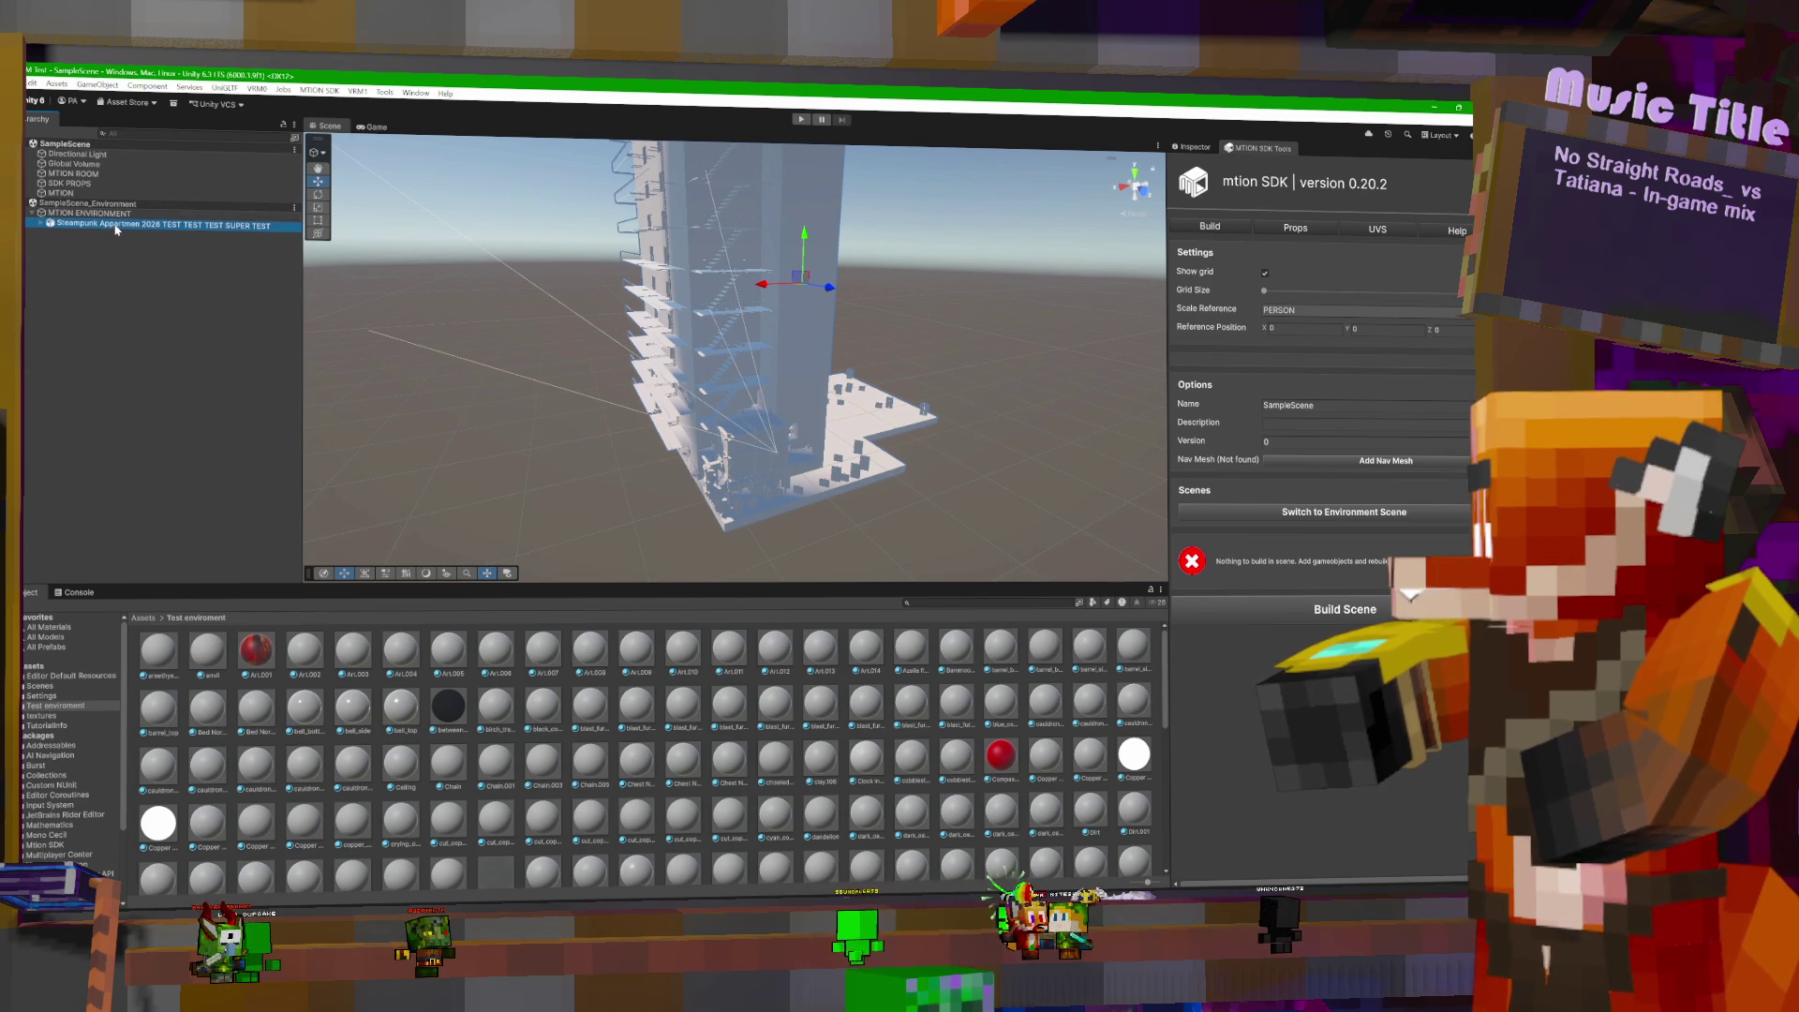
left_click_drag(122, 213, 43, 227)
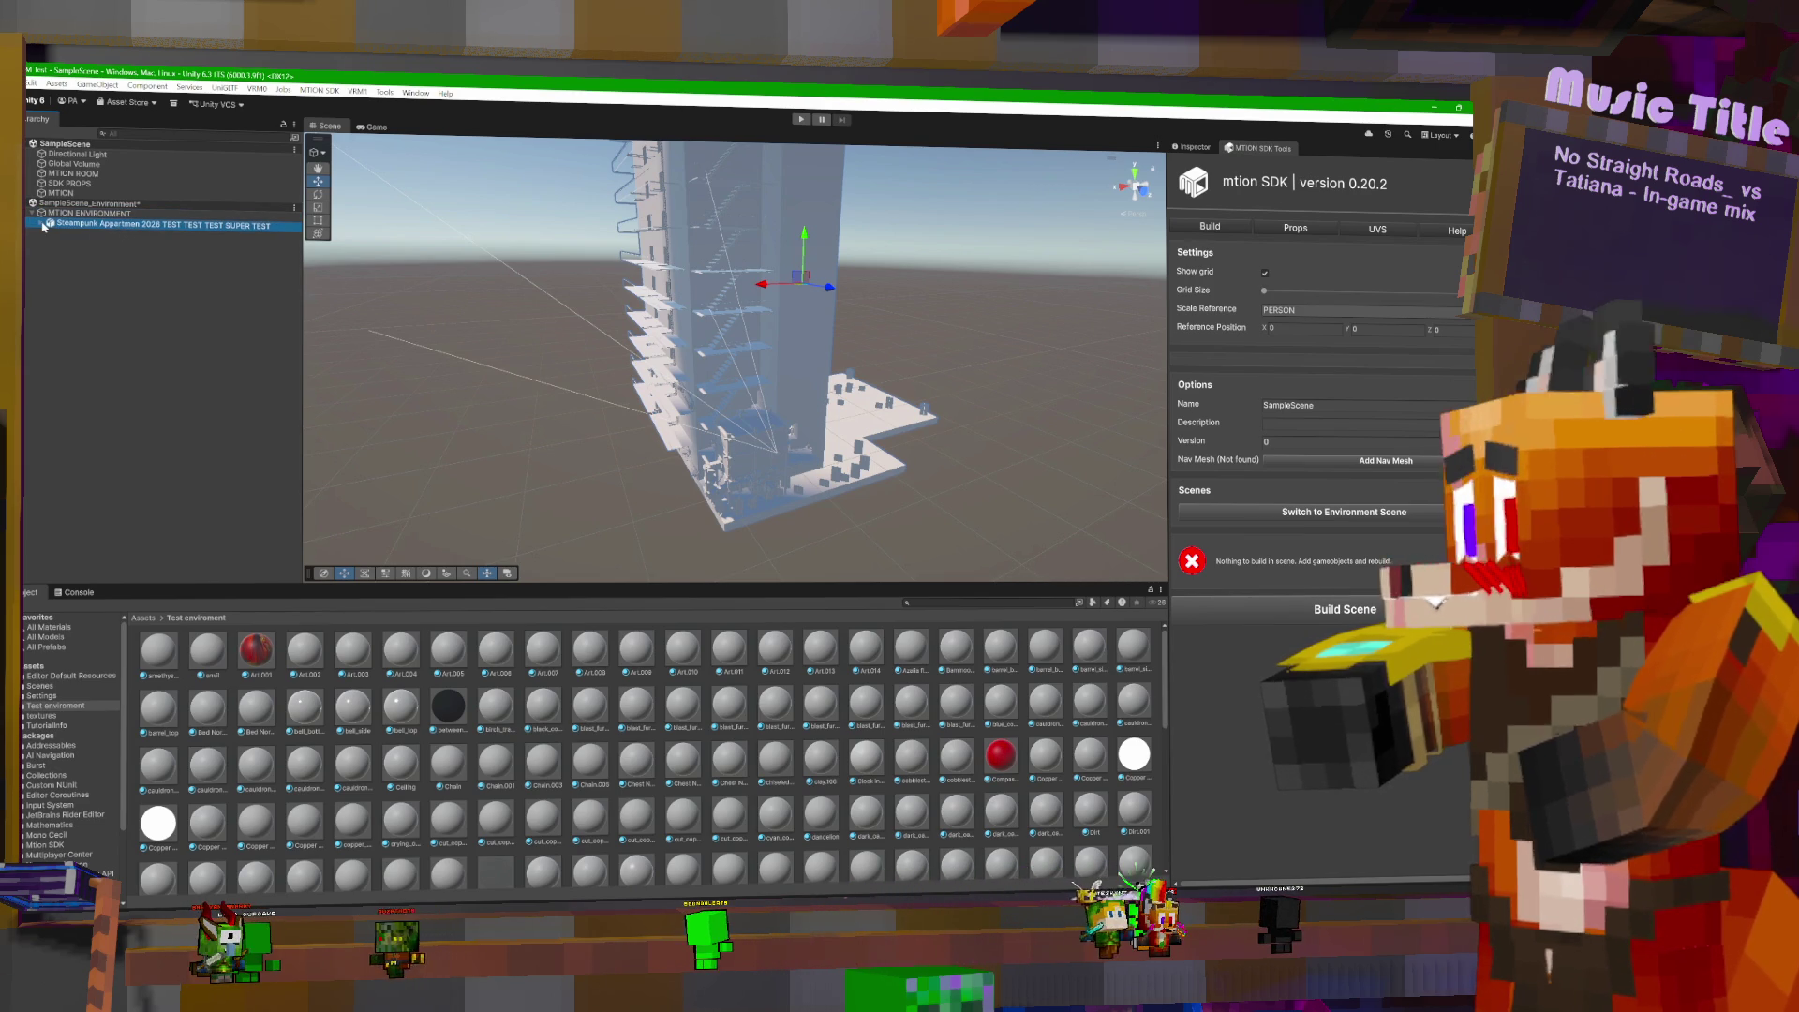
left_click(1280, 231)
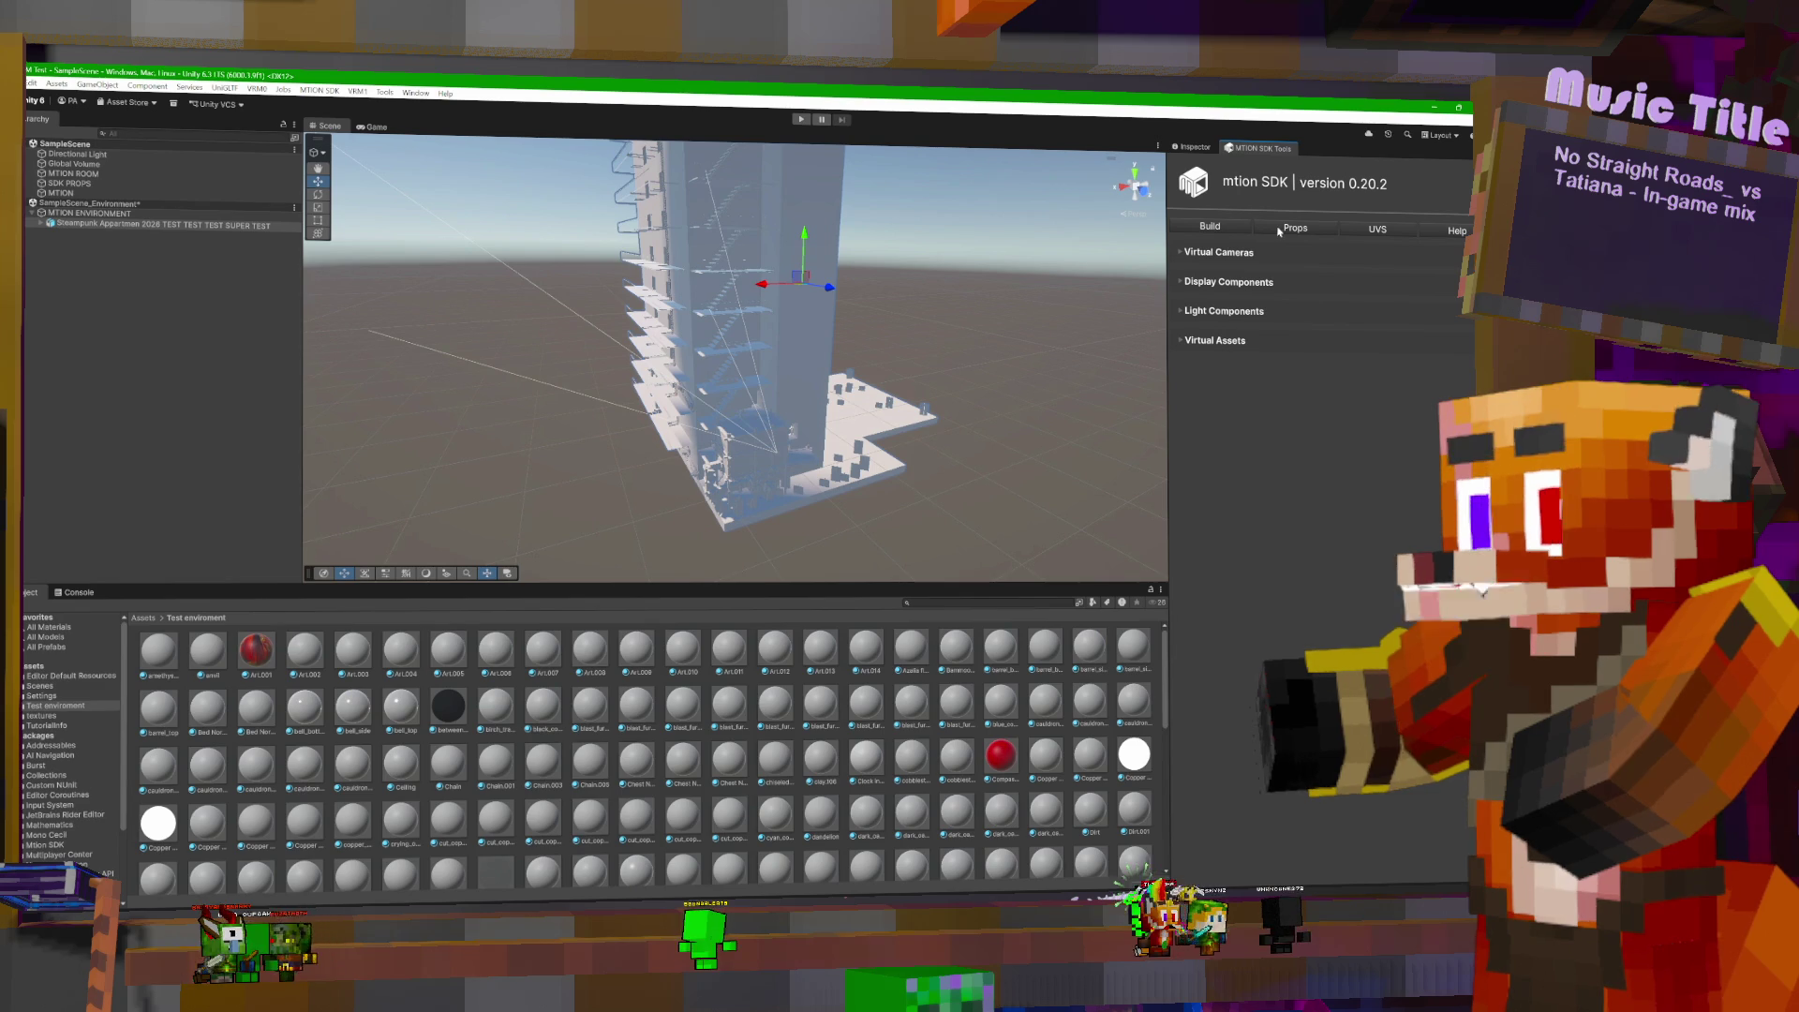
left_click(1412, 230)
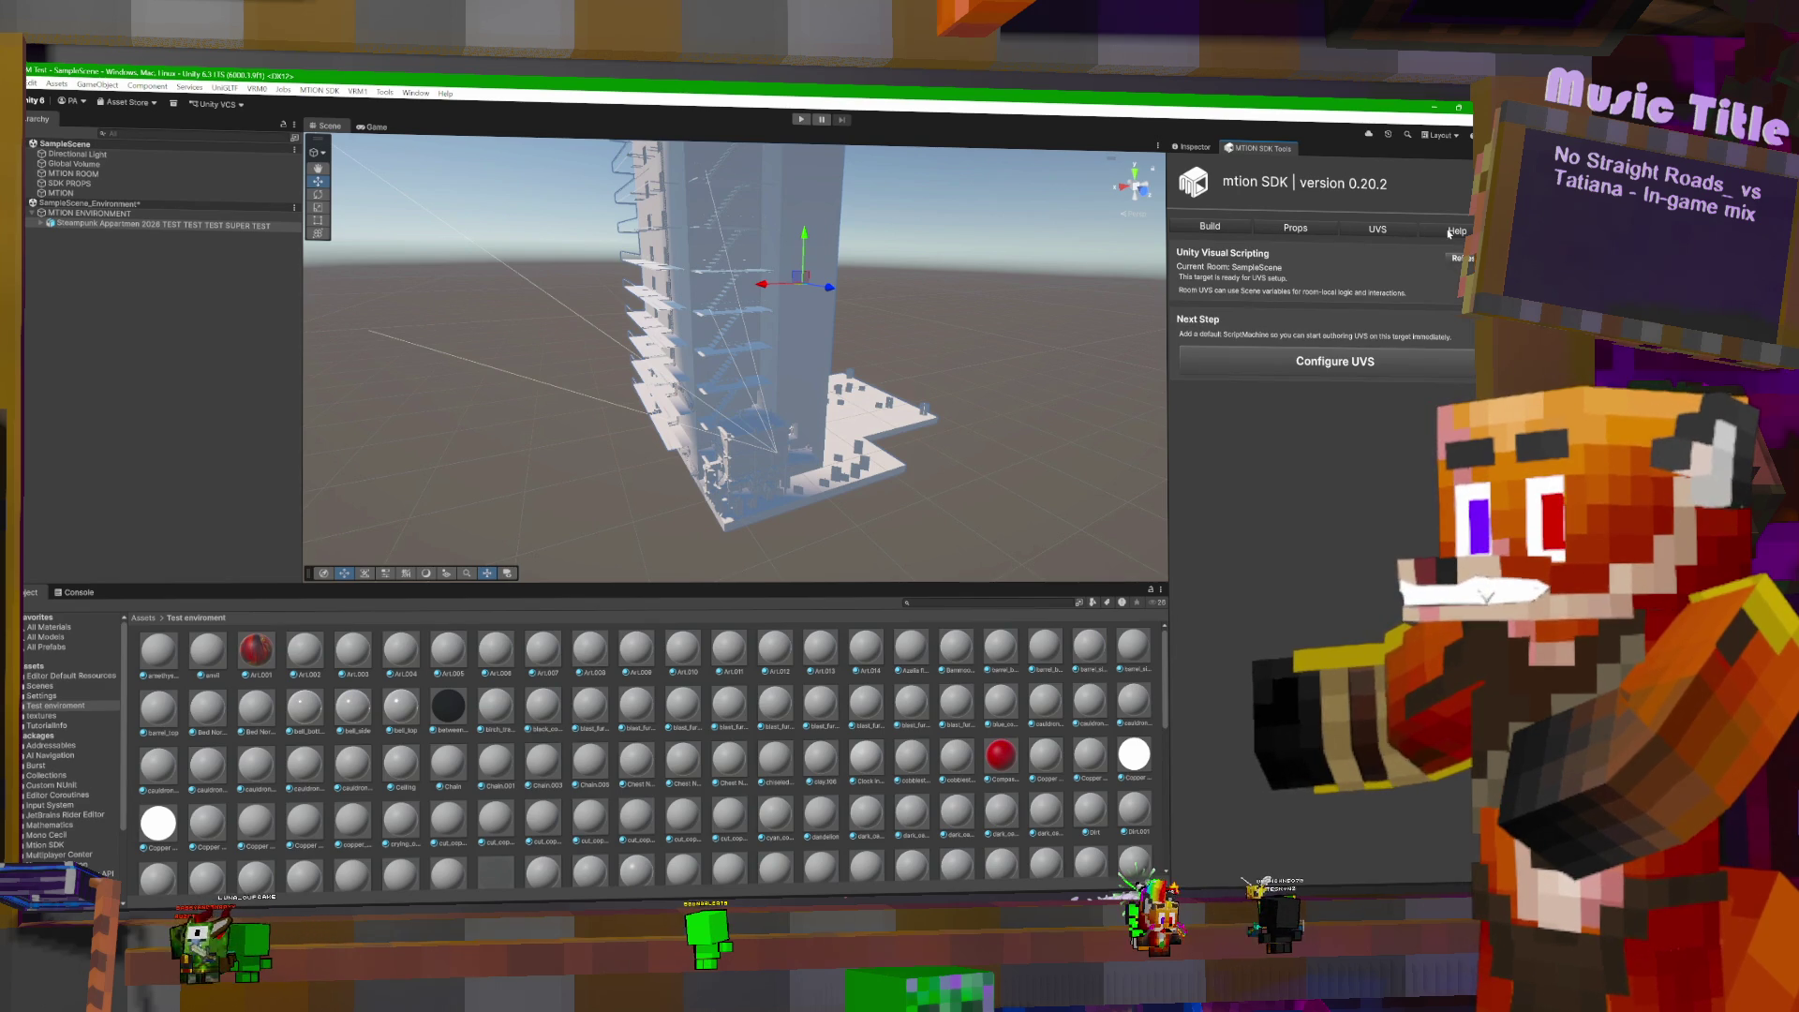
left_click(1450, 231)
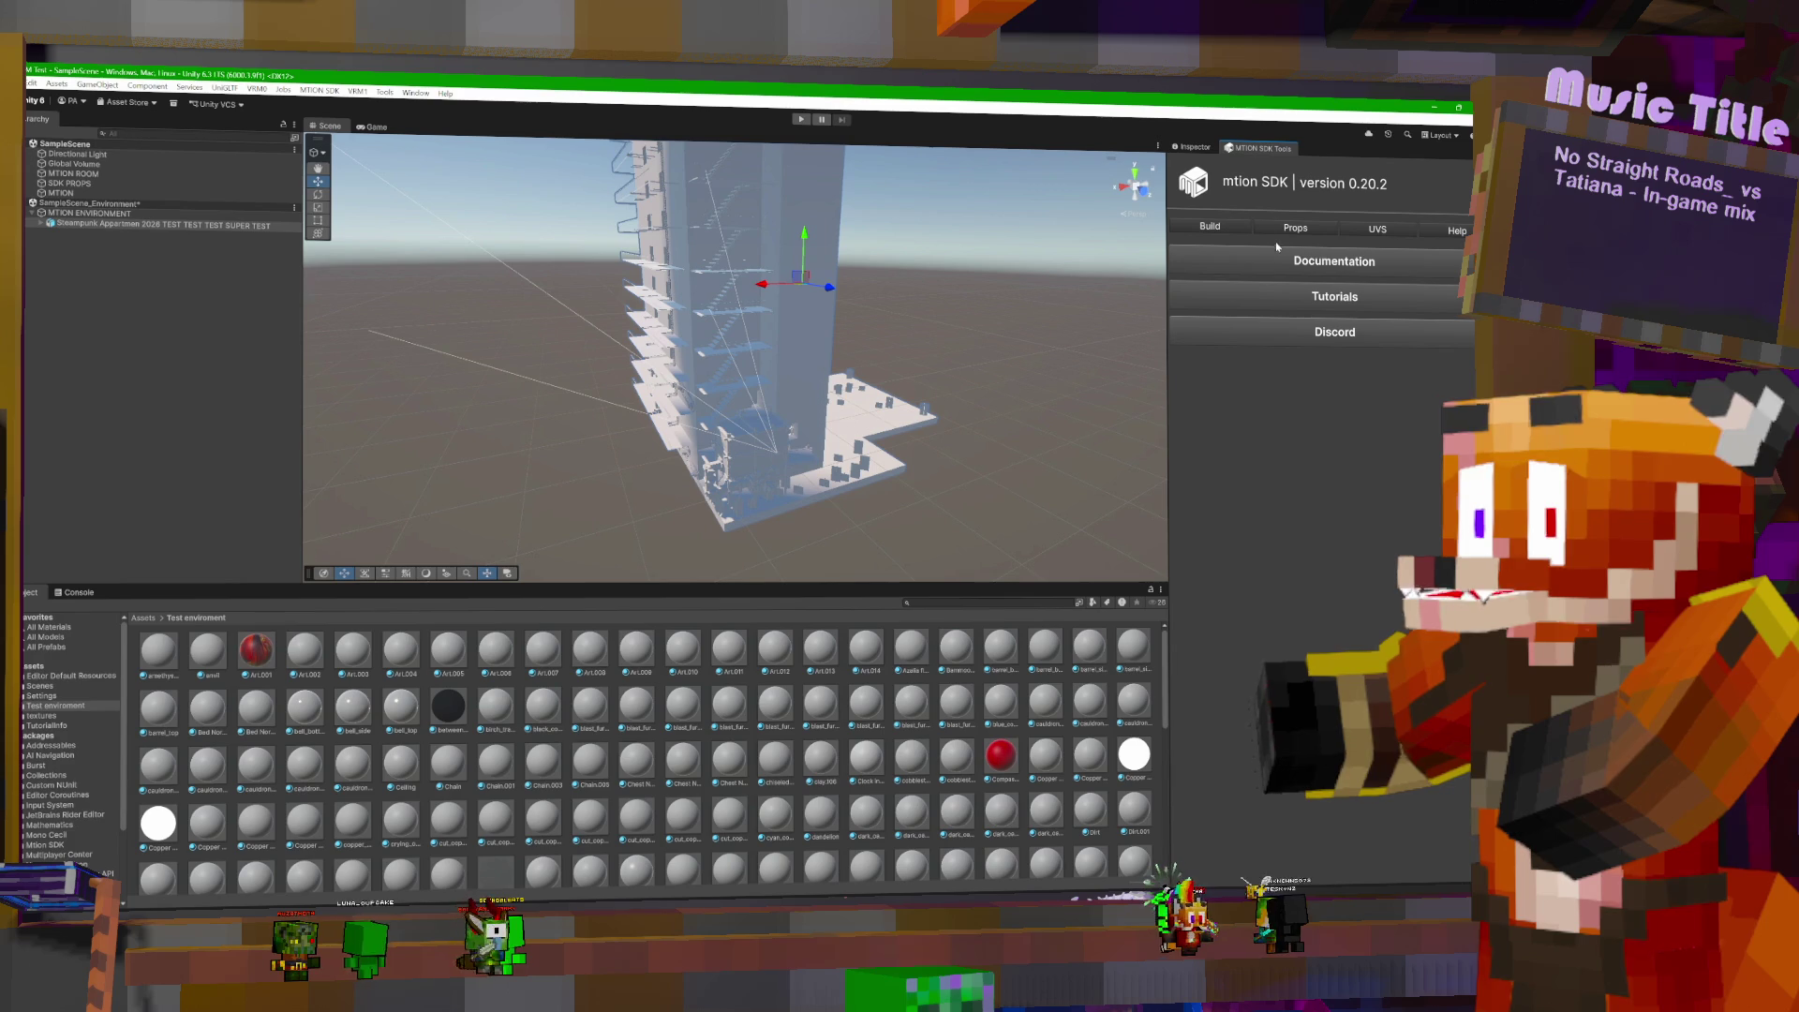
left_click(1210, 226)
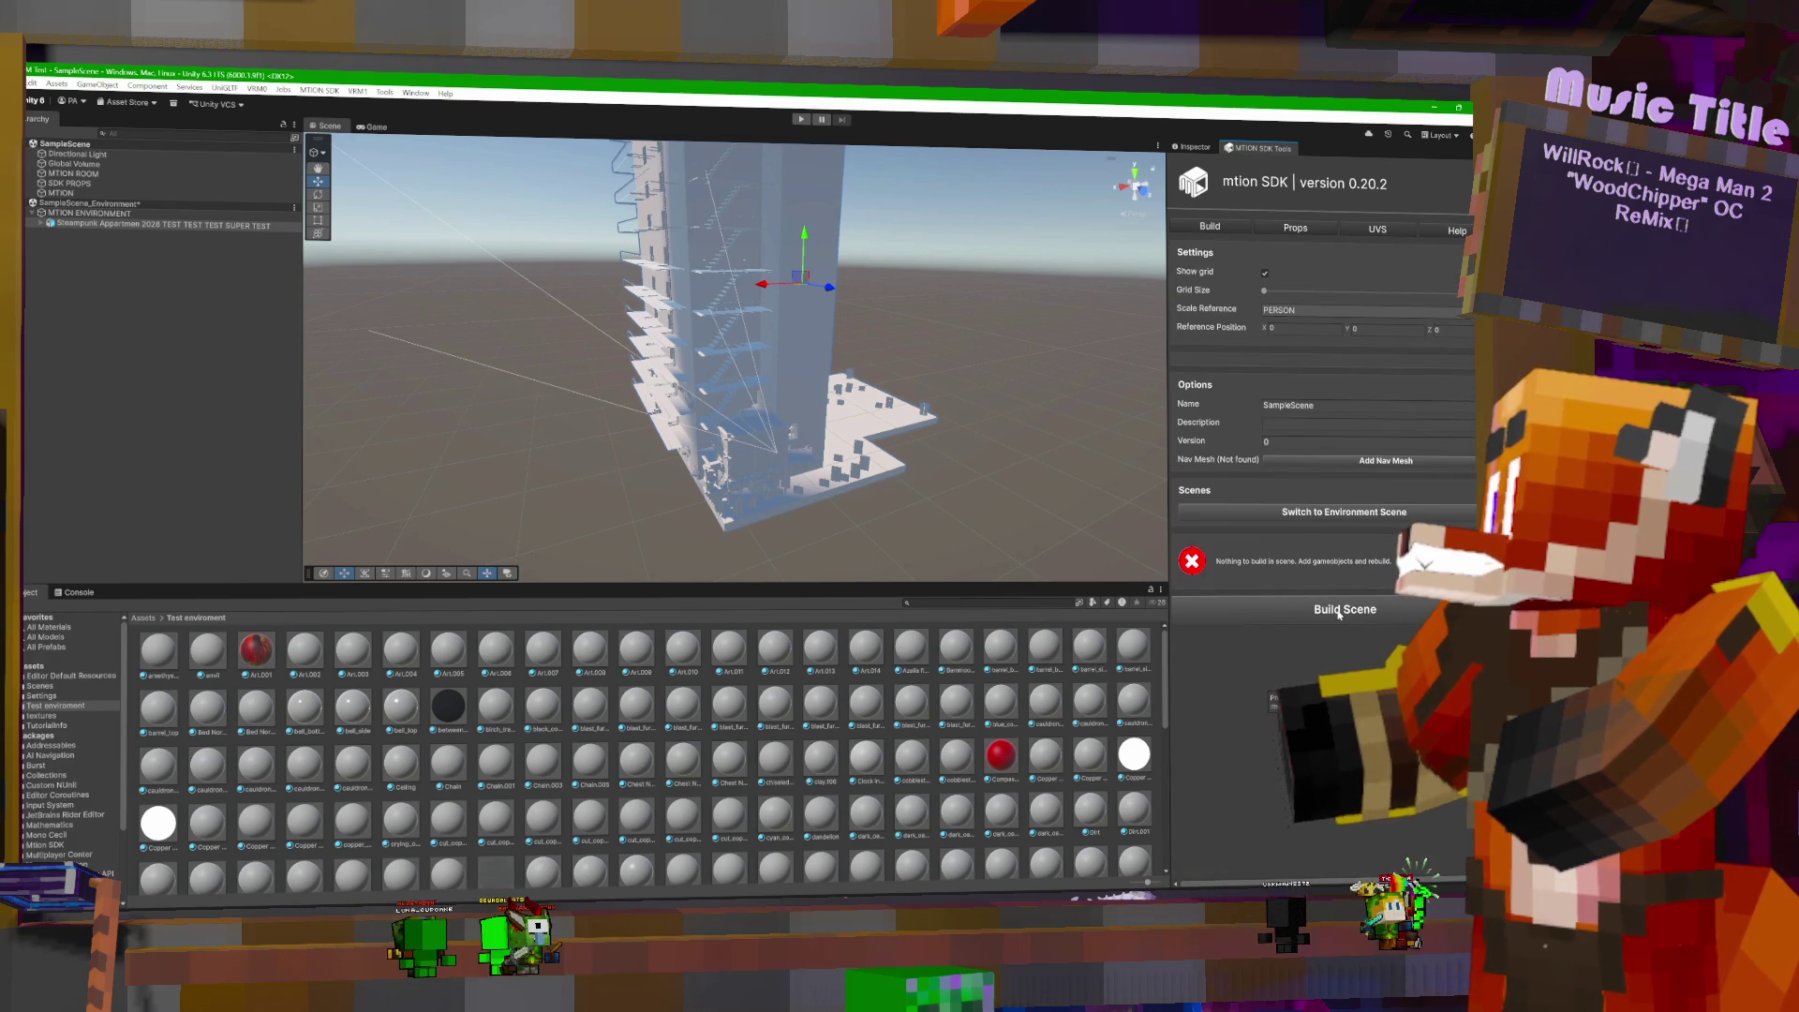
left_click(820, 407)
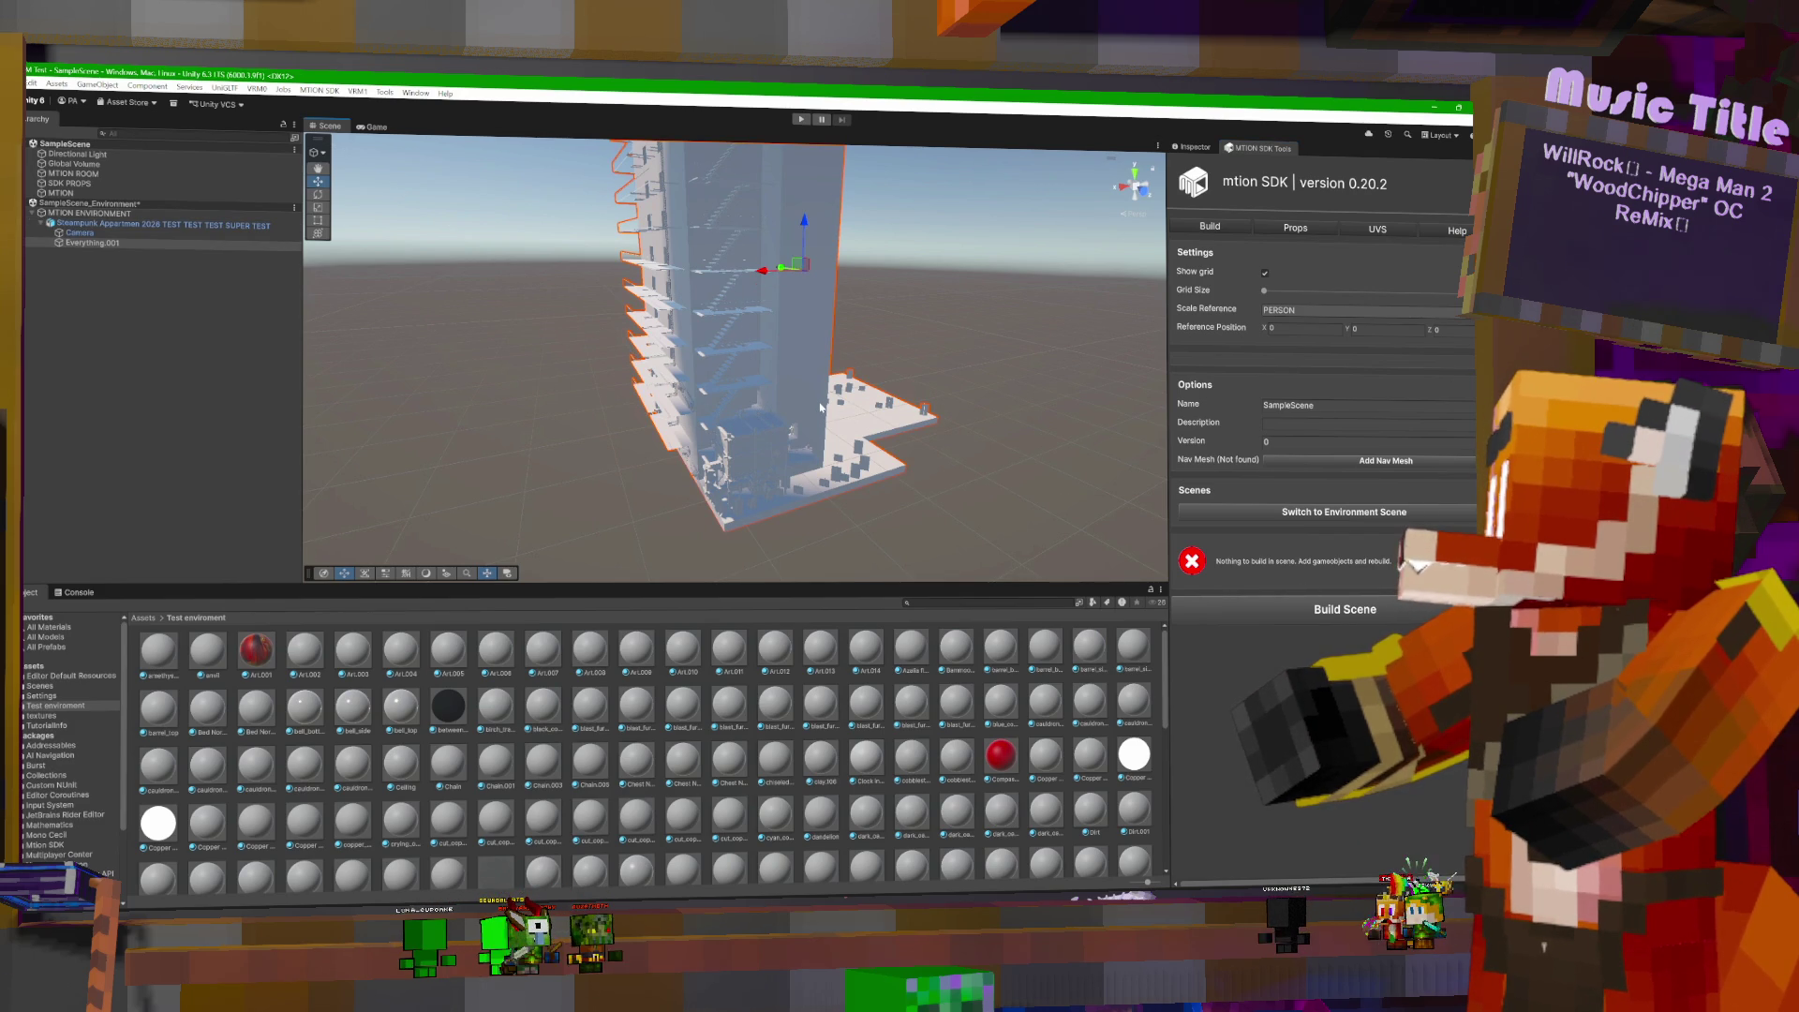
- Attempt a build, then delete the stray Camera from the steampunk apartment environment
left_click(1317, 606)
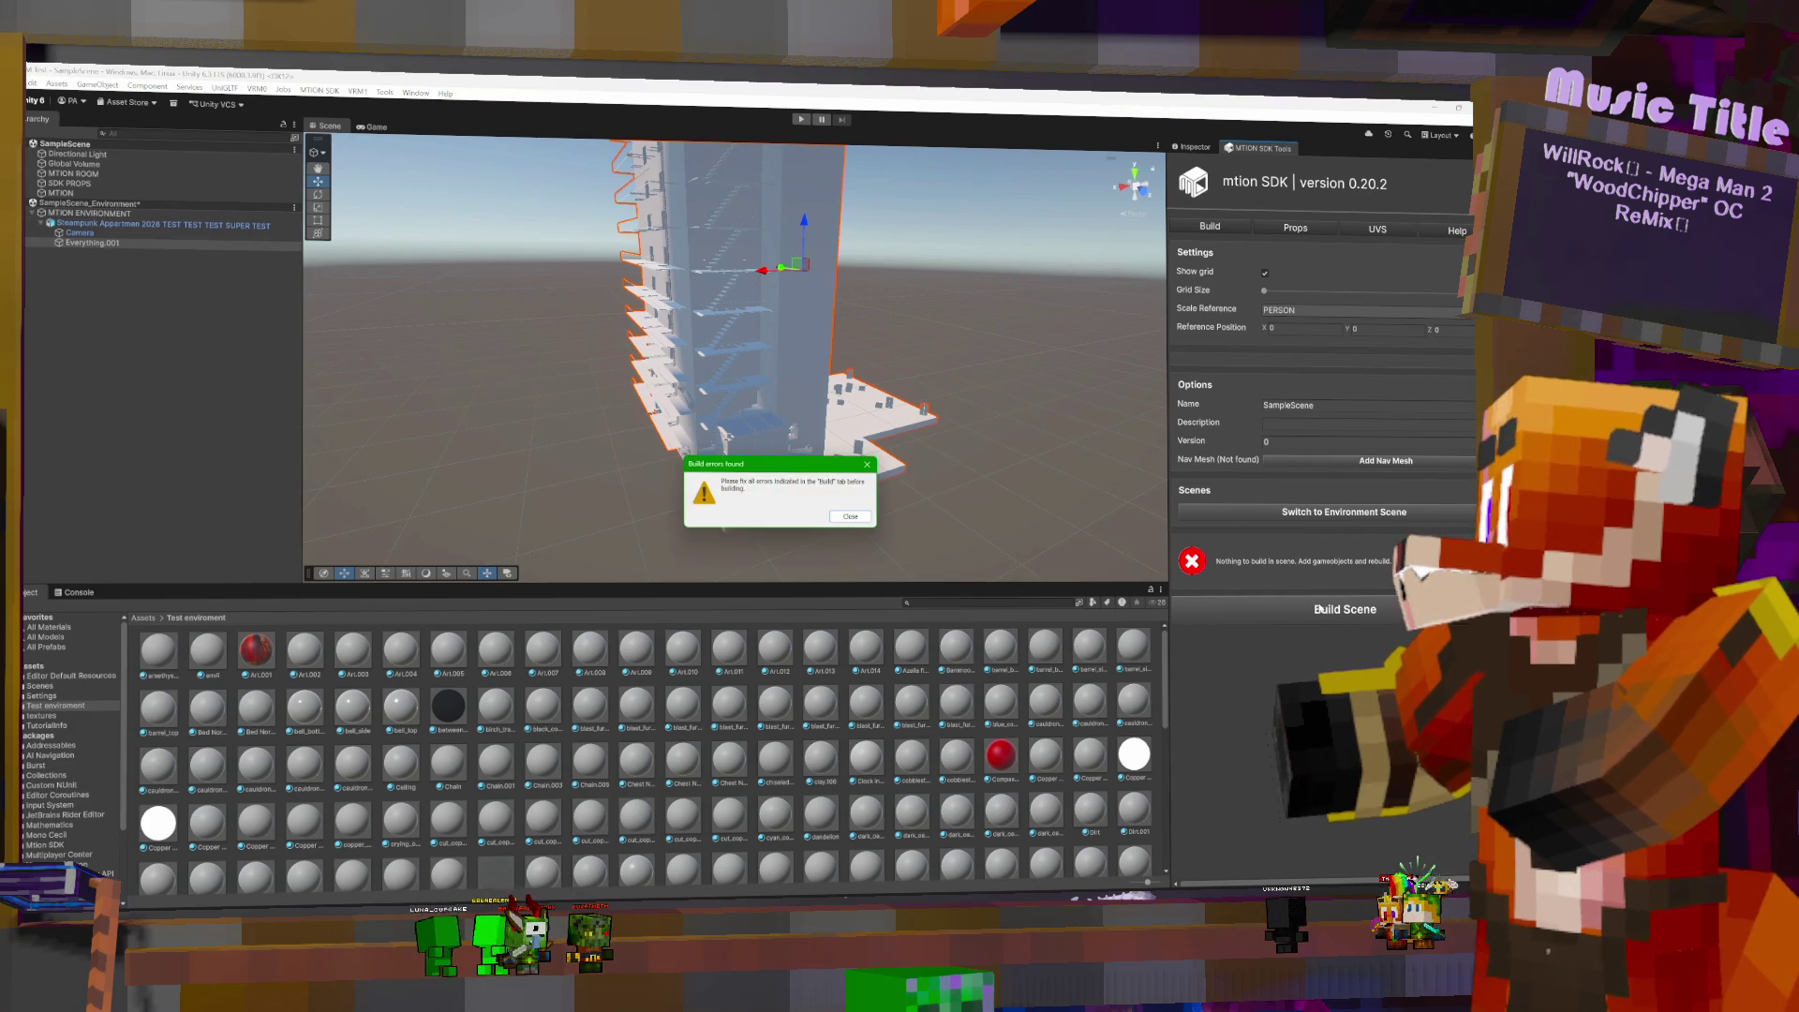
left_click(841, 517)
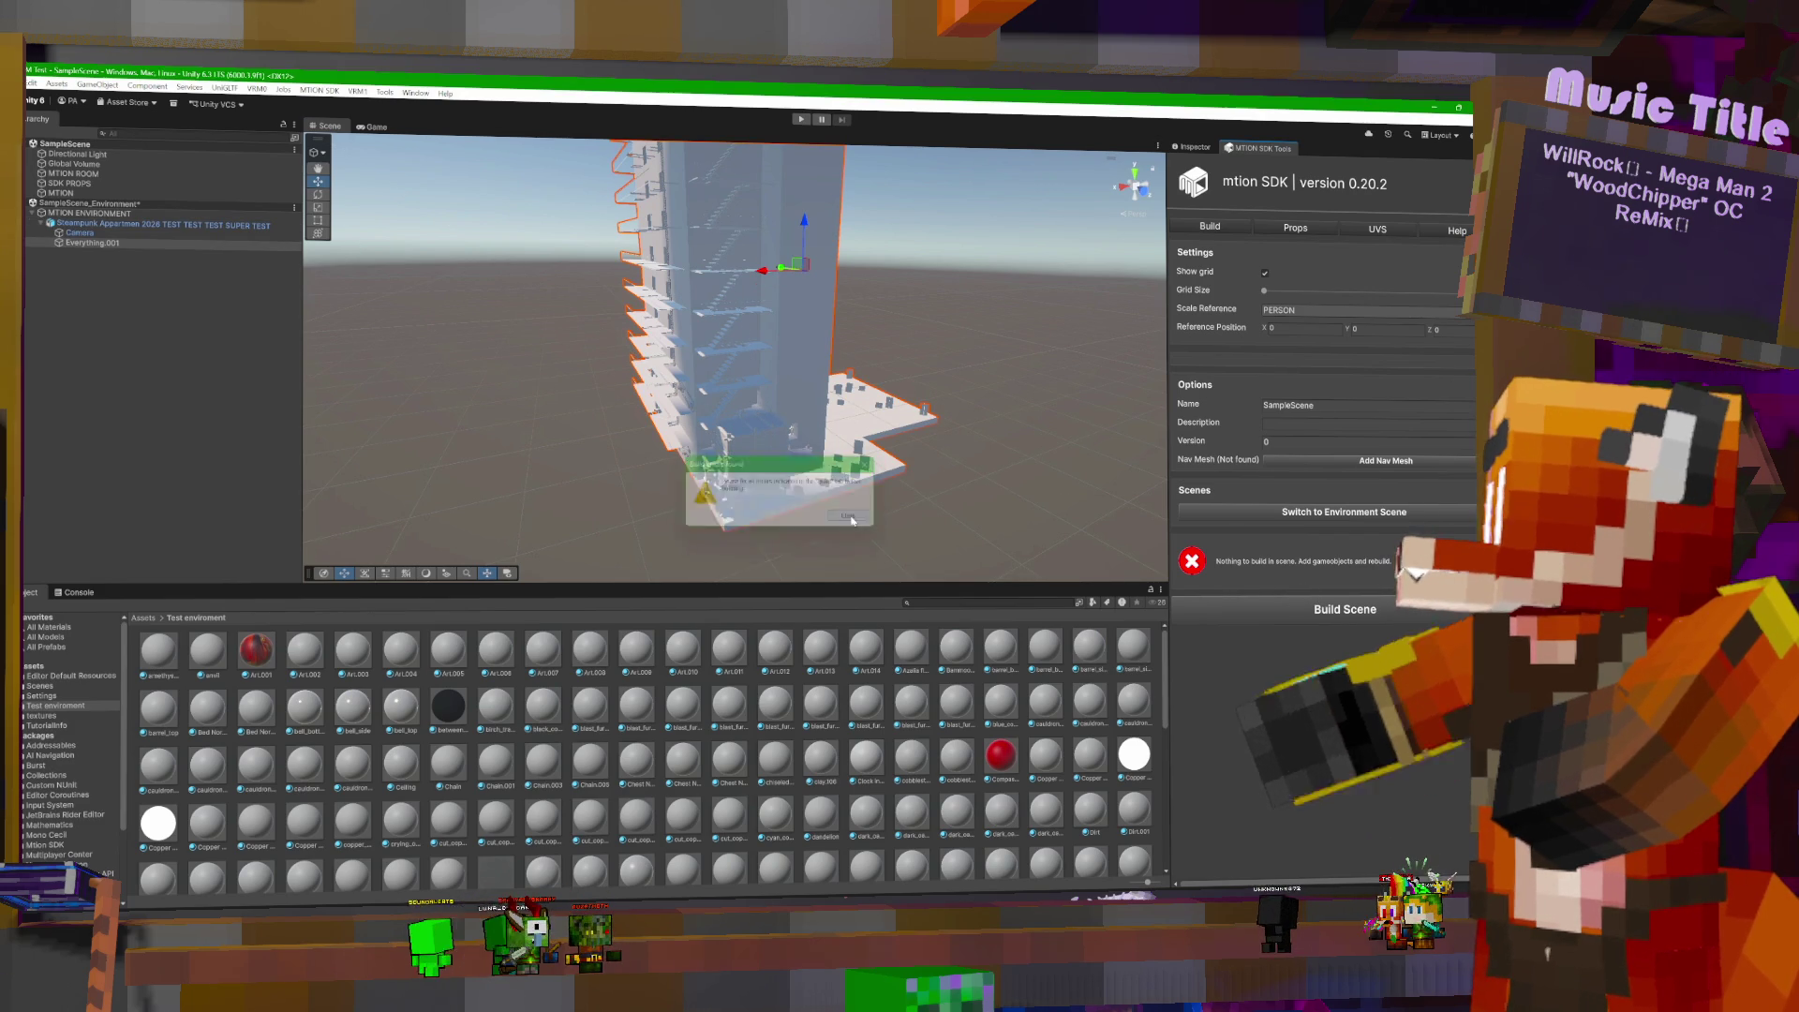
left_click(84, 233)
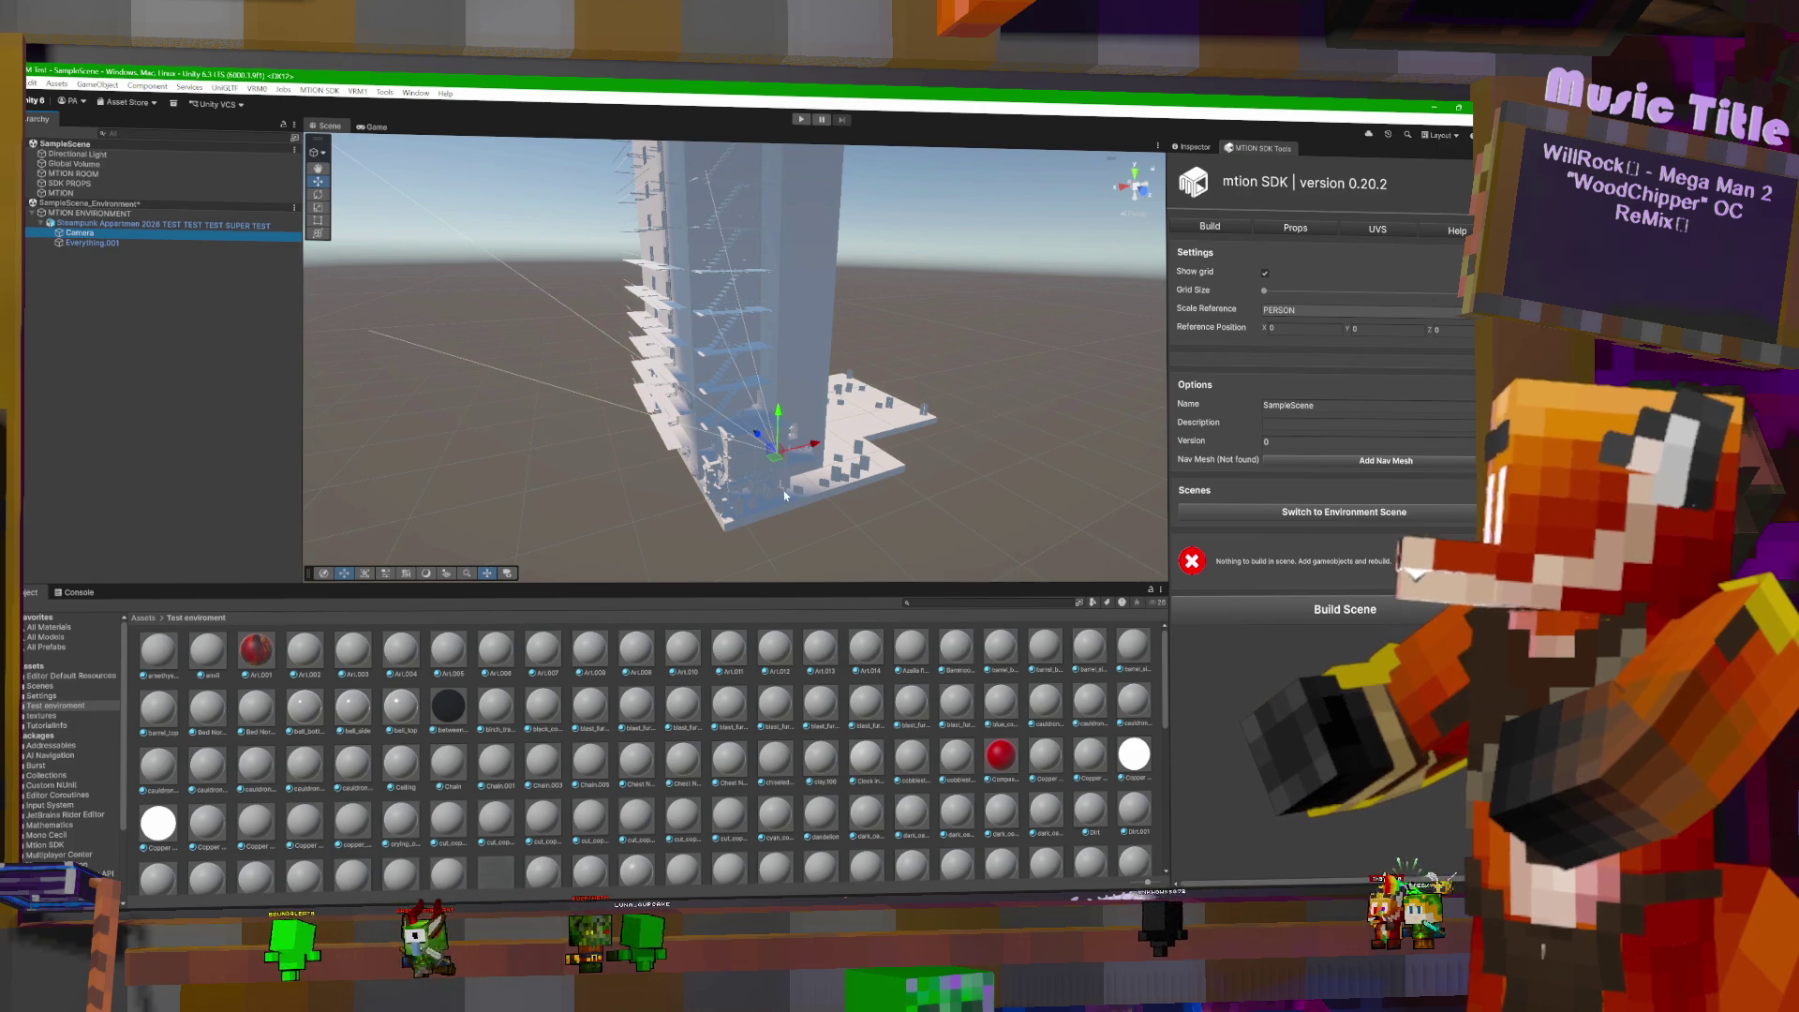
key("Delete")
left_click(802, 432)
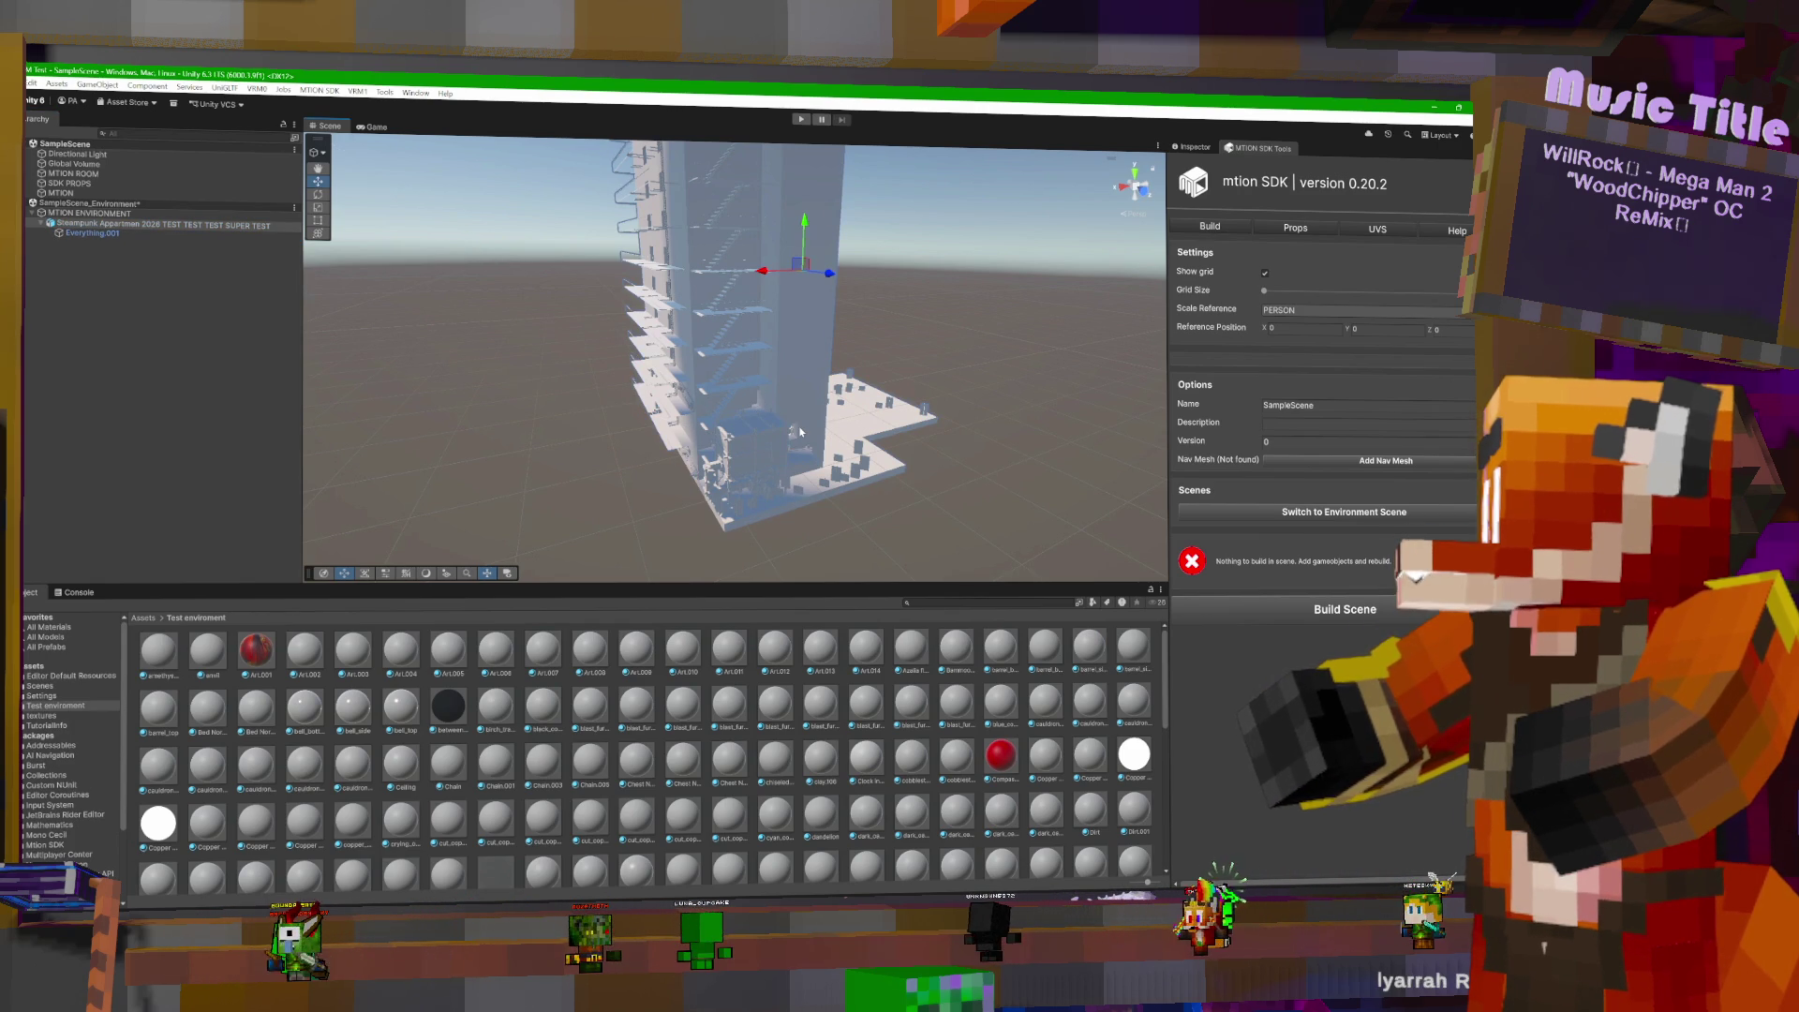
- Retry the build, dismiss the warning, select Everything.001 and view the prop component sections
left_click(1325, 614)
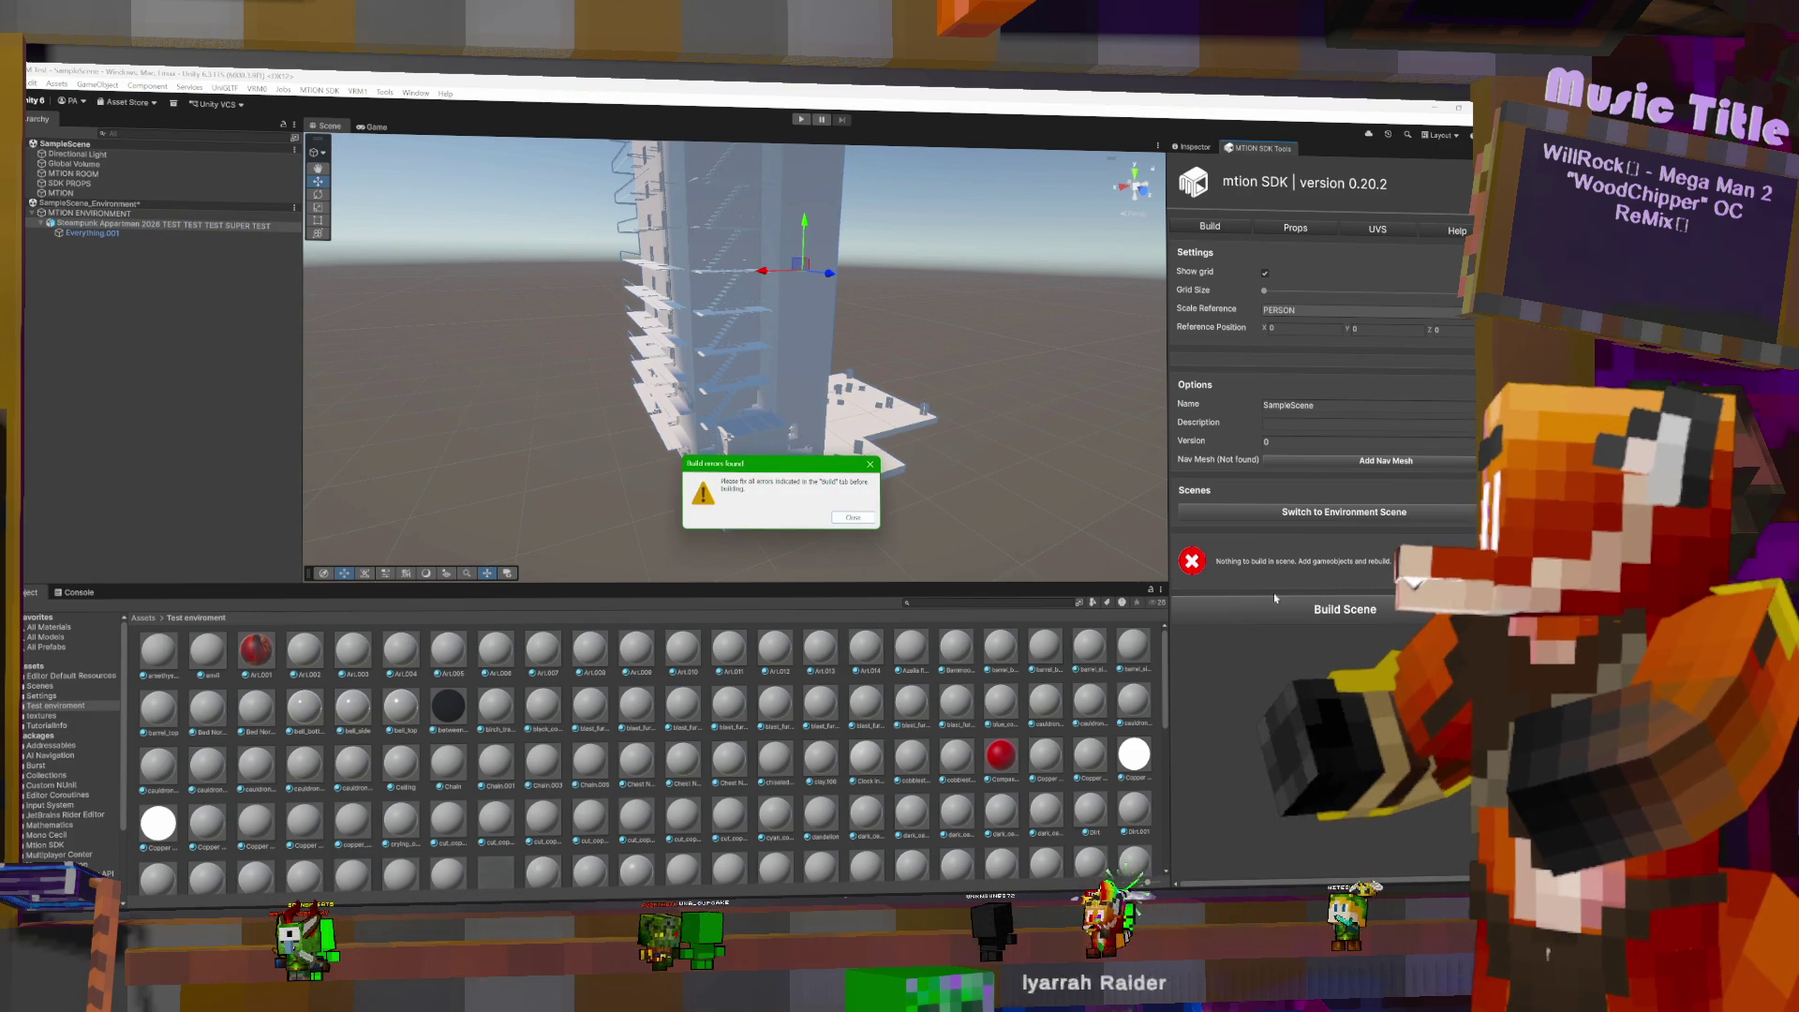
left_click(725, 481)
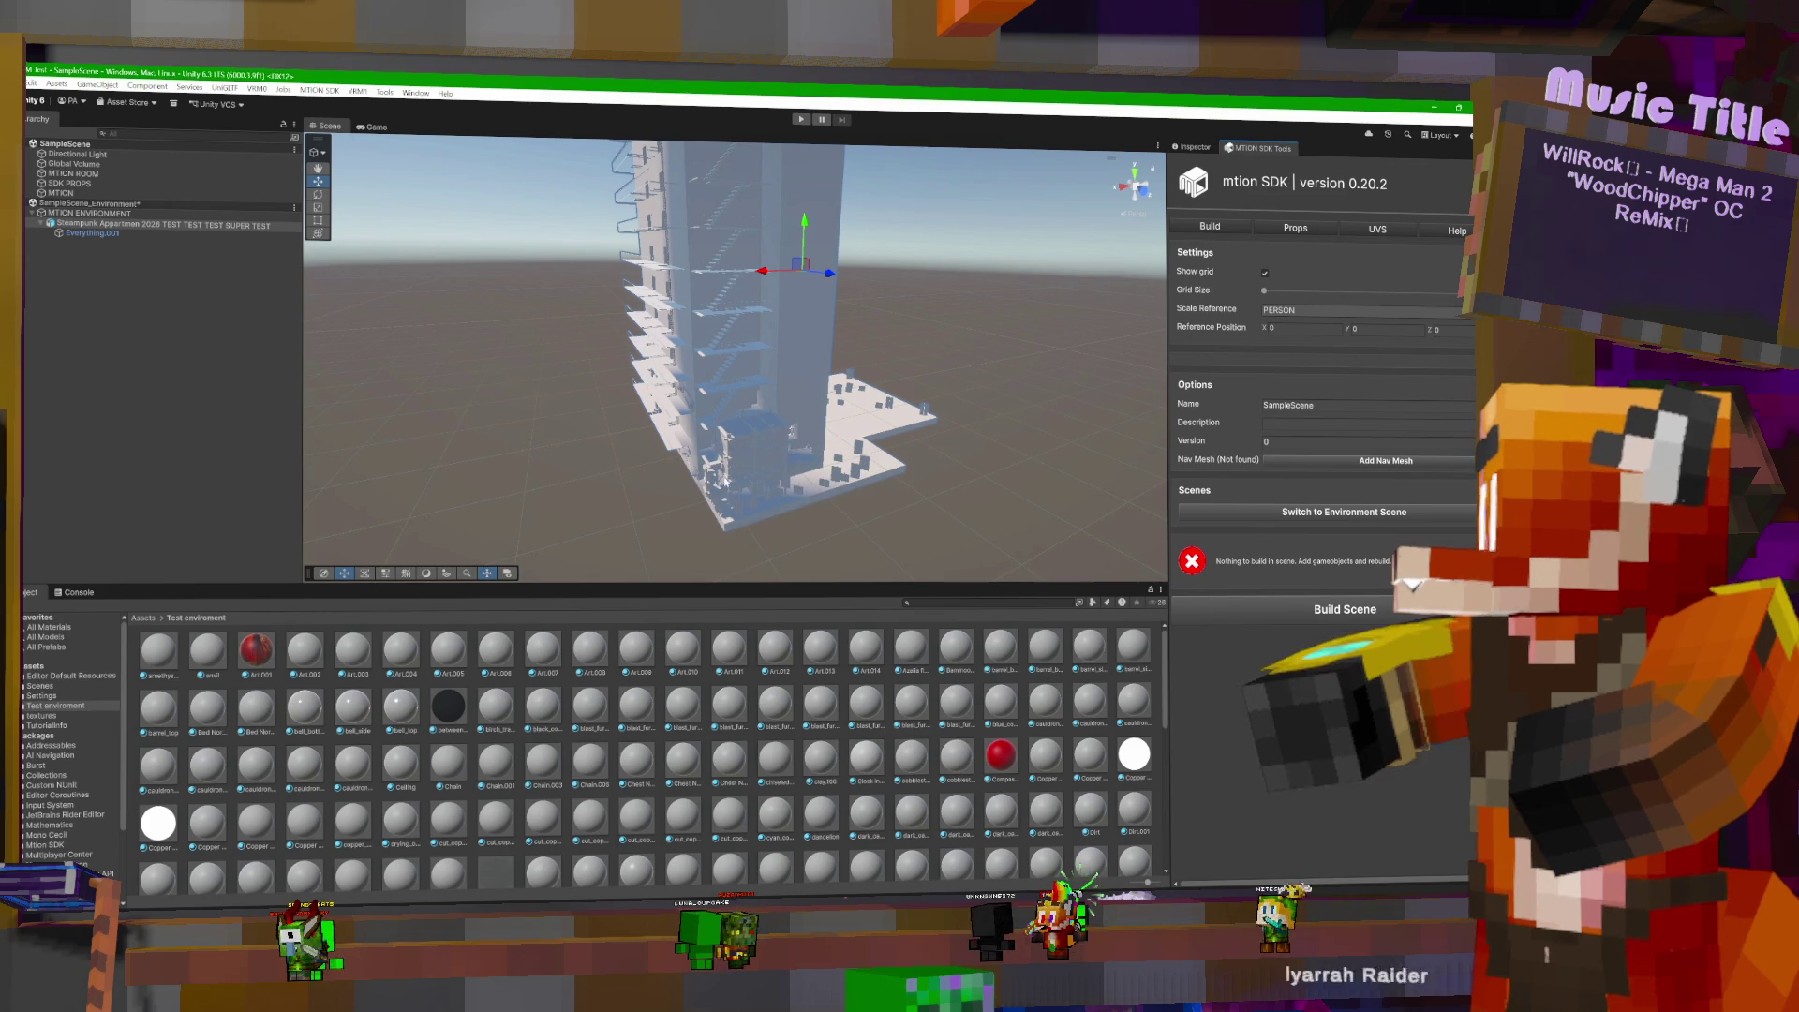
left_click(115, 234)
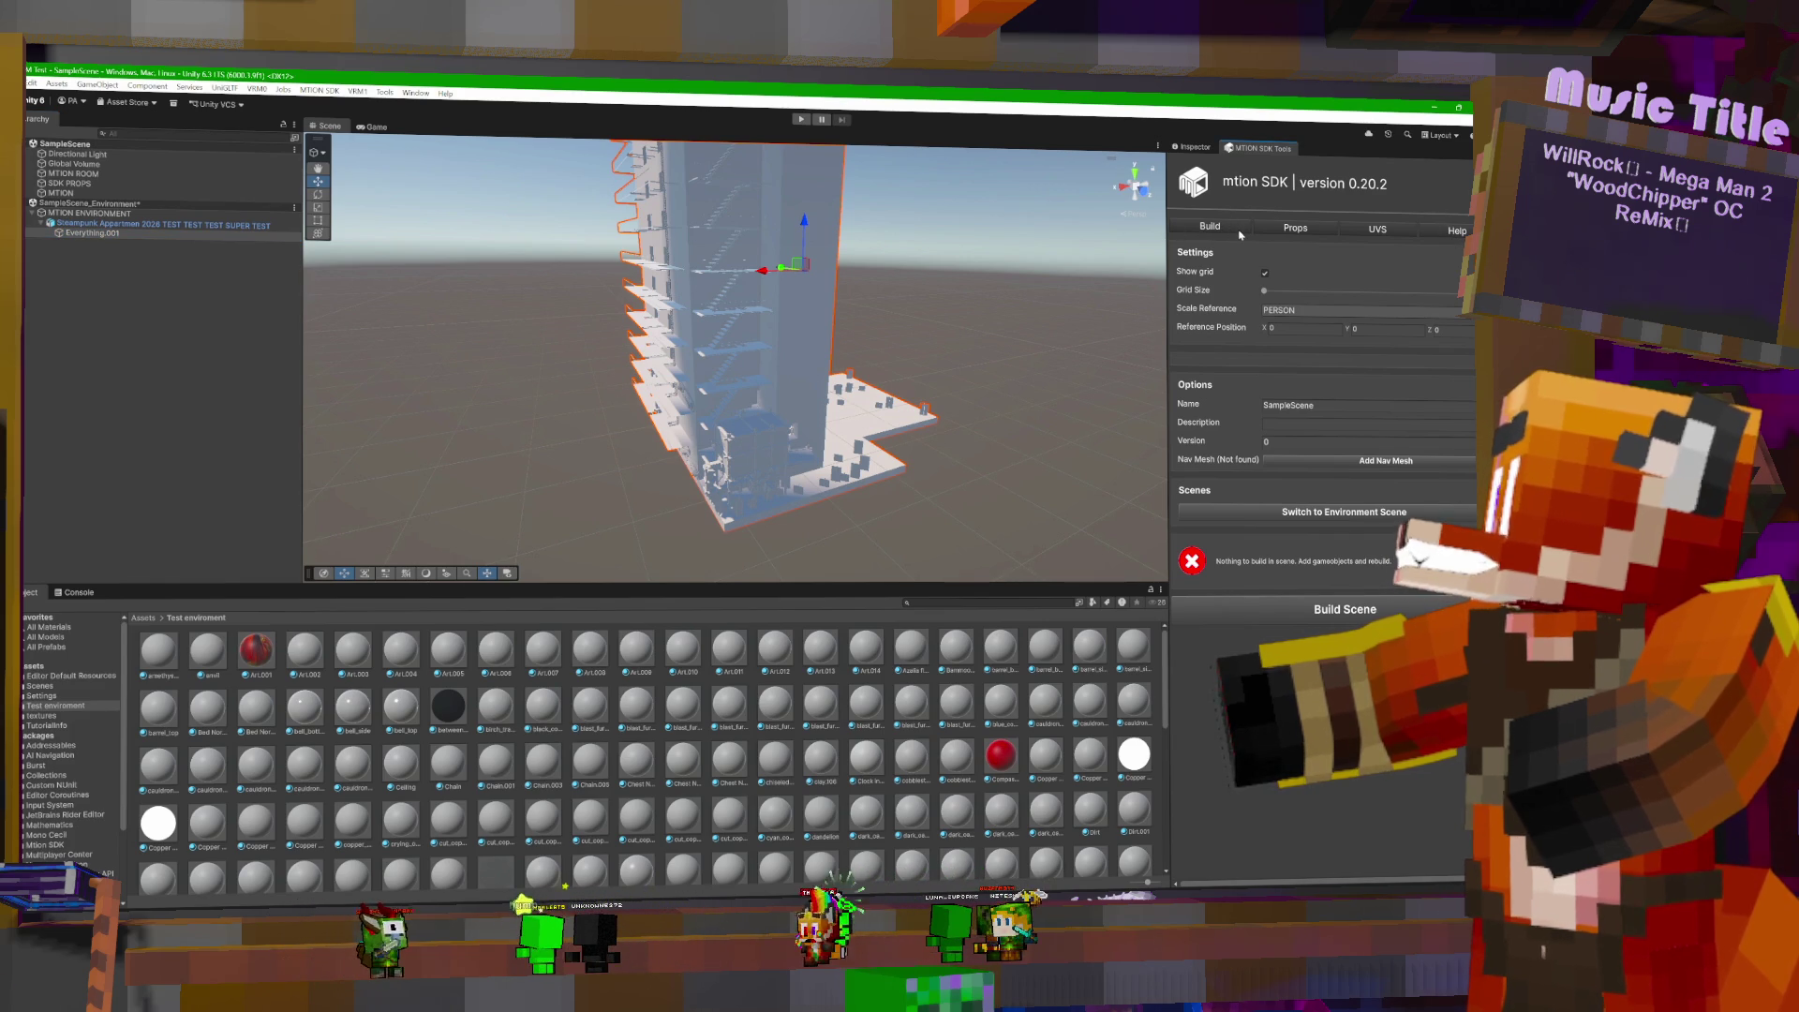
left_click(1298, 230)
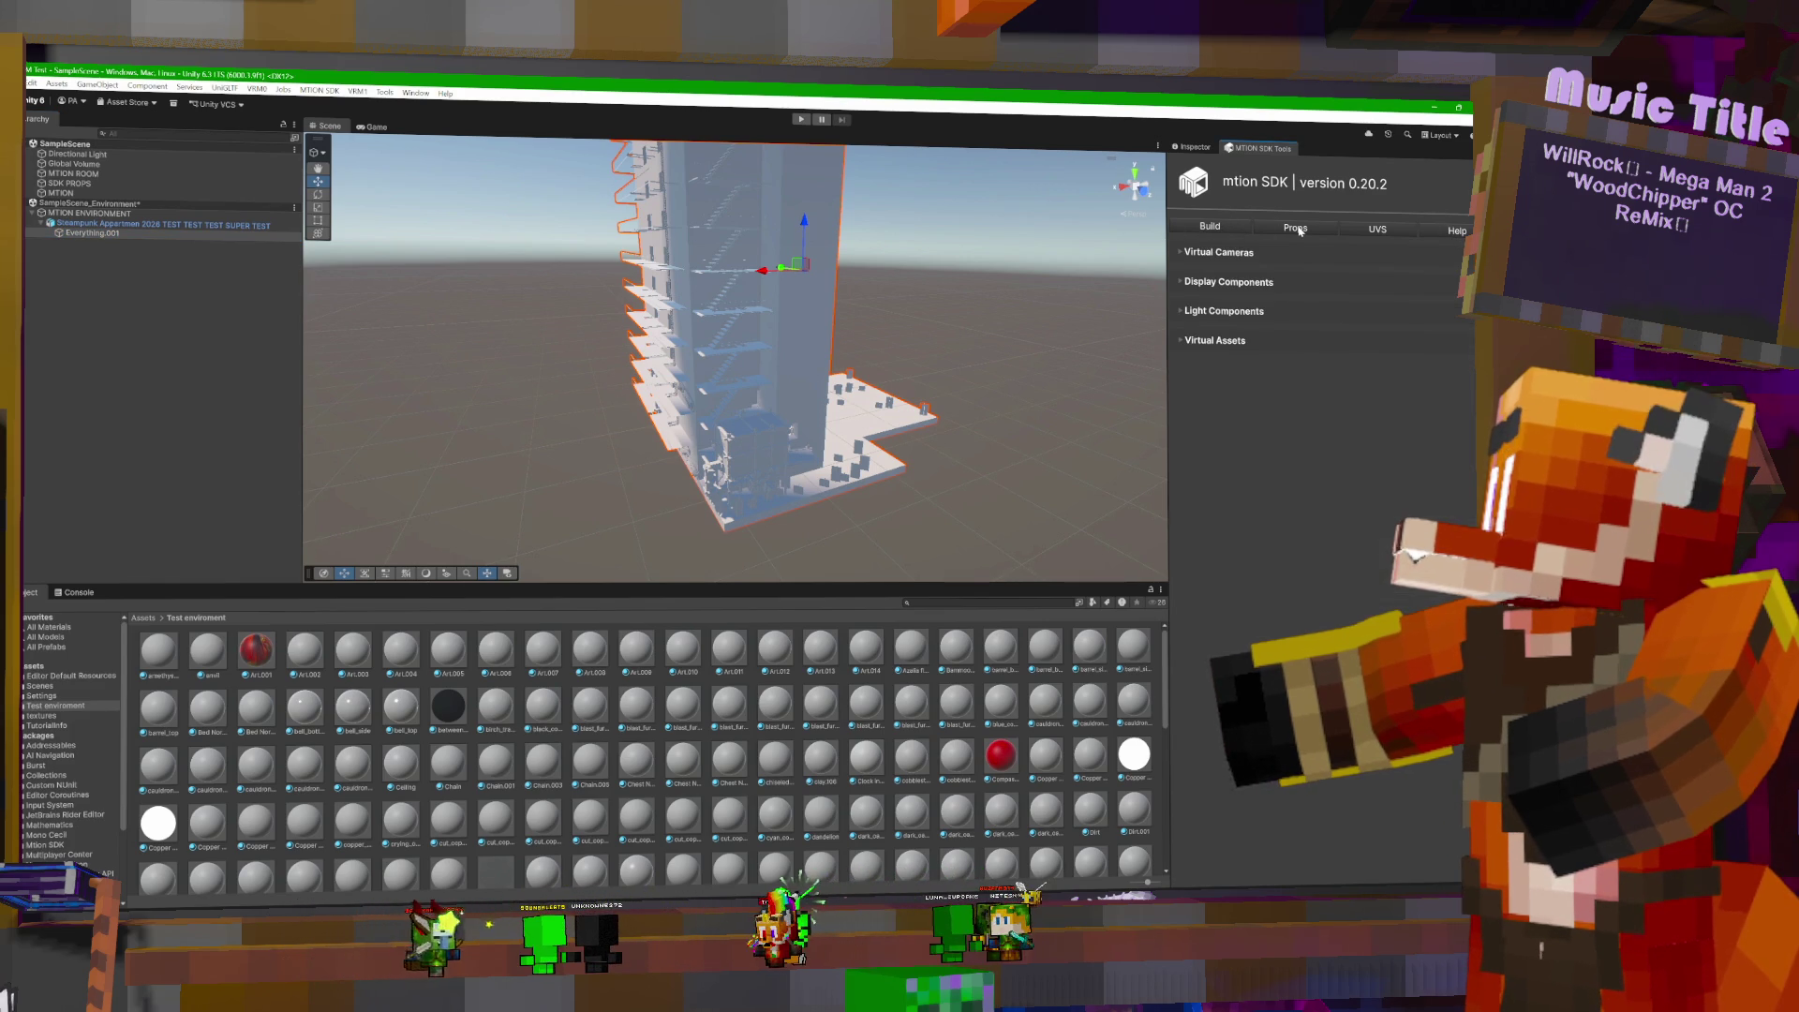
- Switch the mtion SDK build to SampleScene_Environment, check its Lighting Panel, and start Build Scene
left_click(1223, 227)
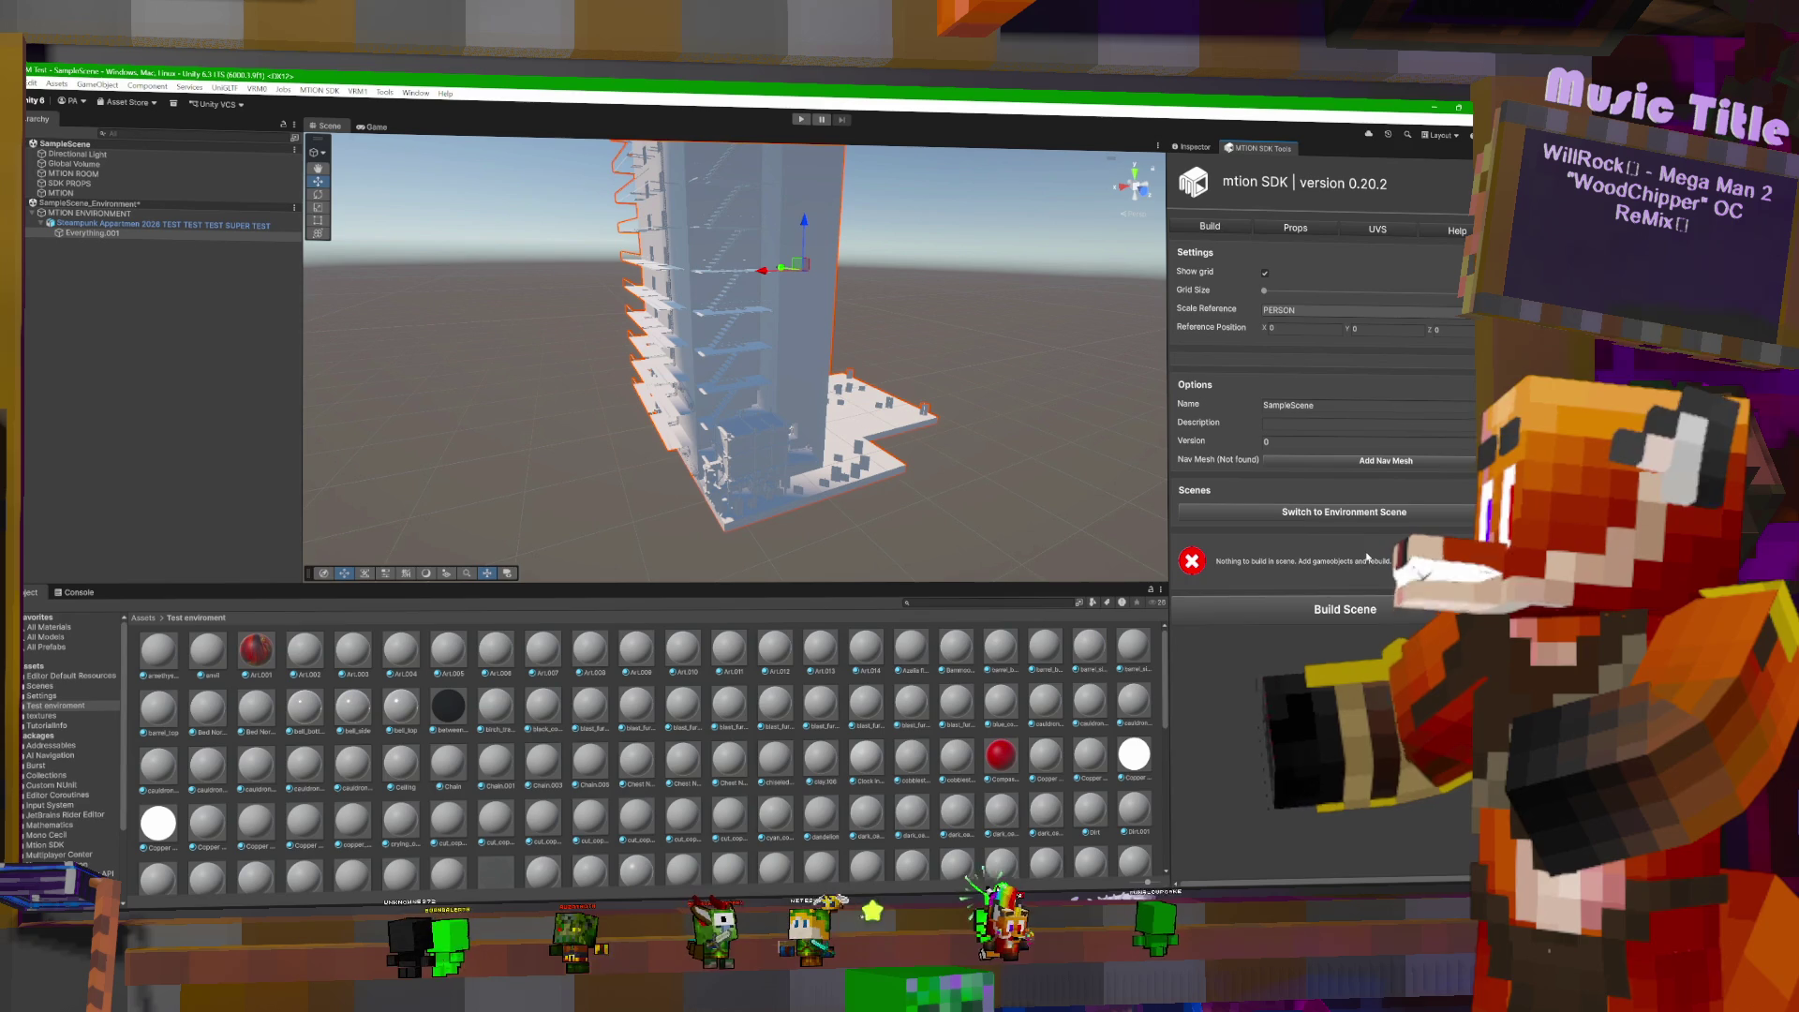
left_click(1370, 513)
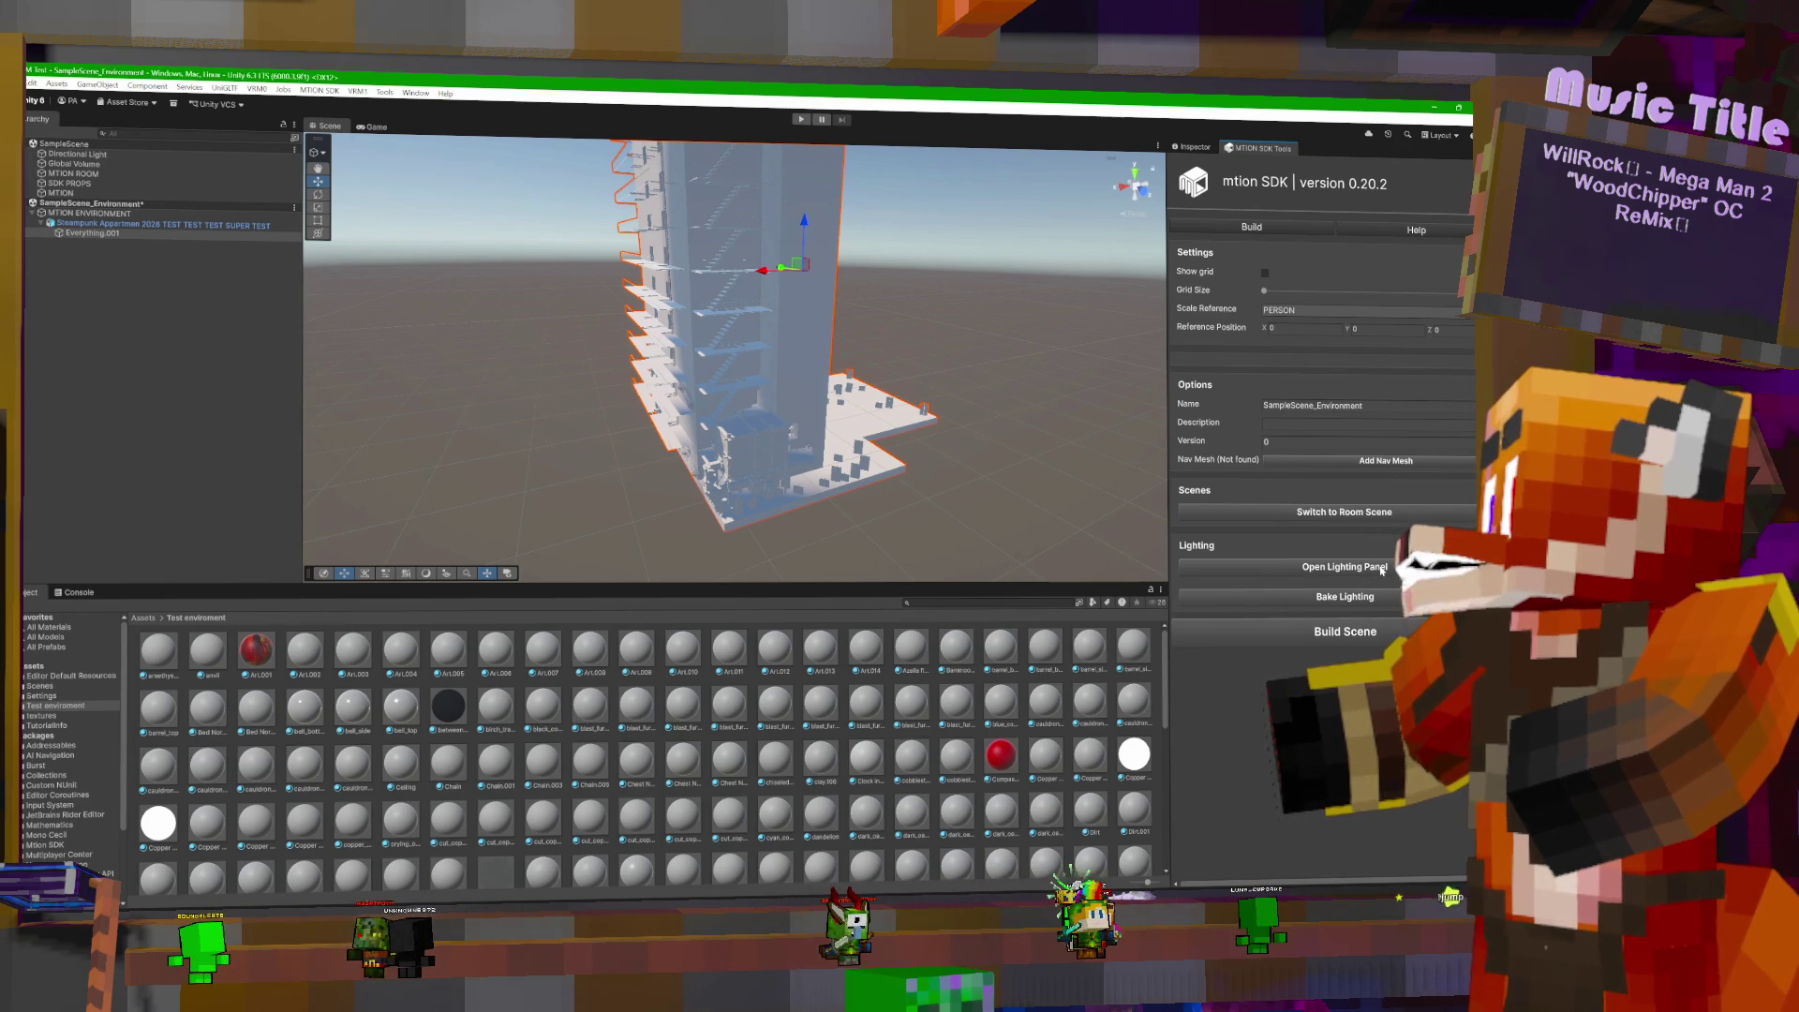
left_click(1382, 568)
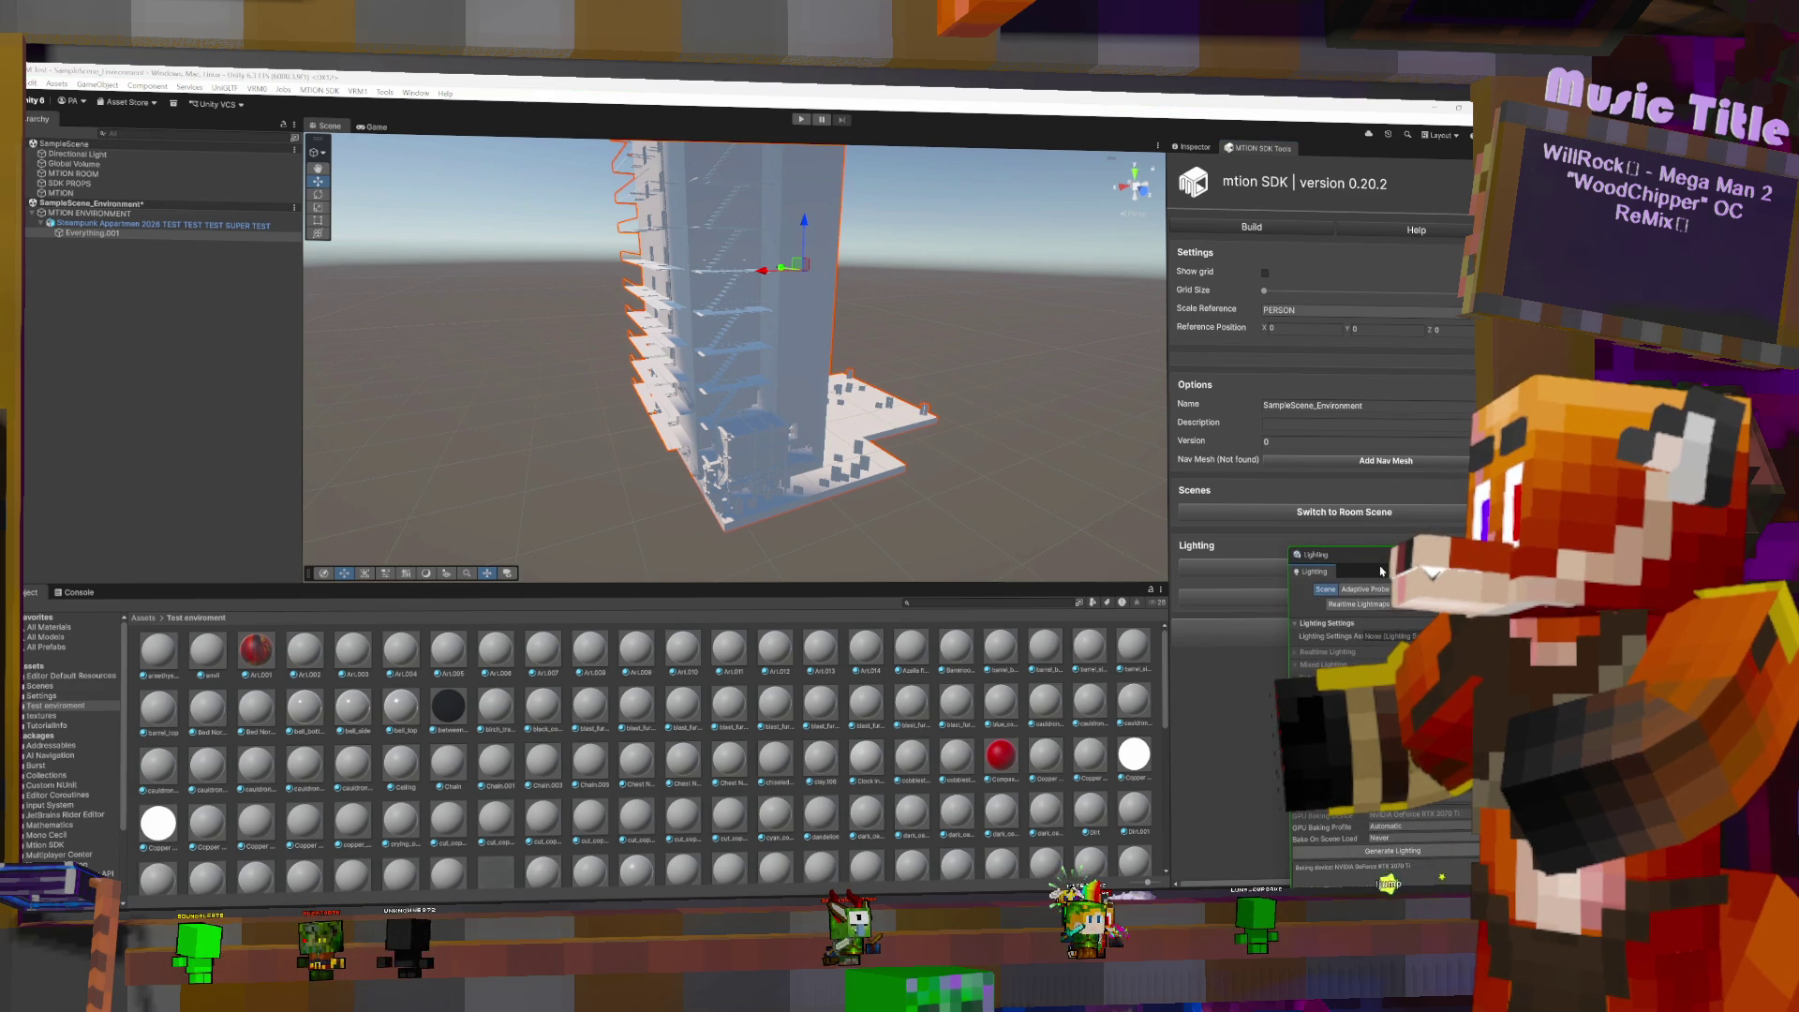
left_click_drag(1383, 563, 1081, 422)
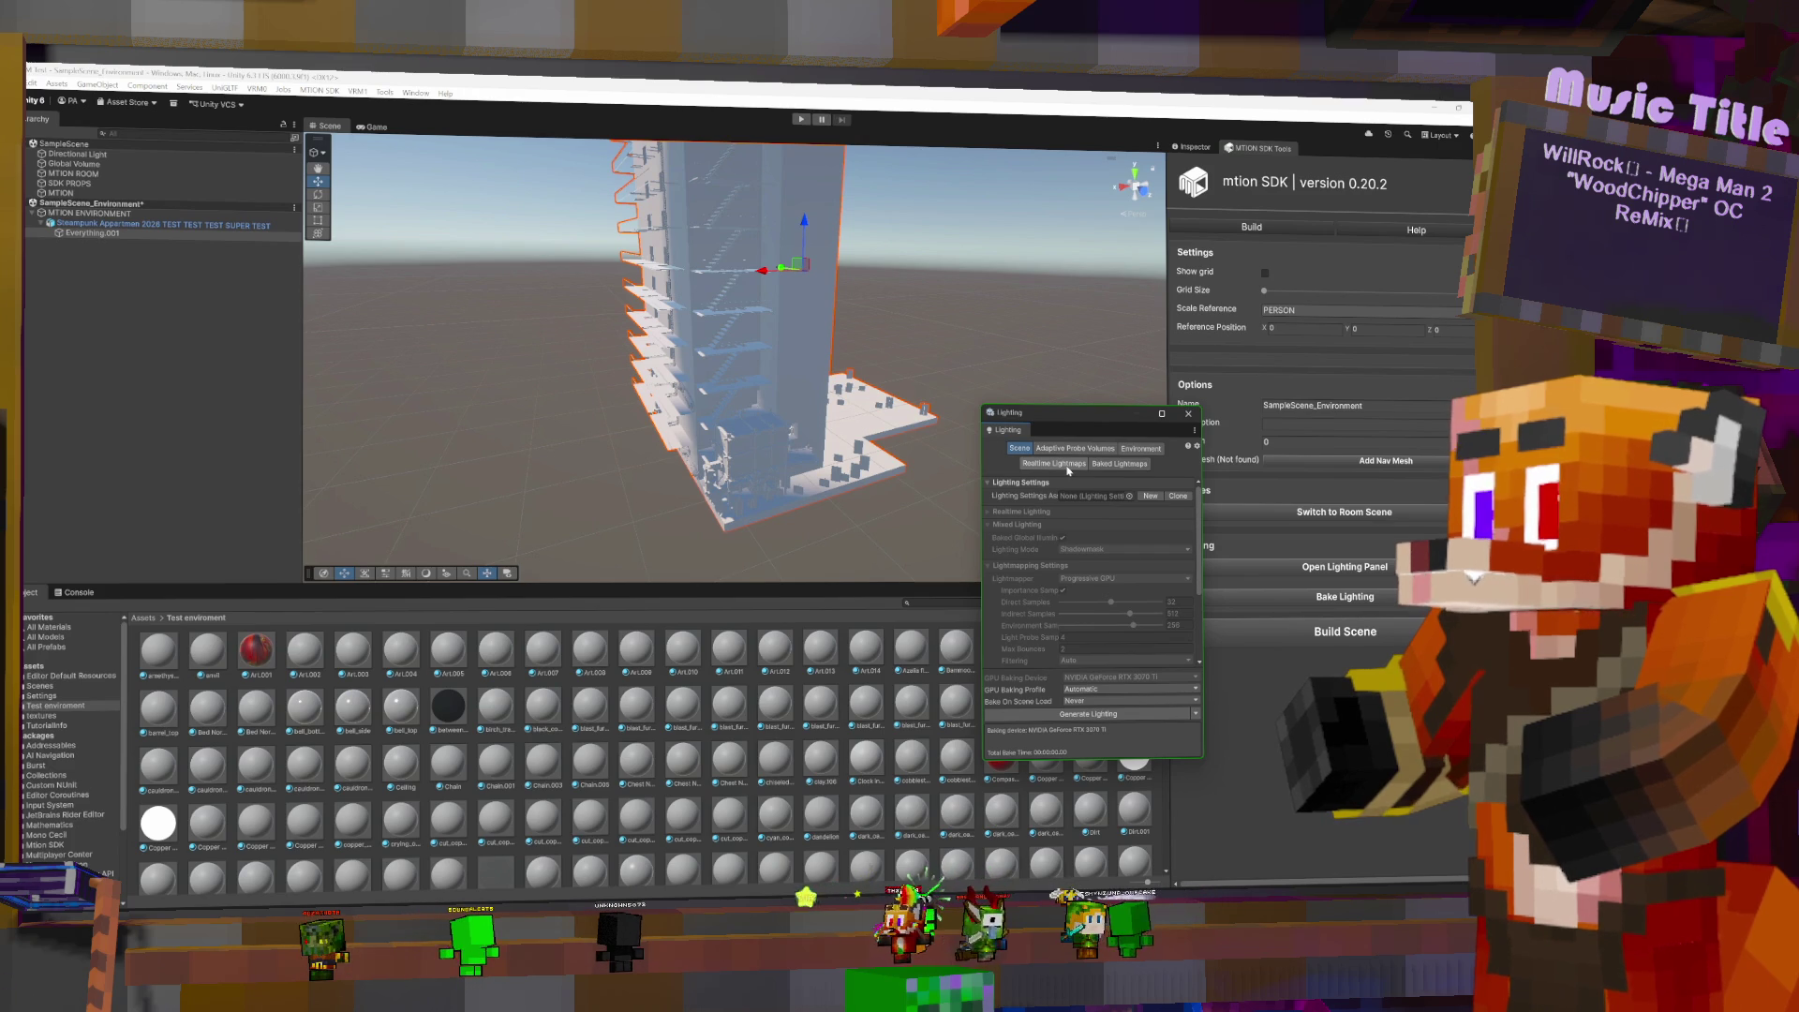
left_click(1189, 414)
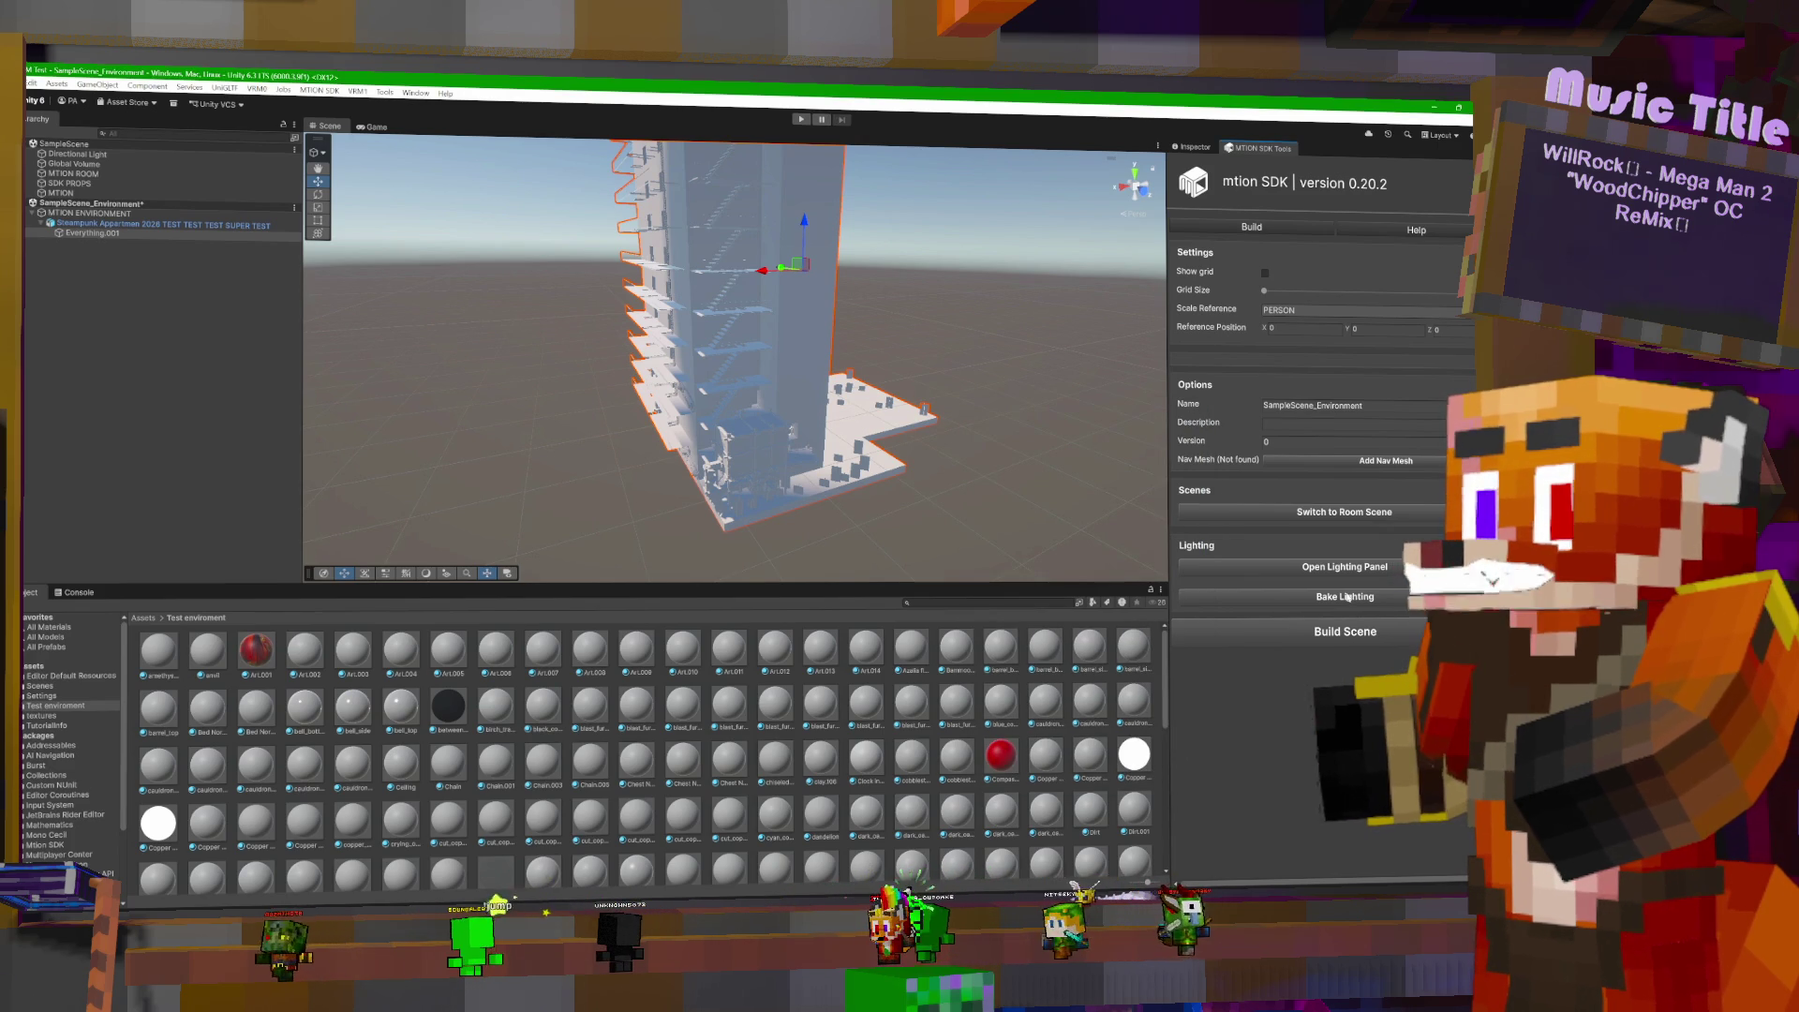
left_click(1316, 632)
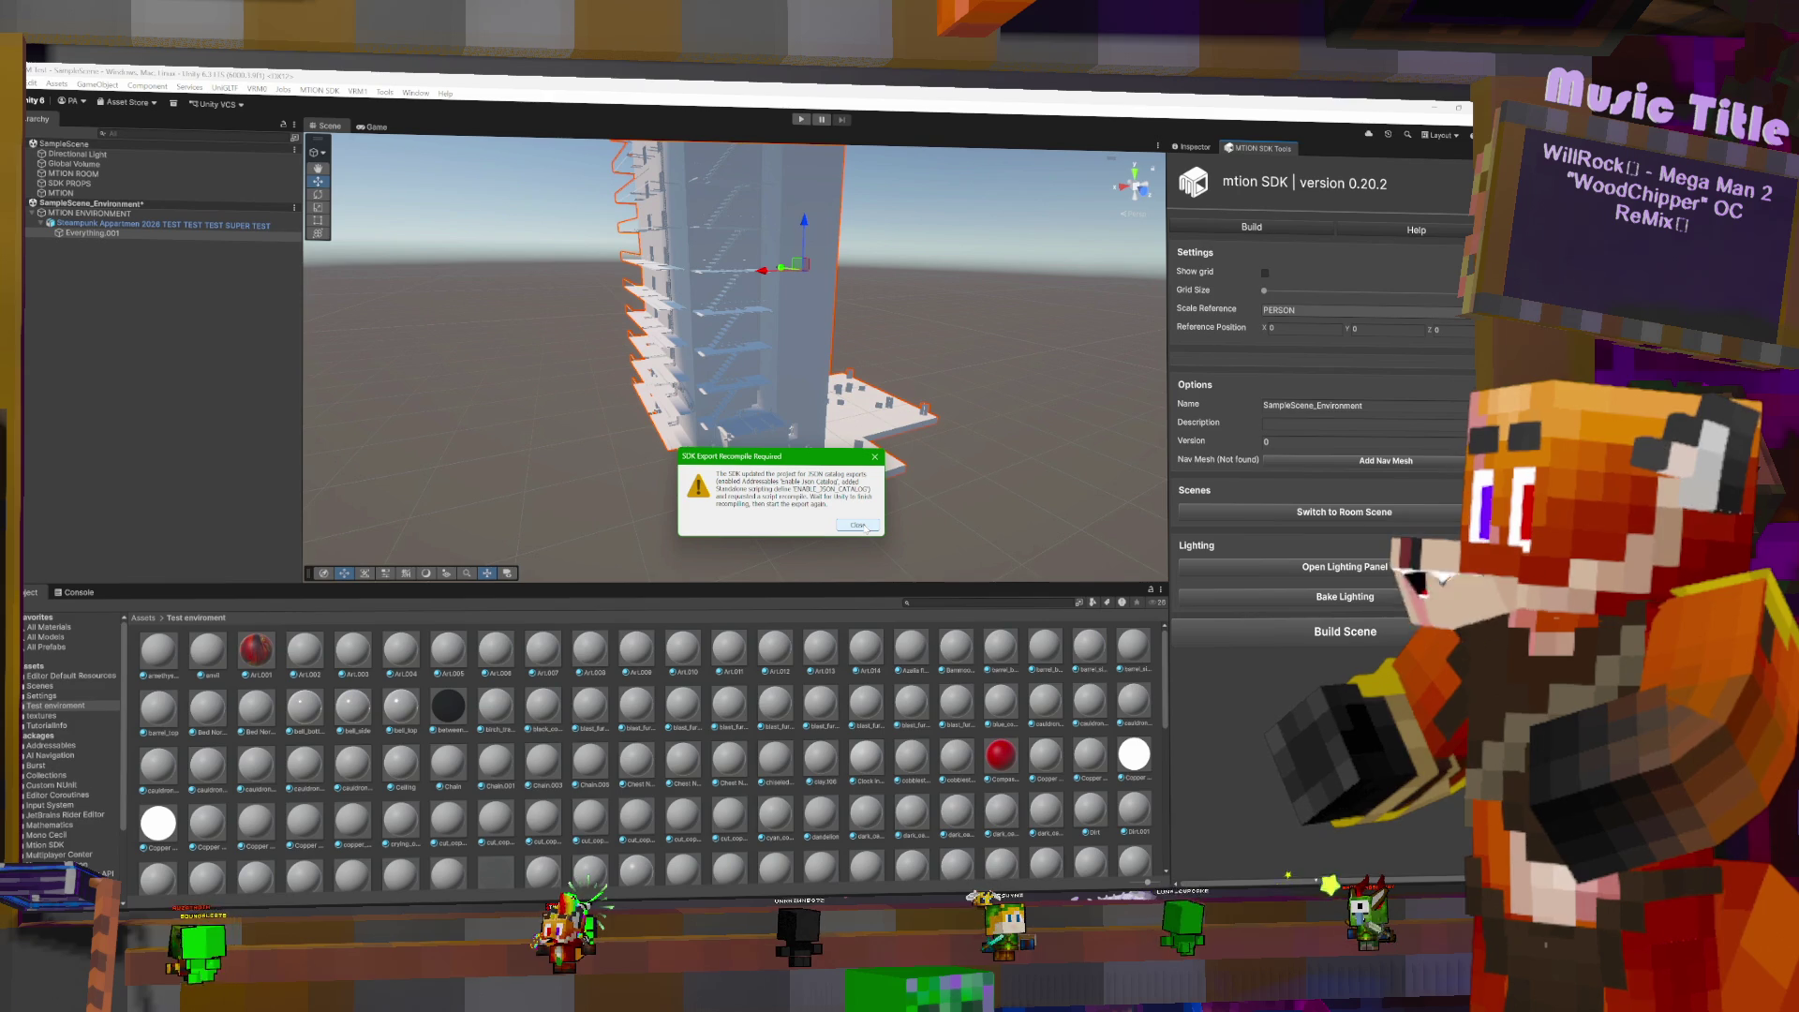
- Dismiss the SDK Export Recompile notice and toggle room/environment scenes, ending on SampleScene_Environment
left_click(858, 525)
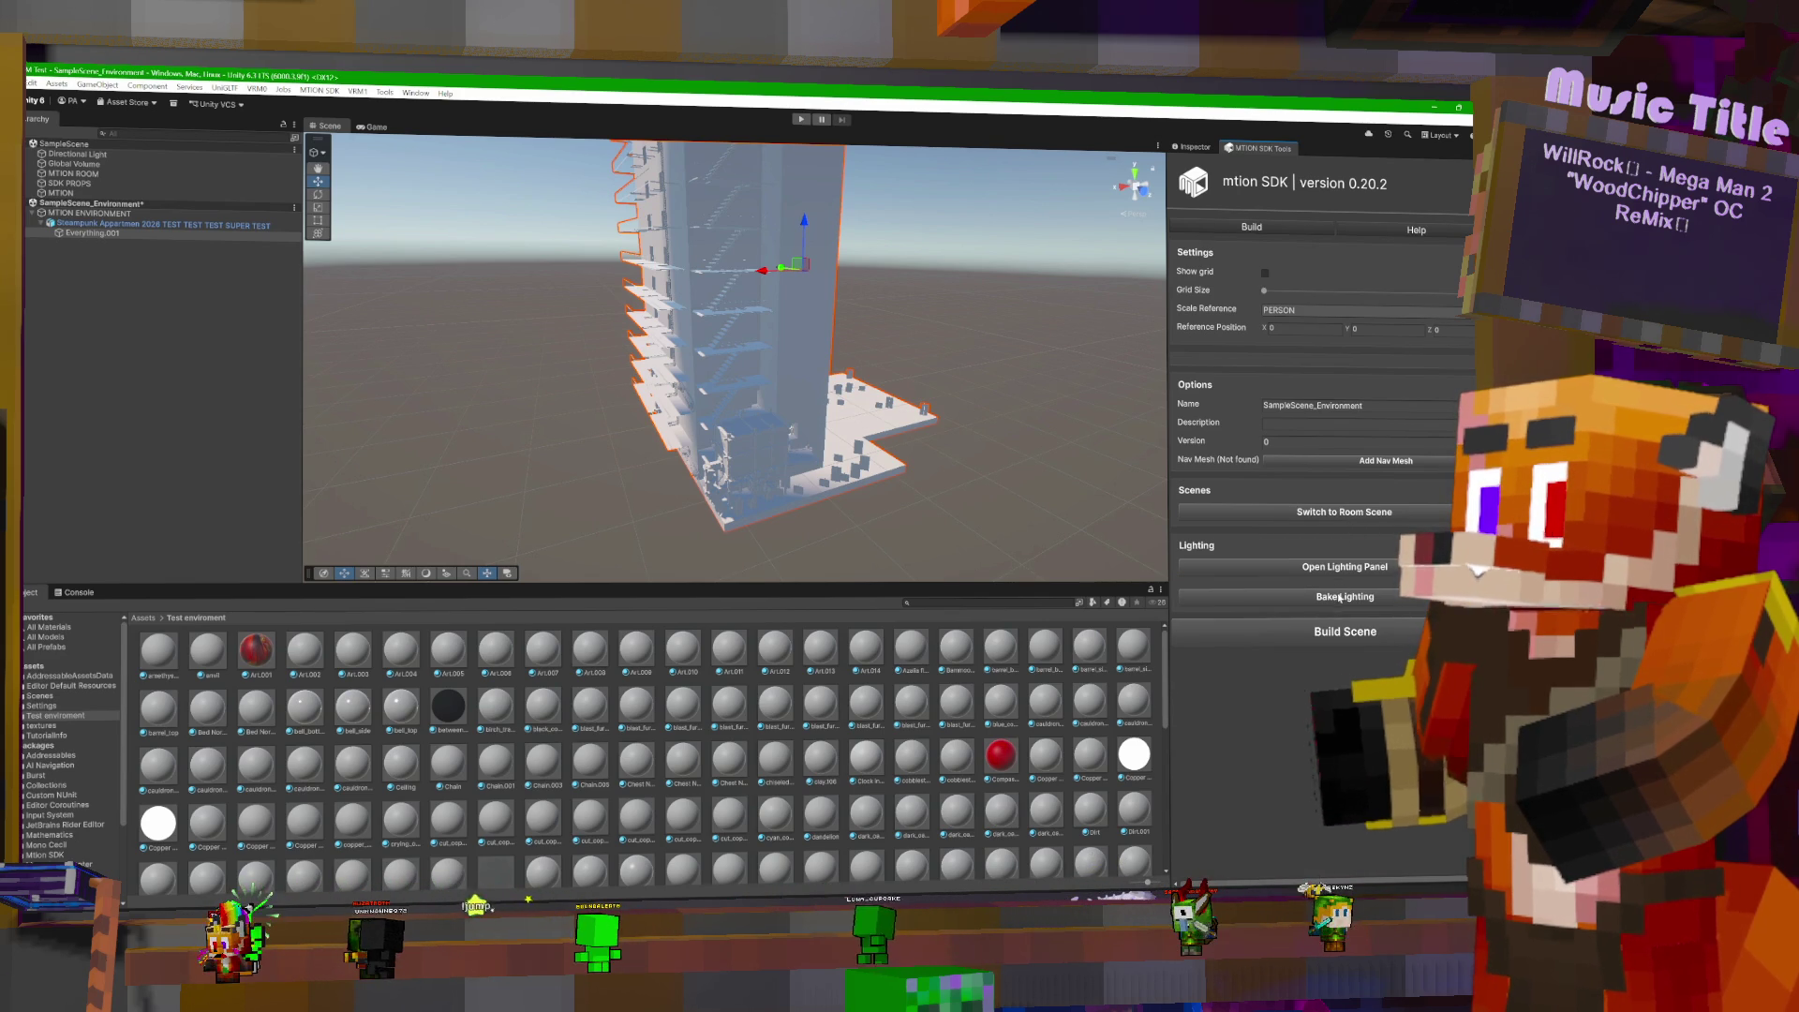
left_click(1354, 514)
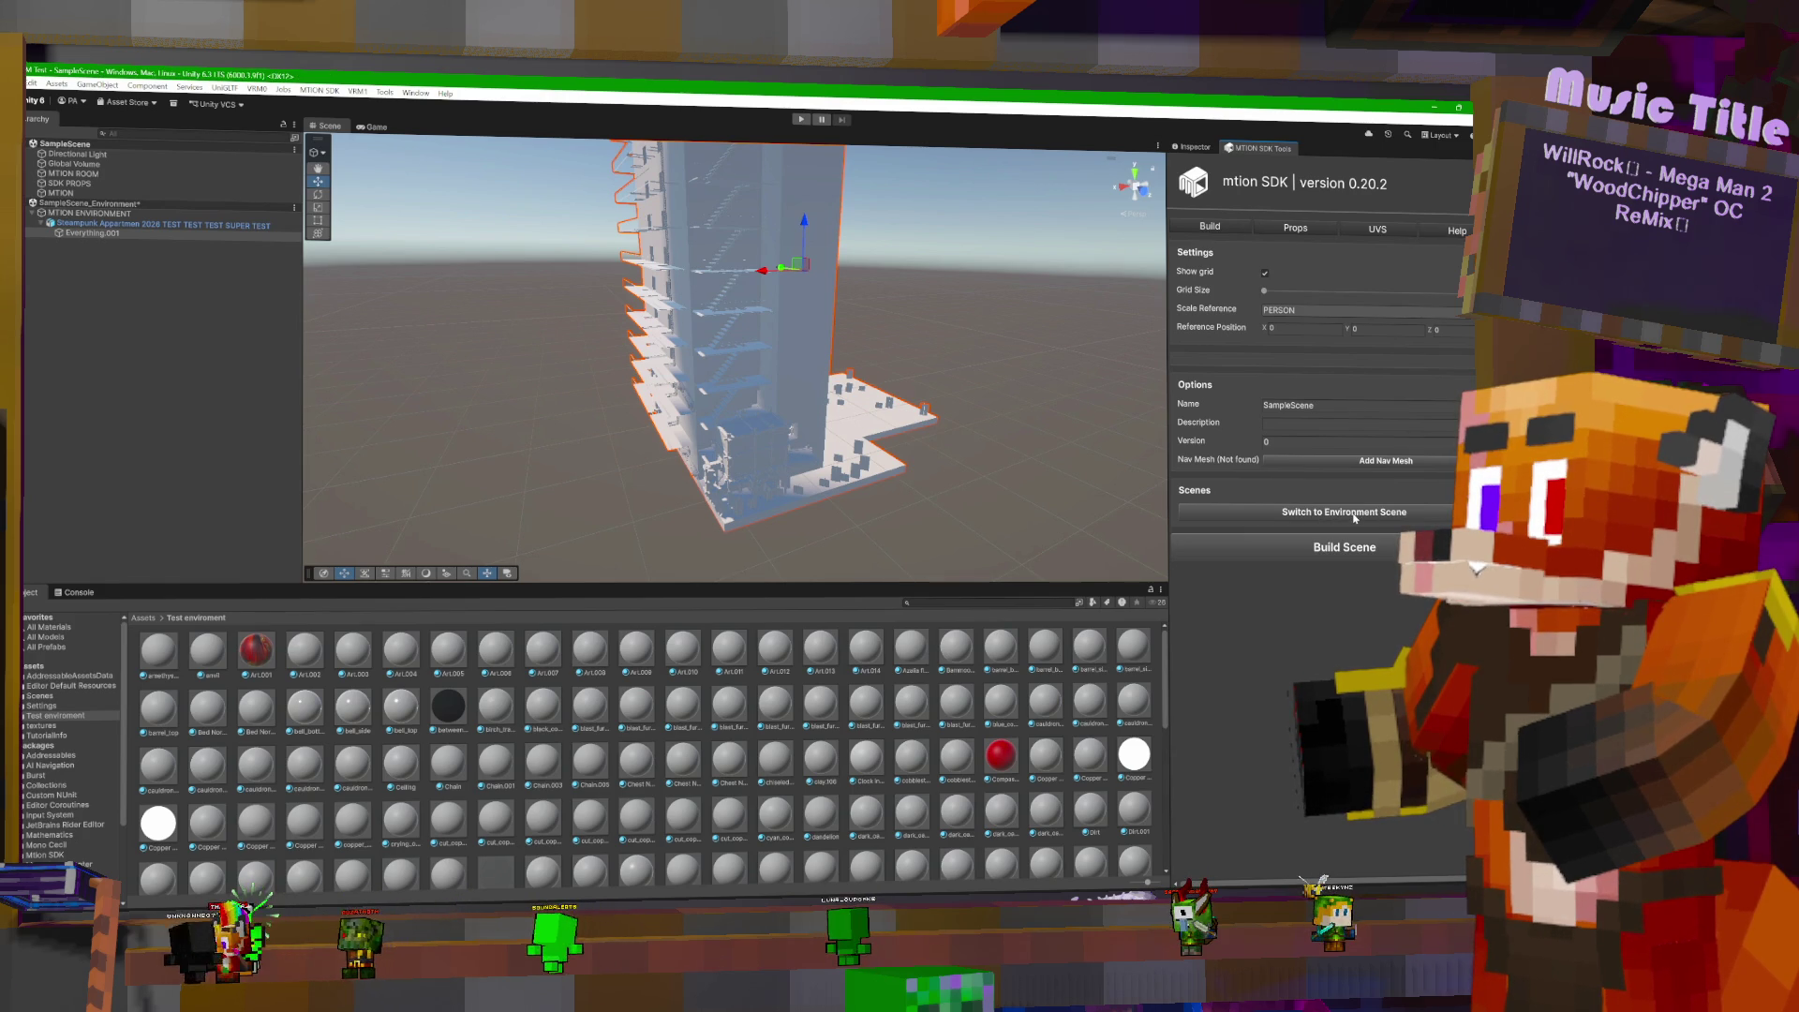
left_click(1354, 514)
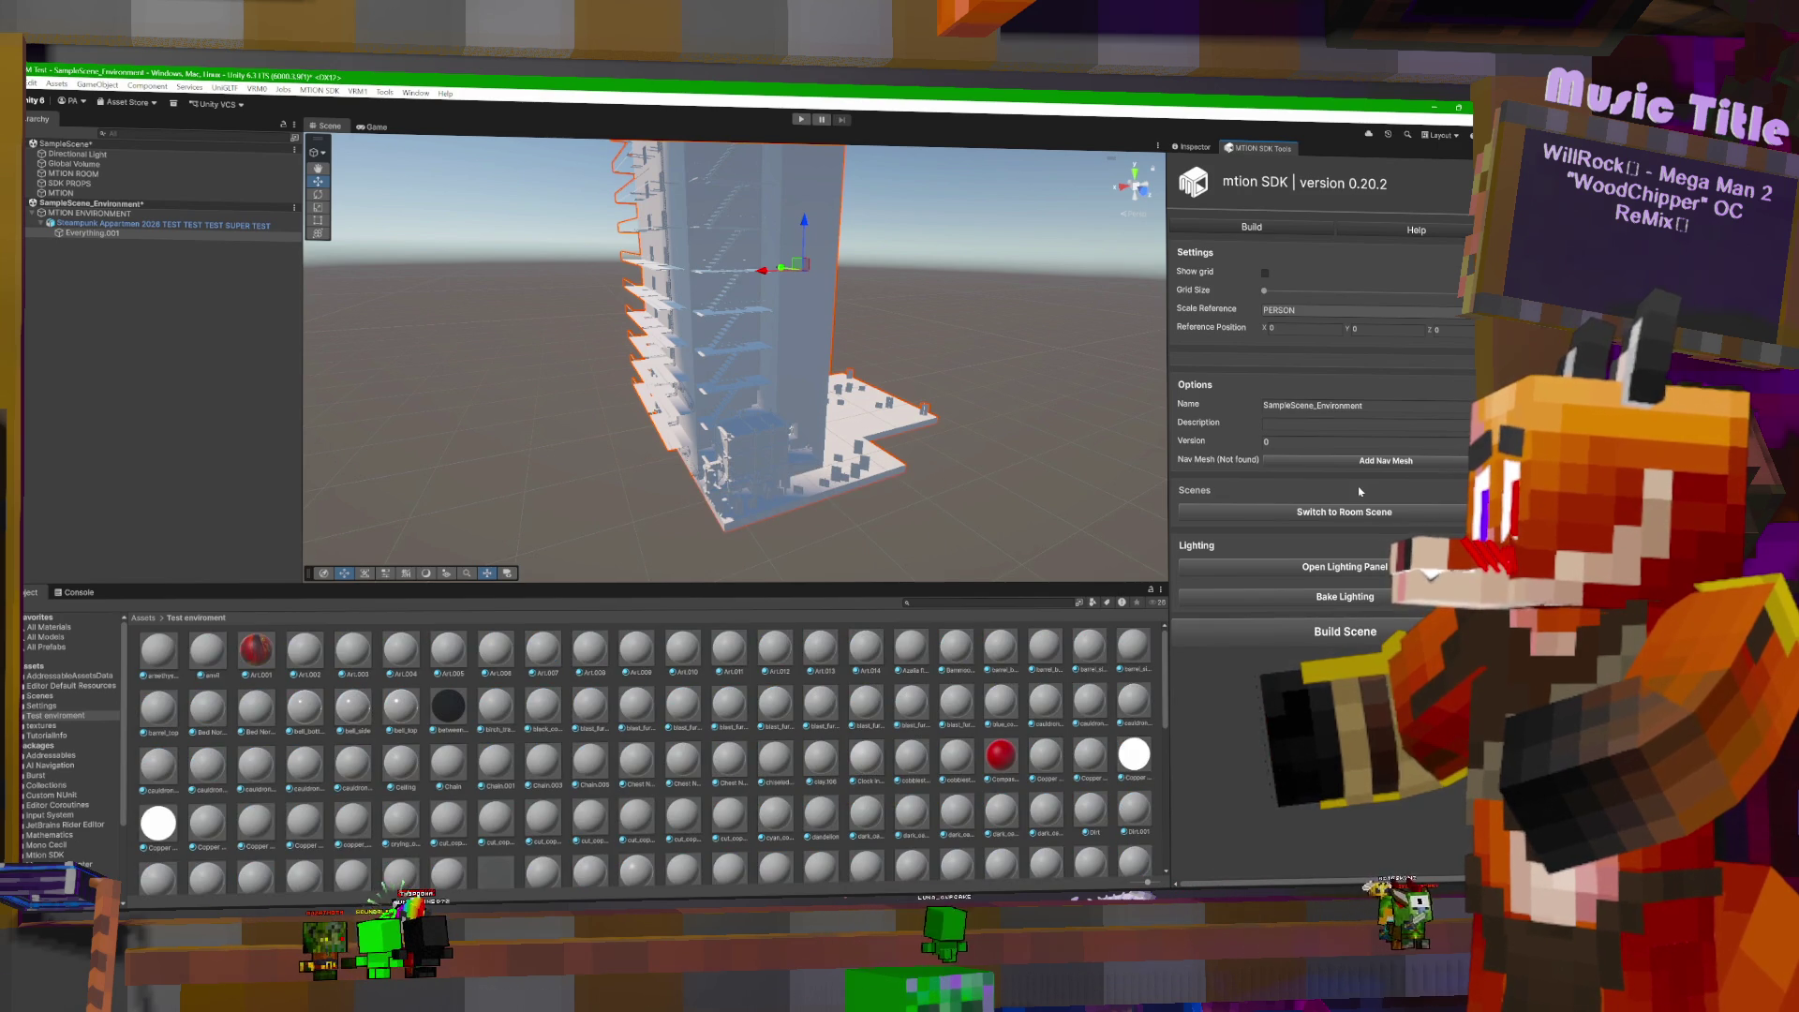
left_click_drag(895, 321, 944, 317, "alt")
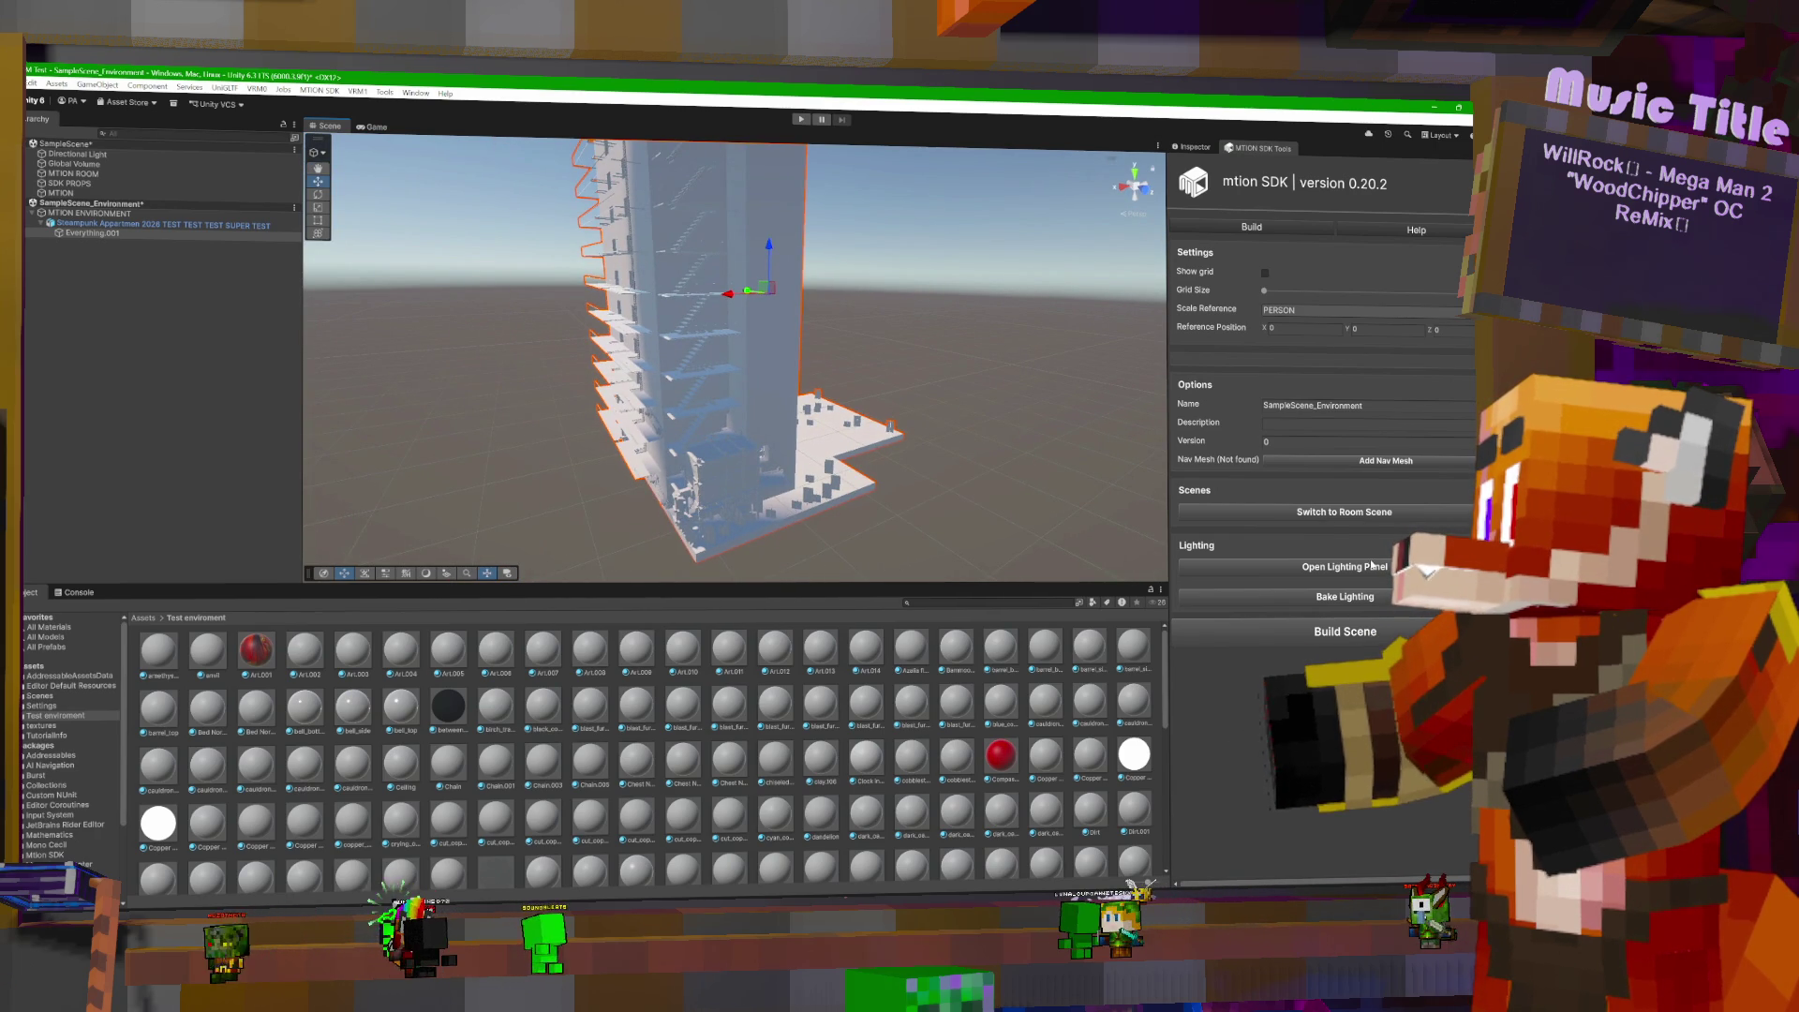
left_click(1374, 513)
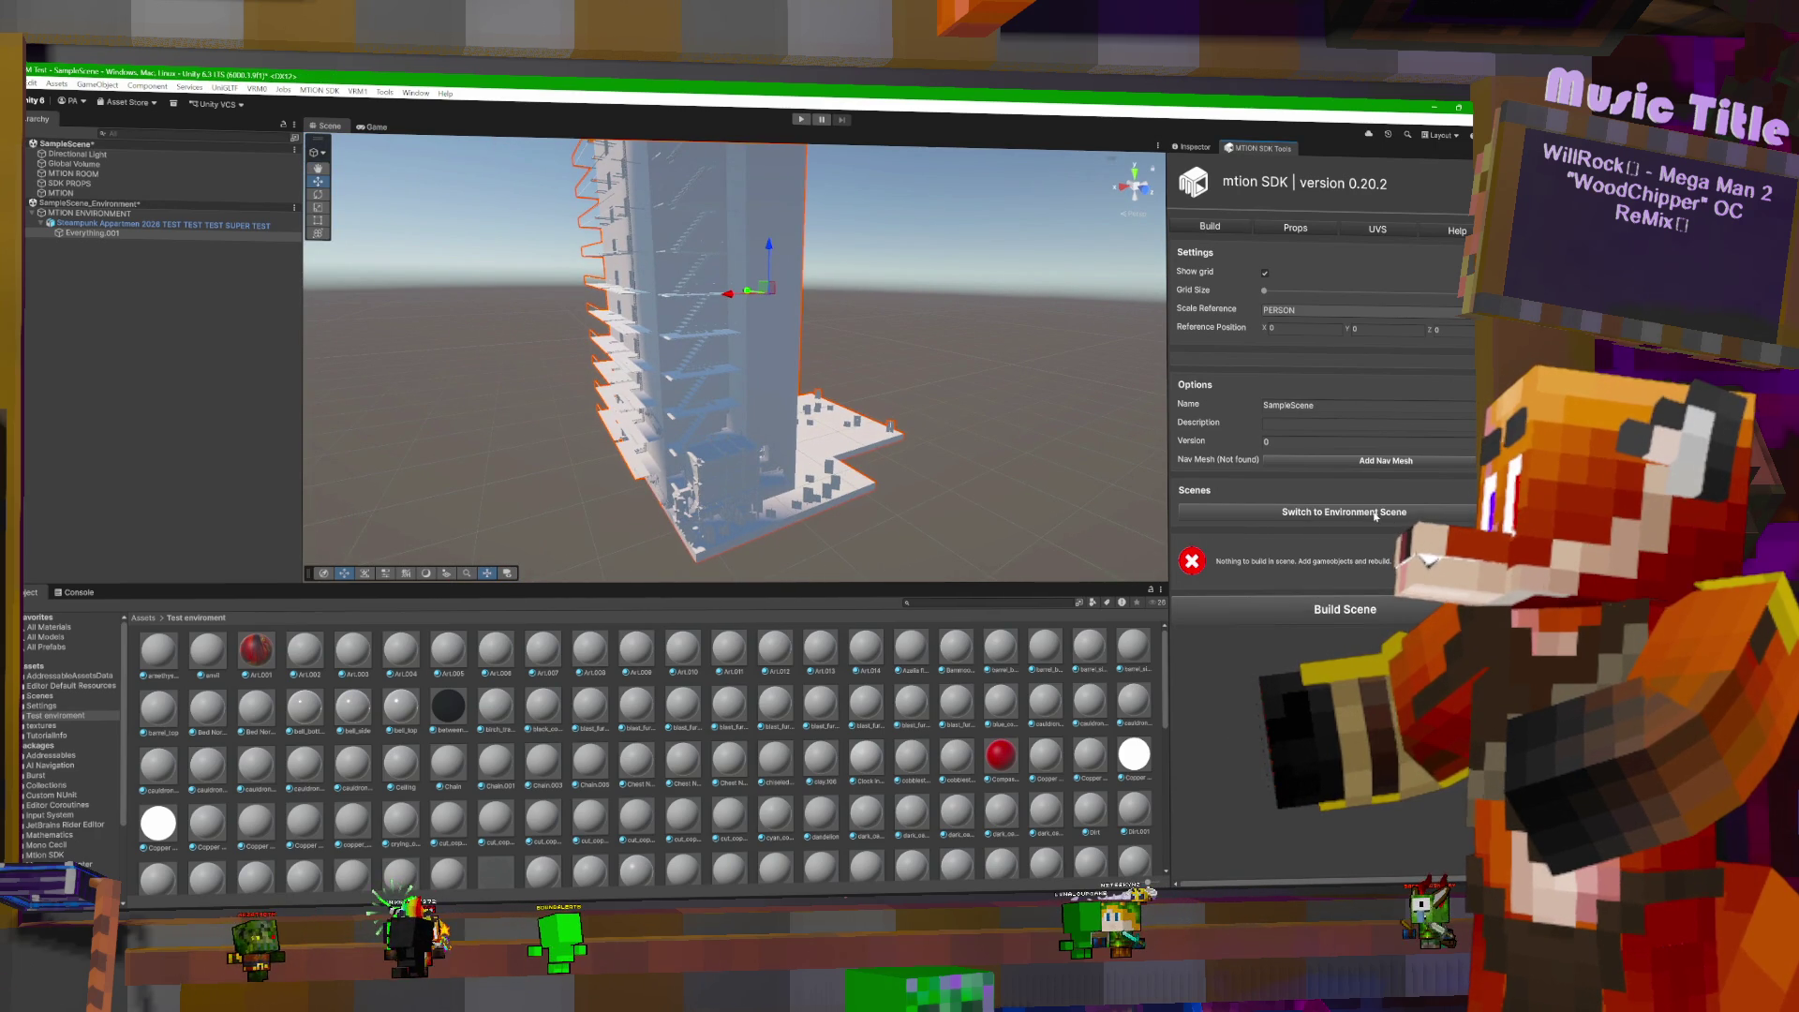
left_click(1376, 514)
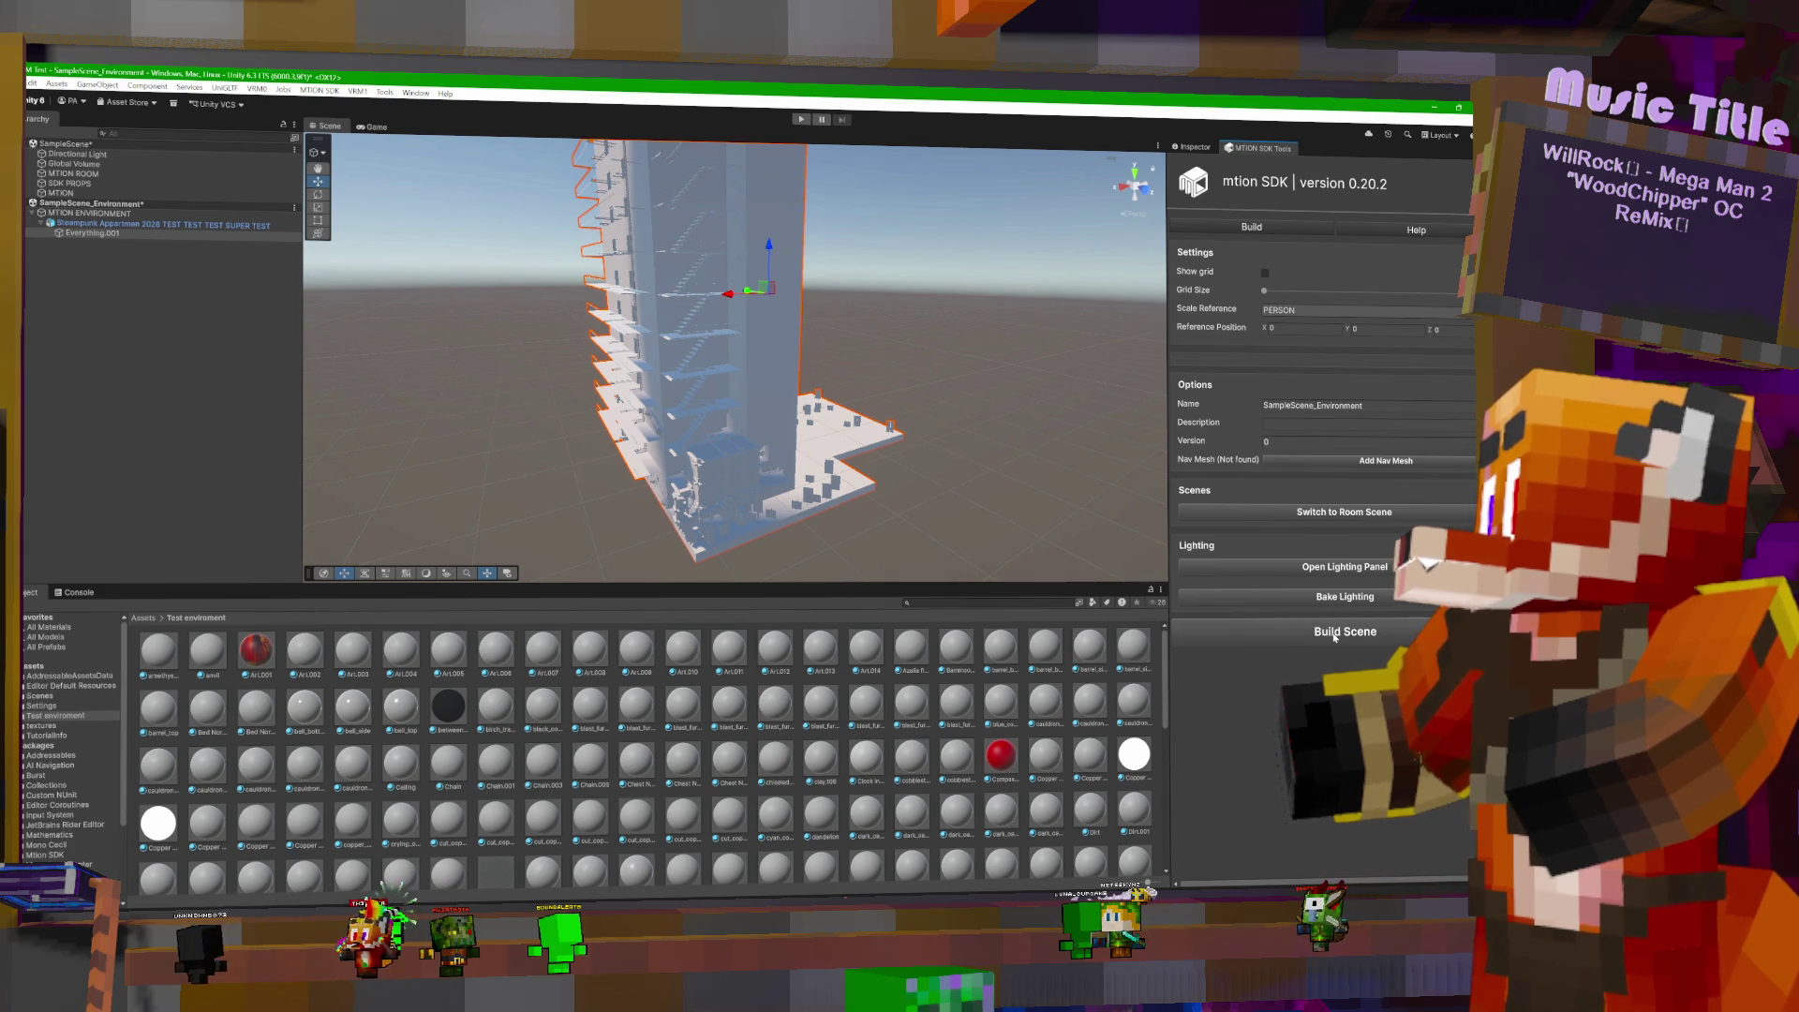
- Build the environment scene, answer the Addressables Build Report prompt, then select the Output Folder path
left_click(1333, 632)
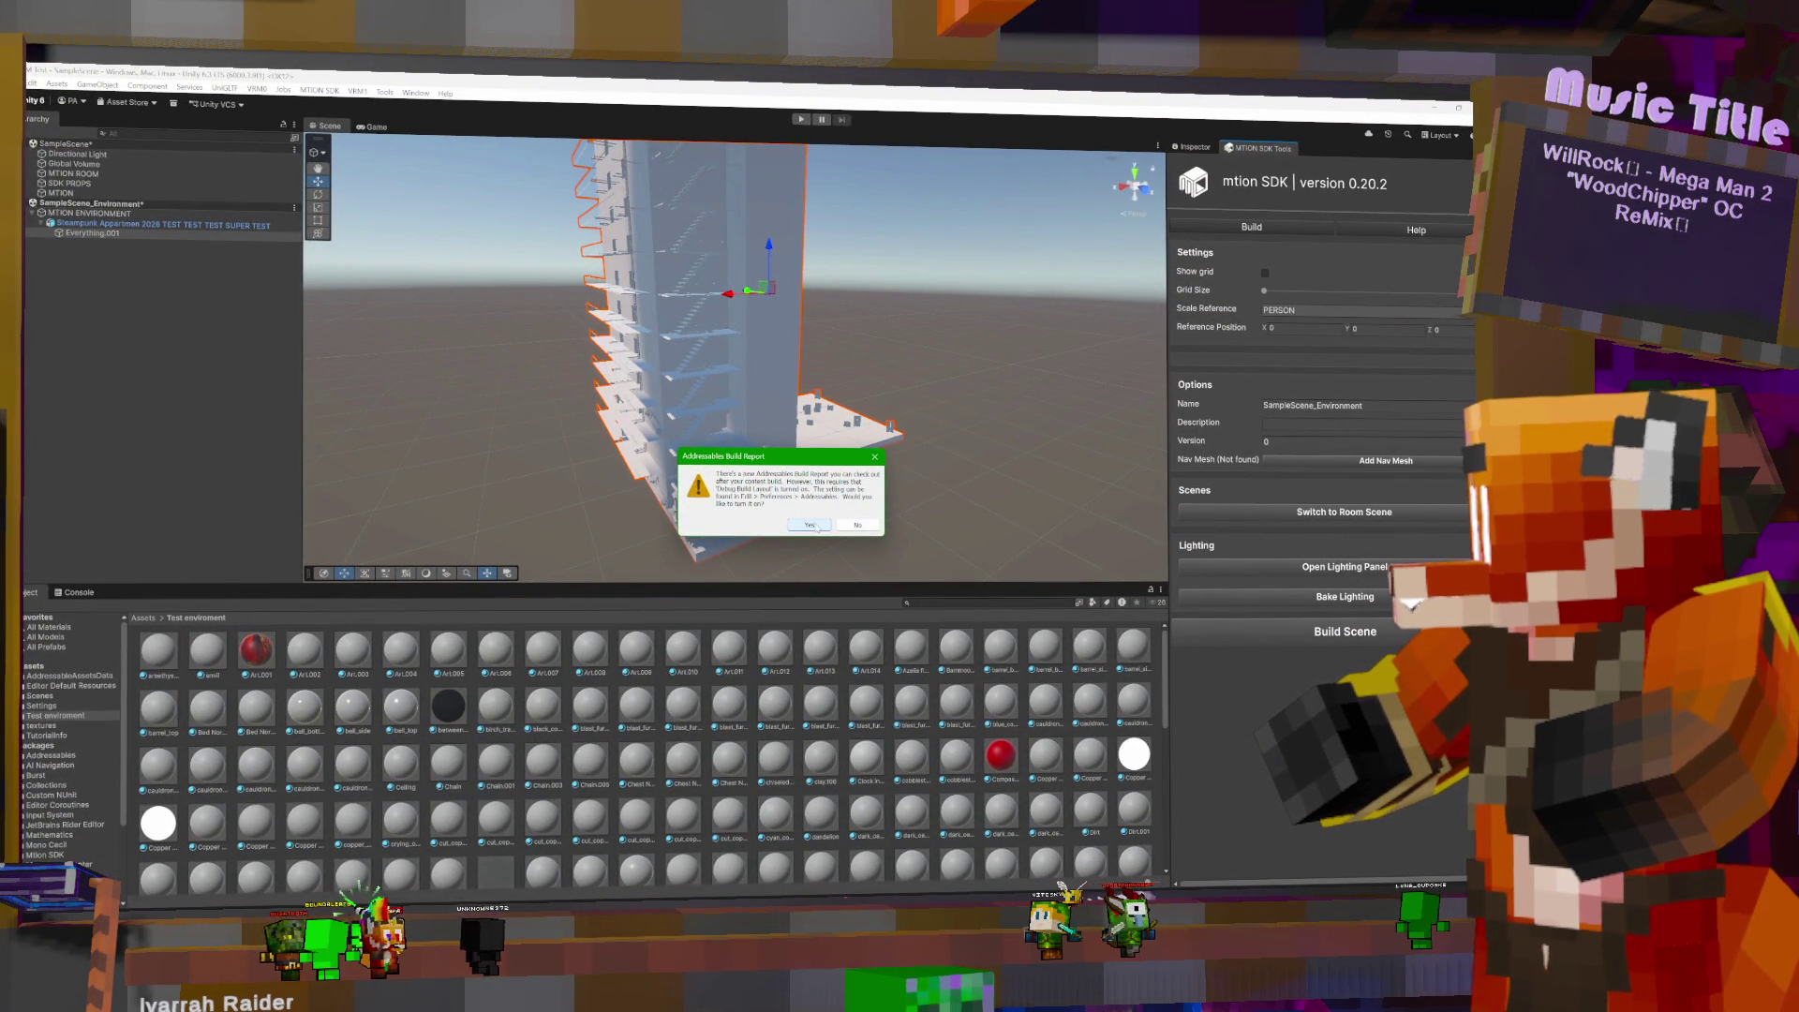
left_click(811, 526)
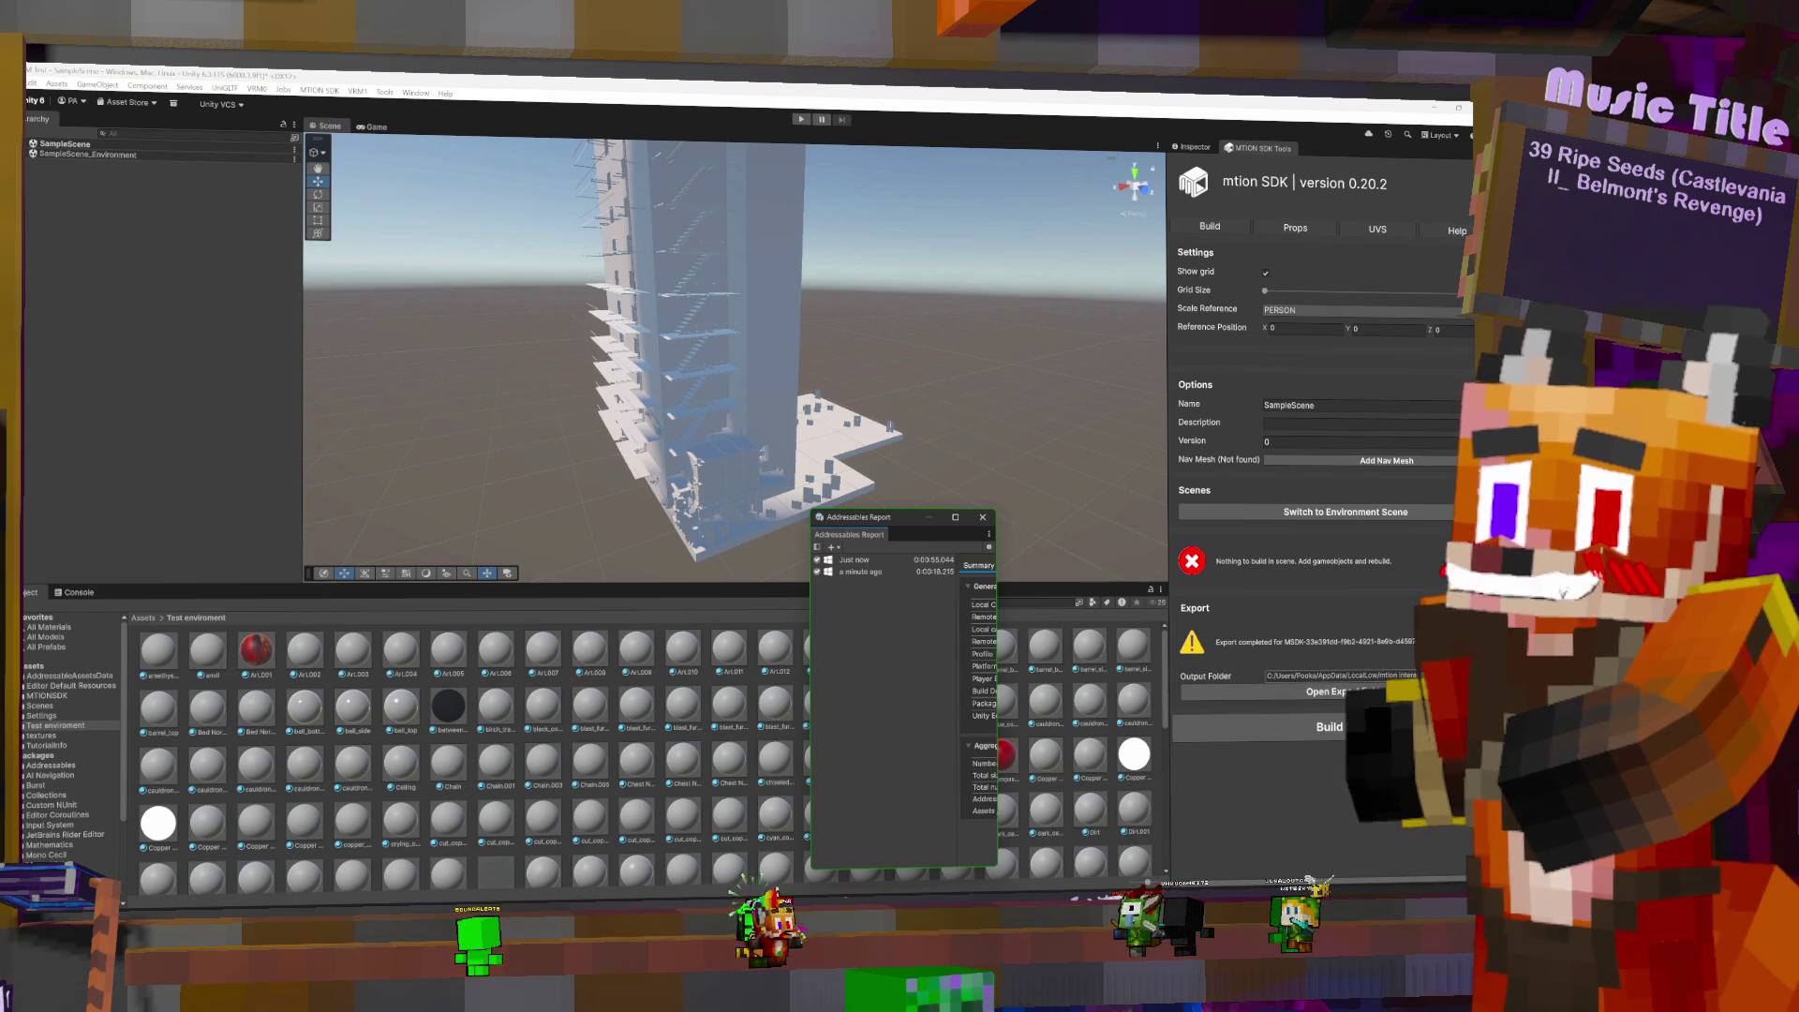
left_click(1285, 677)
- Copy part of the output path, then launch MXM from the Steam library to start mtion studio
left_click_drag(1284, 681, 1319, 679)
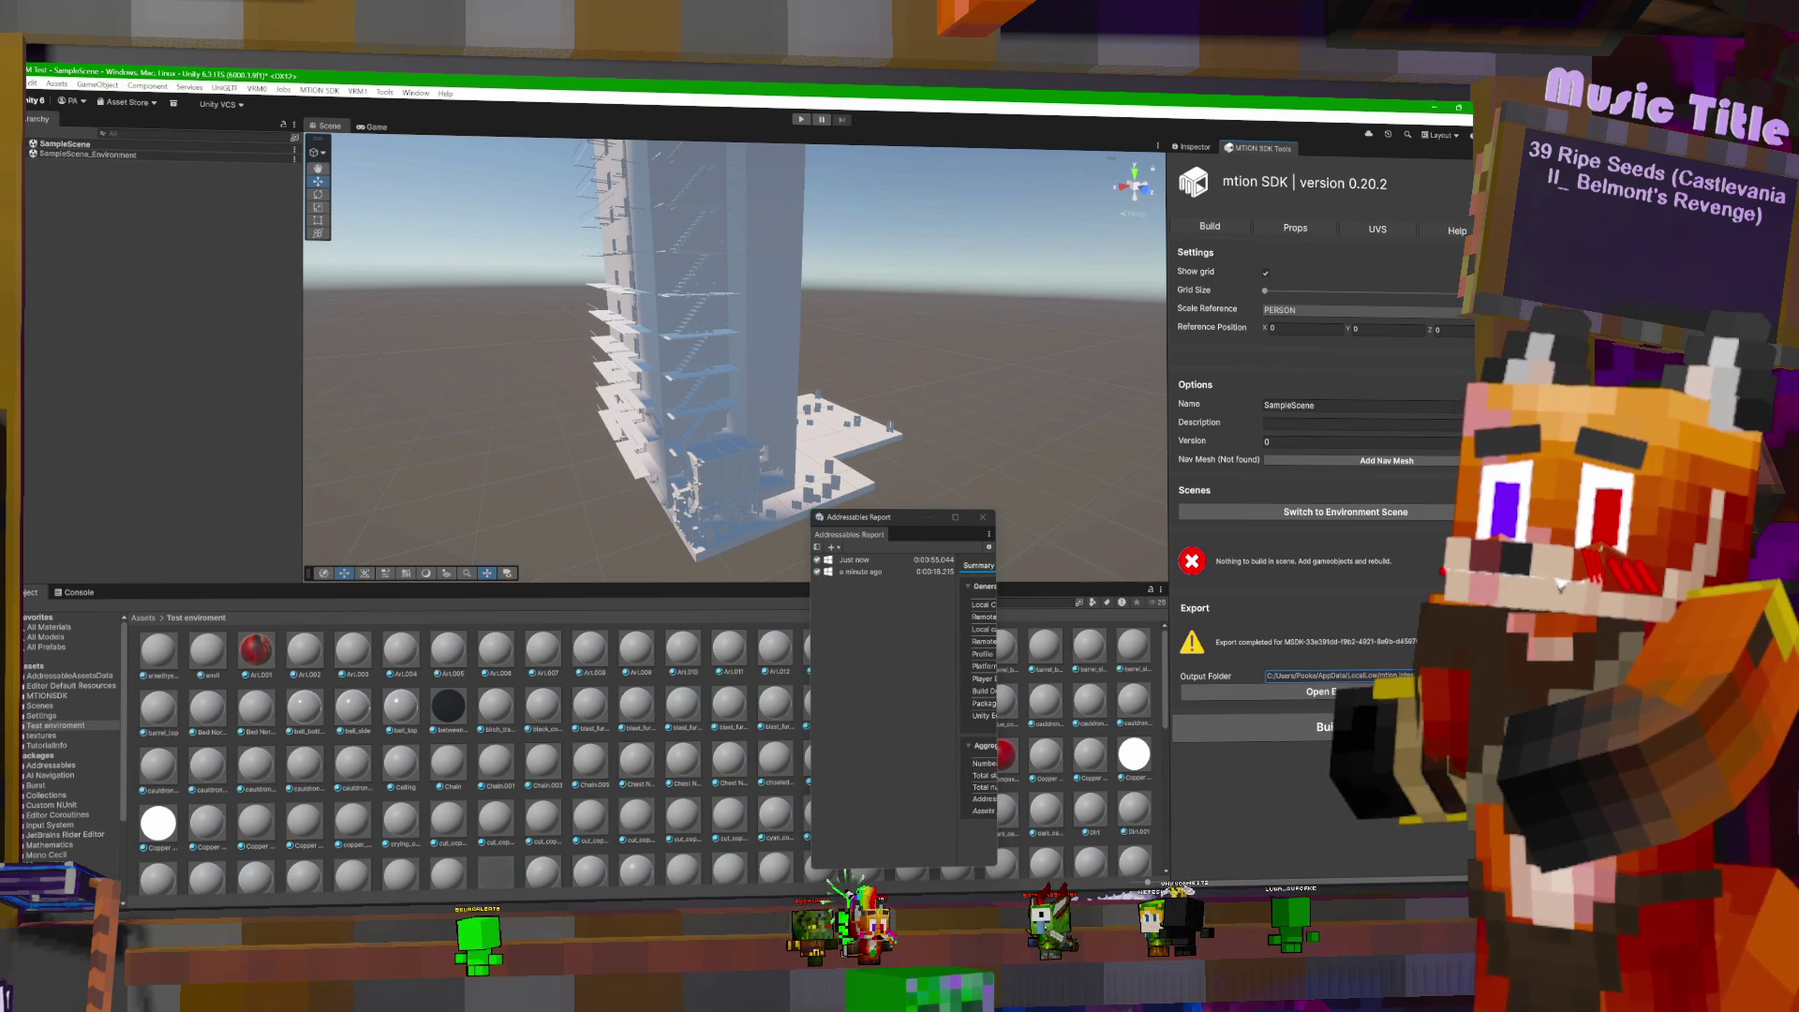
key("alt+Tab")
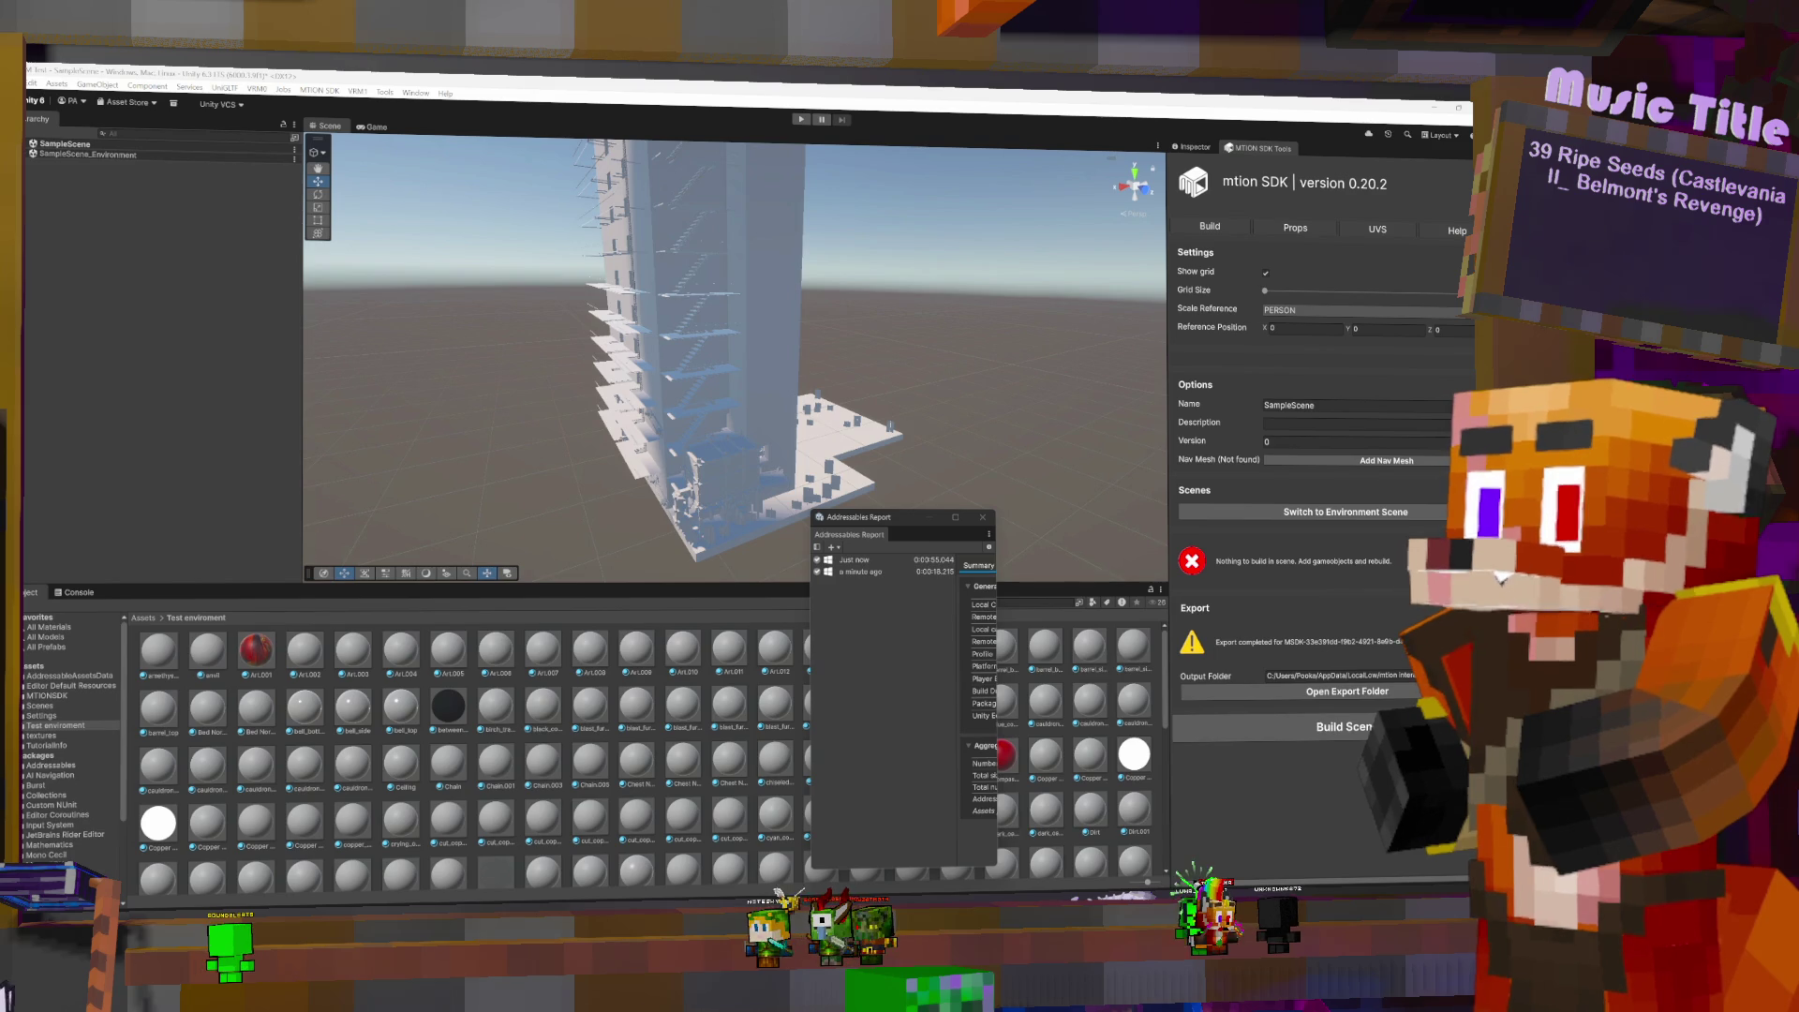
key("alt+Tab")
left_click(661, 441)
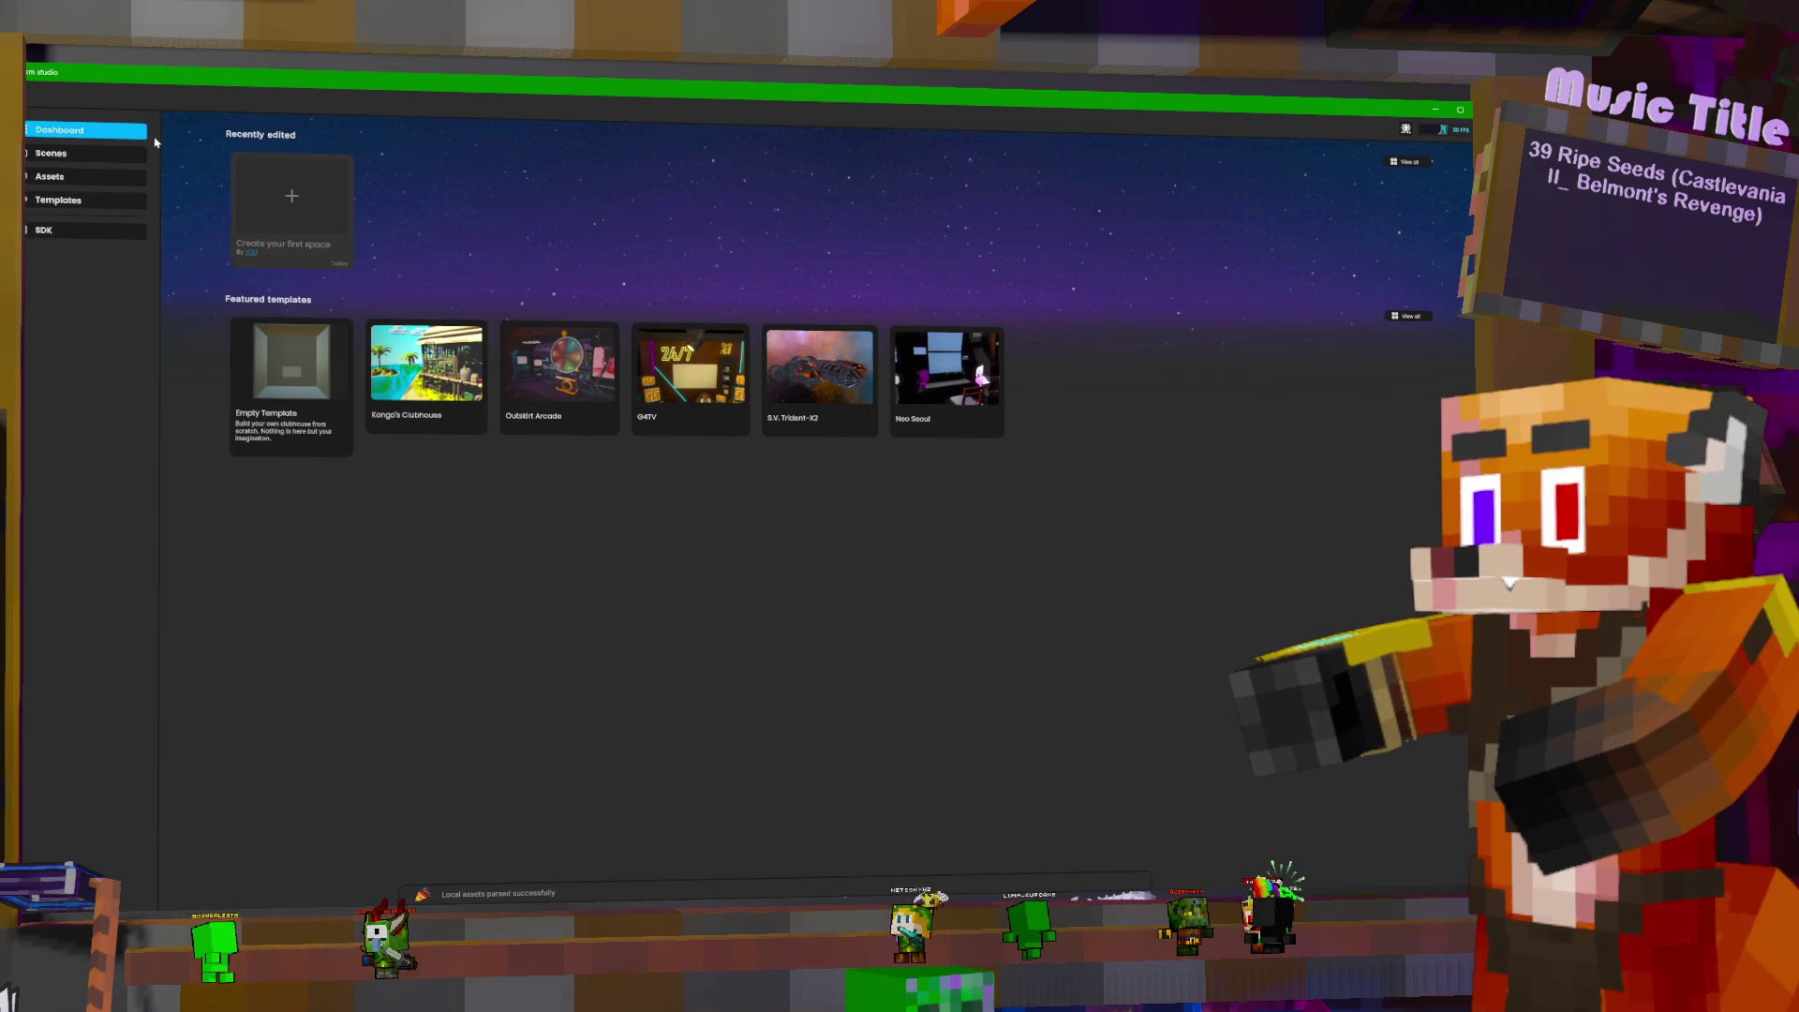
left_click(69, 155)
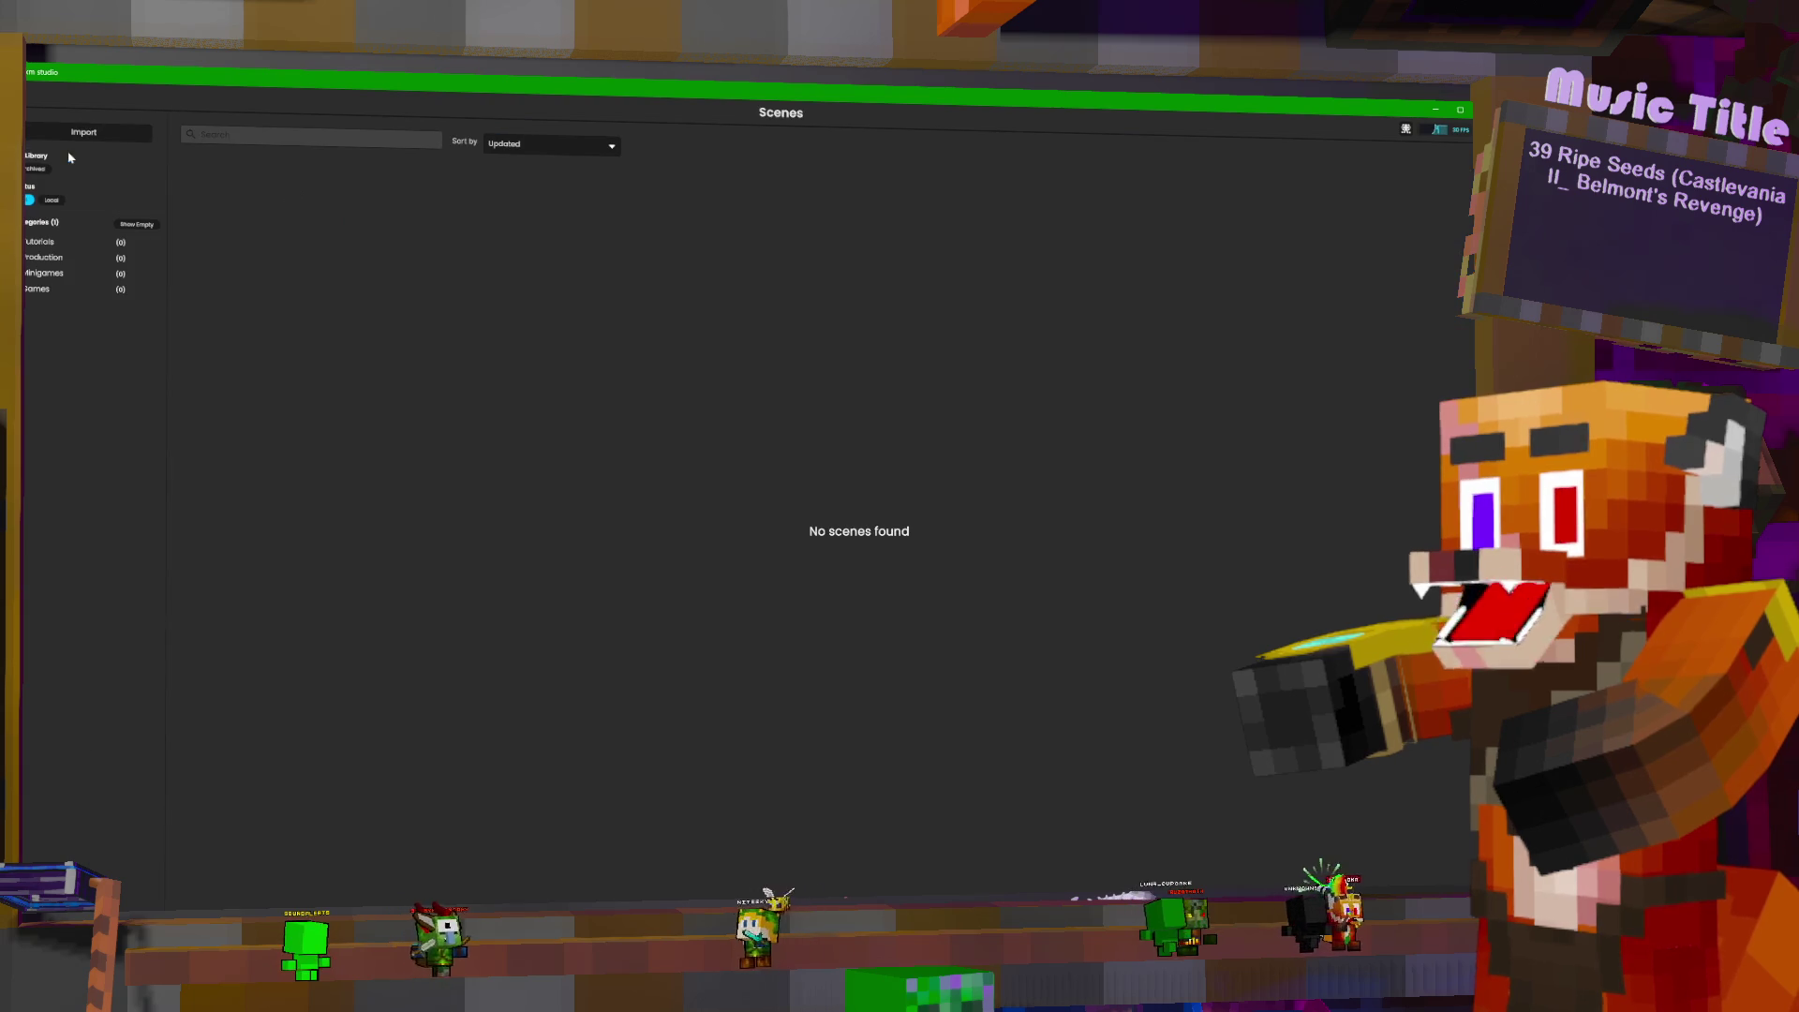
left_click(124, 137)
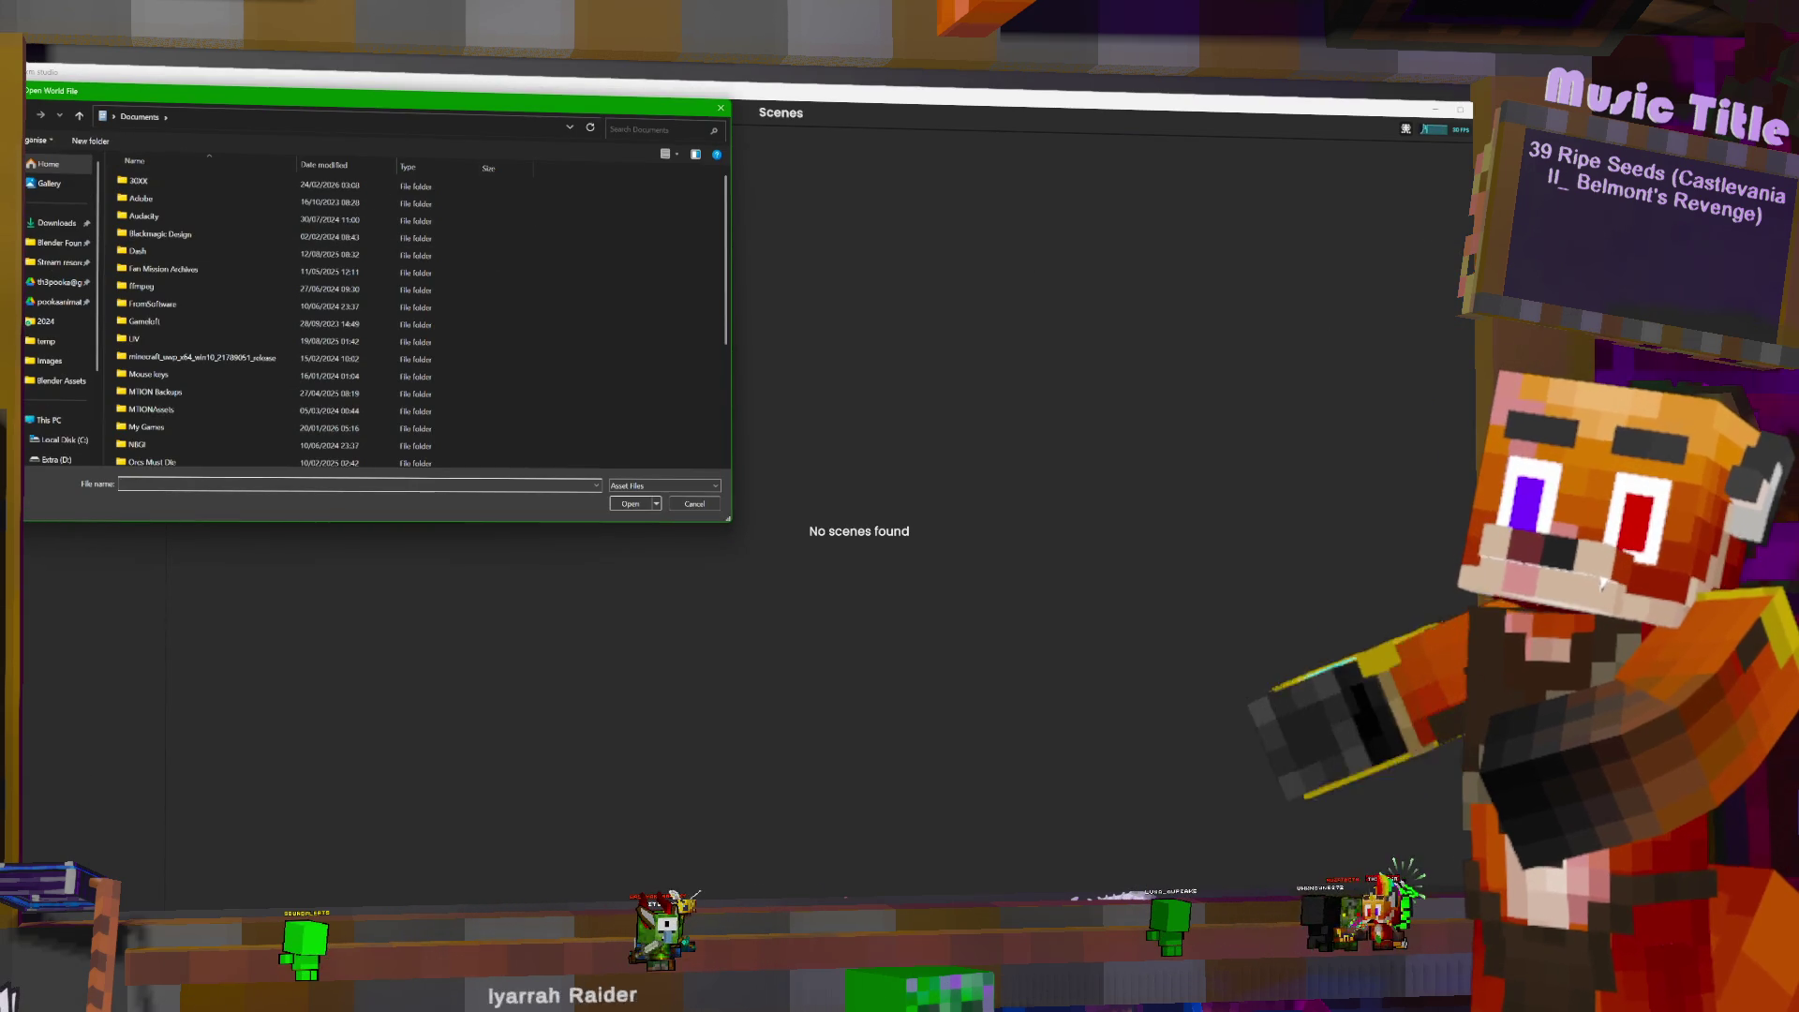
left_click(1617, 577)
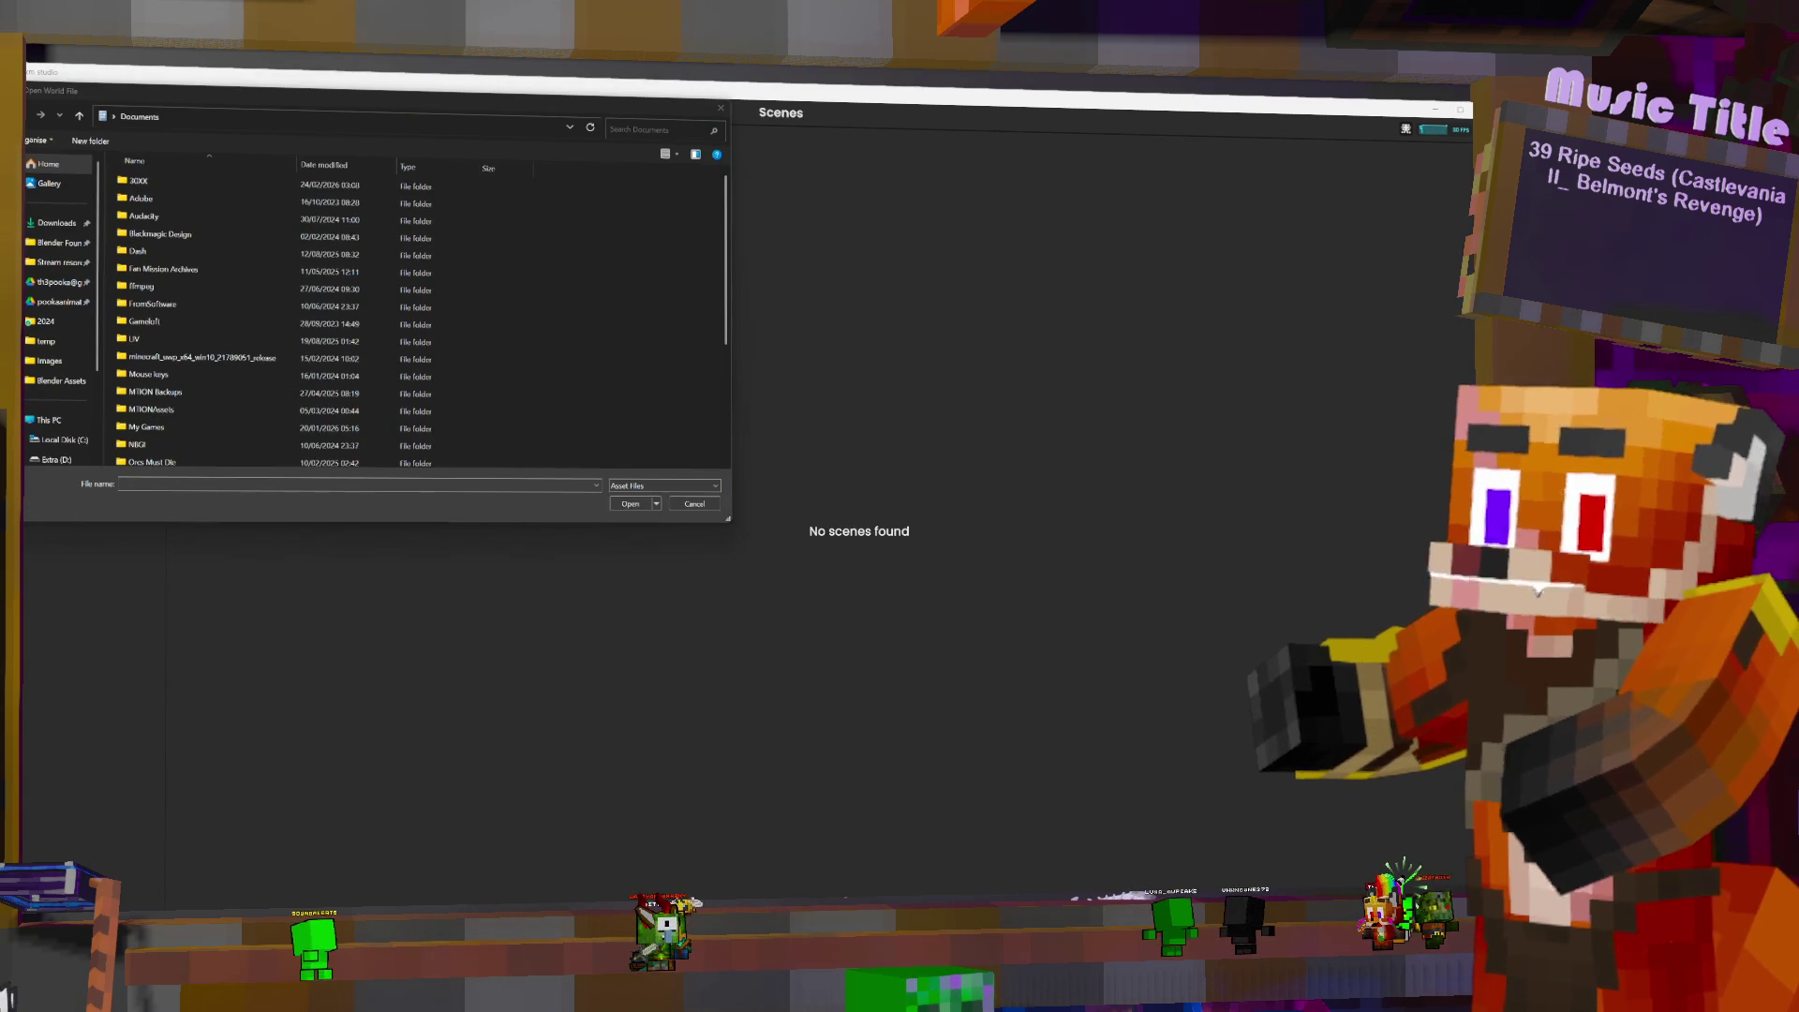
left_click(249, 125)
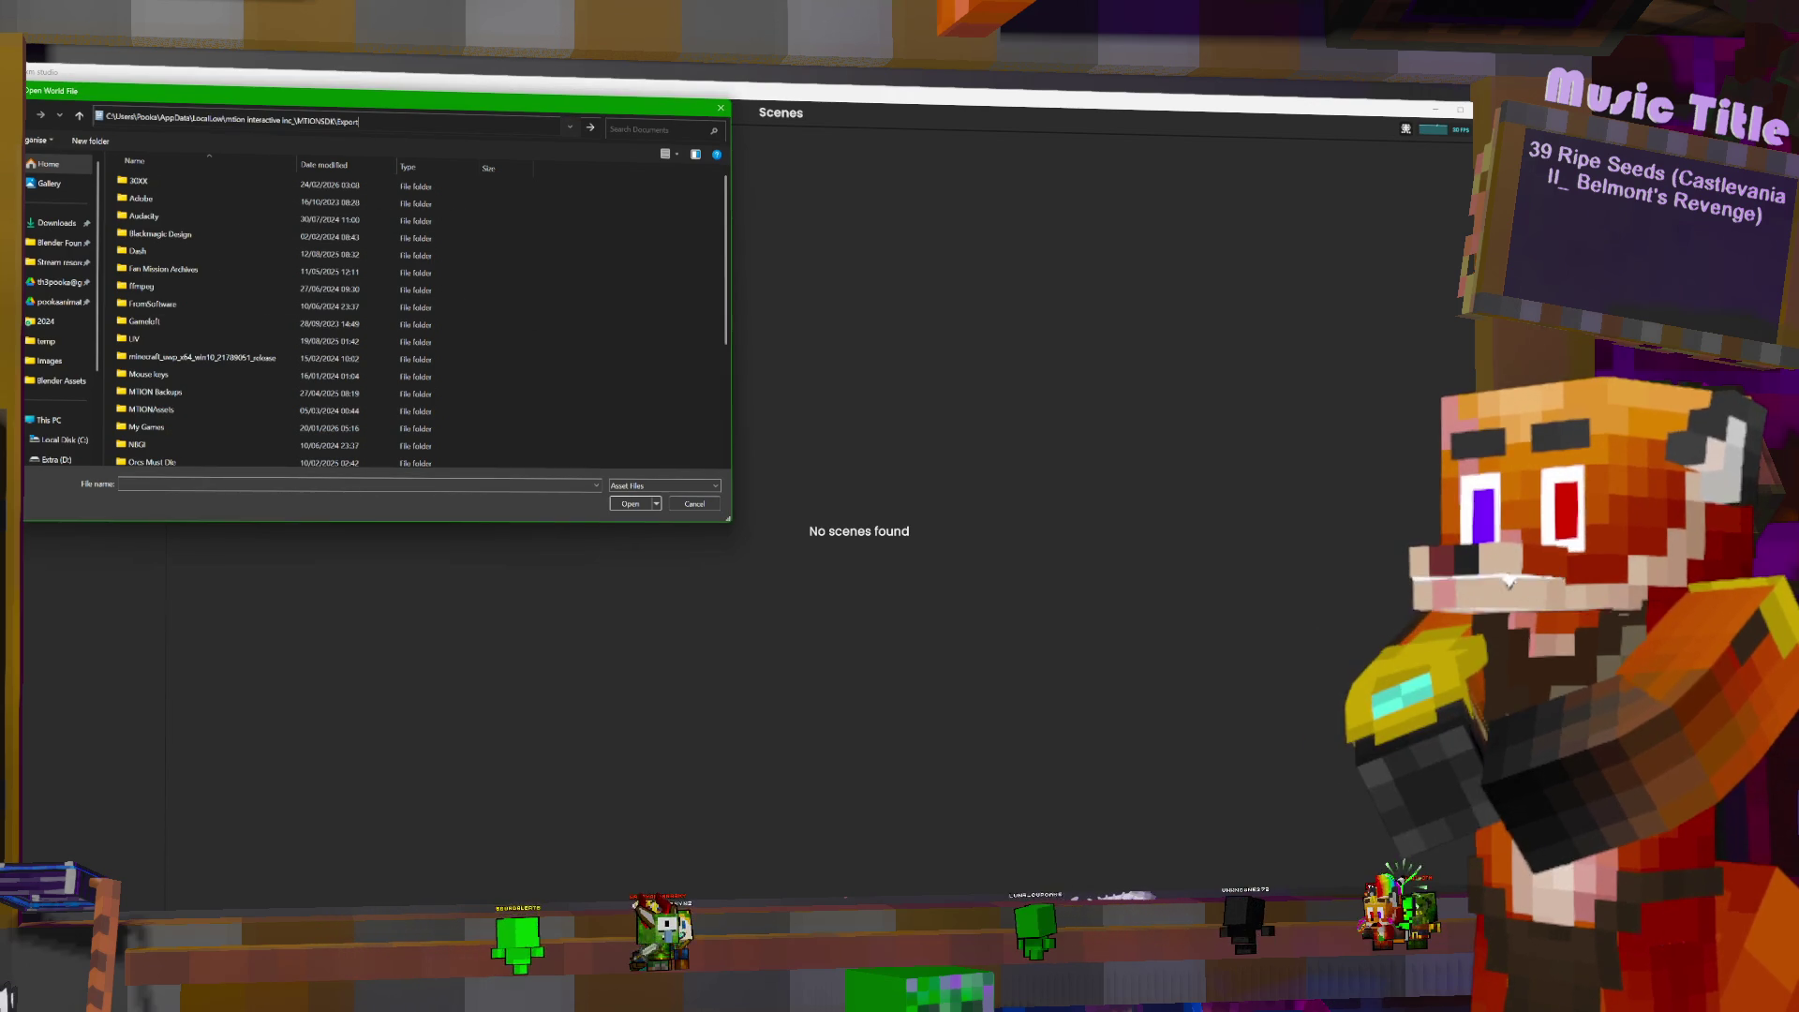
key("ctrl+v")
key("Return")
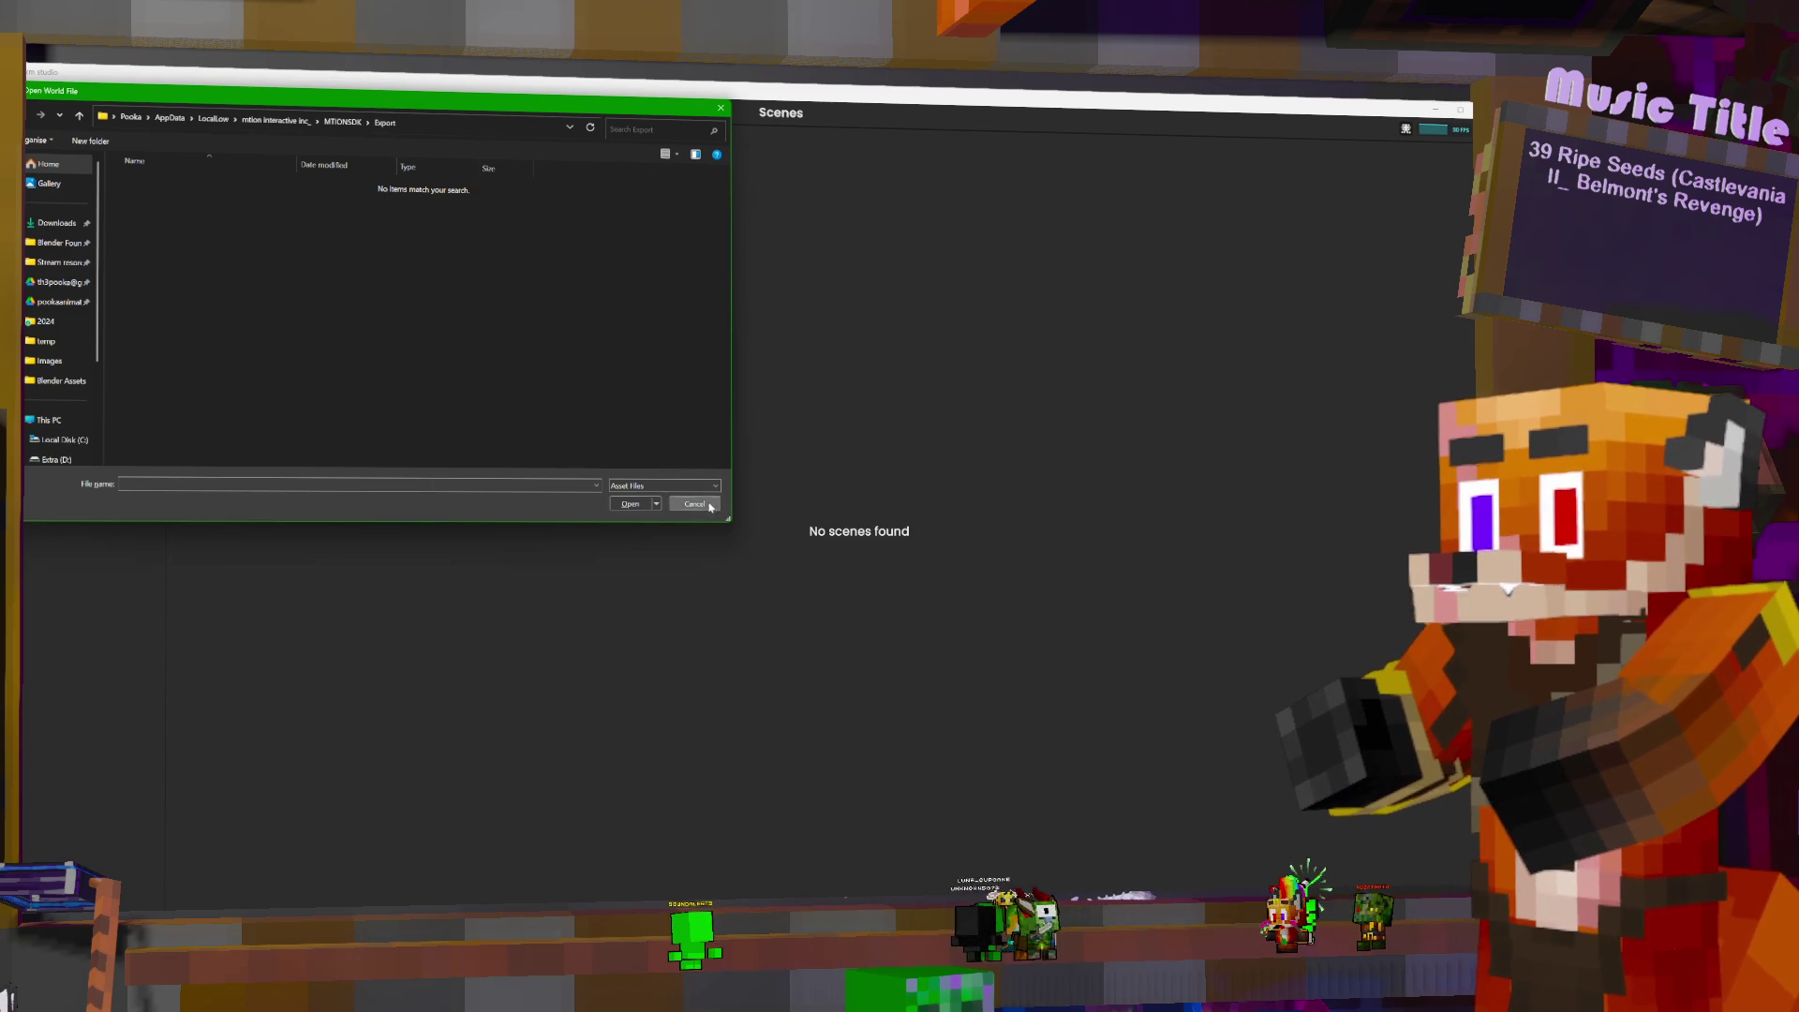
left_click(694, 504)
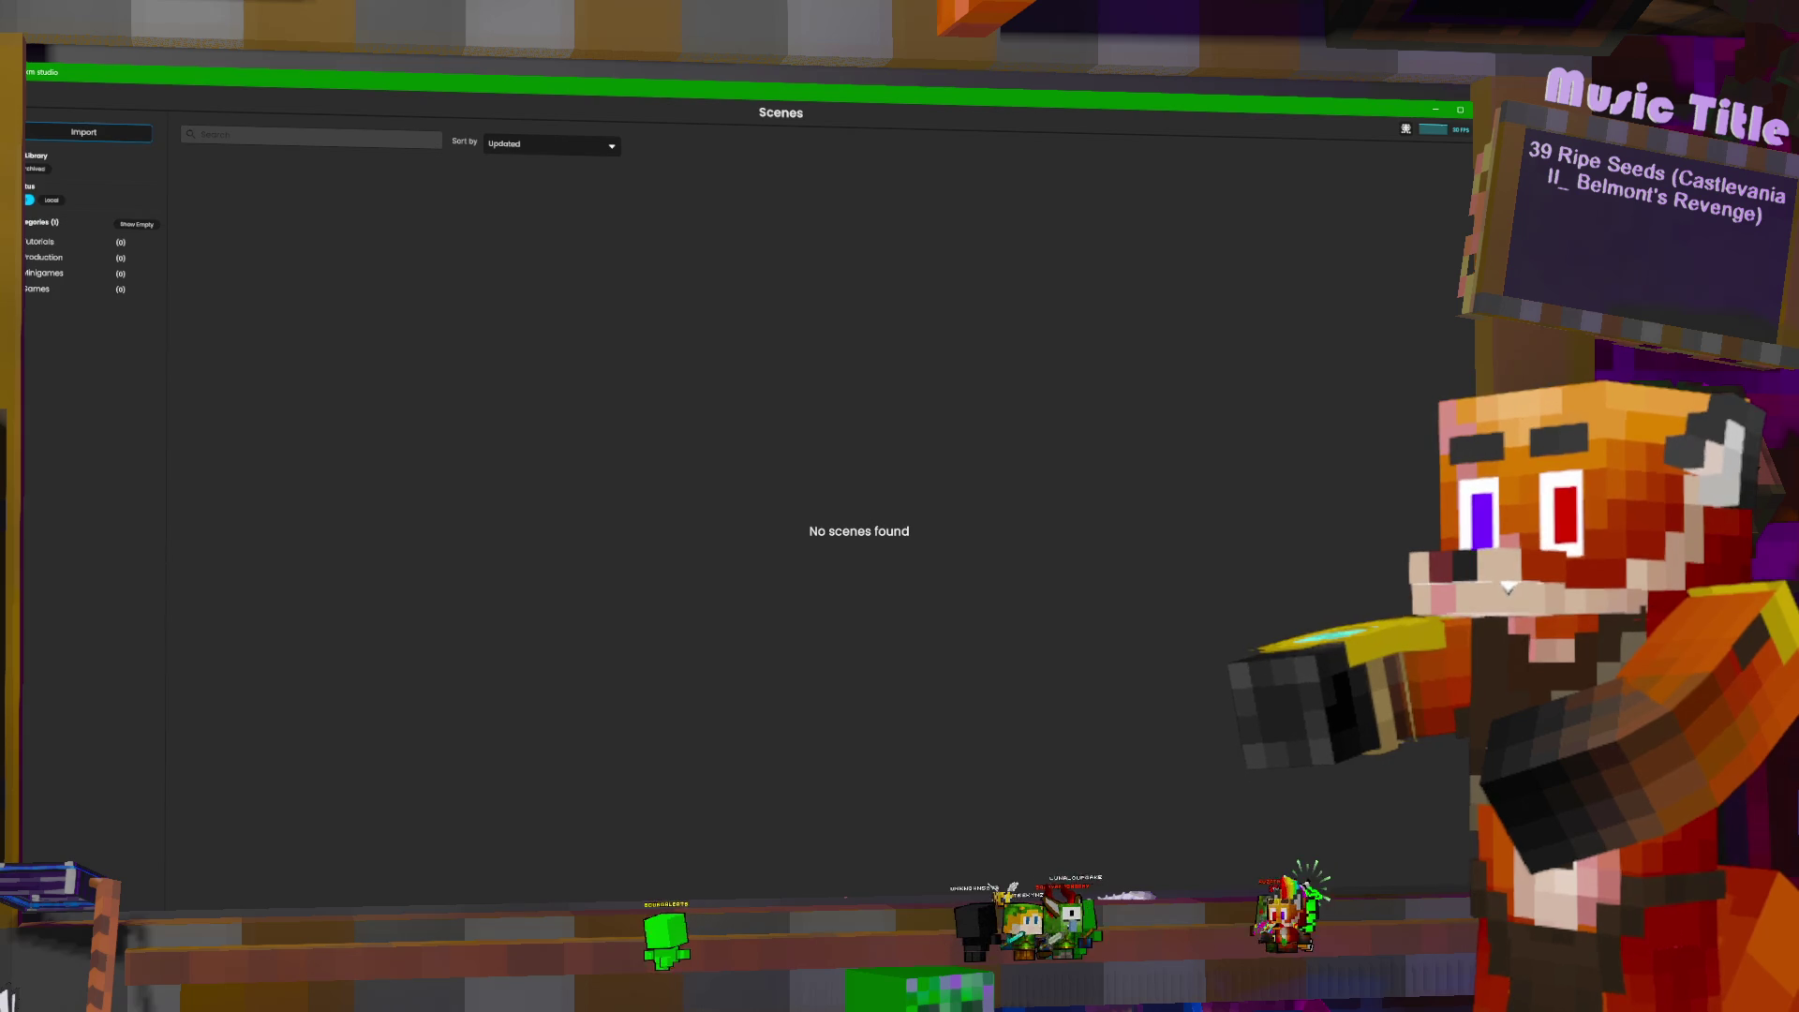
left_click(26, 97)
left_click(56, 133)
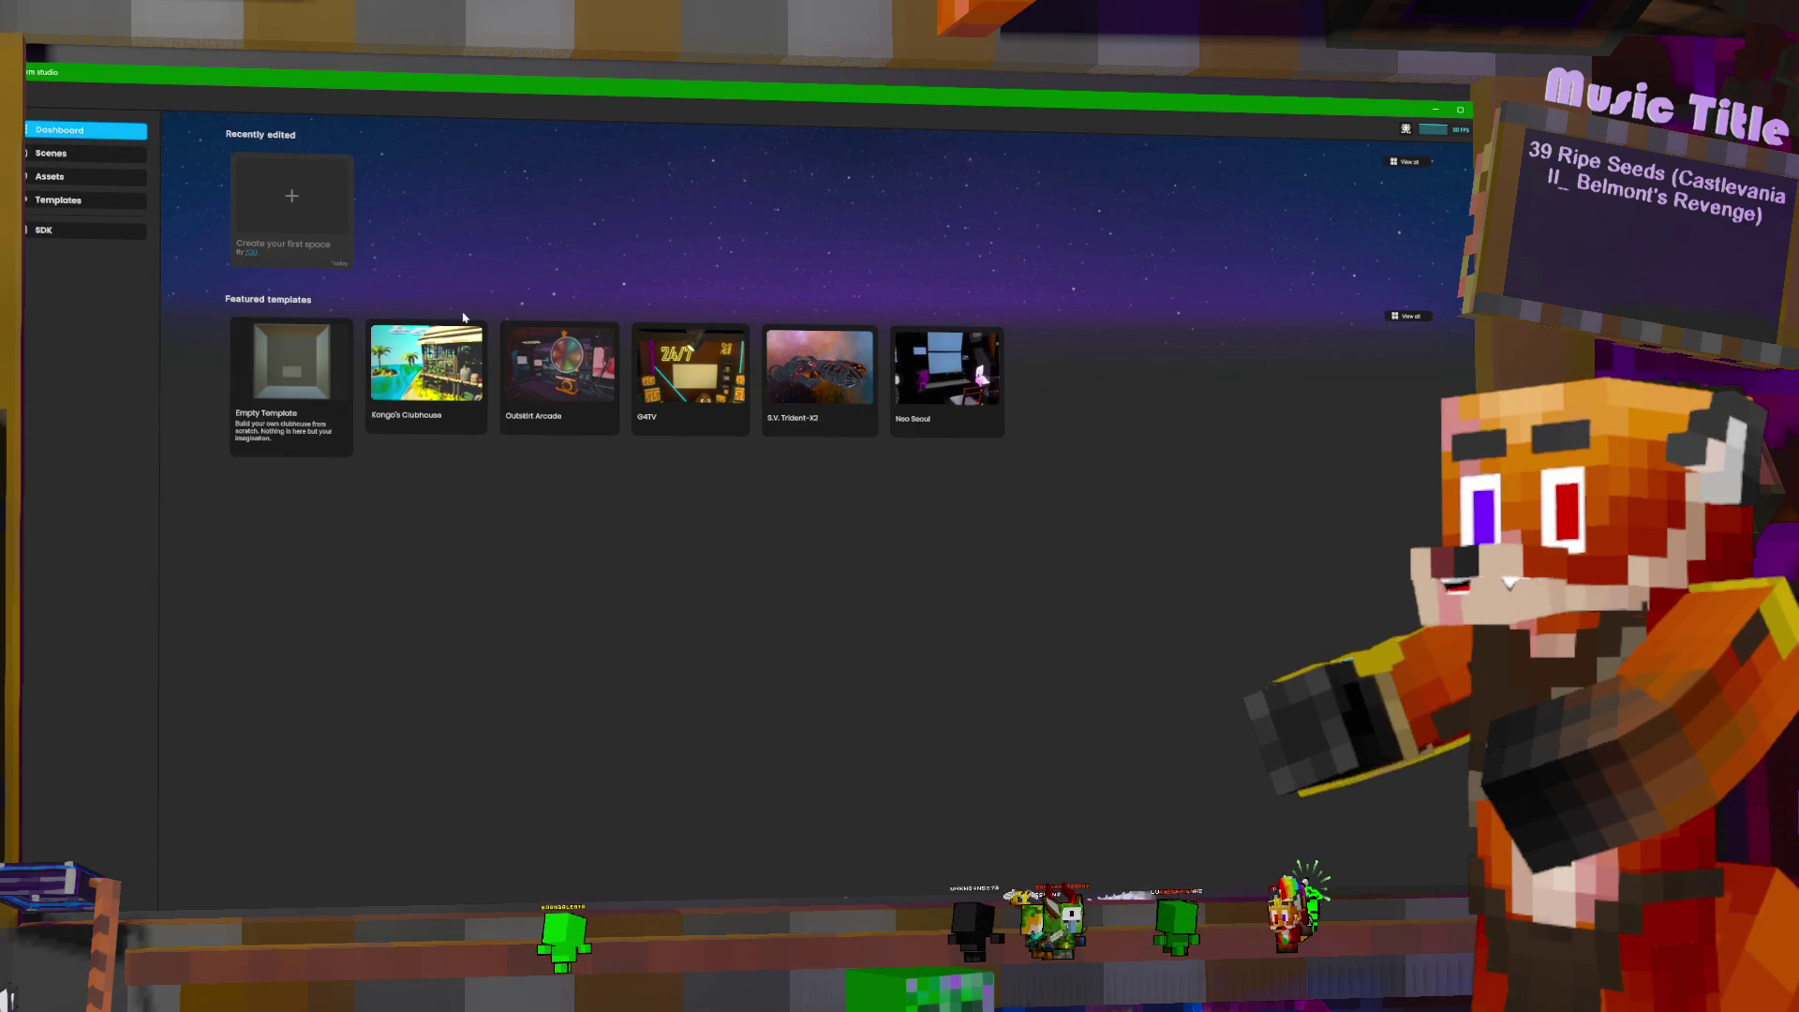
- In the Assets library, try importing from the MTIONSDK\Export folder, then cancel
left_click(82, 178)
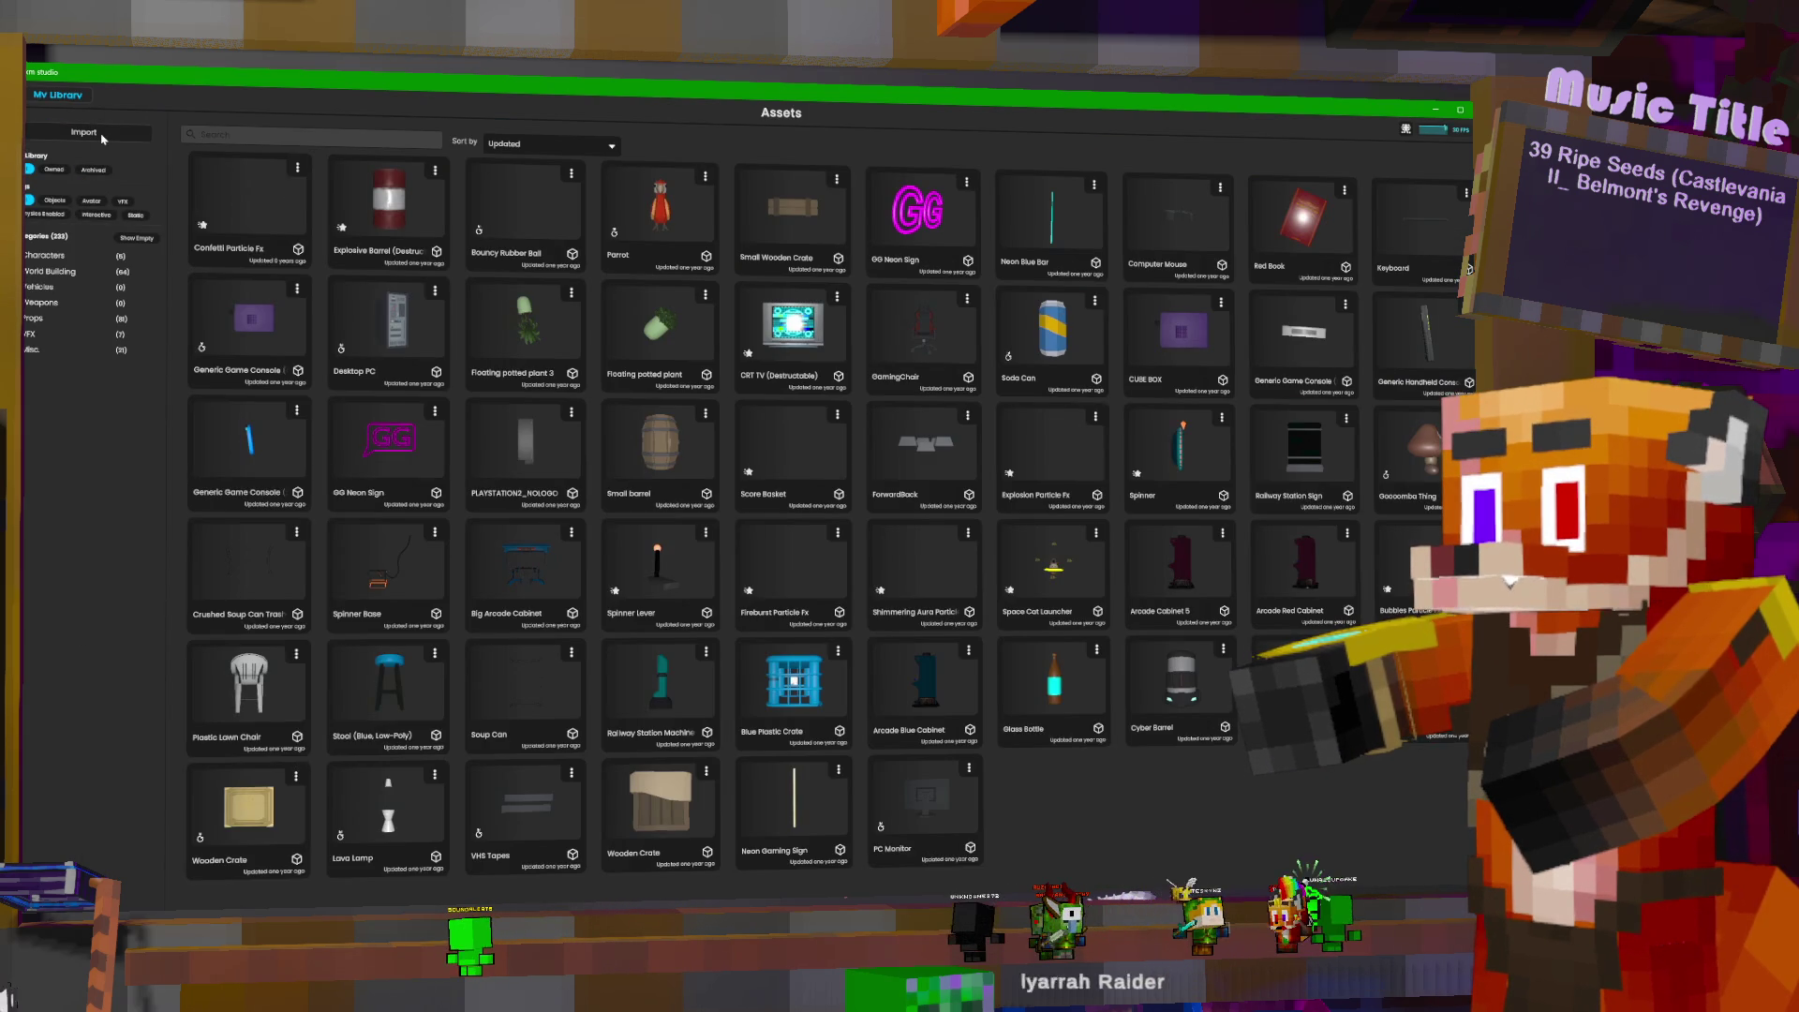
left_click(102, 136)
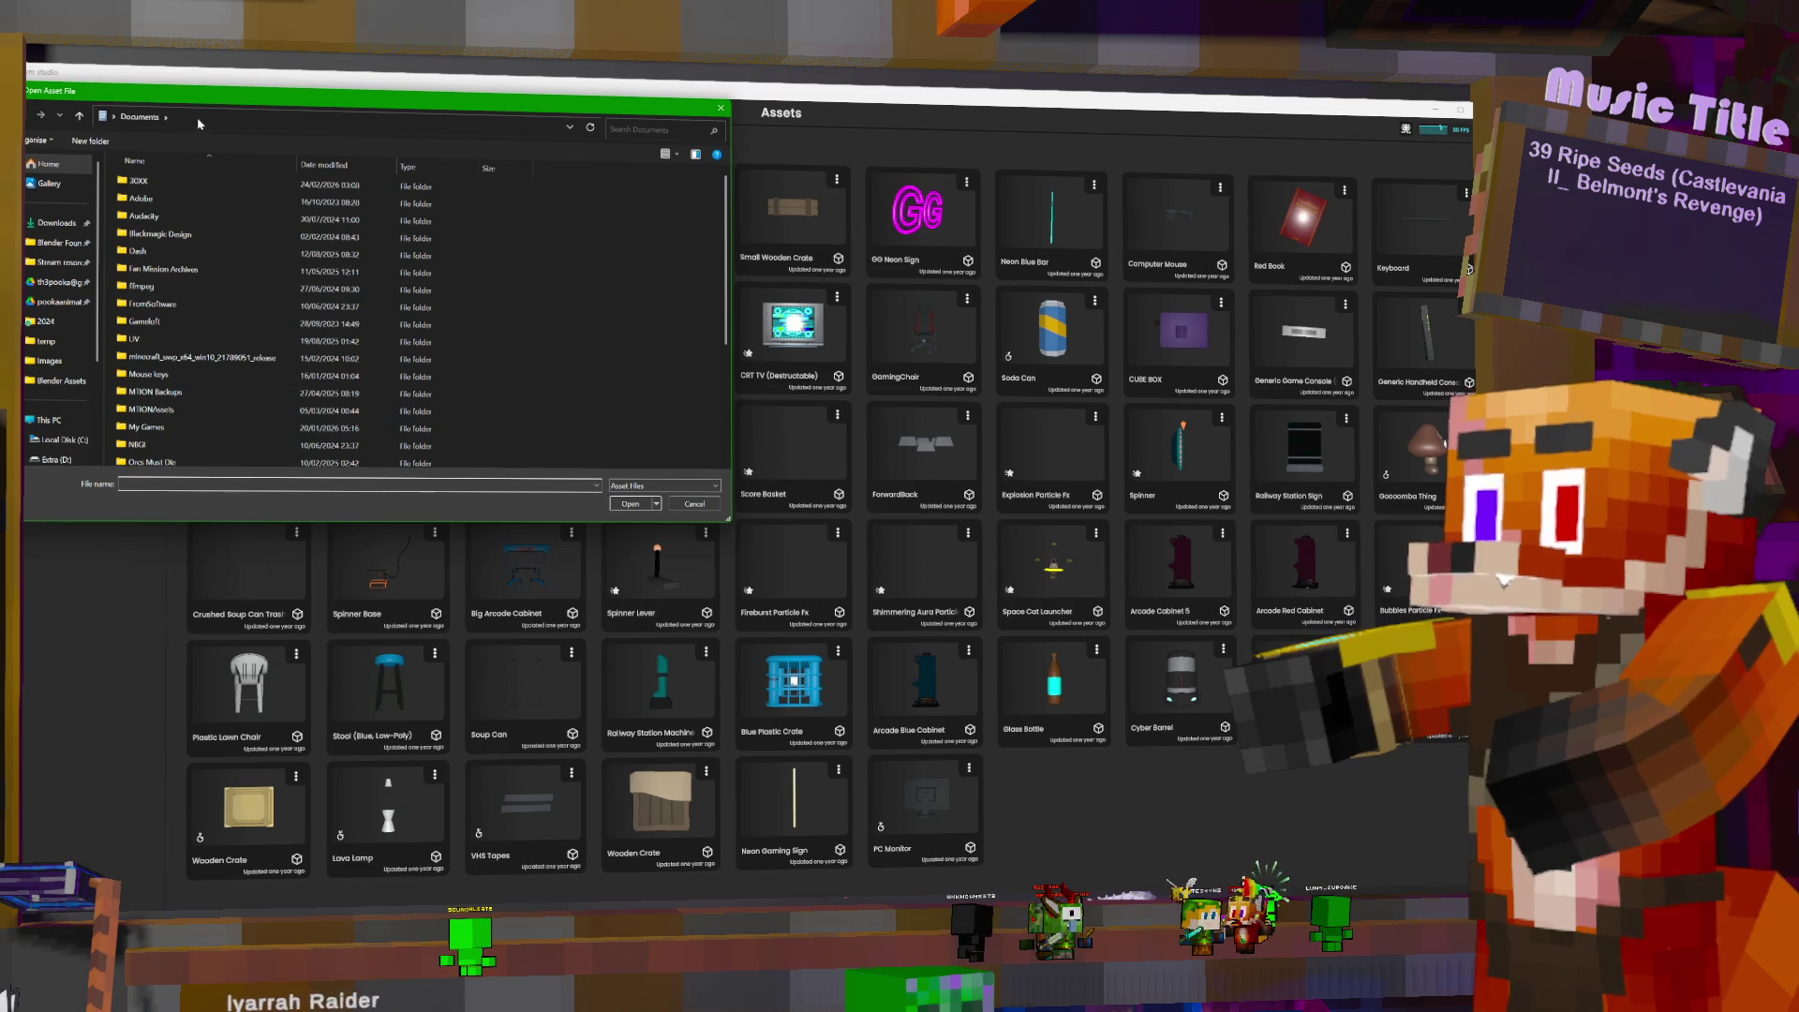
key("ctrl+v")
key("Return")
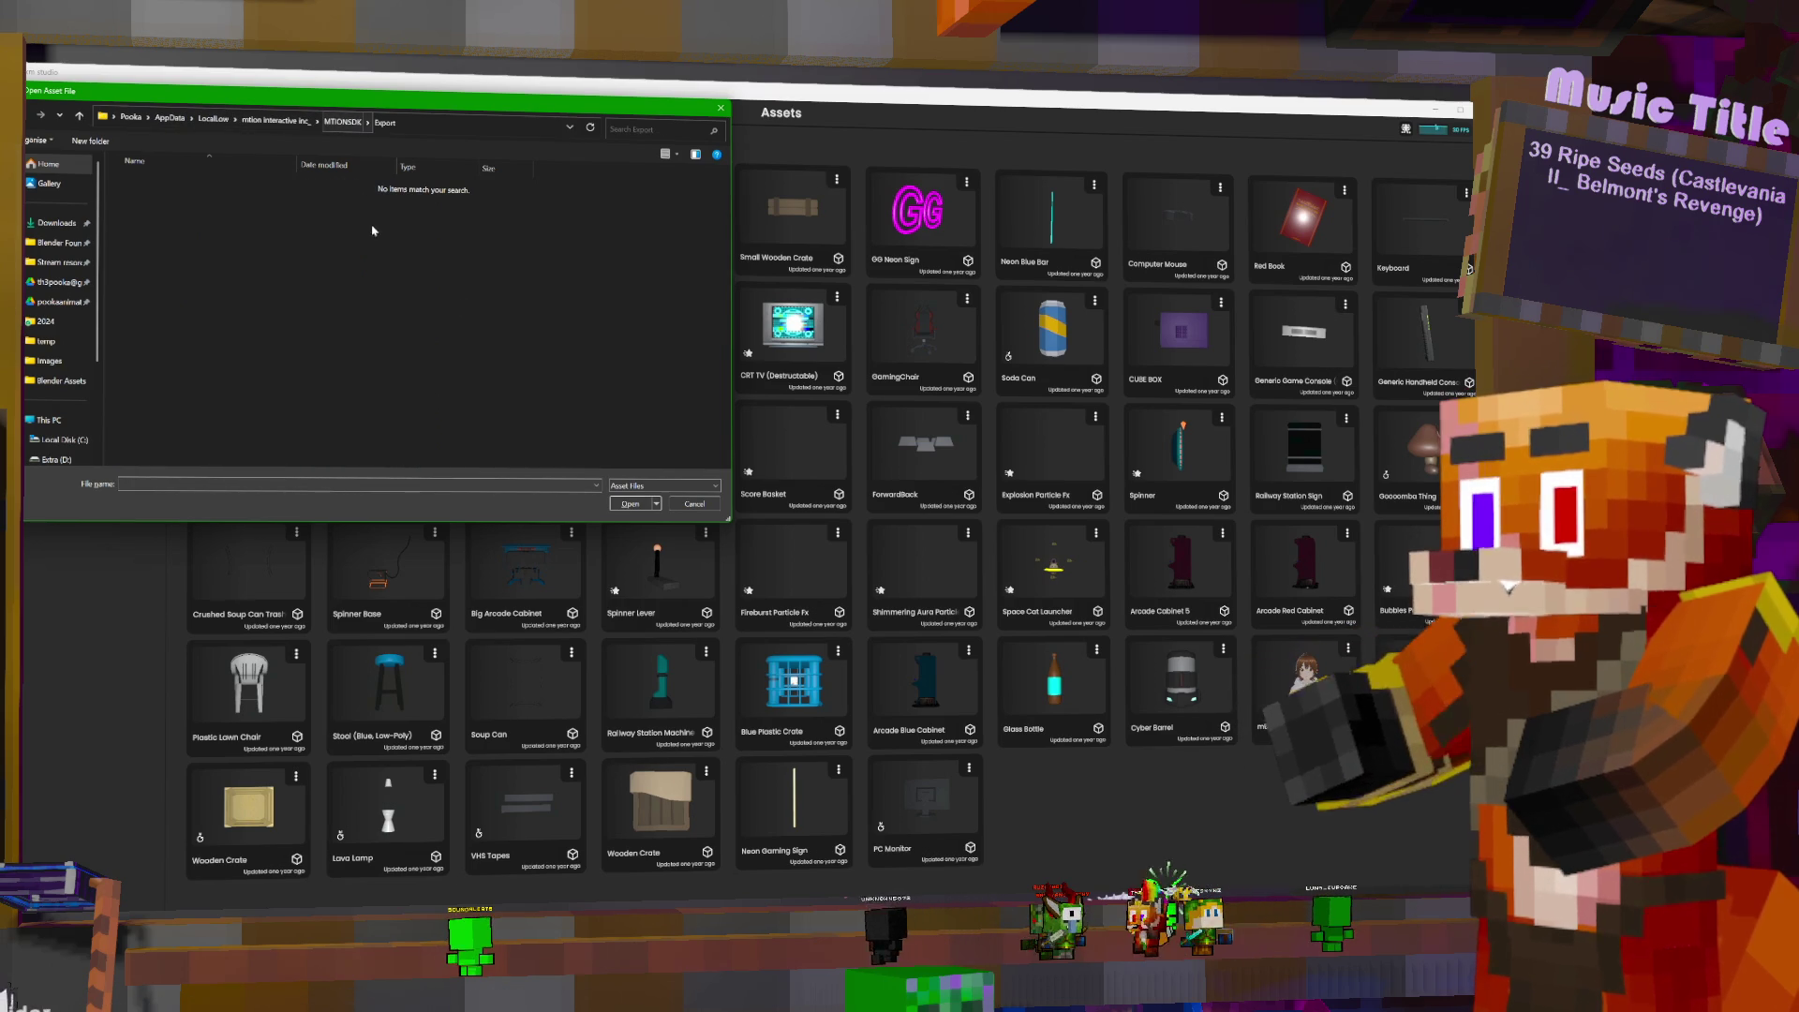
left_click(698, 506)
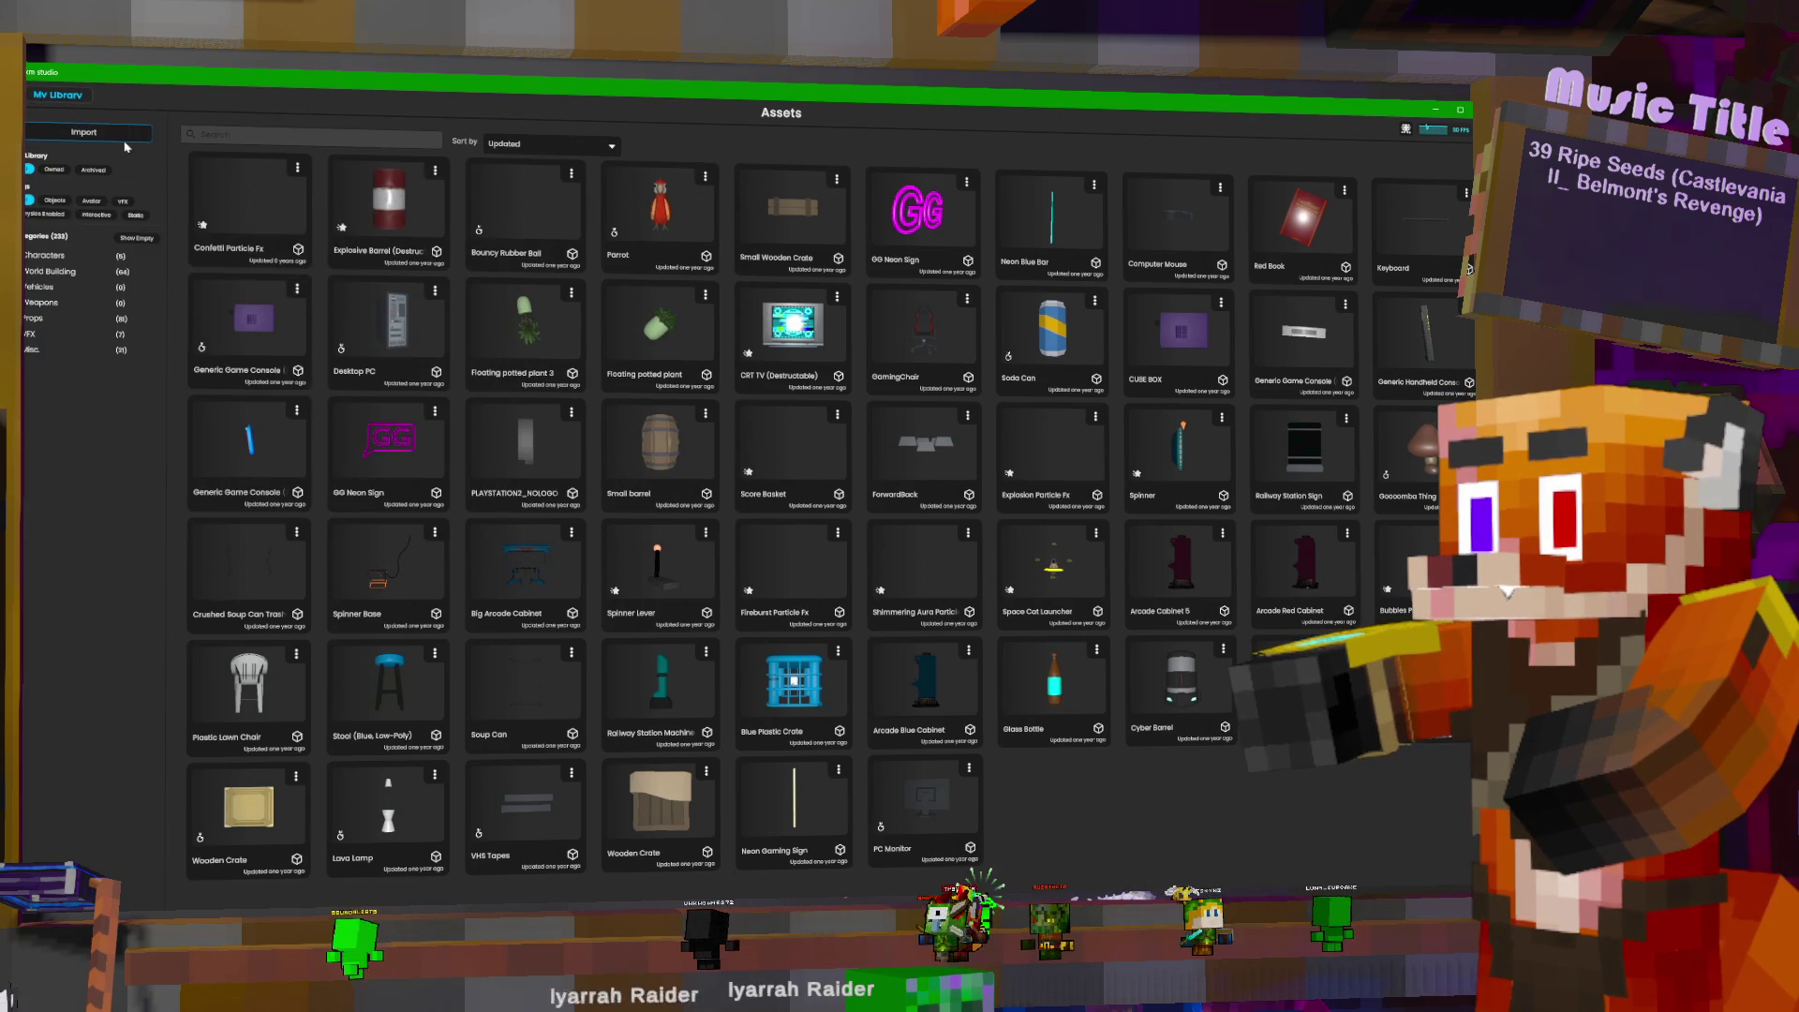
- In the Templates library, try importing a blueprint from the Export folder, then cancel
left_click(44, 214)
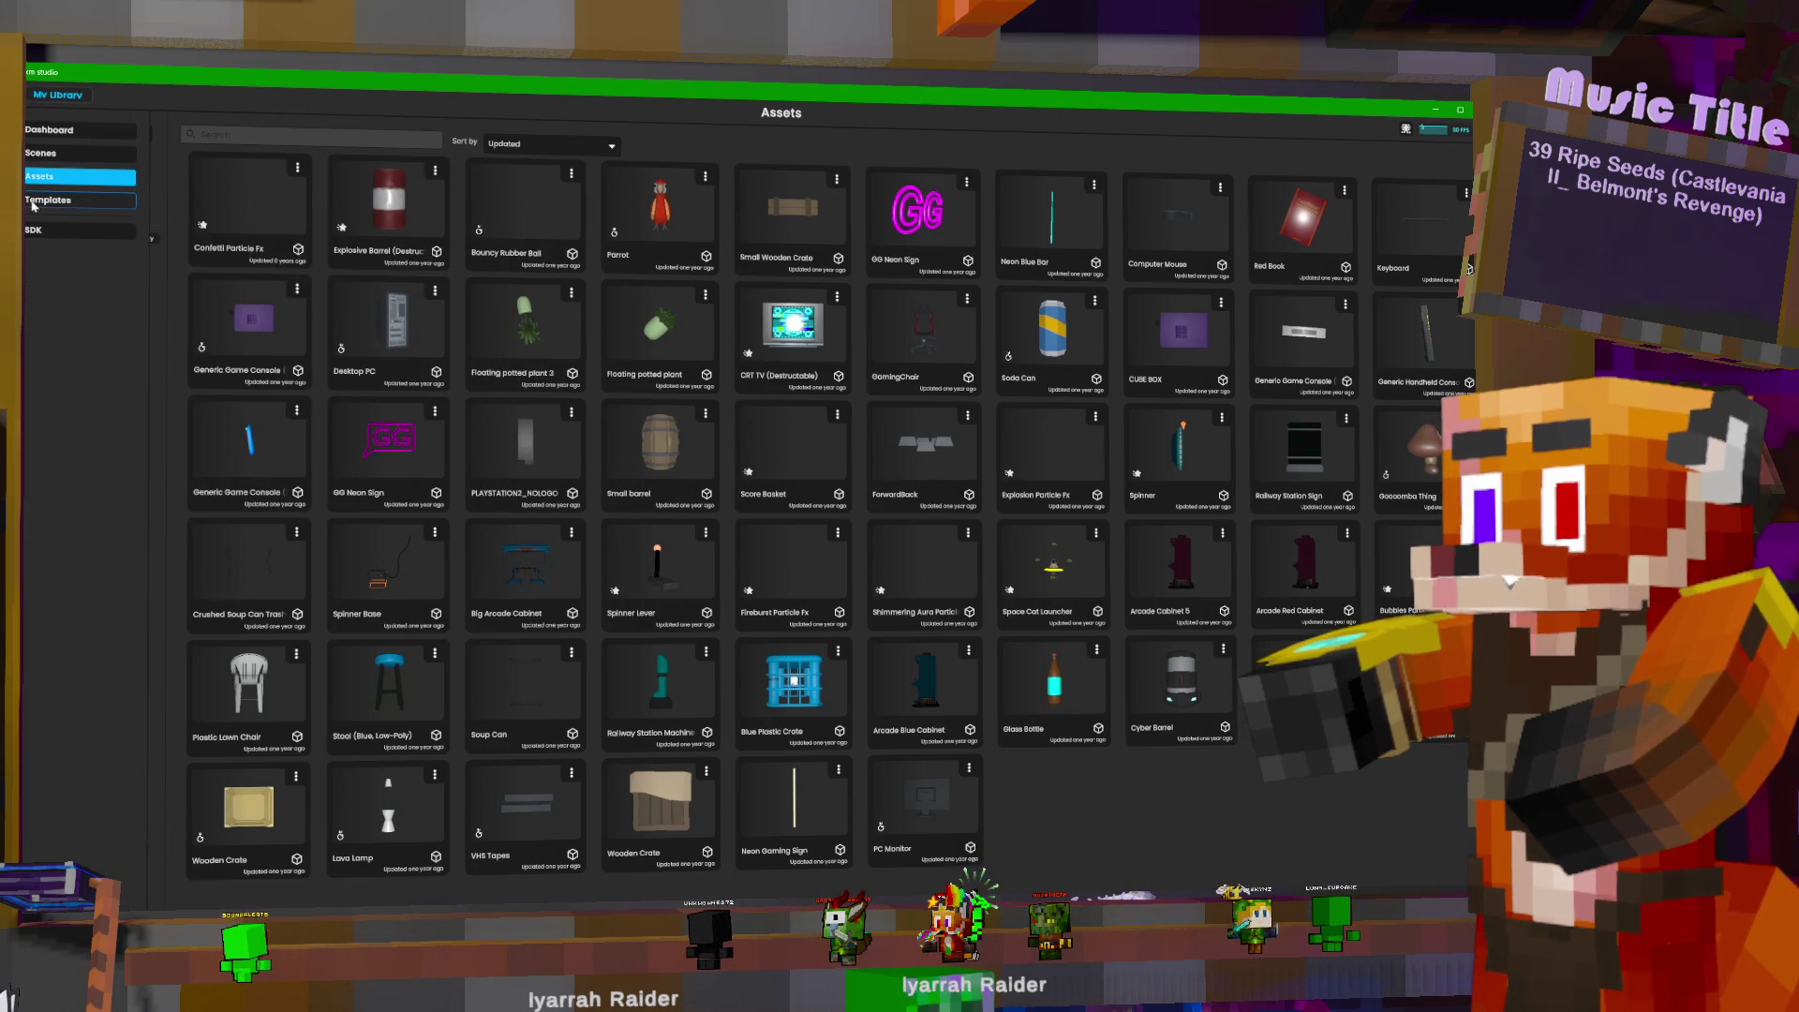
left_click(83, 132)
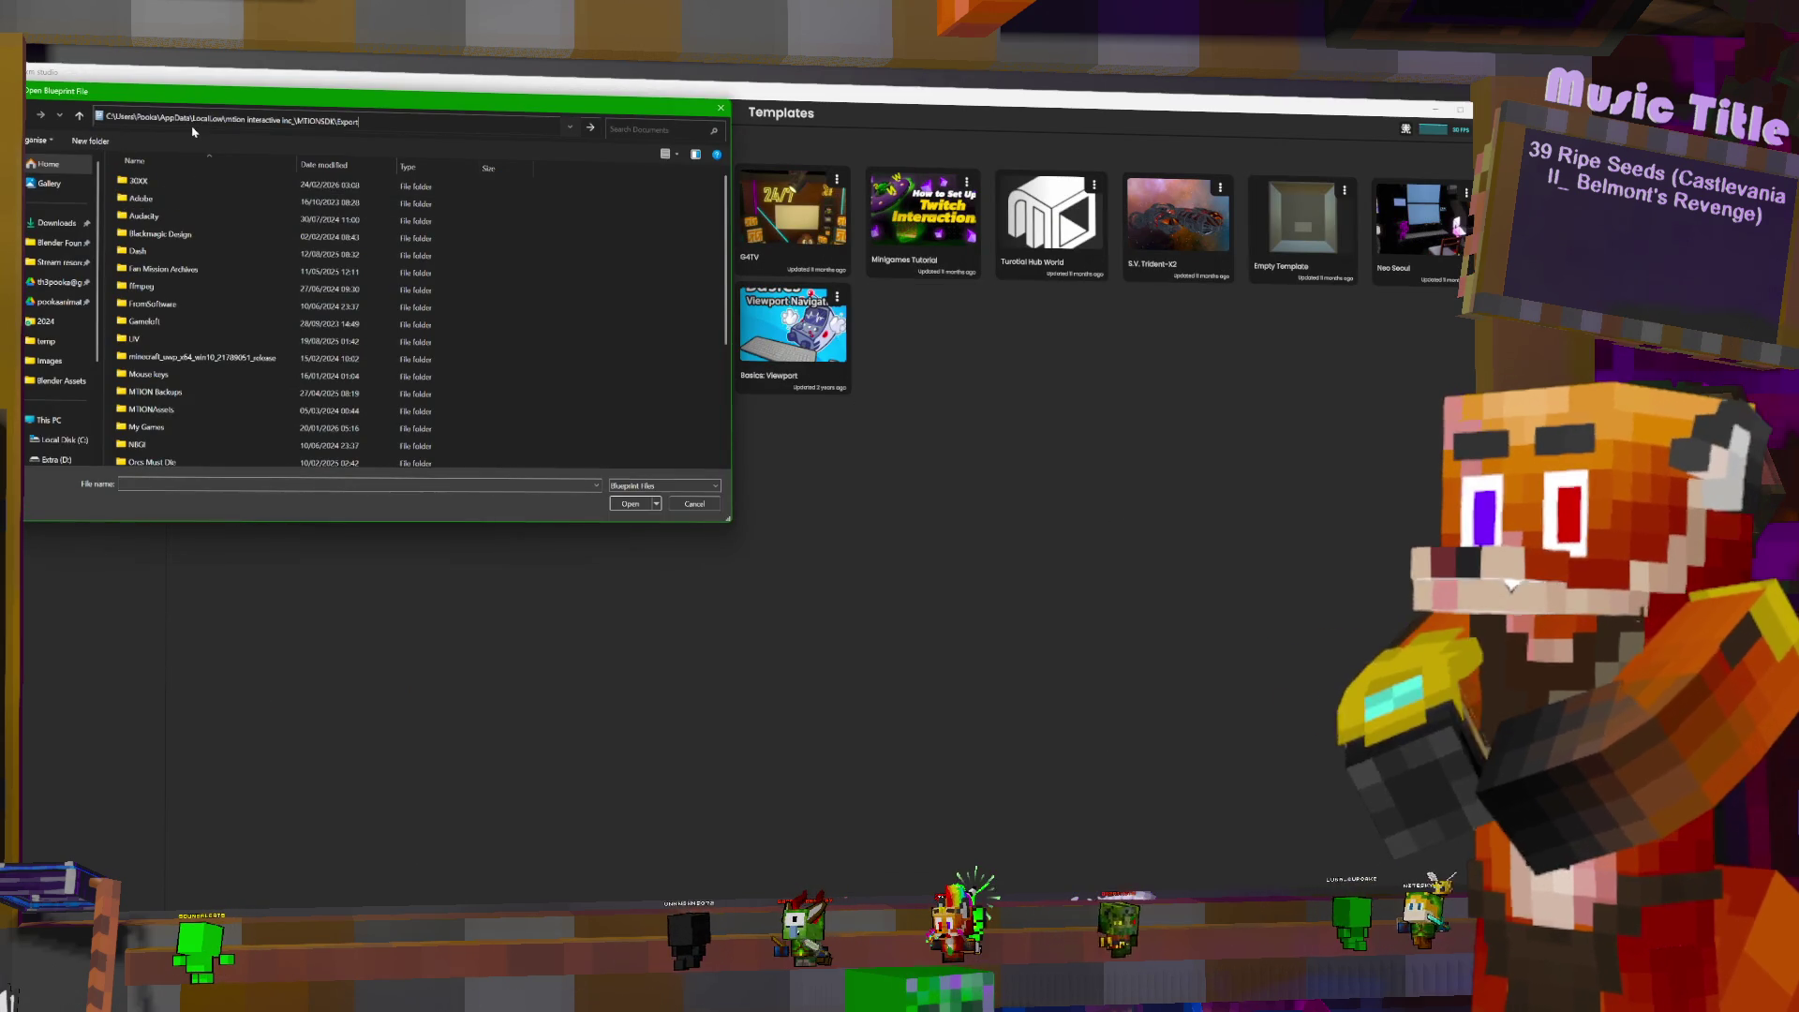
key("Return")
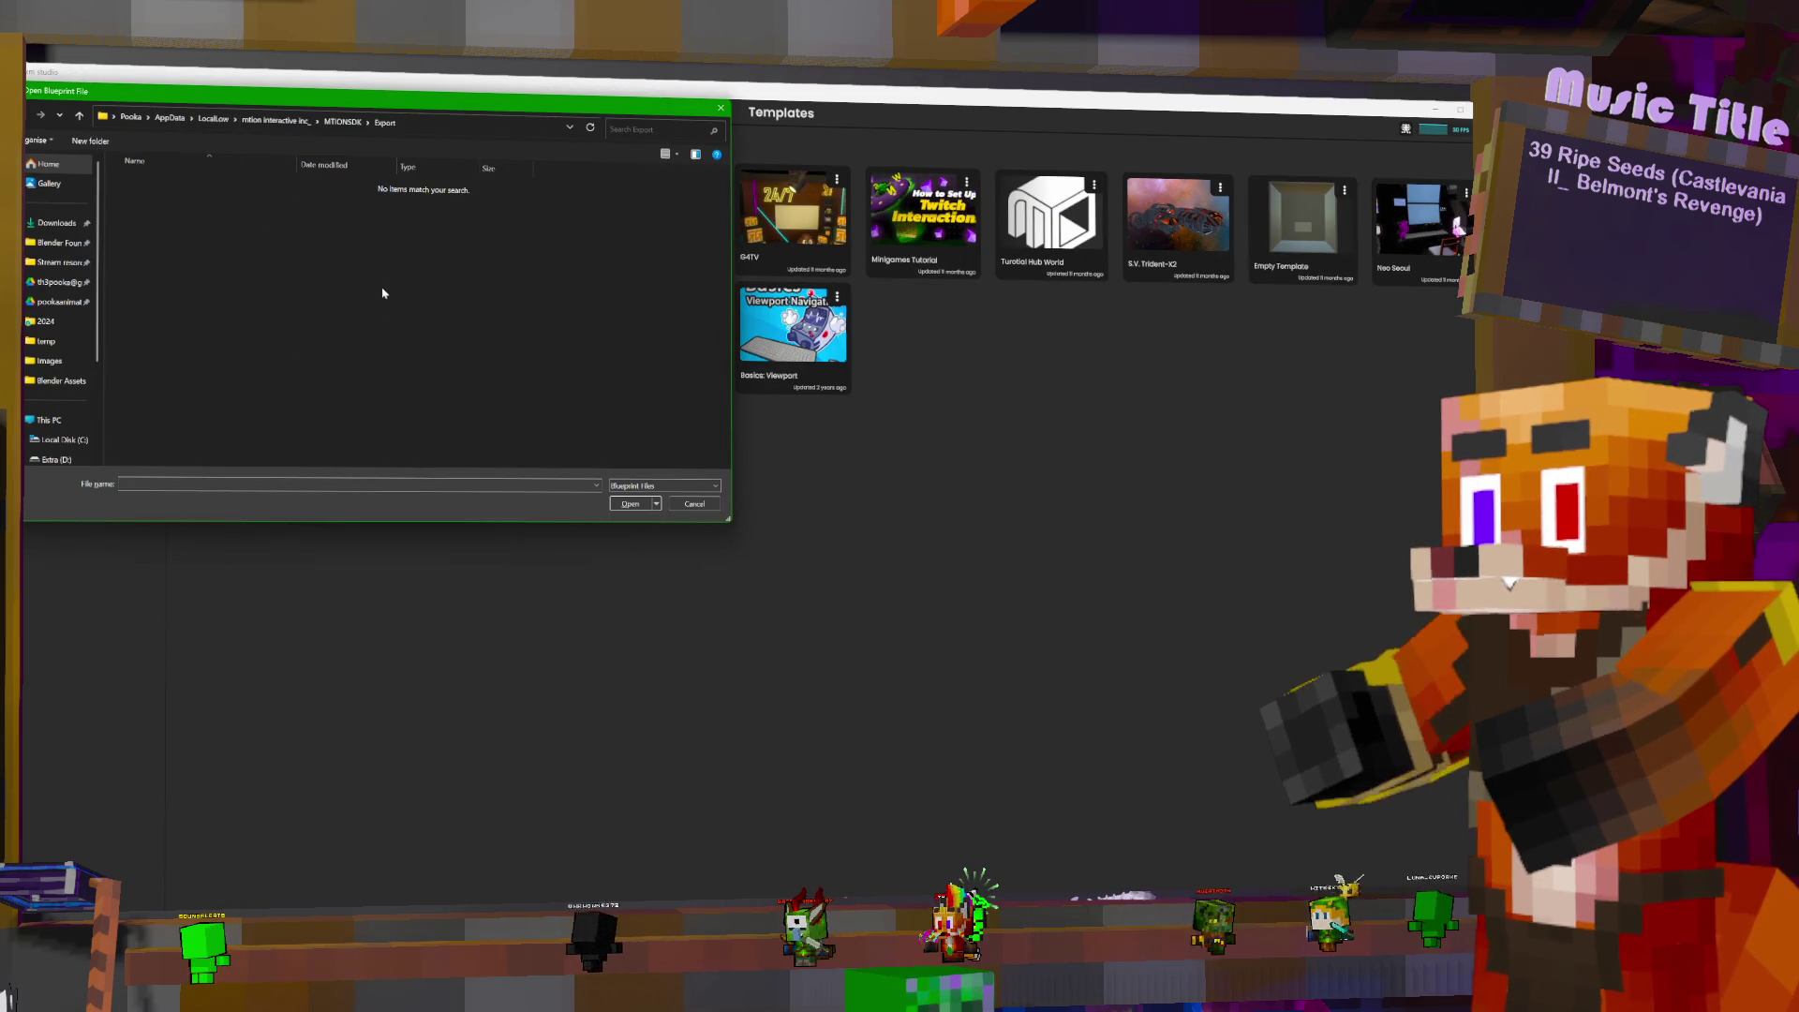
left_click(695, 504)
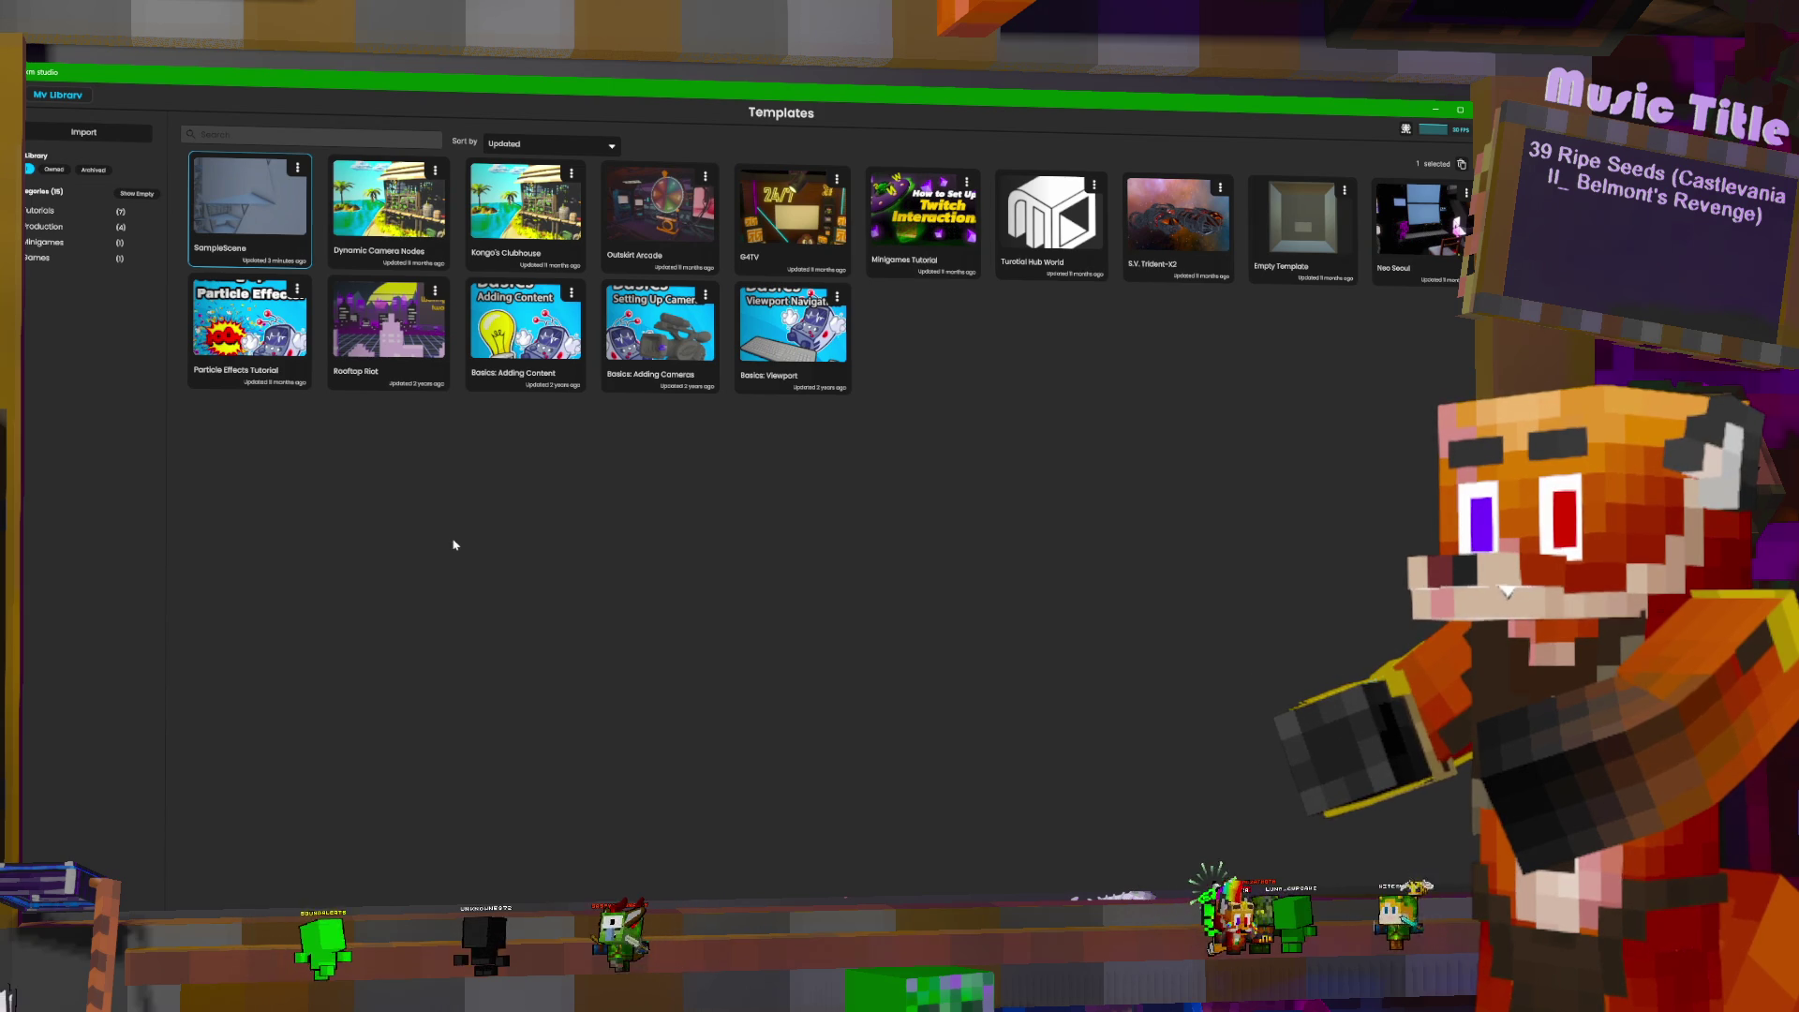
- Create a new SampleScene scene from the SampleScene template, then close Steam and the Addressables Report
left_click(296, 171)
left_click(330, 177)
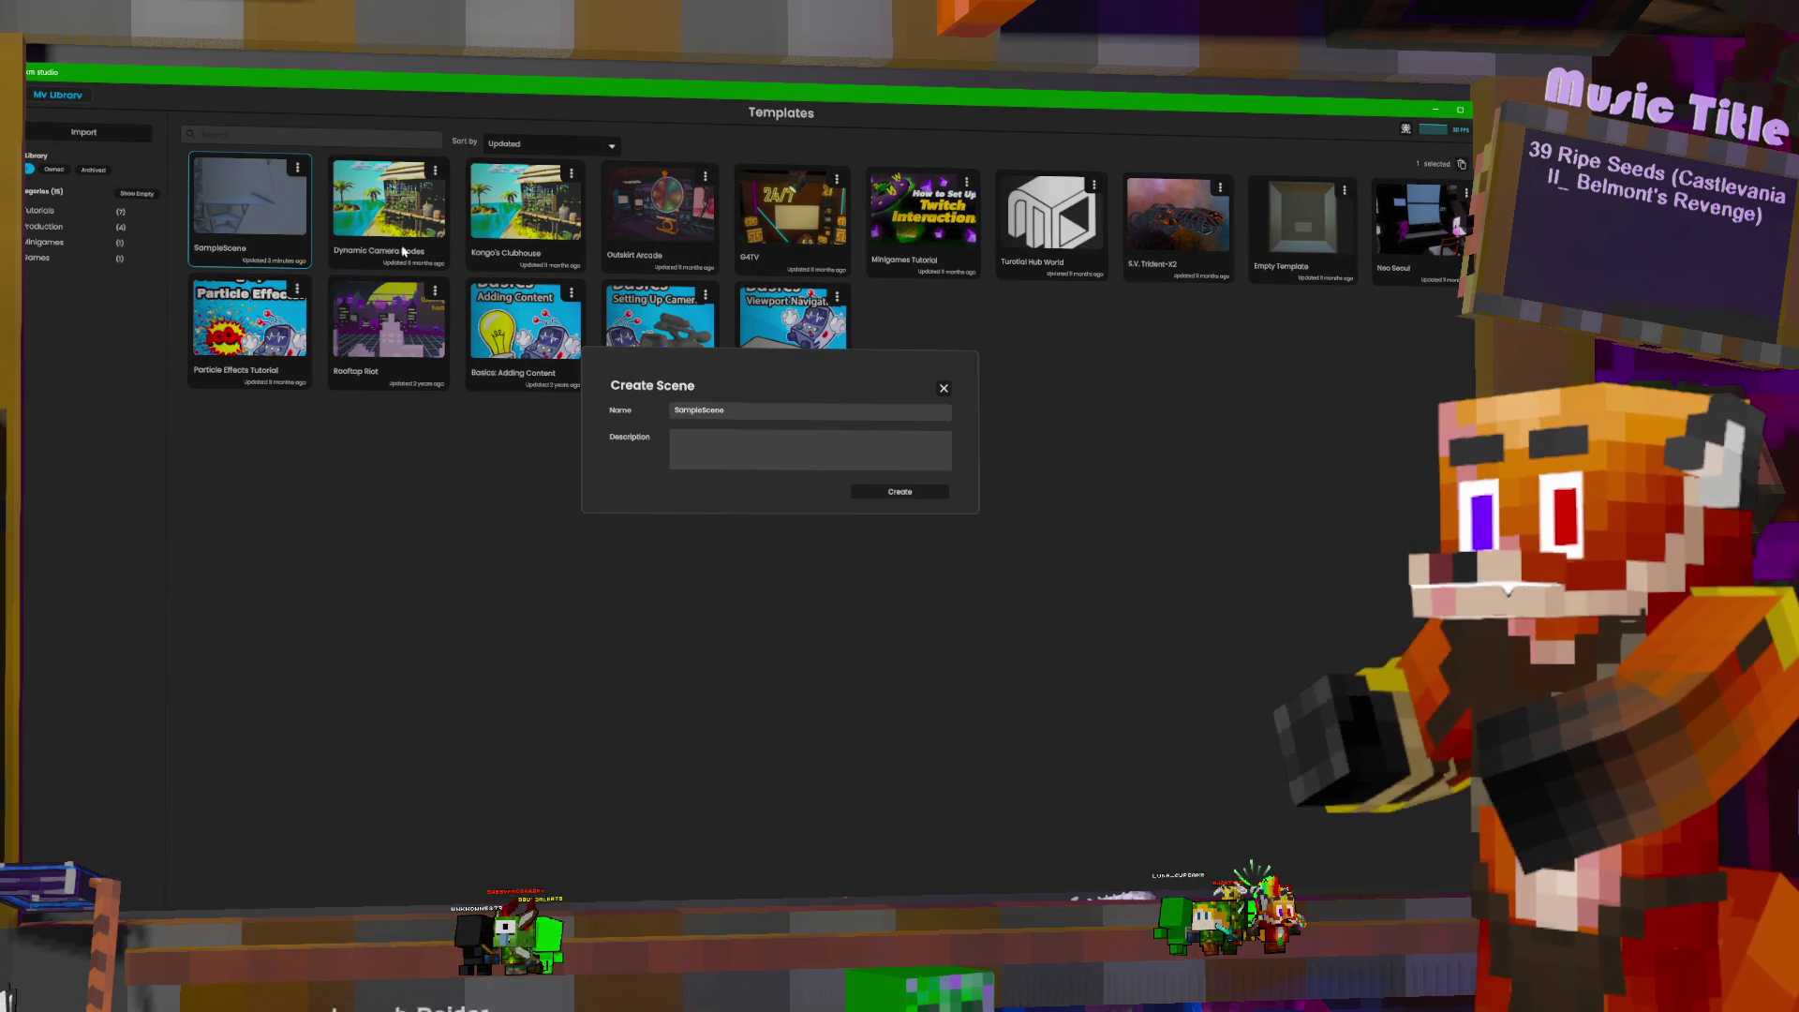
left_click(927, 492)
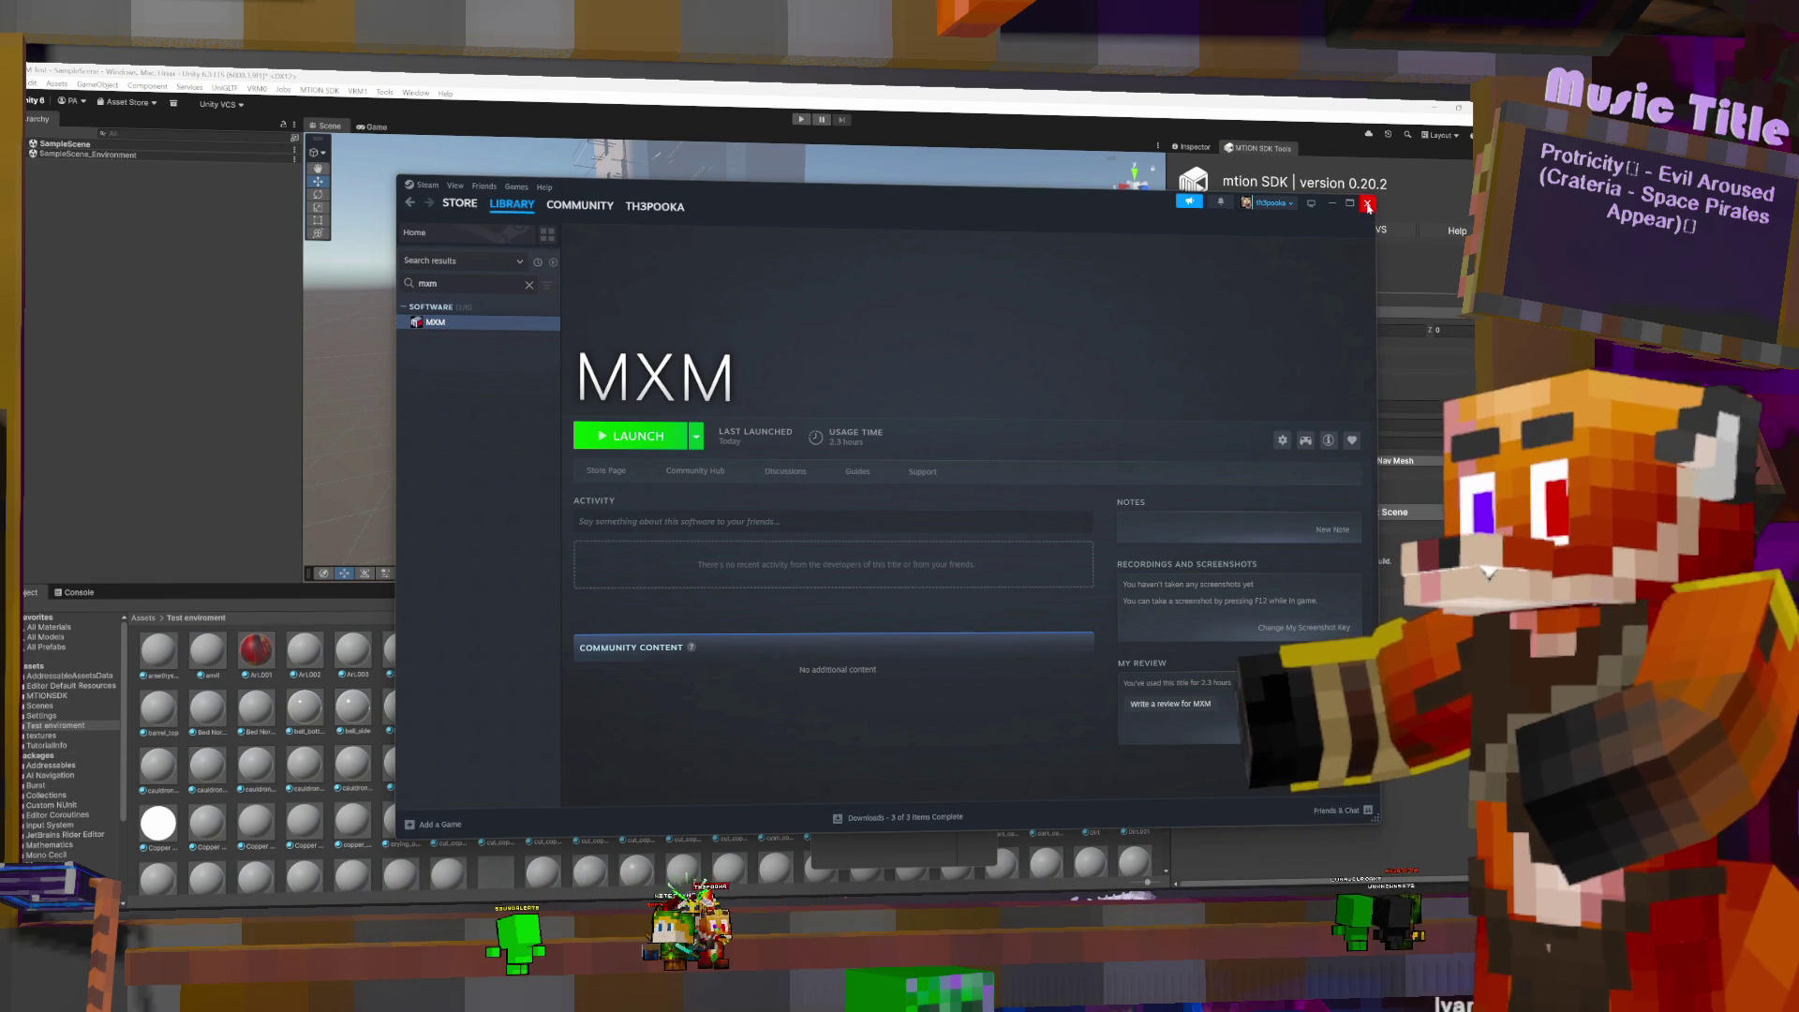
left_click(1368, 205)
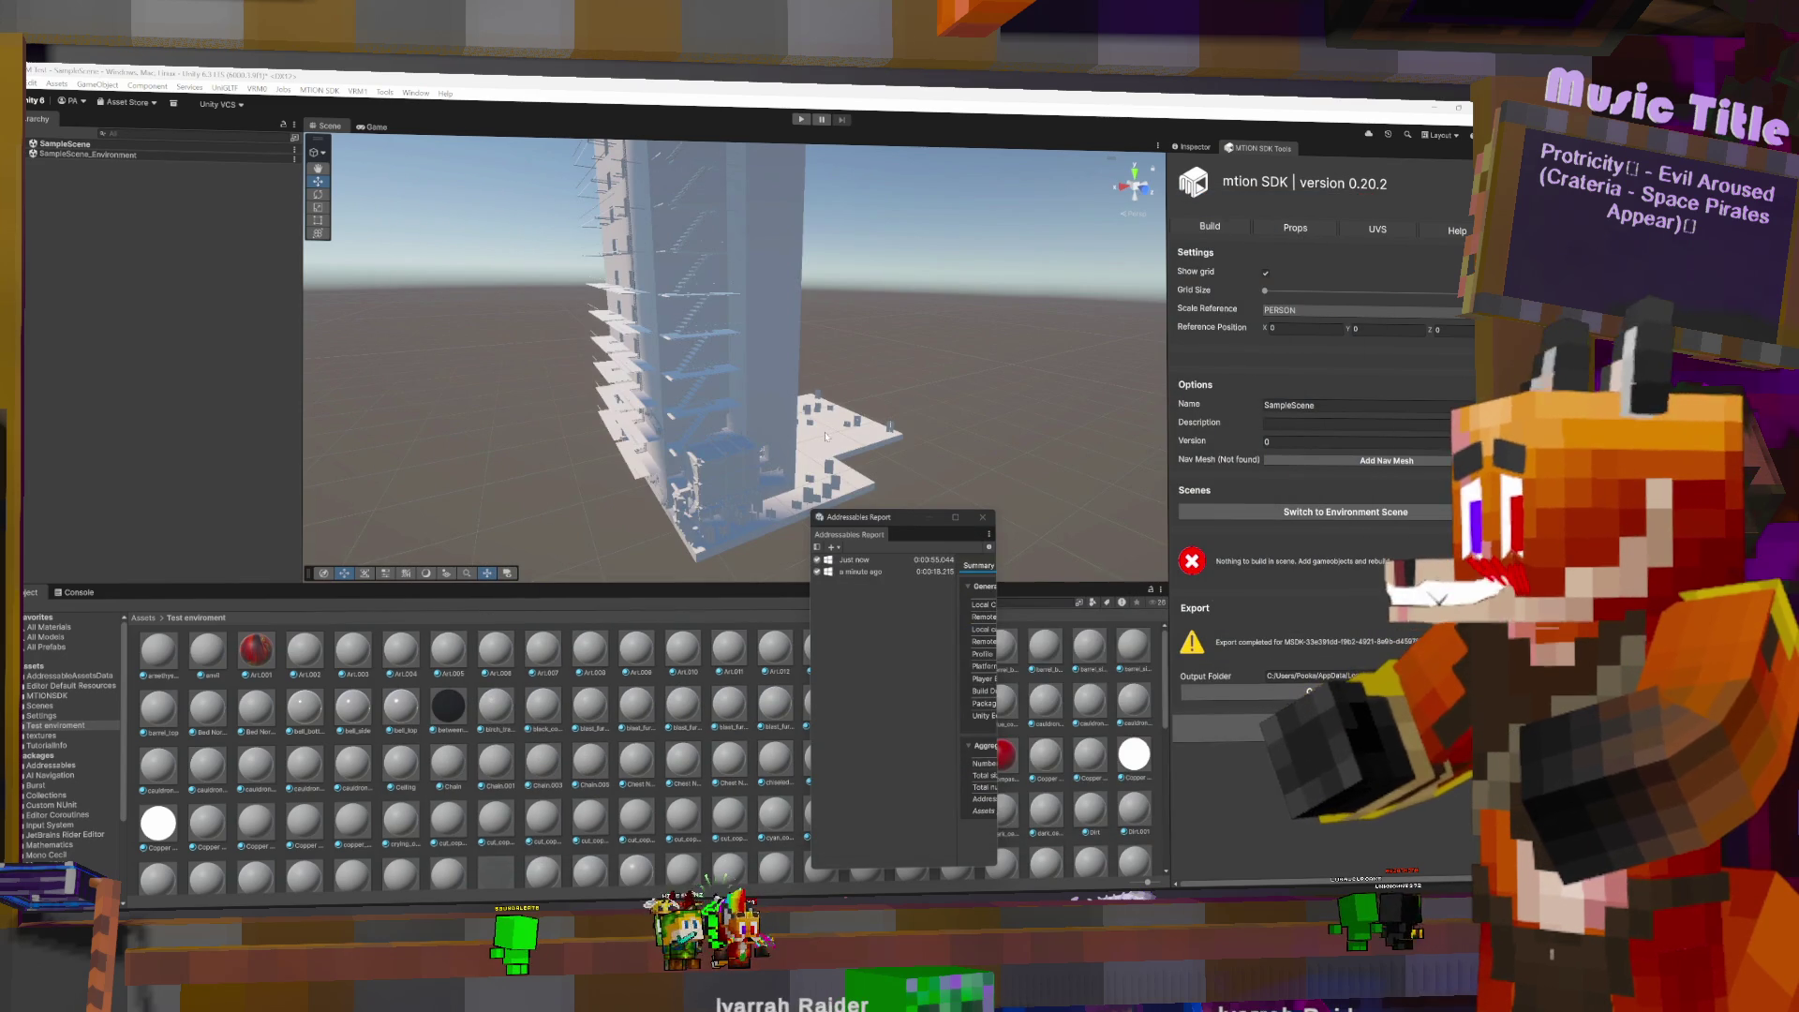
left_click(984, 517)
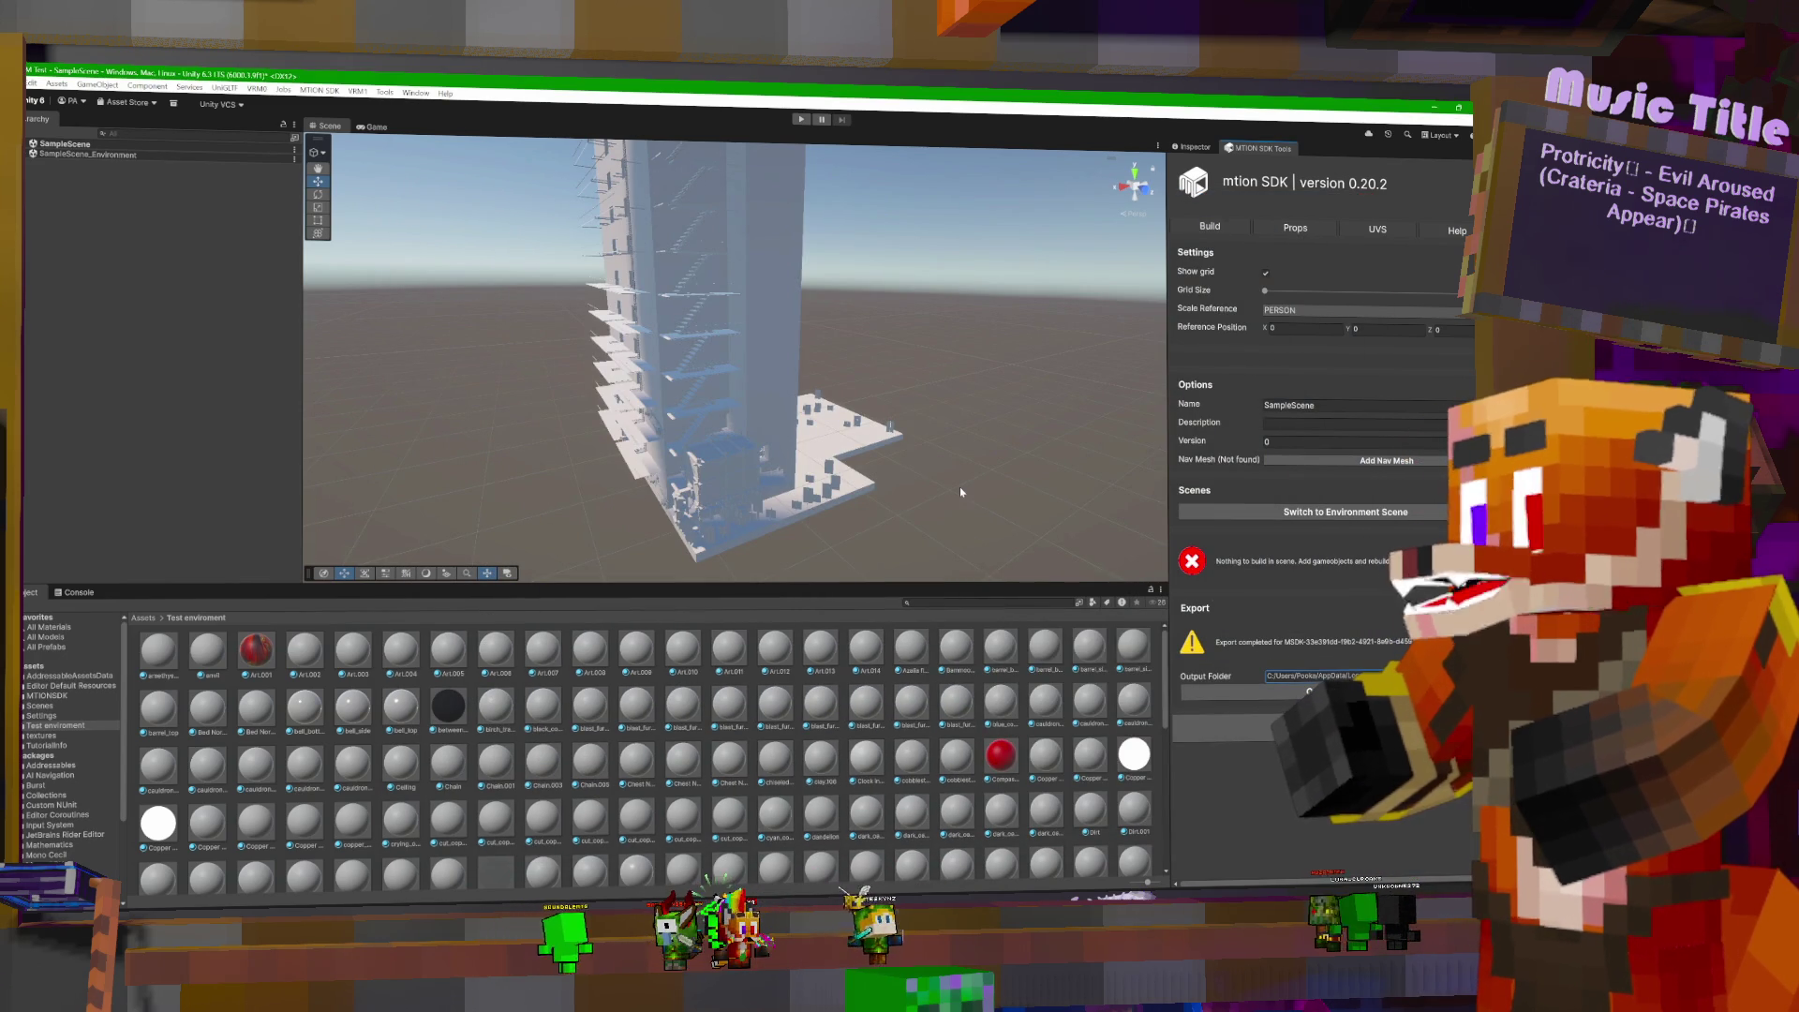